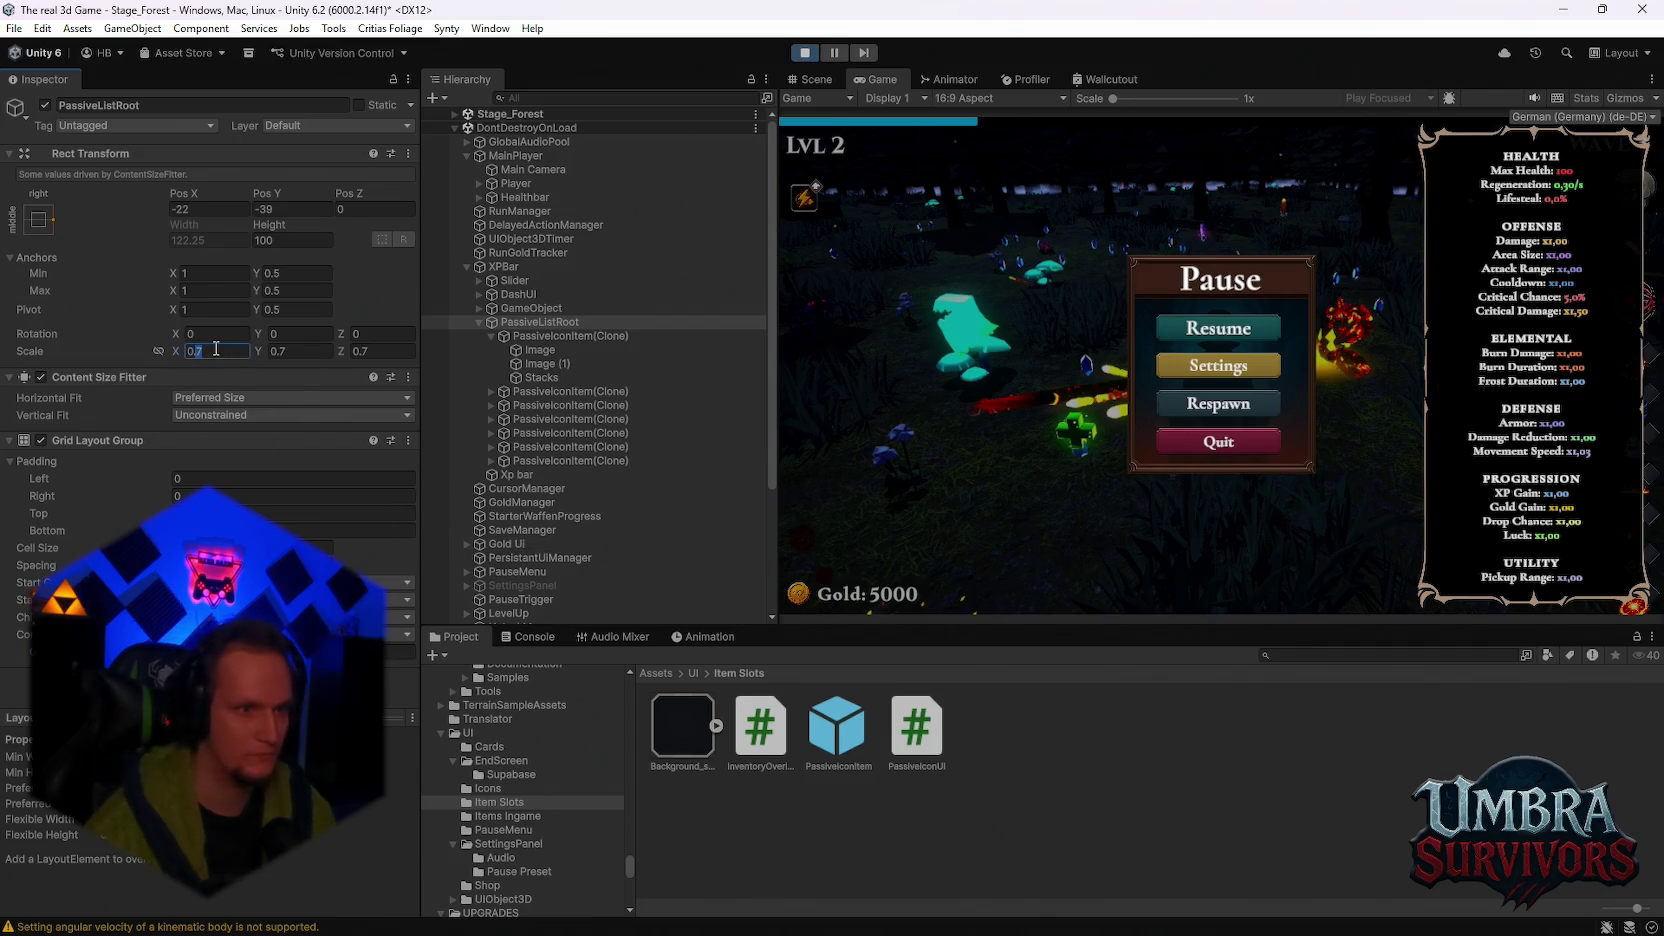
# Step: Set PassiveListRoot's scale to 0.65 on X, Y and Z, then resume and re-pause the game
pyautogui.write('0.65')
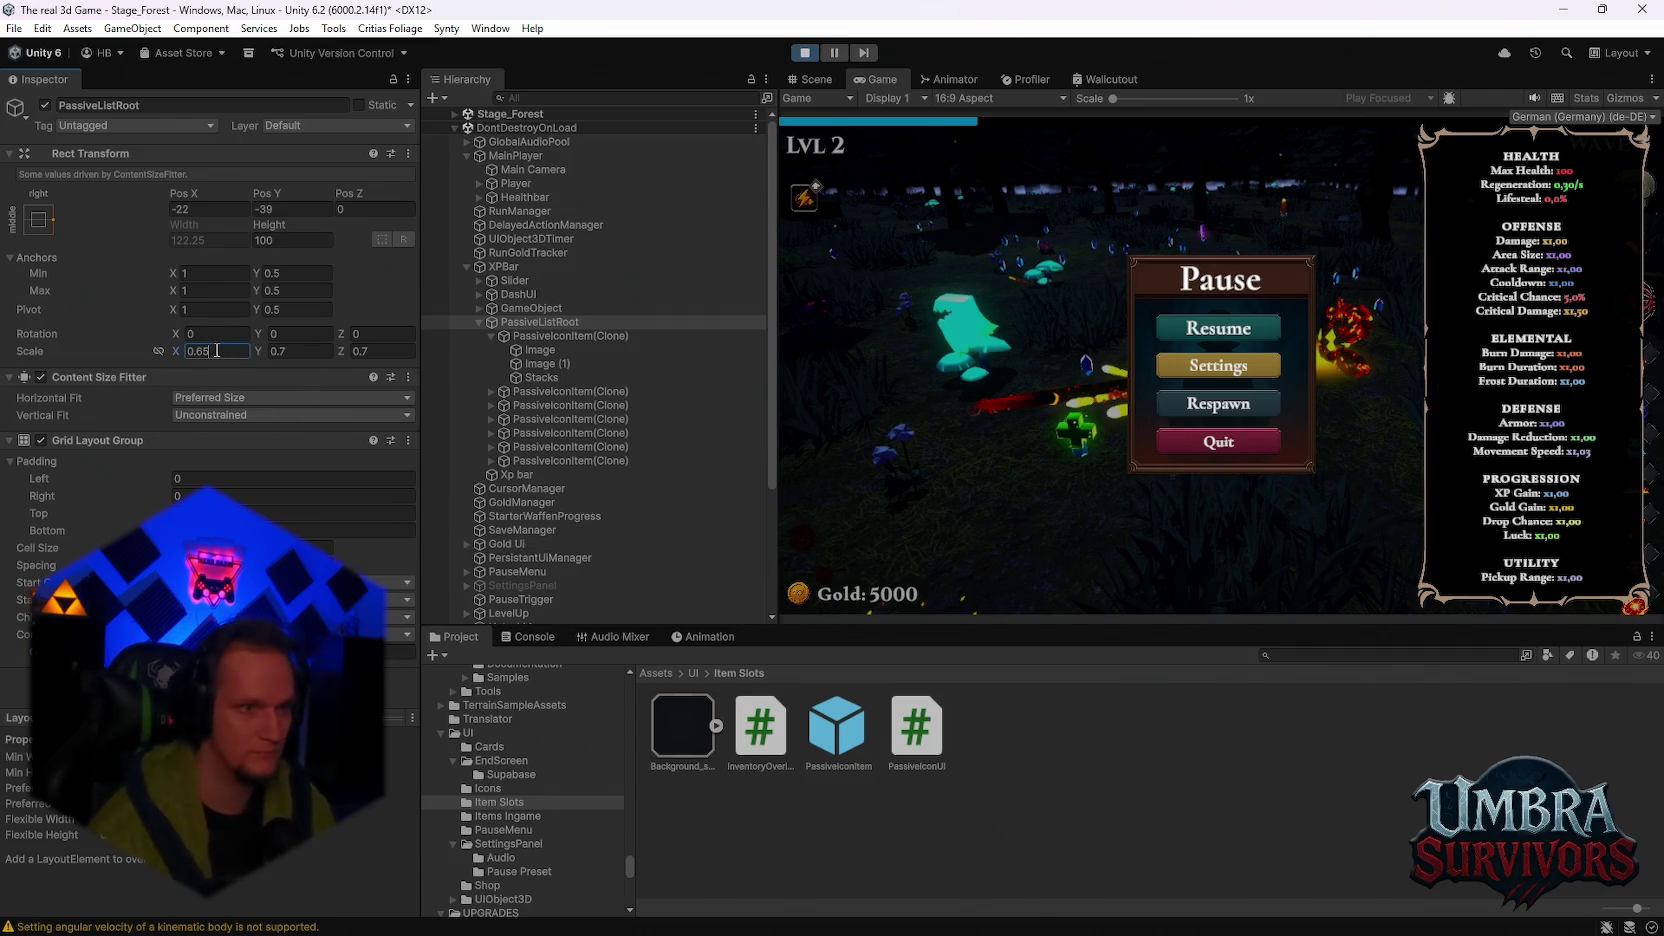
pyautogui.write('0.65')
pyautogui.press('Tab')
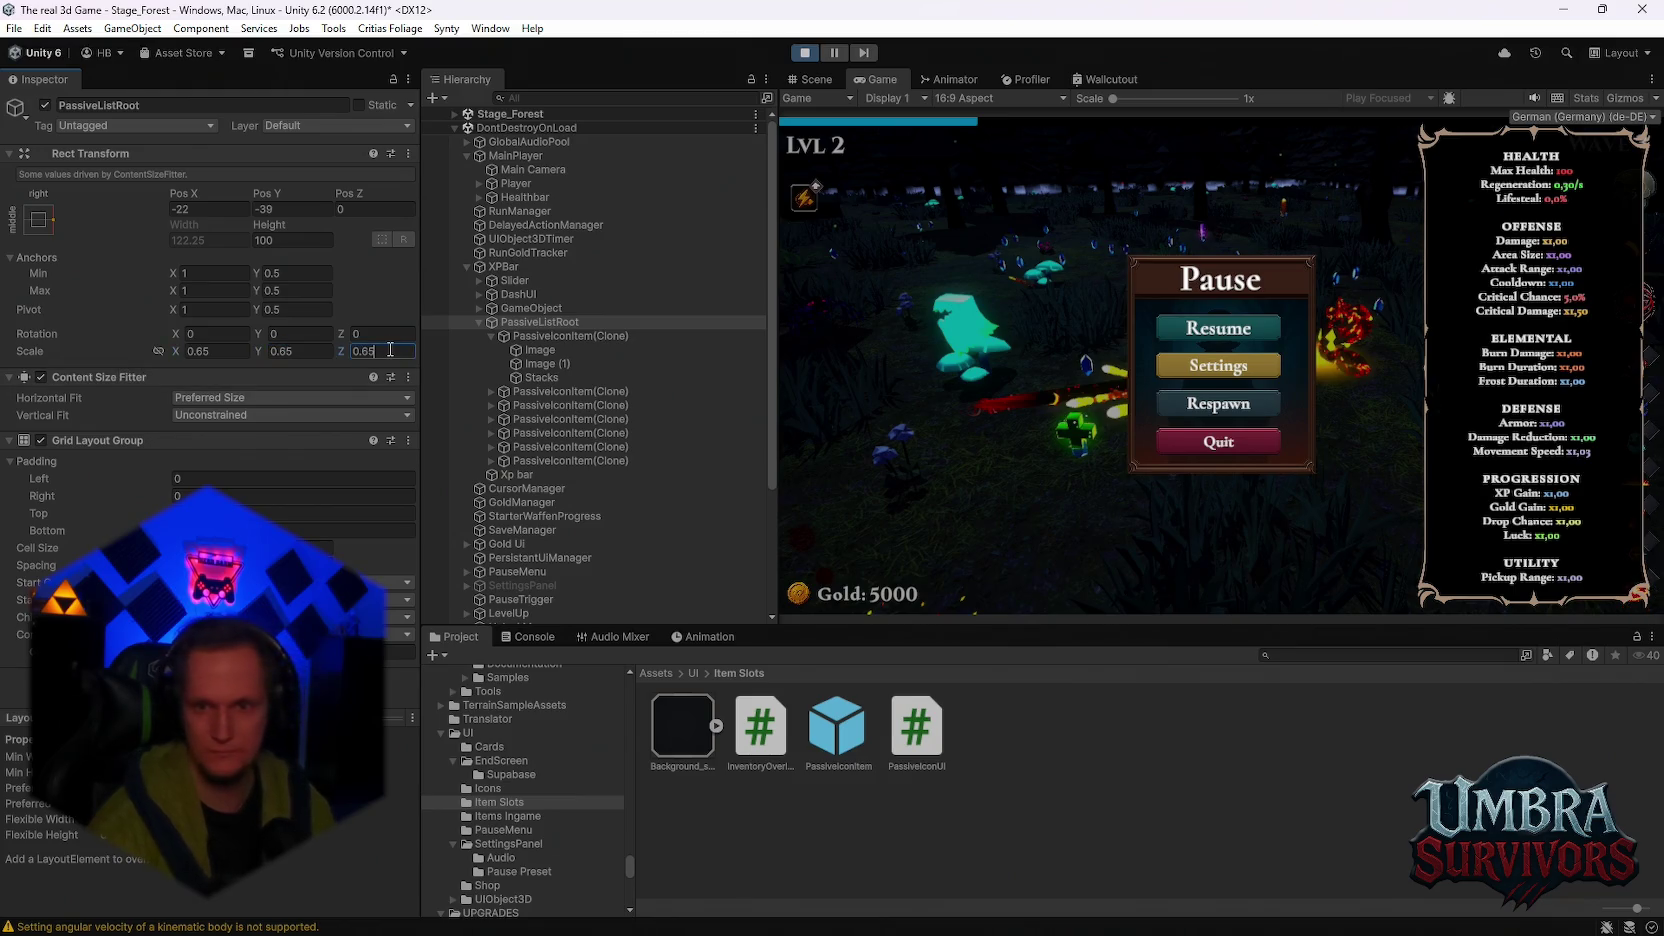
pyautogui.click(1196, 333)
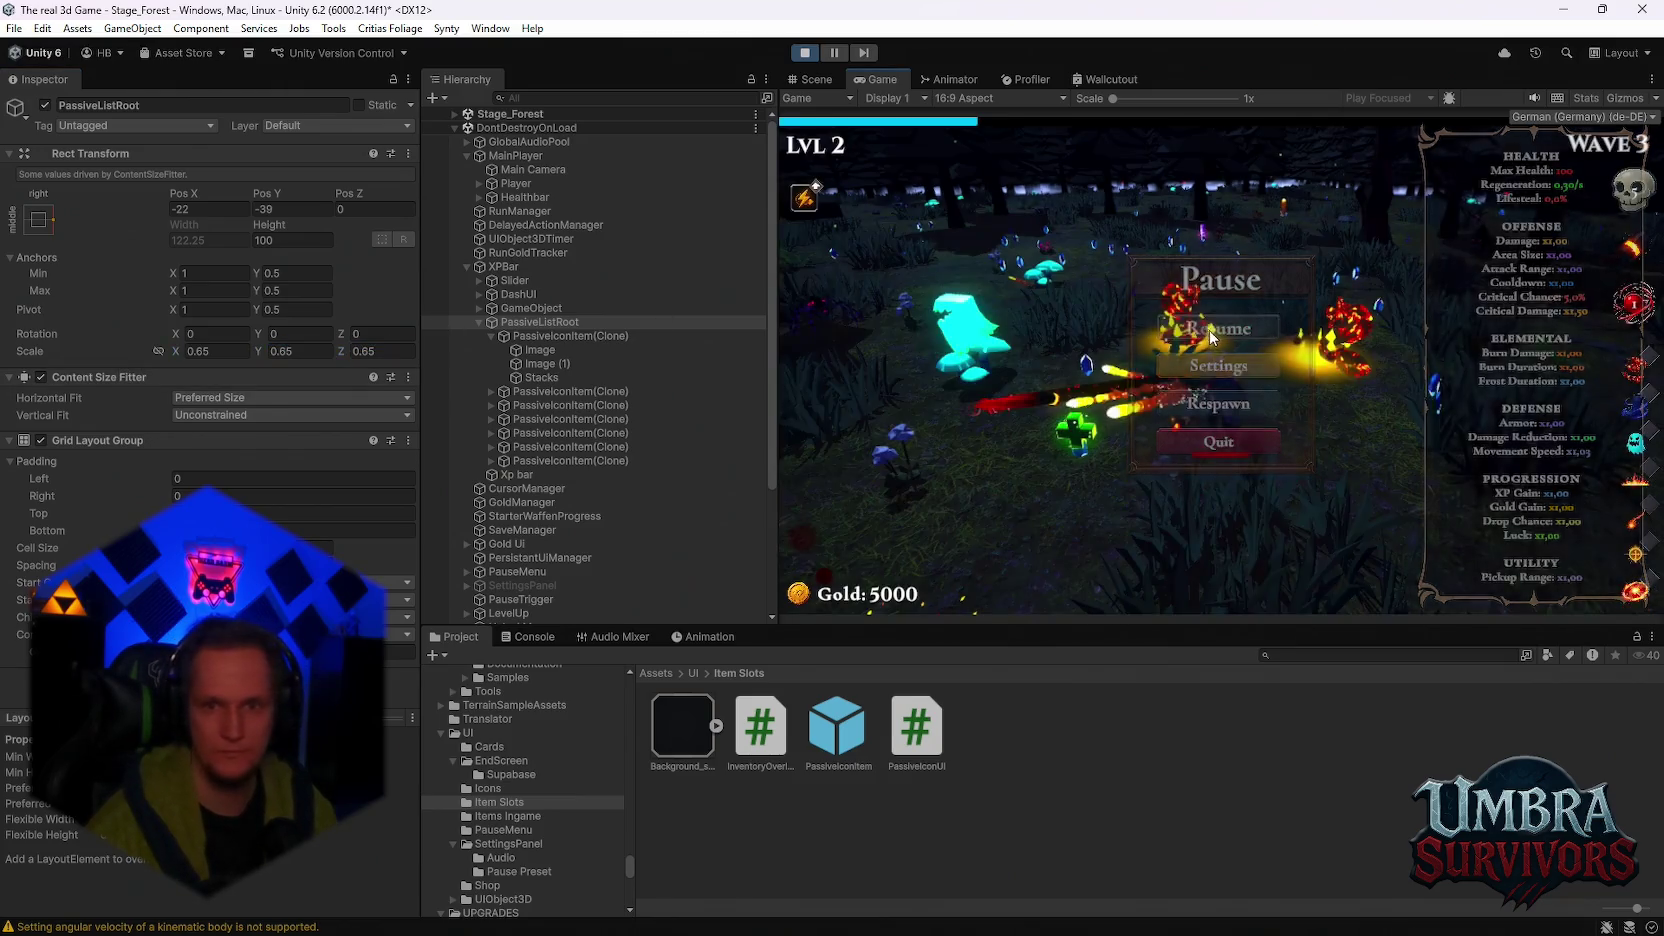
pyautogui.press('Escape')
# Step: Maximize the Game view, resume play and walk the character forward to gain experience
pyautogui.hotkey('shift', 'space')
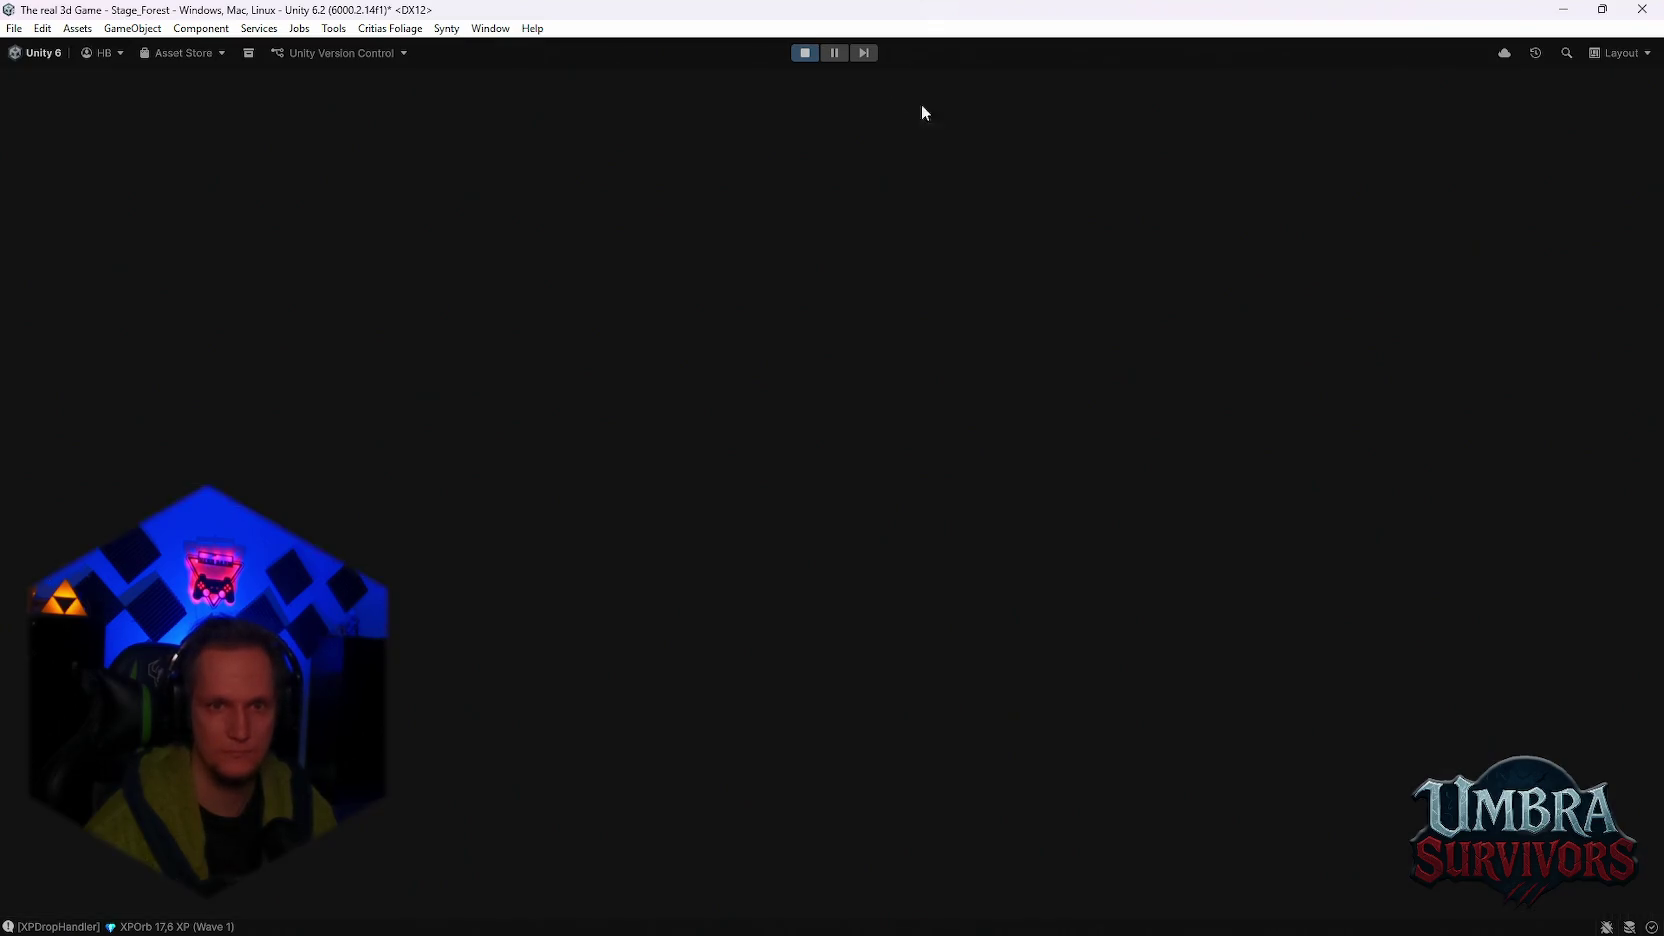
pyautogui.press('Escape')
pyautogui.press('w')
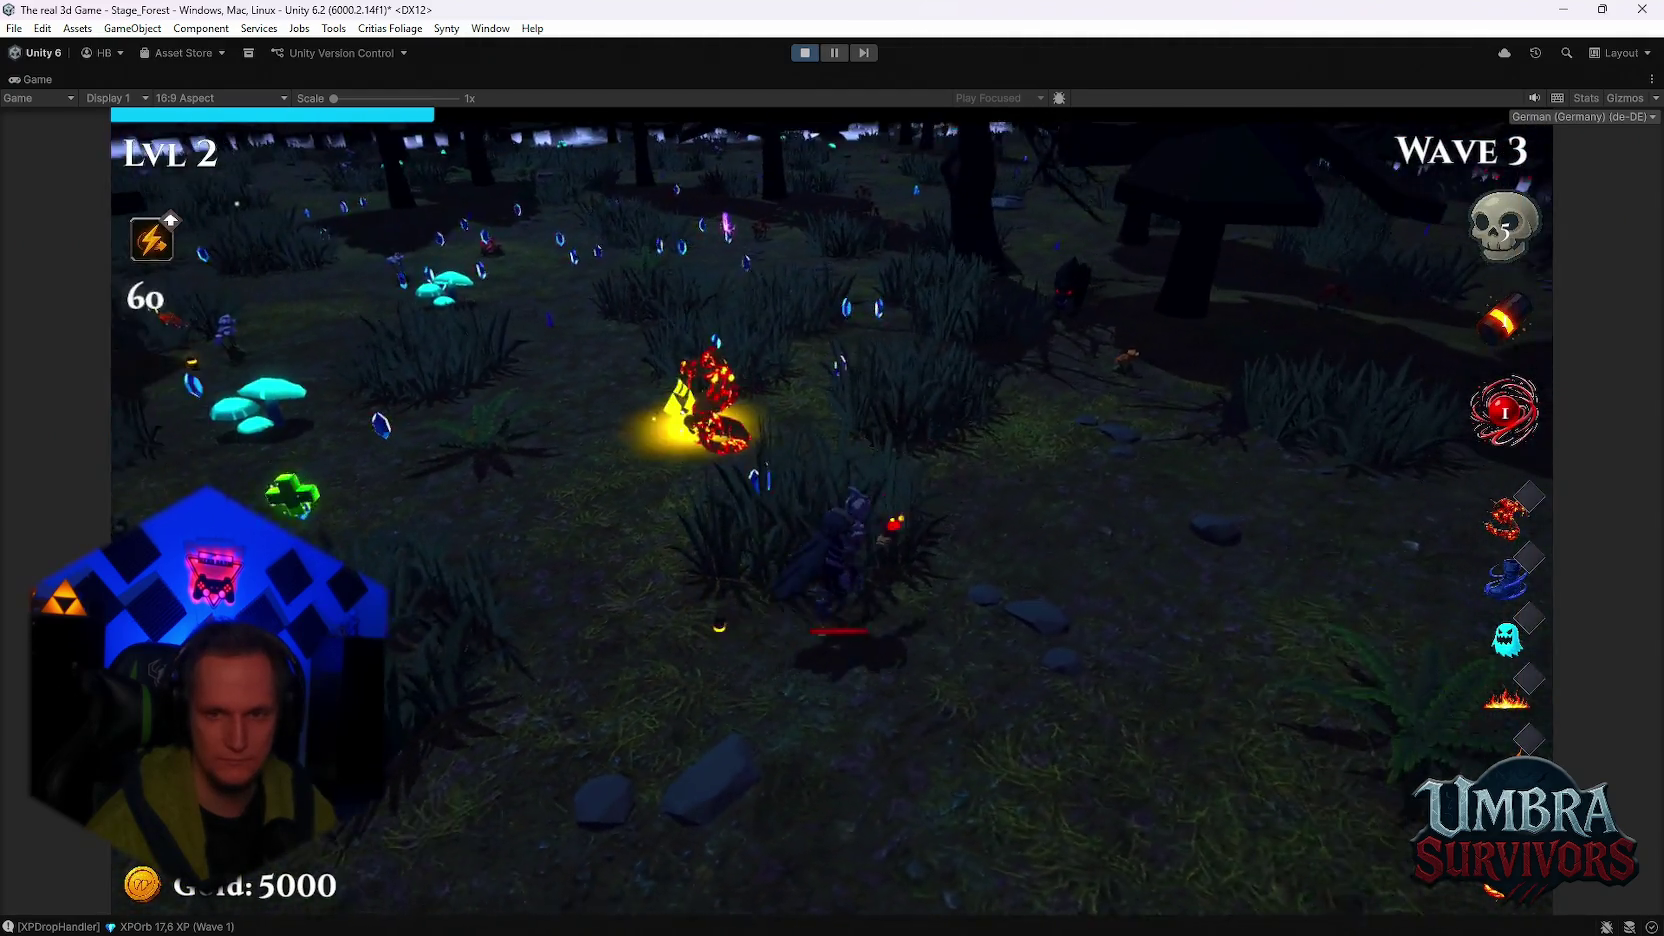
pyautogui.press('w')
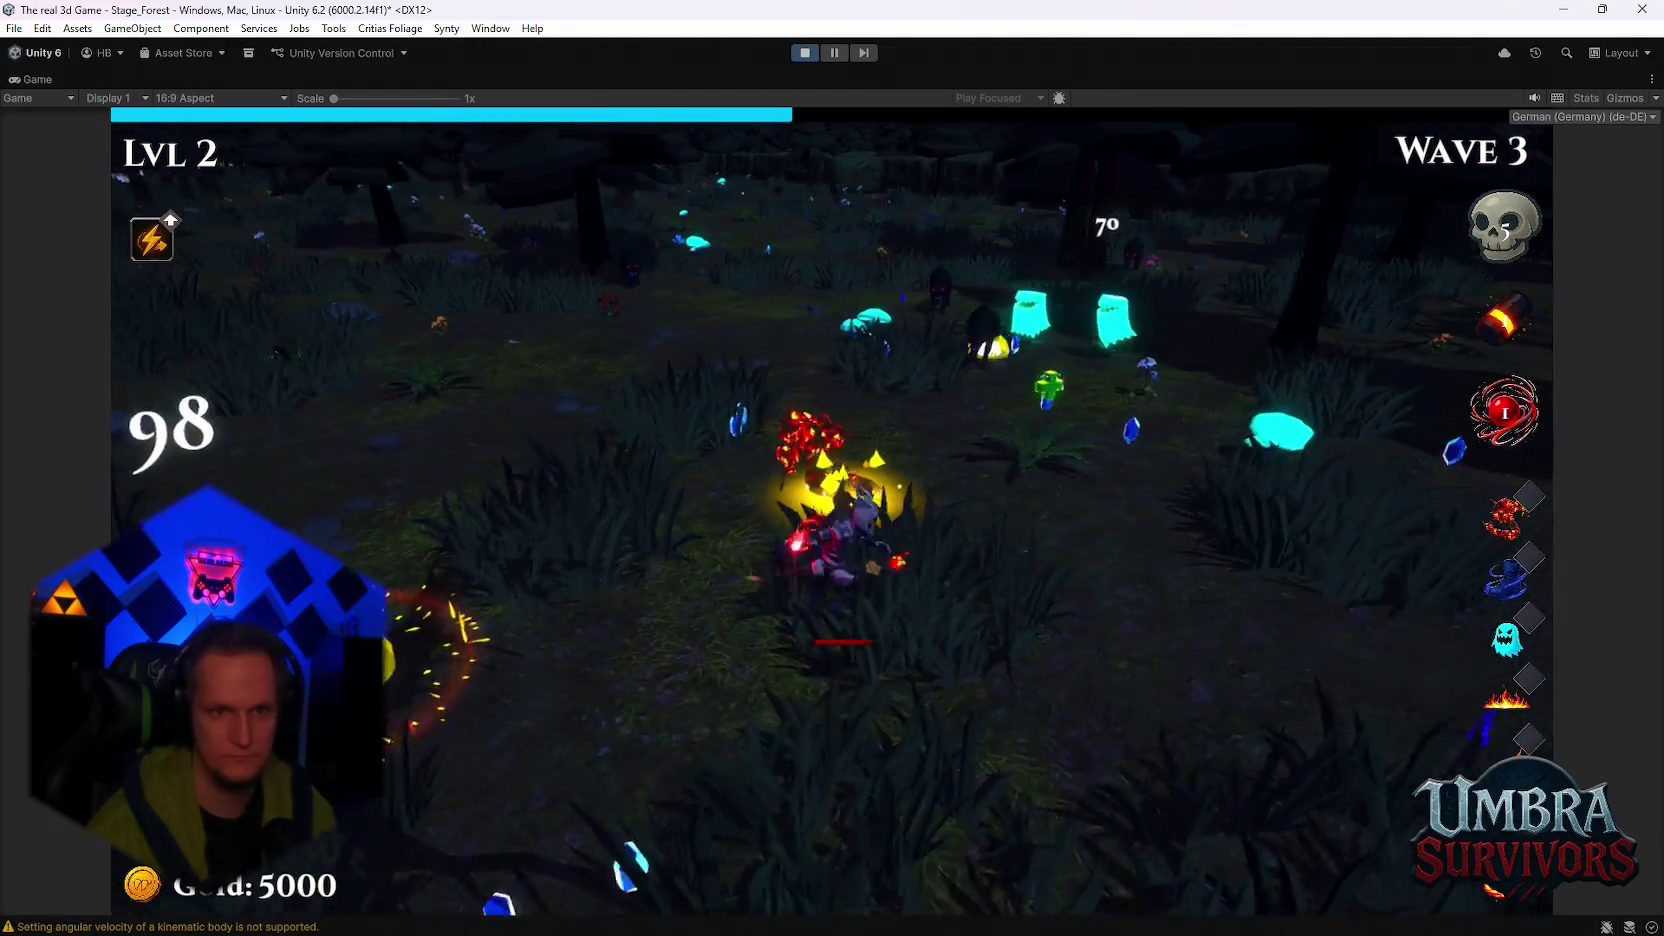
pyautogui.press('w')
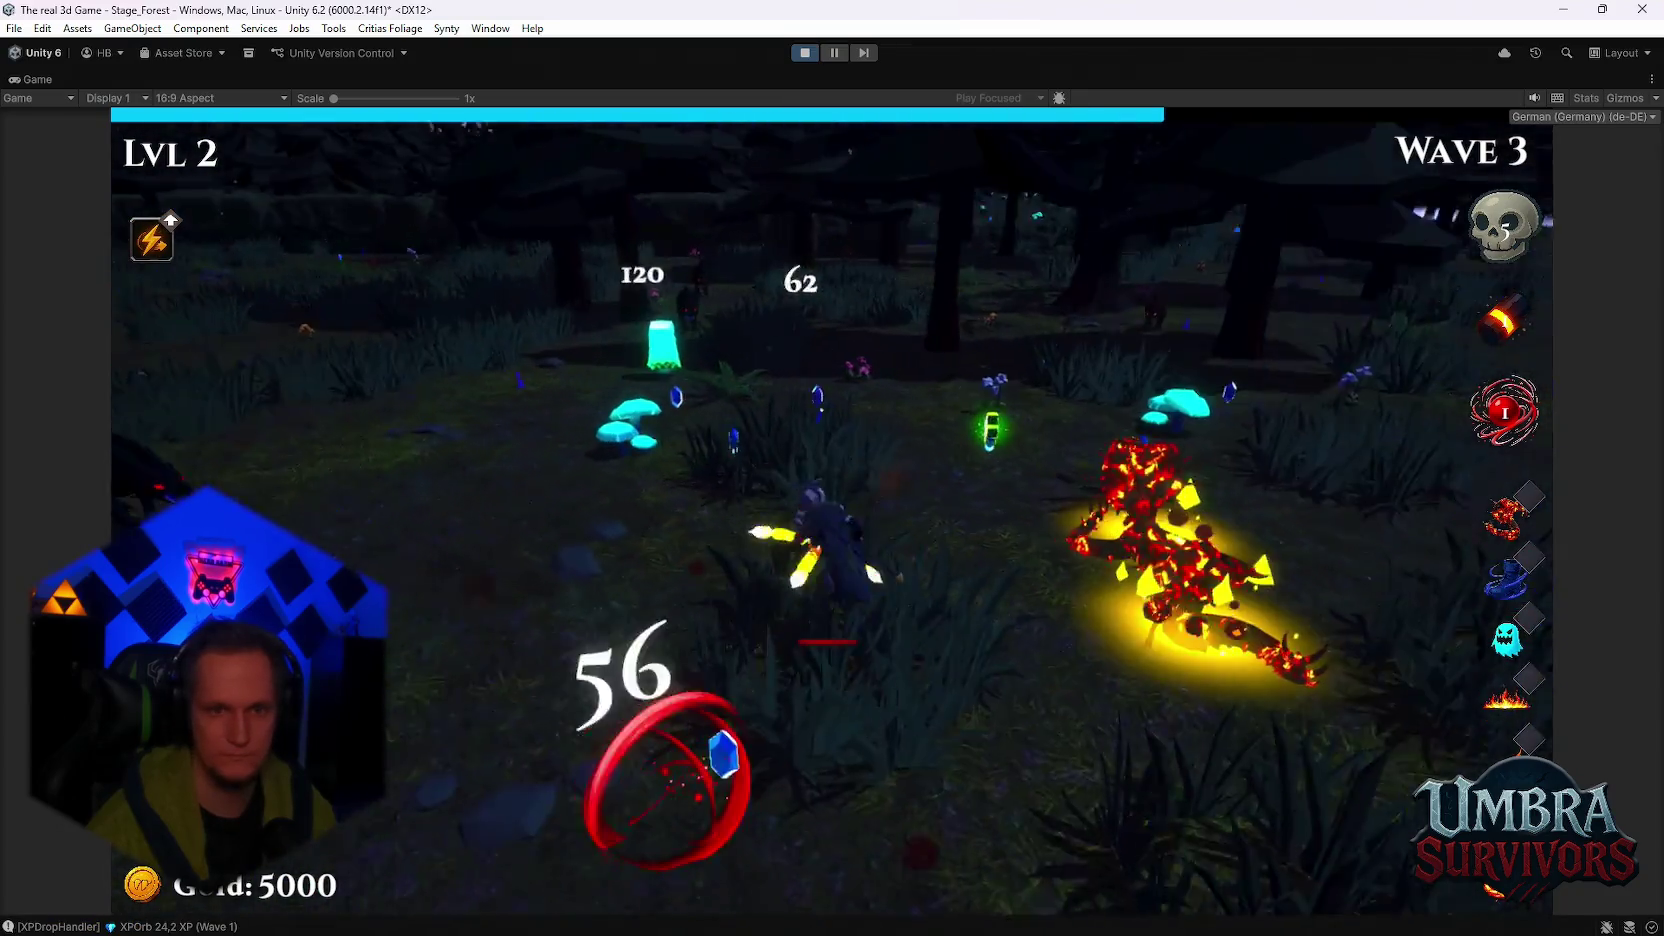
pyautogui.press('w')
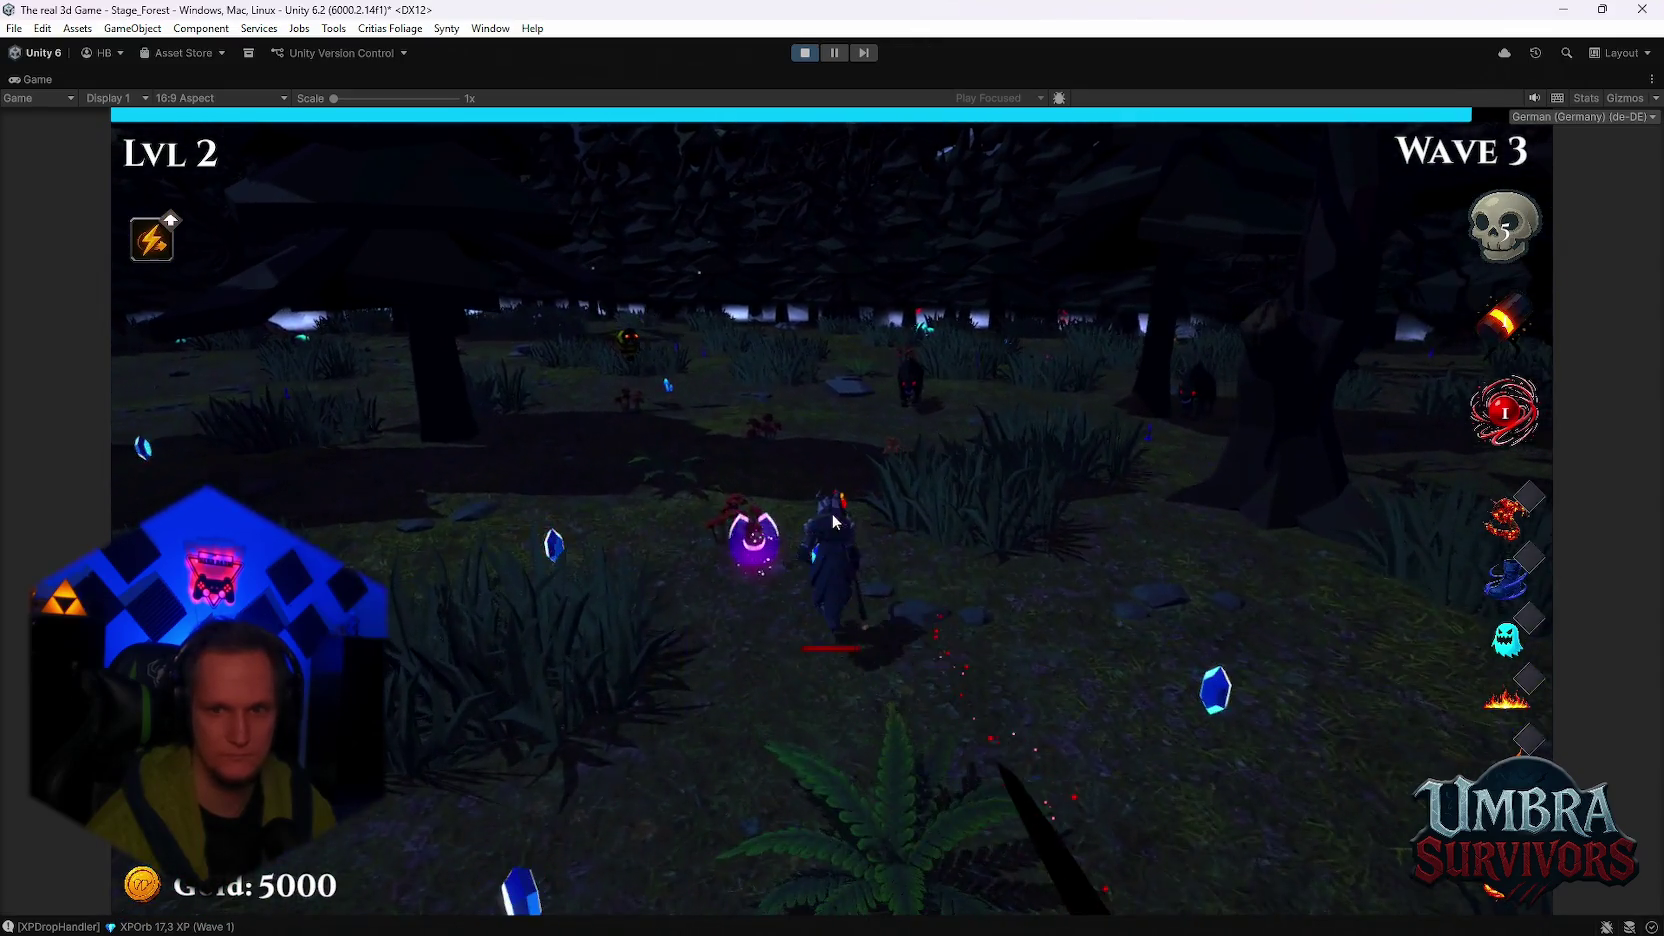
# Step: Pick the Blood Crystal, Silver Blade, Darkstep and Calzifer level-up upgrades
pyautogui.click(552, 543)
pyautogui.press('w')
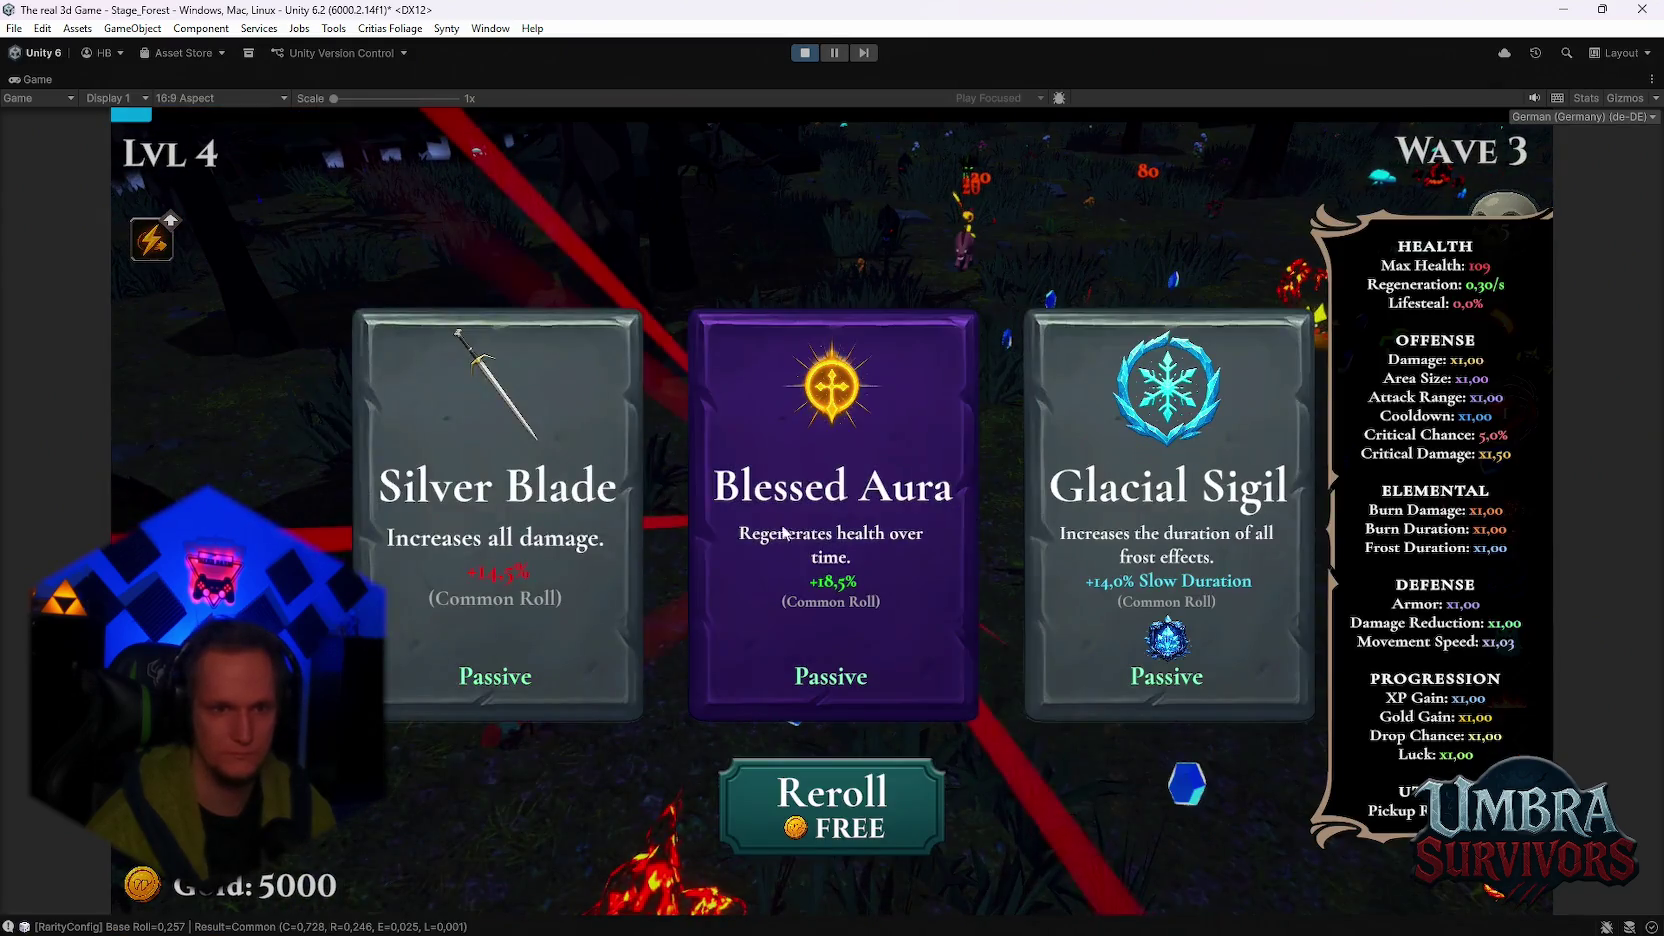
pyautogui.click(566, 505)
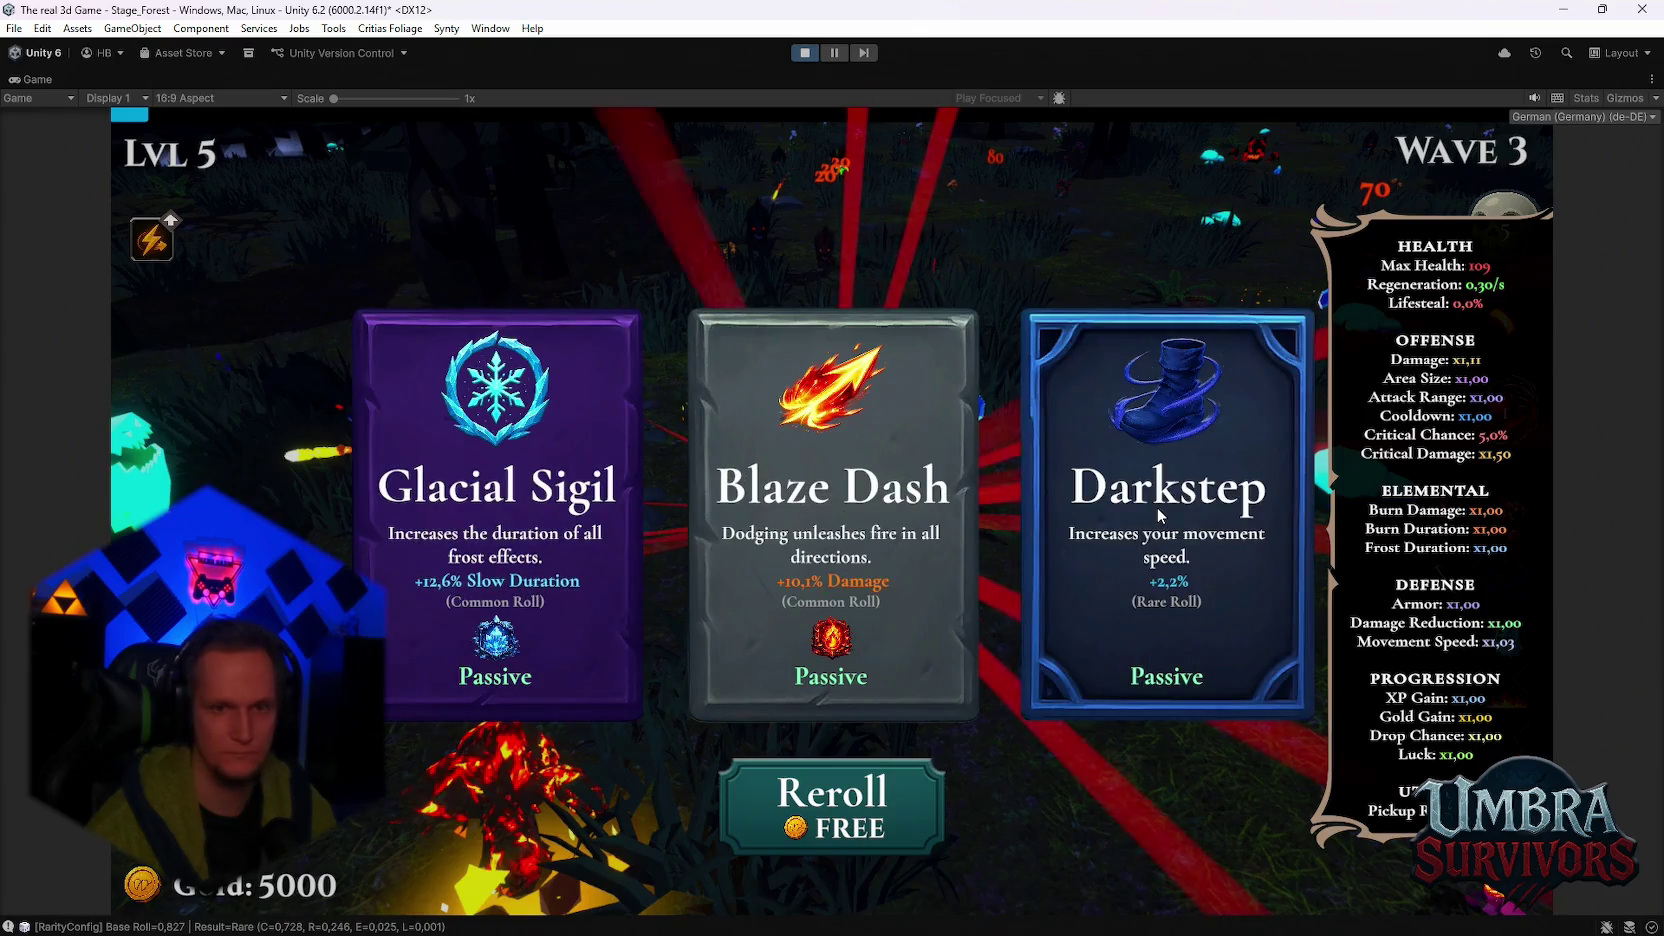
pyautogui.click(1159, 514)
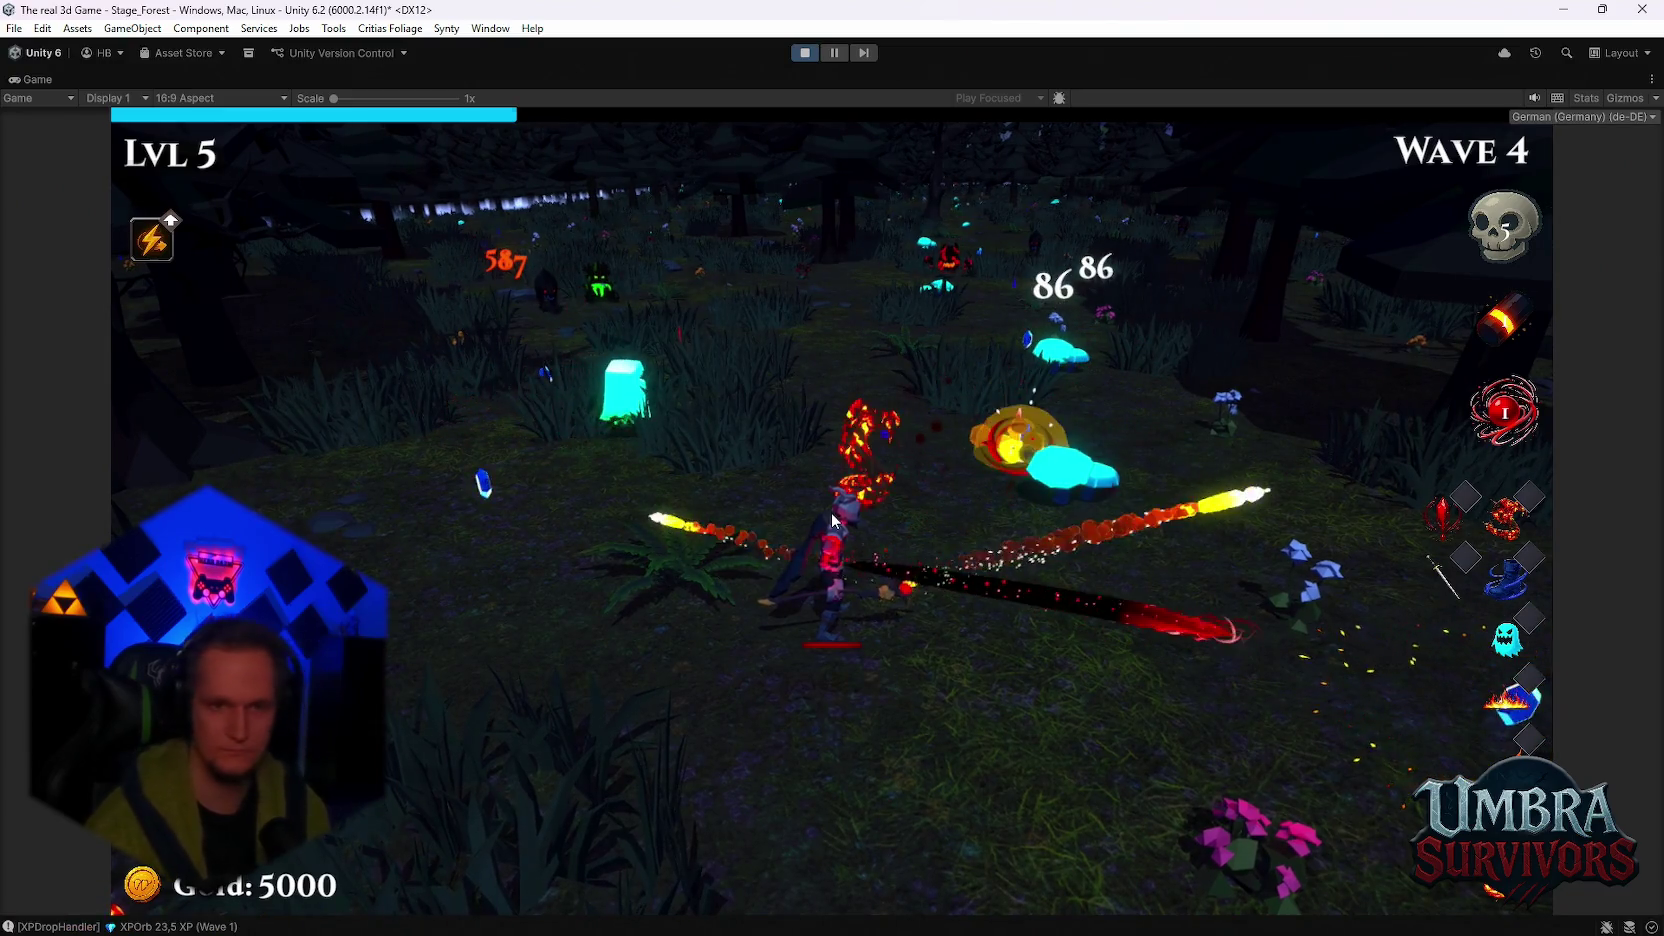
pyautogui.click(831, 512)
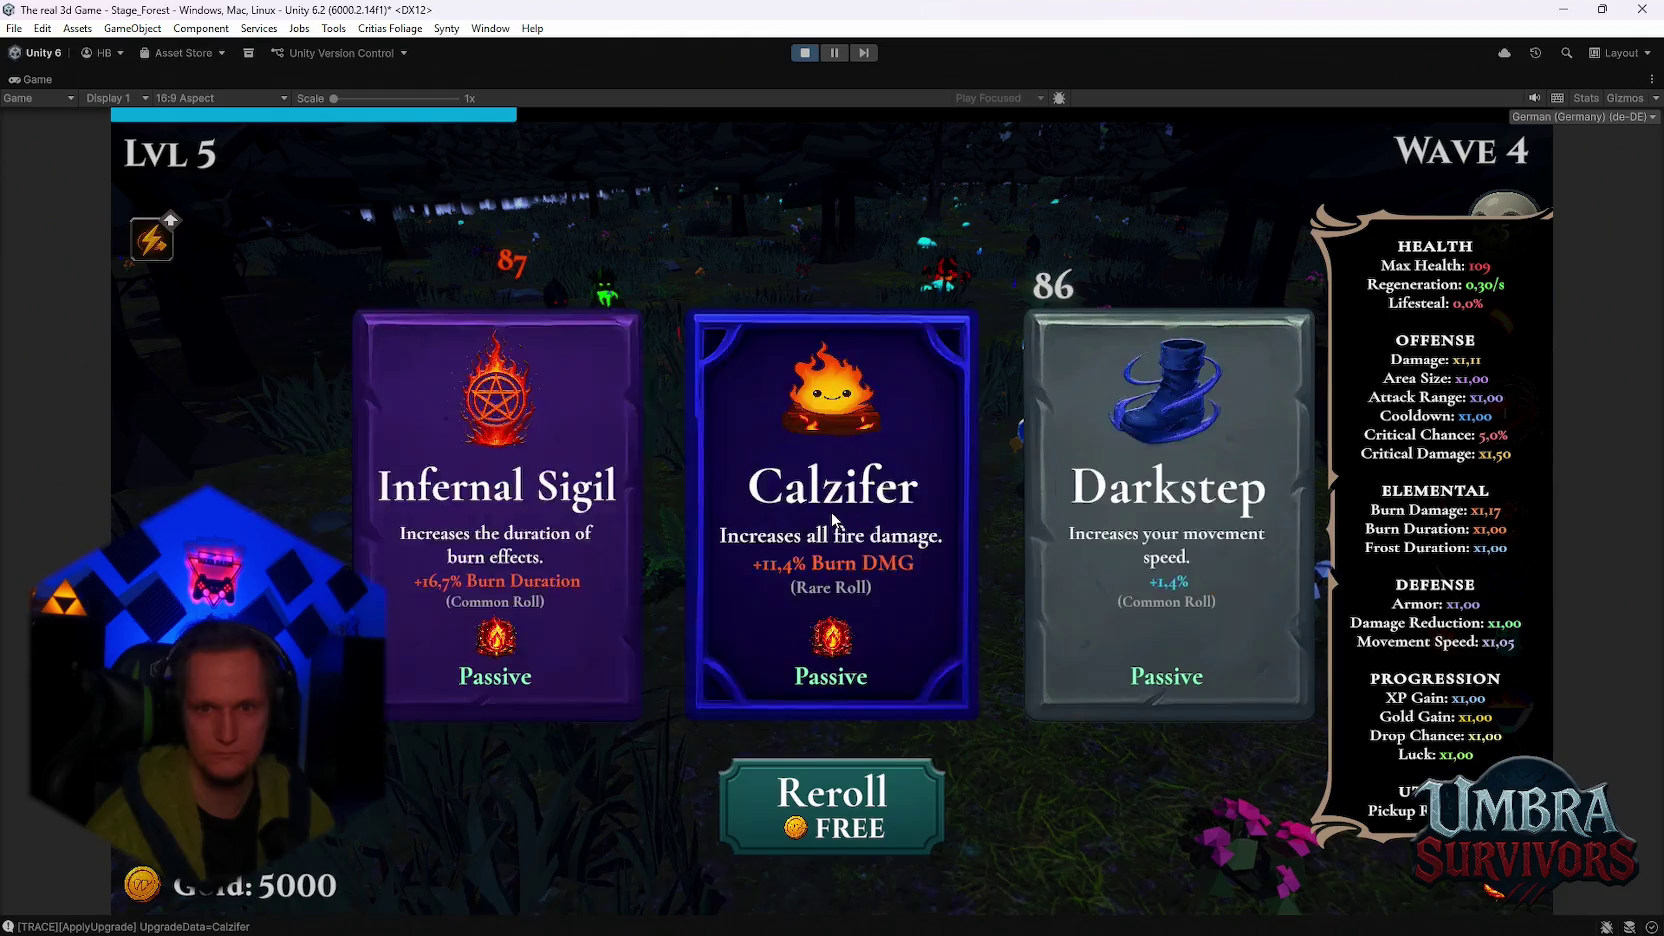
# Step: Pick Frozen Heart, Composter, Frost Core, Glacial Sigil, Blaze Dash and Void Pulse, then pause
pyautogui.click(788, 488)
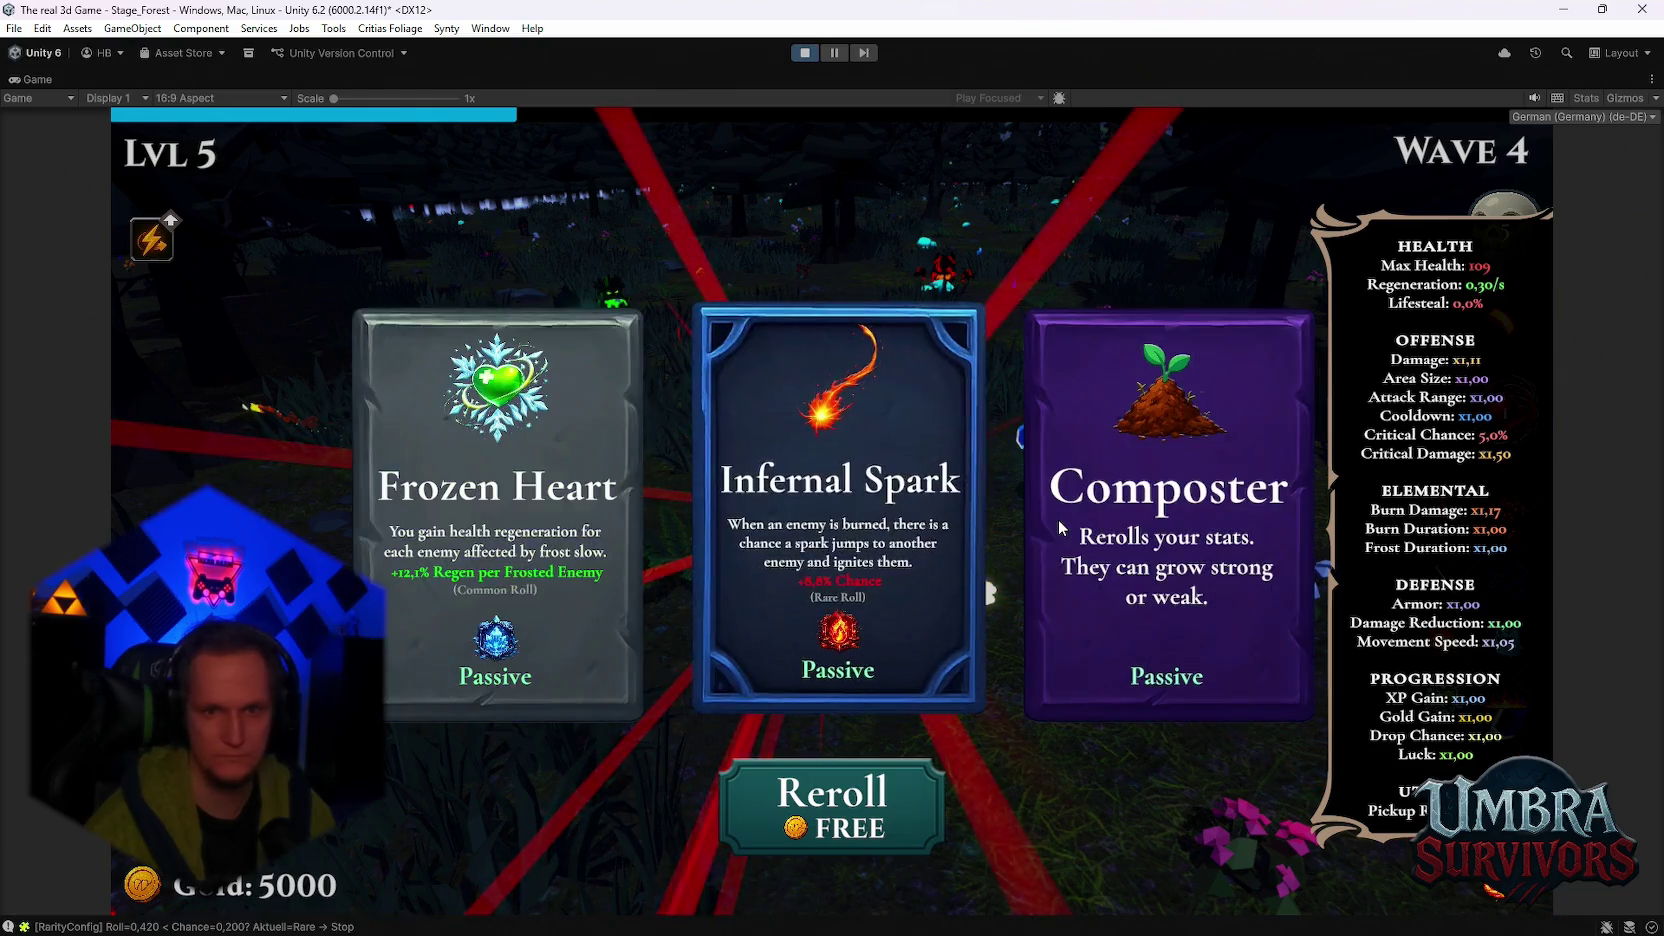
pyautogui.click(1058, 519)
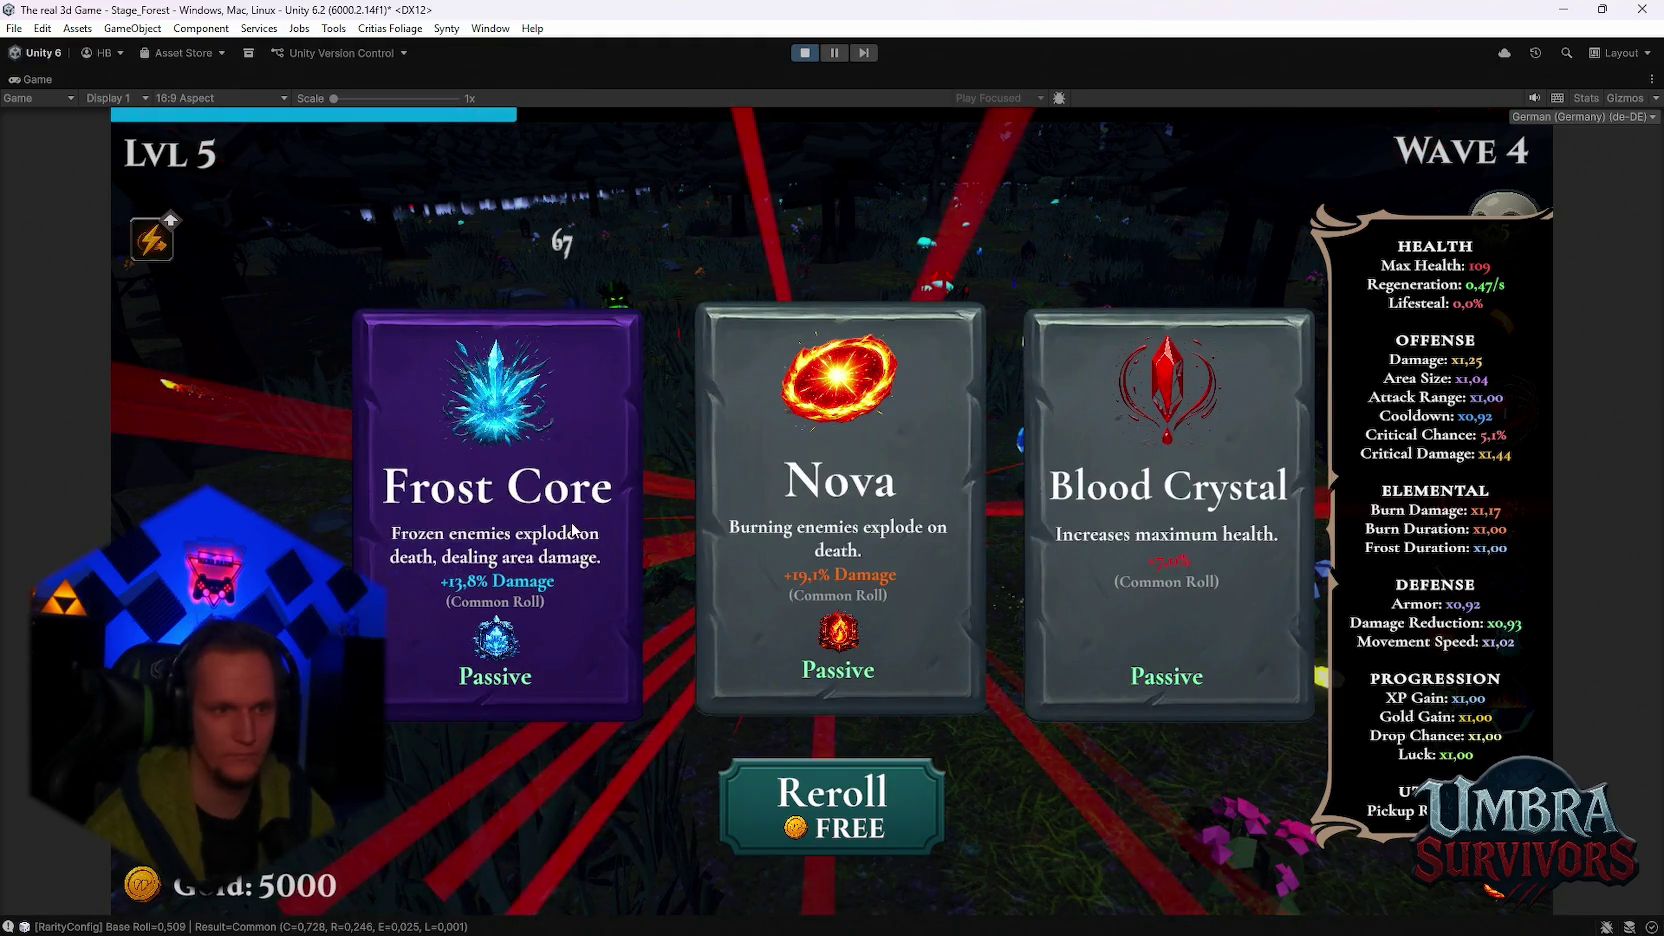
pyautogui.click(571, 523)
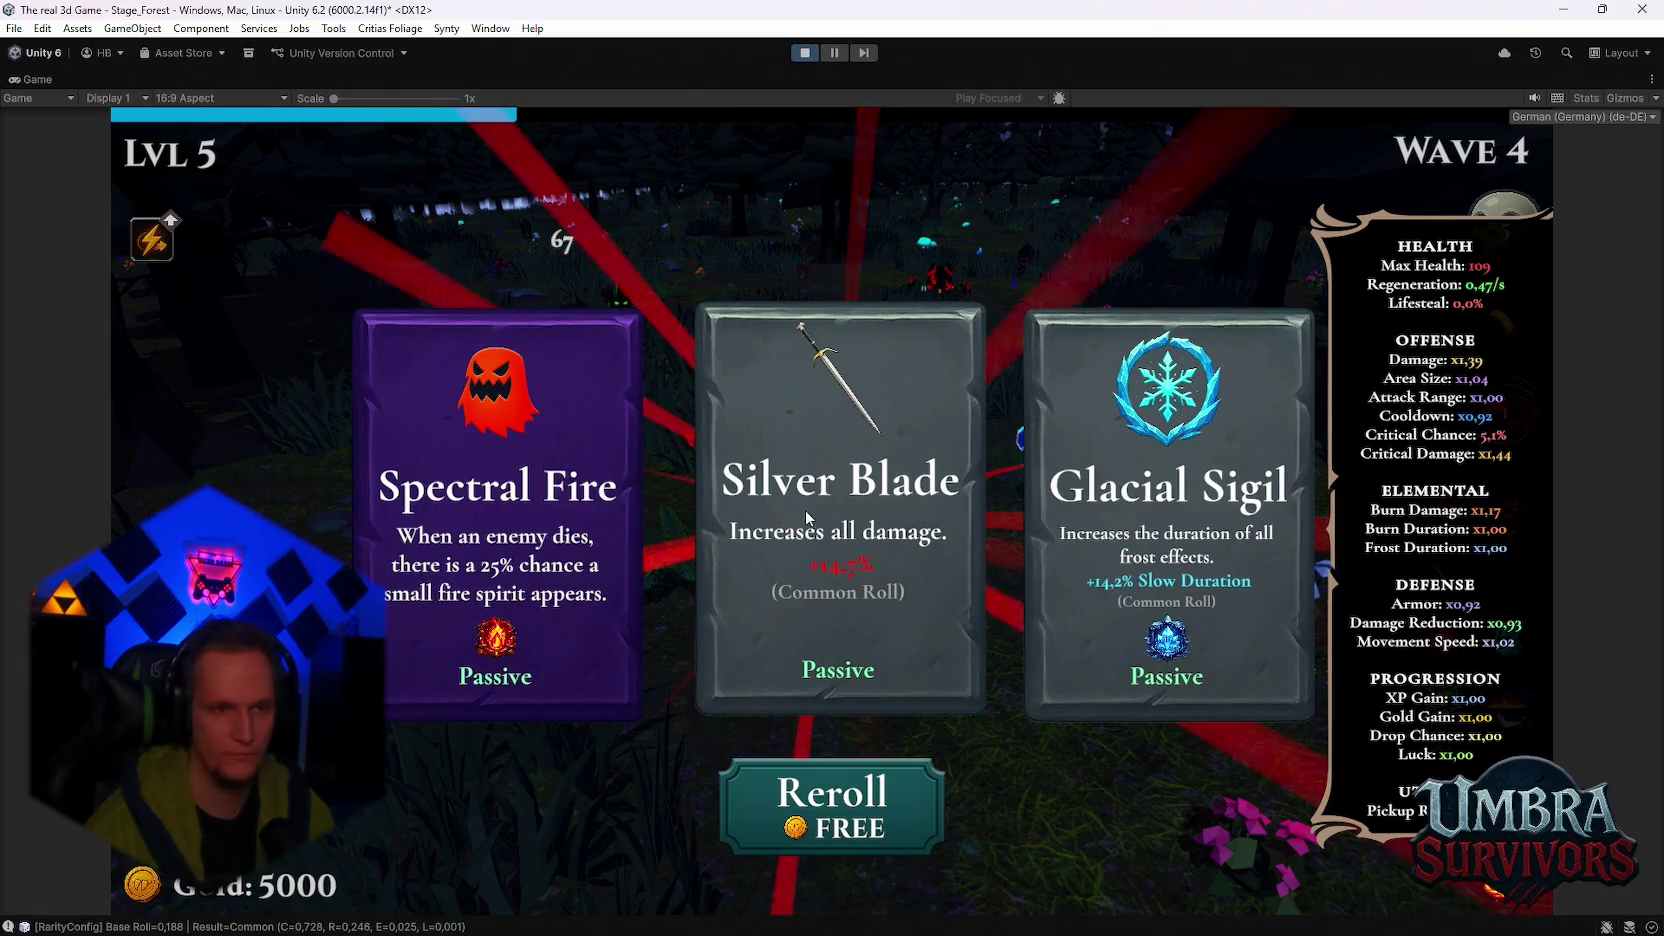
pyautogui.click(1167, 520)
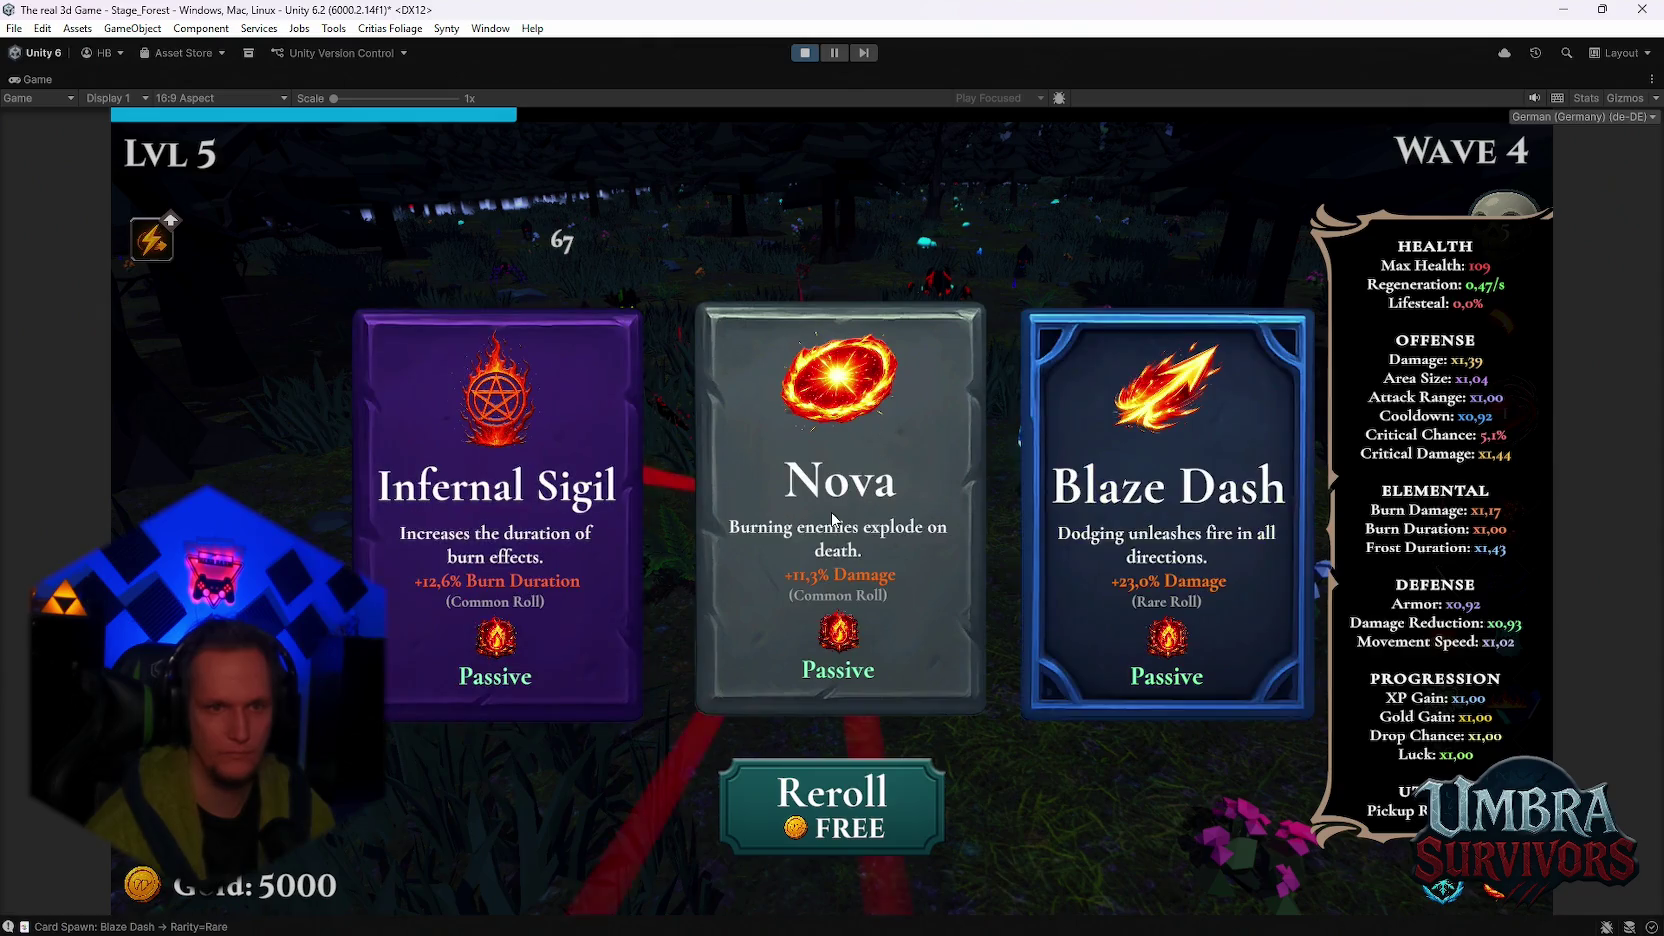
pyautogui.click(1079, 520)
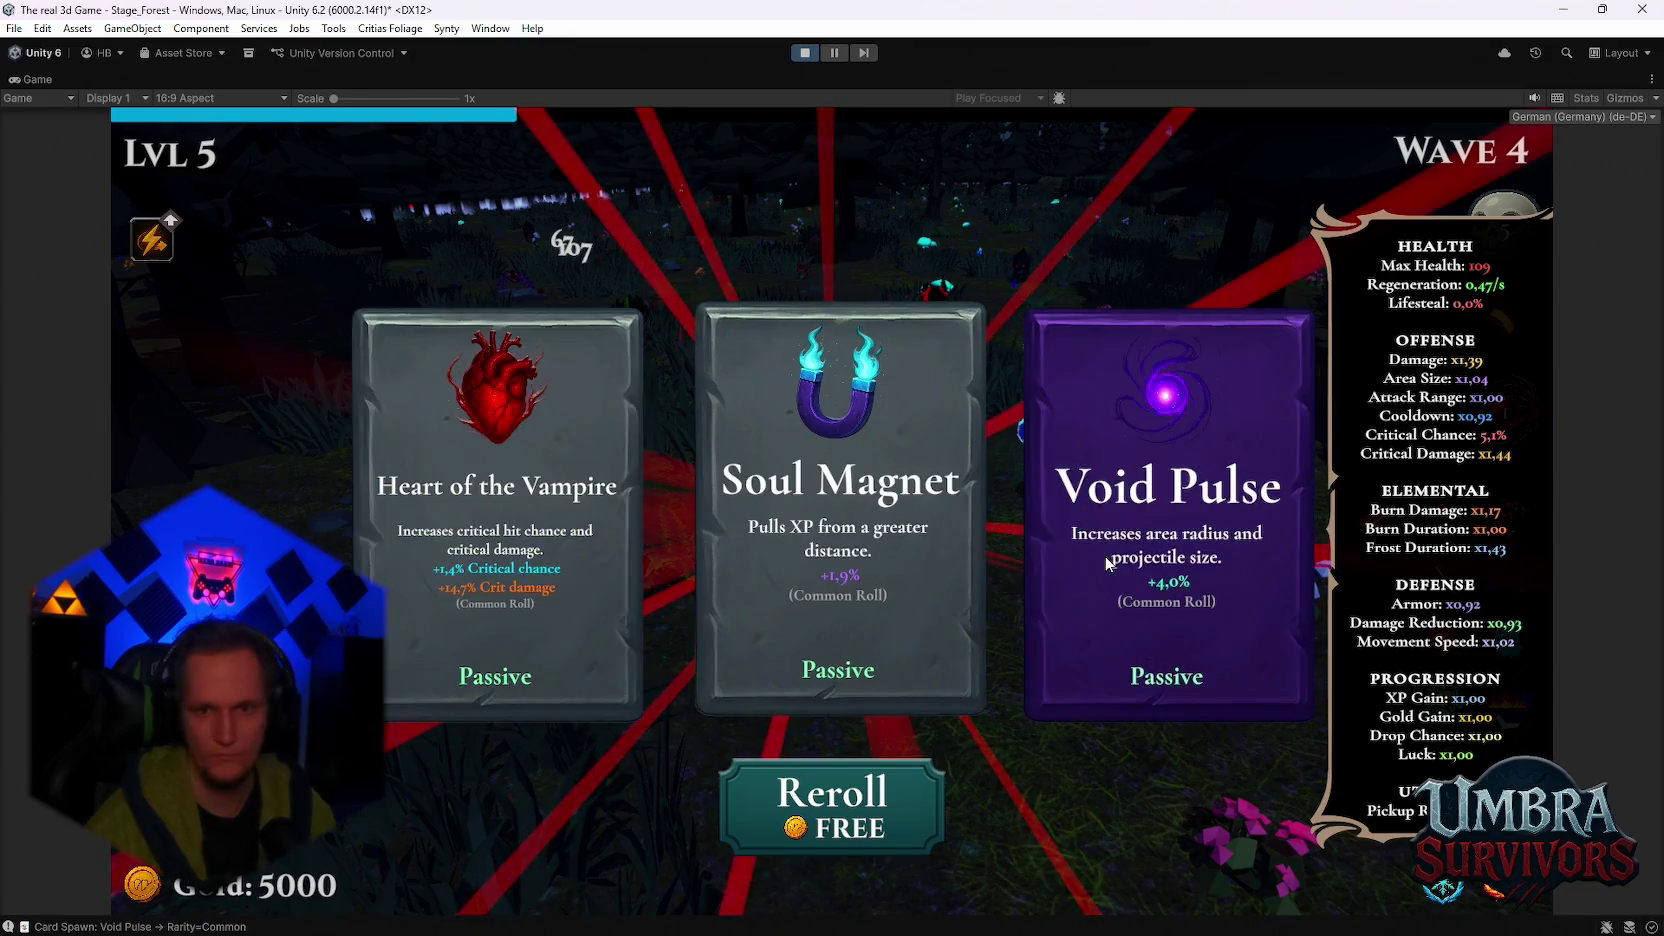
pyautogui.click(1107, 563)
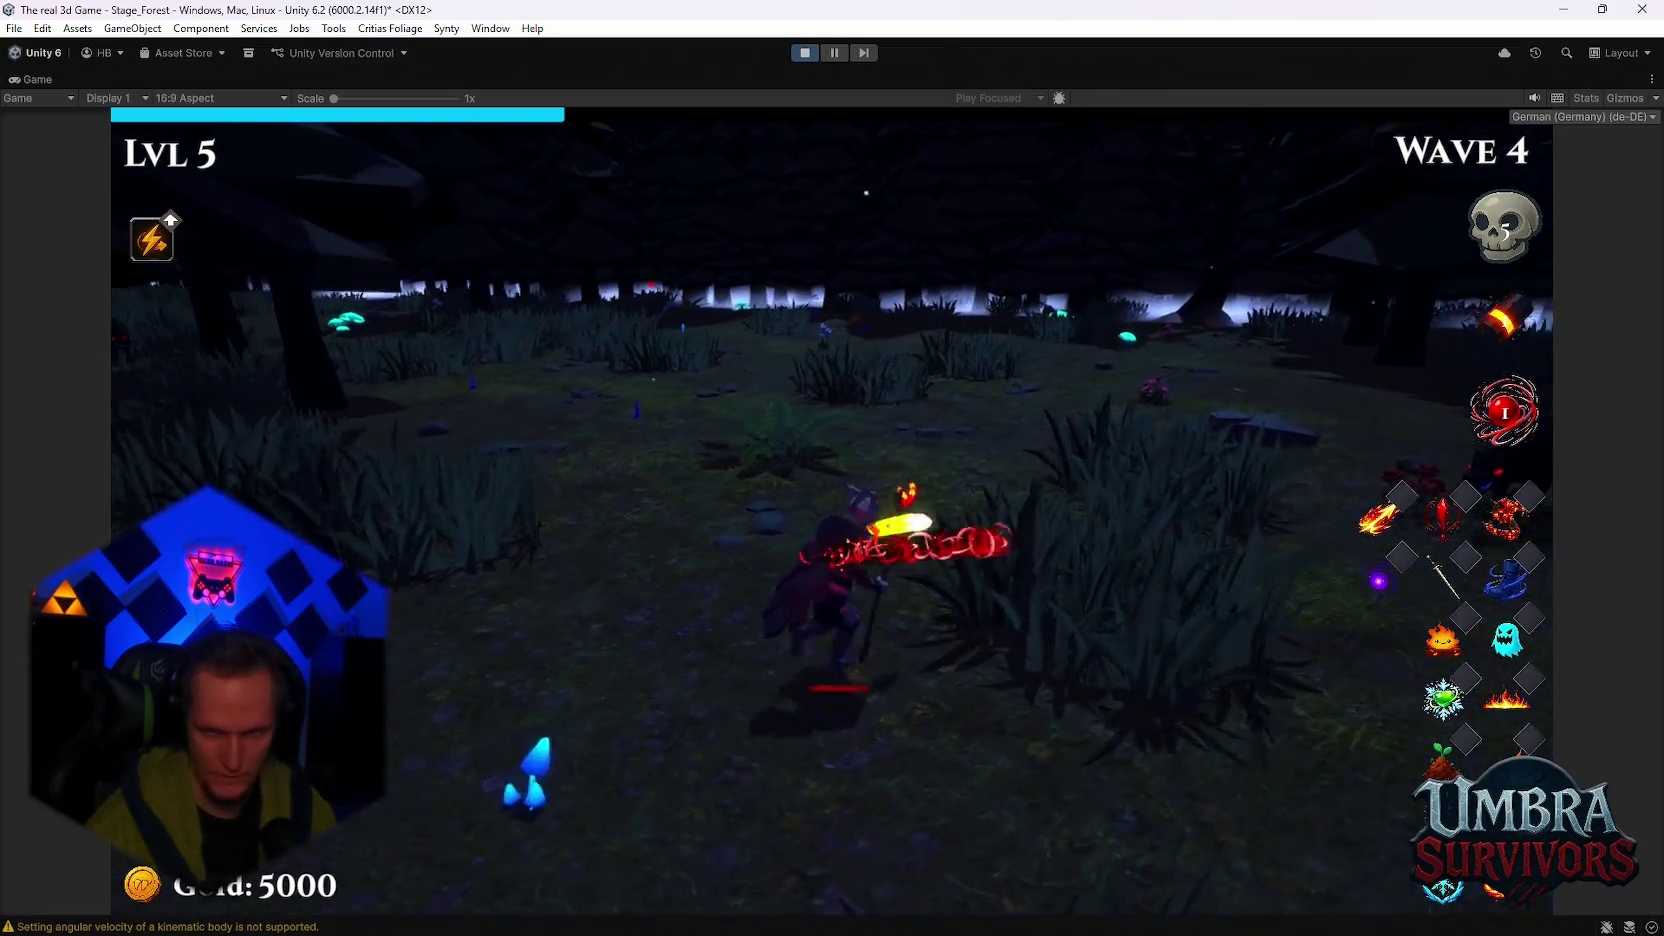
pyautogui.press('Escape')
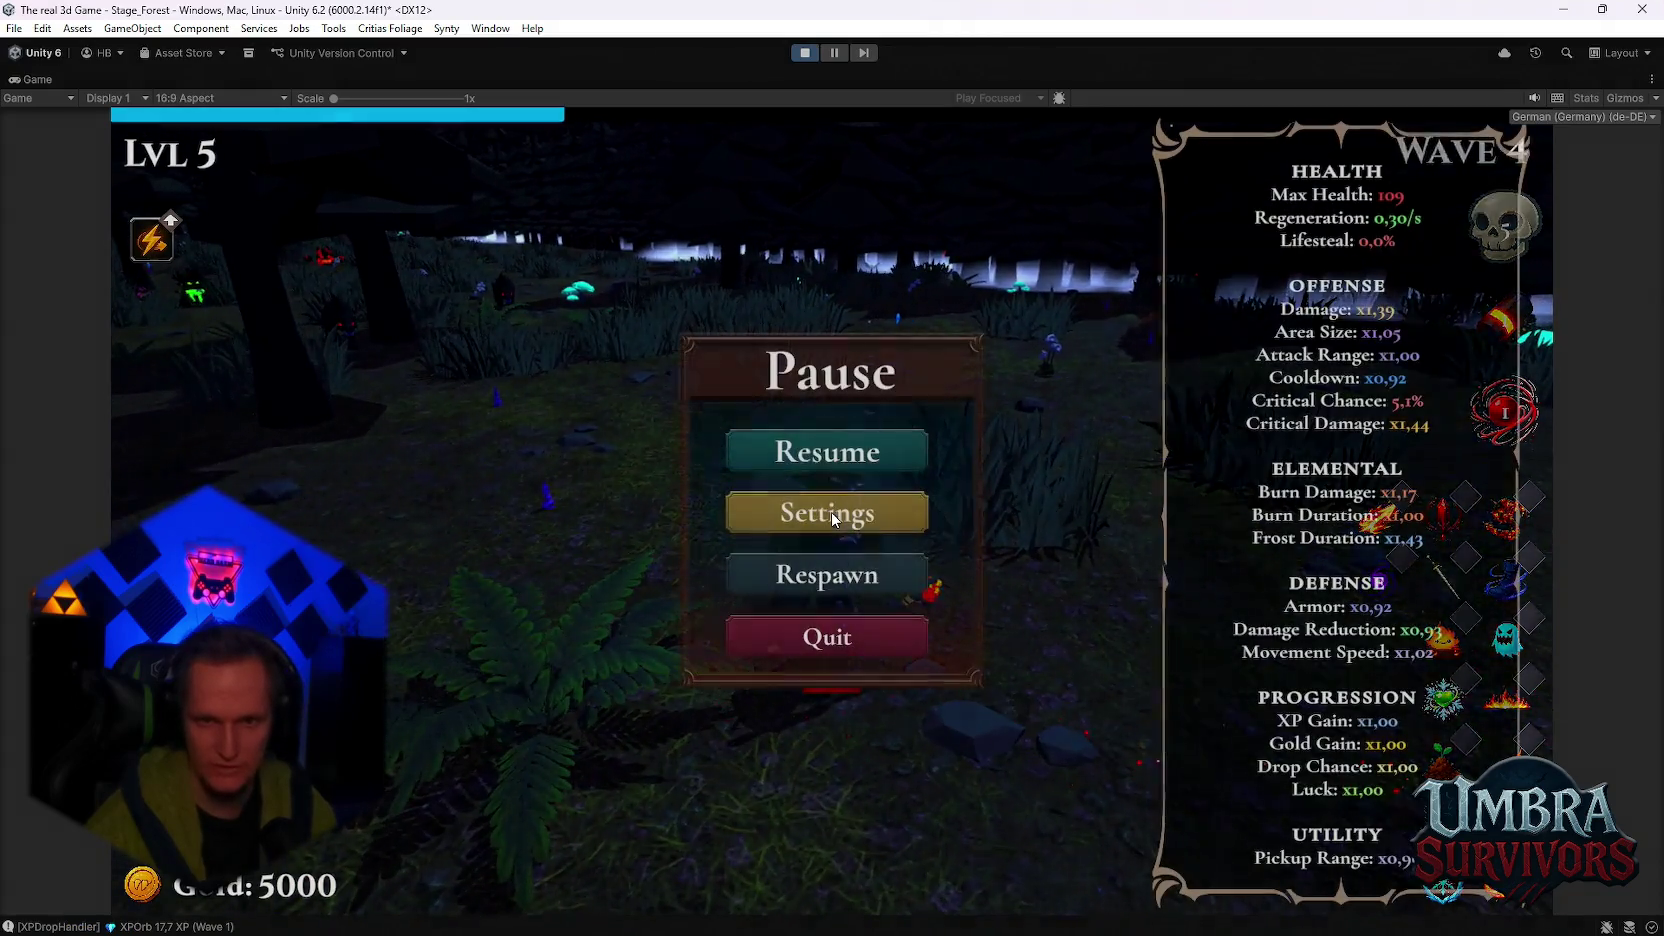
# Step: Restore the editor layout and inspect PassiveIconItem(Clone), PassiveListRoot and GameObject in the Hierarchy
pyautogui.doubleClick(33, 78)
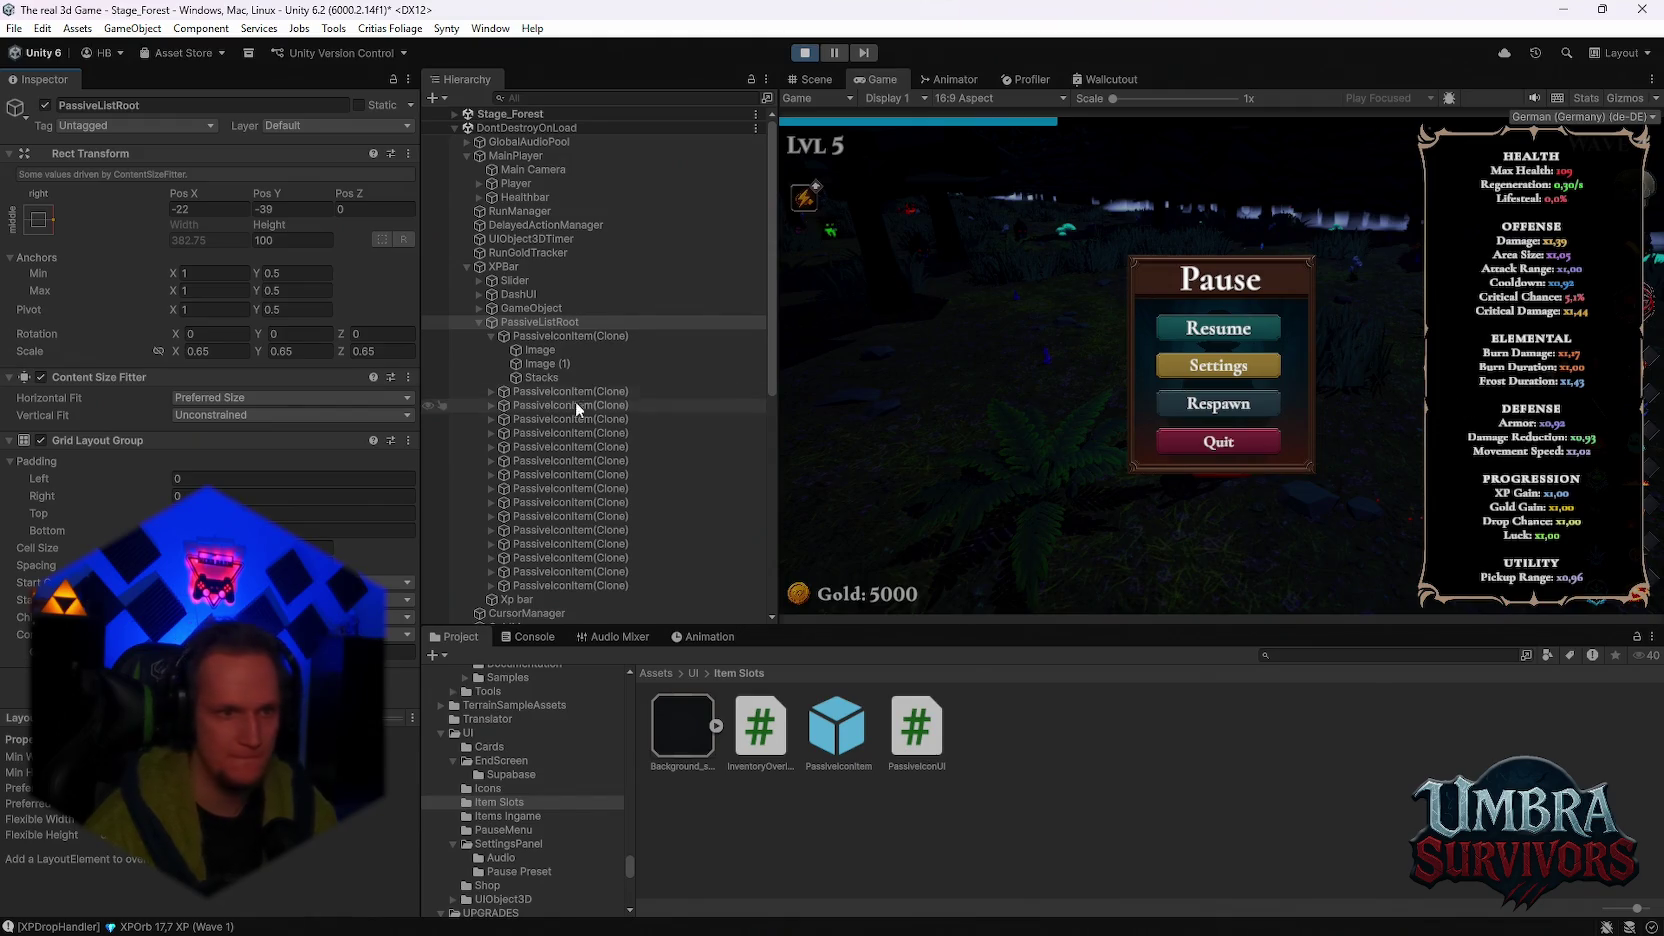
pyautogui.click(546, 337)
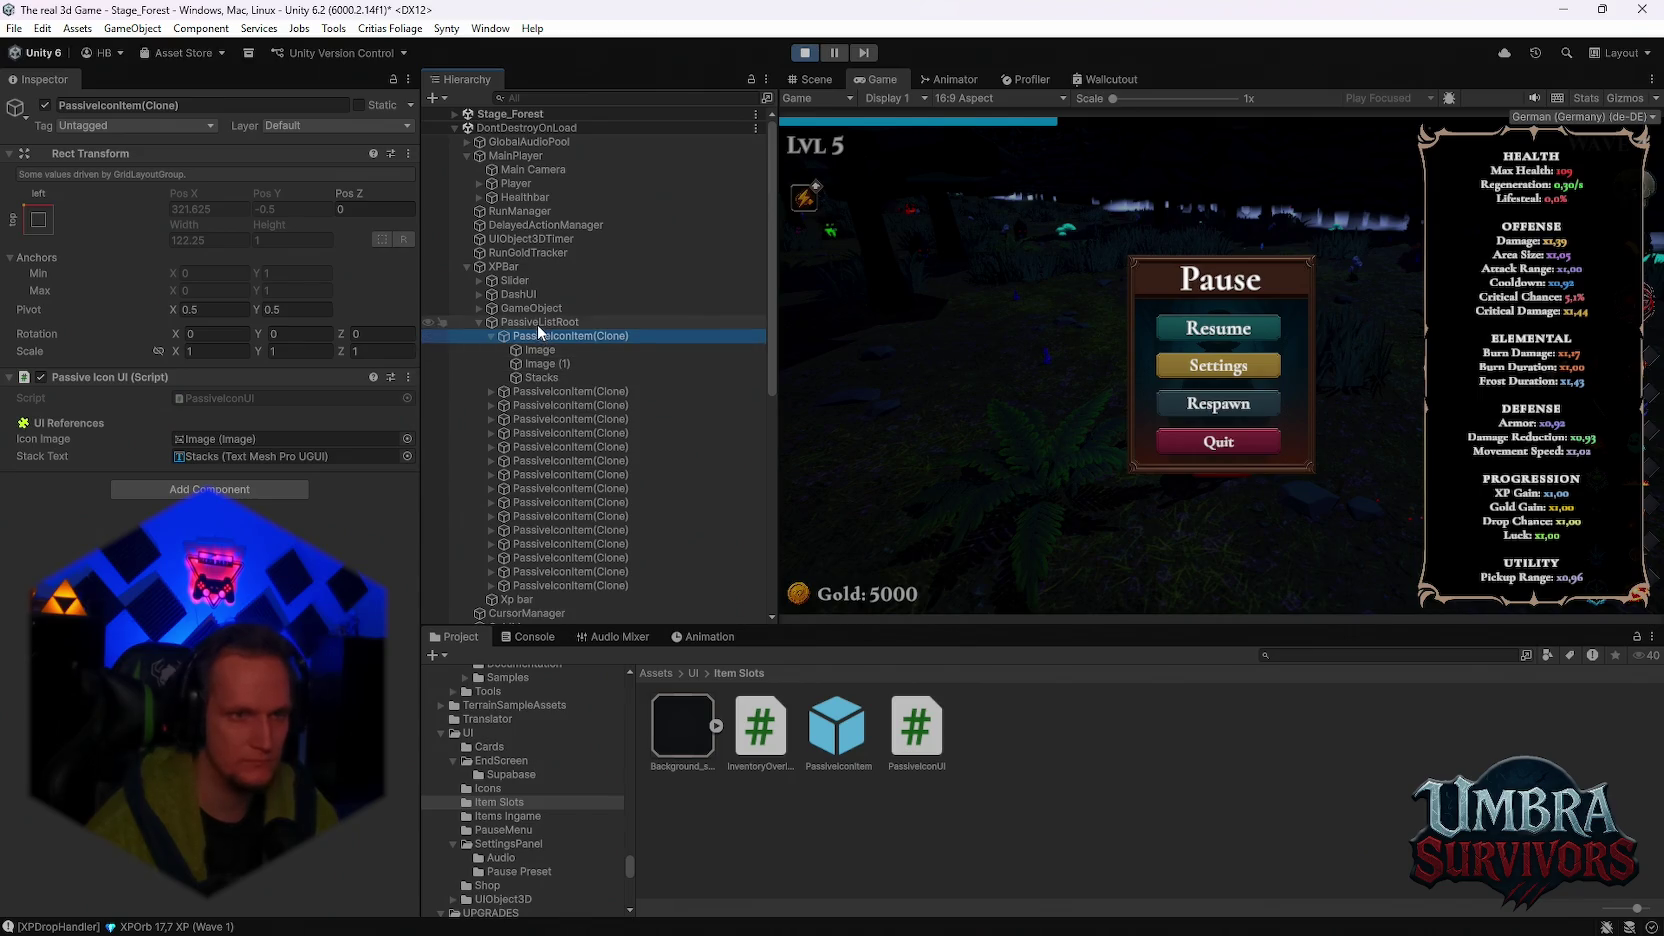
pyautogui.click(540, 323)
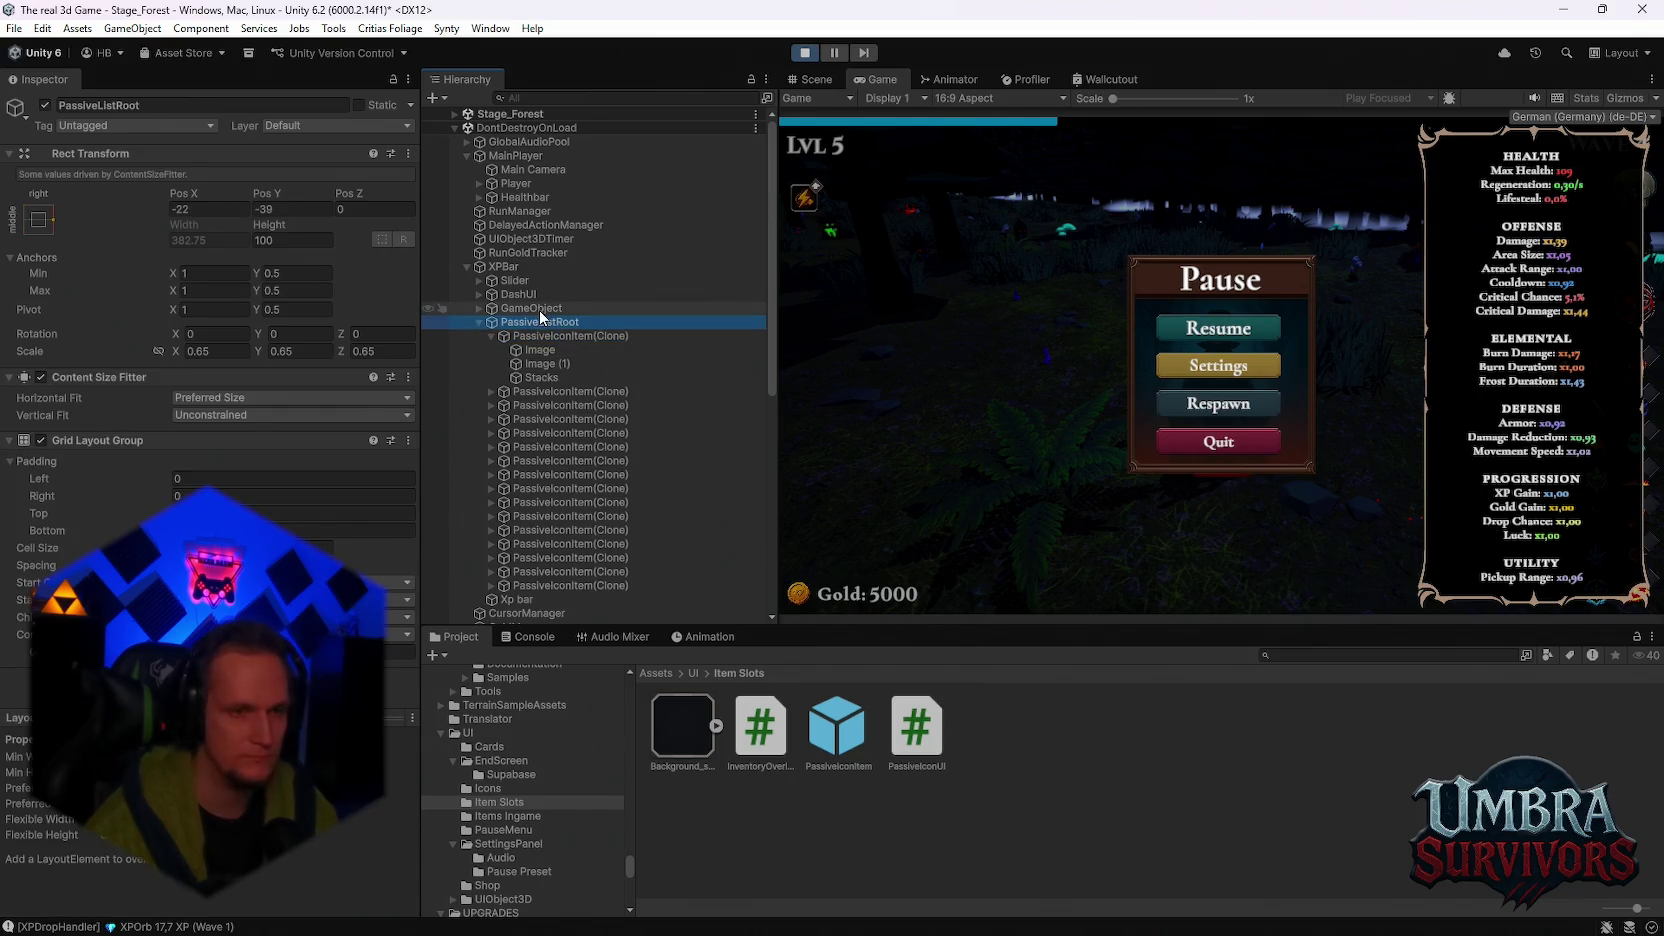
pyautogui.click(535, 309)
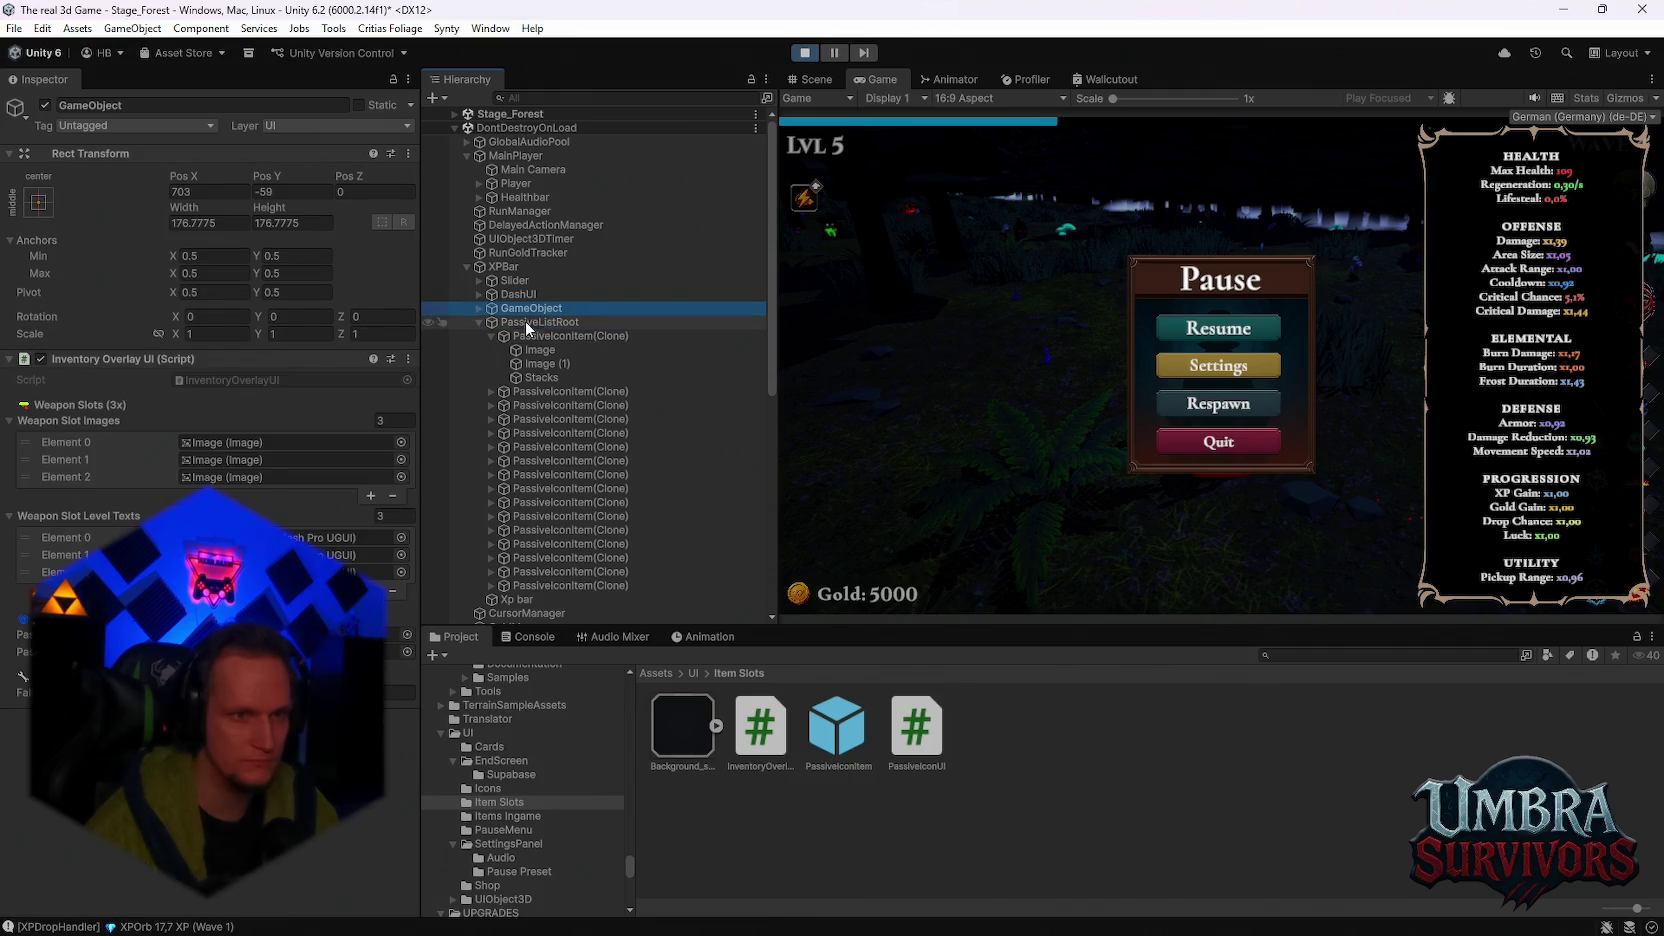
pyautogui.click(532, 324)
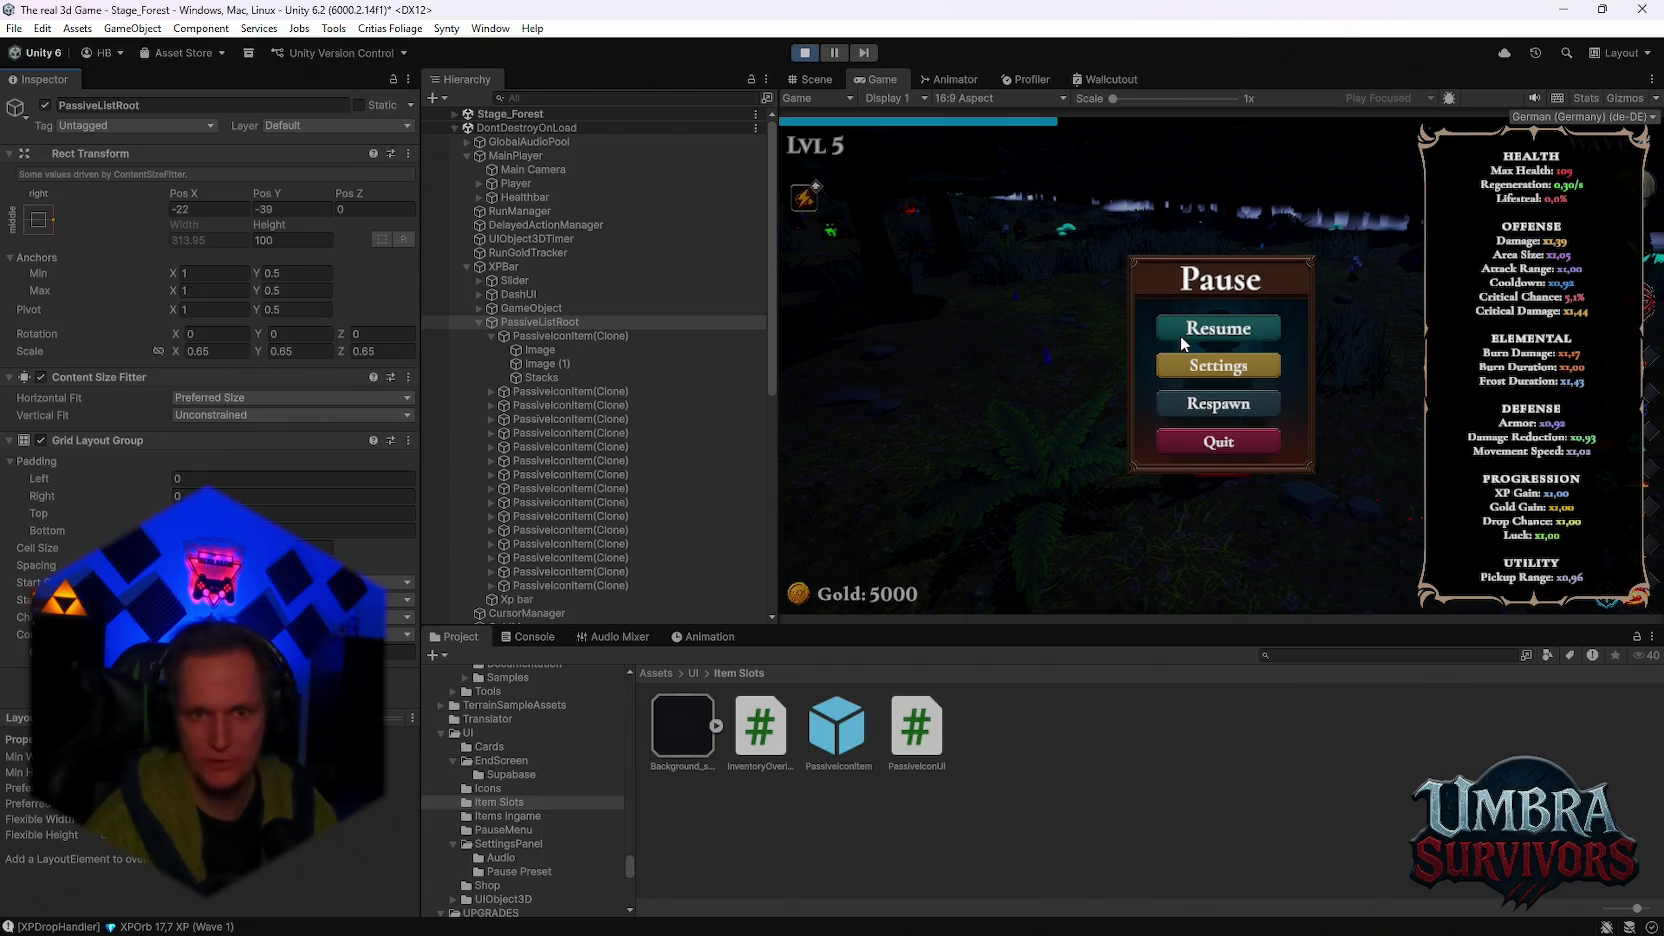
# Step: Resume play in a maximized Game view, pause at the stats panel, then bring up the to-do notes
pyautogui.press('Escape')
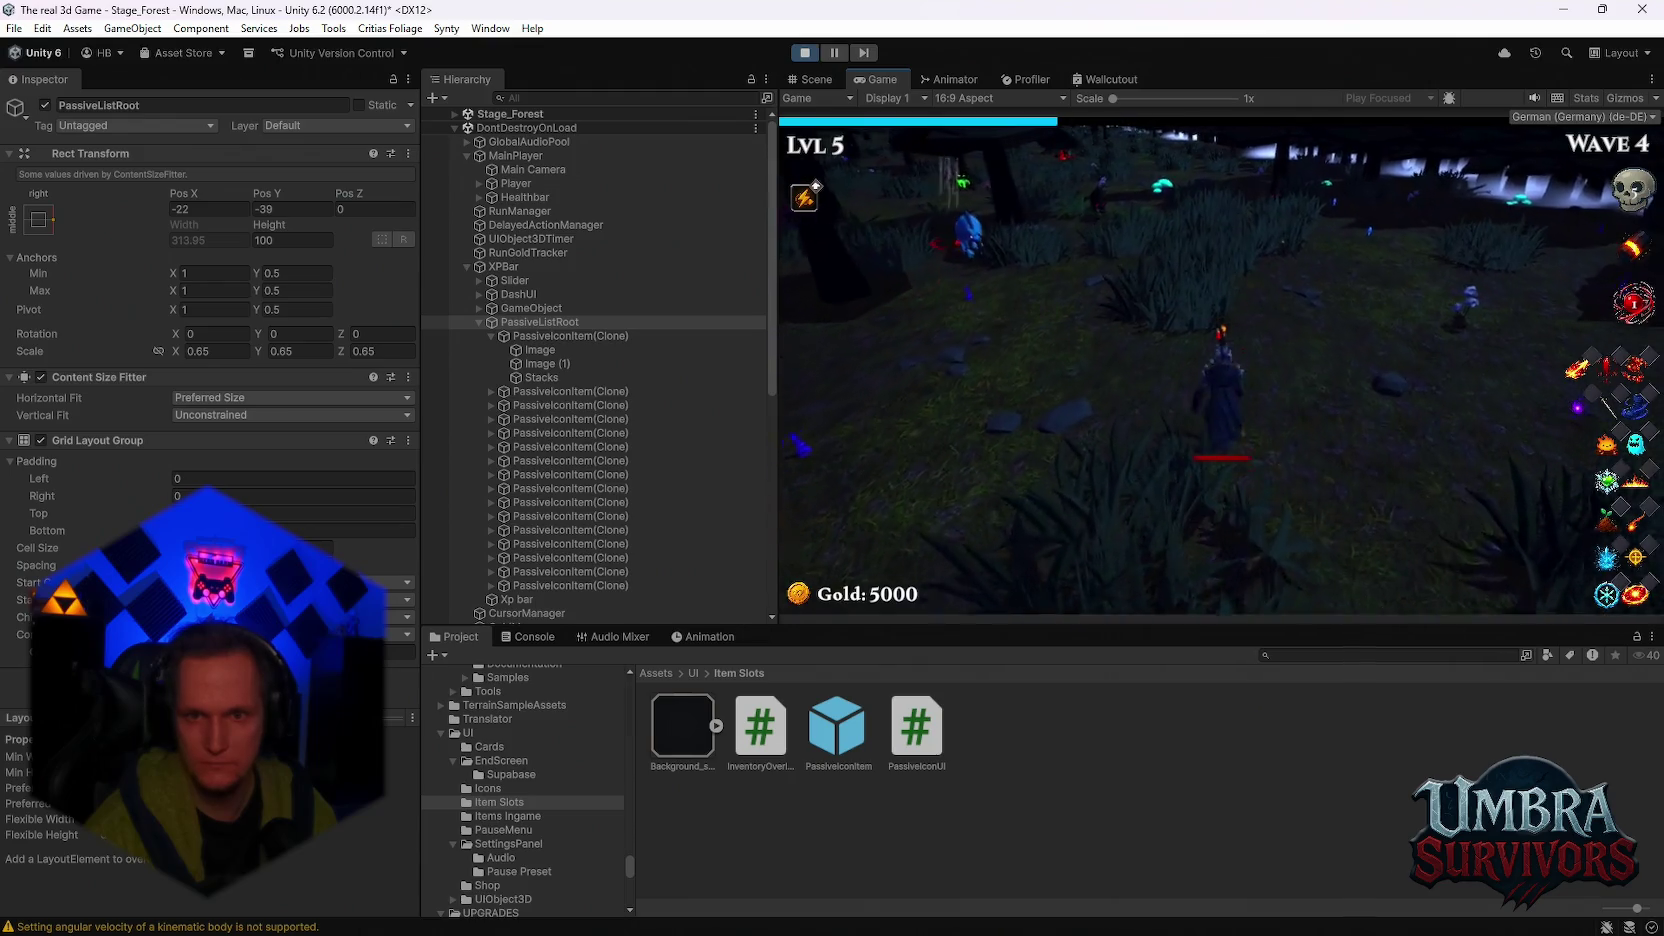
pyautogui.press('Escape')
pyautogui.press('Escape')
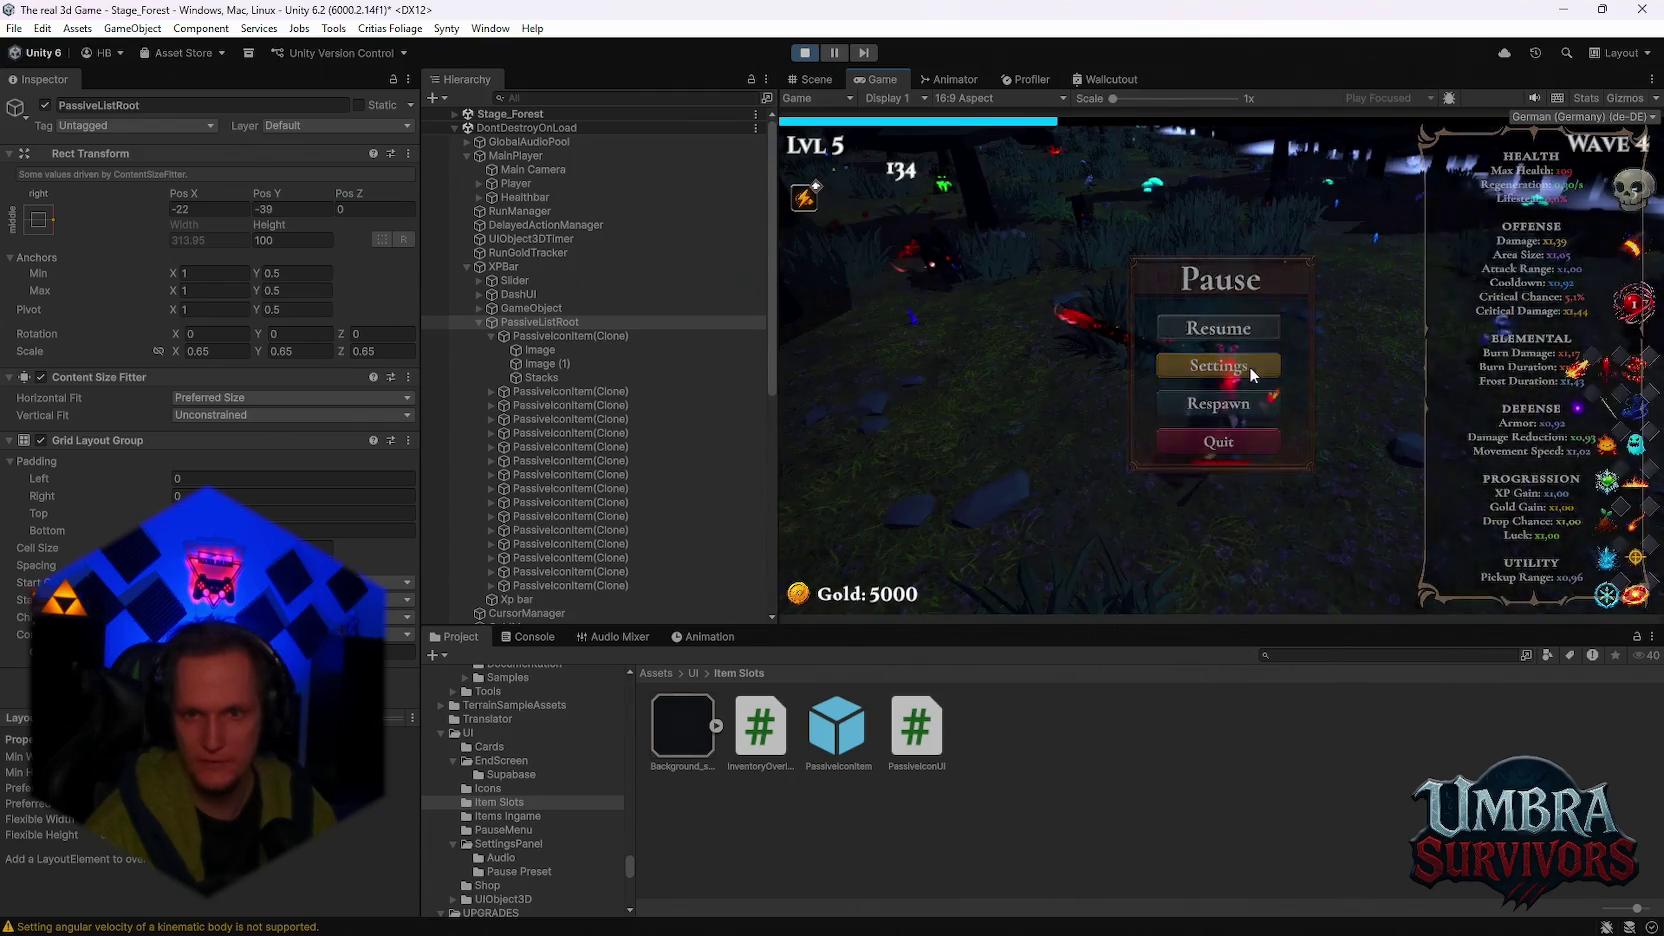
pyautogui.press('Escape')
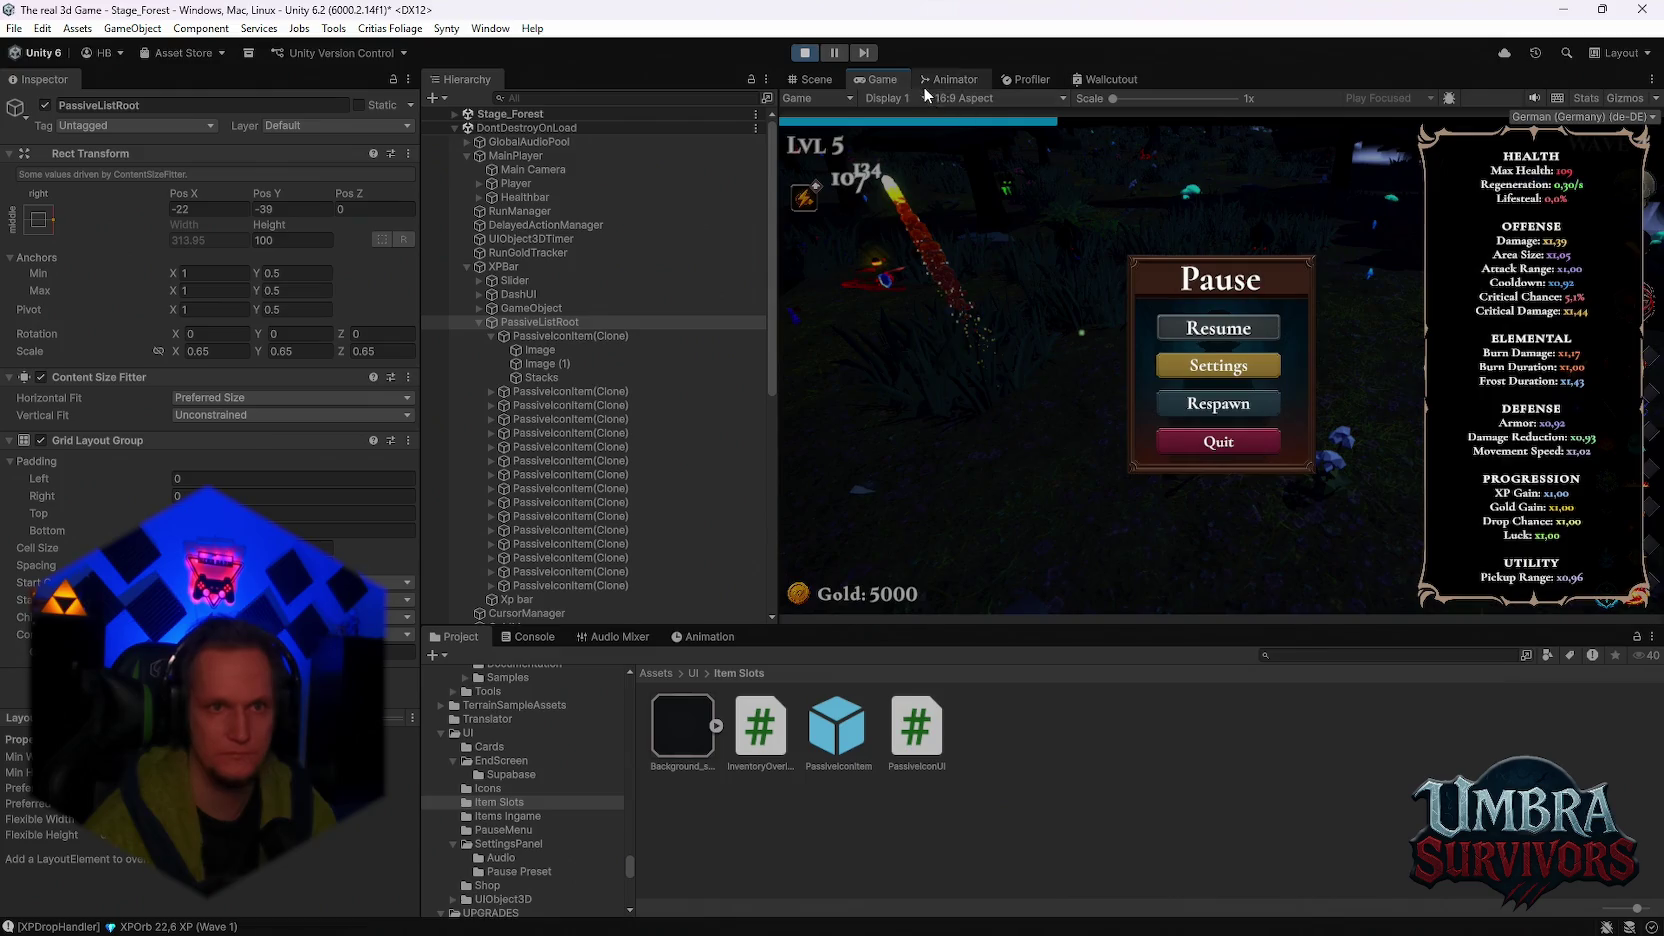
pyautogui.doubleClick(880, 80)
pyautogui.click(878, 464)
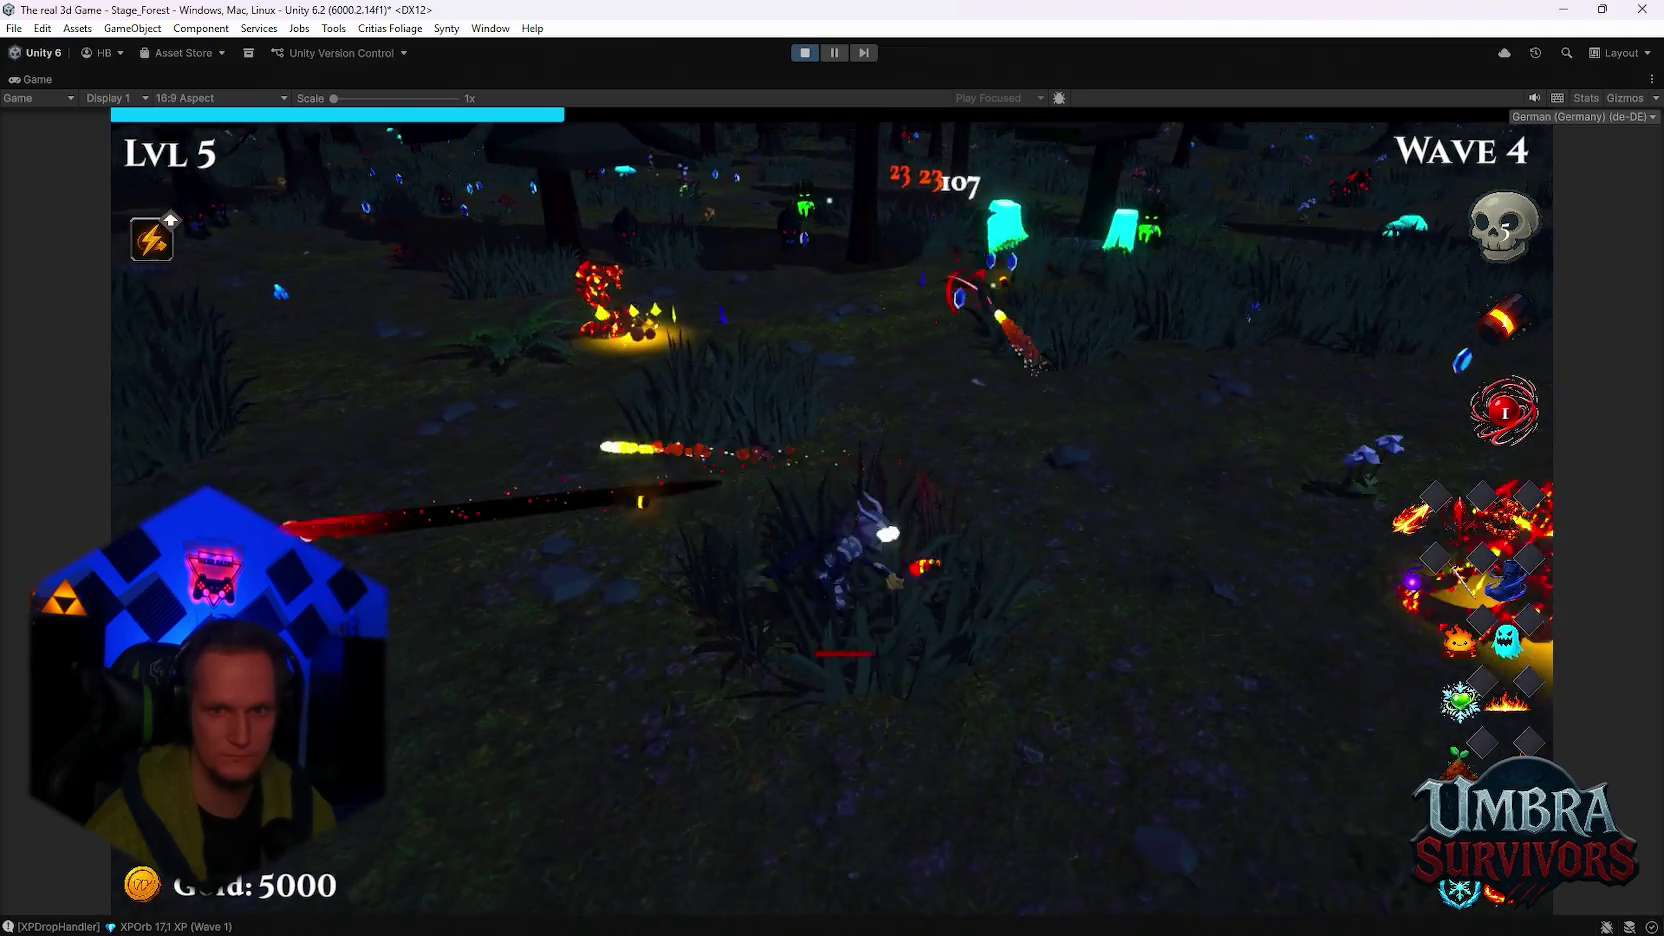
pyautogui.press('Escape')
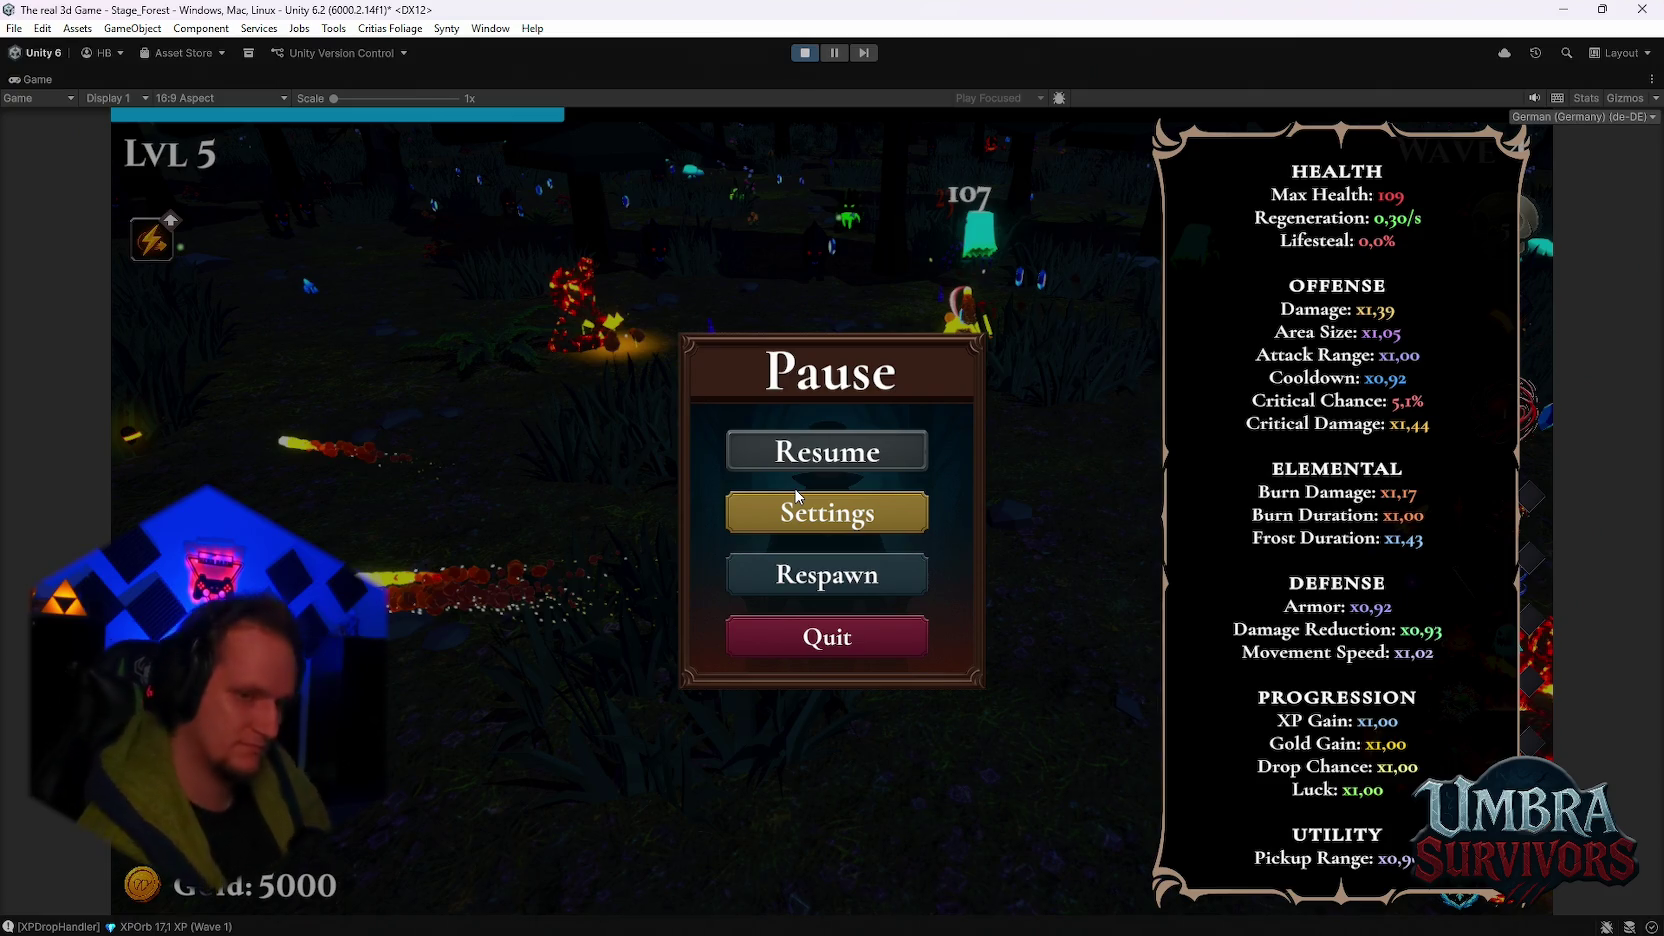
pyautogui.click(1117, 922)
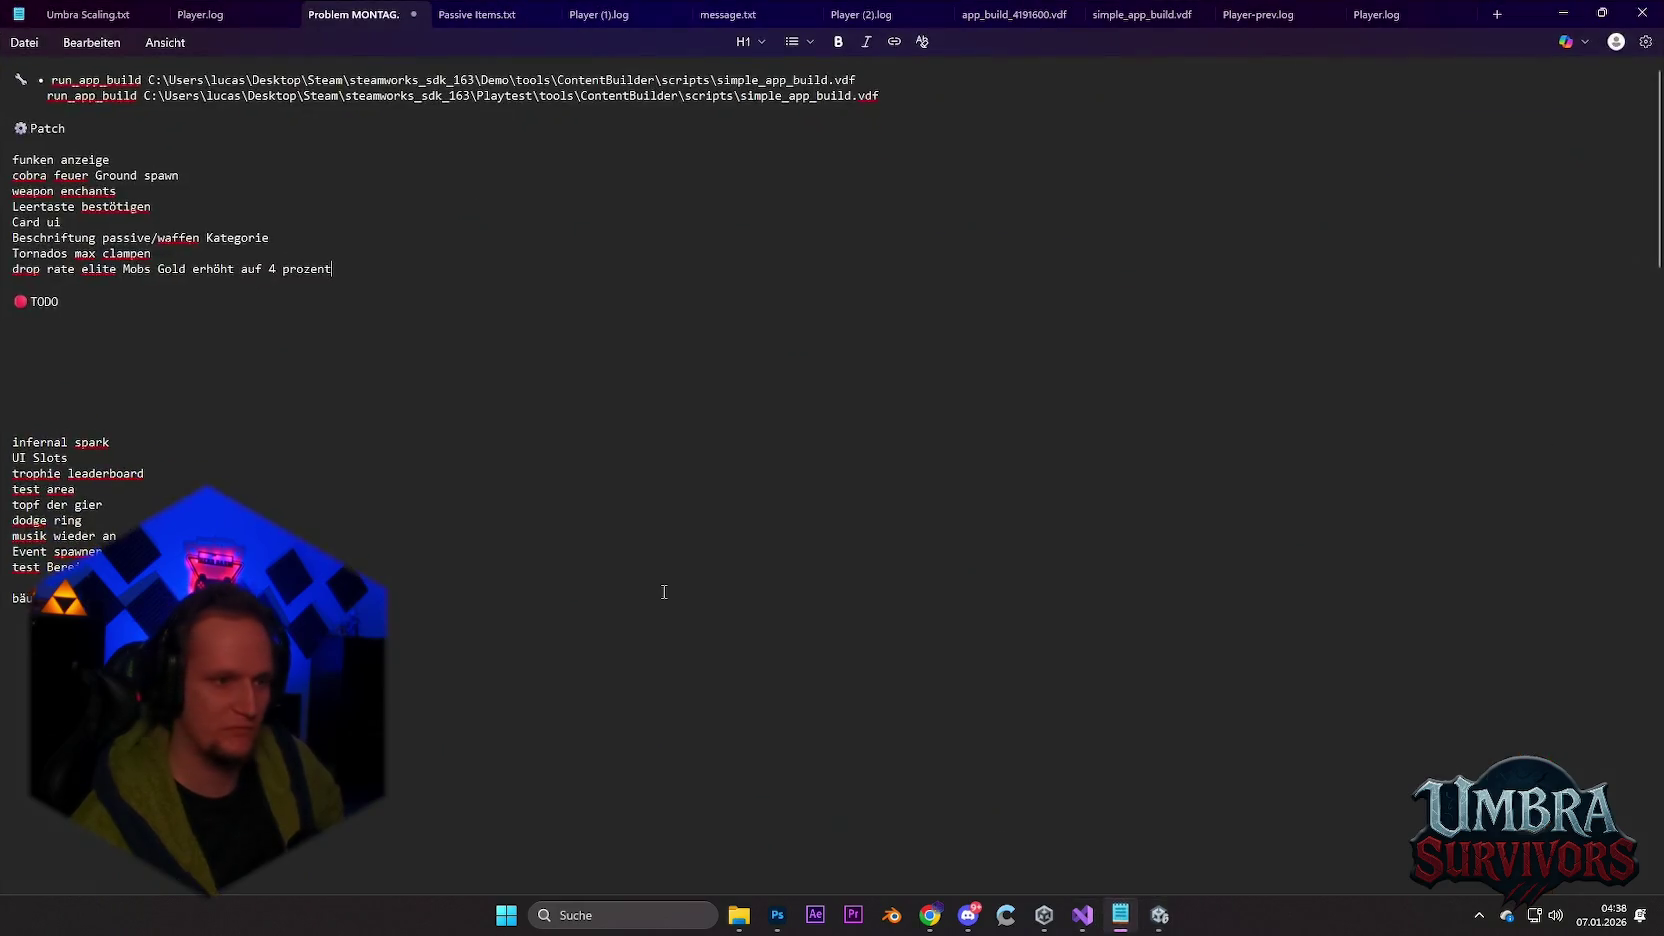
# Step: Search the Notepad notes for 'itch', type 'und' and 'itch' into the notes, then return to Unity
pyautogui.scroll(-20, 501, 587)
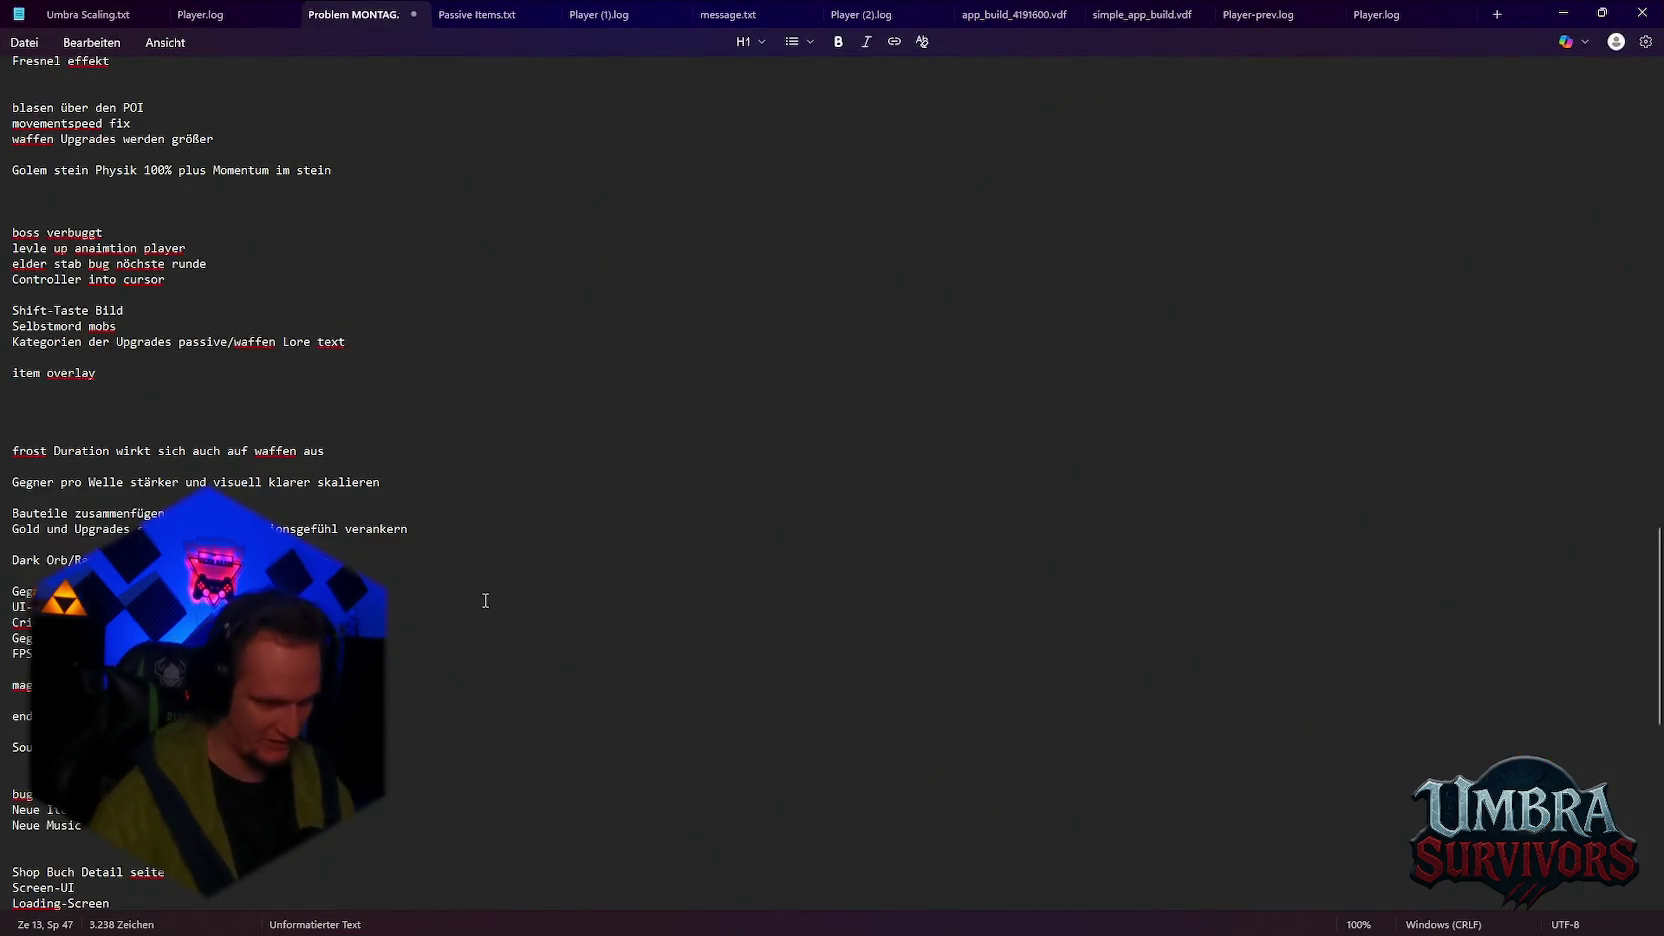
pyautogui.scroll(-12, 397, 607)
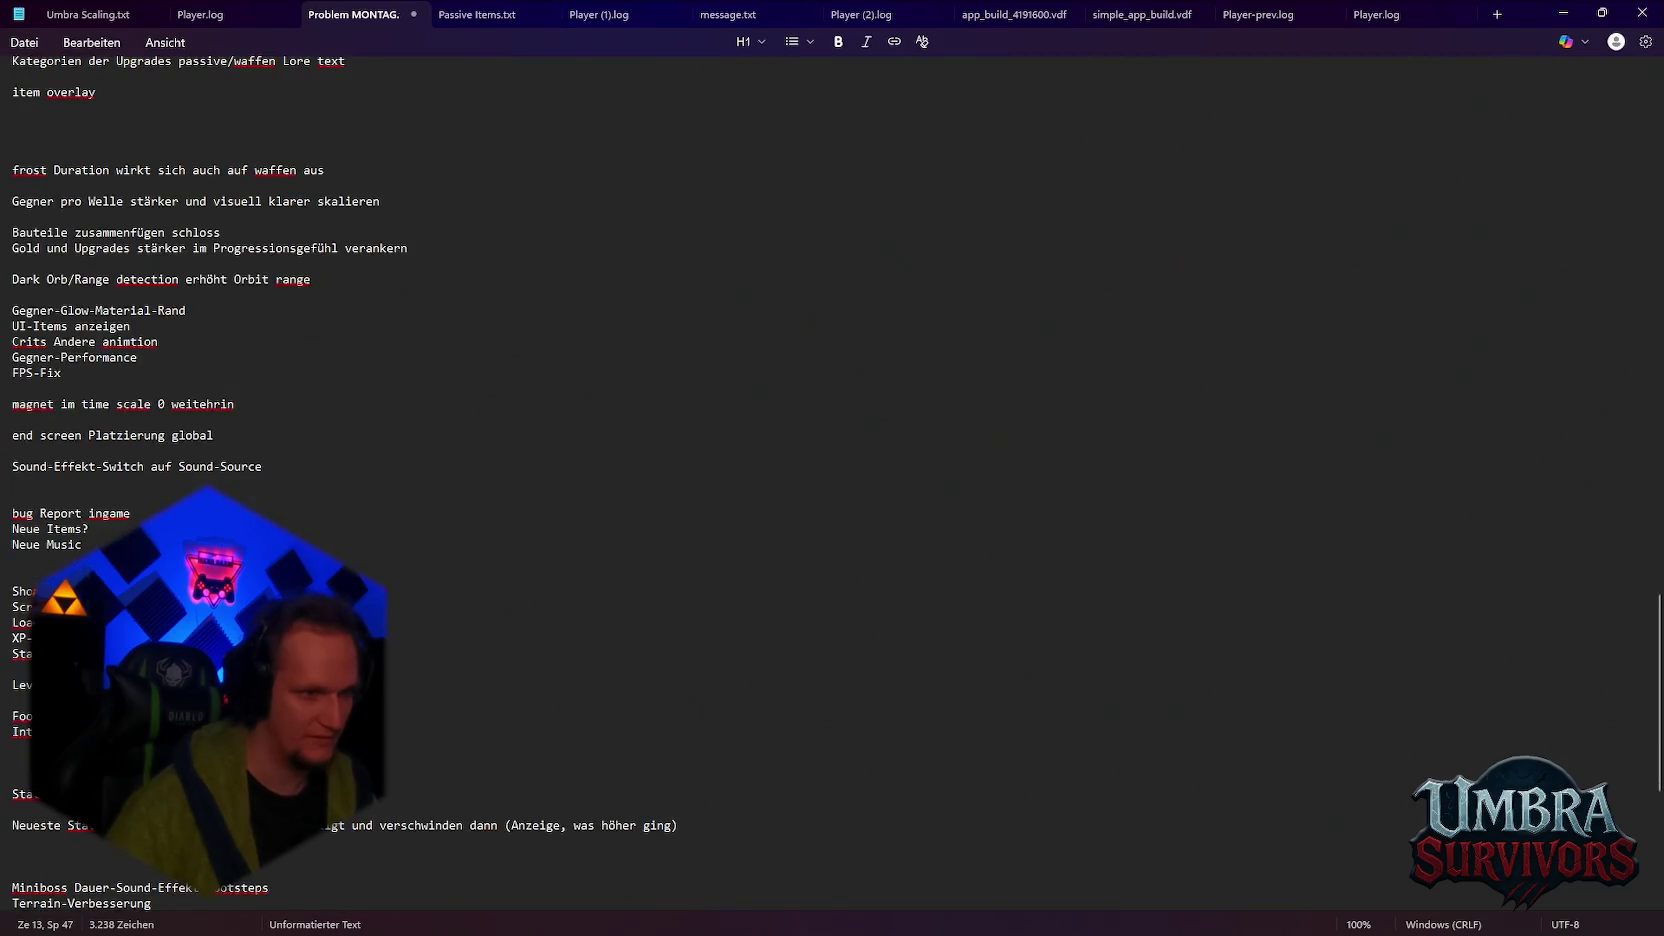
pyautogui.hotkey('ctrl', 'f')
pyautogui.write('itch')
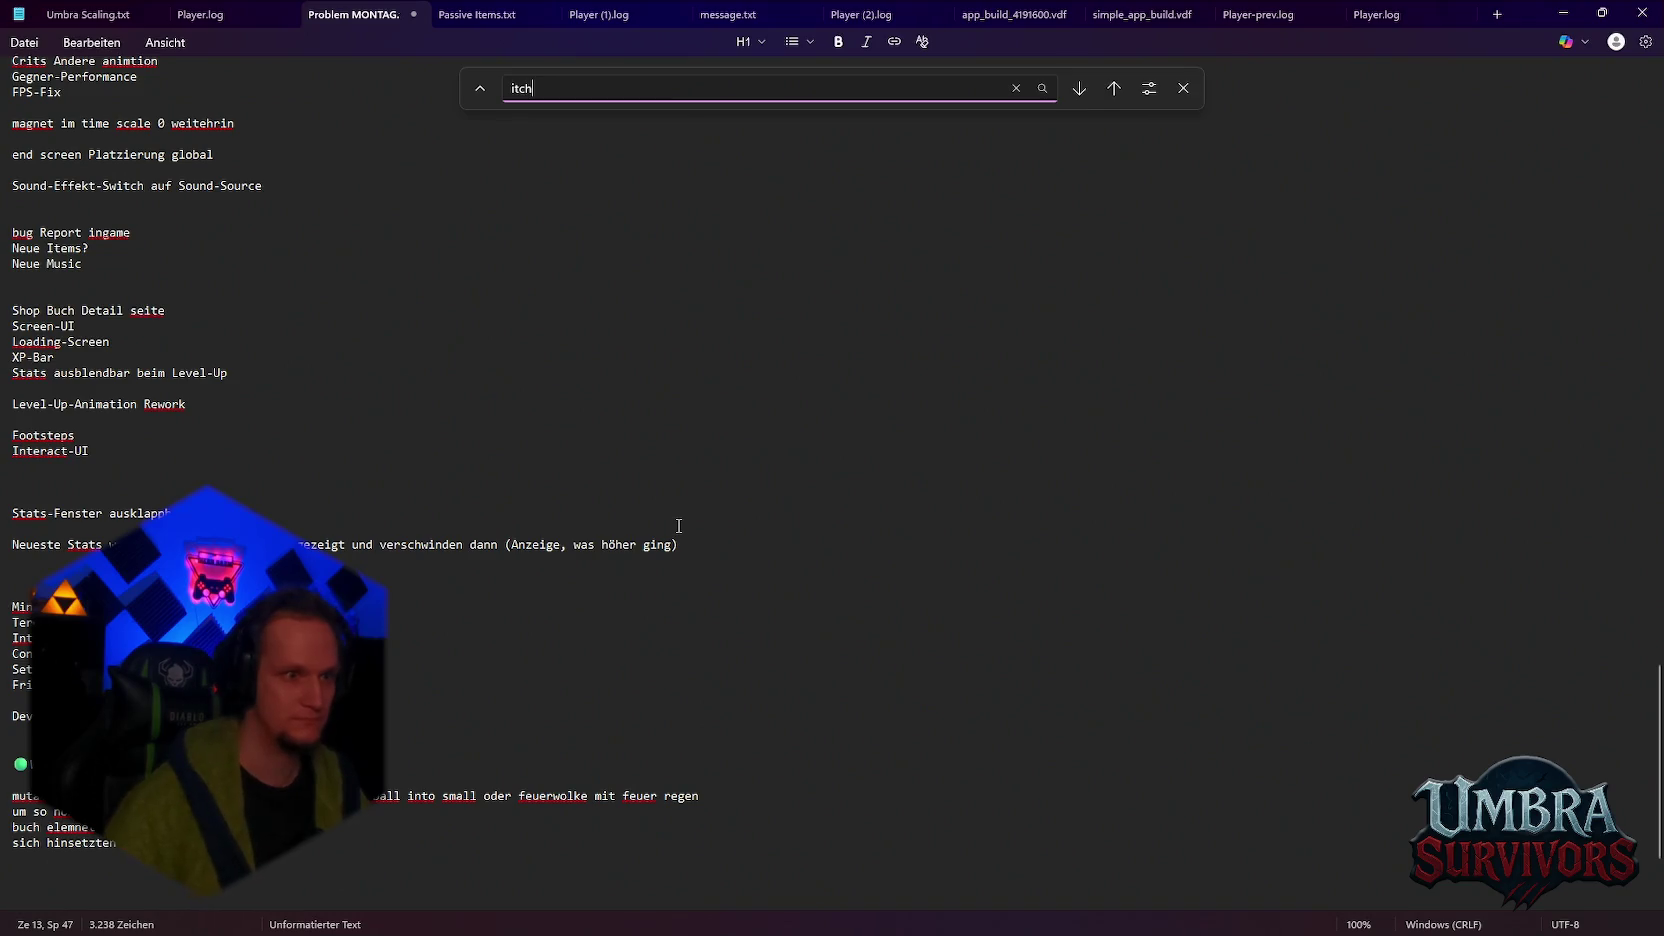
pyautogui.click(1112, 89)
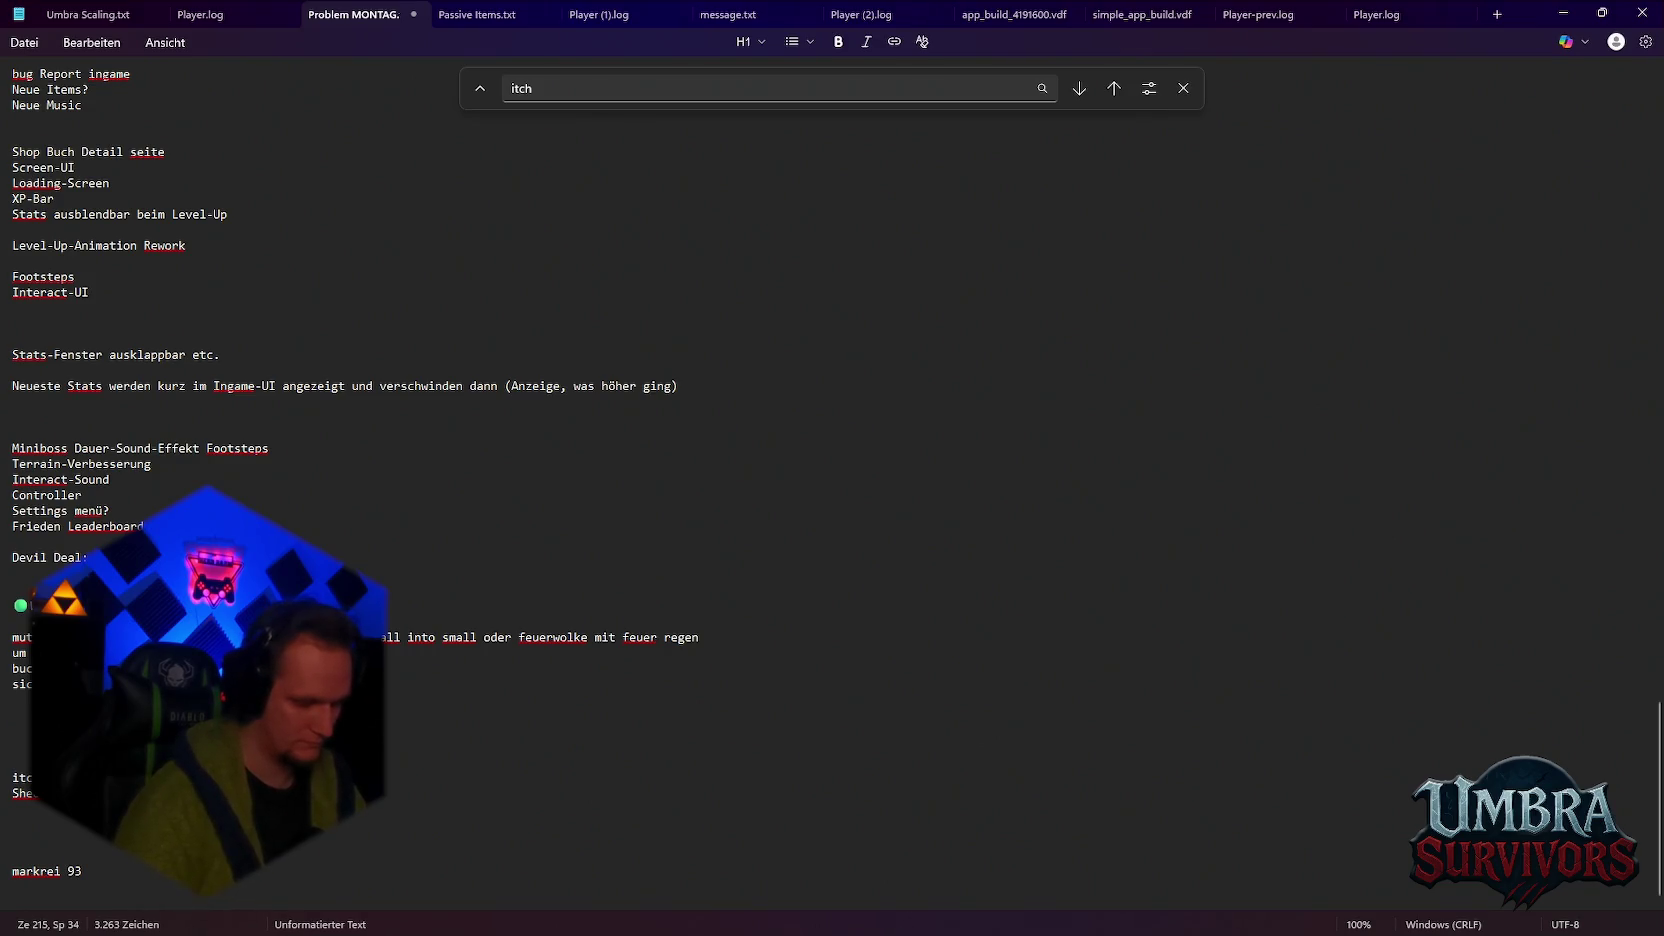
pyautogui.write('und')
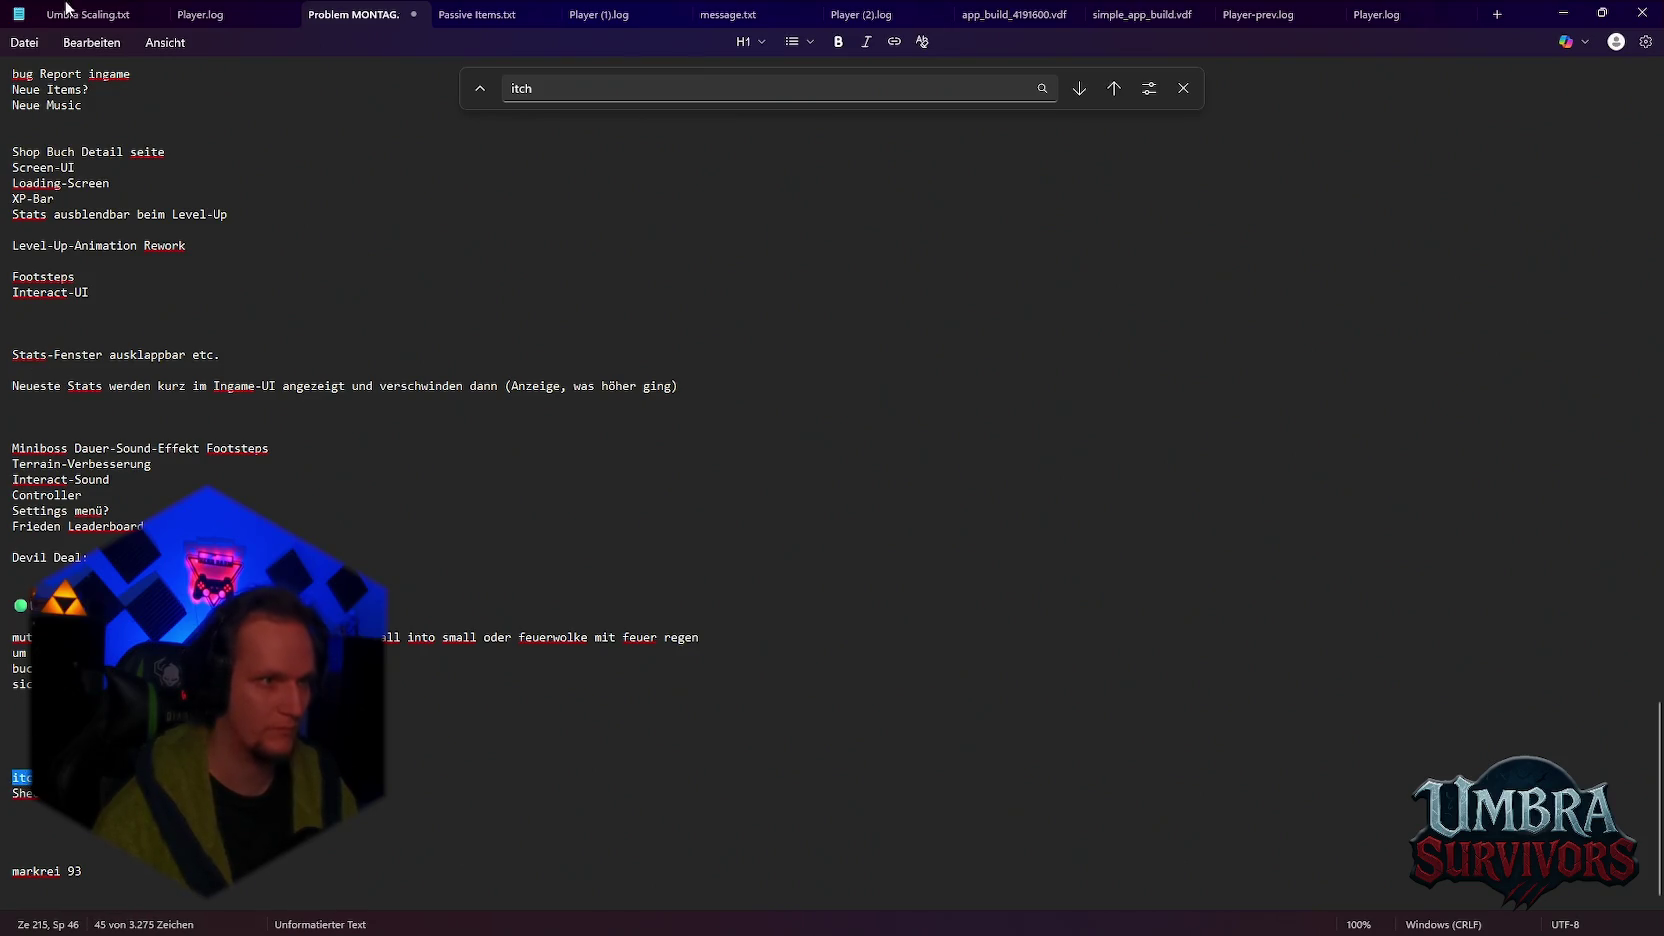
pyautogui.scroll(6, 28, 68)
pyautogui.scroll(20, 28, 68)
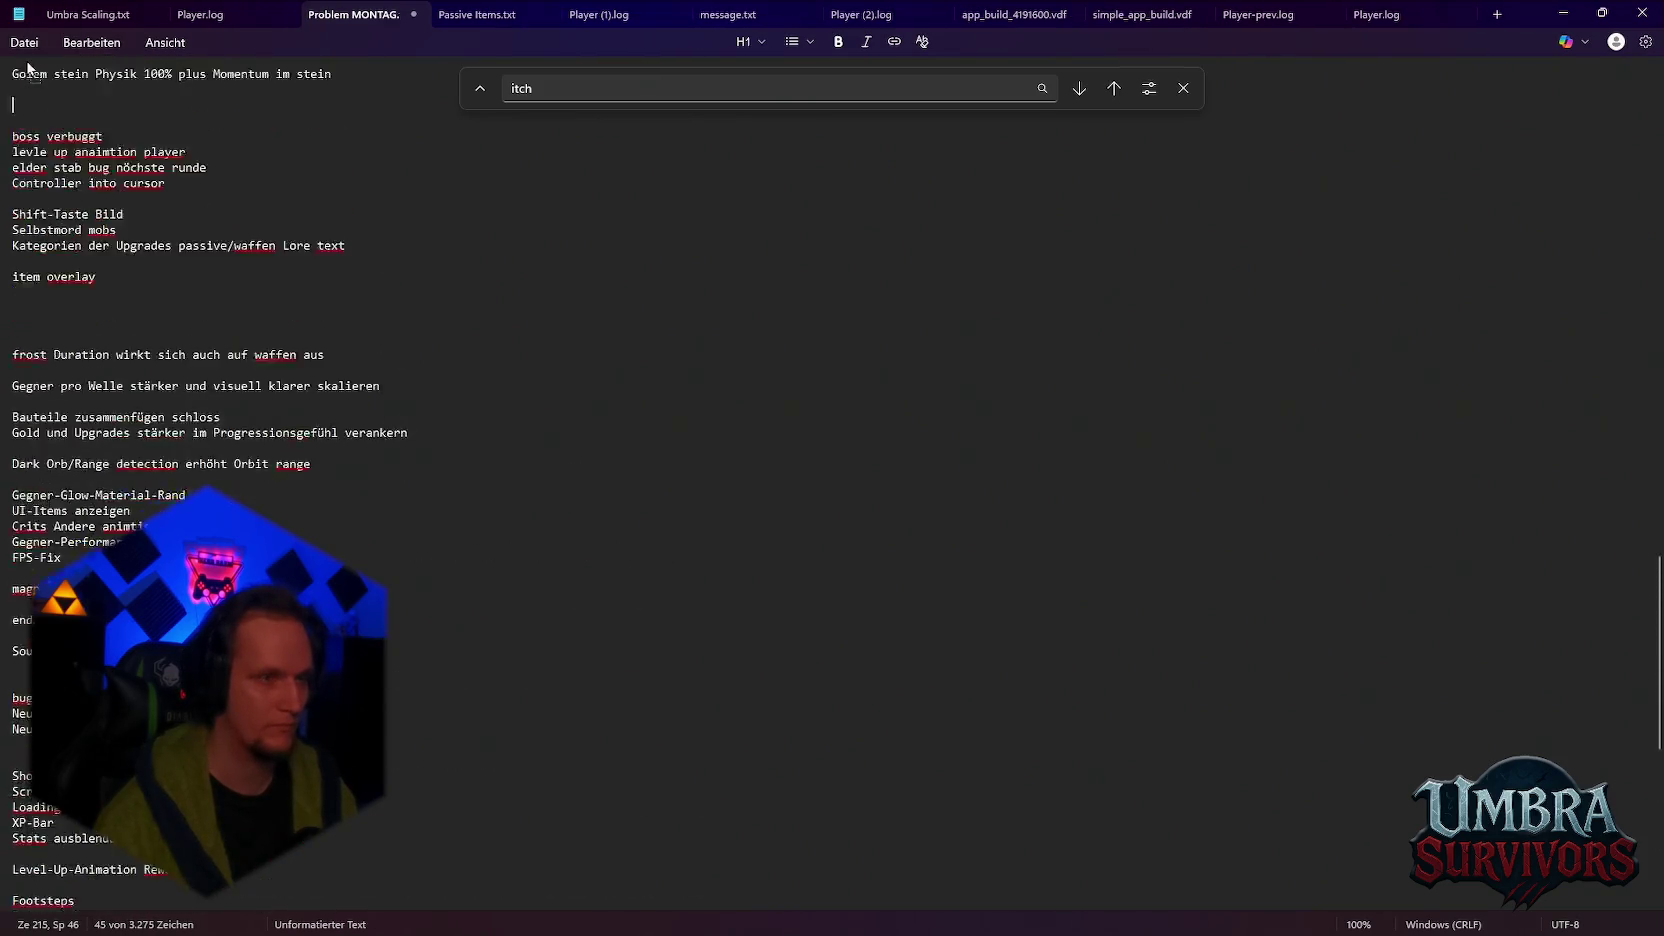
pyautogui.scroll(12, 28, 68)
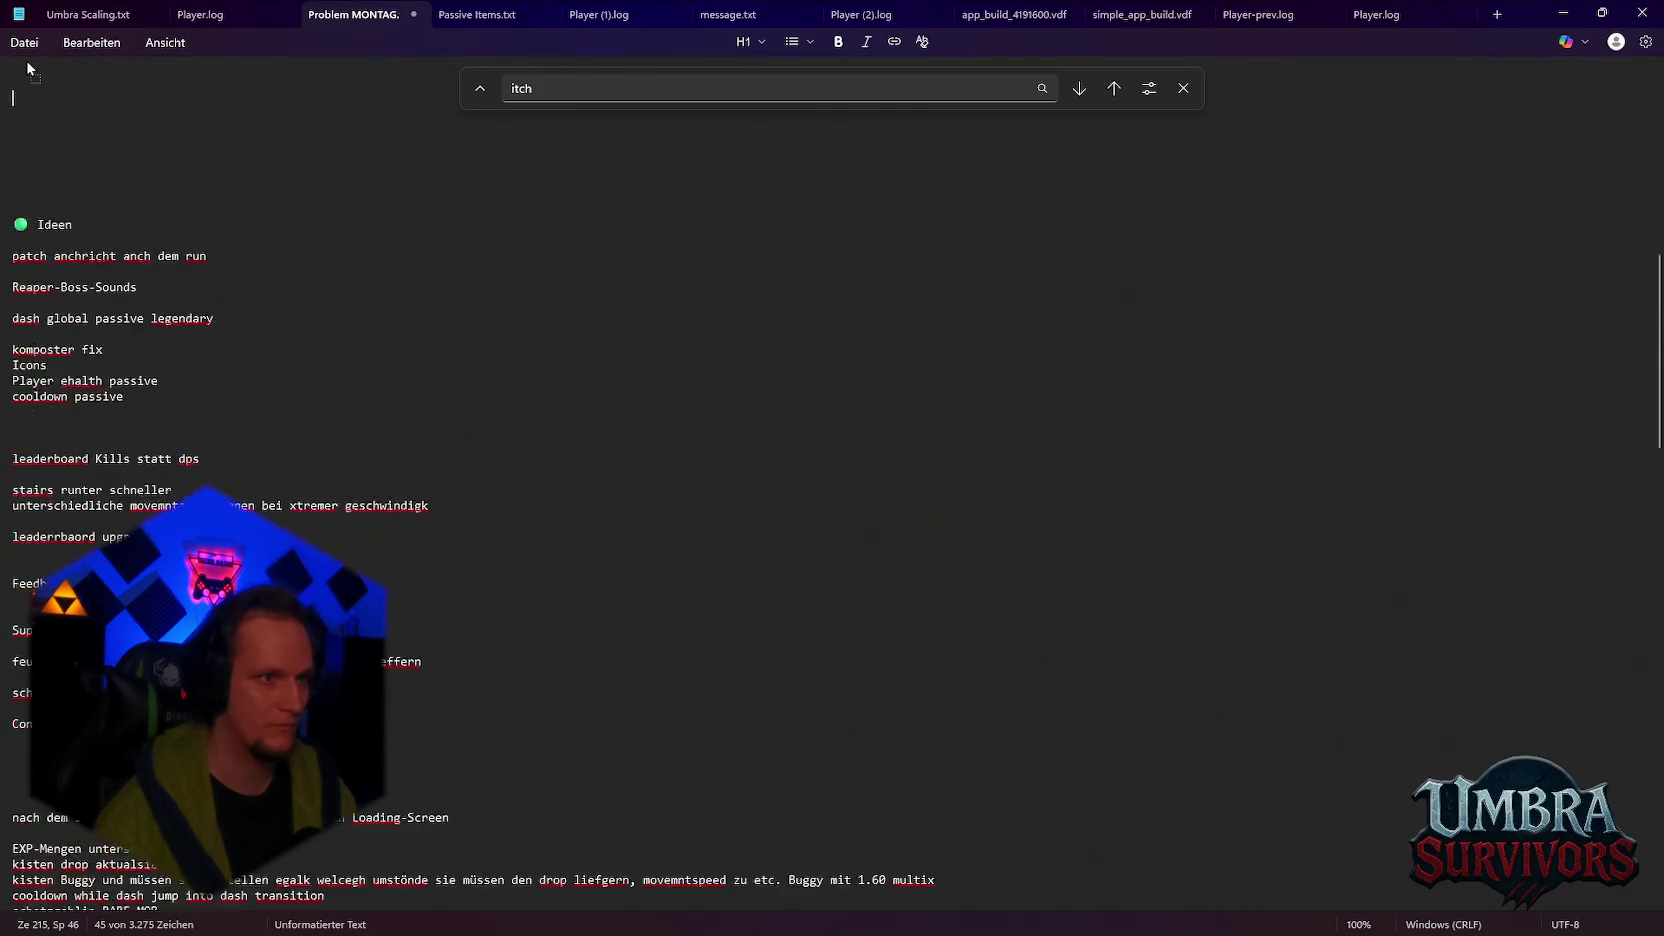
pyautogui.write('itch')
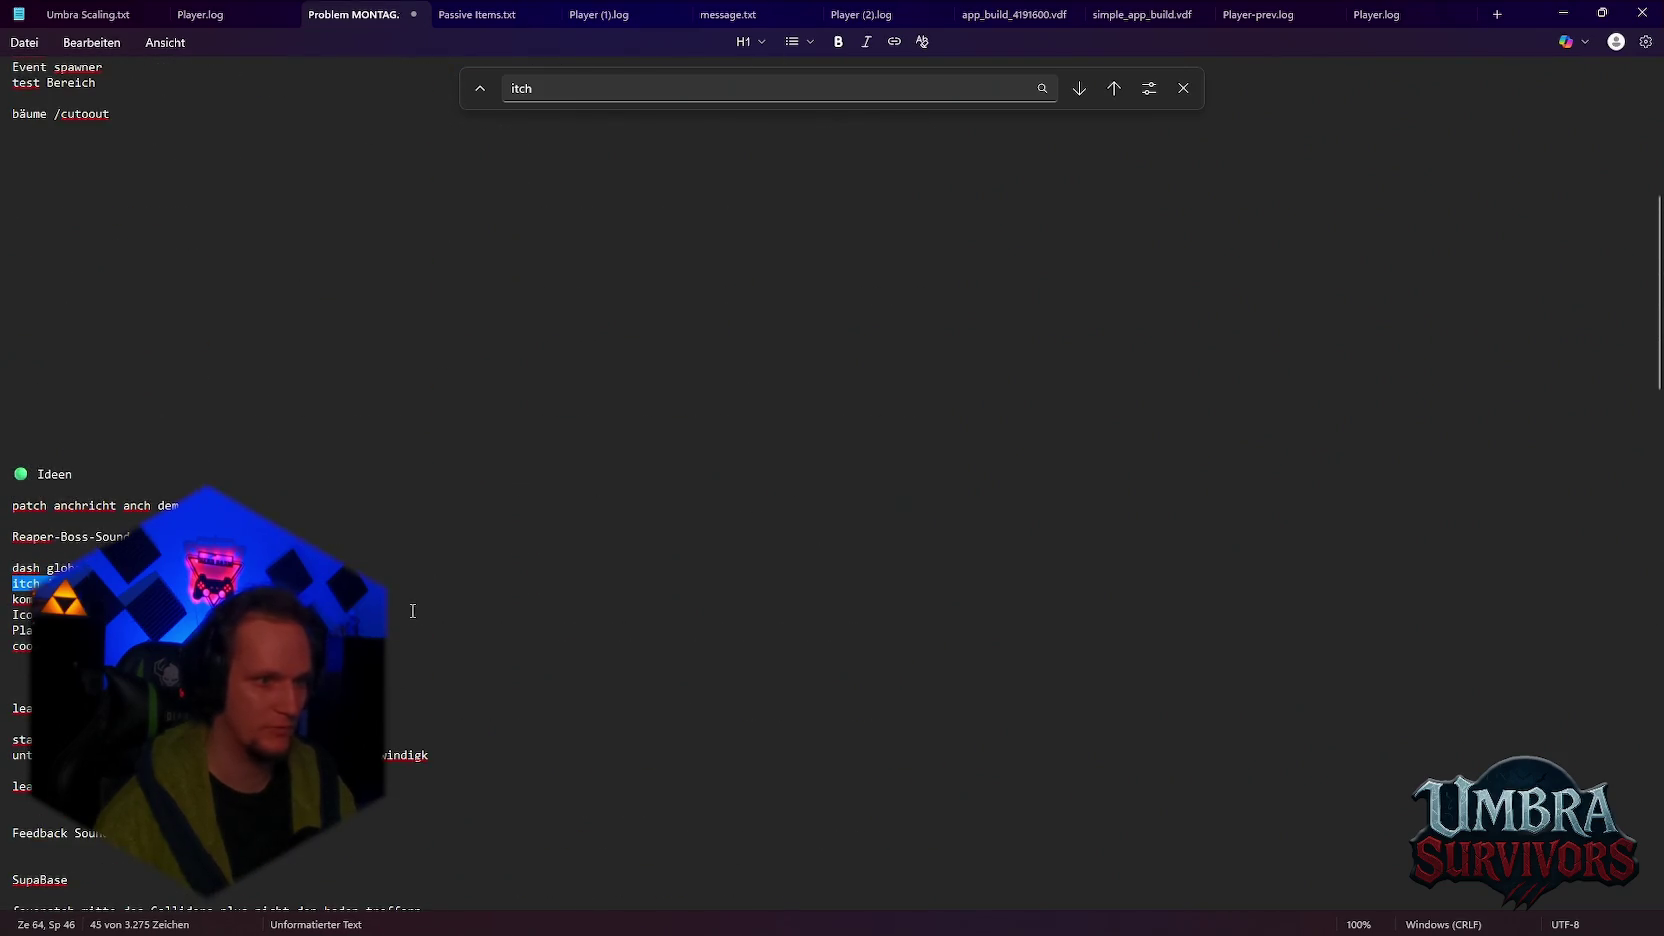
pyautogui.click(1563, 13)
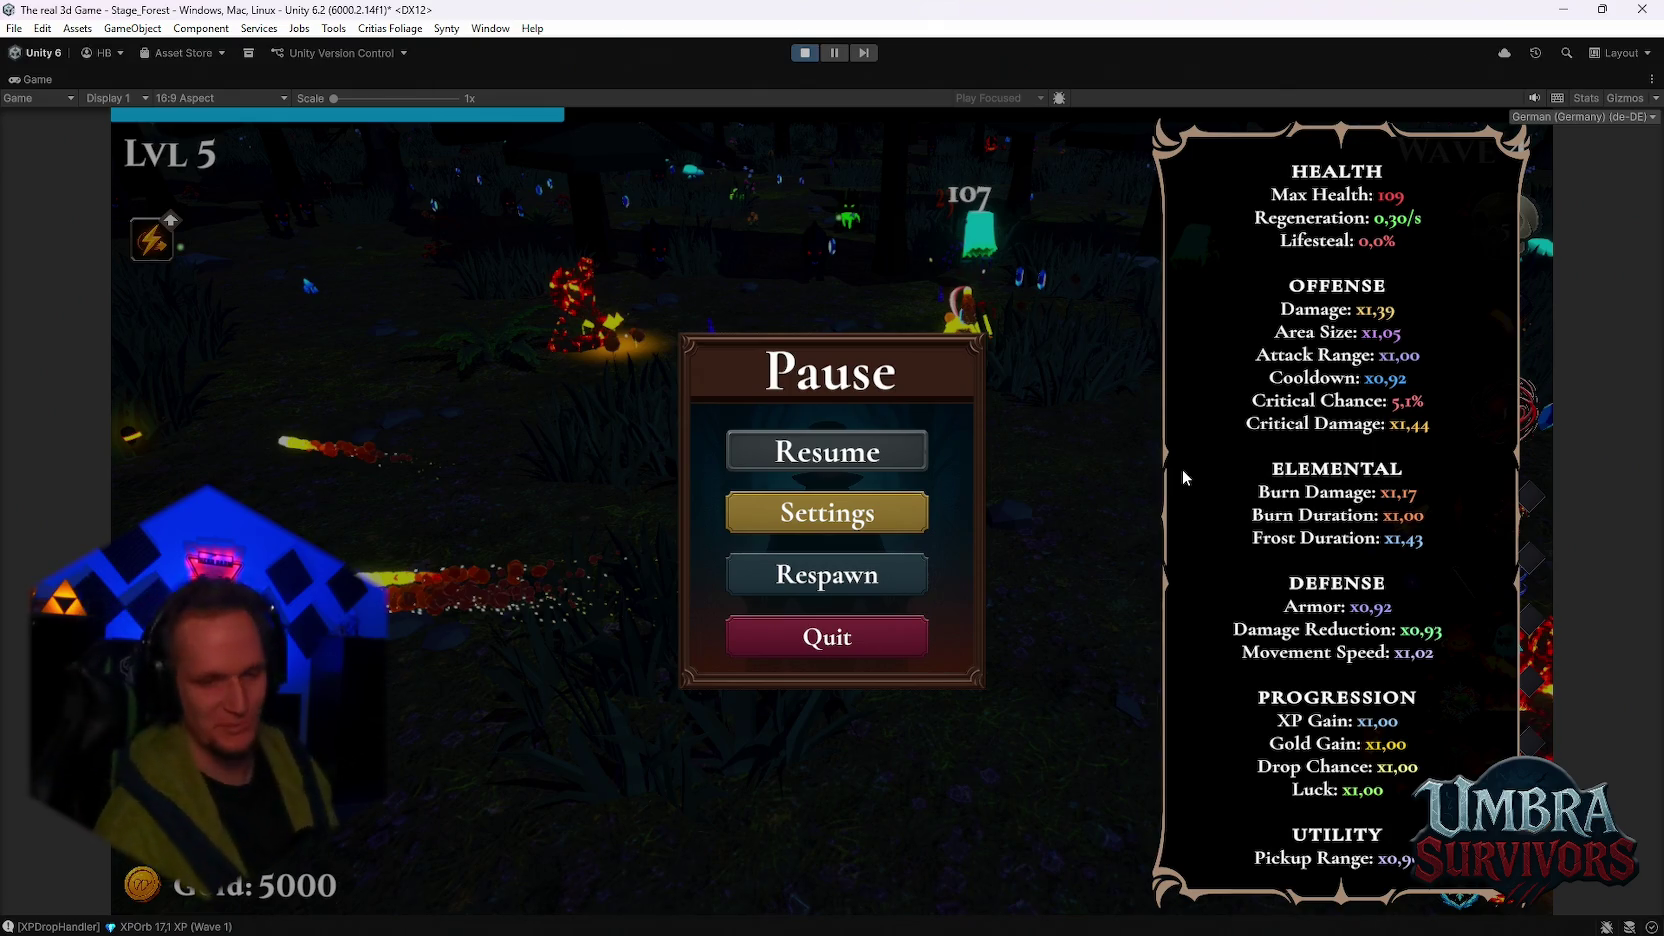
# Step: Resume and re-pause the game, restore the editor layout and scroll the Hierarchy to PassiveListRoot
pyautogui.click(894, 458)
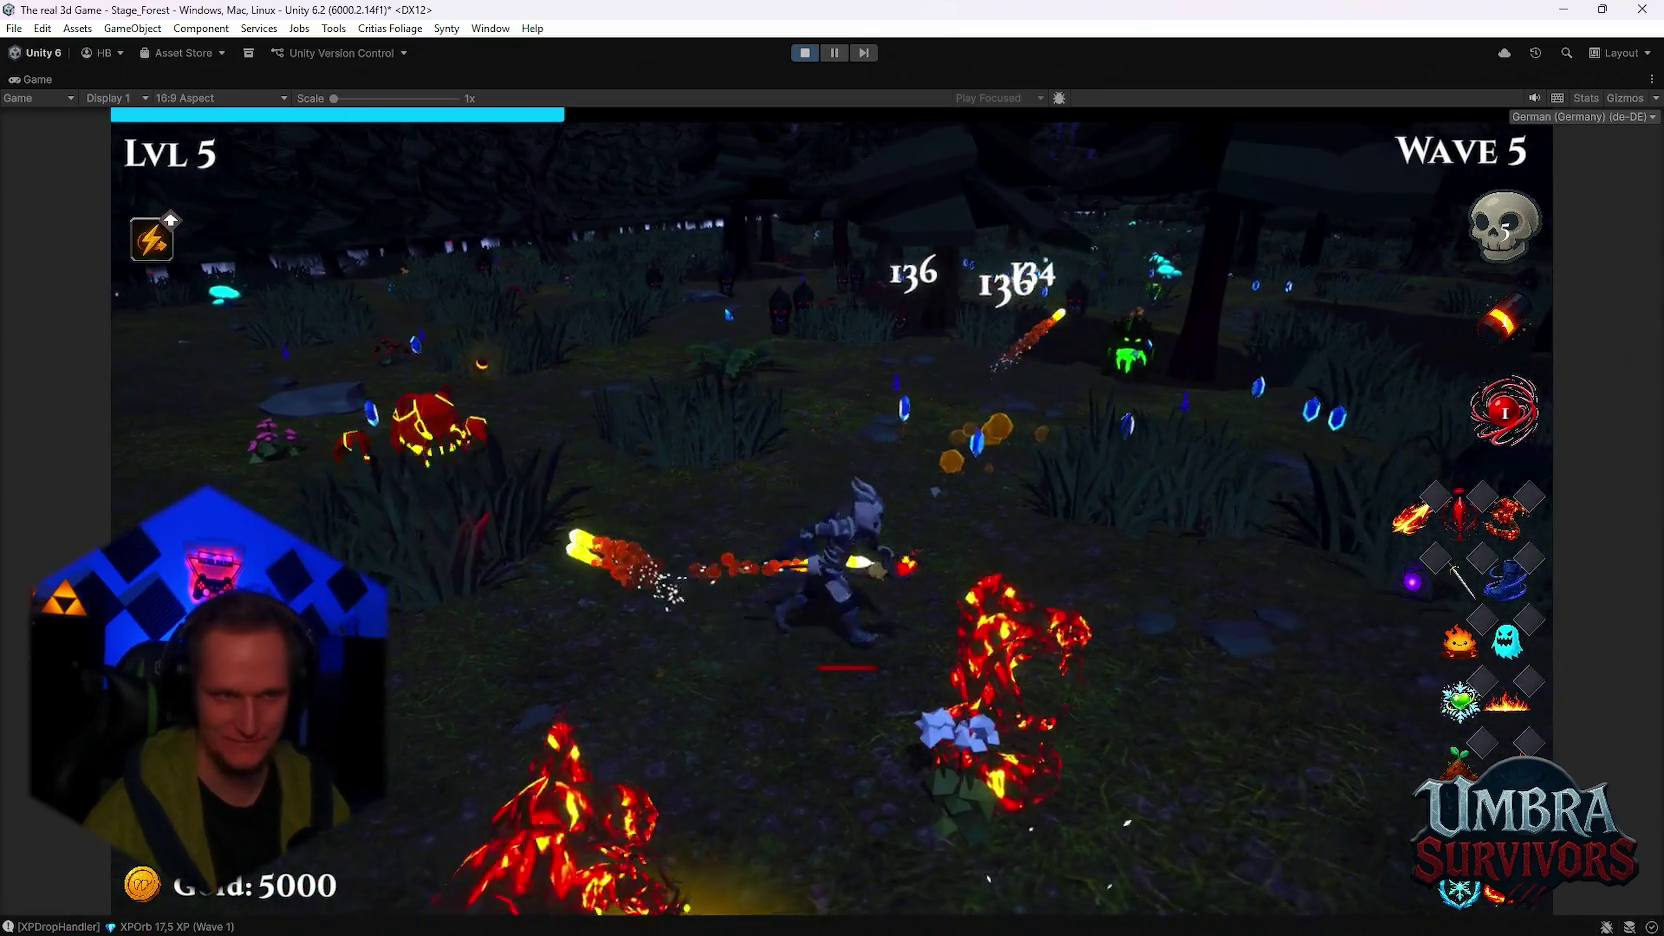
pyautogui.press('Escape')
pyautogui.press('Escape')
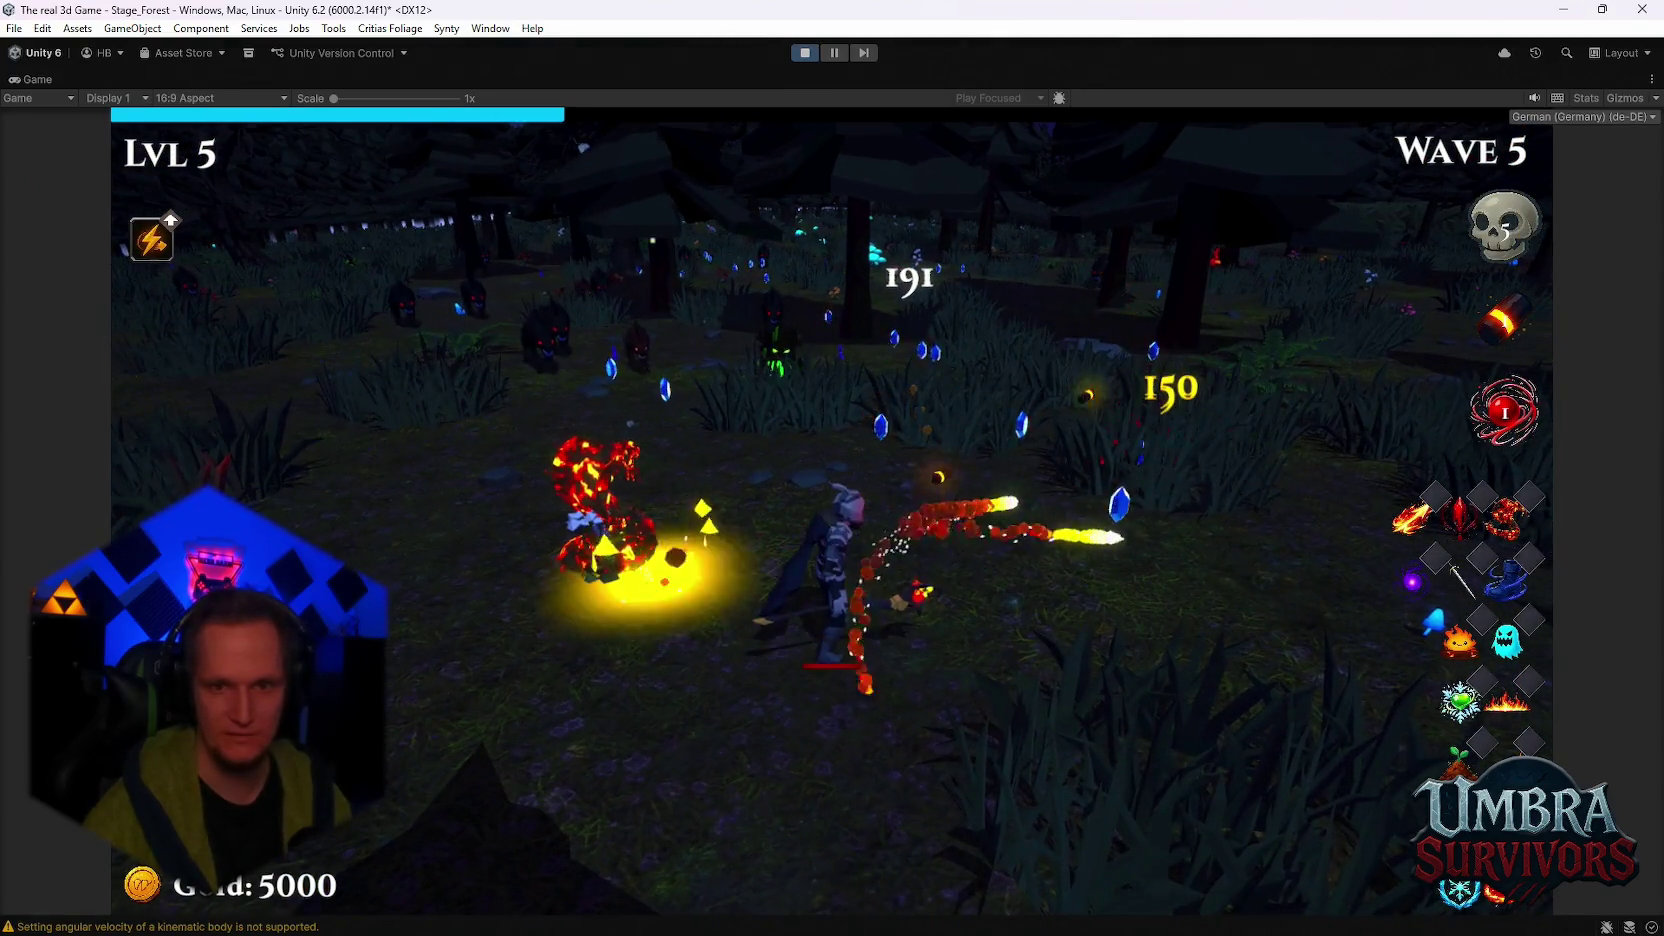
pyautogui.press('Escape')
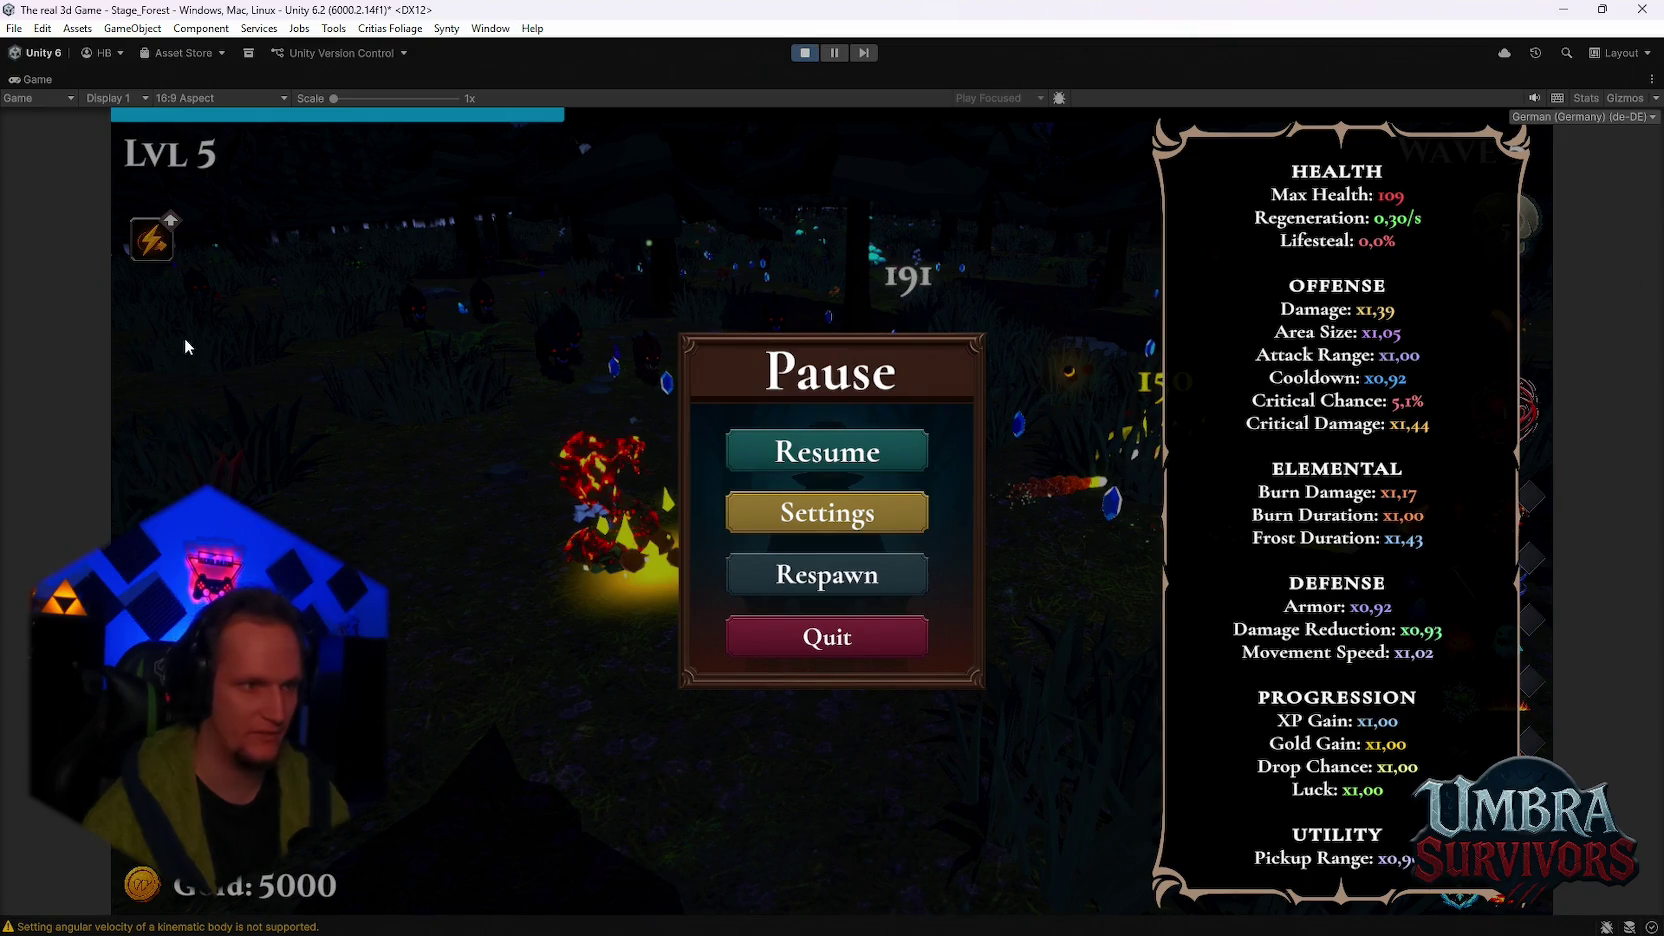
pyautogui.press('Escape')
pyautogui.press('Escape')
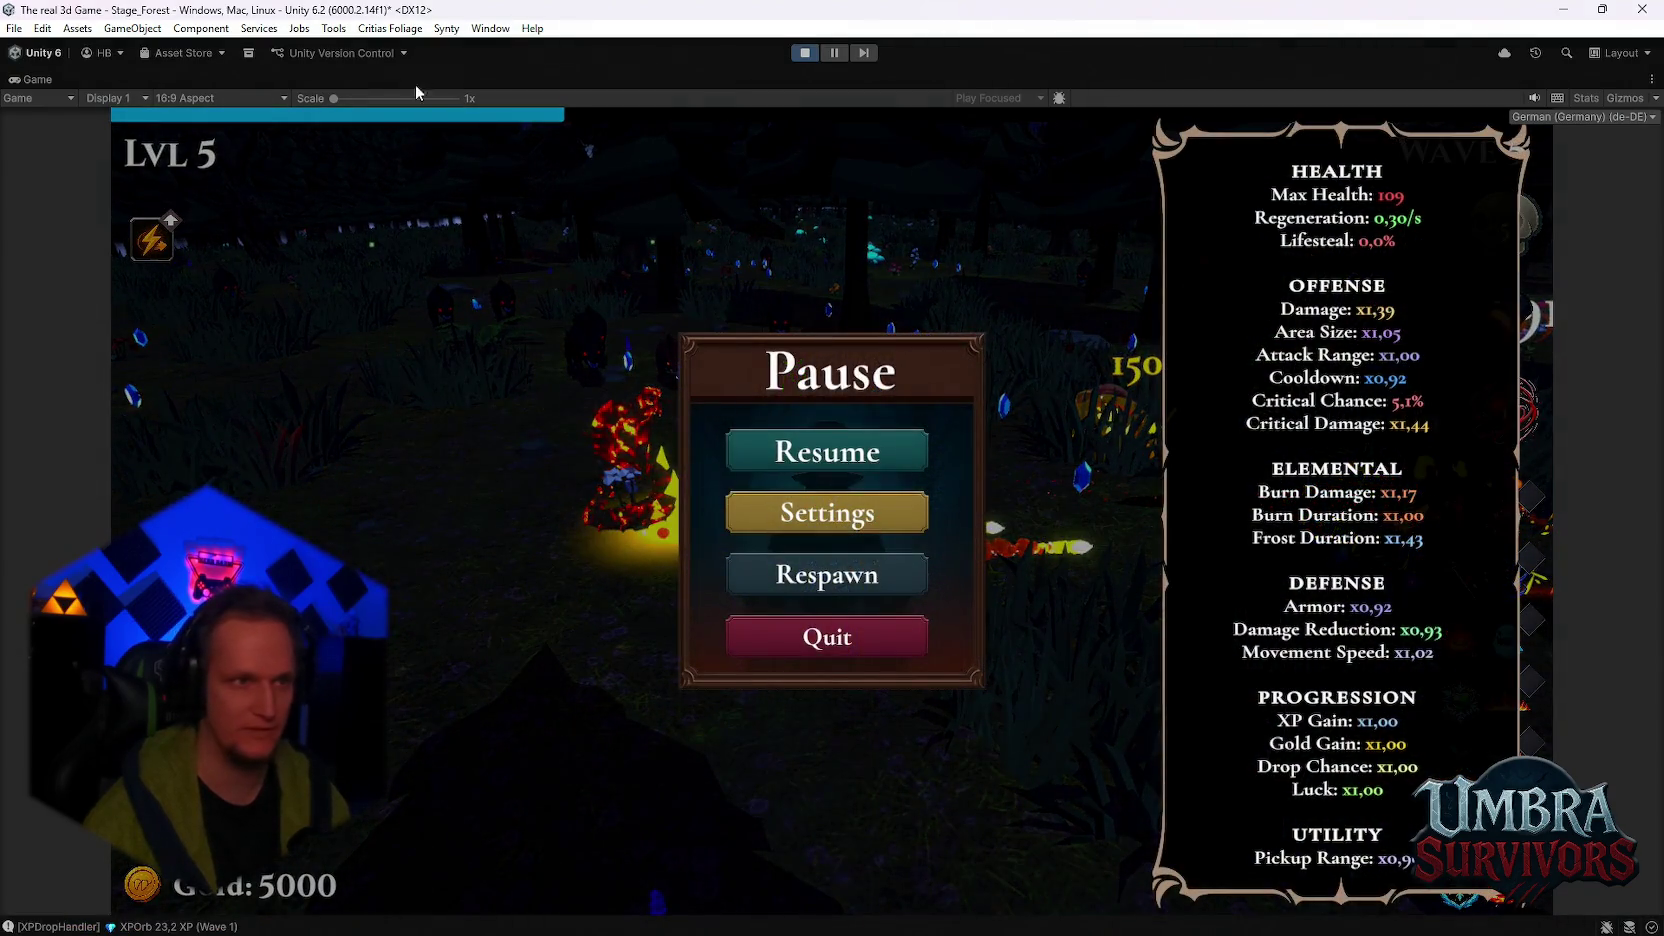
pyautogui.doubleClick(46, 77)
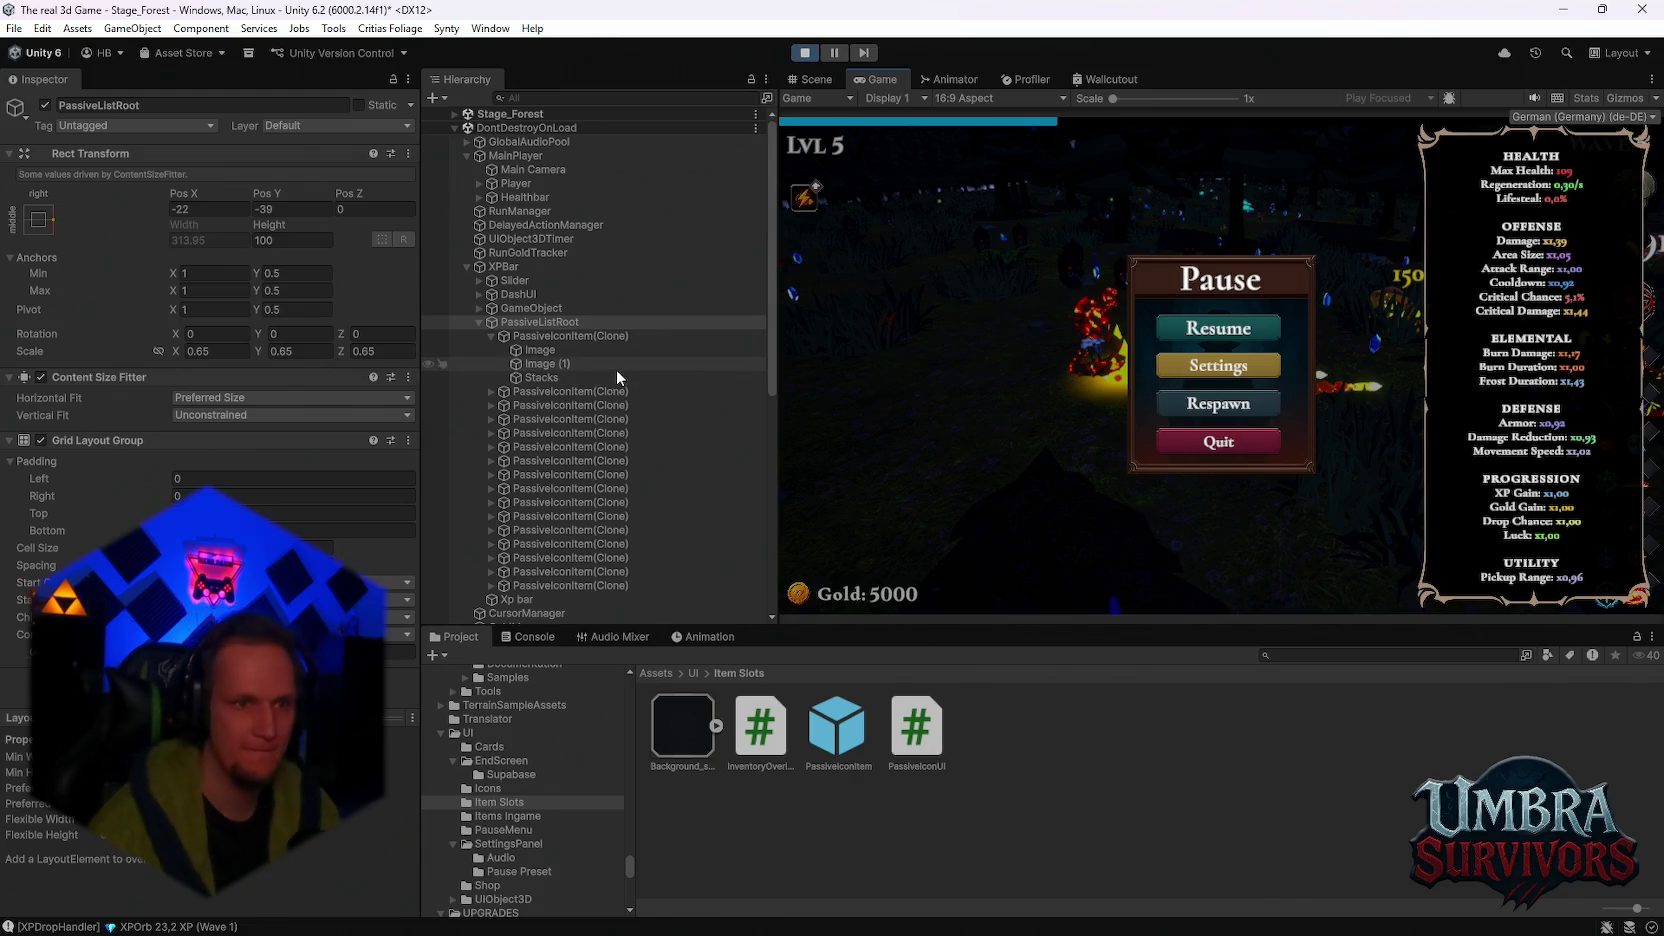
pyautogui.scroll(-3, 588, 462)
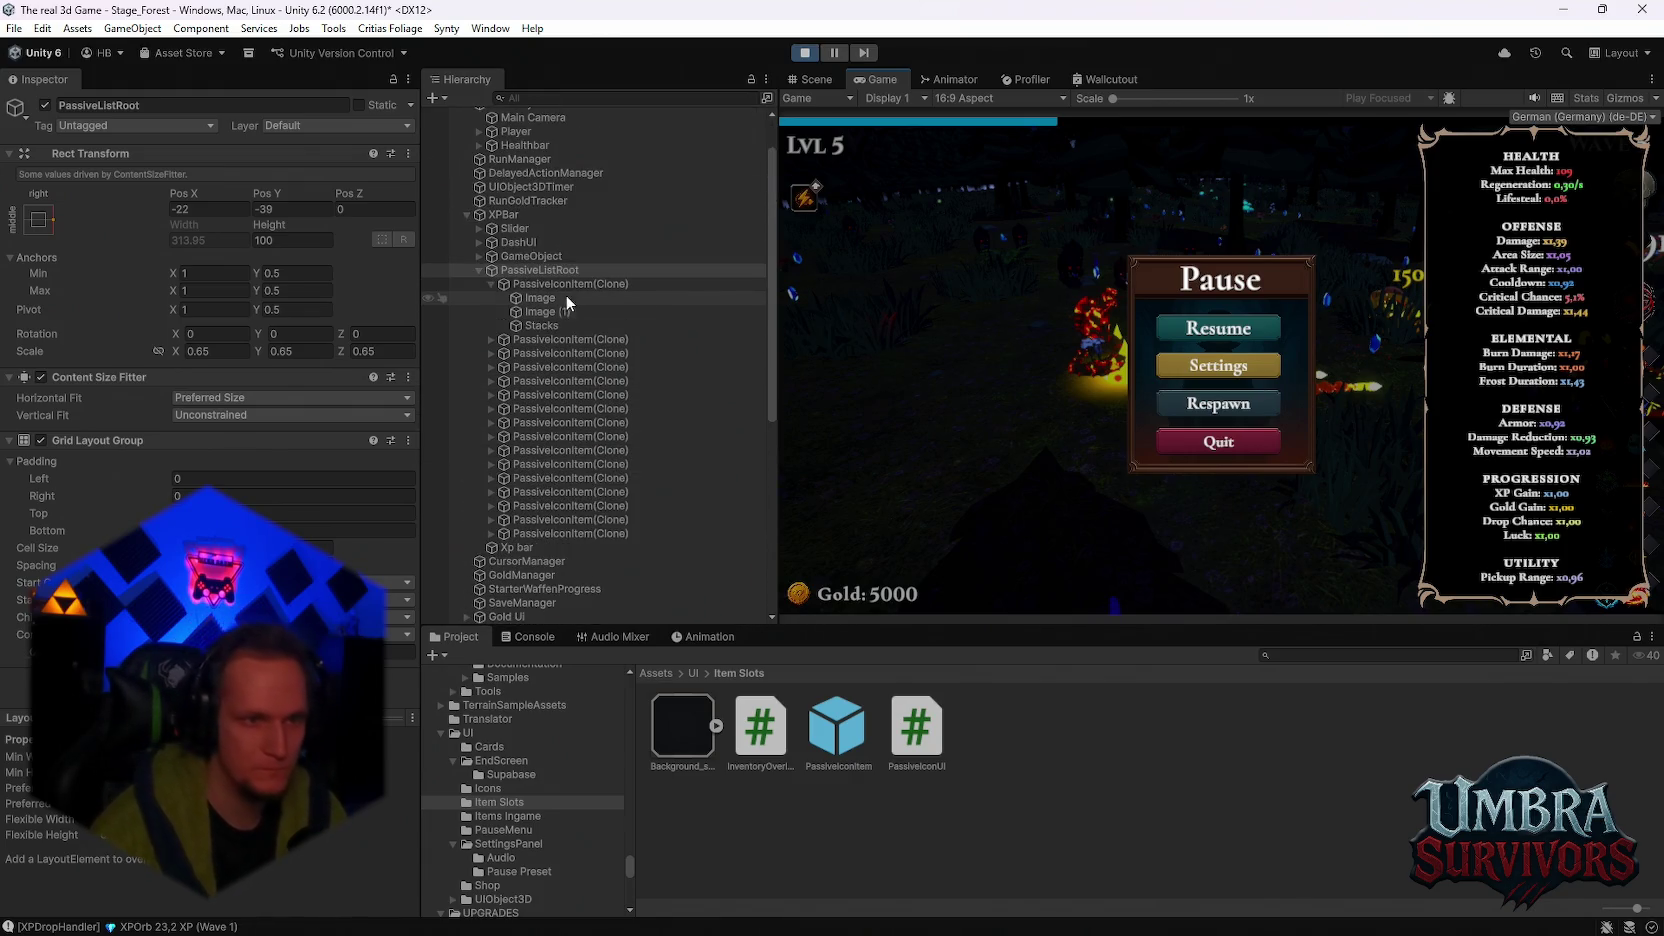
# Step: Anchor PassiveListRoot to the left-middle preset
pyautogui.scroll(-10, 552, 463)
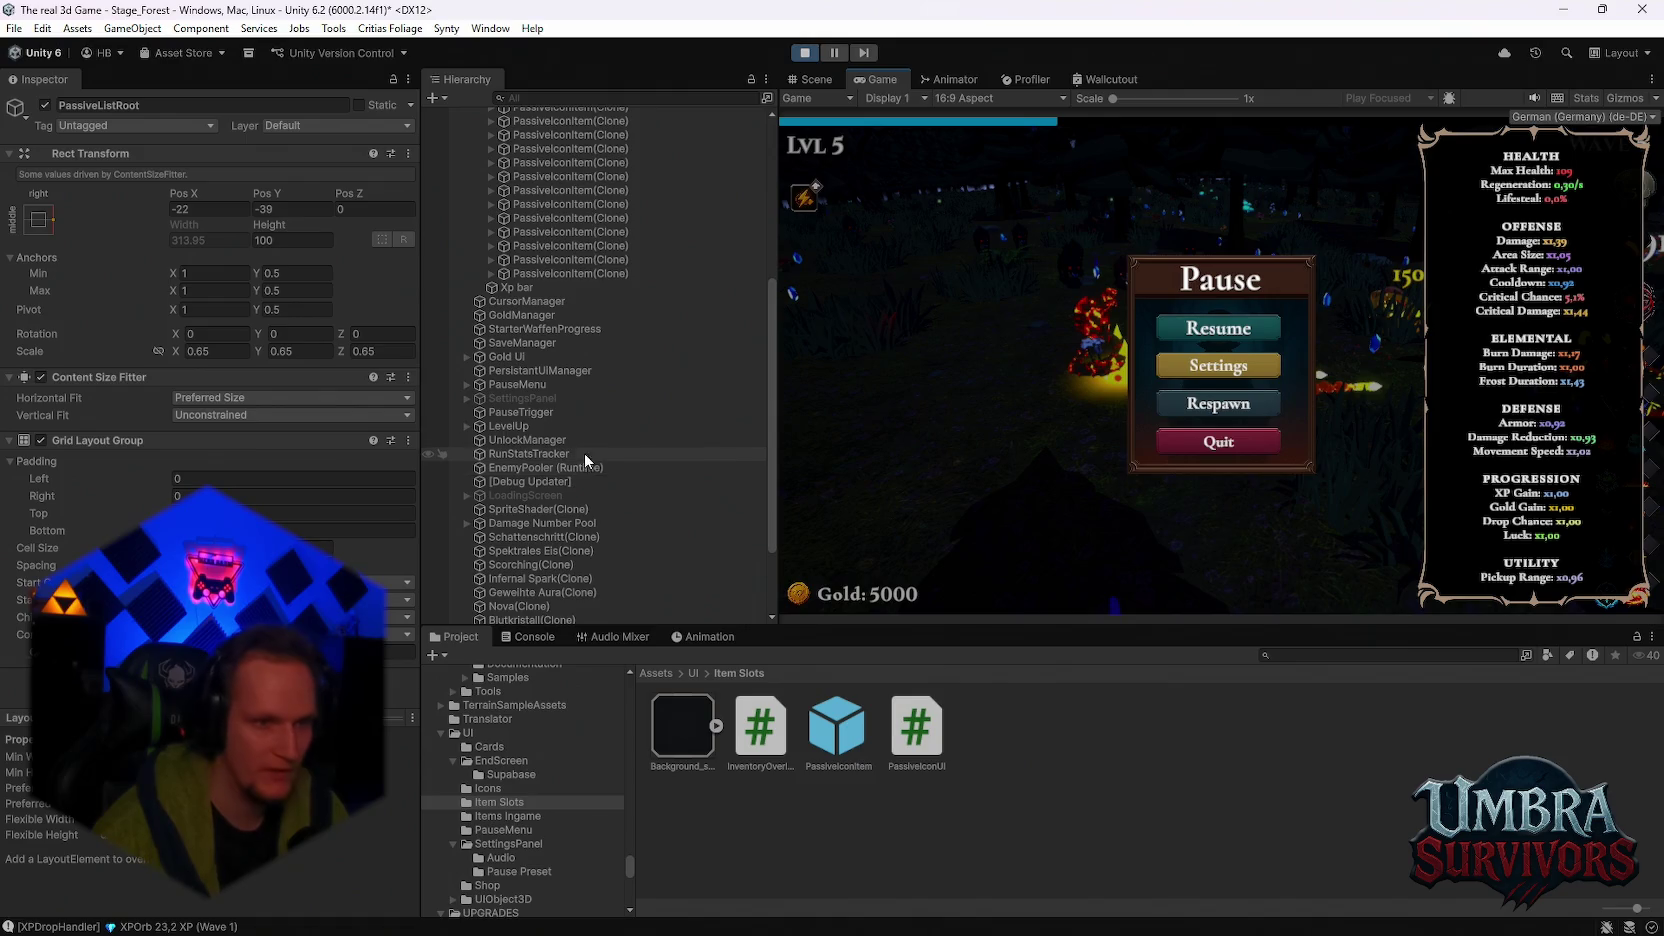
pyautogui.scroll(8, 567, 324)
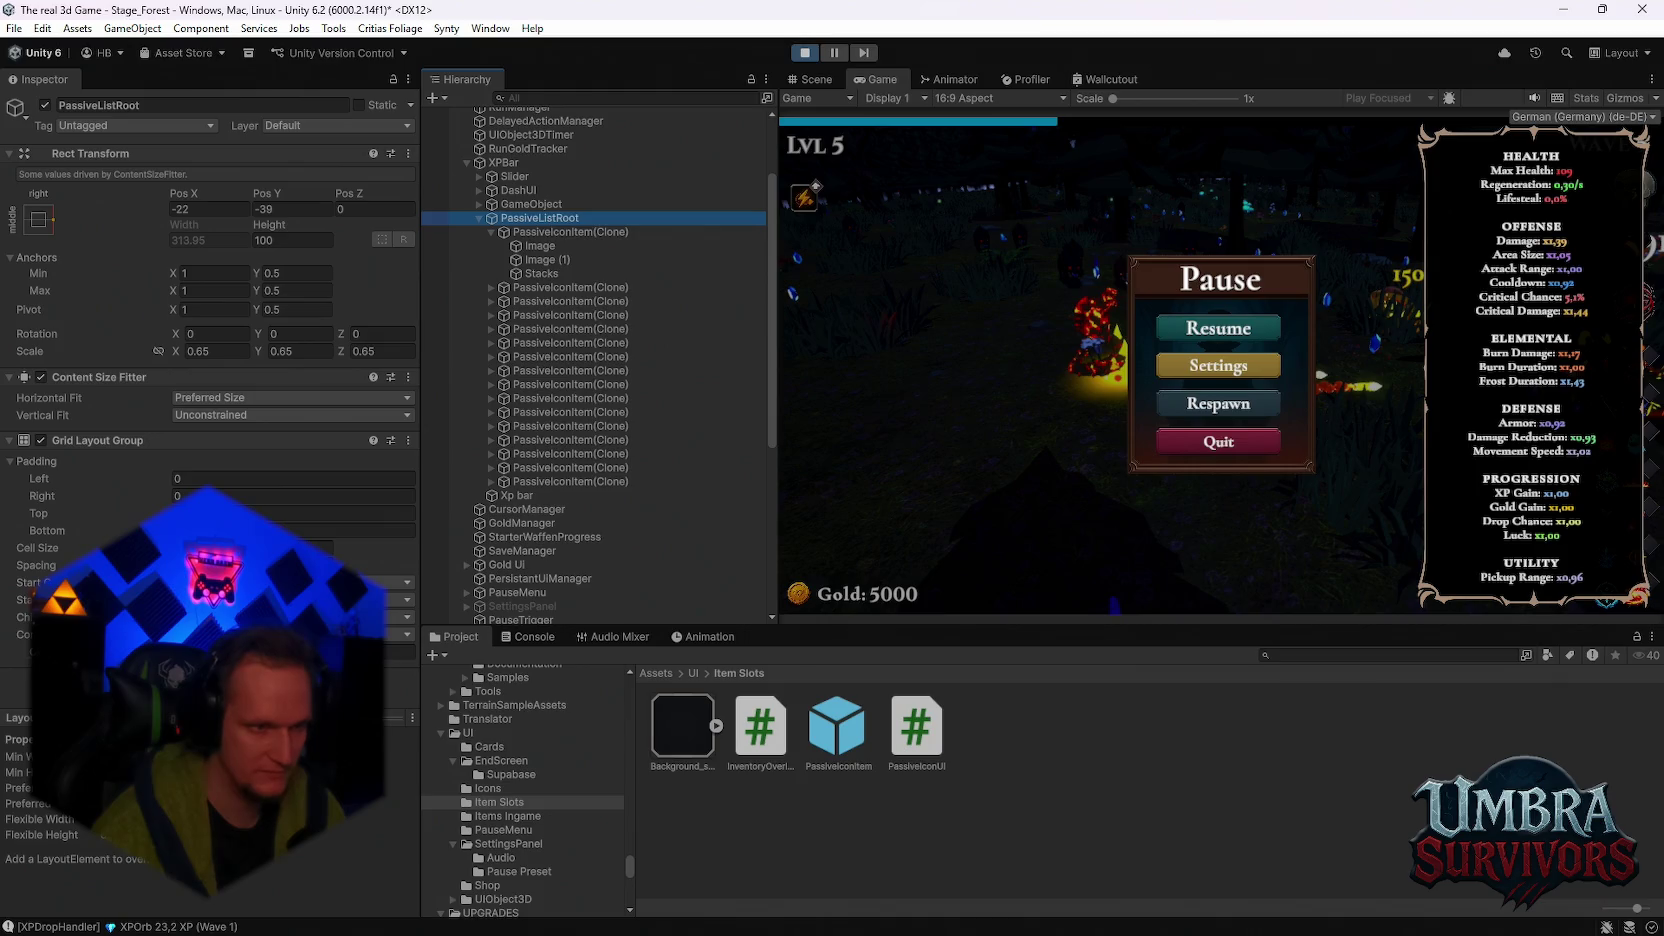
pyautogui.click(37, 224)
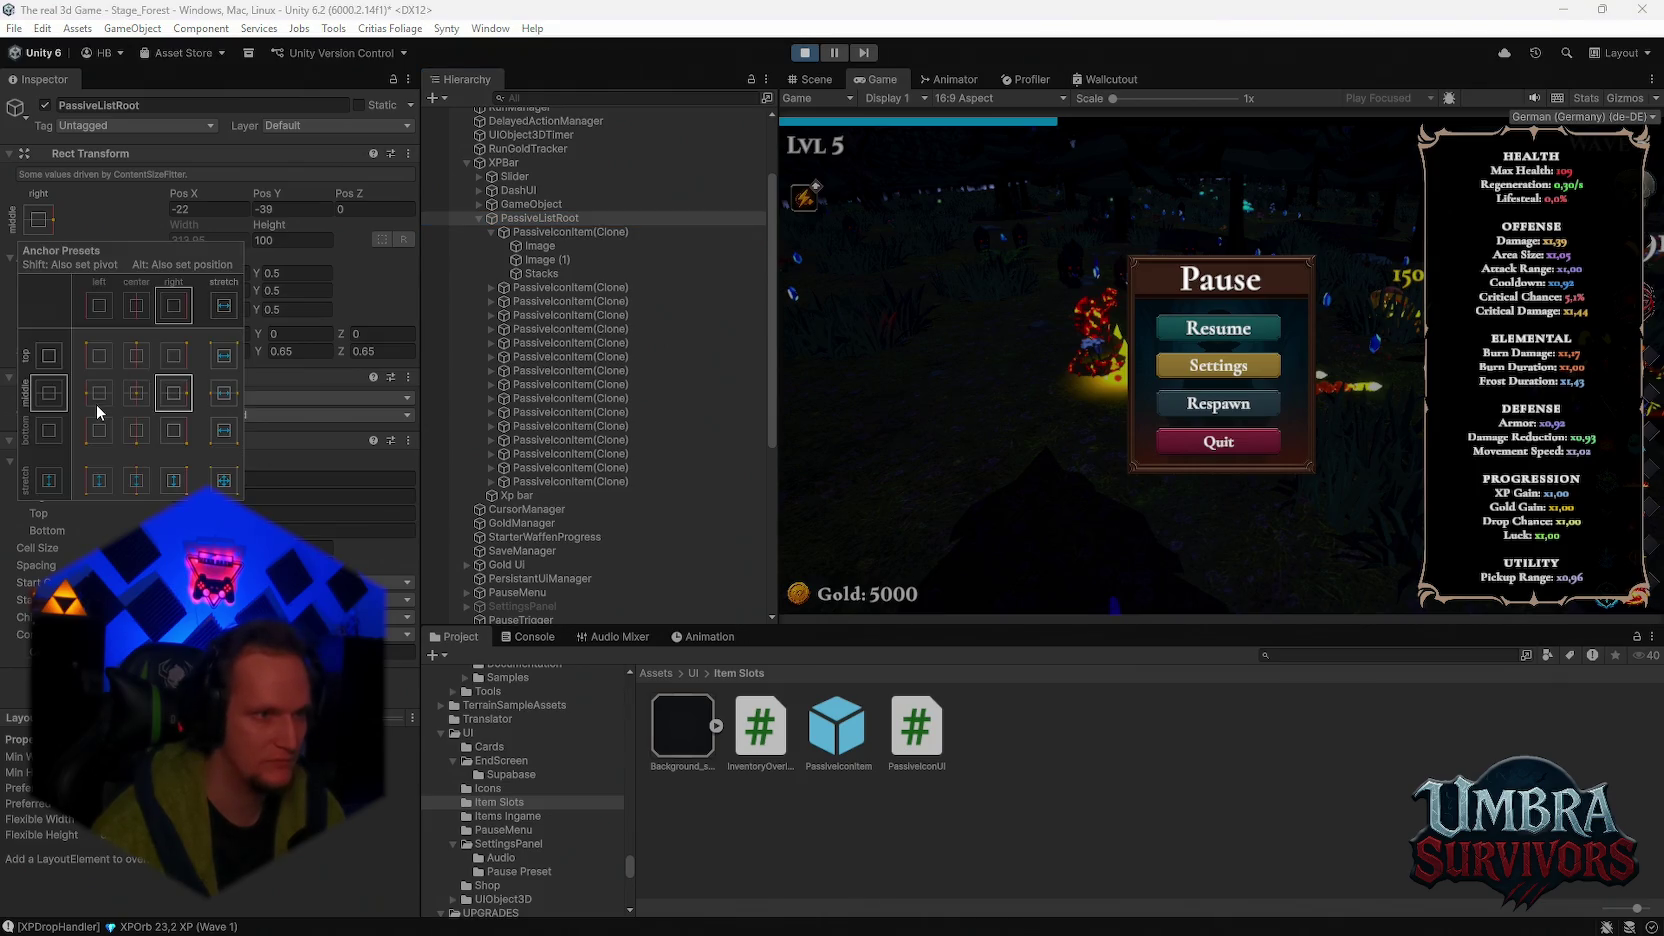
pyautogui.click(101, 391)
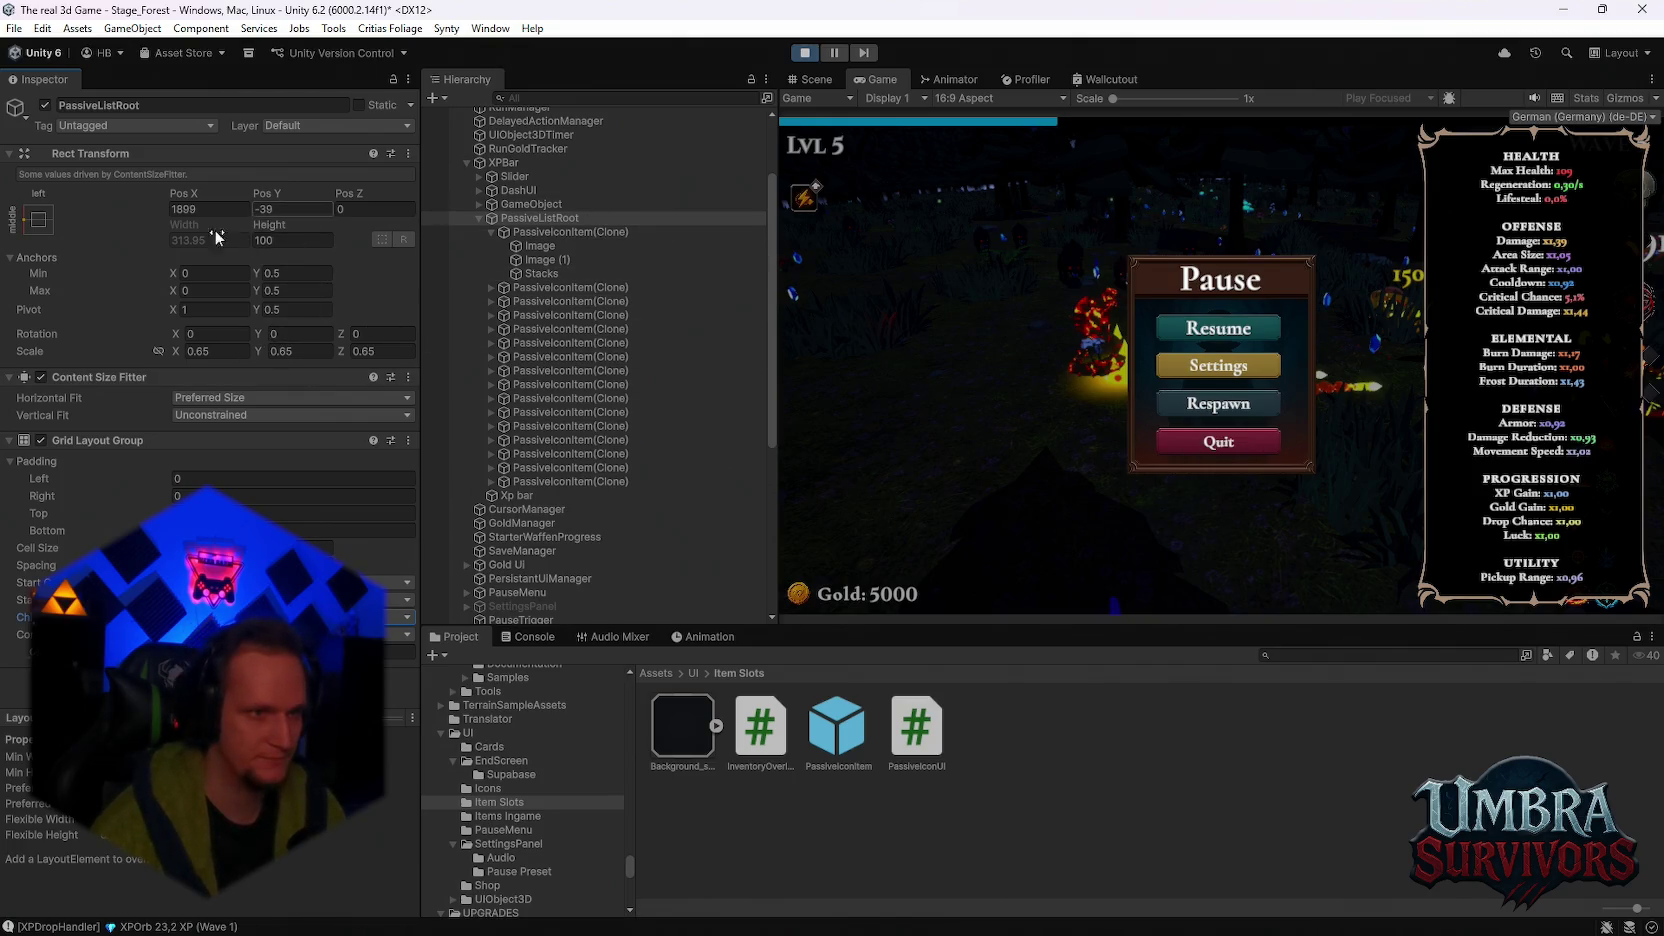
# Step: Move PassiveListRoot to Pos X 205.85 and Pos Y 33.3 along the left edge
pyautogui.moveTo(218, 200); pyautogui.dragTo(163, 201)
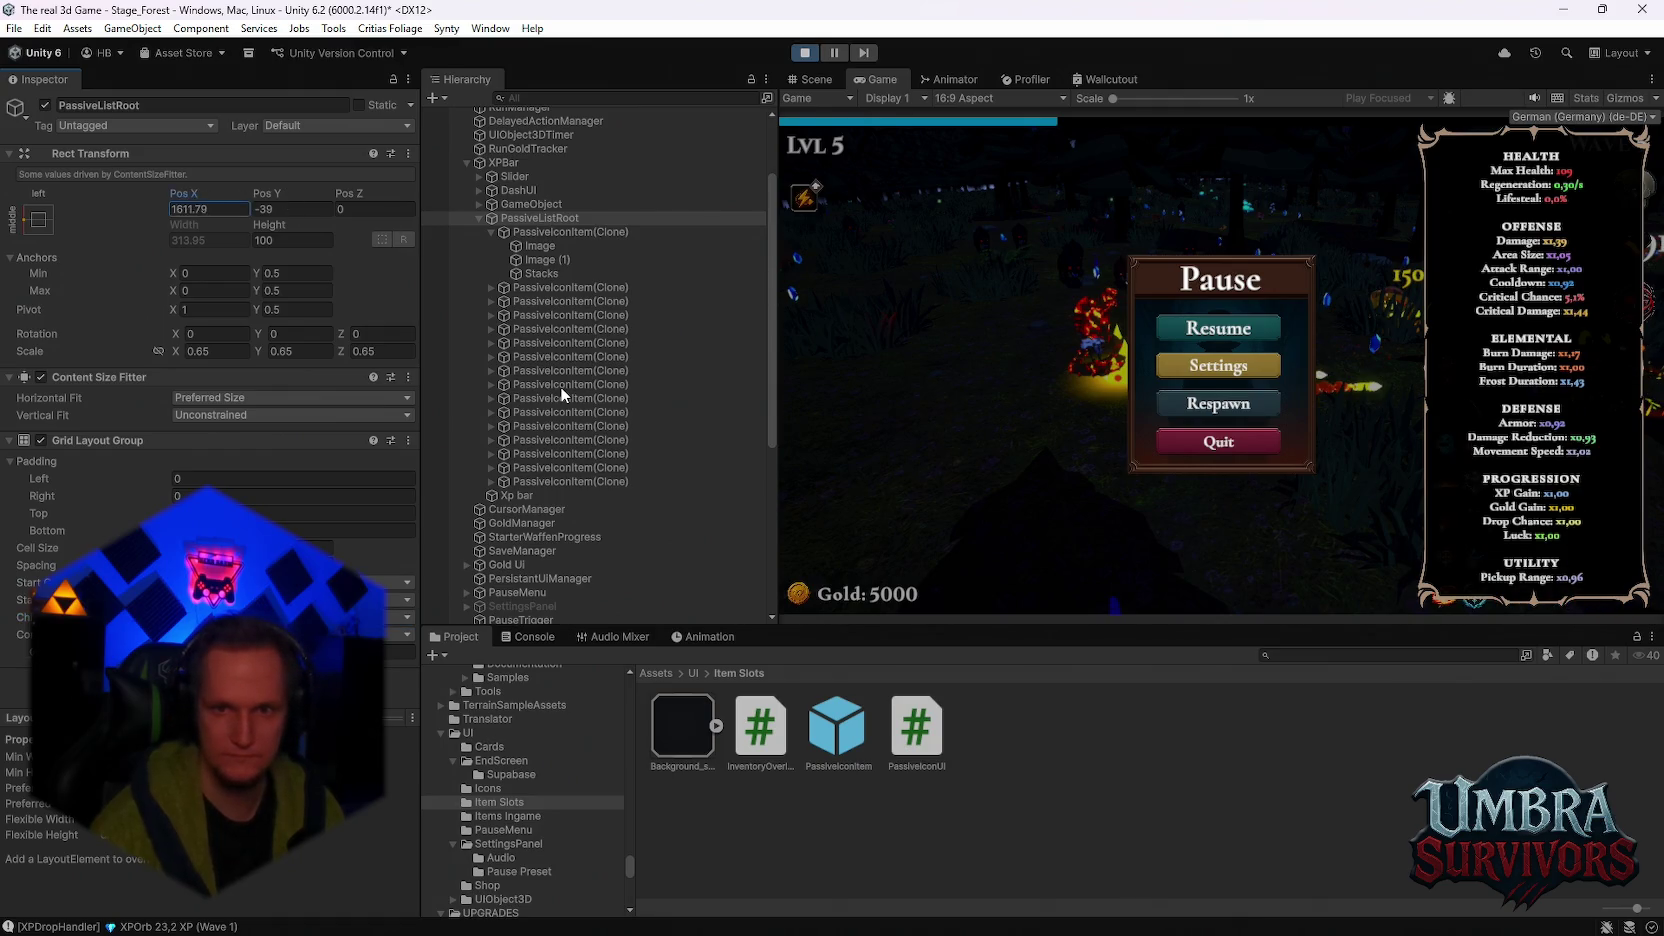
pyautogui.moveTo(560, 386)
pyautogui.mouseDown()
pyautogui.moveTo(922, 47)
pyautogui.moveTo(1066, 520)
pyautogui.moveTo(218, 308)
pyautogui.moveTo(976, 150)
pyautogui.moveTo(1072, 156)
pyautogui.mouseUp()
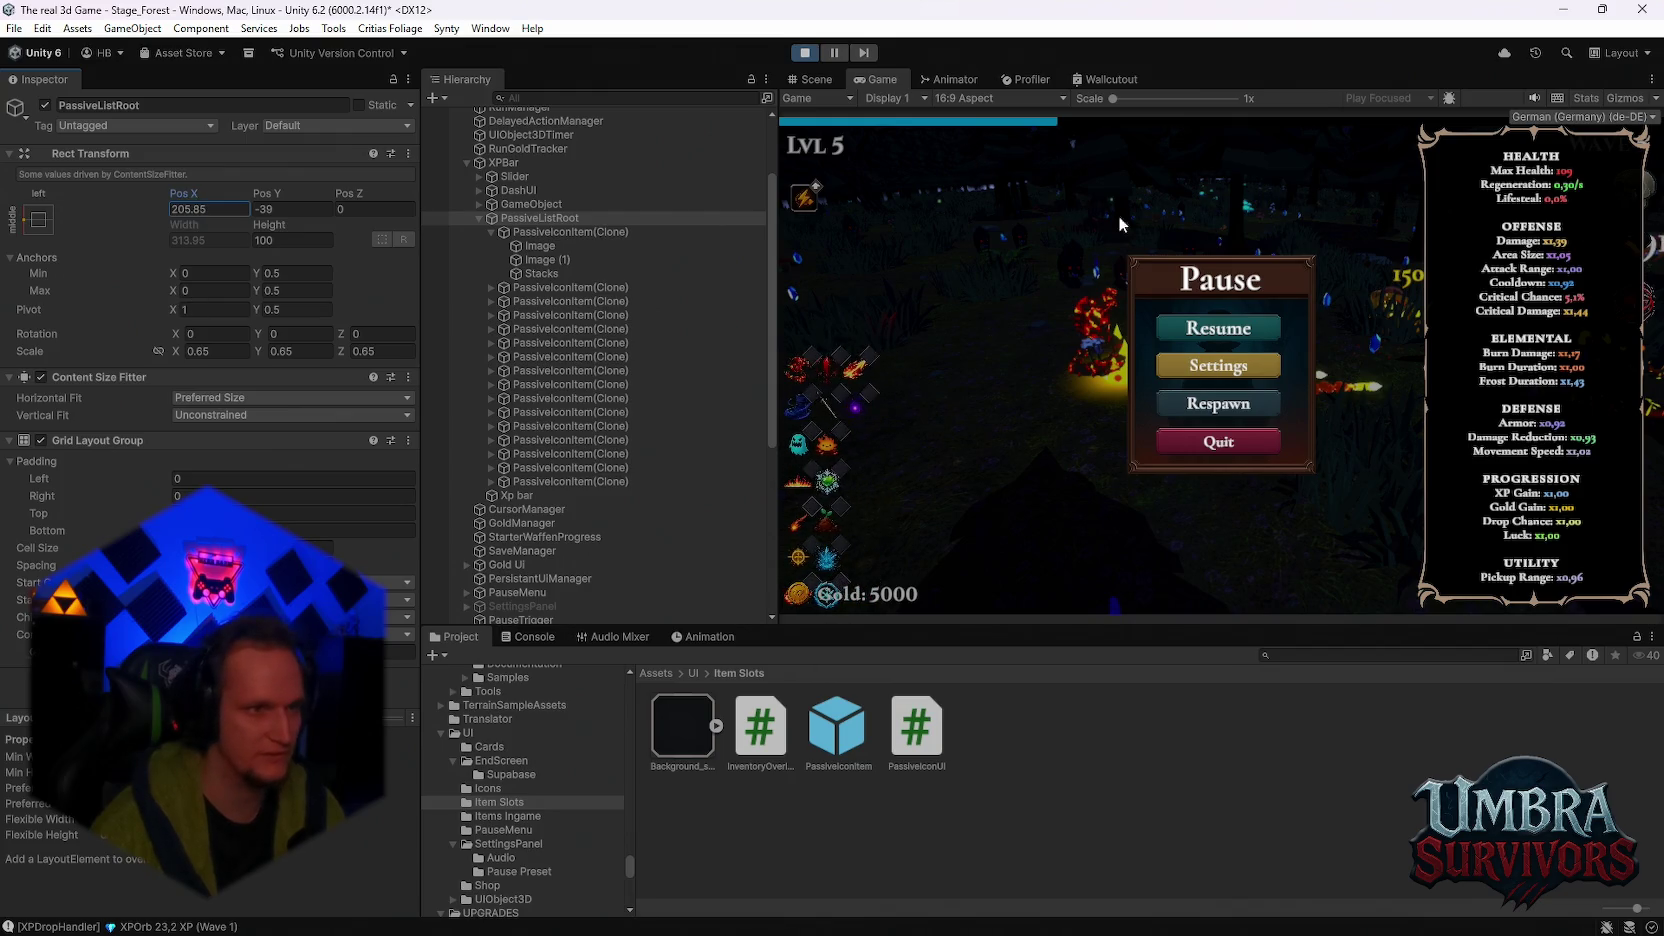
pyautogui.moveTo(287, 209)
pyautogui.mouseDown()
pyautogui.moveTo(627, 264)
pyautogui.moveTo(337, 228)
pyautogui.moveTo(437, 212)
pyautogui.moveTo(339, 218)
pyautogui.mouseUp()
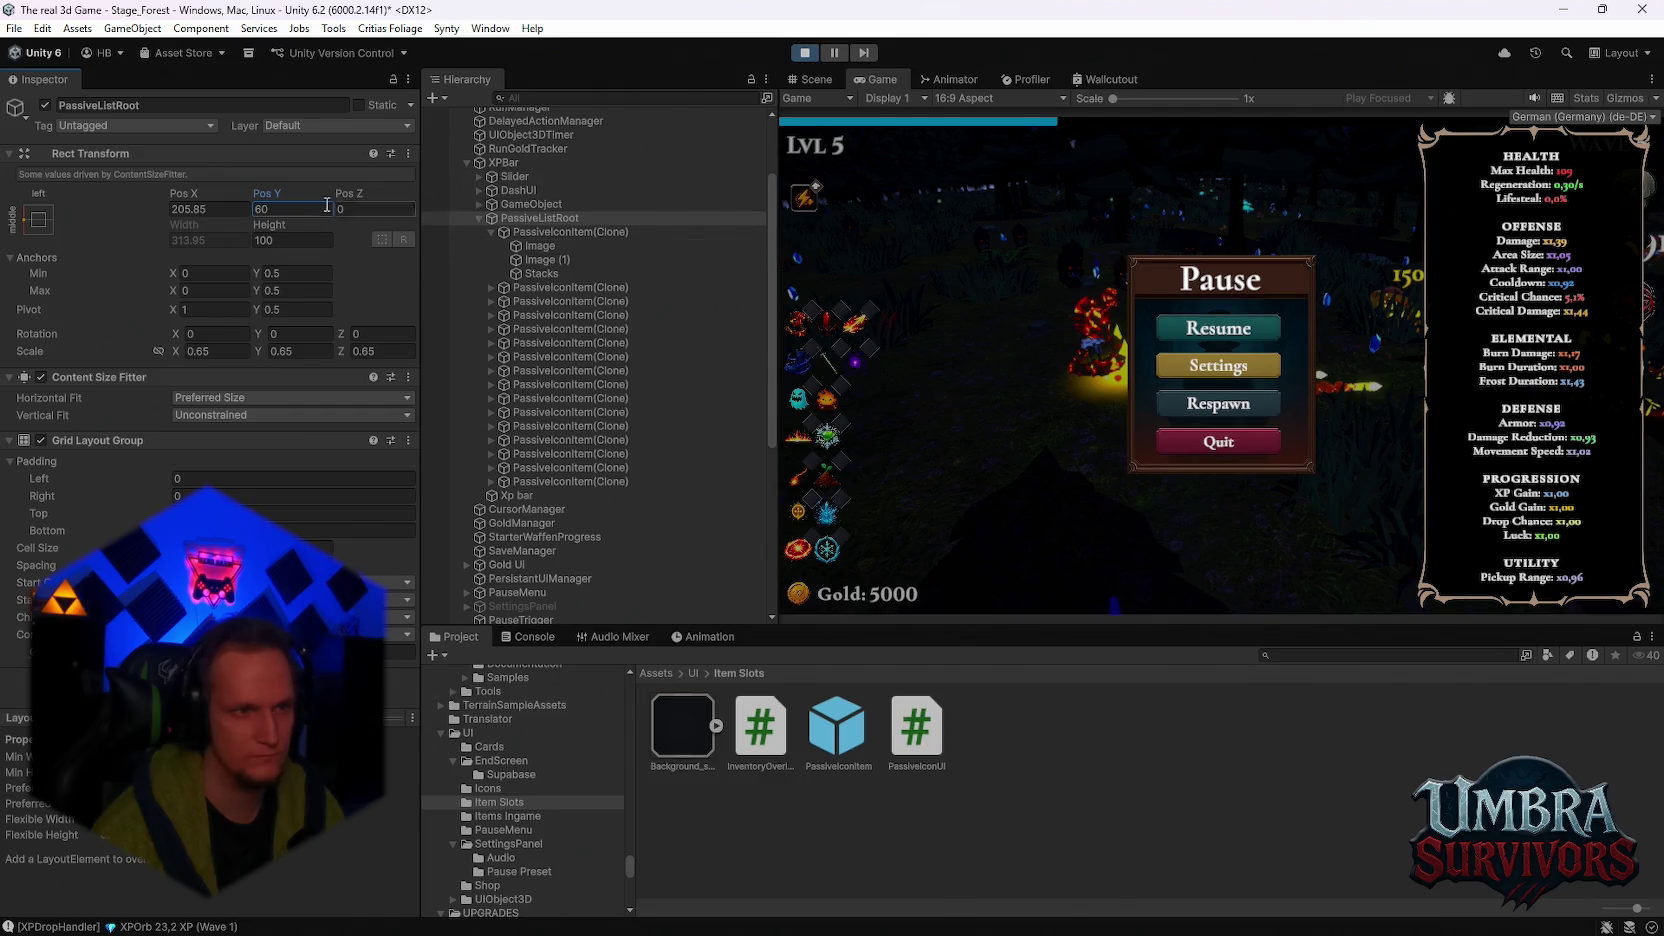
pyautogui.moveTo(286, 195); pyautogui.dragTo(150, 211)
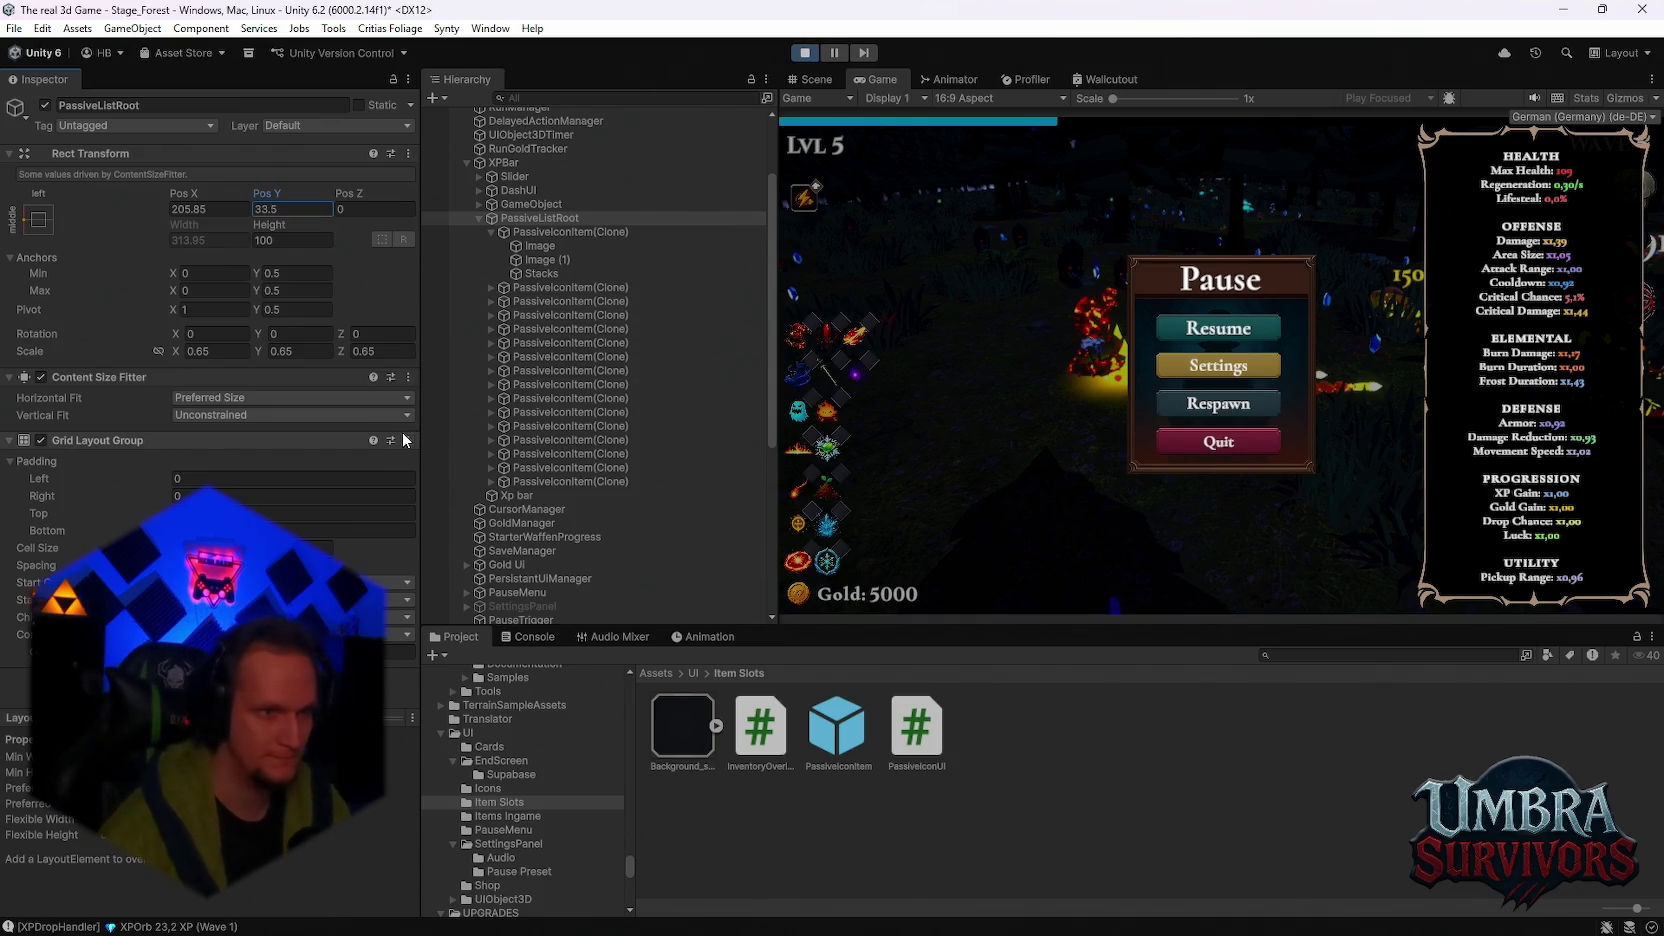
# Step: Take a region screenshot of the screen, then select the DashUI object
pyautogui.press('Print')
pyautogui.moveTo(785, 56); pyautogui.dragTo(10, 845)
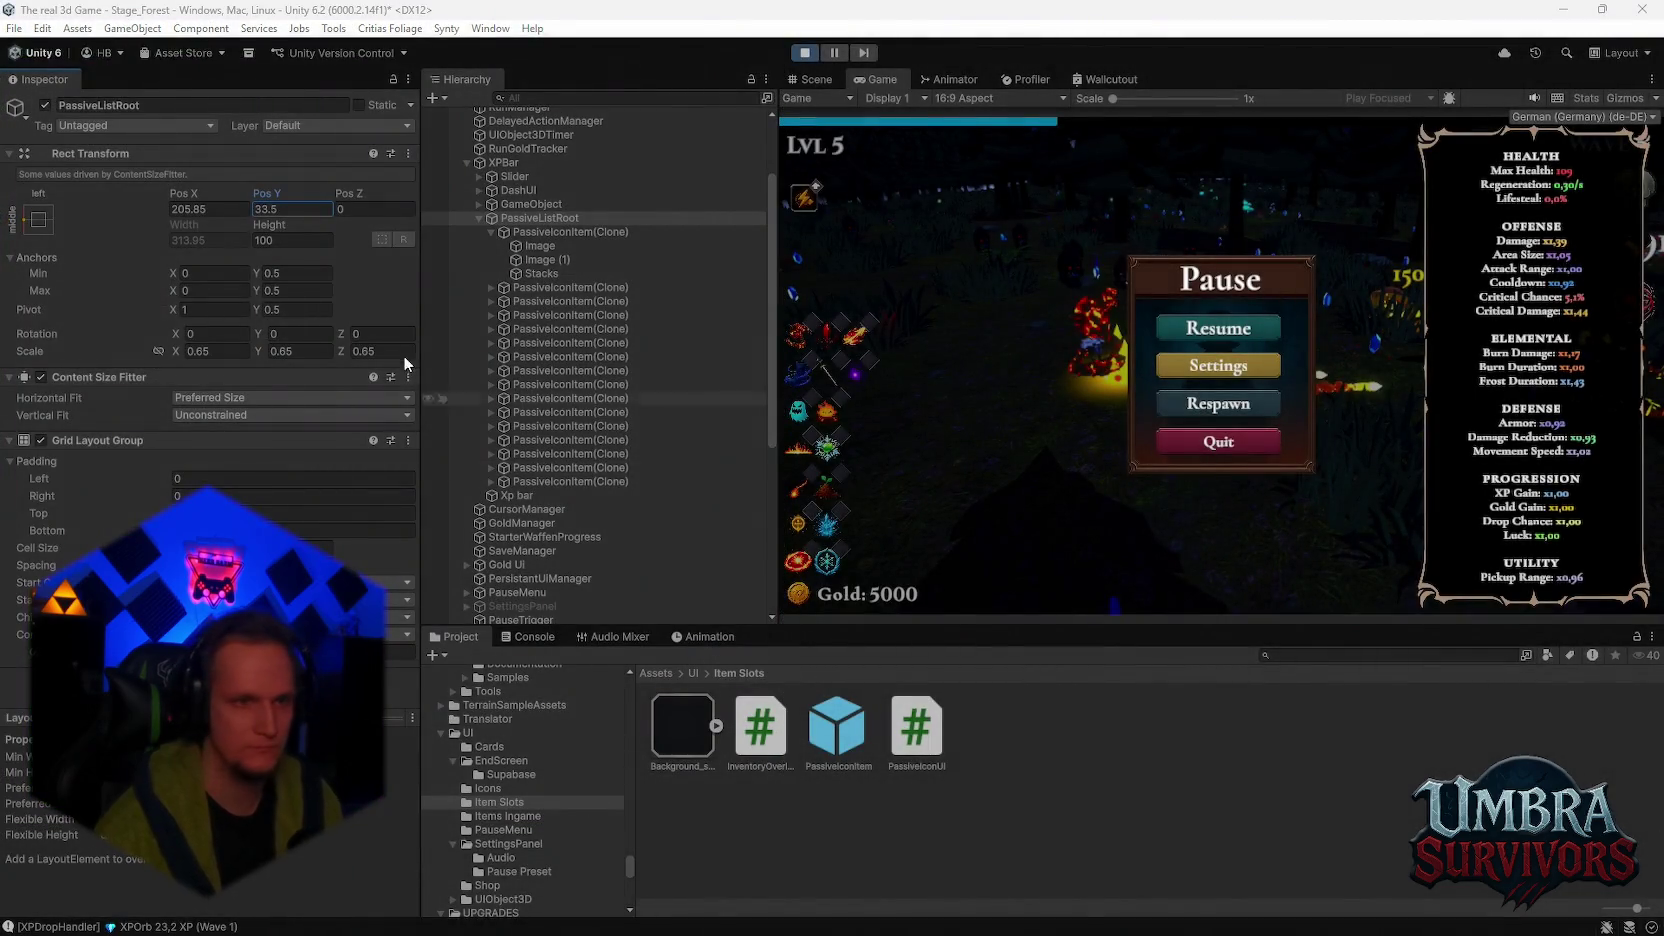
pyautogui.click(520, 190)
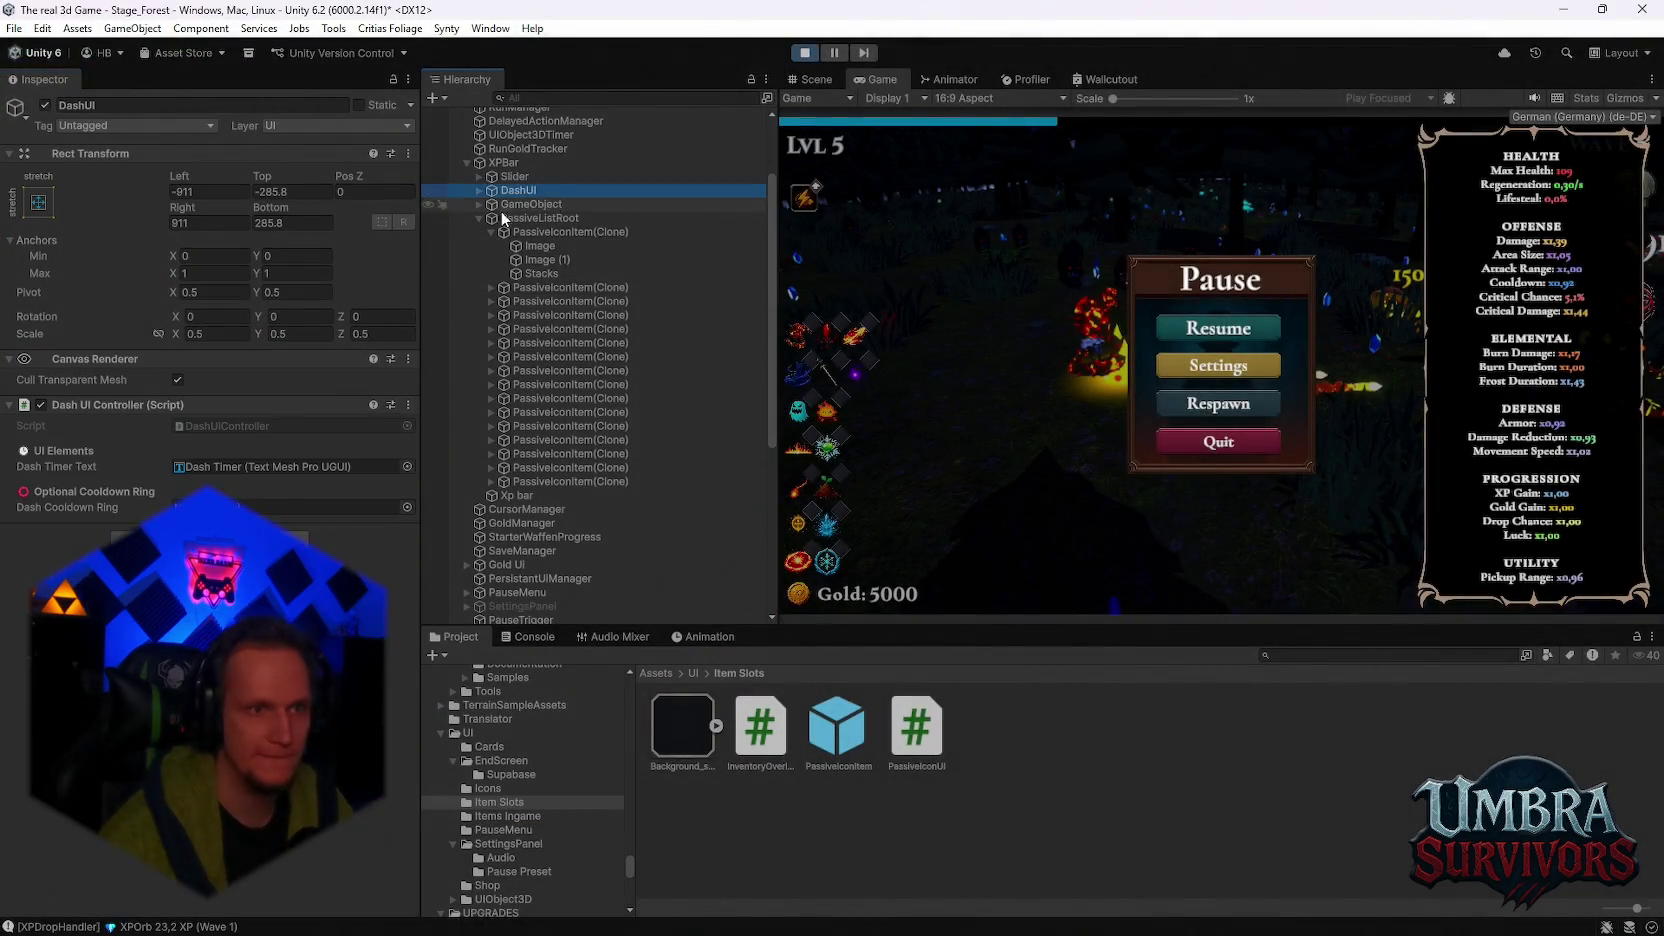
pyautogui.click(222, 336)
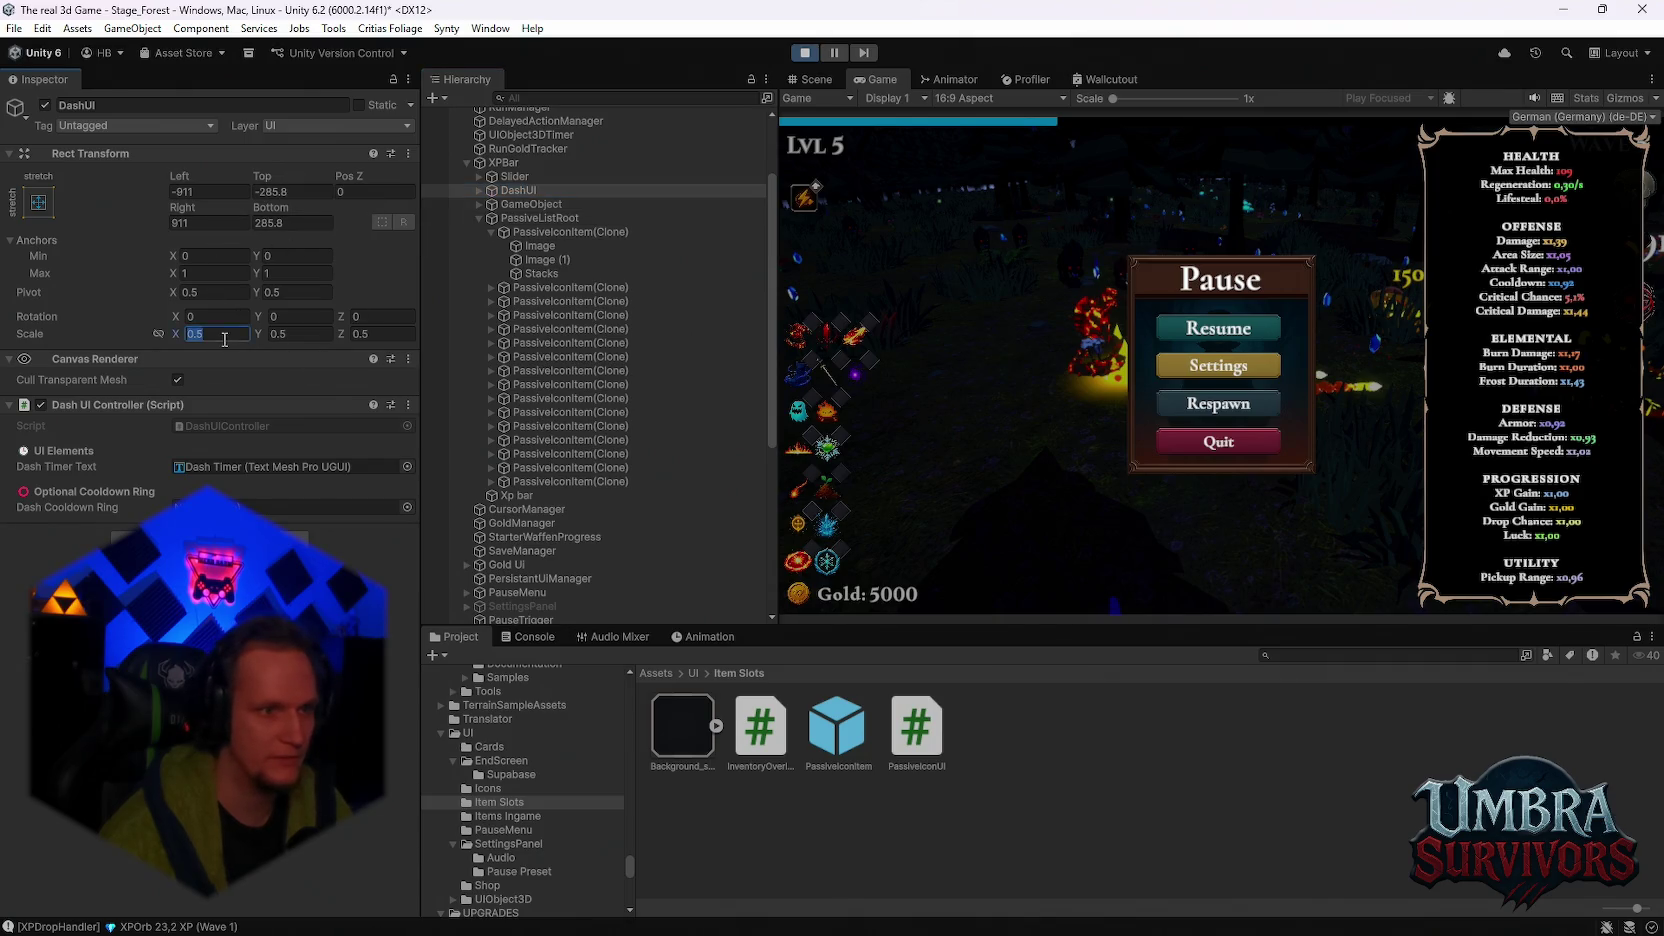
pyautogui.press('BackSpace')
pyautogui.write('7')
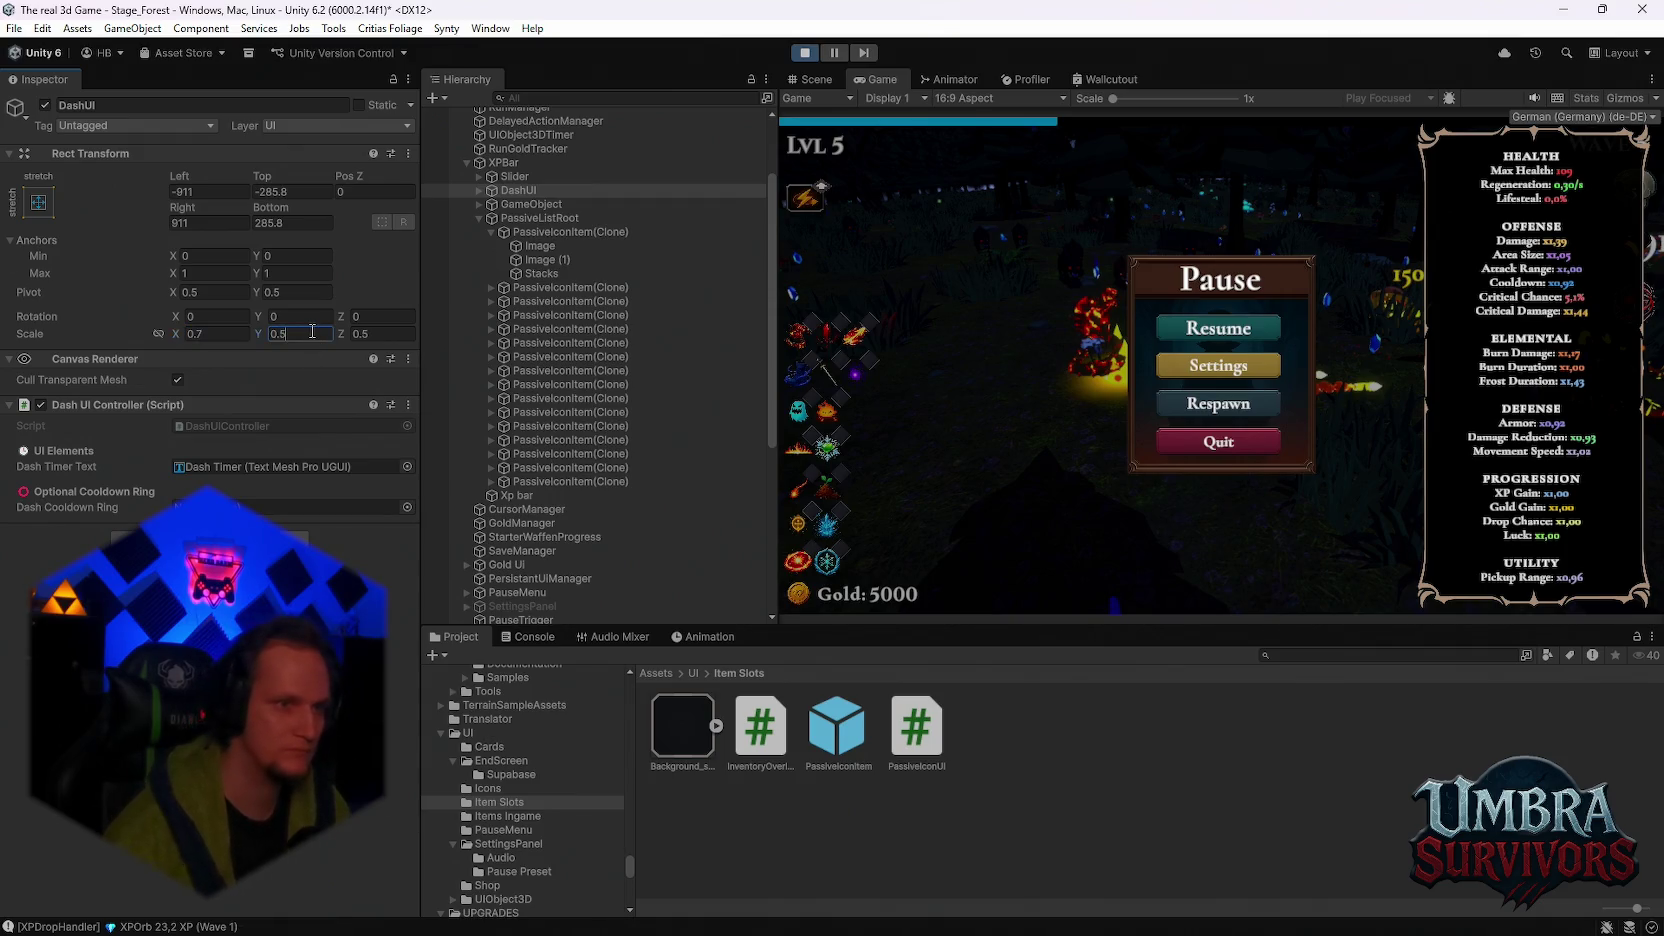
pyautogui.press('BackSpace')
pyautogui.write('7')
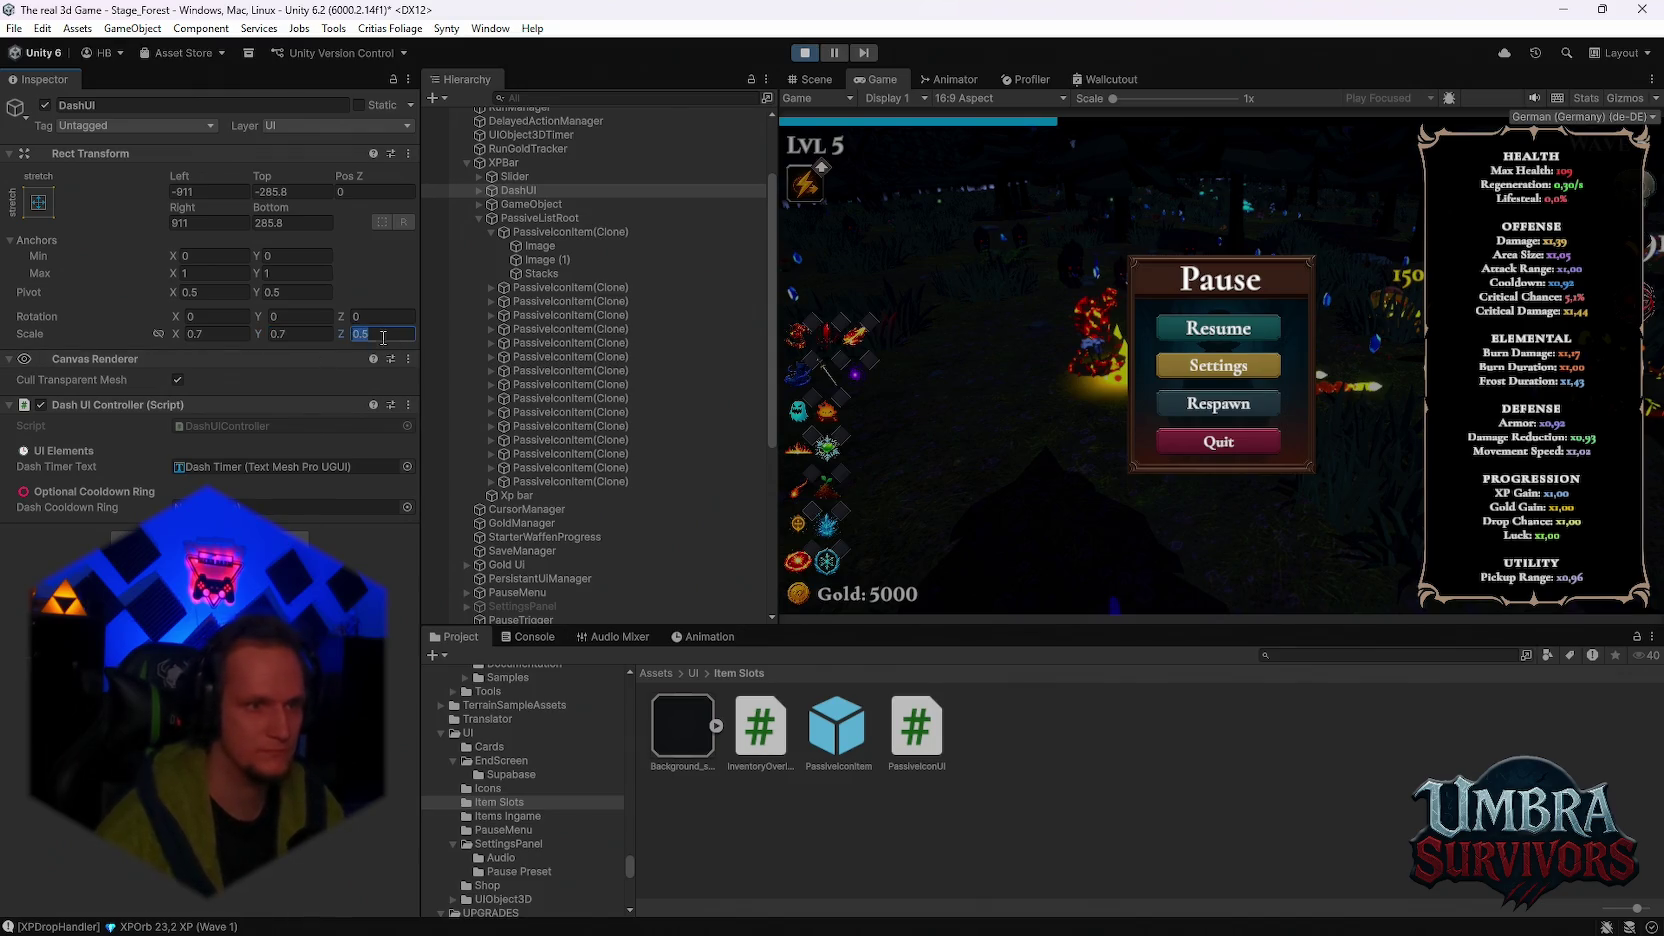
pyautogui.write('0.7')
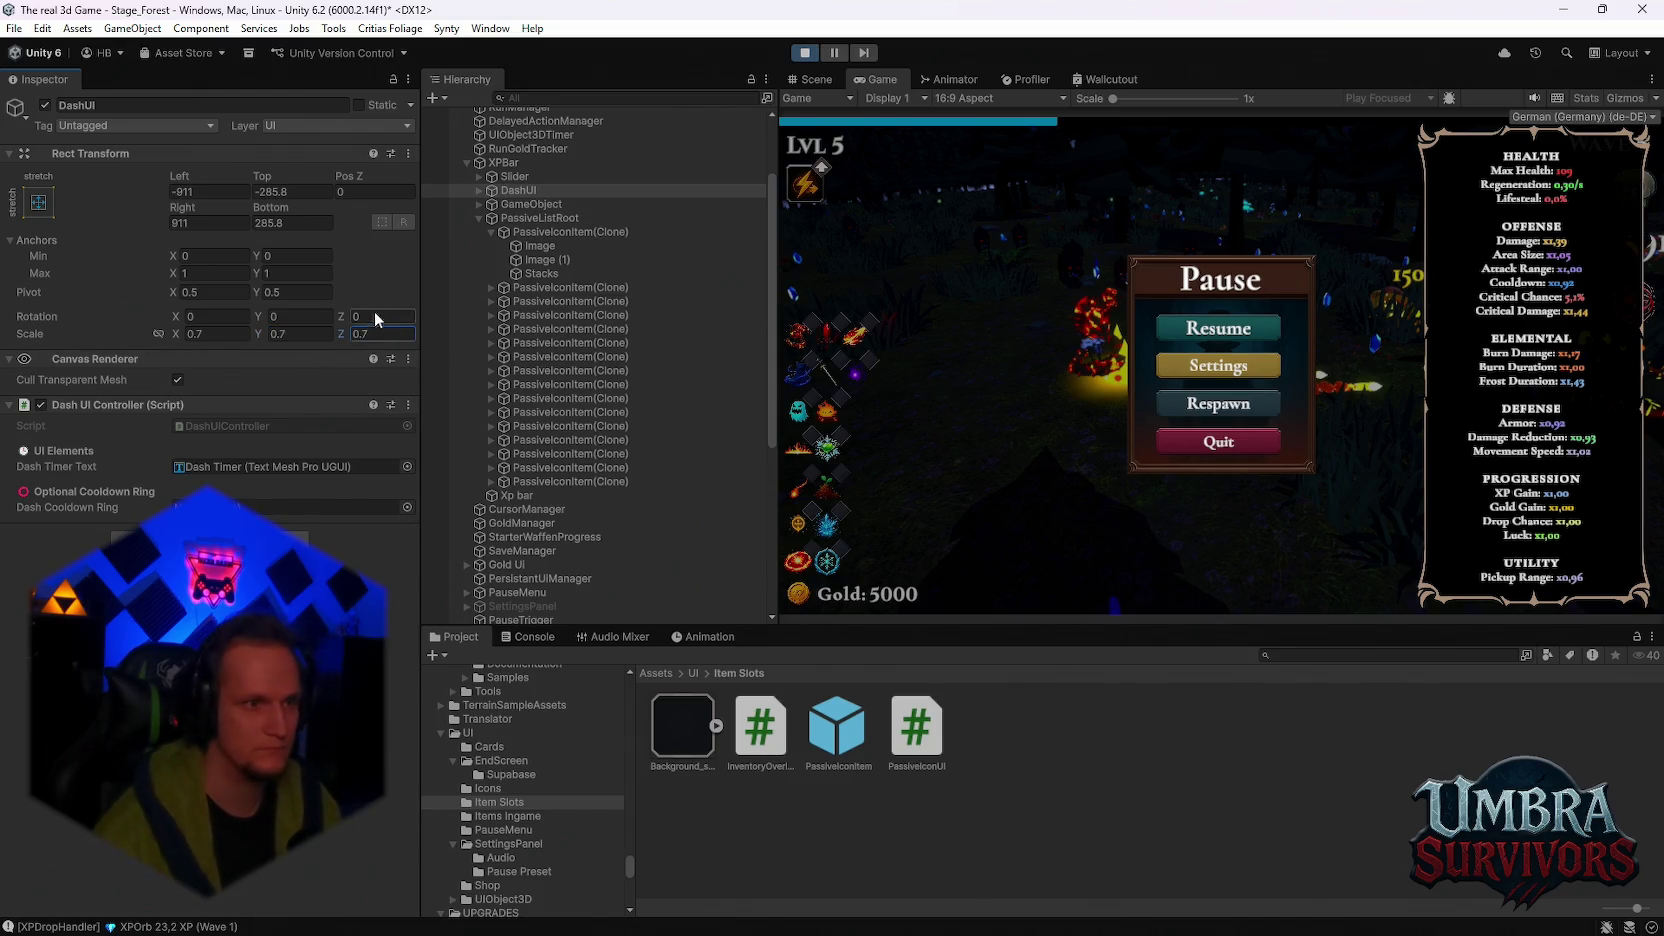
pyautogui.press('super+shift+s')
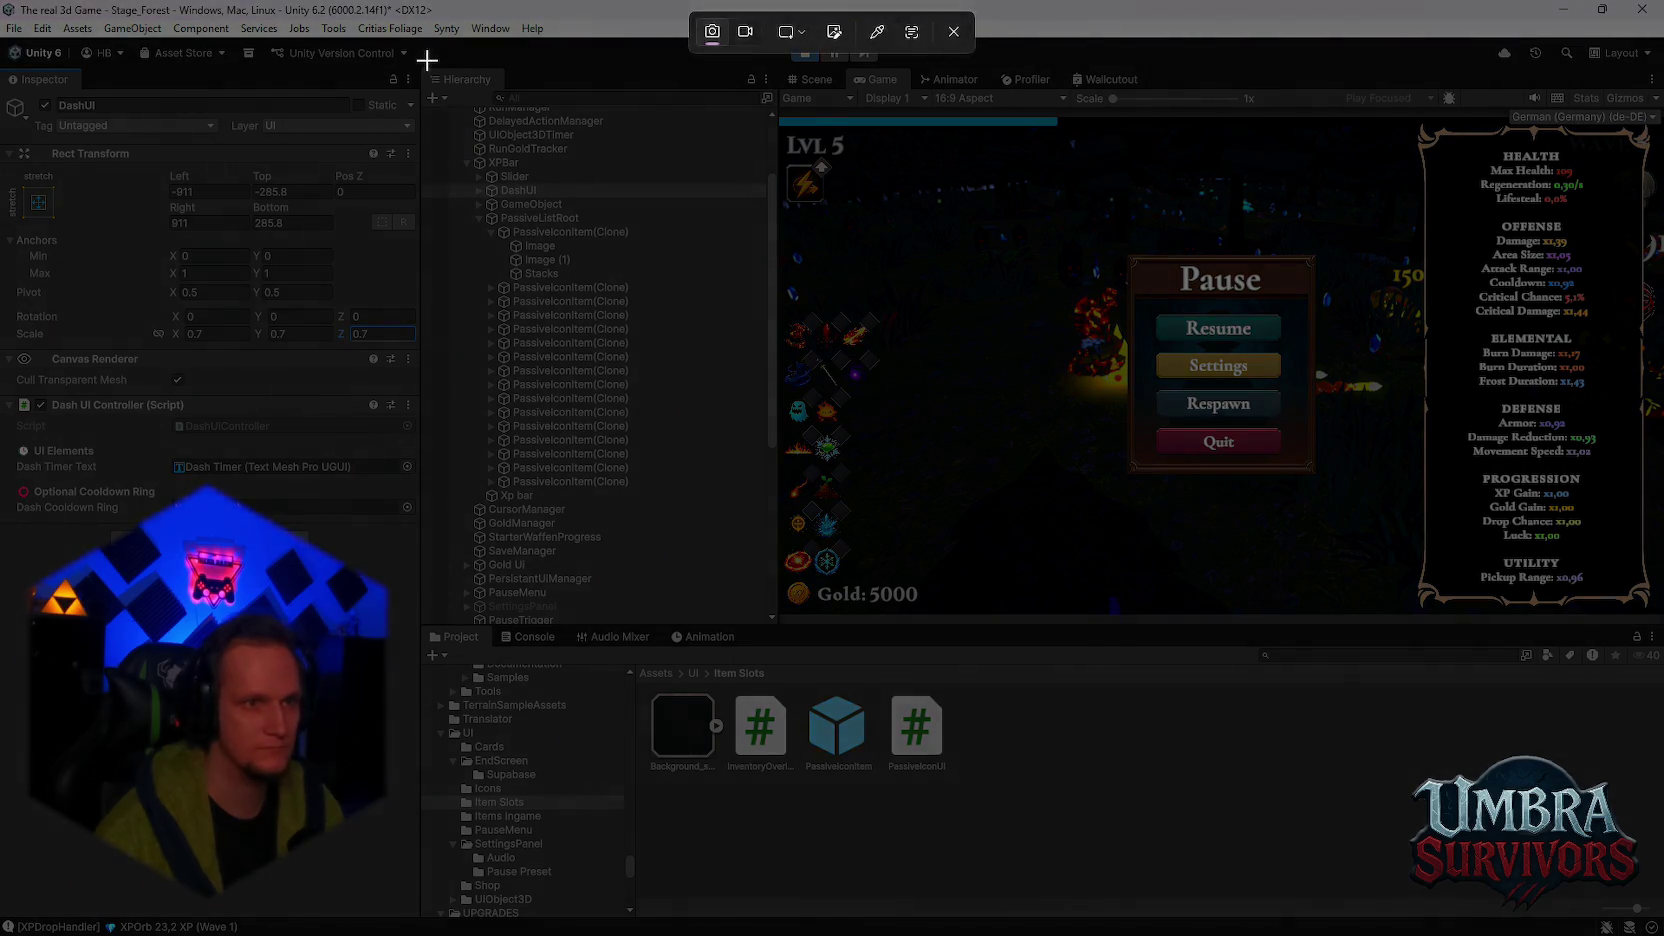
pyautogui.moveTo(430, 52); pyautogui.dragTo(2, 706)
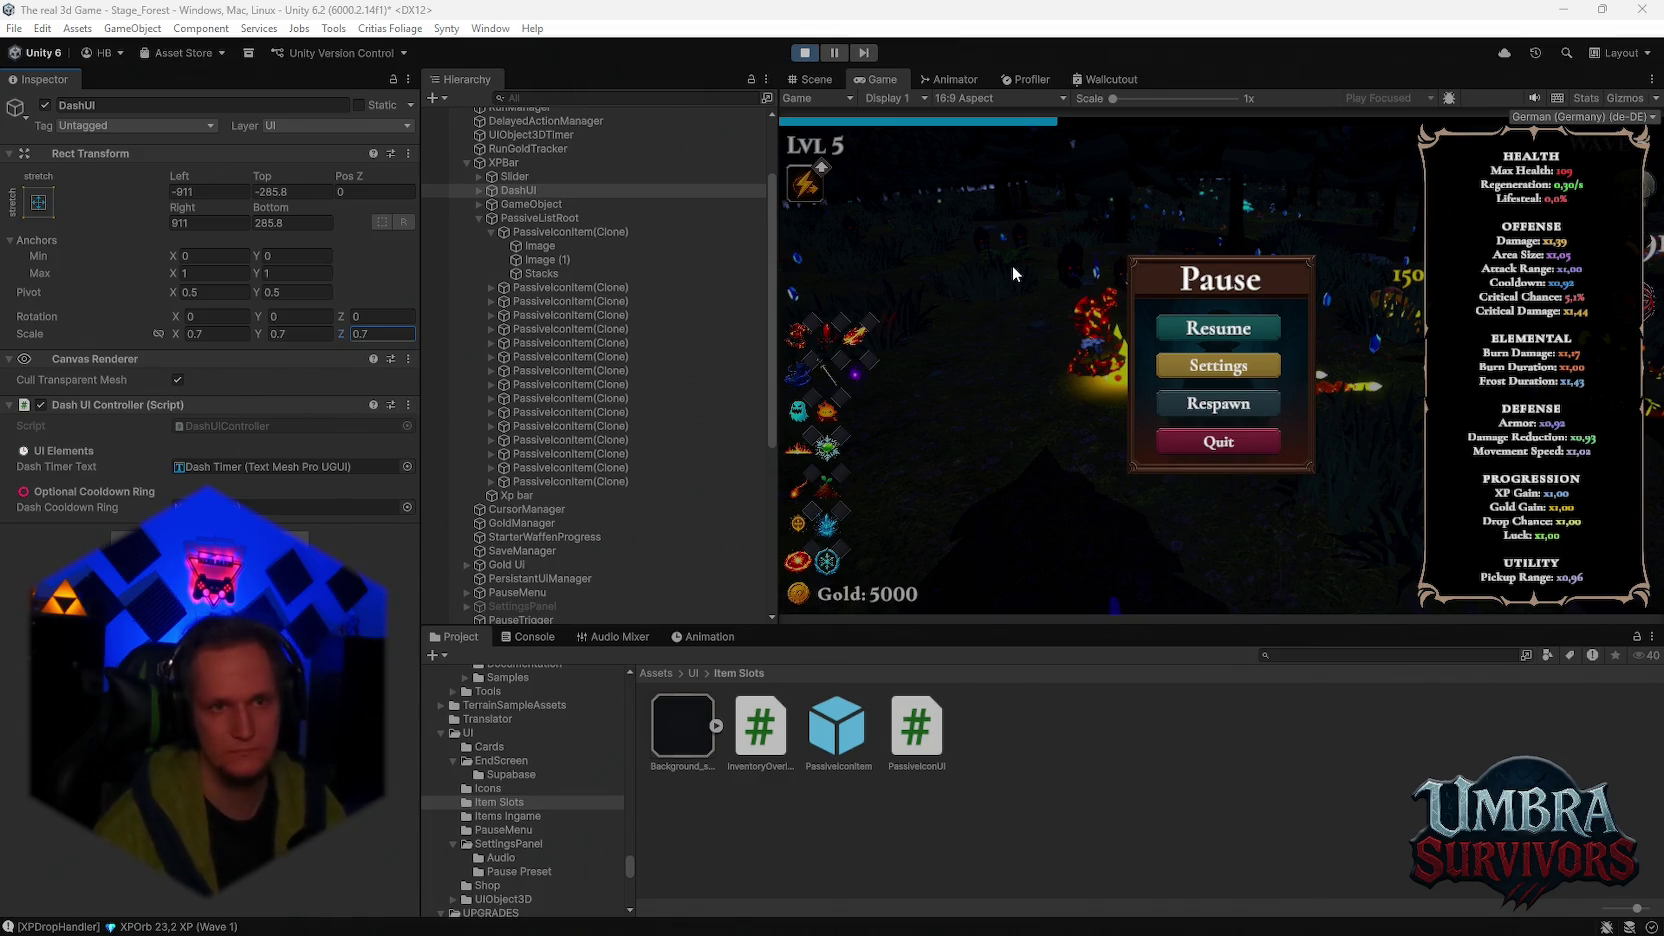
# Step: Select the Weapons slots object under GameObject, keeping Upper Left child alignment
pyautogui.click(545, 233)
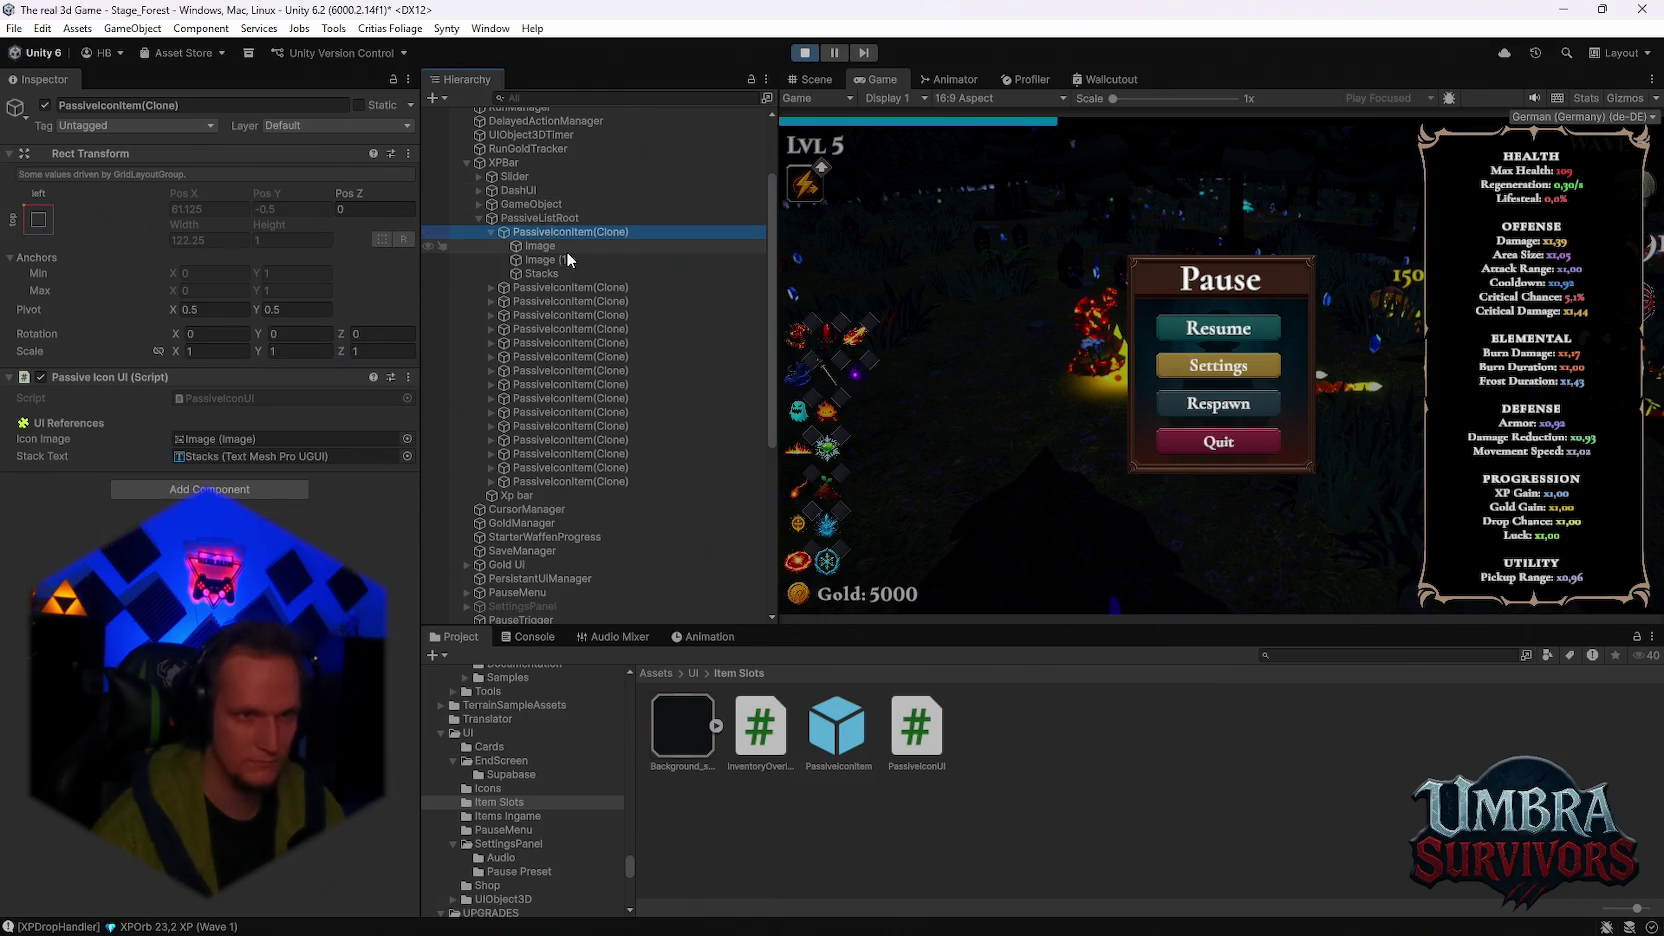
pyautogui.click(530, 203)
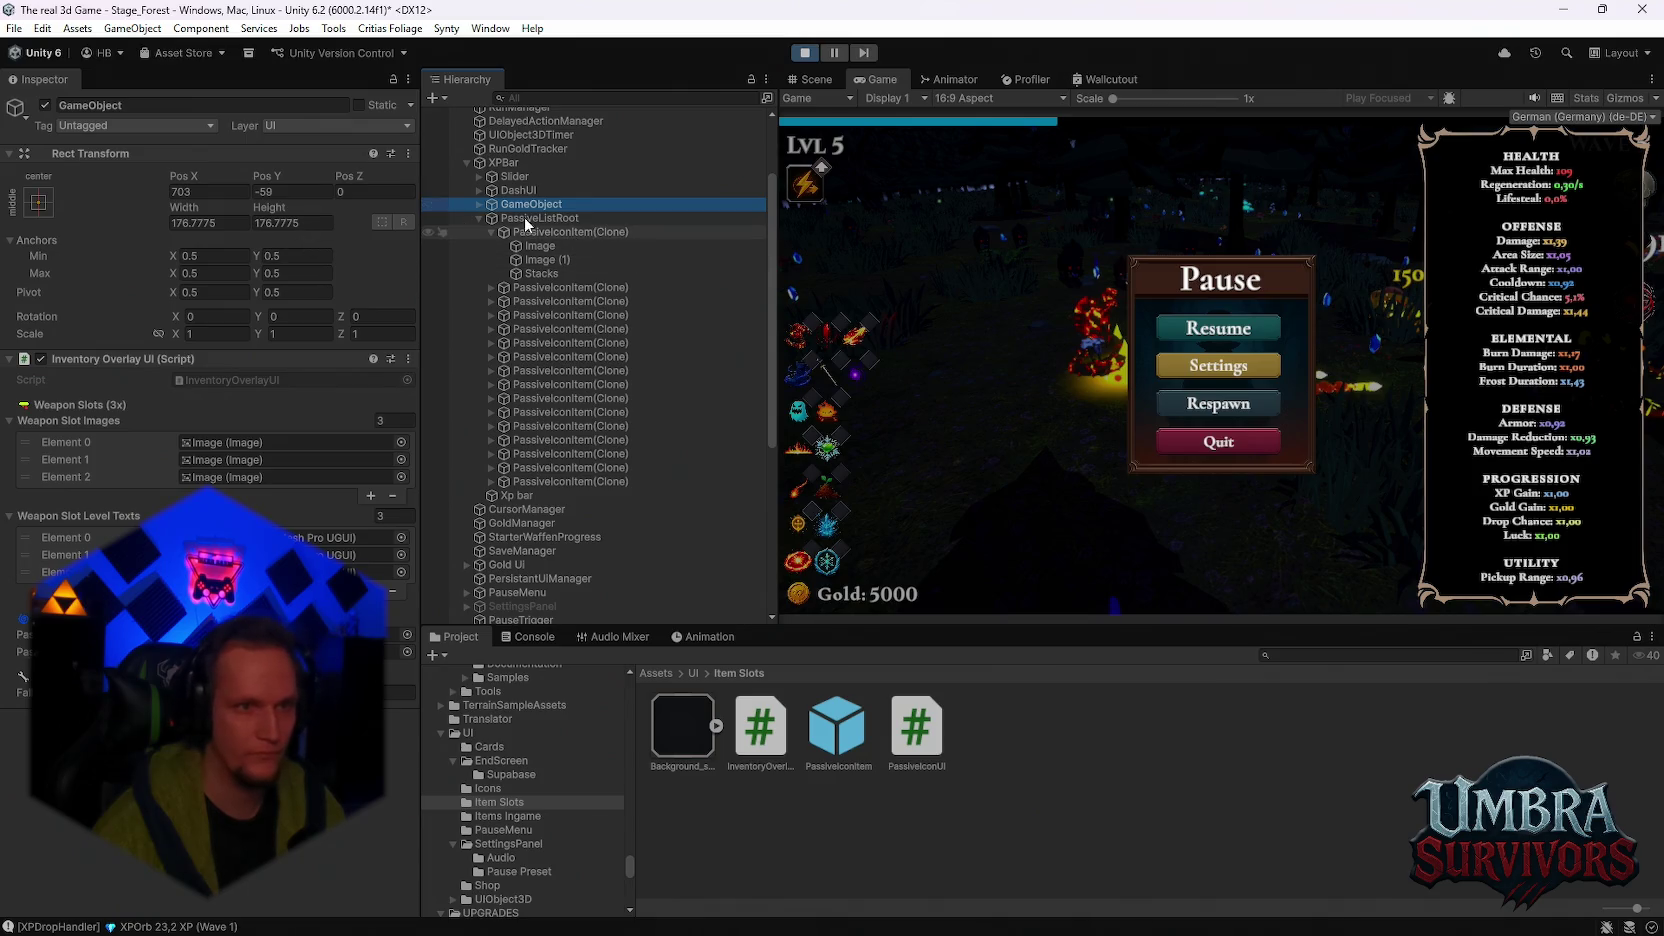
pyautogui.click(479, 204)
pyautogui.click(514, 217)
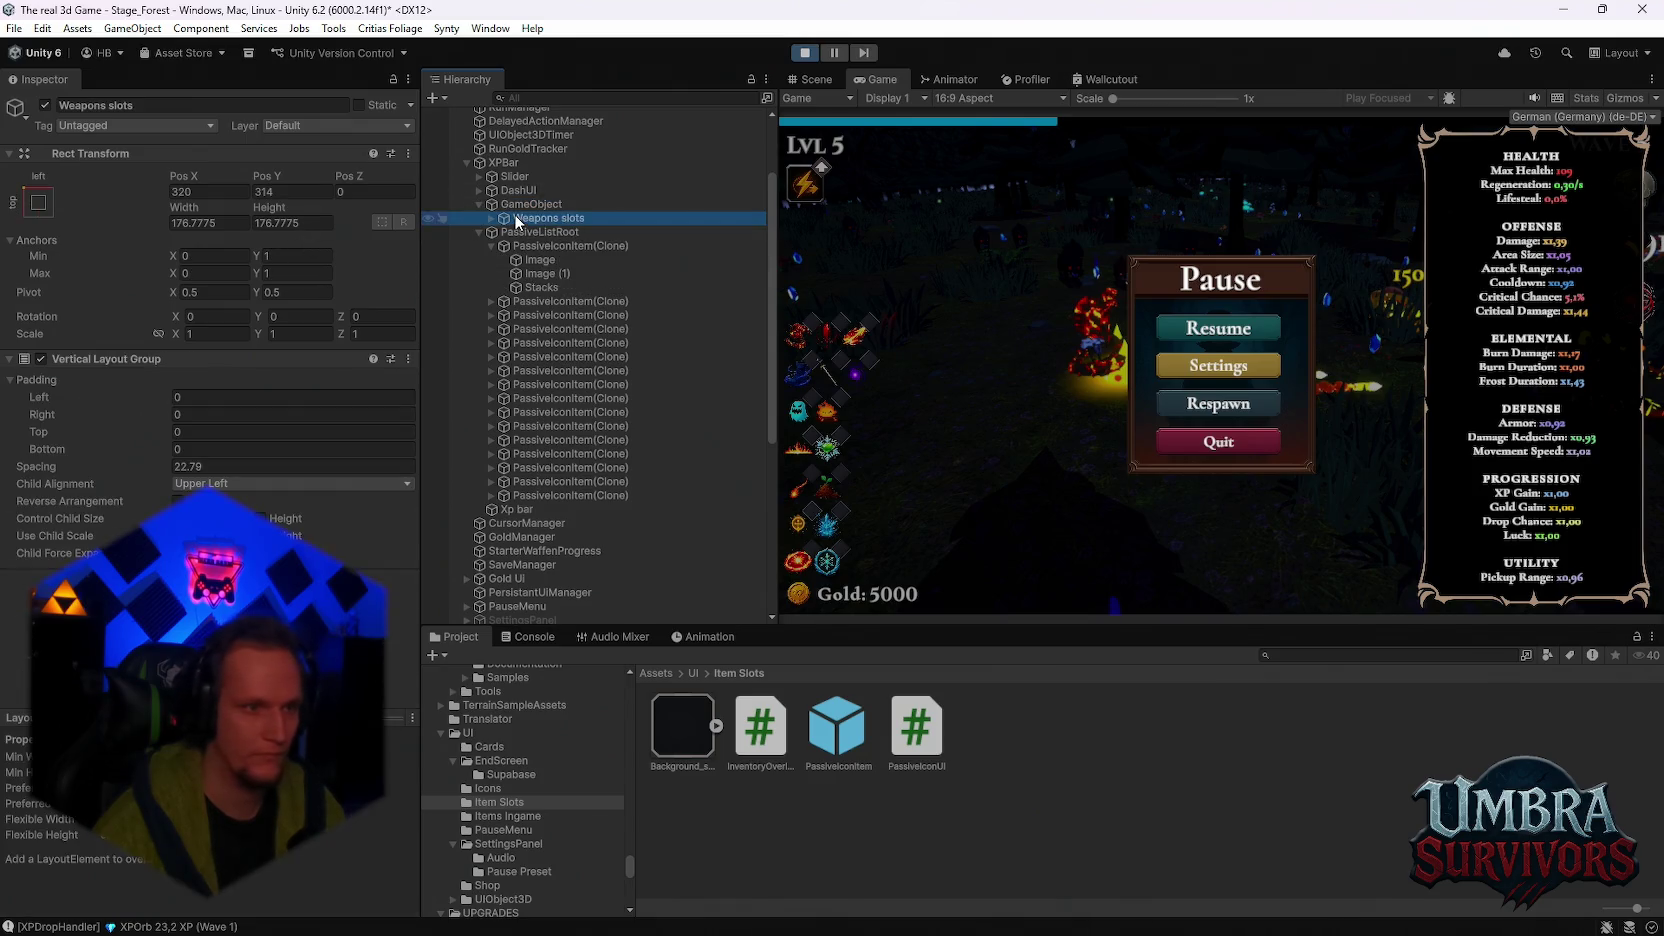
pyautogui.click(246, 484)
pyautogui.click(246, 503)
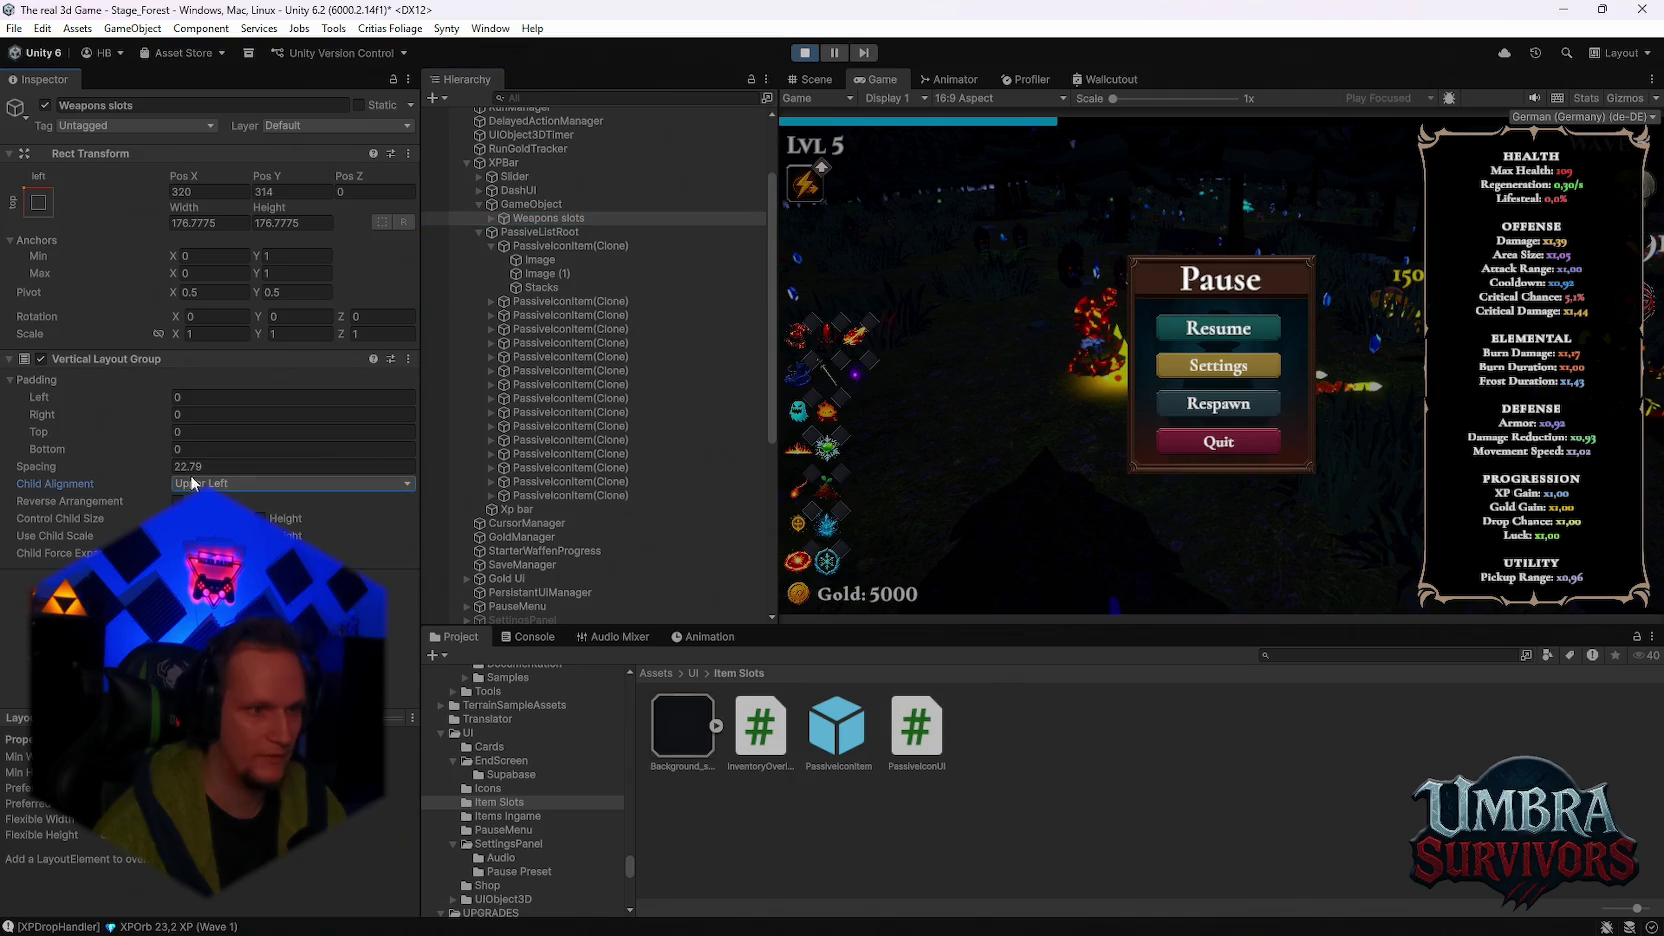
# Step: Anchor Weapons slots middle-left, shift it far left and set spacing to -11
pyautogui.click(182, 188)
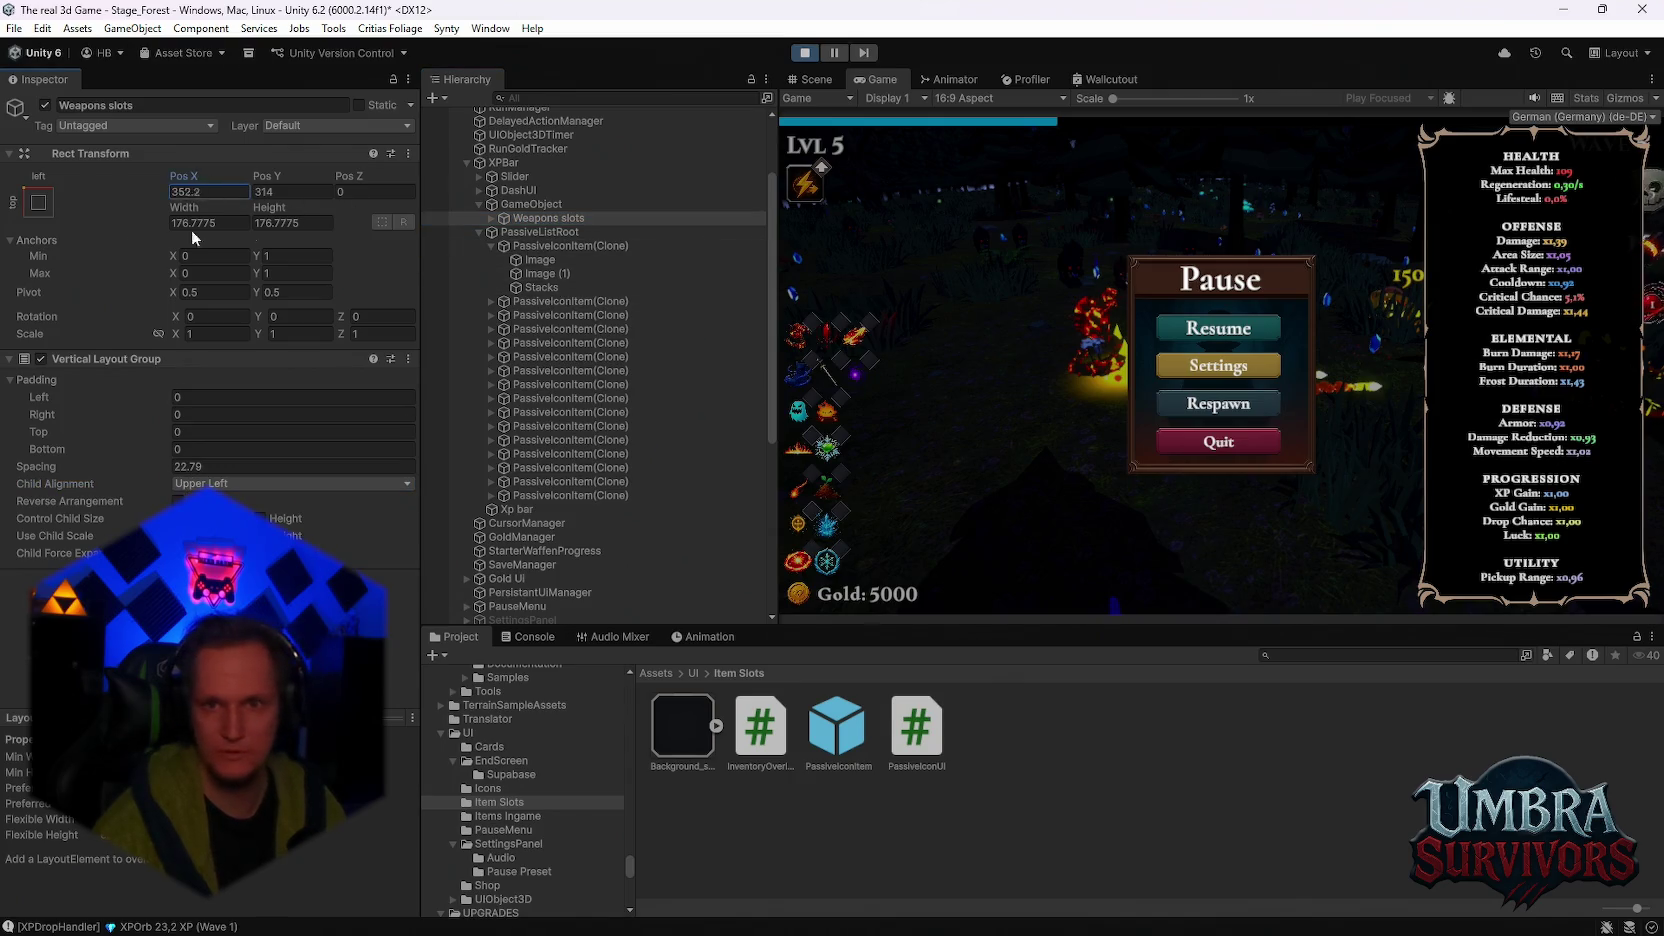
pyautogui.write('-351')
pyautogui.click(39, 205)
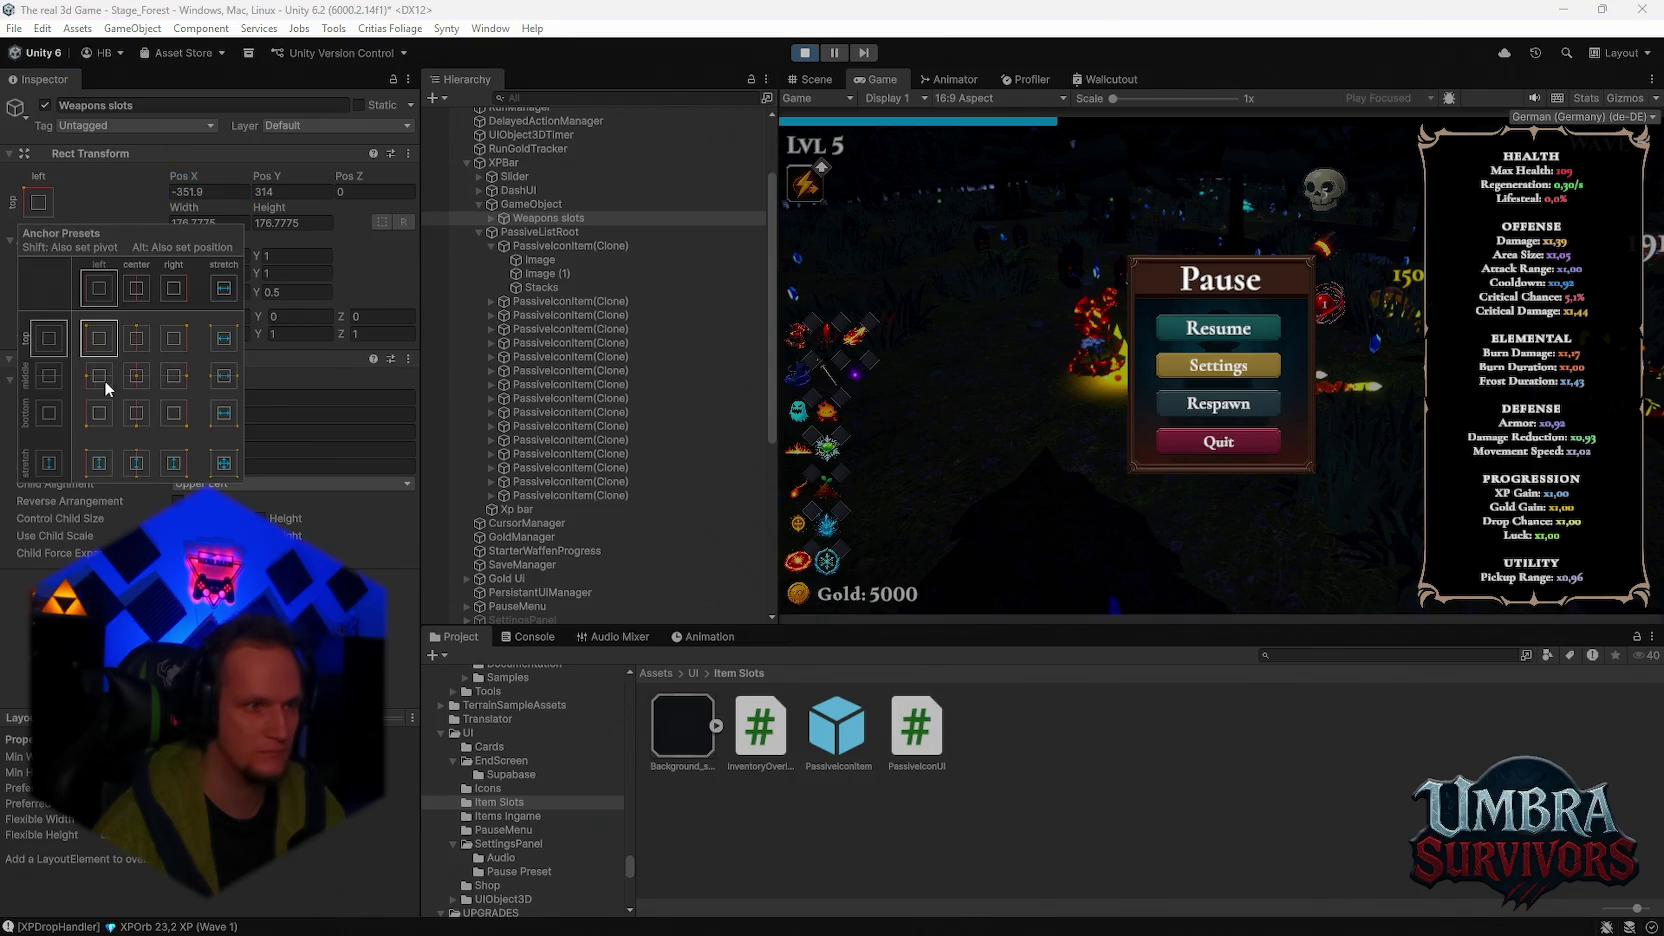
pyautogui.click(102, 380)
pyautogui.moveTo(189, 182)
pyautogui.mouseDown()
pyautogui.moveTo(526, 173)
pyautogui.moveTo(42, 164)
pyautogui.mouseUp()
pyautogui.moveTo(134, 466); pyautogui.dragTo(94, 466)
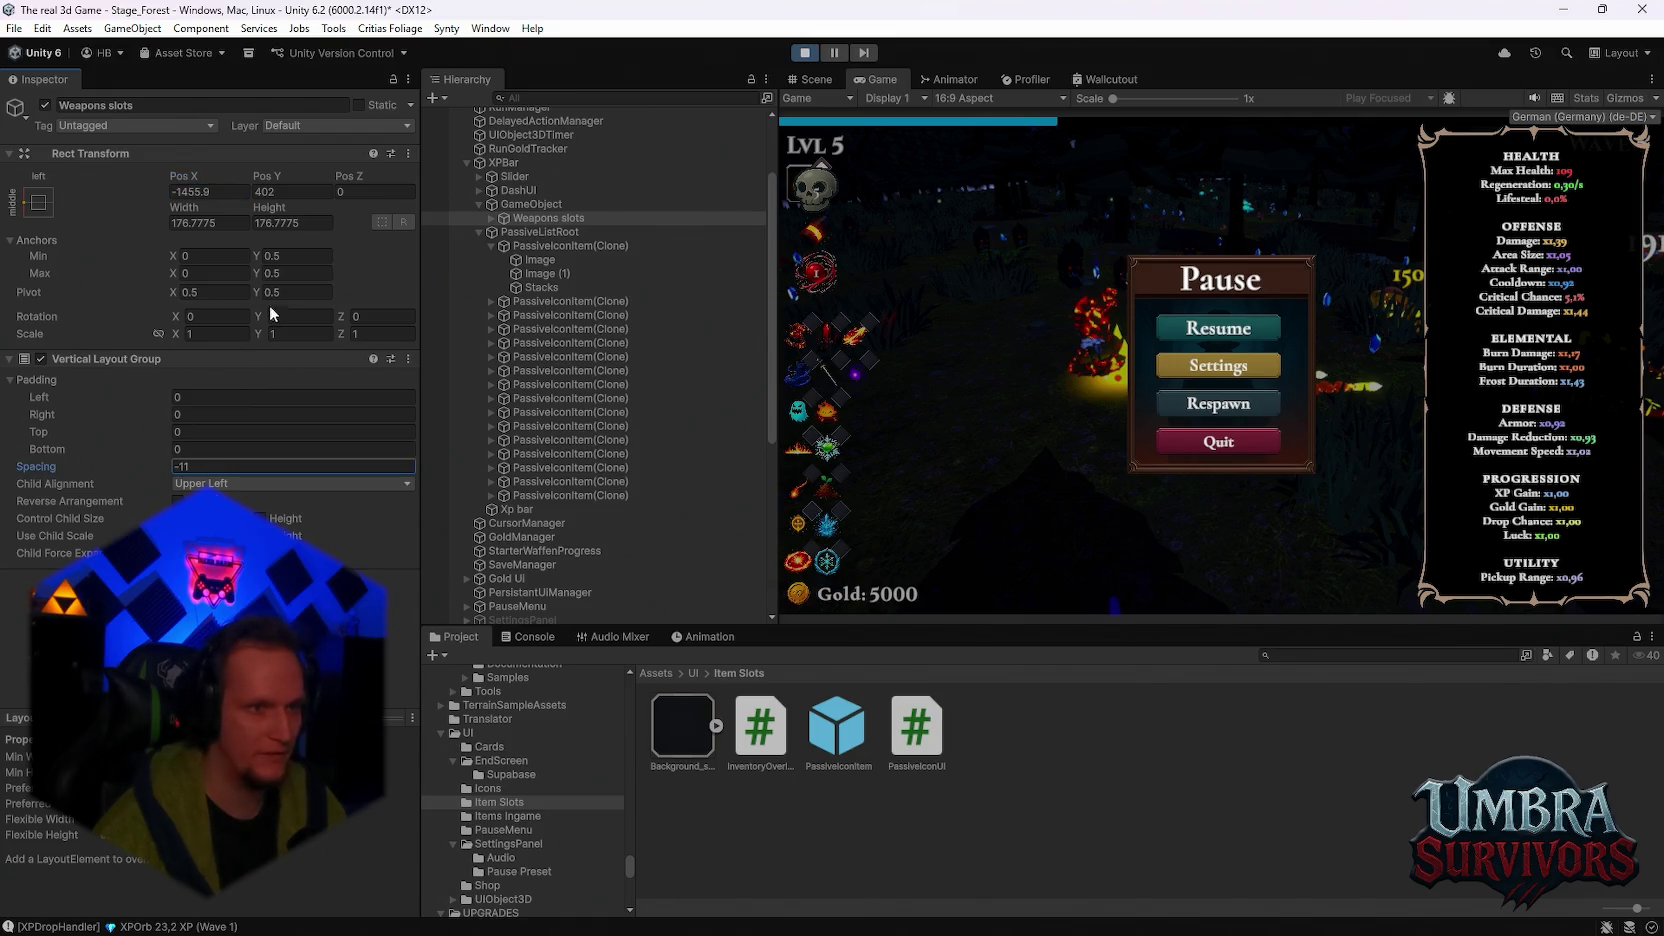
# Step: Scale Weapons slots to 0.8 on X, Y and Z
pyautogui.click(222, 335)
pyautogui.write('0')
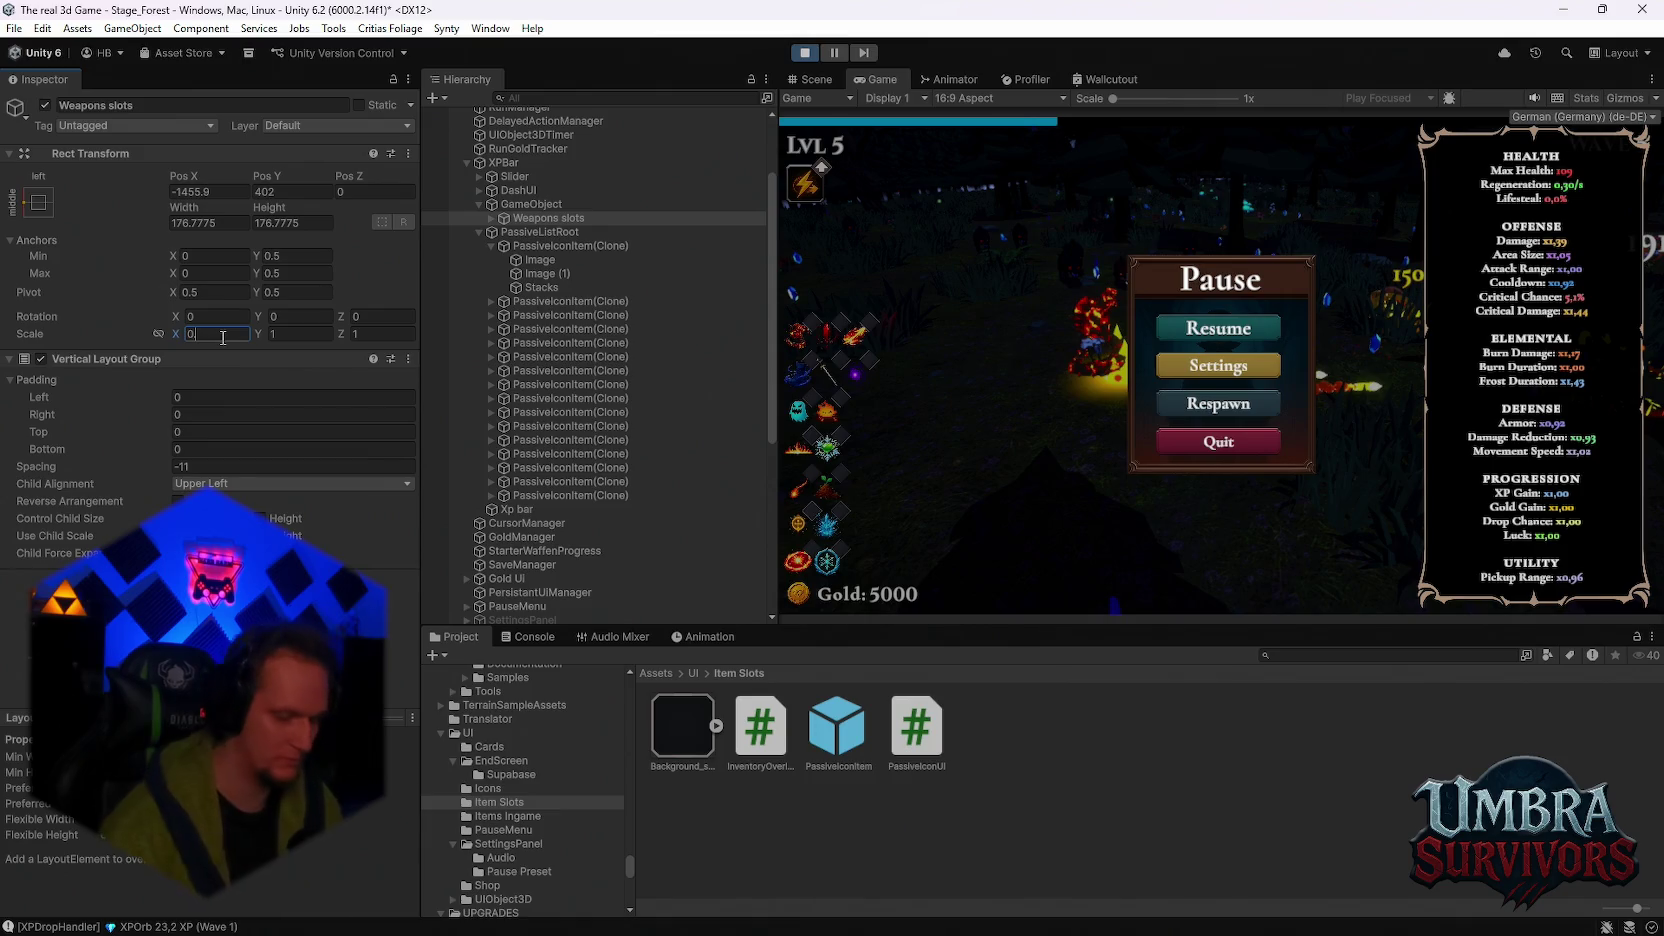
pyautogui.write('.8')
pyautogui.click(313, 333)
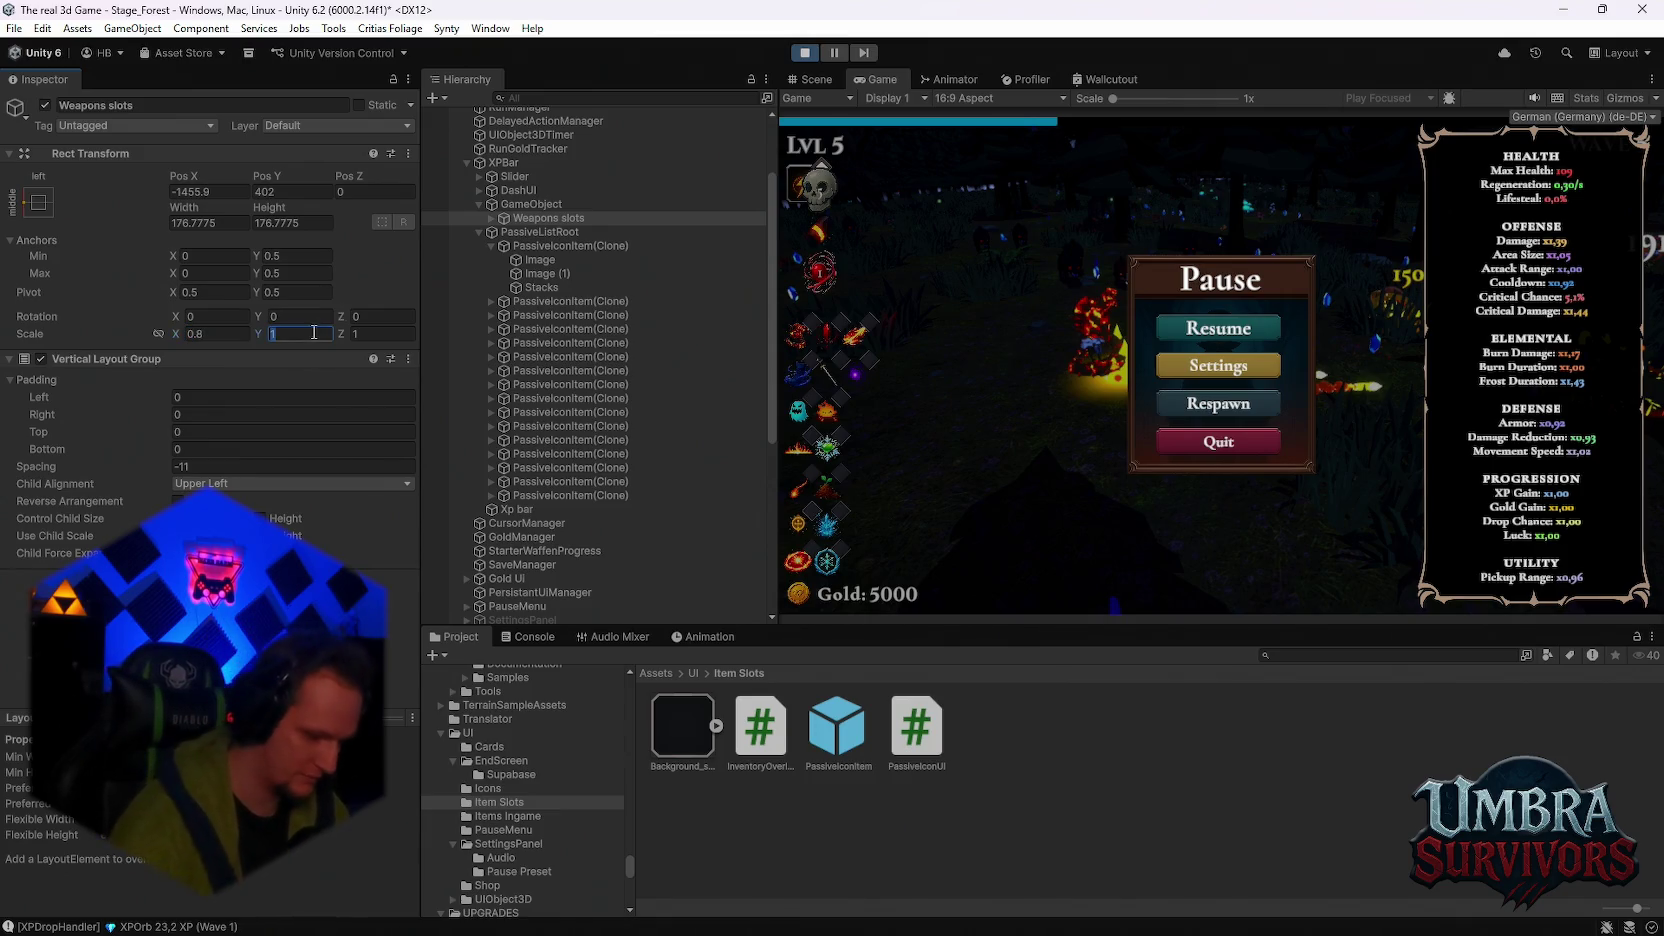
pyautogui.write('-8')
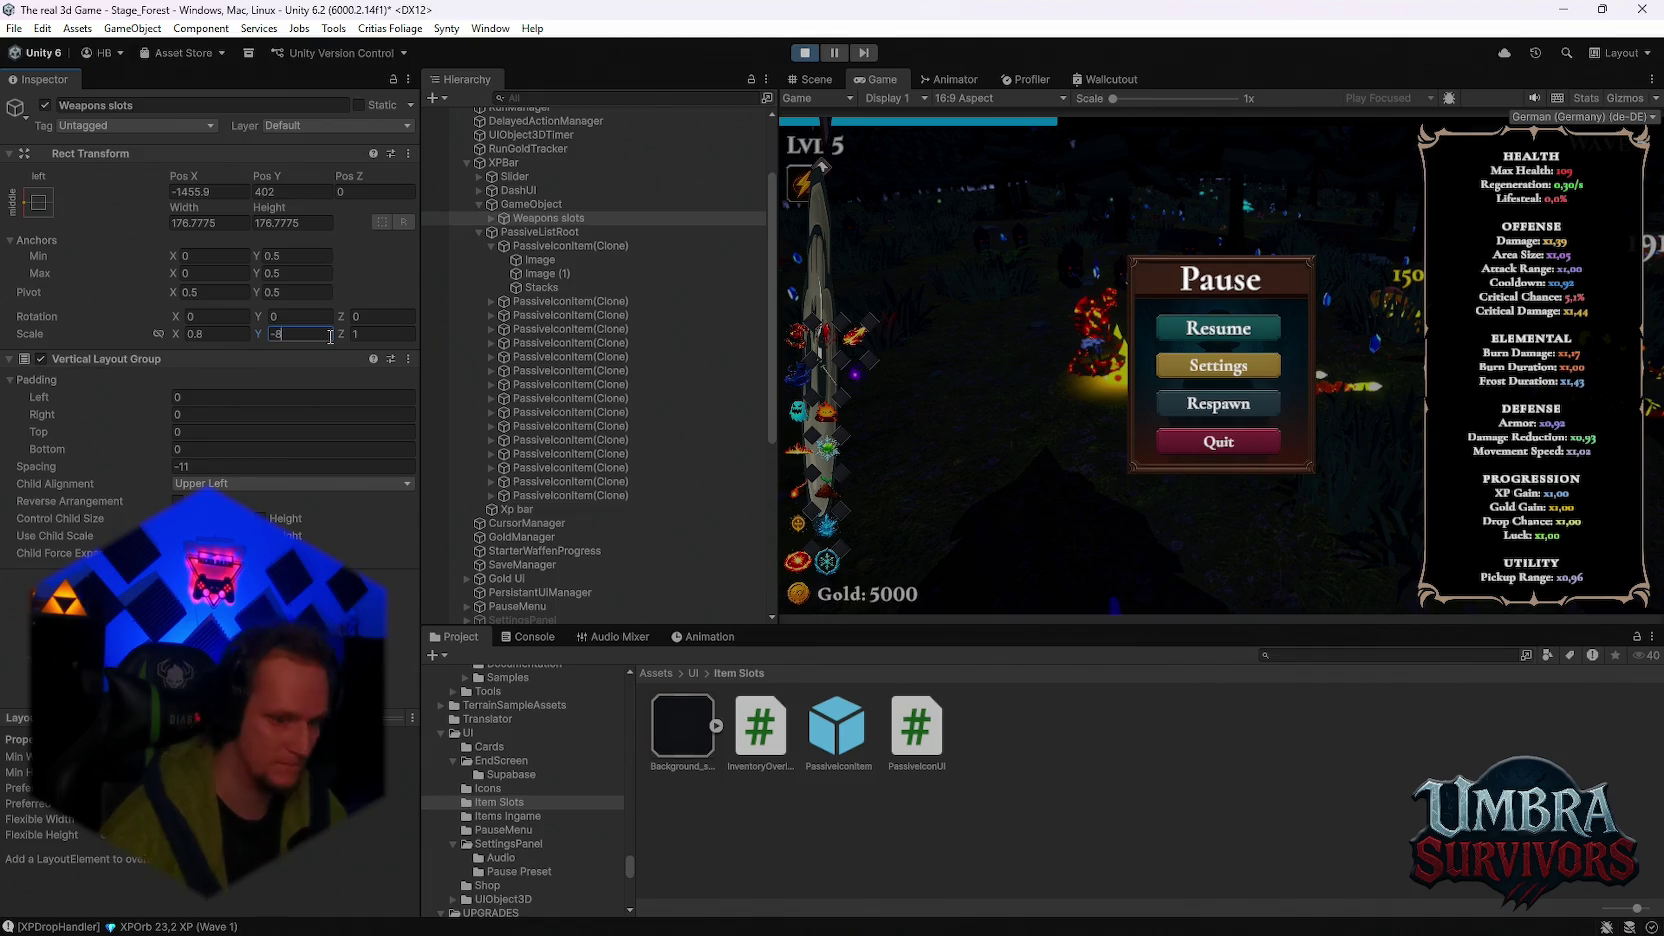
pyautogui.press('BackSpace')
pyautogui.press('BackSpace')
pyautogui.write('.8')
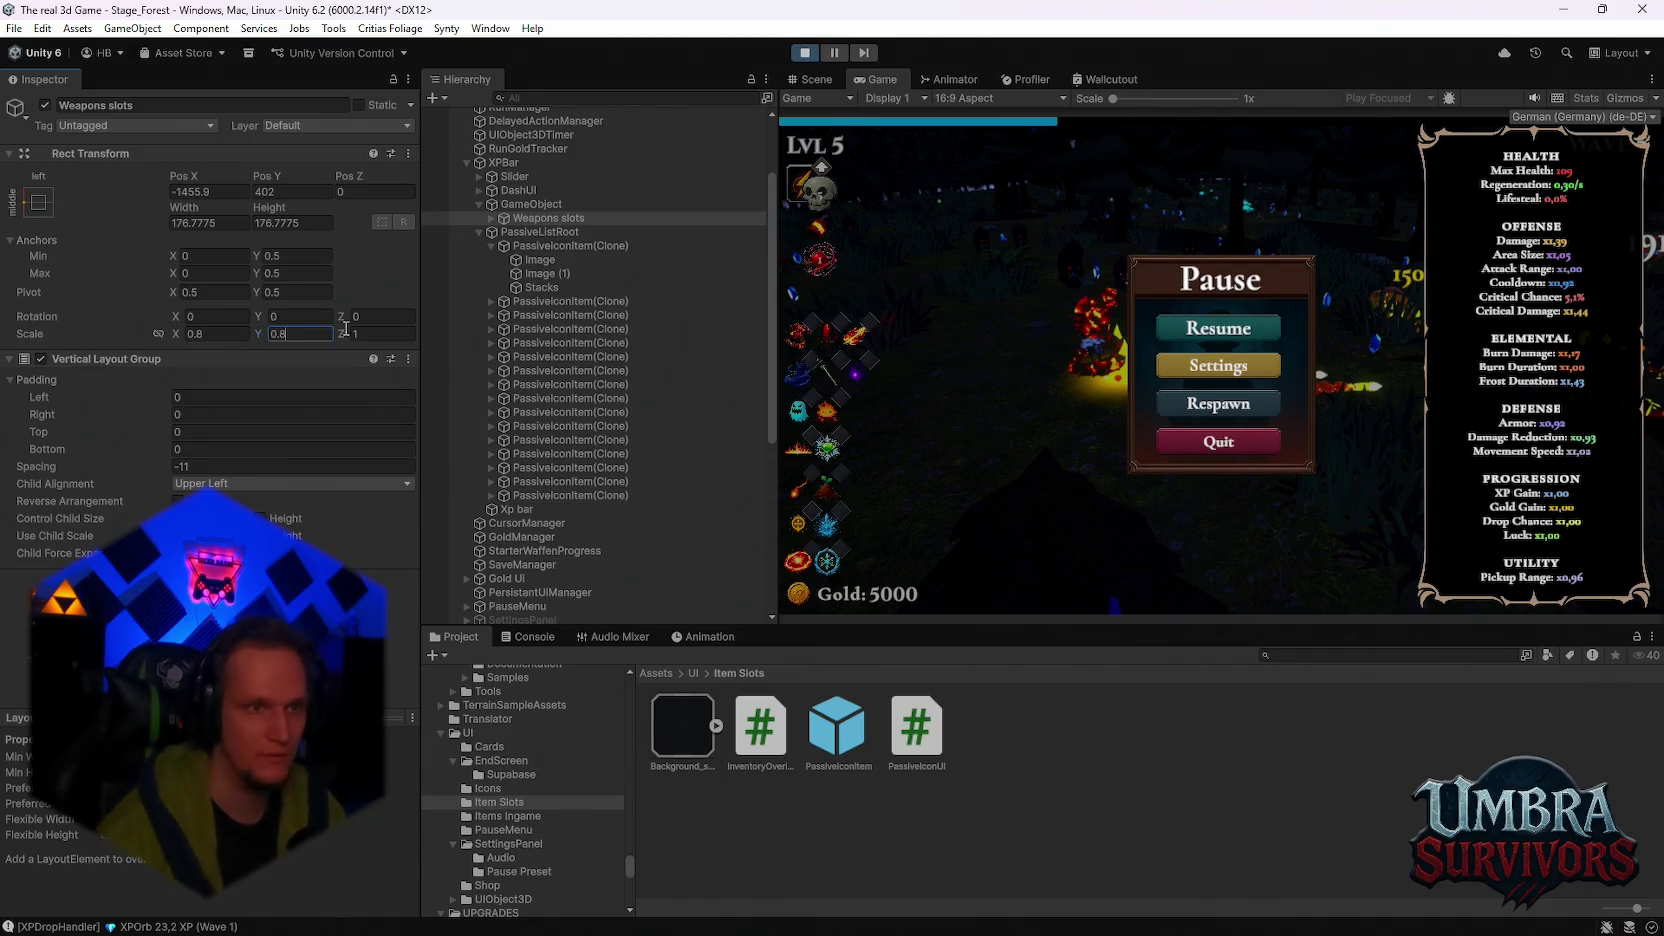
pyautogui.click(385, 334)
pyautogui.write('0')
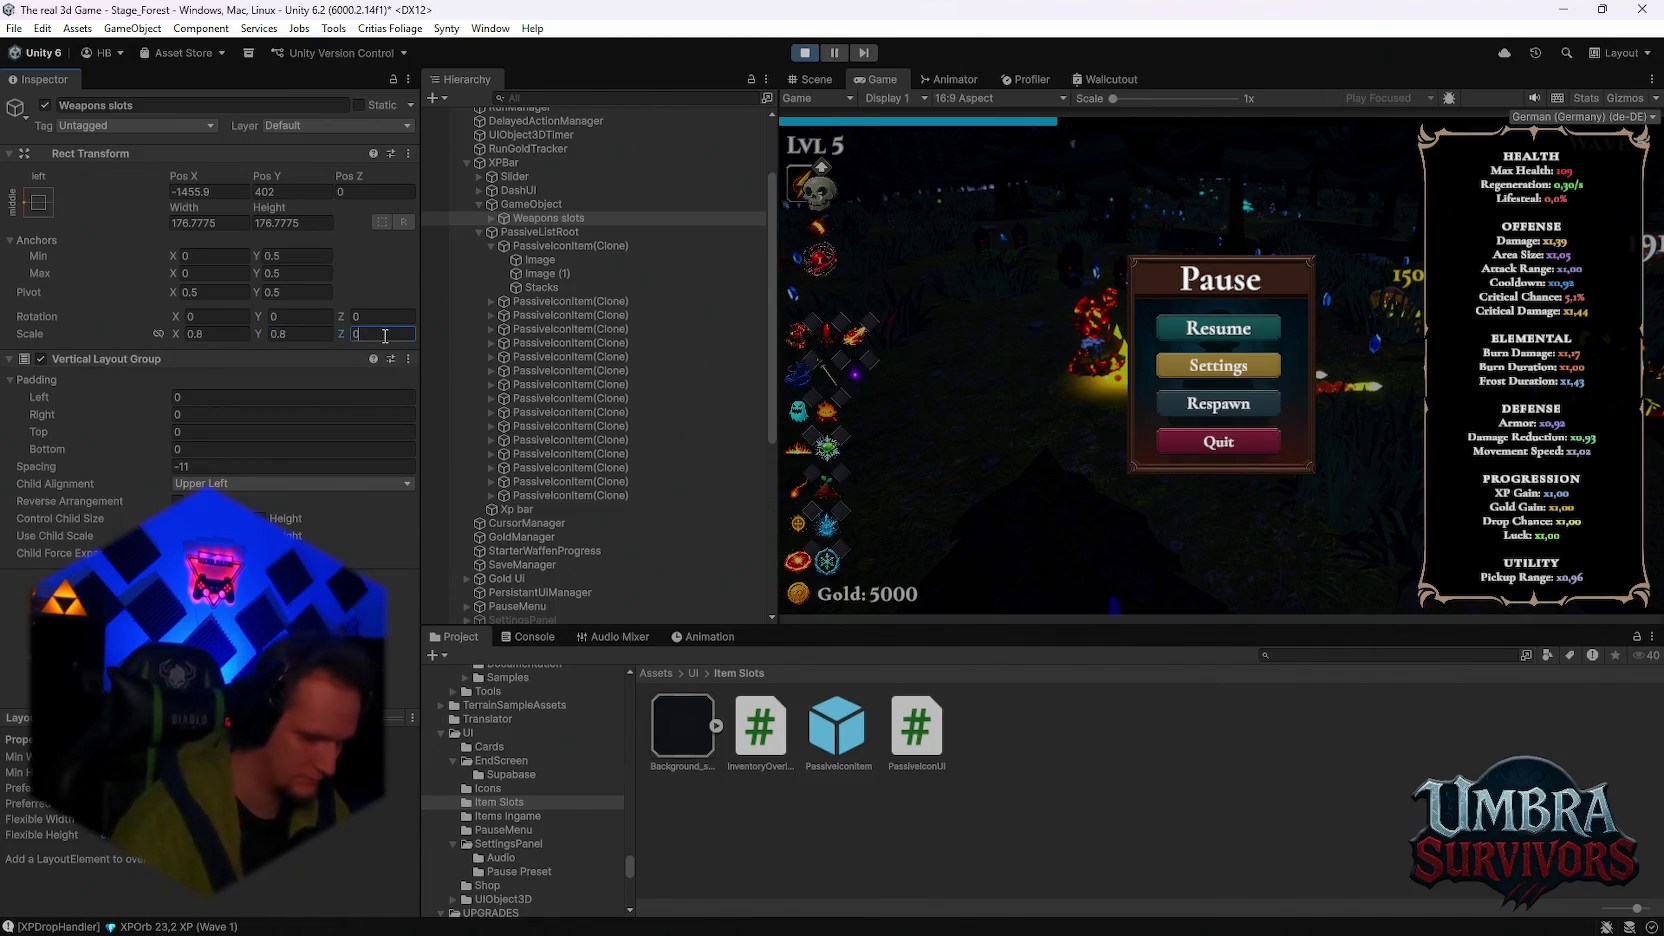
pyautogui.write('.8')
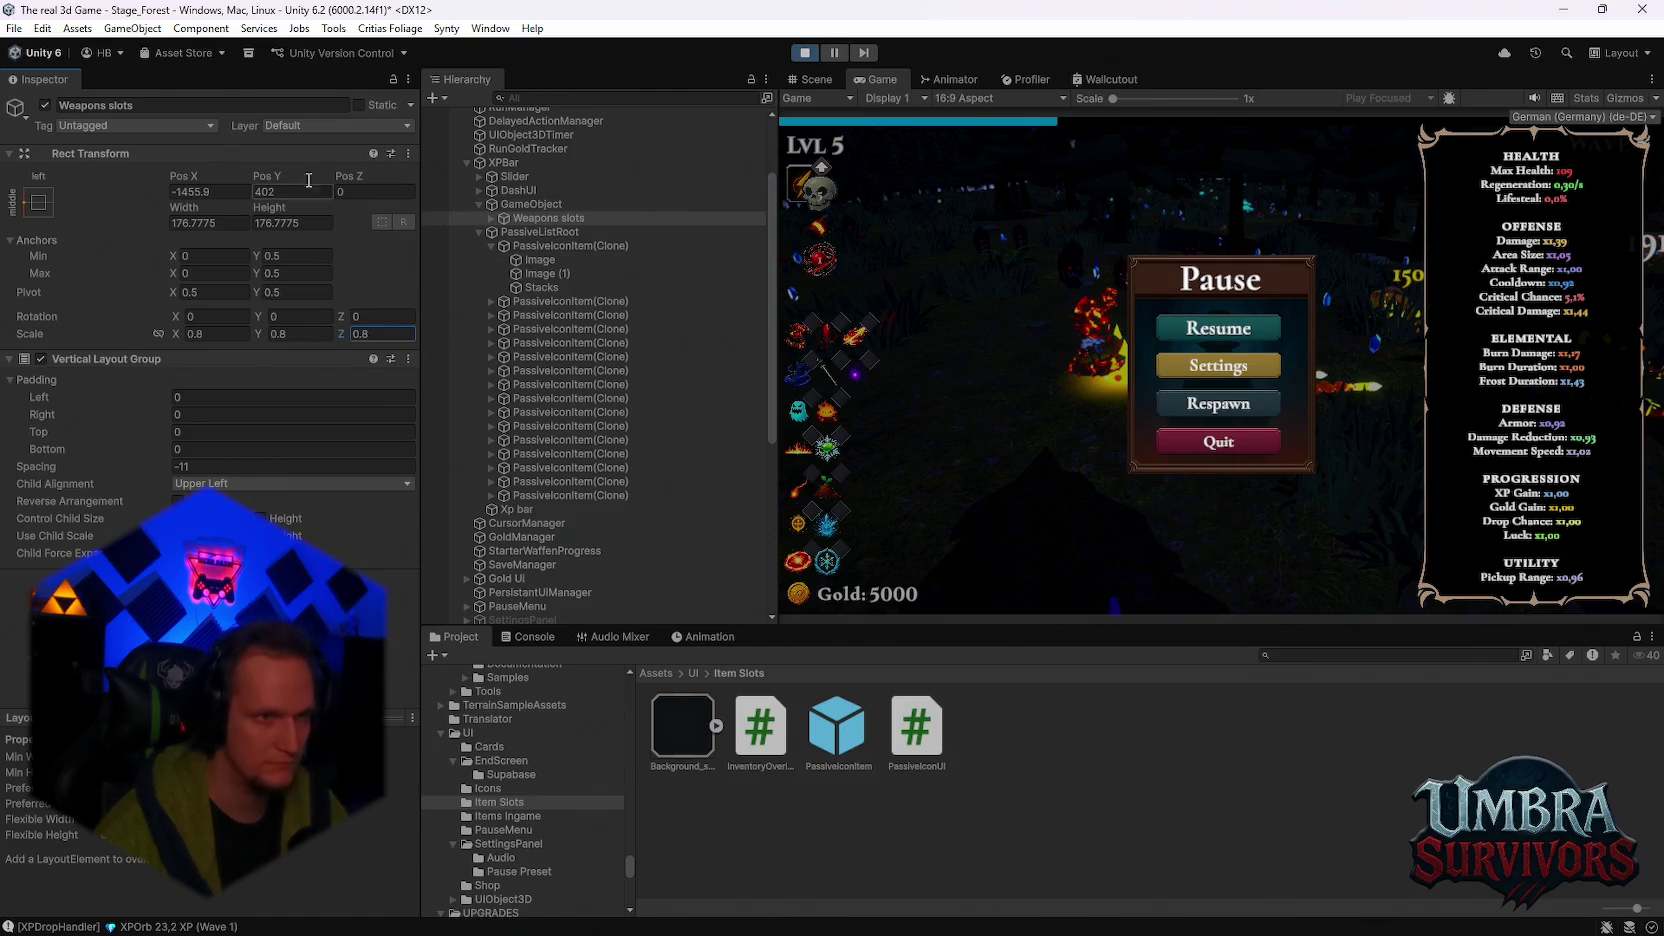
# Step: Move the weapon column to Pos X -1485.6, Pos Y 333 at the HUD's top-left
pyautogui.moveTo(290, 172)
pyautogui.mouseDown()
pyautogui.moveTo(200, 215)
pyautogui.moveTo(1583, 204)
pyautogui.moveTo(1537, 205)
pyautogui.mouseUp()
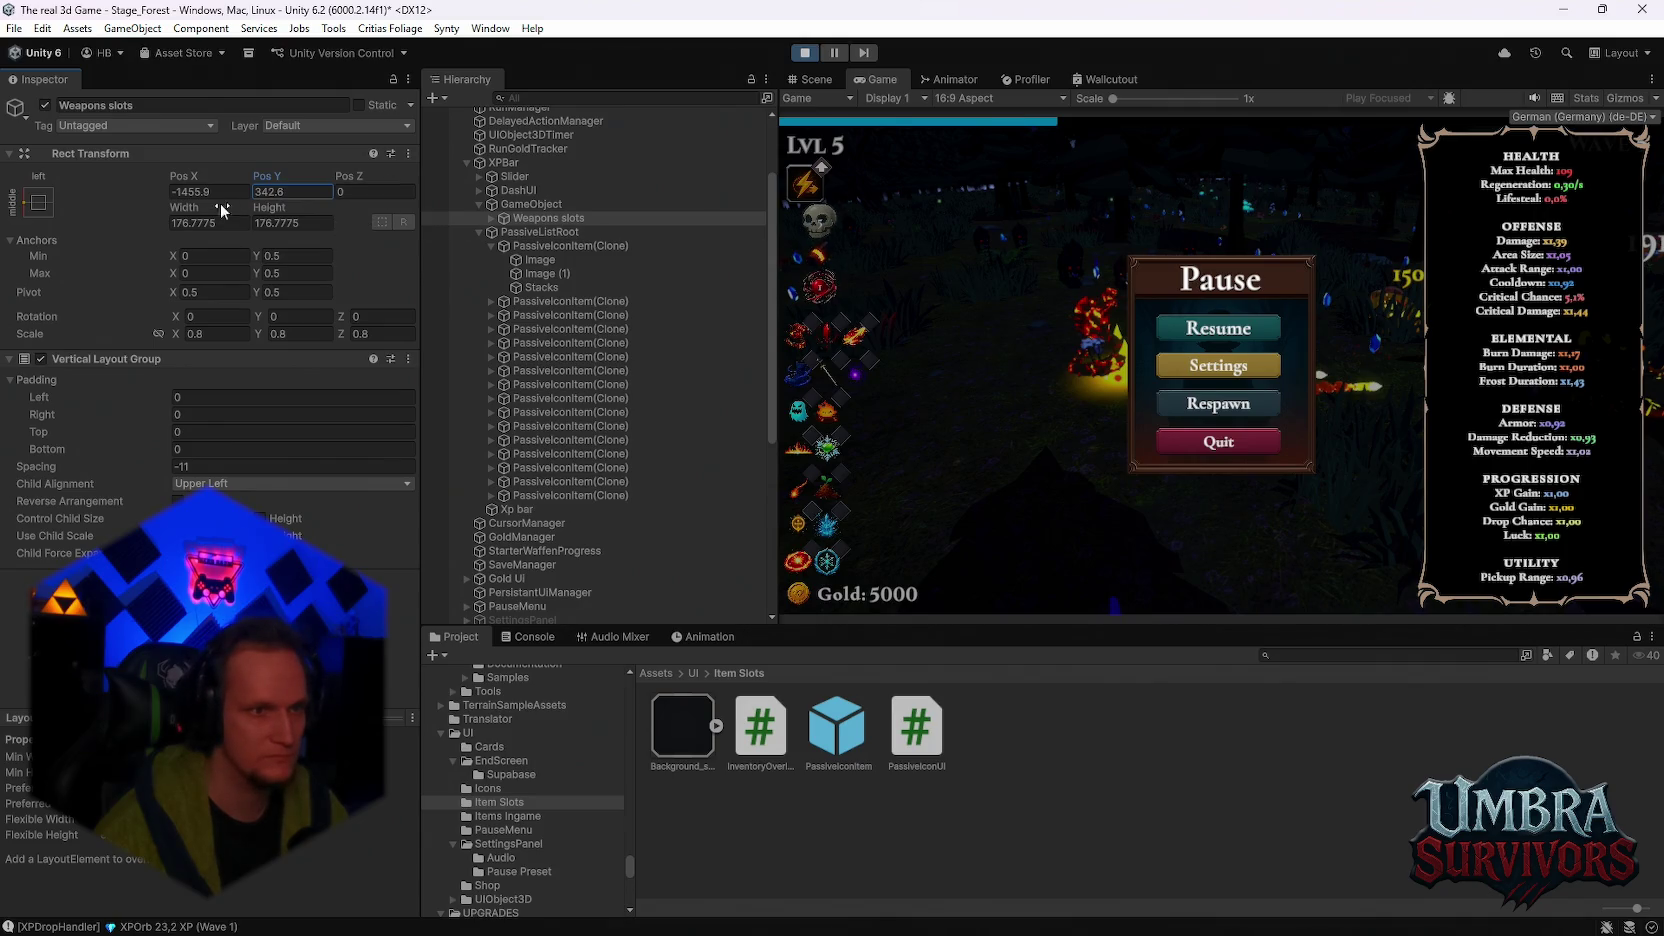
pyautogui.moveTo(198, 180); pyautogui.dragTo(148, 179)
pyautogui.moveTo(268, 181); pyautogui.dragTo(276, 188)
pyautogui.write('333')
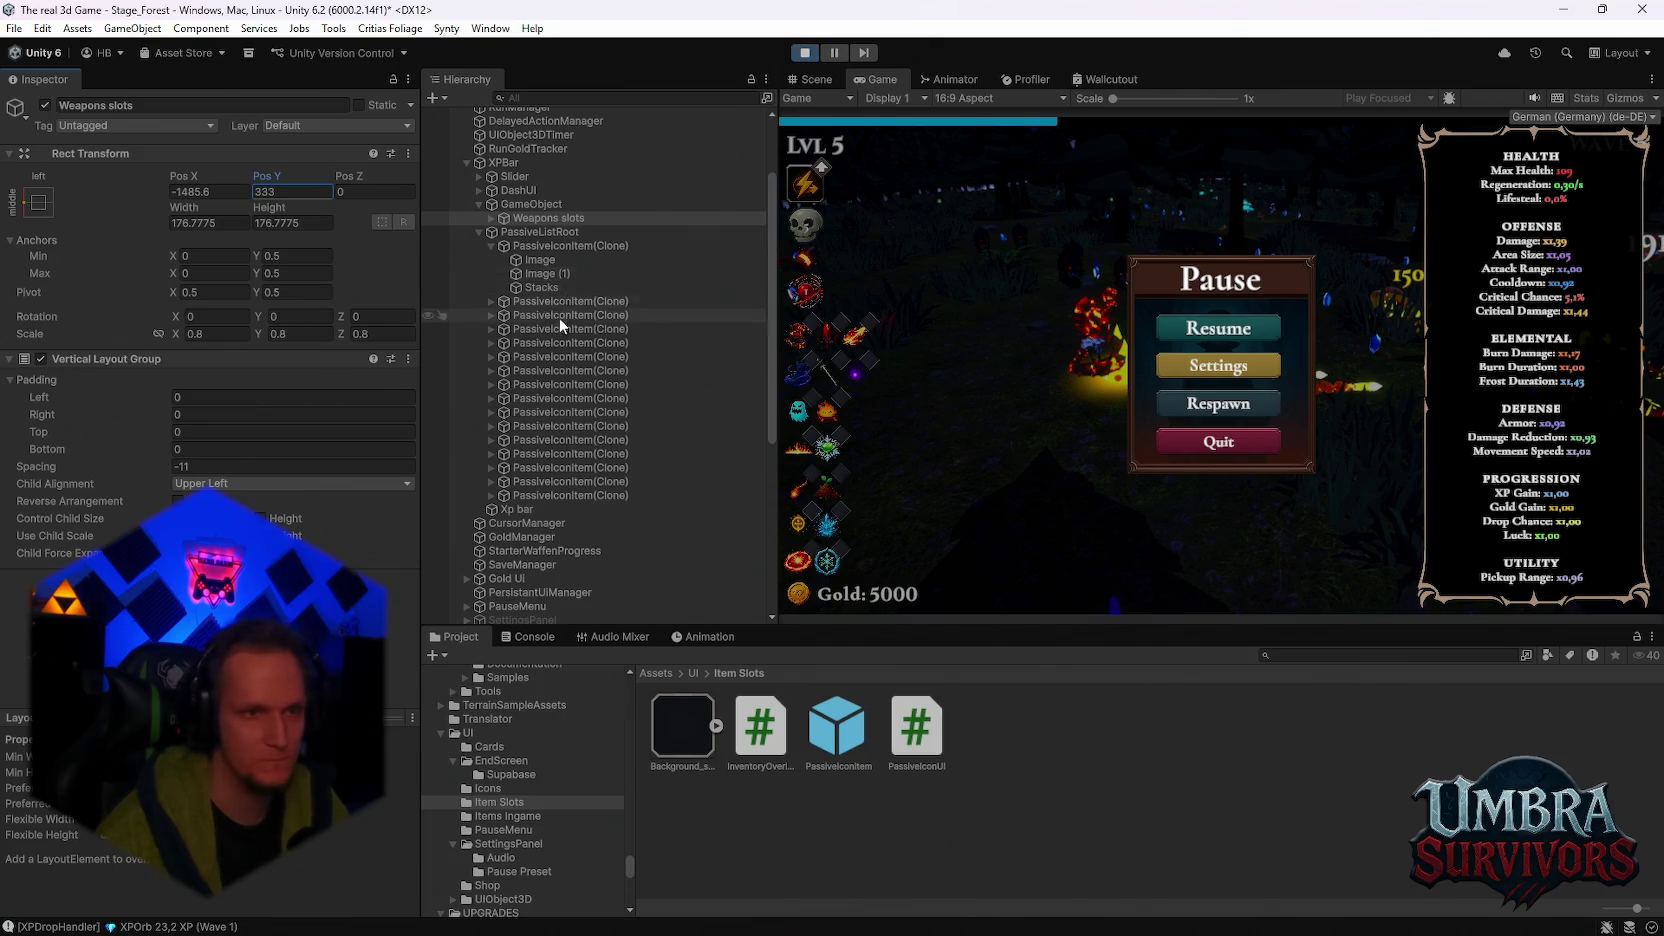
pyautogui.click(529, 231)
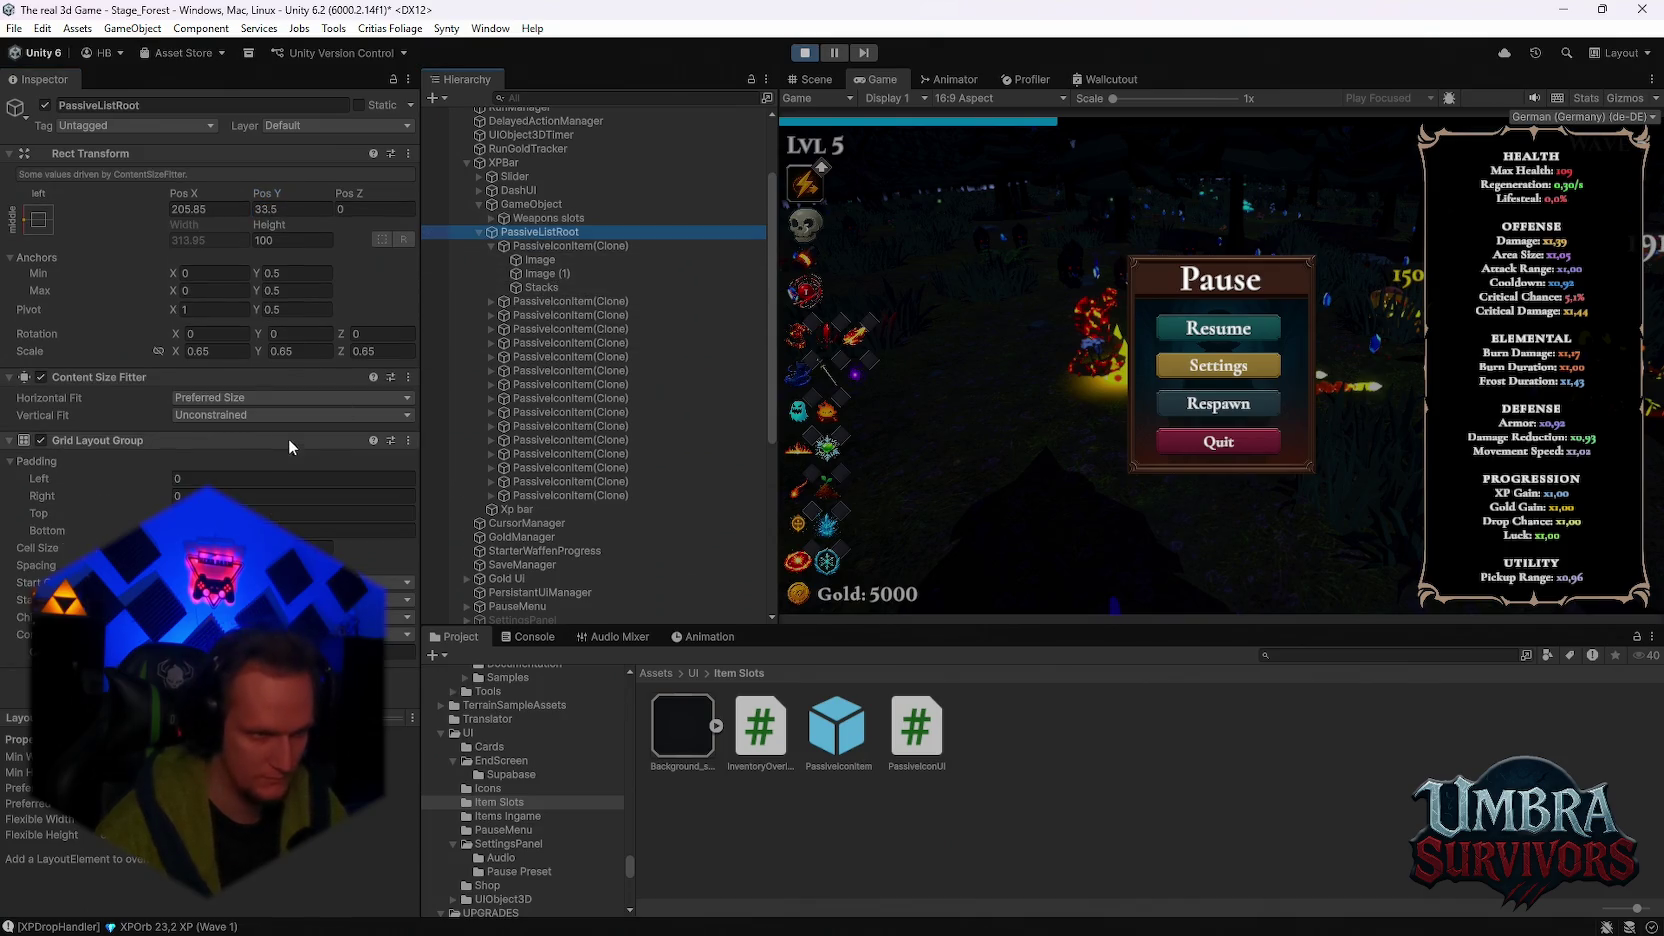
# Step: Scale the PassiveListRoot icon grid to 0.6
pyautogui.click(229, 349)
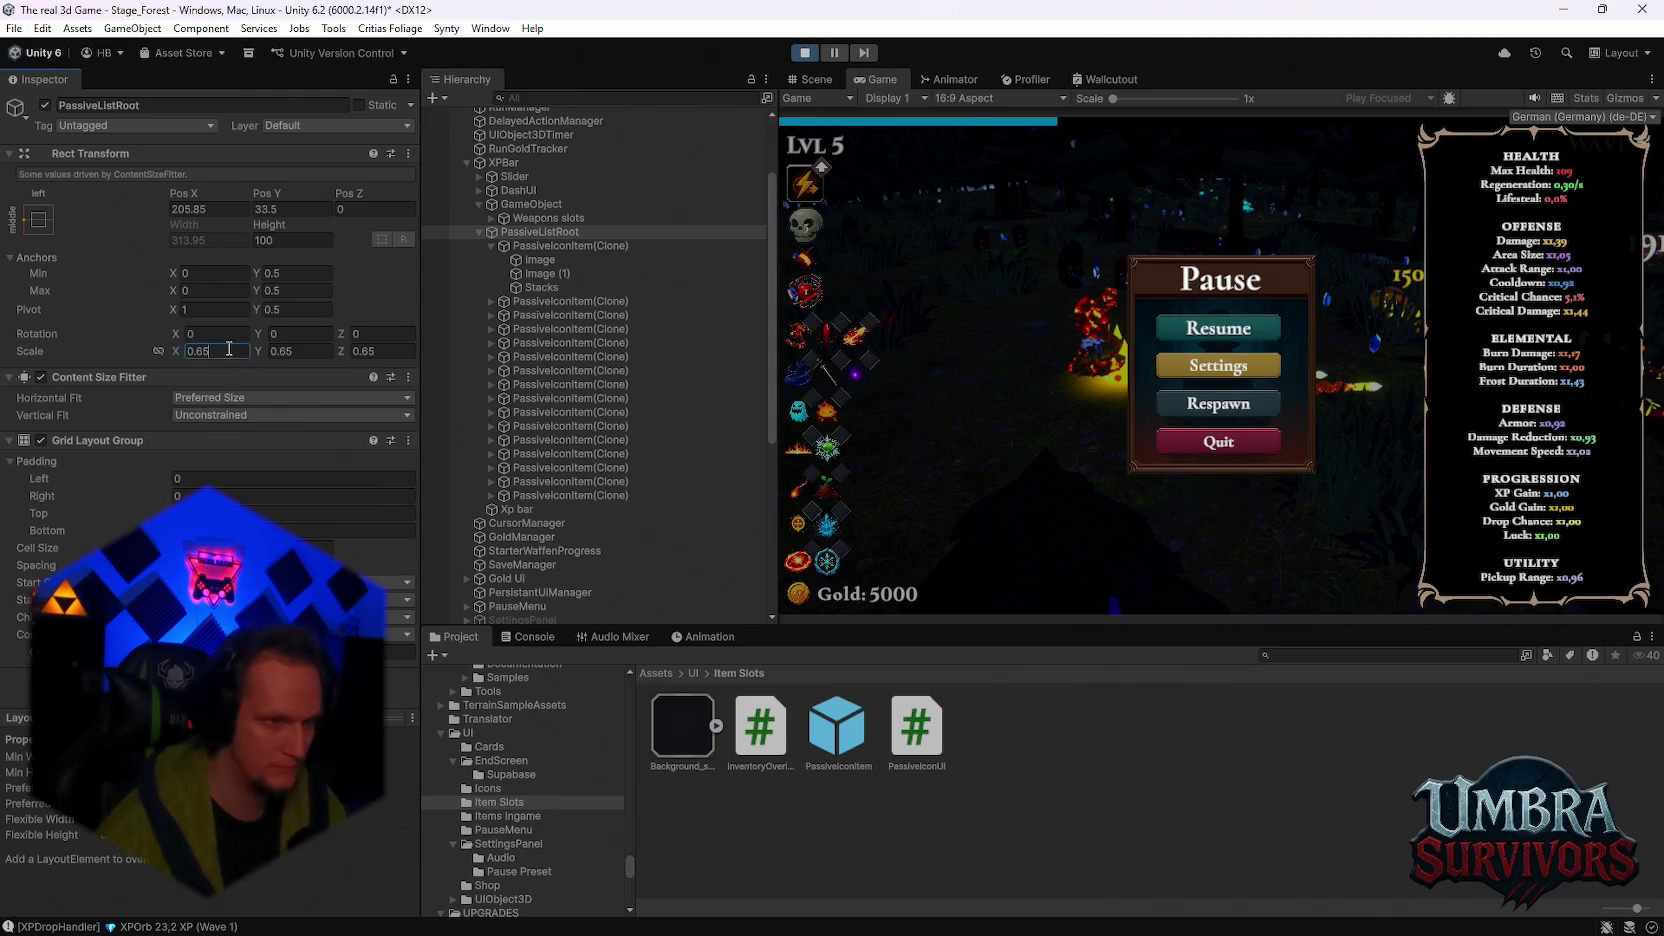
pyautogui.write('0.6')
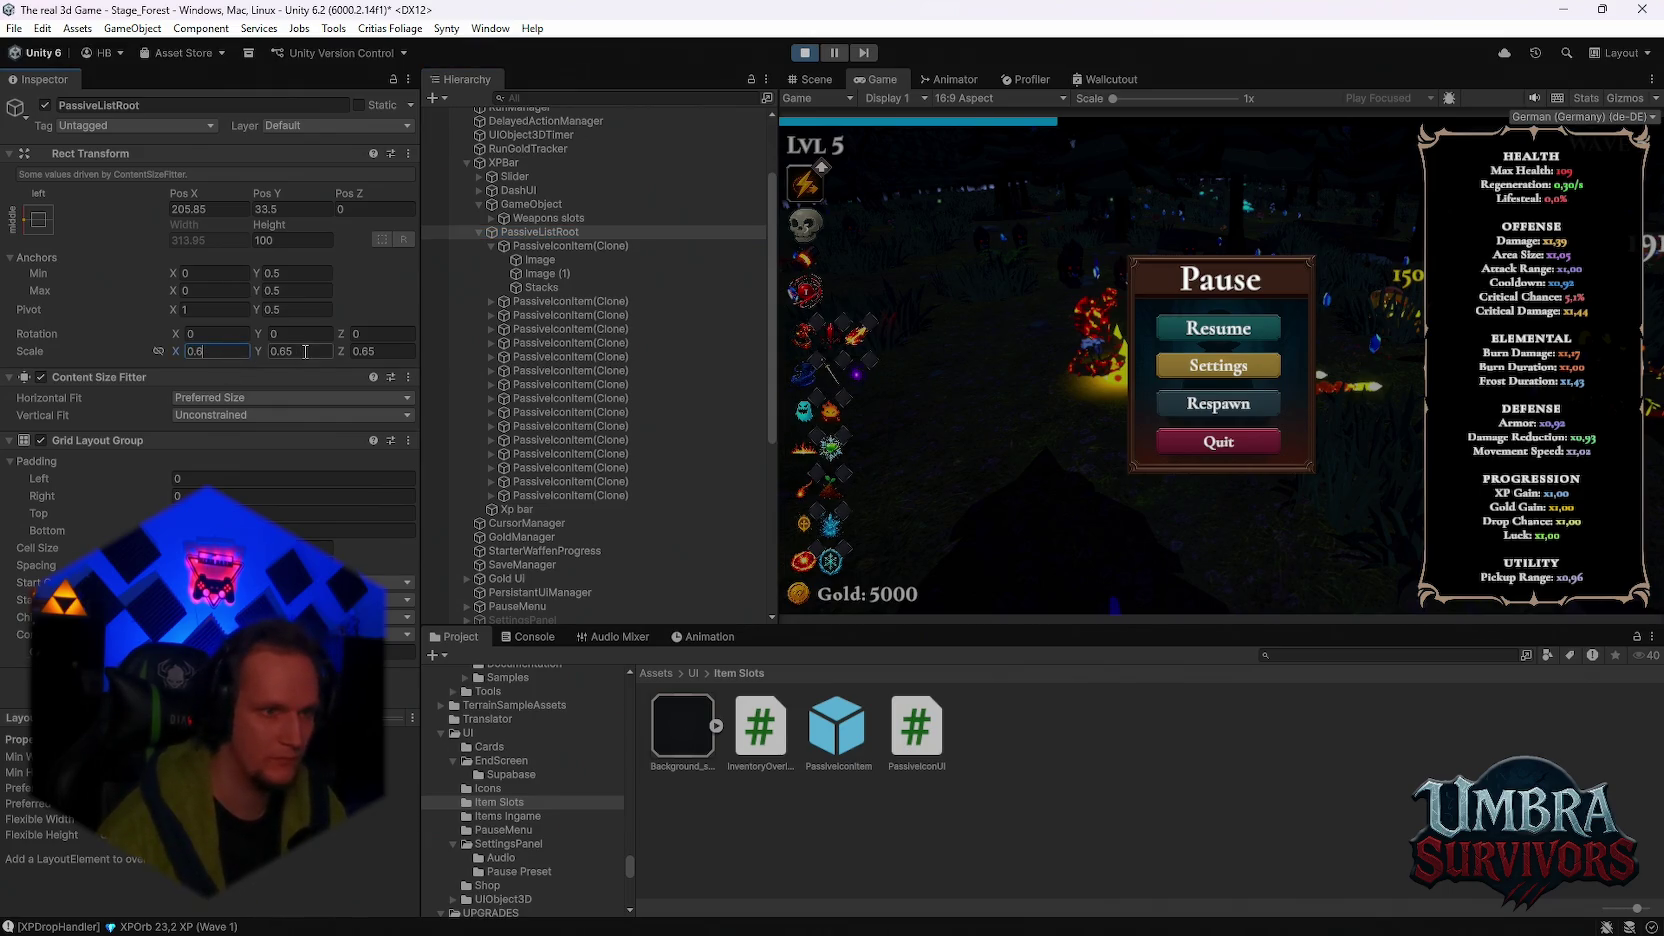
pyautogui.click(310, 356)
pyautogui.write('0.6')
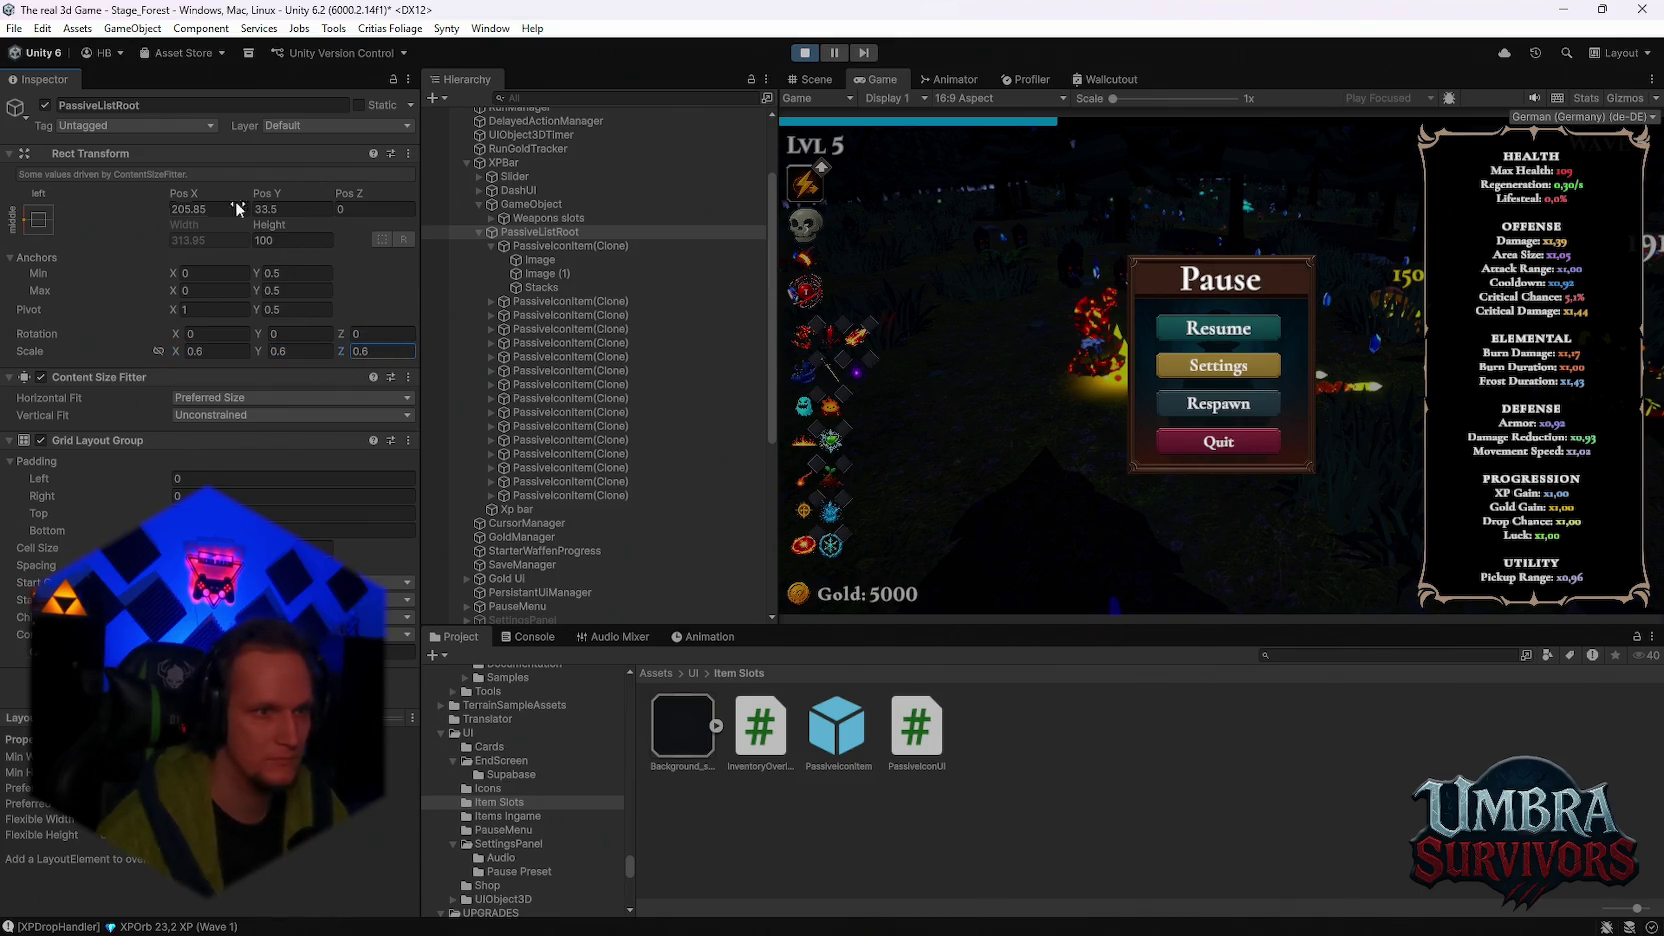
# Step: Reposition PassiveListRoot to about Pos X 192.7 and Pos Y -5.8 under the weapons
pyautogui.moveTo(268, 200); pyautogui.dragTo(214, 226)
pyautogui.click(176, 209)
pyautogui.write('192')
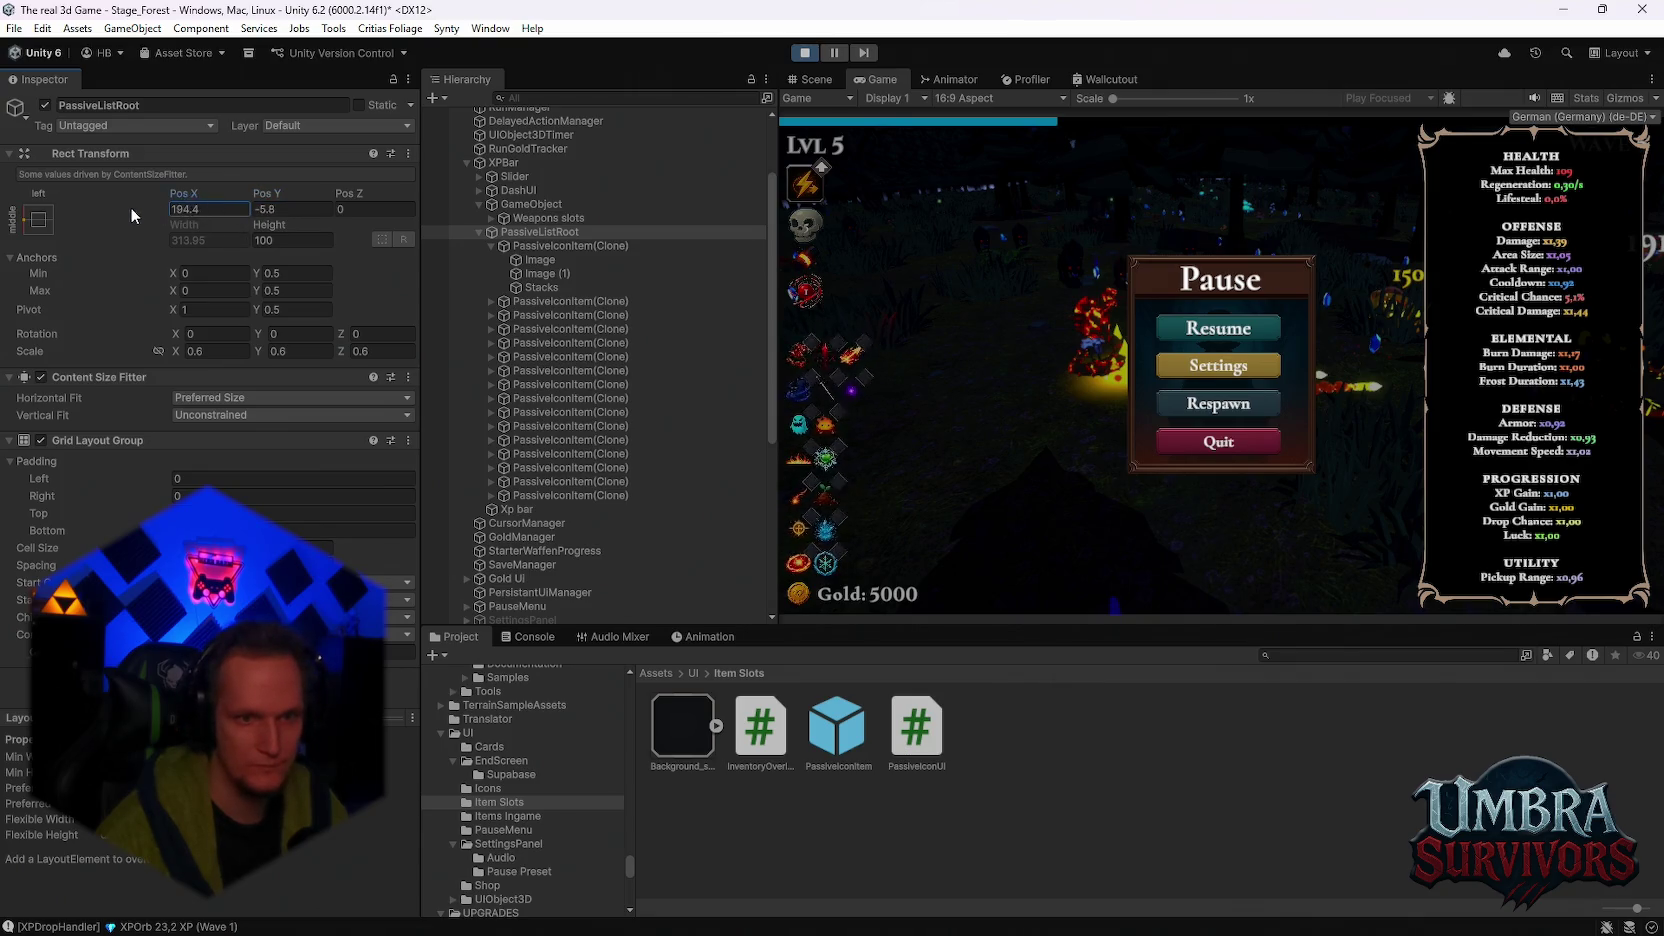
pyautogui.write('.1')
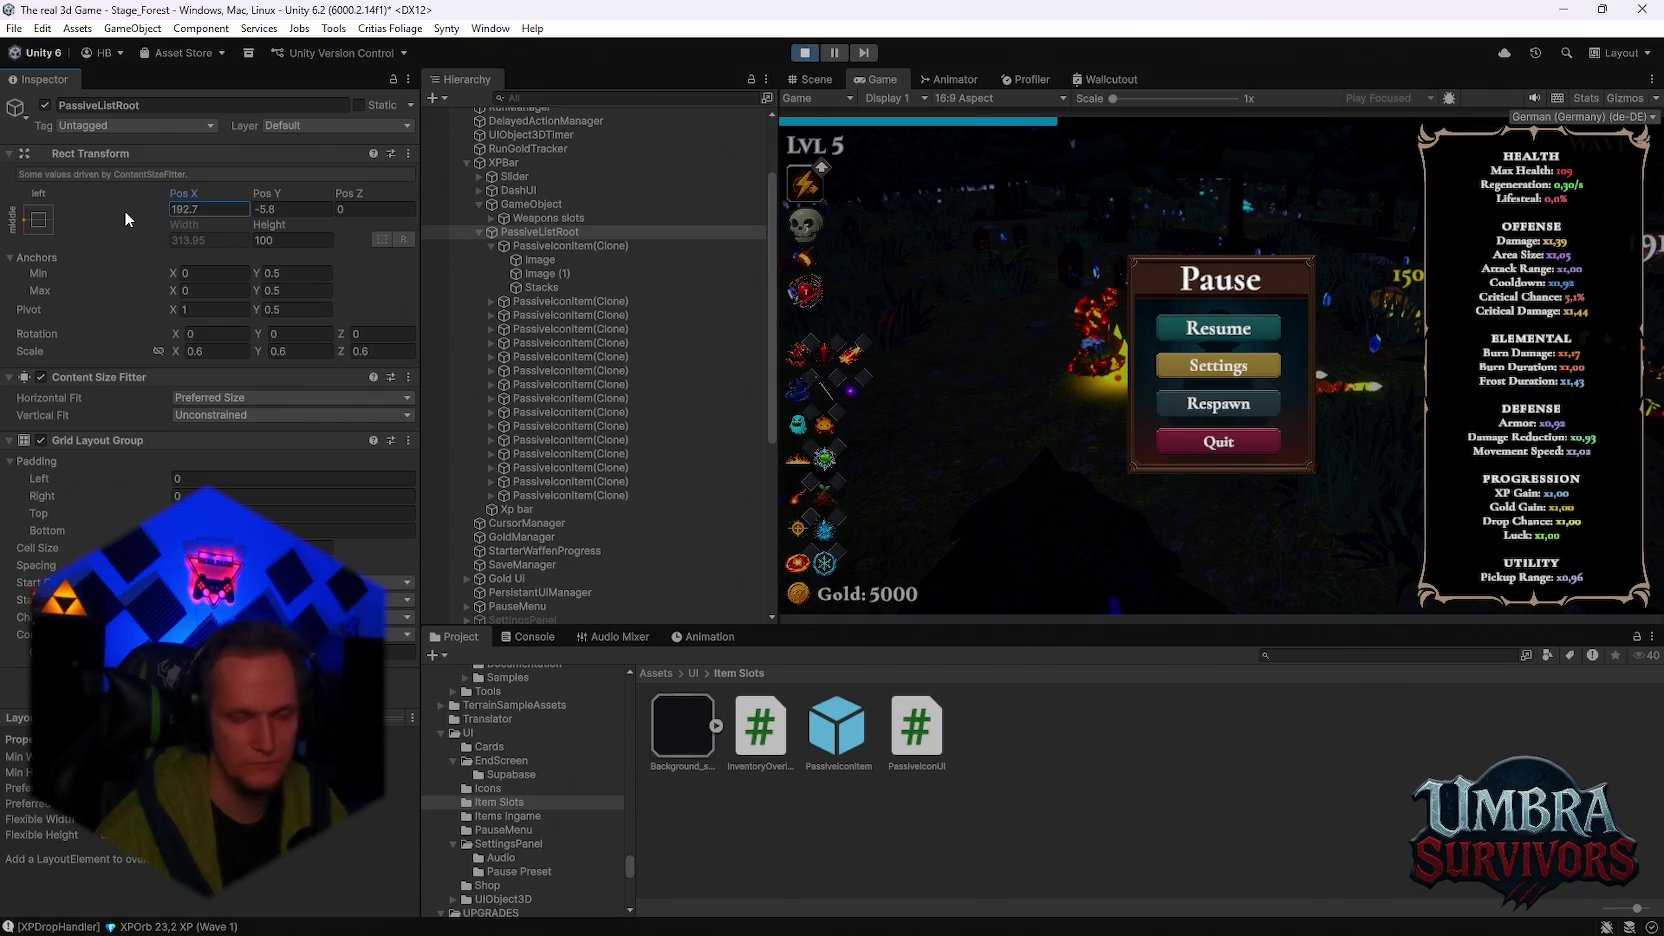
pyautogui.click(553, 247)
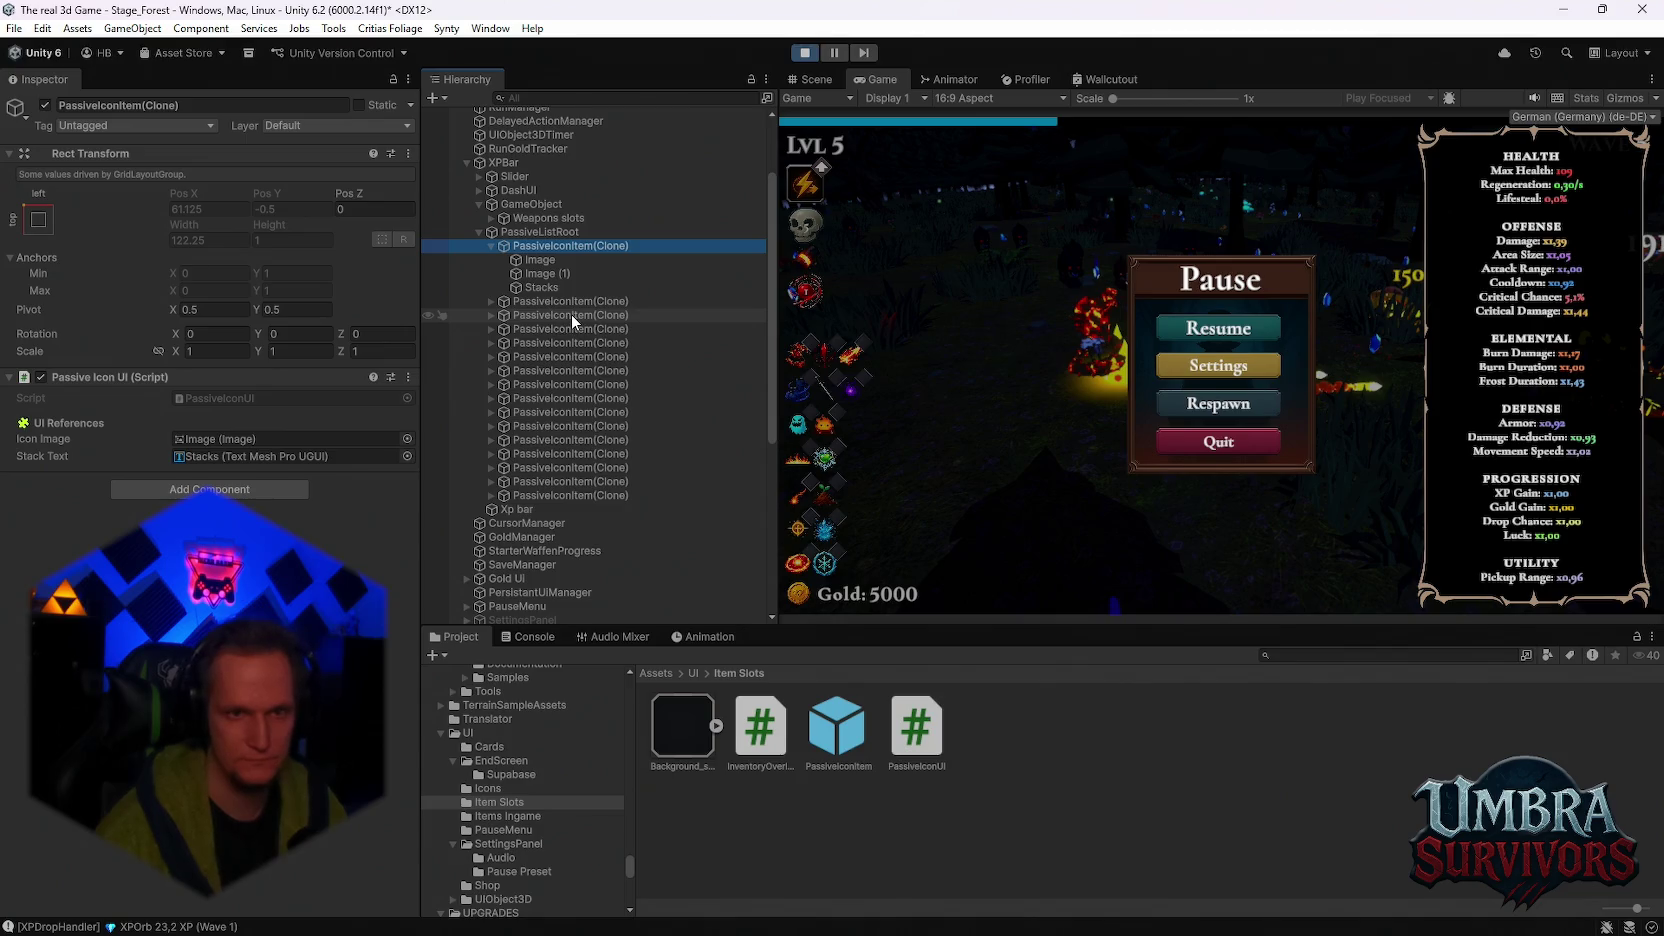
# Step: Select Weapons slots and scrub its Pos Y and Pos X toward X -1491.5, Y 320.95
pyautogui.click(540, 509)
pyautogui.click(543, 231)
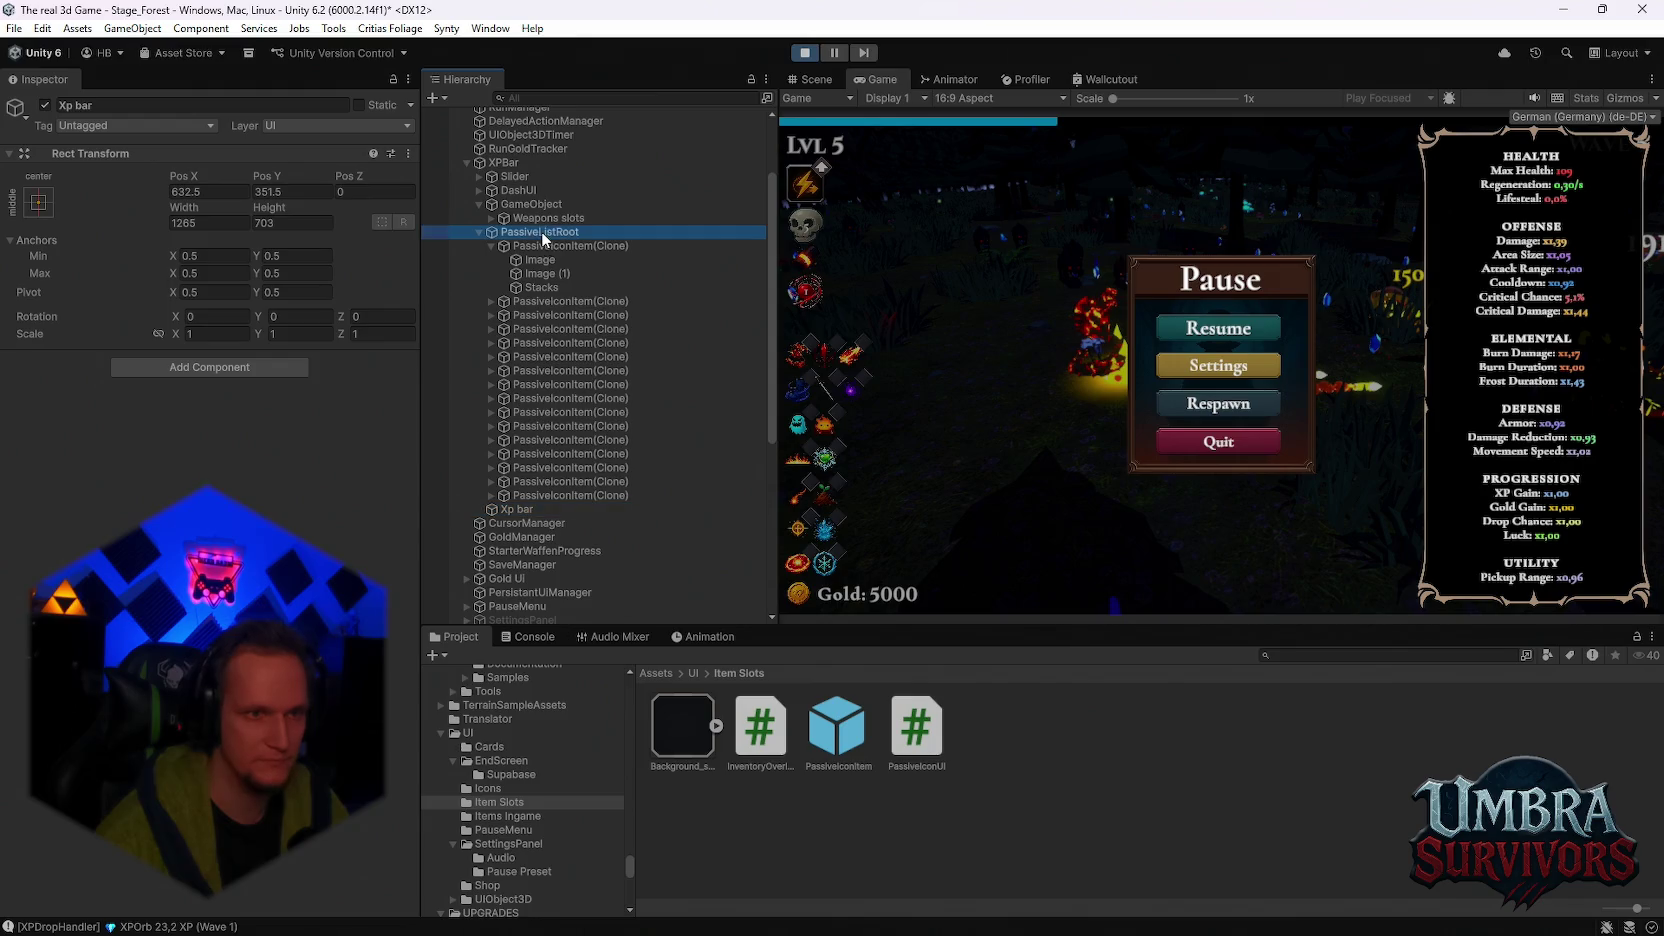
pyautogui.click(540, 218)
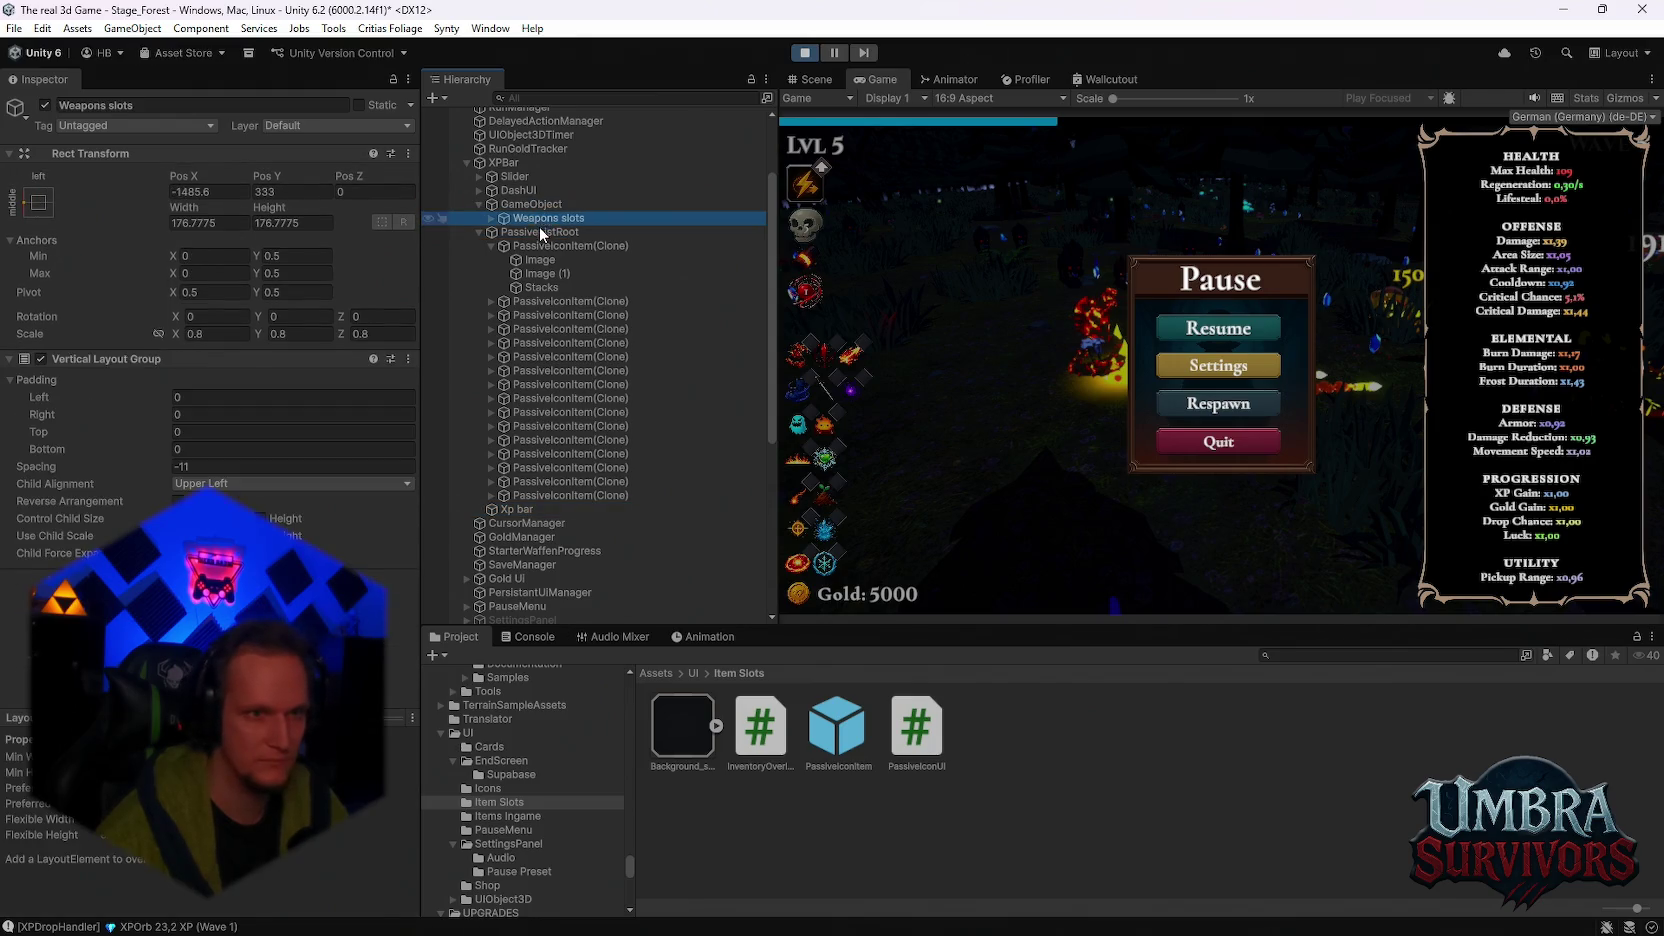
pyautogui.moveTo(275, 180)
pyautogui.mouseDown()
pyautogui.moveTo(296, 176)
pyautogui.moveTo(176, 186)
pyautogui.mouseUp()
pyautogui.click(192, 175)
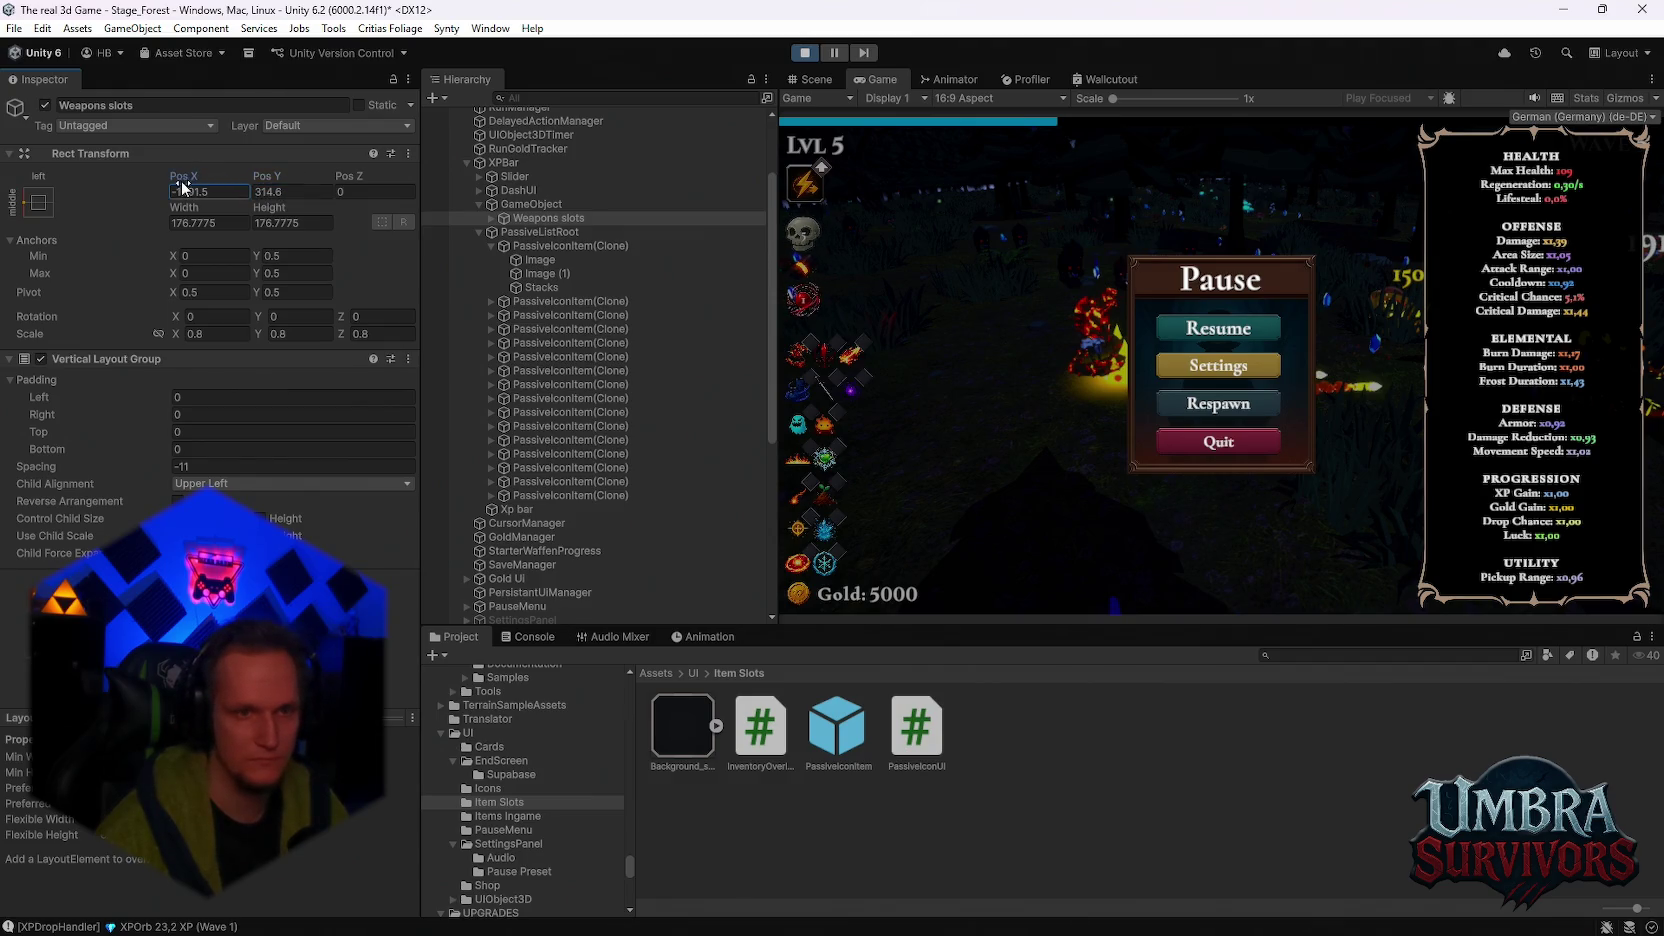
# Step: Widen the weapon slot spacing to 10.5 and fine-tune the column's vertical position
pyautogui.moveTo(162, 465)
pyautogui.mouseDown()
pyautogui.moveTo(182, 470)
pyautogui.moveTo(233, 383)
pyautogui.mouseUp()
pyautogui.moveTo(270, 178); pyautogui.dragTo(275, 183)
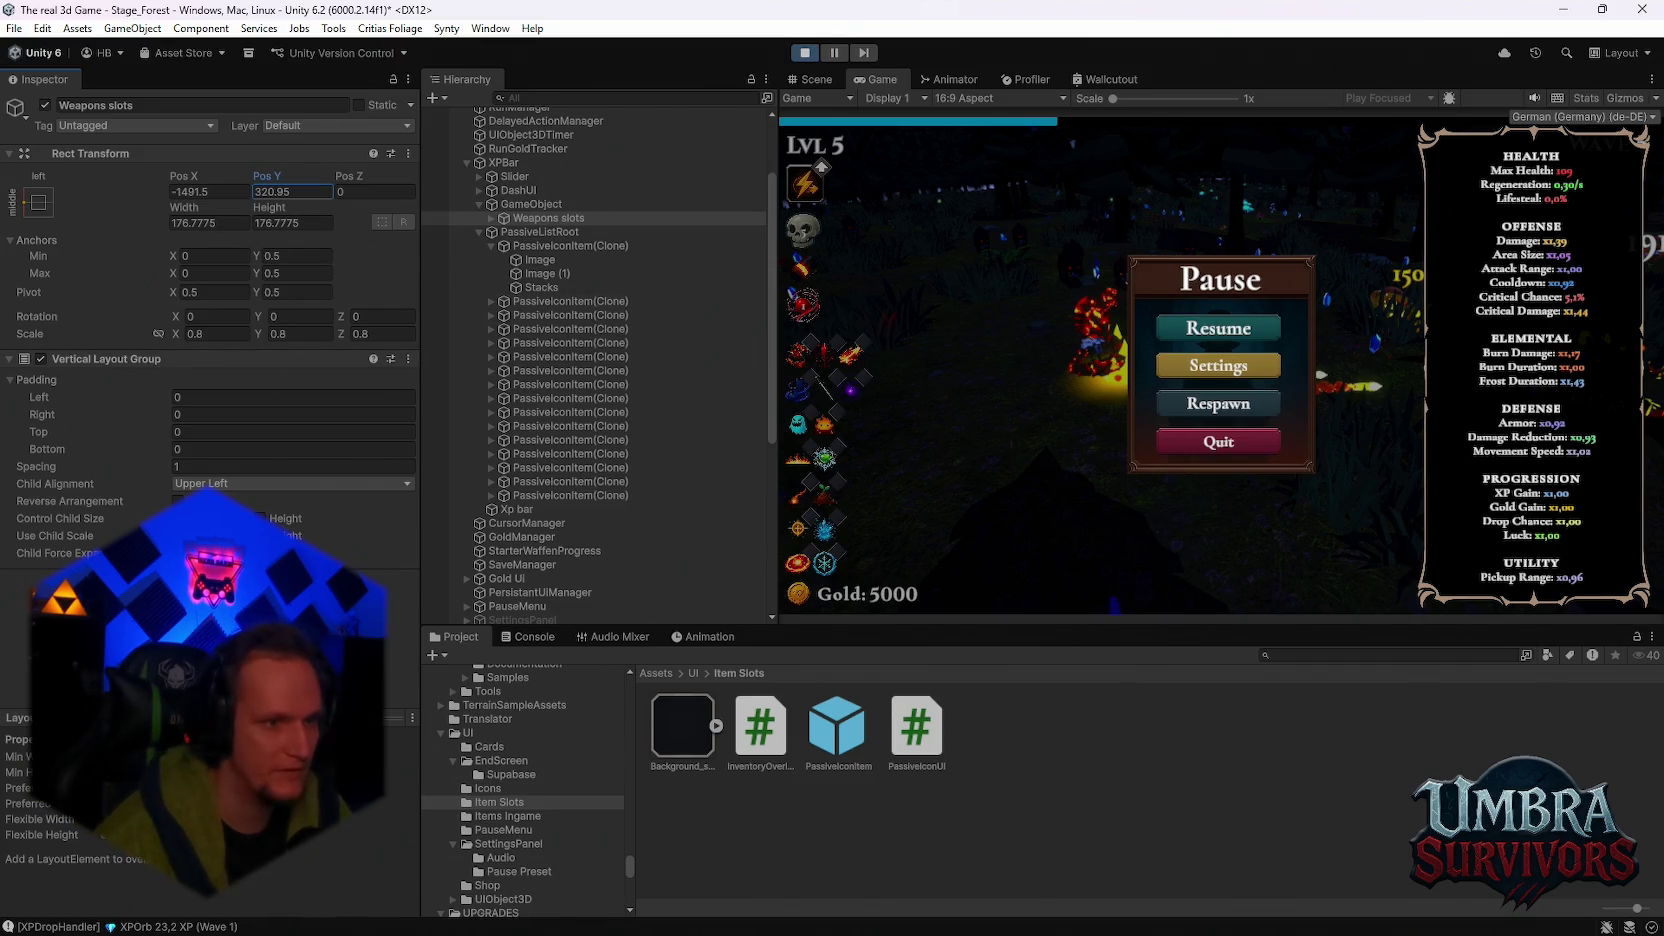
pyautogui.click(173, 462)
pyautogui.write('0.5')
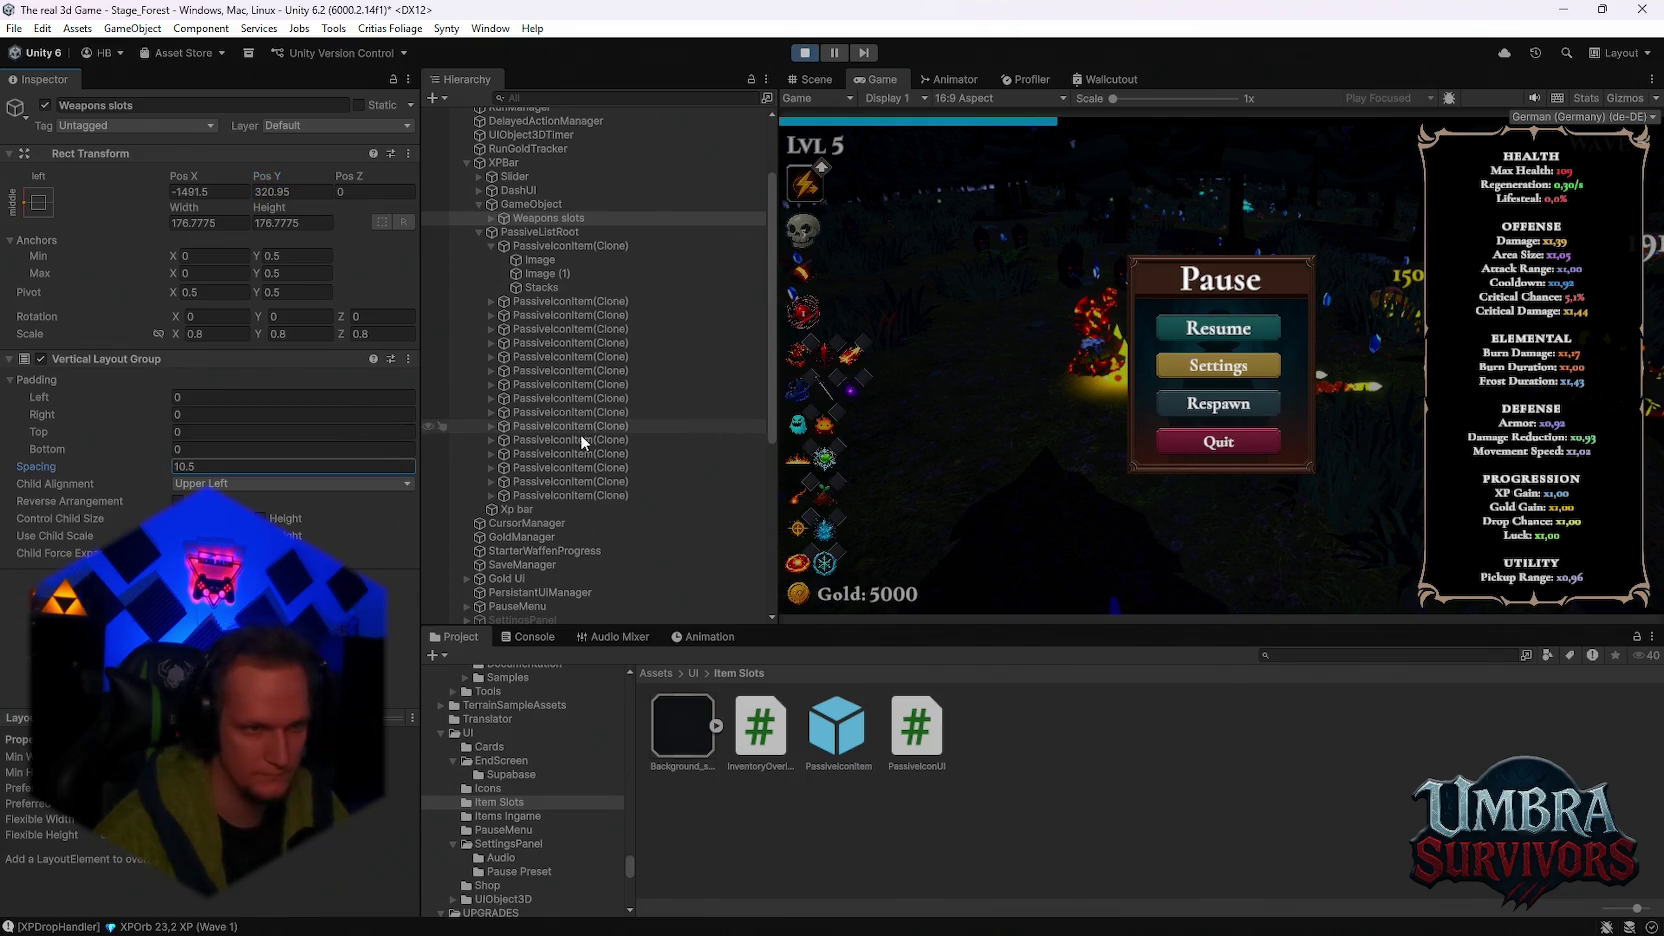
# Step: Set the PassiveListRoot grid's row arrangement value to 3
pyautogui.click(545, 232)
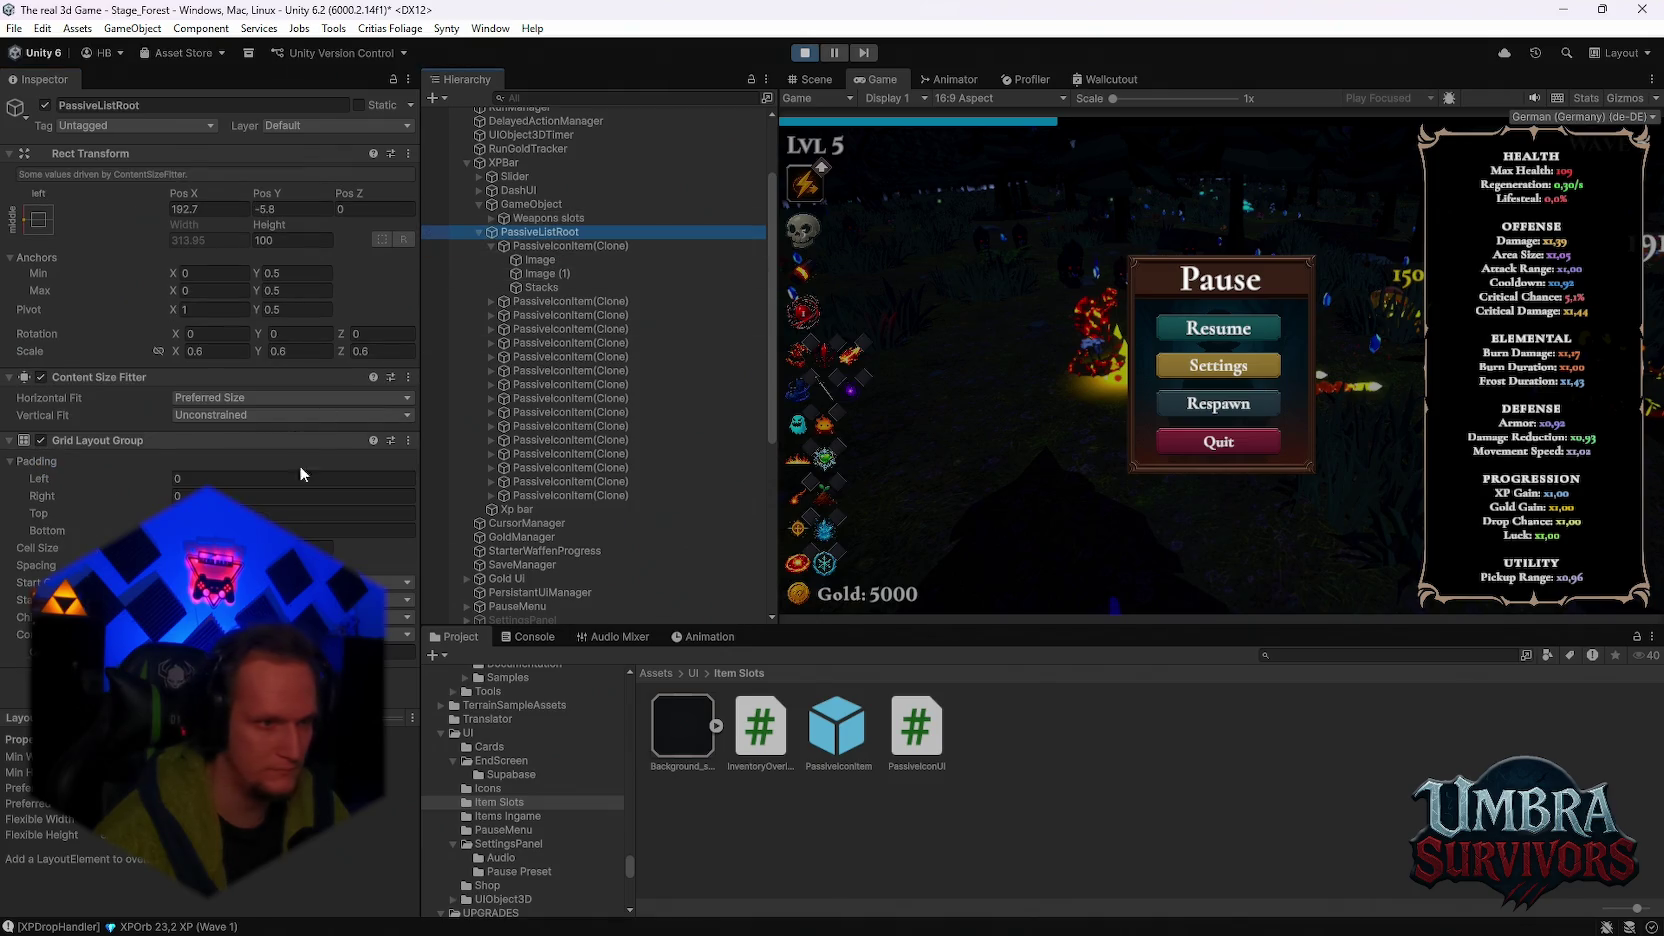
pyautogui.click(300, 651)
pyautogui.write('3')
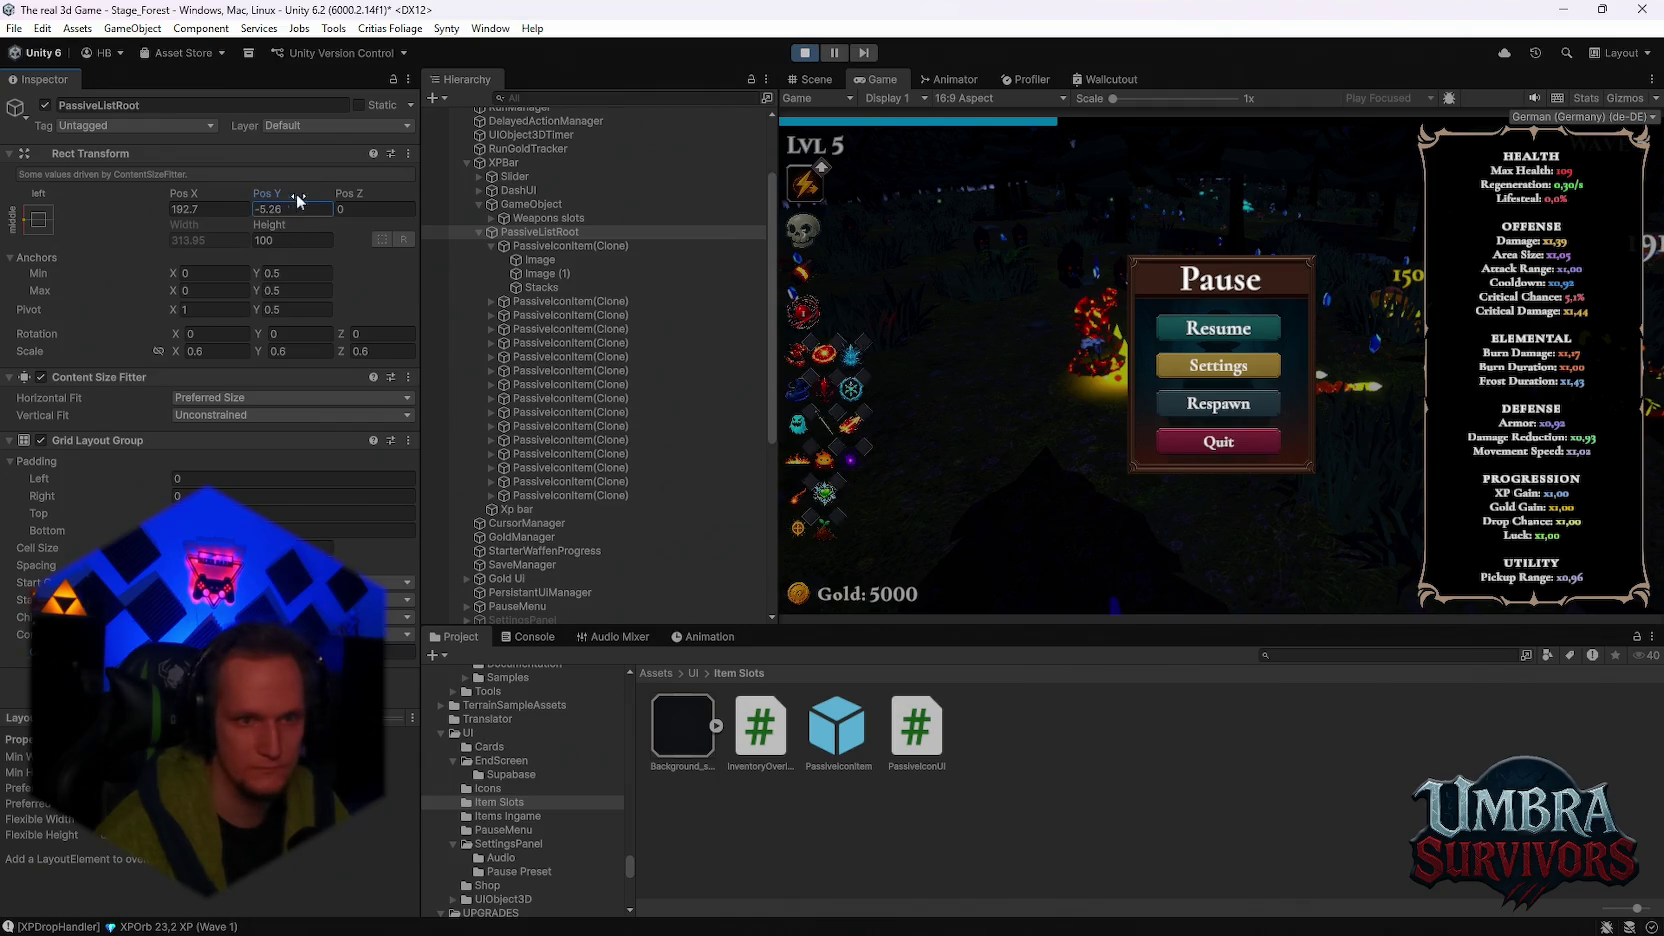
# Step: Lower PassiveListRoot to Pos Y -80.81, snip the Inspector, and select PassiveIconItem(Clone)
pyautogui.moveTo(296, 192); pyautogui.dragTo(162, 200)
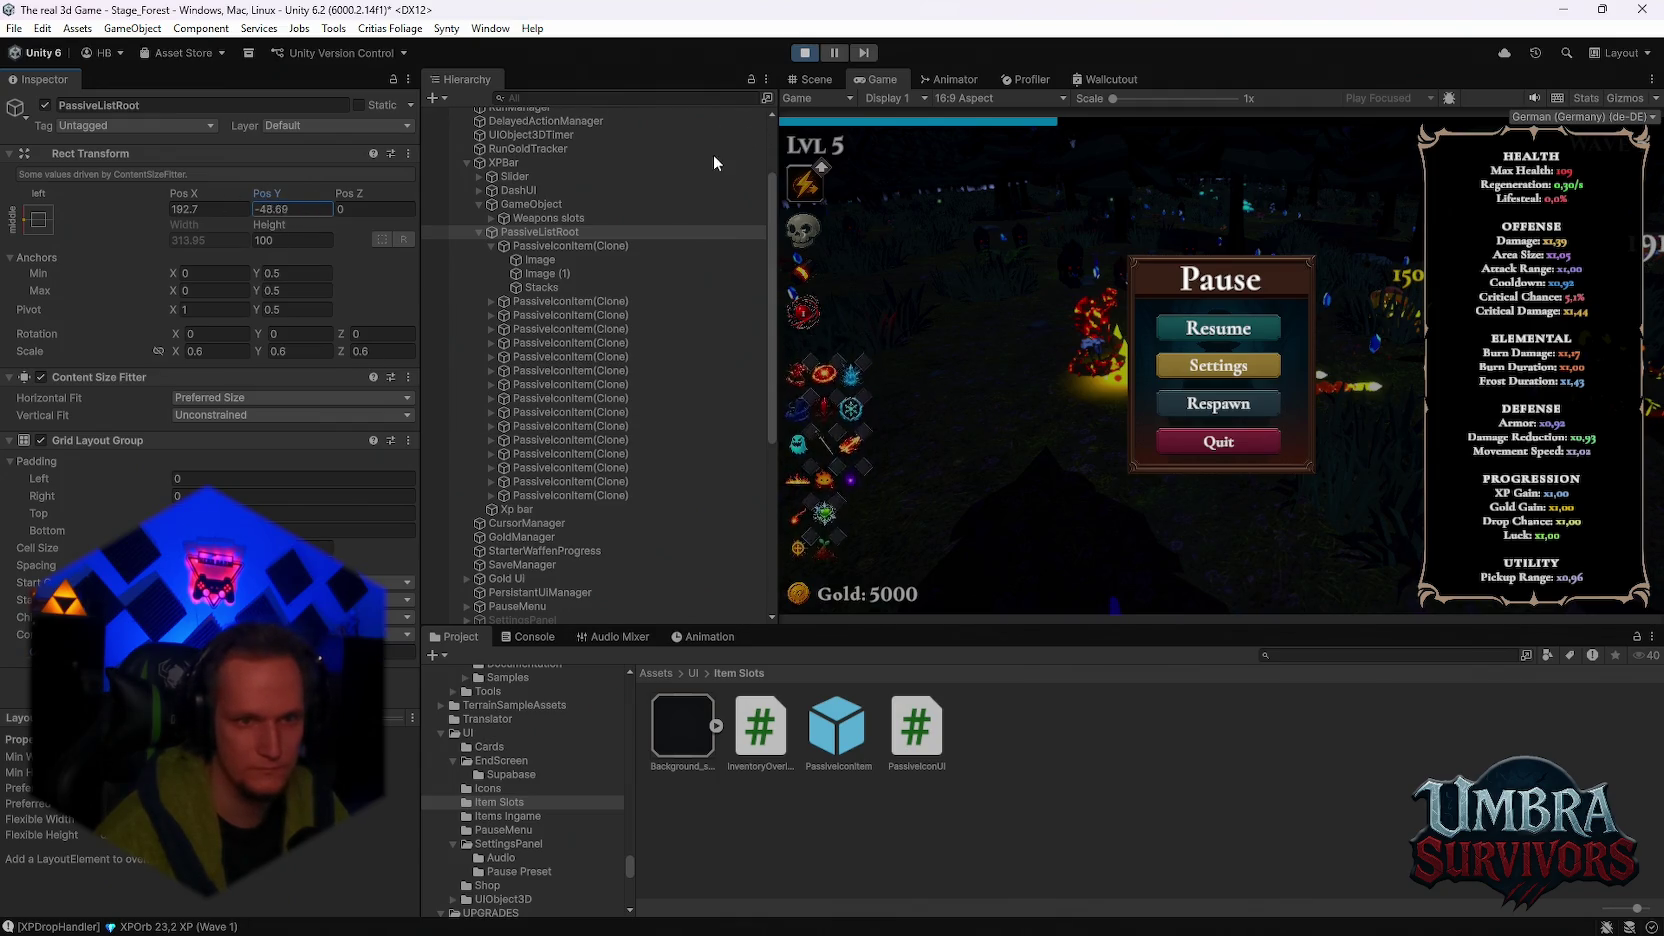
pyautogui.moveTo(714, 155)
pyautogui.mouseDown()
pyautogui.moveTo(843, 177)
pyautogui.moveTo(705, 178)
pyautogui.moveTo(320, 129)
pyautogui.moveTo(381, 145)
pyautogui.mouseUp()
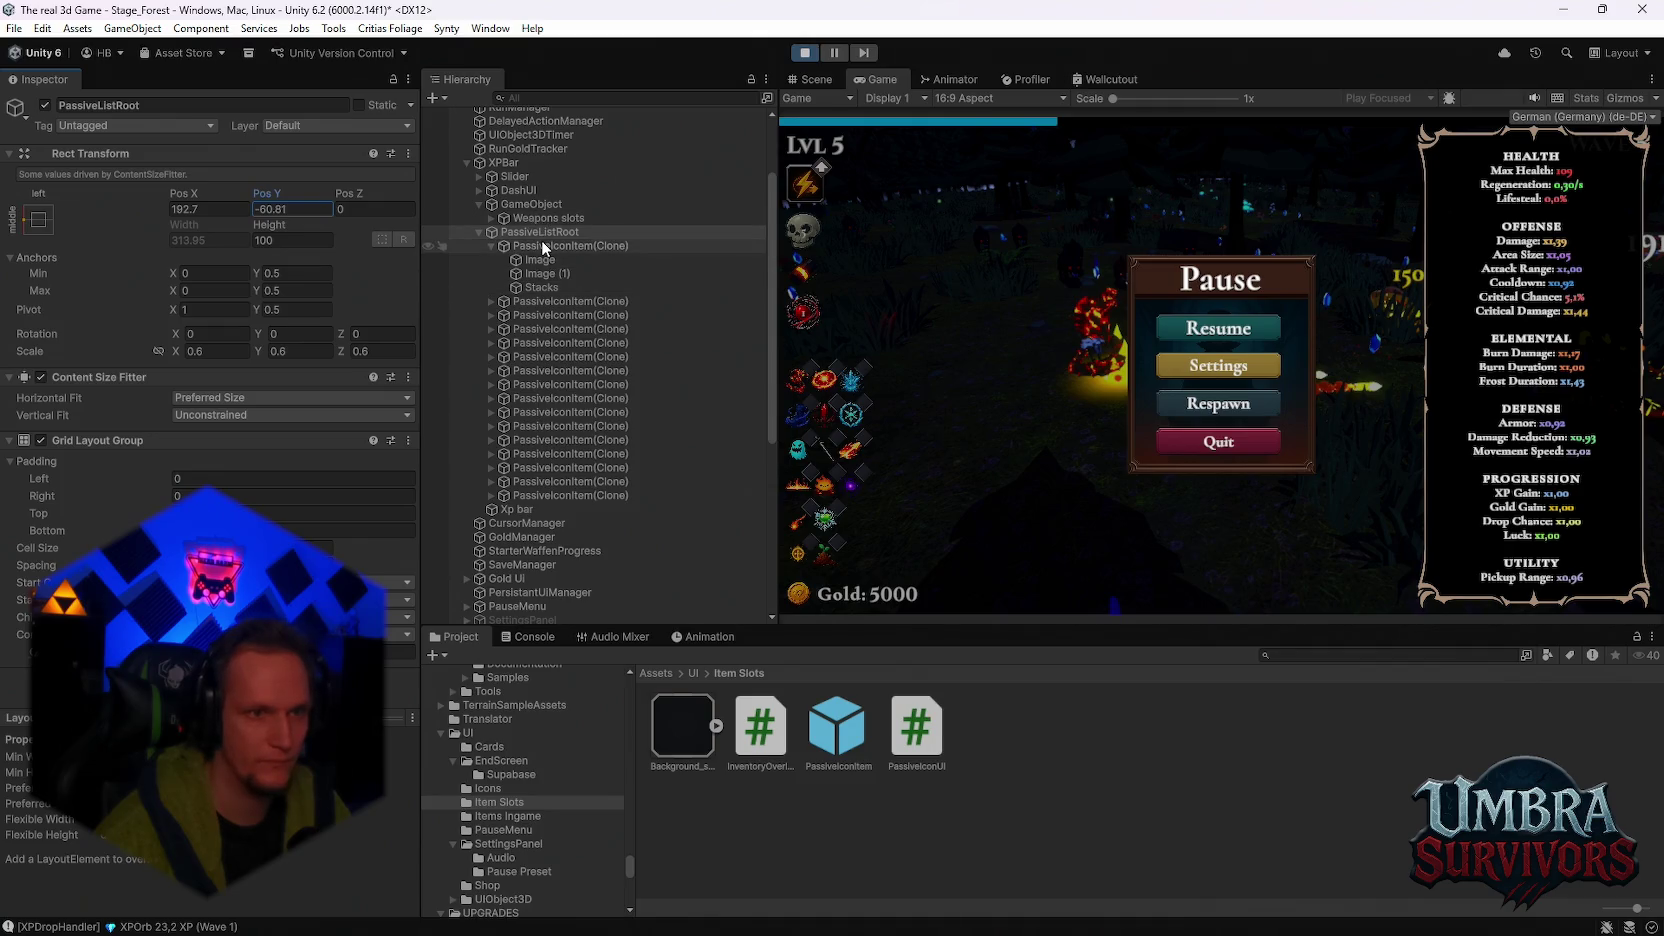
pyautogui.press('super+shift+s')
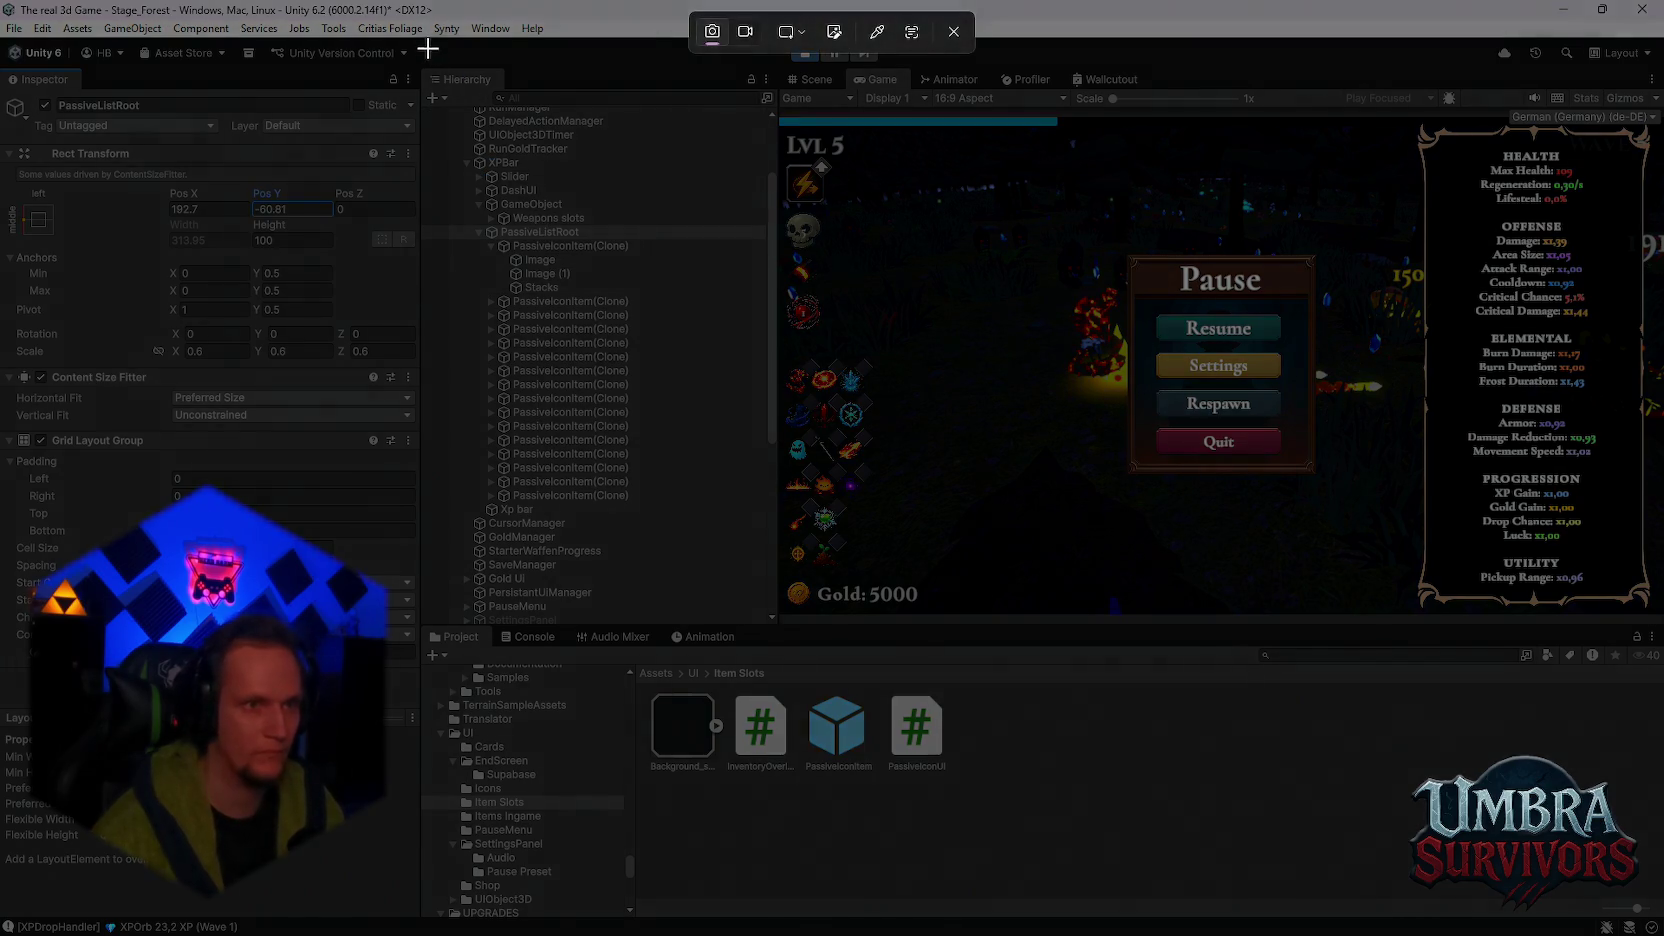
pyautogui.moveTo(430, 40); pyautogui.dragTo(2, 934)
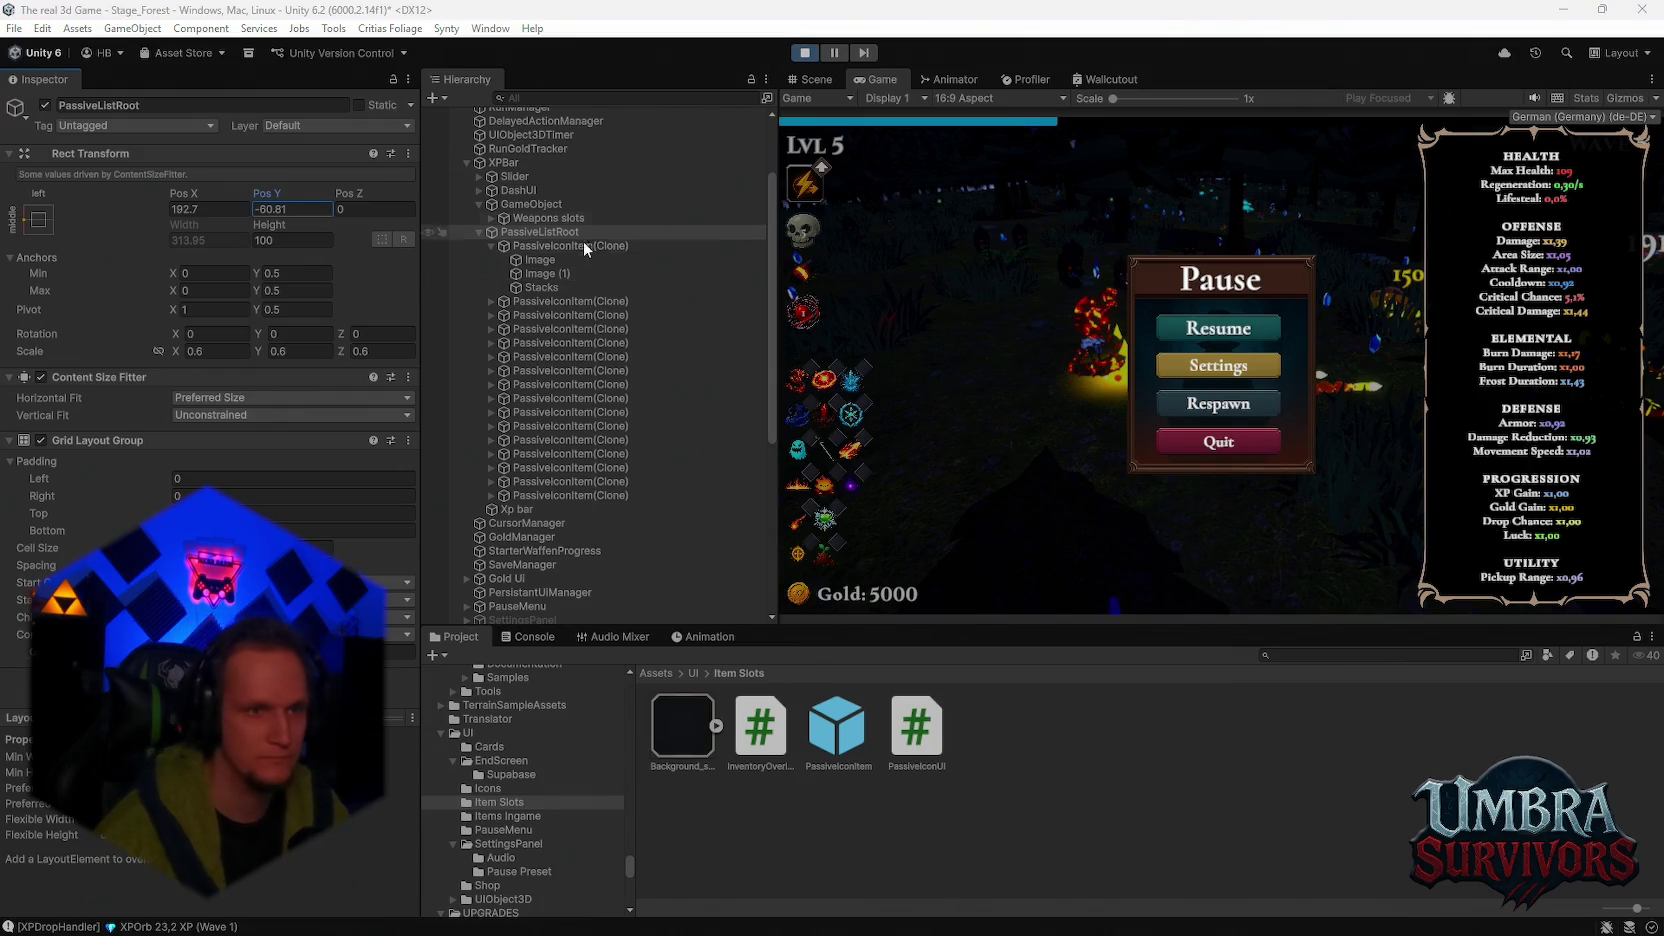
pyautogui.click(533, 205)
pyautogui.click(551, 246)
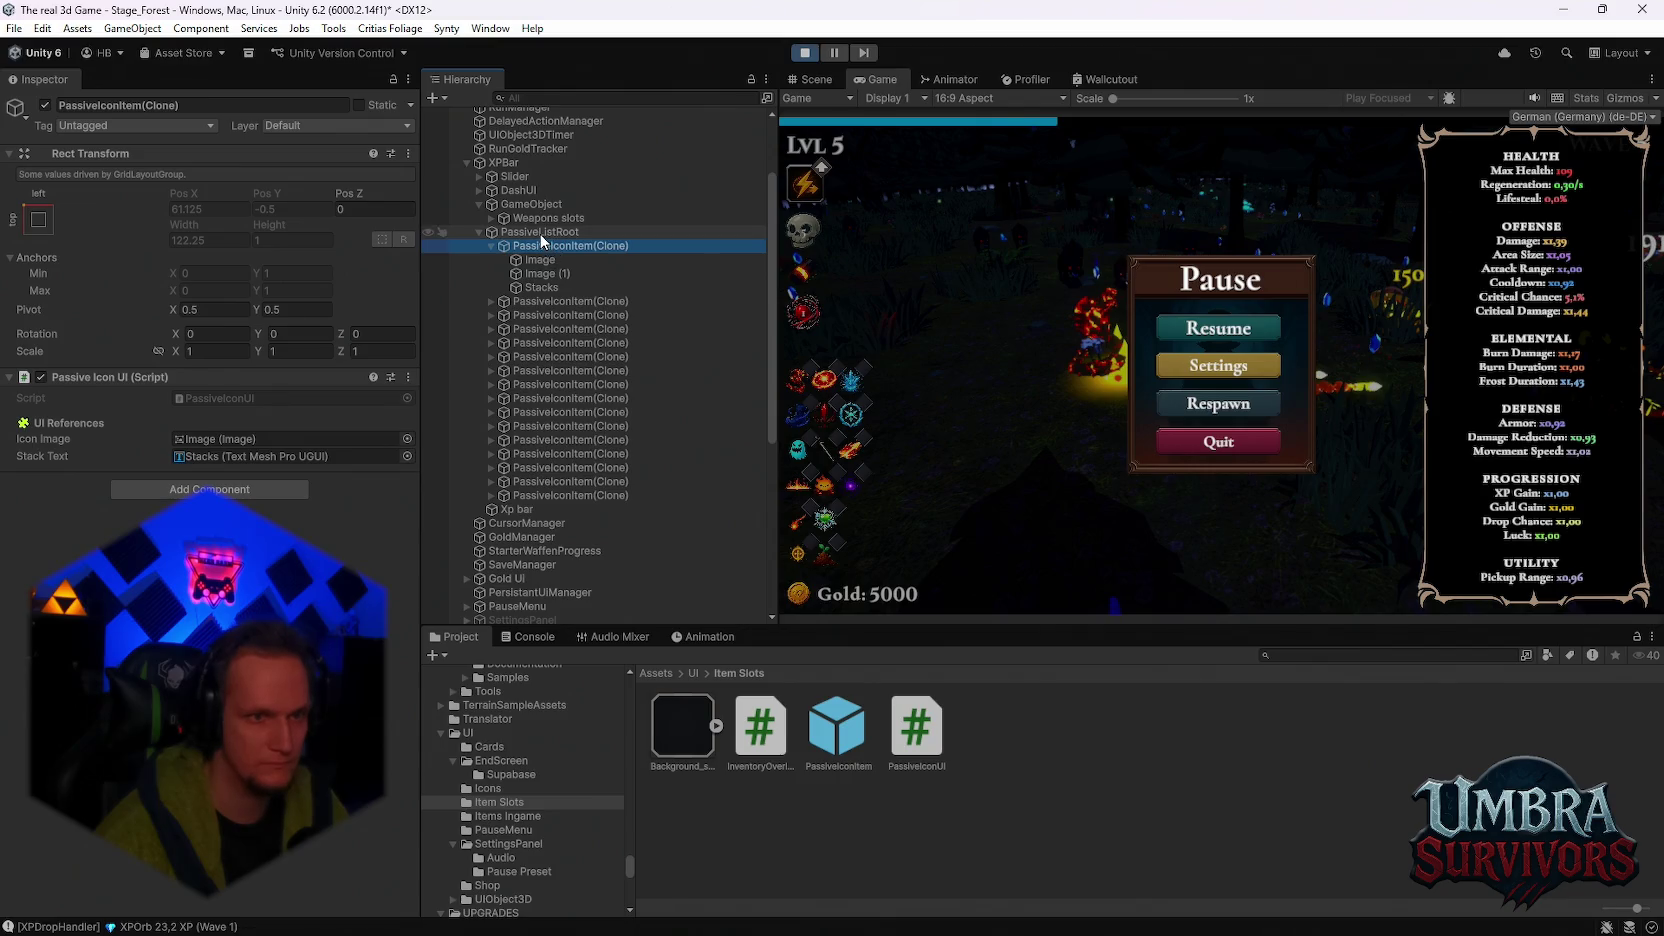
# Step: Spread the Weapons slots to spacing 28.28 and nudge its Pos X and Pos Y slightly
pyautogui.click(549, 218)
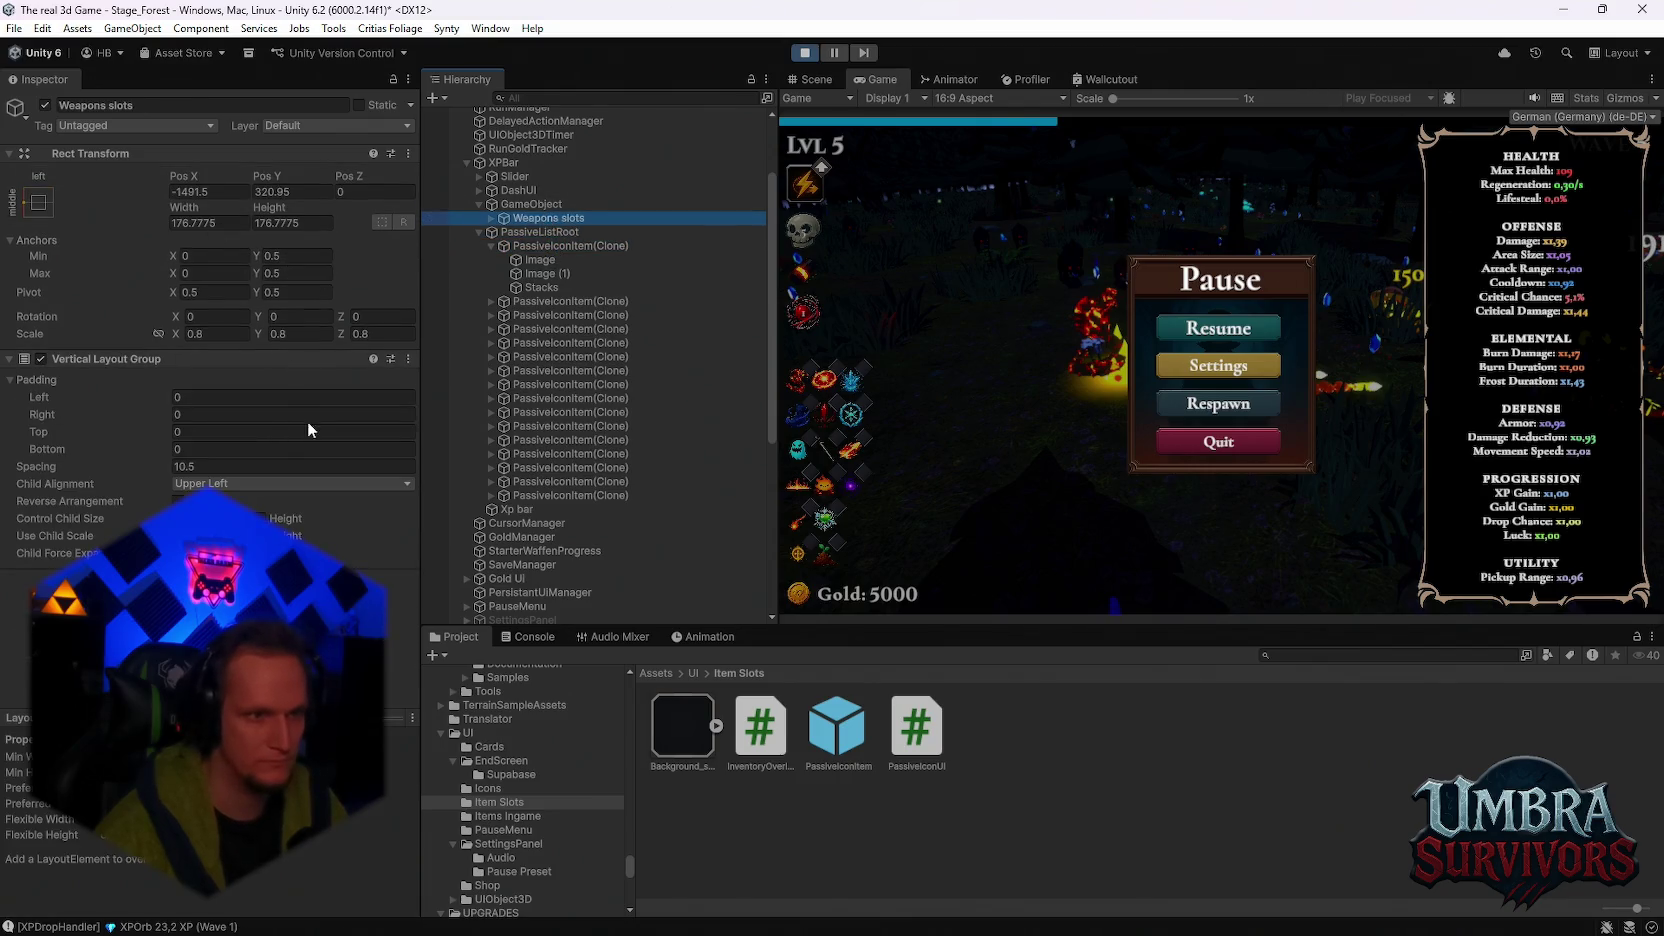
pyautogui.click(217, 335)
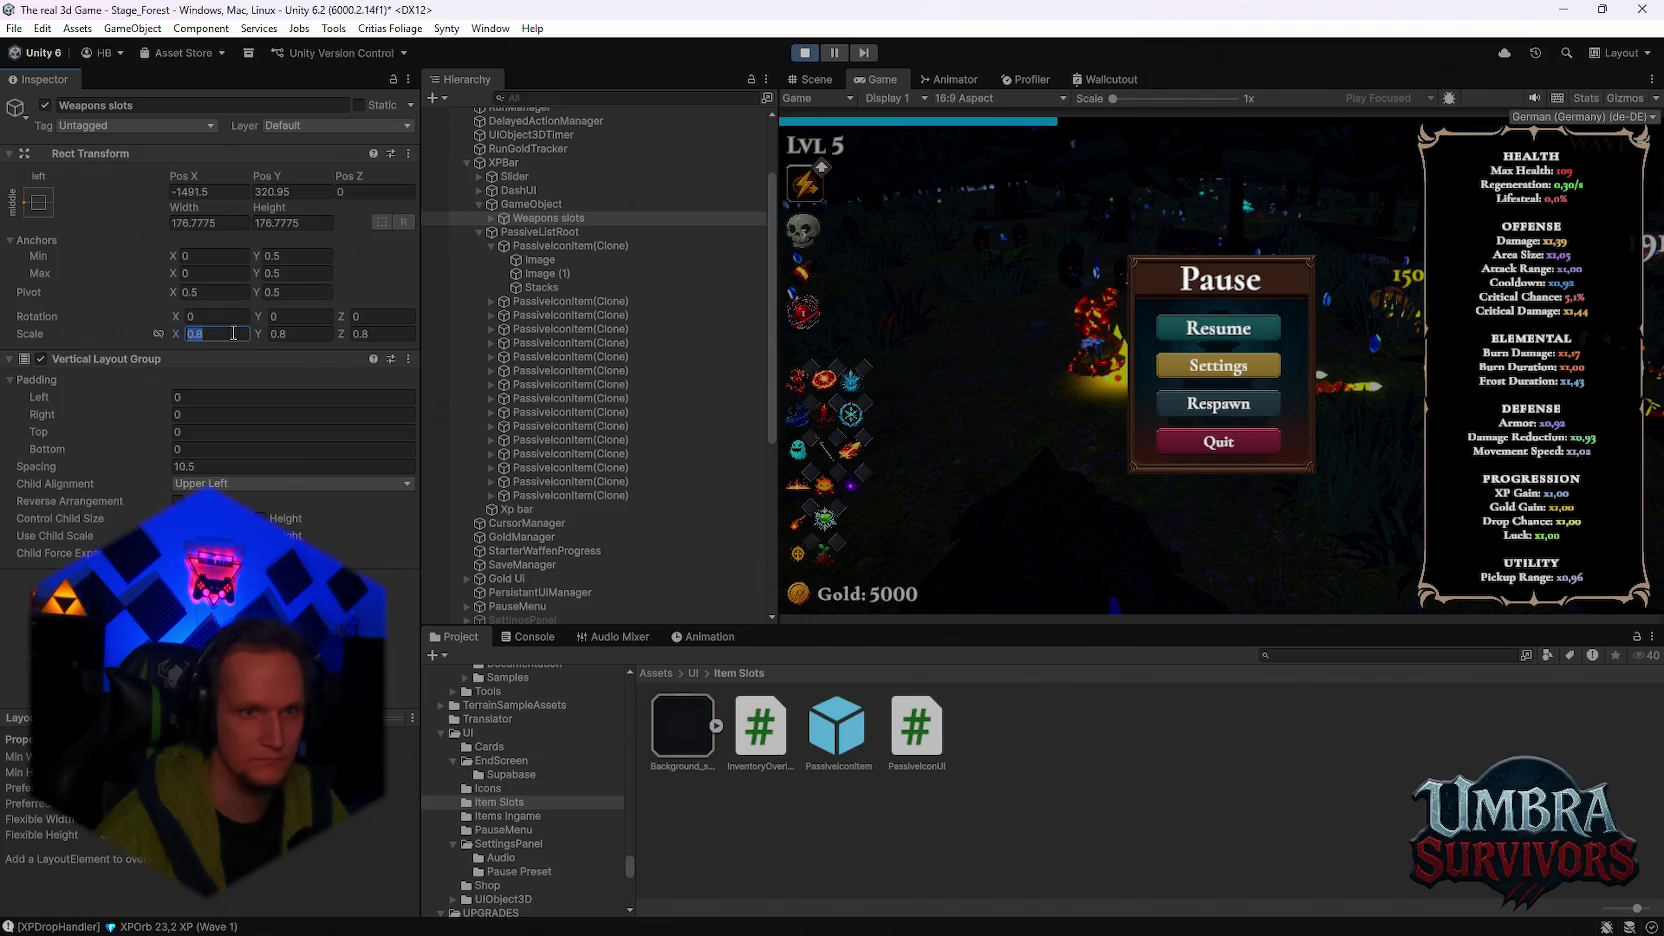
pyautogui.click(234, 333)
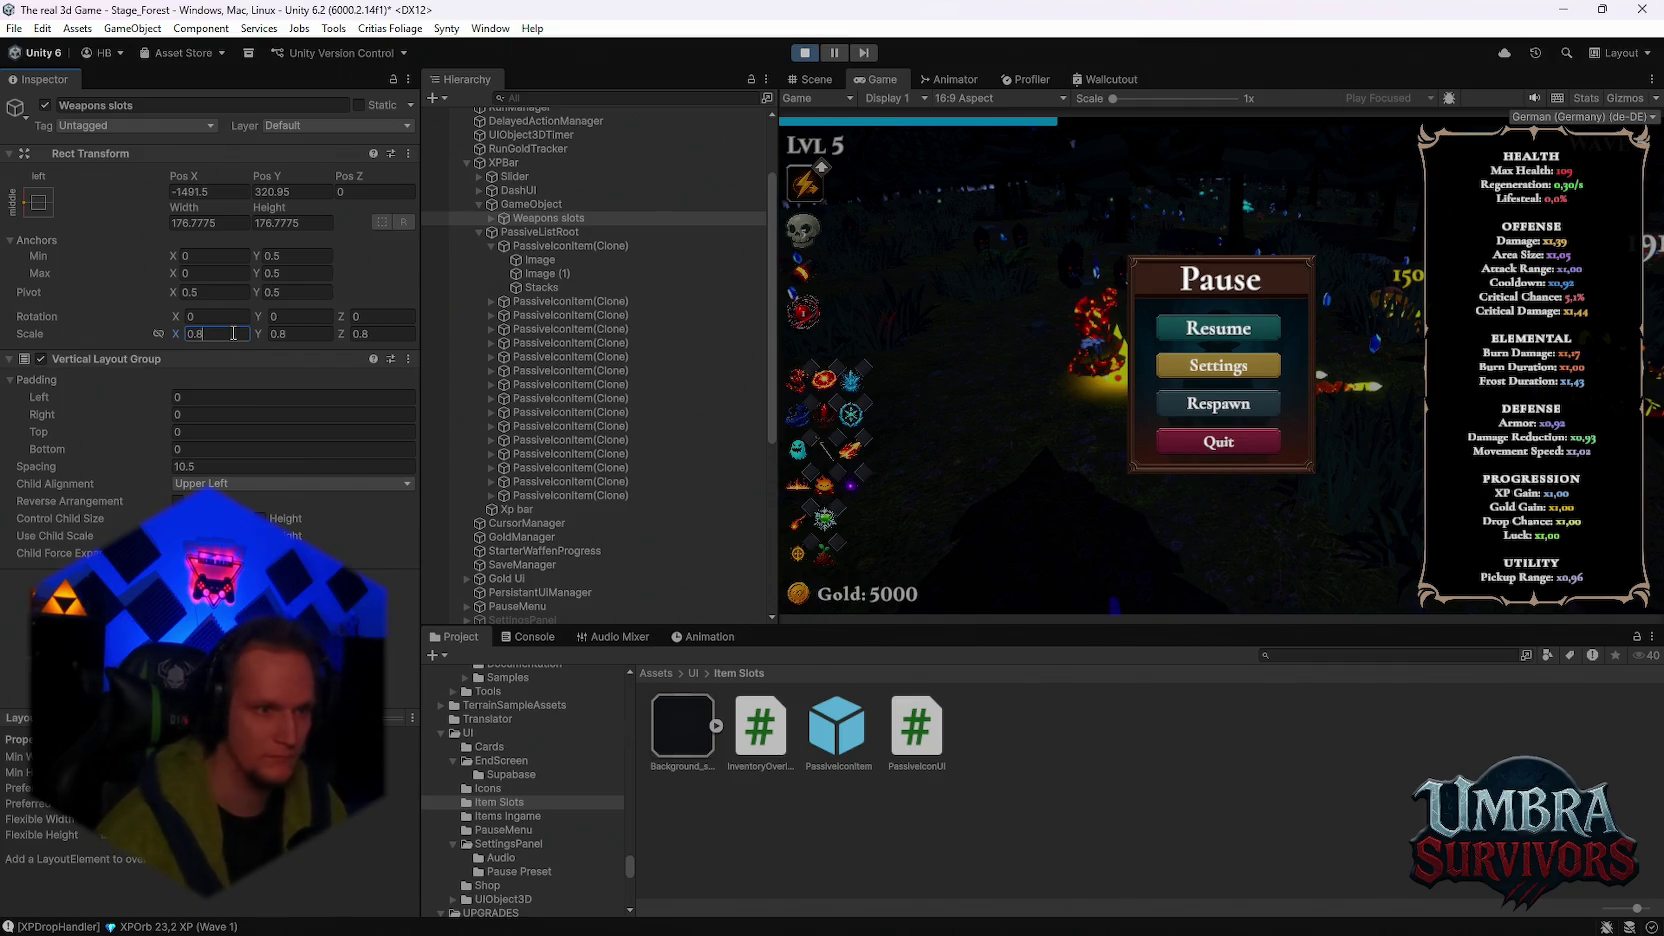
pyautogui.moveTo(152, 460); pyautogui.dragTo(370, 488)
pyautogui.moveTo(268, 177); pyautogui.dragTo(308, 183)
pyautogui.moveTo(192, 172); pyautogui.dragTo(203, 180)
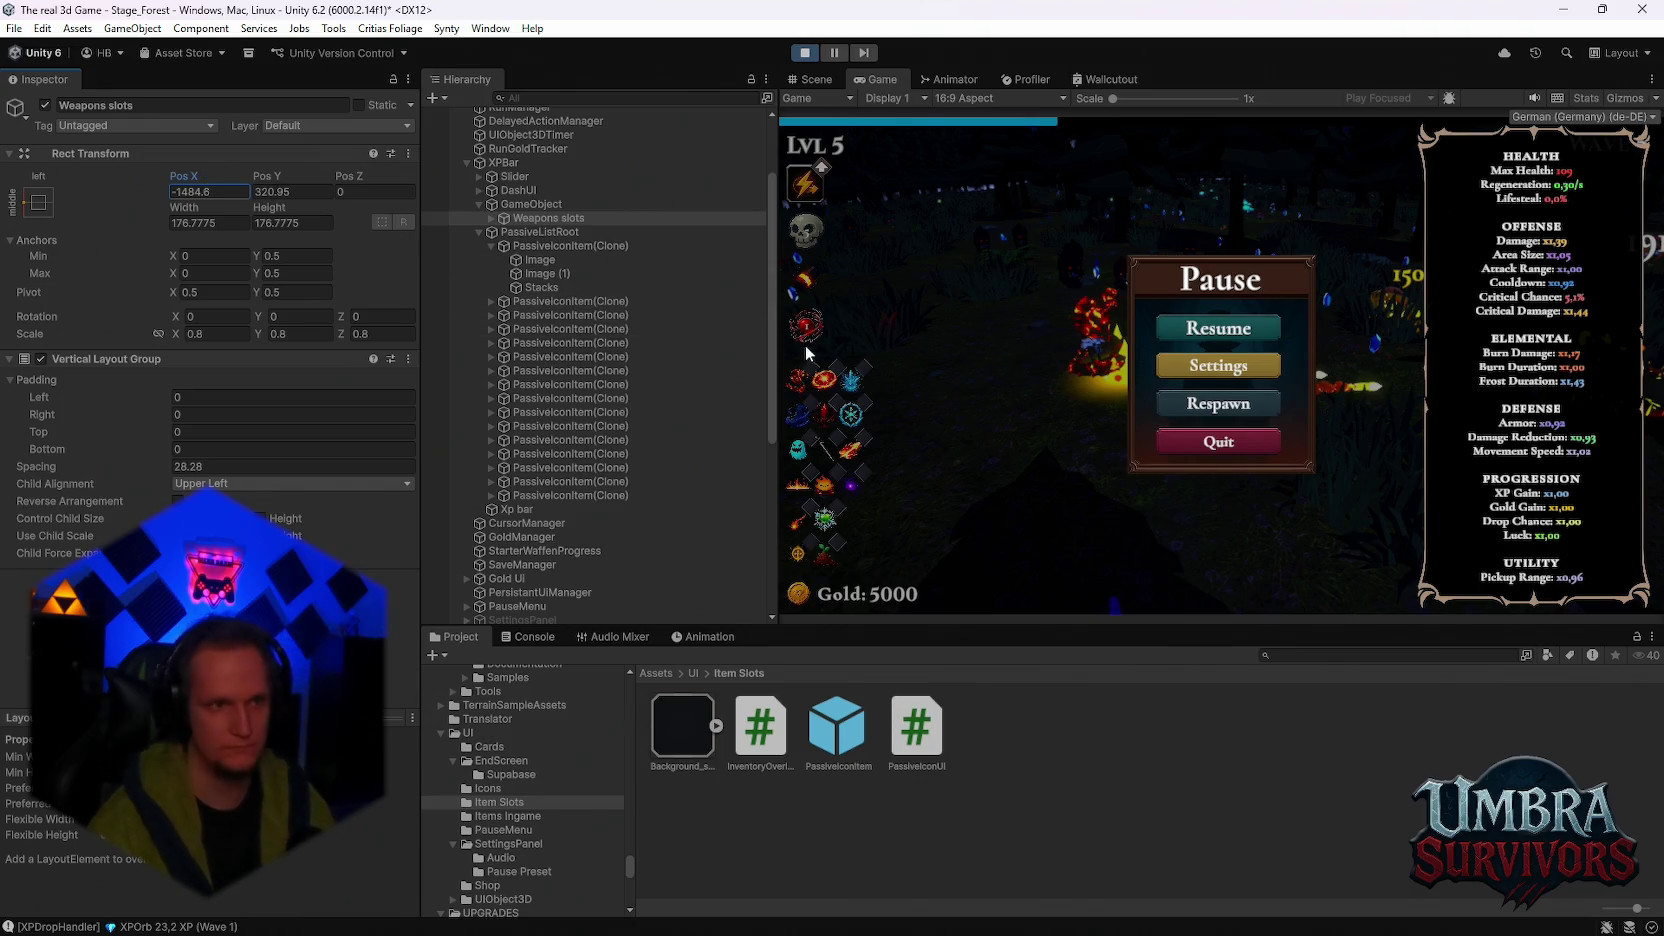
# Step: Screenshot the adjusted values and stop play mode
pyautogui.press('super+shift+s')
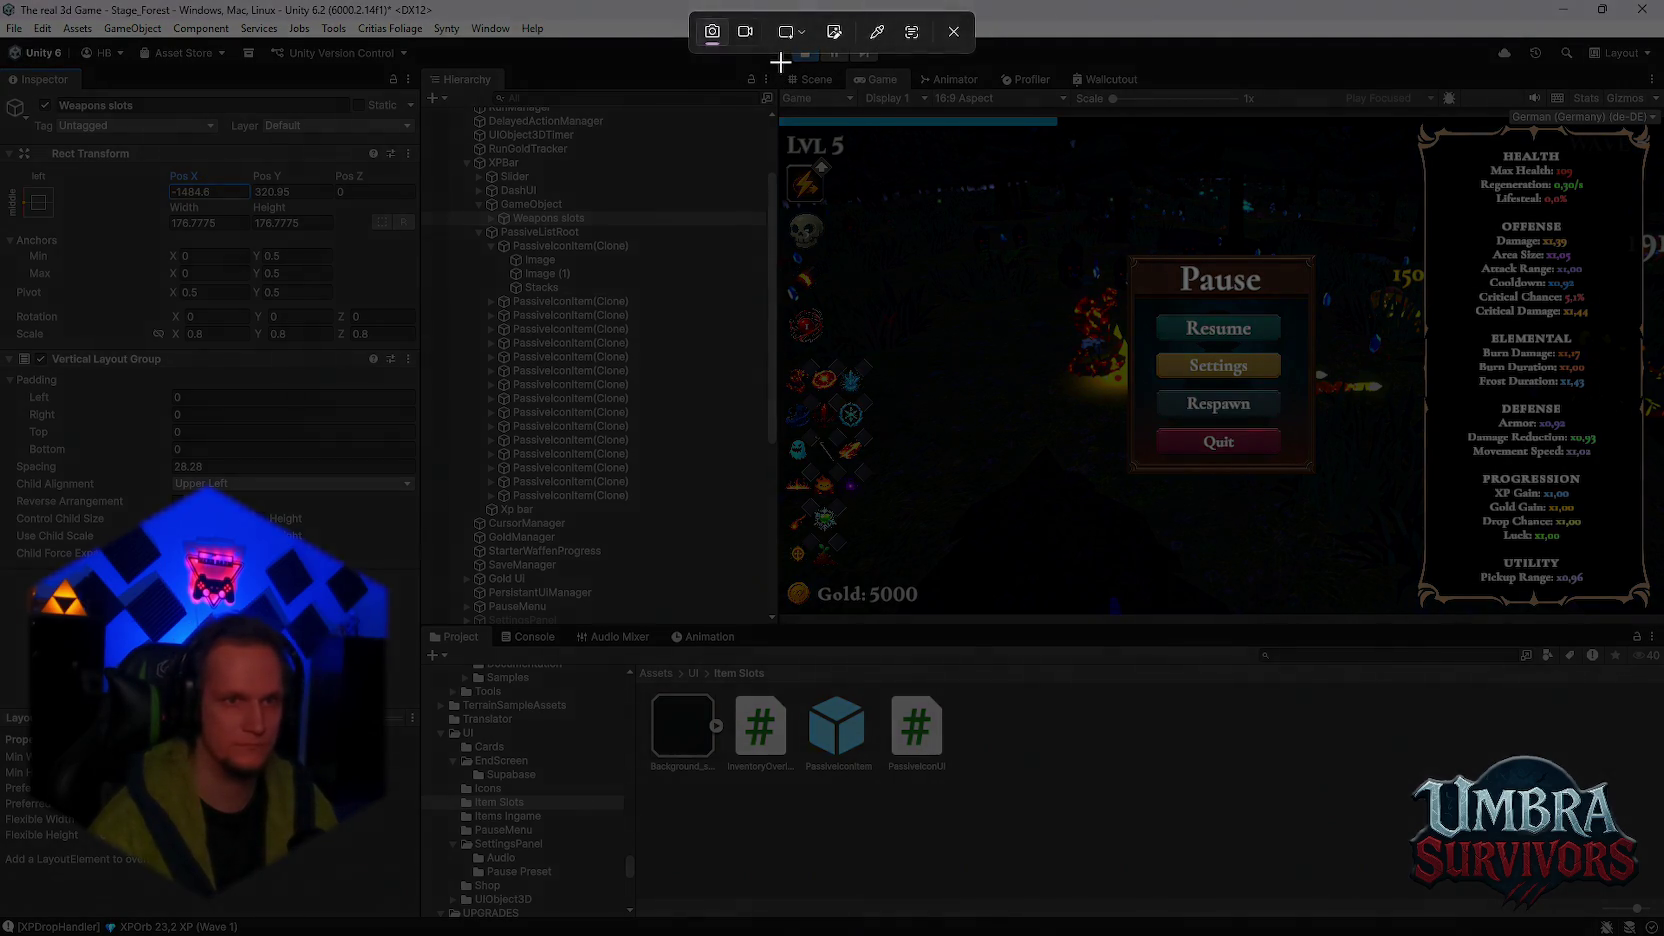
pyautogui.moveTo(780, 60); pyautogui.dragTo(4, 762)
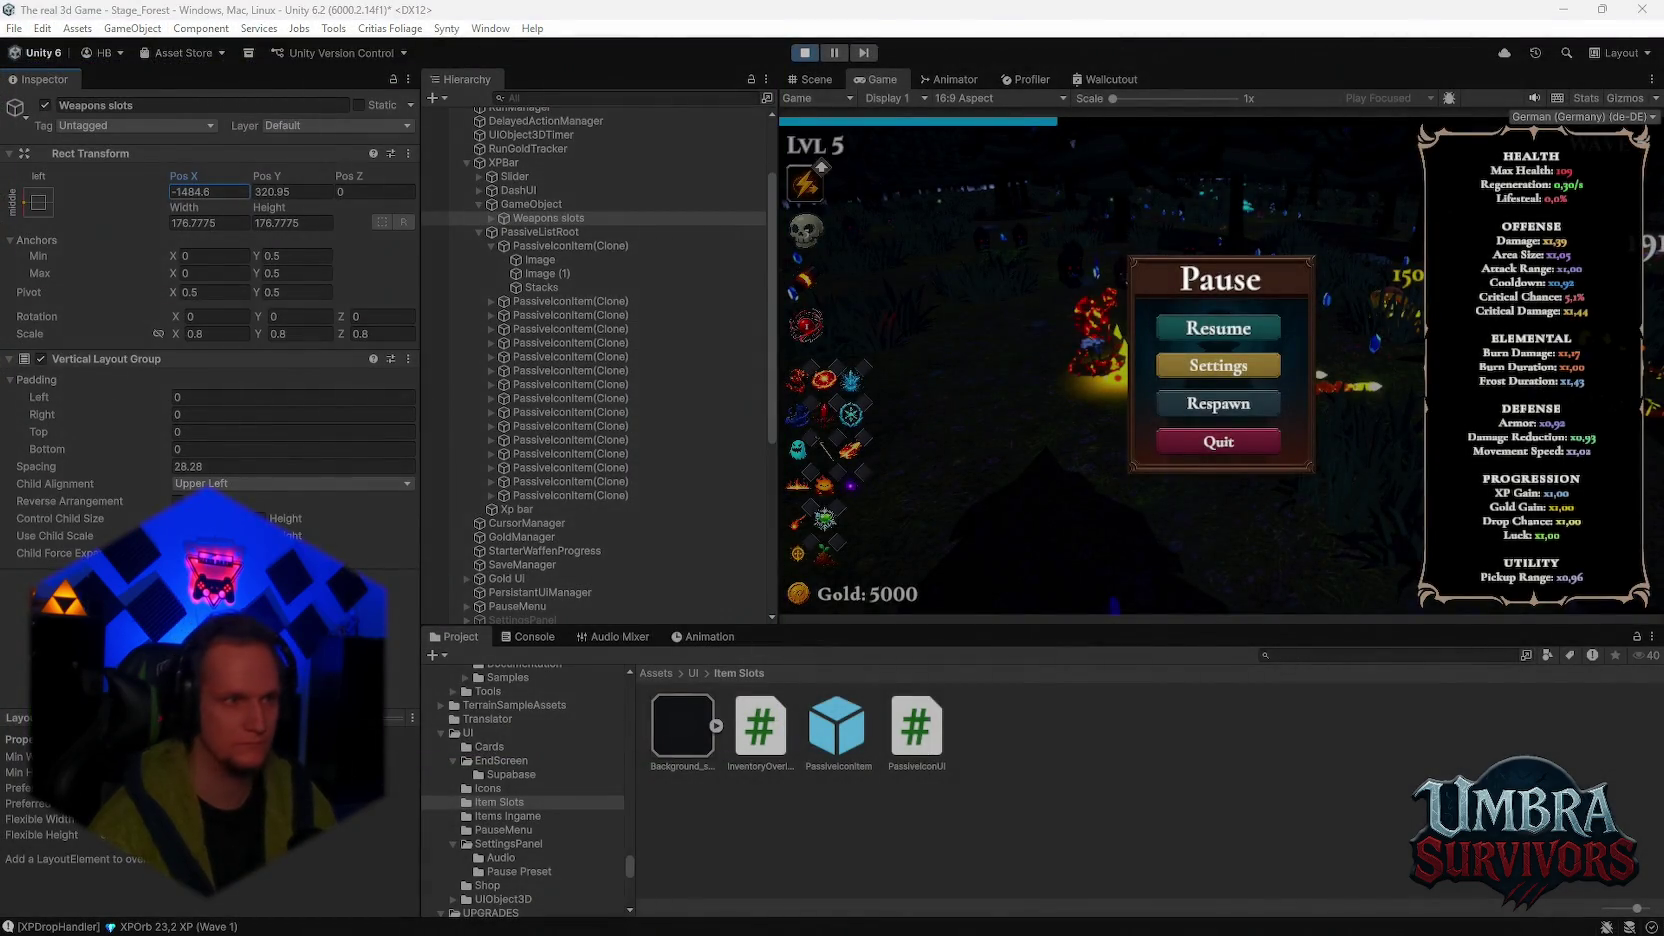
pyautogui.click(806, 52)
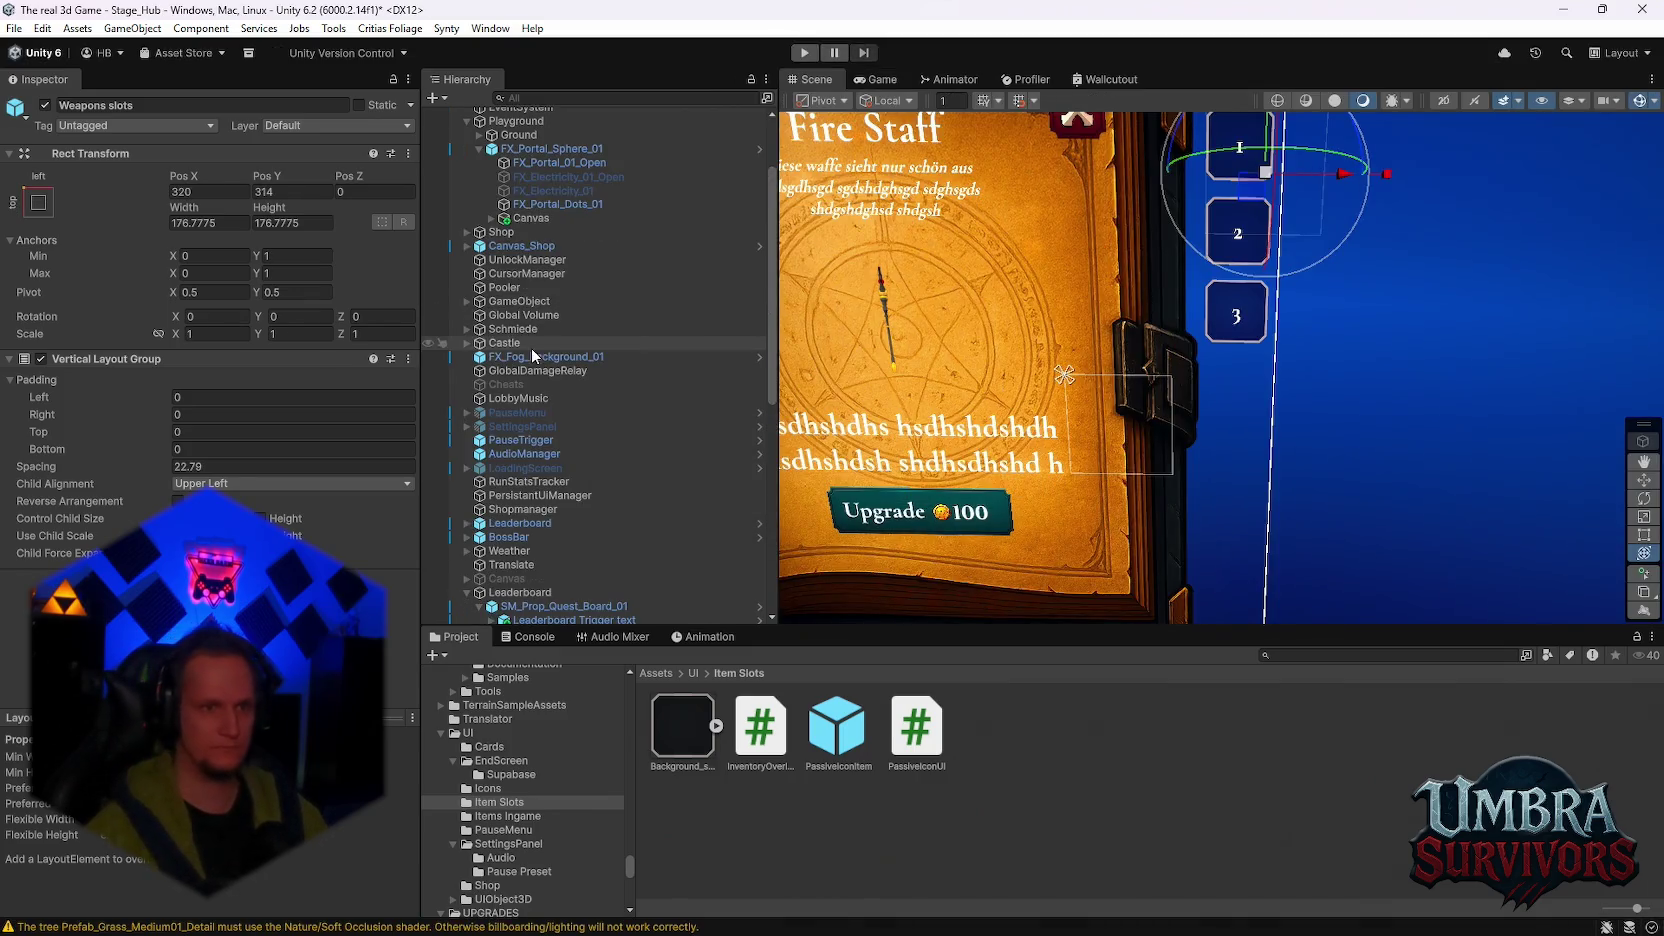
# Step: Open the XPBar prefab in isolation from its Prefab context menu
pyautogui.scroll(-10, 550, 484)
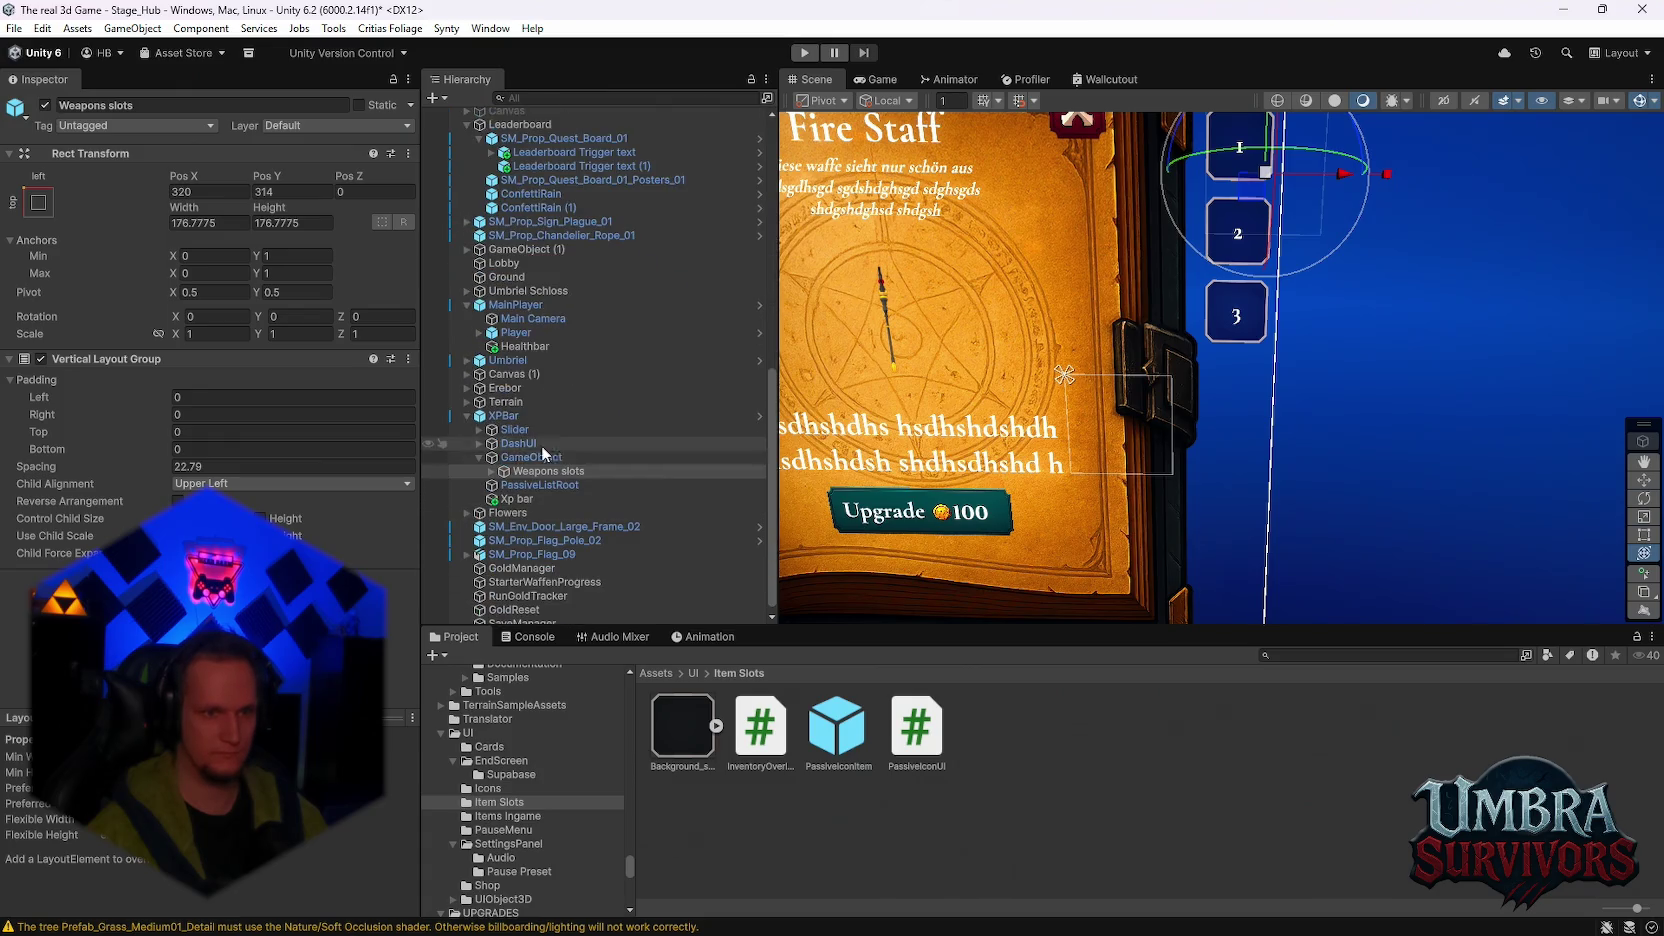
pyautogui.rightClick(511, 415)
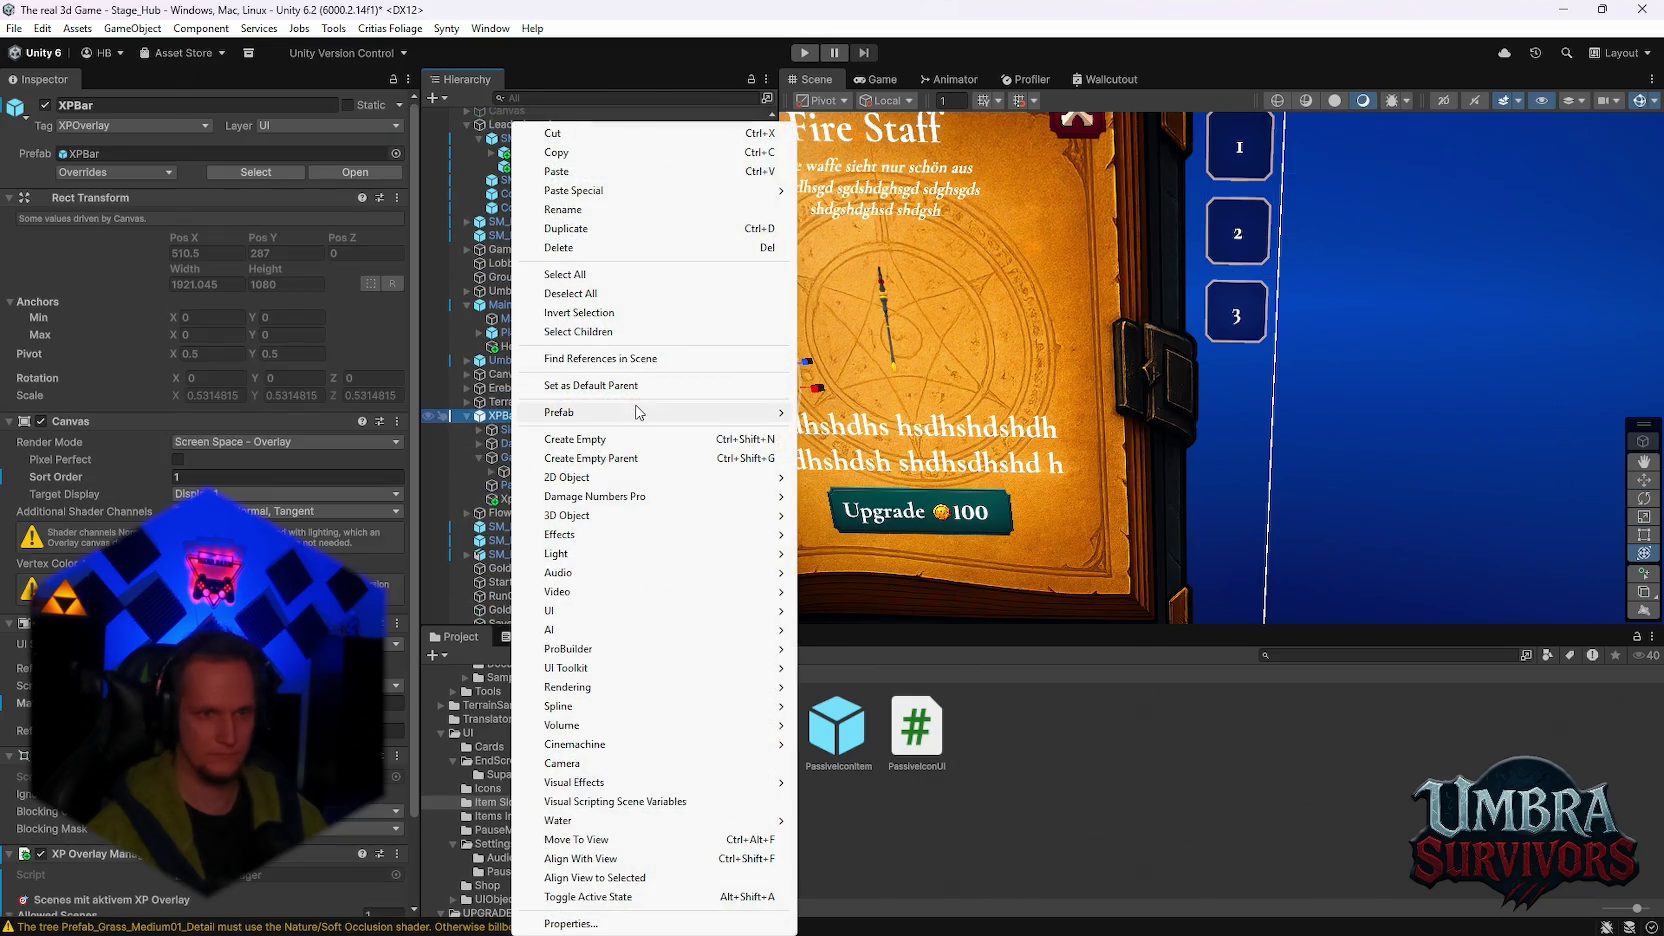
pyautogui.moveTo(640, 412)
pyautogui.click(930, 431)
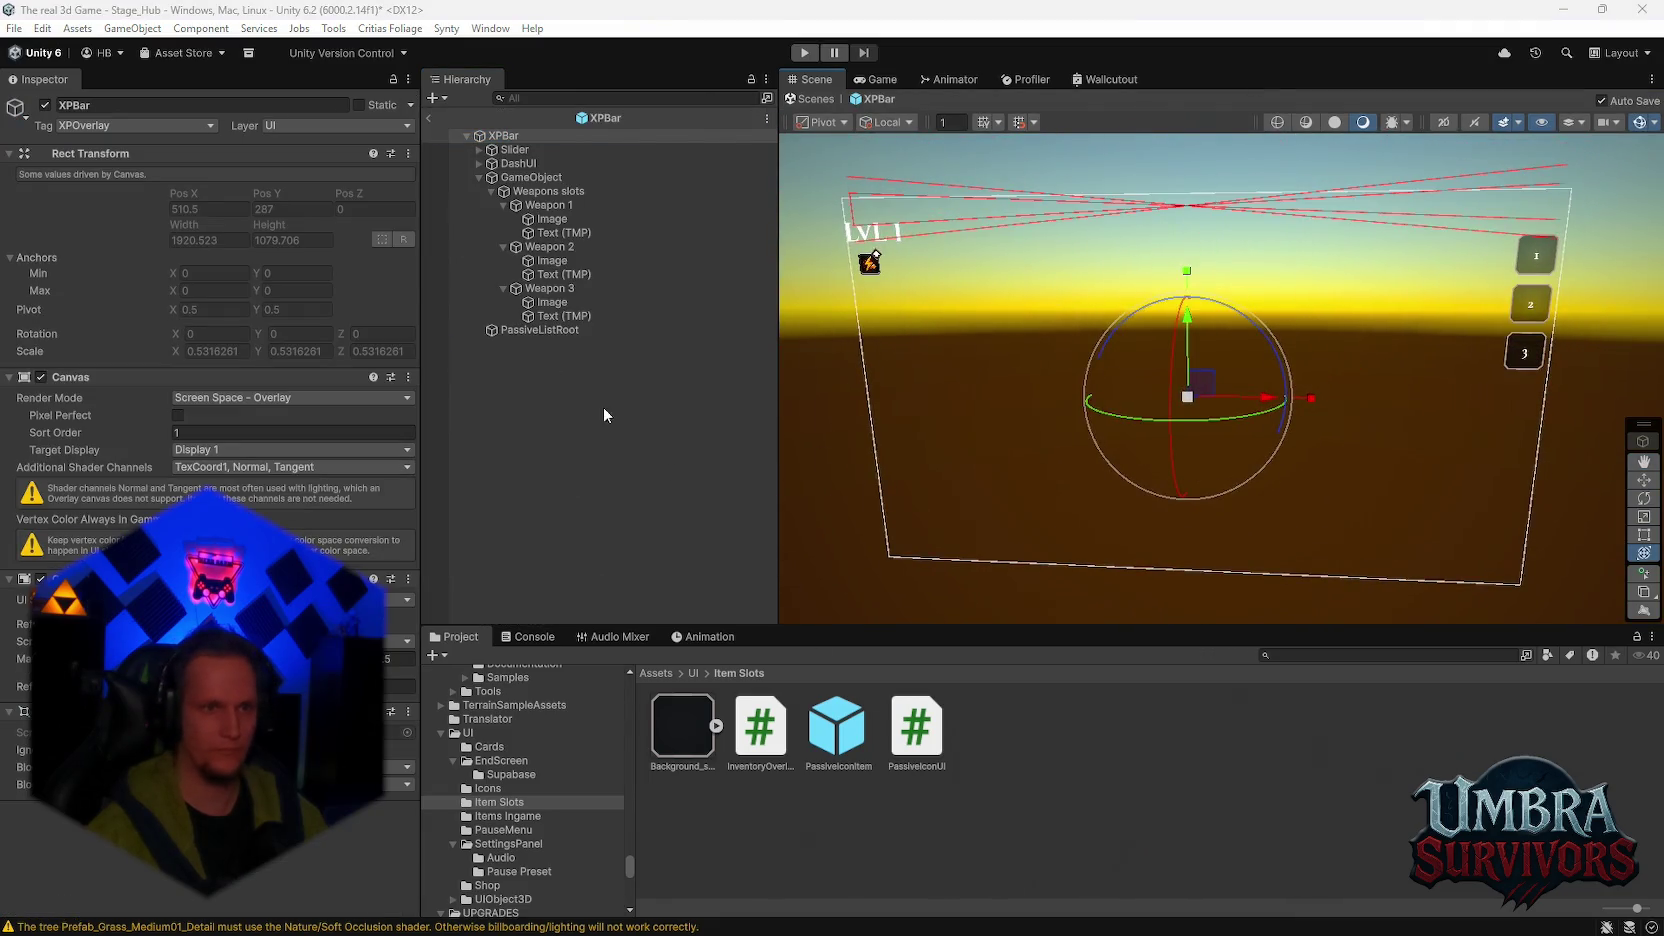
# Step: Set DashUI's Scale X, Y and Z to 0.7
pyautogui.click(483, 164)
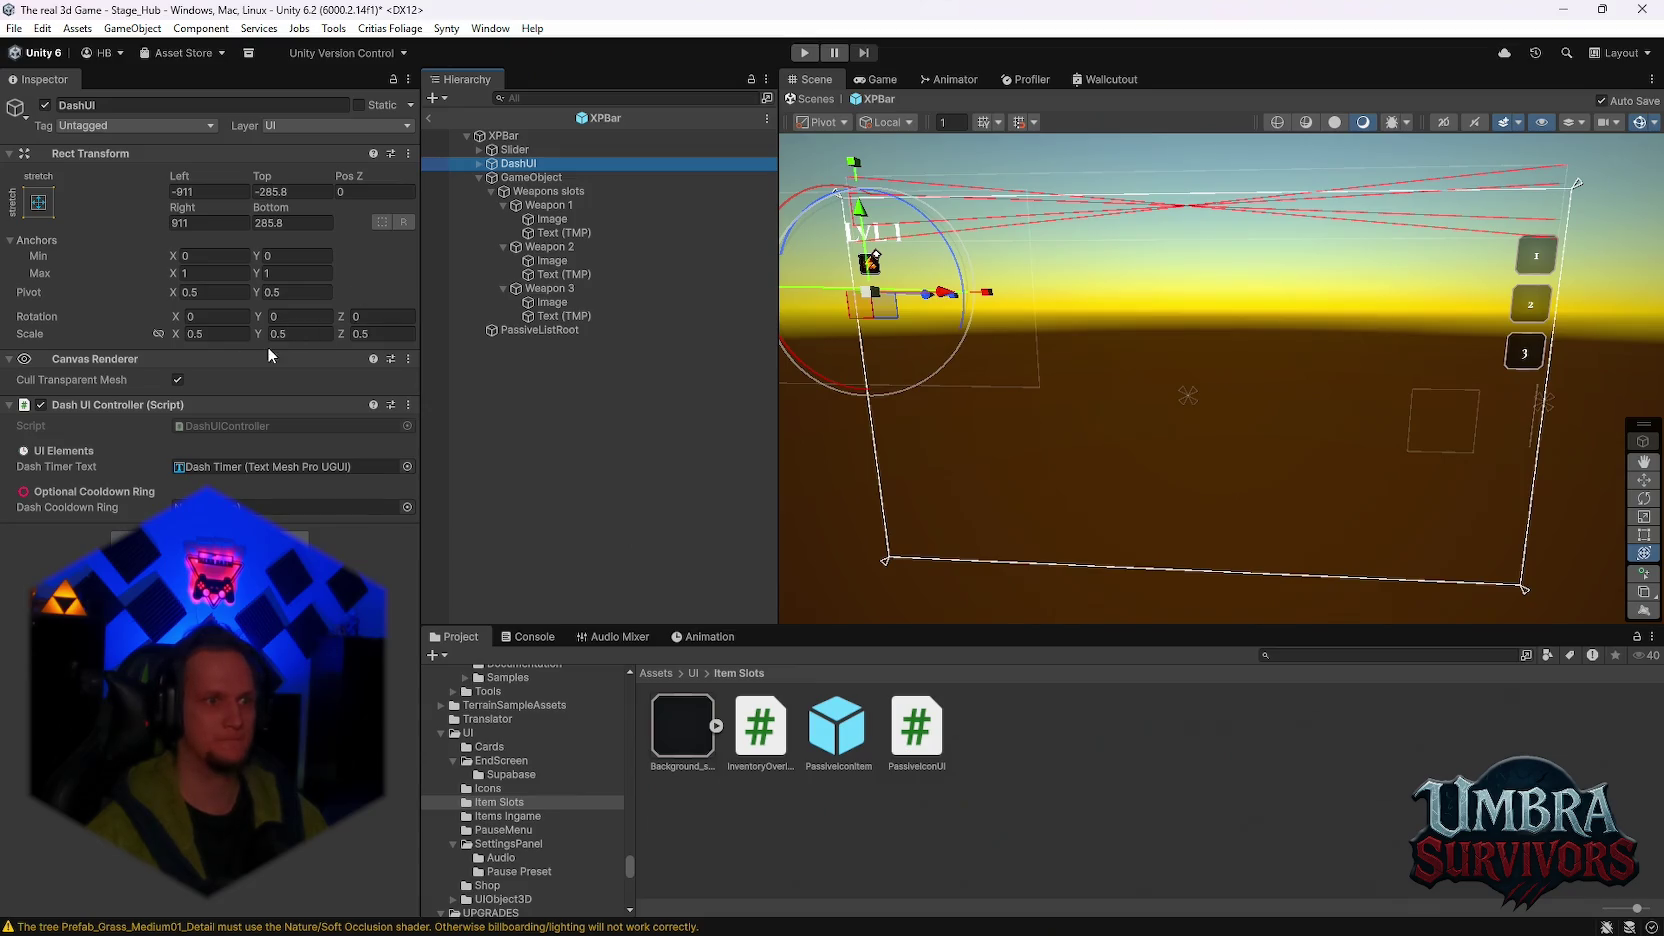
pyautogui.click(210, 334)
pyautogui.write('0.7')
pyautogui.click(299, 334)
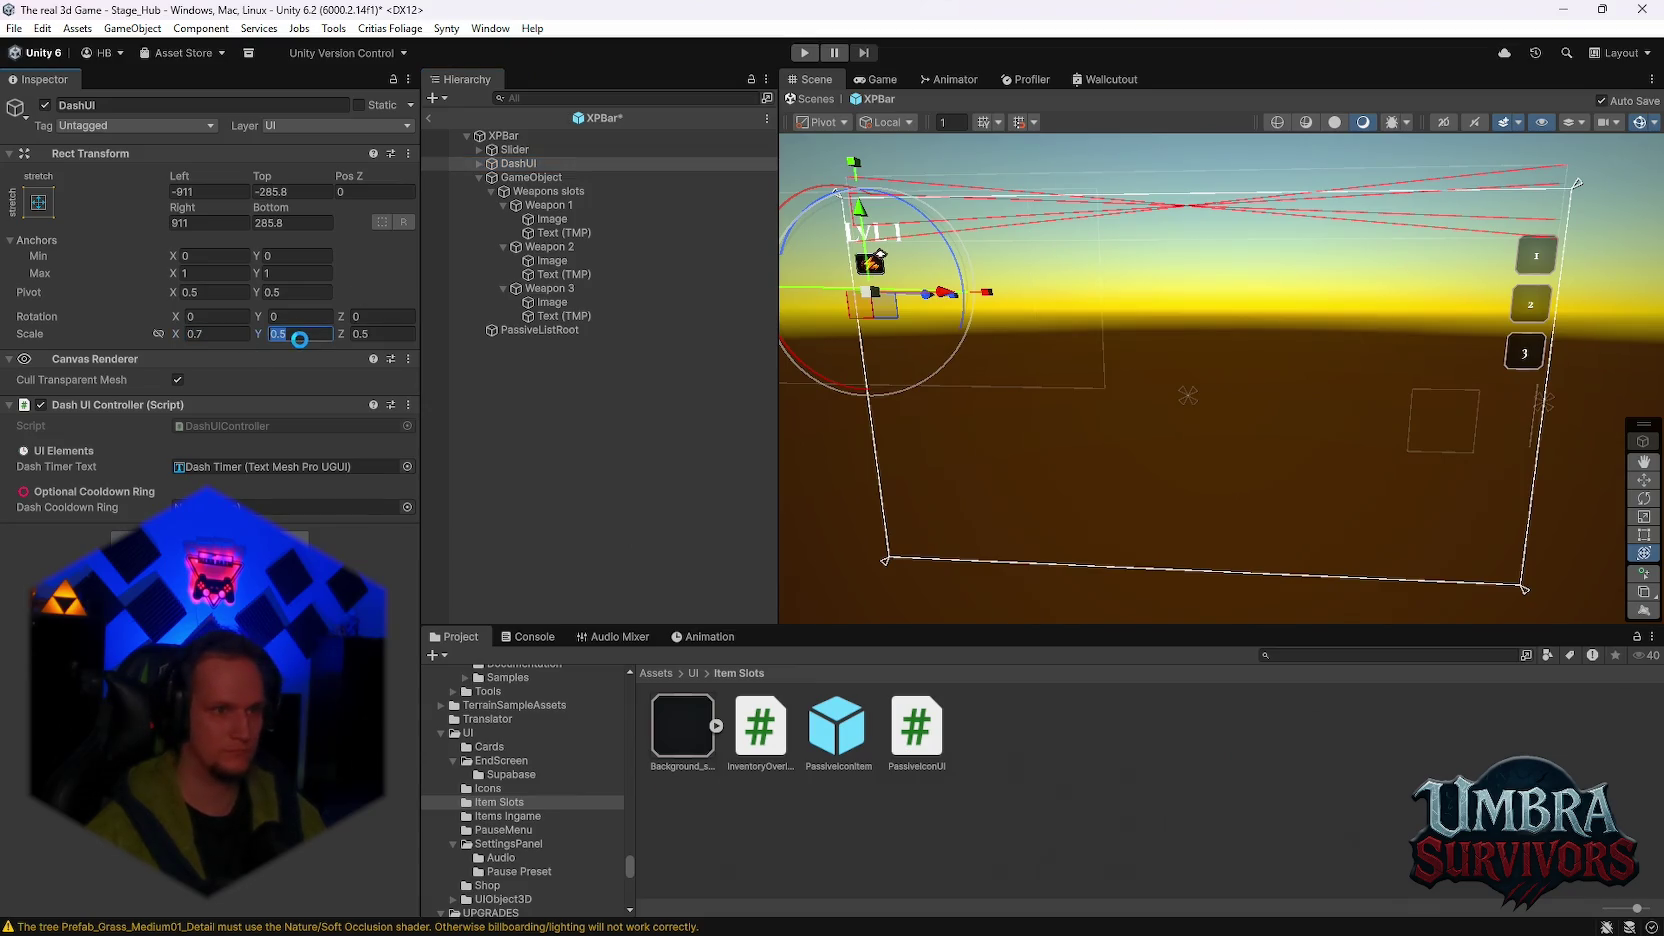
pyautogui.click(301, 335)
pyautogui.press('BackSpace')
pyautogui.write('7')
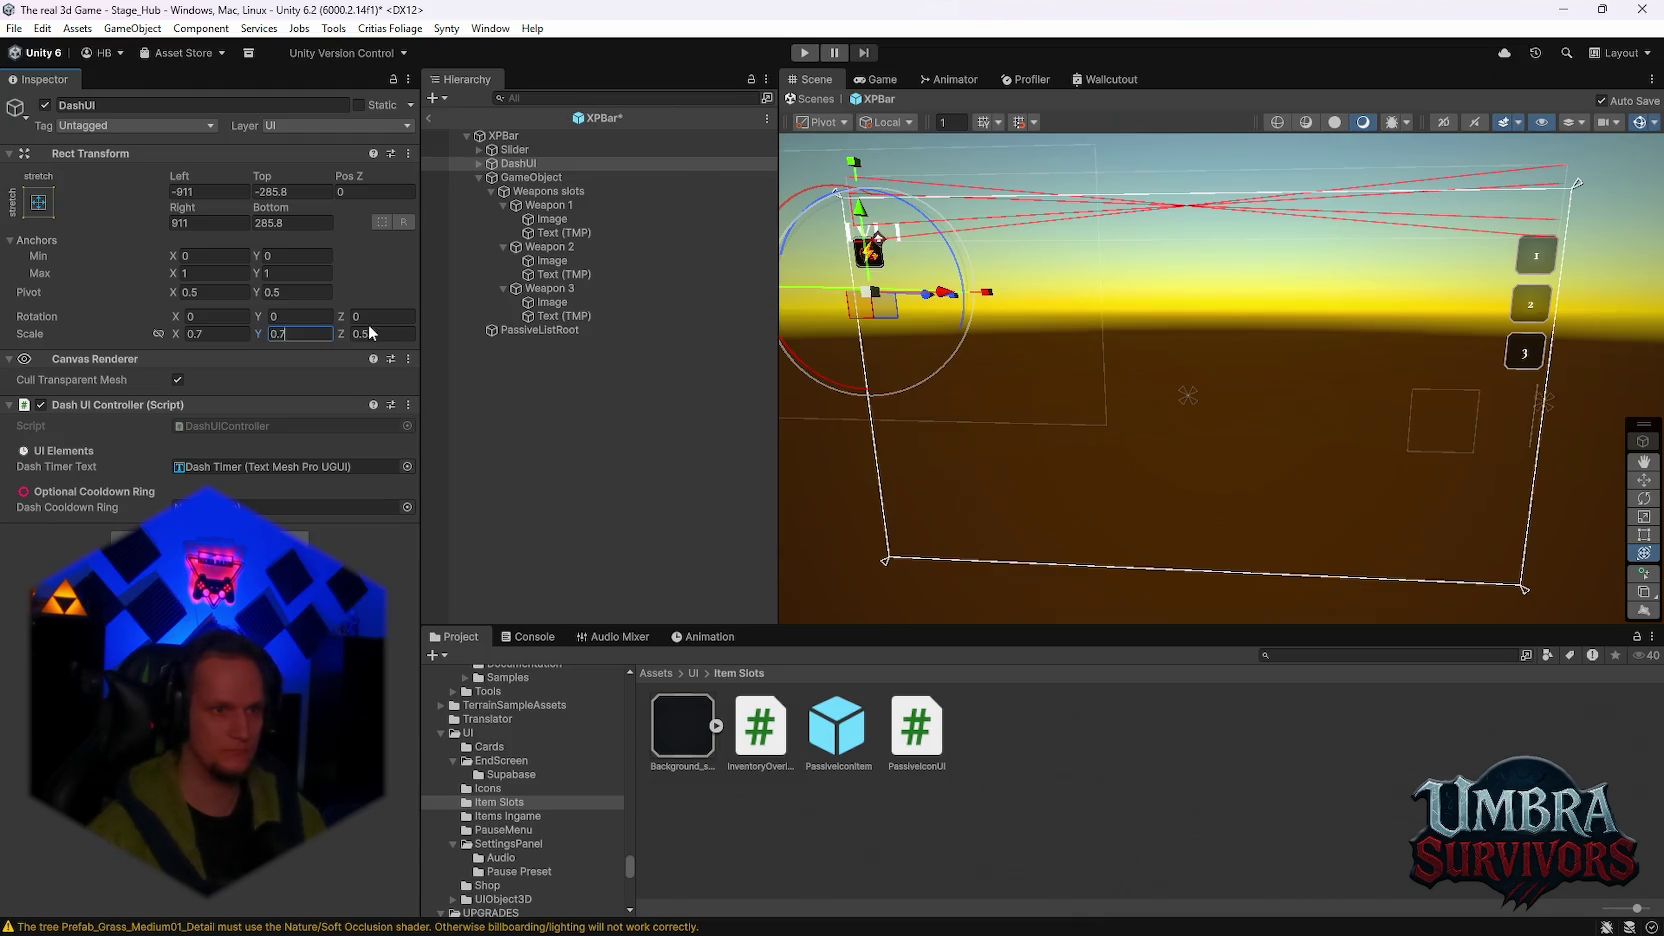
pyautogui.click(381, 330)
pyautogui.write('0.7')
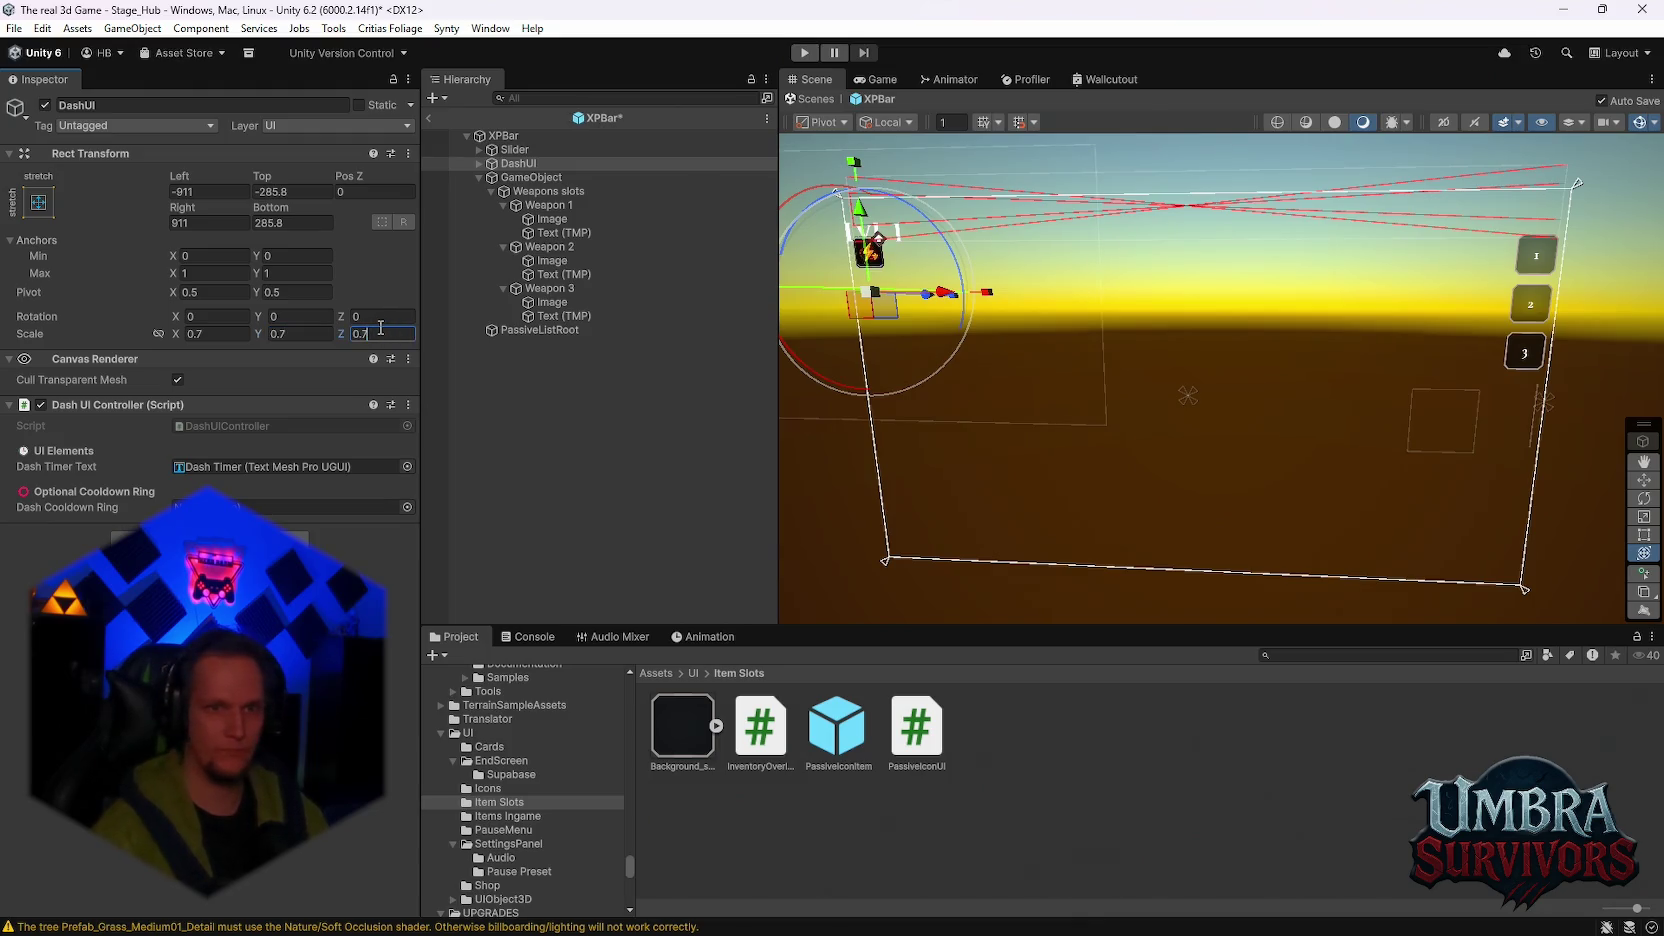
pyautogui.click(526, 179)
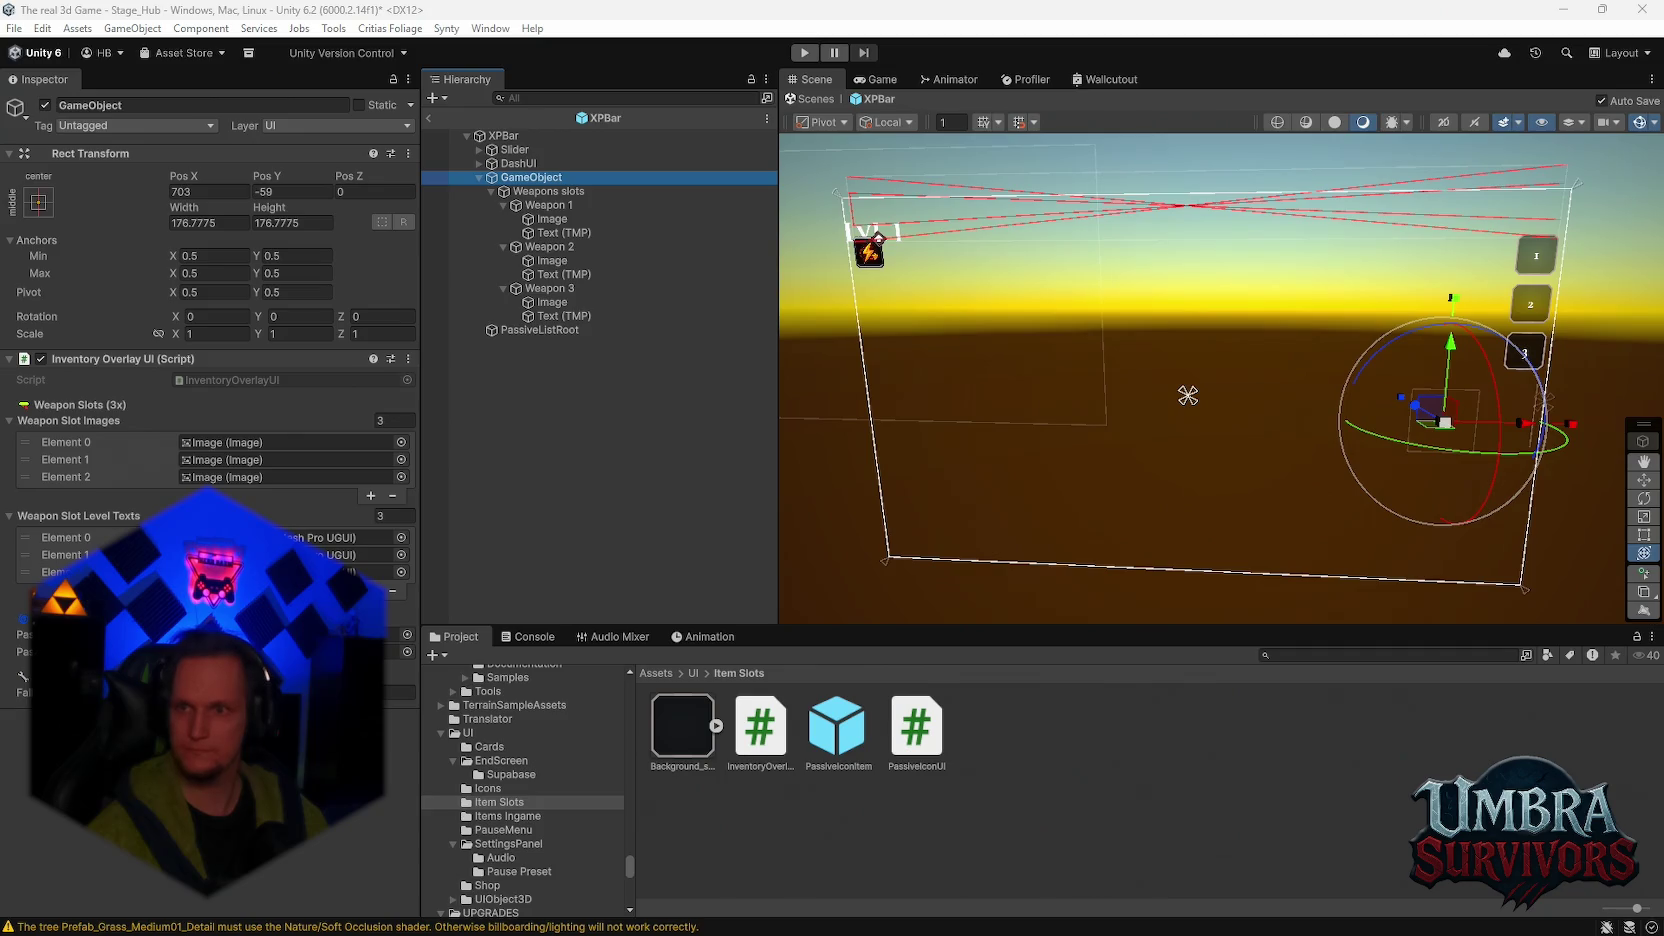
# Step: Set the weapon-slot GameObject to Pos X -148.6, Pos Y 320.95, trying Scale X 0.8 before undoing
pyautogui.click(209, 191)
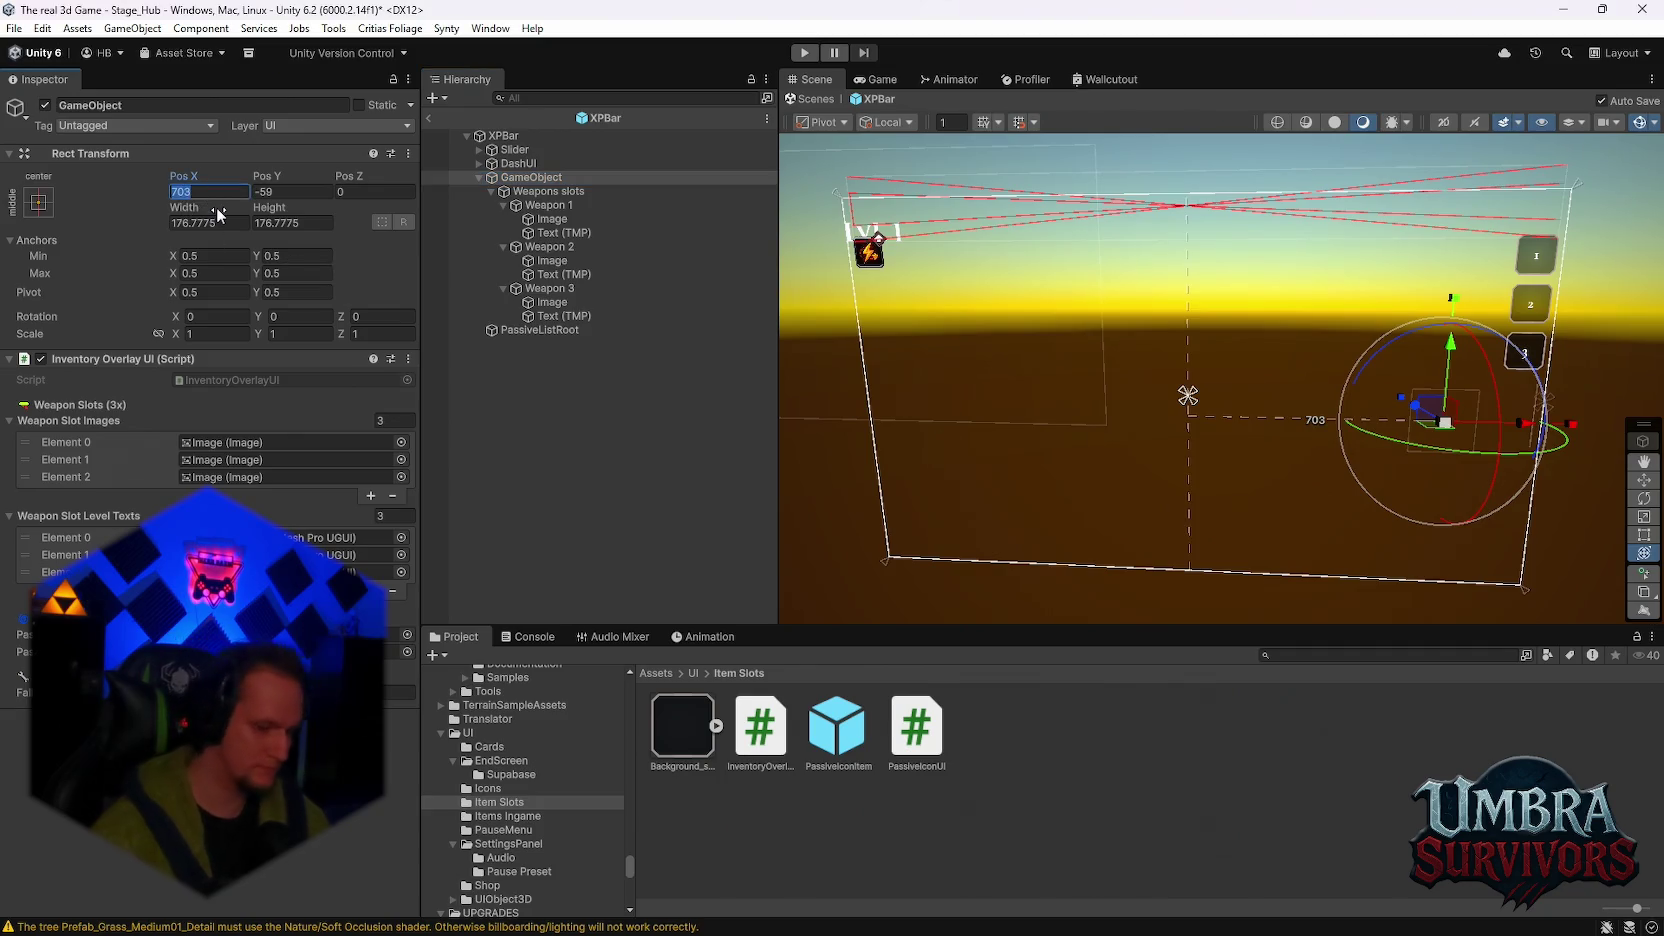
pyautogui.write('-1')
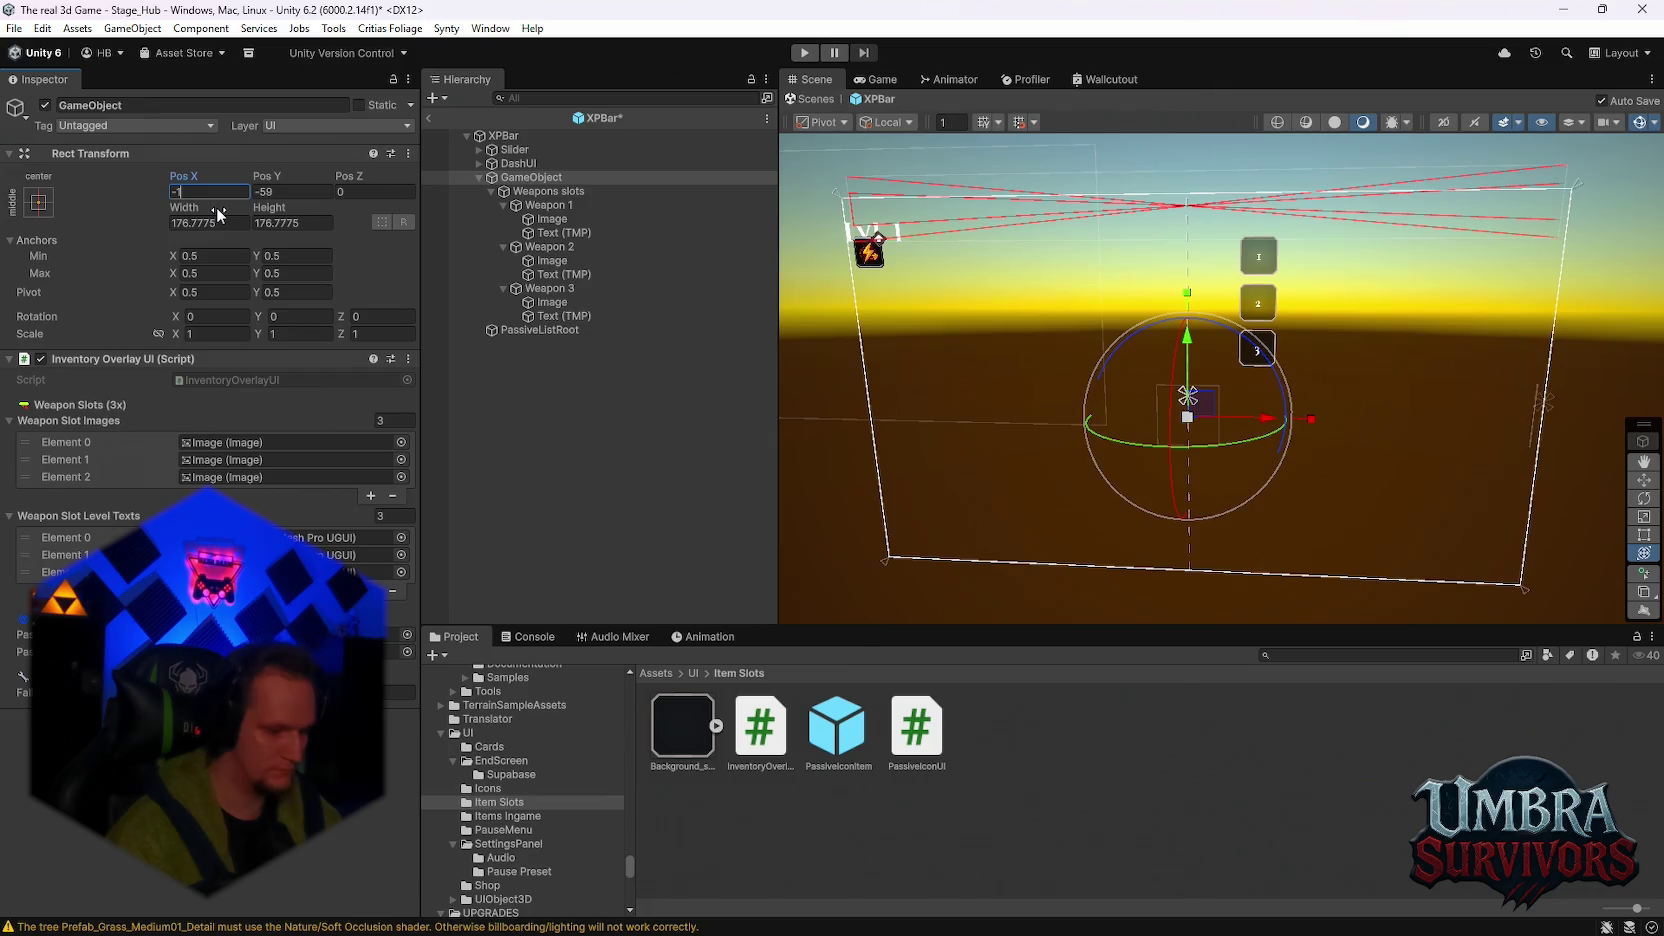
pyautogui.write('48.6')
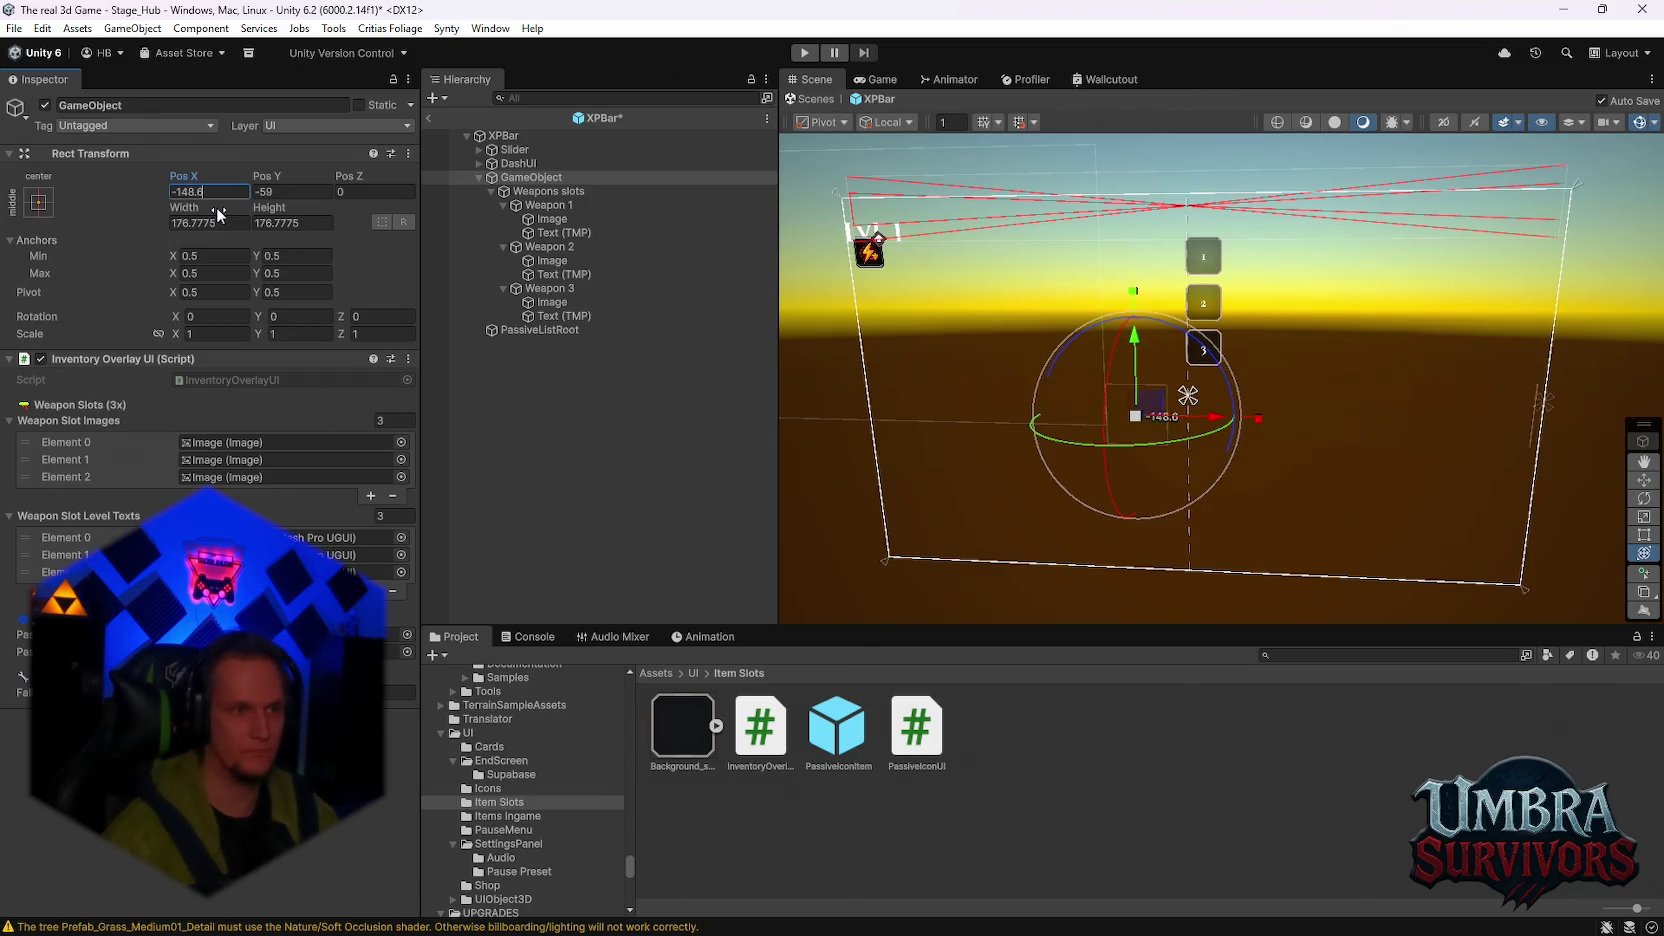
pyautogui.click(296, 192)
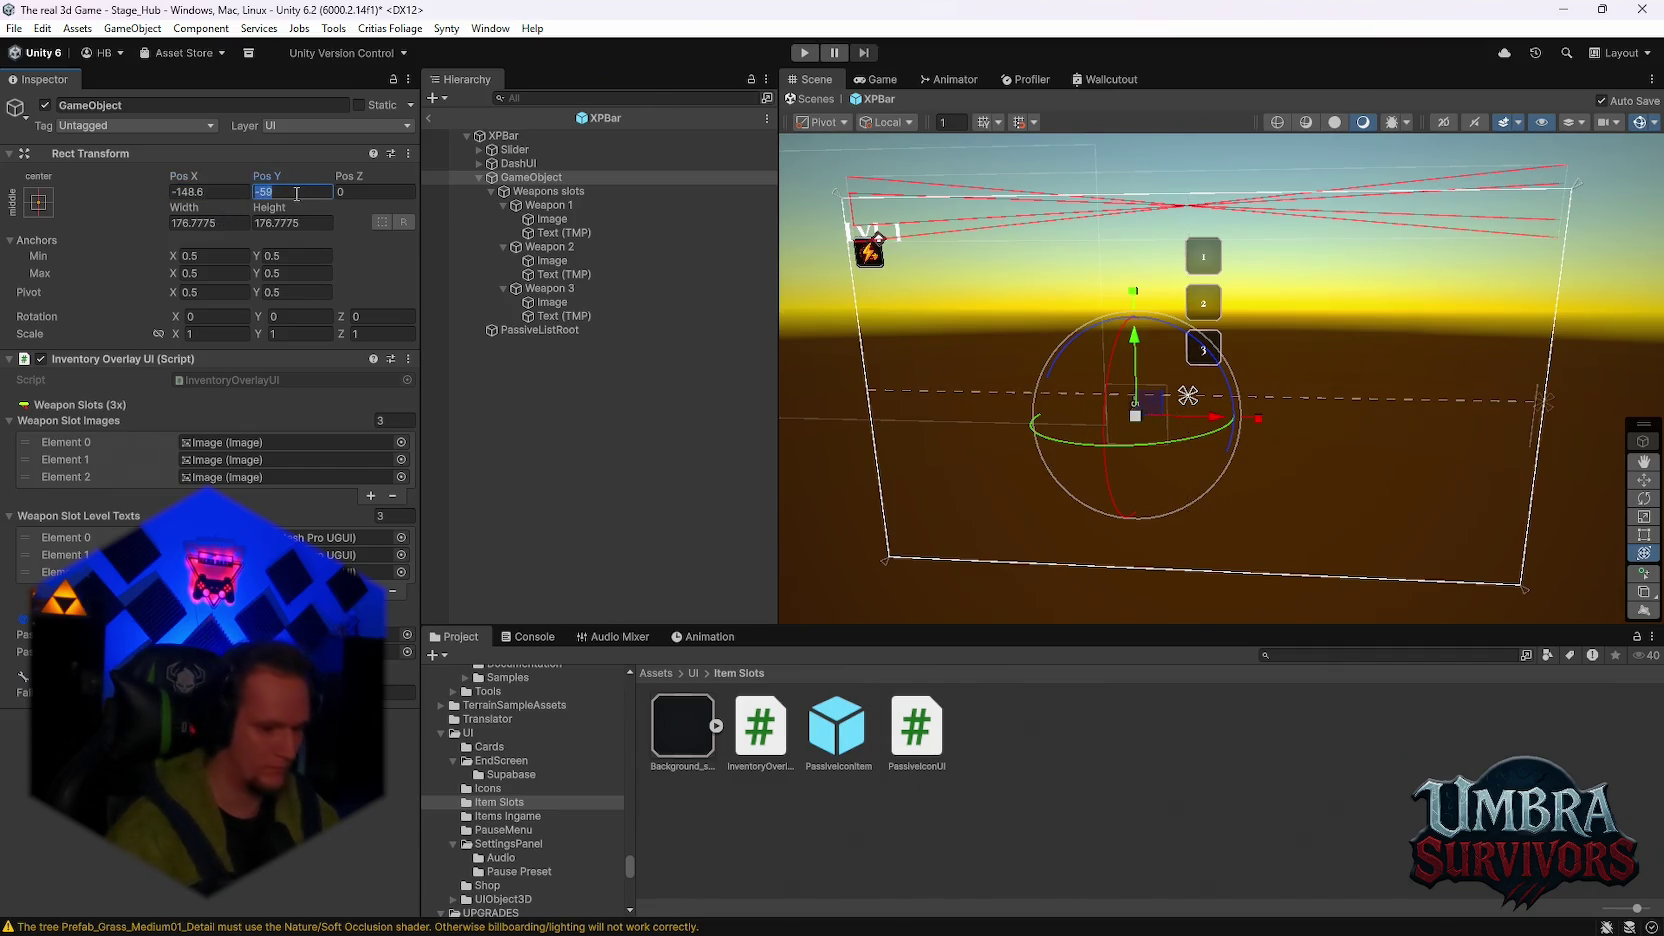
pyautogui.write('320')
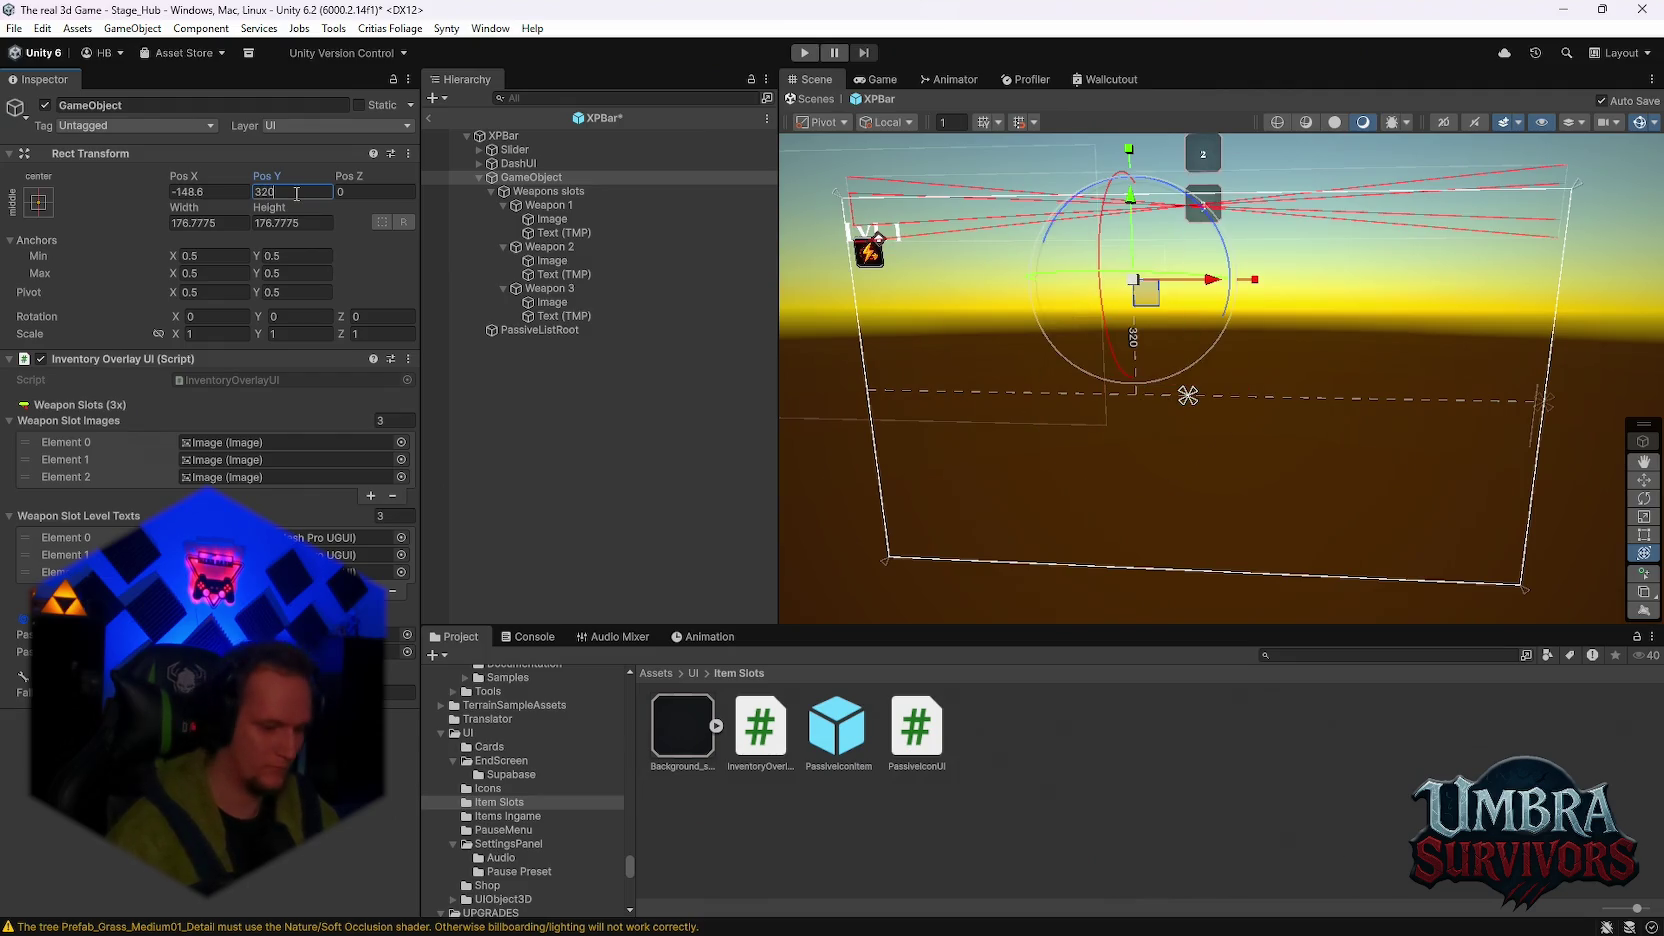
pyautogui.write('.95')
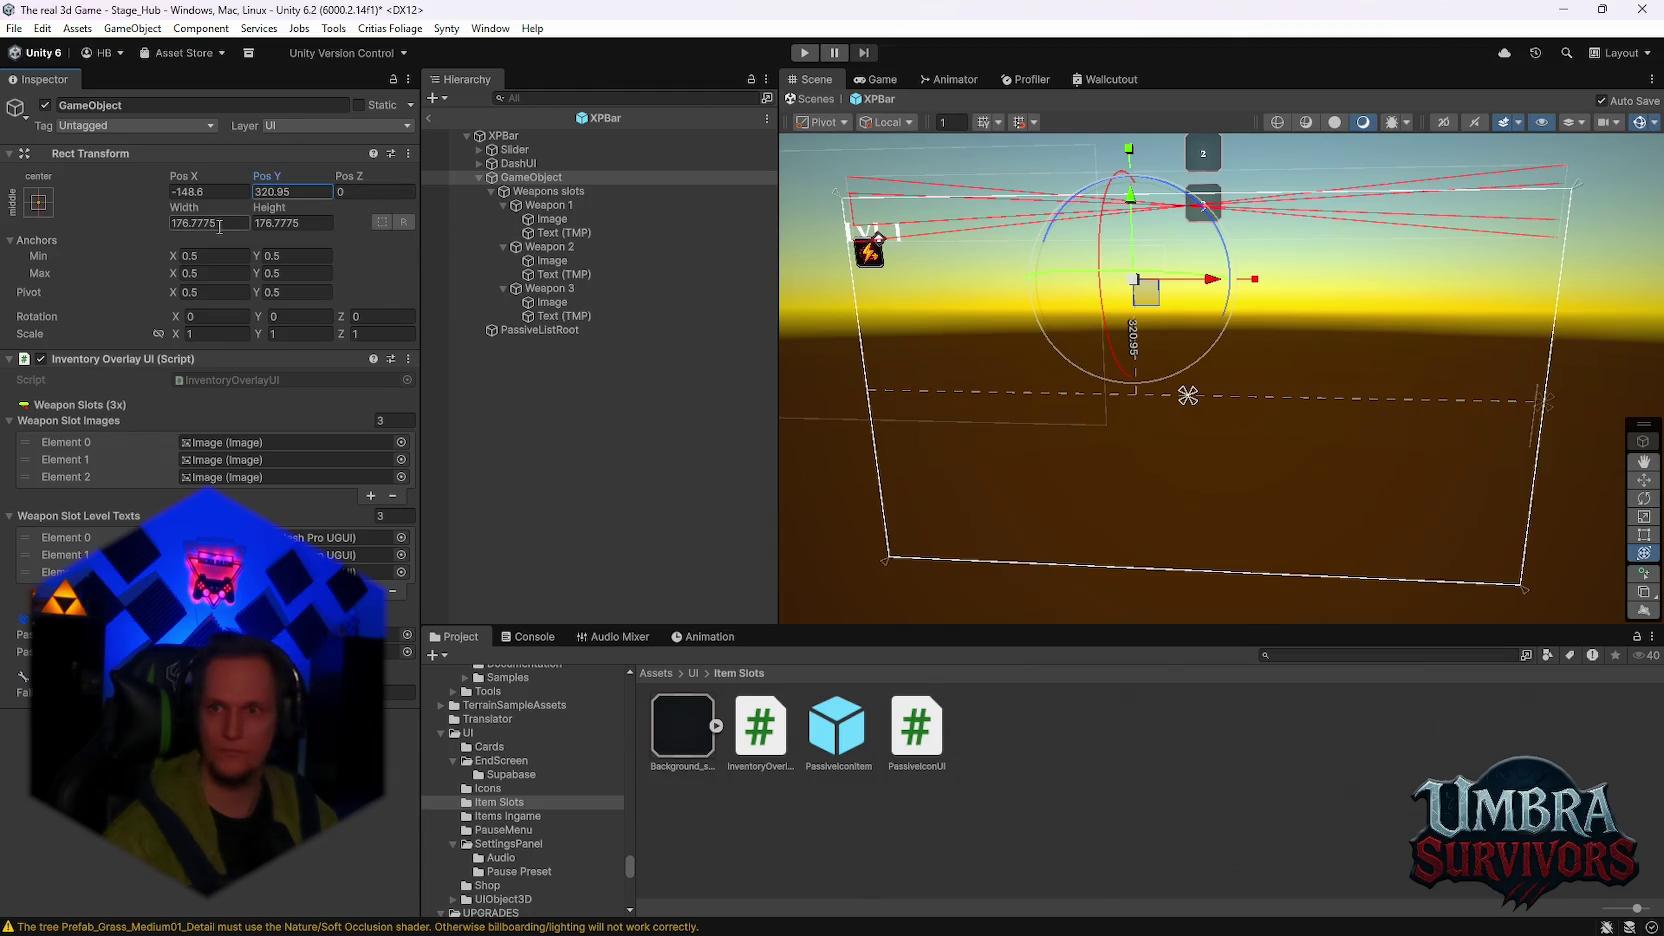
pyautogui.click(236, 334)
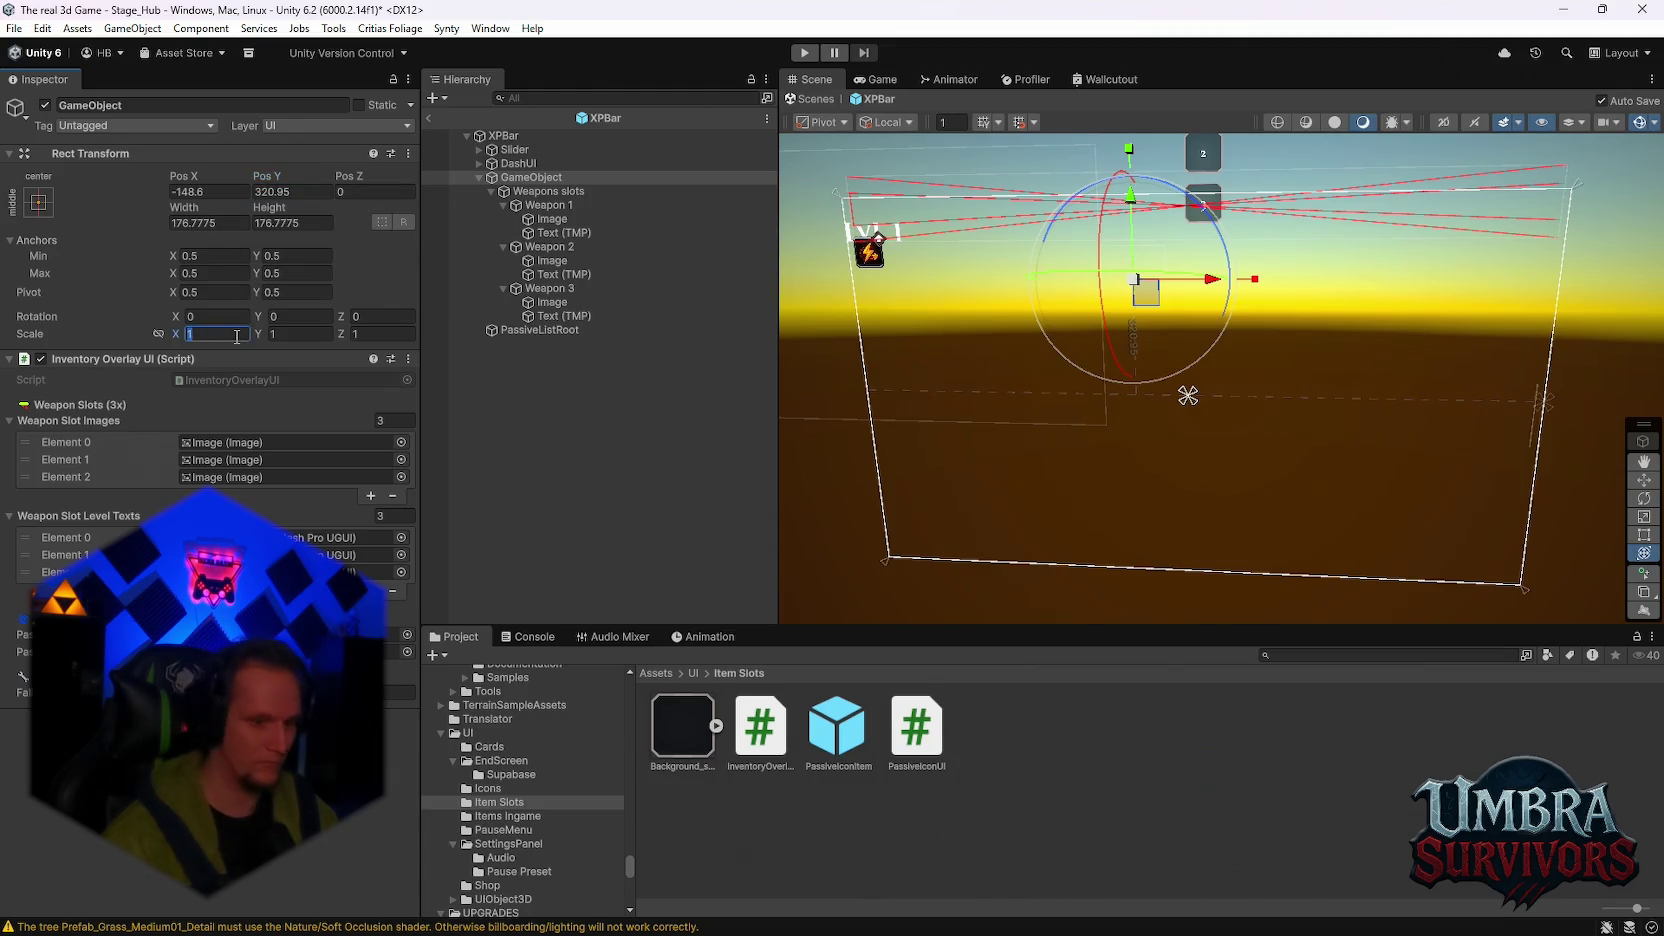
pyautogui.write('0.8')
pyautogui.click(282, 334)
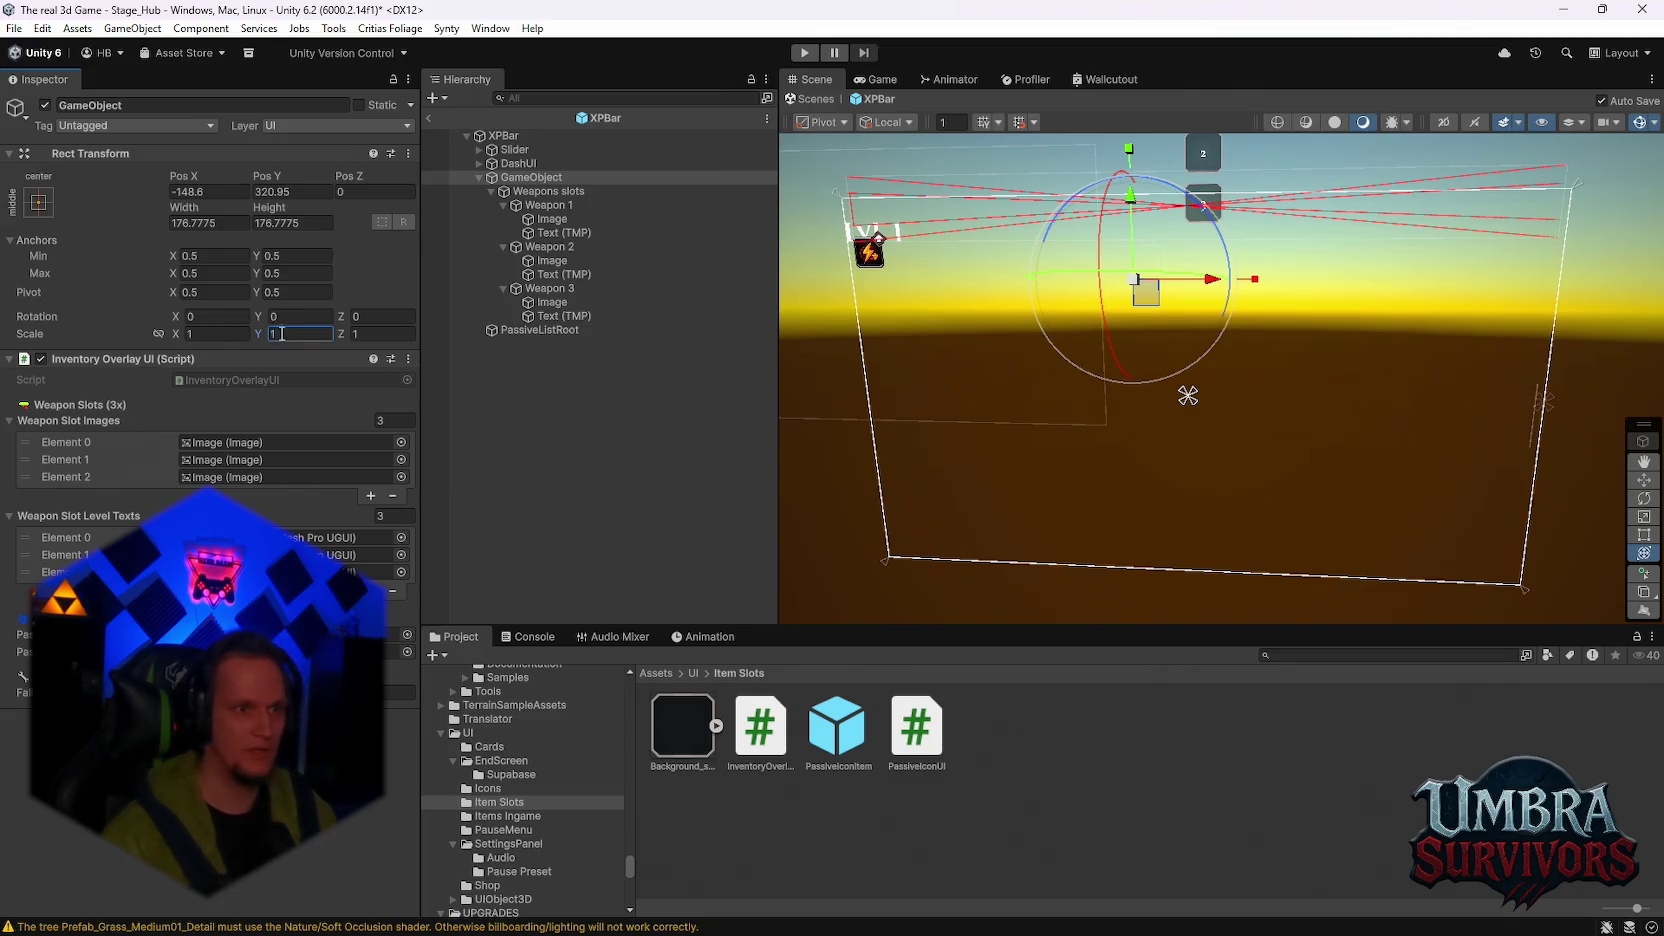
pyautogui.hotkey('ctrl', 'z')
pyautogui.hotkey('ctrl', 'z')
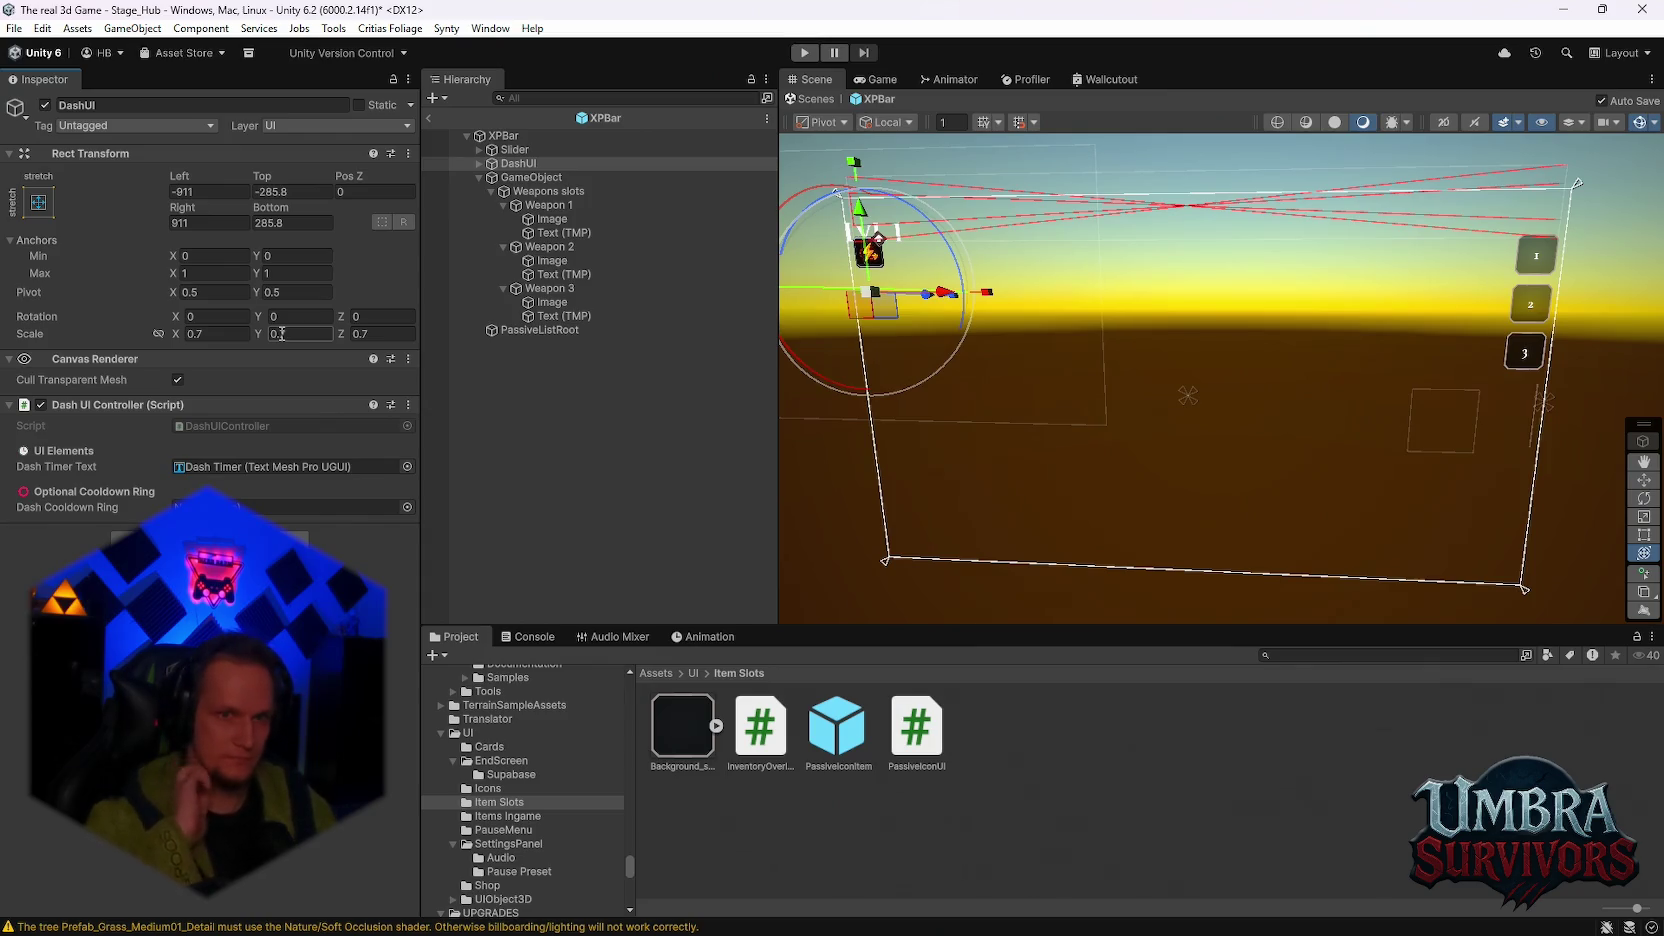
# Step: Place Weapons slots at Pos X -1484.6, Pos Y 320.95 with Scale X and Y of 0.8
pyautogui.click(555, 190)
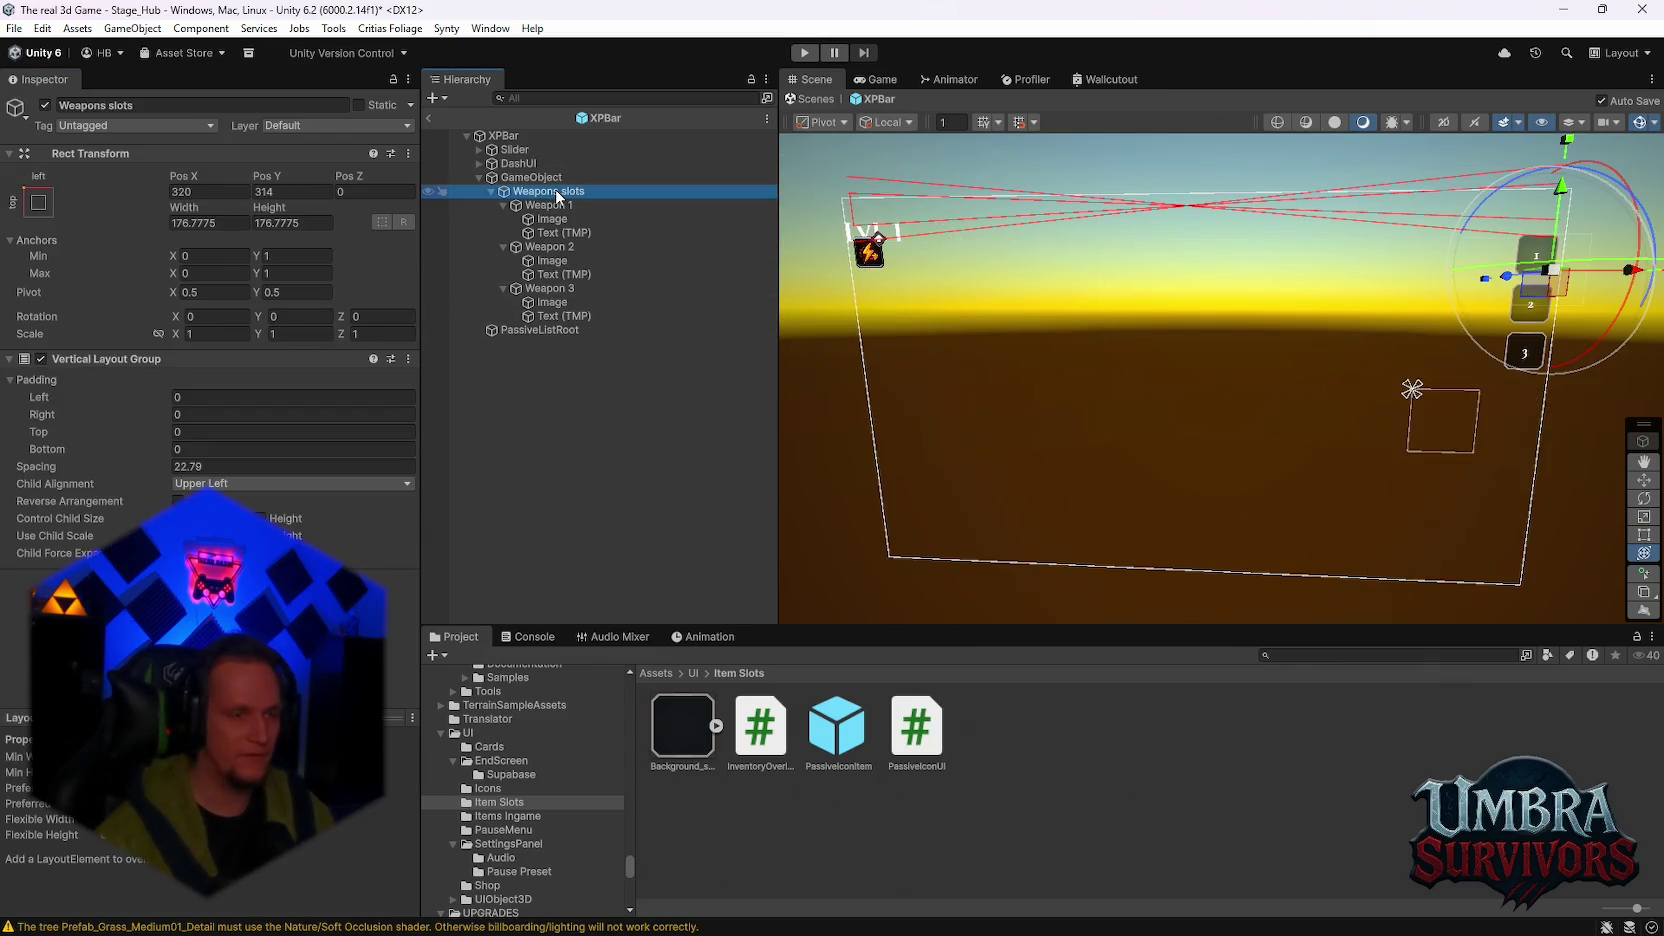
pyautogui.click(229, 191)
pyautogui.write('-14')
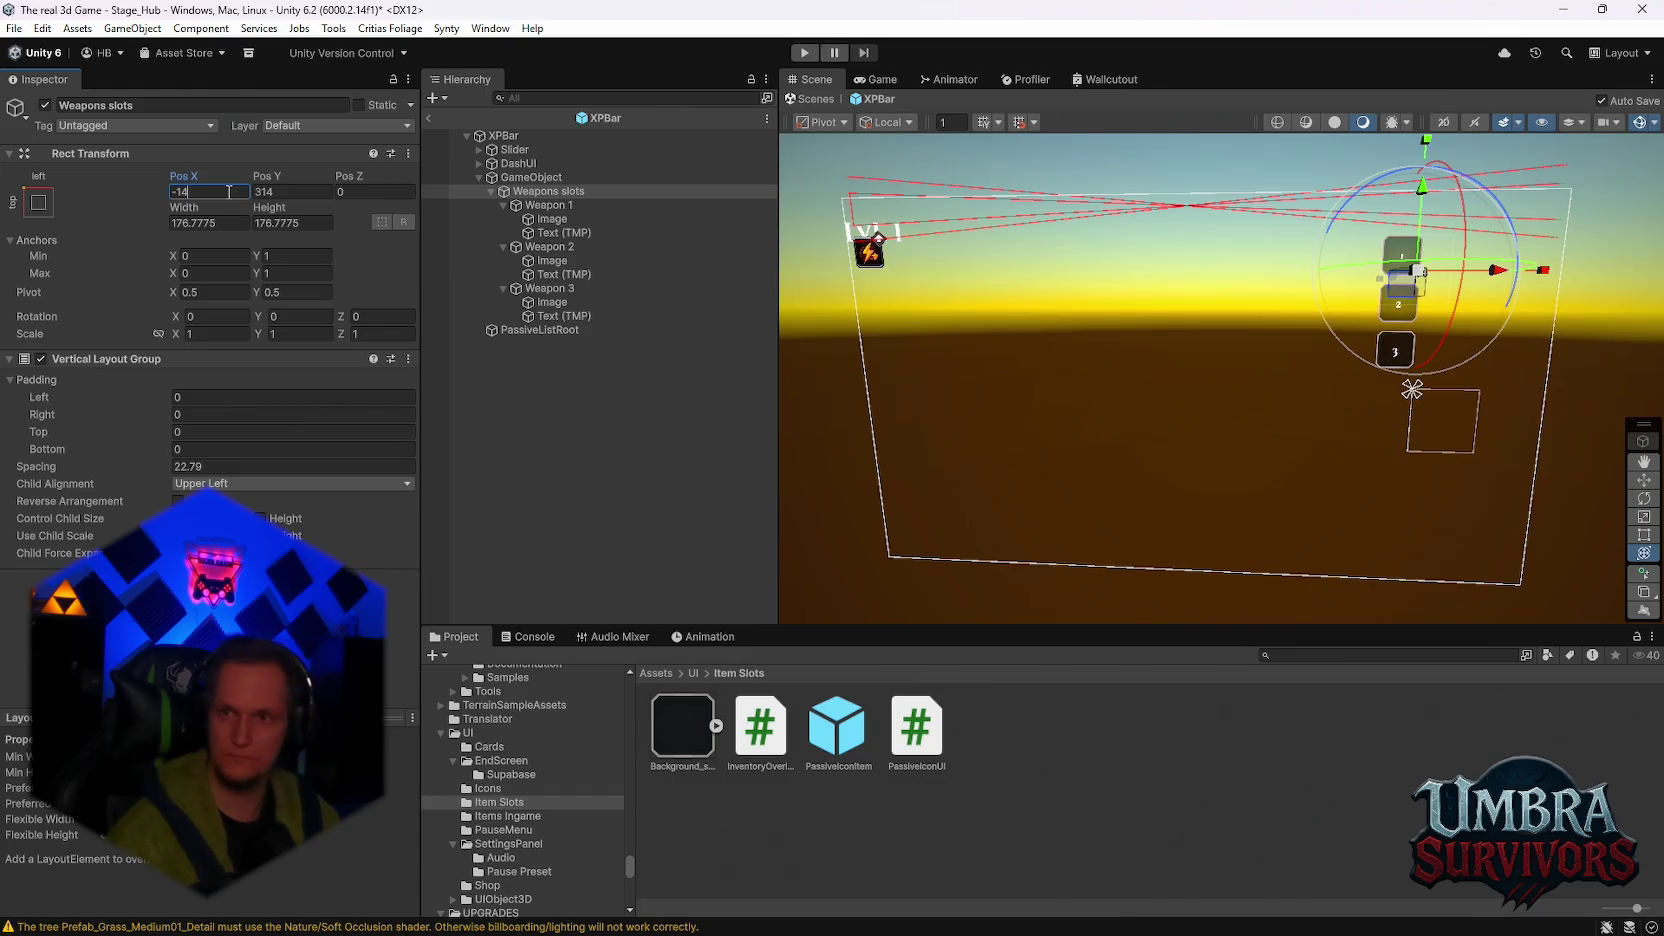
pyautogui.write('84.6')
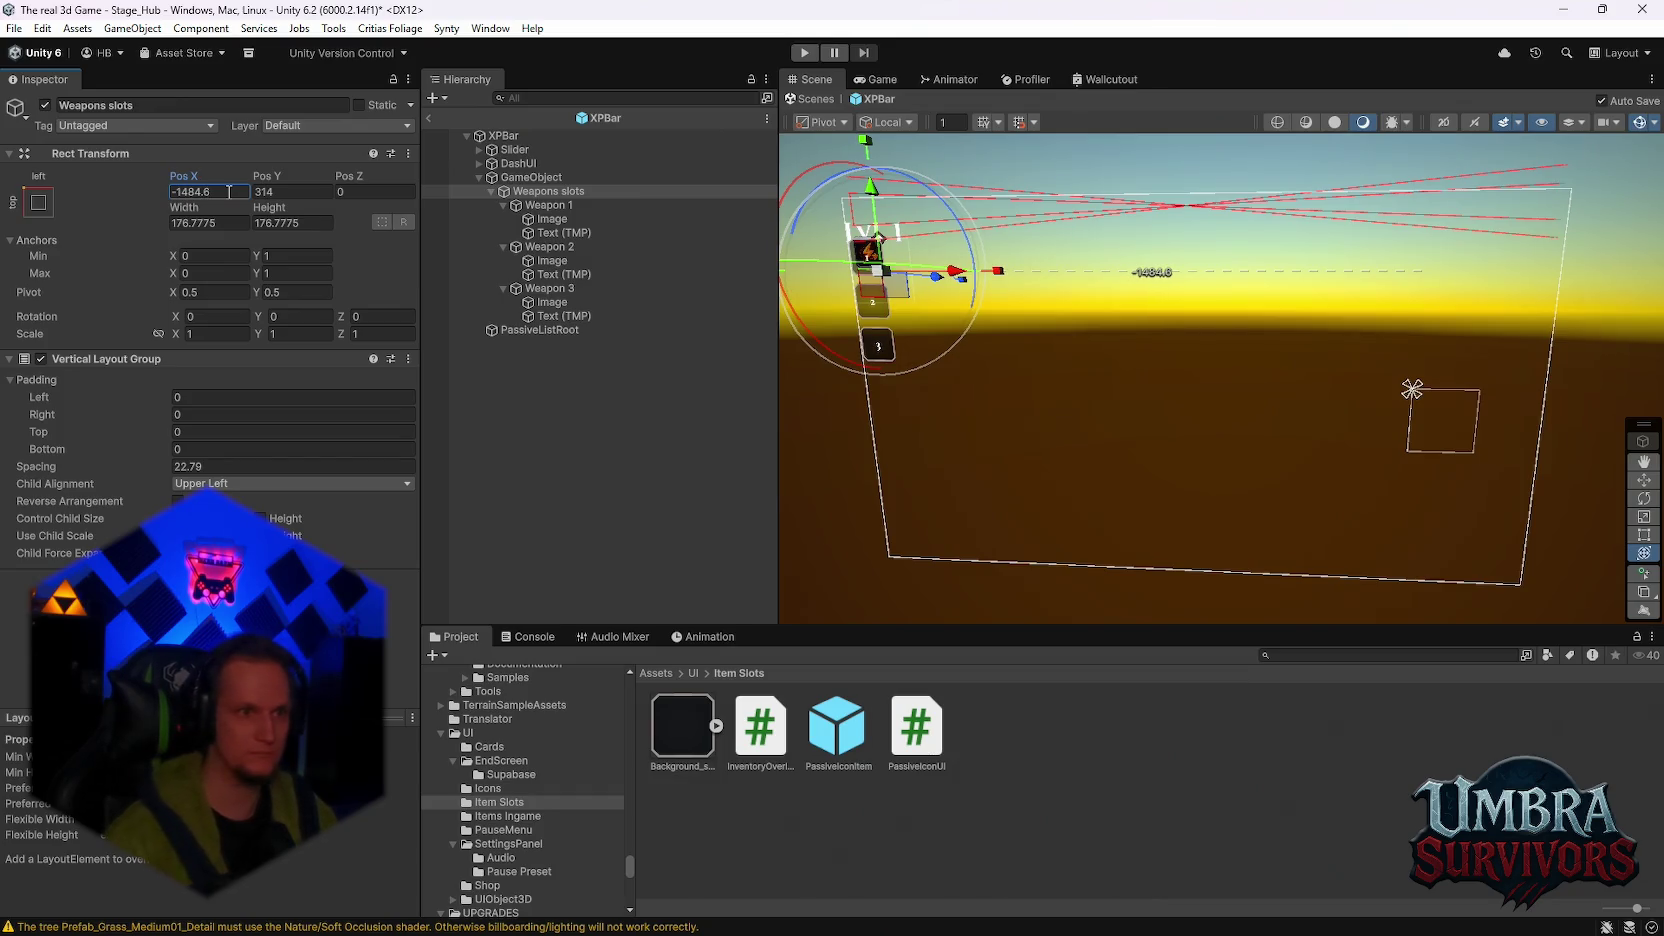
pyautogui.click(283, 191)
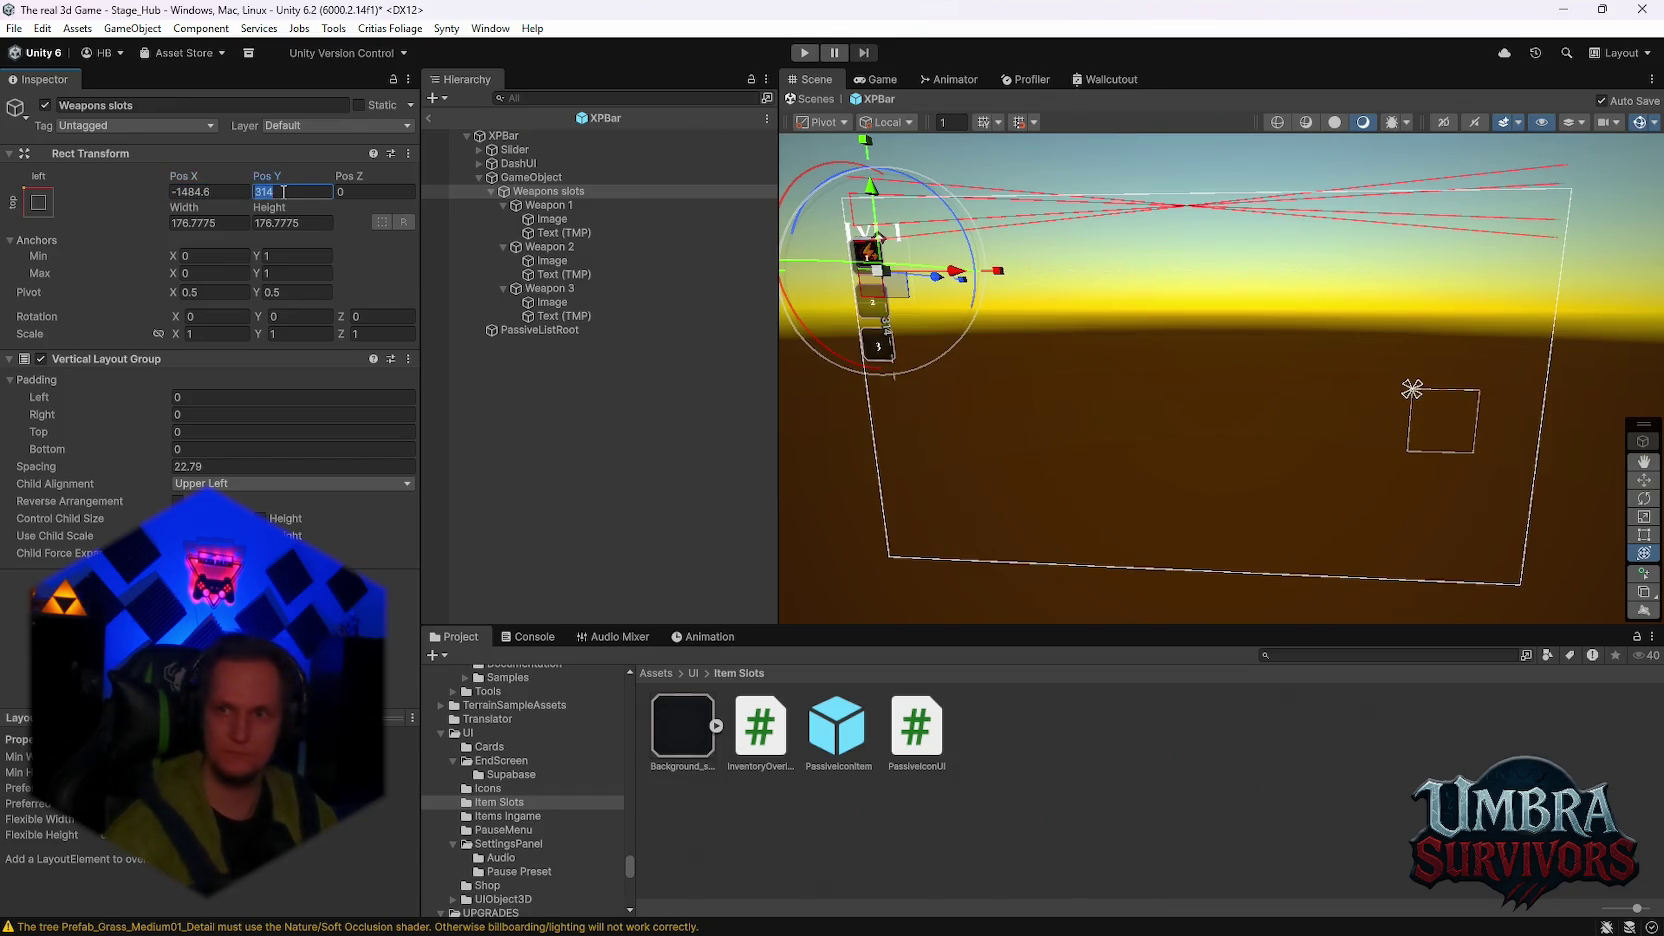
pyautogui.write('320.95')
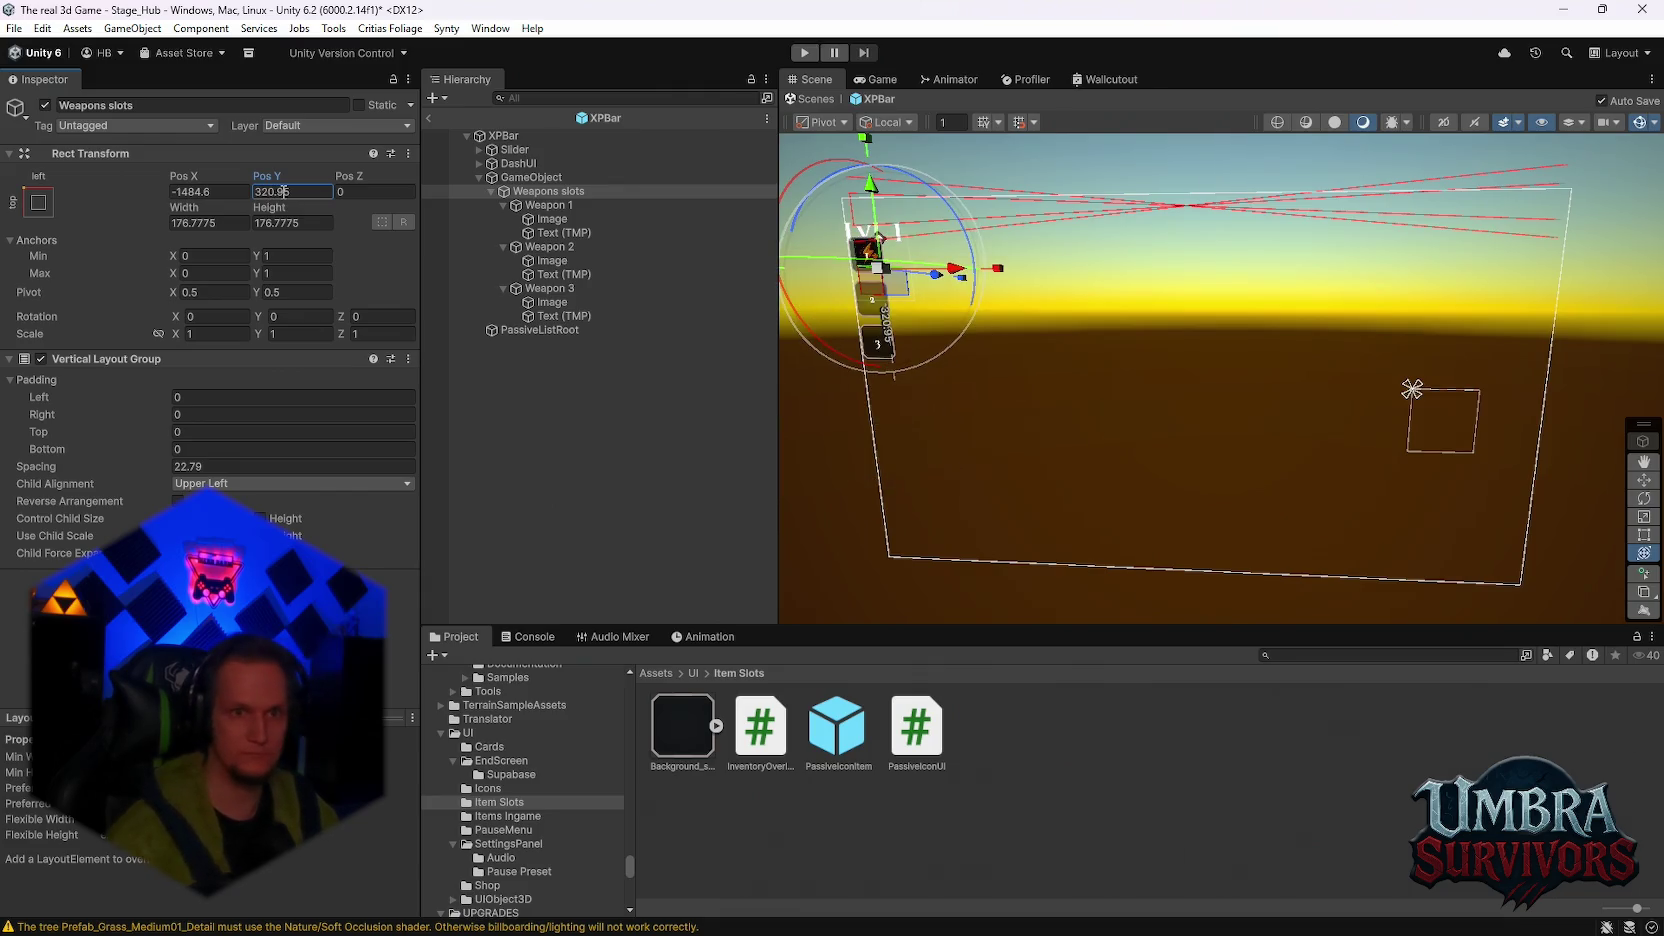
pyautogui.click(367, 191)
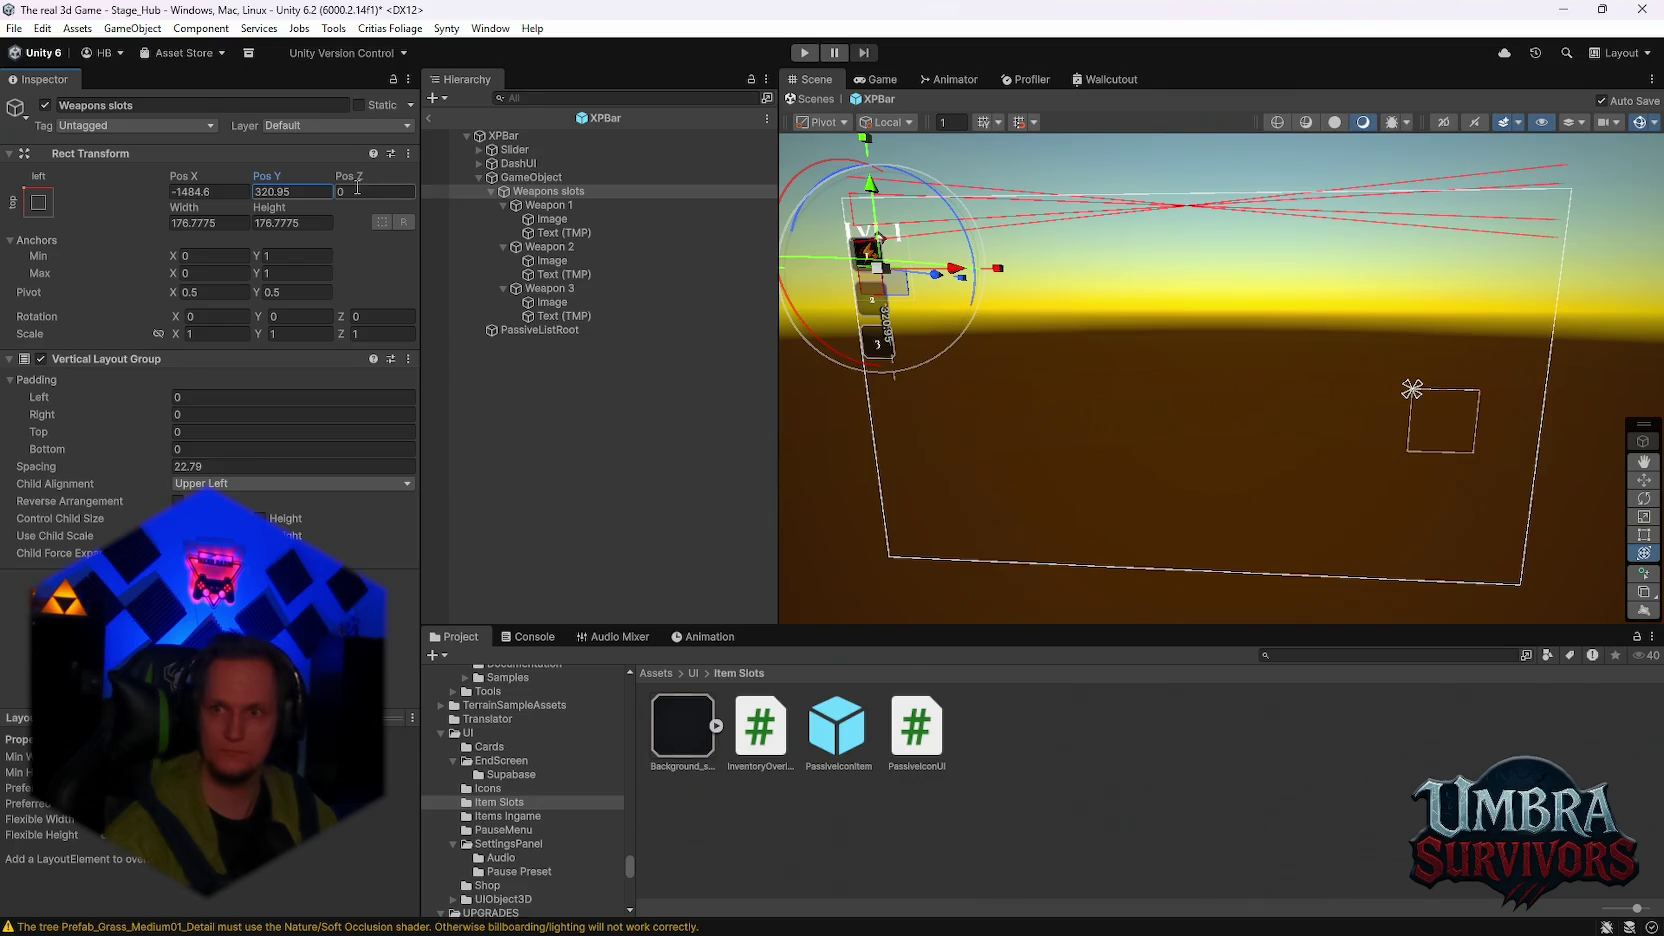
pyautogui.click(225, 331)
pyautogui.write('0.8')
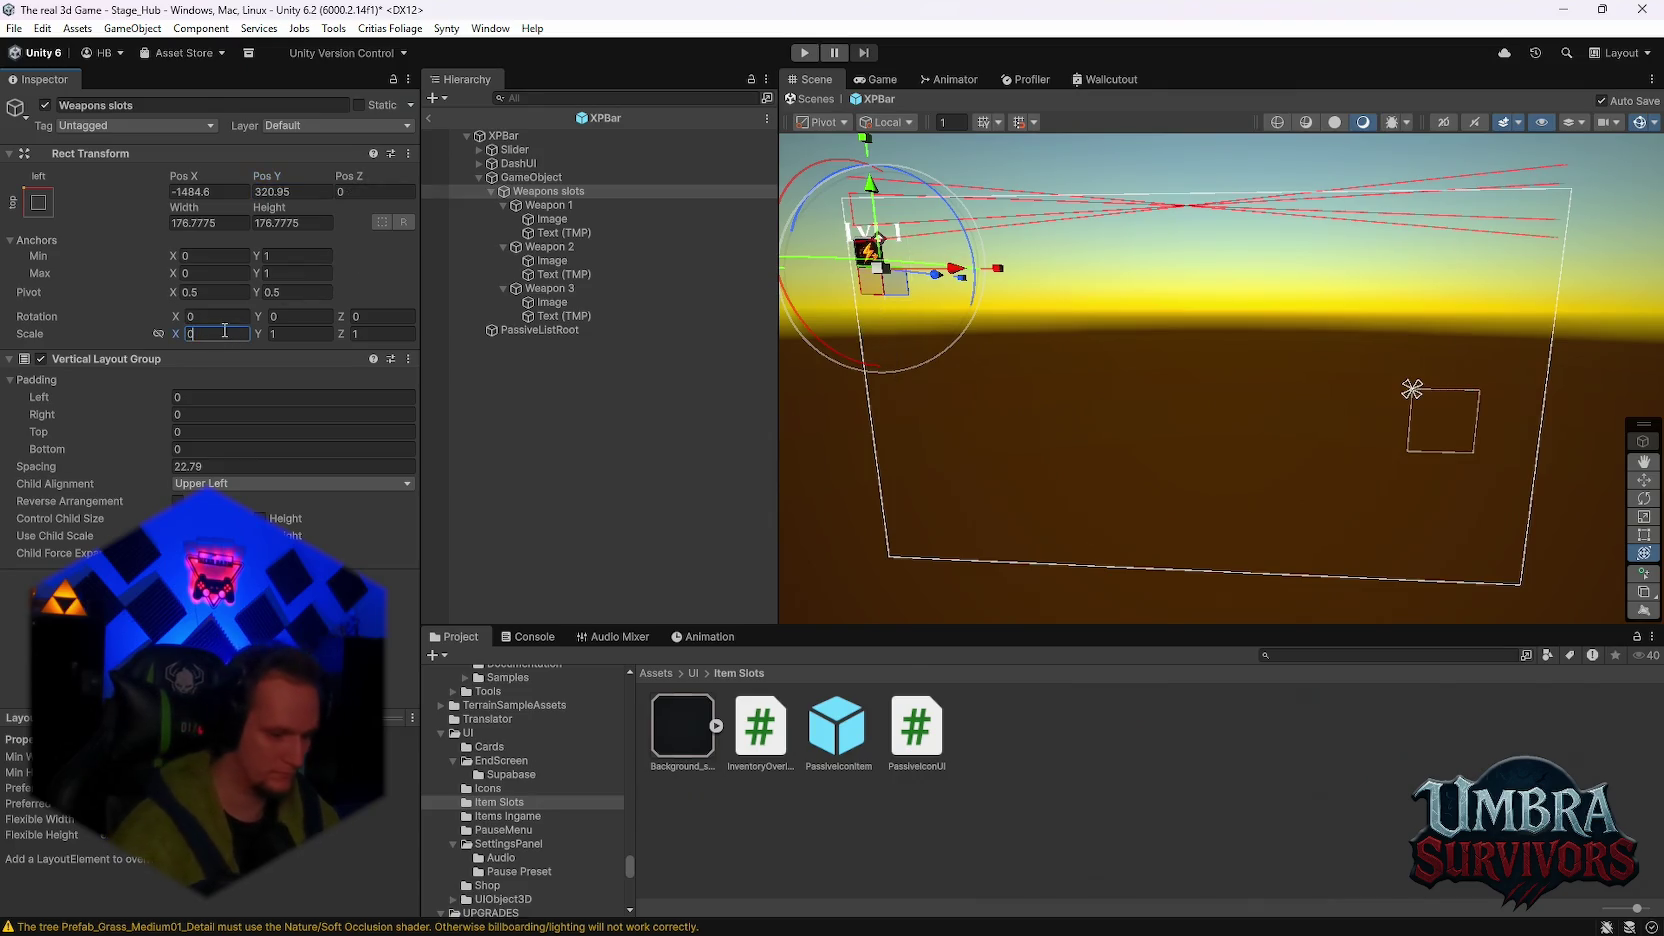
pyautogui.click(290, 334)
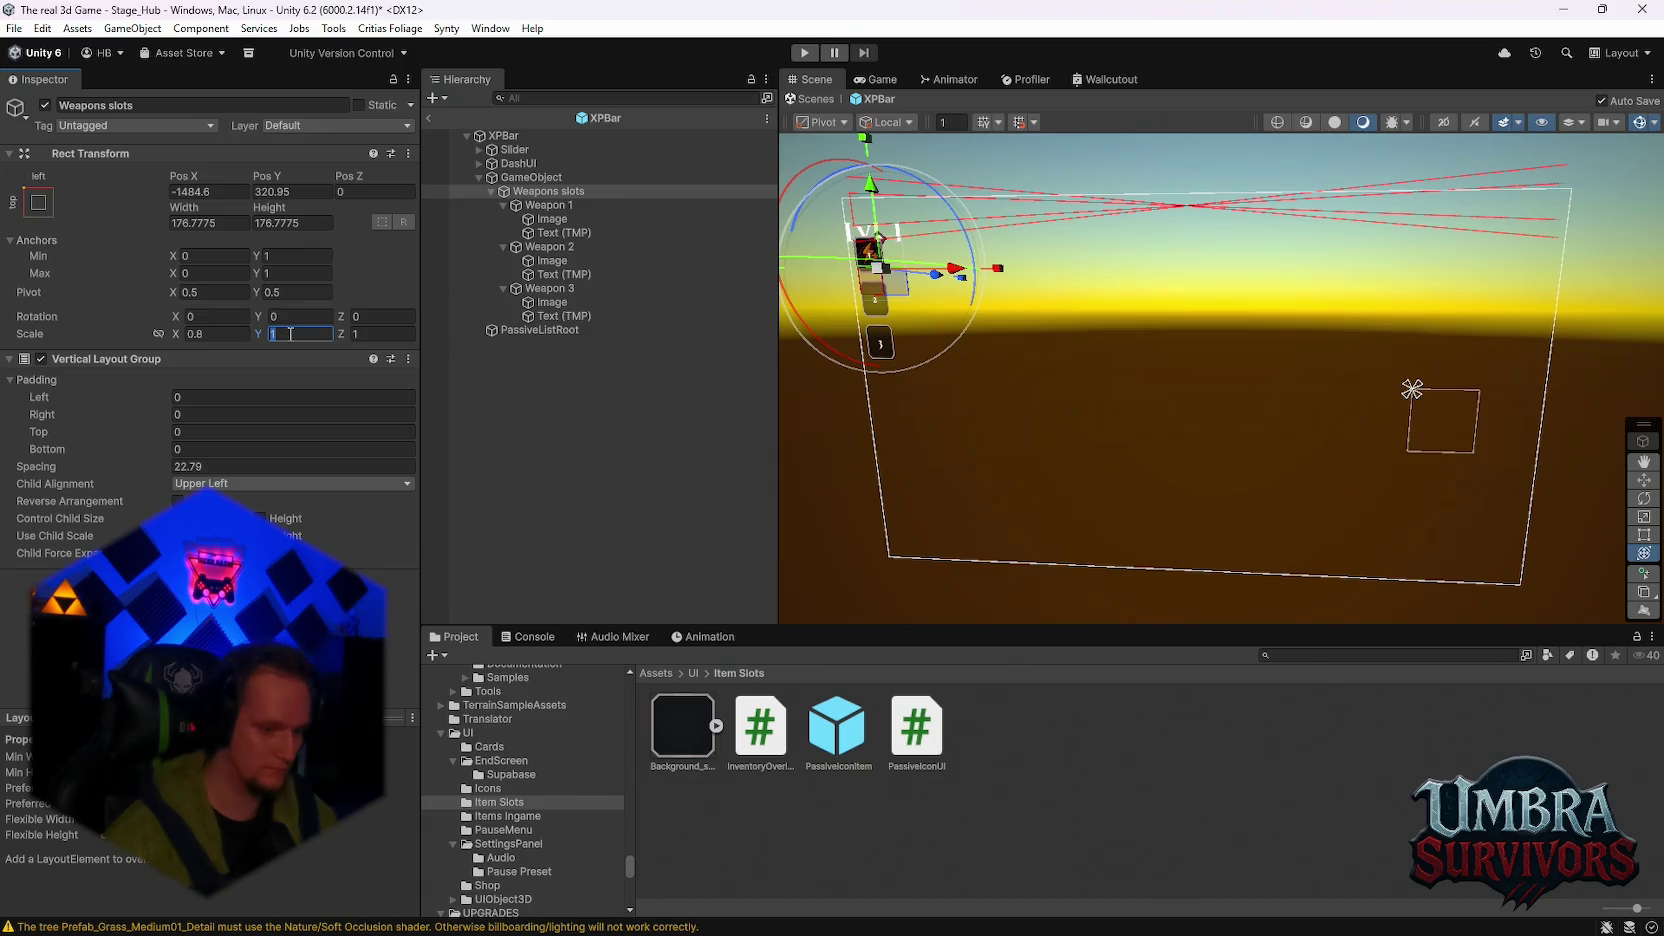
pyautogui.write('0.8')
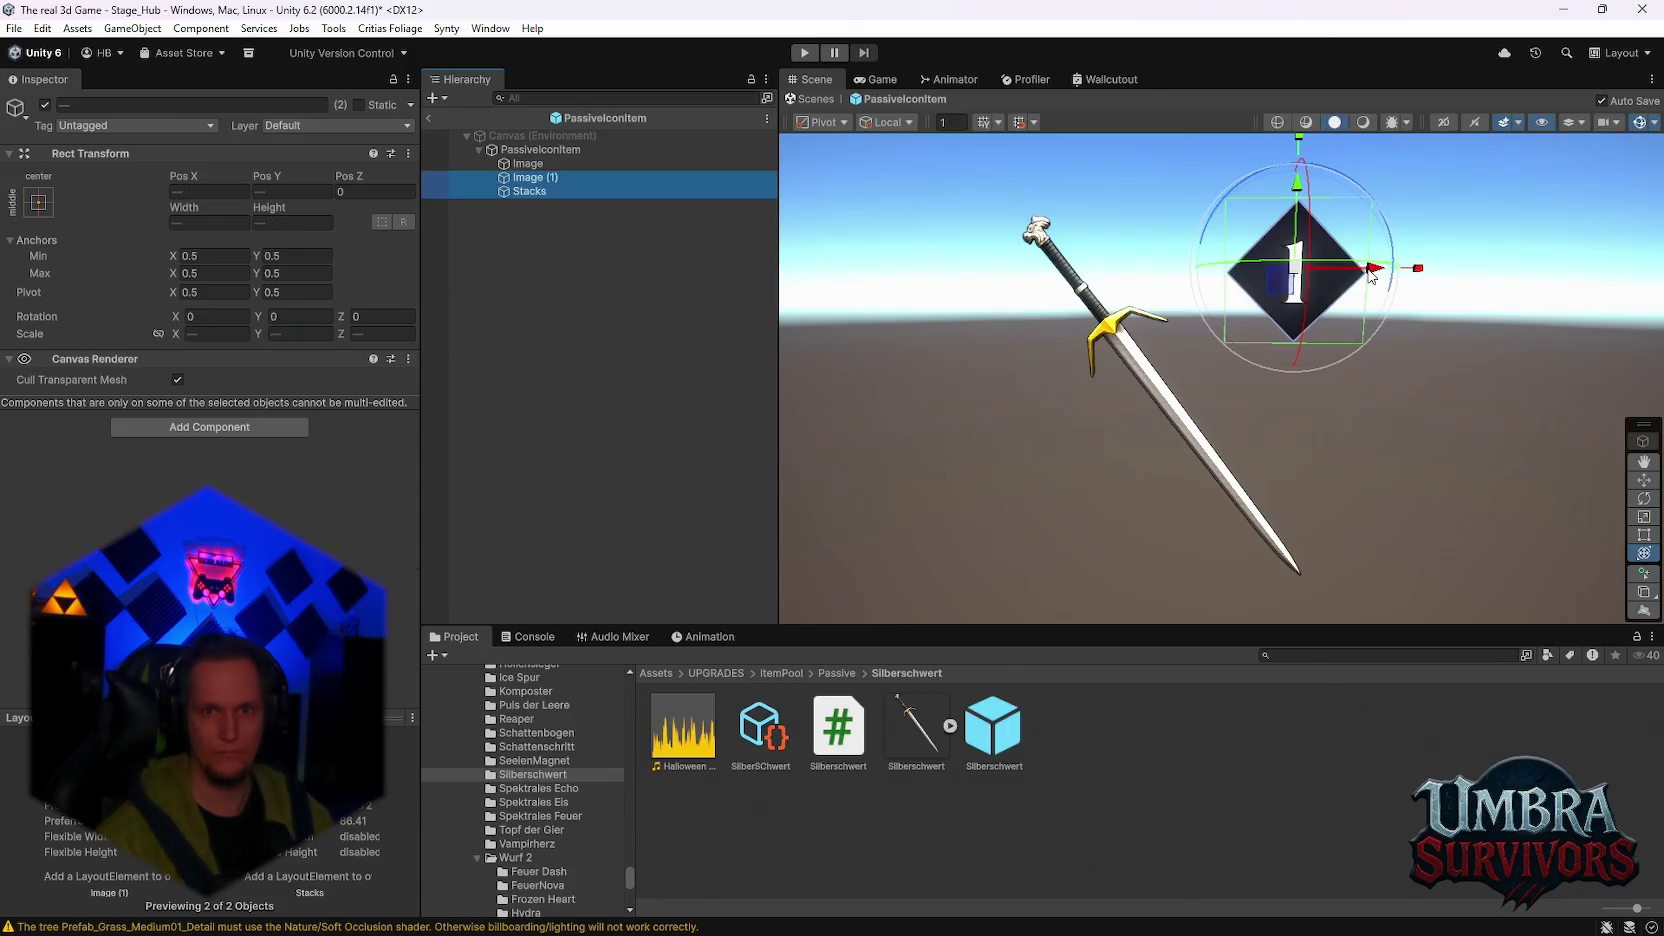
# Step: Preview the SeelenMagnet and Schattenschritt sprites as the item icon's Source Image
pyautogui.click(1370, 276)
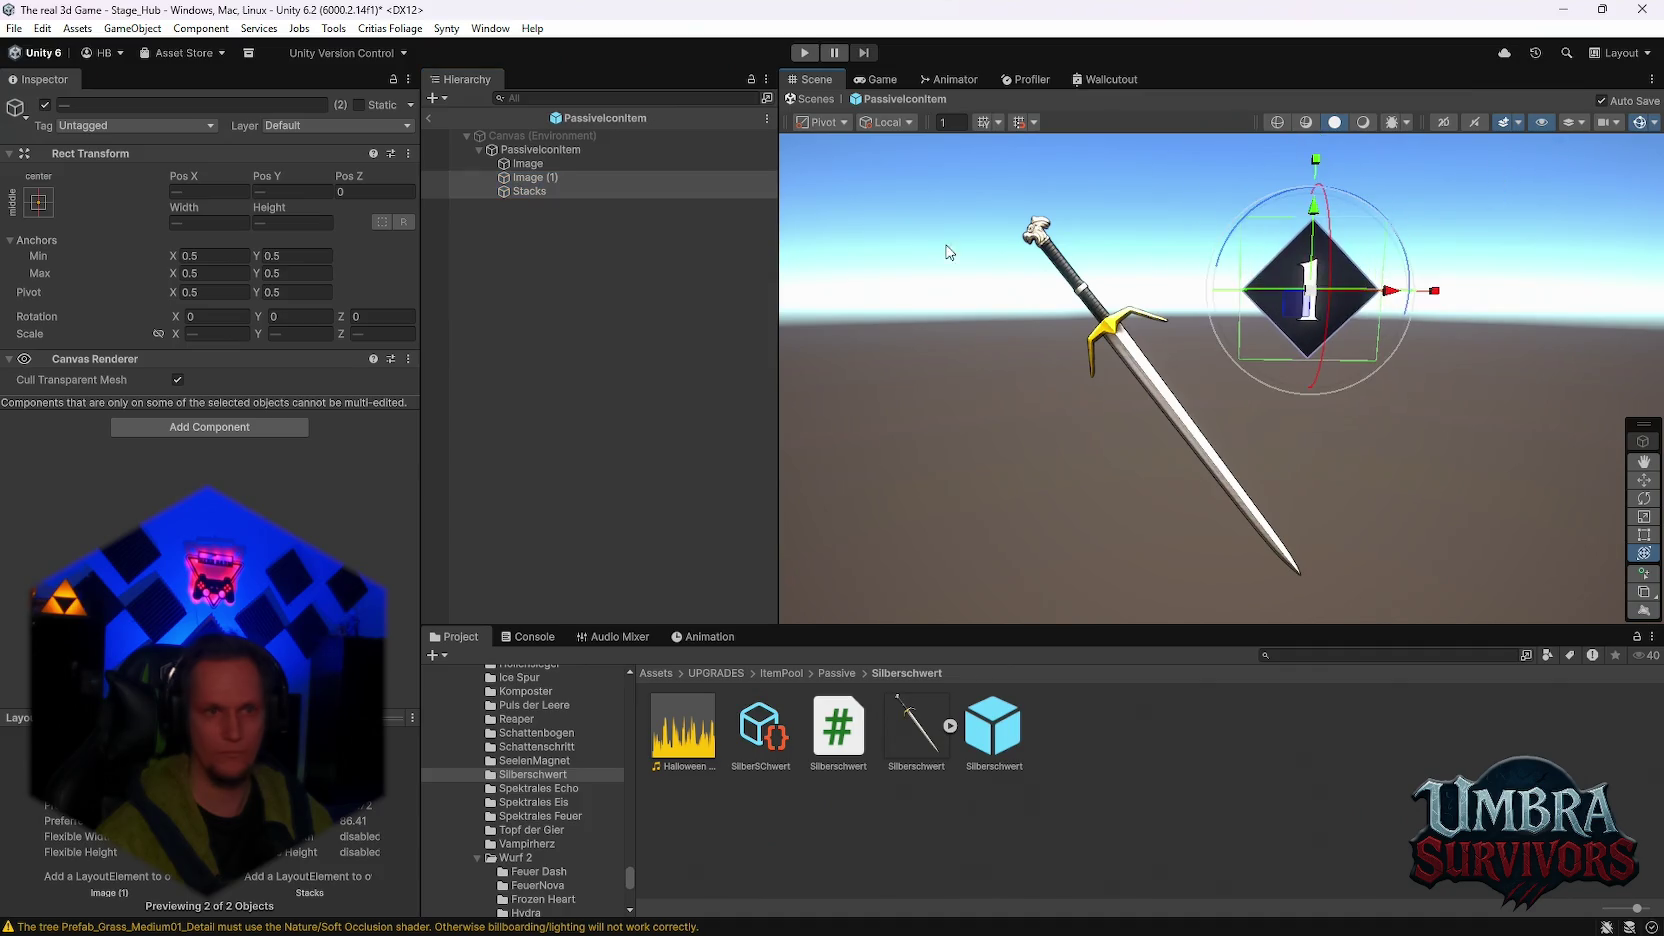
pyautogui.click(552, 165)
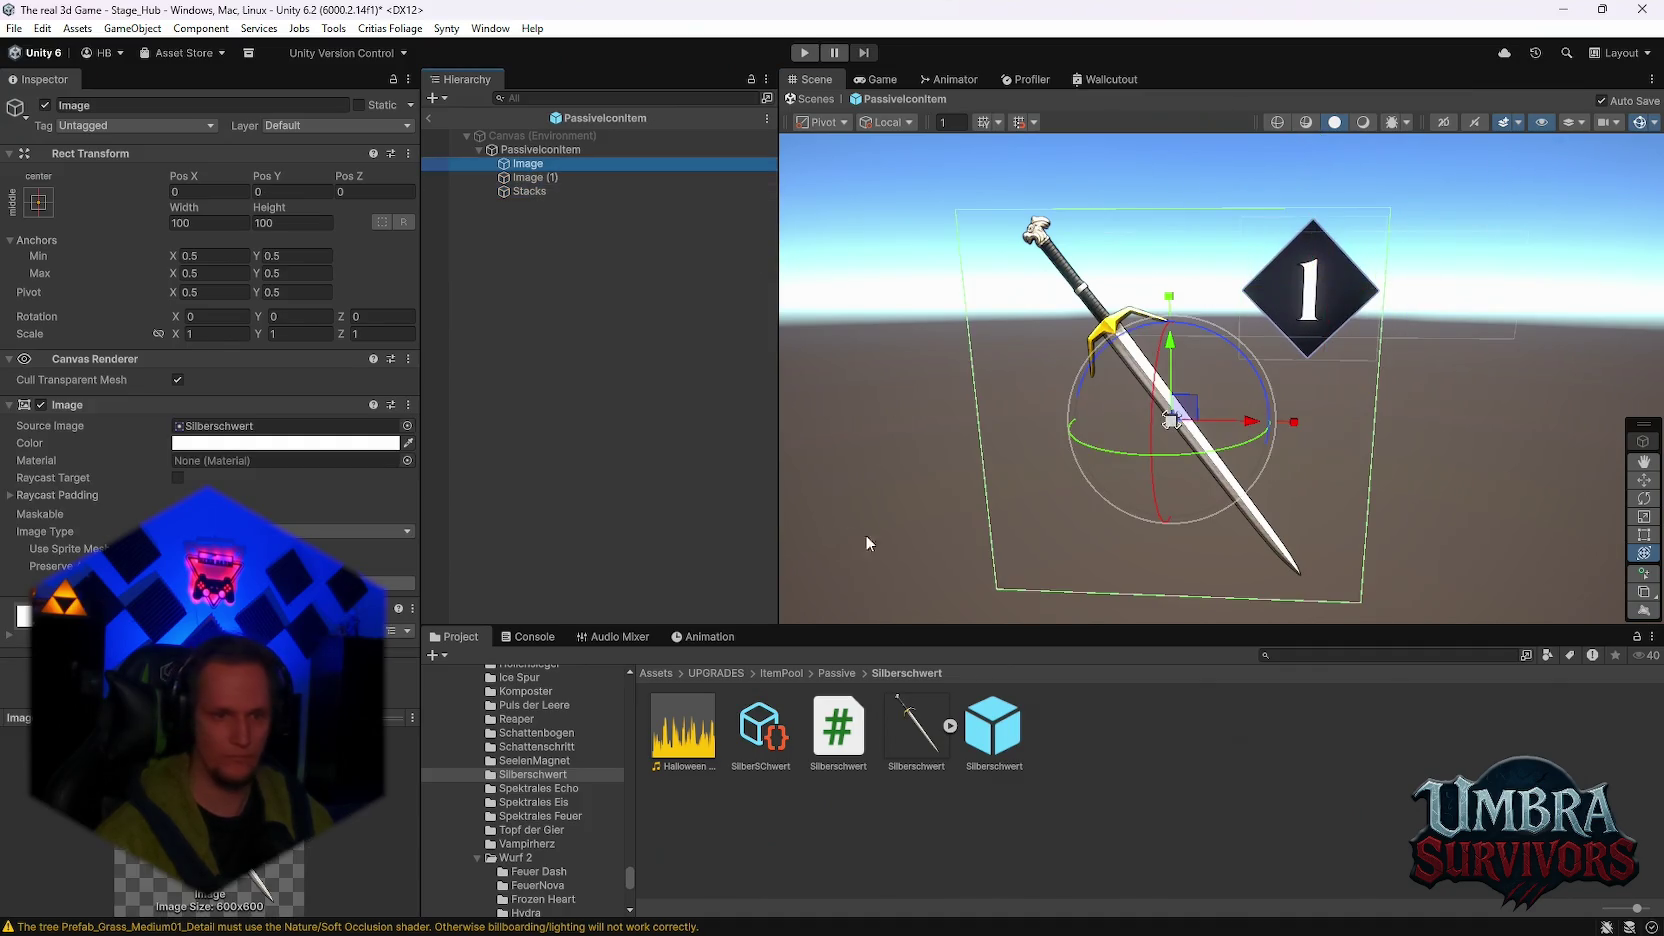
pyautogui.click(533, 762)
pyautogui.moveTo(838, 728)
pyautogui.mouseDown()
pyautogui.moveTo(271, 308)
pyautogui.moveTo(258, 430)
pyautogui.mouseUp()
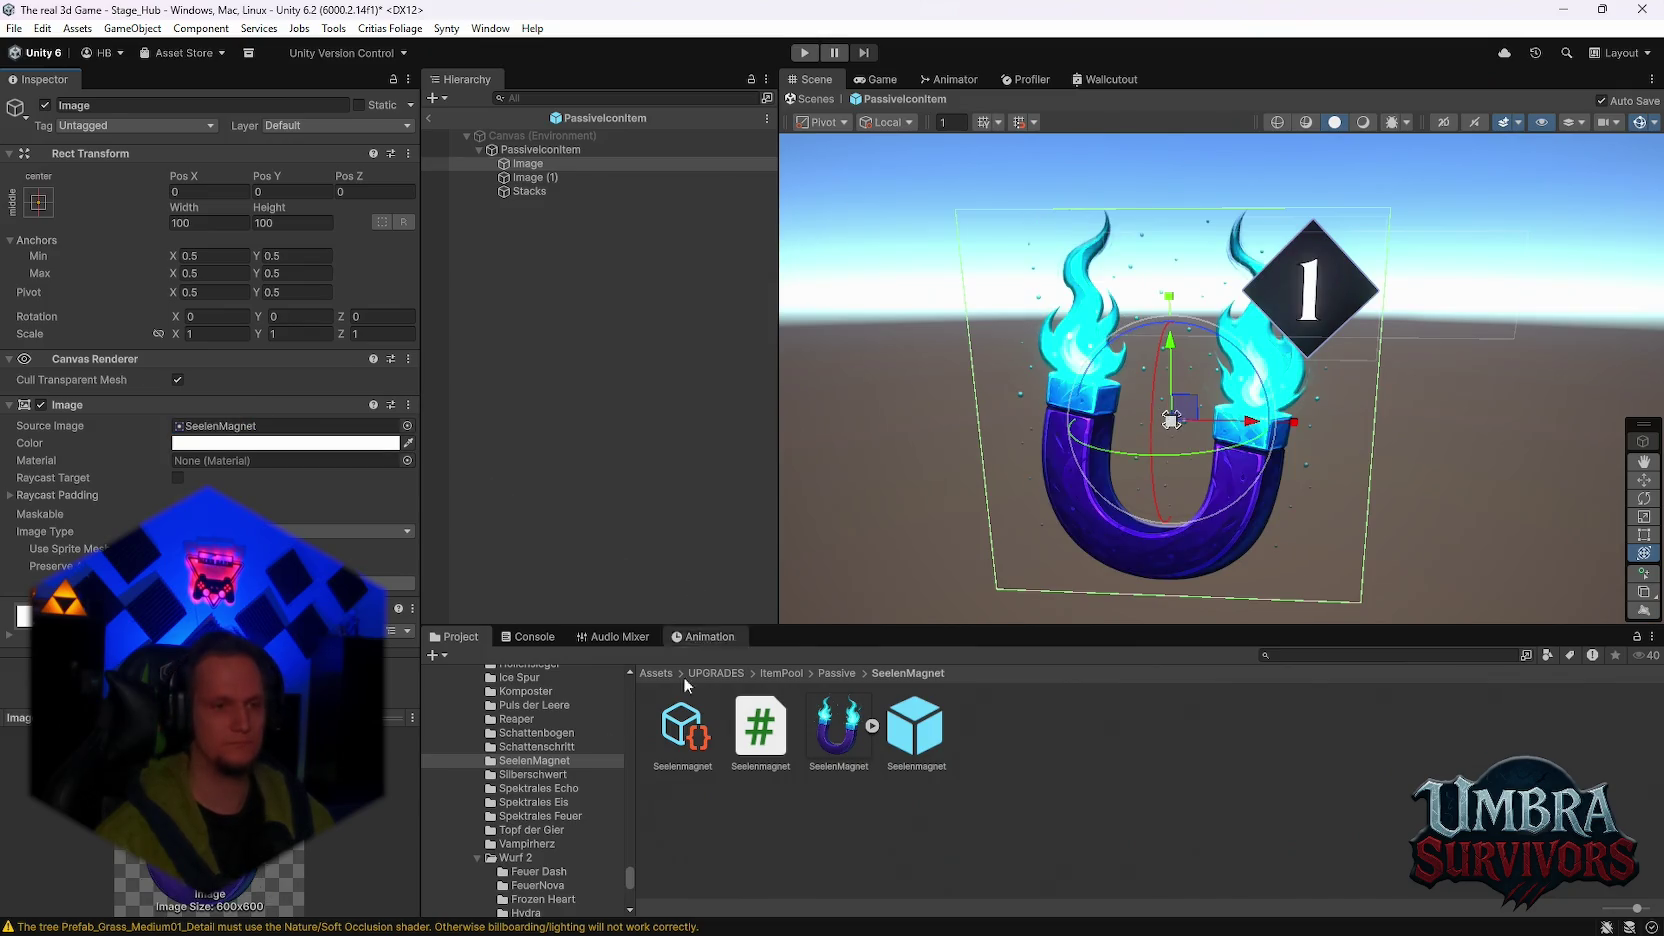
pyautogui.click(537, 747)
pyautogui.moveTo(760, 728); pyautogui.dragTo(205, 426)
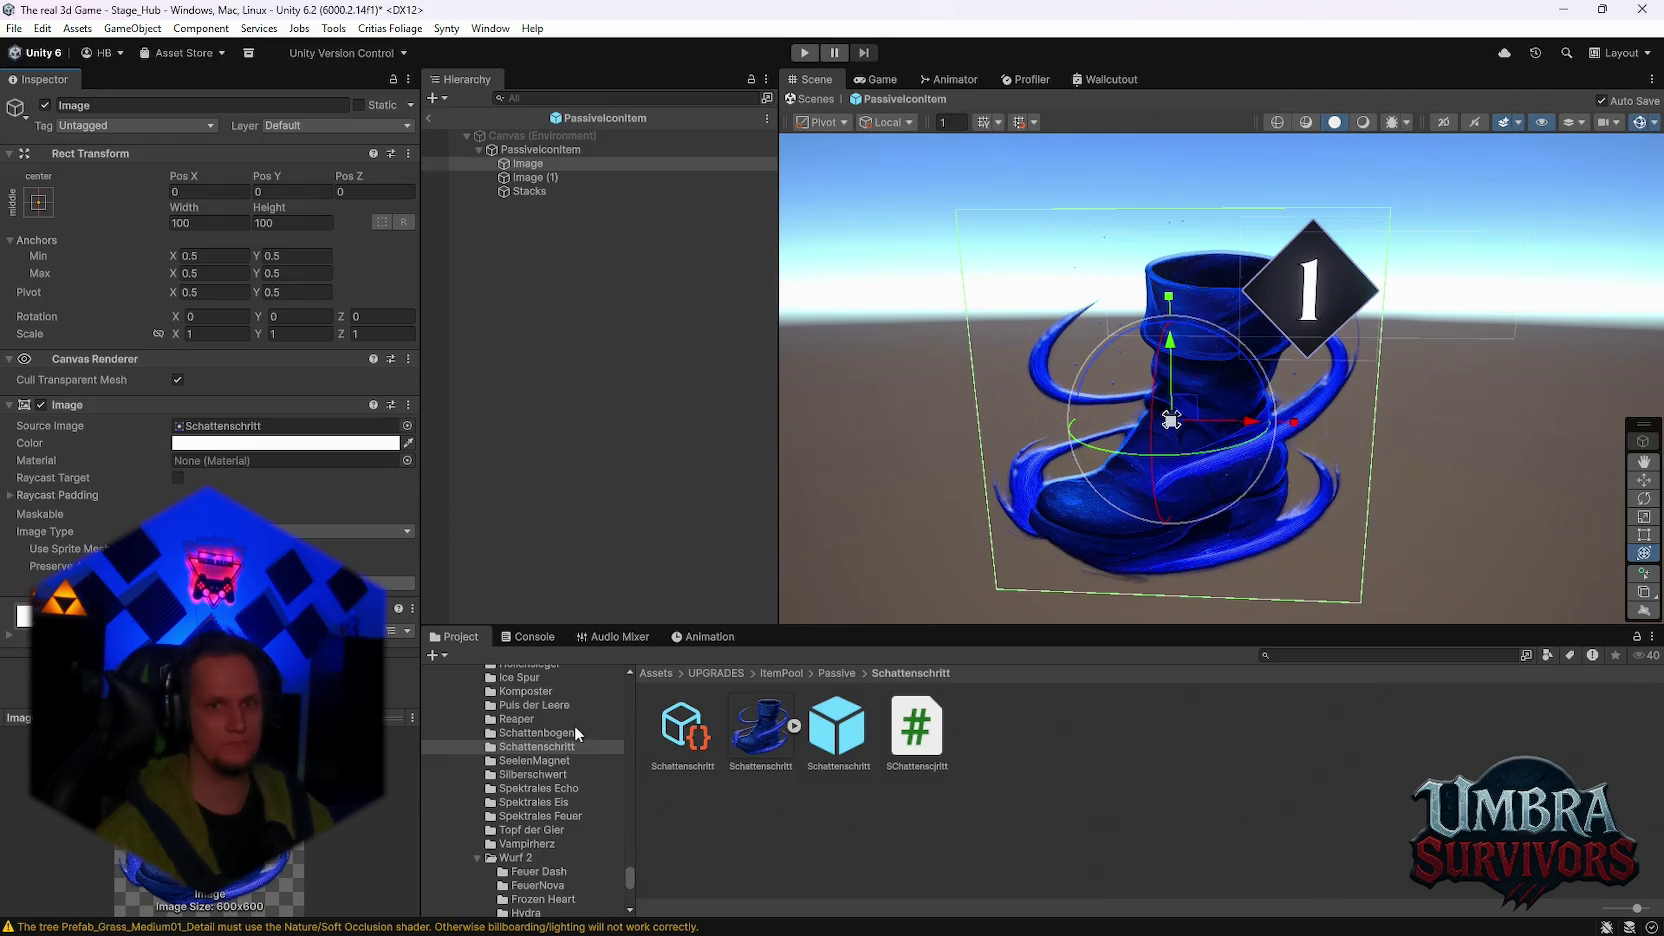
pyautogui.click(602, 177)
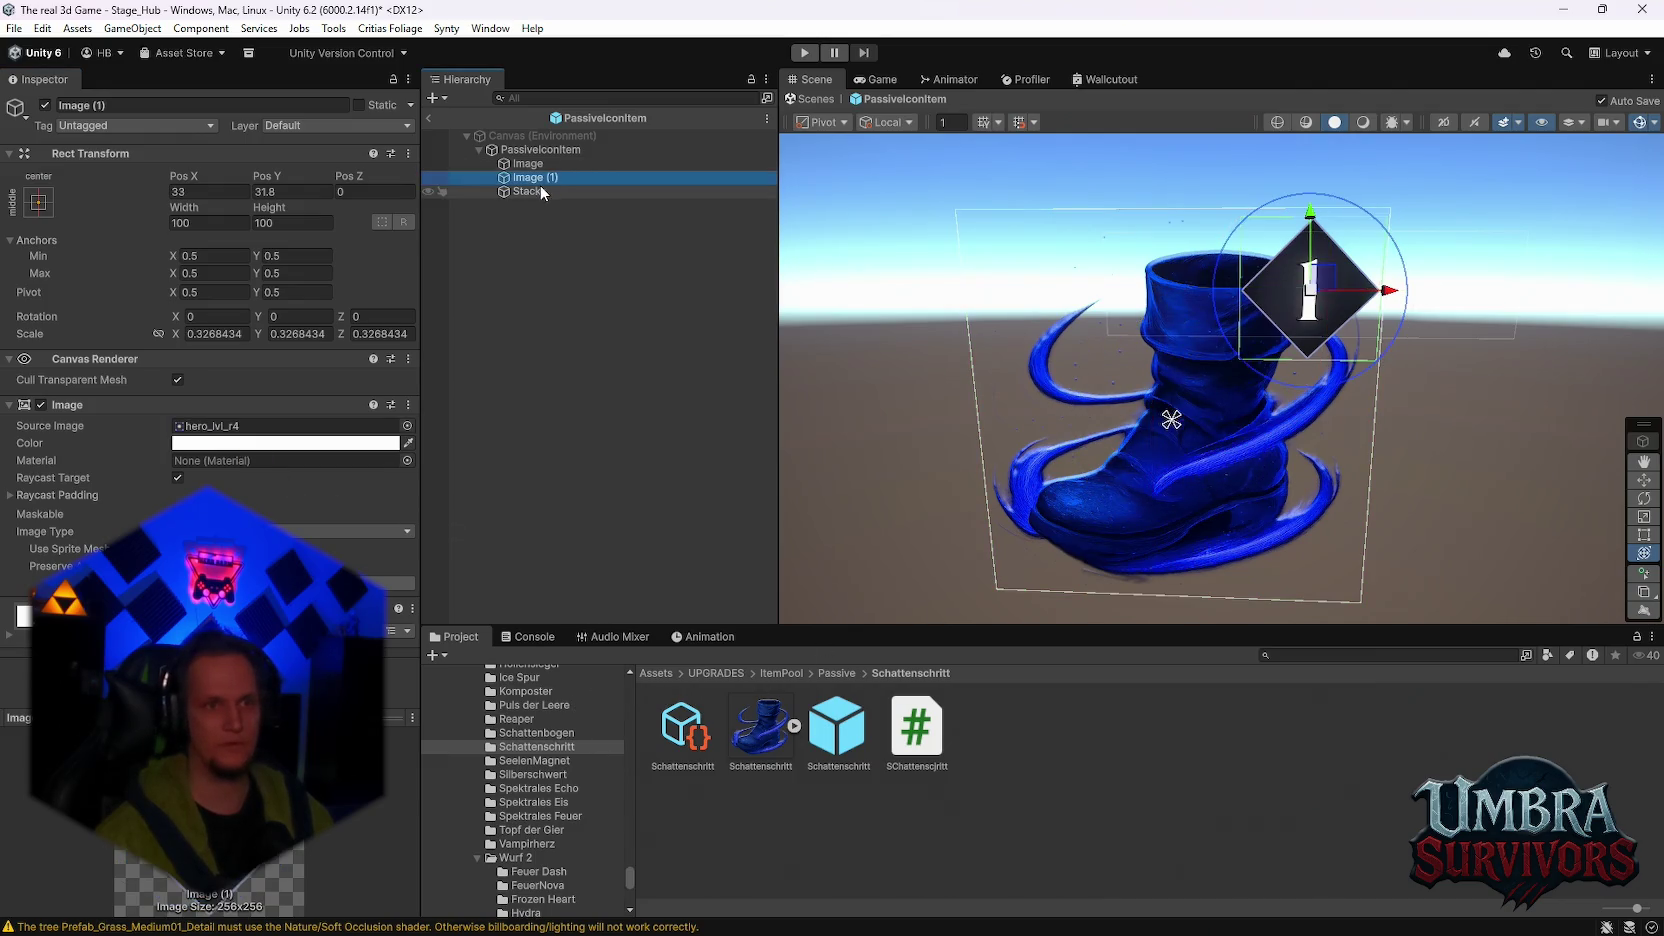
pyautogui.keyDown('shift'); pyautogui.click(600, 191); pyautogui.keyUp('shift')
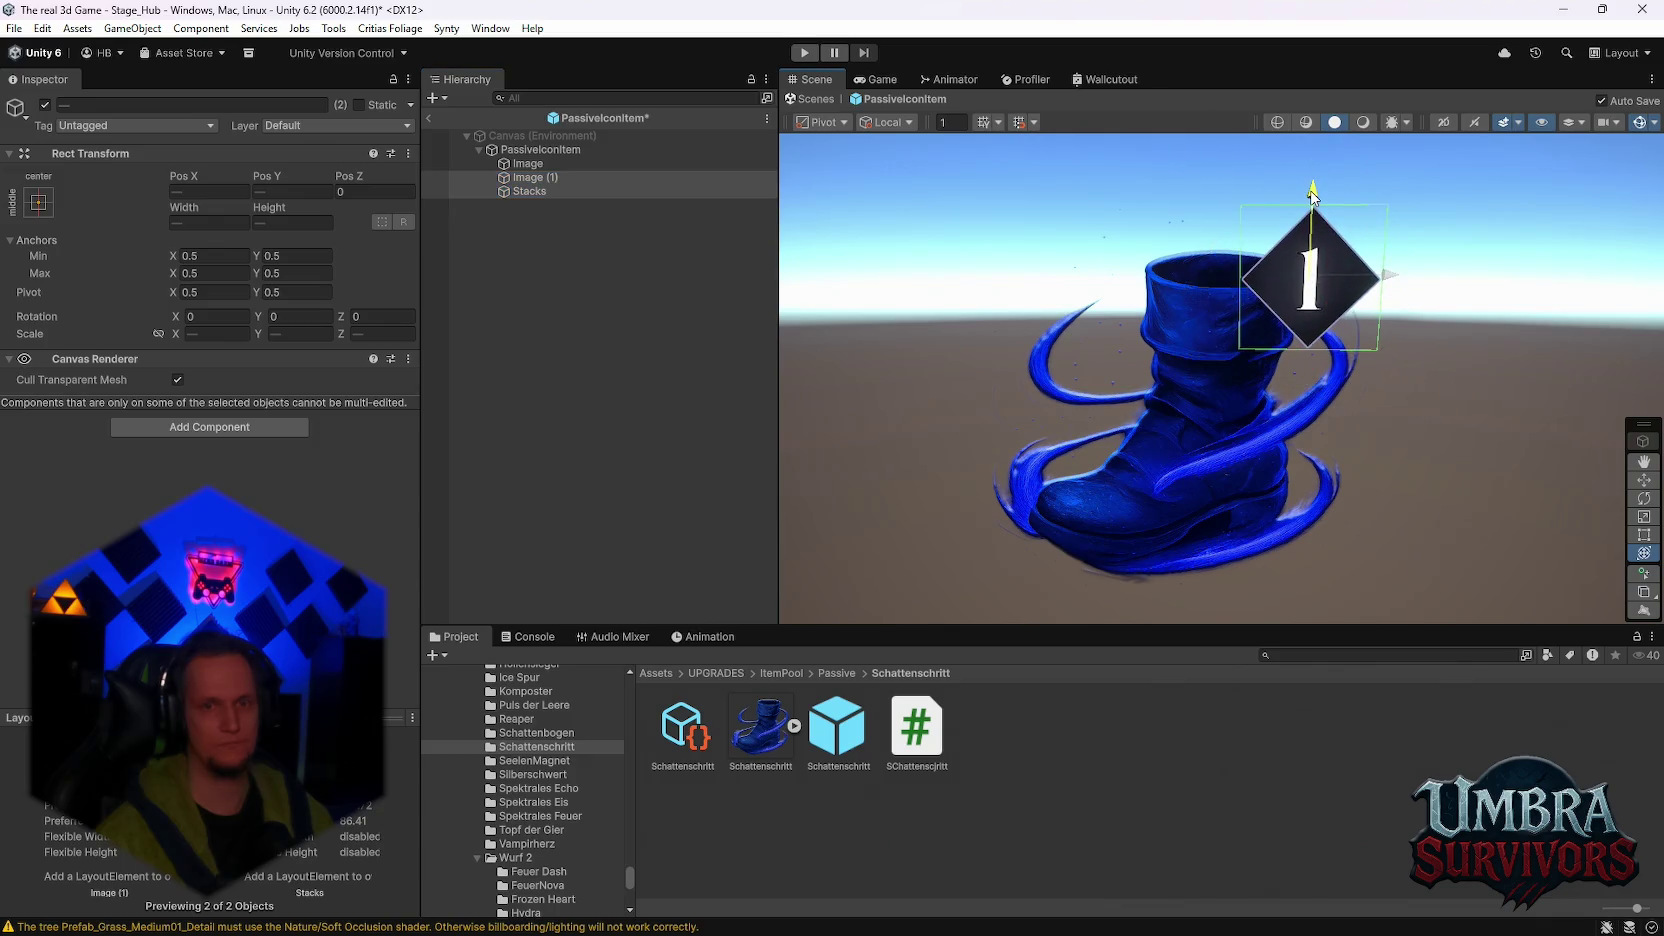
# Step: Preview the komposter and Höllensiegel sprites, then leave the PassiveIconItem prefab
pyautogui.click(525, 163)
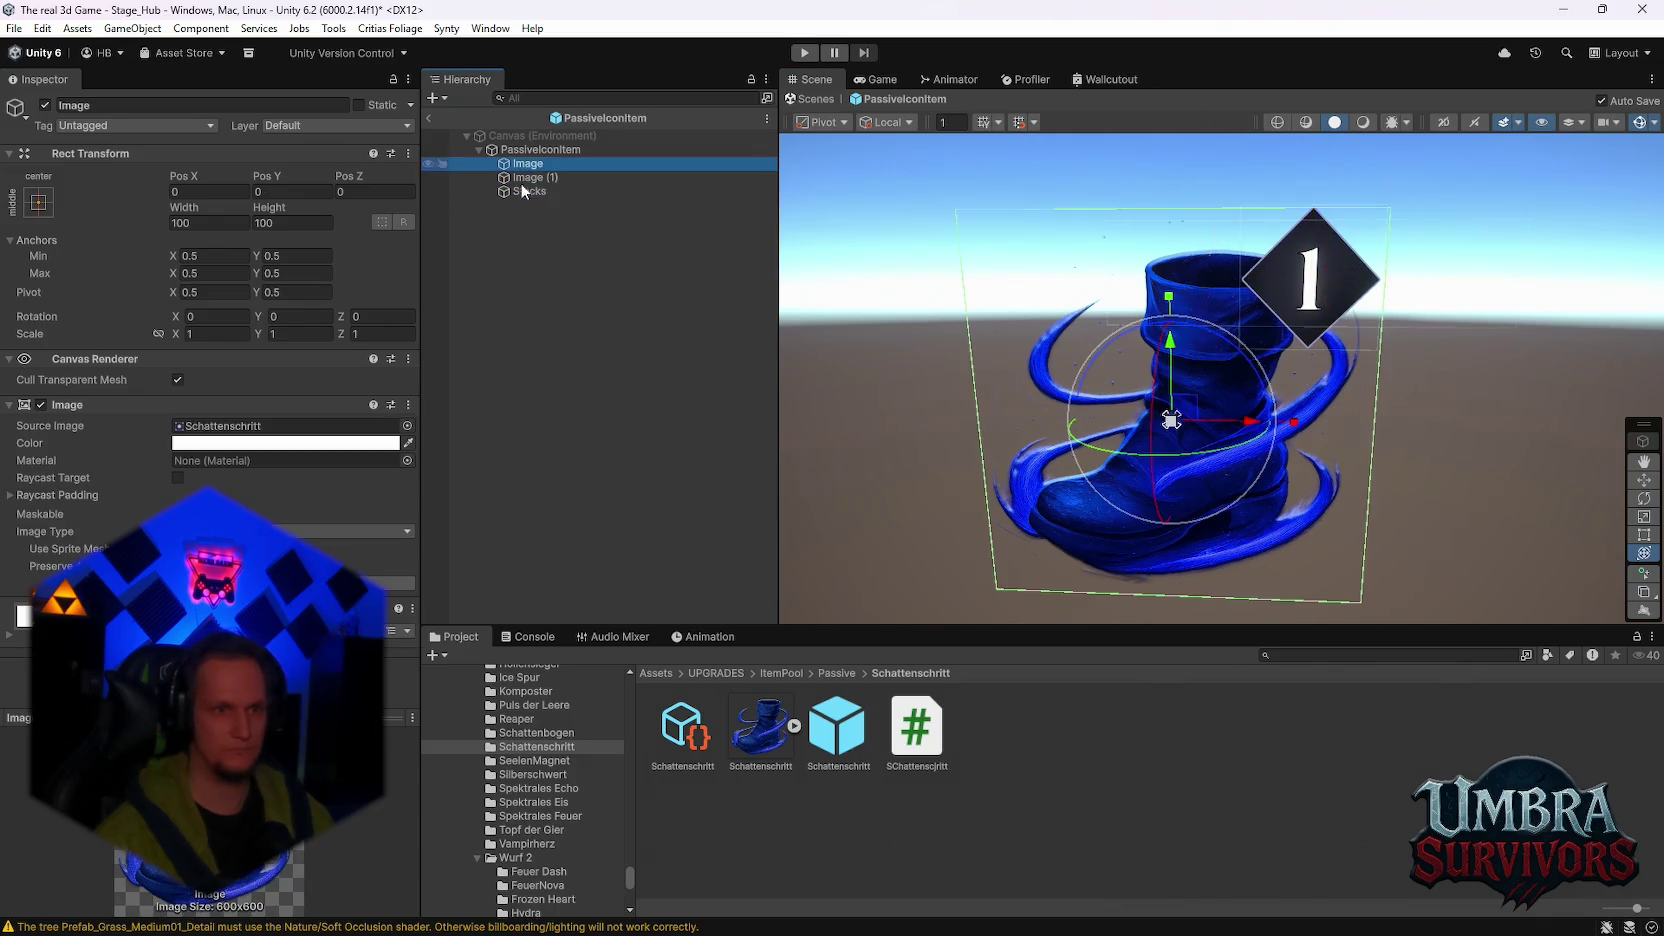
pyautogui.click(550, 692)
pyautogui.moveTo(828, 741); pyautogui.dragTo(232, 428)
pyautogui.scroll(2, 548, 717)
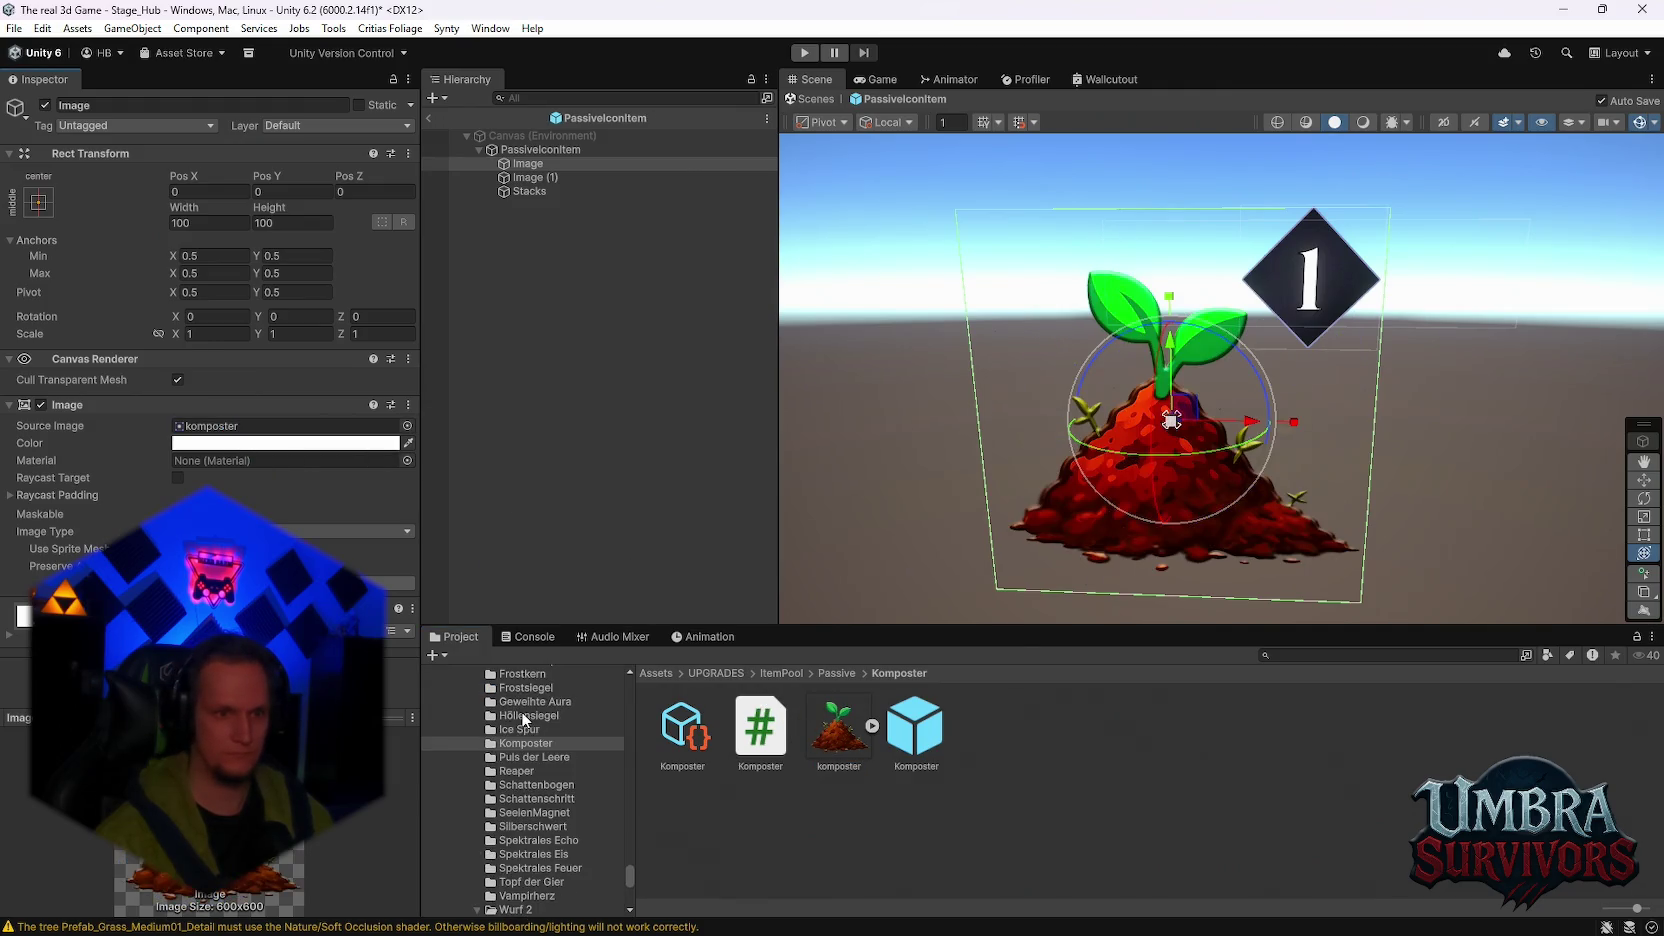
pyautogui.click(548, 716)
pyautogui.moveTo(838, 728)
pyautogui.mouseDown()
pyautogui.moveTo(213, 415)
pyautogui.moveTo(210, 431)
pyautogui.mouseUp()
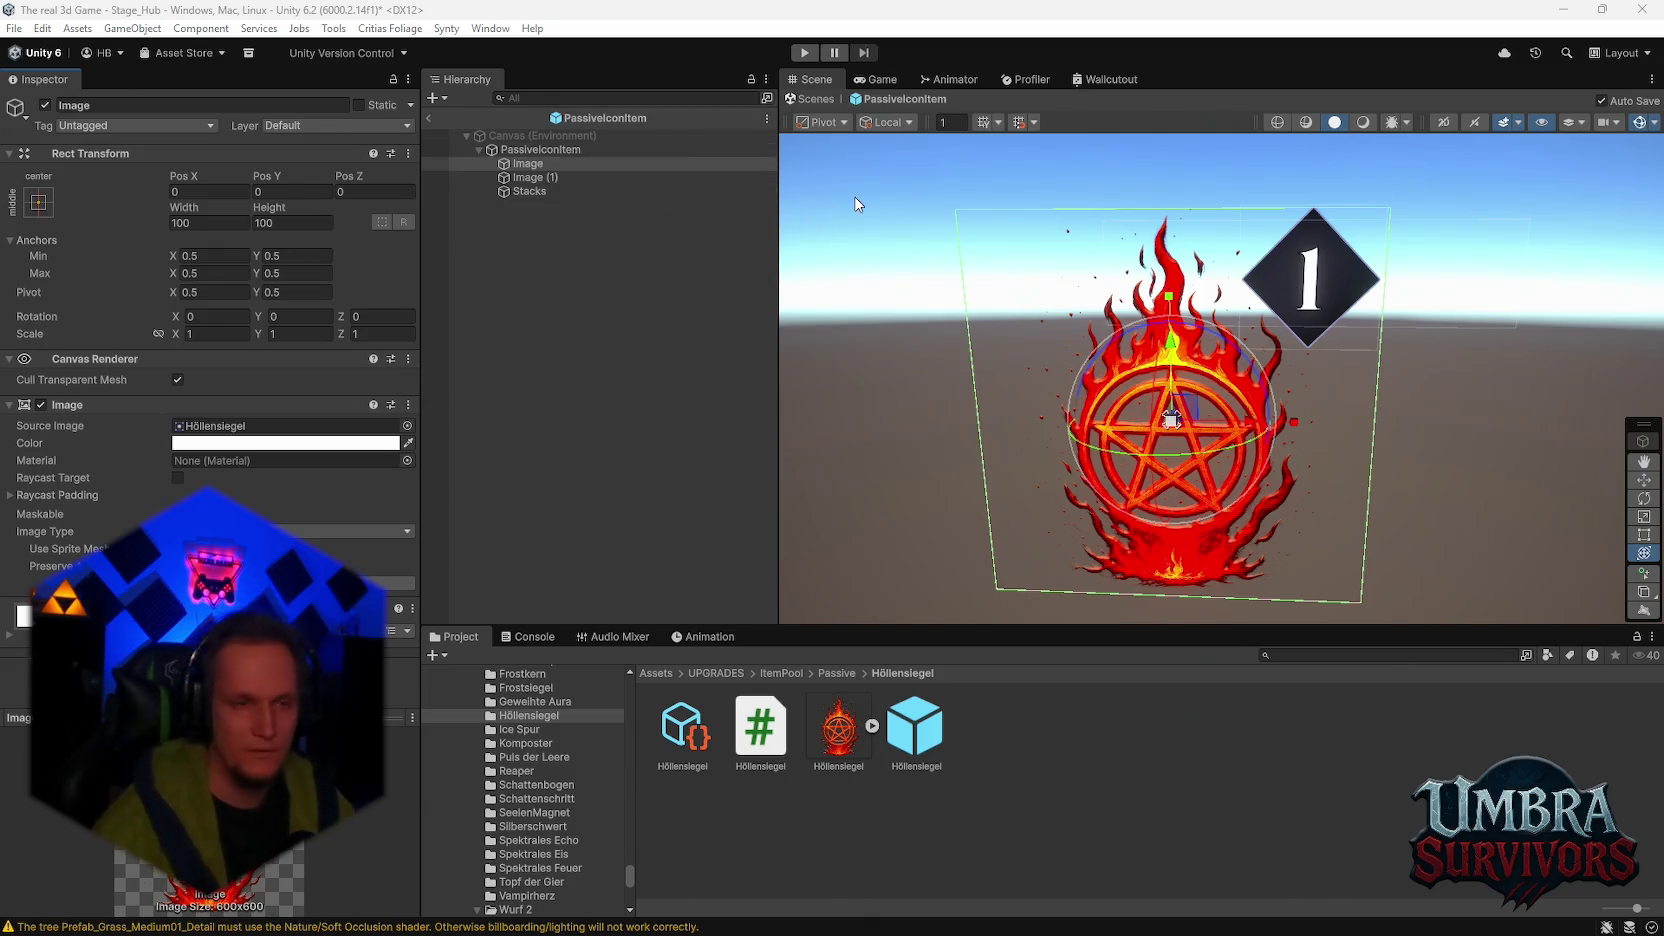
pyautogui.click(530, 181)
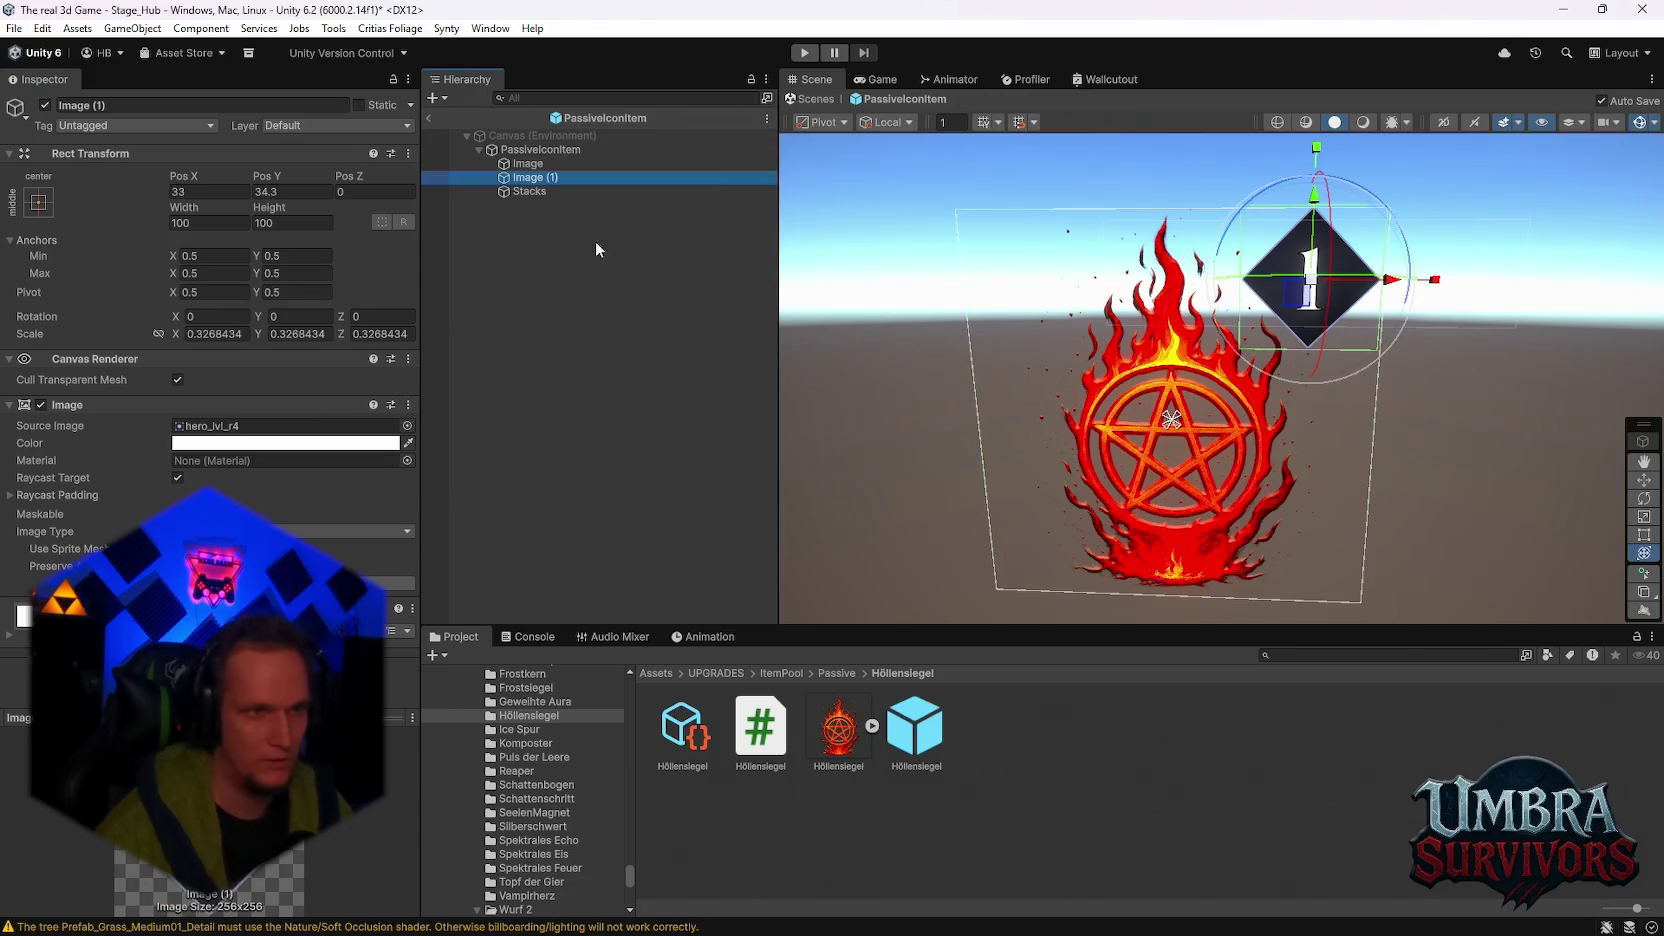
pyautogui.click(429, 118)
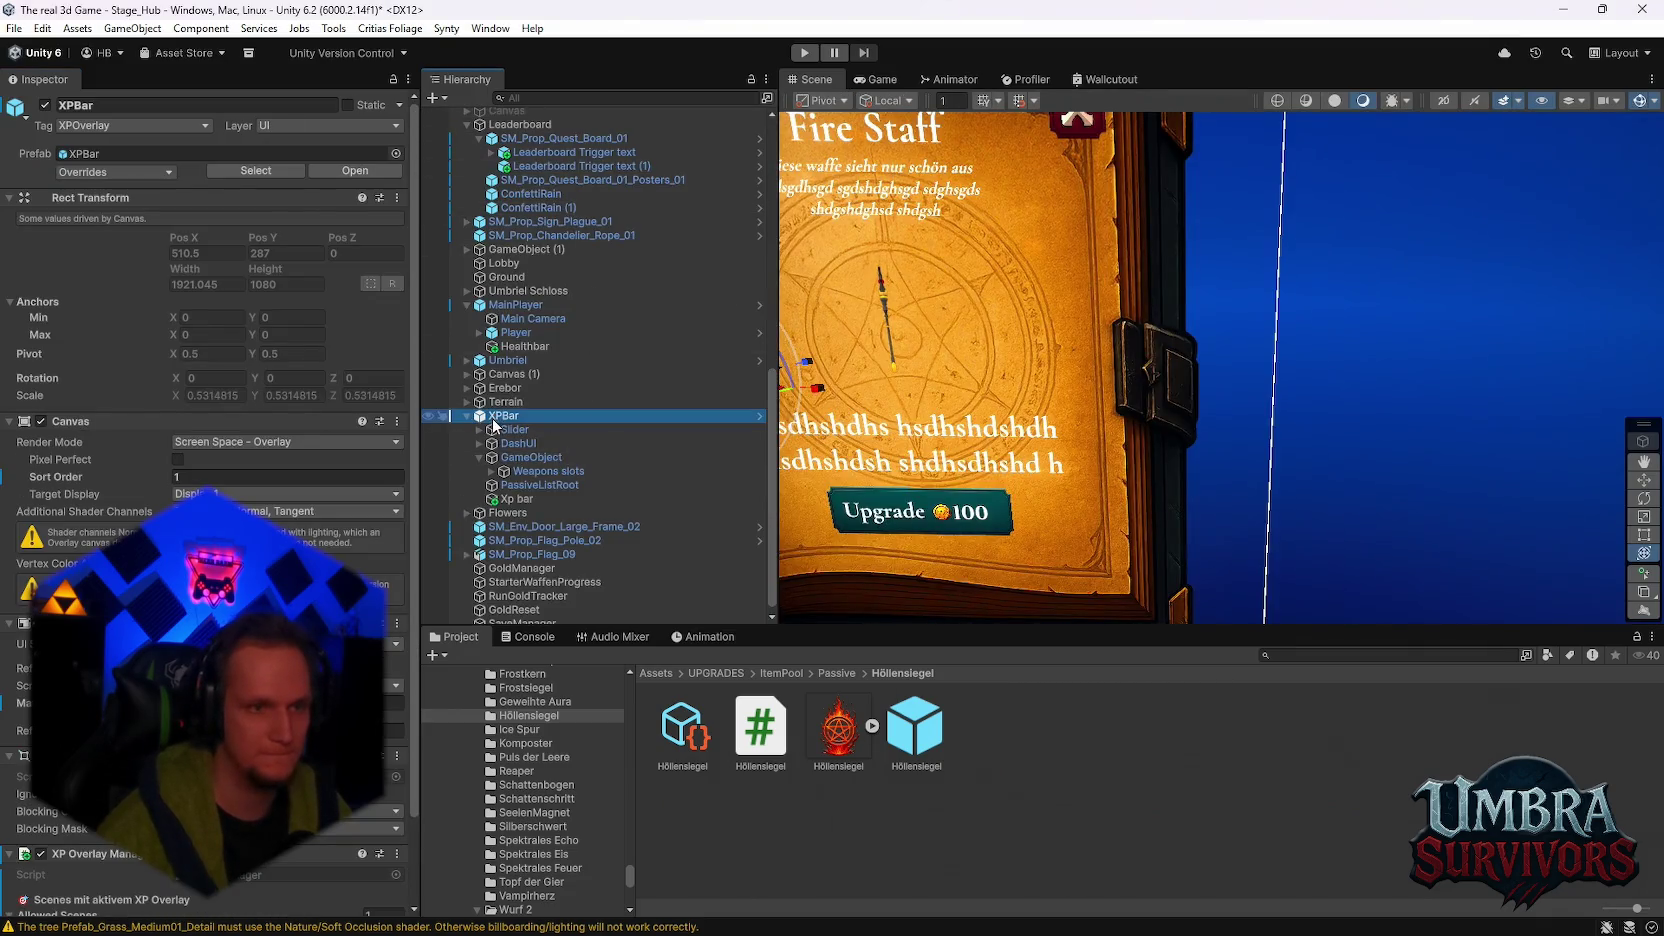
# Step: Reopen the XPBar prefab in isolation and bring the weapon slots into view
pyautogui.rightClick(493, 427)
pyautogui.moveTo(638, 417)
pyautogui.click(842, 432)
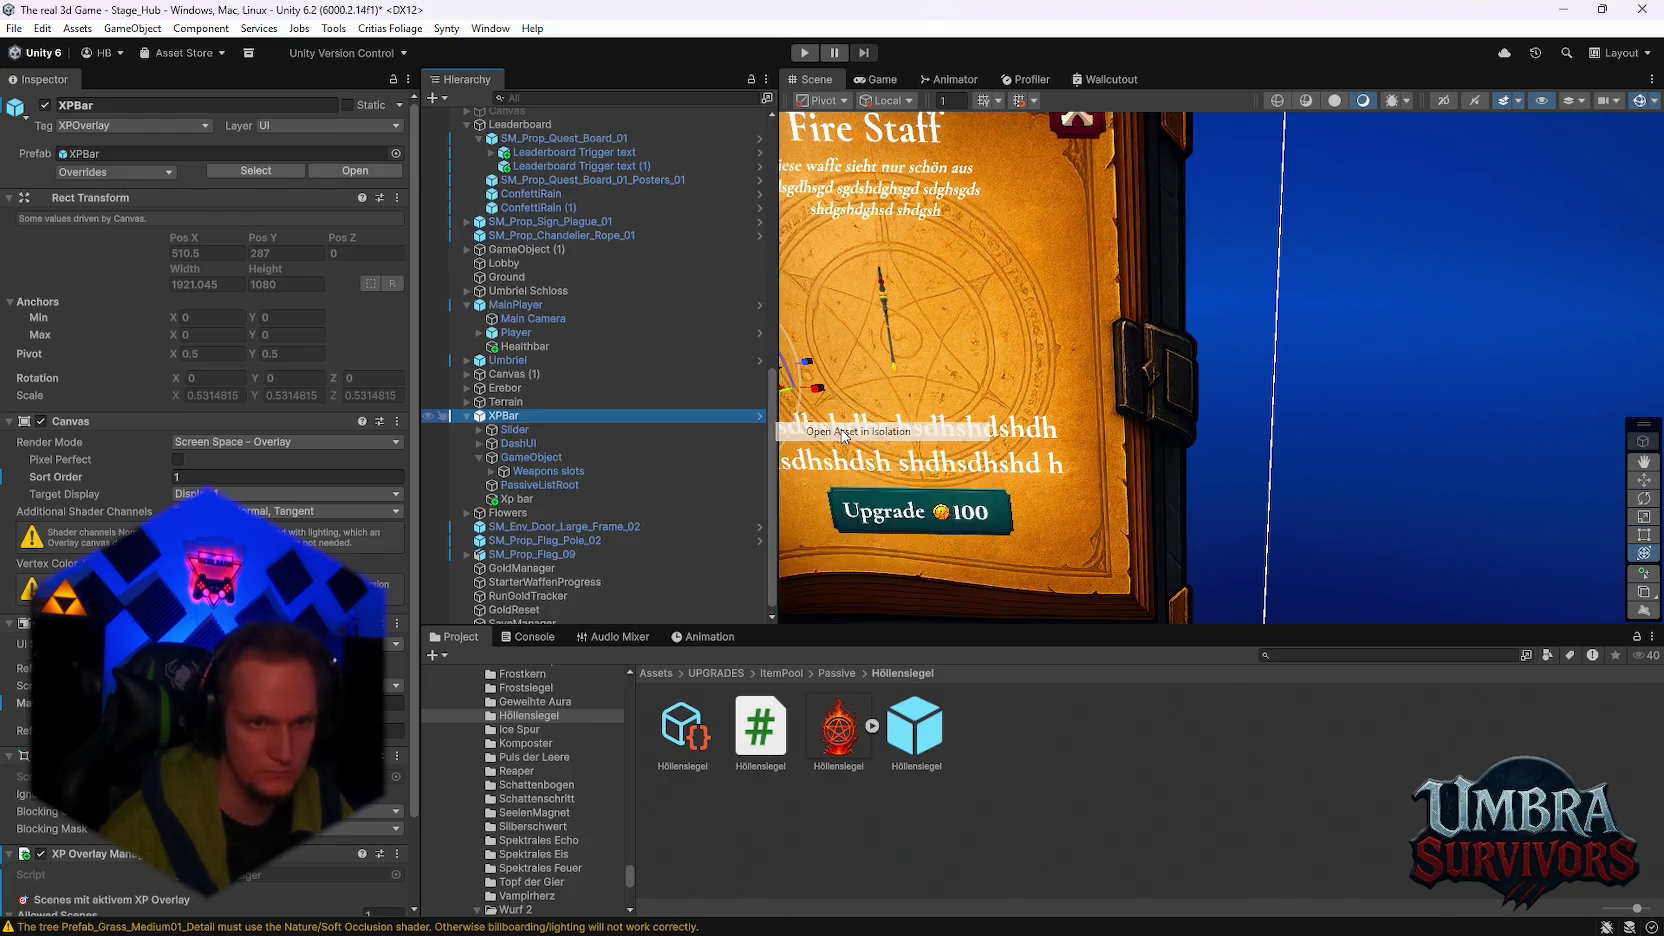
pyautogui.scroll(4, 1100, 350)
pyautogui.moveTo(1210, 404); pyautogui.dragTo(1155, 404)
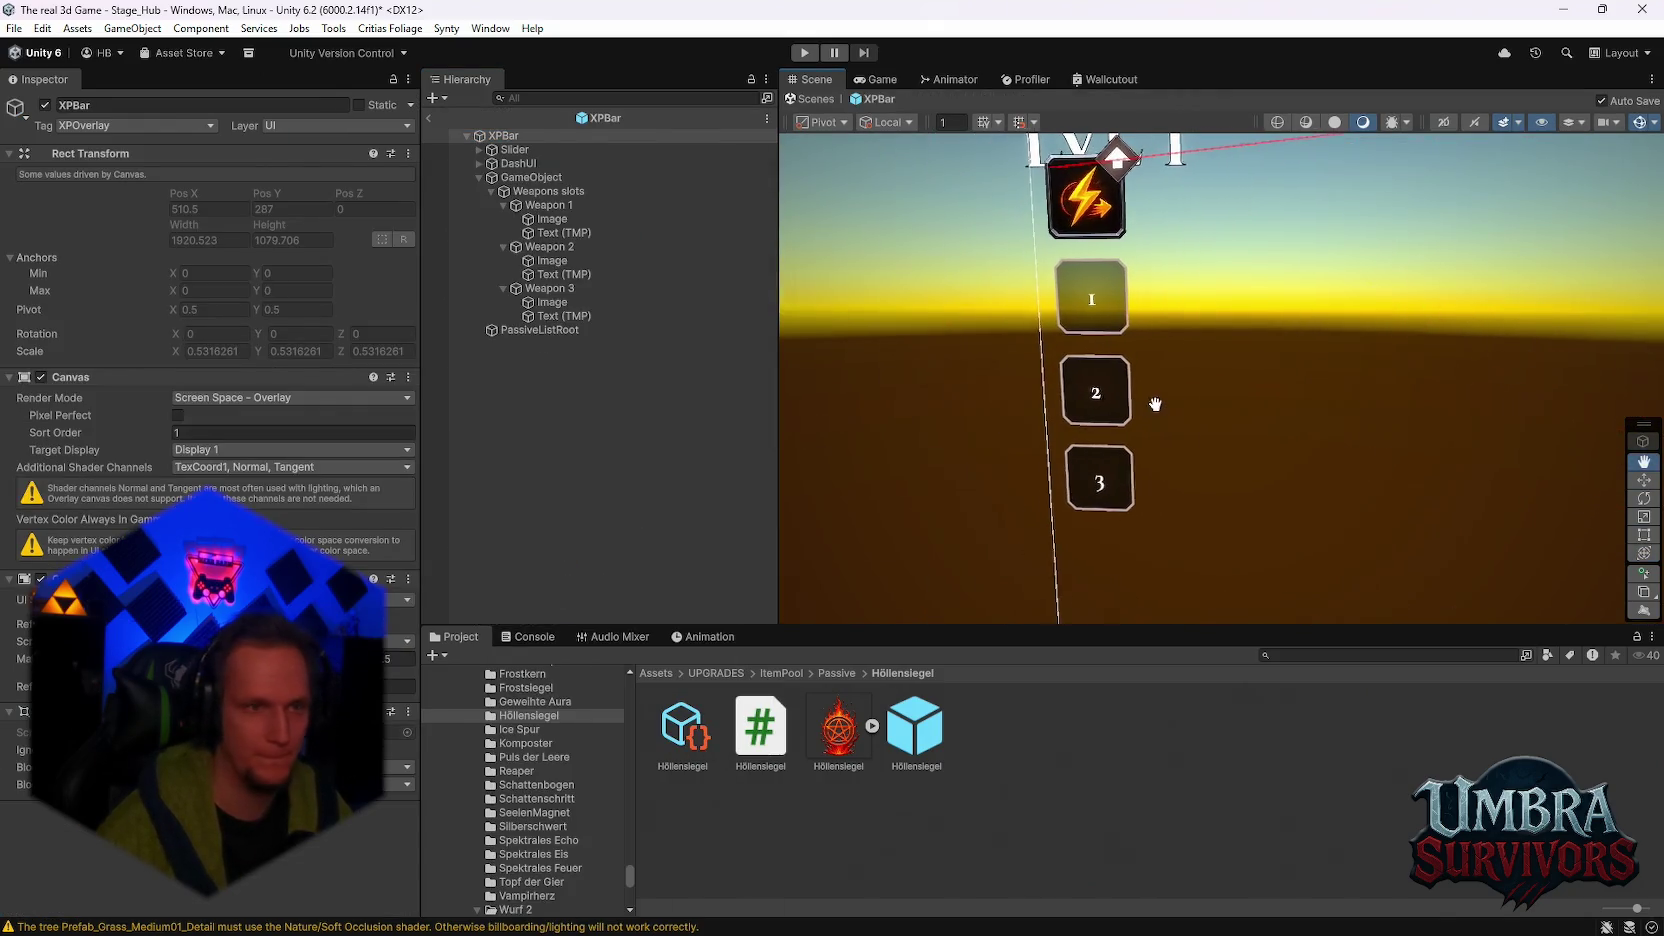
pyautogui.click(555, 219)
pyautogui.press('y')
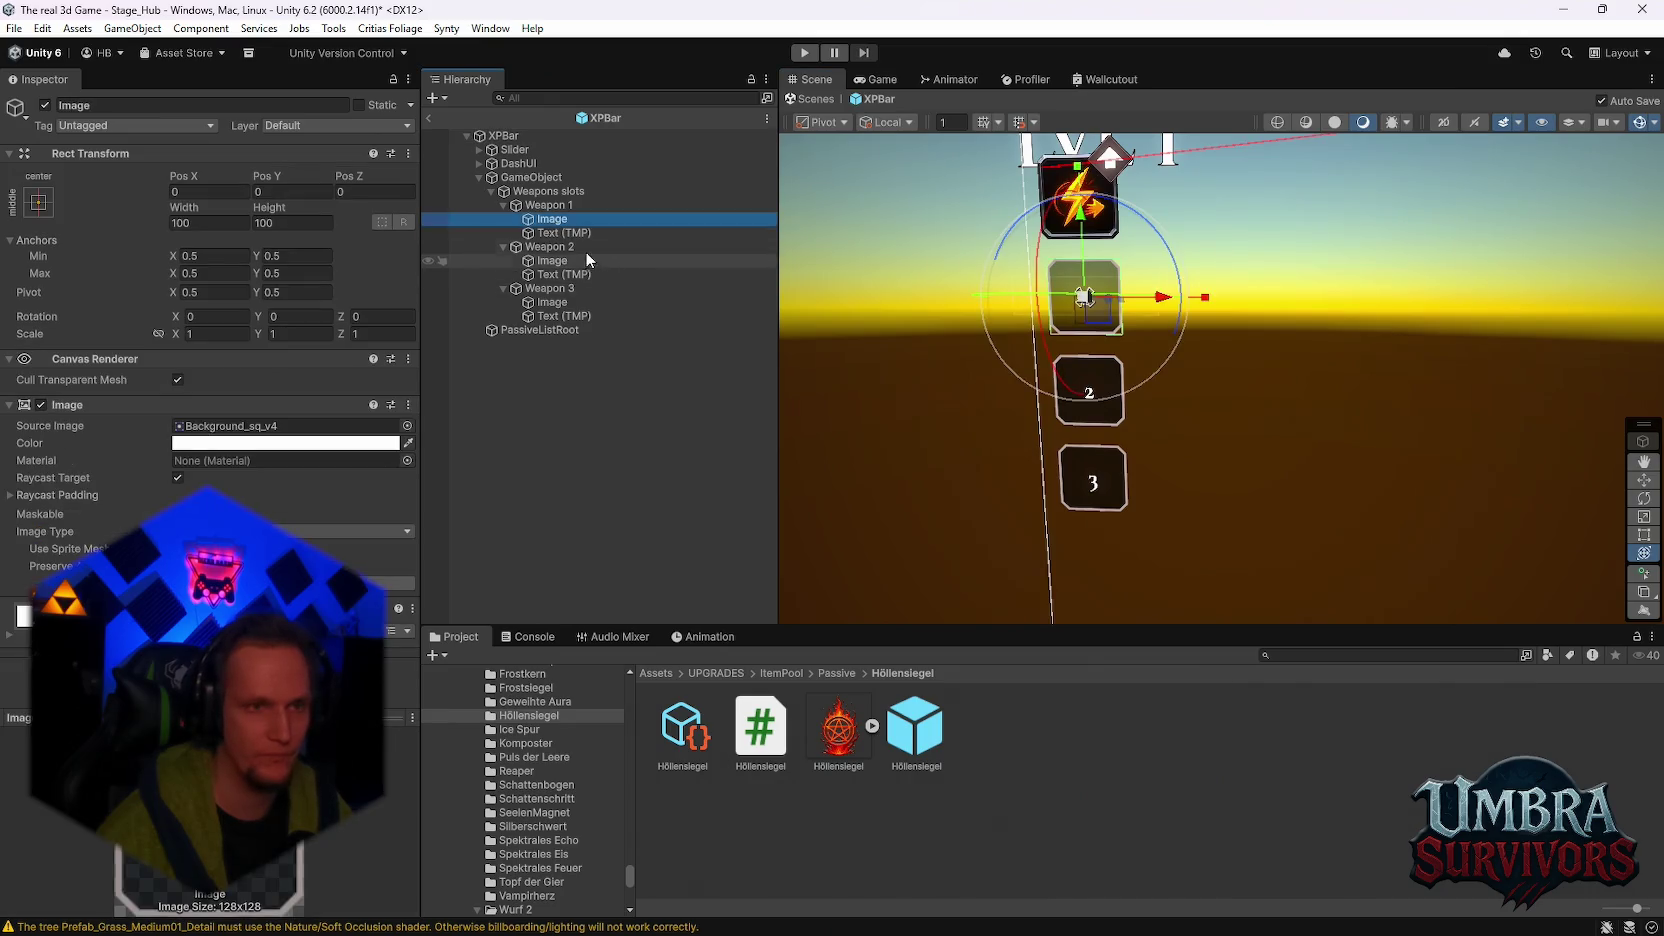
# Step: Paste the diamond level badge into Weapon 1, 2 and 3 and nest each inside its slot
pyautogui.click(546, 207)
pyautogui.hotkey('ctrl', 'v')
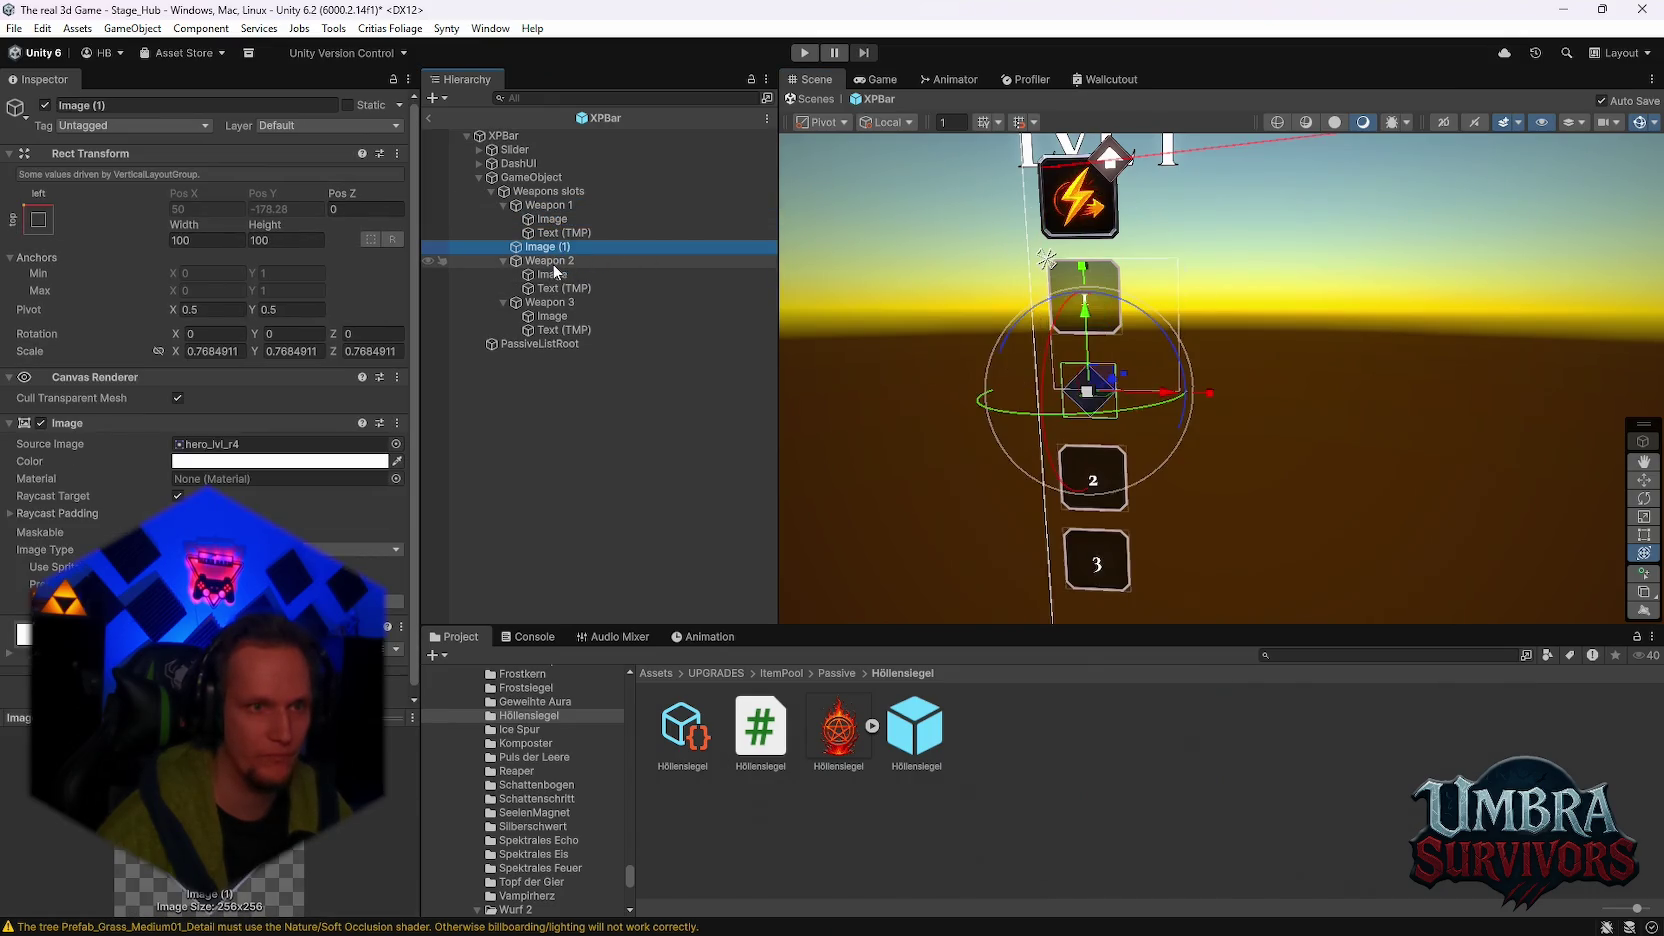
pyautogui.click(549, 262)
pyautogui.hotkey('ctrl', 'v')
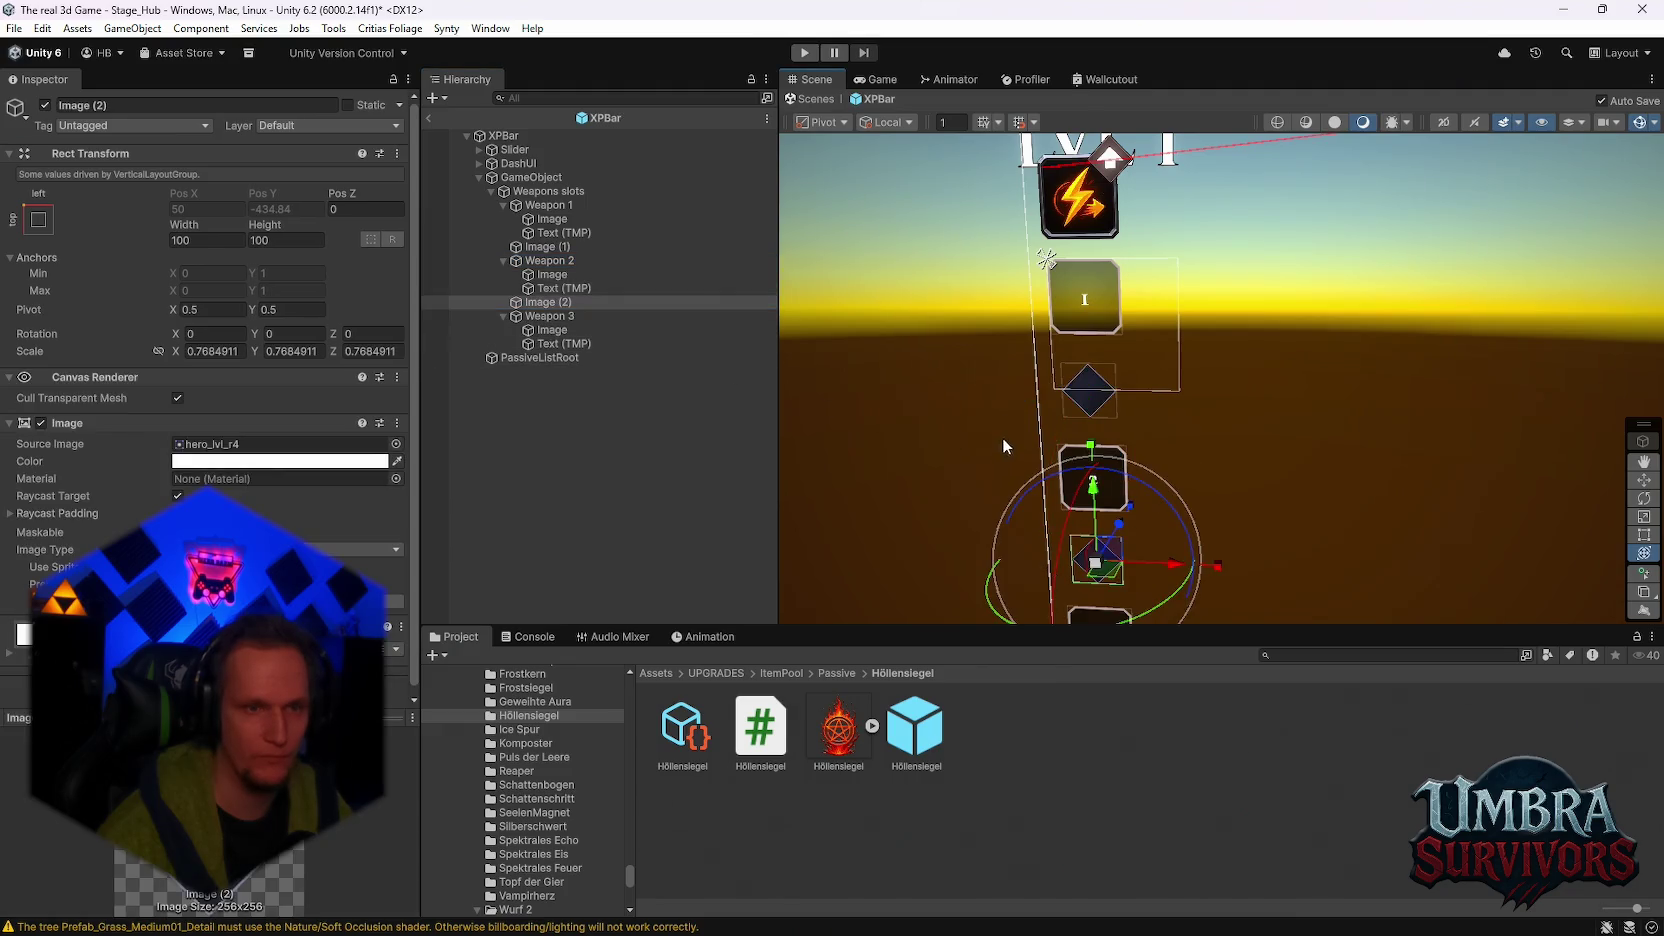
pyautogui.moveTo(1002, 437); pyautogui.dragTo(995, 405)
pyautogui.click(549, 316)
pyautogui.hotkey('ctrl', 'v')
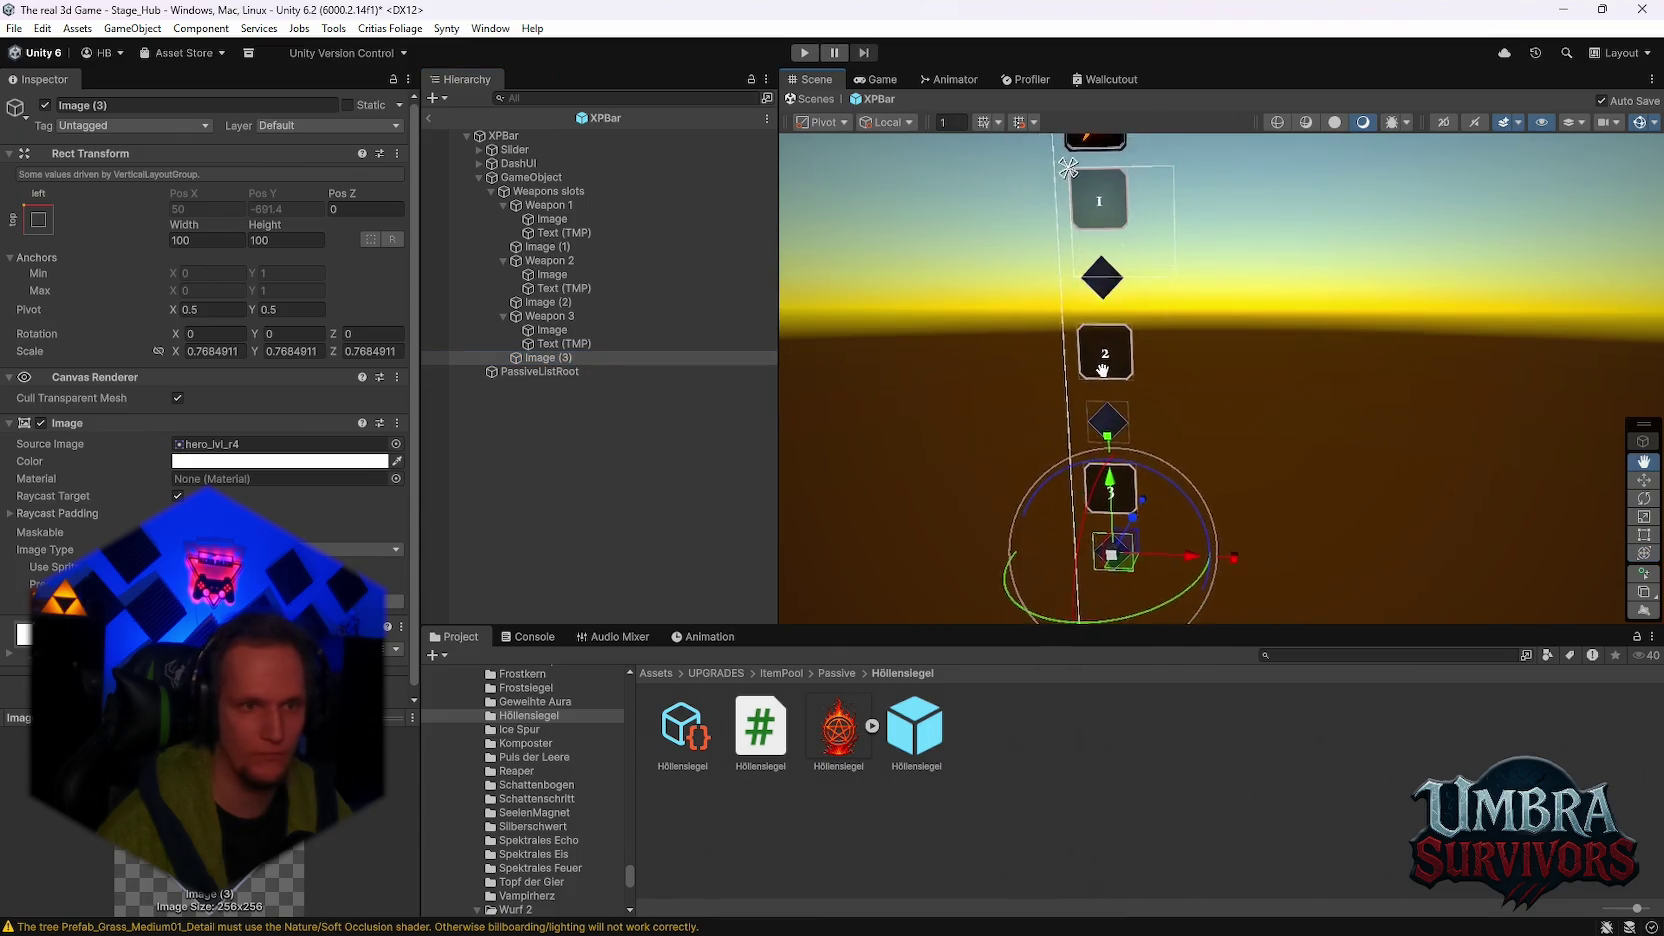
pyautogui.moveTo(541, 352); pyautogui.dragTo(545, 205)
pyautogui.scroll(2, 1126, 415)
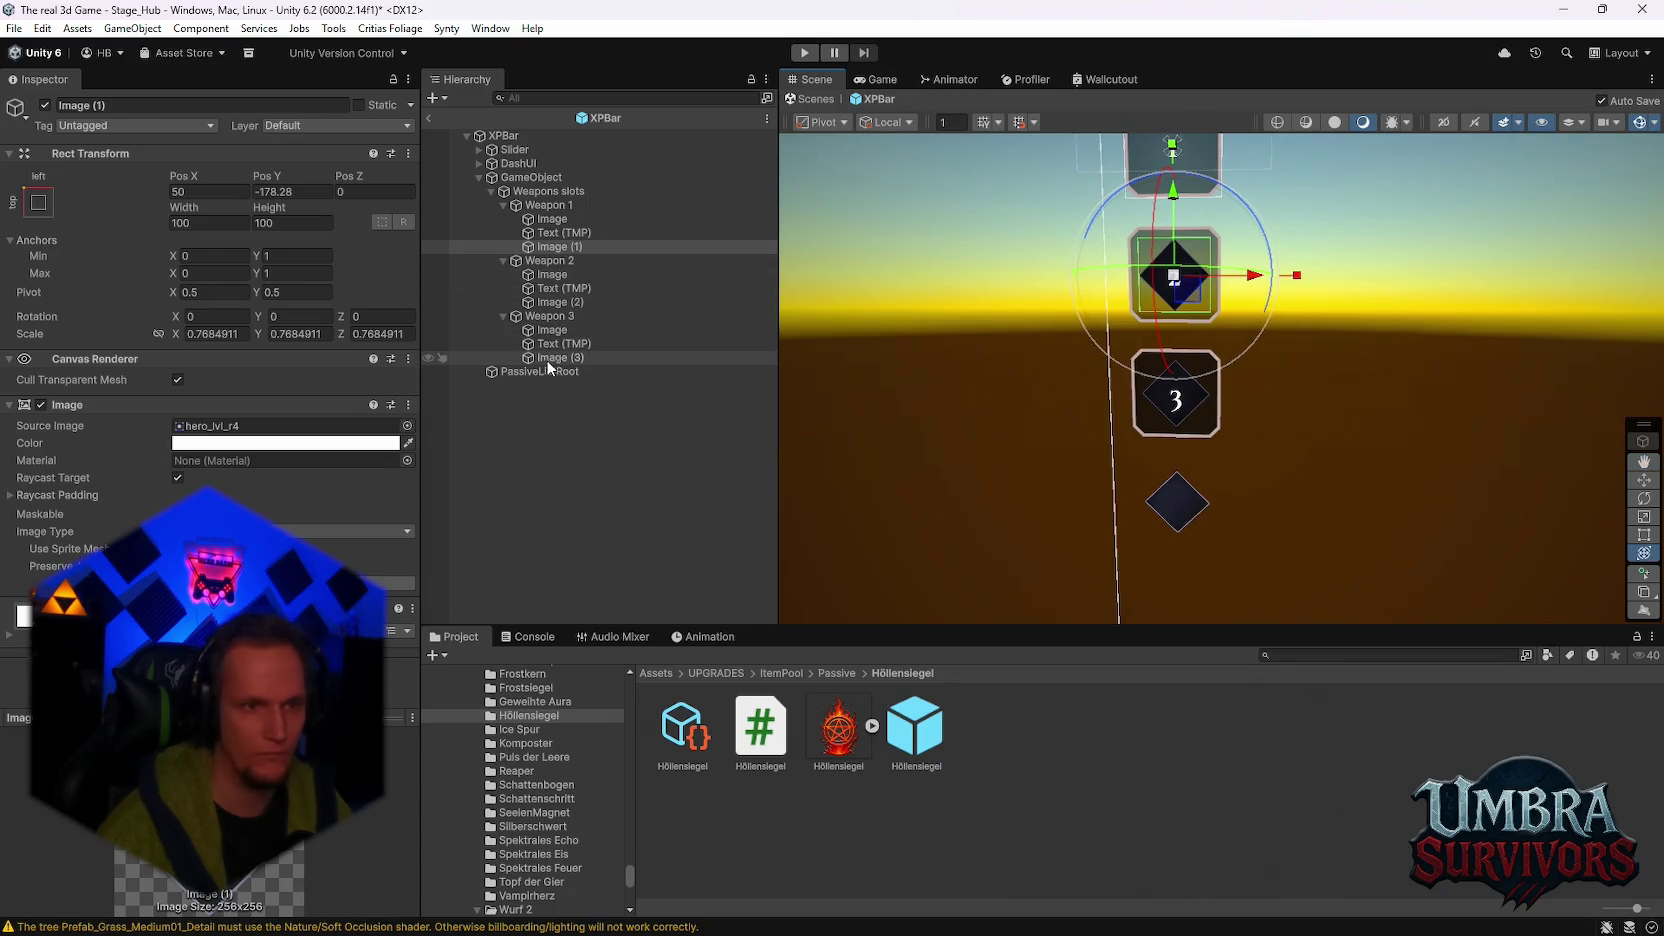
# Step: Duplicate the background images of Weapon 1 and Weapon 2
pyautogui.doubleClick(552, 357)
pyautogui.doubleClick(560, 246)
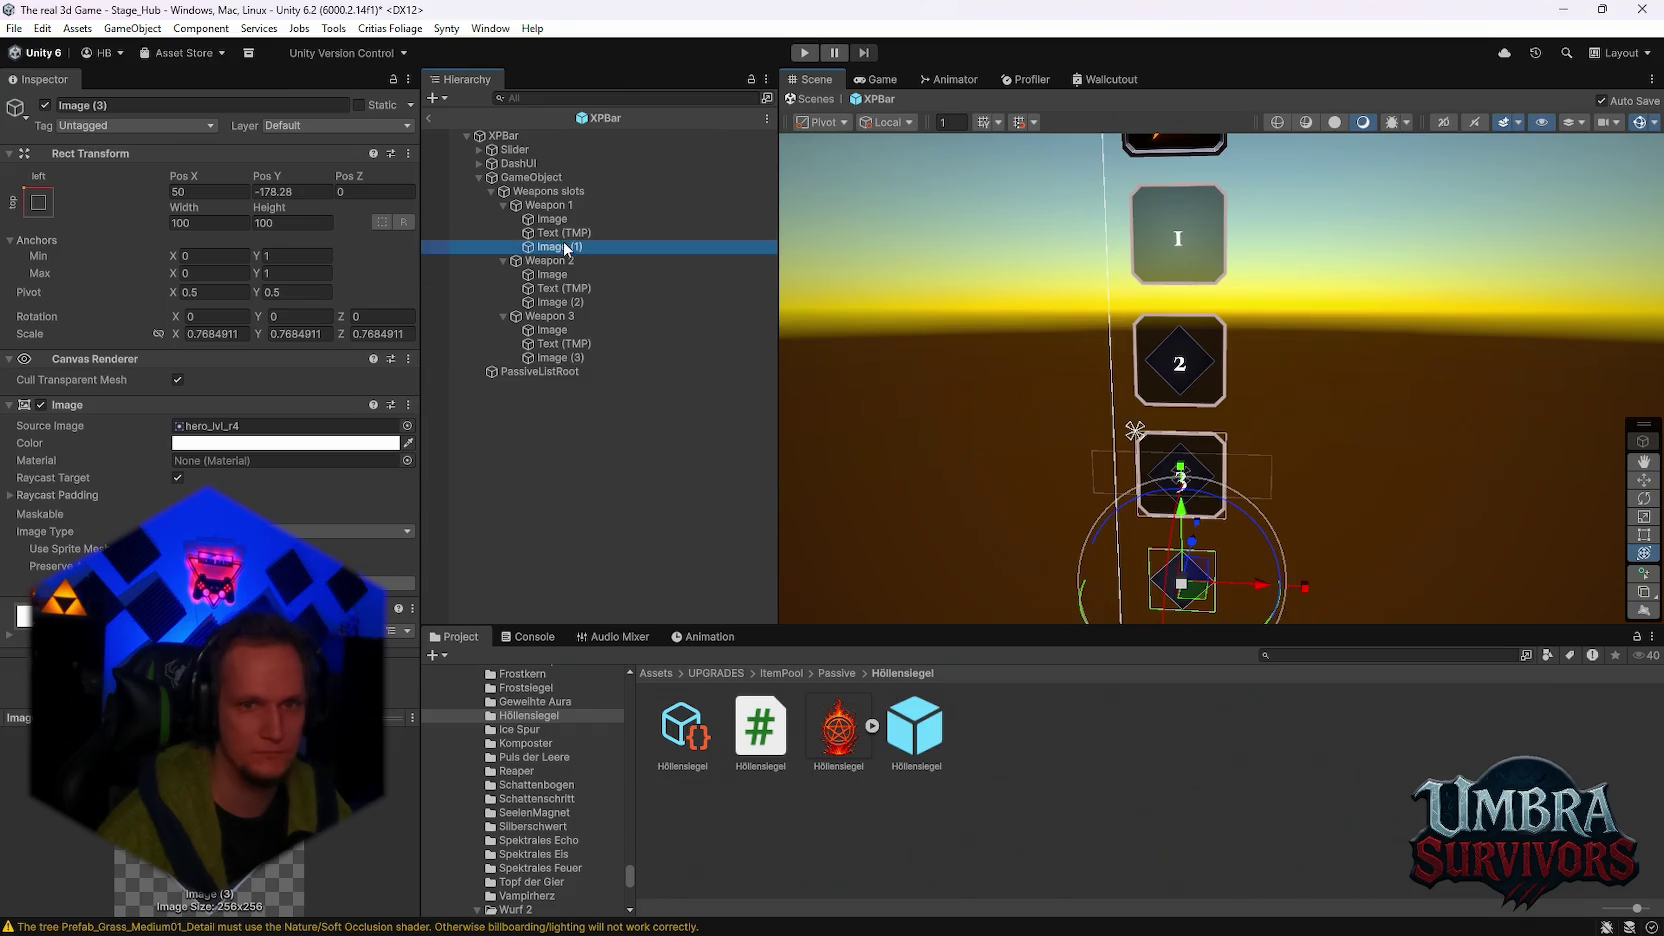
pyautogui.doubleClick(556, 218)
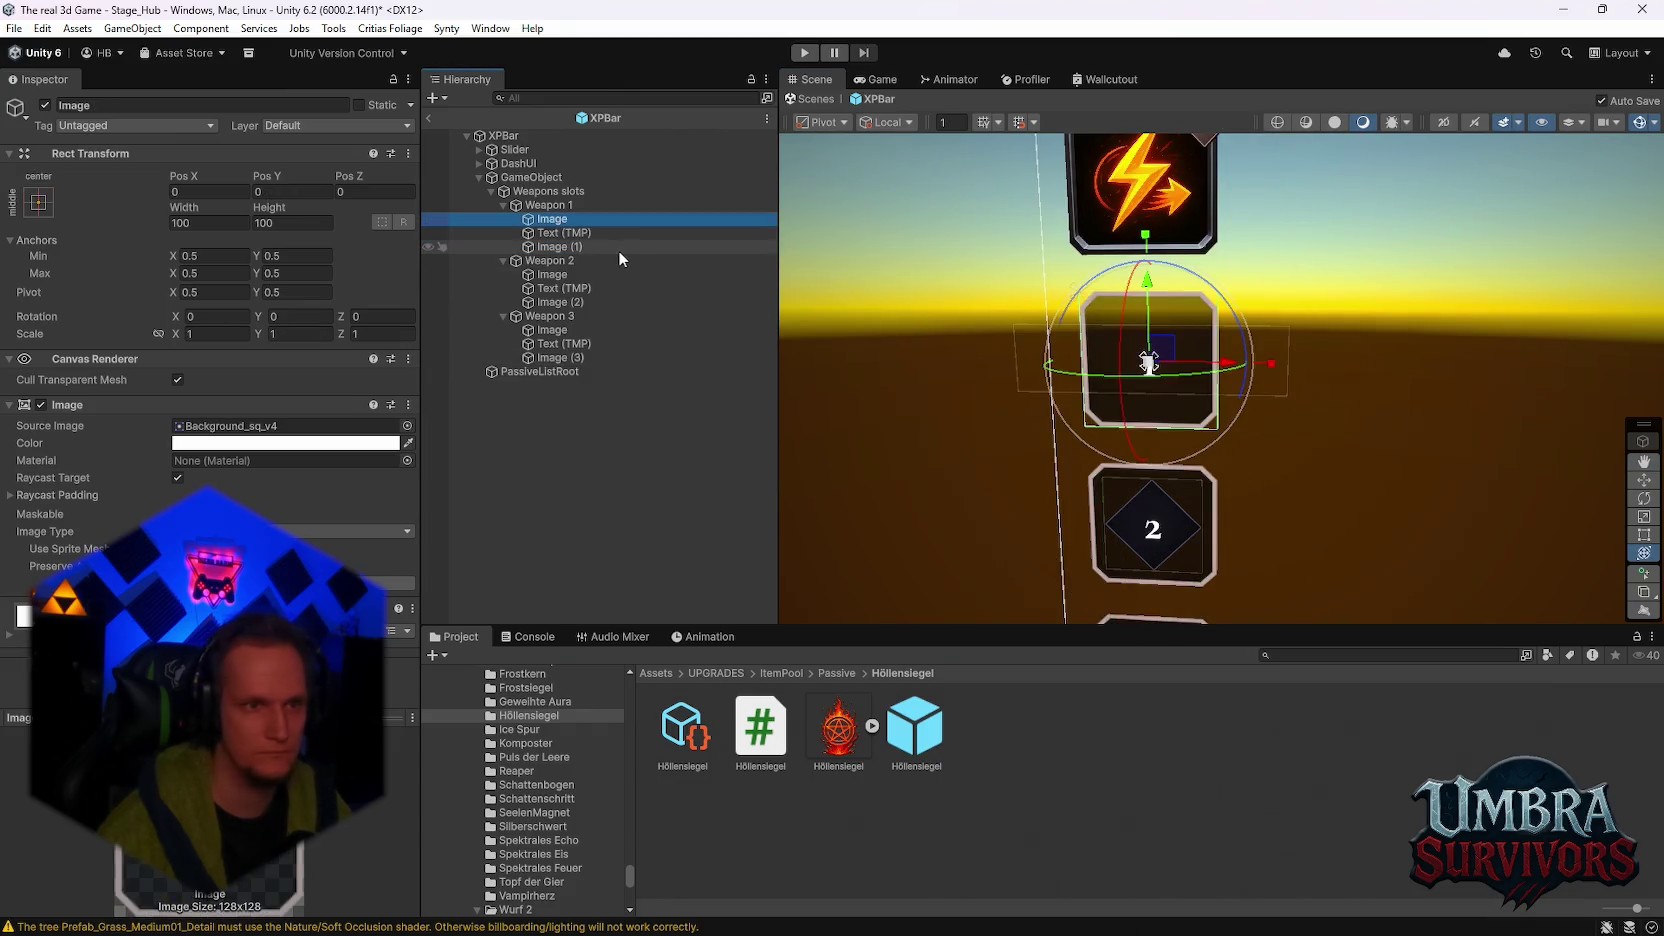
pyautogui.hotkey('ctrl', 'd')
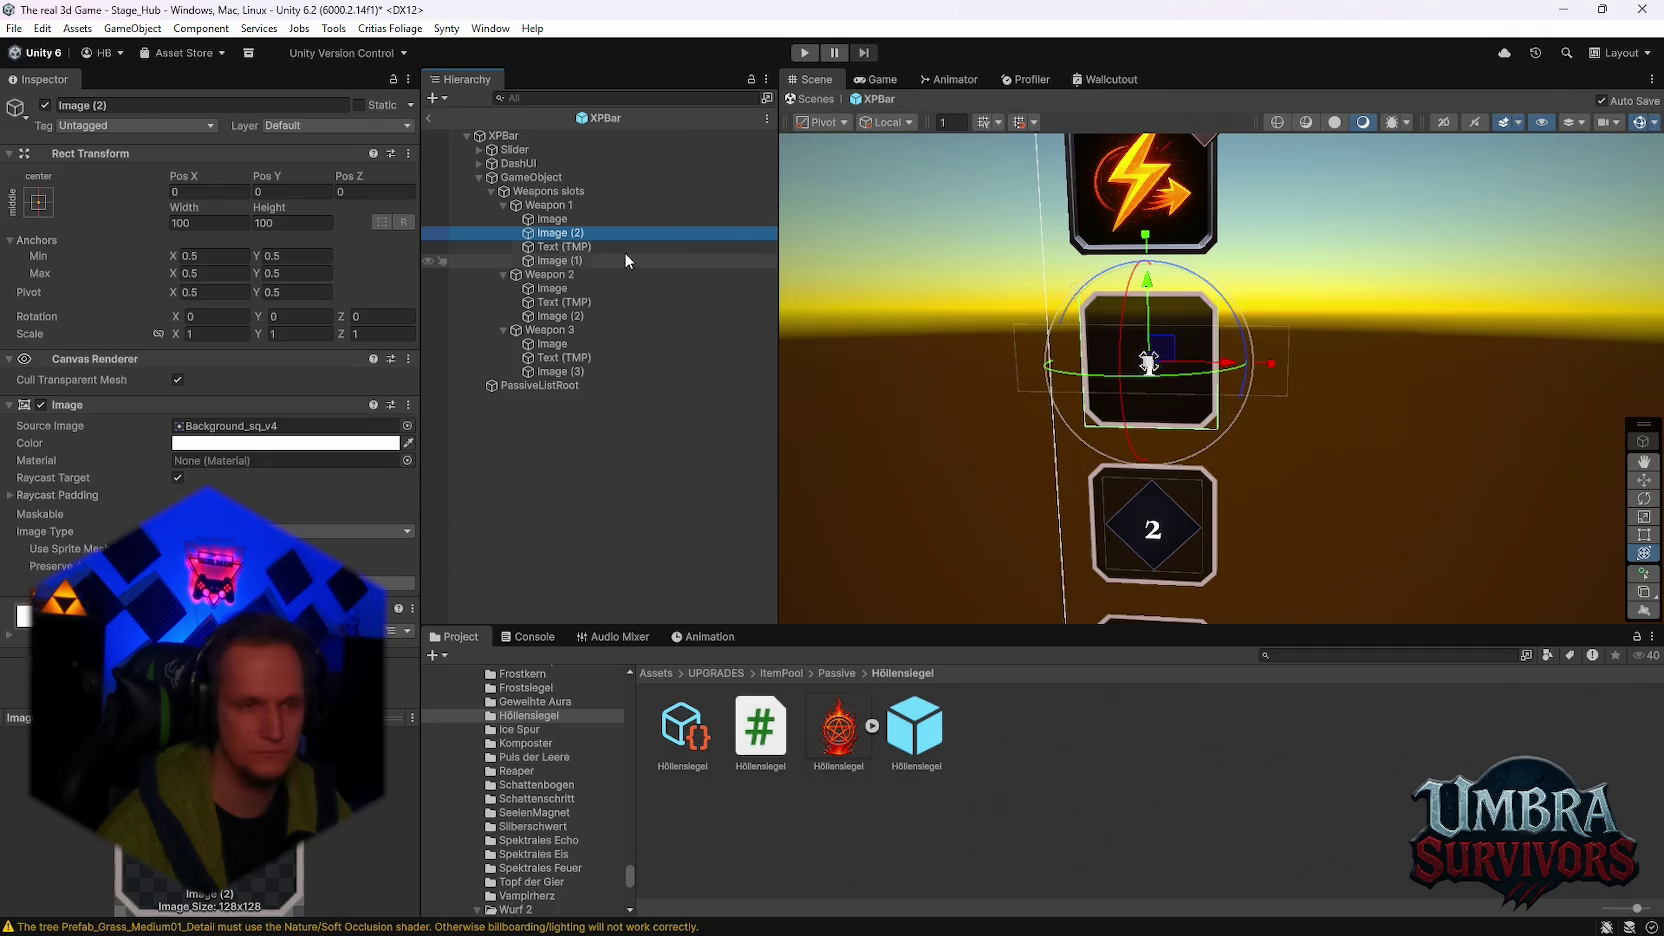
pyautogui.click(552, 288)
pyautogui.hotkey('ctrl', 'd')
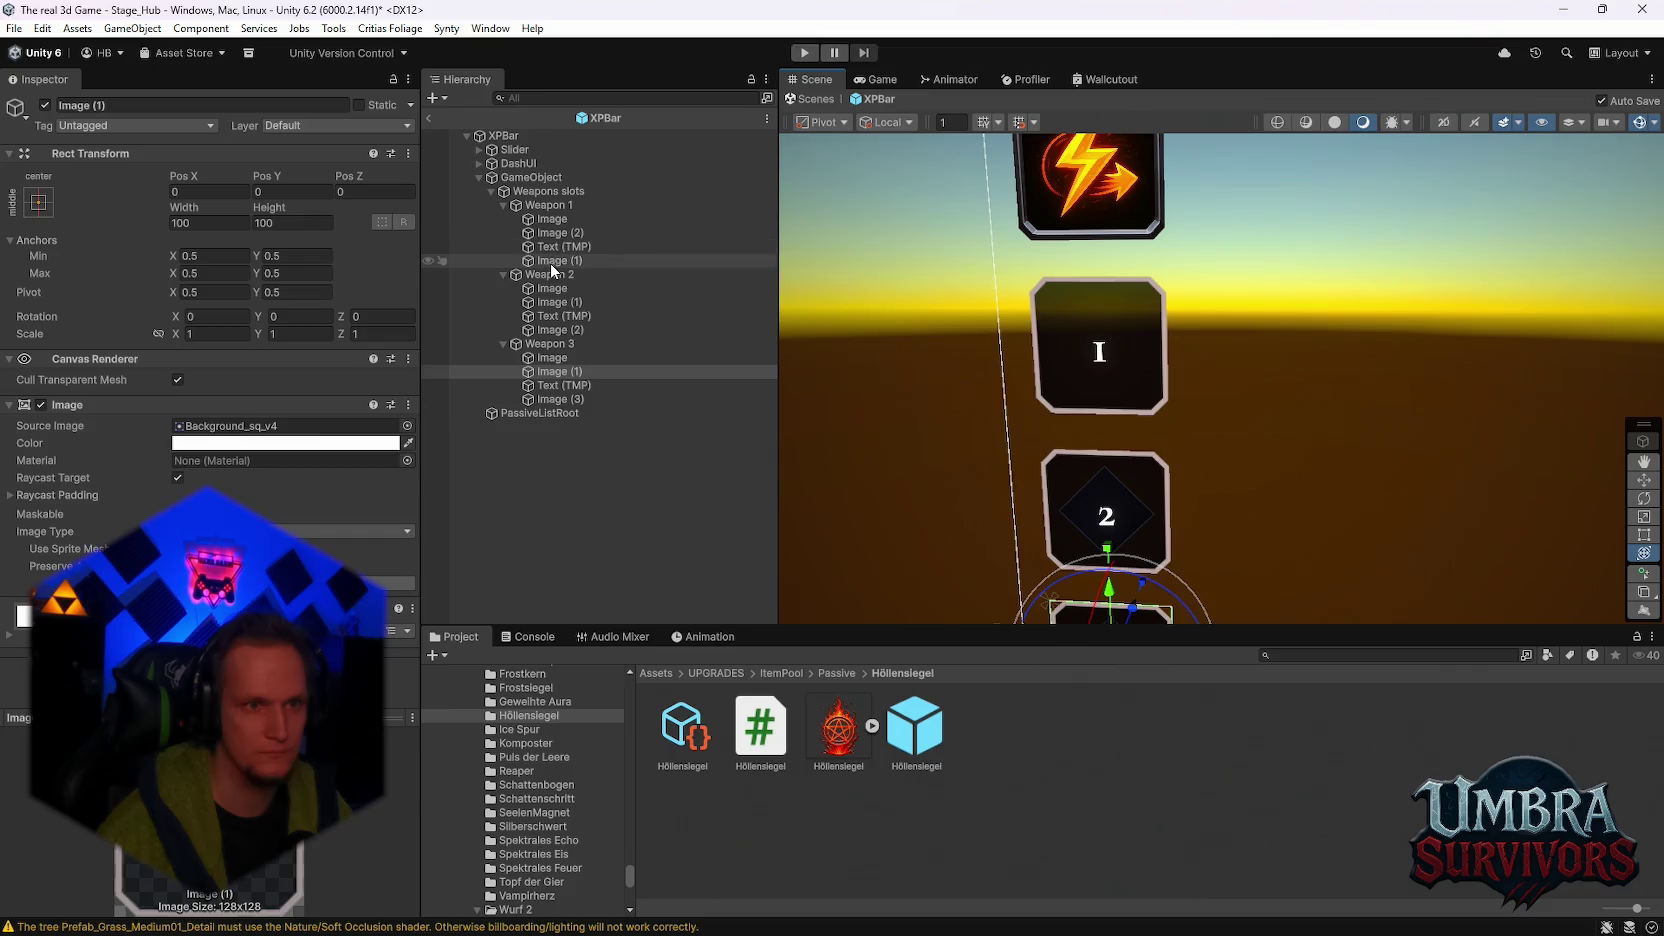
# Step: Raise Weapon 1's diamond badge and anchor it middle-left, then inspect DashUI's children
pyautogui.click(553, 262)
pyautogui.moveTo(1101, 455); pyautogui.dragTo(1105, 440)
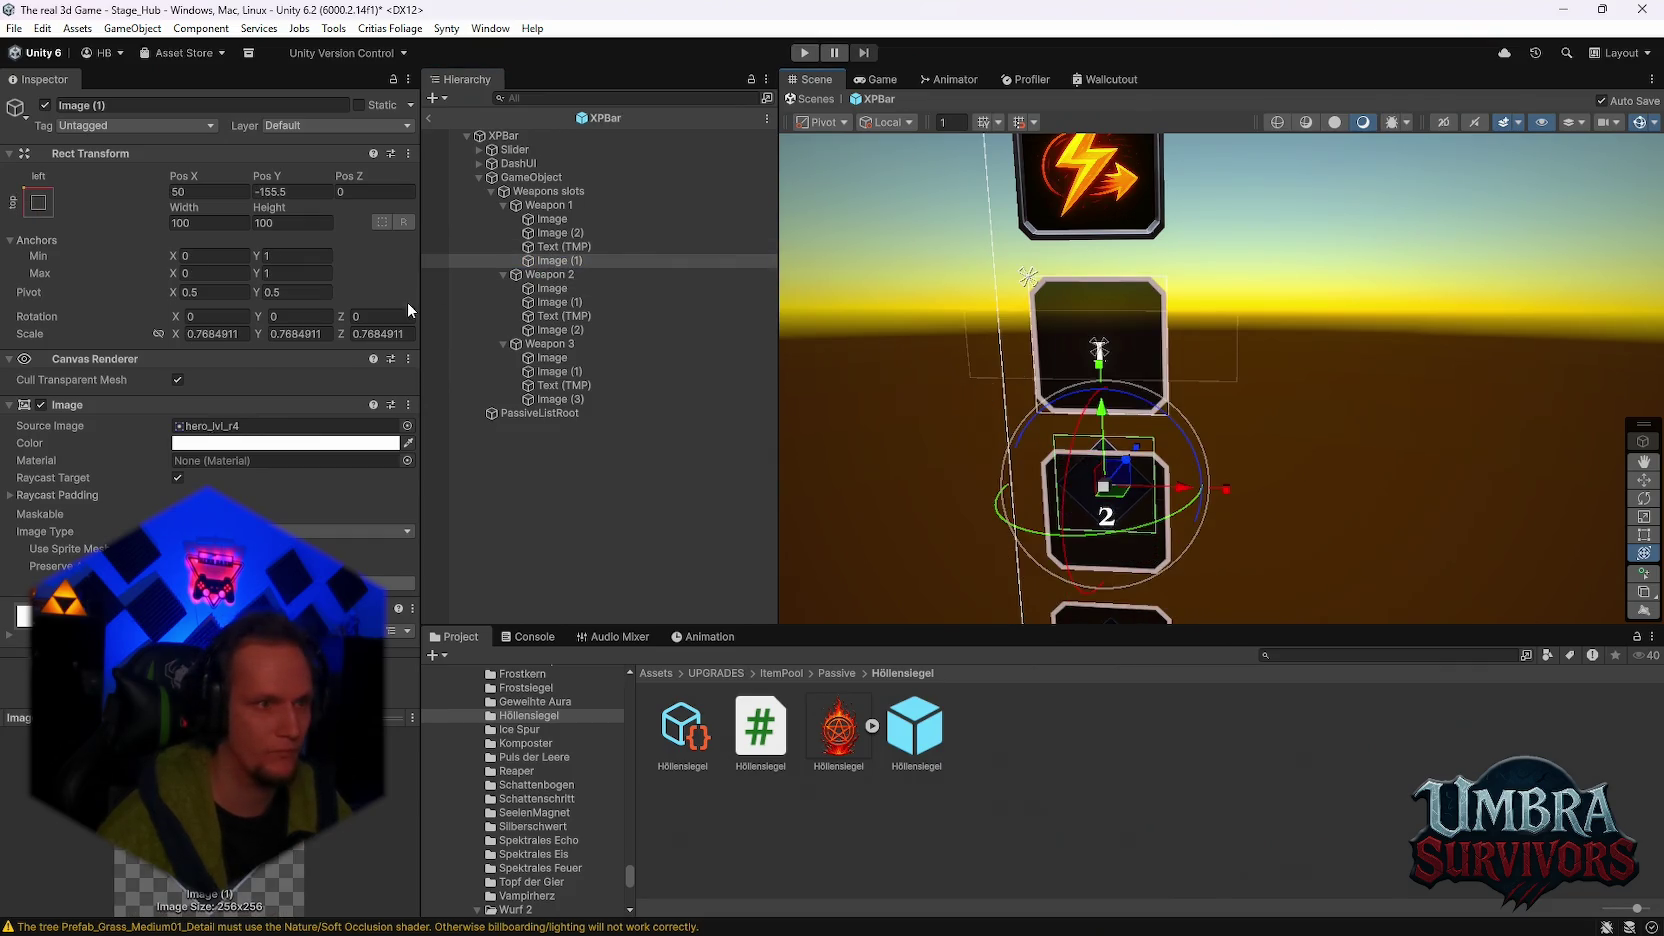
pyautogui.click(42, 203)
pyautogui.click(95, 360)
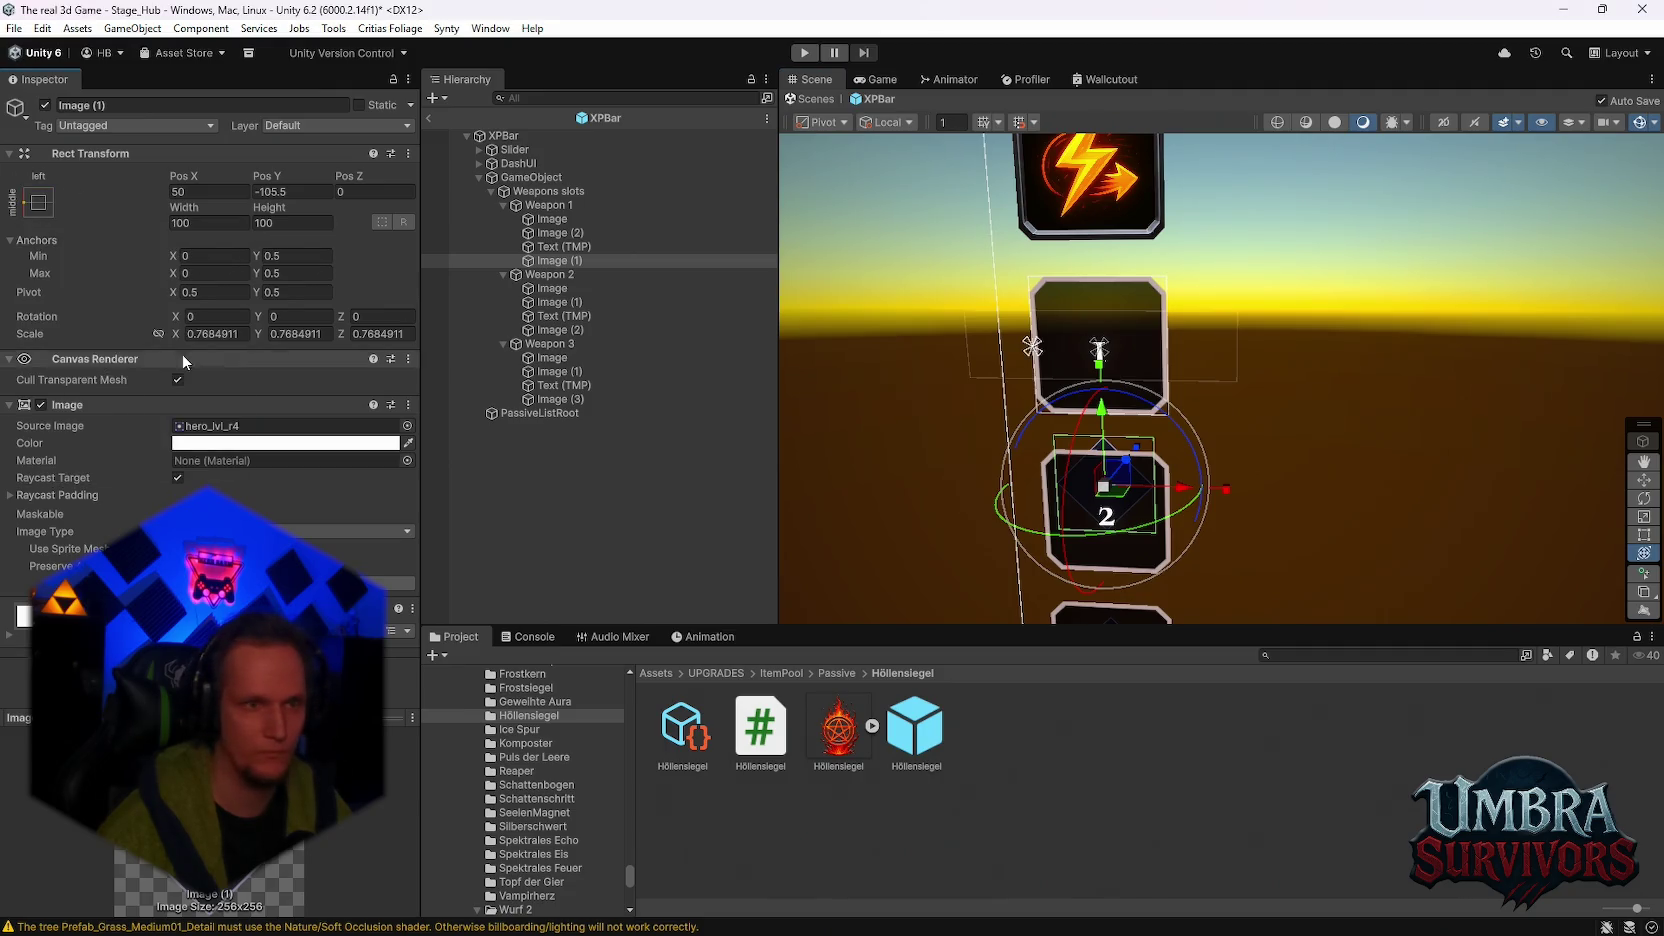
pyautogui.click(556, 221)
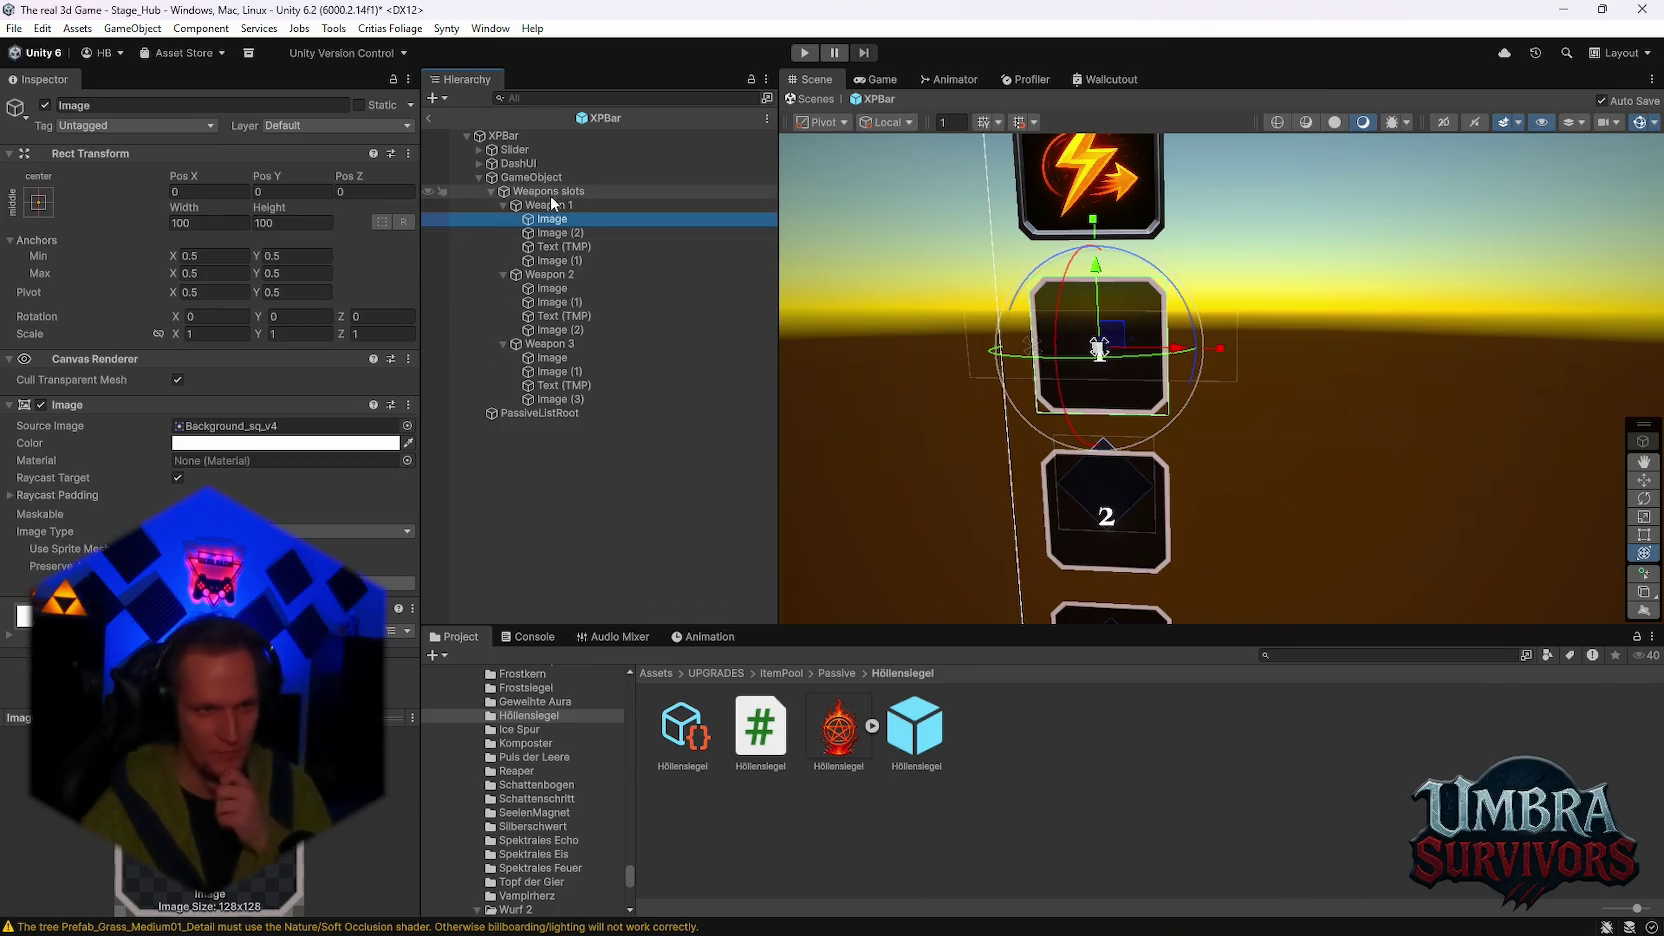
pyautogui.click(479, 163)
pyautogui.click(545, 177)
pyautogui.click(531, 193)
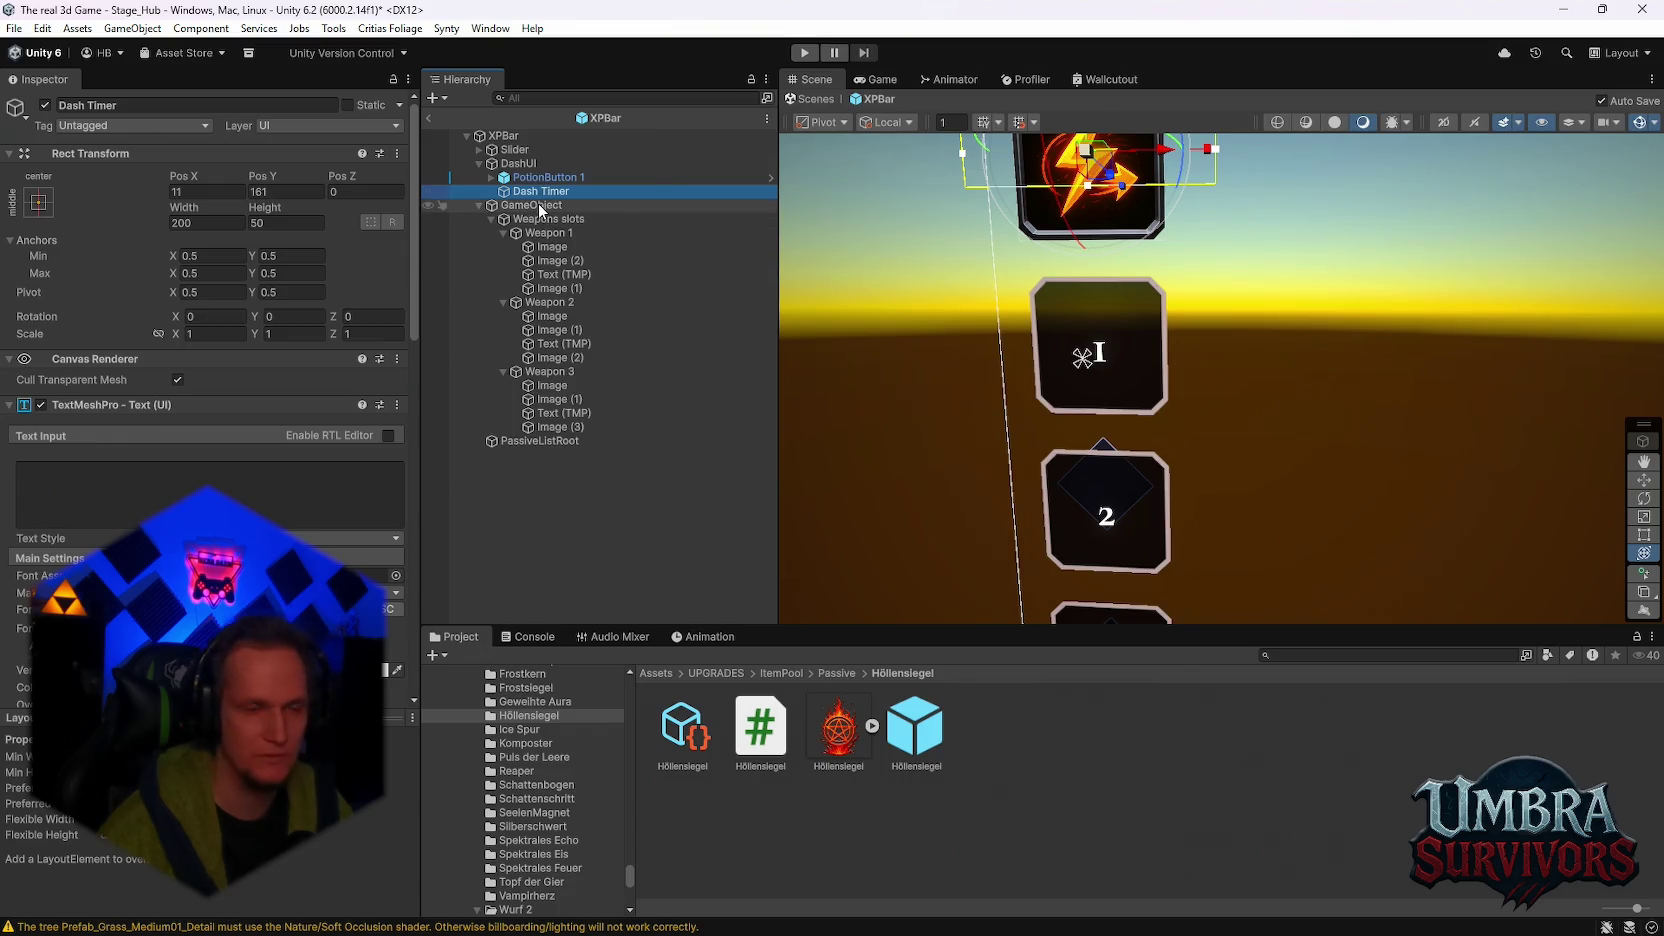
# Step: Anchor the diamond badges of Weapon 1 and Weapon 2 to middle-center
pyautogui.click(553, 247)
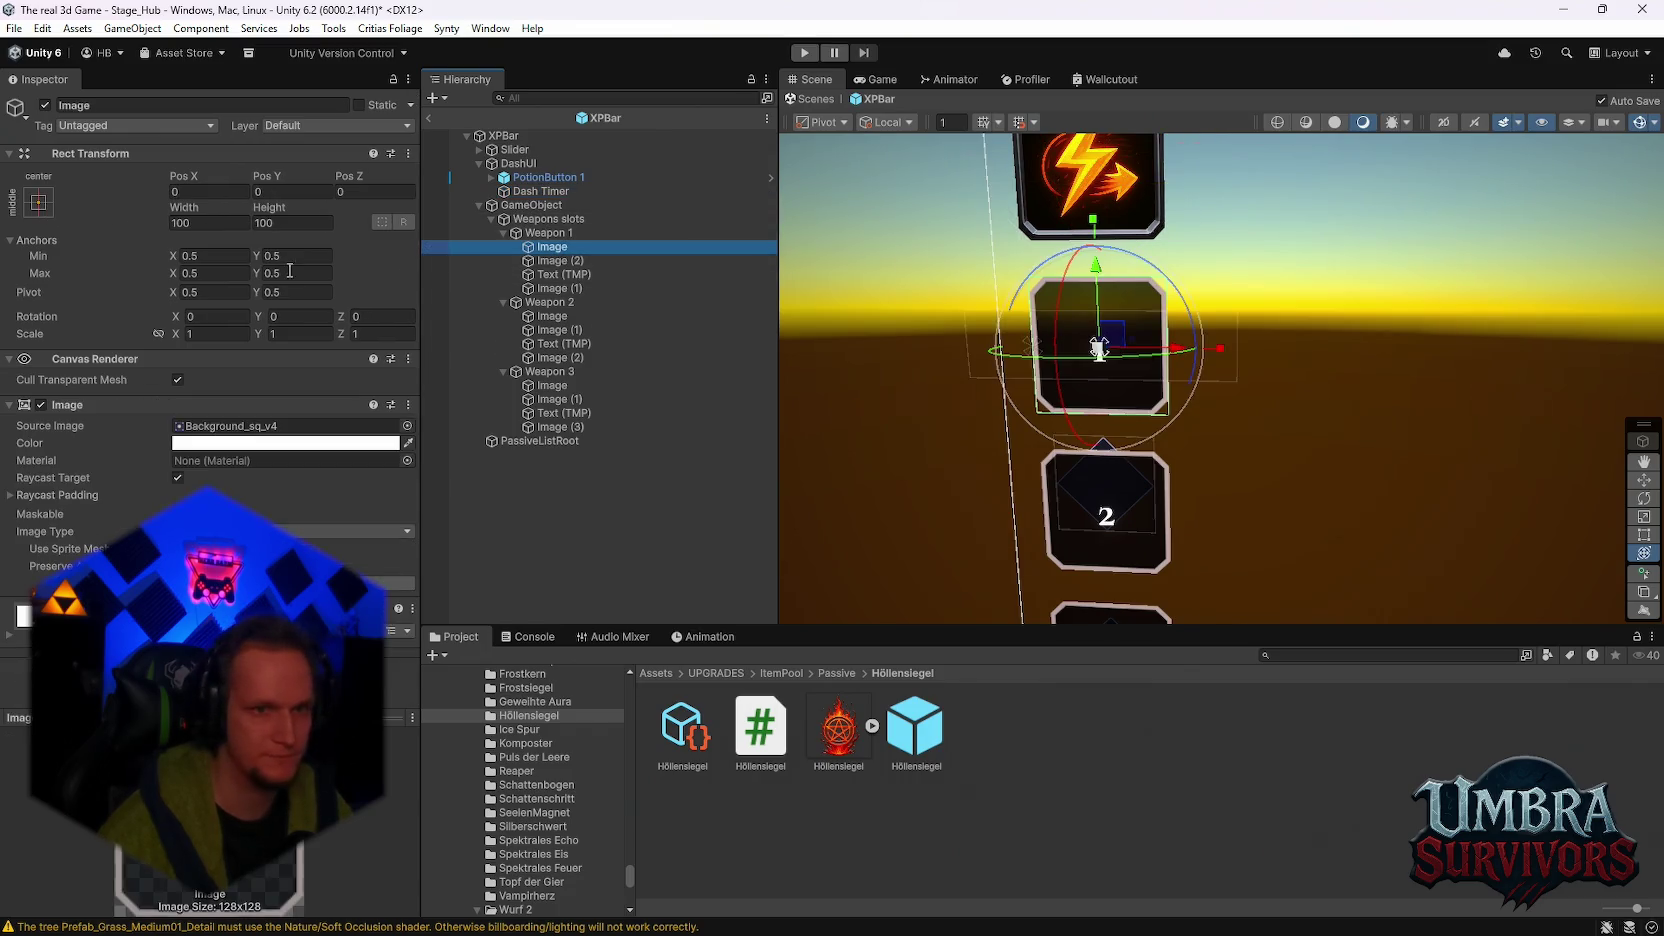
pyautogui.click(560, 260)
pyautogui.click(552, 274)
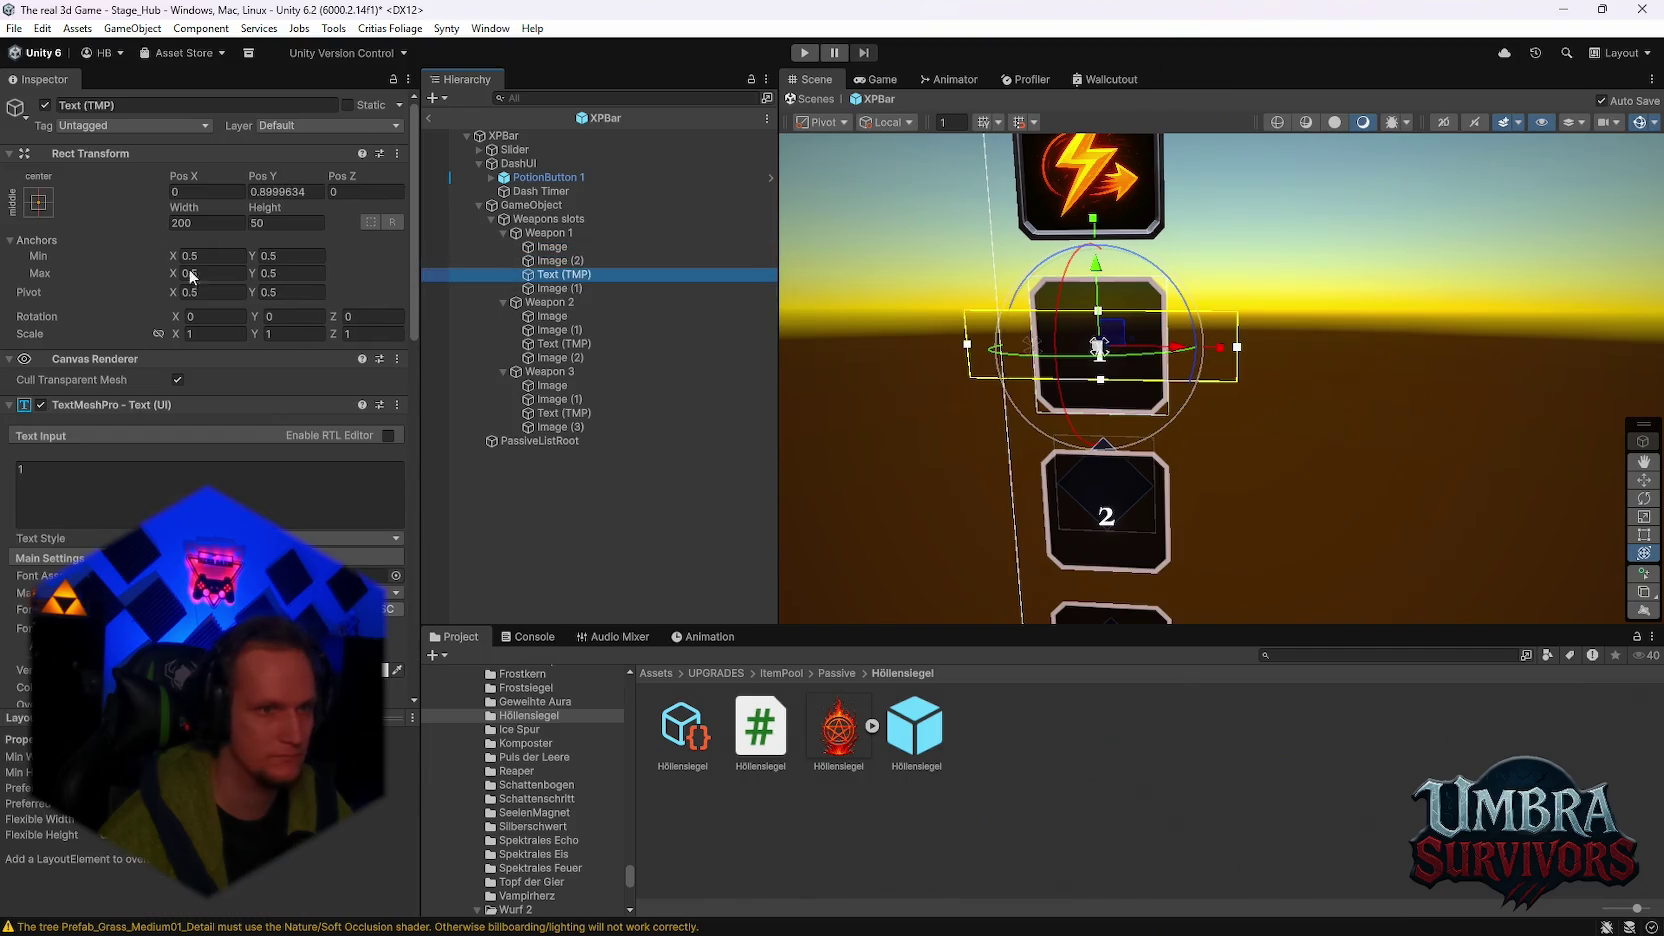
pyautogui.click(538, 289)
pyautogui.click(22, 203)
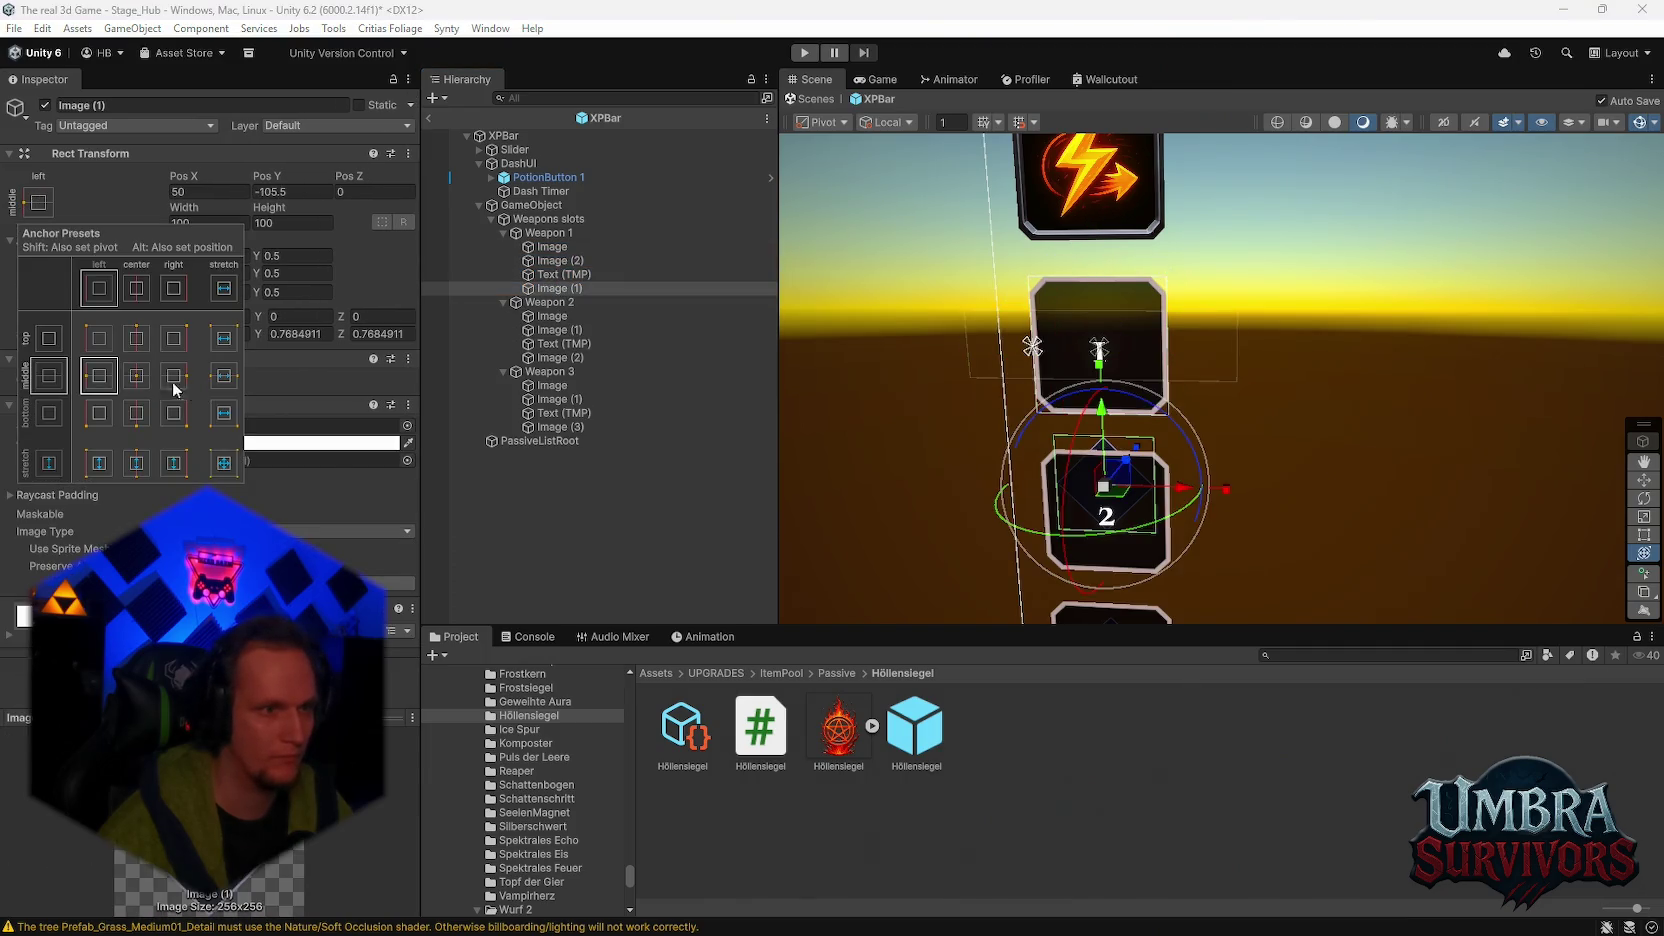
pyautogui.click(138, 376)
pyautogui.click(554, 330)
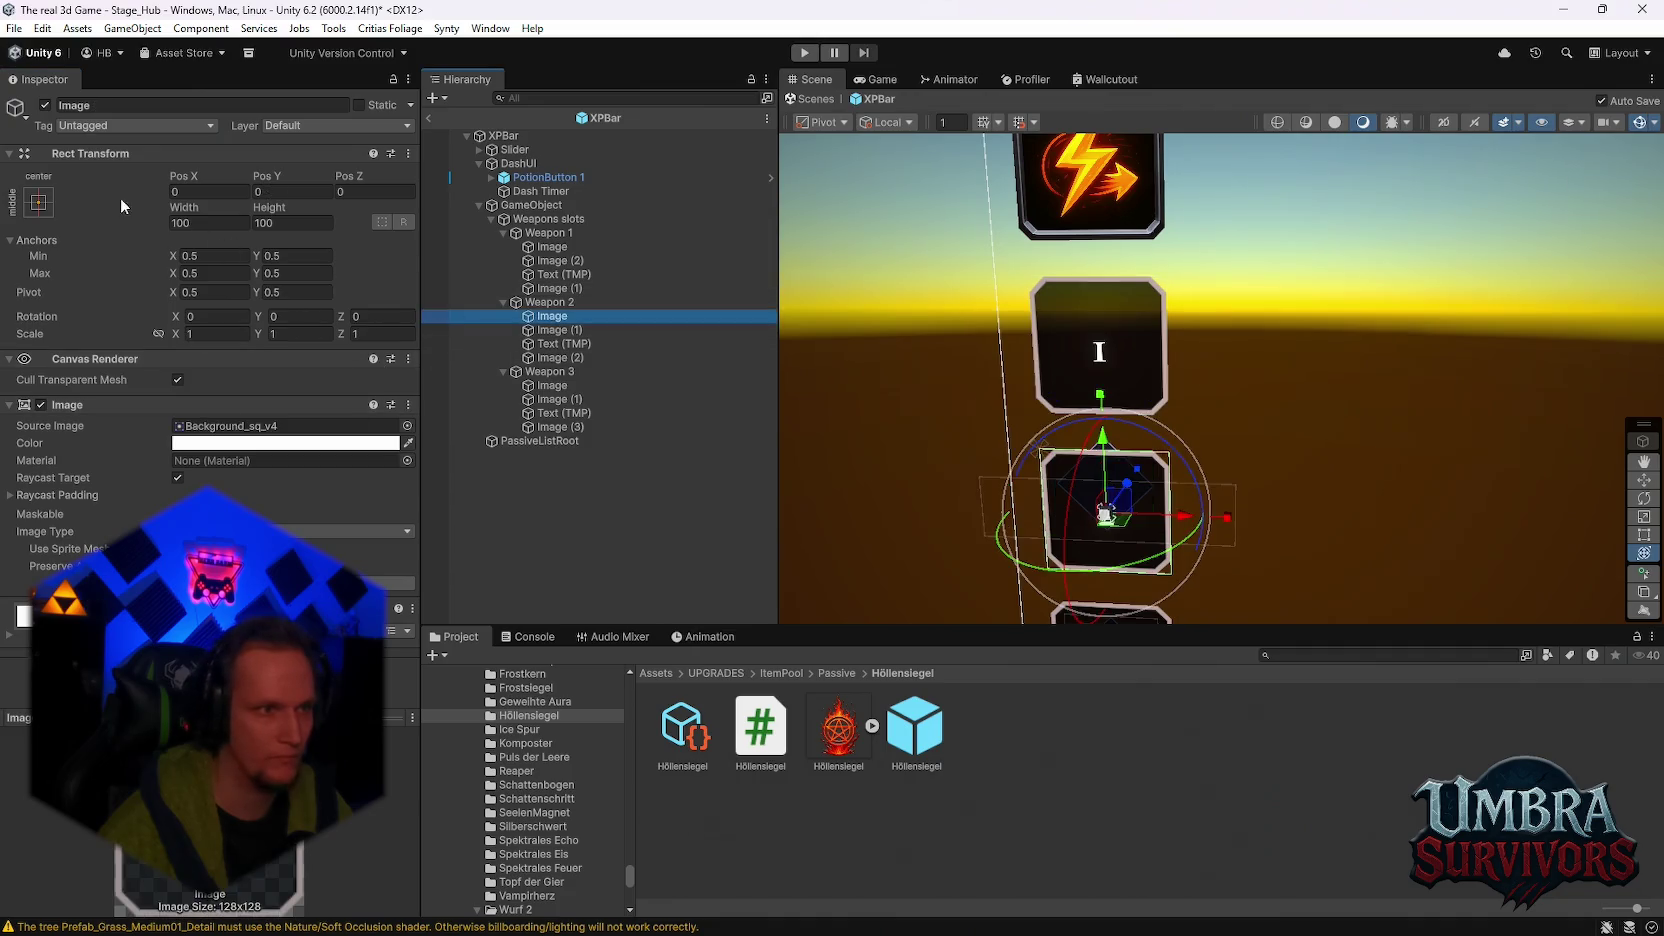
pyautogui.click(551, 357)
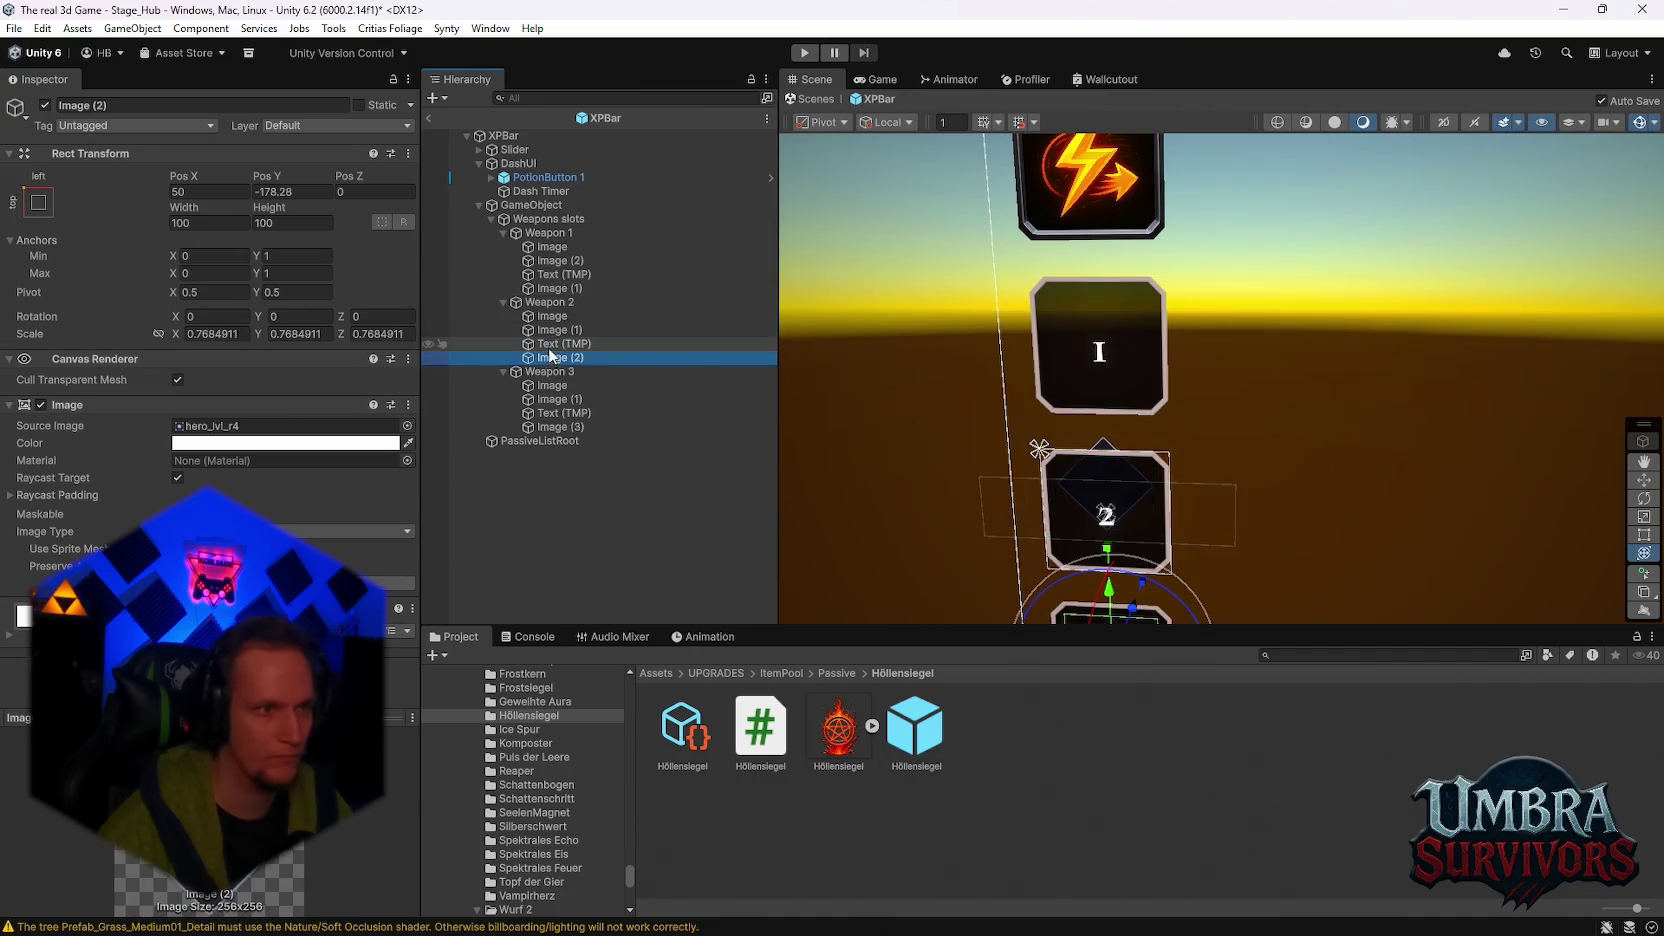
pyautogui.click(38, 203)
pyautogui.click(136, 376)
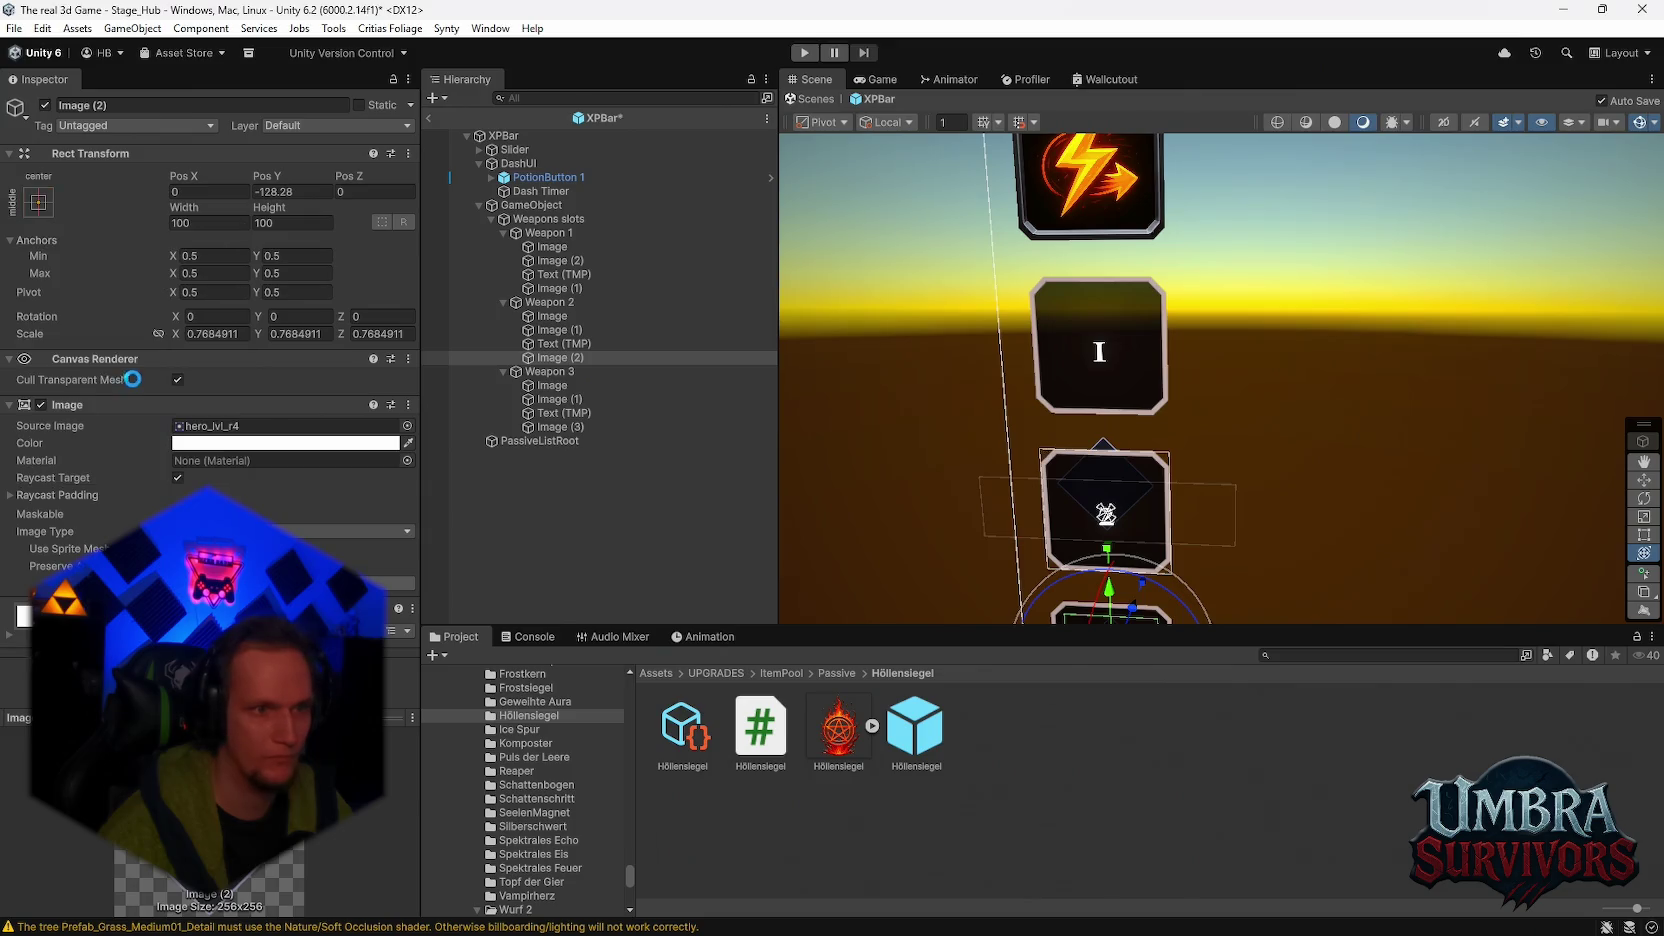
pyautogui.click(555, 343)
# Step: Anchor Weapon 3's diamond badge Image (3) to middle-center
pyautogui.click(552, 386)
pyautogui.click(556, 399)
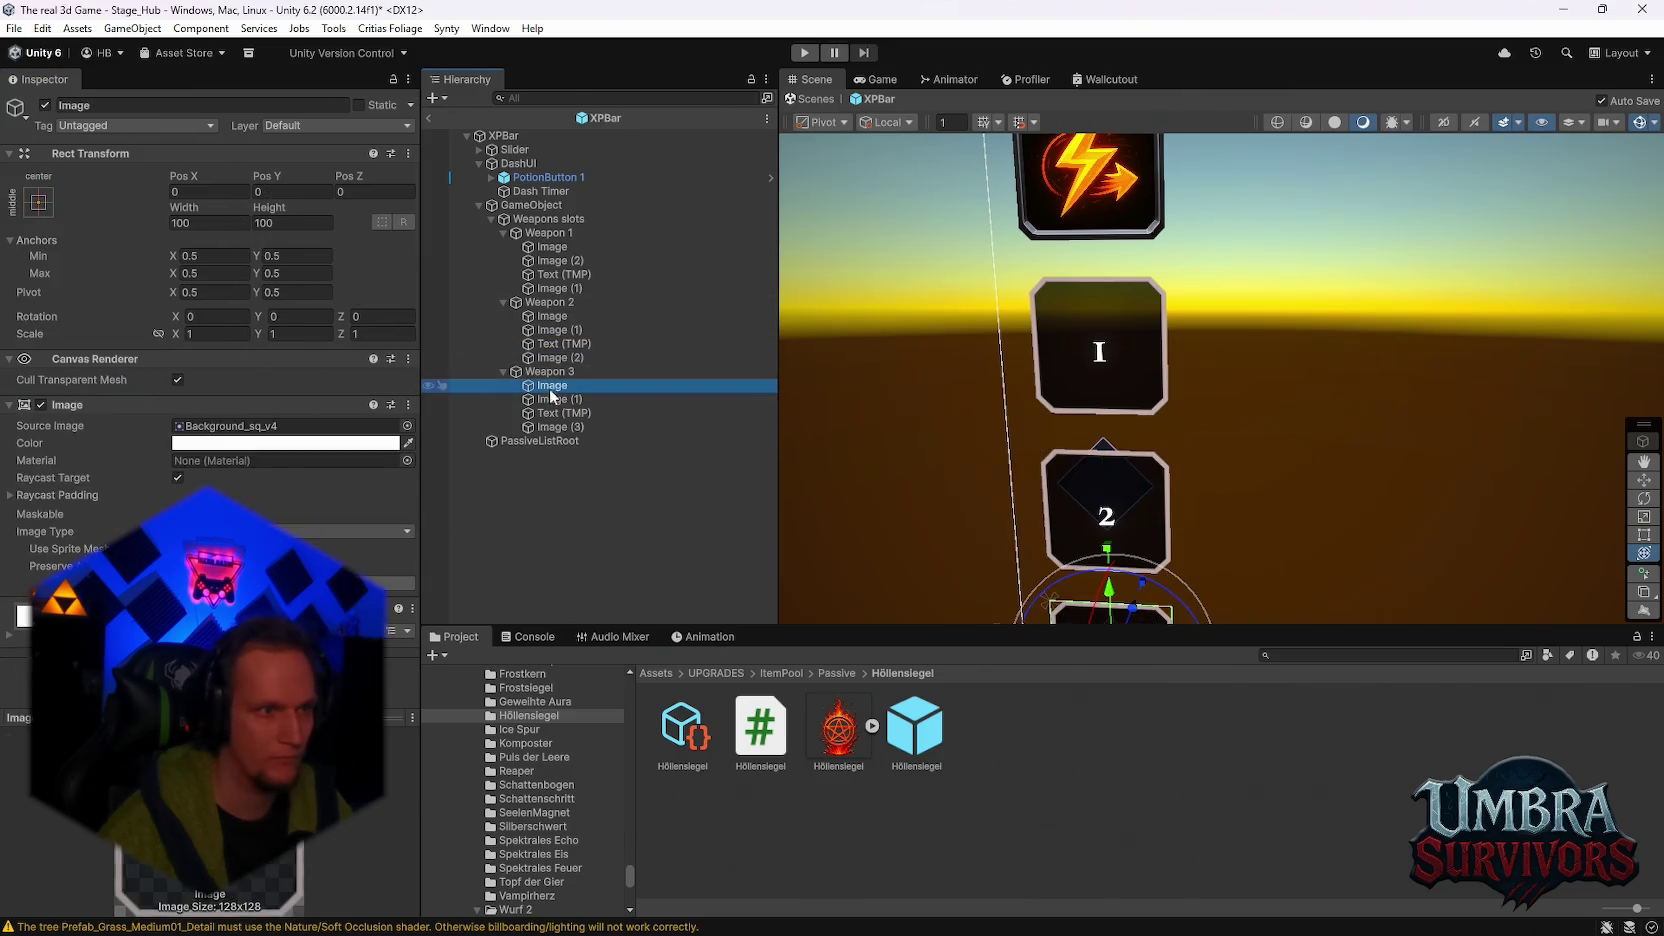
pyautogui.click(560, 413)
pyautogui.click(550, 427)
pyautogui.click(38, 203)
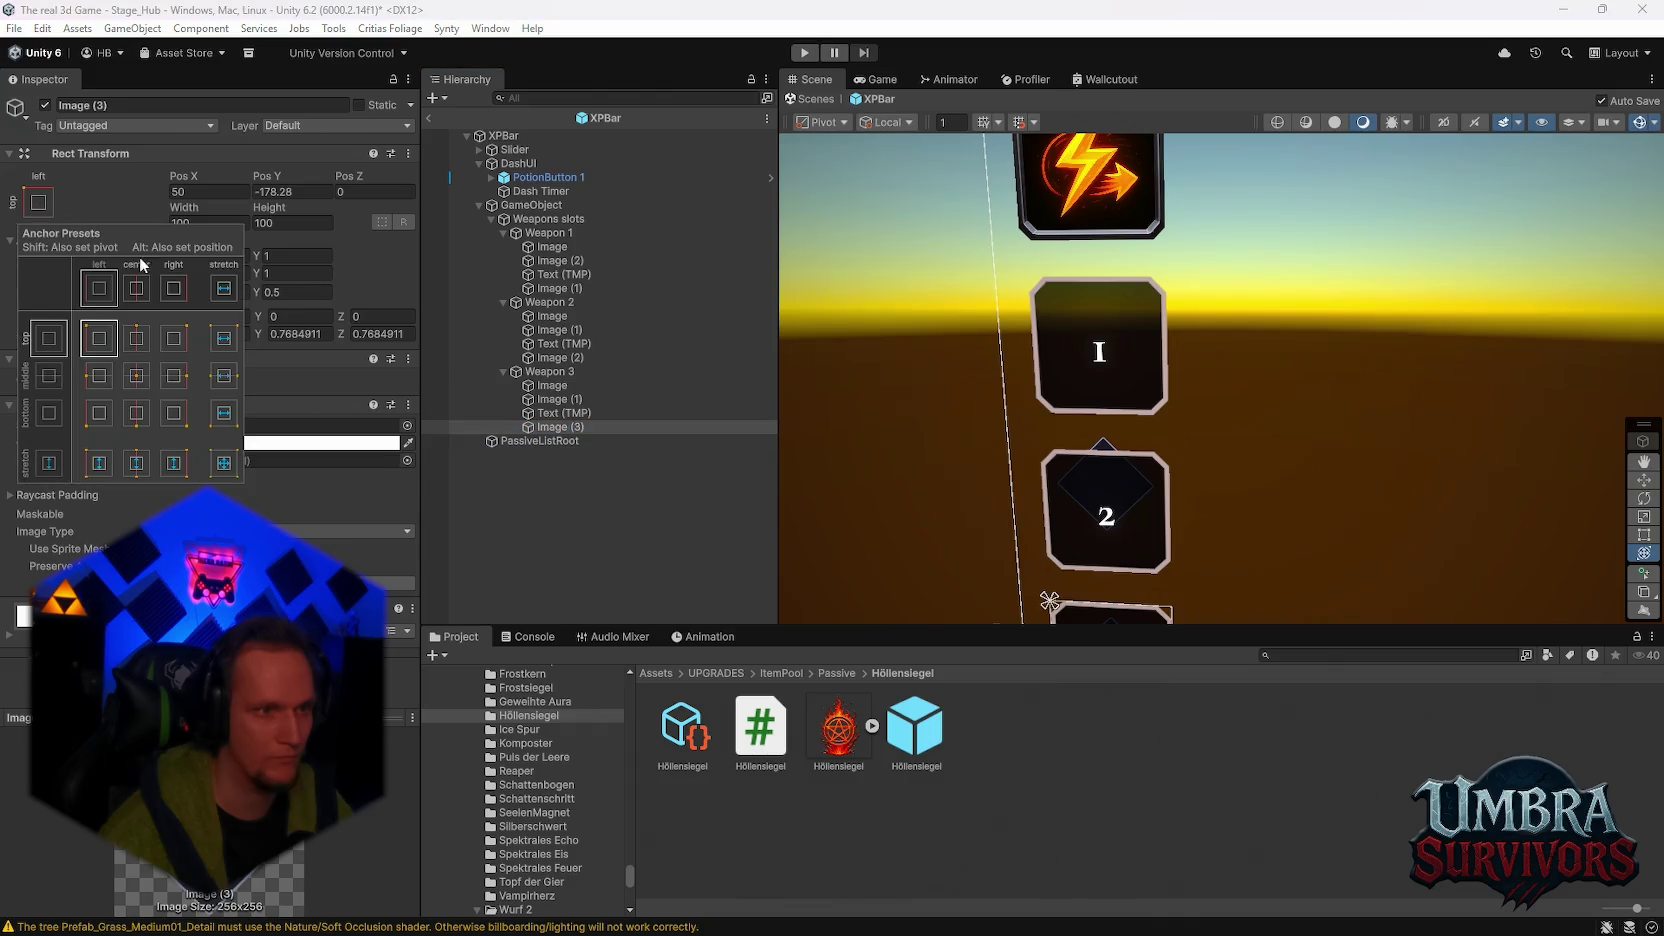
pyautogui.click(140, 375)
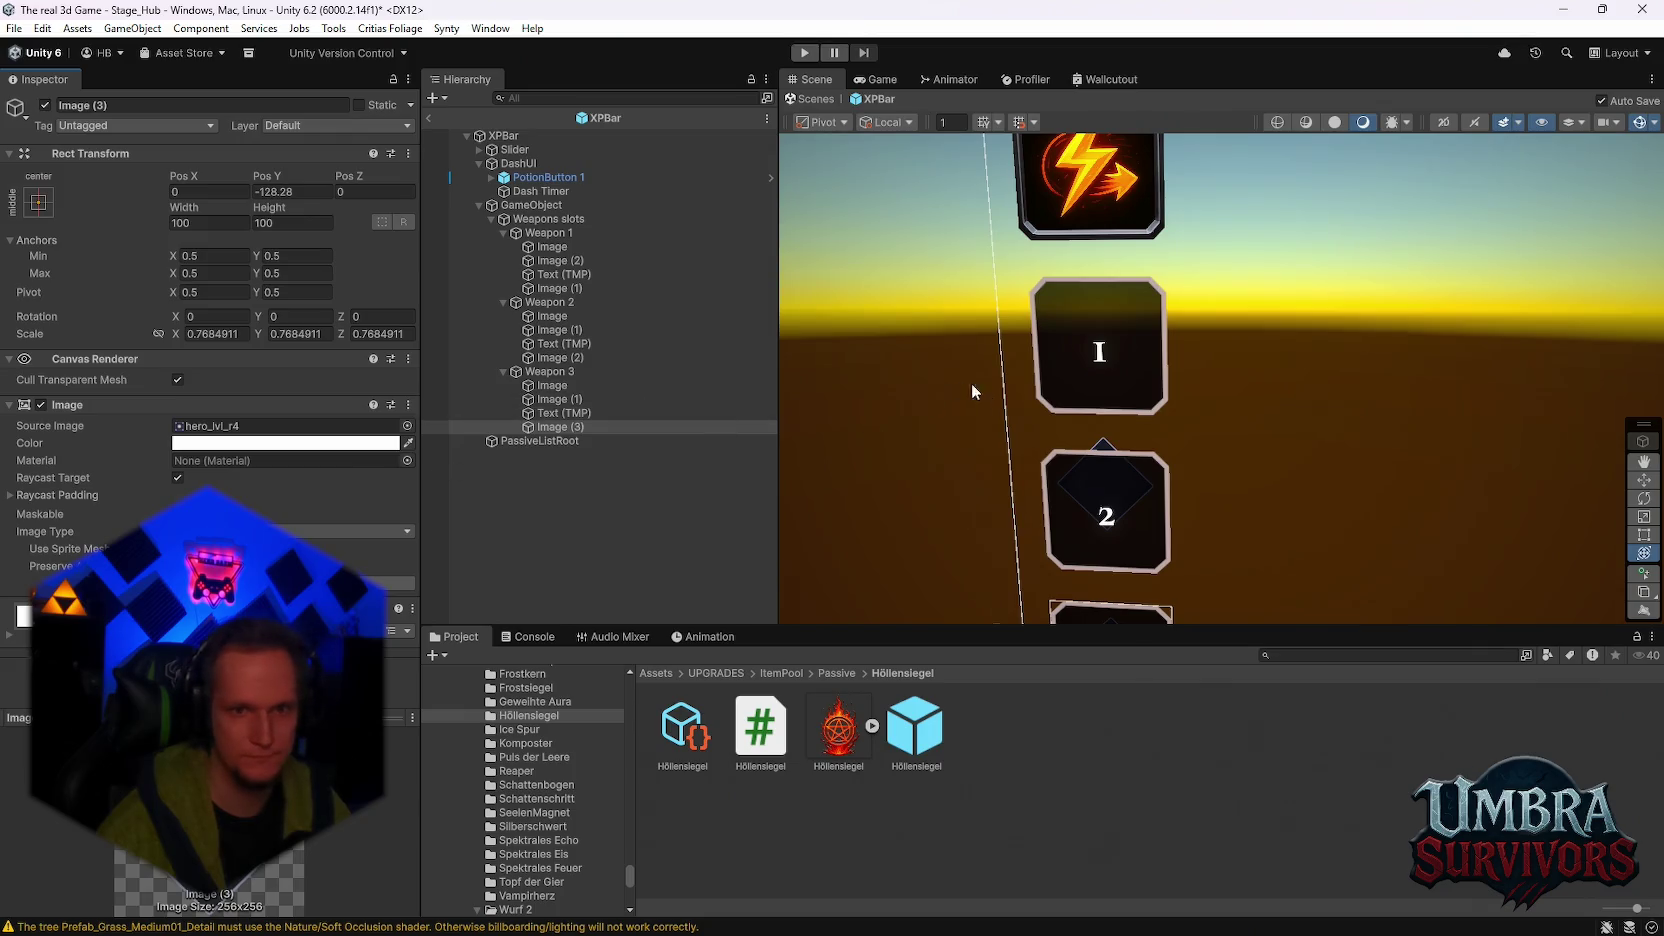
# Step: Move Weapon 2's badge Image (2) to the top of Weapon 2's children
pyautogui.moveTo(1100, 603)
pyautogui.mouseDown()
pyautogui.moveTo(1150, 347)
pyautogui.moveTo(1108, 415)
pyautogui.moveTo(1110, 478)
pyautogui.mouseUp()
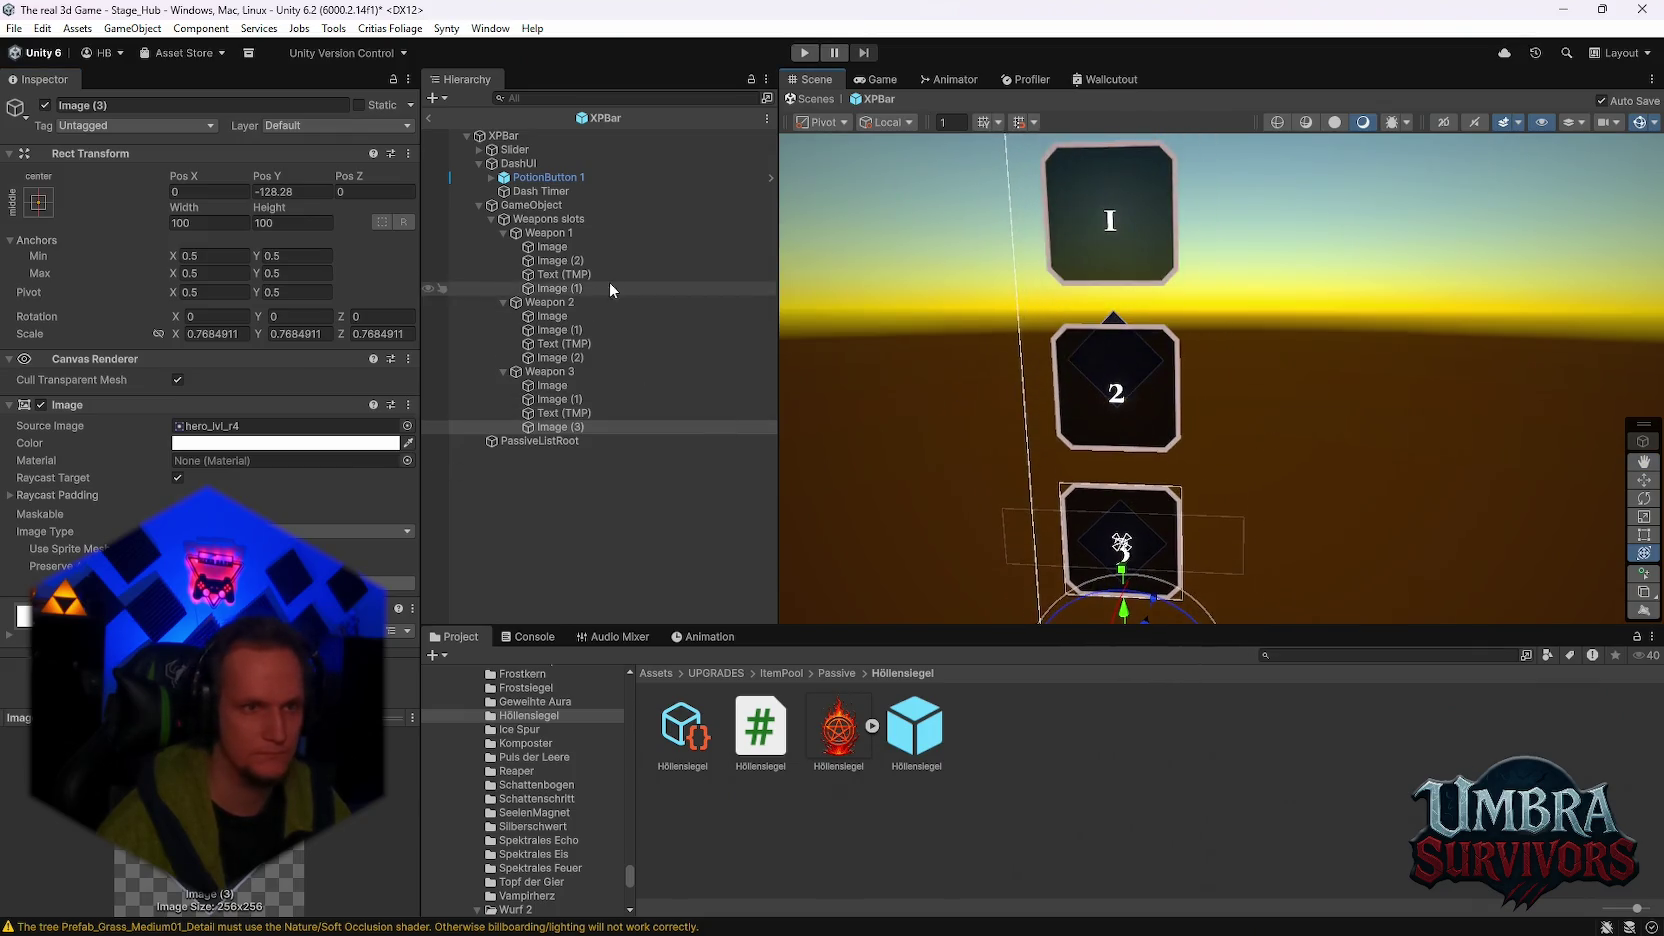
pyautogui.click(561, 359)
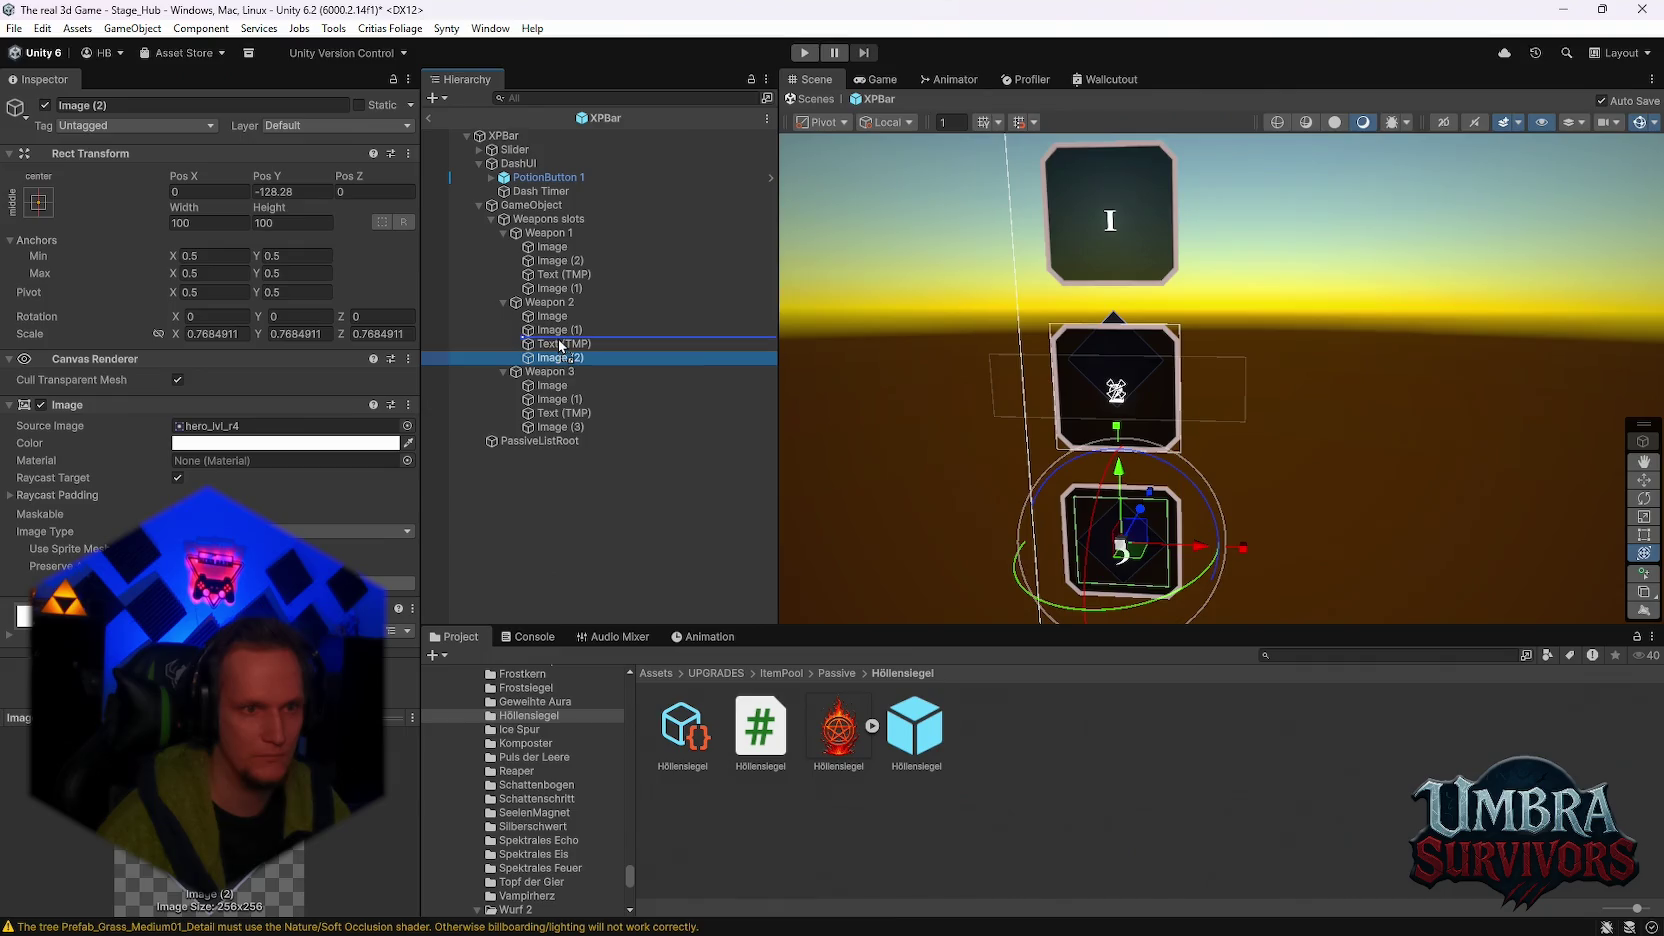
pyautogui.moveTo(560, 346); pyautogui.dragTo(564, 349)
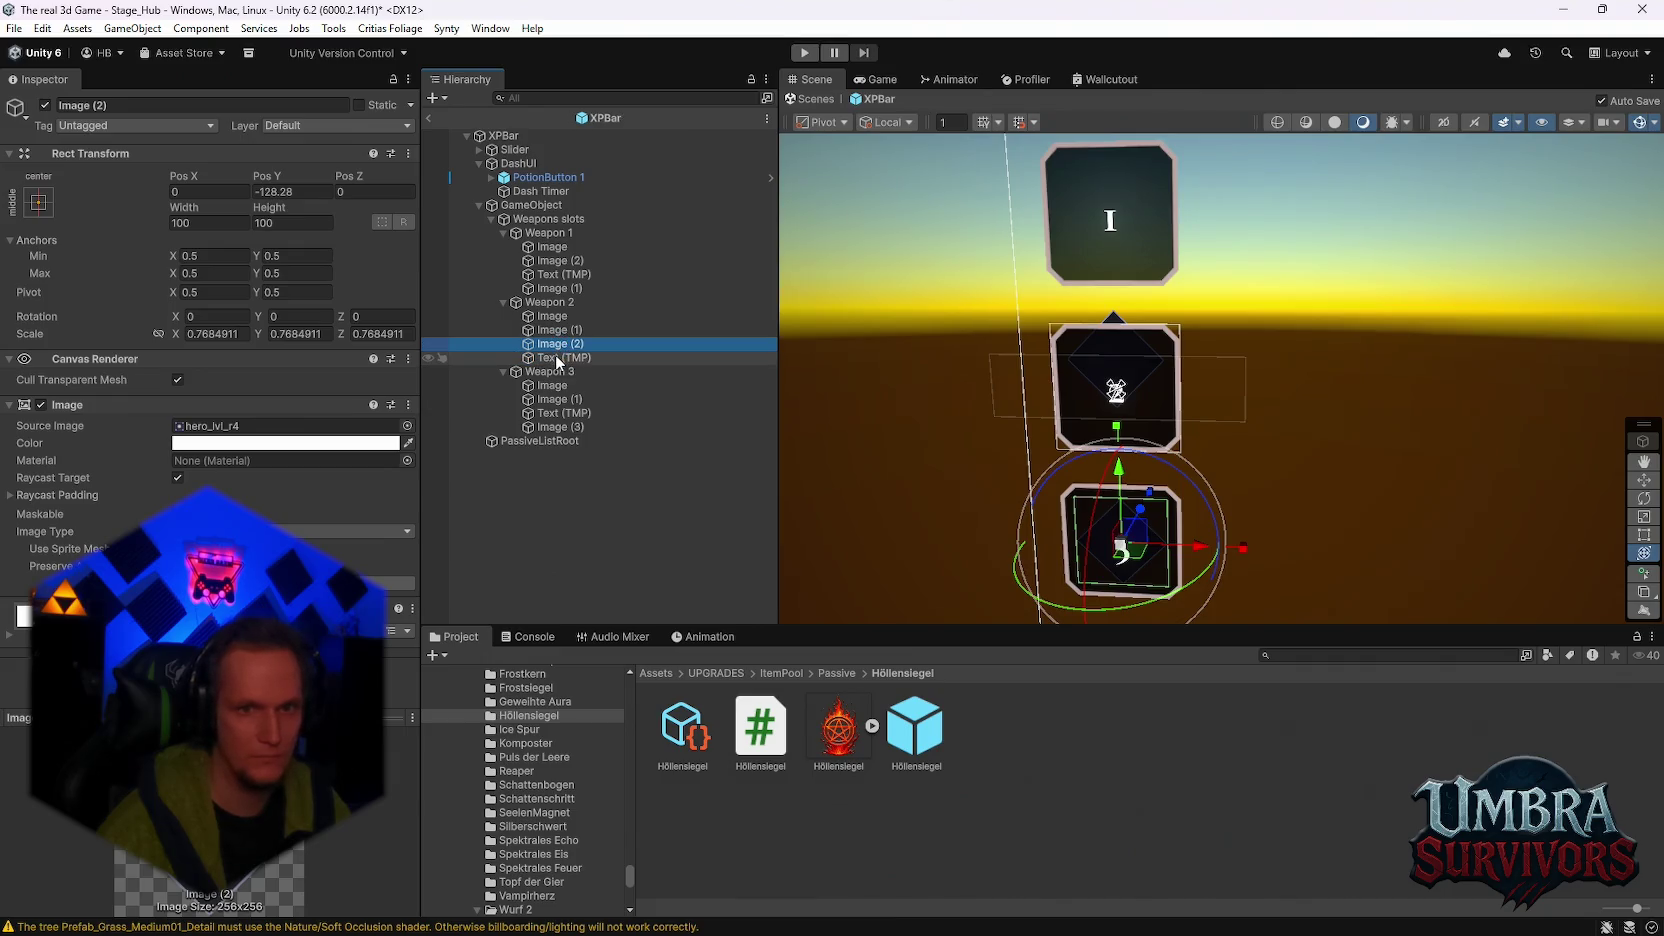
pyautogui.moveTo(556, 345); pyautogui.dragTo(548, 318)
pyautogui.click(556, 330)
pyautogui.click(553, 343)
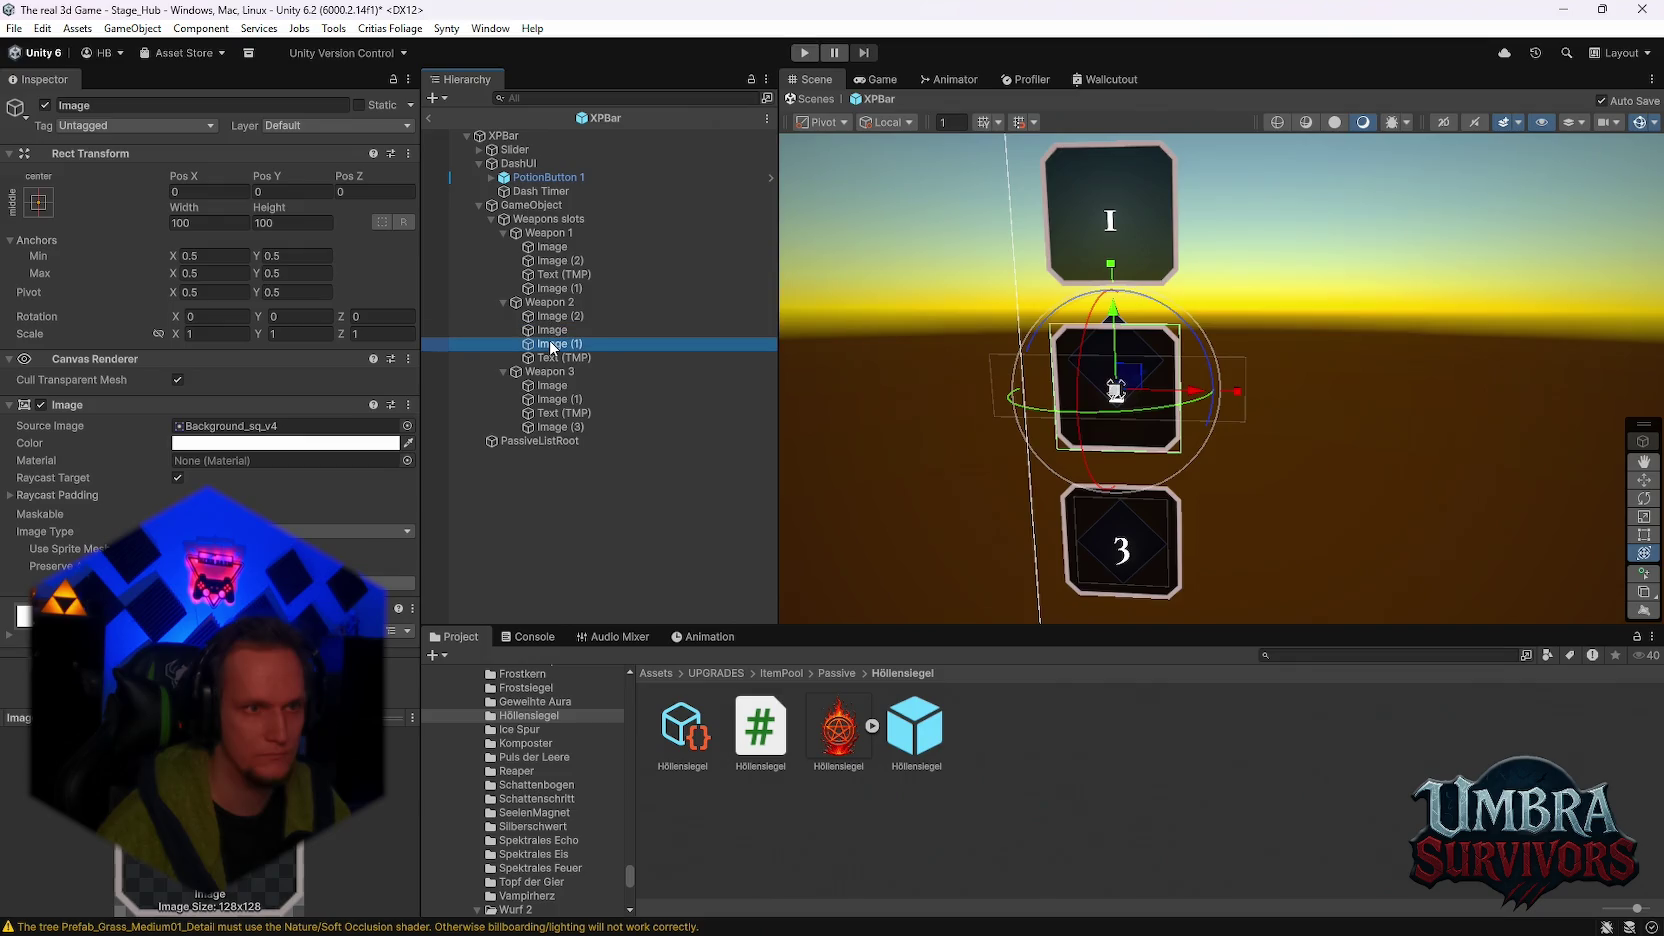
pyautogui.click(552, 357)
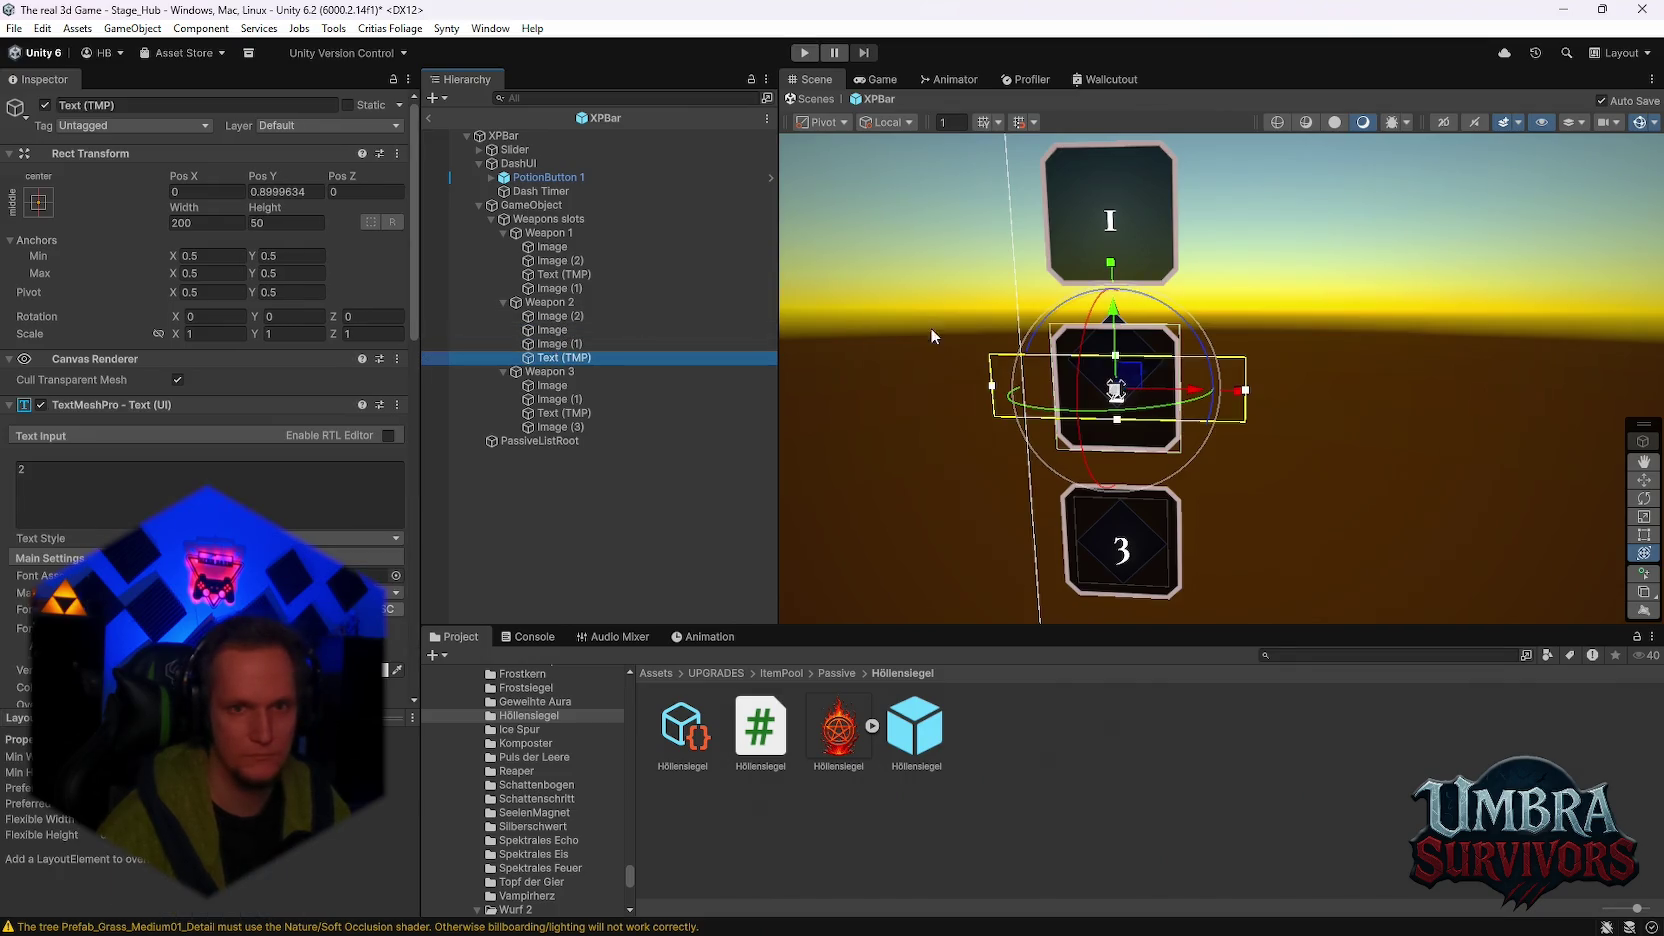
pyautogui.moveTo(1207, 290)
pyautogui.mouseDown()
pyautogui.moveTo(1200, 480)
pyautogui.moveTo(1196, 301)
pyautogui.mouseUp()
pyautogui.click(1166, 316)
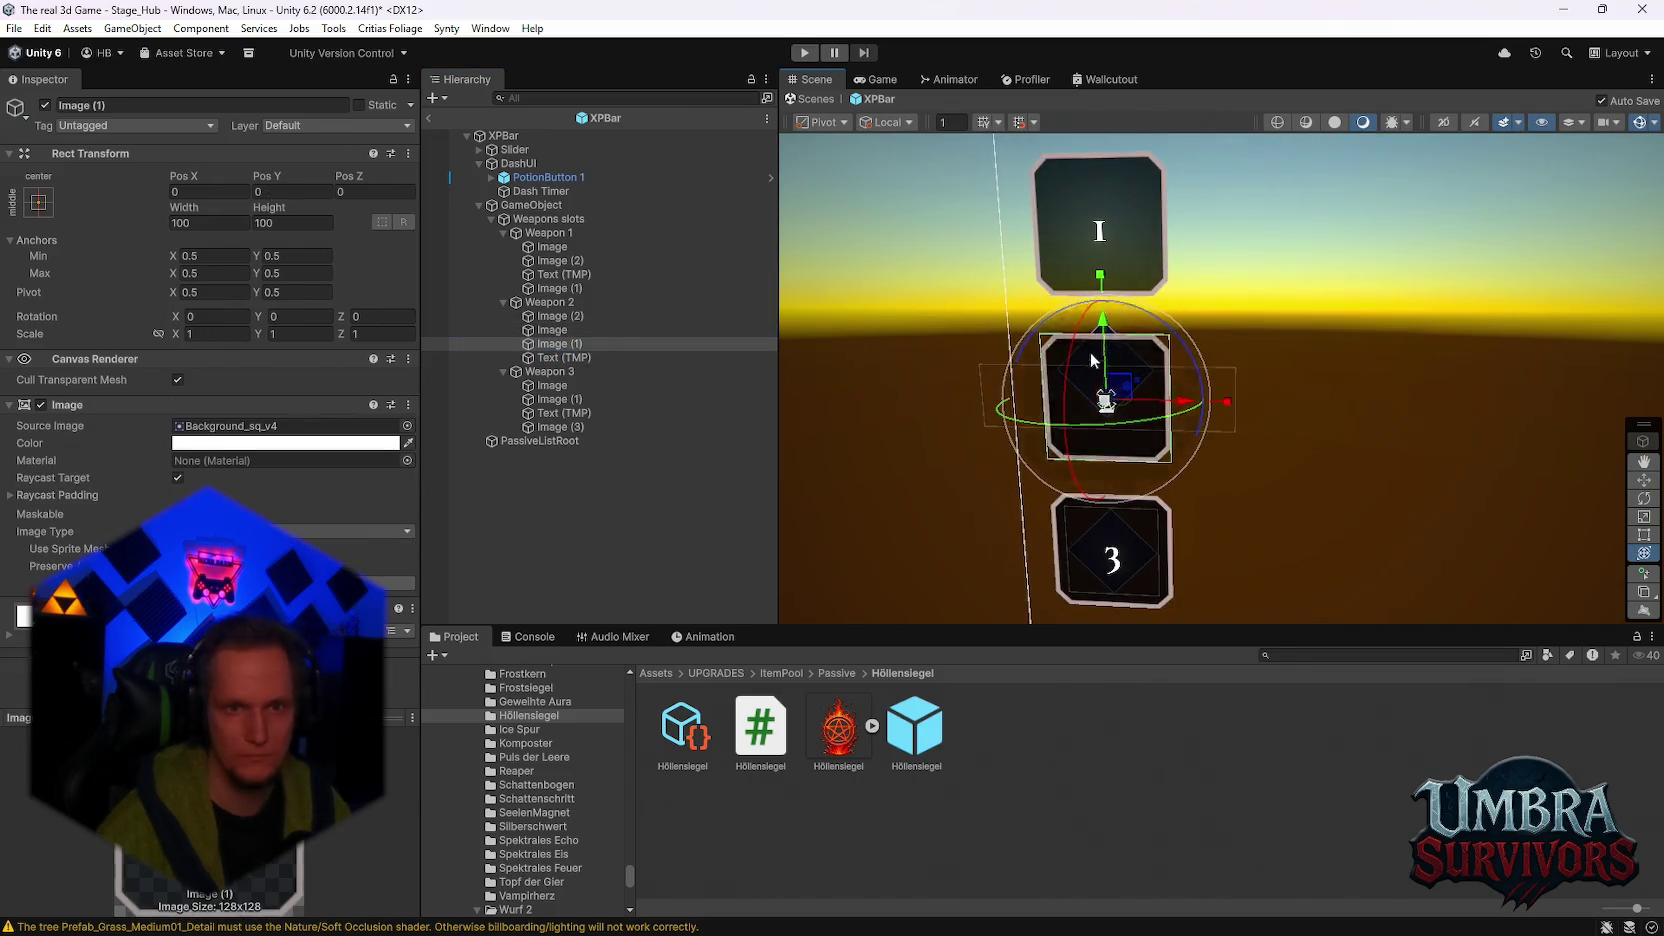
pyautogui.click(689, 323)
pyautogui.click(585, 261)
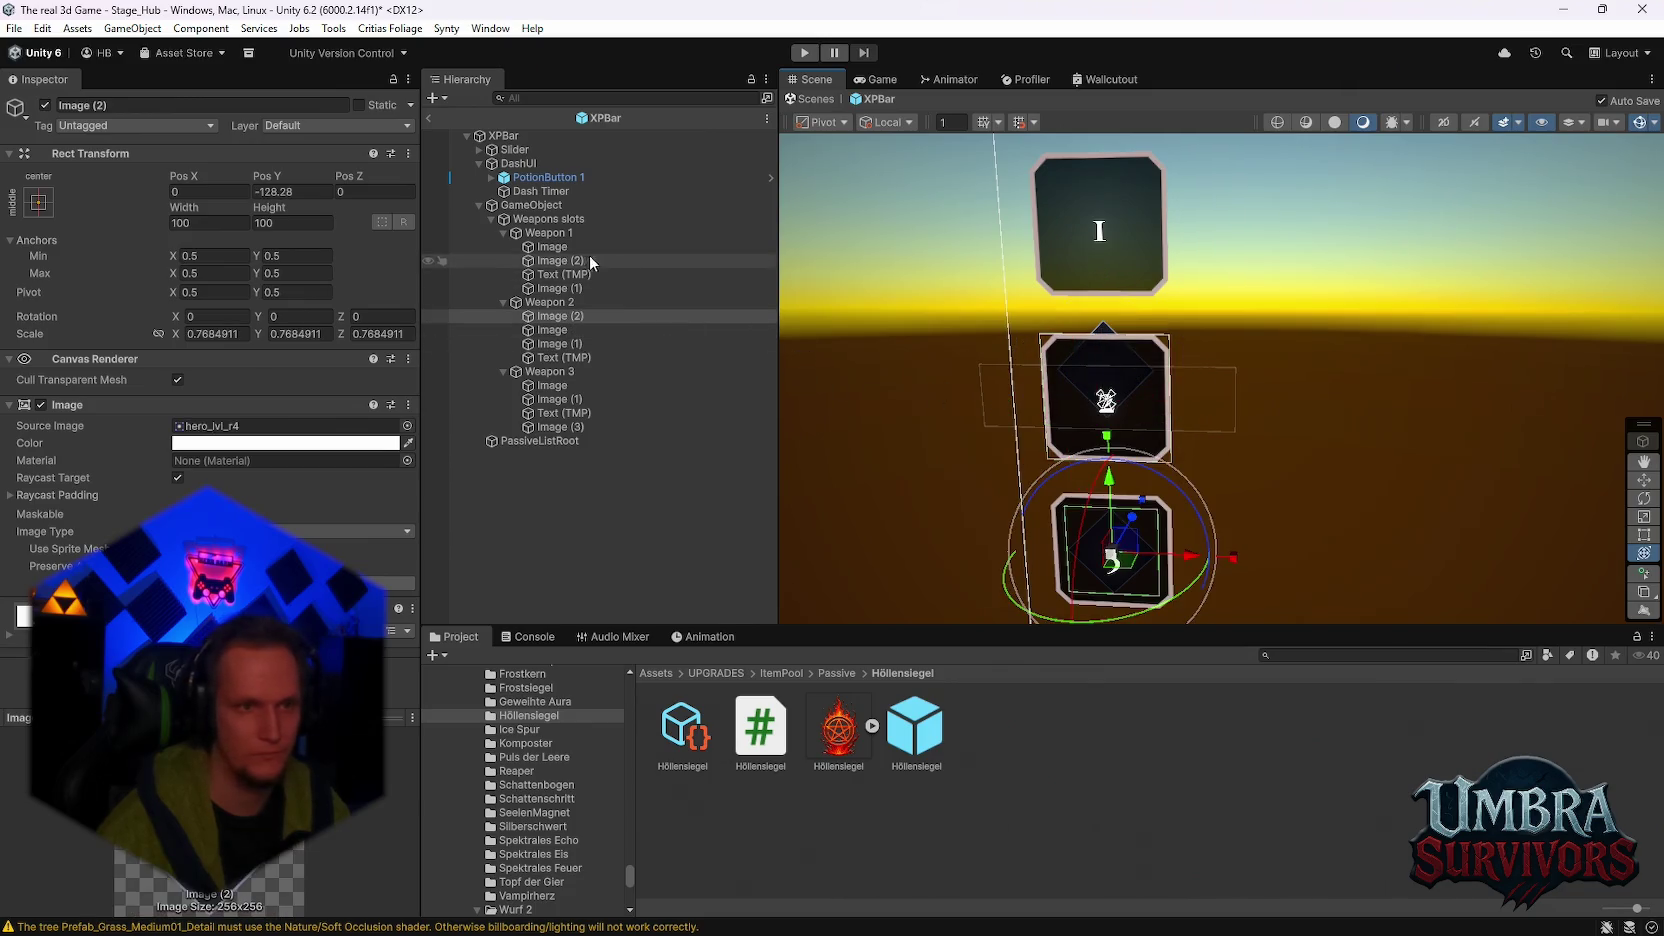
pyautogui.scroll(4, 1101, 333)
pyautogui.scroll(-5, 1101, 333)
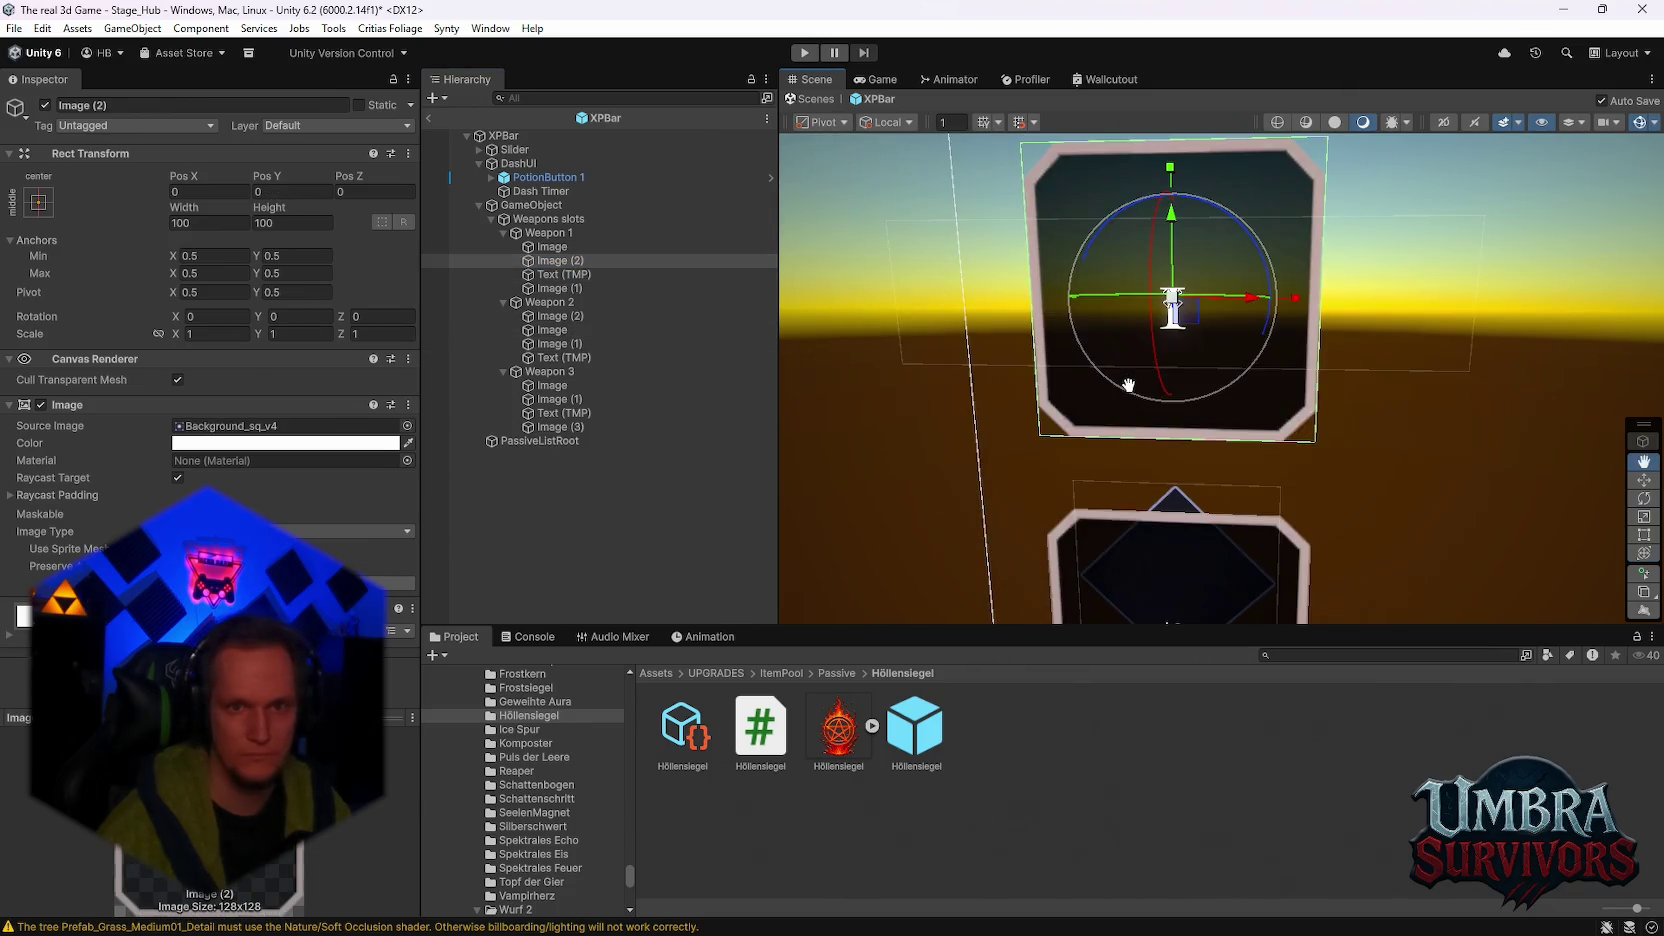
# Step: Move Weapon 1's diamond badge Image (1) to the slot's top-right corner and rescale it
pyautogui.click(570, 289)
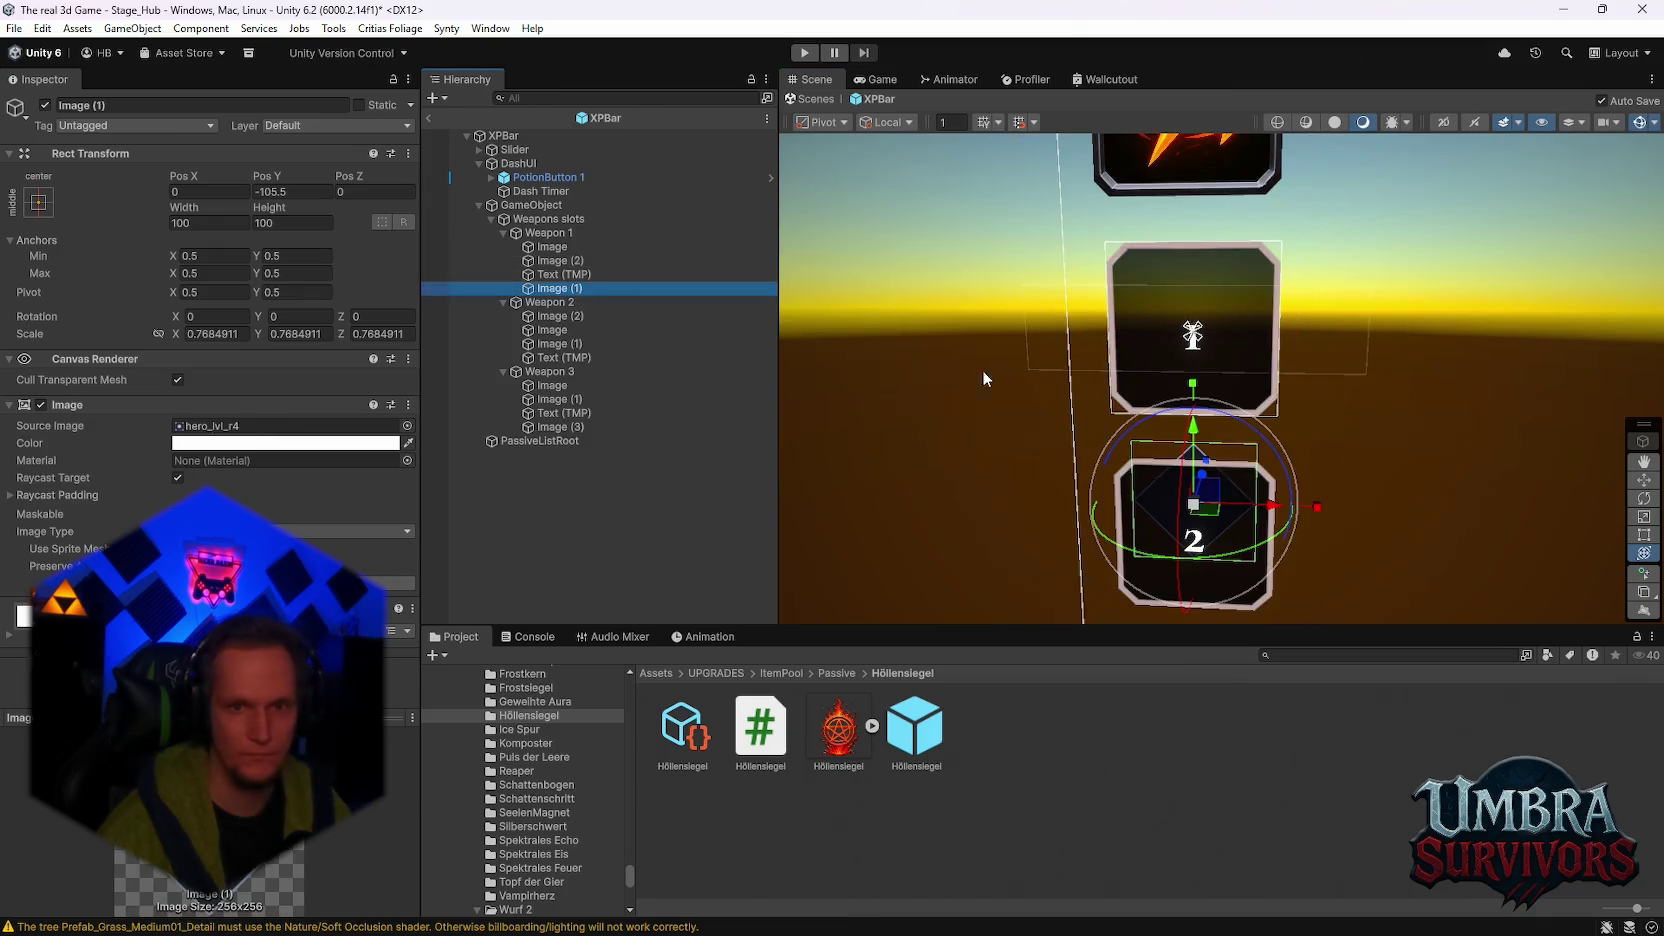
pyautogui.moveTo(1194, 433); pyautogui.dragTo(1192, 245)
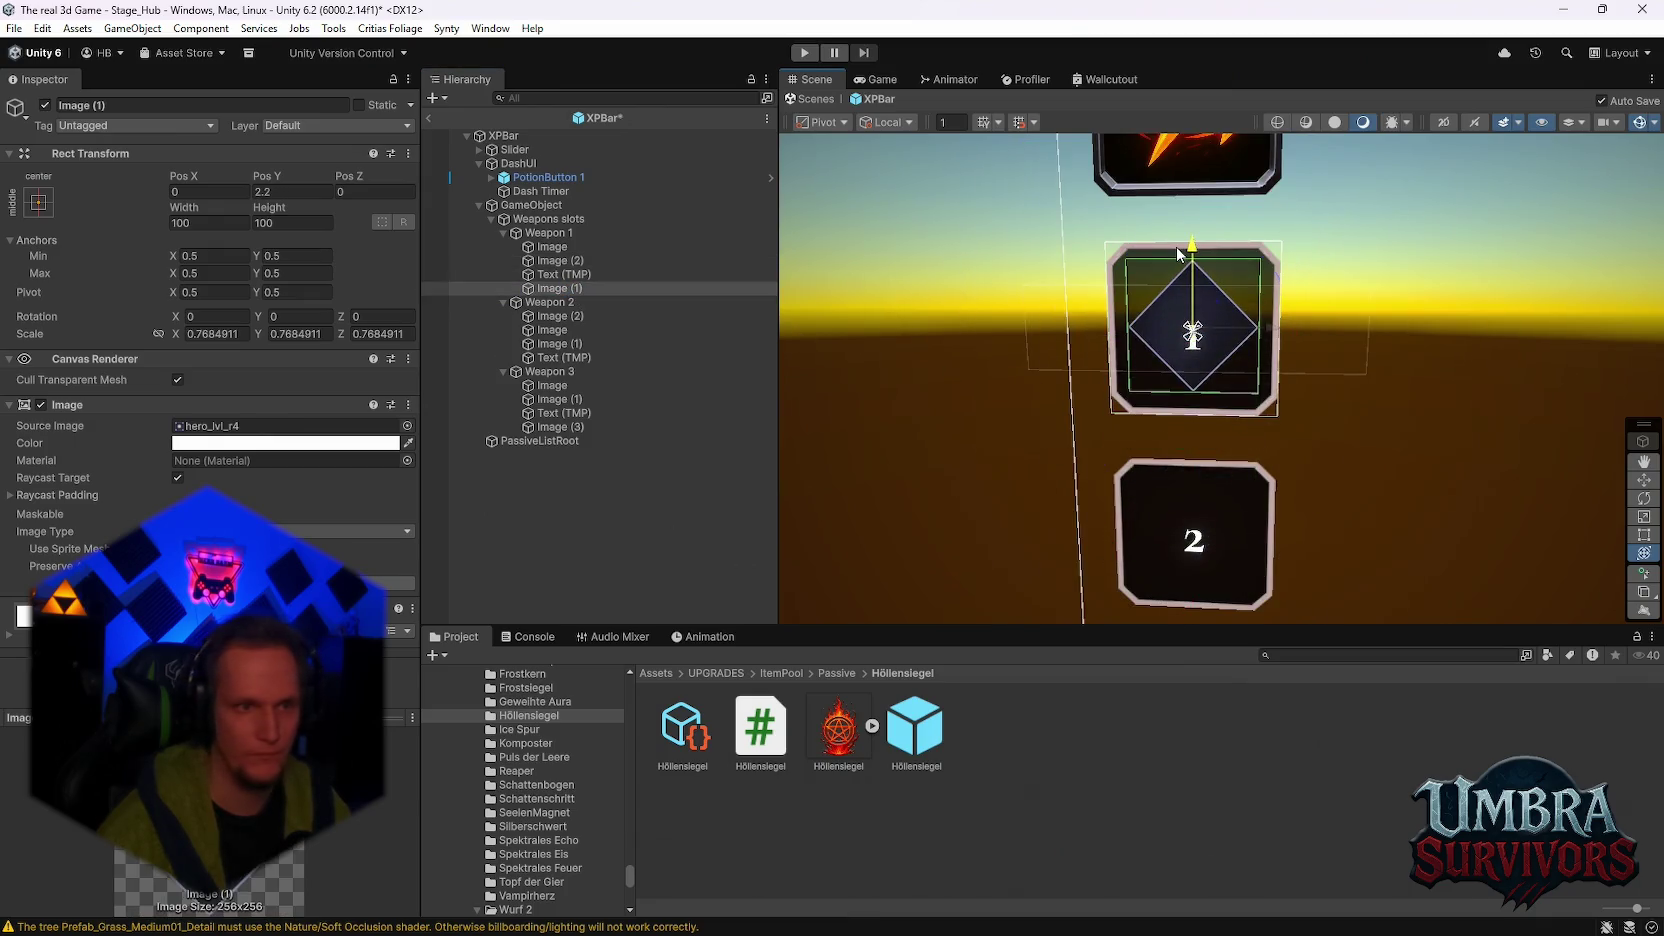
pyautogui.moveTo(1131, 364); pyautogui.dragTo(1180, 363)
pyautogui.moveTo(1069, 302)
pyautogui.mouseDown()
pyautogui.moveTo(1060, 289)
pyautogui.moveTo(1170, 465)
pyautogui.moveTo(1150, 418)
pyautogui.moveTo(1122, 433)
pyautogui.moveTo(1174, 432)
pyautogui.mouseUp()
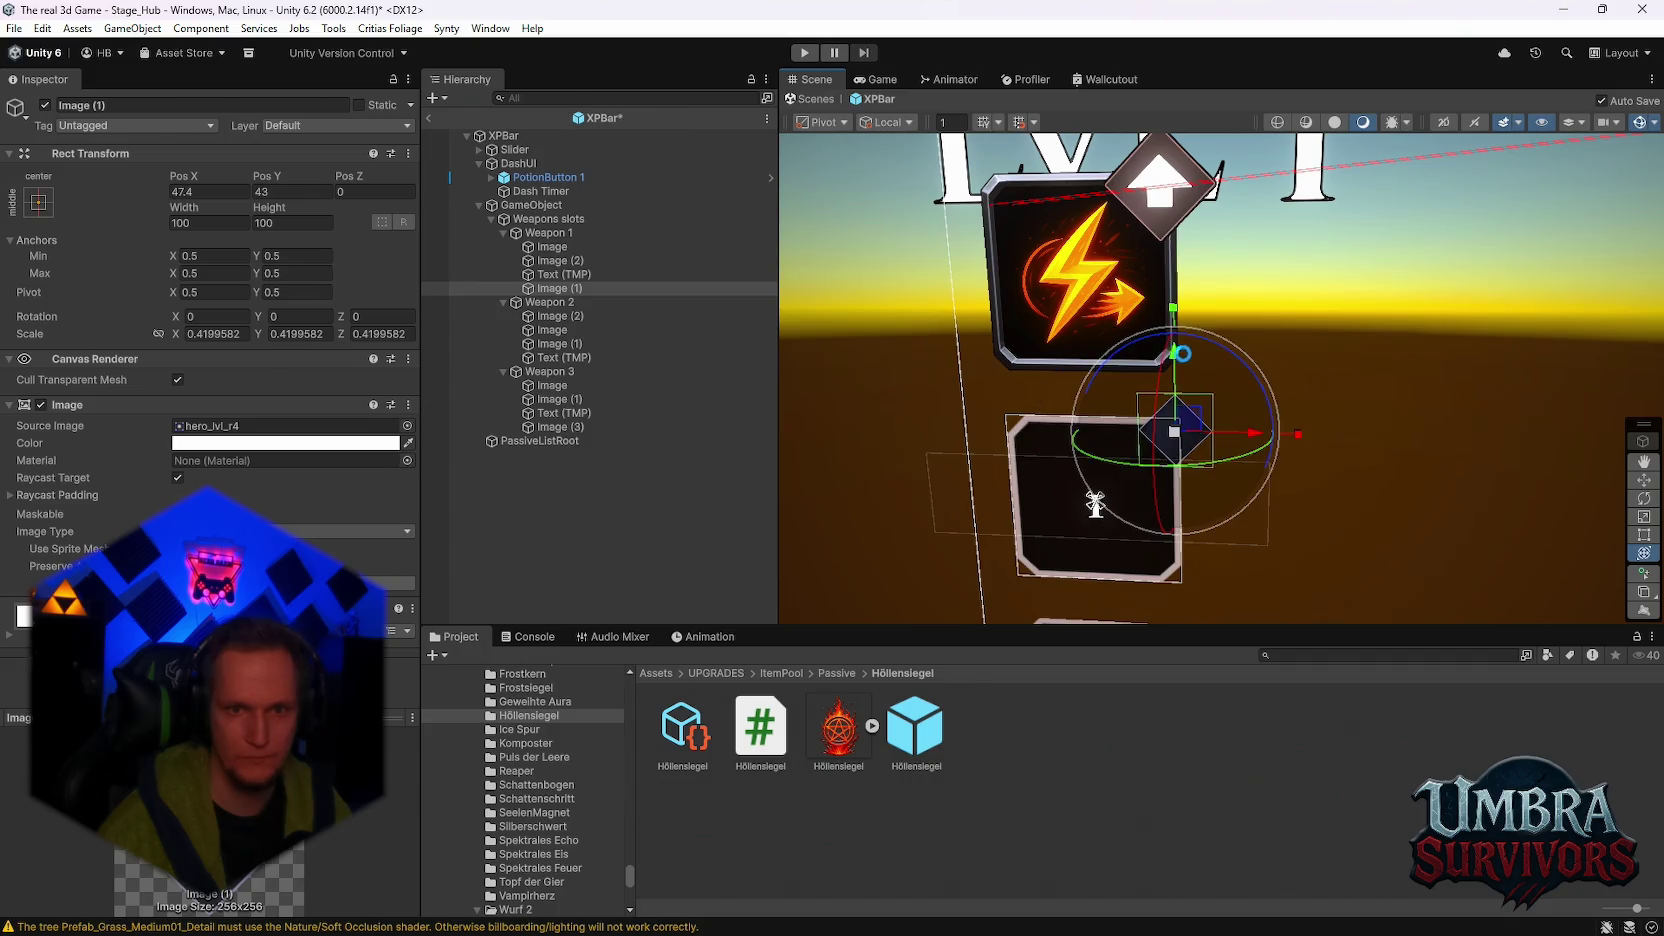
pyautogui.moveTo(1174, 357); pyautogui.dragTo(1178, 353)
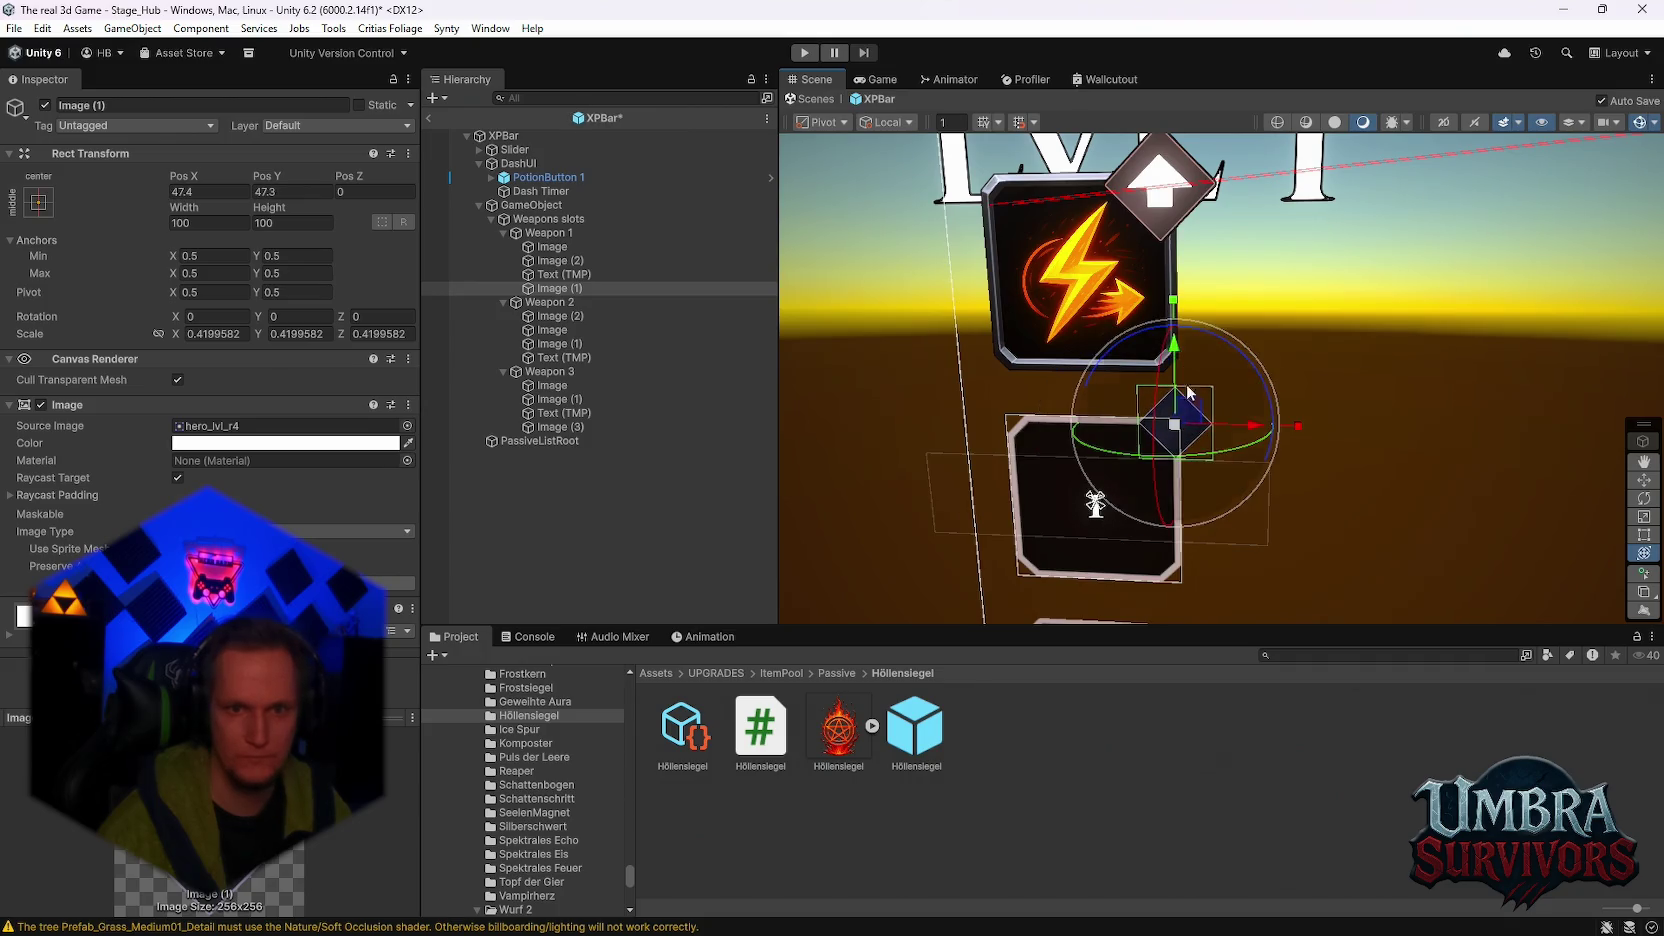
pyautogui.moveTo(1175, 425)
pyautogui.mouseDown()
pyautogui.moveTo(1195, 427)
pyautogui.moveTo(1168, 238)
pyautogui.mouseUp()
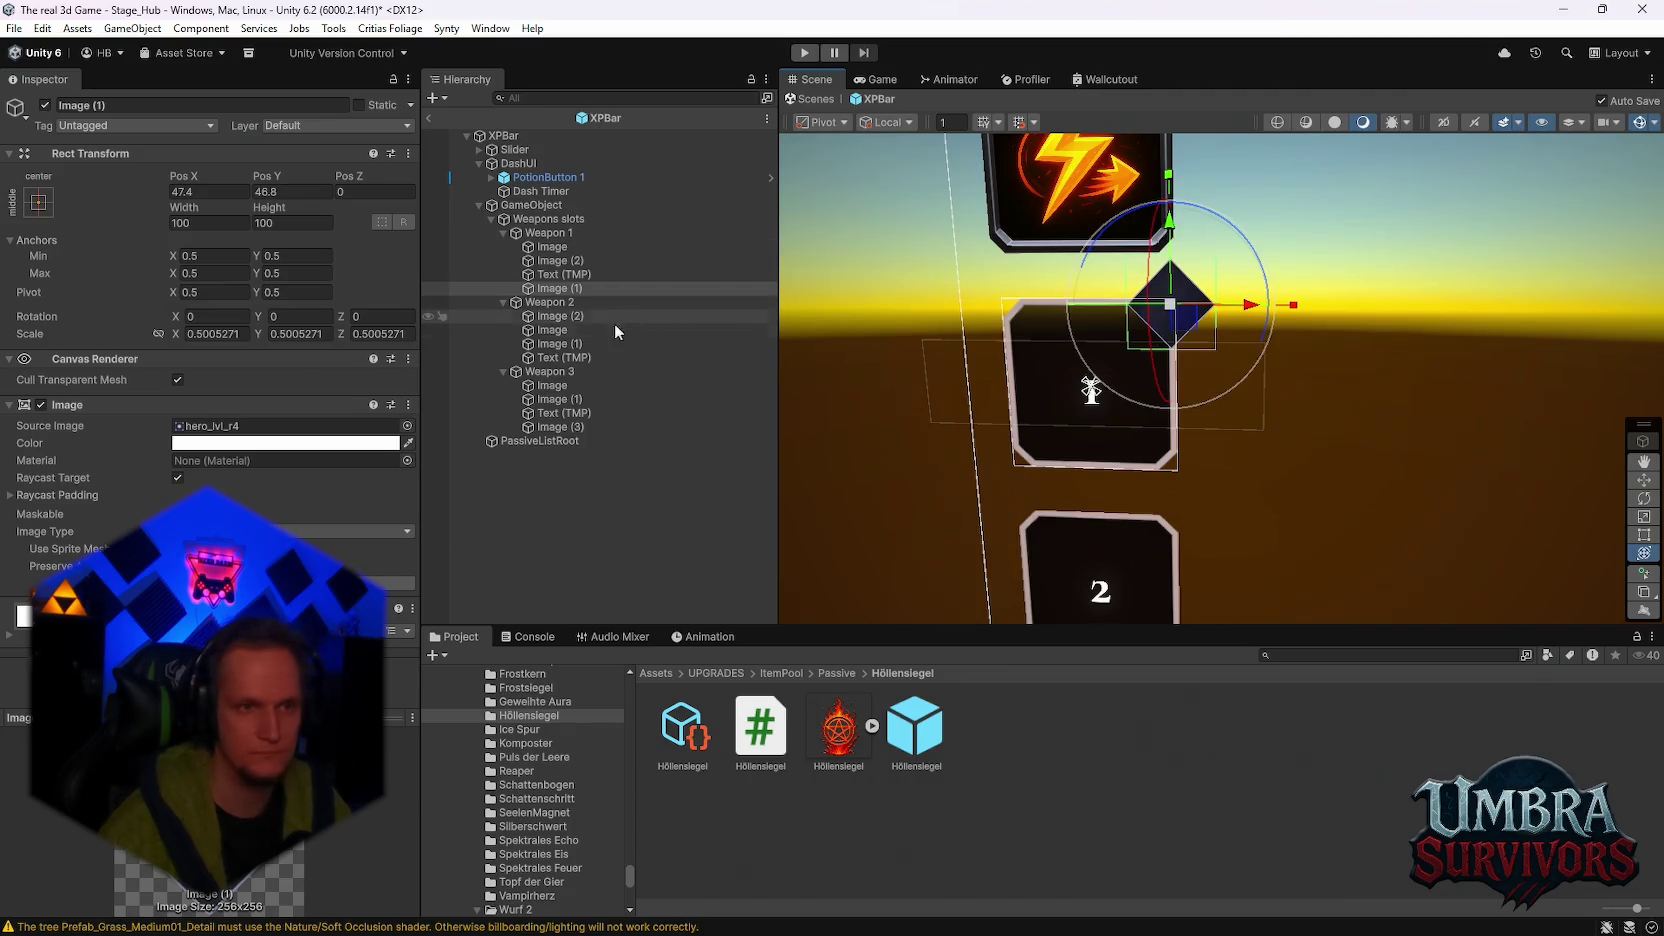
# Step: Place the level number '1' on the badge at Pos X 48.1, Pos Y 49.7, narrowing its box to center it
pyautogui.click(562, 276)
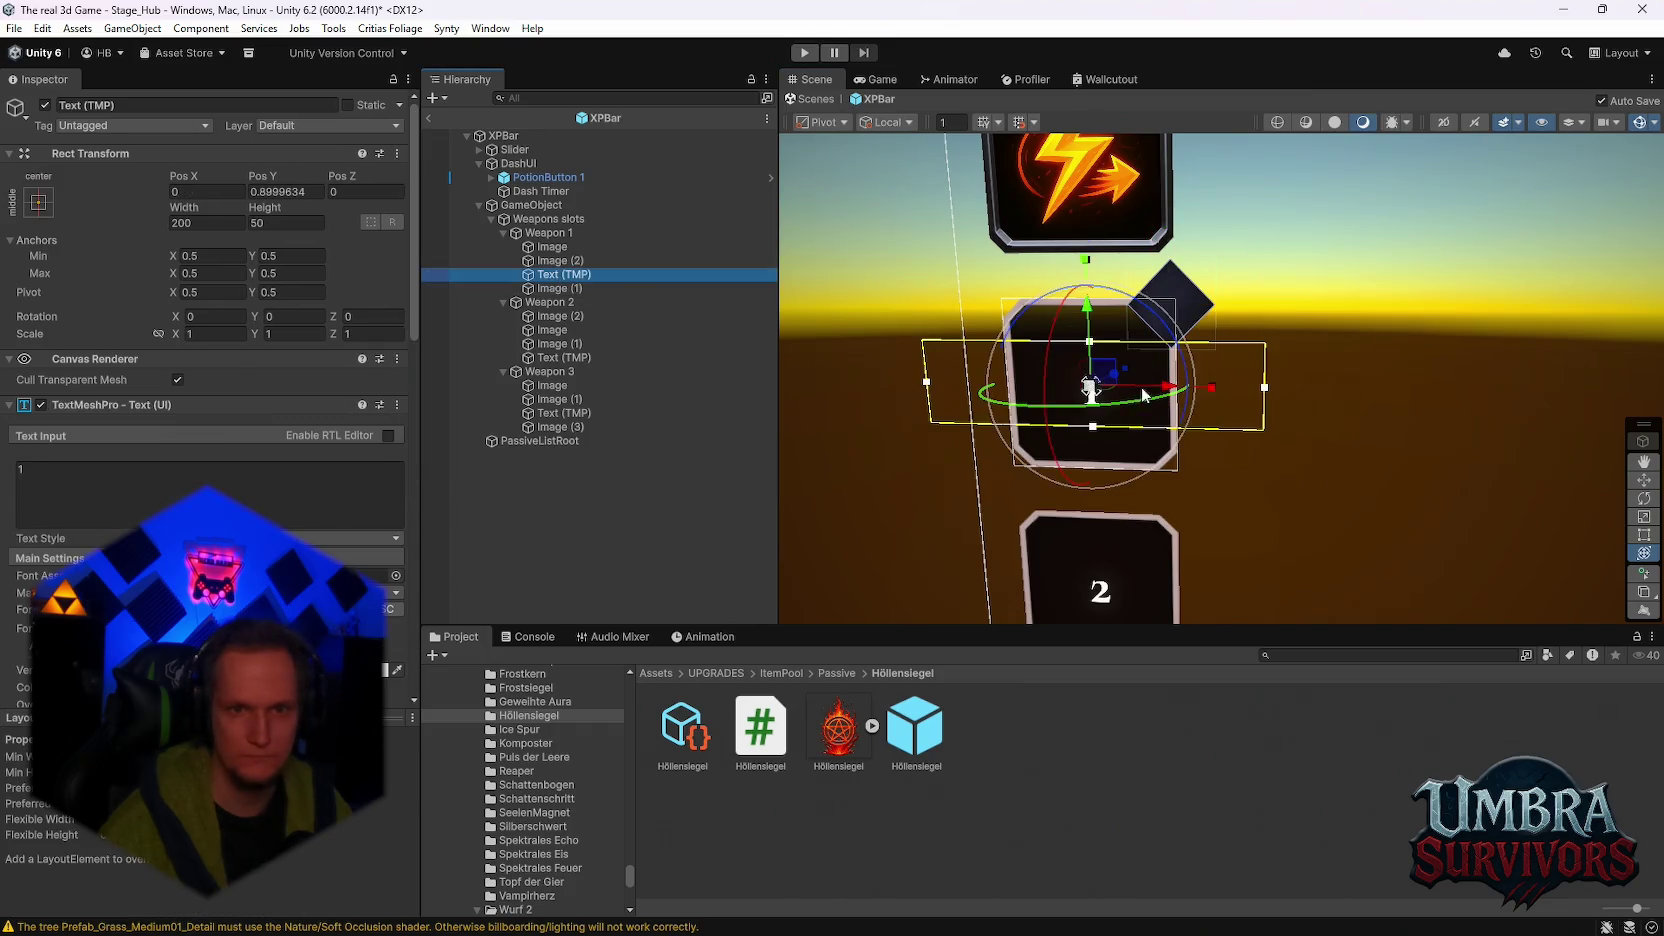
pyautogui.moveTo(1168, 388); pyautogui.dragTo(1250, 388)
pyautogui.moveTo(1168, 323); pyautogui.dragTo(1168, 234)
pyautogui.moveTo(1252, 307); pyautogui.dragTo(1253, 307)
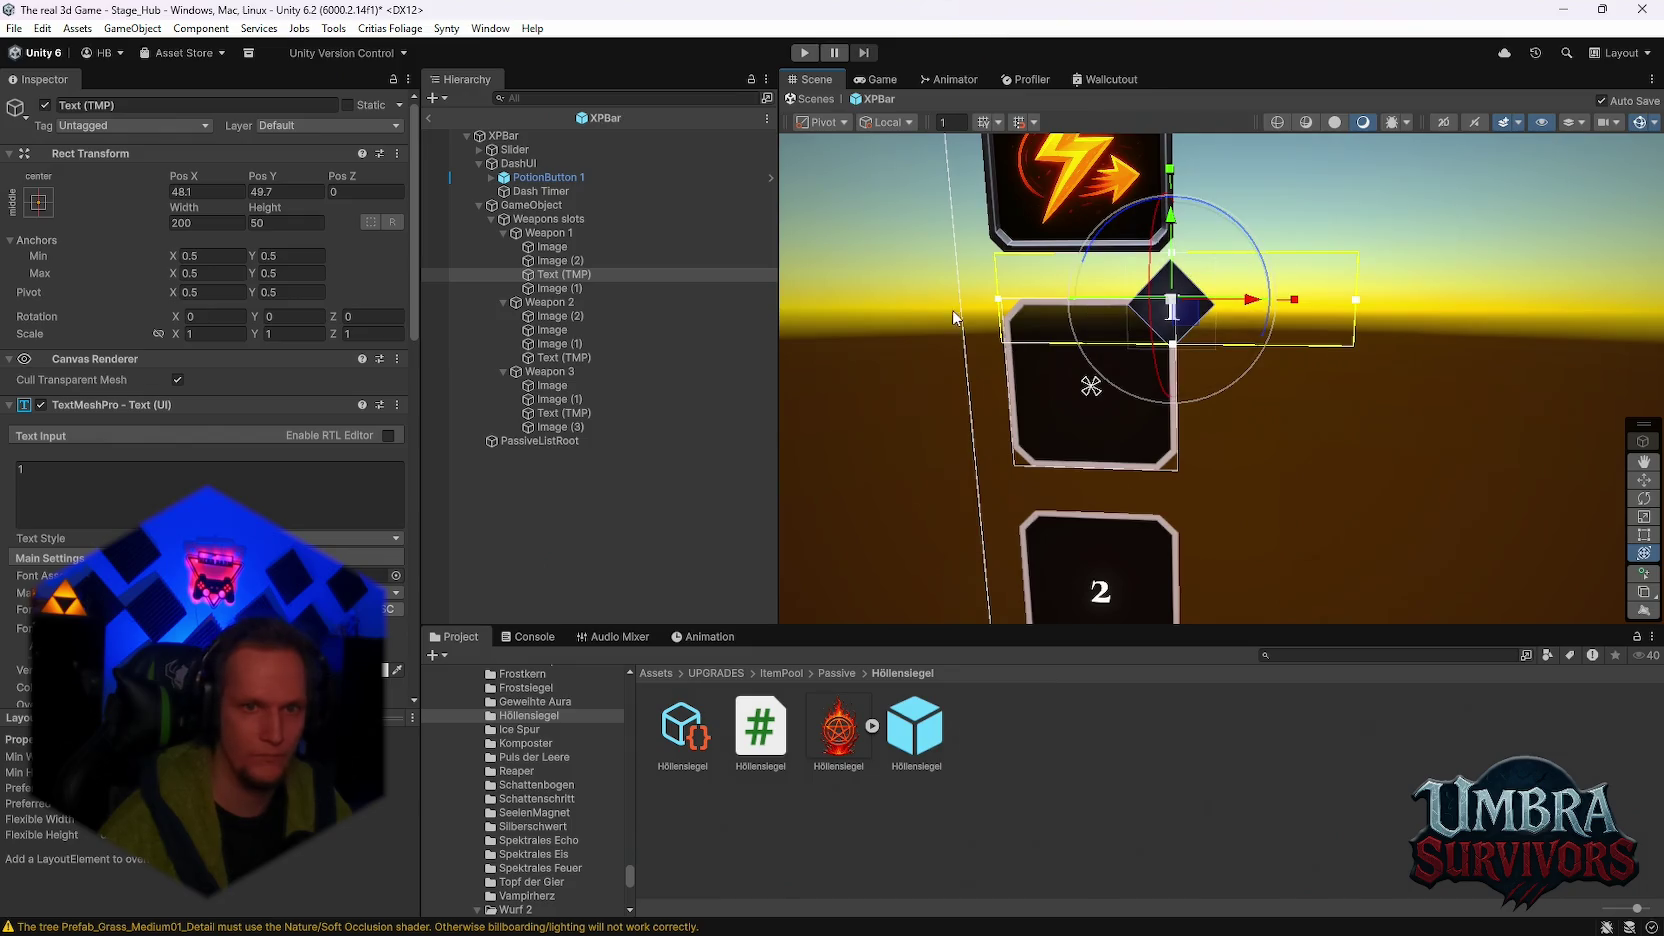
pyautogui.moveTo(997, 304); pyautogui.dragTo(1123, 320)
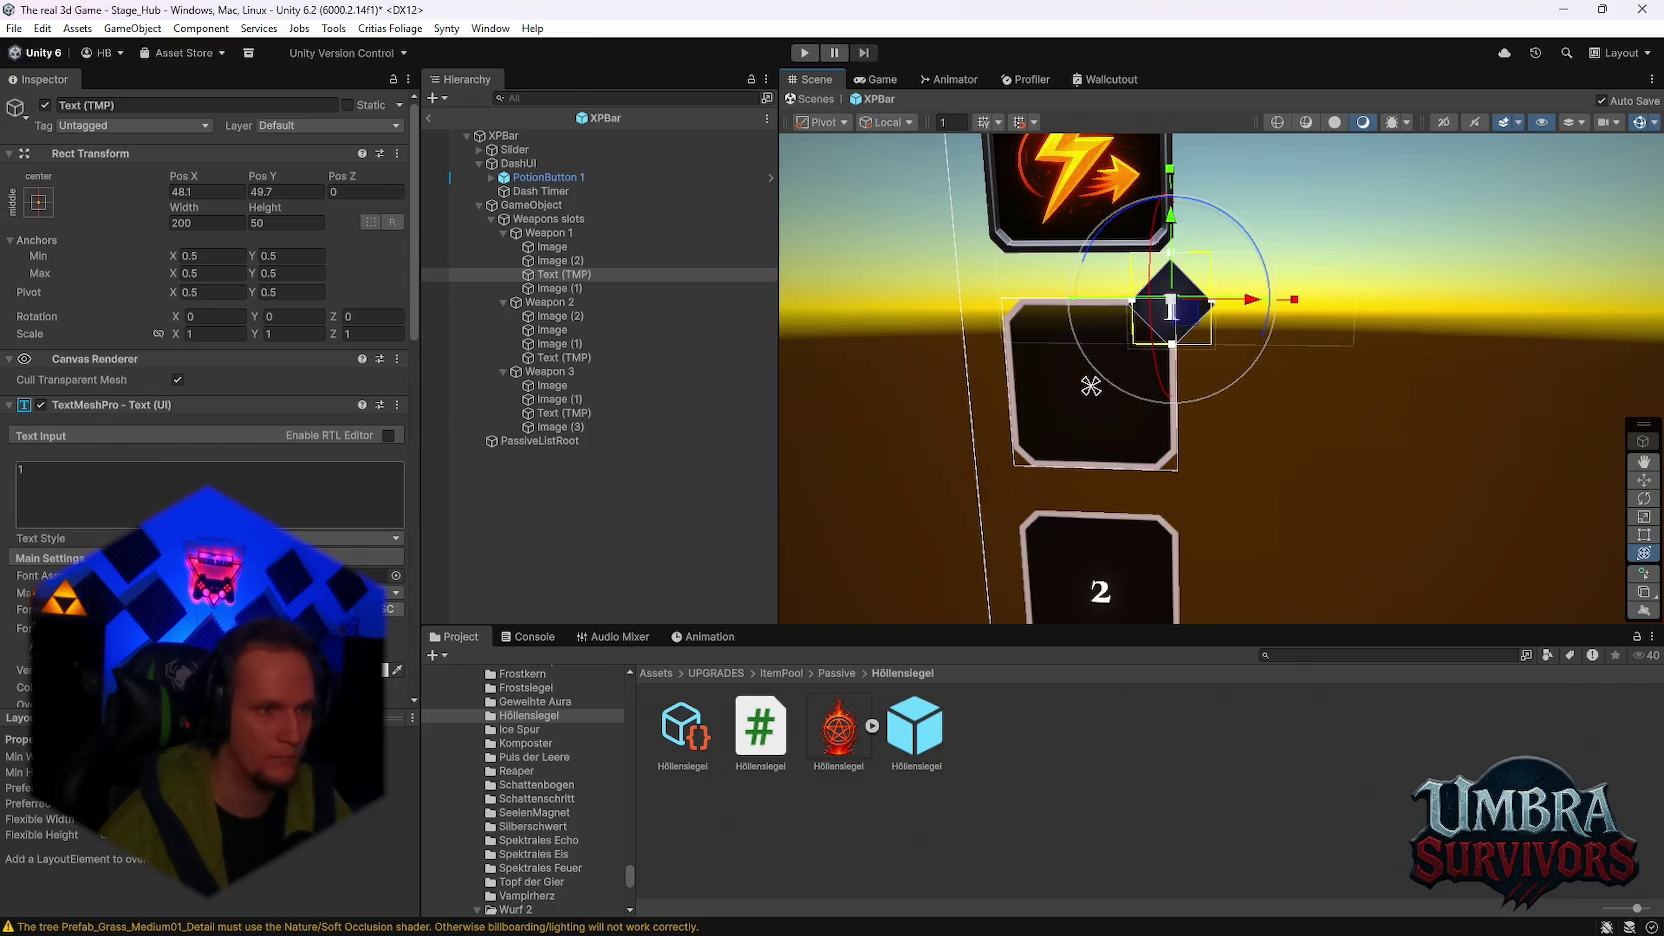
pyautogui.click(330, 575)
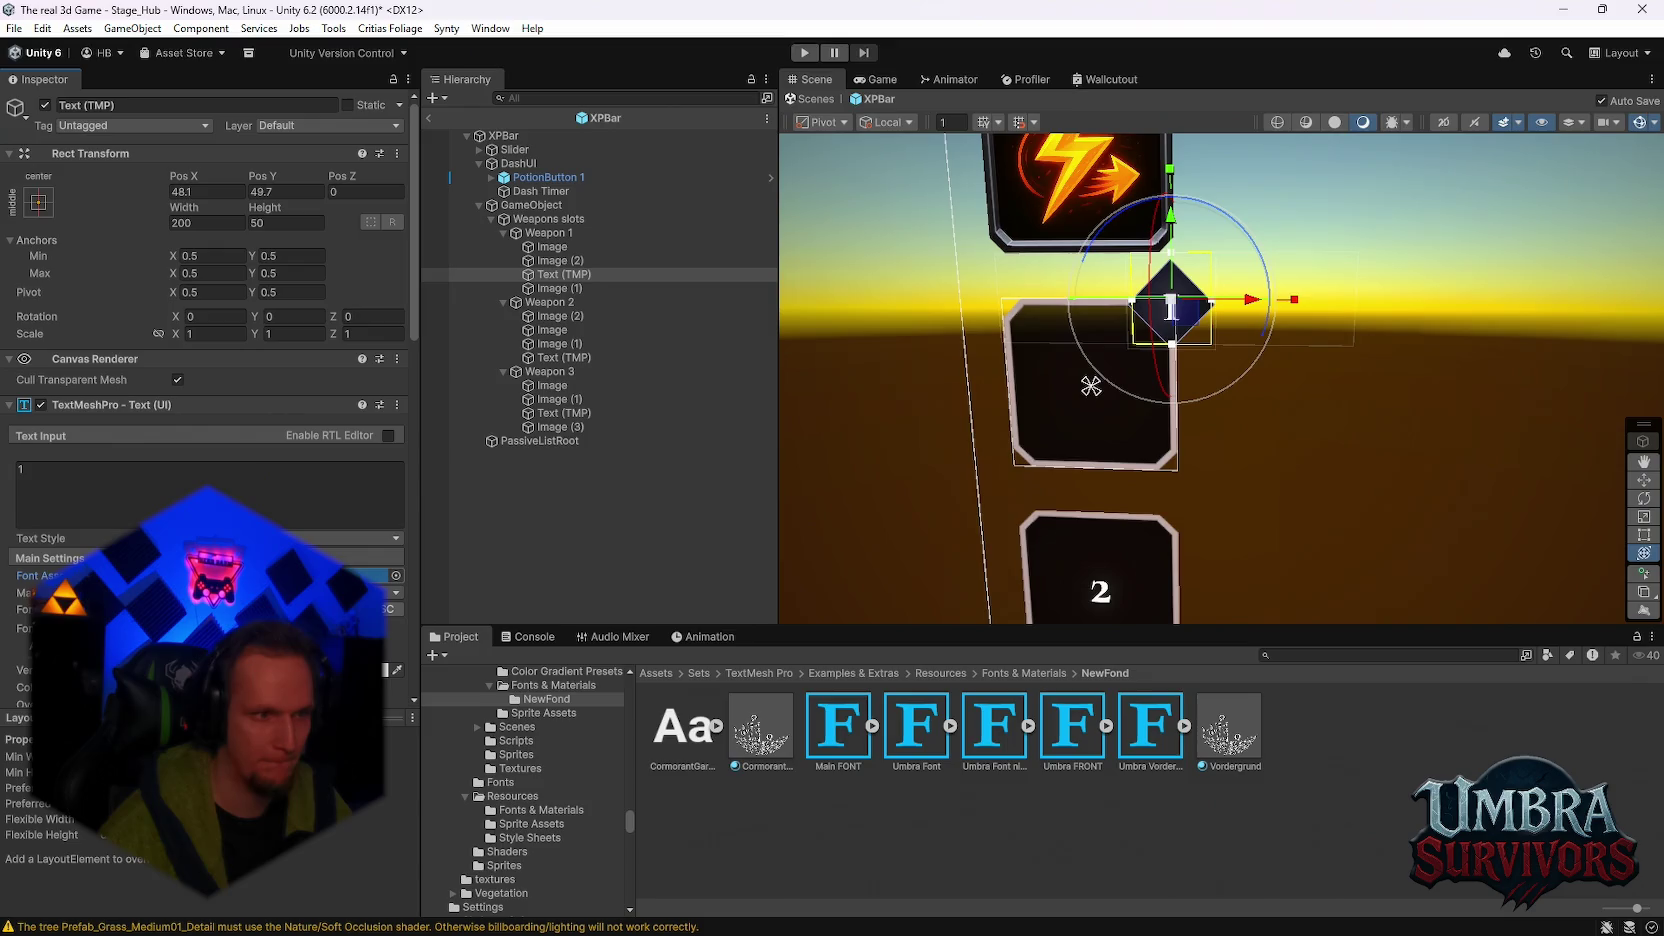
# Step: Try a test digit in the badge's Text Input, then enable Auto Size under Main Settings
pyautogui.doubleClick(21, 468)
pyautogui.write('2')
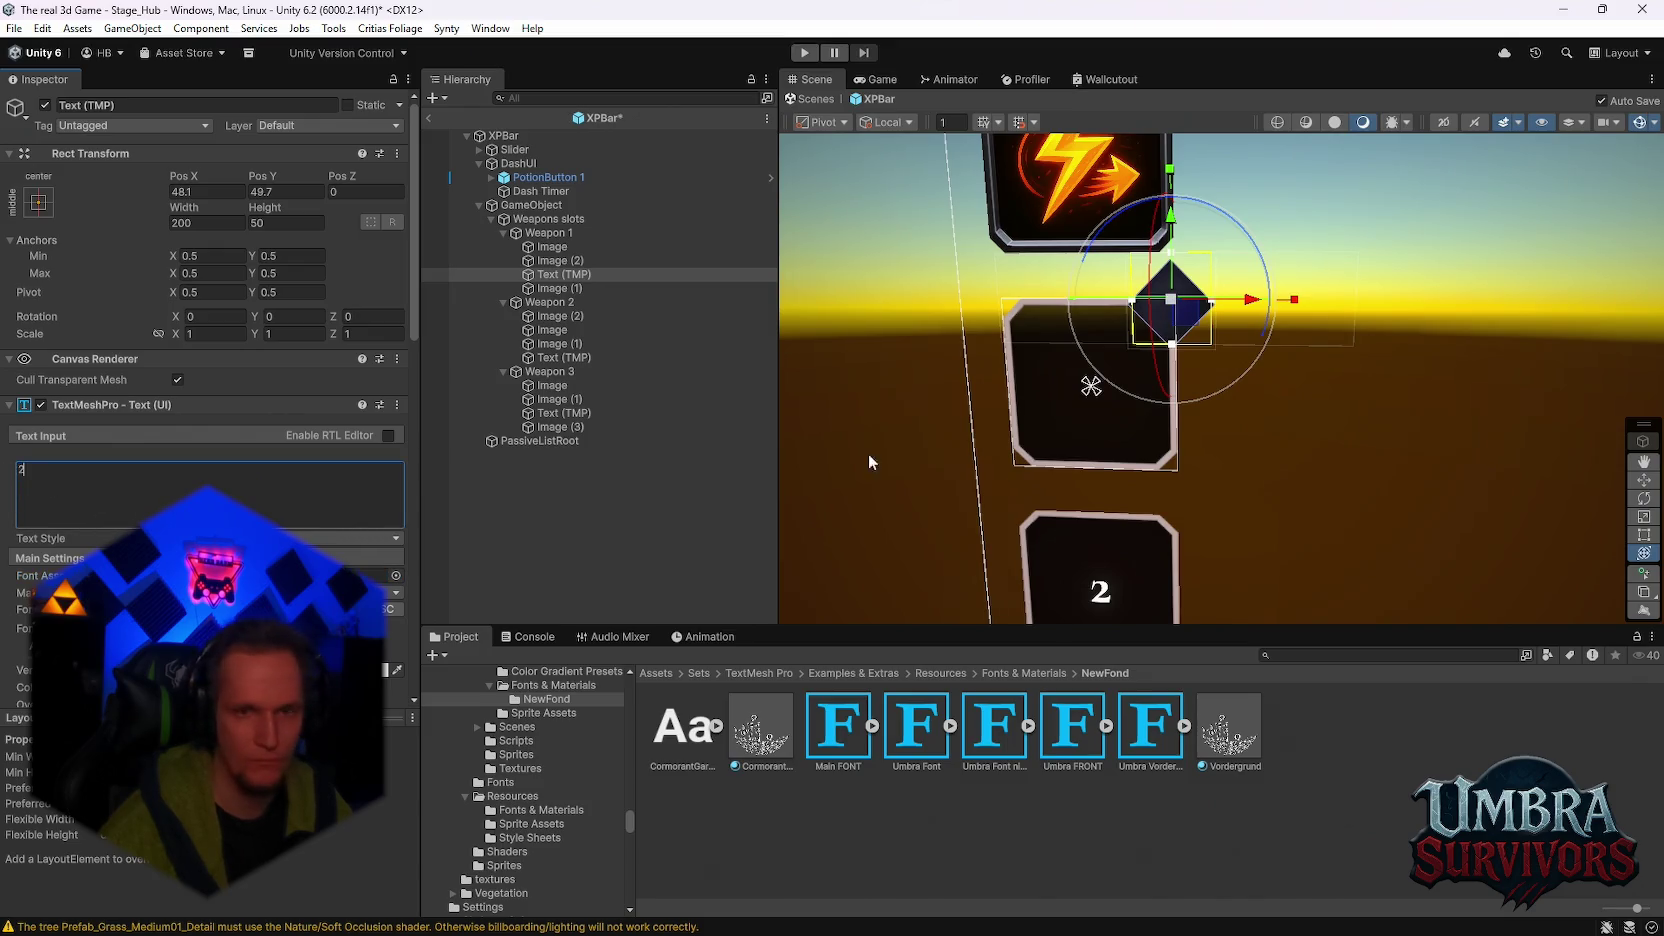
pyautogui.write('f')
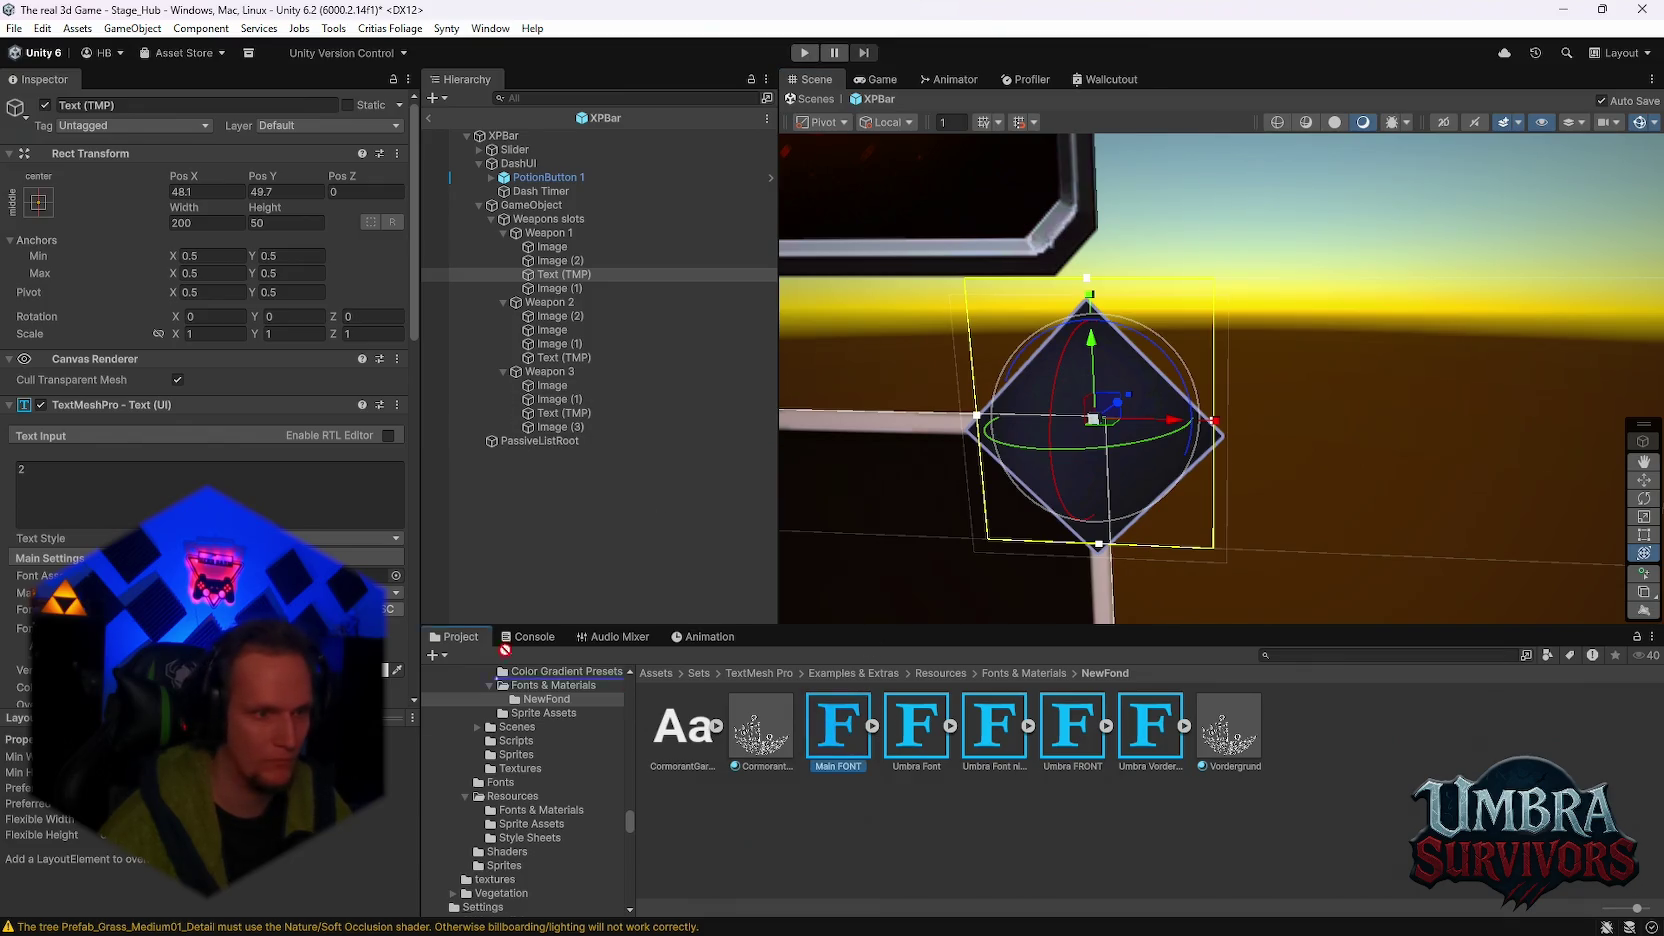
pyautogui.scroll(1, 505, 650)
pyautogui.scroll(-1, 200, 400)
pyautogui.click(200, 447)
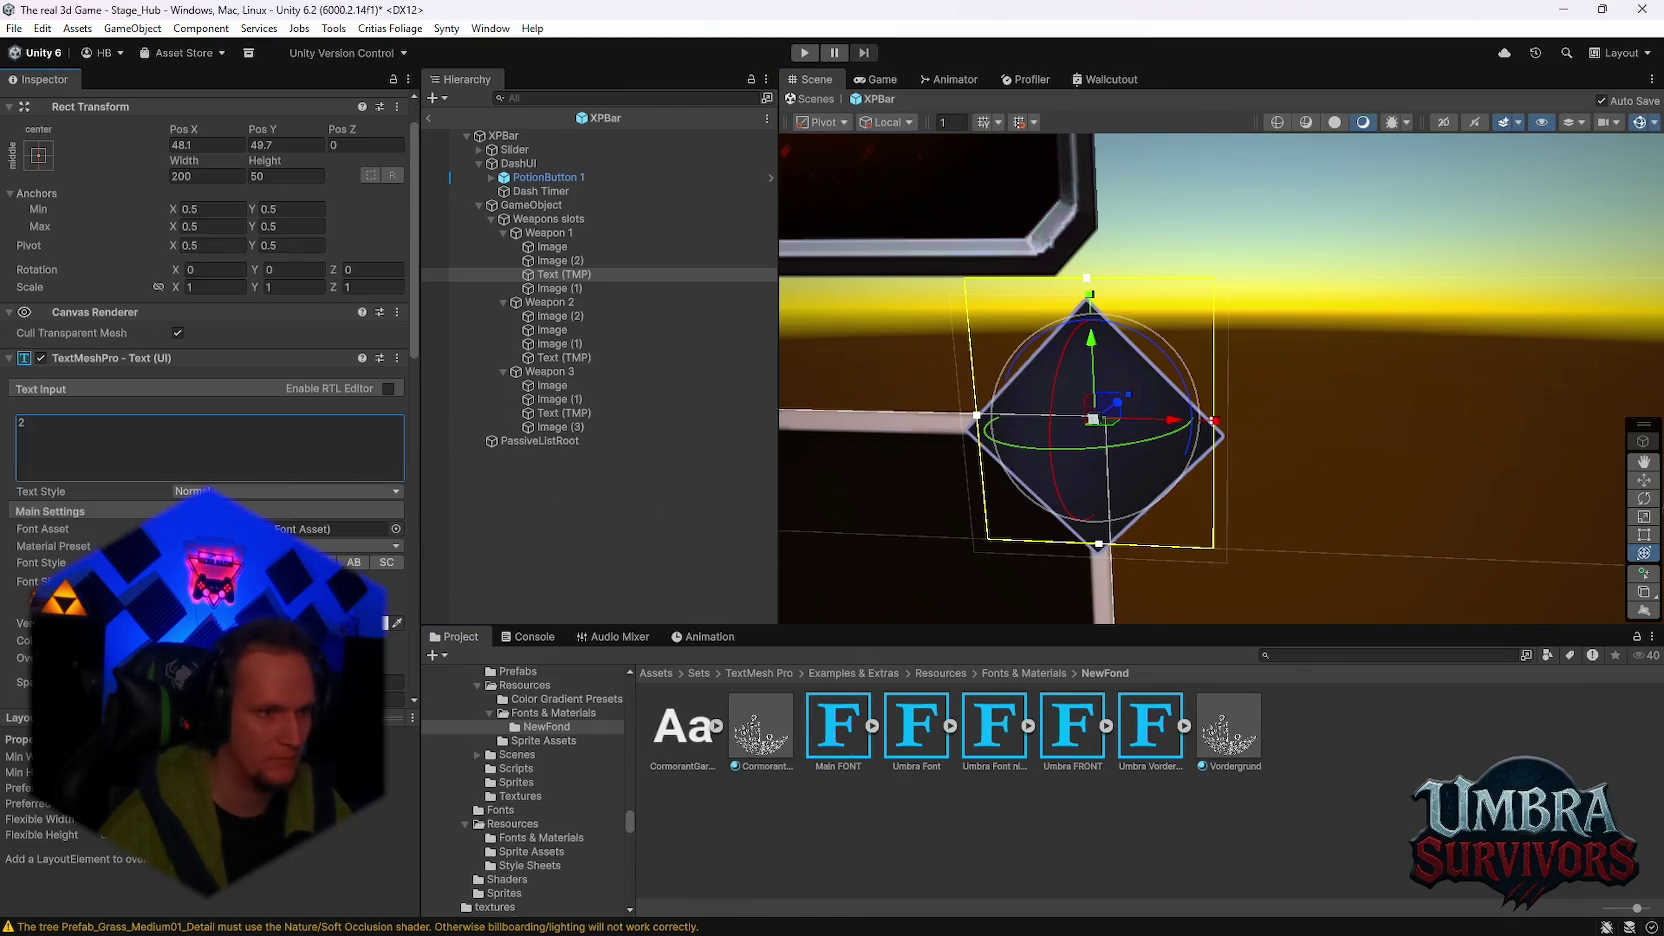
pyautogui.scroll(-1, 210, 400)
pyautogui.click(178, 552)
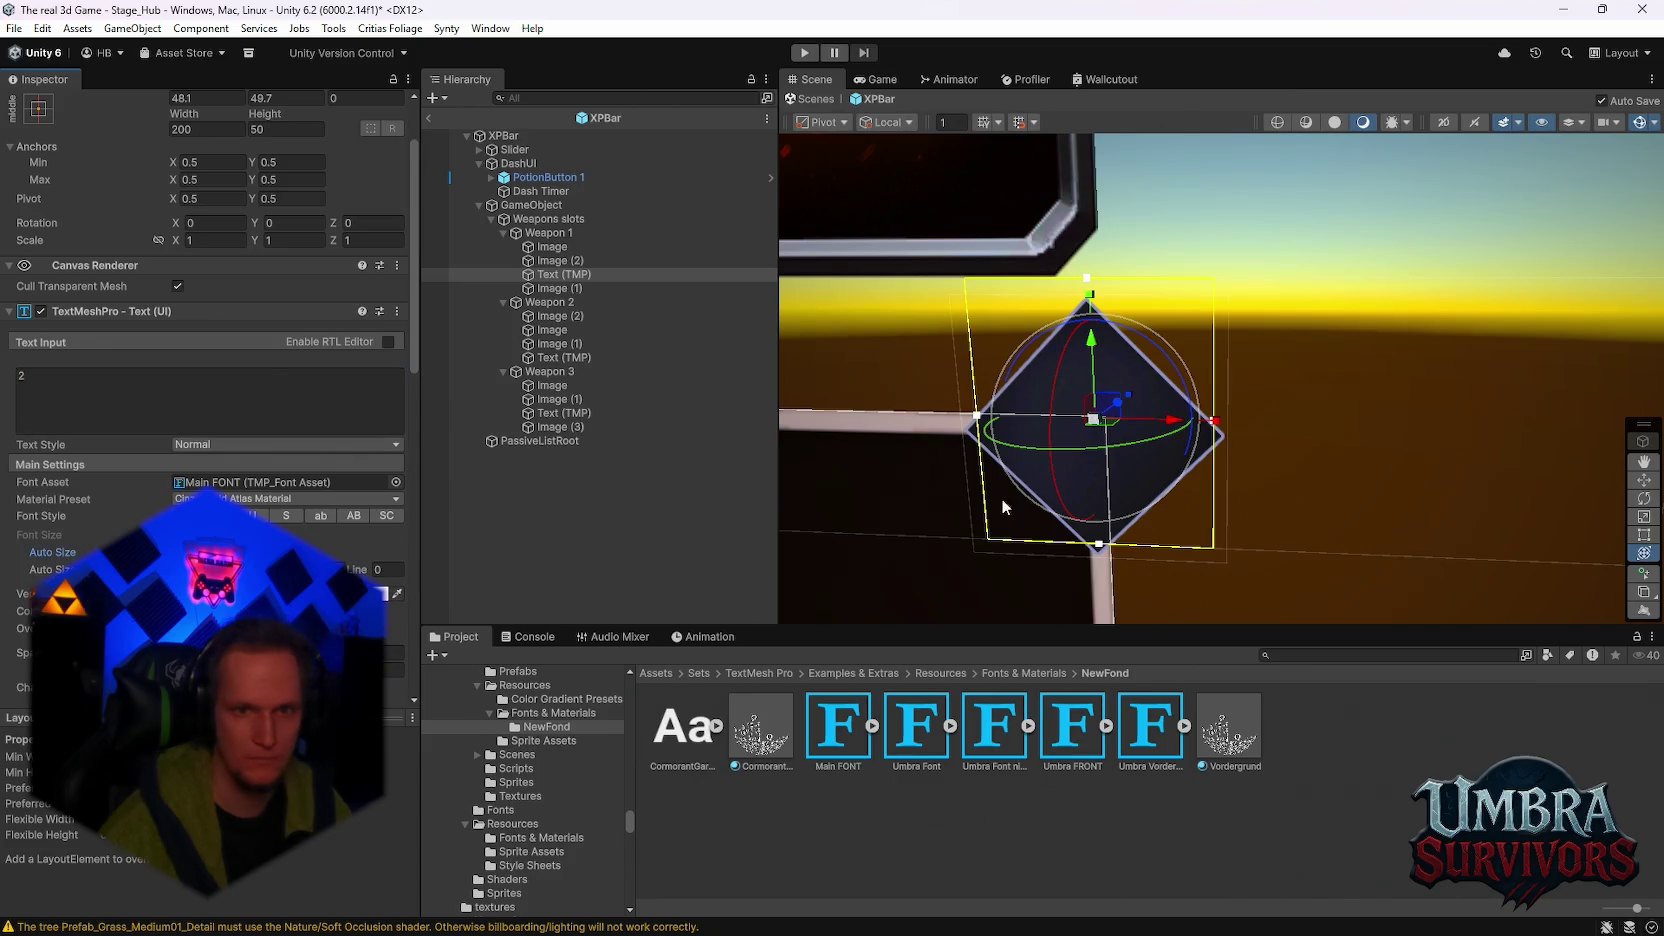
pyautogui.scroll(2, 384, 432)
pyautogui.write('1')
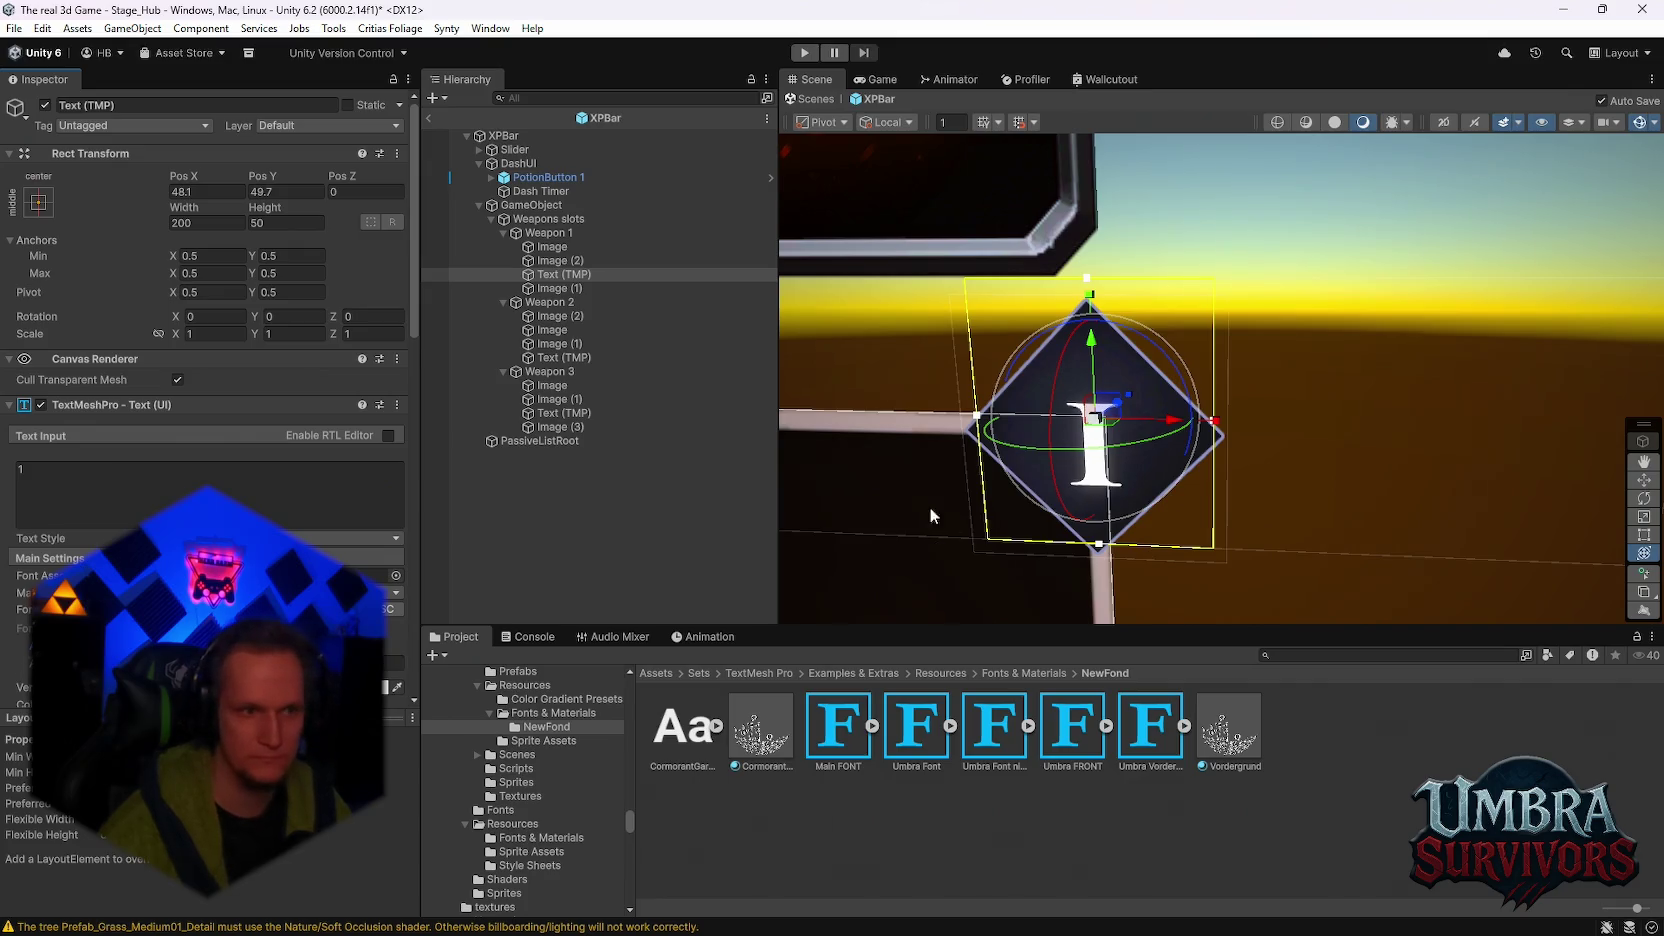
# Step: Raise the number slightly within the diamond and shrink its box from the bottom while testing digits
pyautogui.write('2')
pyautogui.moveTo(1097, 425)
pyautogui.mouseDown()
pyautogui.moveTo(1333, 400)
pyautogui.moveTo(1270, 328)
pyautogui.mouseUp()
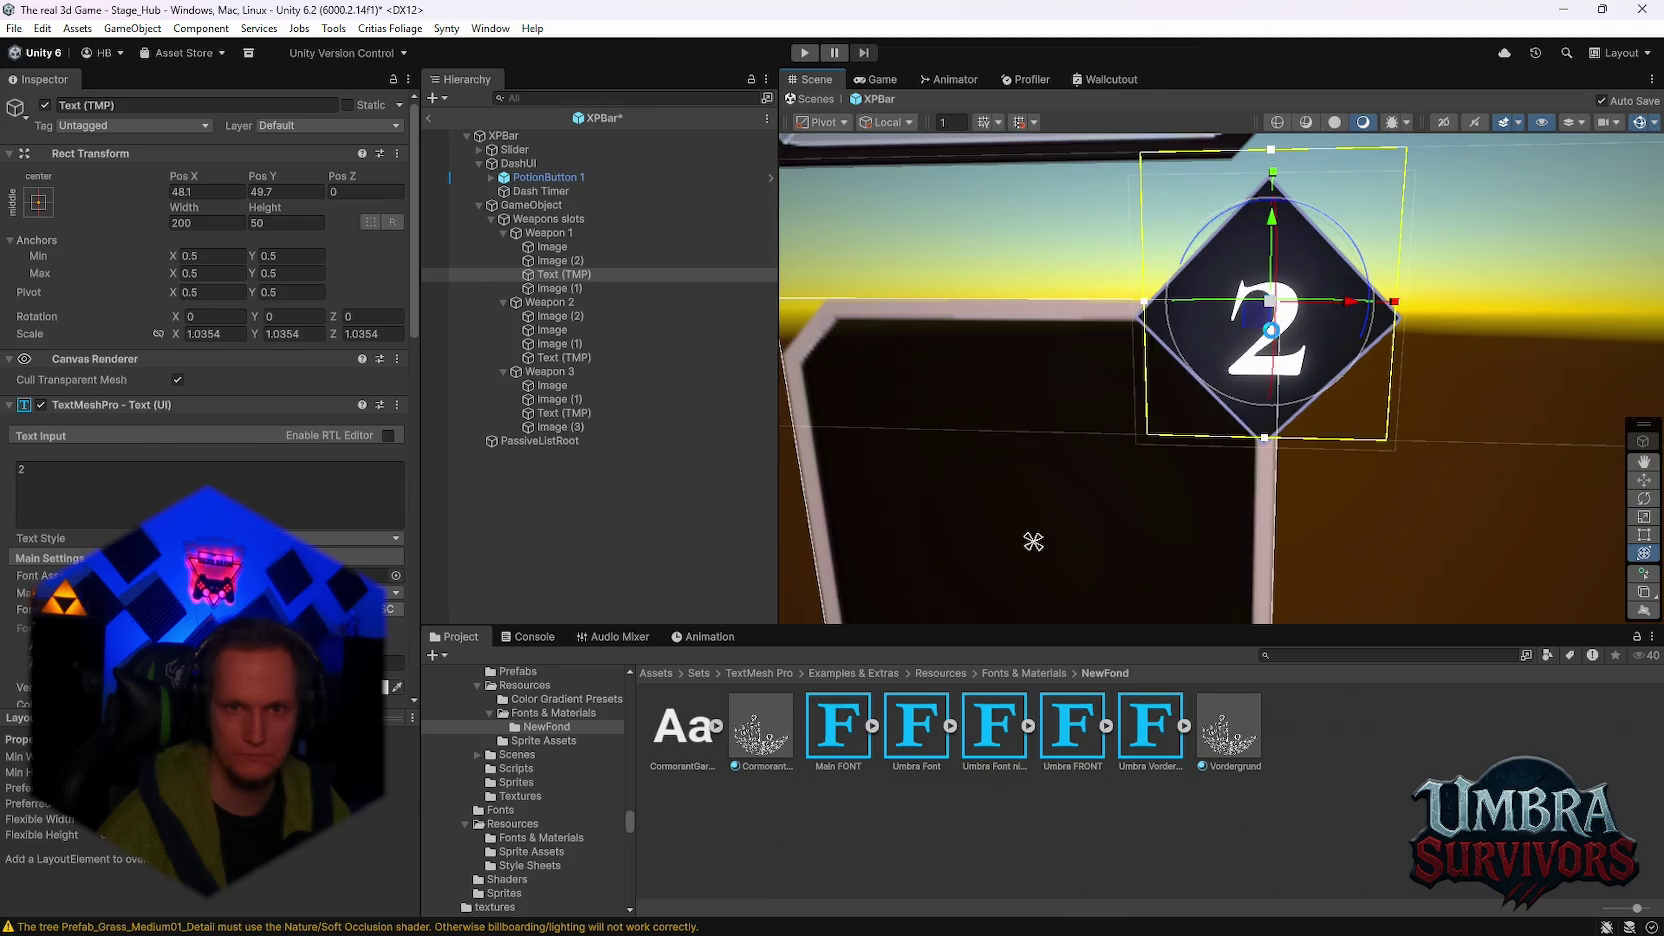
pyautogui.moveTo(1273, 222); pyautogui.dragTo(1272, 204)
pyautogui.click(78, 474)
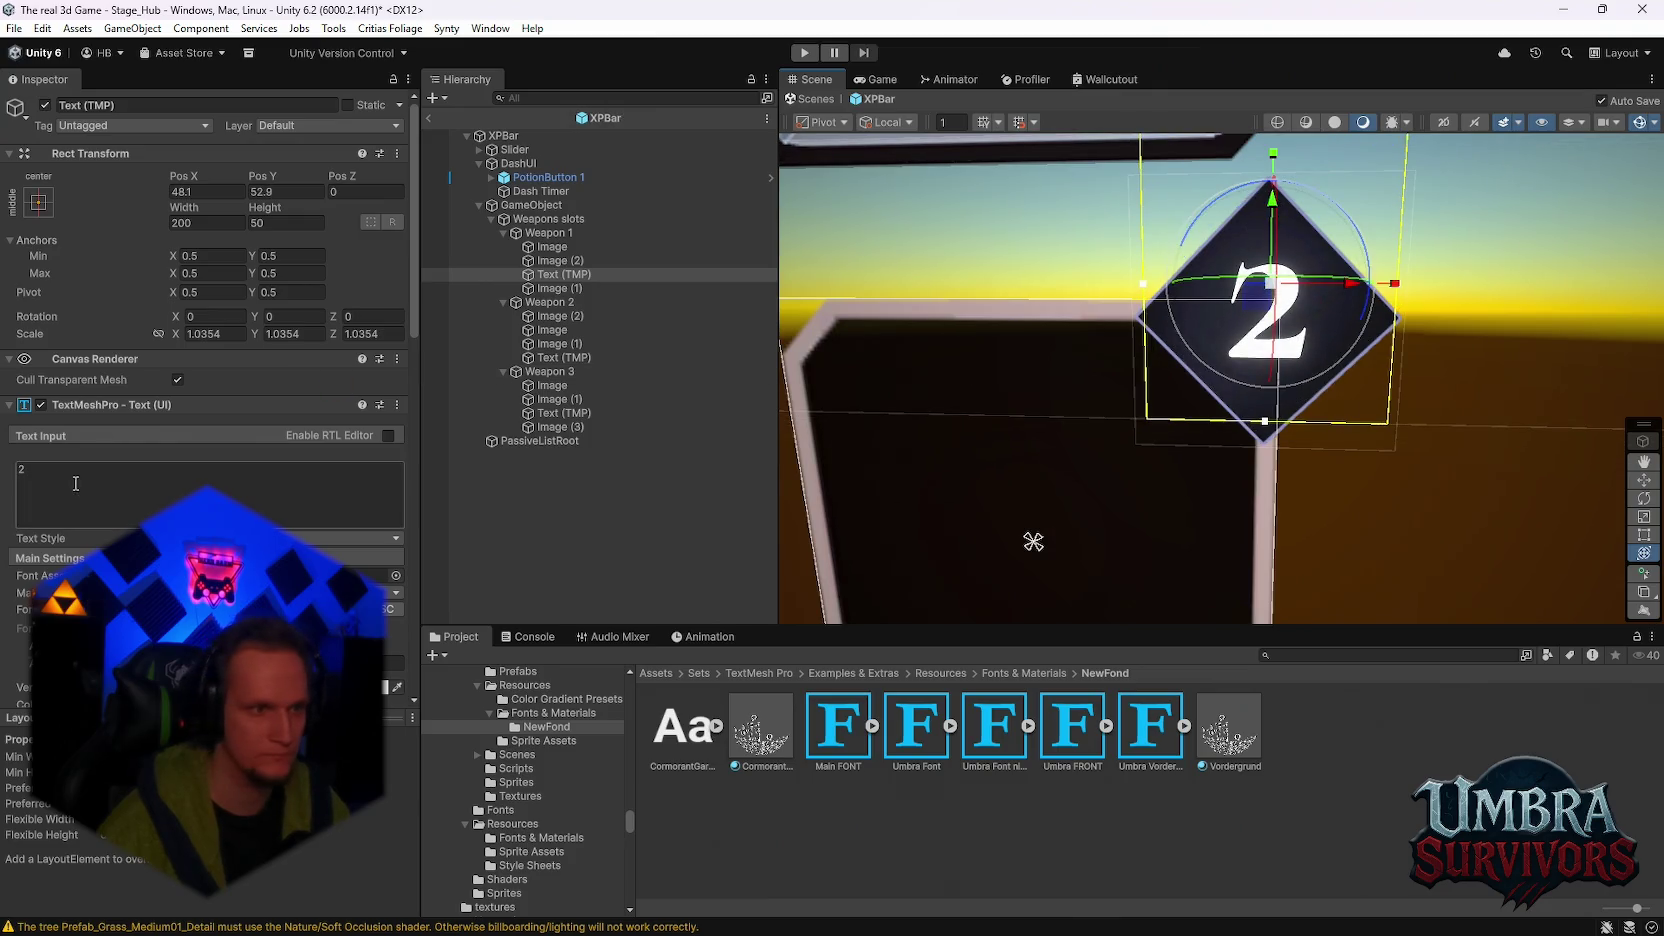
pyautogui.press('BackSpace')
pyautogui.write('3')
pyautogui.write('4')
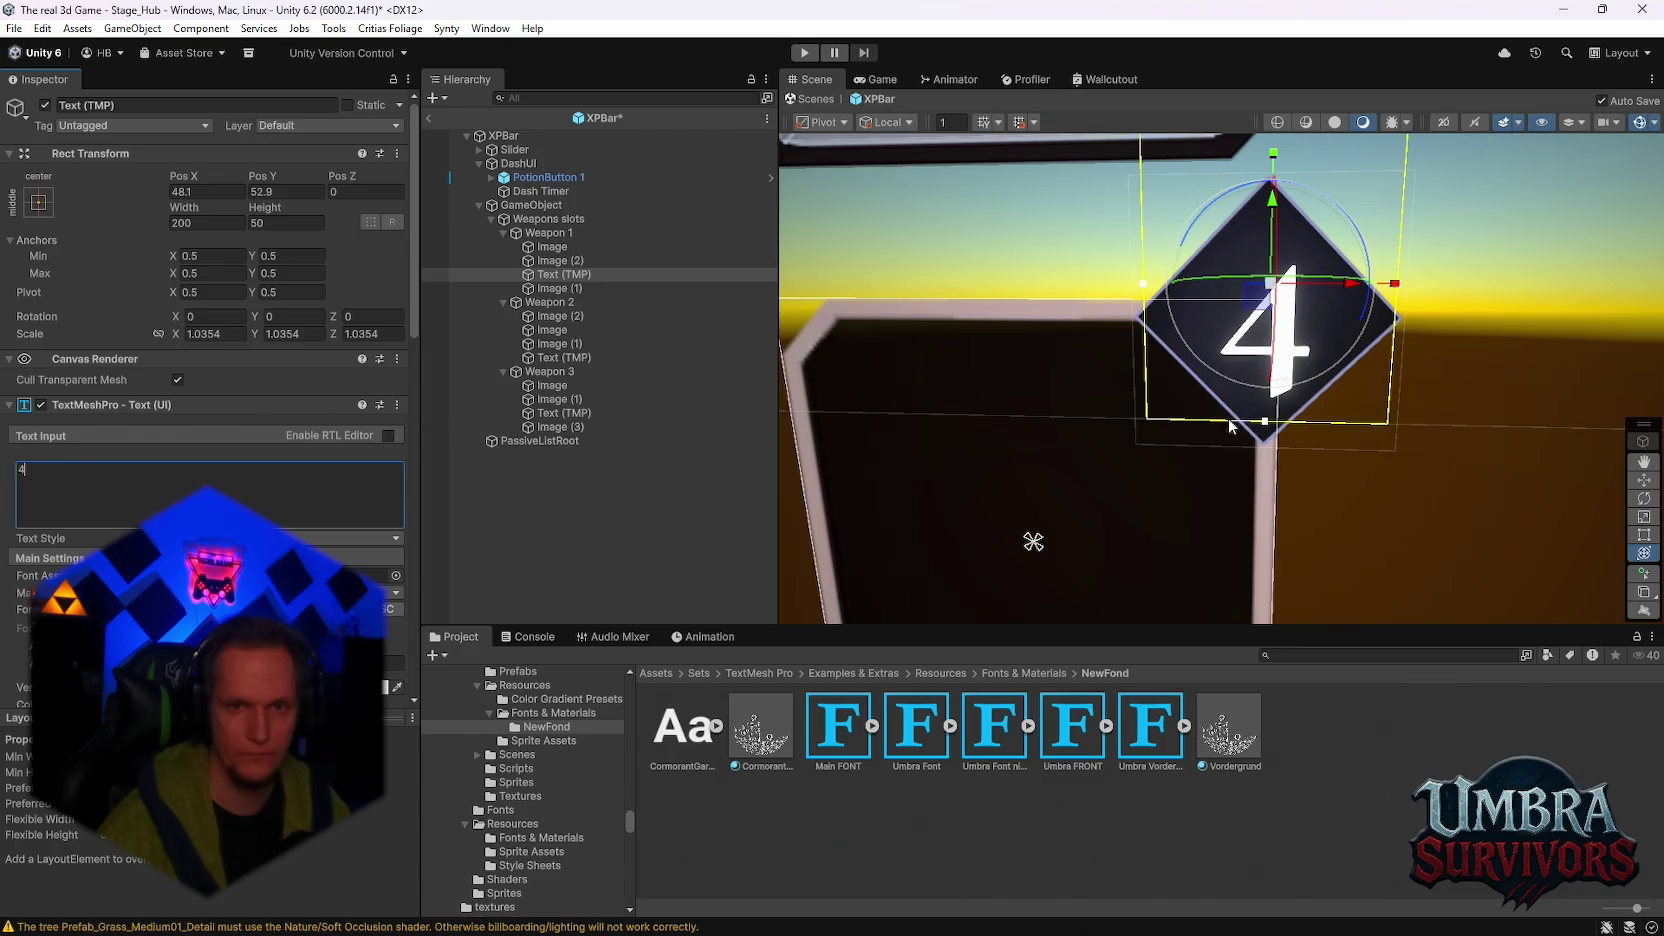
pyautogui.moveTo(1265, 421); pyautogui.dragTo(1266, 396)
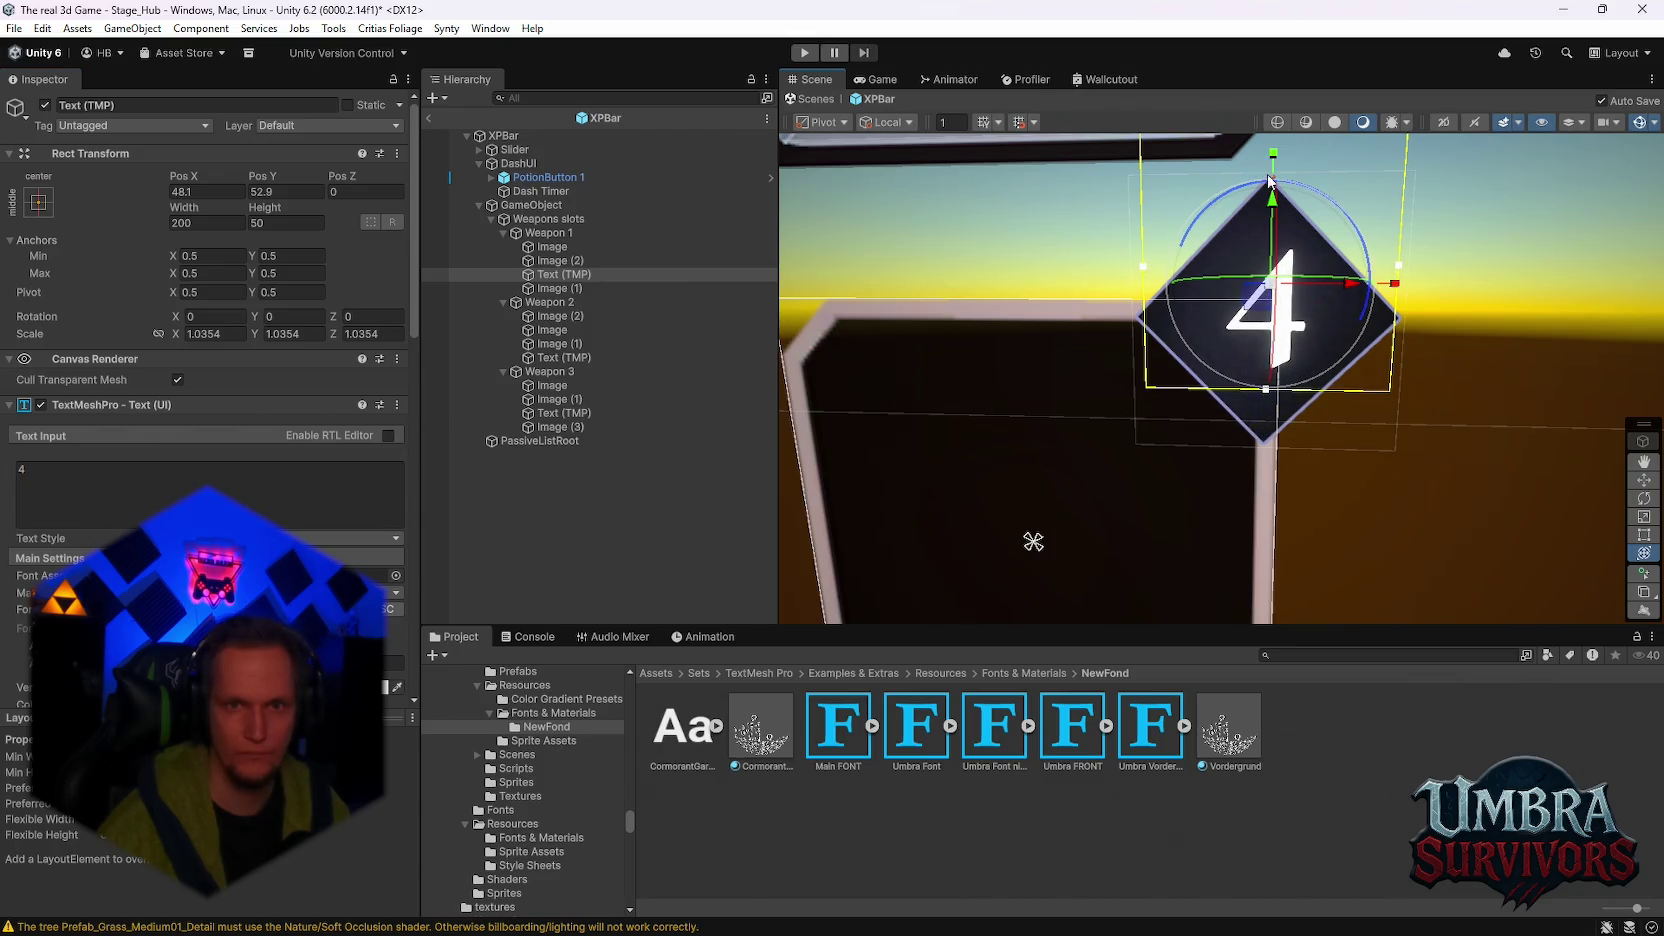
# Step: Refit the text box's top and bottom edges, undo an accidental tilt, and keep testing digits
pyautogui.click(83, 467)
pyautogui.write('5')
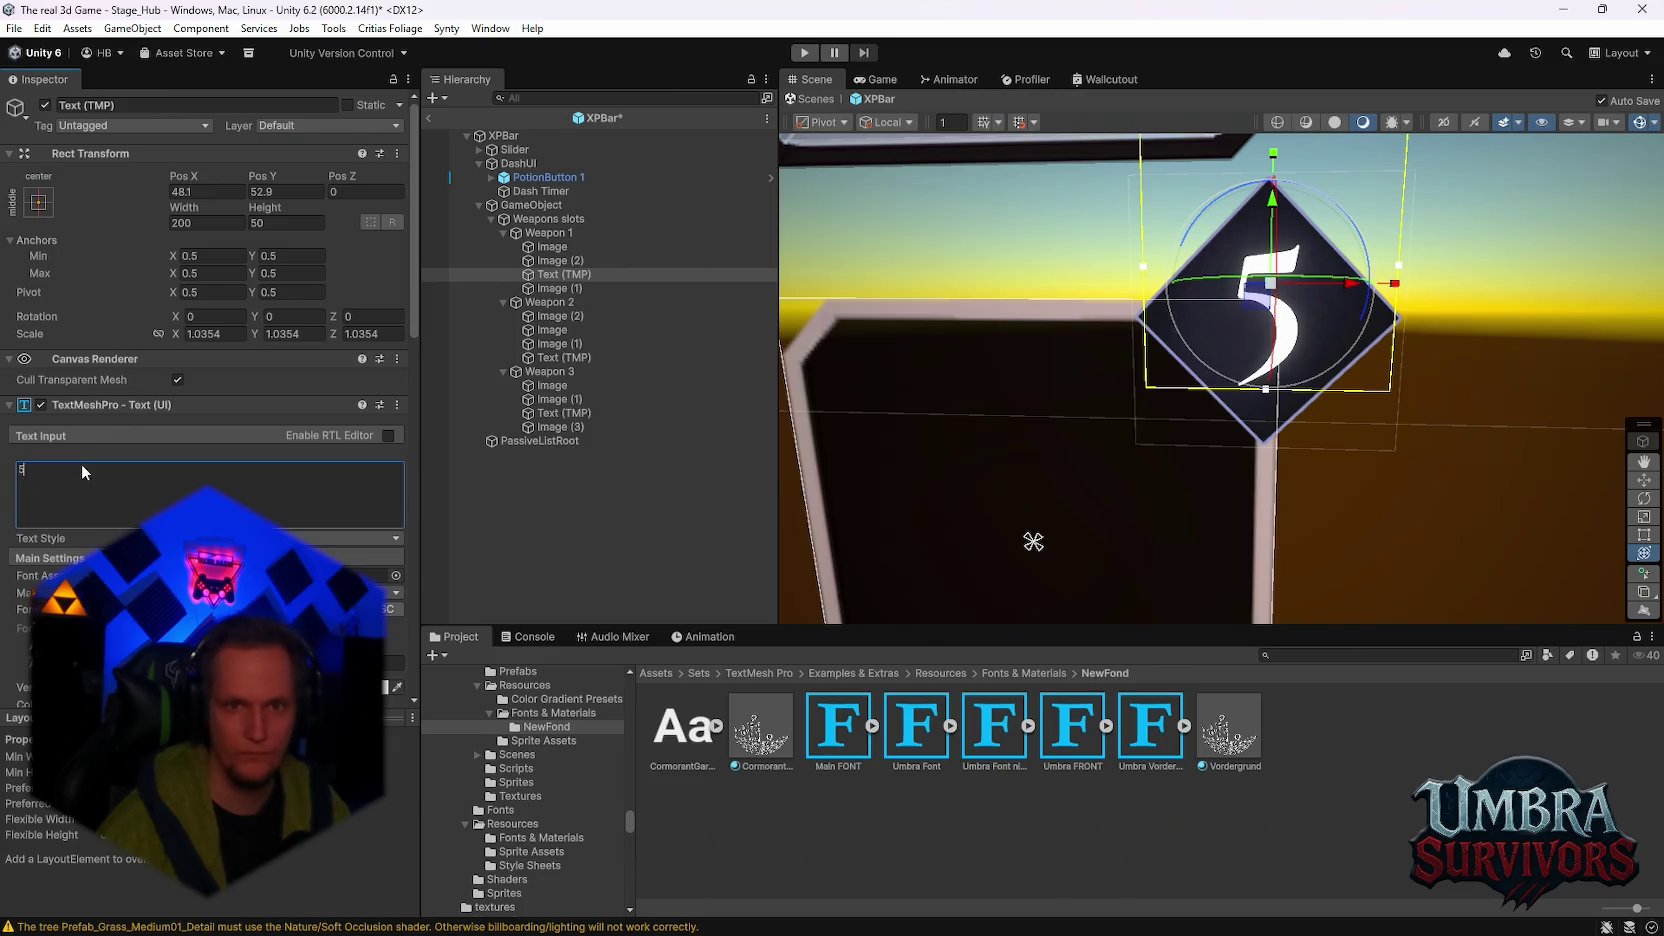
pyautogui.write('1')
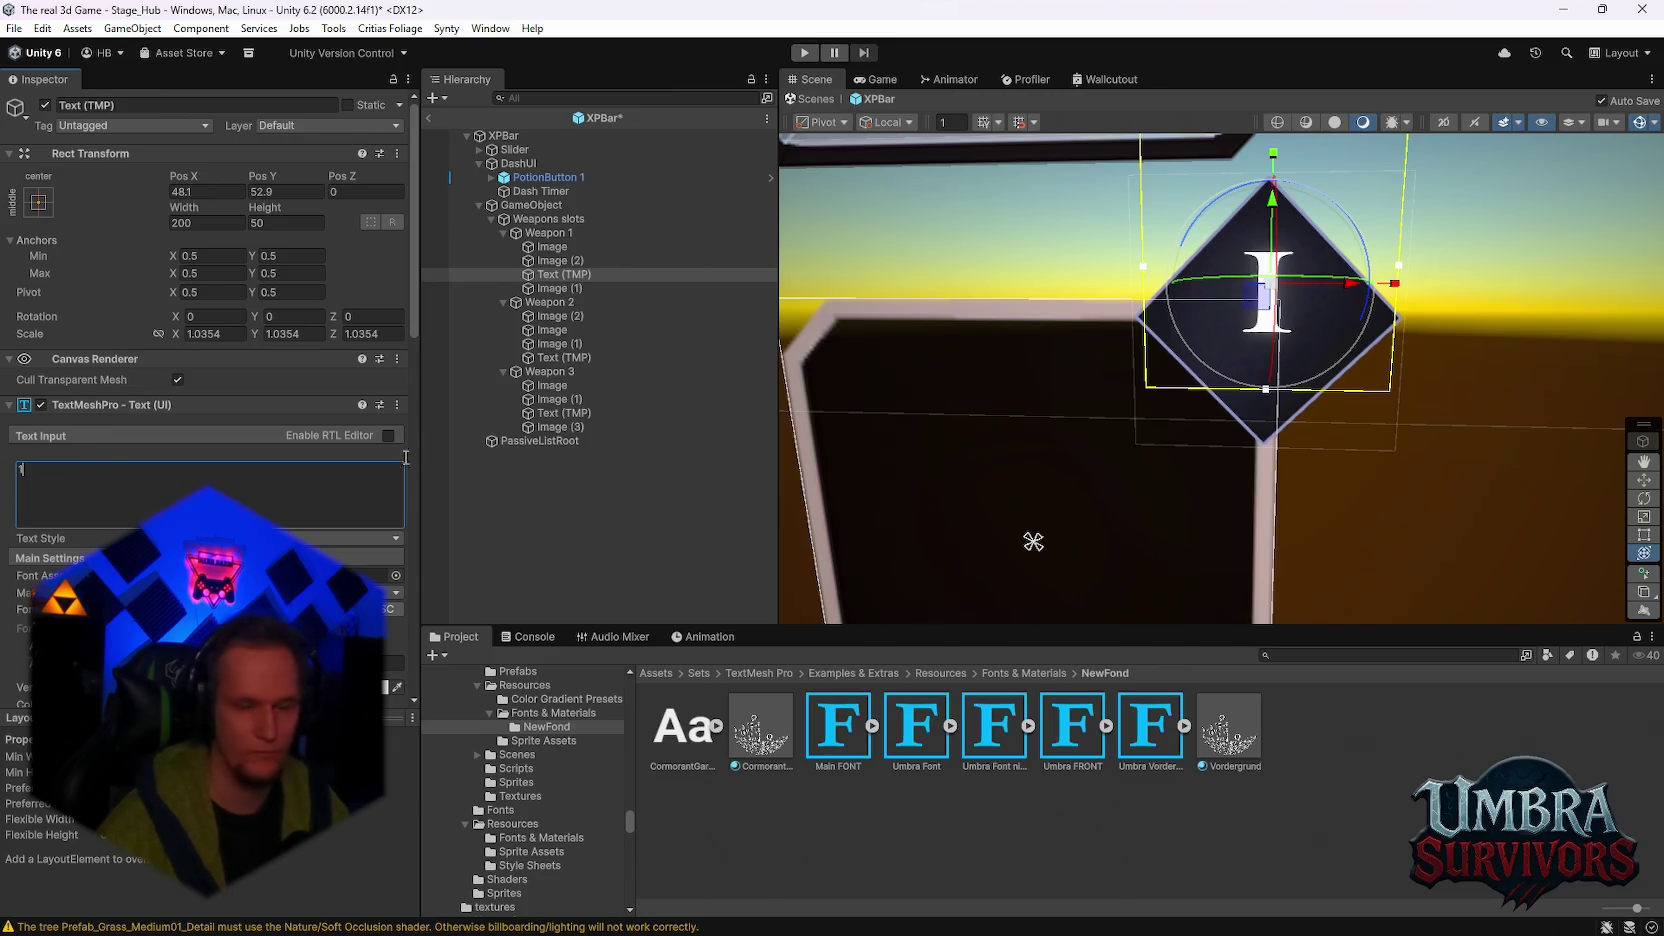
pyautogui.moveTo(1033, 541); pyautogui.dragTo(1135, 602)
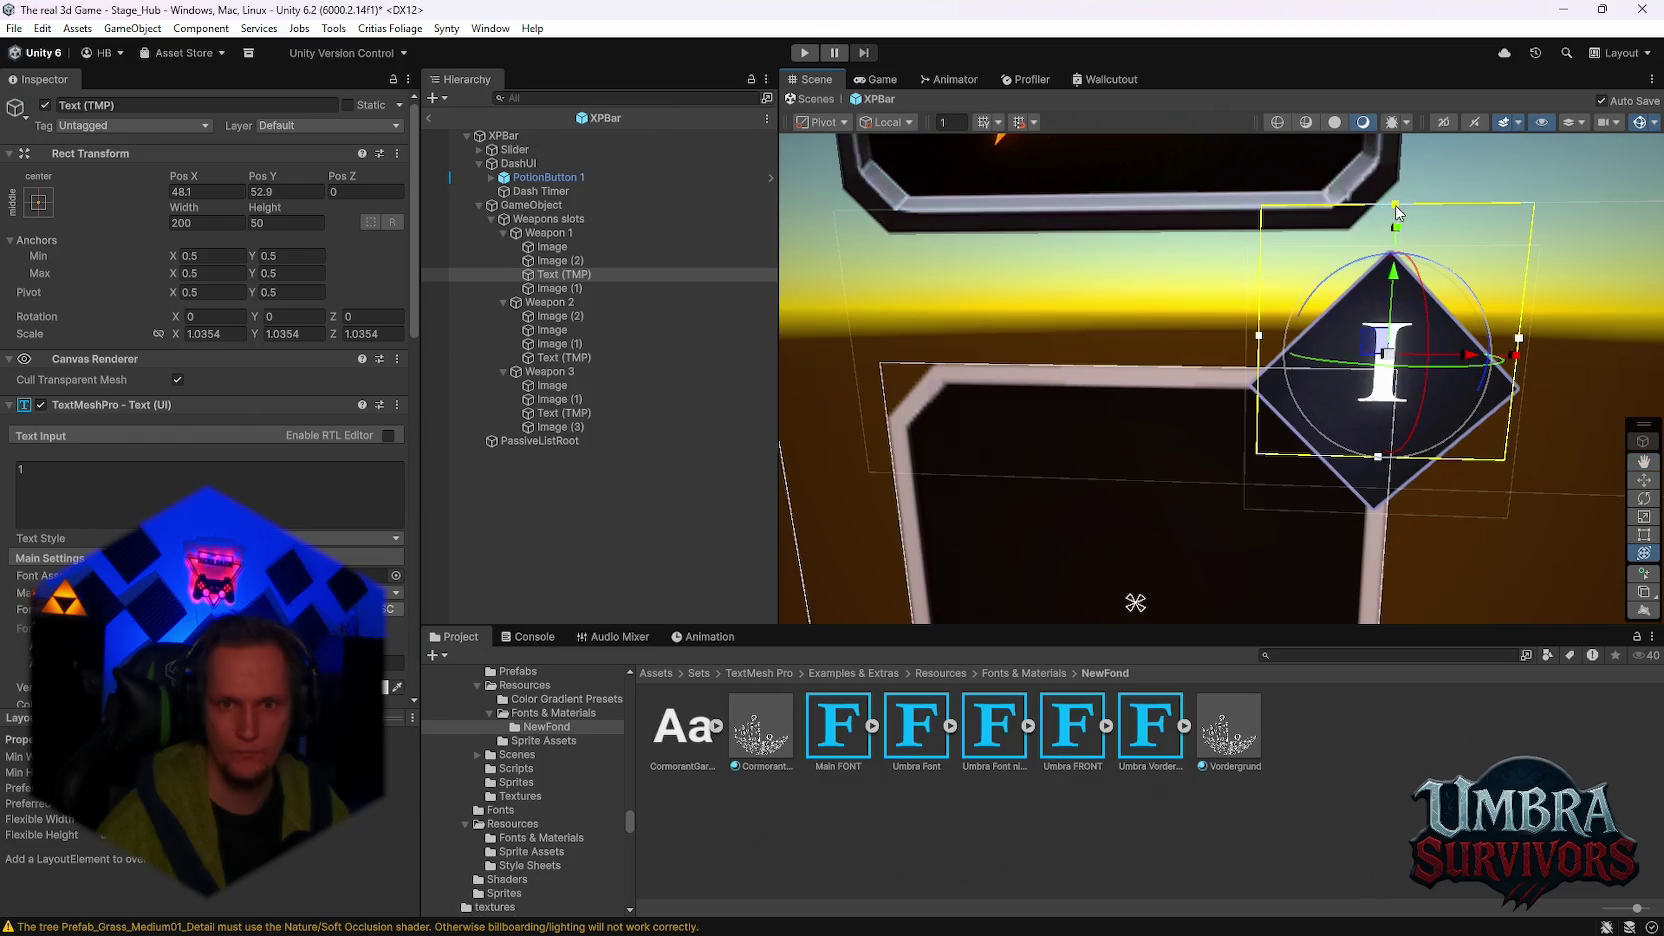
pyautogui.moveTo(1397, 207); pyautogui.dragTo(1397, 261)
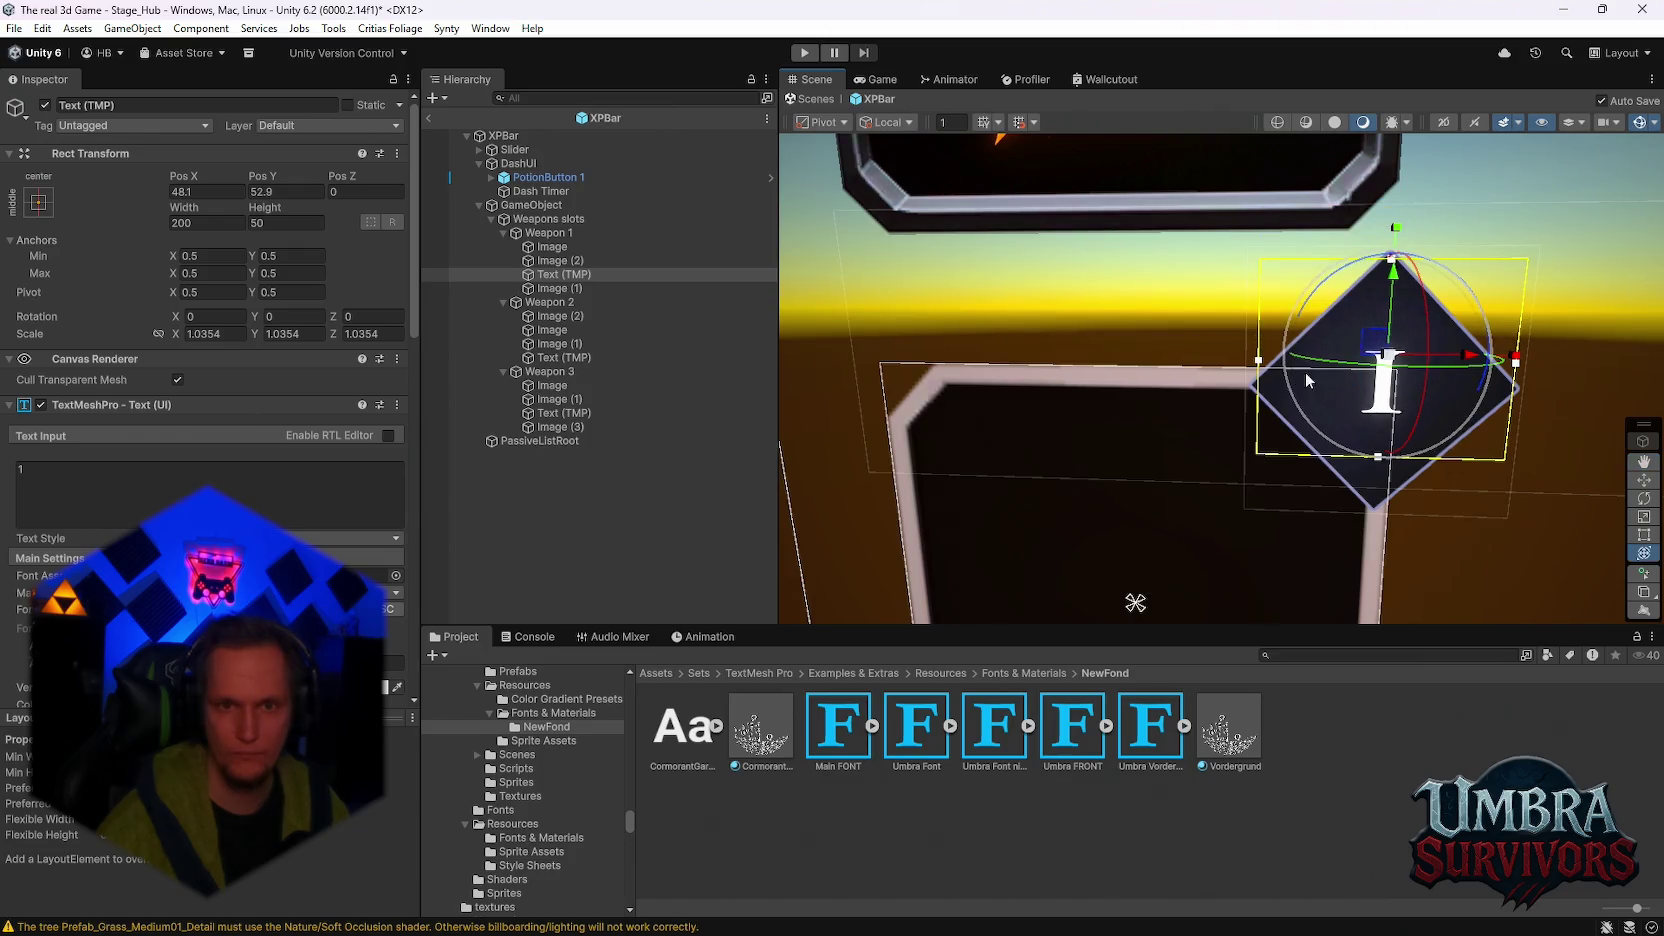
pyautogui.click(43, 475)
pyautogui.write('2')
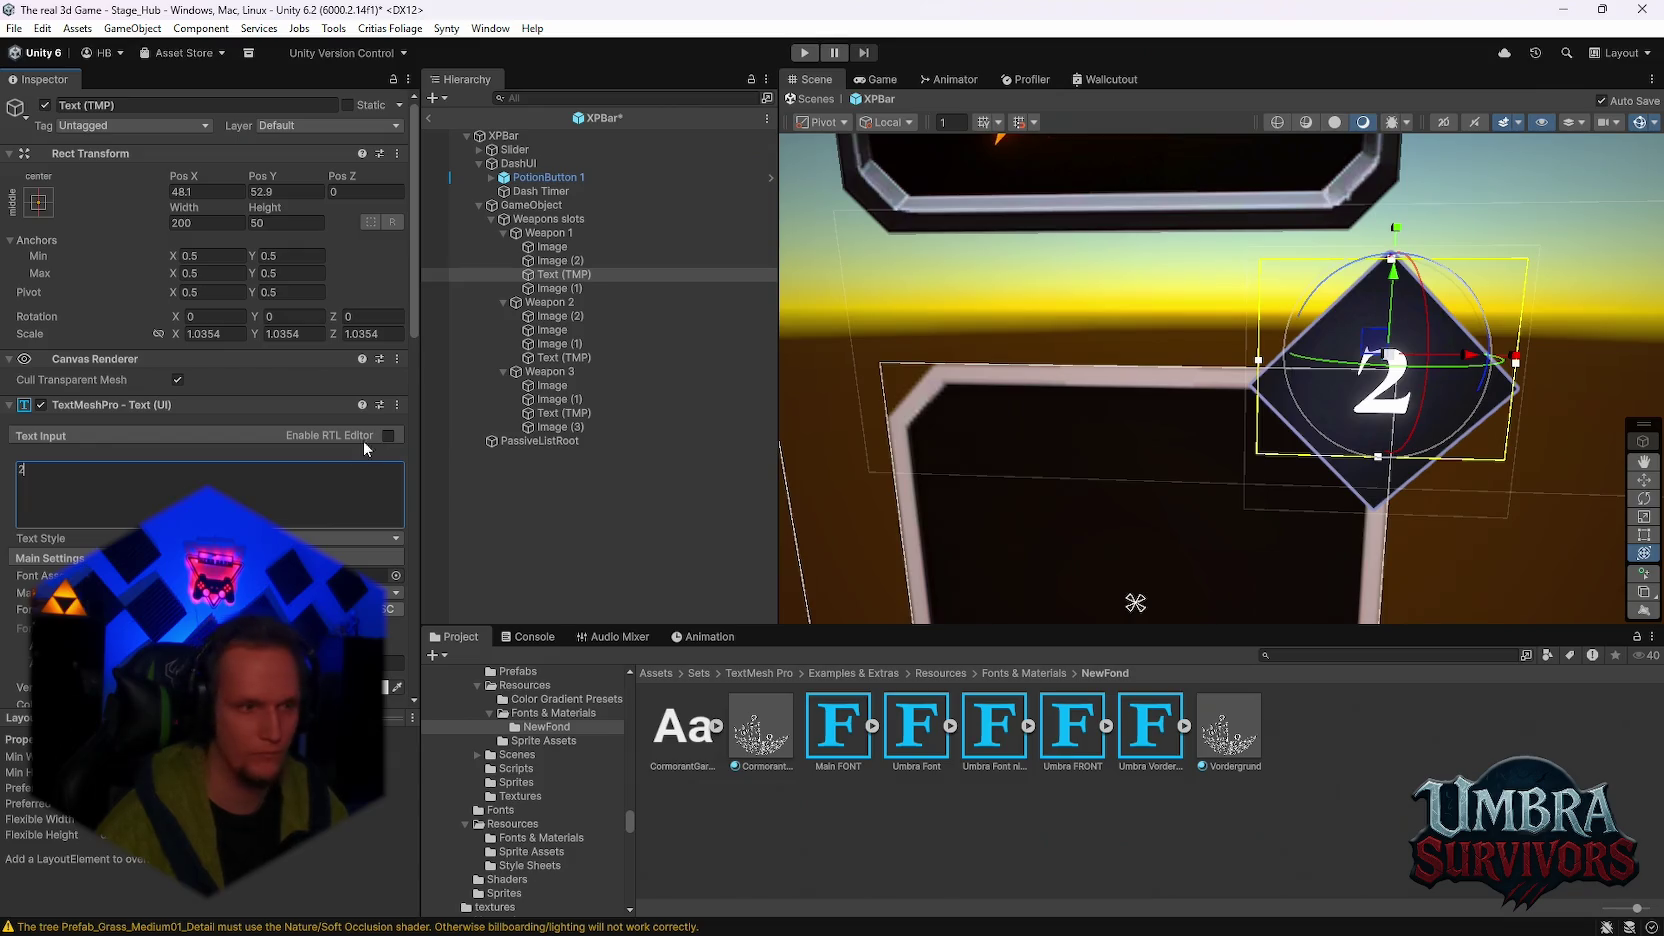
pyautogui.moveTo(1135, 602); pyautogui.dragTo(901, 602)
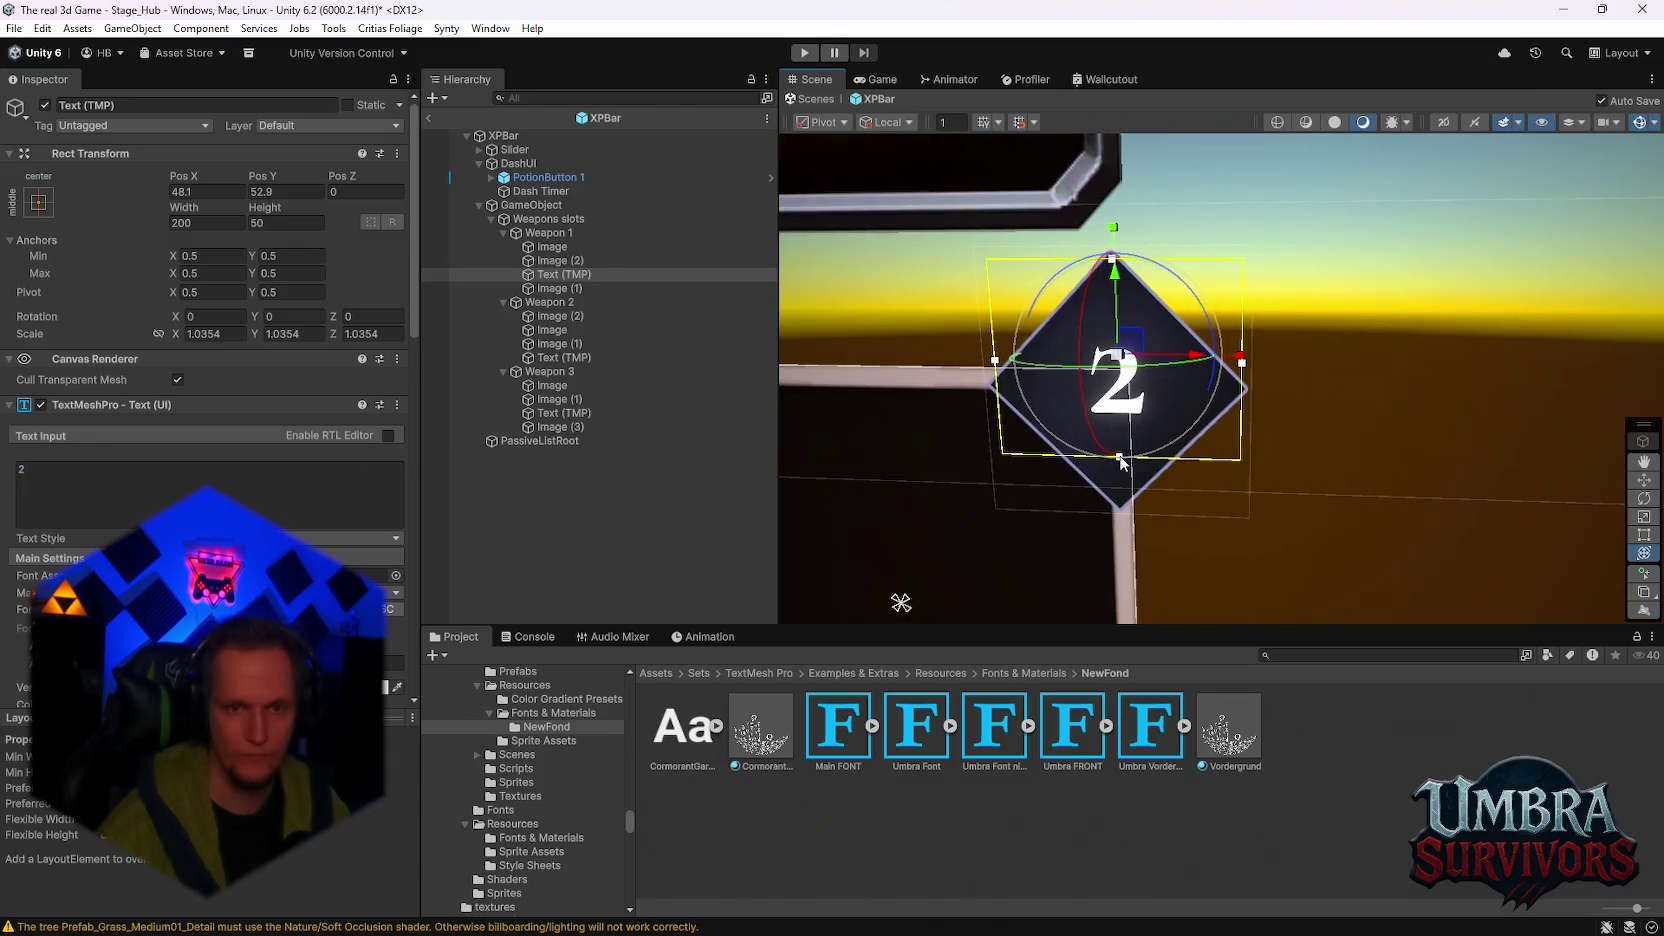
pyautogui.moveTo(1120, 457)
pyautogui.mouseDown()
pyautogui.moveTo(1263, 412)
pyautogui.moveTo(1258, 457)
pyautogui.mouseUp()
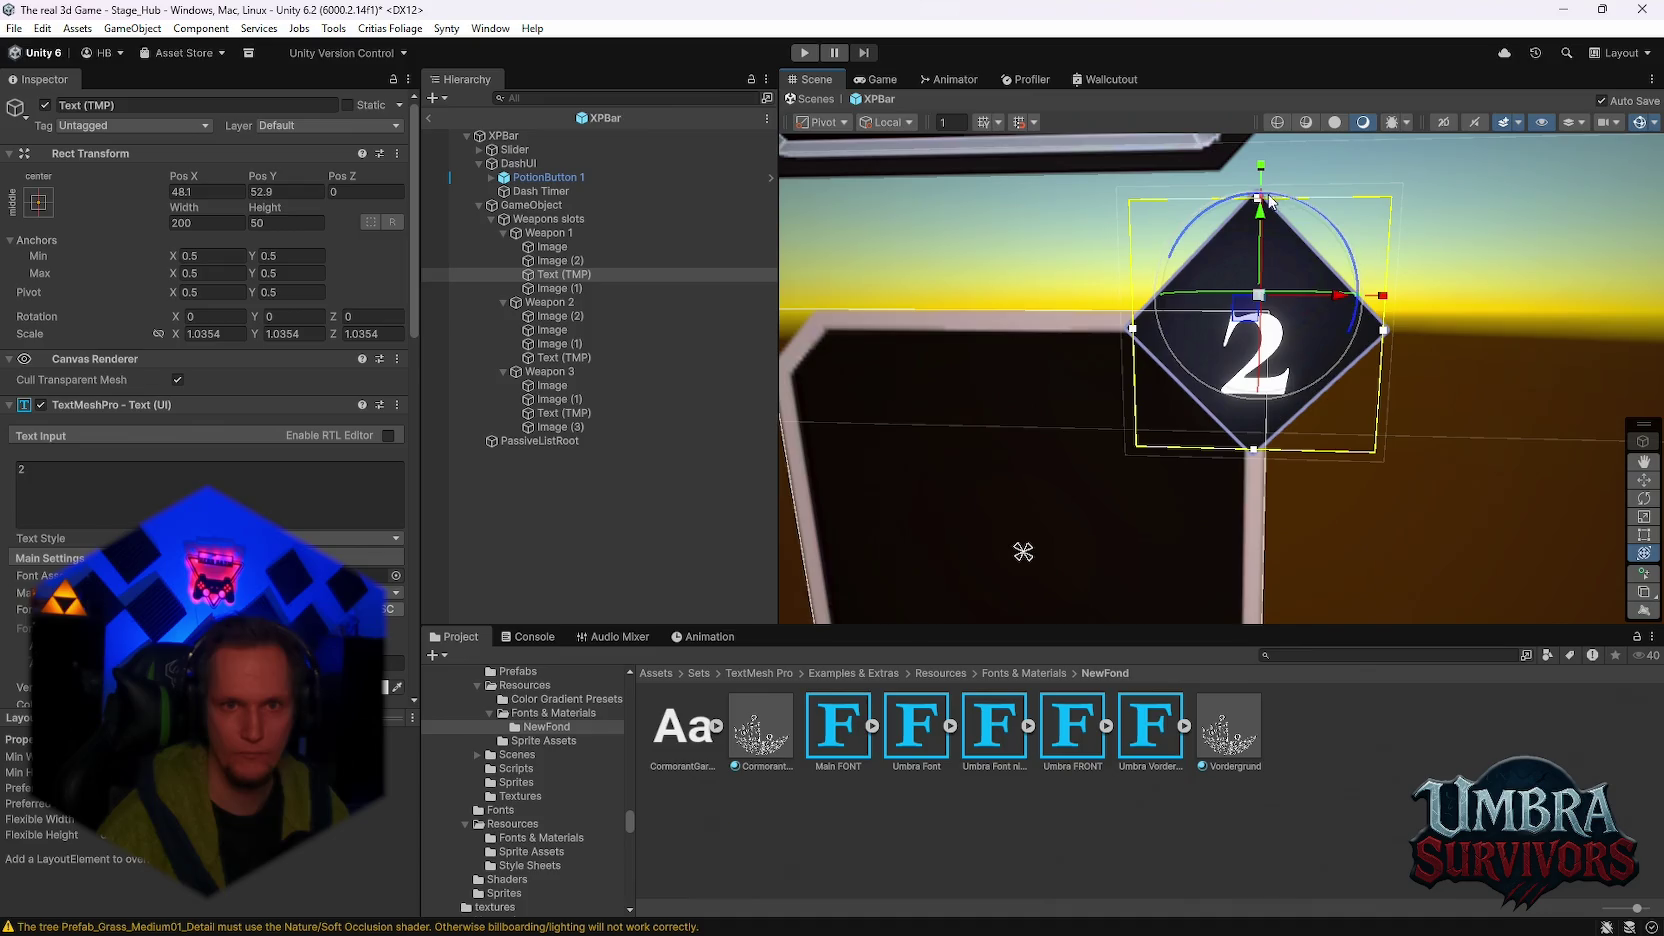
pyautogui.moveTo(1262, 200); pyautogui.dragTo(1261, 187)
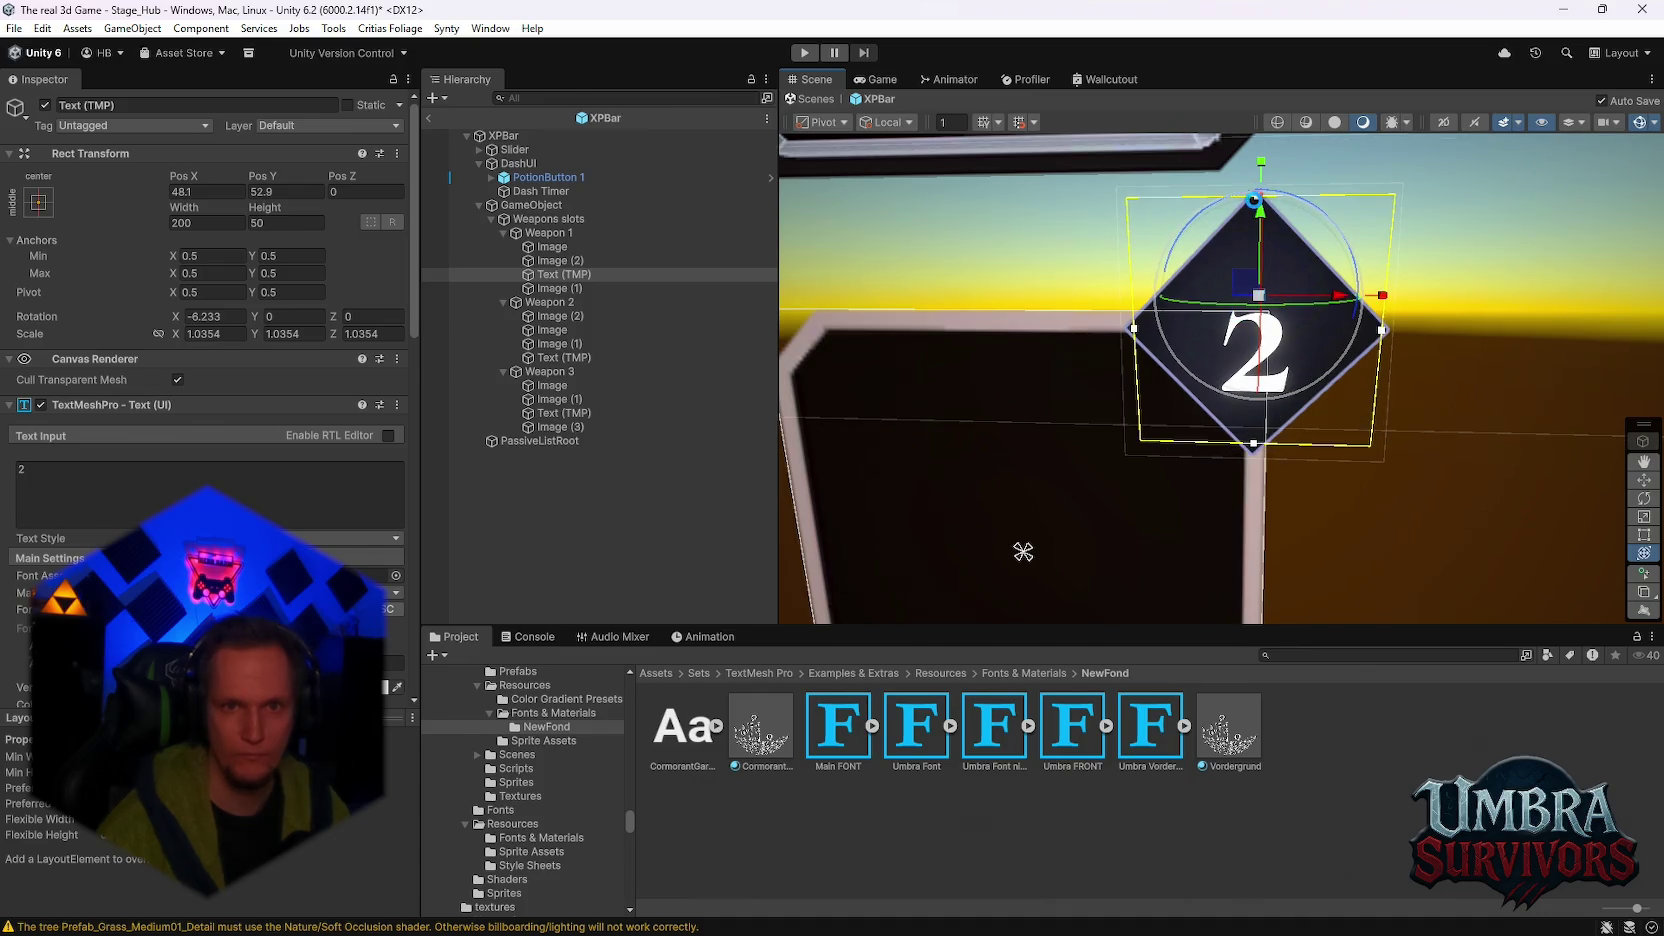
pyautogui.hotkey('ctrl', 'z')
pyautogui.click(151, 480)
pyautogui.press('BackSpace')
# Step: Set the badge number to 3, reselect the Weapon 1 text, and try 45 before clearing it
pyautogui.write('3')
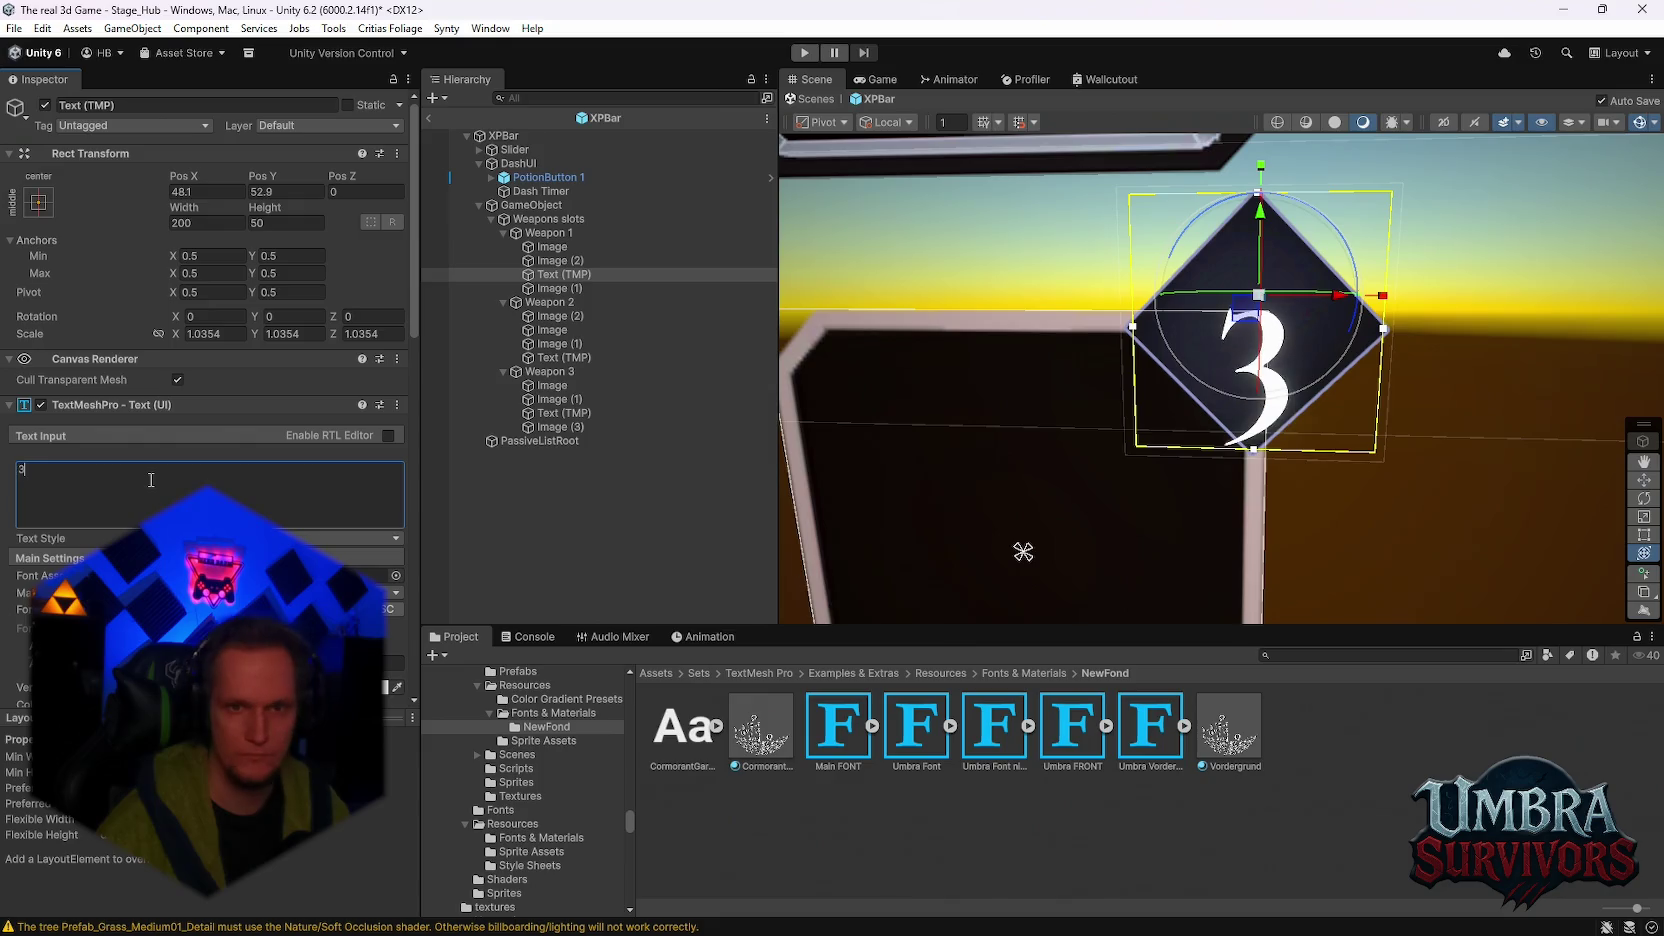
pyautogui.scroll(-3, 151, 480)
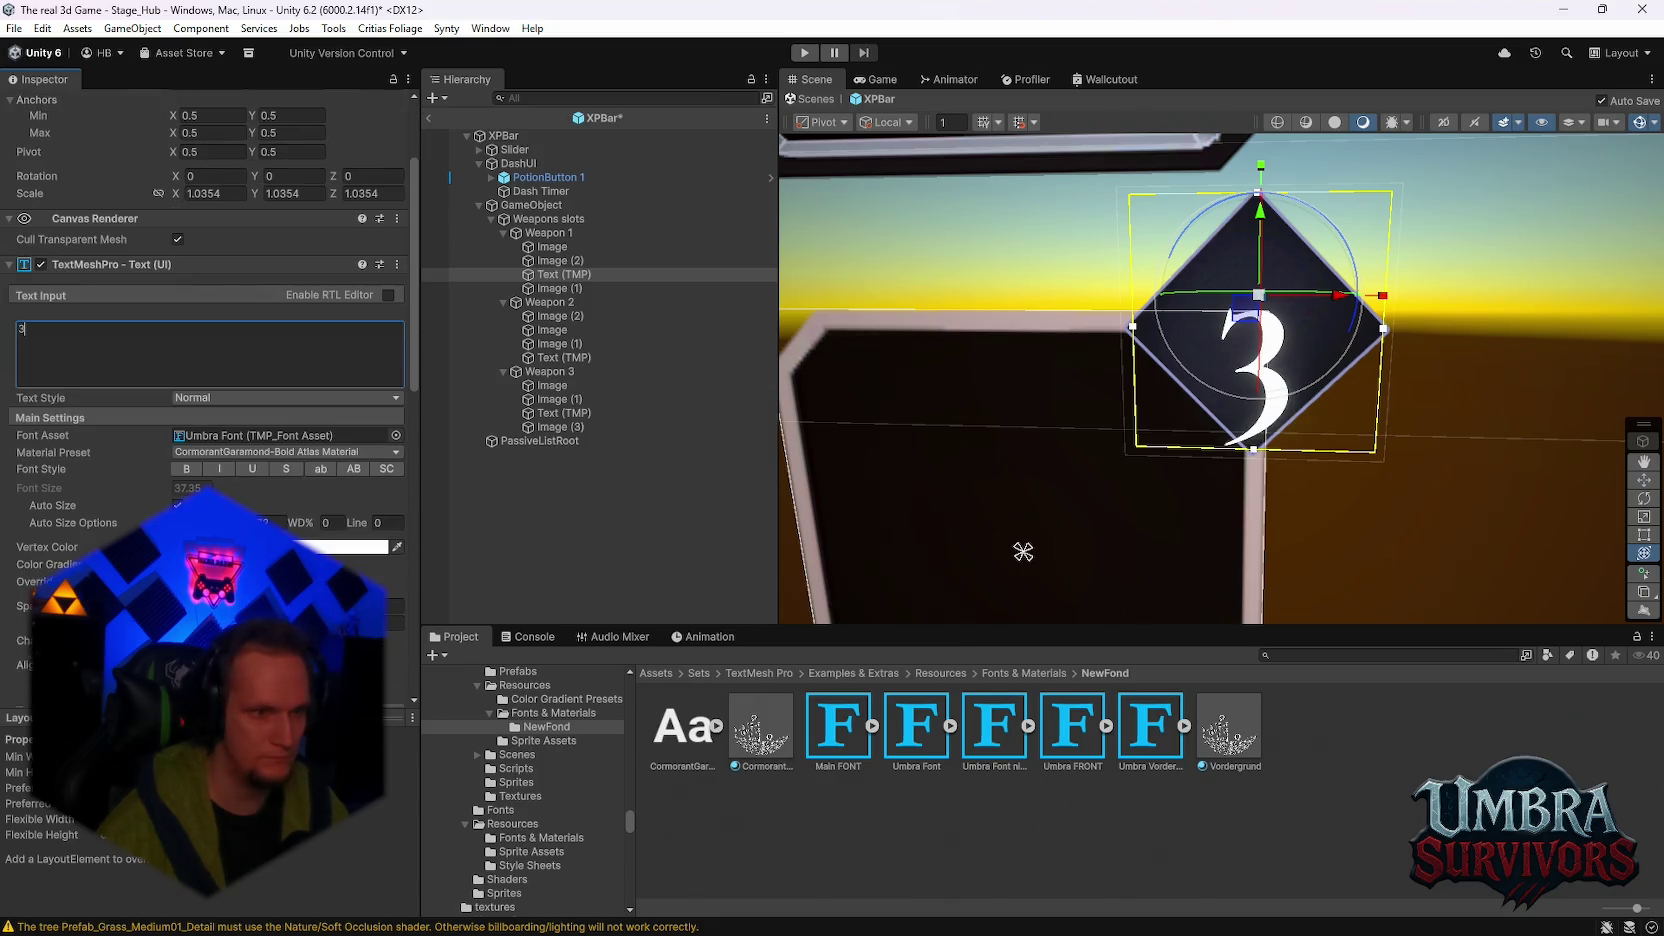
pyautogui.scroll(-1, 151, 480)
pyautogui.press('Escape')
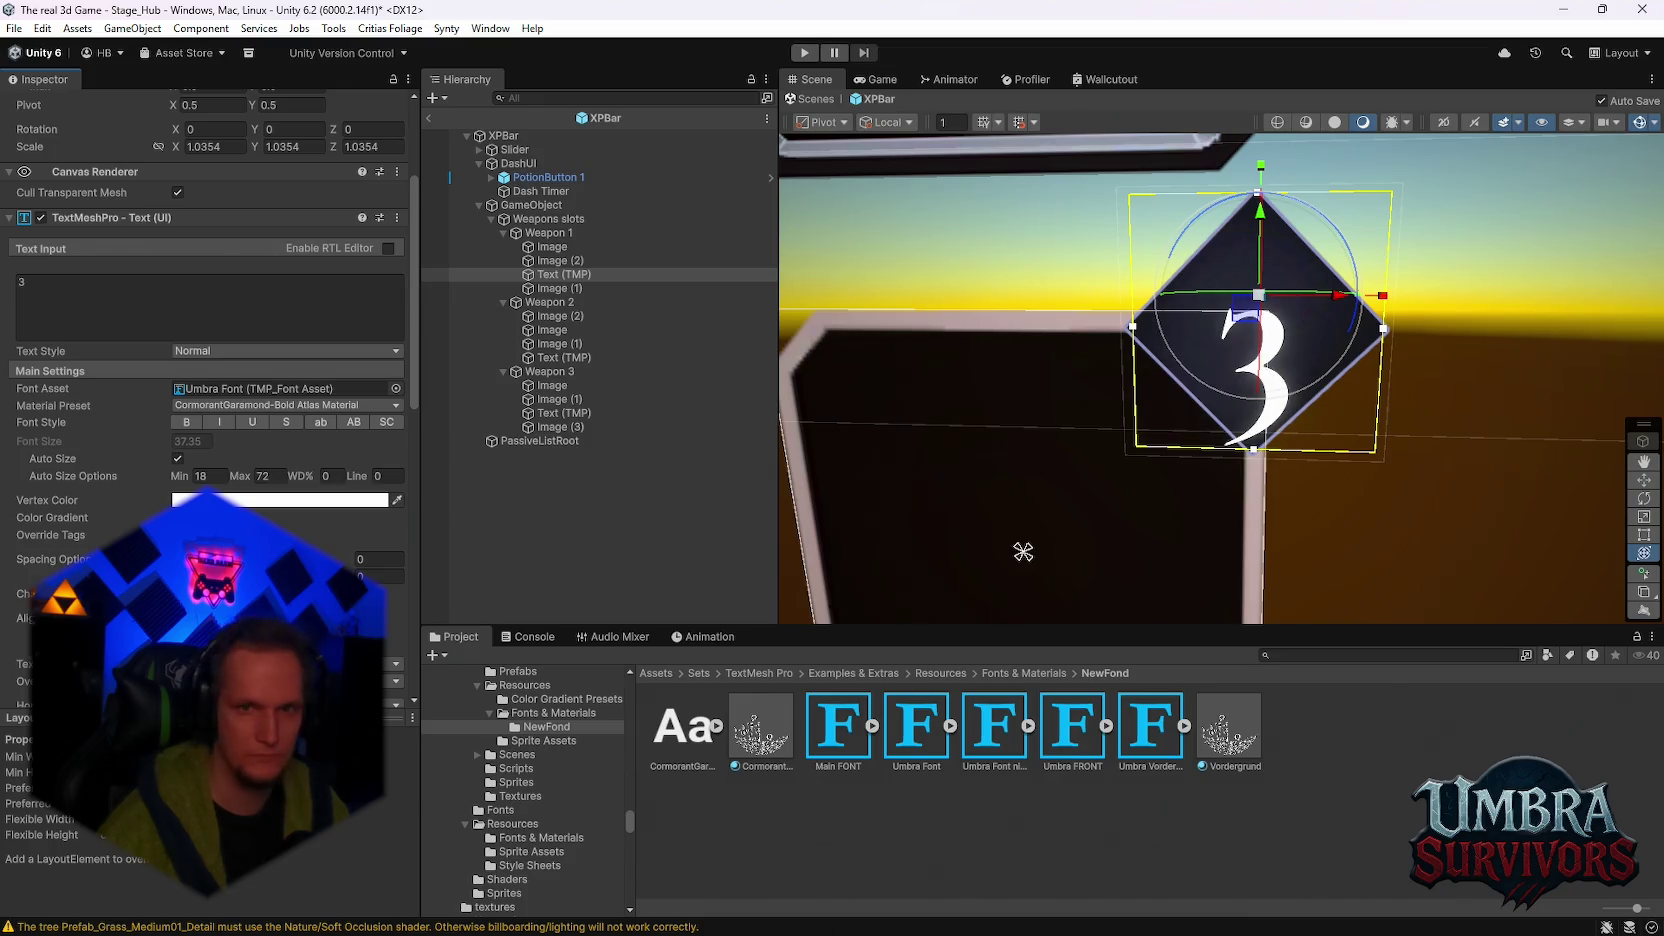
pyautogui.click(545, 260)
pyautogui.click(545, 274)
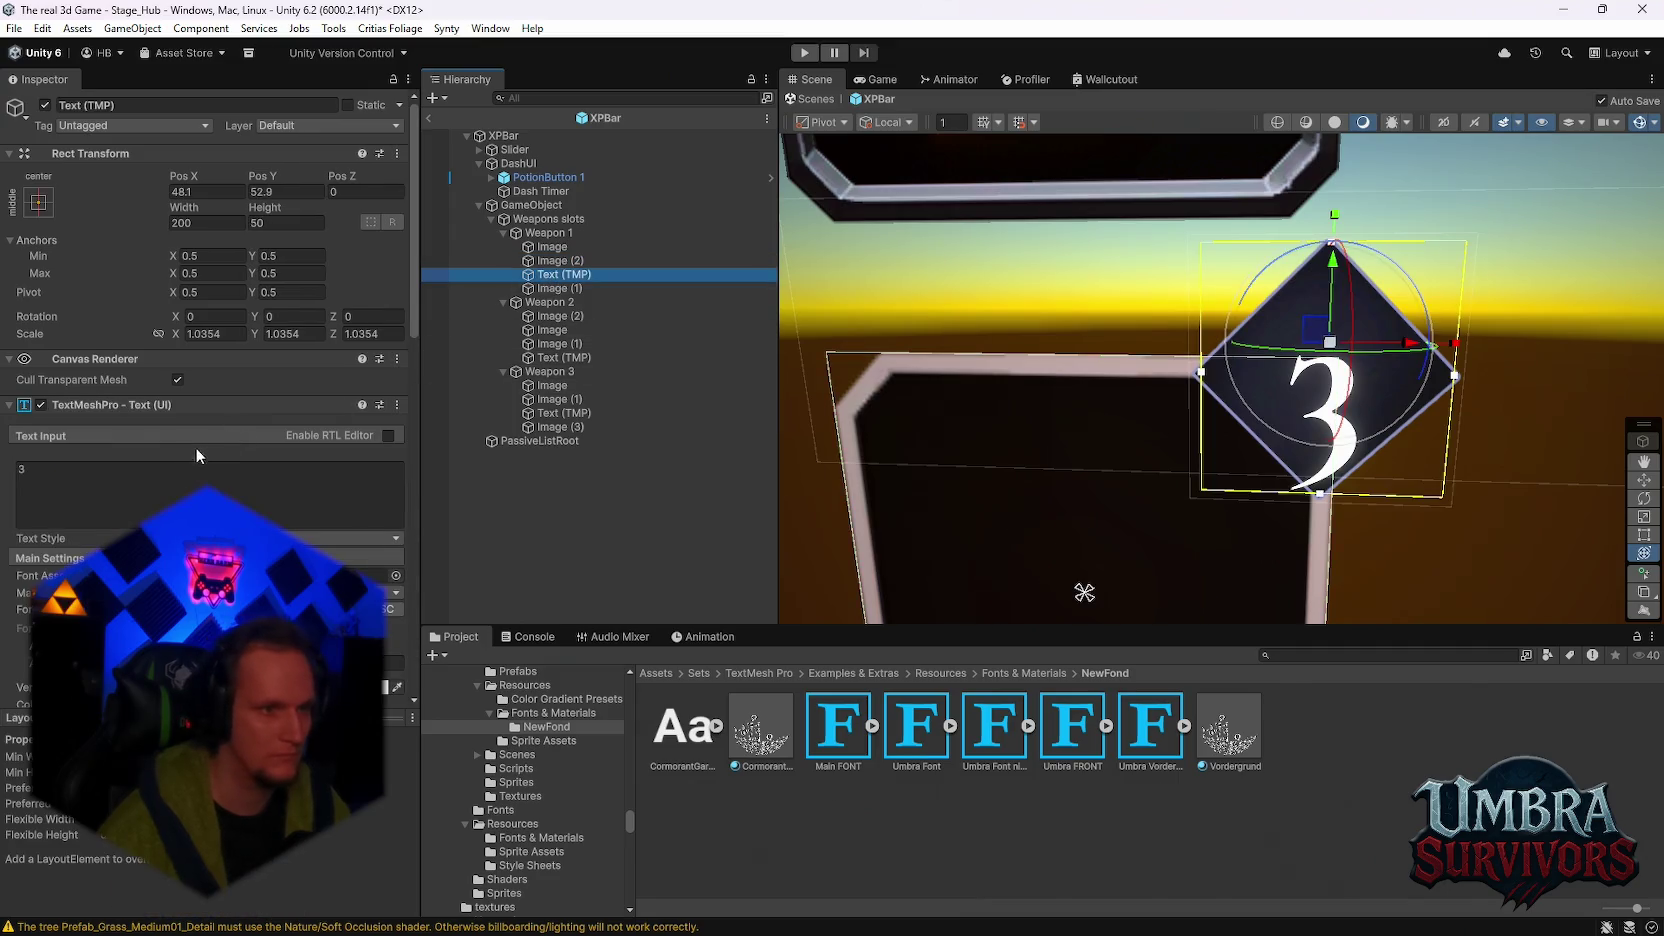
pyautogui.scroll(-2, 195, 447)
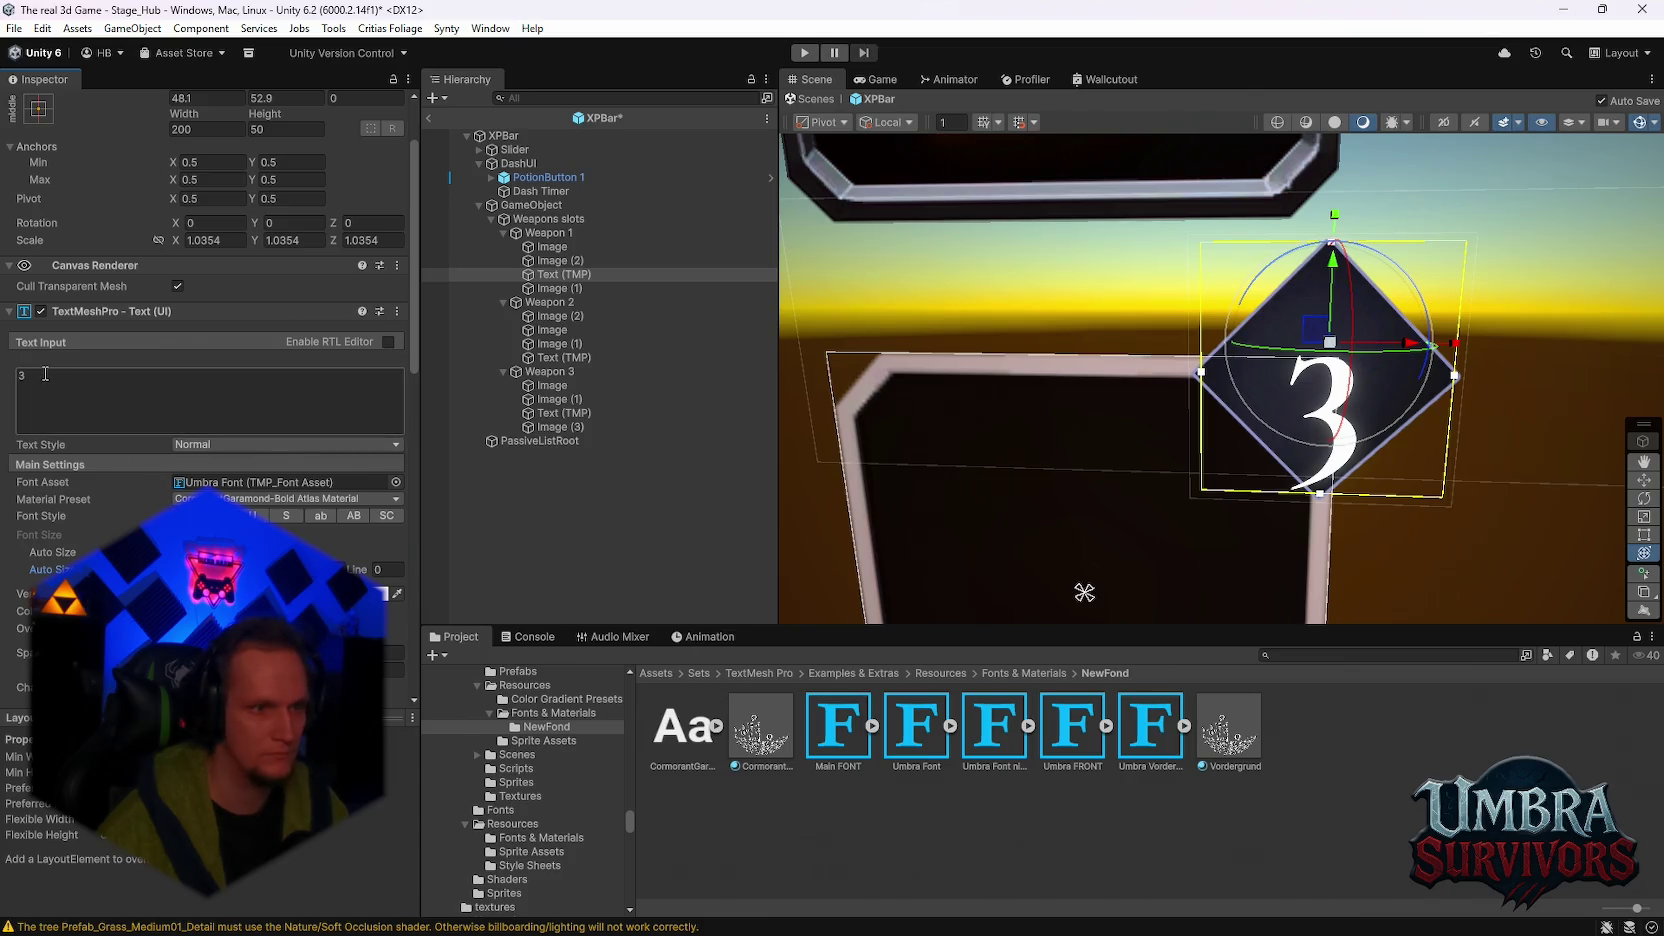
pyautogui.write('45')
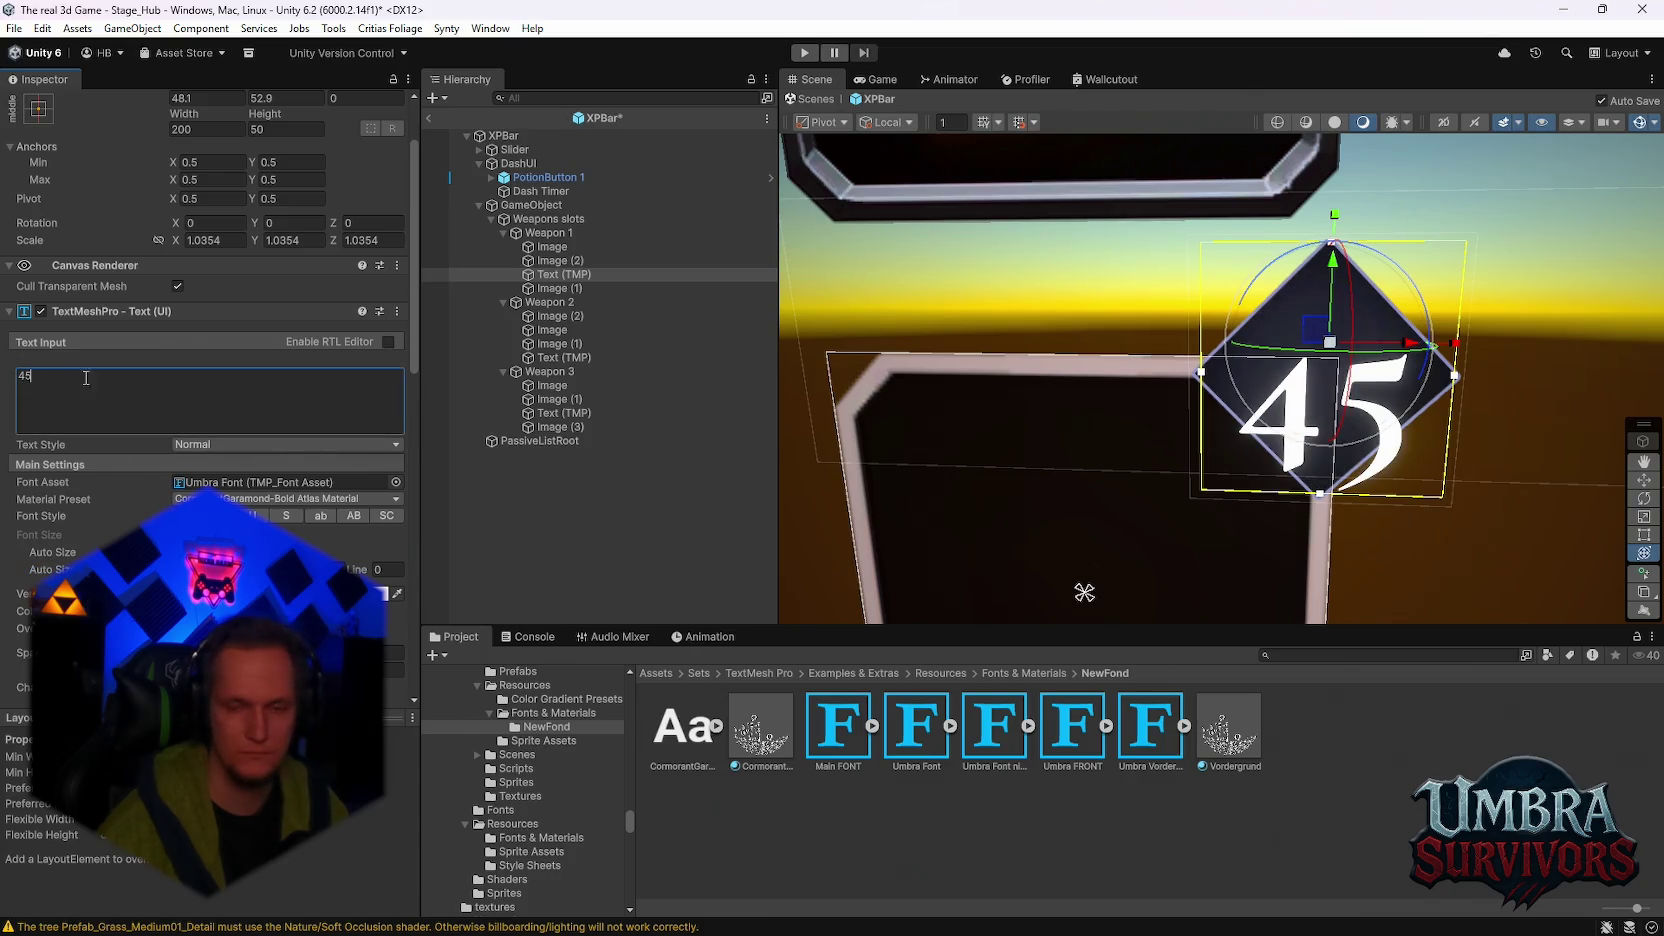
pyautogui.press('BackSpace')
pyautogui.press('BackSpace')
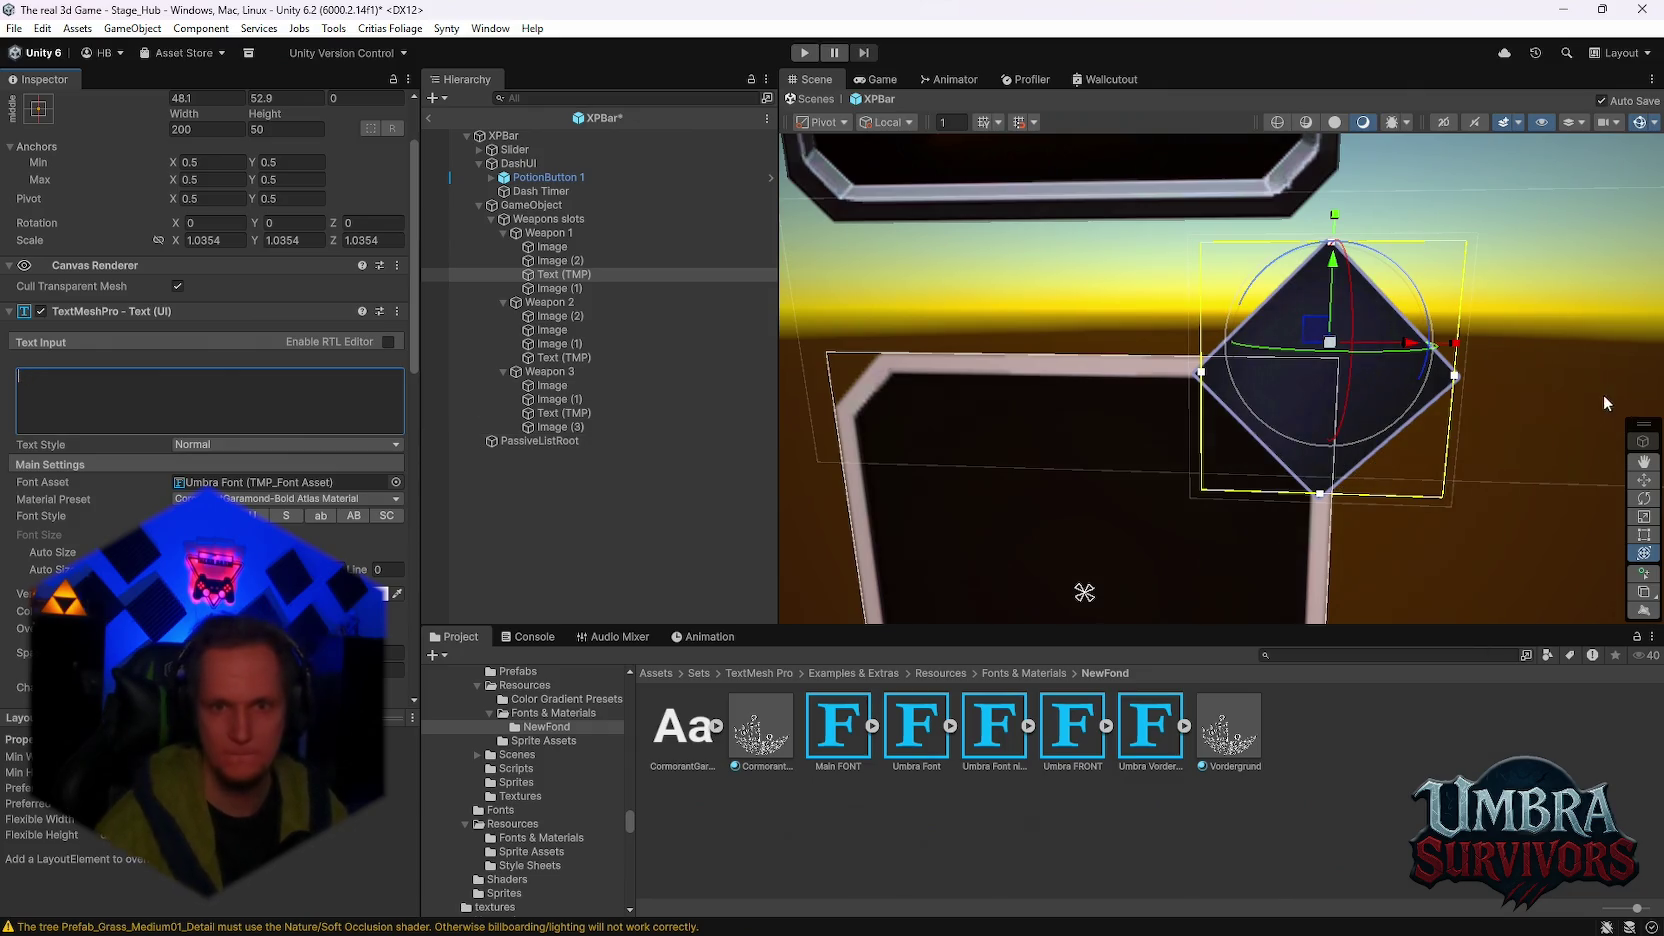
# Step: Reframe the badge in the Scene view and test the digits 1, 2, 3 and 4
pyautogui.moveTo(1317, 328)
pyautogui.mouseDown()
pyautogui.moveTo(1281, 316)
pyautogui.moveTo(1597, 490)
pyautogui.mouseUp()
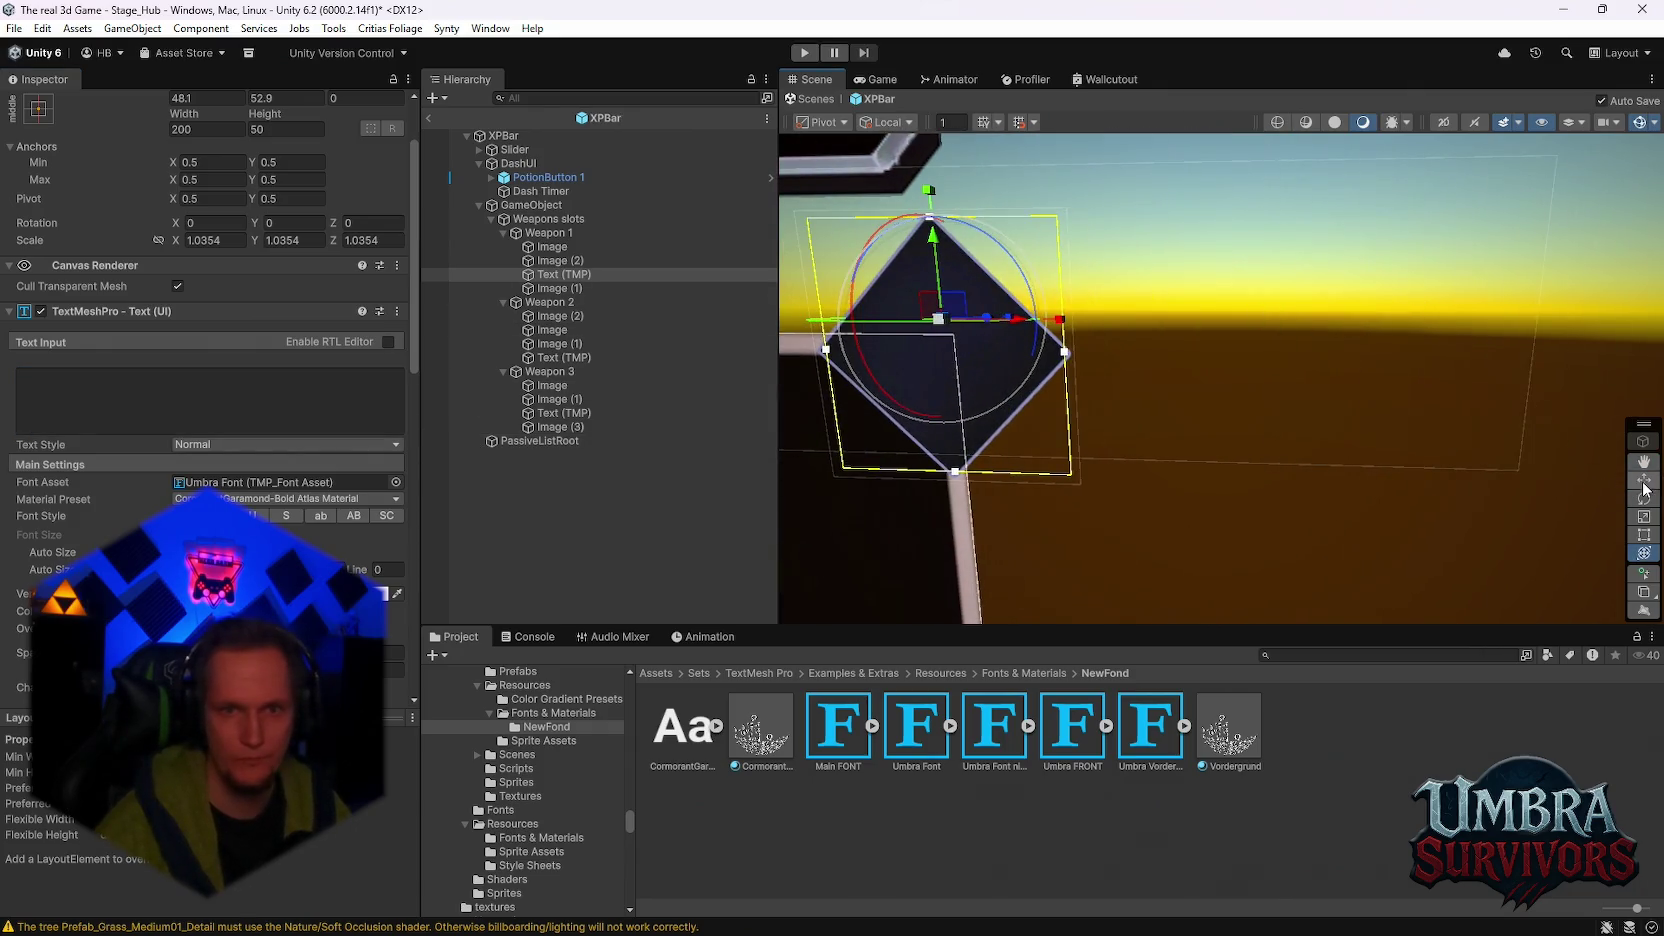
pyautogui.click(1644, 482)
pyautogui.moveTo(929, 193); pyautogui.dragTo(1469, 205)
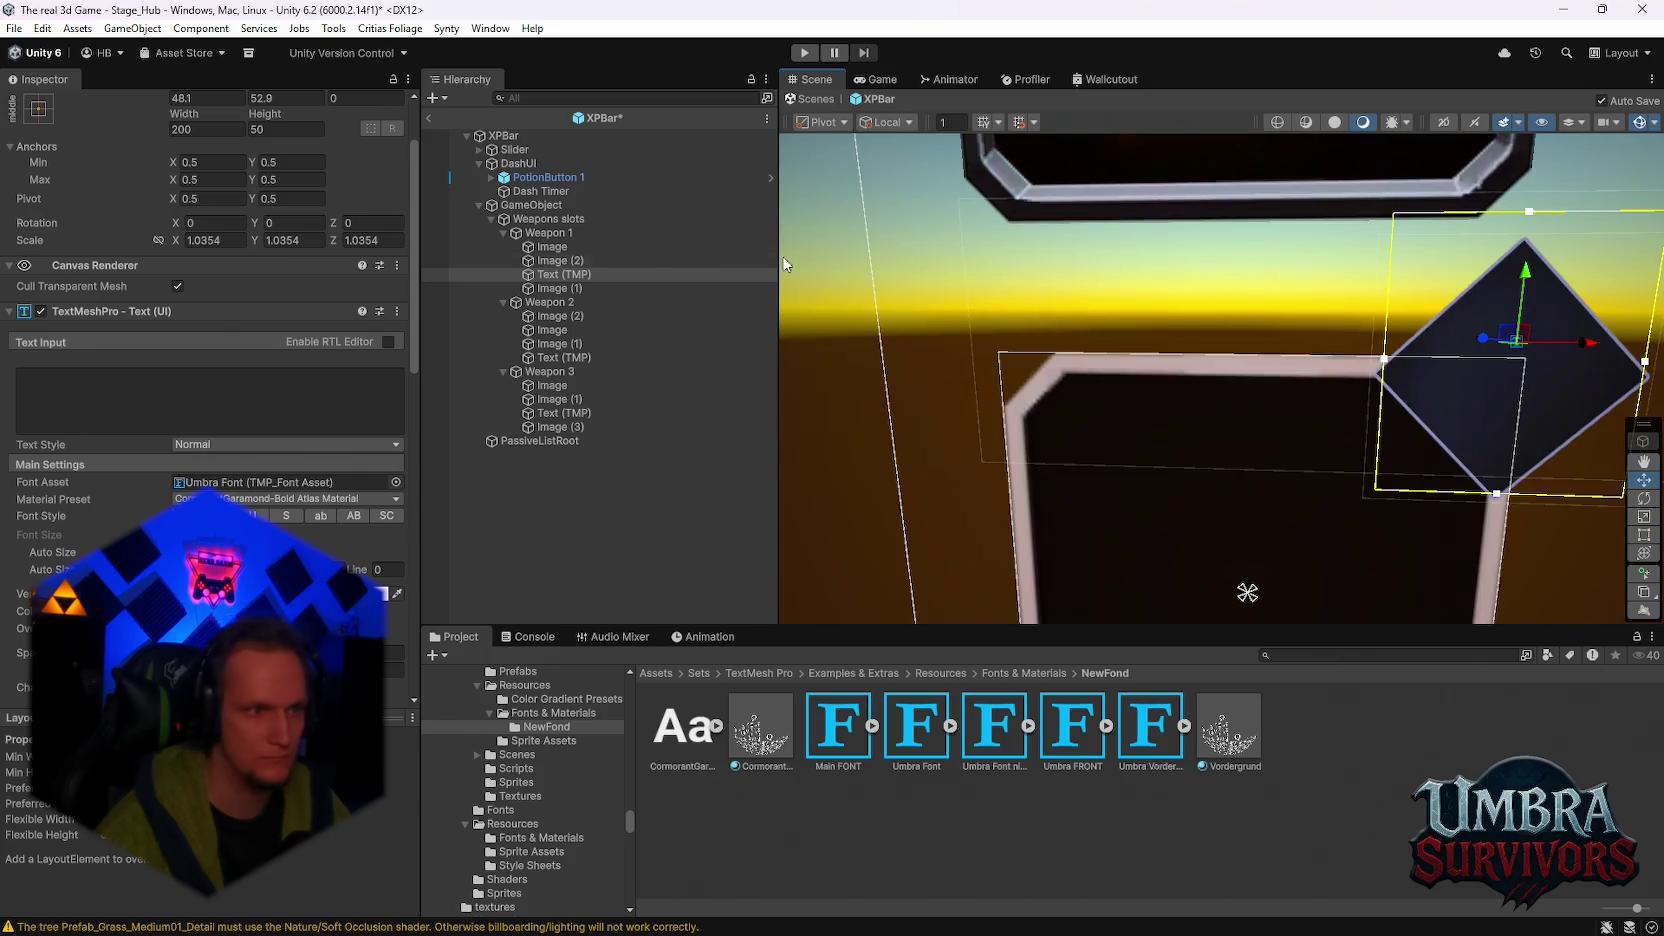
pyautogui.click(200, 400)
pyautogui.write('1')
pyautogui.click(84, 389)
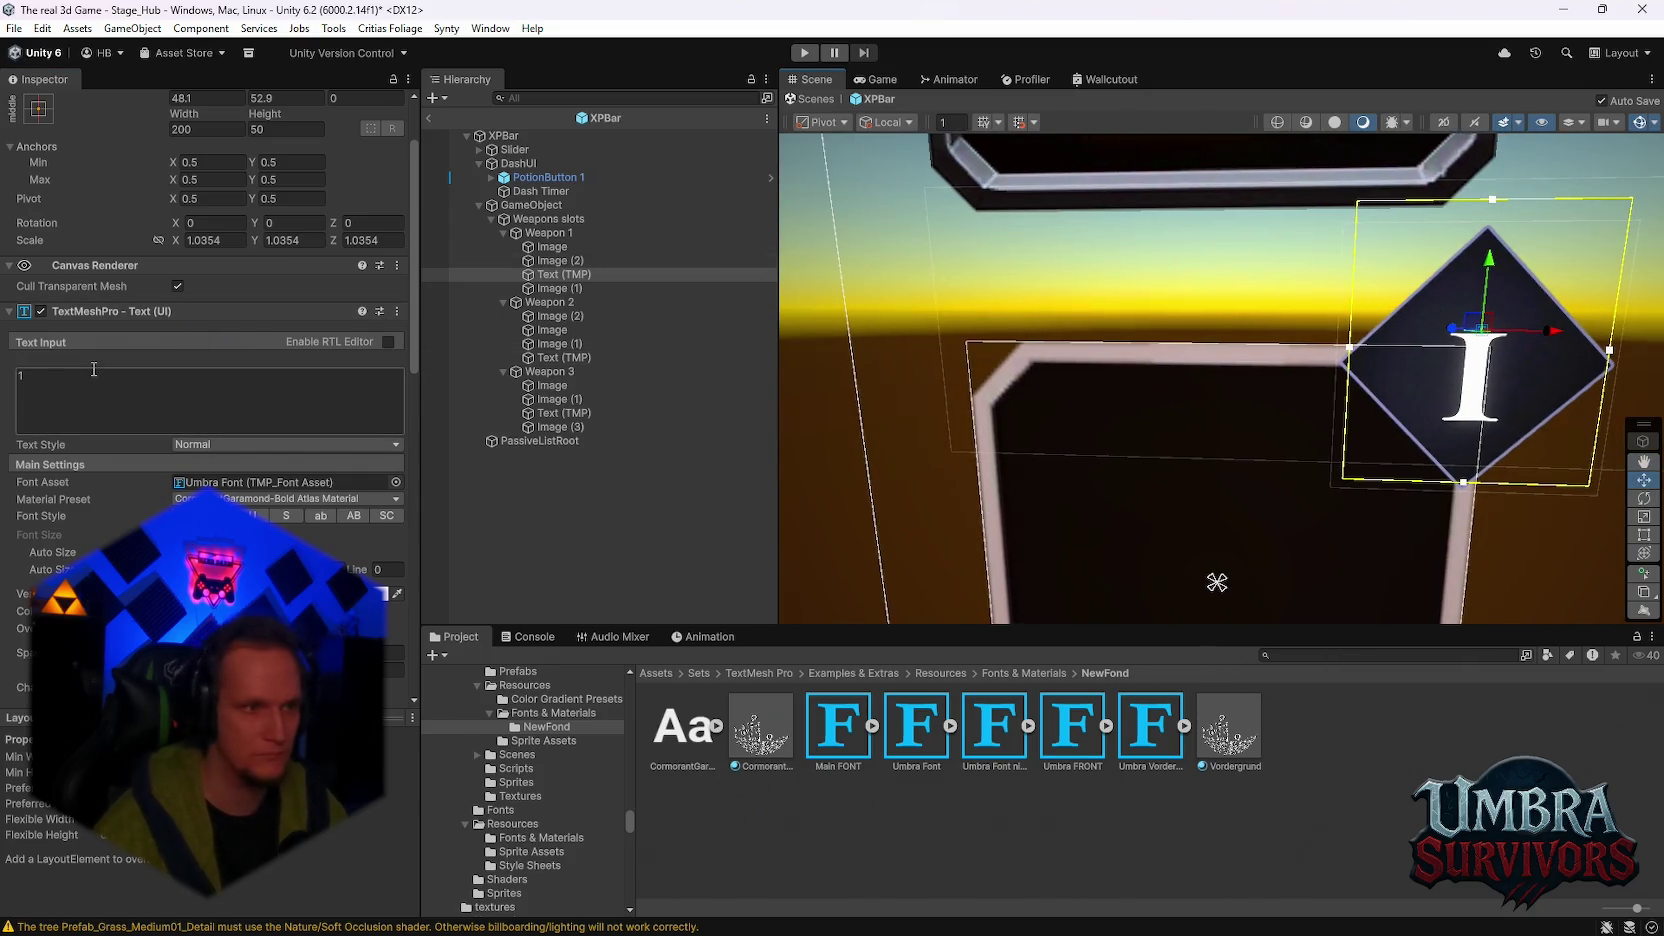
pyautogui.write('2')
pyautogui.write('3')
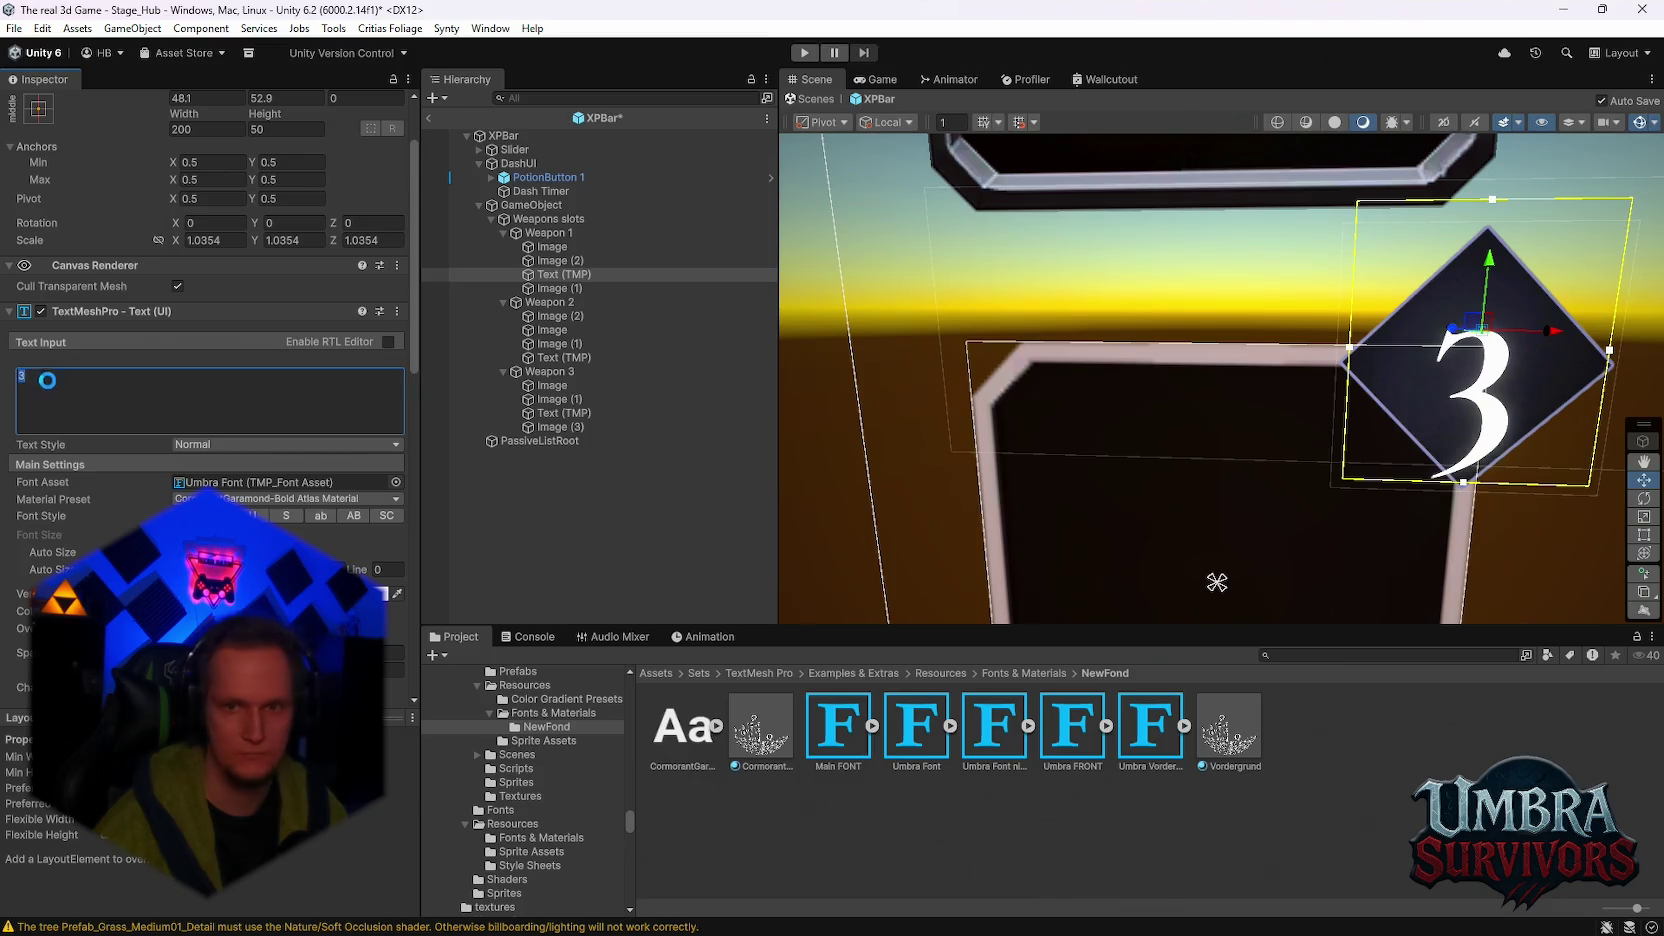
pyautogui.write('4')
pyautogui.write('3')
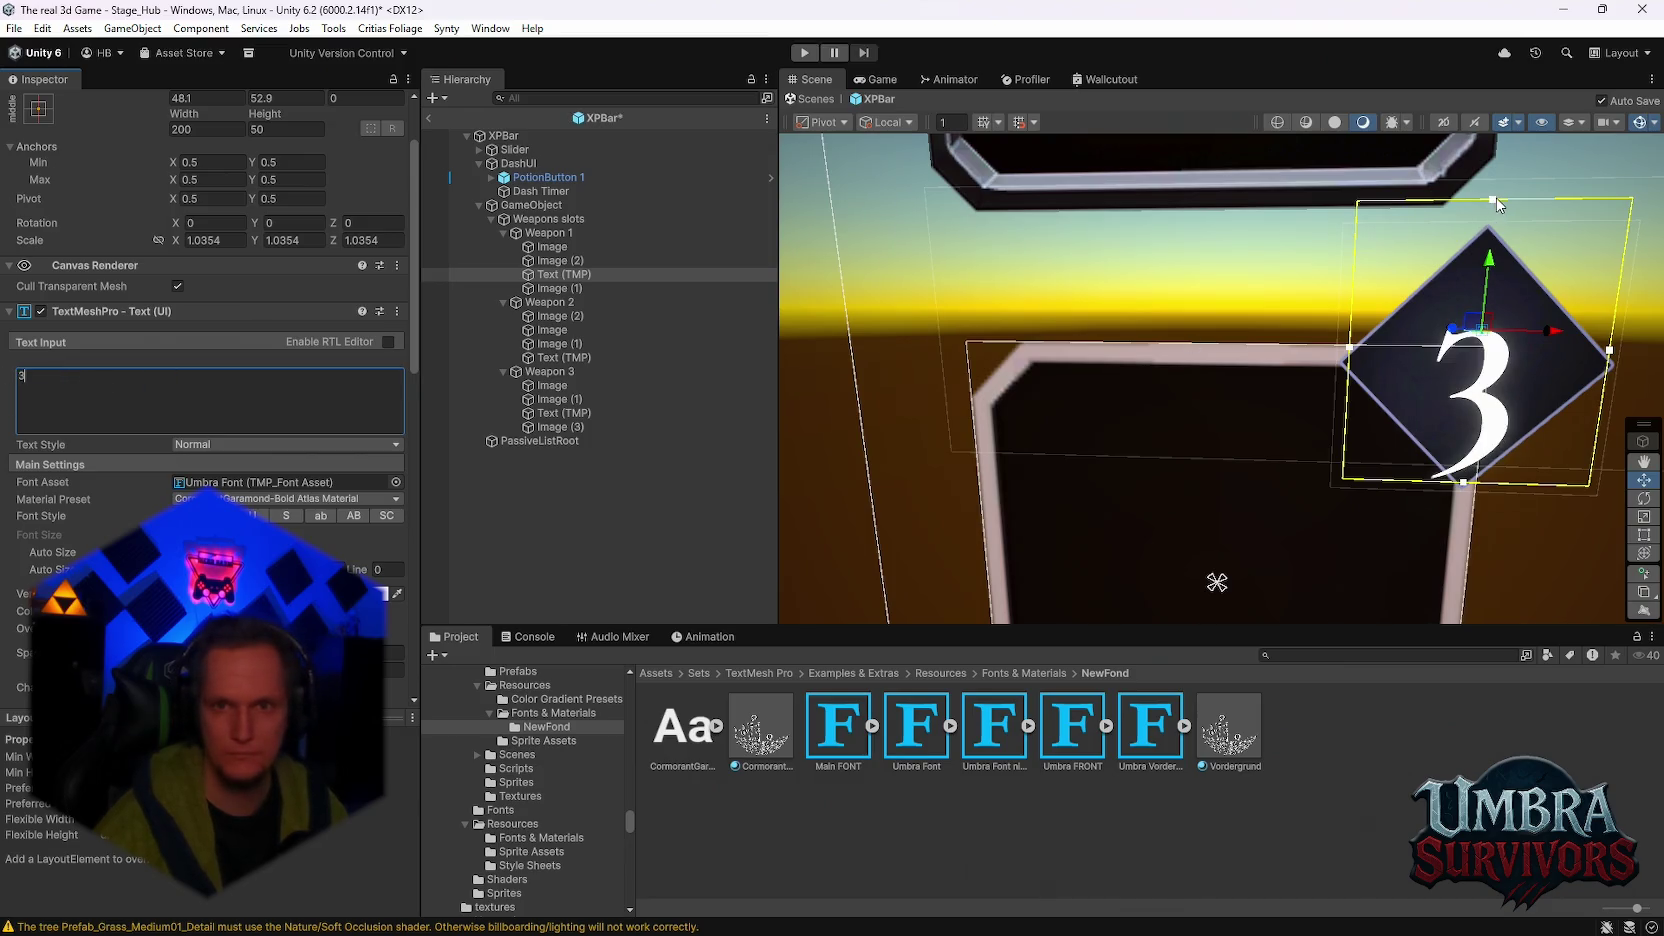
# Step: Raise the text box's top edge, pull its bottom edge up, and set the number to 1
pyautogui.moveTo(1494, 201)
pyautogui.mouseDown()
pyautogui.moveTo(1486, 150)
pyautogui.moveTo(1481, 166)
pyautogui.mouseUp()
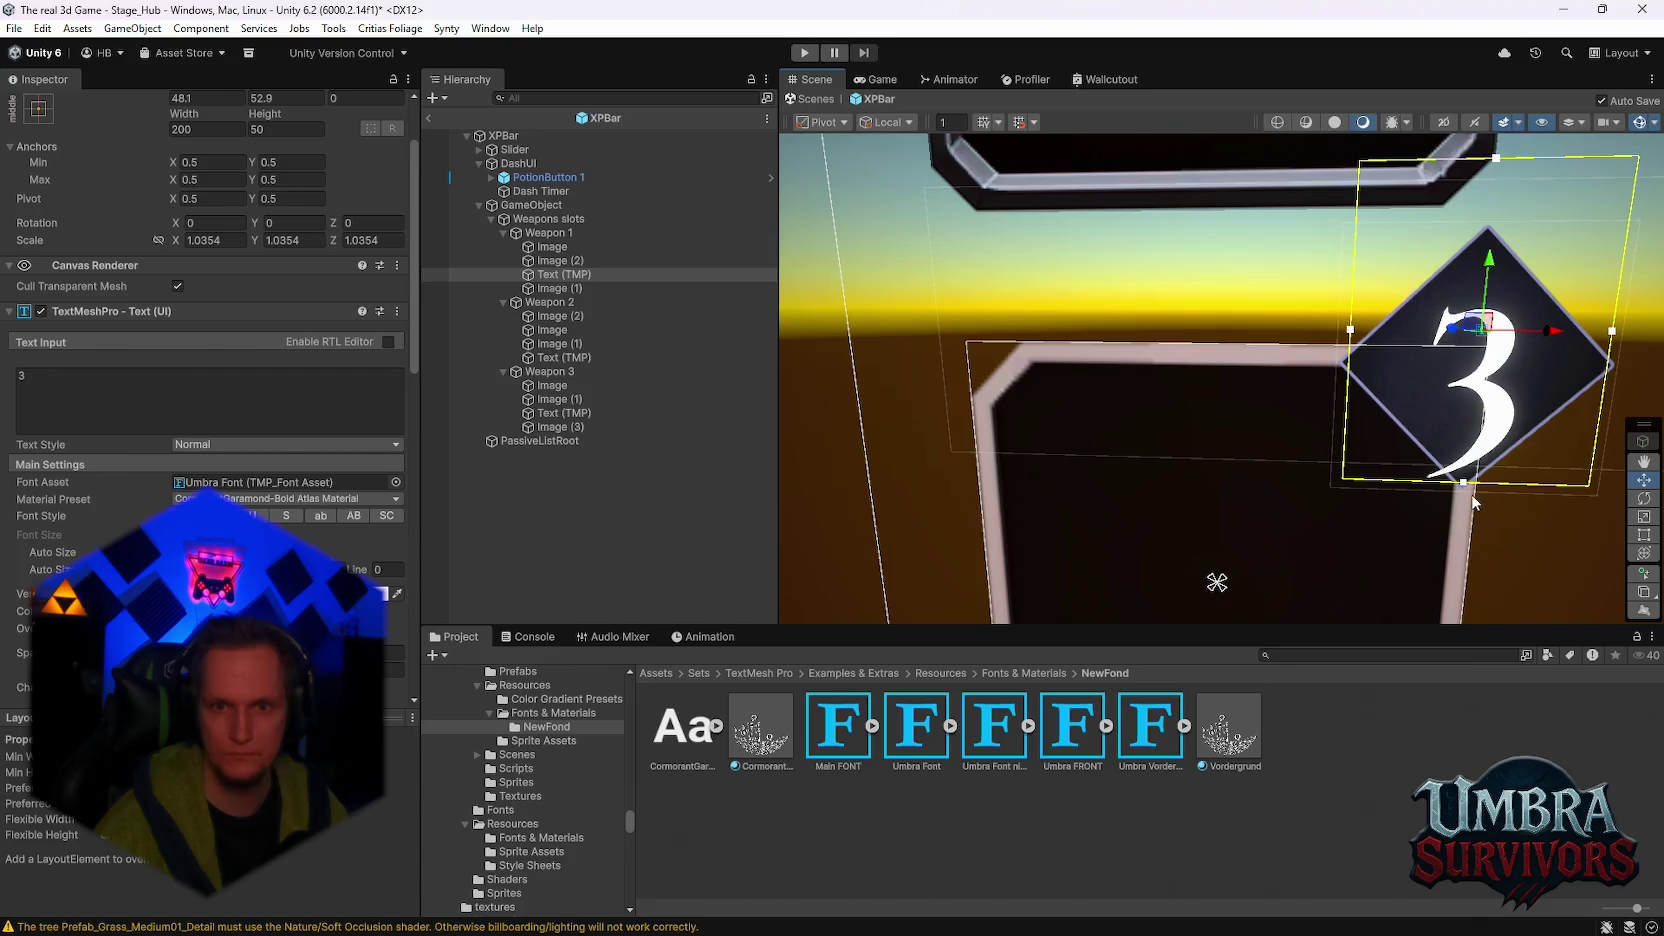
pyautogui.moveTo(1464, 483); pyautogui.dragTo(1471, 456)
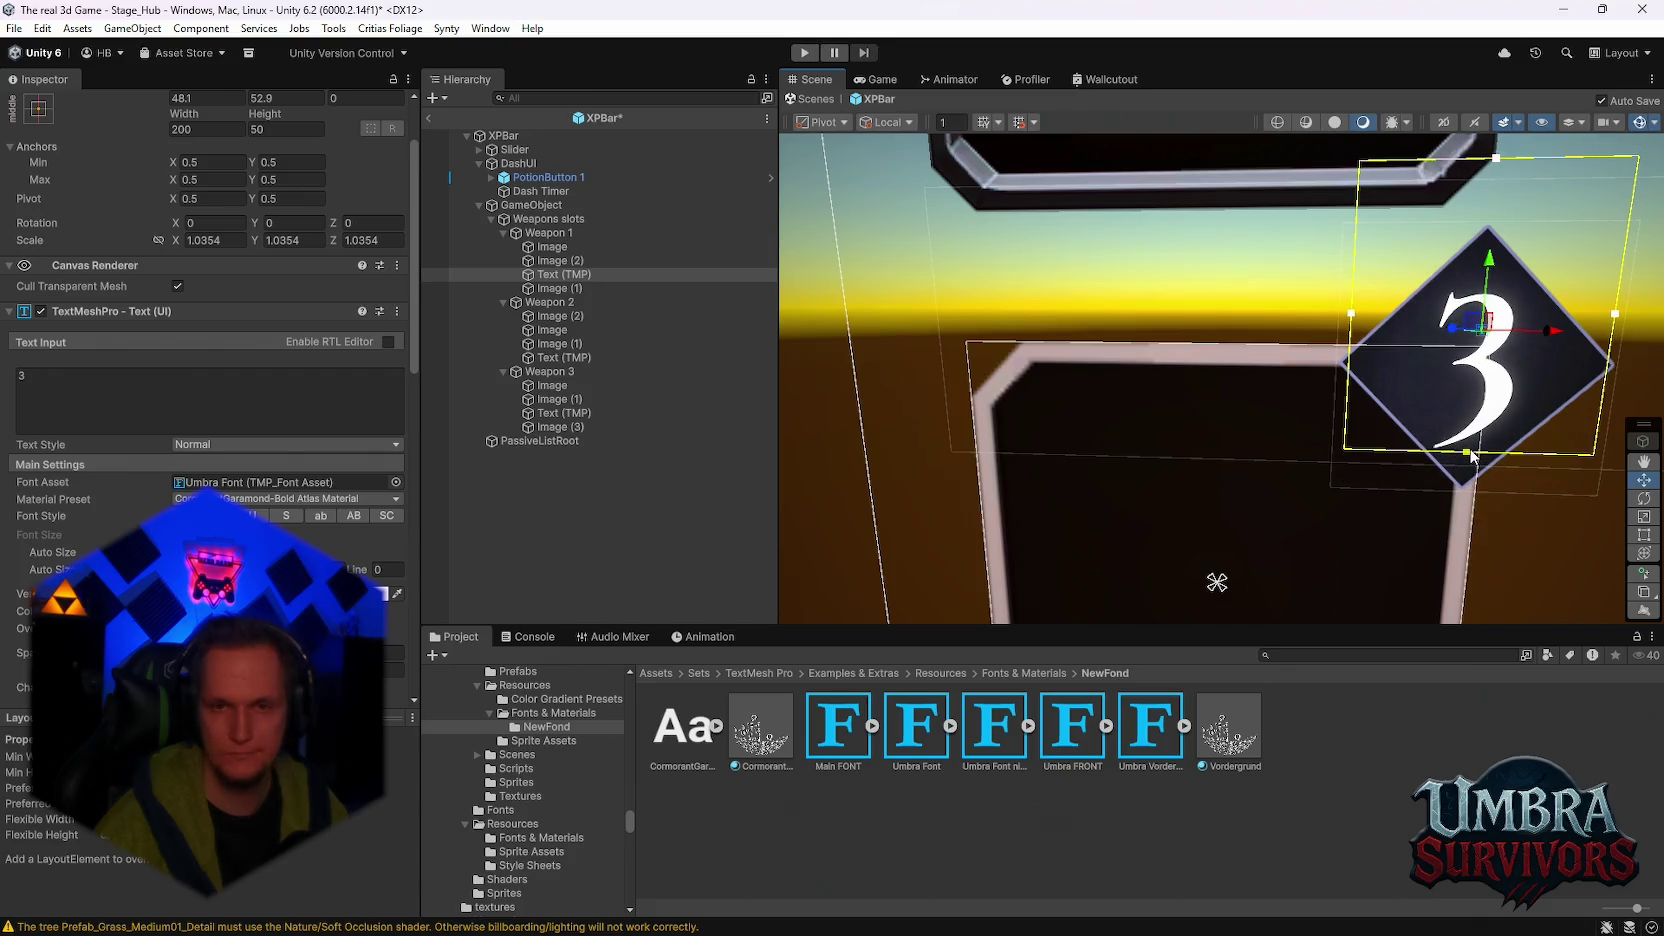
pyautogui.click(85, 389)
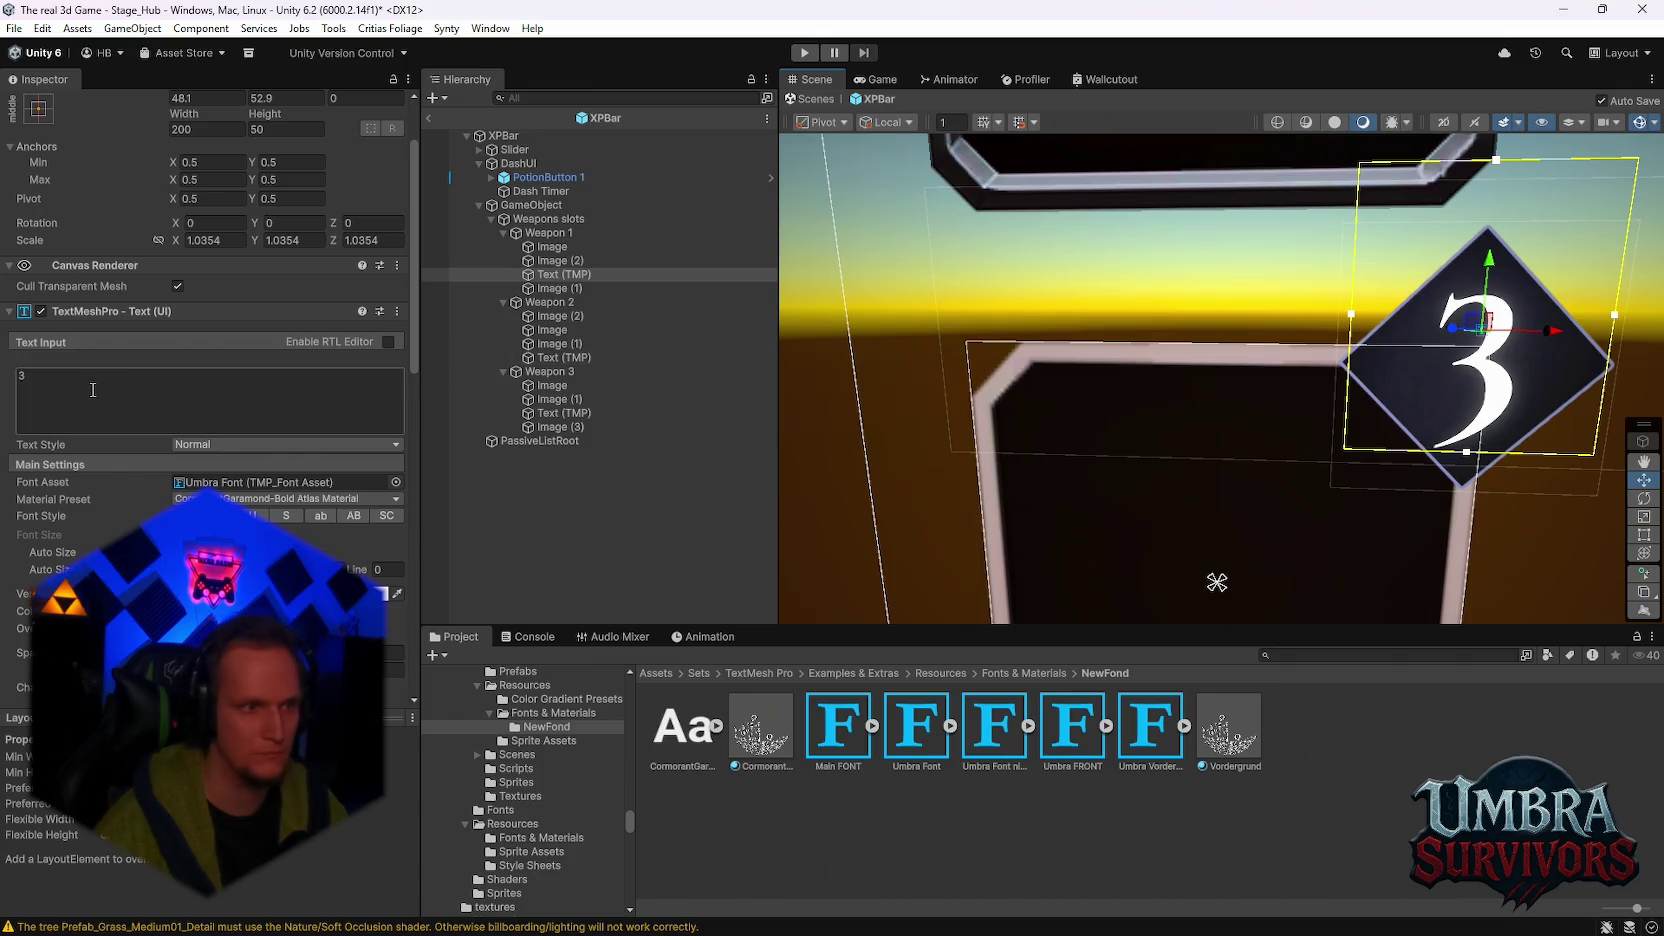
pyautogui.write('I')
pyautogui.scroll(-3, 1183, 415)
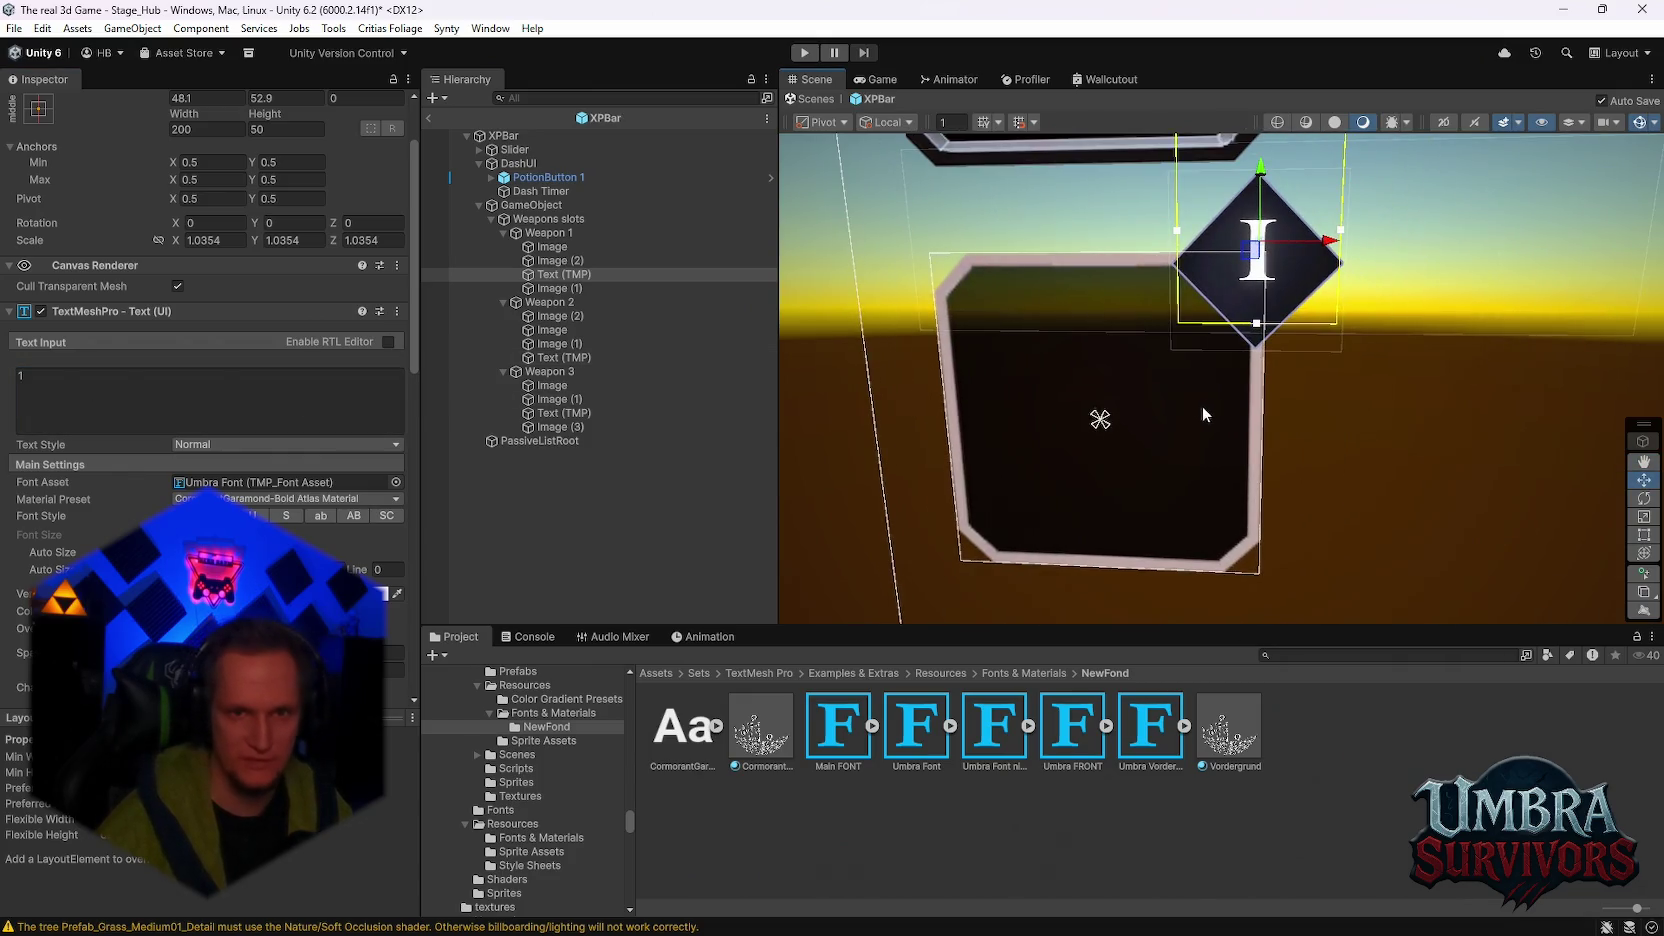
# Step: Set the badge number to 3 and tighten its text box from the top and bottom edges
pyautogui.scroll(3, 1202, 406)
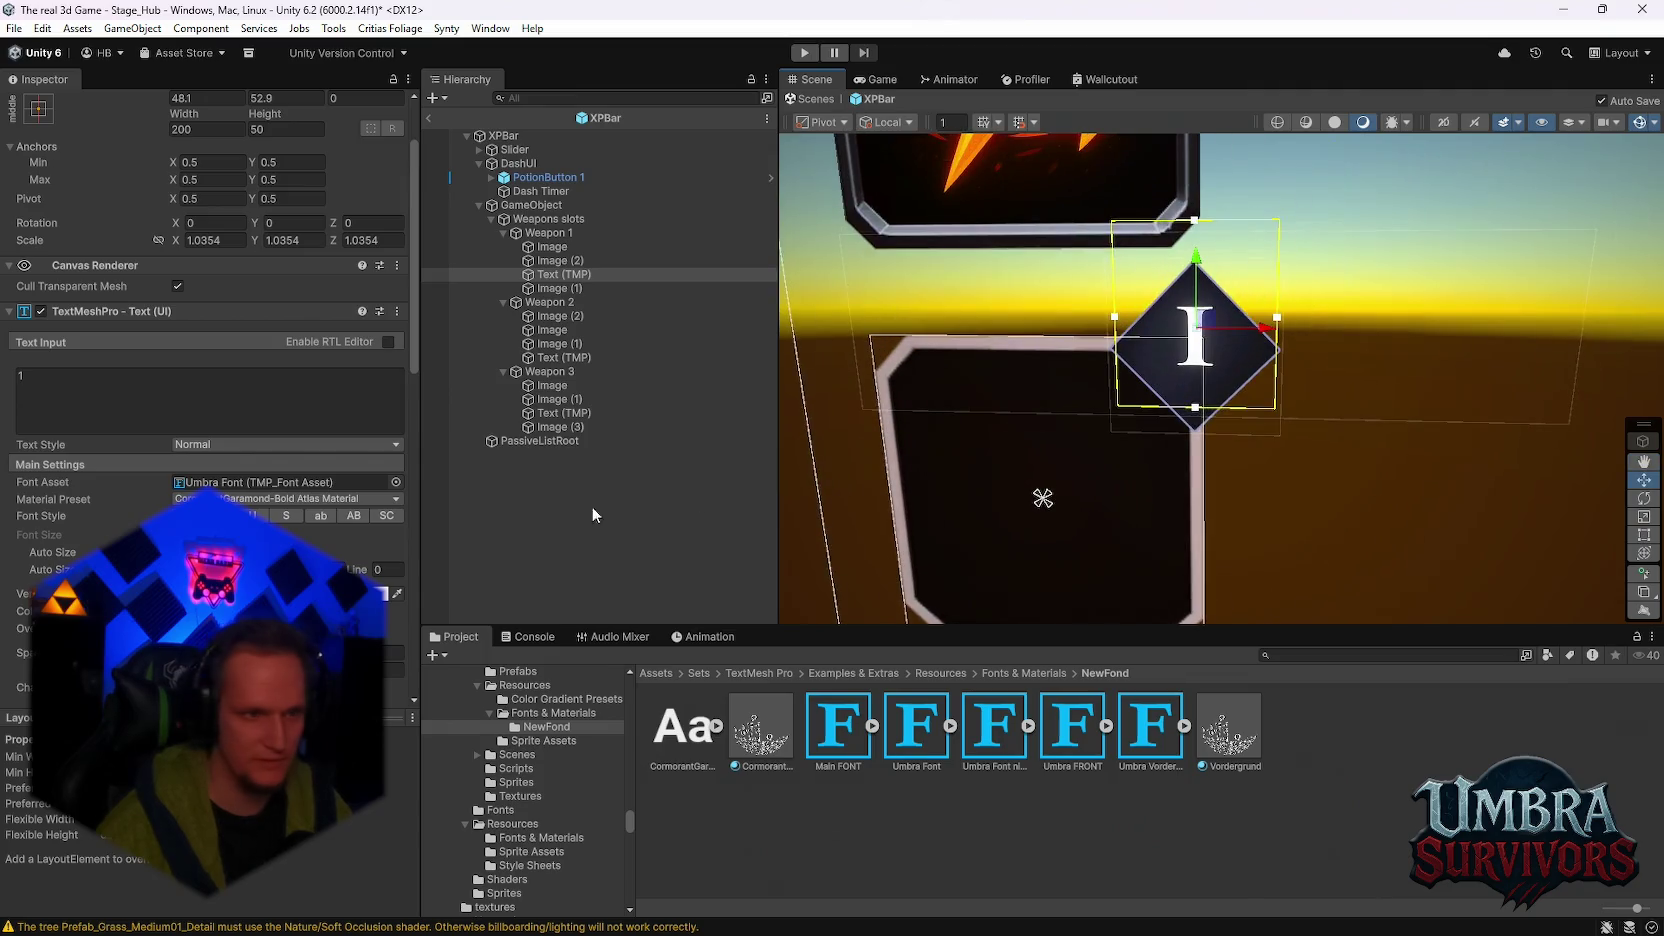
pyautogui.scroll(-3, 205, 400)
pyautogui.scroll(1, 69, 289)
pyautogui.doubleClick(69, 289)
pyautogui.write('3')
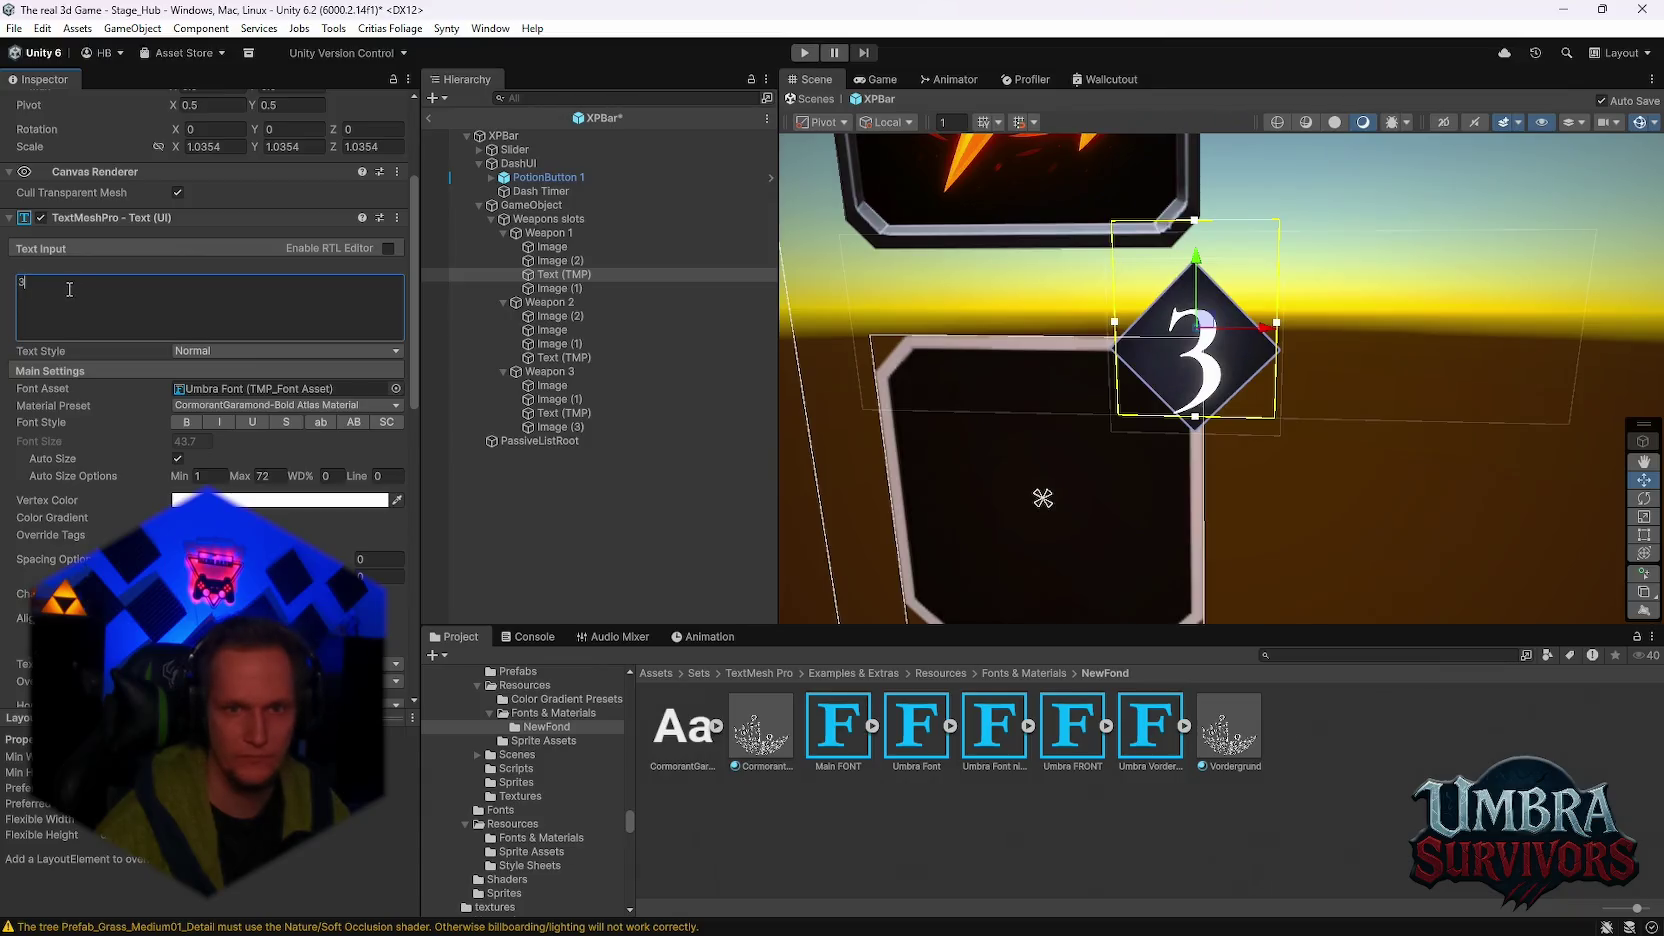
pyautogui.moveTo(1196, 222); pyautogui.dragTo(1196, 252)
pyautogui.moveTo(1197, 420); pyautogui.dragTo(1197, 402)
# Step: Preview level numbers 1 through 4, then assign Main FONT as the number's font asset
pyautogui.click(96, 280)
pyautogui.write('1')
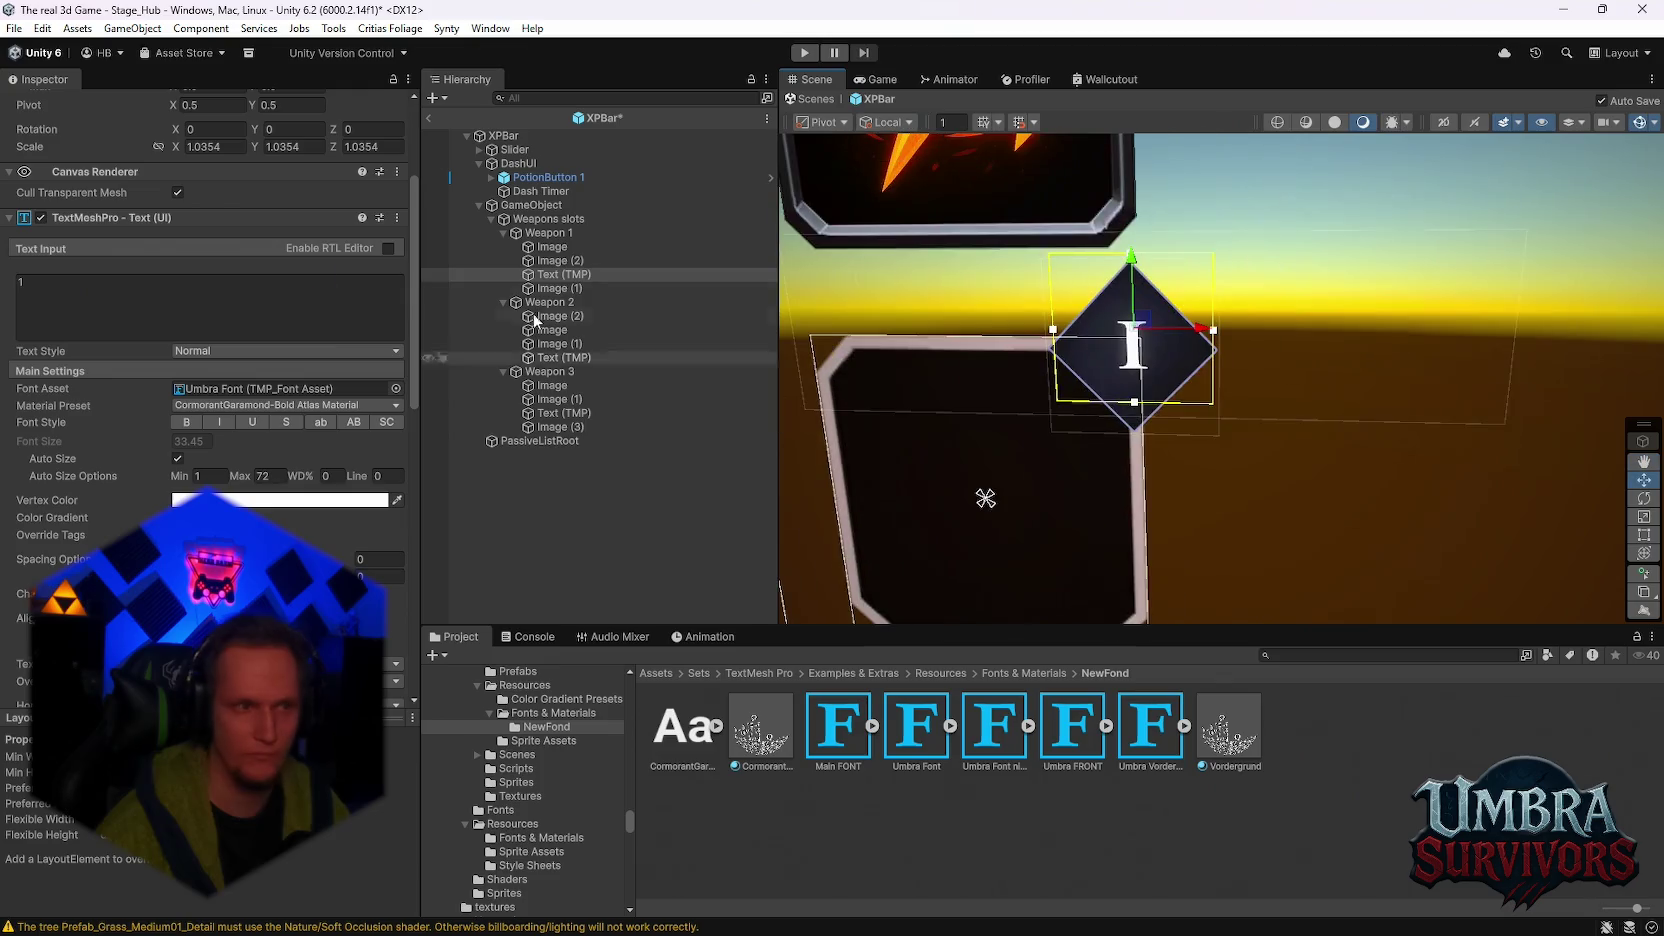
pyautogui.click(118, 310)
pyautogui.write('2')
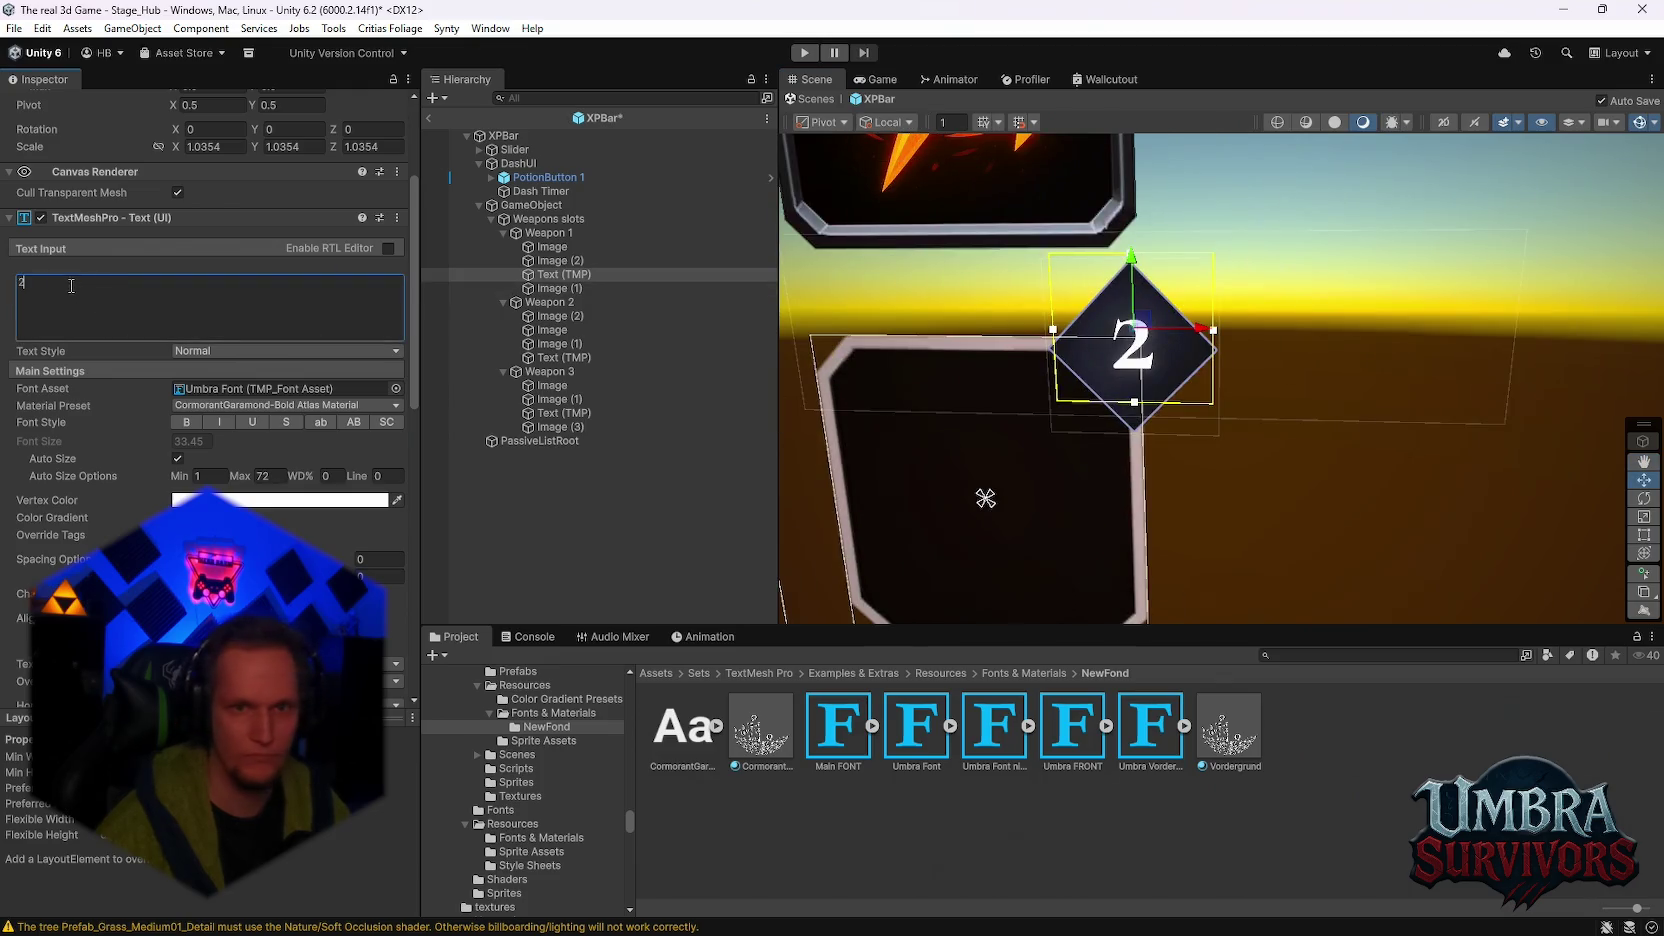
pyautogui.write('3')
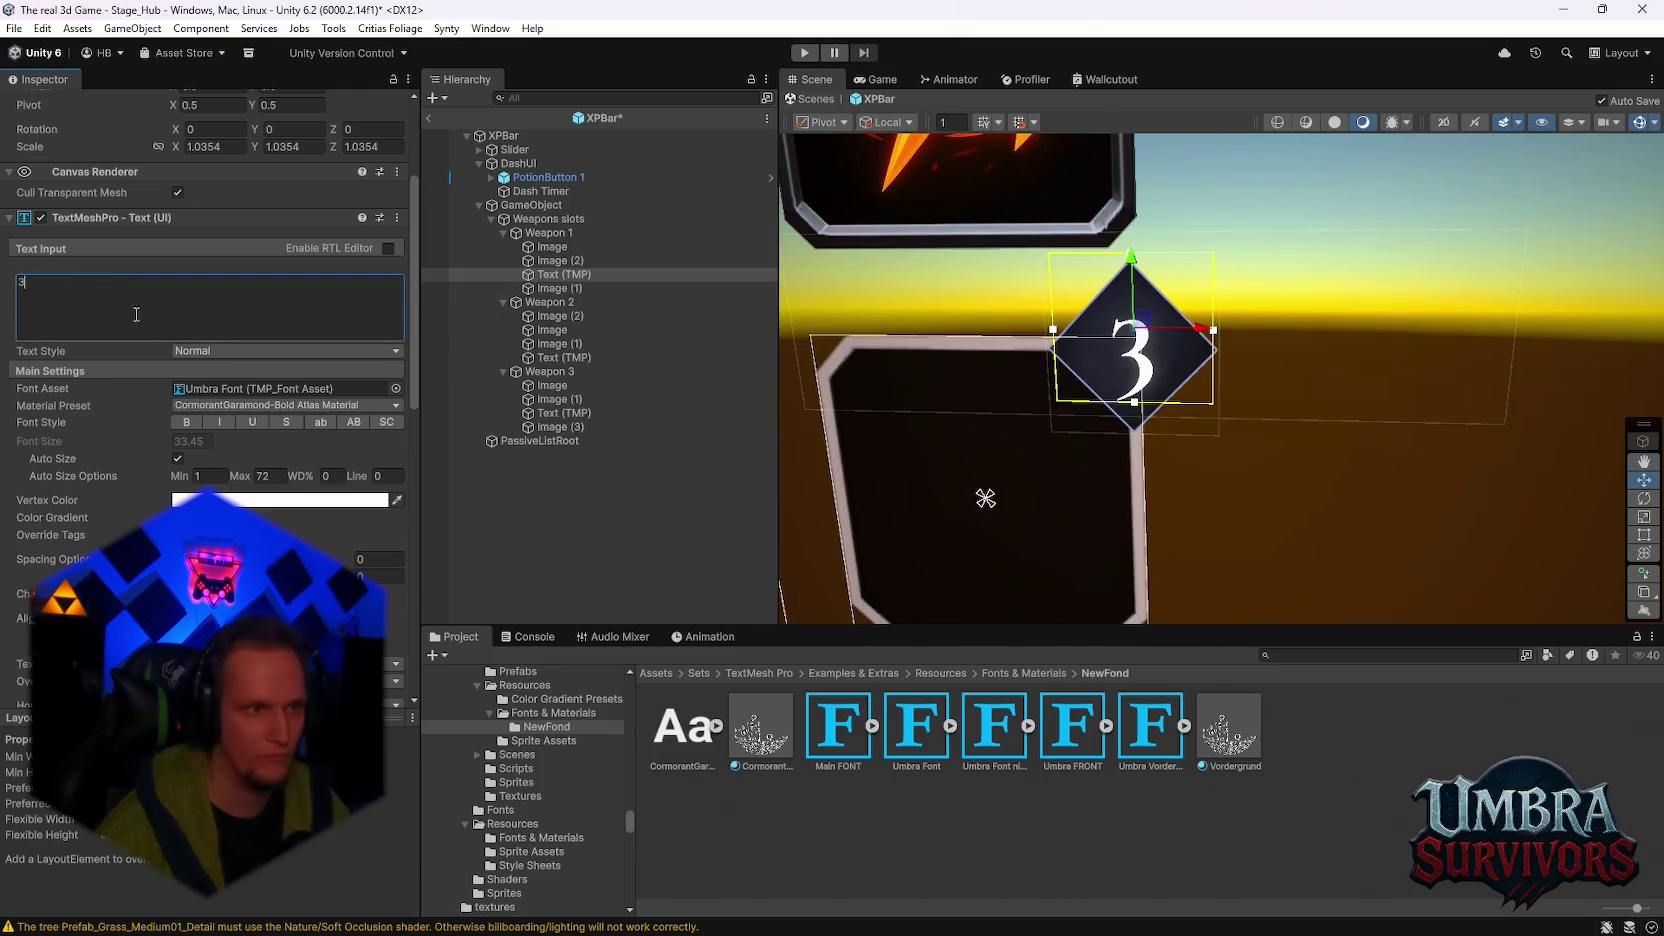
pyautogui.write('4')
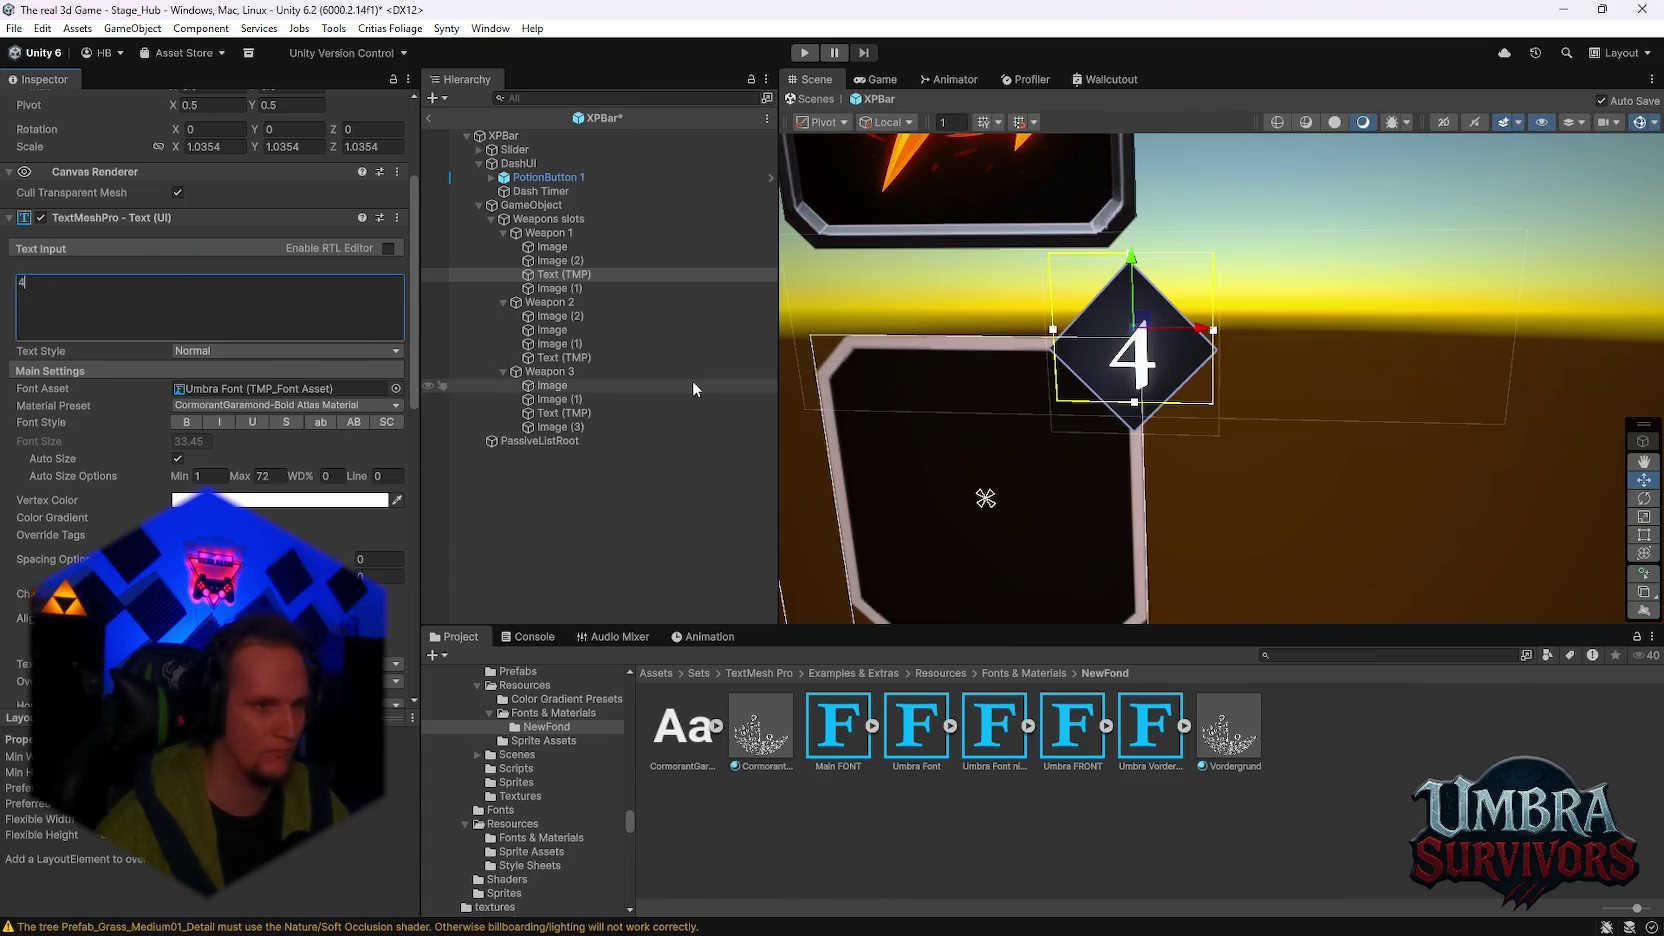
pyautogui.moveTo(840, 763)
pyautogui.mouseDown()
pyautogui.moveTo(450, 520)
pyautogui.moveTo(205, 393)
pyautogui.mouseUp()
pyautogui.click(205, 393)
pyautogui.click(76, 293)
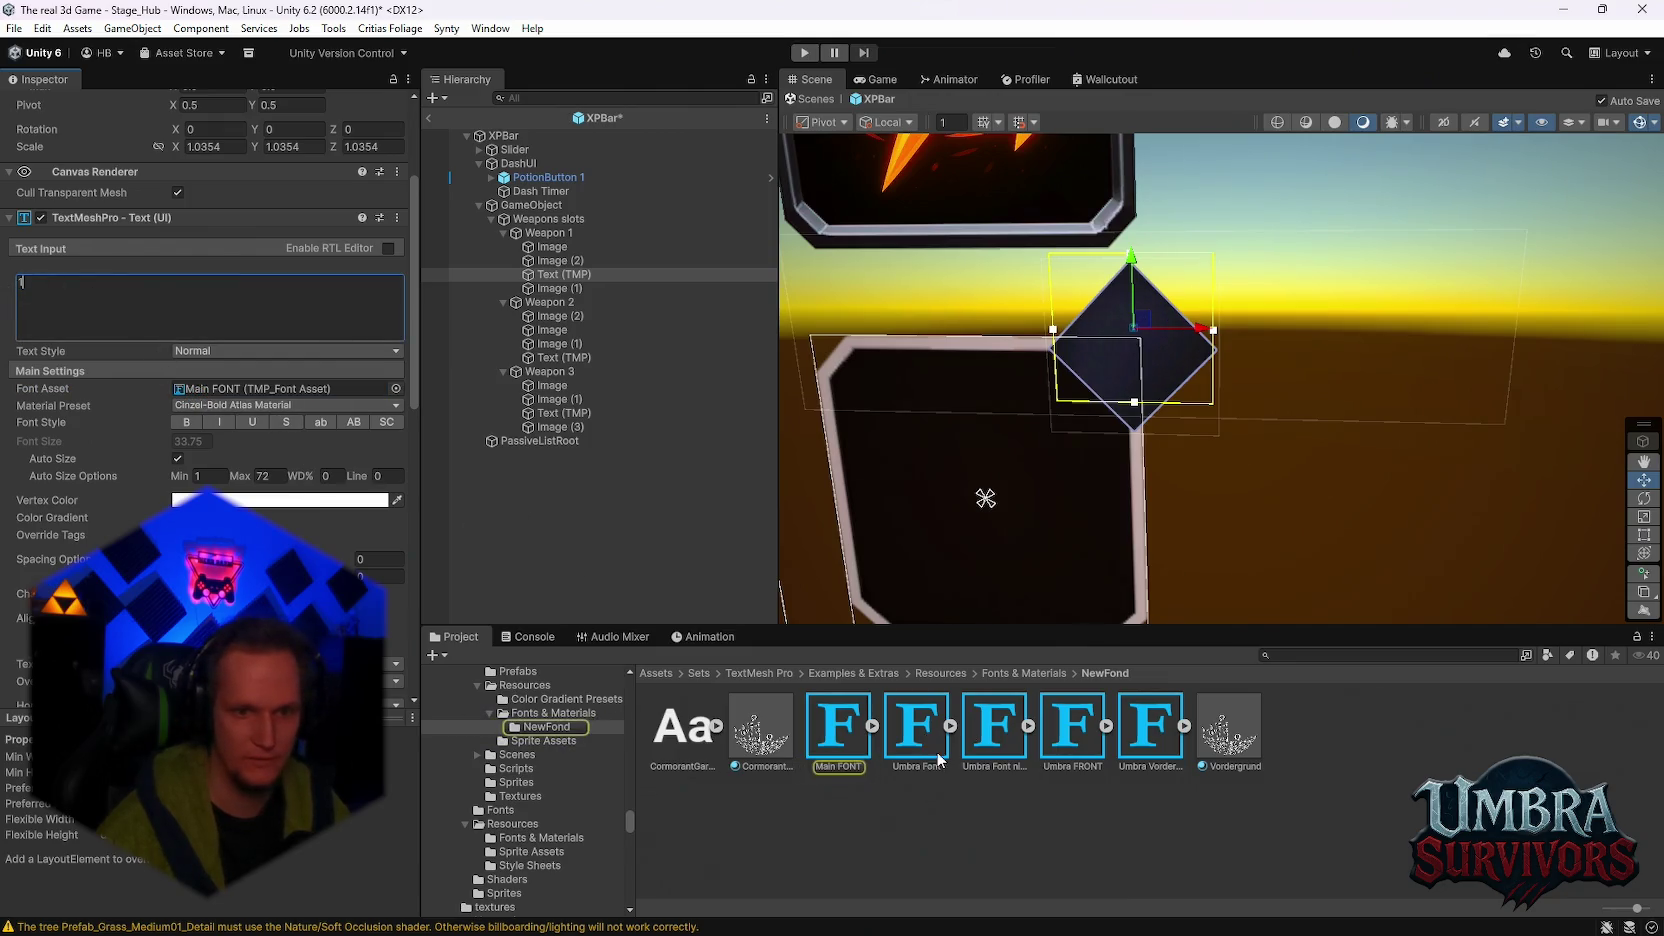
# Step: Cycle through the Umbra fonts, settling on Umbra Vordergrund, and preview numbers 2 through 5
pyautogui.moveTo(940, 760)
pyautogui.mouseDown()
pyautogui.moveTo(279, 430)
pyautogui.moveTo(282, 389)
pyautogui.mouseUp()
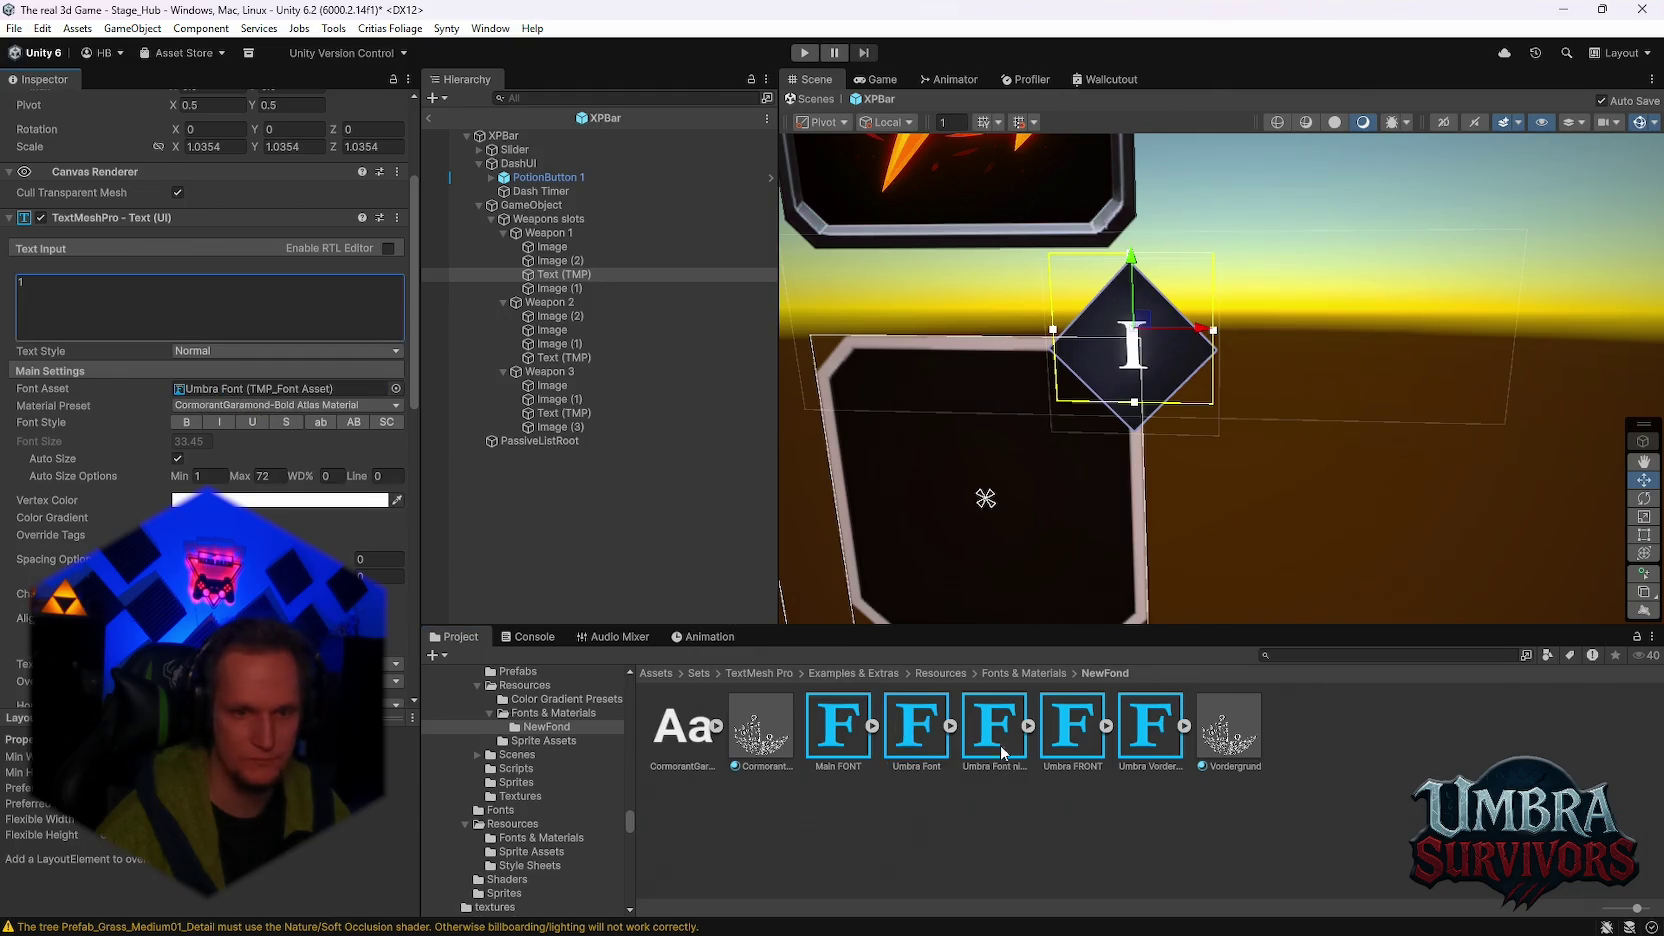
pyautogui.moveTo(1003, 752); pyautogui.dragTo(285, 392)
pyautogui.moveTo(1072, 730)
pyautogui.mouseDown()
pyautogui.moveTo(884, 682)
pyautogui.moveTo(218, 382)
pyautogui.mouseUp()
pyautogui.moveTo(1153, 752)
pyautogui.mouseDown()
pyautogui.moveTo(214, 393)
pyautogui.moveTo(265, 391)
pyautogui.mouseUp()
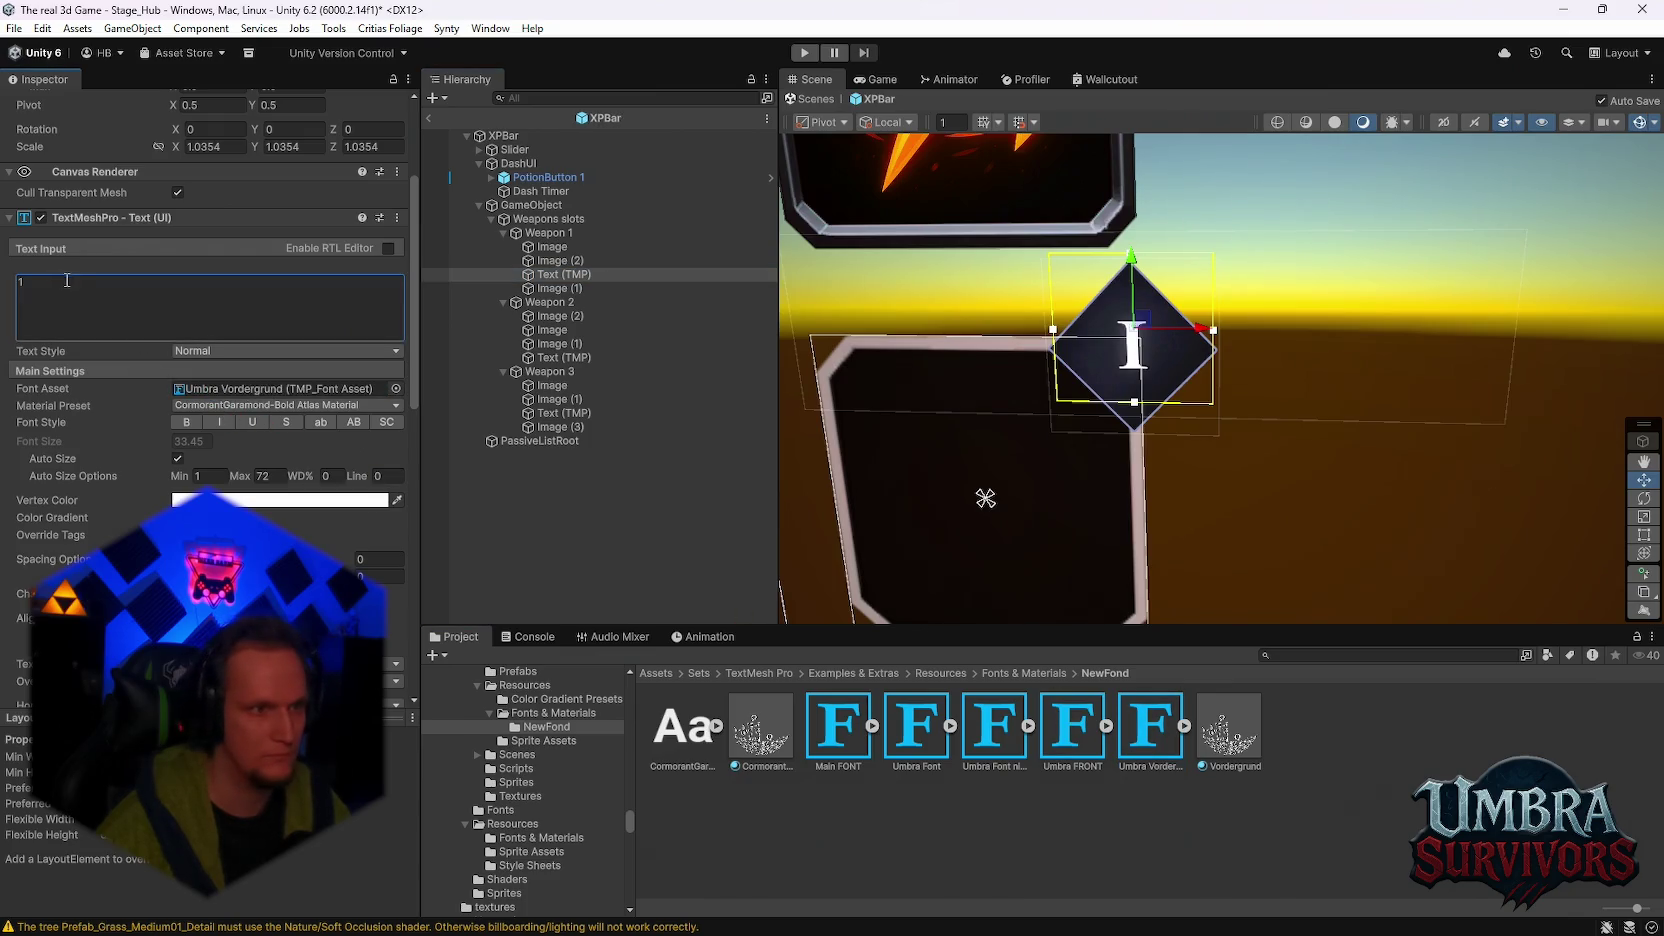
pyautogui.press('BackSpace')
pyautogui.write('2')
pyautogui.write('3')
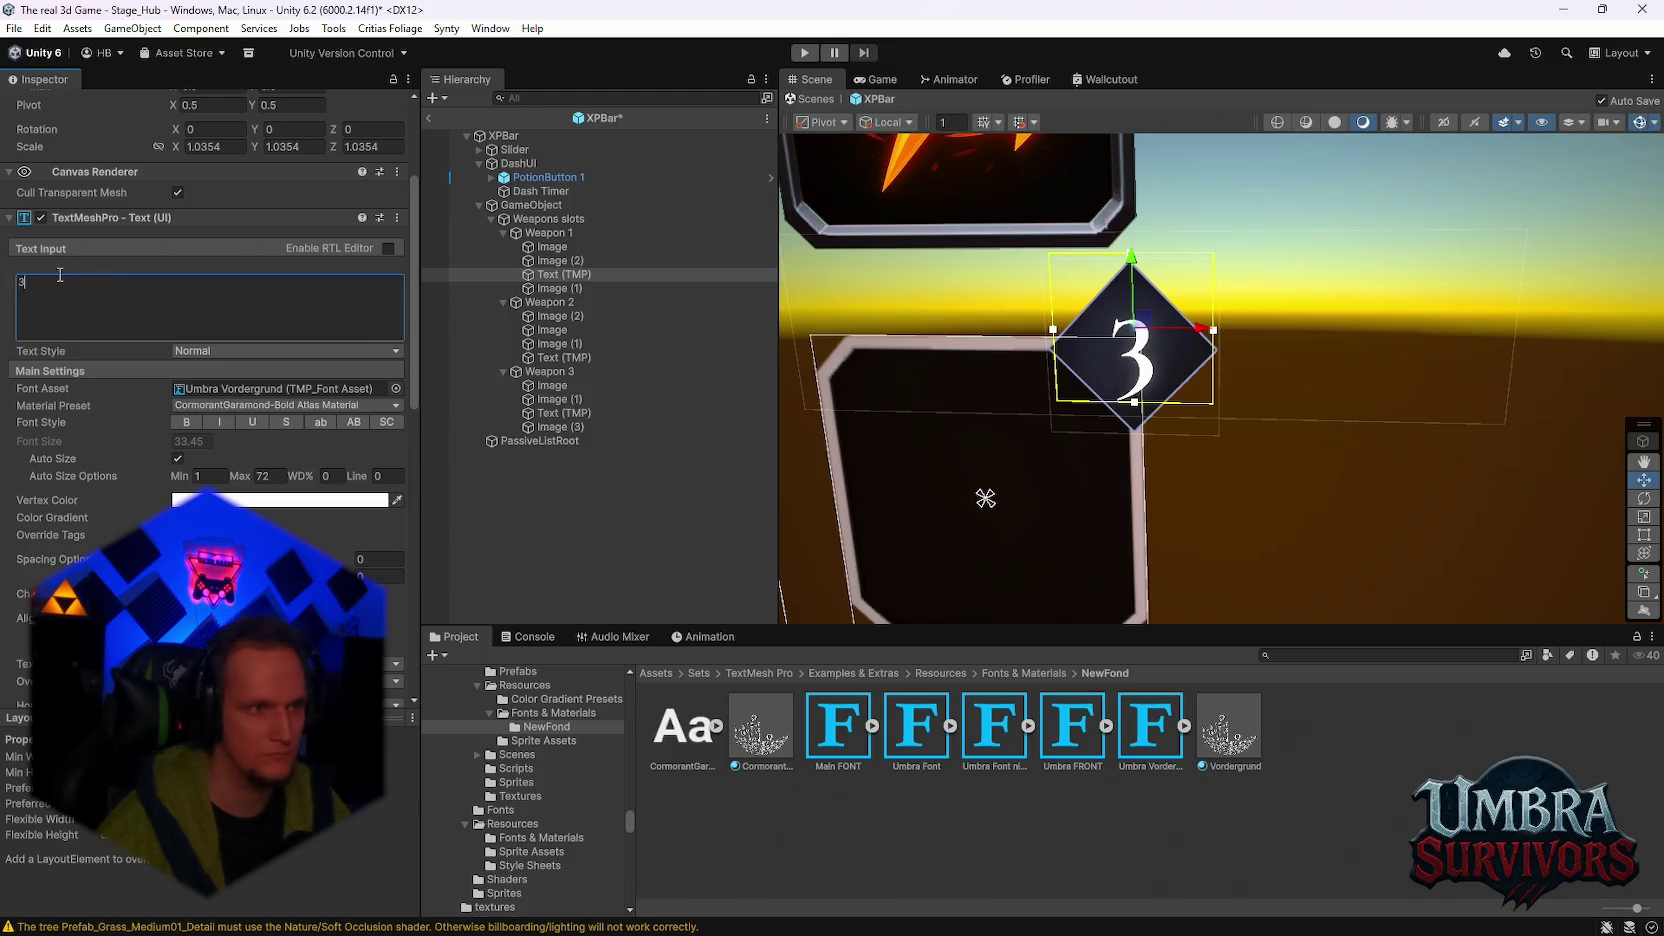
pyautogui.write('4')
pyautogui.write('5')
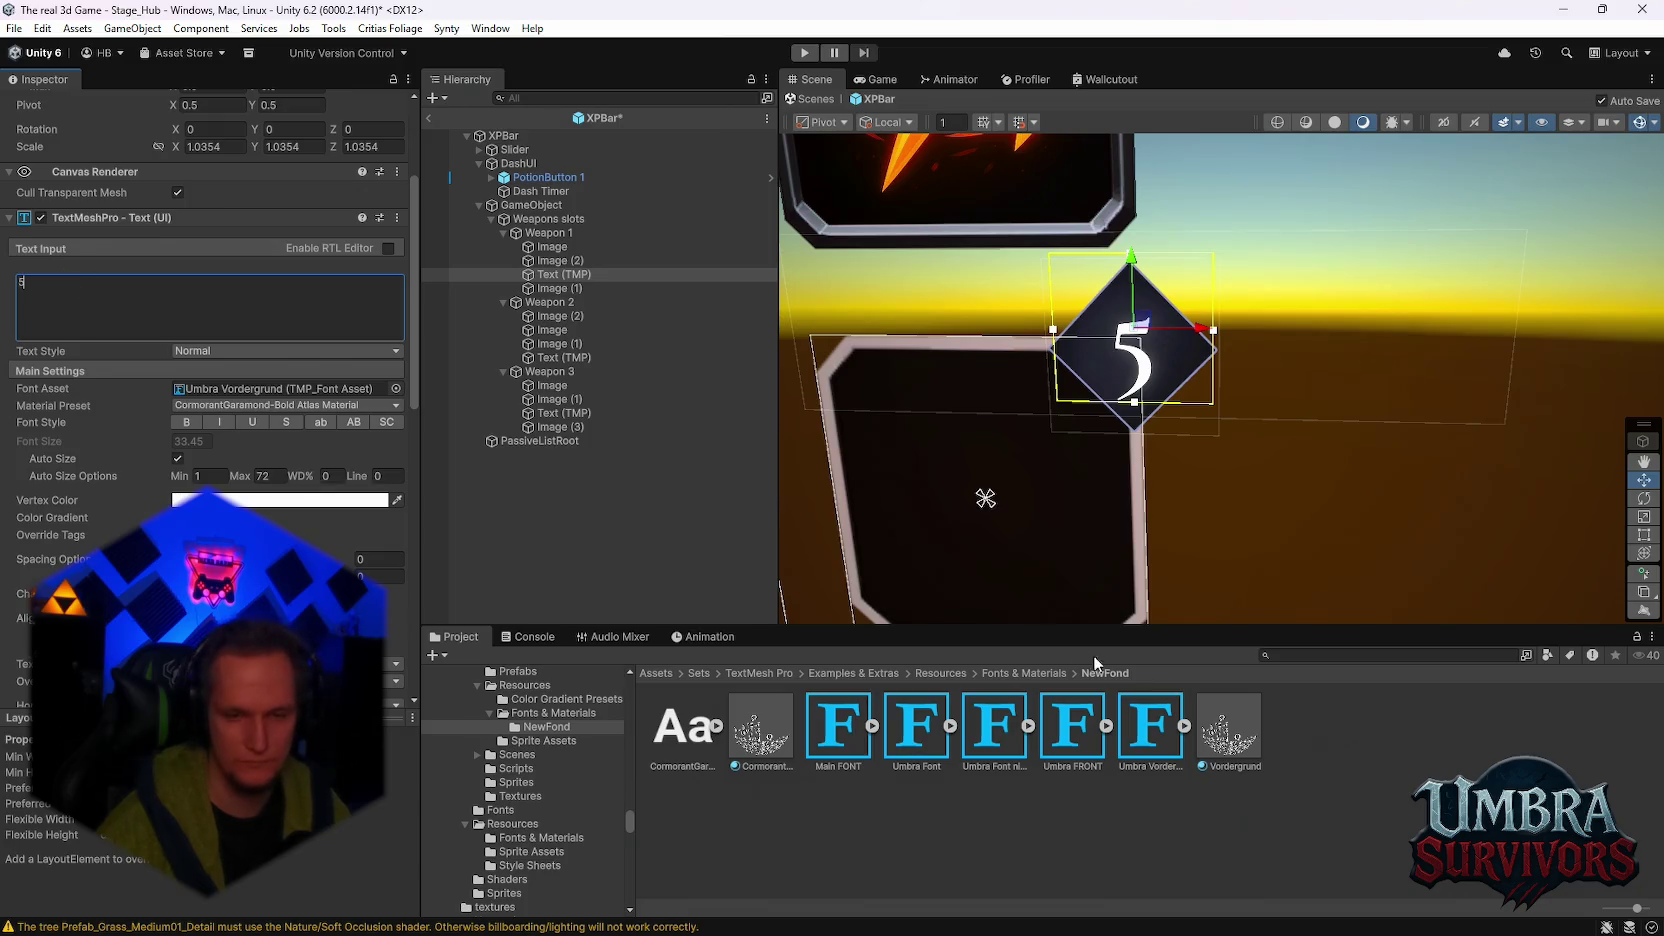
pyautogui.moveTo(1087, 521)
pyautogui.mouseDown()
pyautogui.moveTo(1114, 475)
pyautogui.moveTo(1116, 500)
pyautogui.mouseUp()
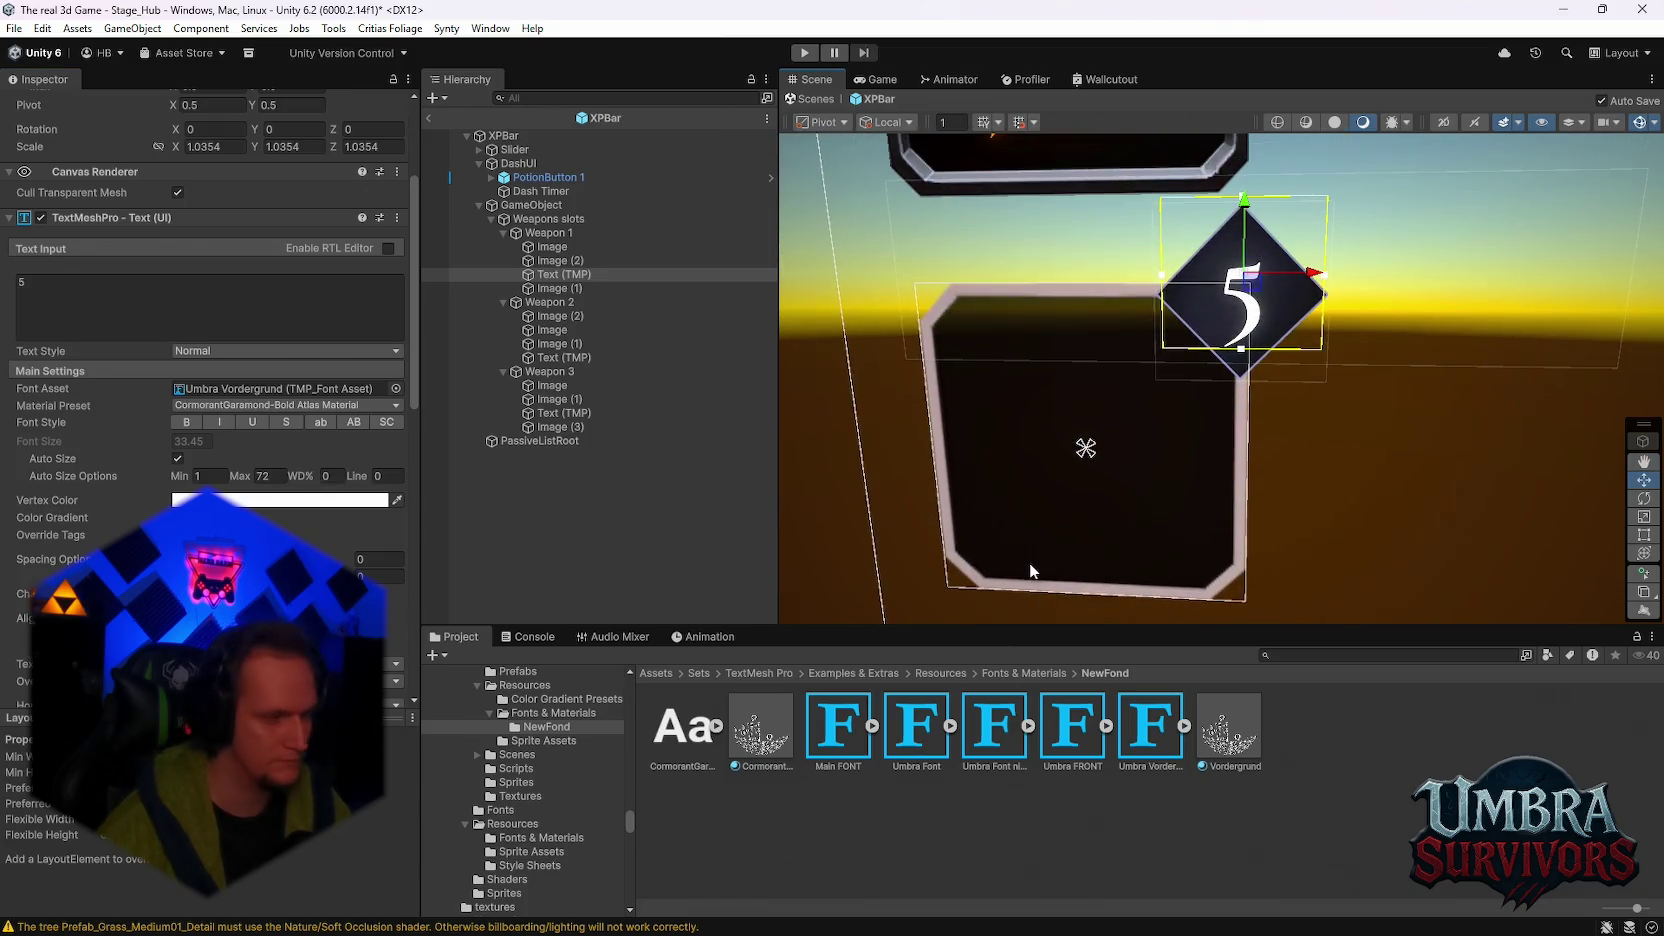
# Step: Parent Weapon 1's badge text under the diamond Image (1) and zero its Pos X and Pos Y
pyautogui.click(926, 745)
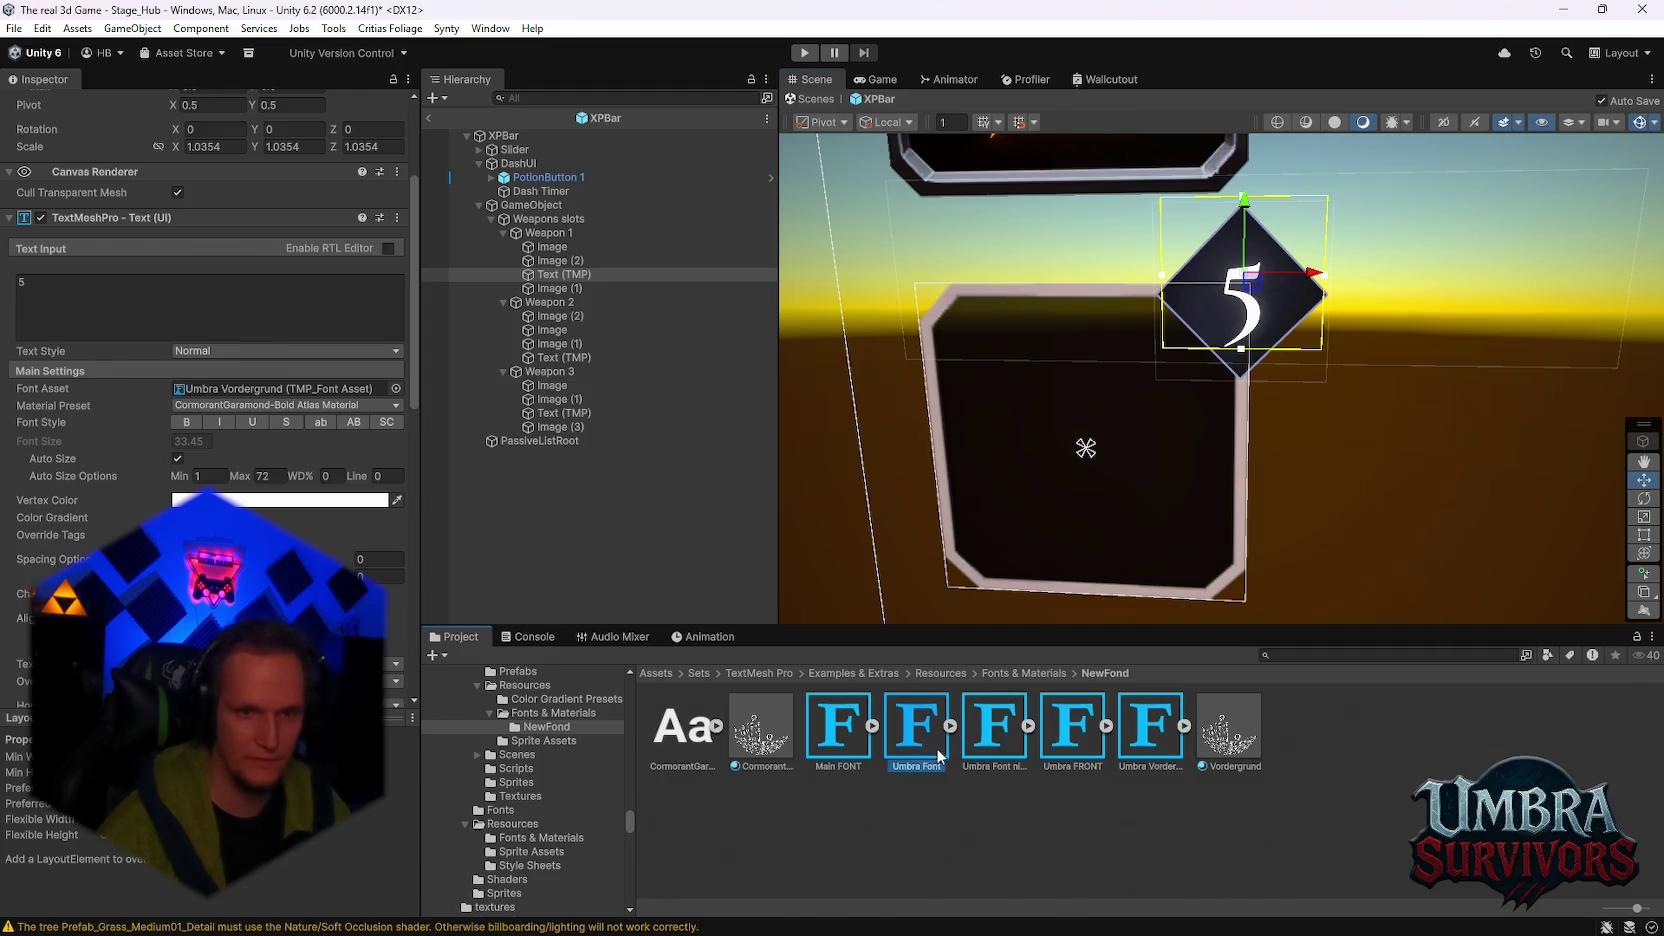
pyautogui.click(1245, 311)
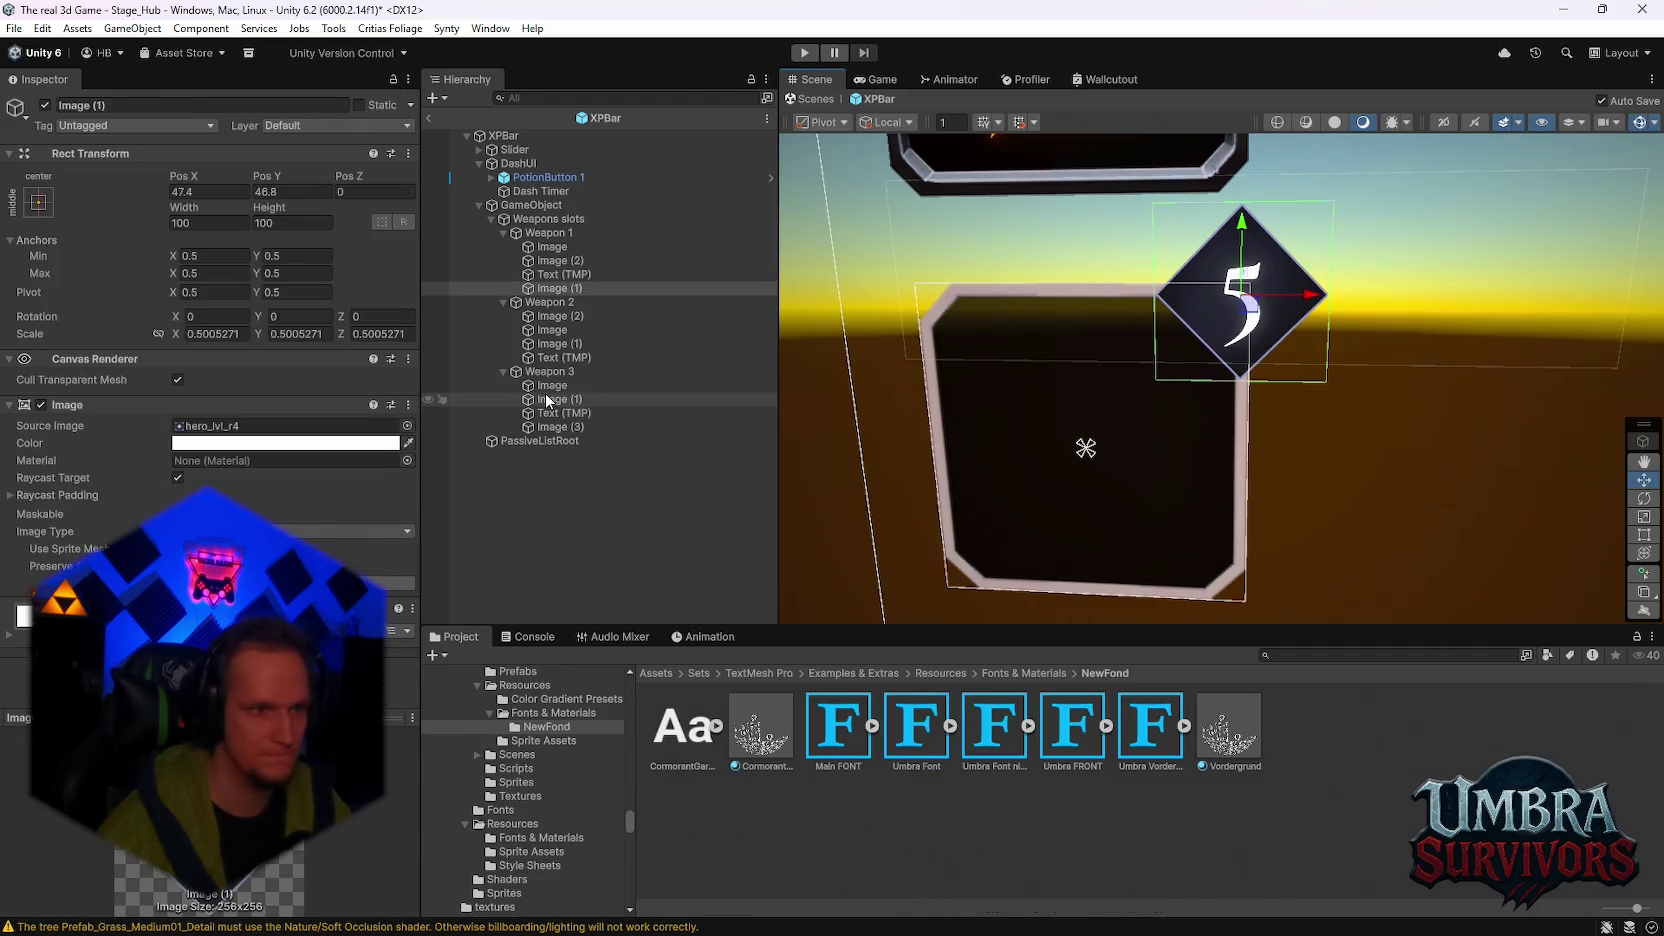
pyautogui.click(557, 275)
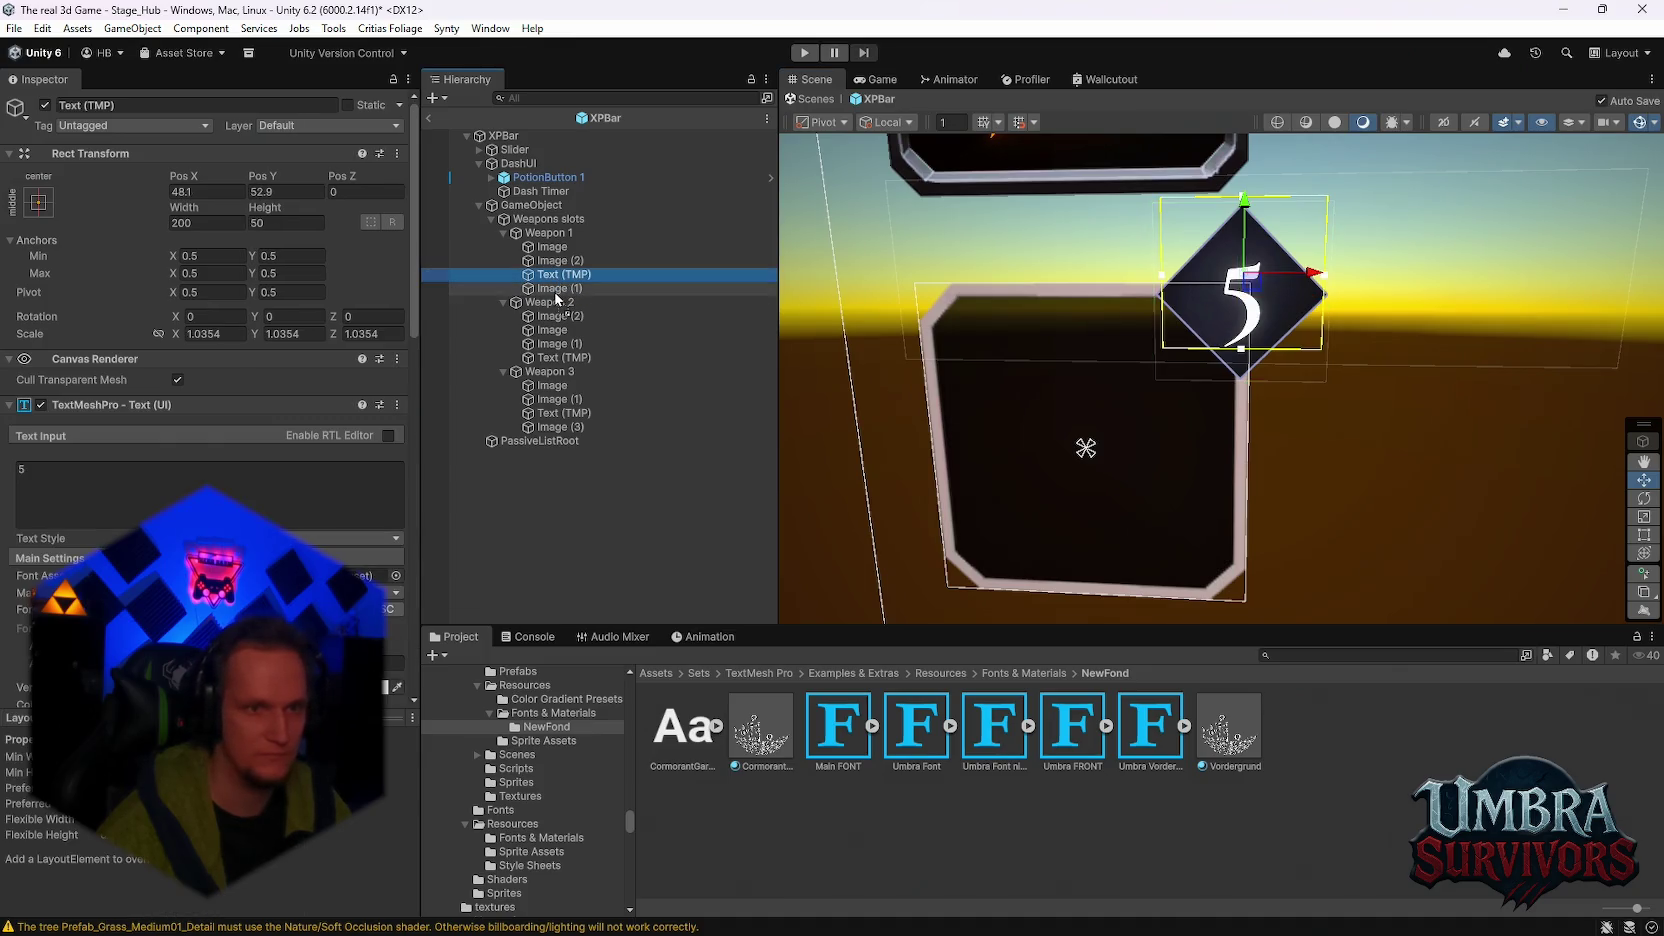
pyautogui.moveTo(556, 298); pyautogui.dragTo(557, 289)
pyautogui.click(220, 193)
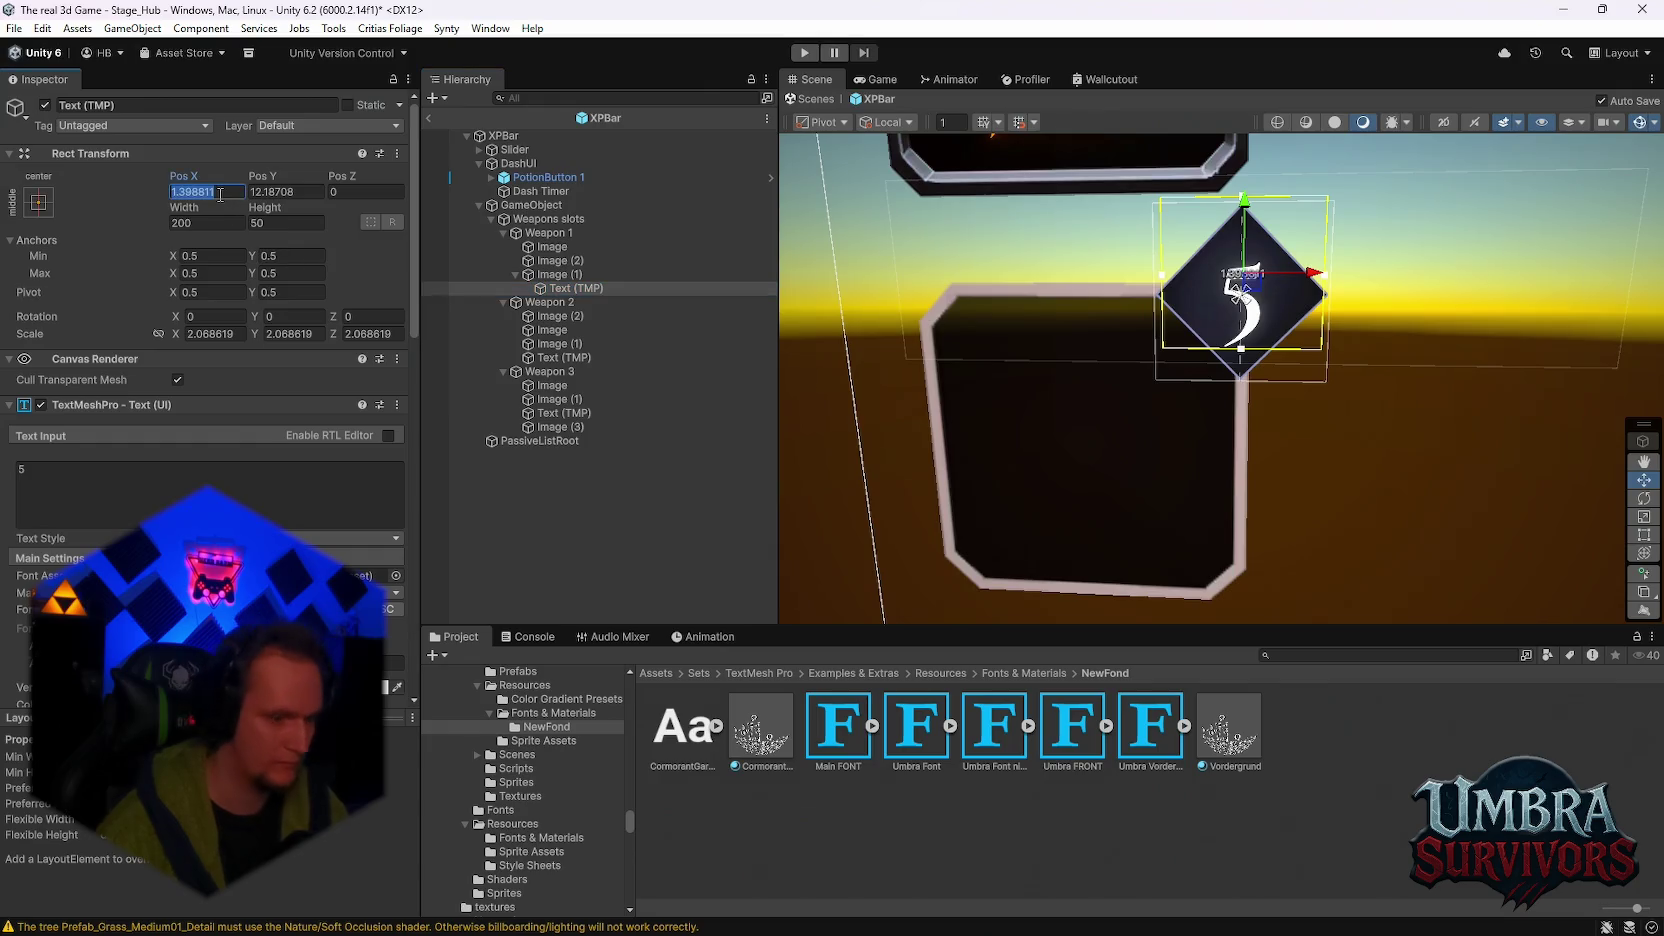
pyautogui.write('0')
pyautogui.press('Tab')
pyautogui.write('0')
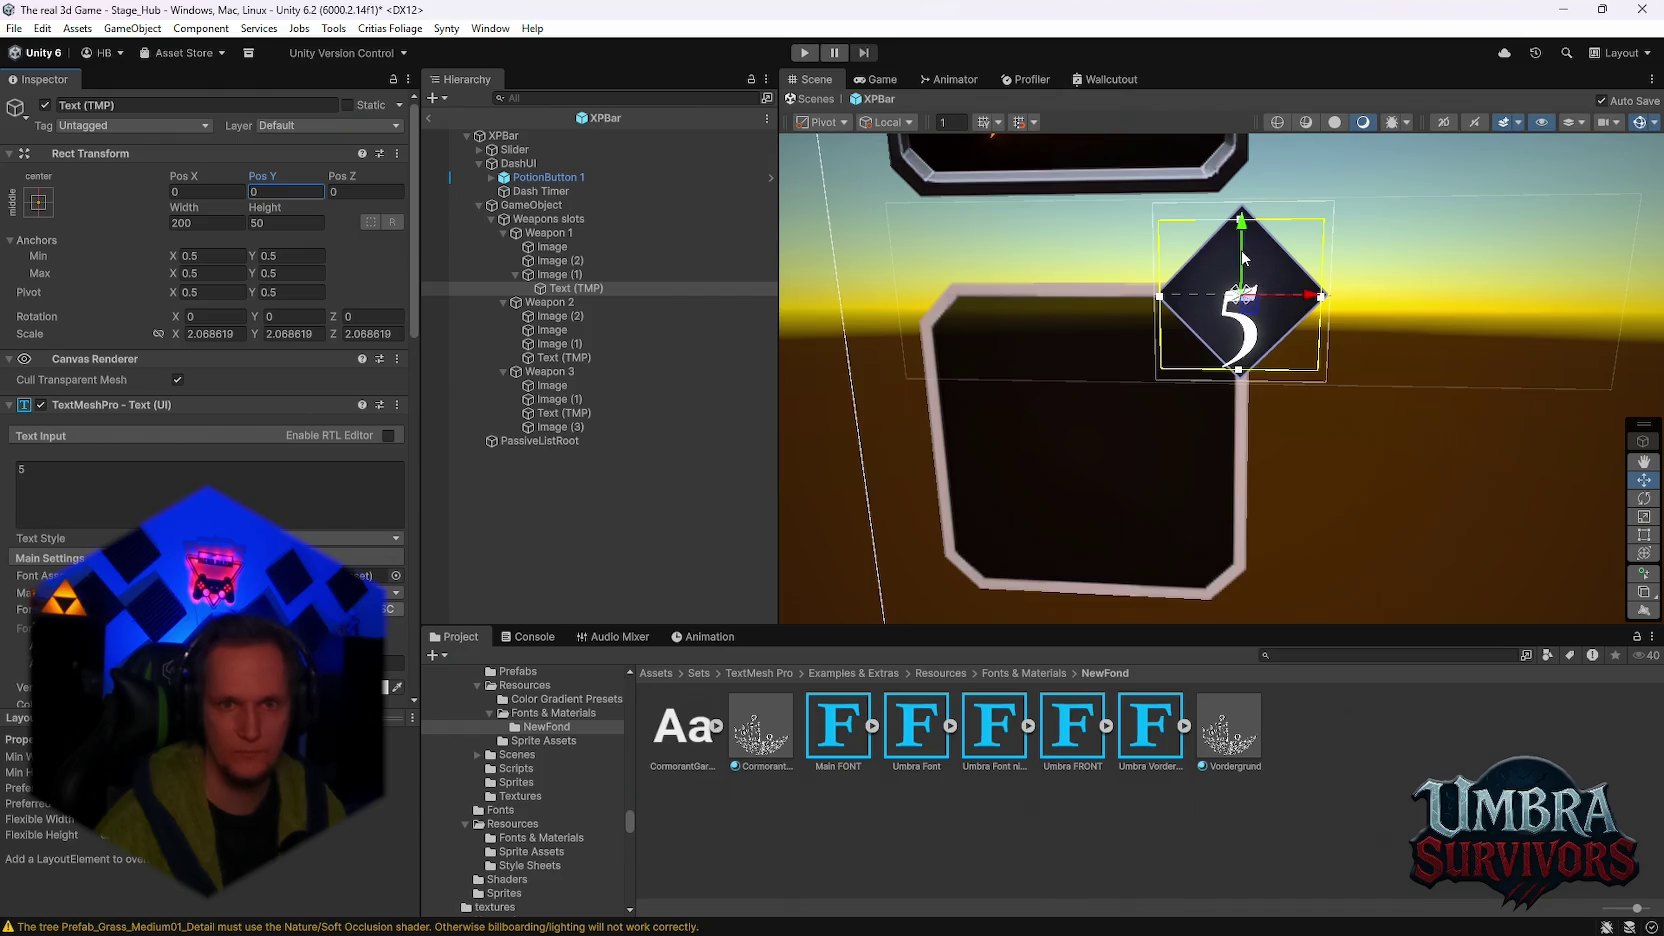
pyautogui.moveTo(1242, 250); pyautogui.dragTo(1242, 208)
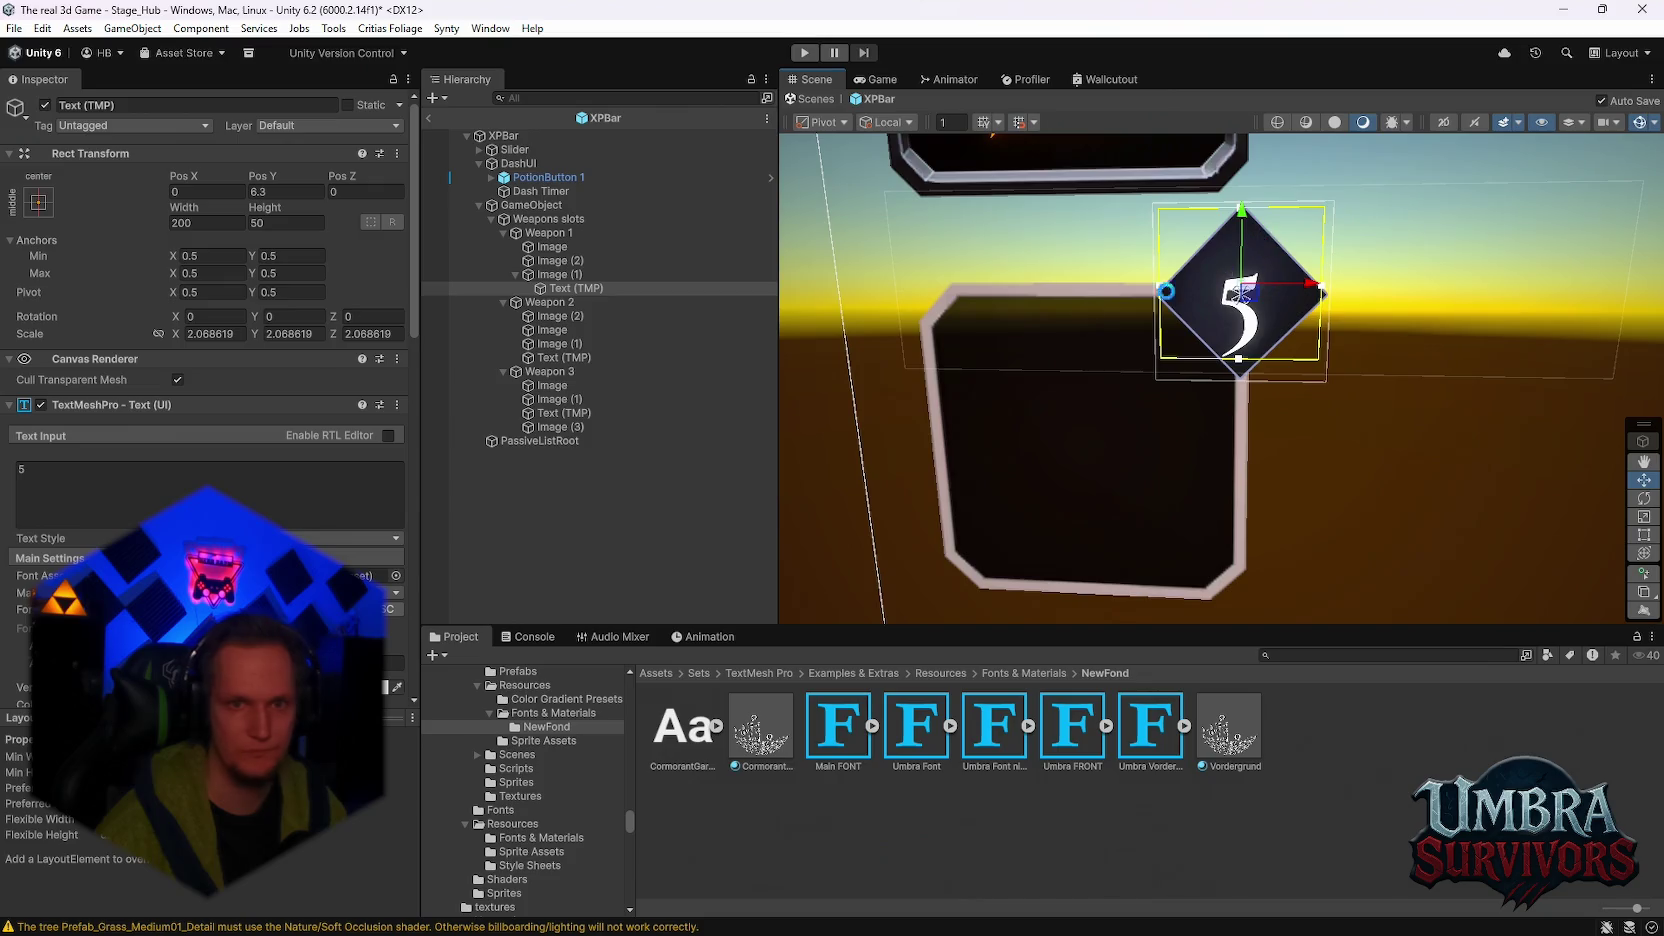
pyautogui.hotkey('ctrl', 'z')
# Step: Change the badge's Text Input to 1 and review the TextMeshPro settings
pyautogui.click(204, 465)
pyautogui.write('1')
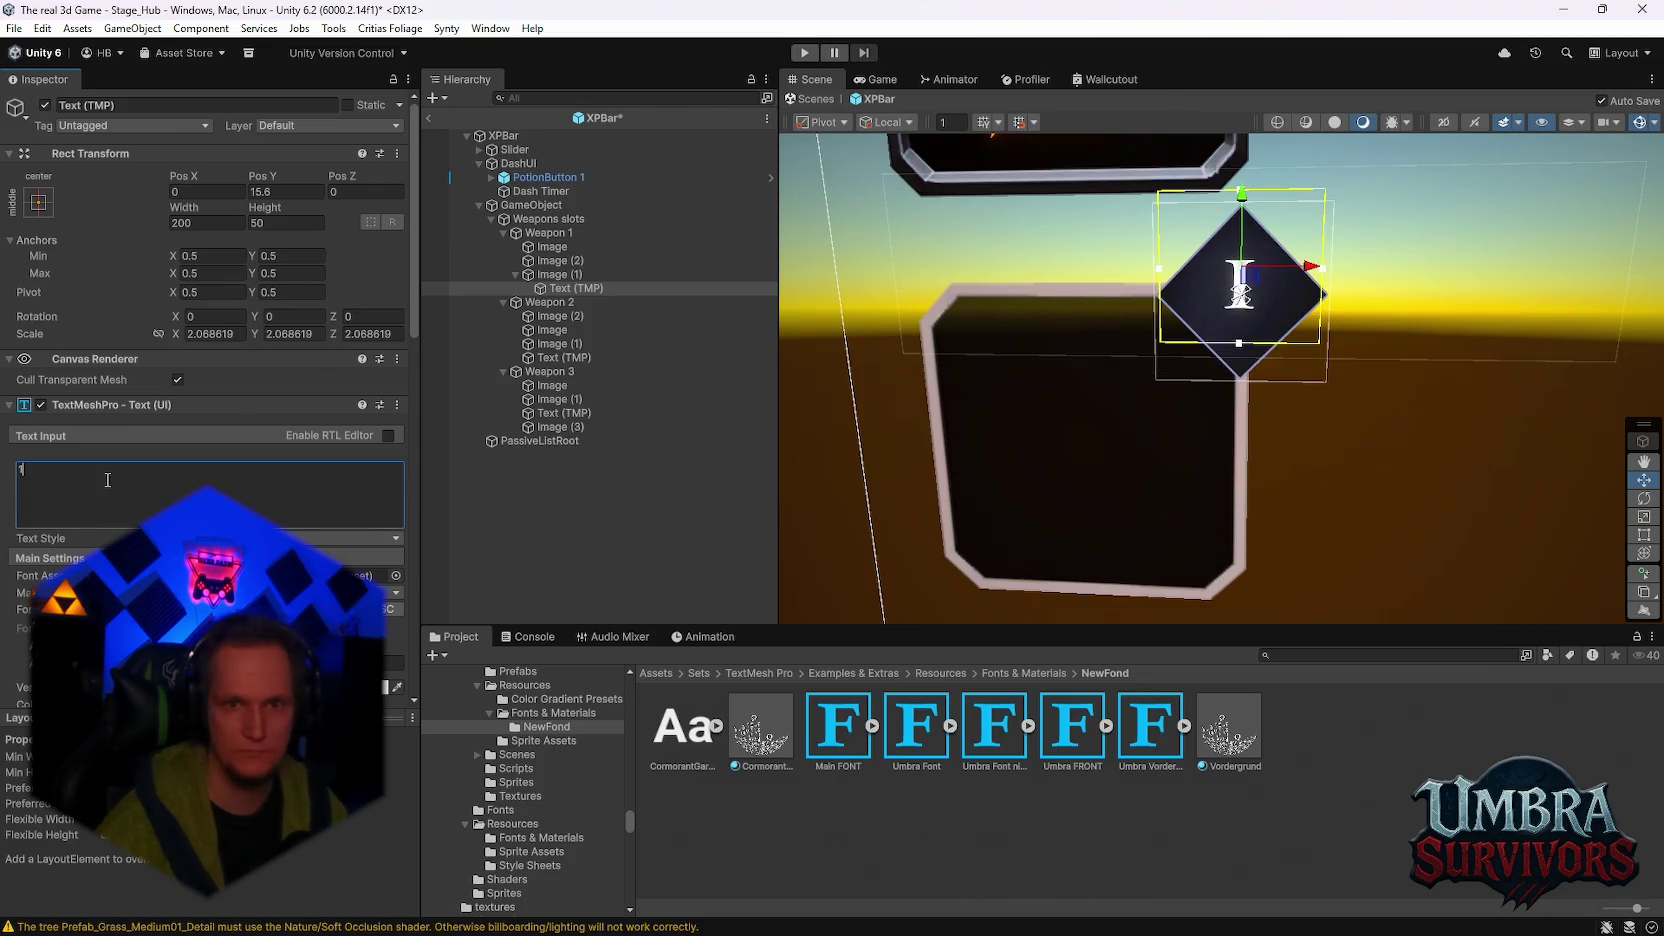
pyautogui.scroll(-8, 106, 479)
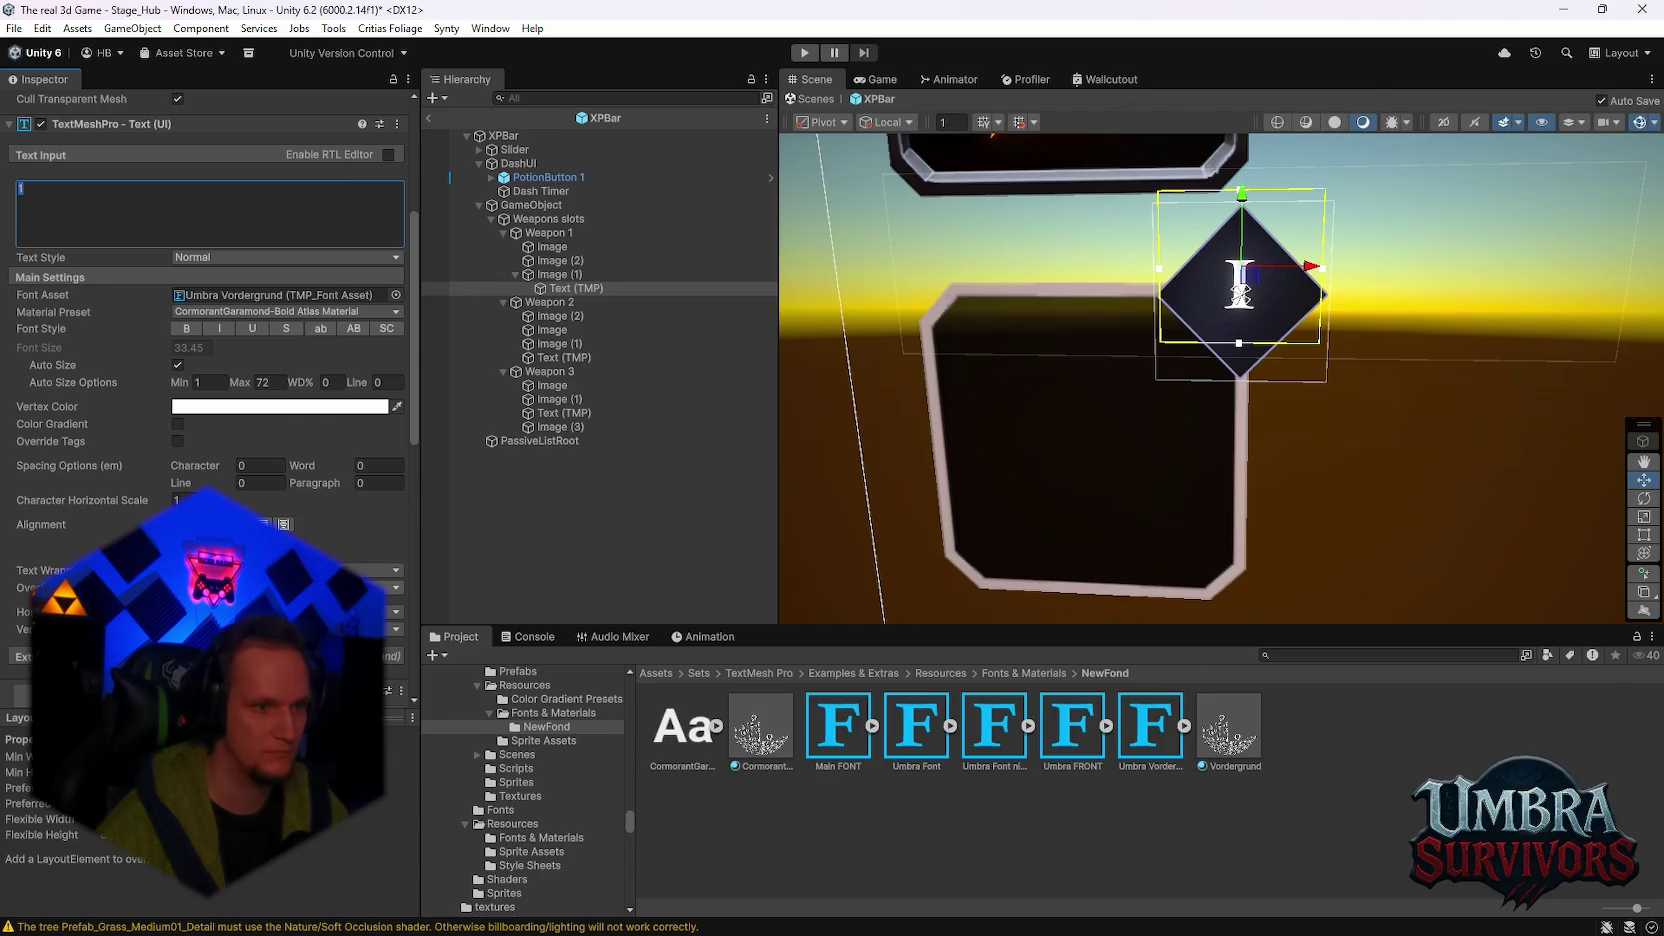
pyautogui.scroll(-2, 192, 276)
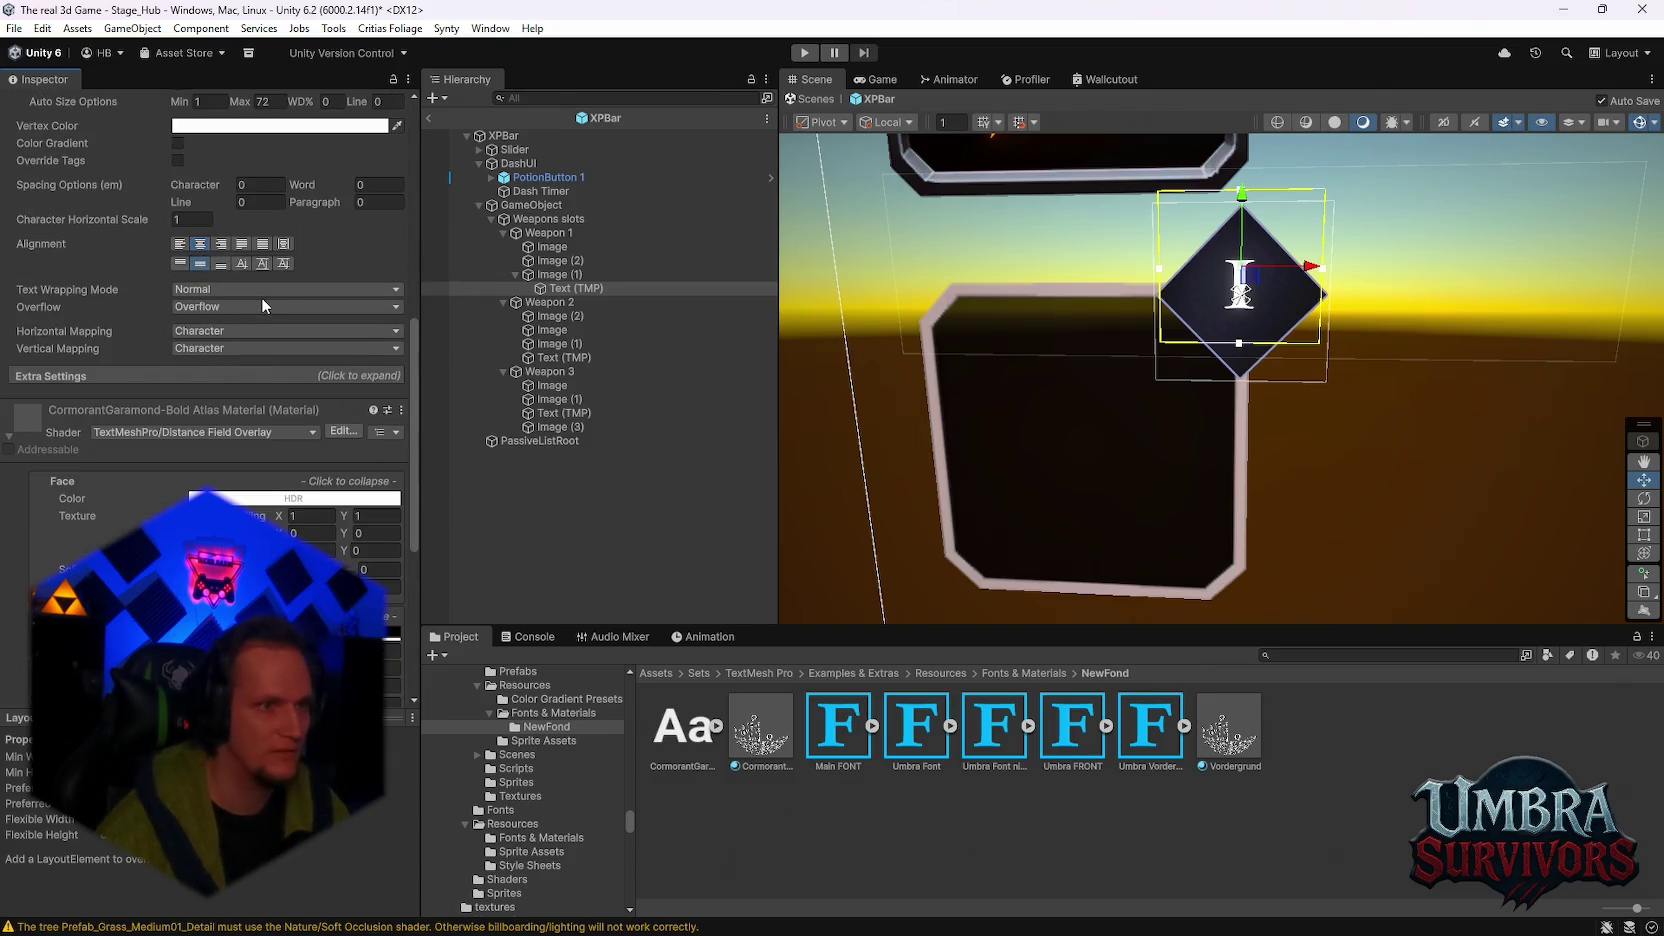
pyautogui.scroll(1, 261, 296)
pyautogui.scroll(4, 304, 333)
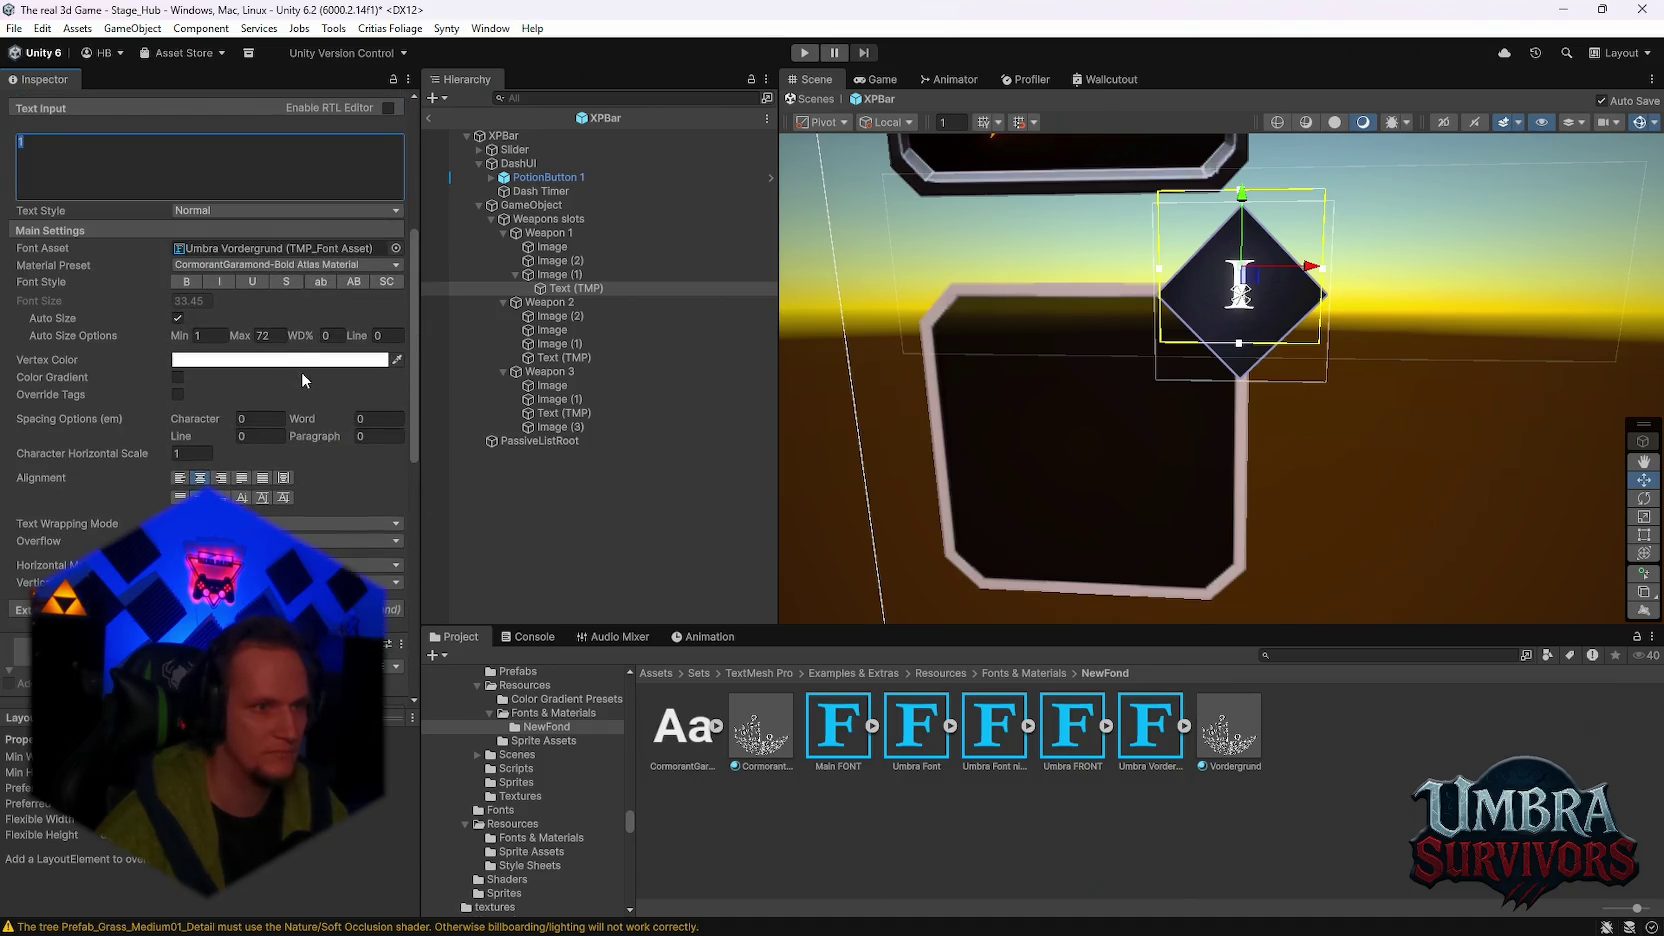
pyautogui.scroll(4, 302, 370)
pyautogui.moveTo(840, 755); pyautogui.dragTo(29, 298)
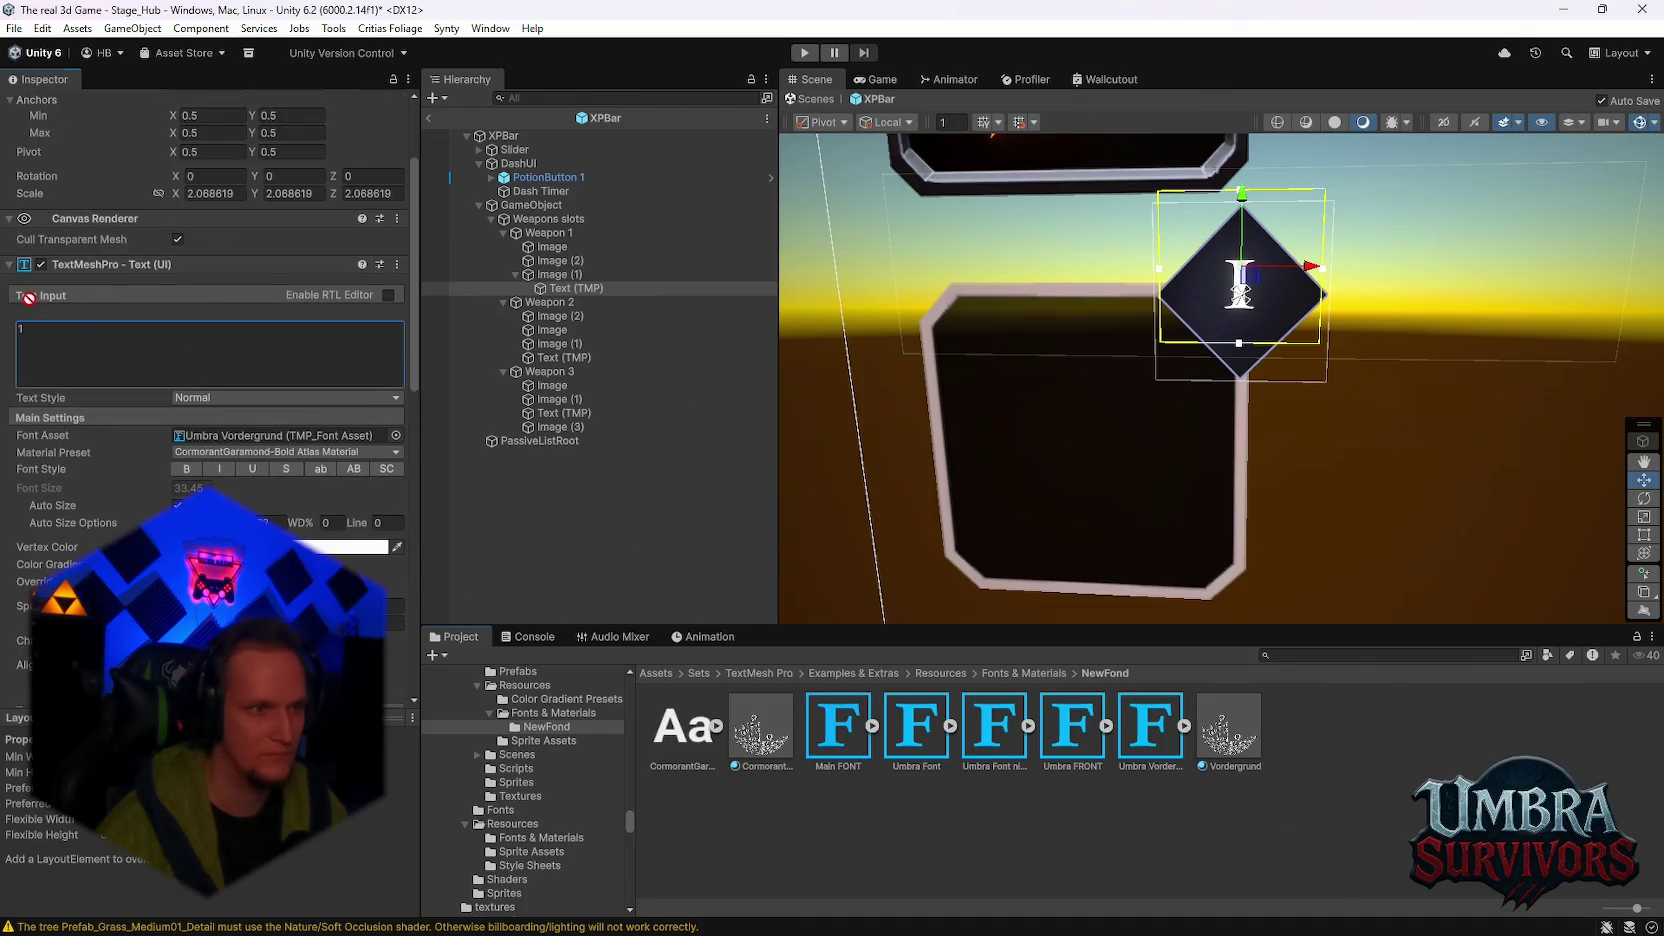
# Step: Apply Main FONT to the badge number, lower it in the diamond, and set the text to 2
pyautogui.moveTo(218, 440); pyautogui.dragTo(222, 437)
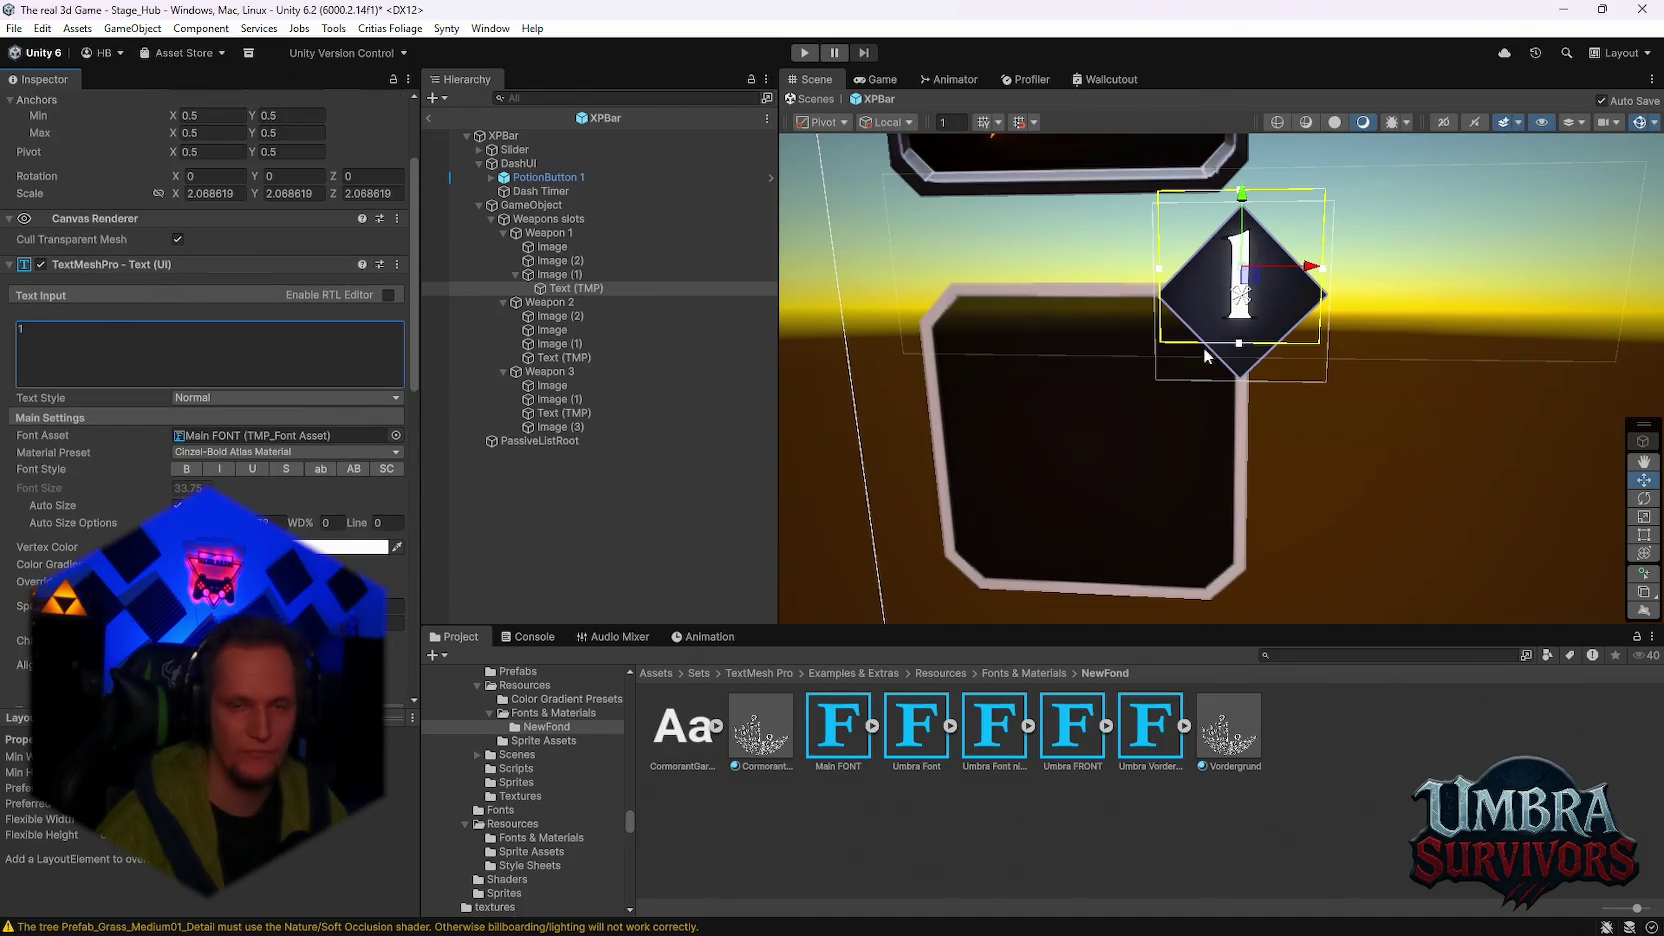
pyautogui.moveTo(1245, 213); pyautogui.dragTo(1241, 234)
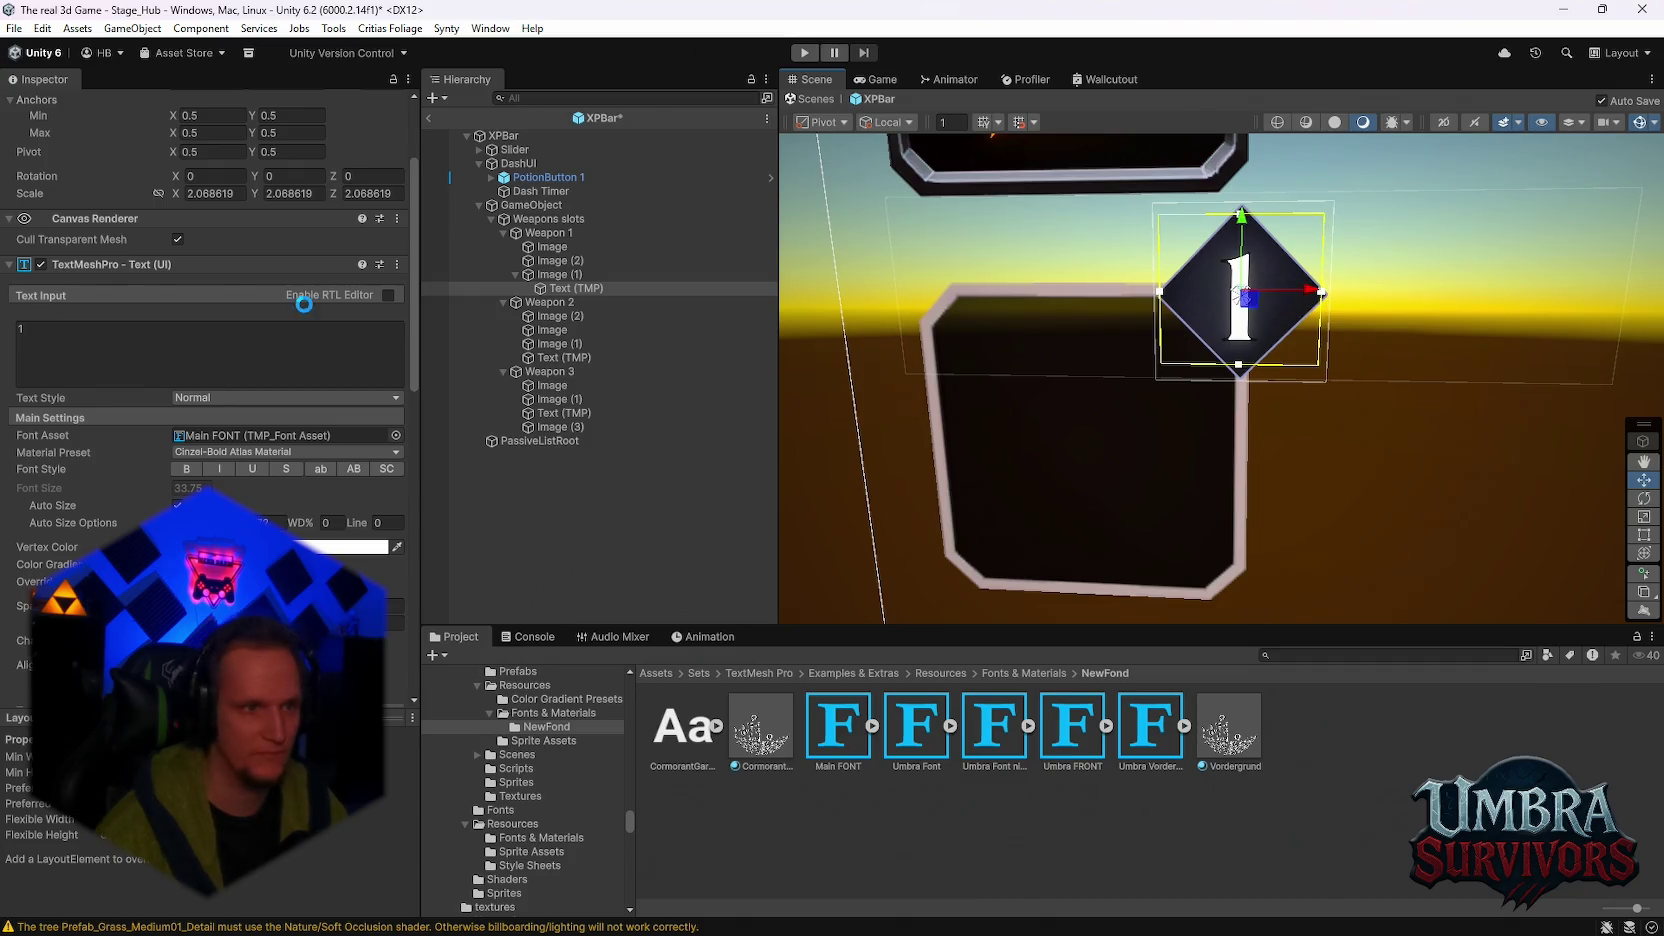
pyautogui.click(133, 349)
pyautogui.press('BackSpace')
pyautogui.write('2')
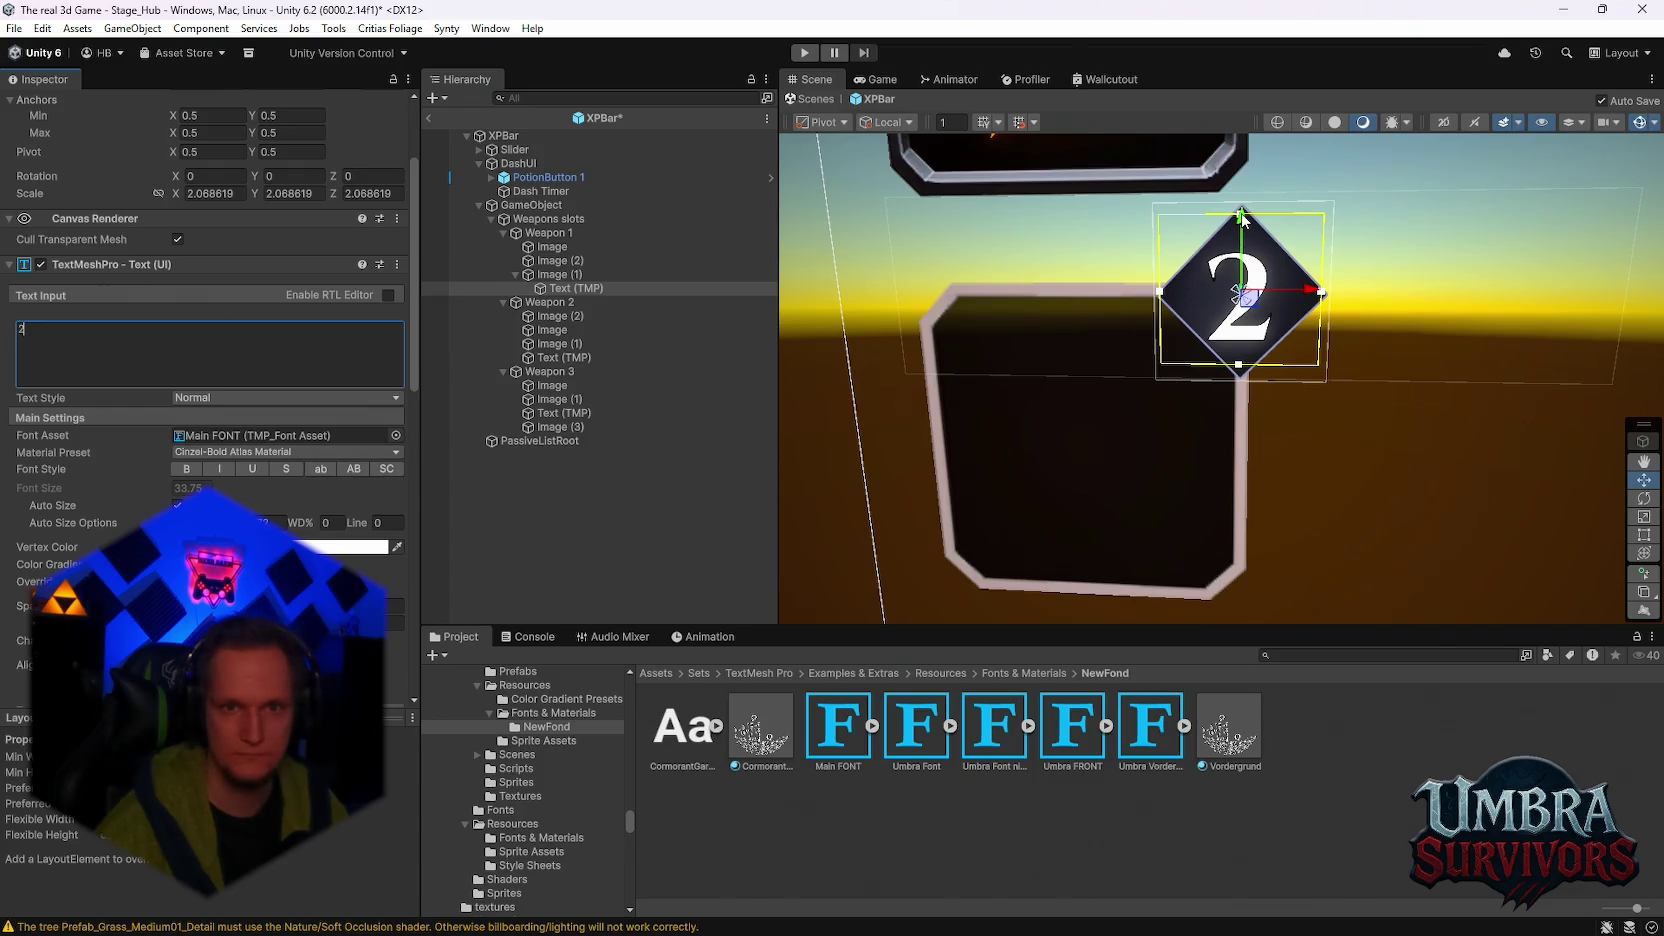
# Step: Shorten the text box so the number auto-sizes to 22.05, then set it to 4
pyautogui.moveTo(1240, 214); pyautogui.dragTo(1241, 245)
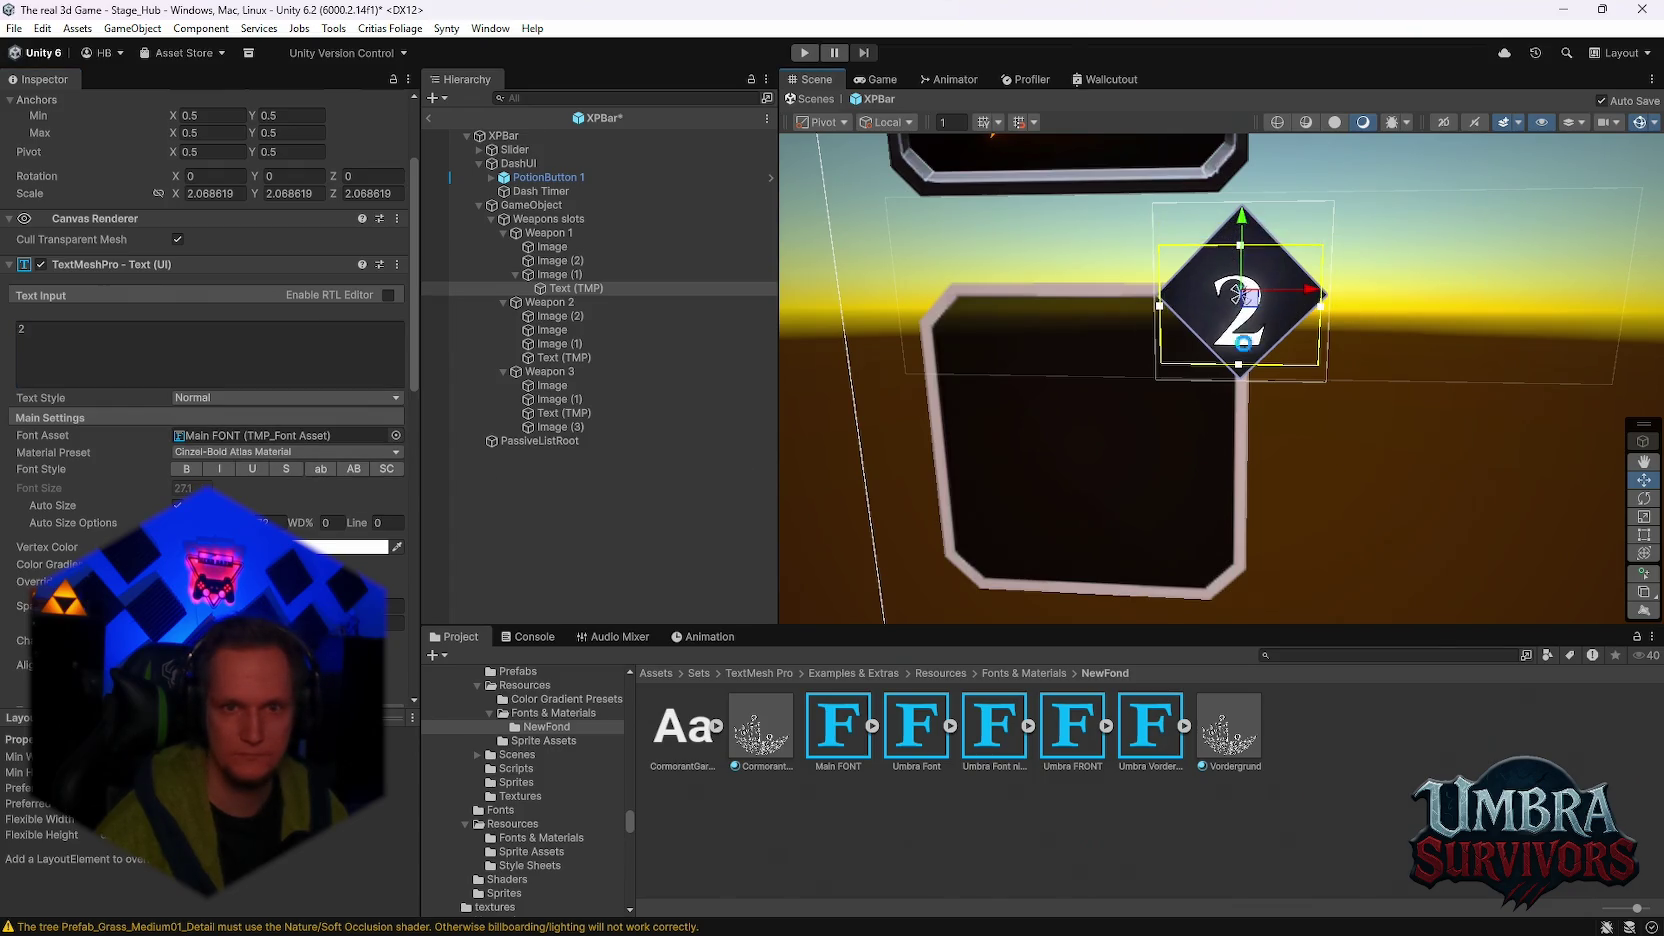
pyautogui.moveTo(1240, 367); pyautogui.dragTo(1241, 346)
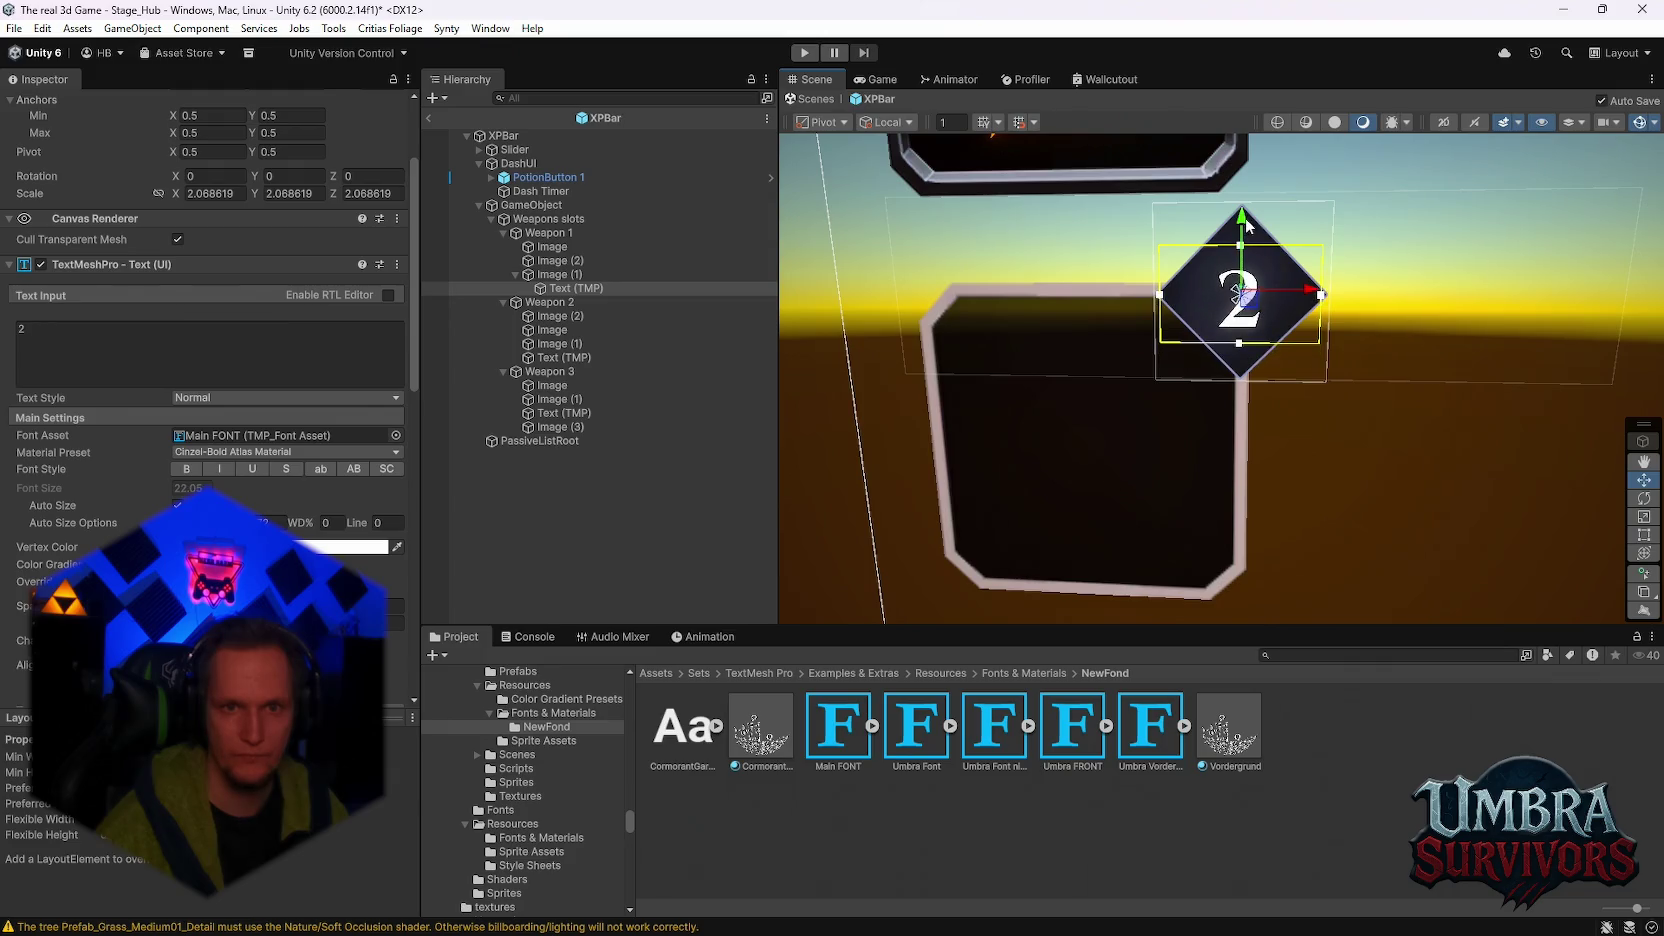
pyautogui.moveTo(1247, 225); pyautogui.dragTo(1247, 217)
pyautogui.moveTo(1283, 287); pyautogui.dragTo(1286, 283)
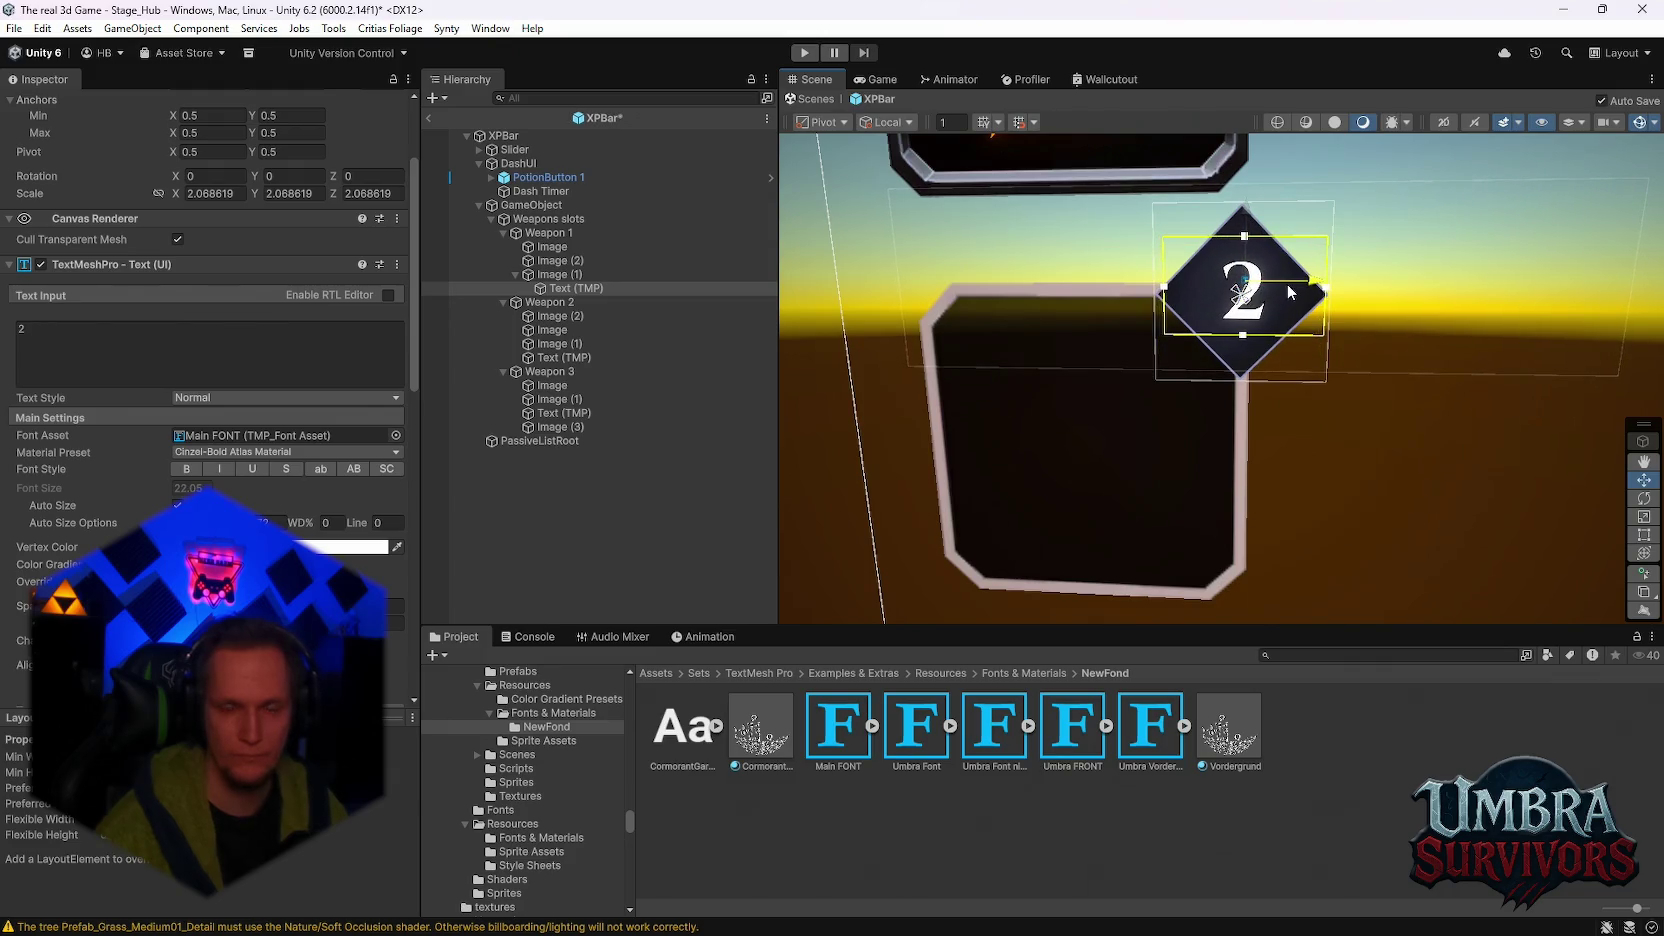
pyautogui.hotkey('ctrl', 'z')
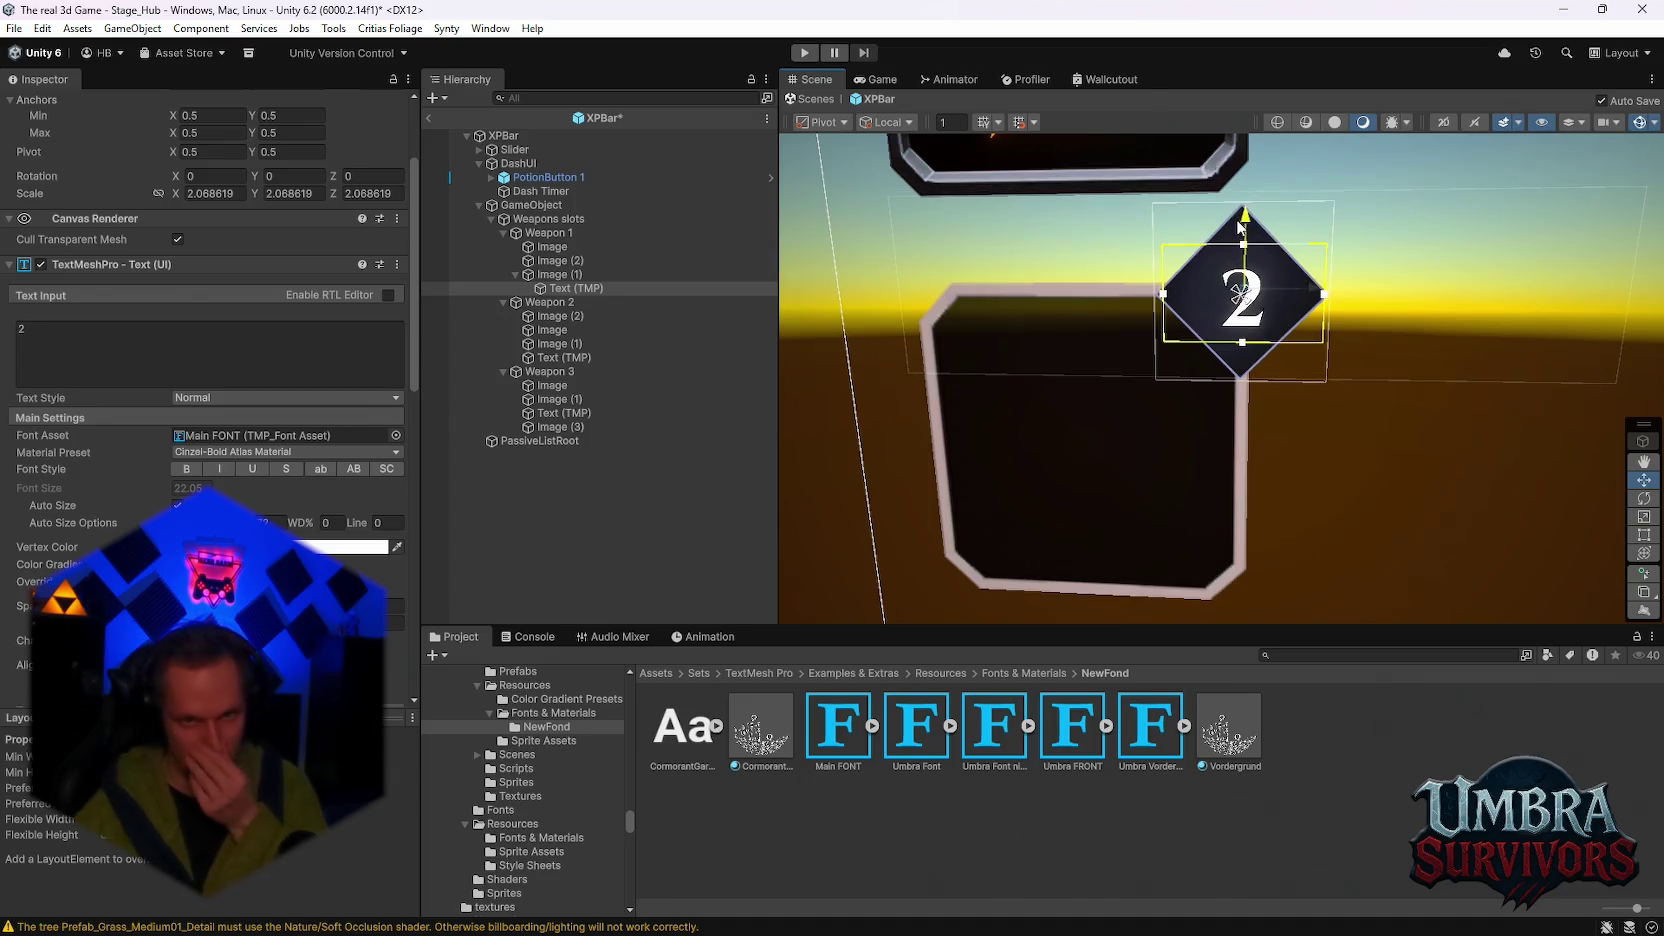
pyautogui.click(45, 328)
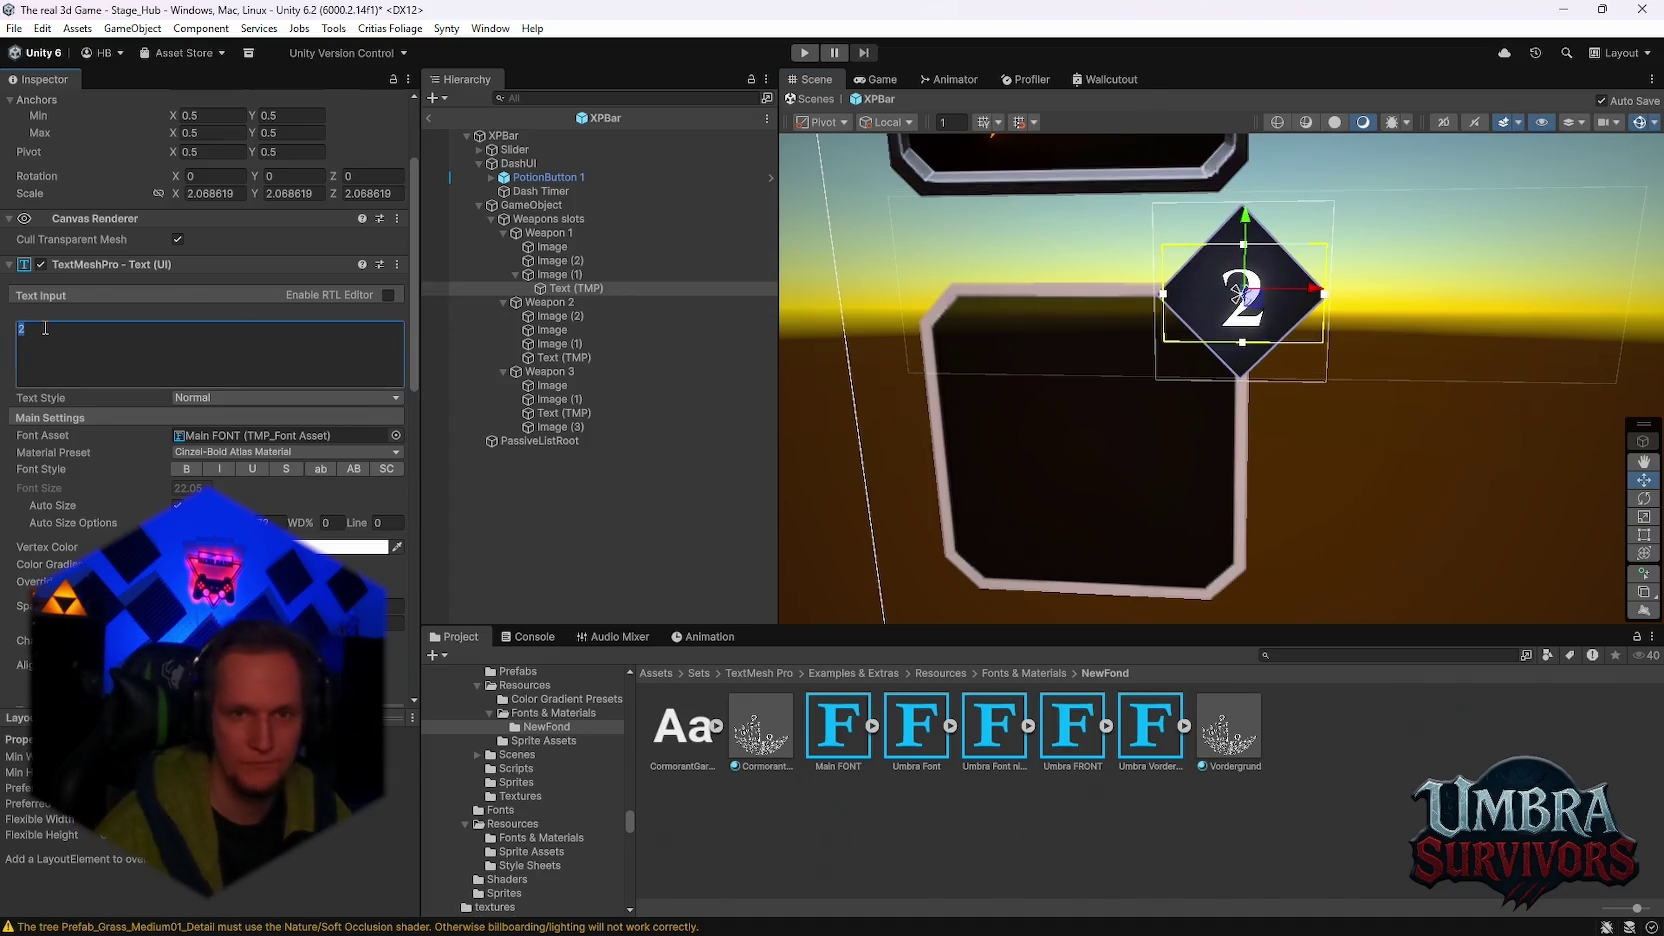
pyautogui.write('3')
pyautogui.press('BackSpace')
pyautogui.write('4')
pyautogui.click(1297, 307)
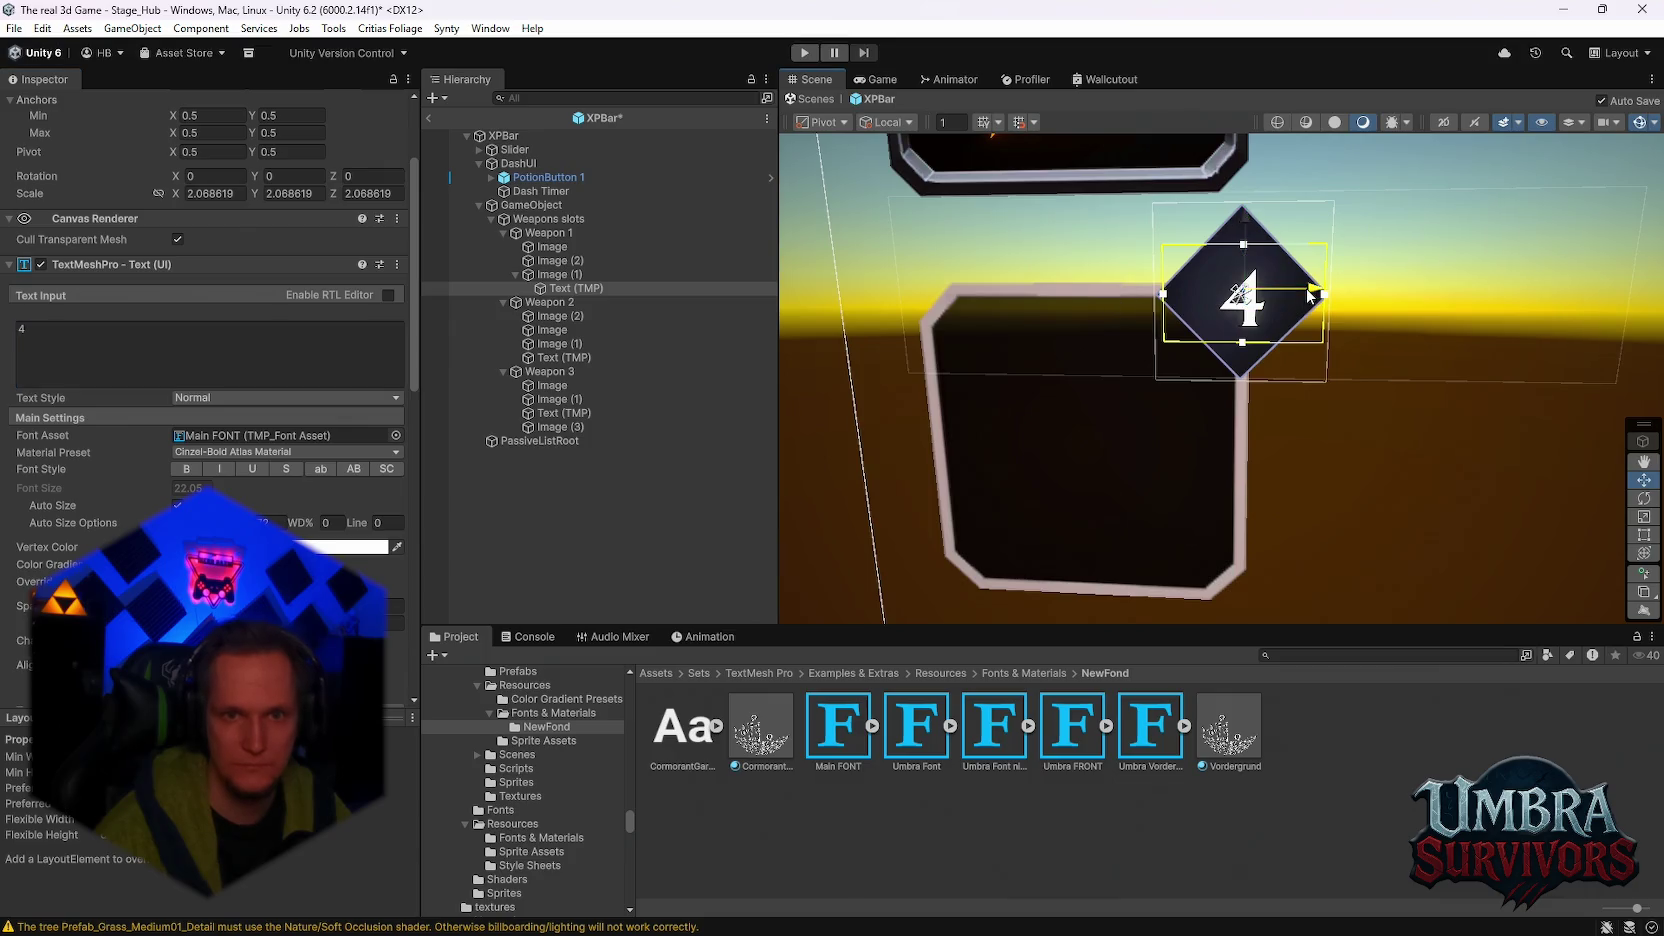
# Step: Center the badge number at Pos X 0 and raise it to Pos Y 6.5
pyautogui.scroll(3, 242, 250)
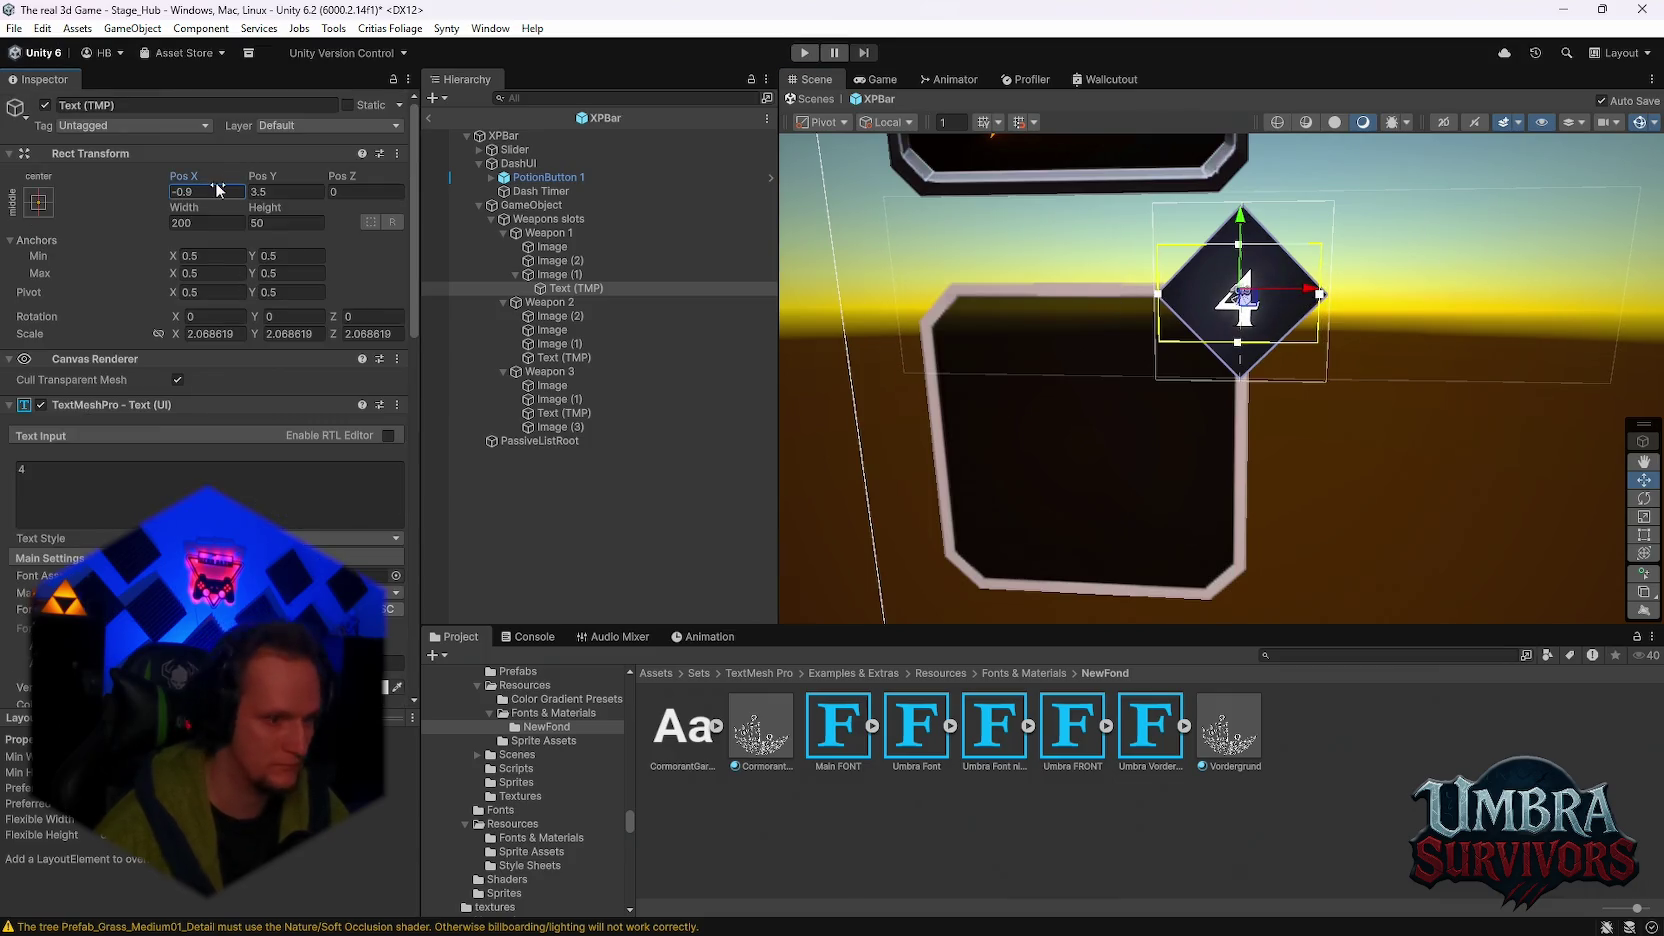
pyautogui.click(215, 185)
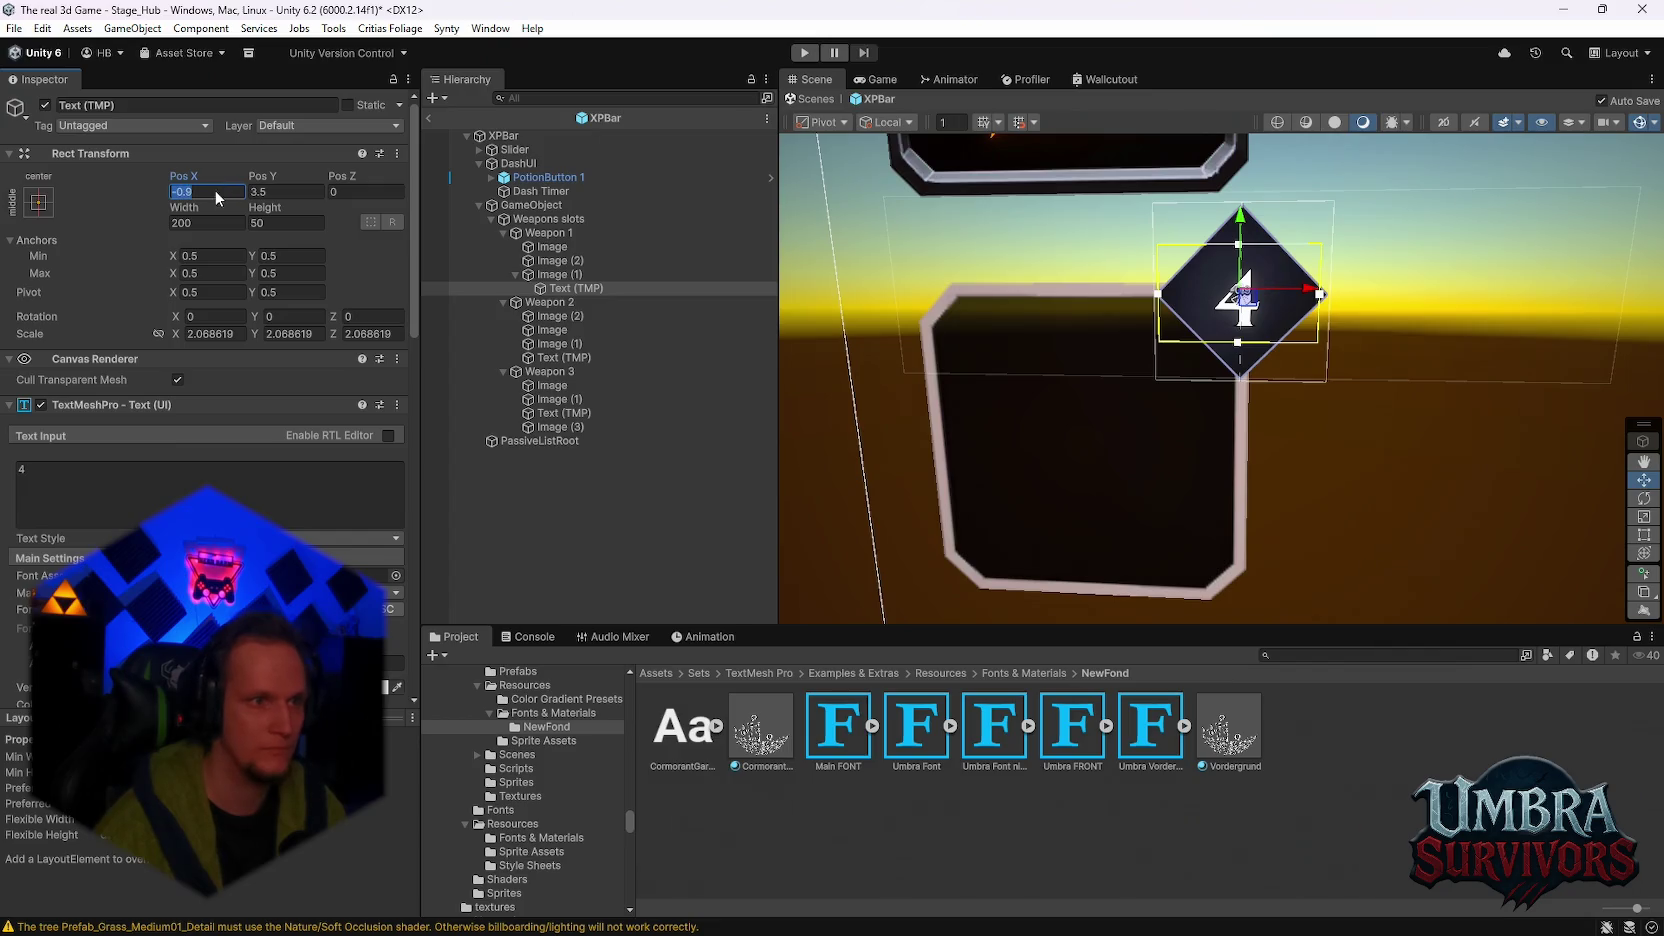
pyautogui.write('0')
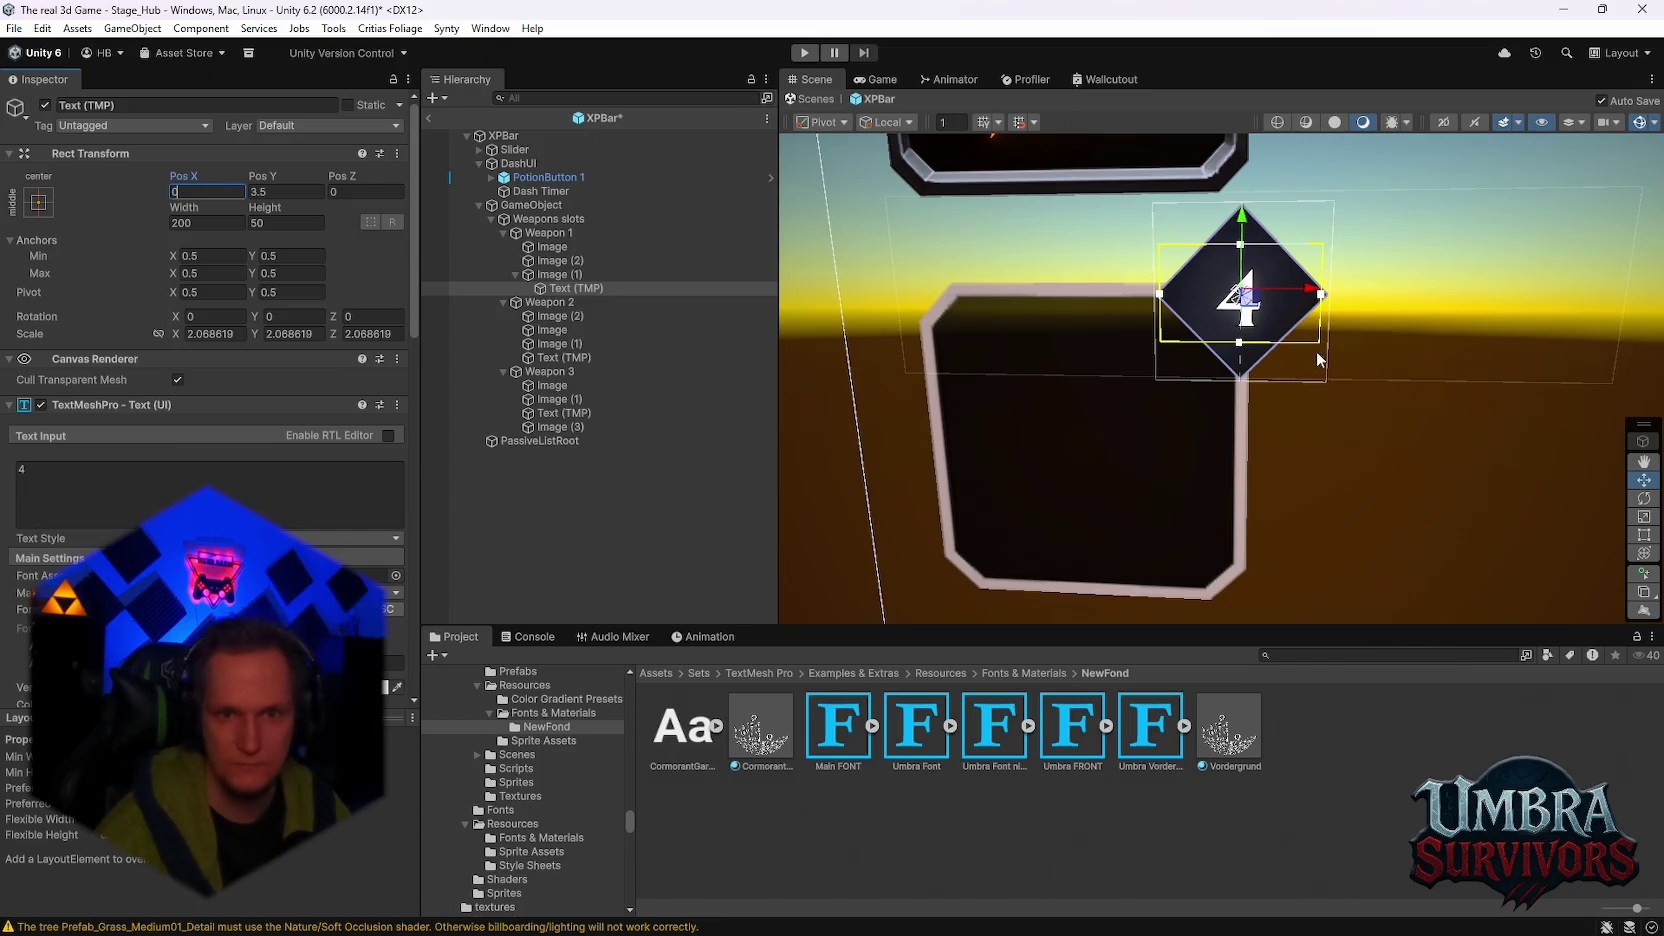
pyautogui.scroll(1, 1316, 351)
pyautogui.moveTo(1314, 295); pyautogui.dragTo(1306, 294)
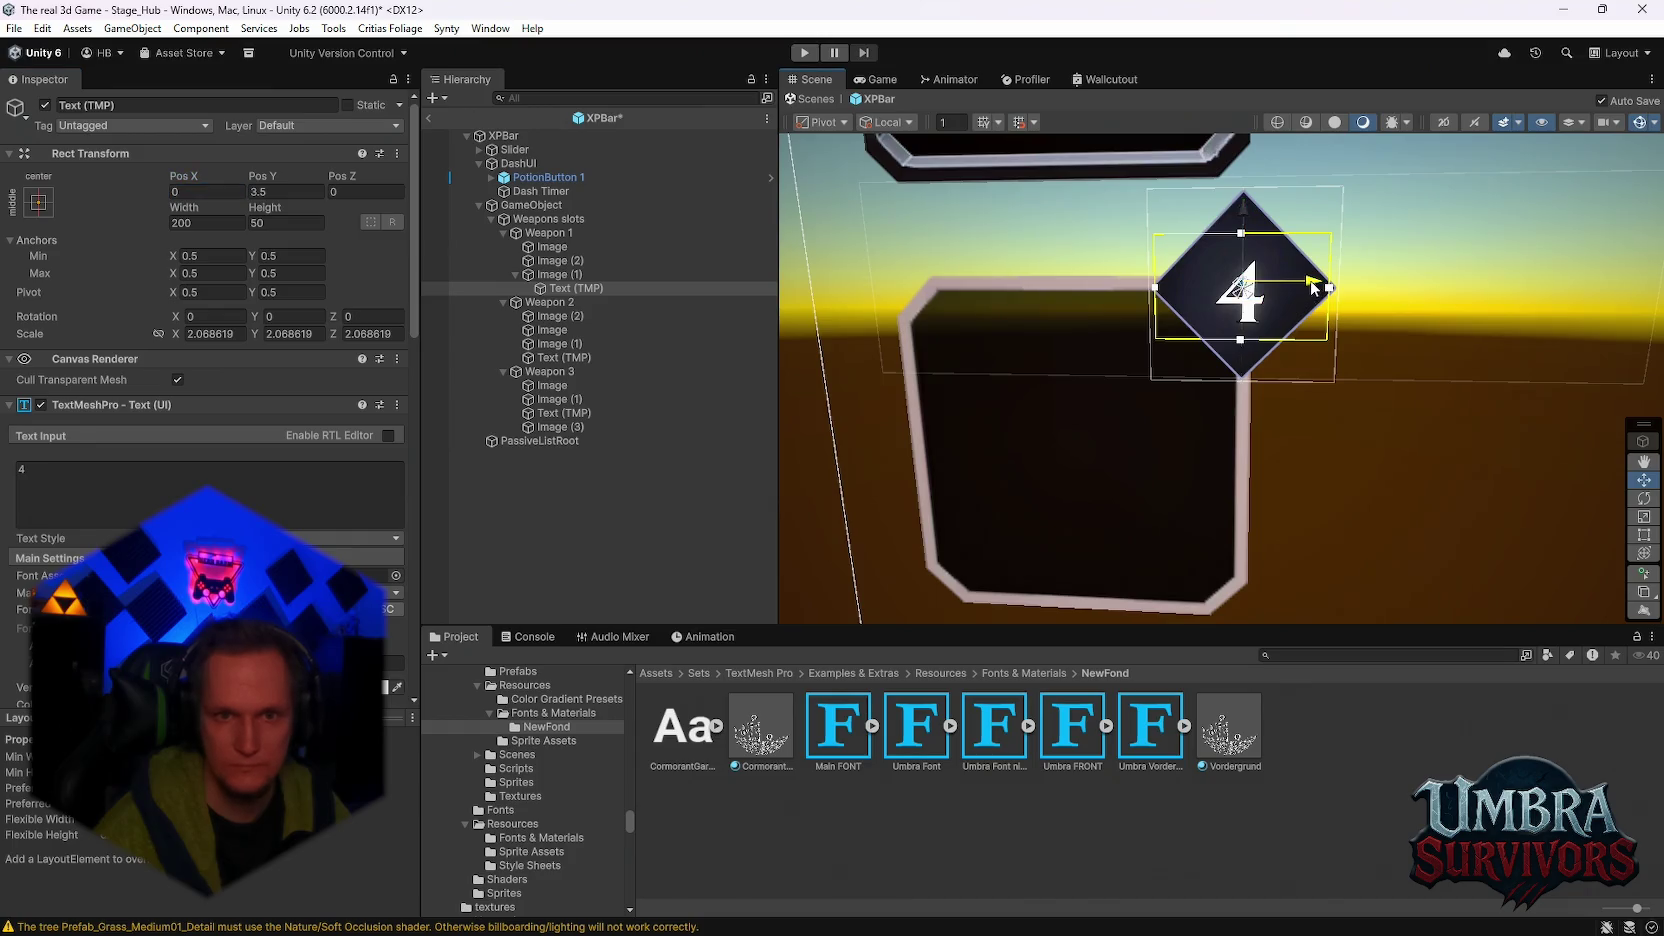
pyautogui.moveTo(1234, 206); pyautogui.dragTo(1235, 198)
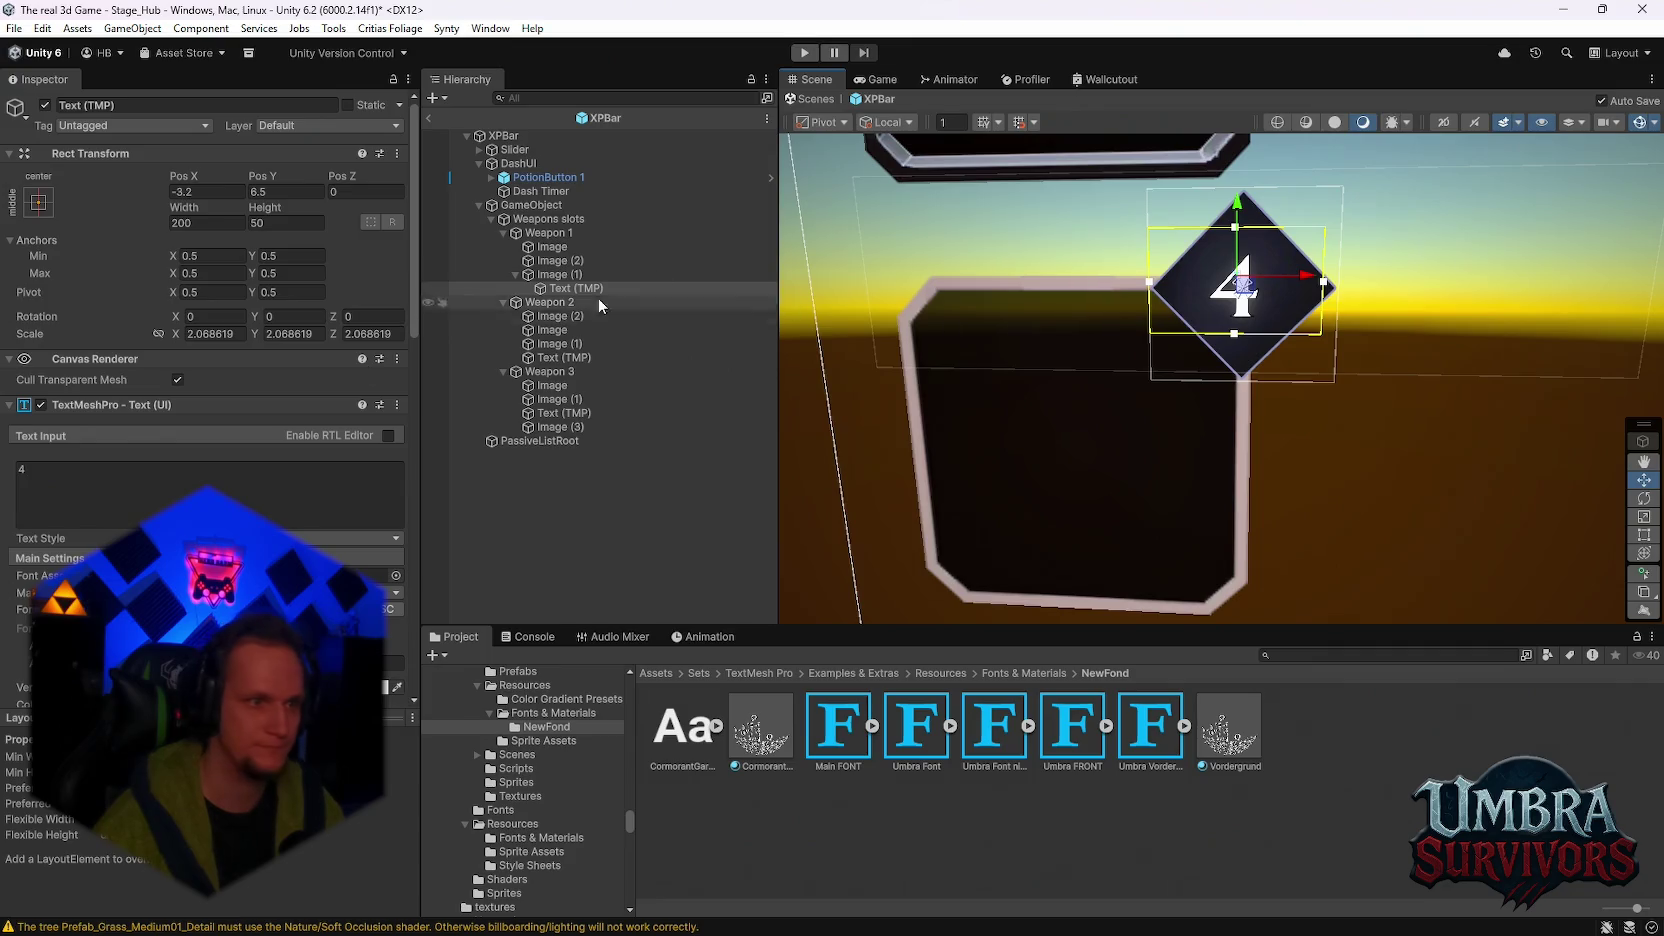
# Step: Try 5 and 12 as the number, reset Pos X to 0, and end with 1
pyautogui.doubleClick(38, 472)
pyautogui.write('5')
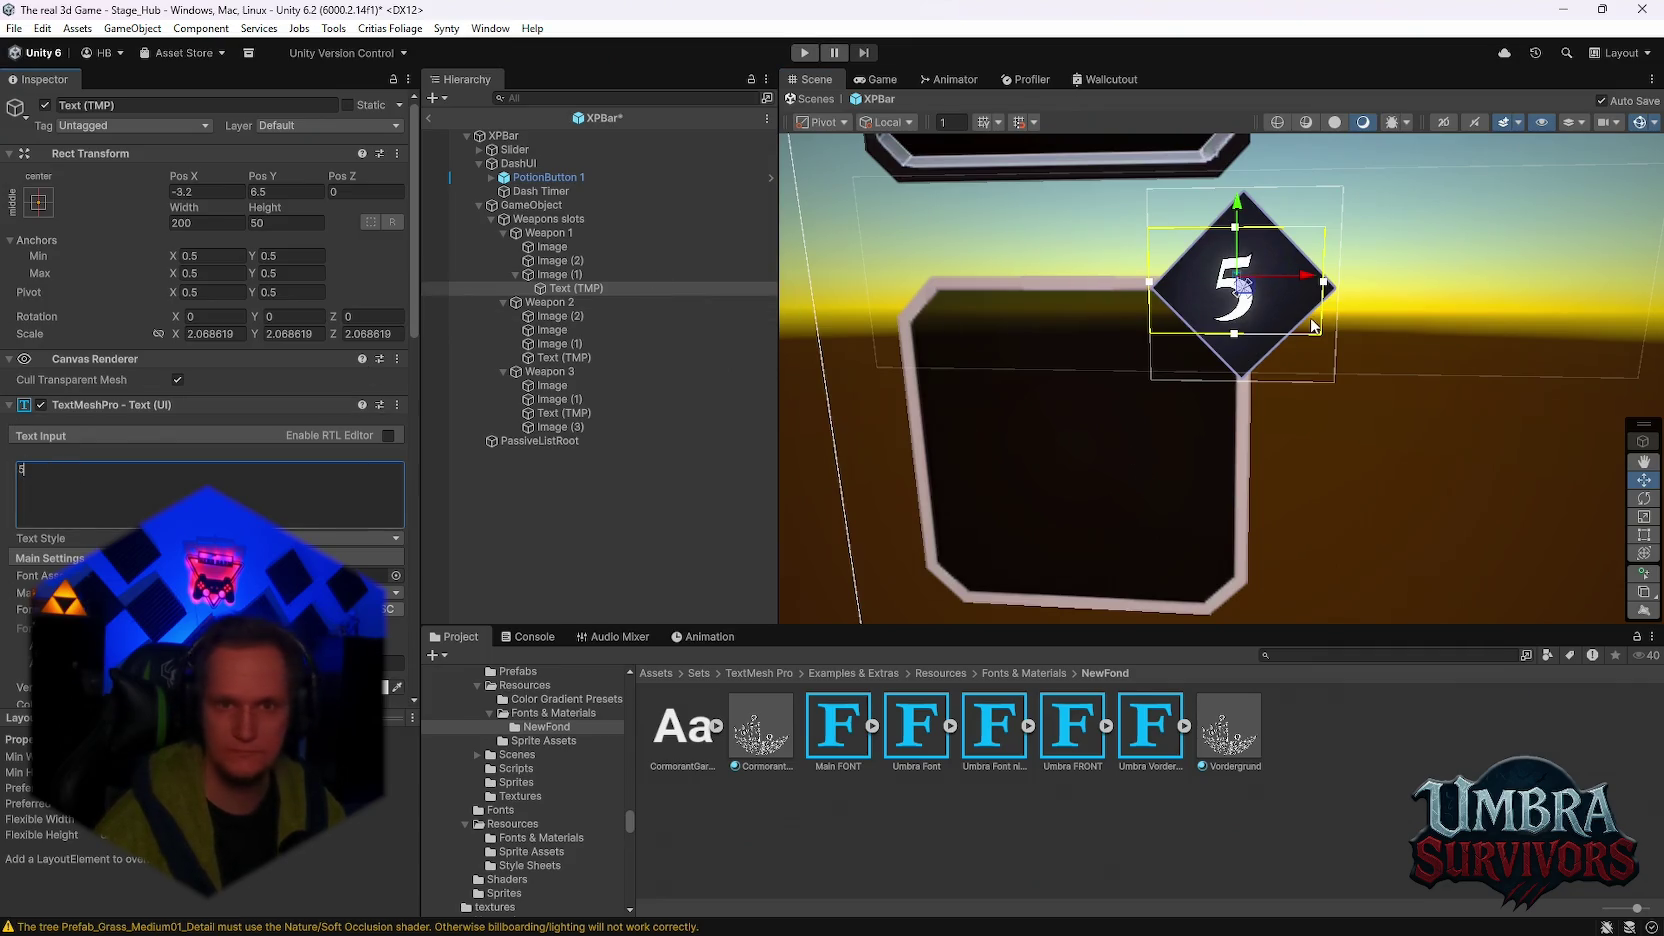
pyautogui.scroll(-3, 163, 480)
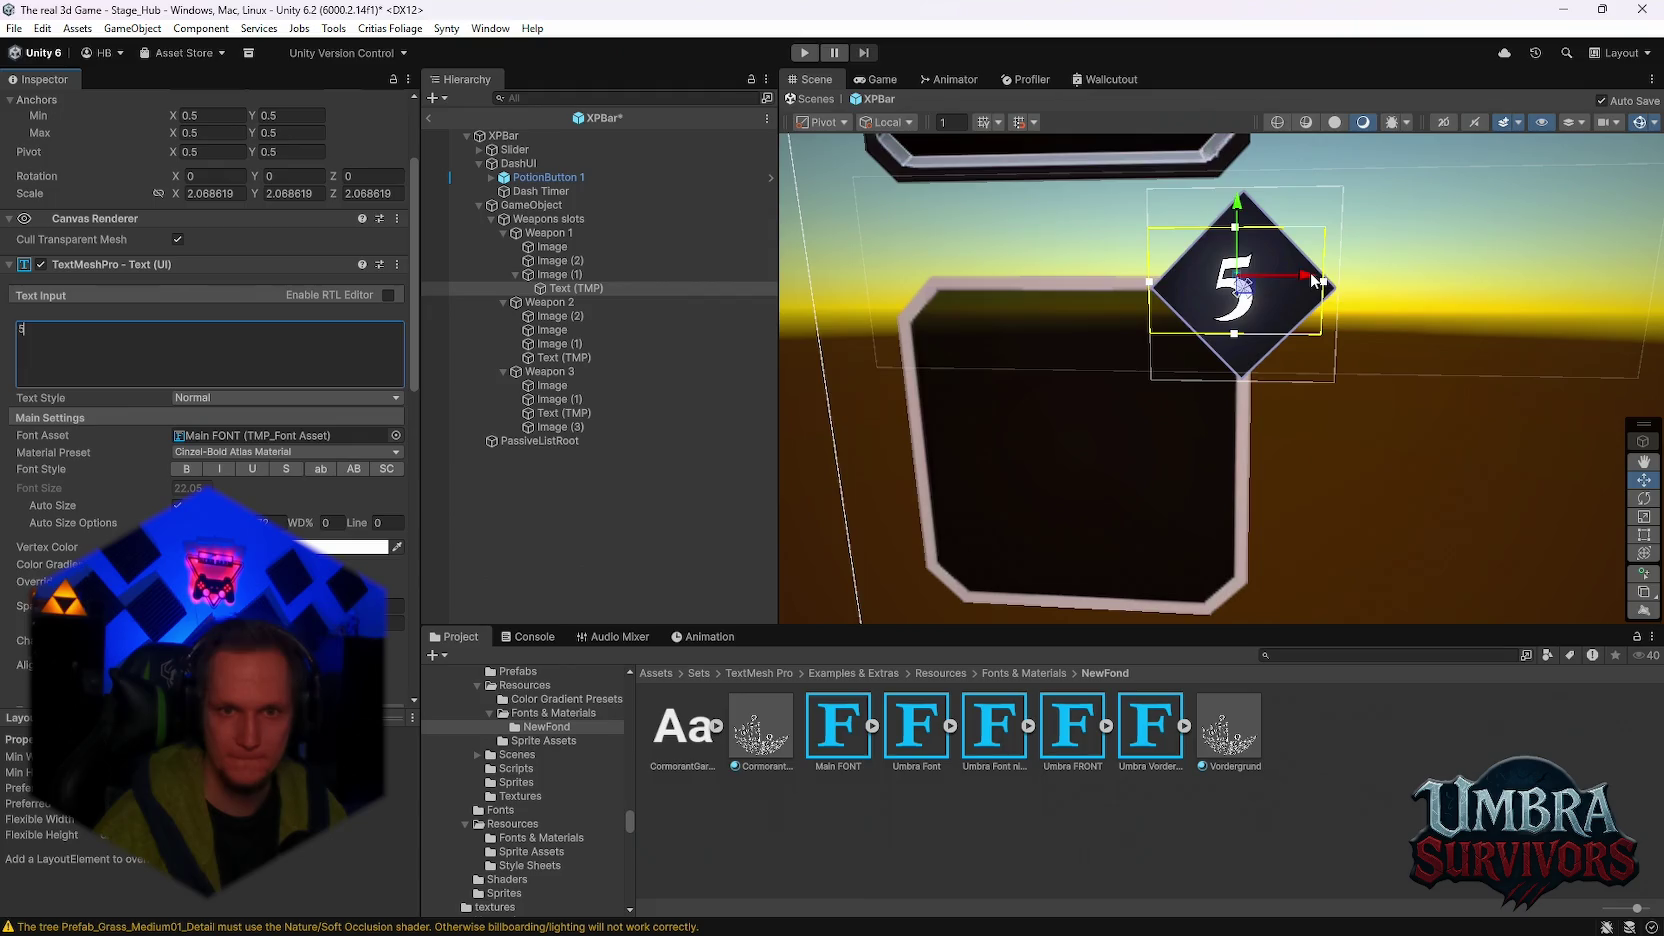
pyautogui.moveTo(1313, 281); pyautogui.dragTo(1320, 281)
pyautogui.scroll(3, 136, 234)
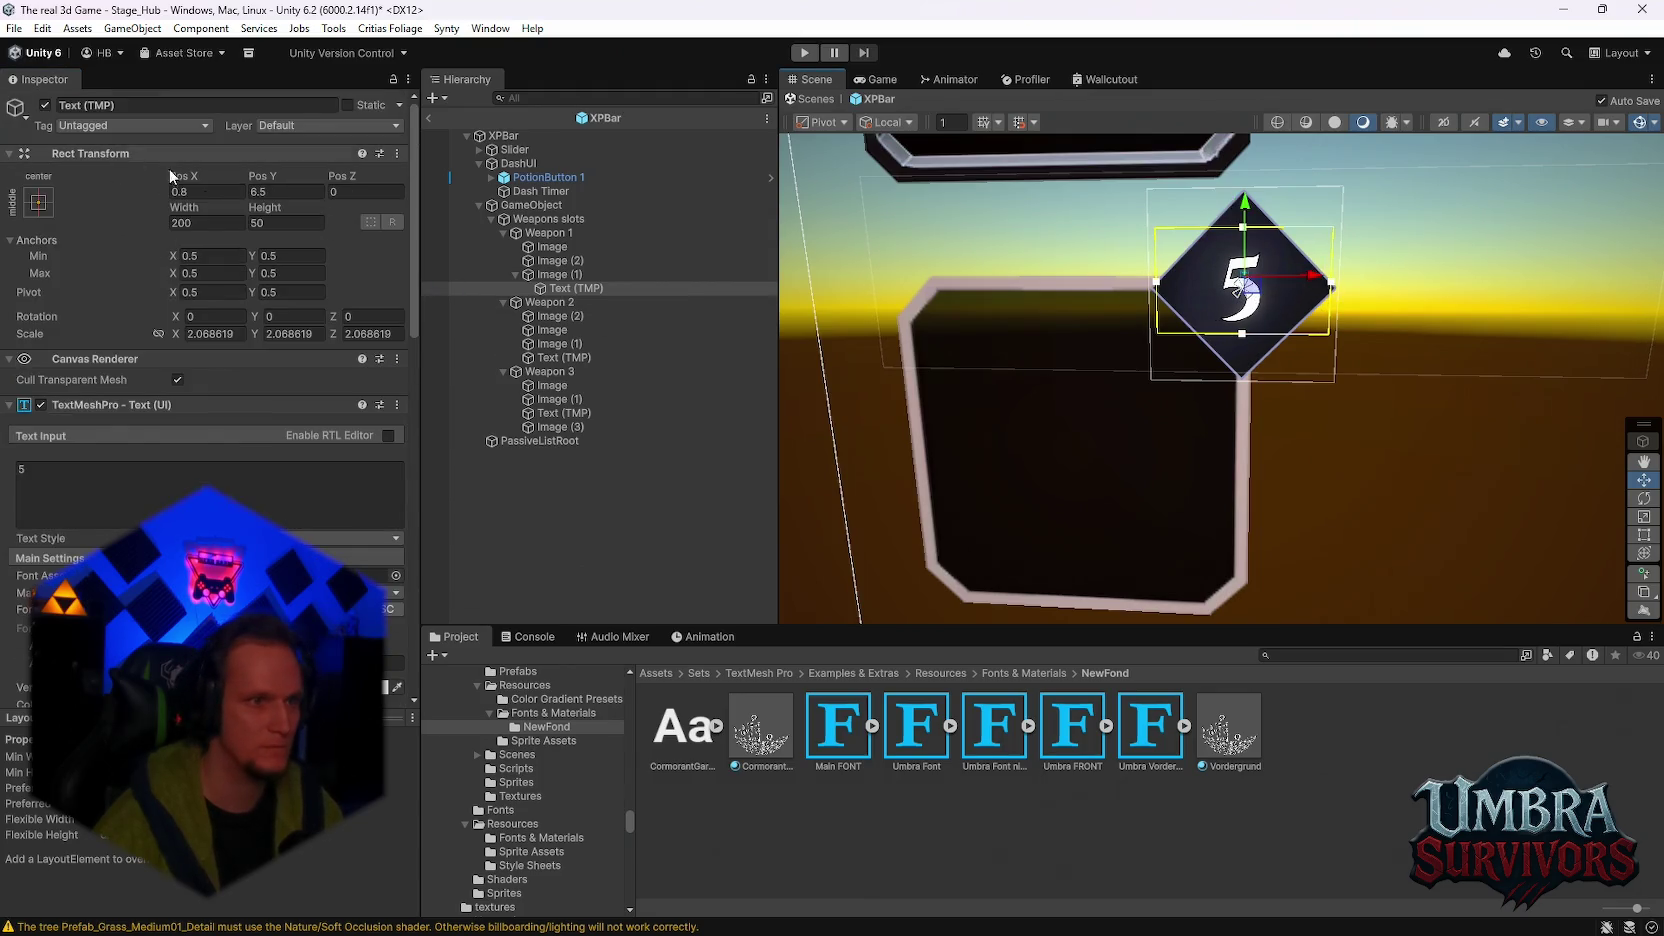
pyautogui.click(218, 191)
pyautogui.write('0')
pyautogui.press('Return')
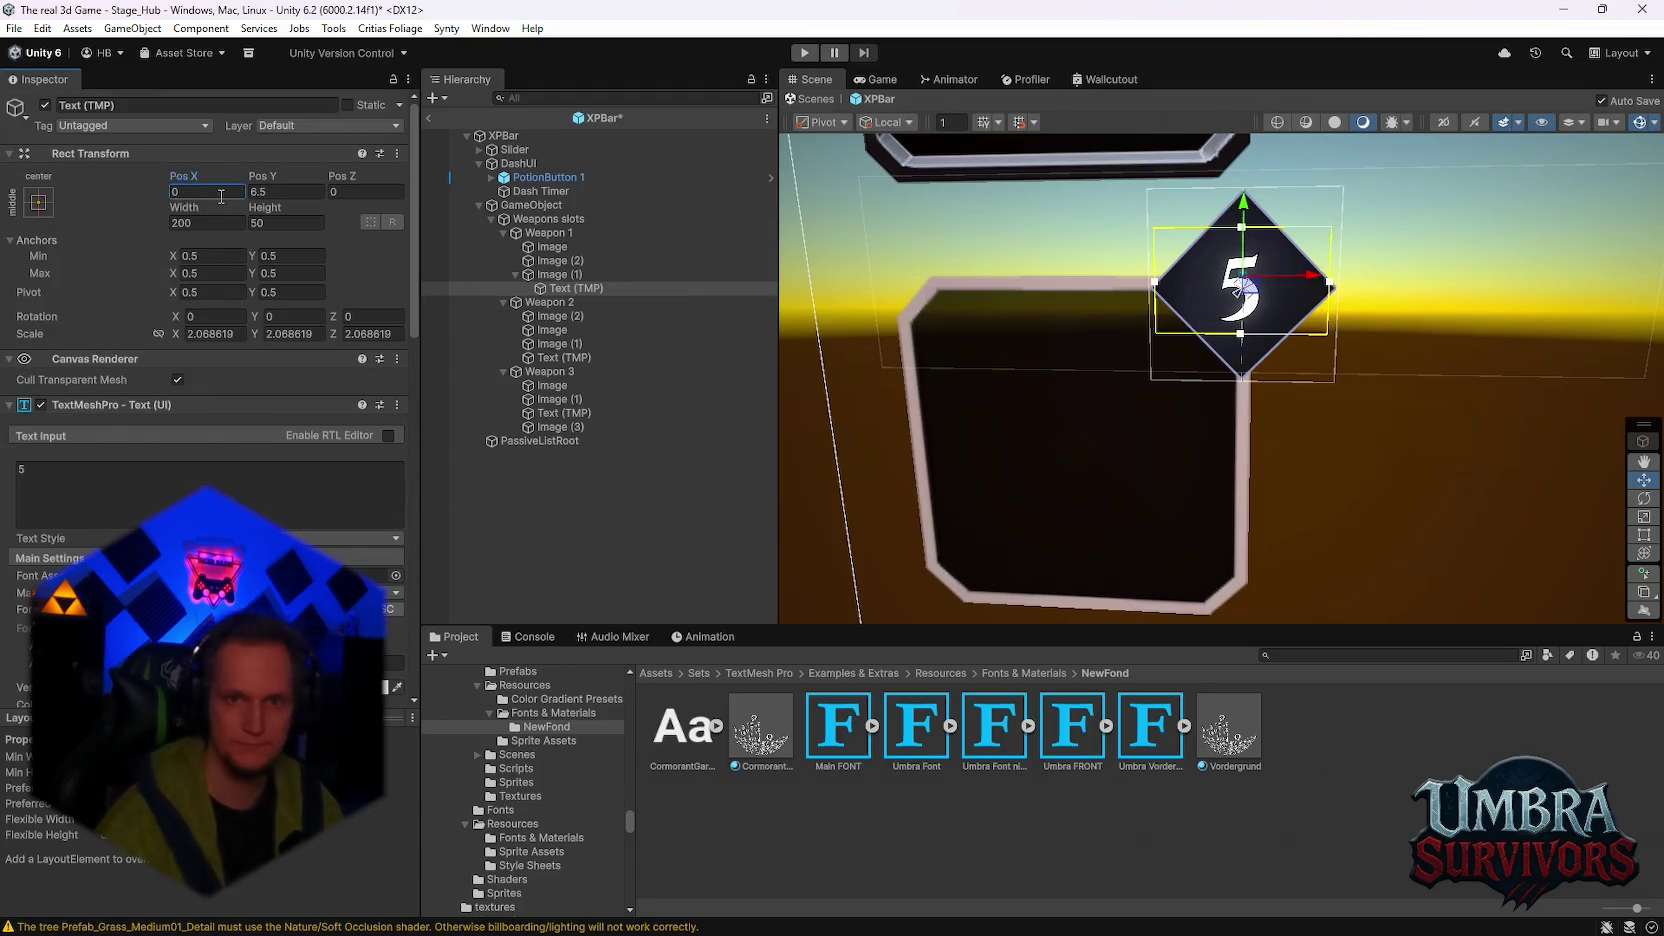
pyautogui.click(78, 468)
pyautogui.press('BackSpace')
pyautogui.write('12')
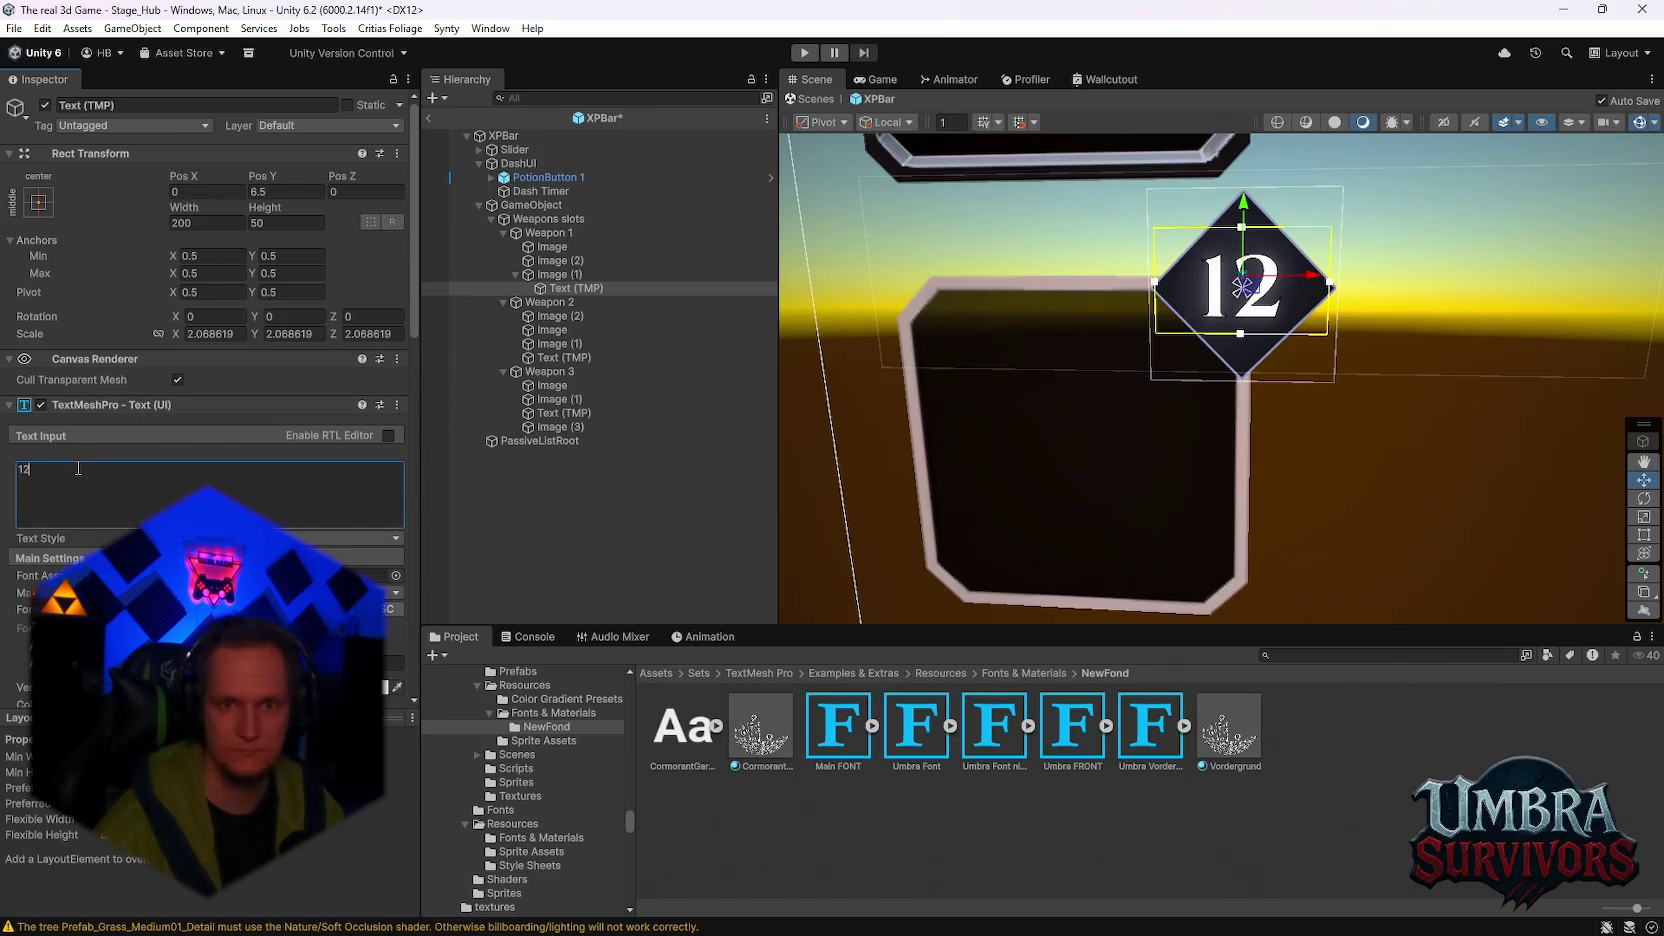
pyautogui.hotkey('ctrl', 'z')
pyautogui.scroll(-3, 1186, 344)
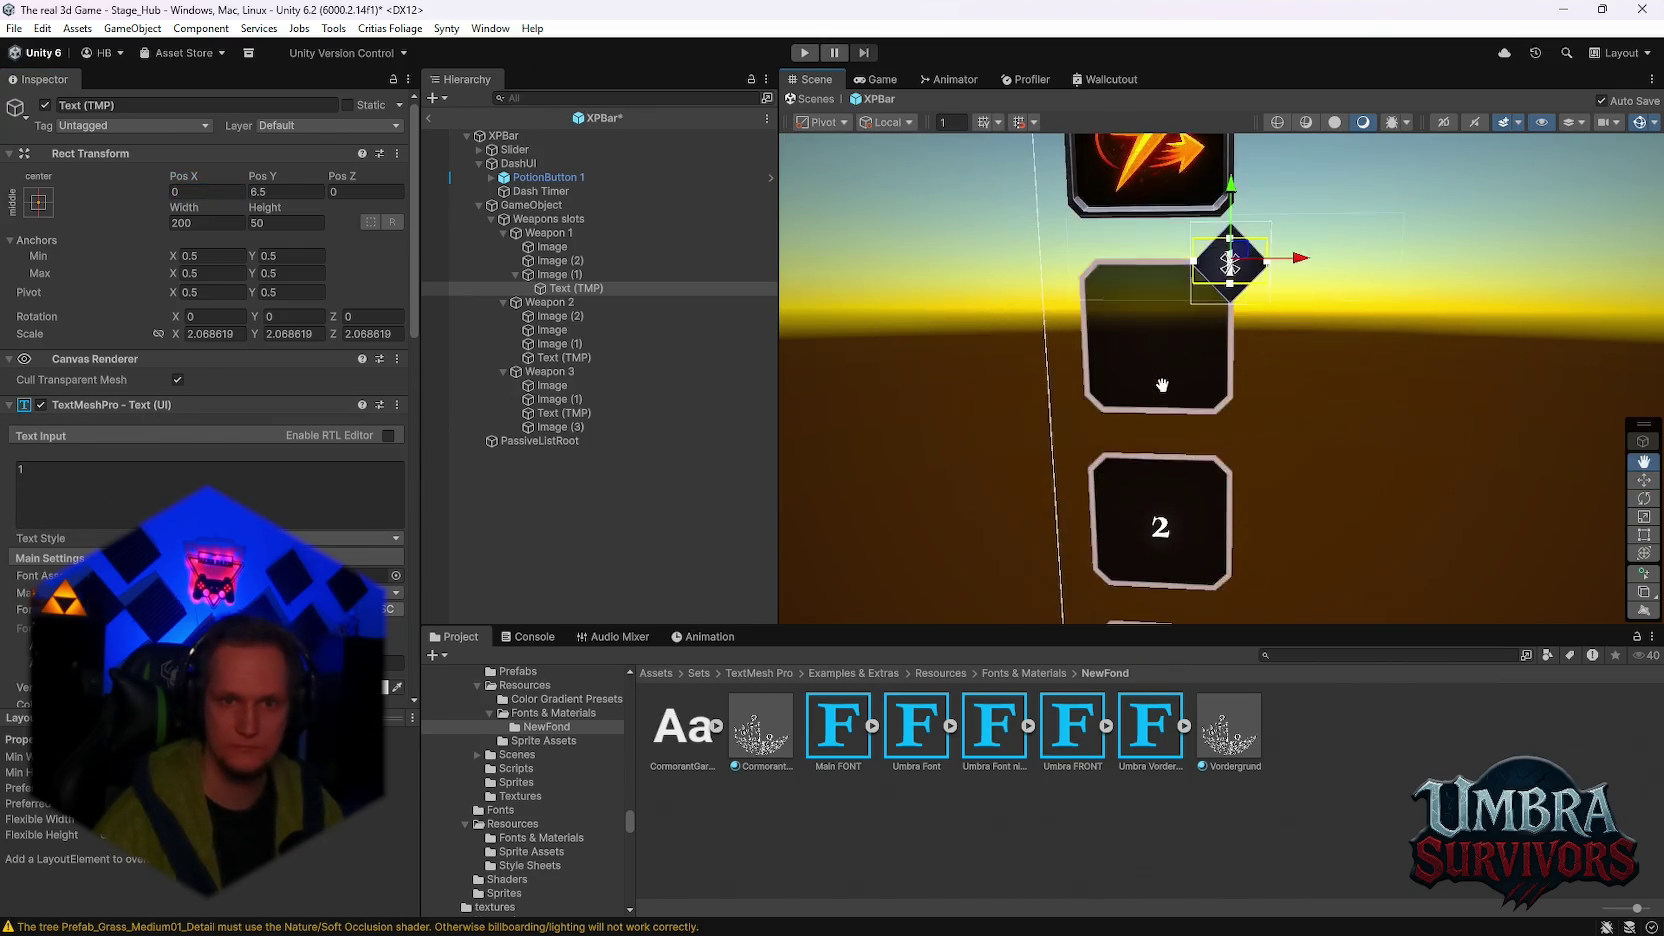
# Step: Stretch the diamond badge's text box downward and upward to enlarge the number
pyautogui.scroll(3, 1167, 419)
pyautogui.scroll(5, 1294, 380)
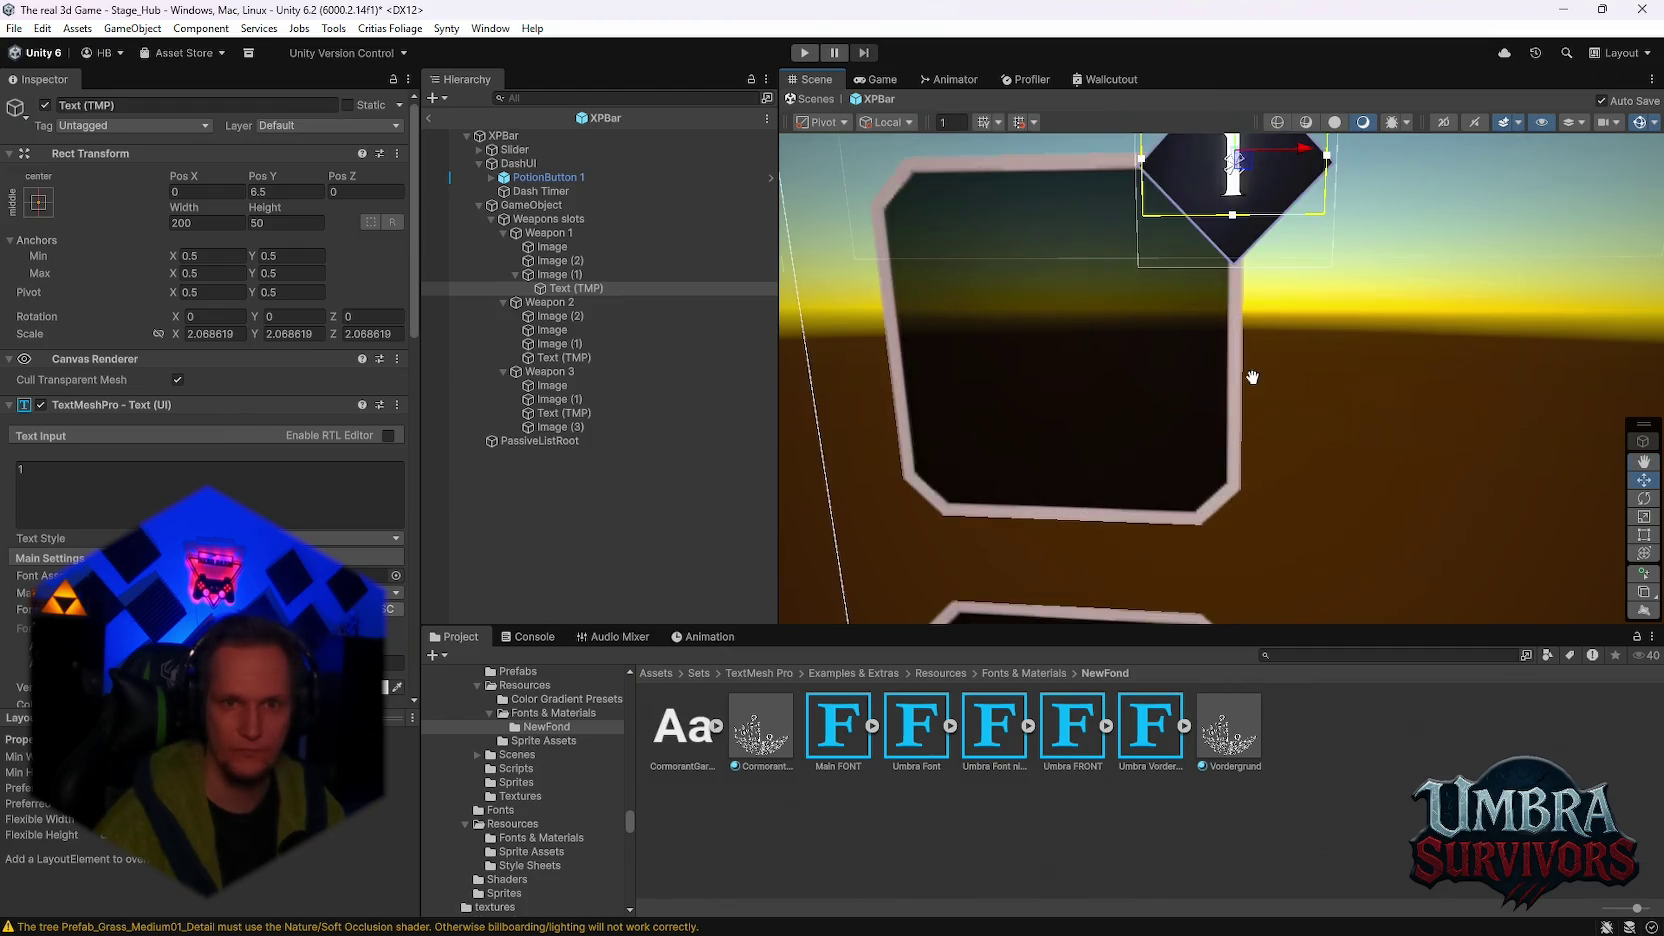
pyautogui.moveTo(1232, 390); pyautogui.dragTo(1232, 426)
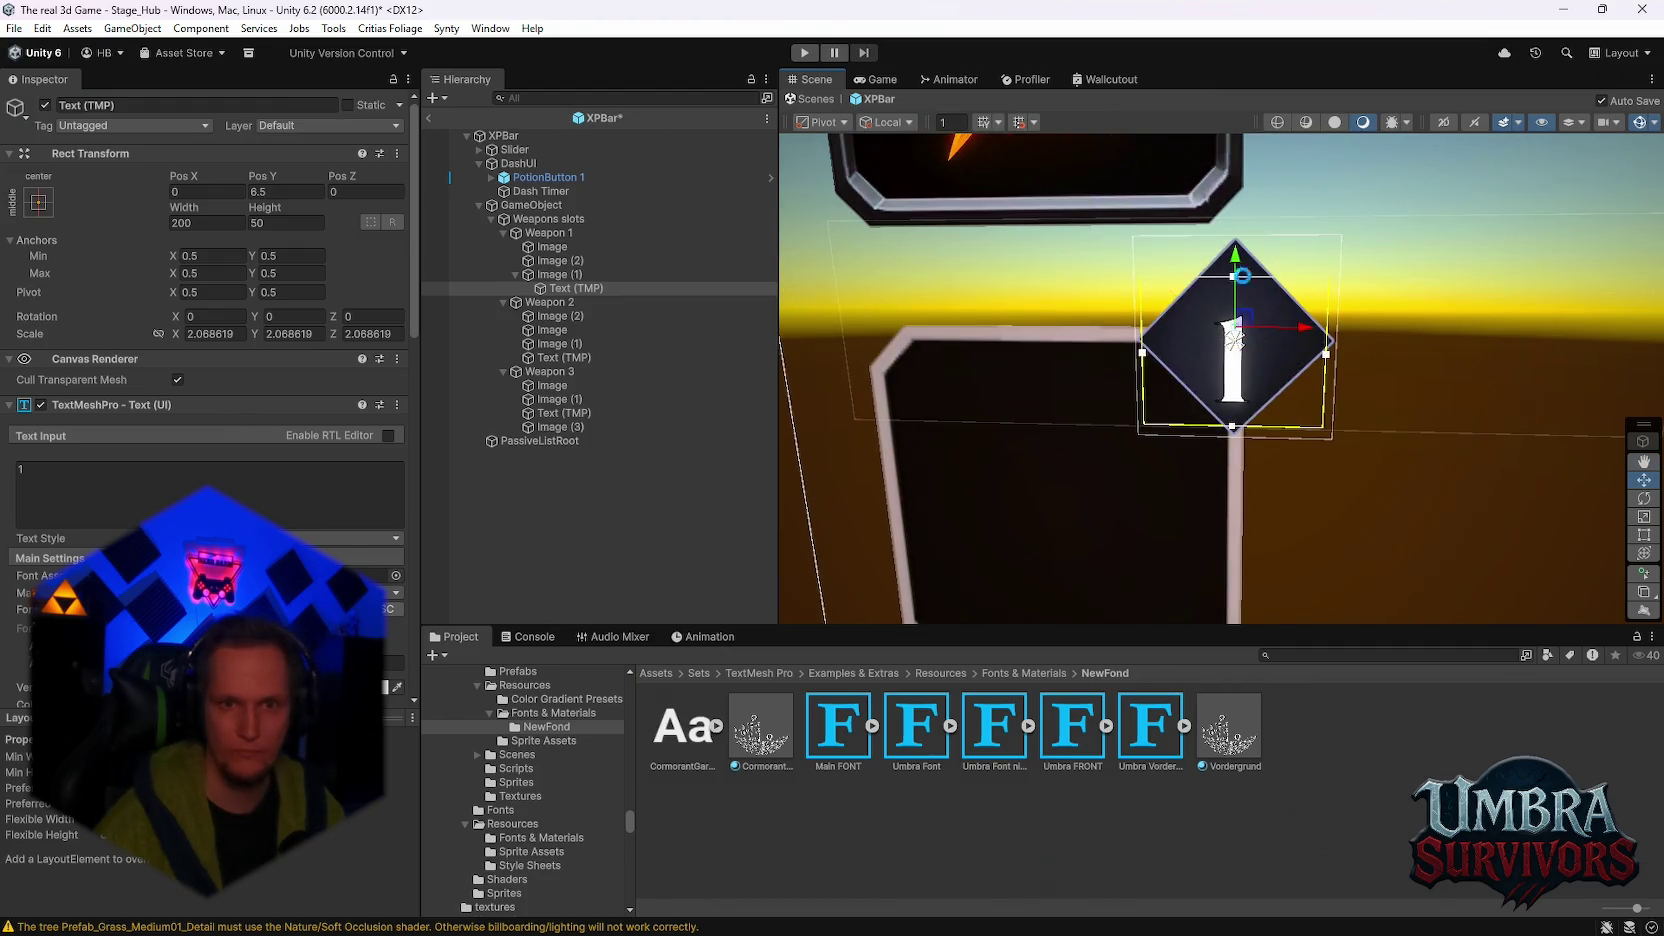
pyautogui.moveTo(1232, 279); pyautogui.dragTo(1234, 245)
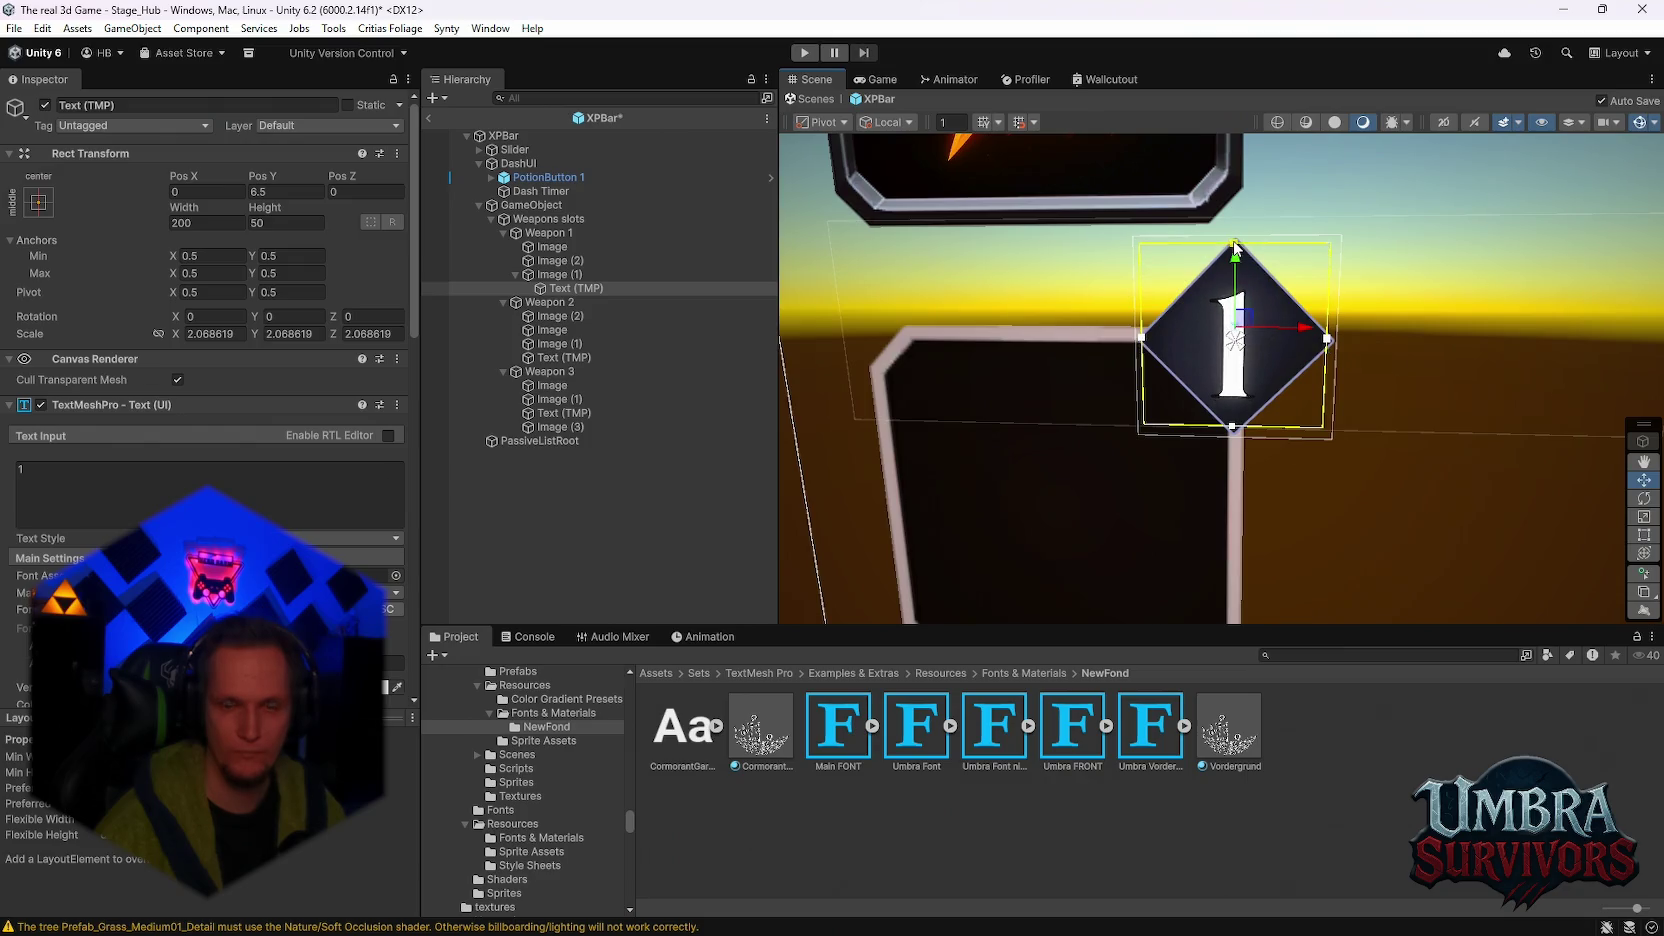
# Step: Restore the original text-box size and try the badge number as 2, 3, 4, then 5
pyautogui.click(247, 462)
pyautogui.press('BackSpace')
pyautogui.write('2')
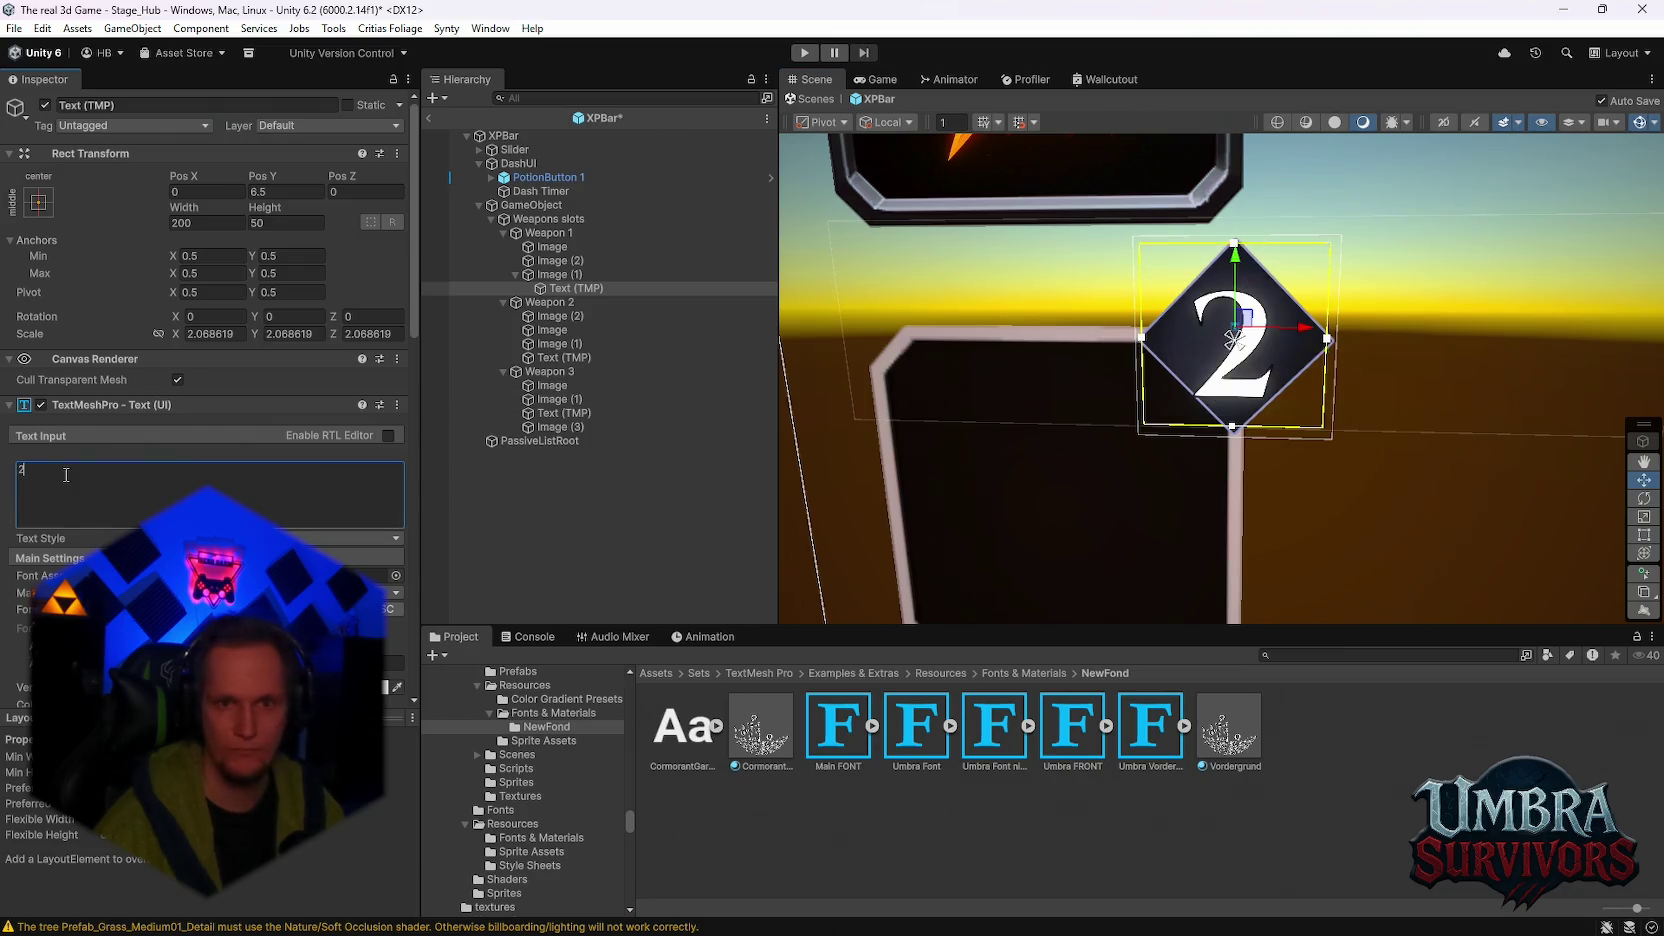
pyautogui.hotkey('ctrl', 'z')
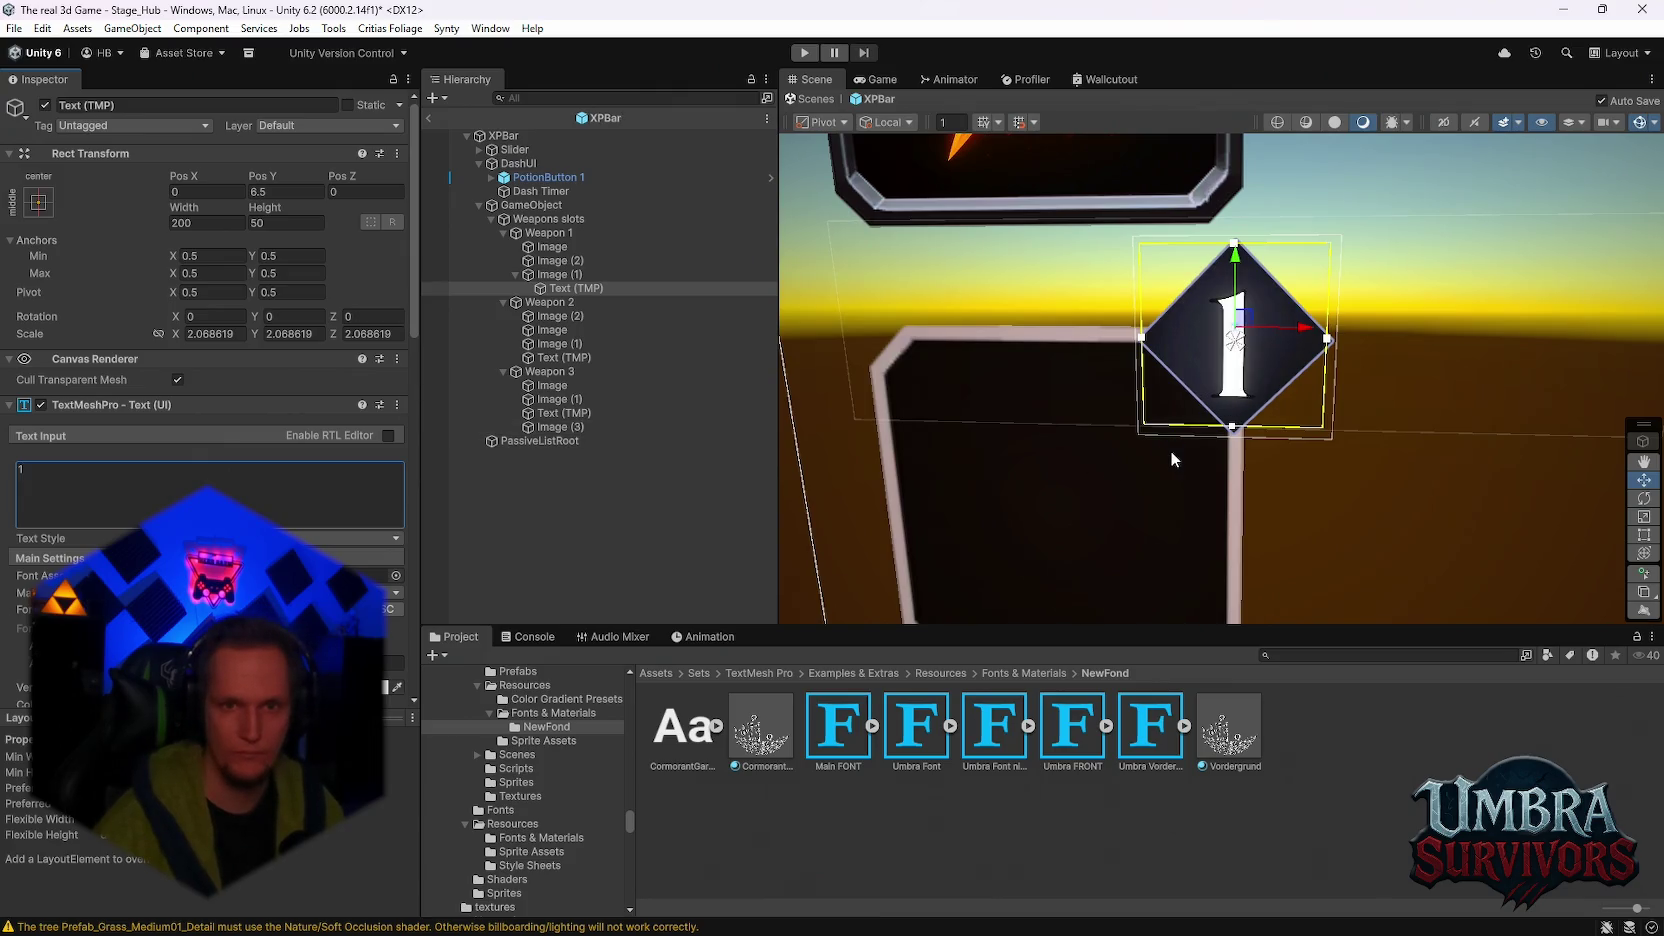
pyautogui.hotkey('ctrl', 'z')
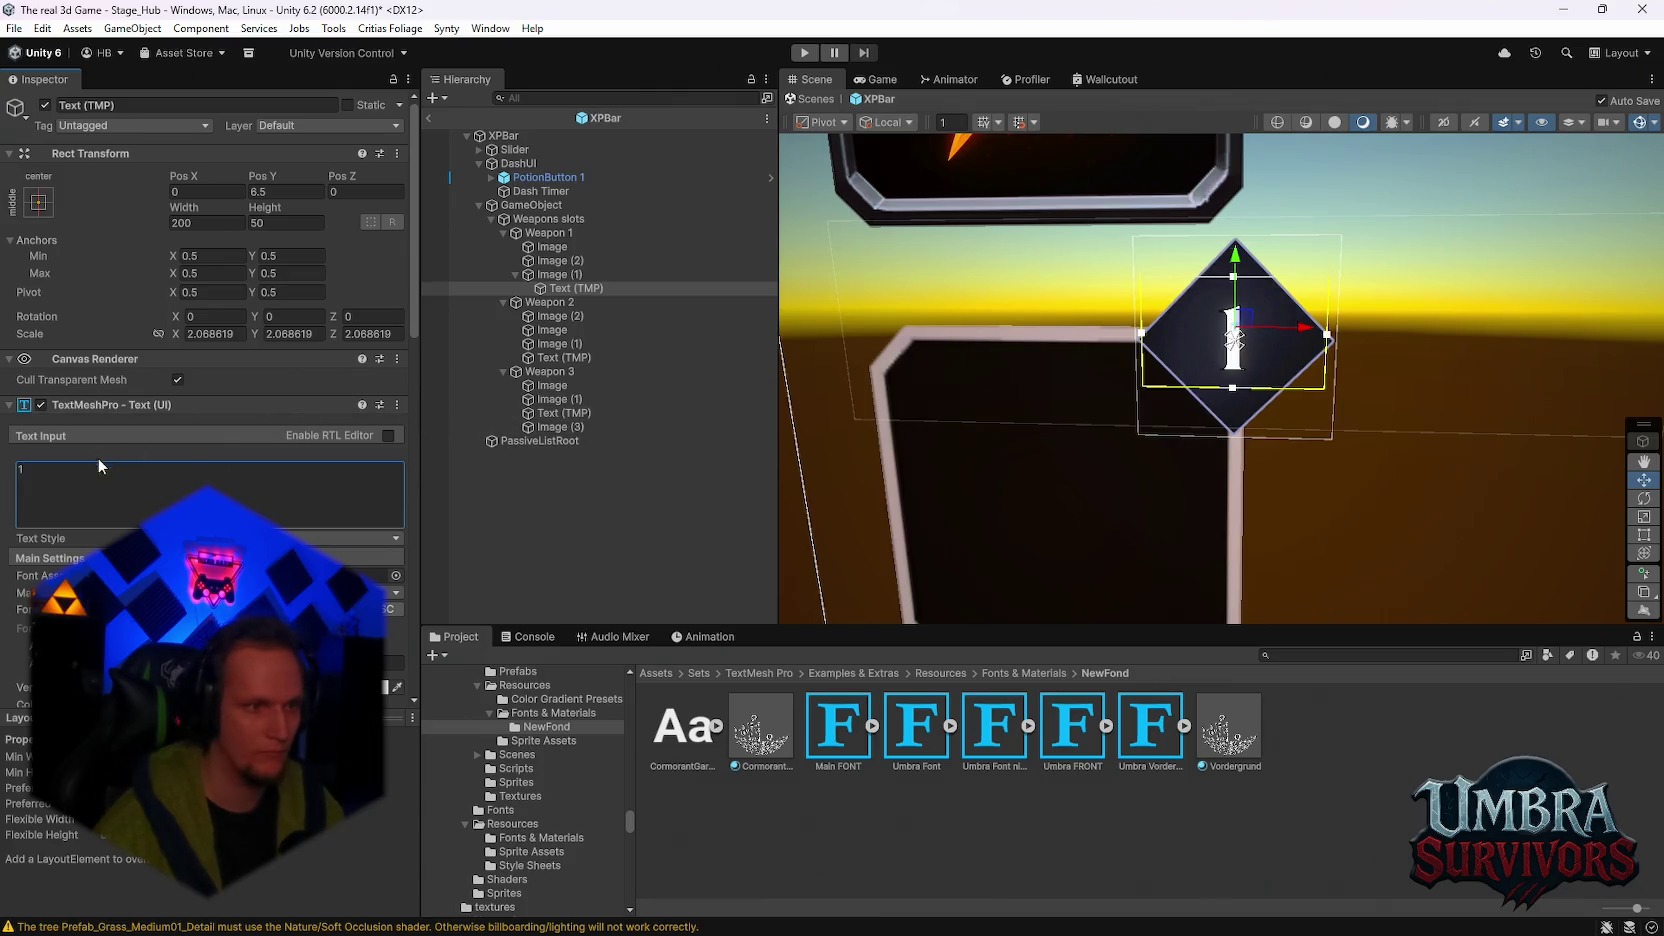
pyautogui.write('2')
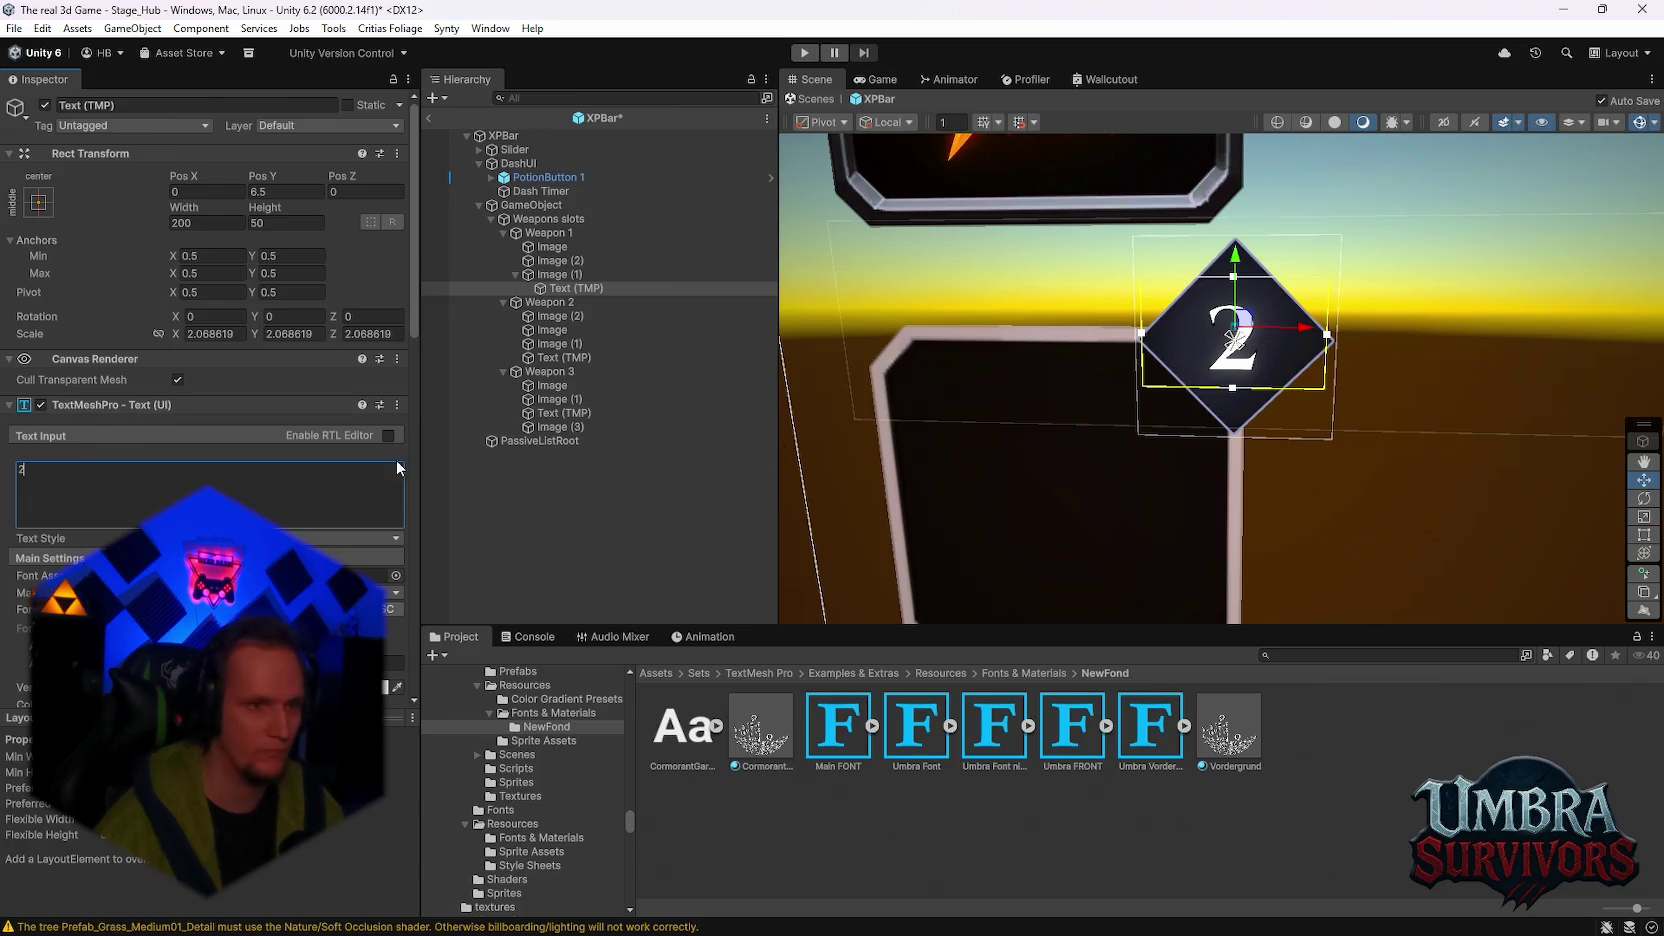
pyautogui.write('3')
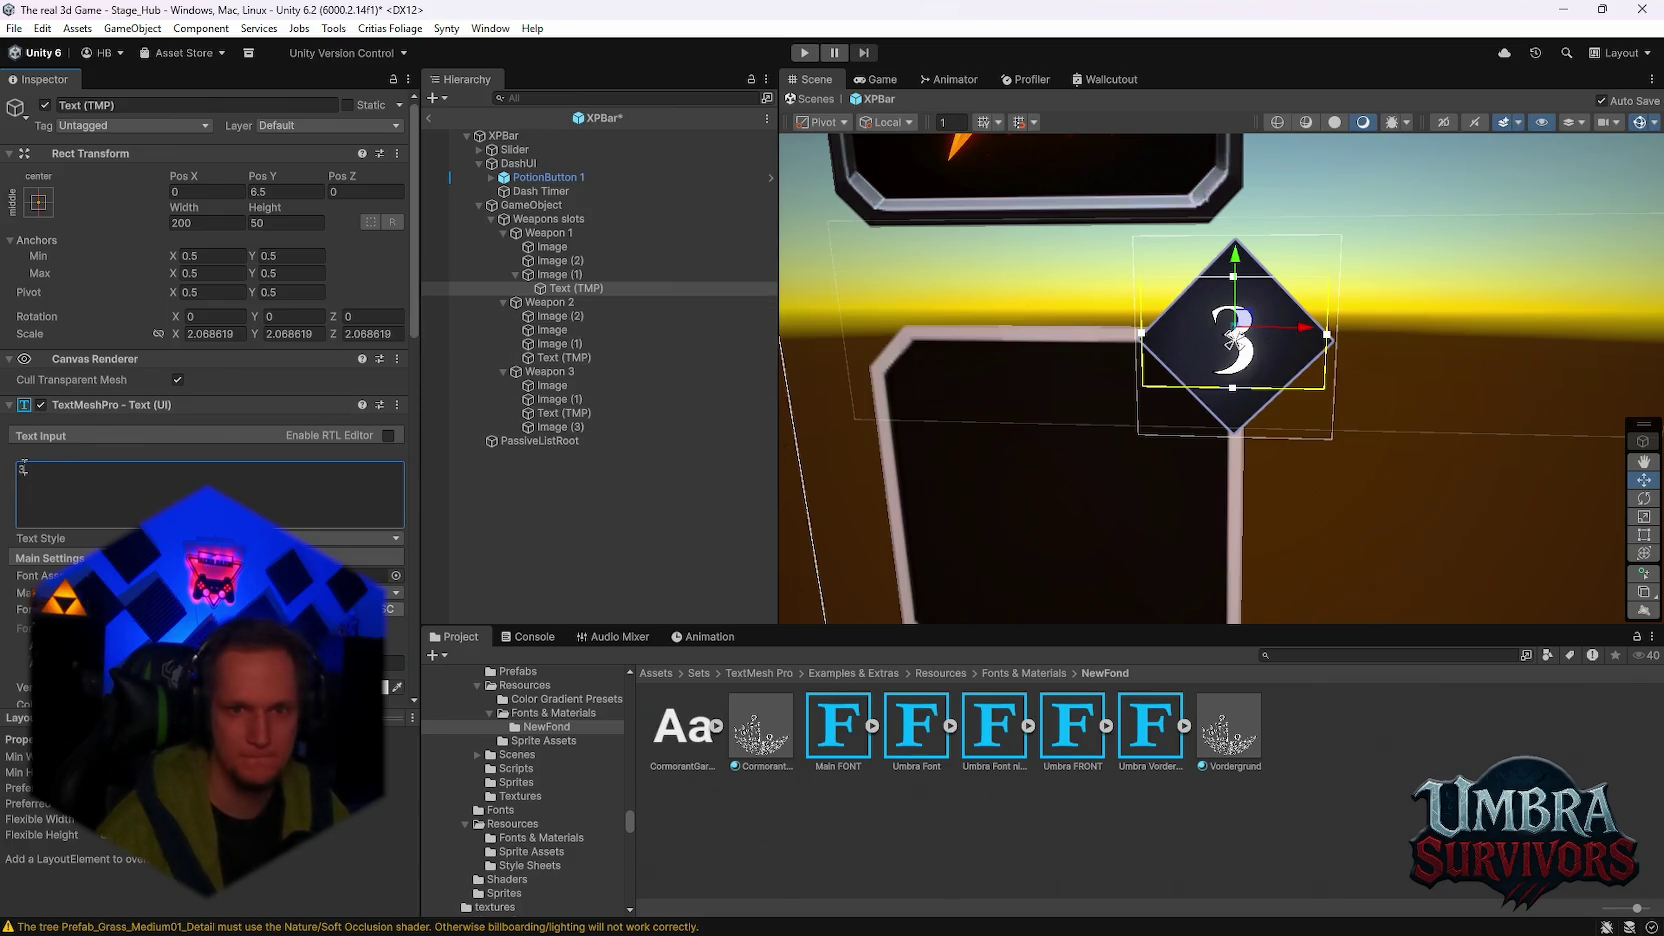
pyautogui.write('4')
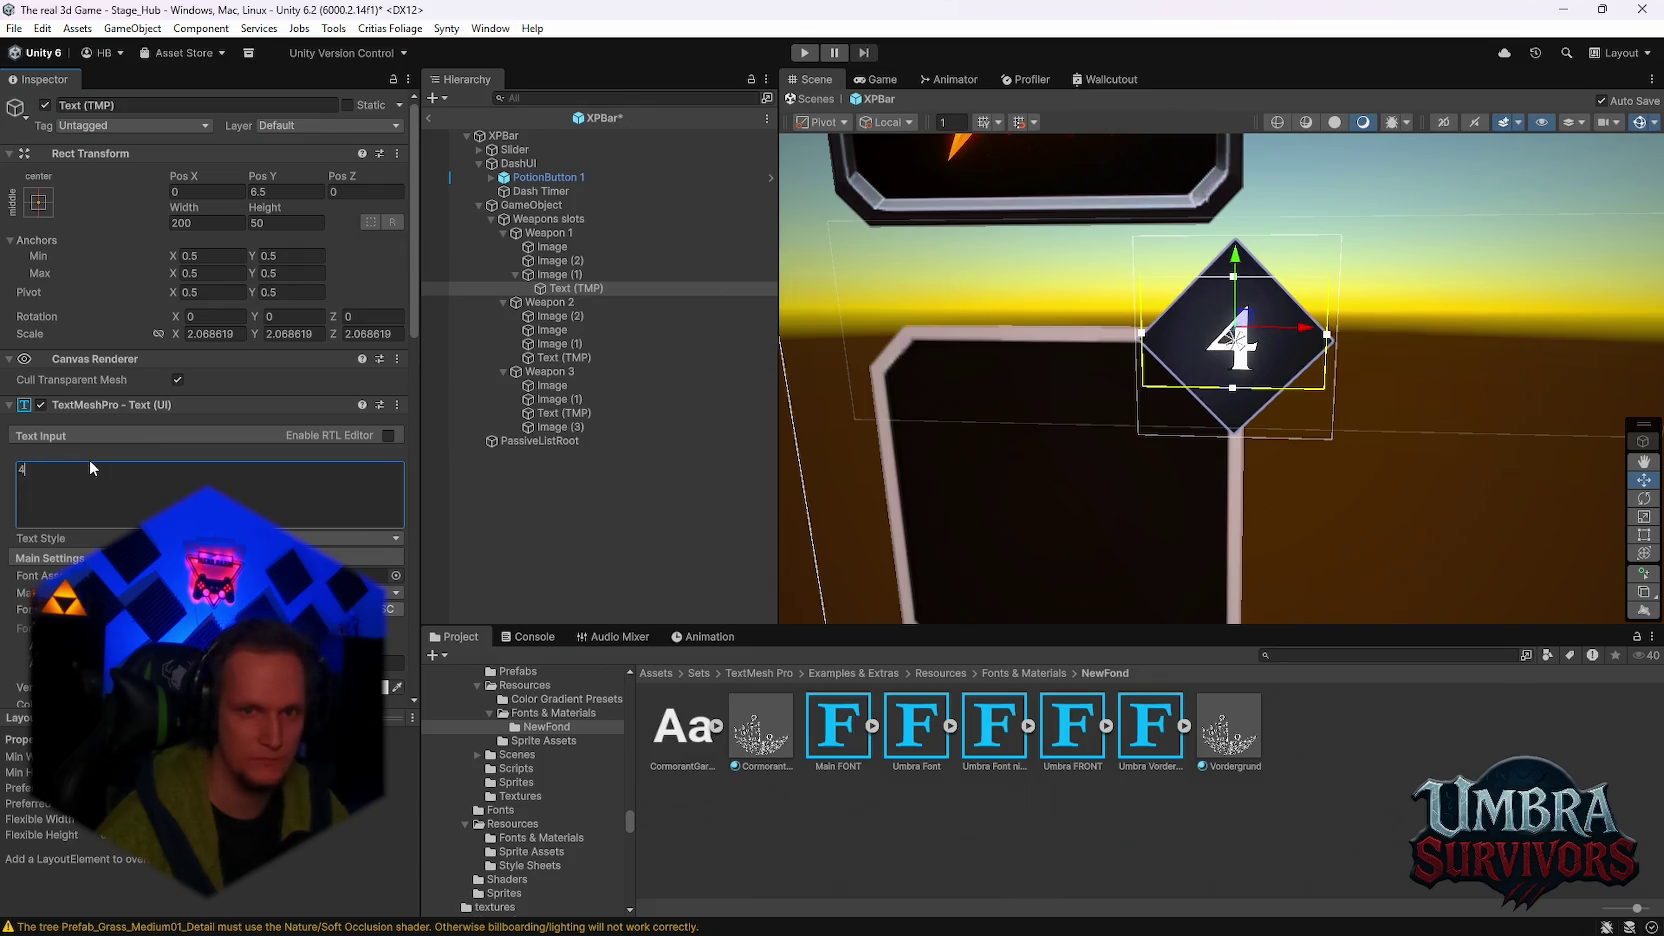
pyautogui.write('5')
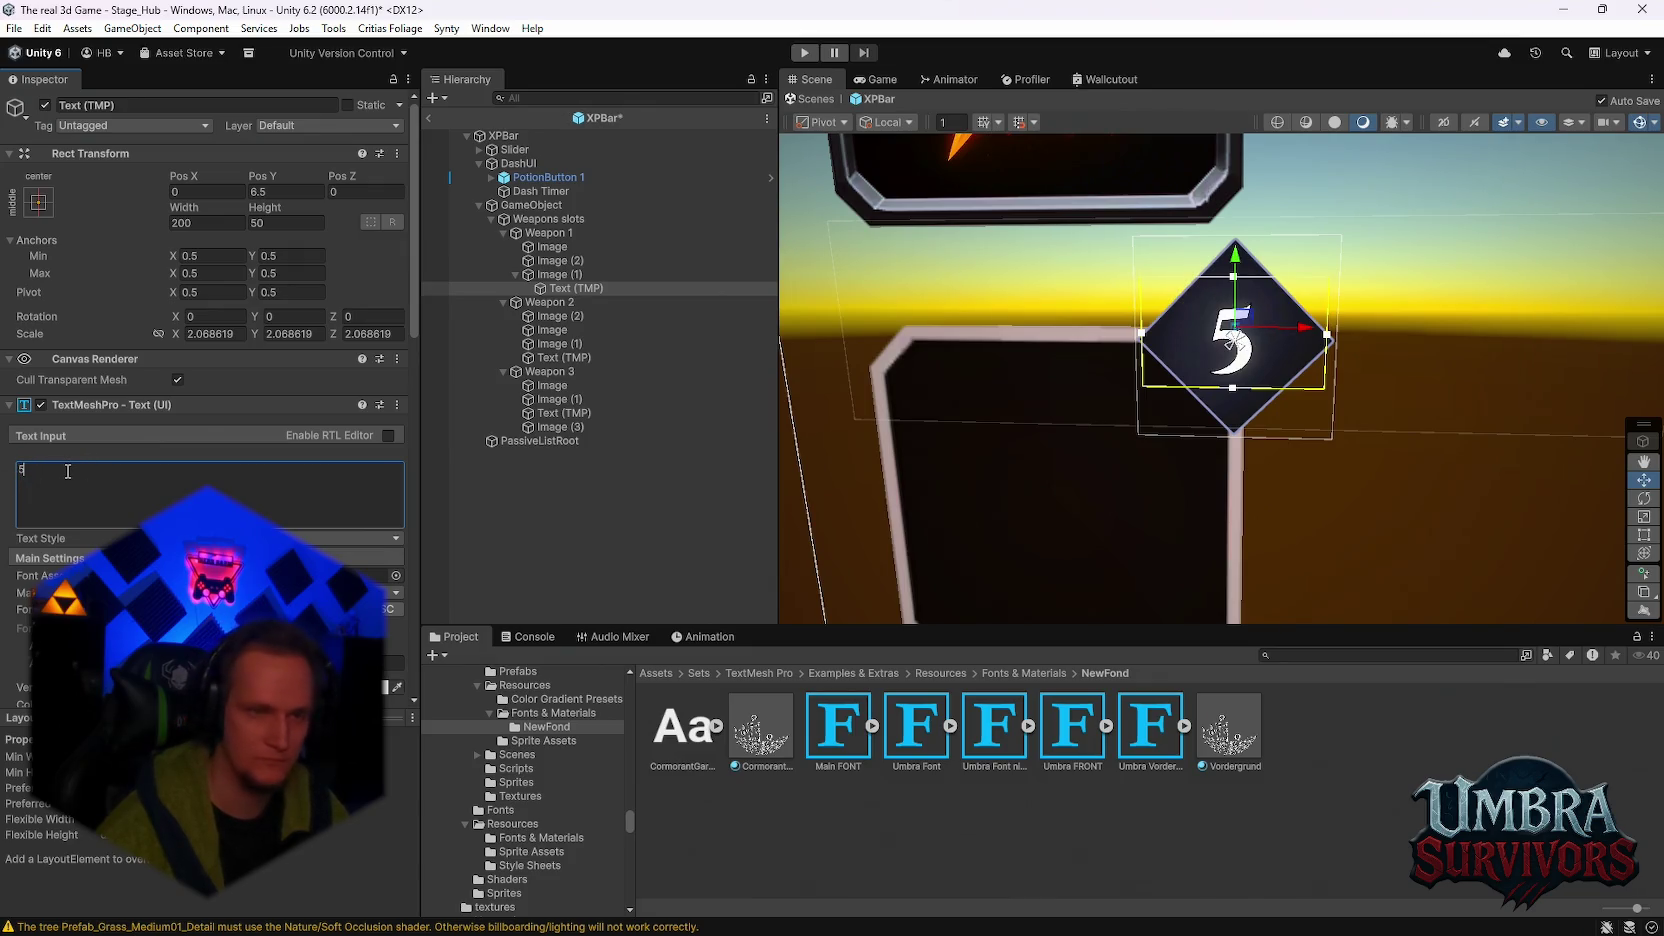
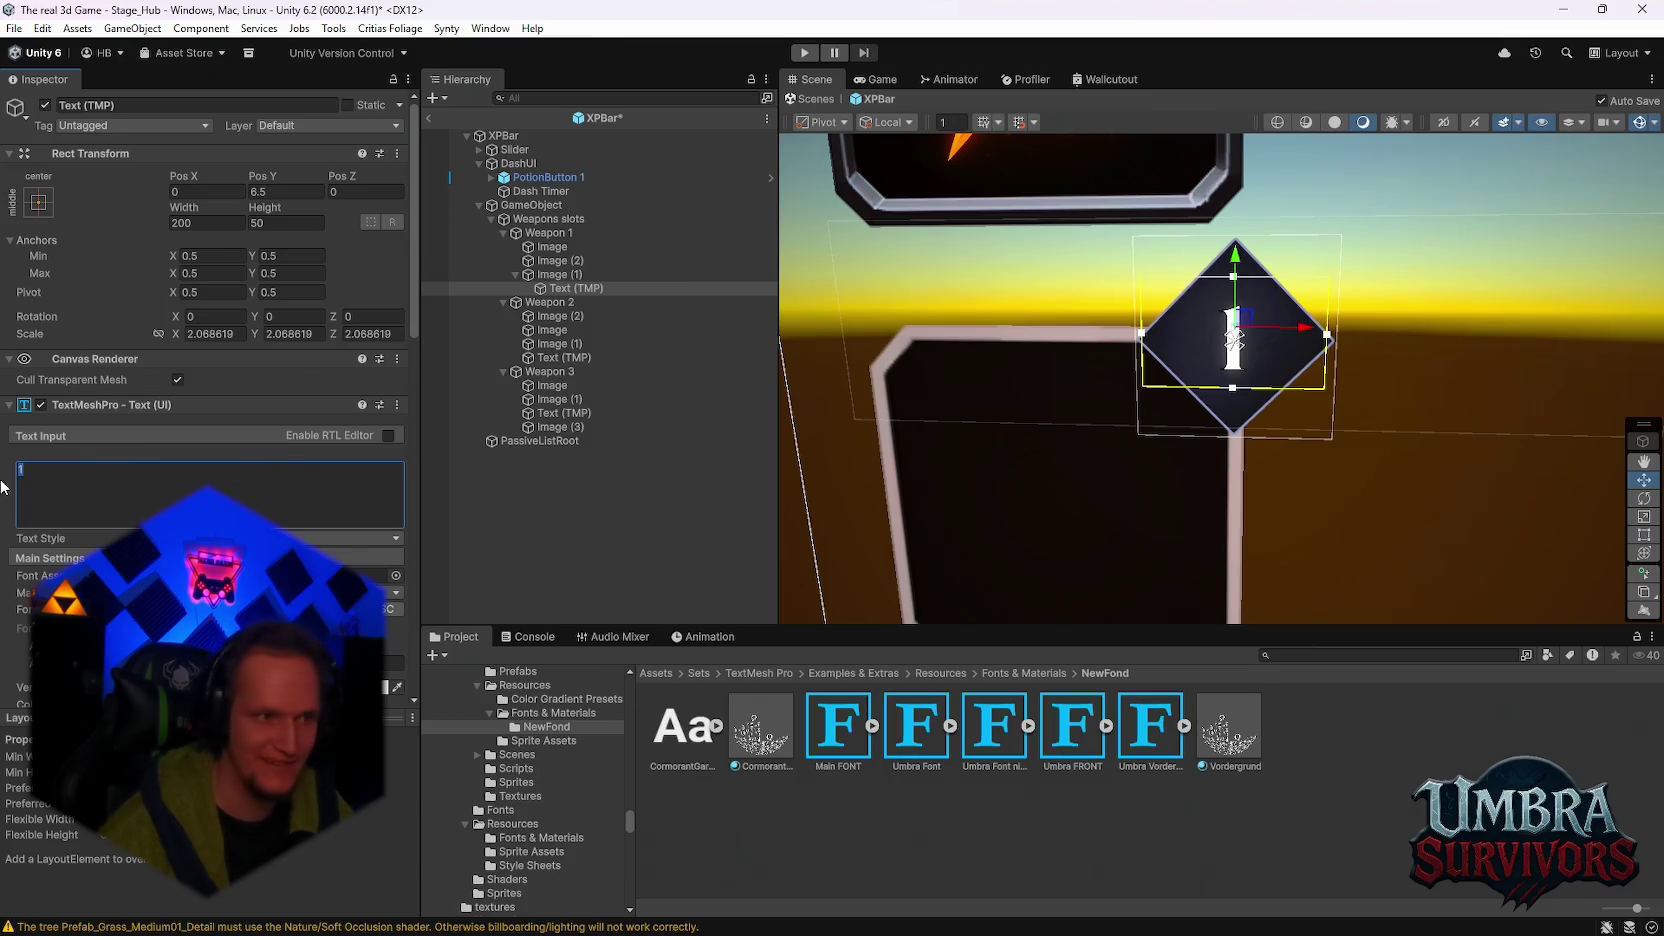
# Step: Set Weapon 1's slot number text to 3 and try its diamond badge at 65, then 70
pyautogui.write('3')
pyautogui.write('4')
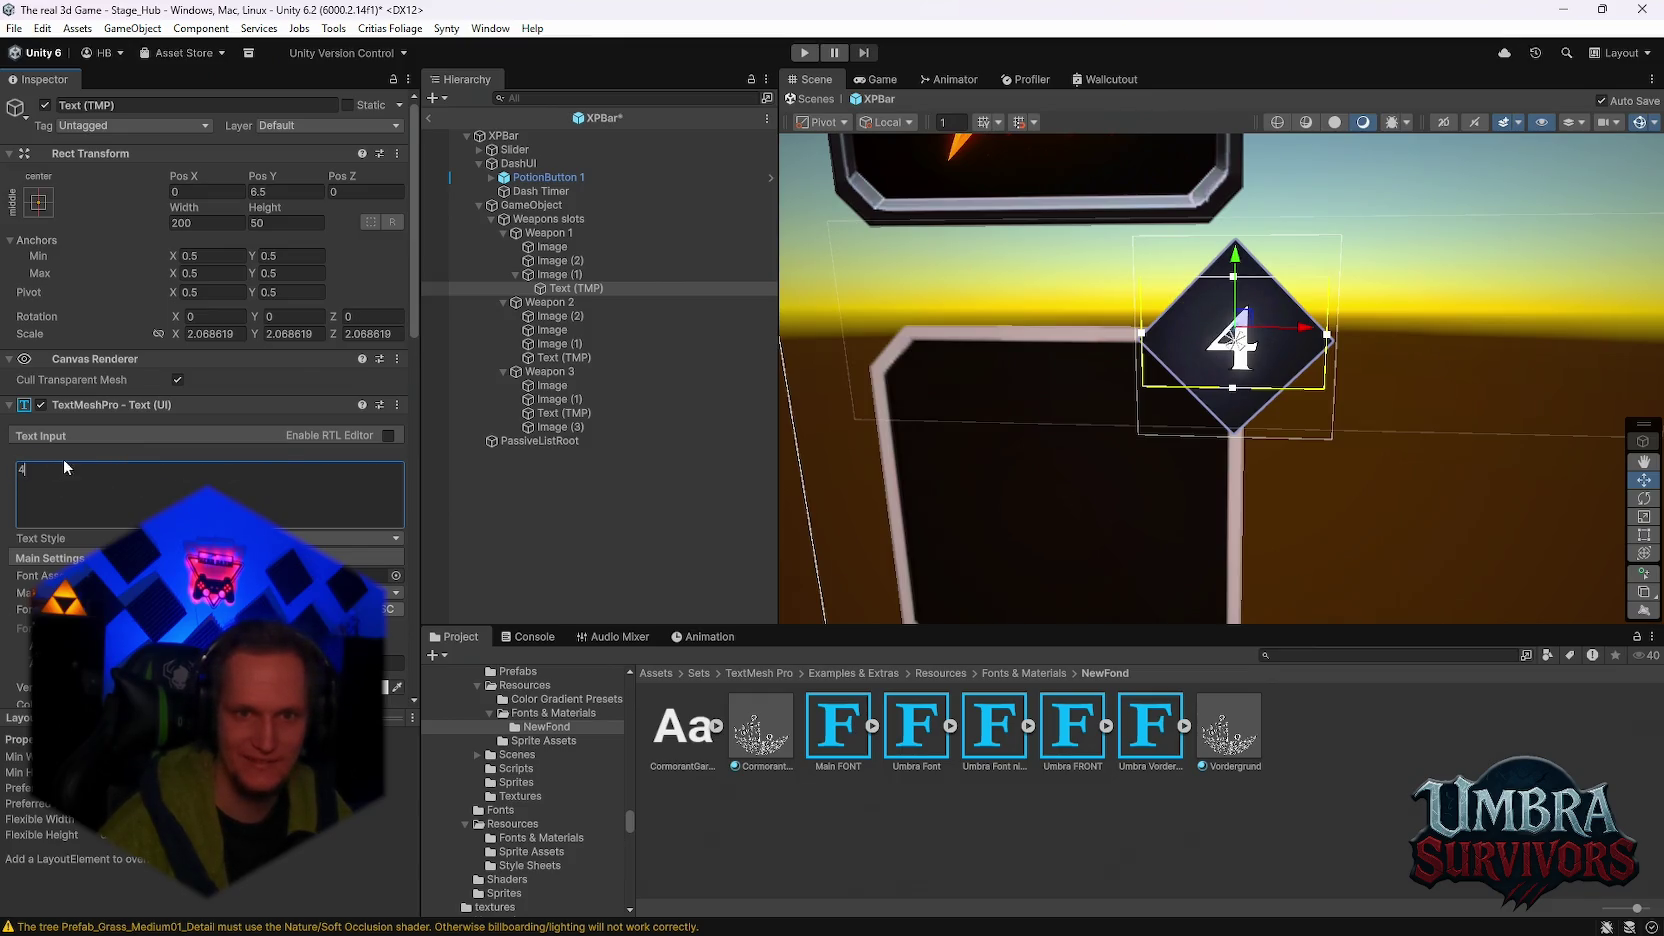
pyautogui.write('3')
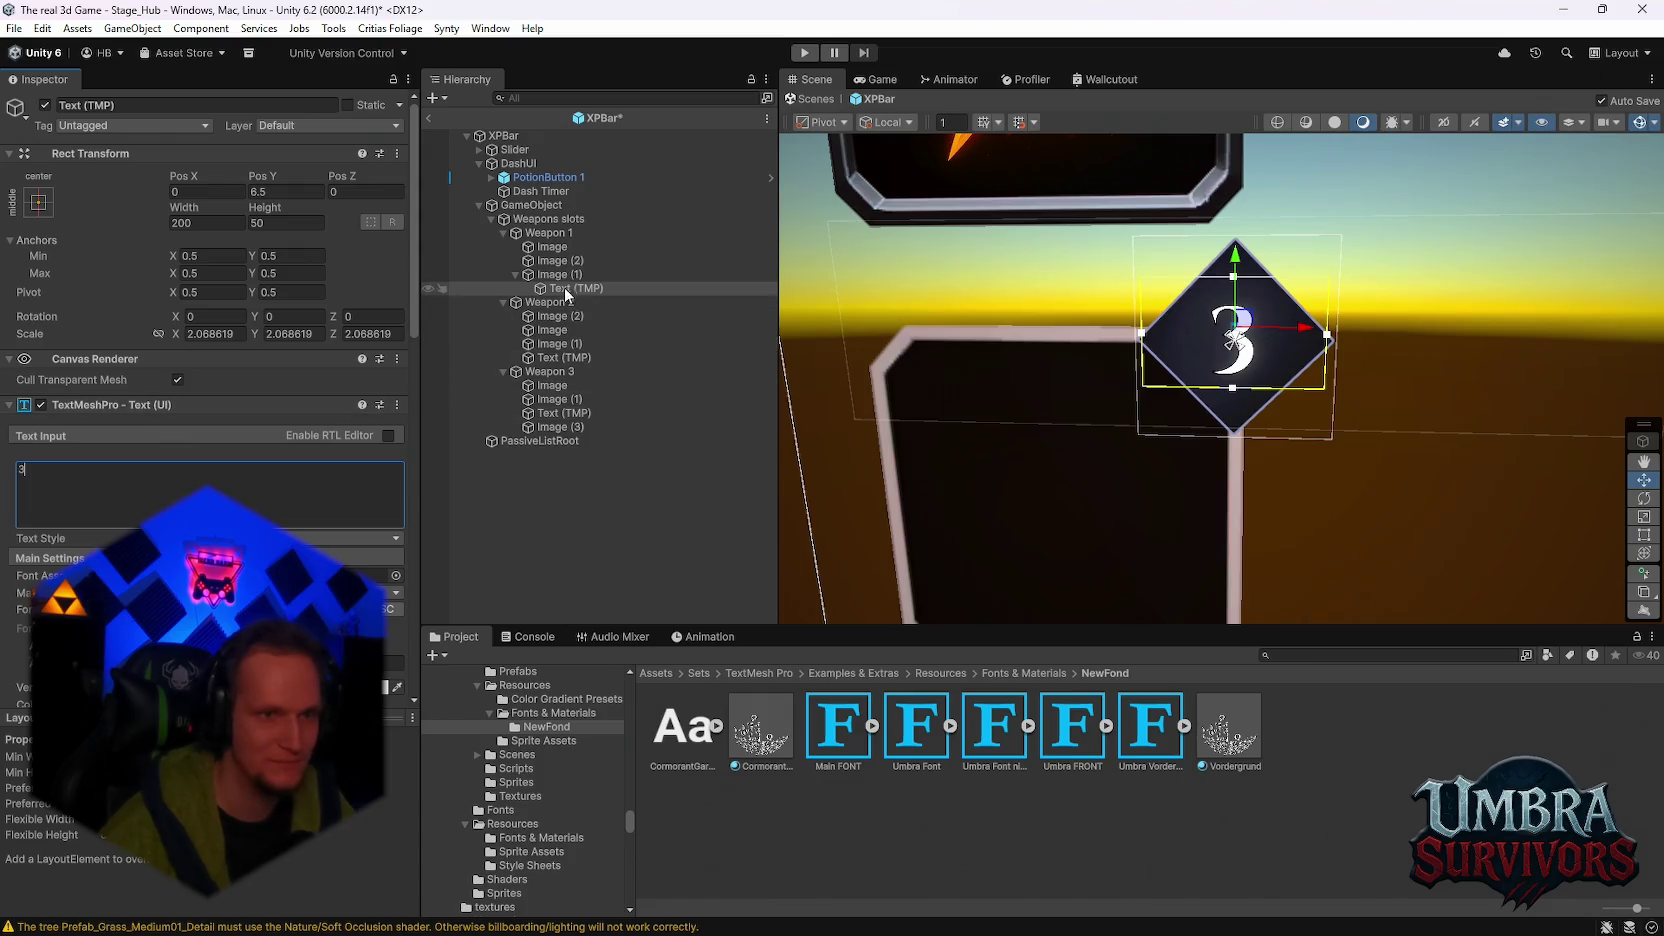
pyautogui.click(562, 275)
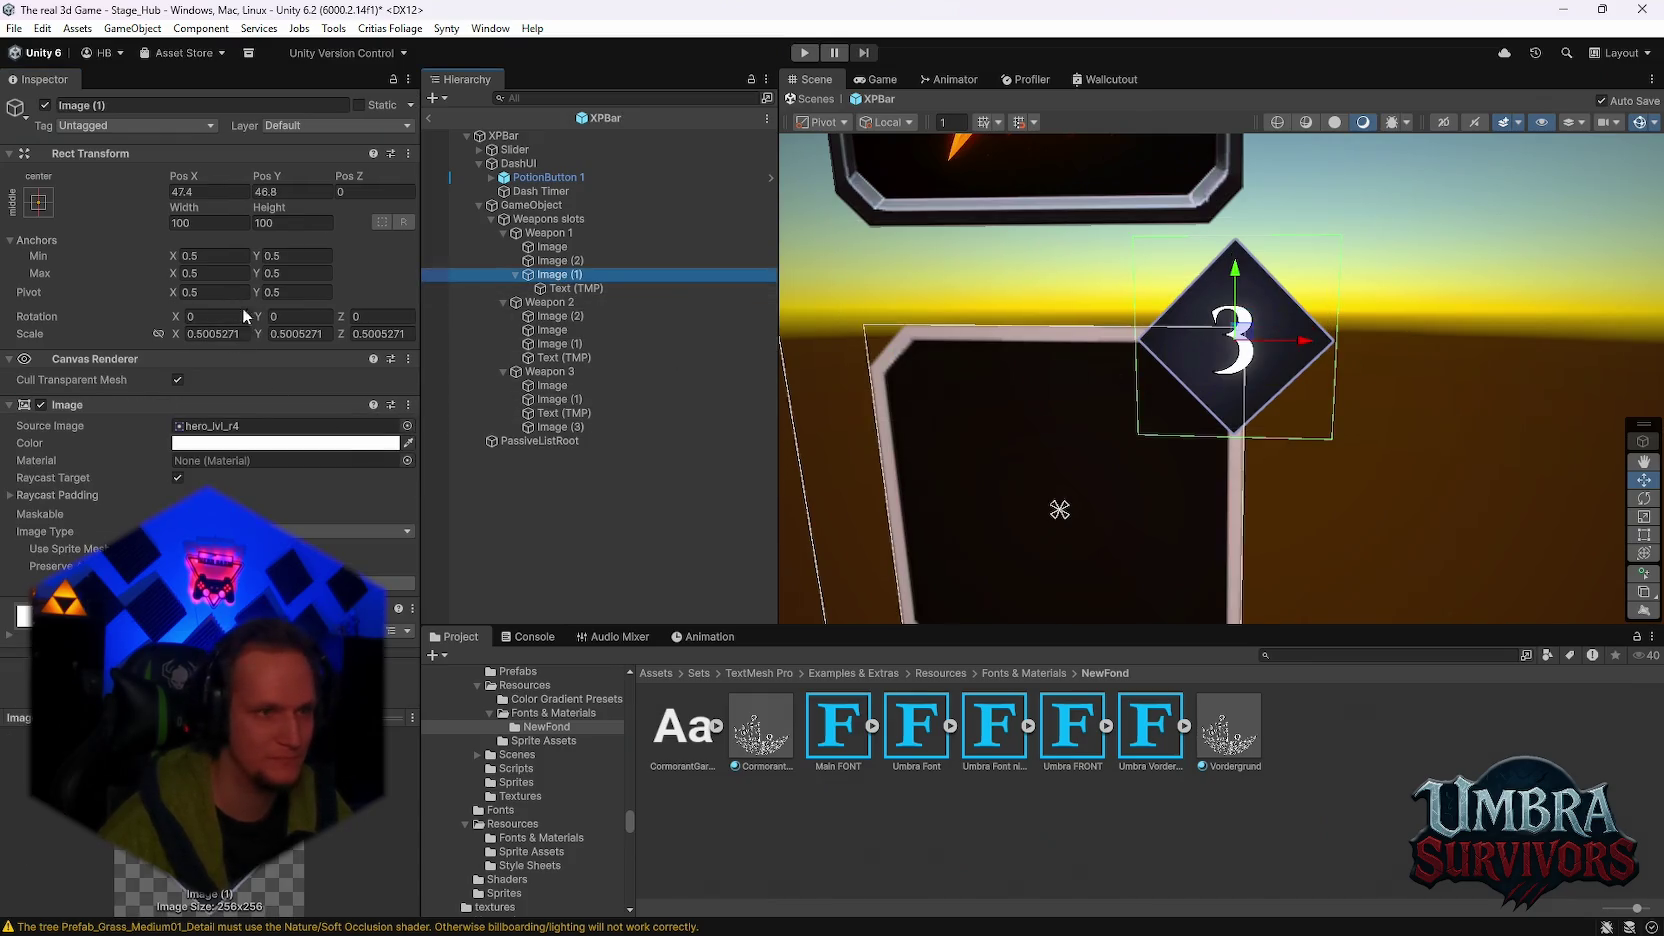
pyautogui.moveTo(279, 210)
pyautogui.mouseDown()
pyautogui.moveTo(247, 205)
pyautogui.moveTo(1566, 205)
pyautogui.moveTo(1014, 157)
pyautogui.mouseUp()
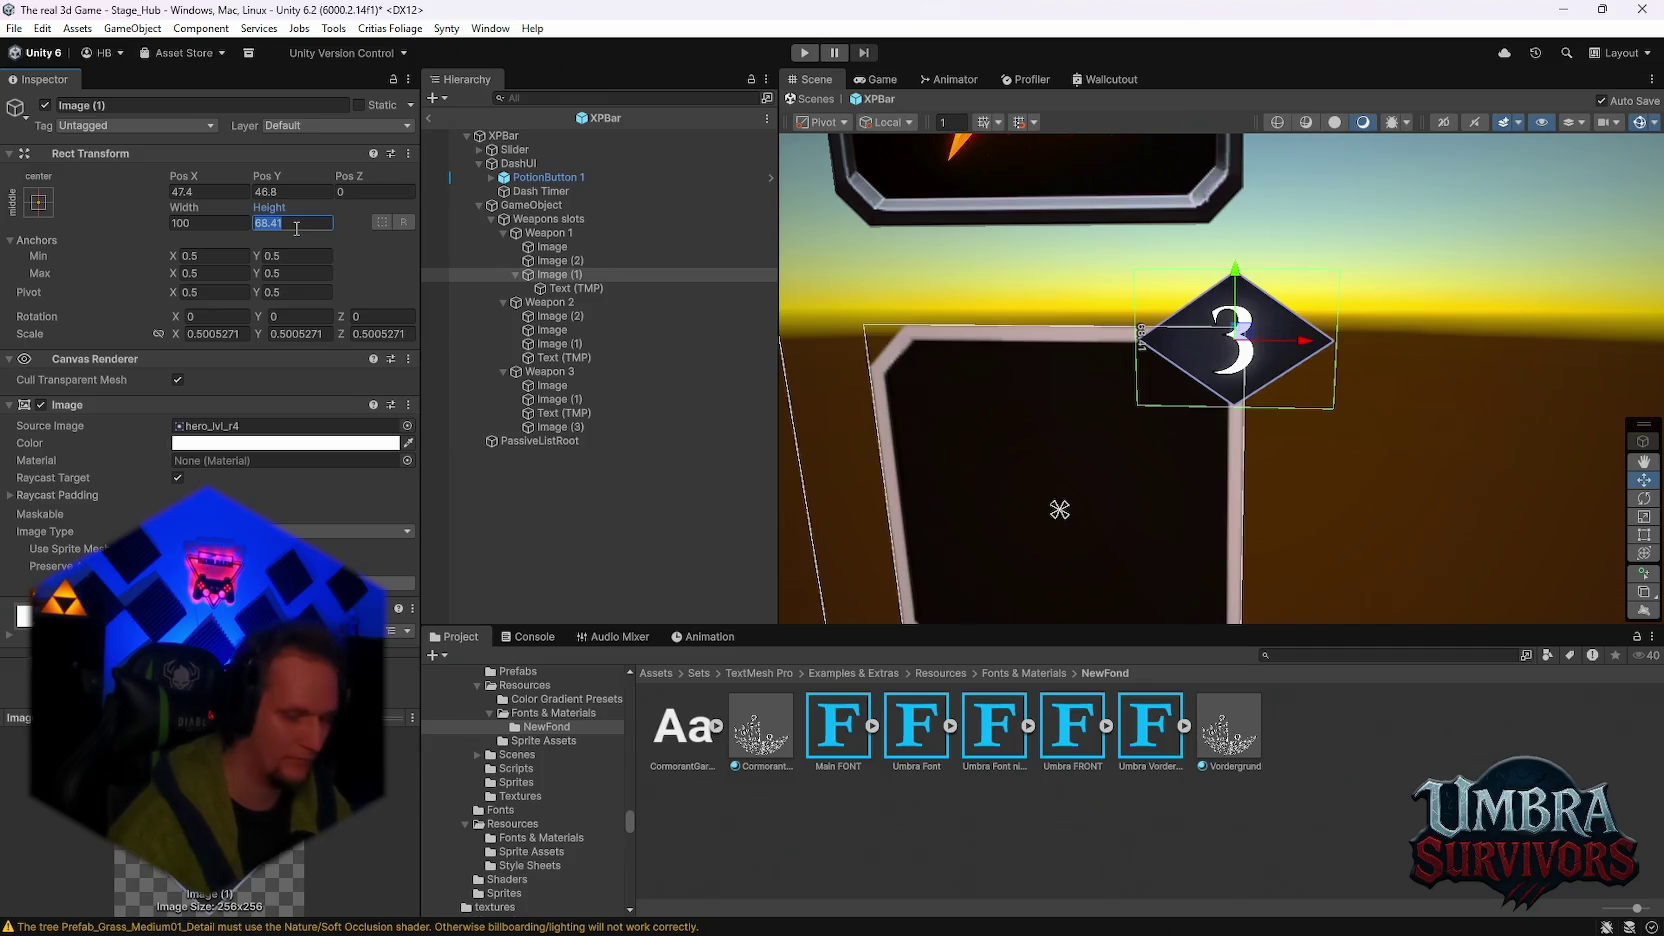
pyautogui.write('65')
pyautogui.click(230, 222)
pyautogui.write('65')
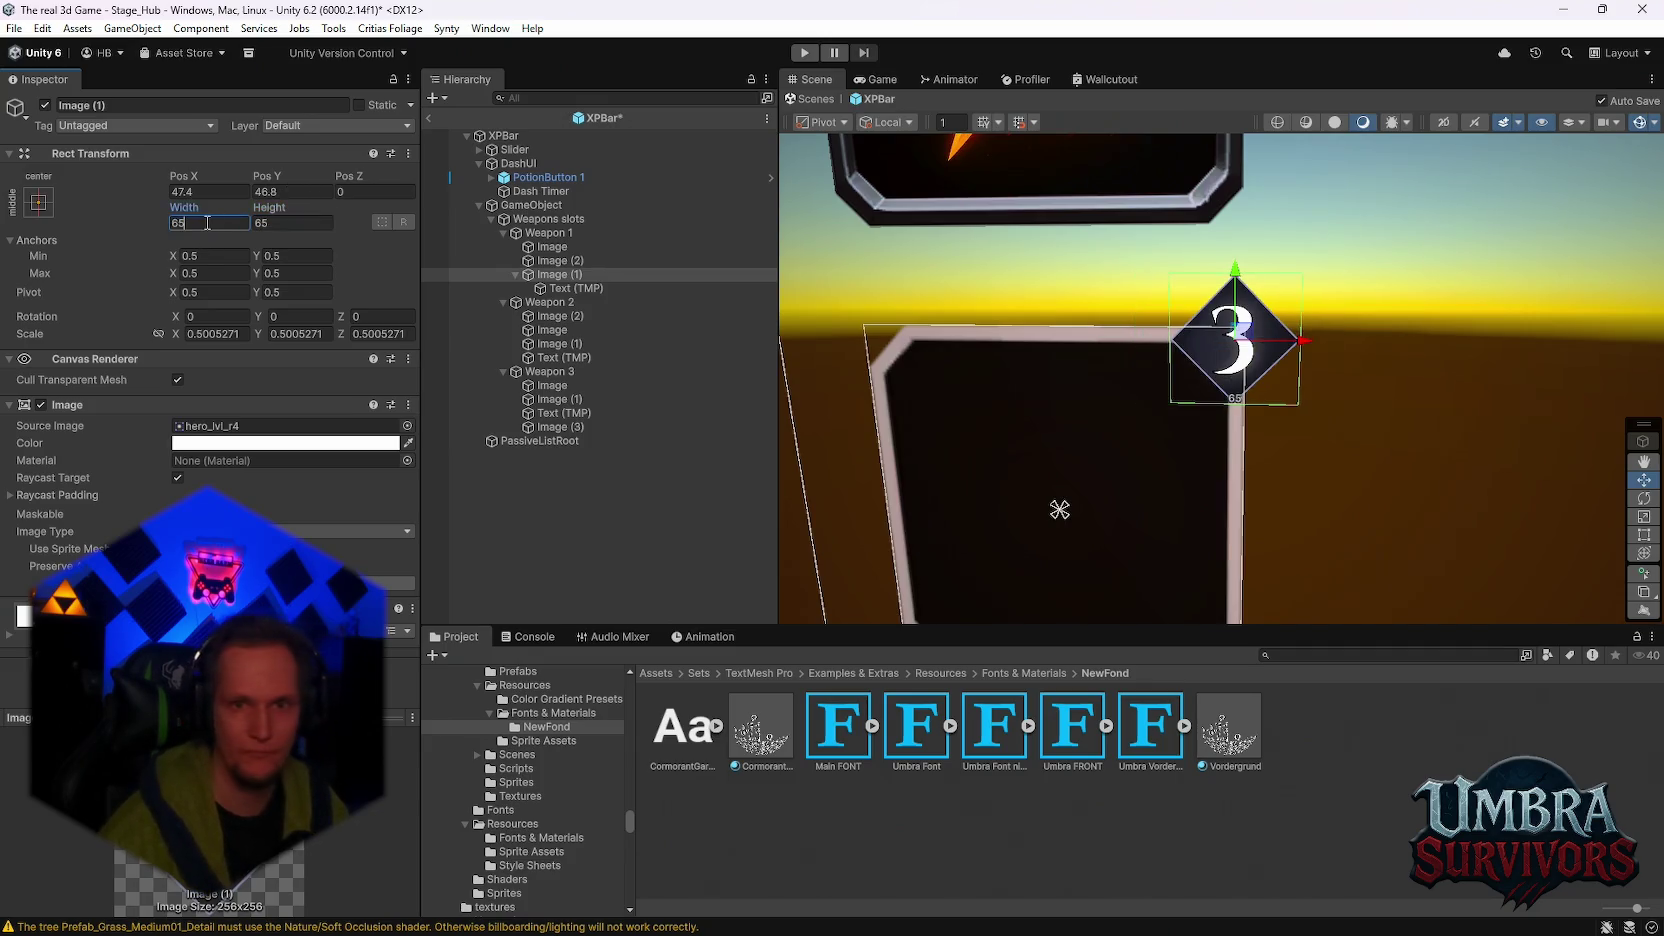
pyautogui.press('Tab')
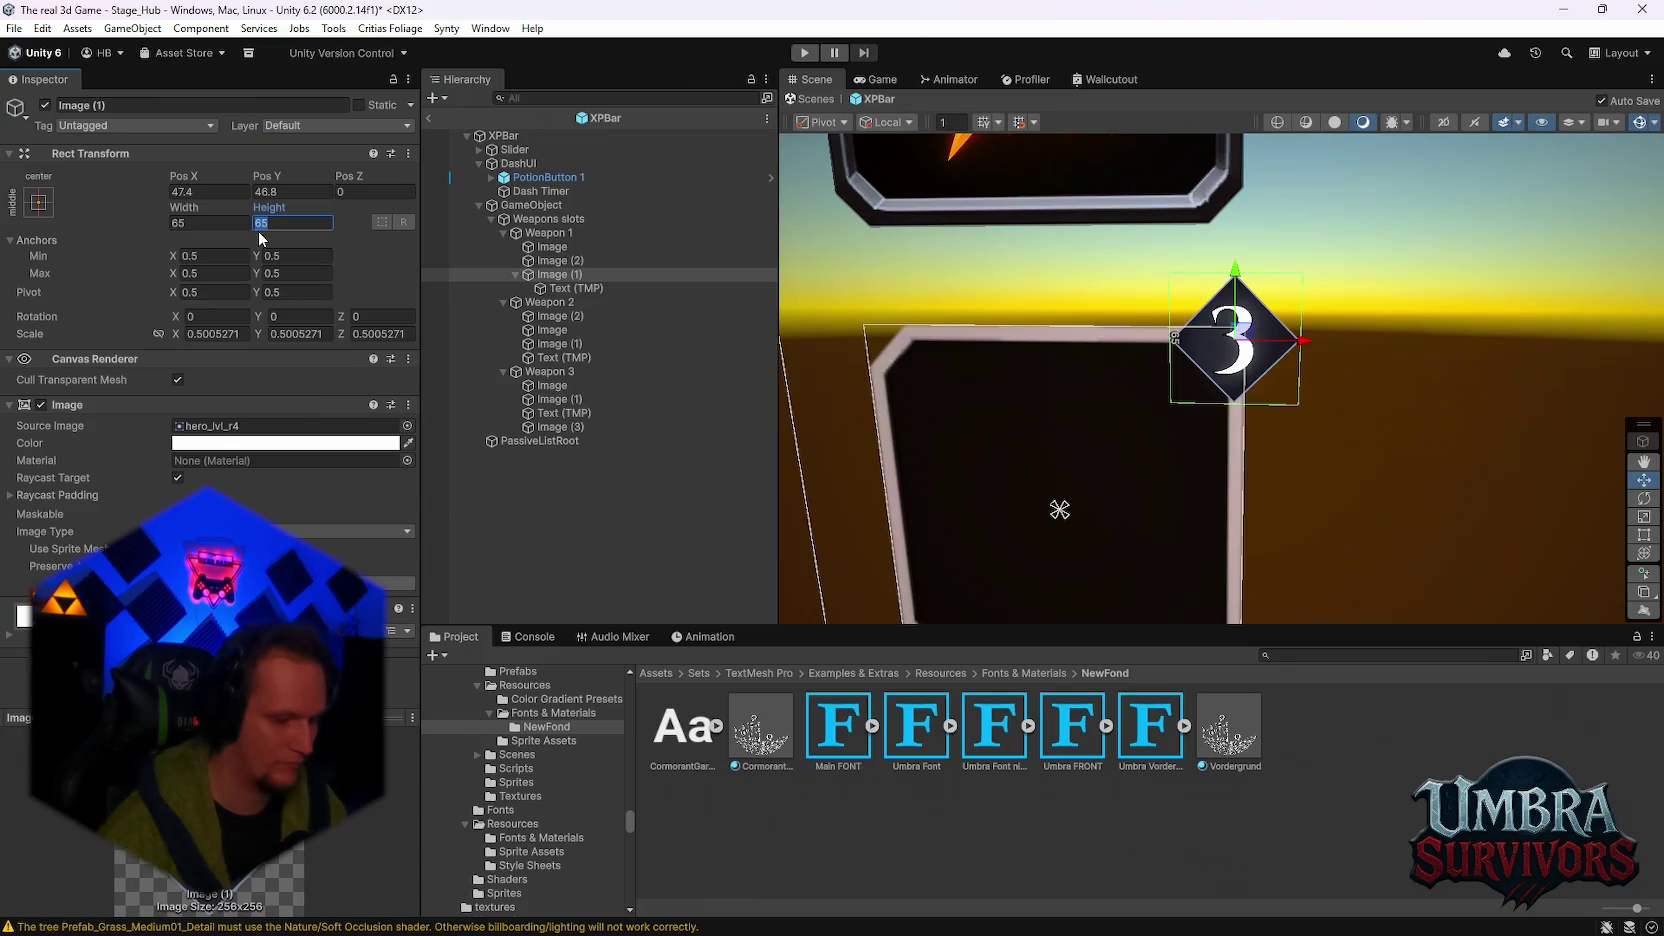
pyautogui.write('70')
pyautogui.click(230, 222)
pyautogui.write('70')
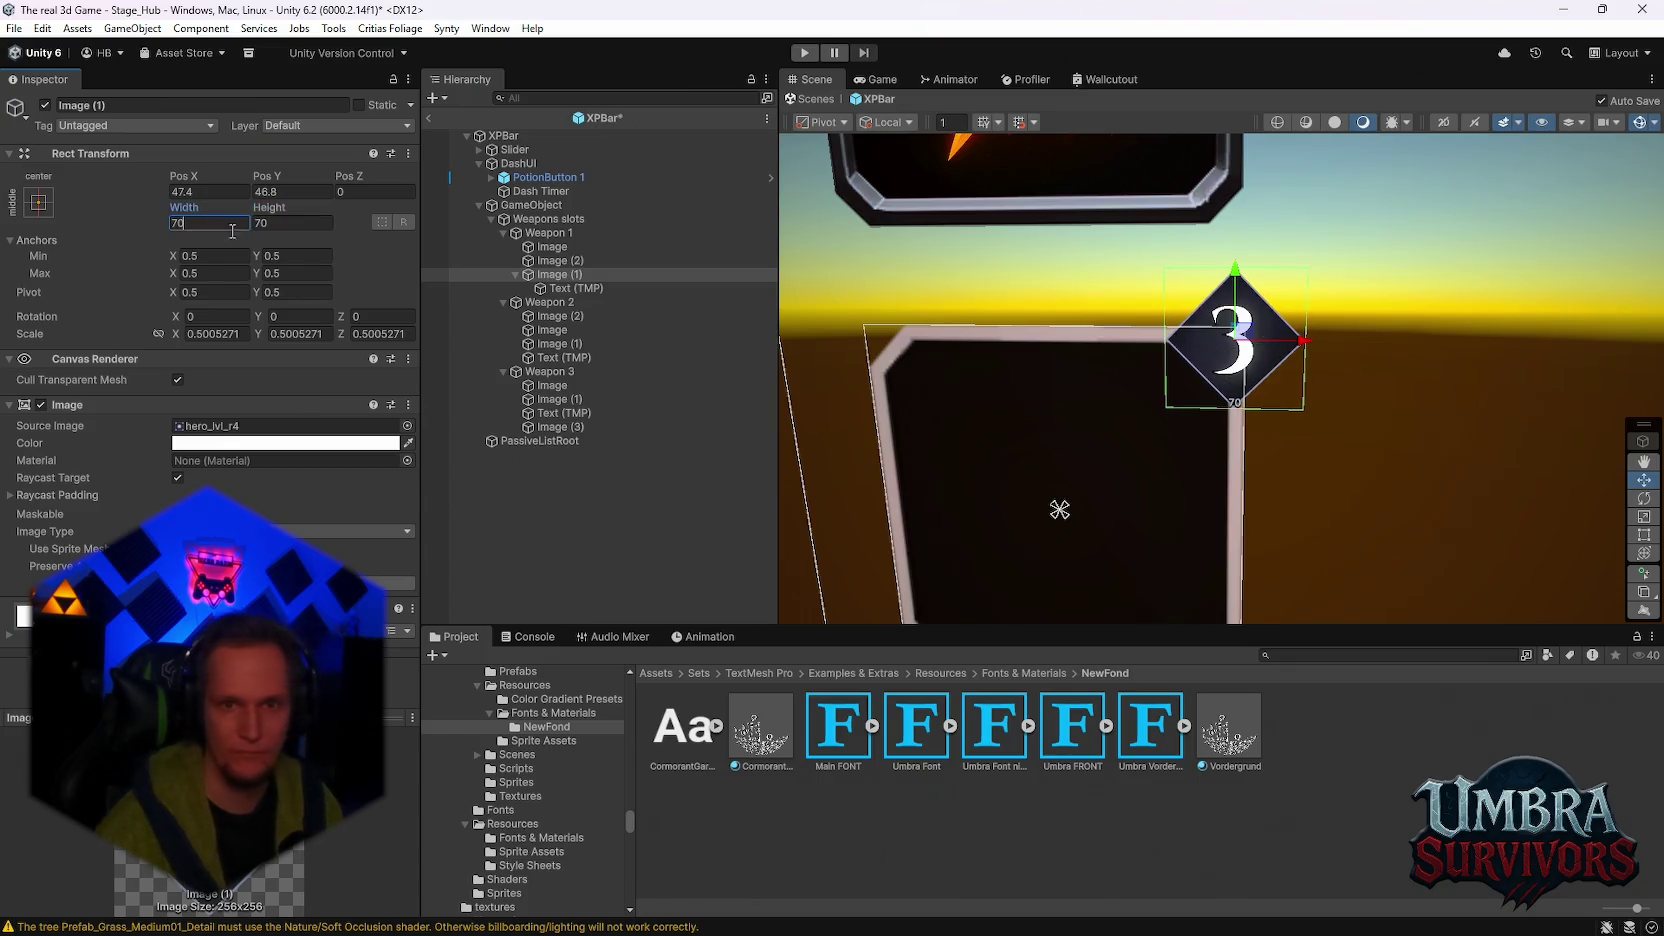
pyautogui.click(1171, 370)
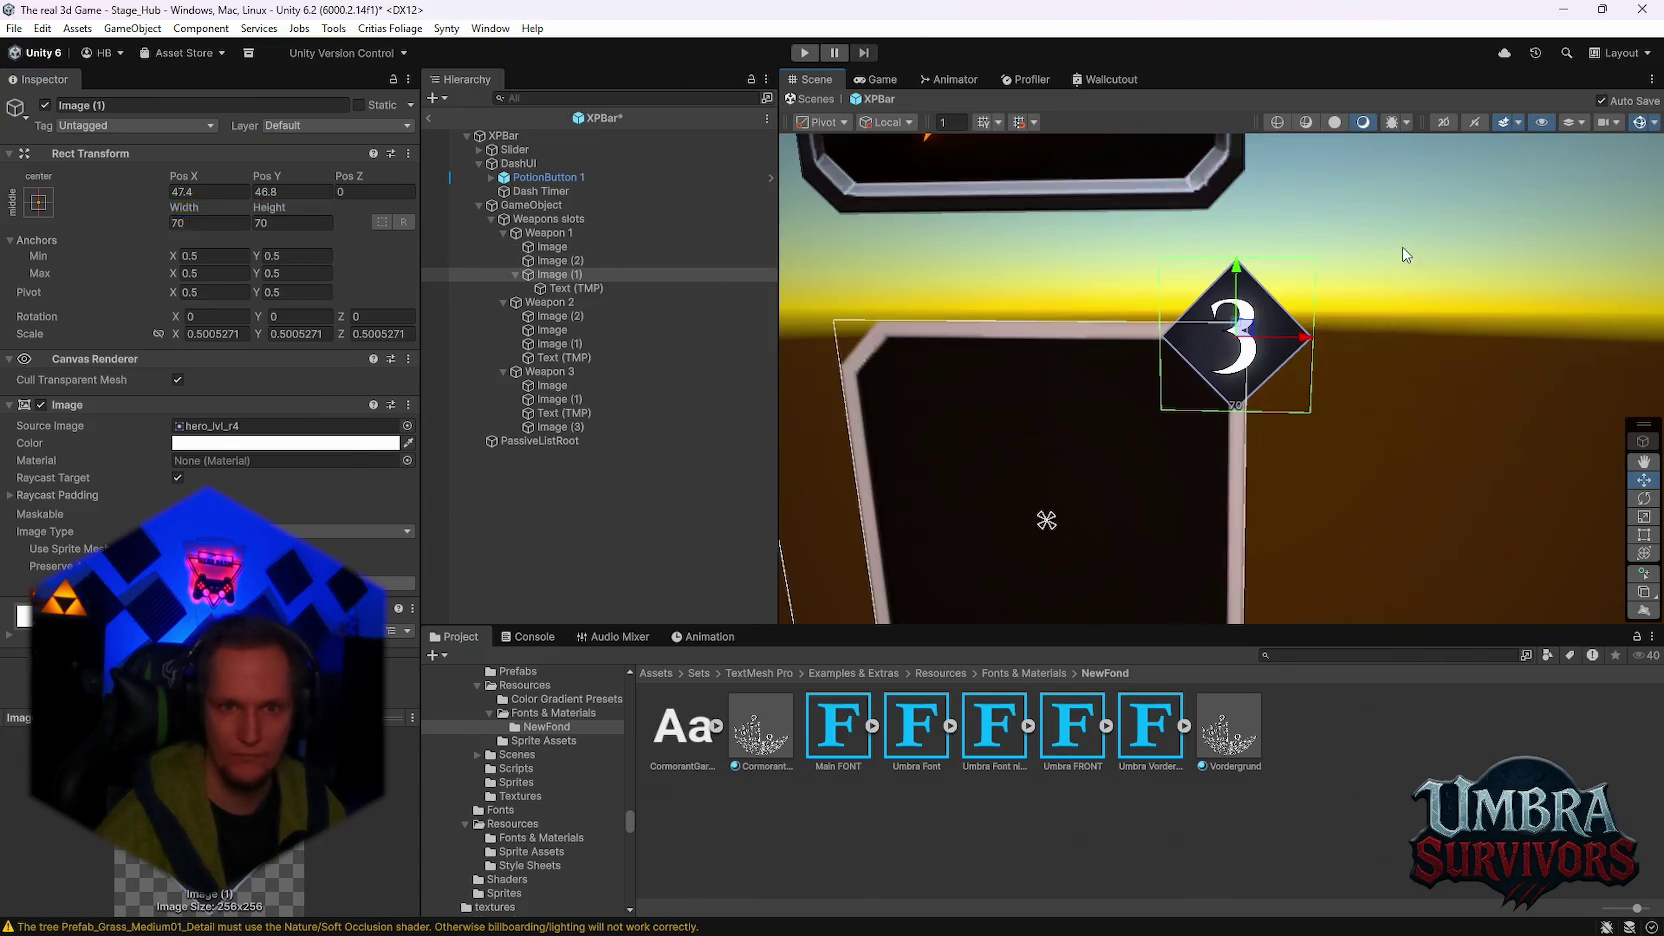
# Step: After comparing with DashUI, resize Weapon 1's badge Image (1) to 80 × 80
pyautogui.click(1405, 255)
pyautogui.press('f')
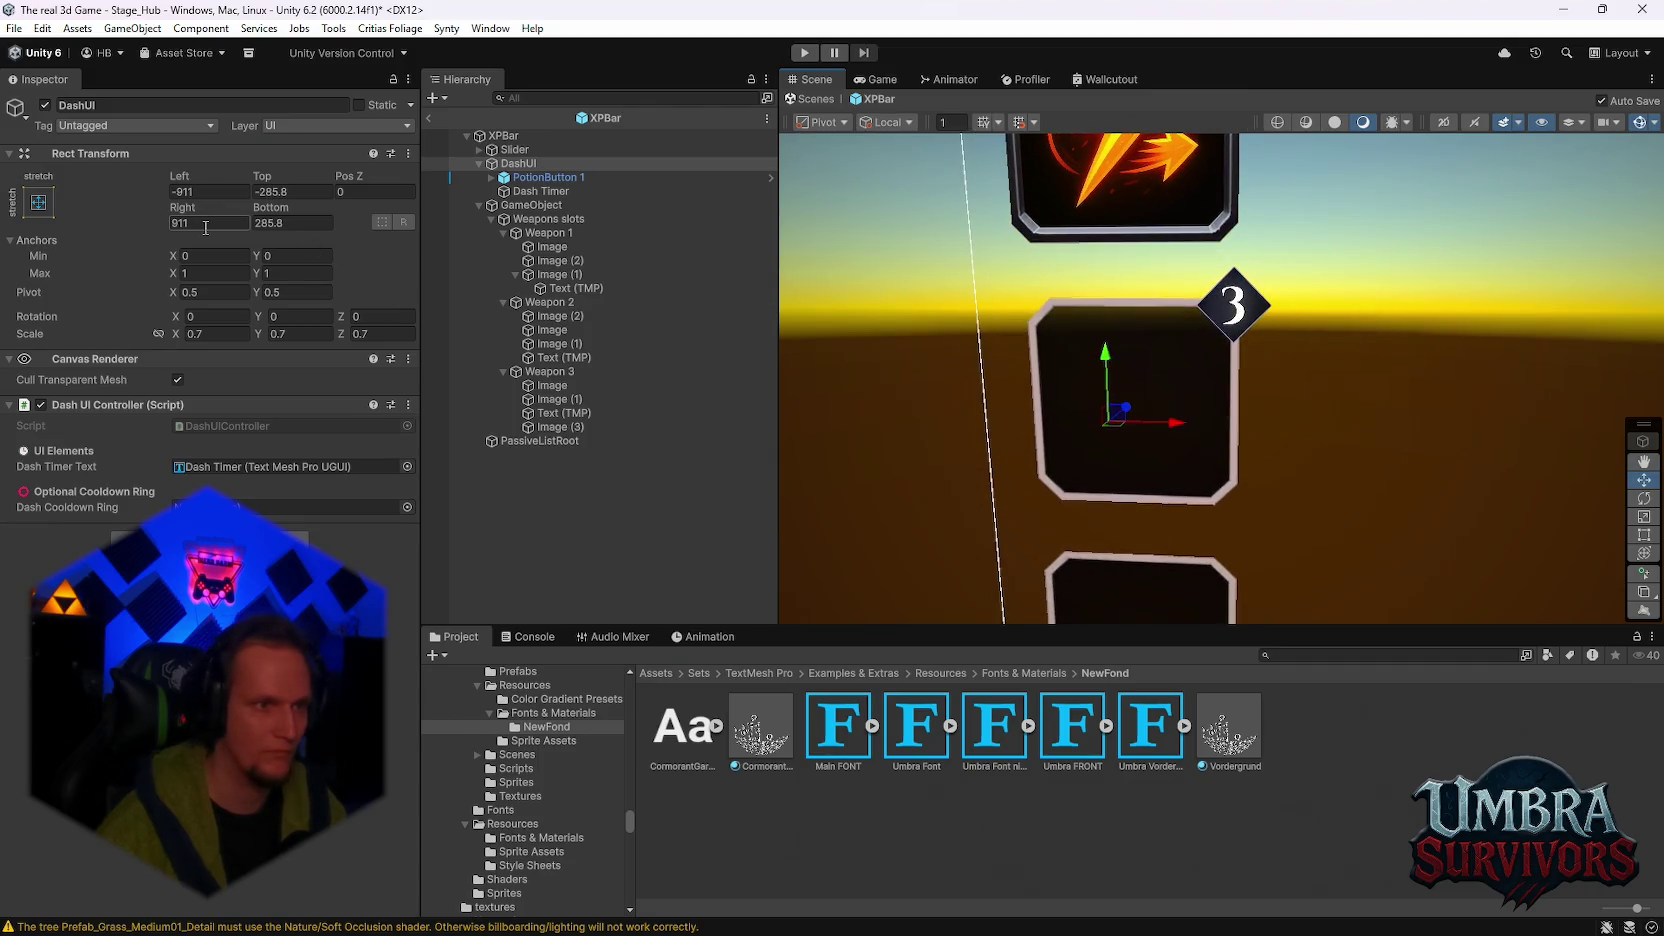
pyautogui.click(560, 274)
pyautogui.click(226, 222)
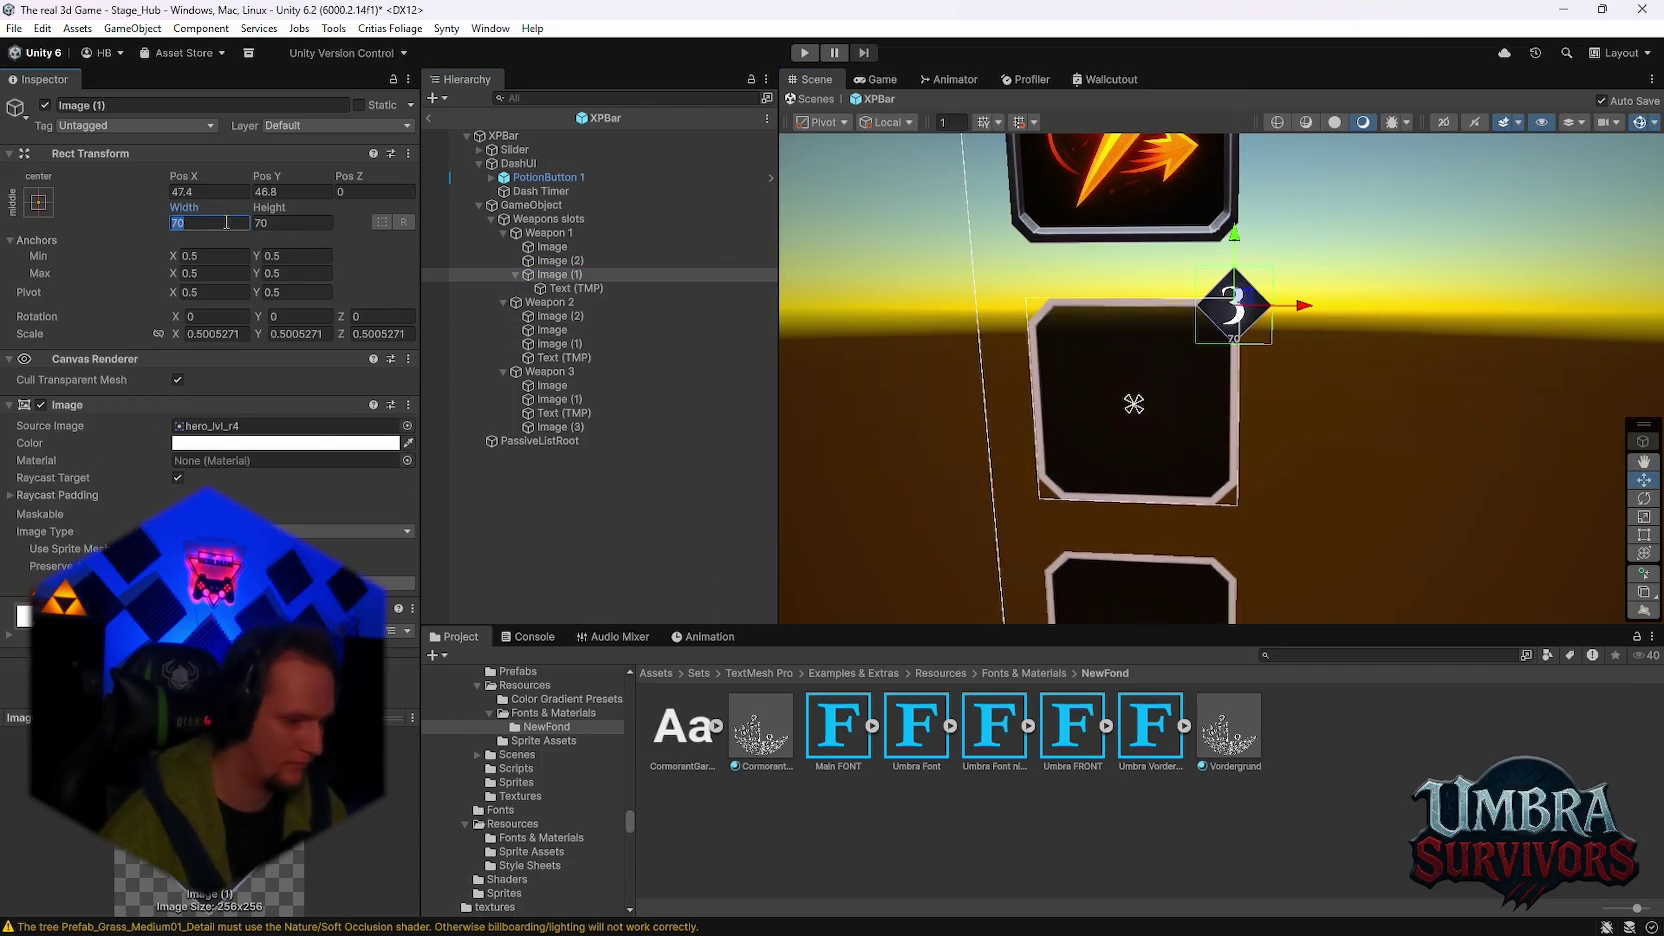
pyautogui.write('80')
pyautogui.press('Tab')
pyautogui.write('80')
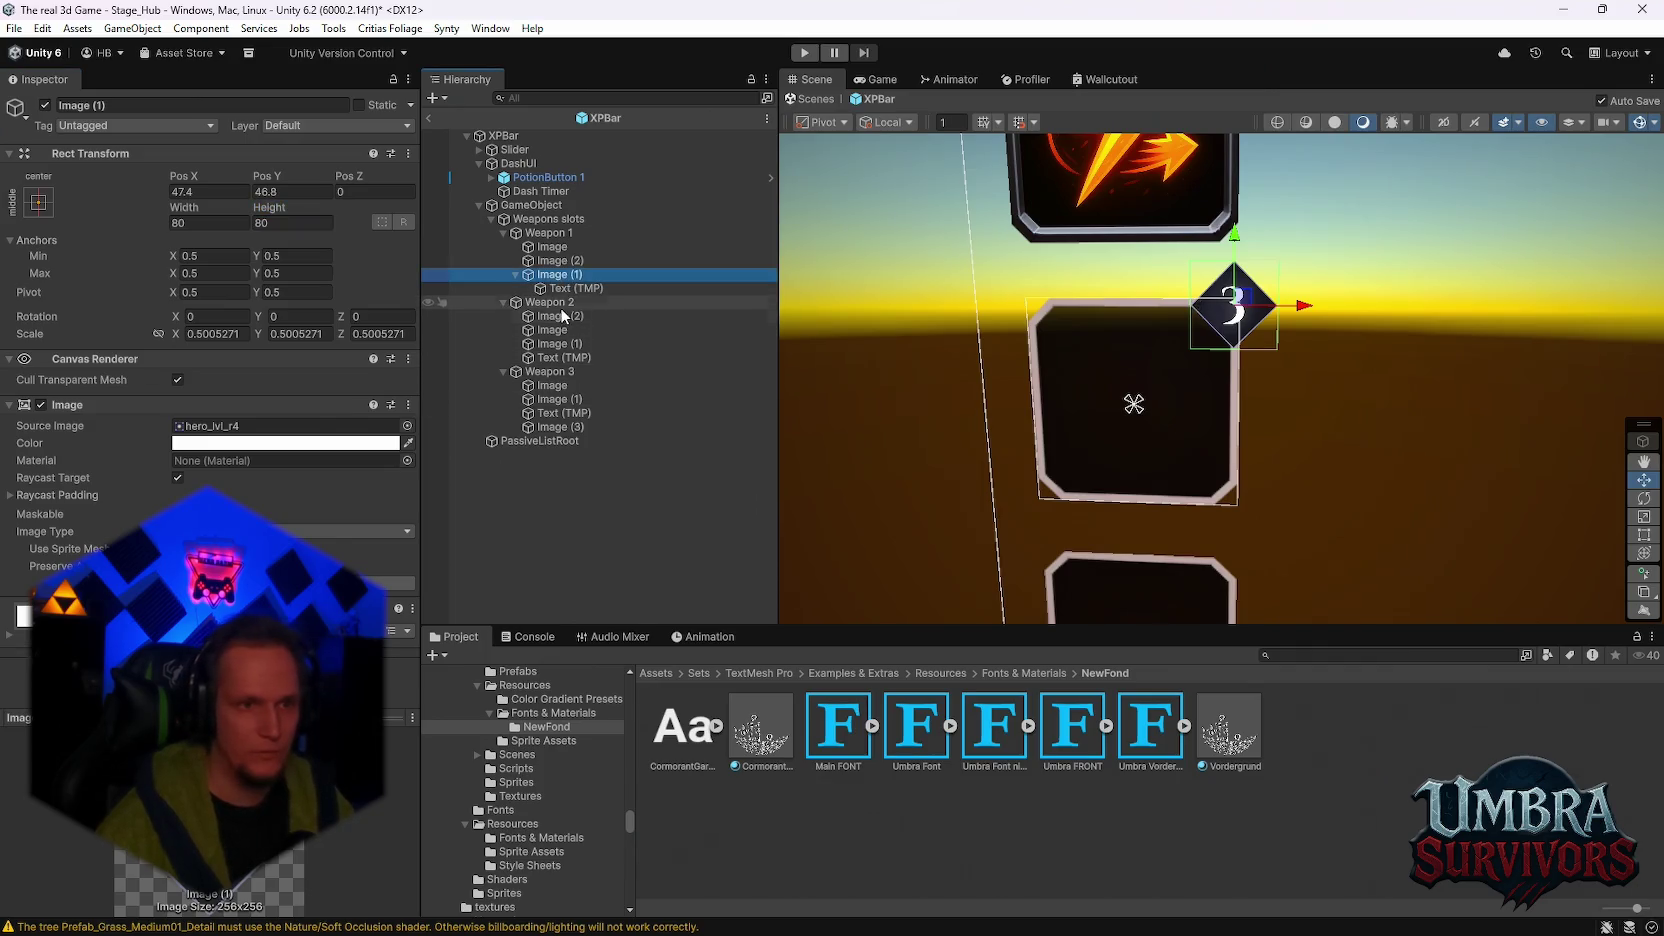
# Step: Swap Weapon 2's old number text and image for the 3 badge at its top-right corner
pyautogui.click(560, 344)
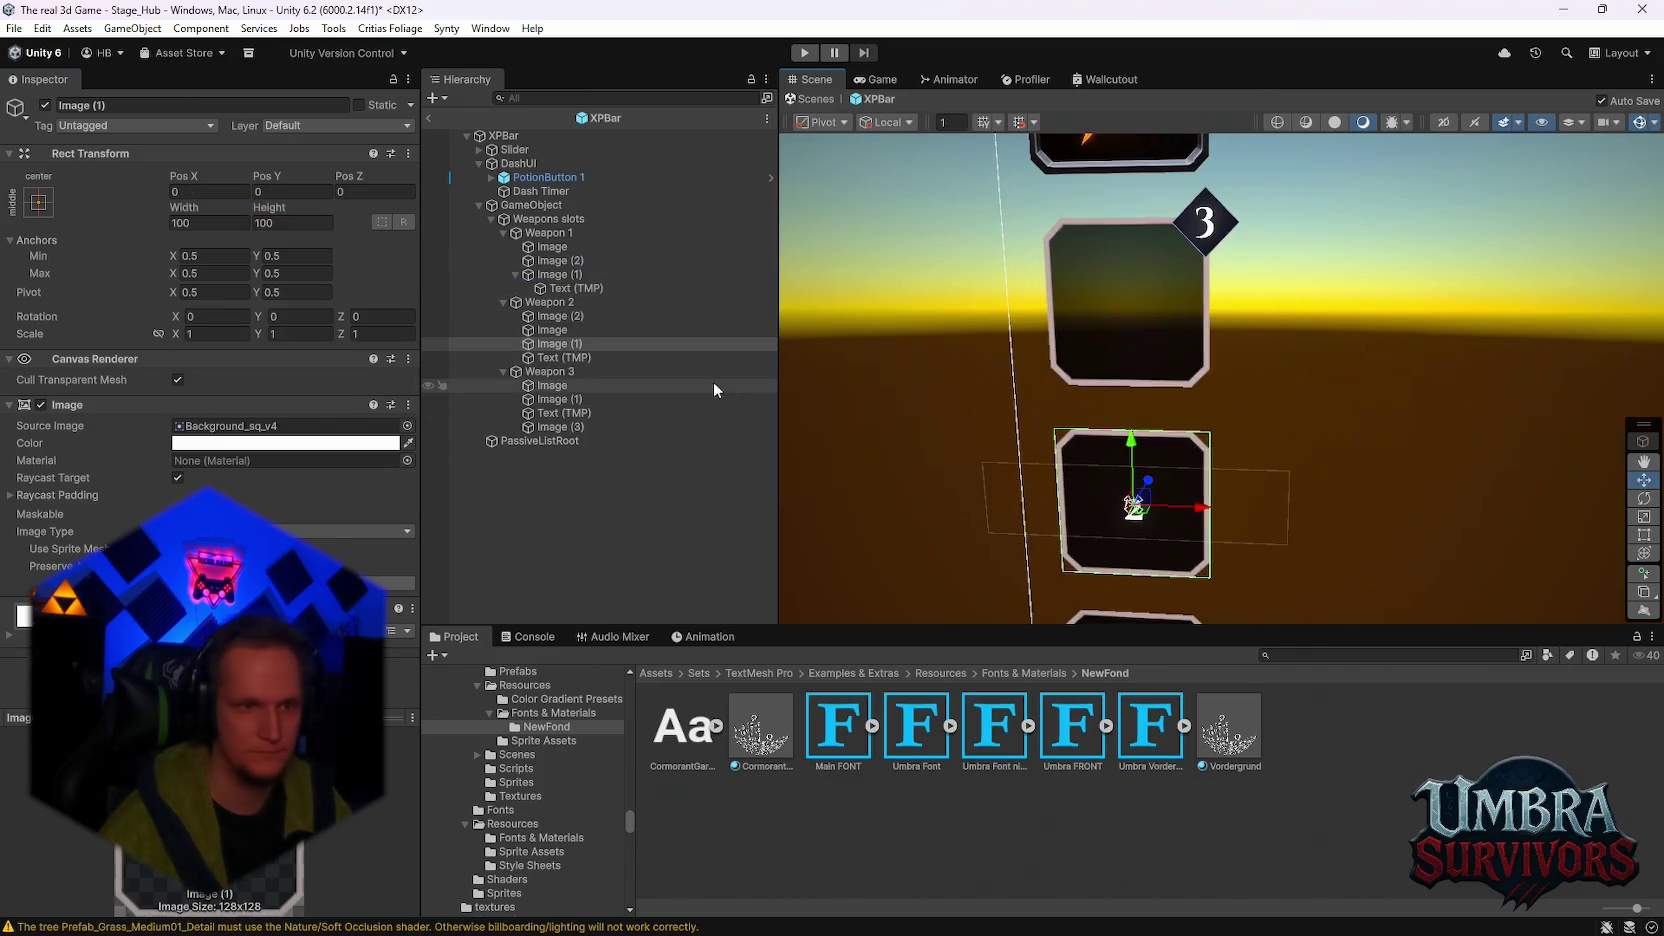
pyautogui.click(576, 359)
pyautogui.keyDown('shift'); pyautogui.click(560, 344); pyautogui.keyUp('shift')
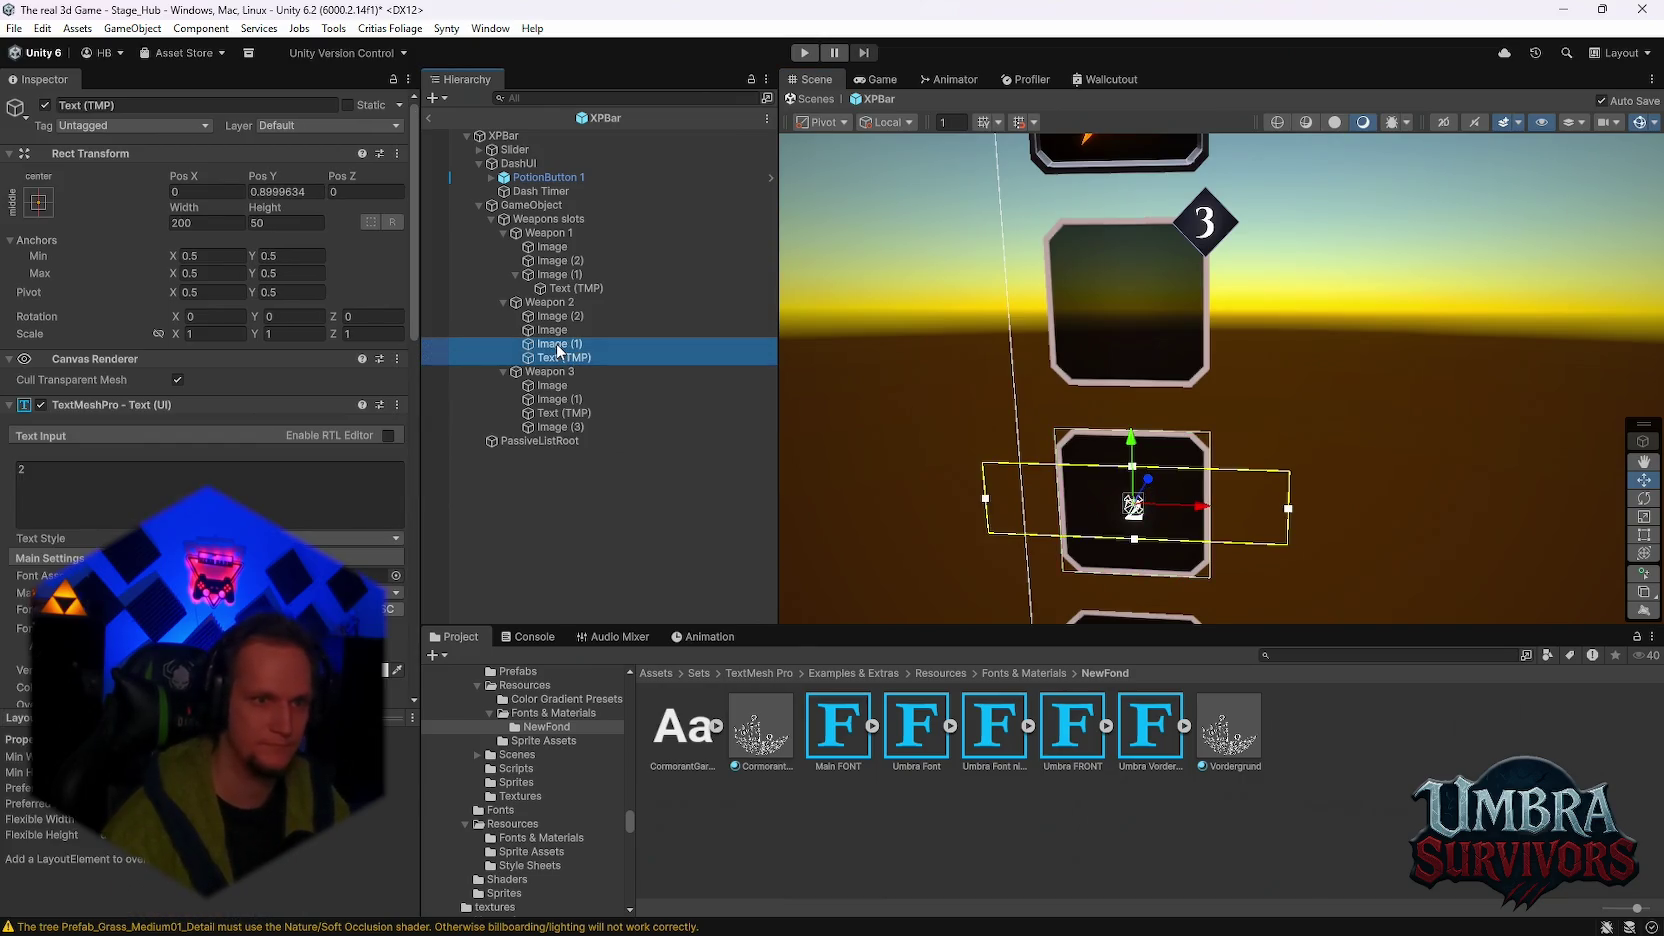
pyautogui.press('Delete')
pyautogui.hotkey('ctrl', 'z')
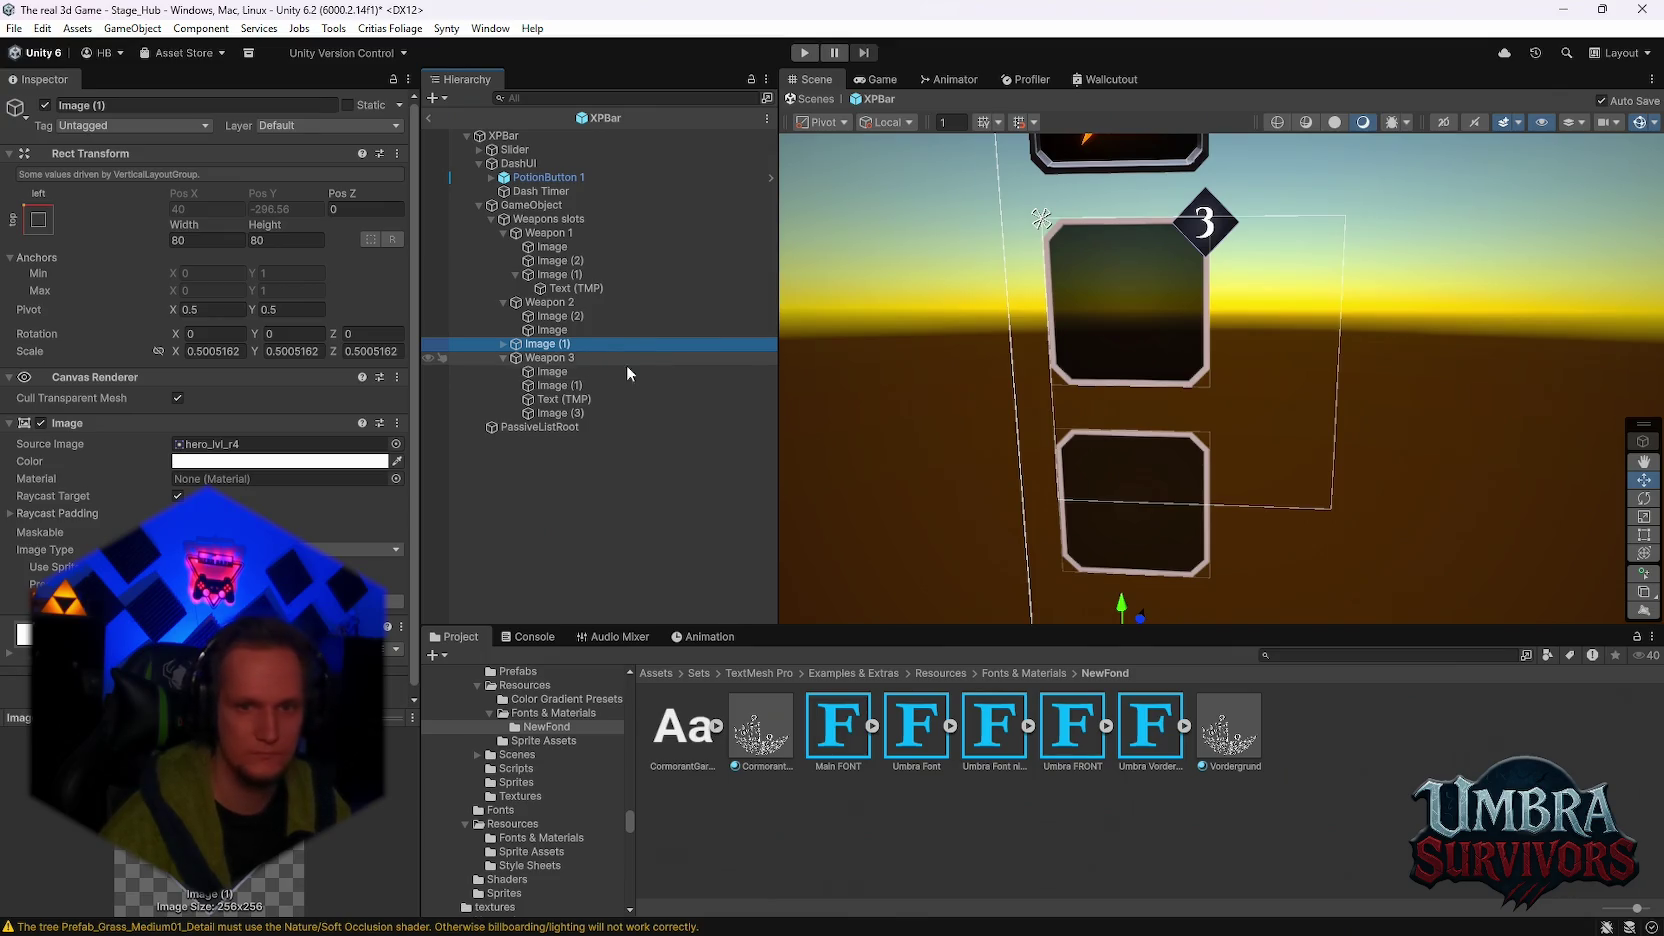
pyautogui.moveTo(1187, 458); pyautogui.dragTo(1184, 429)
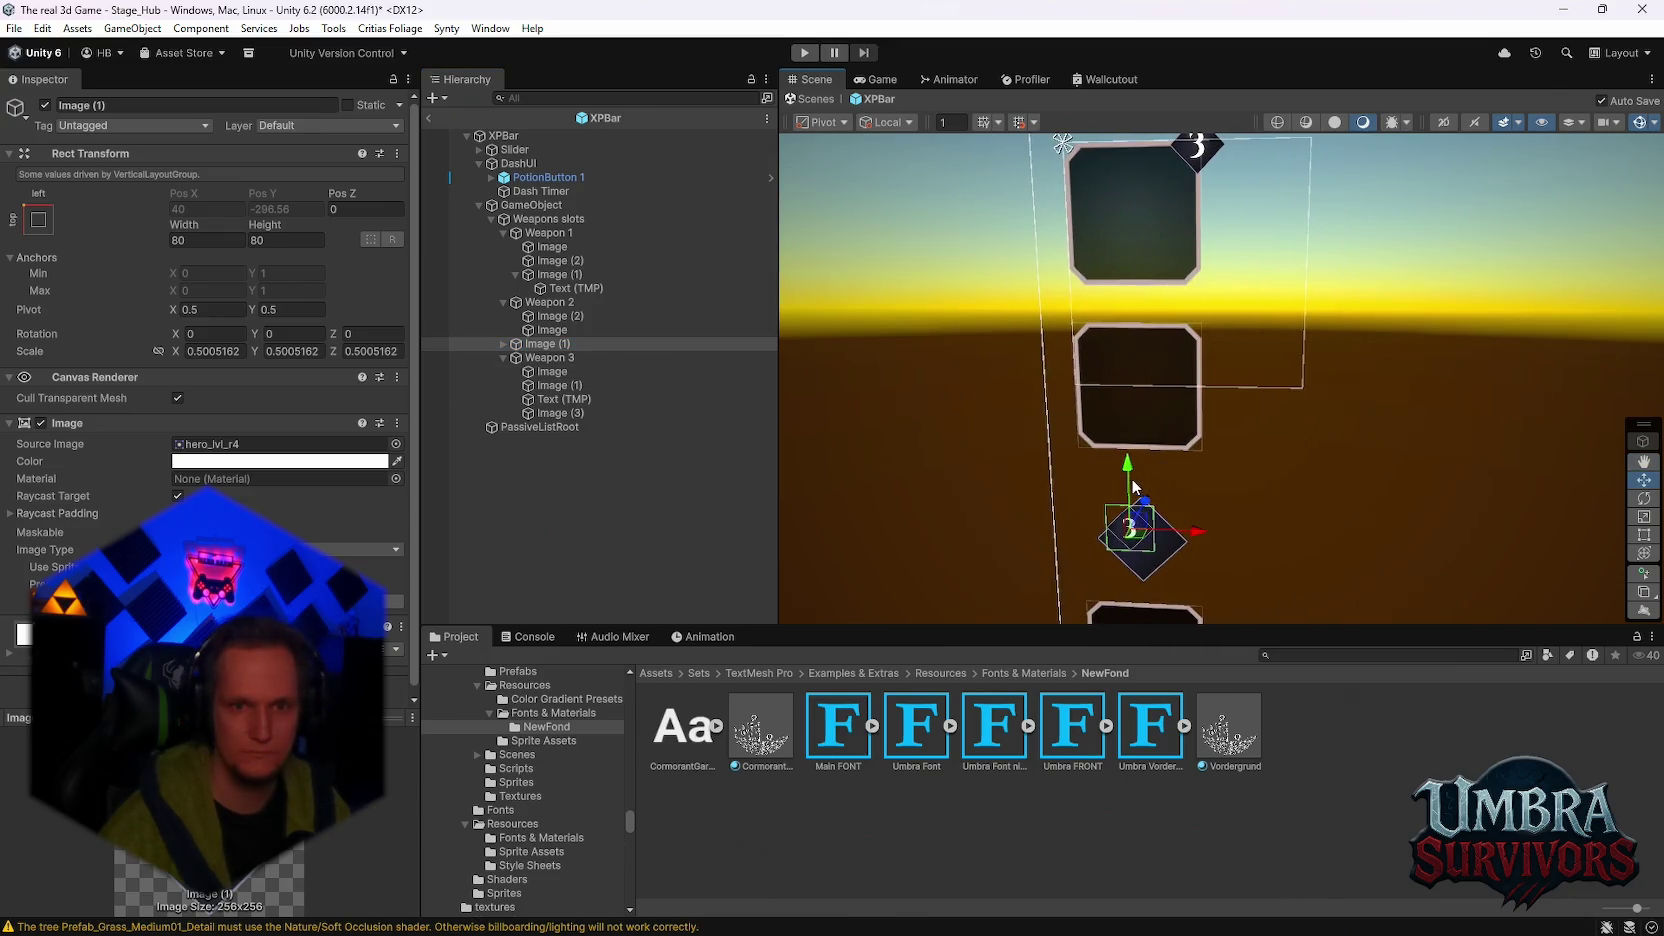
pyautogui.click(503, 343)
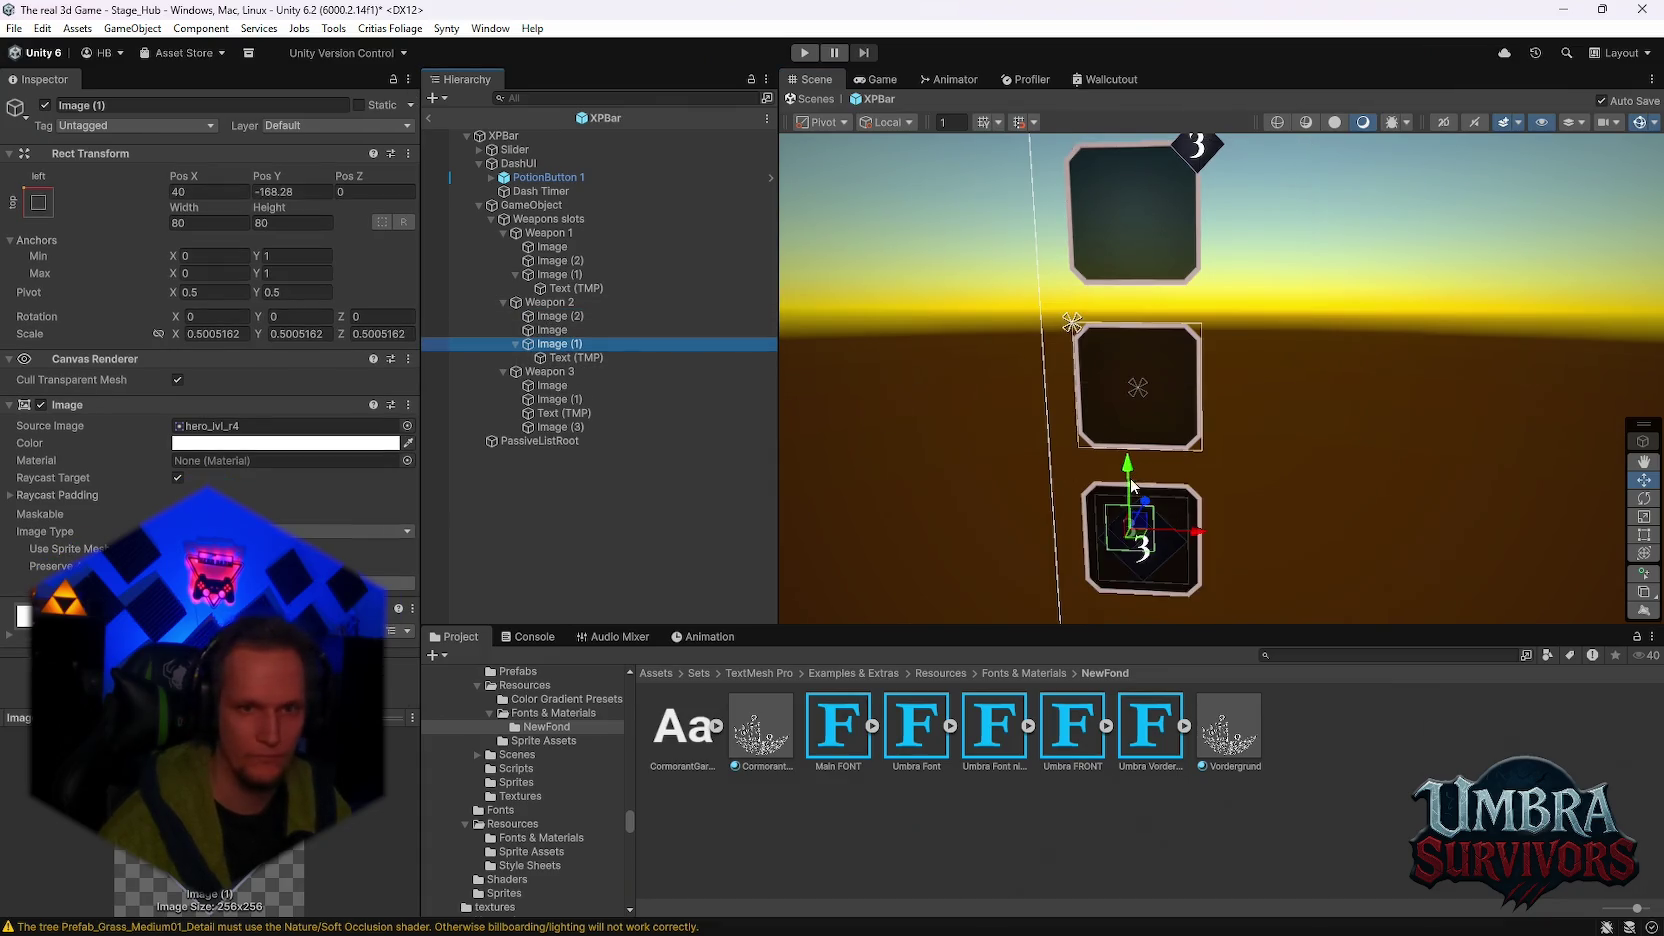
pyautogui.moveTo(1128, 458); pyautogui.dragTo(1124, 265)
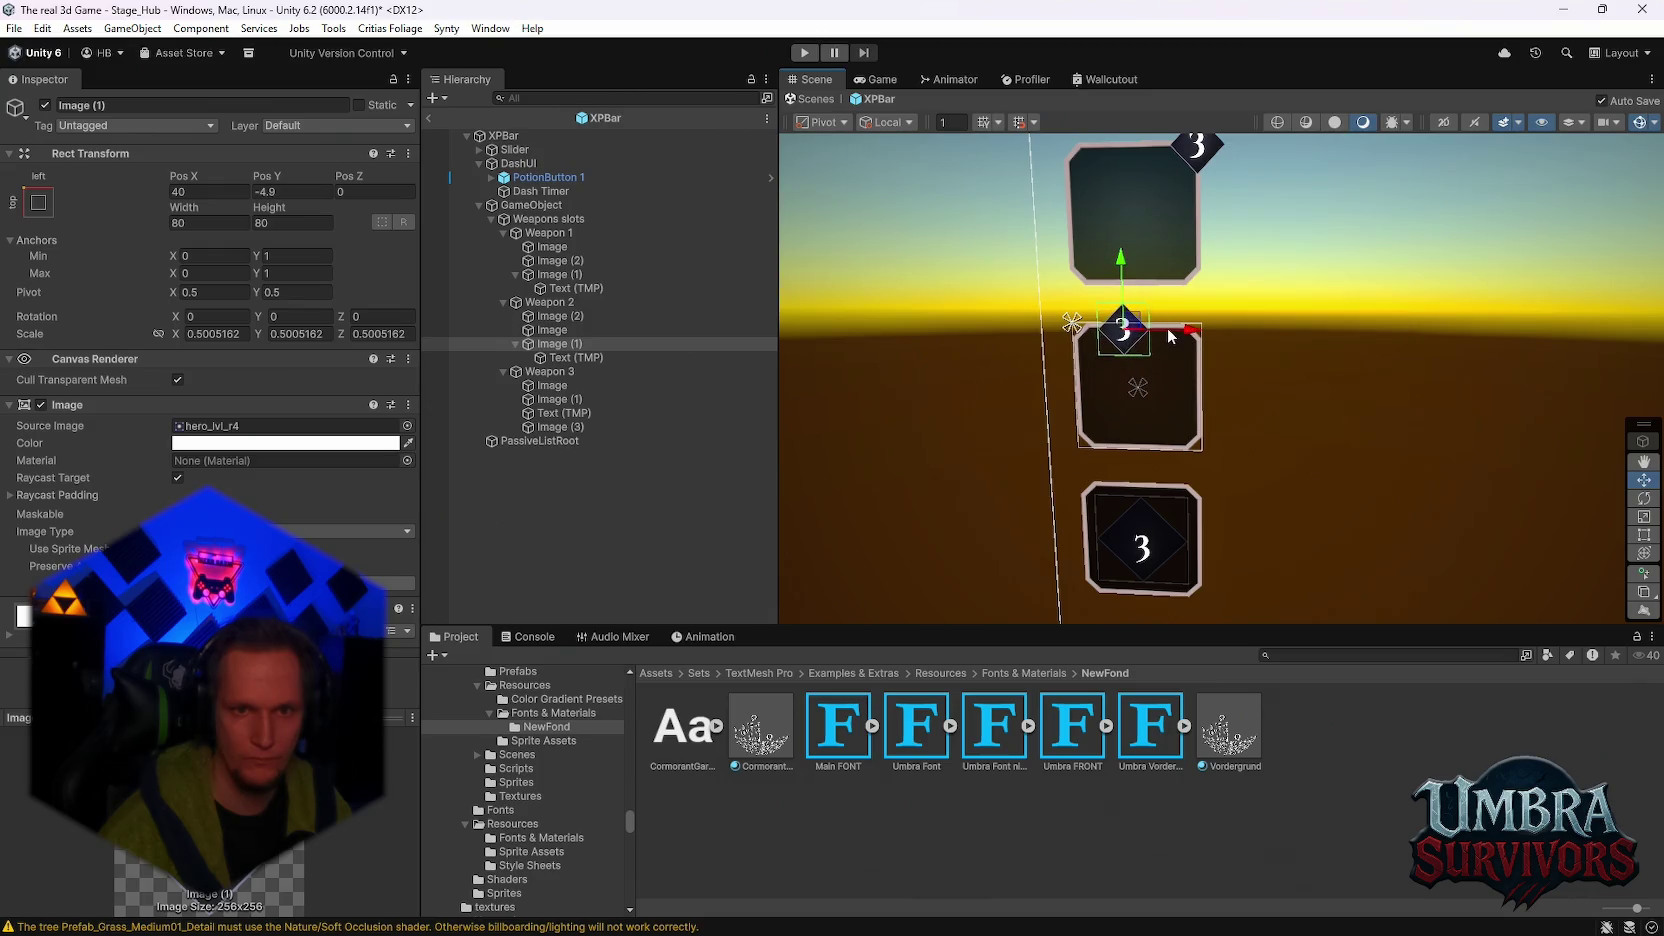
pyautogui.moveTo(1170, 342); pyautogui.dragTo(1247, 342)
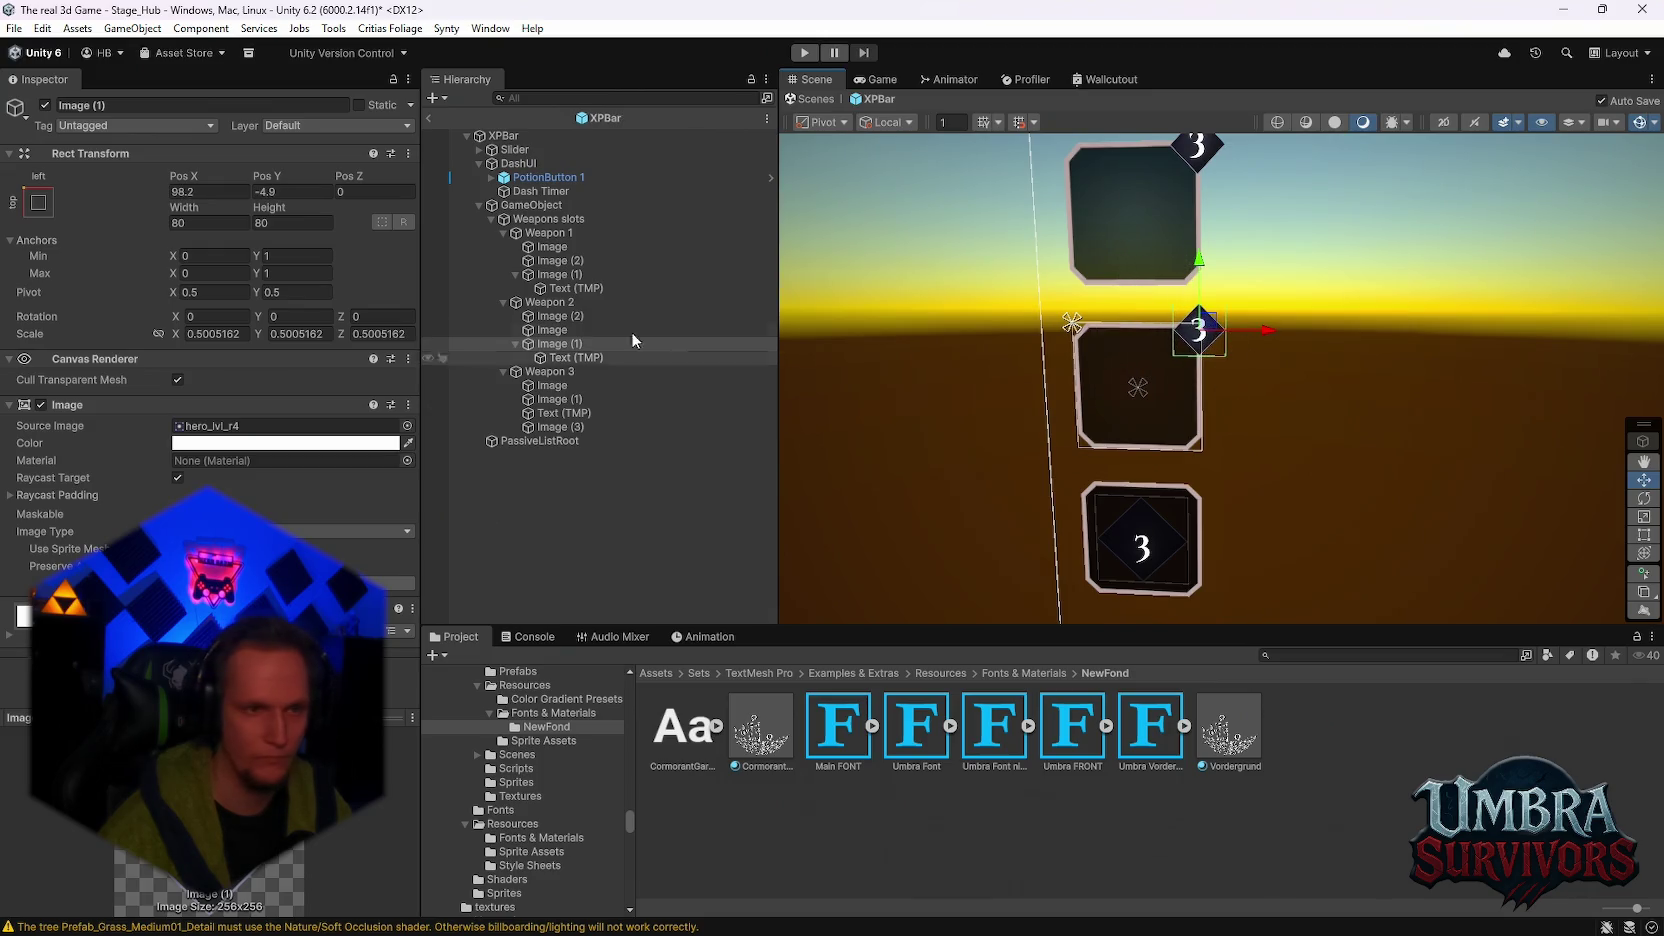
# Step: Put a badge copy under Weapon 3, delete its old elements, and place it top-right
pyautogui.moveTo(569, 348)
pyautogui.mouseDown()
pyautogui.moveTo(576, 384)
pyautogui.moveTo(560, 372)
pyautogui.mouseUp()
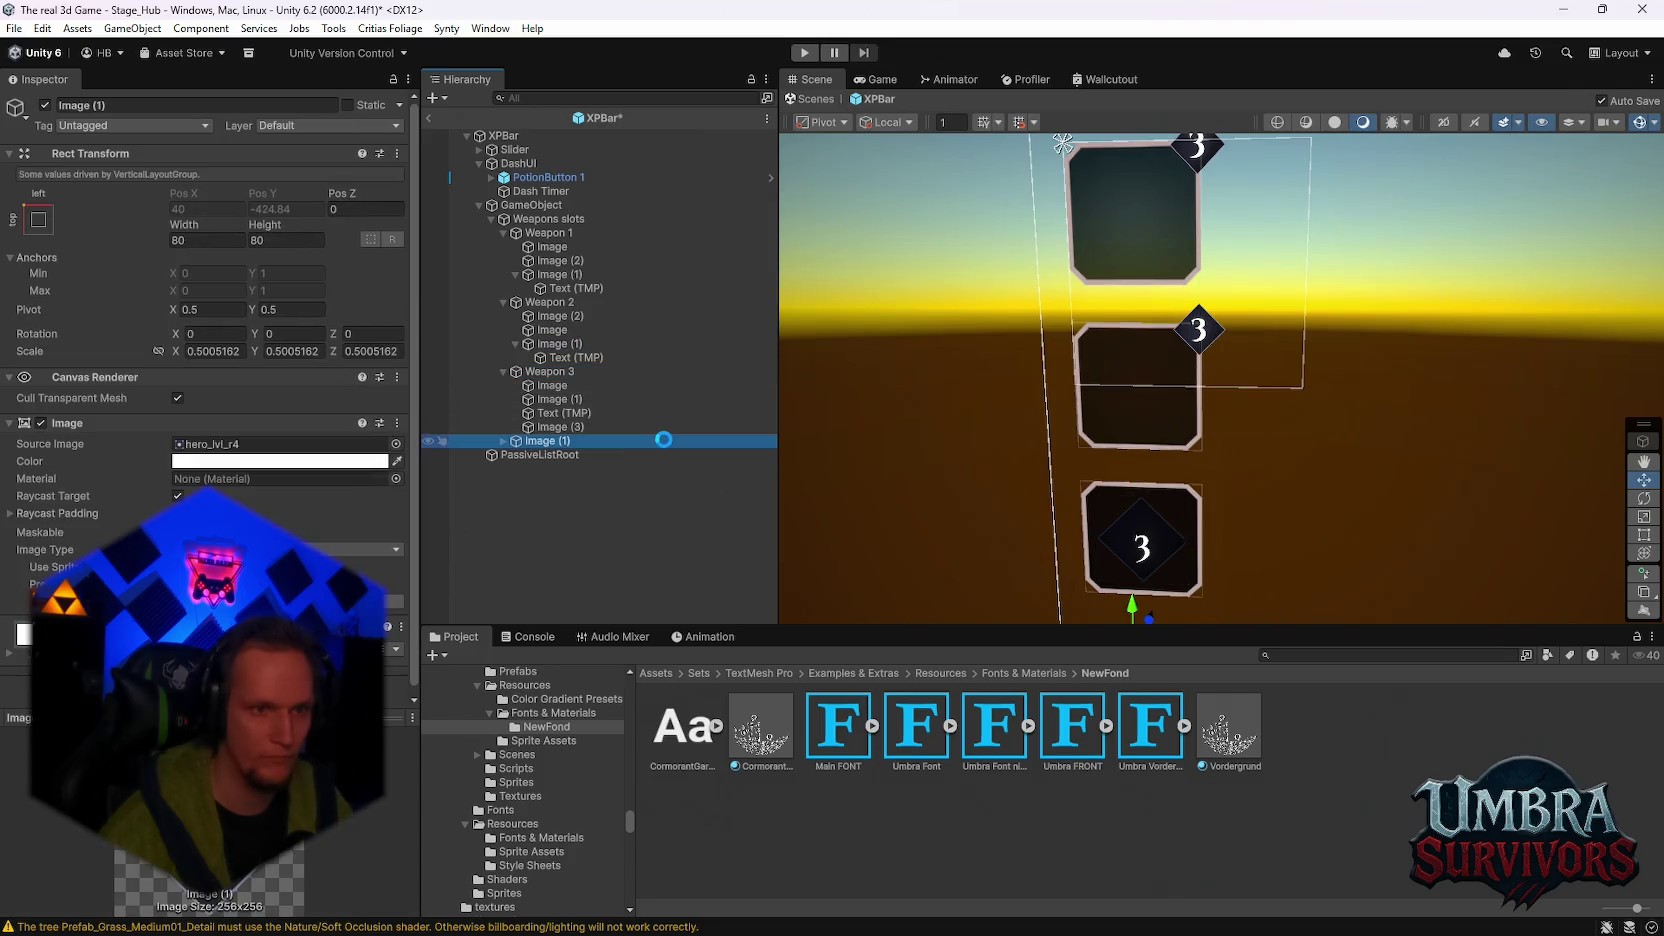
pyautogui.click(550, 428)
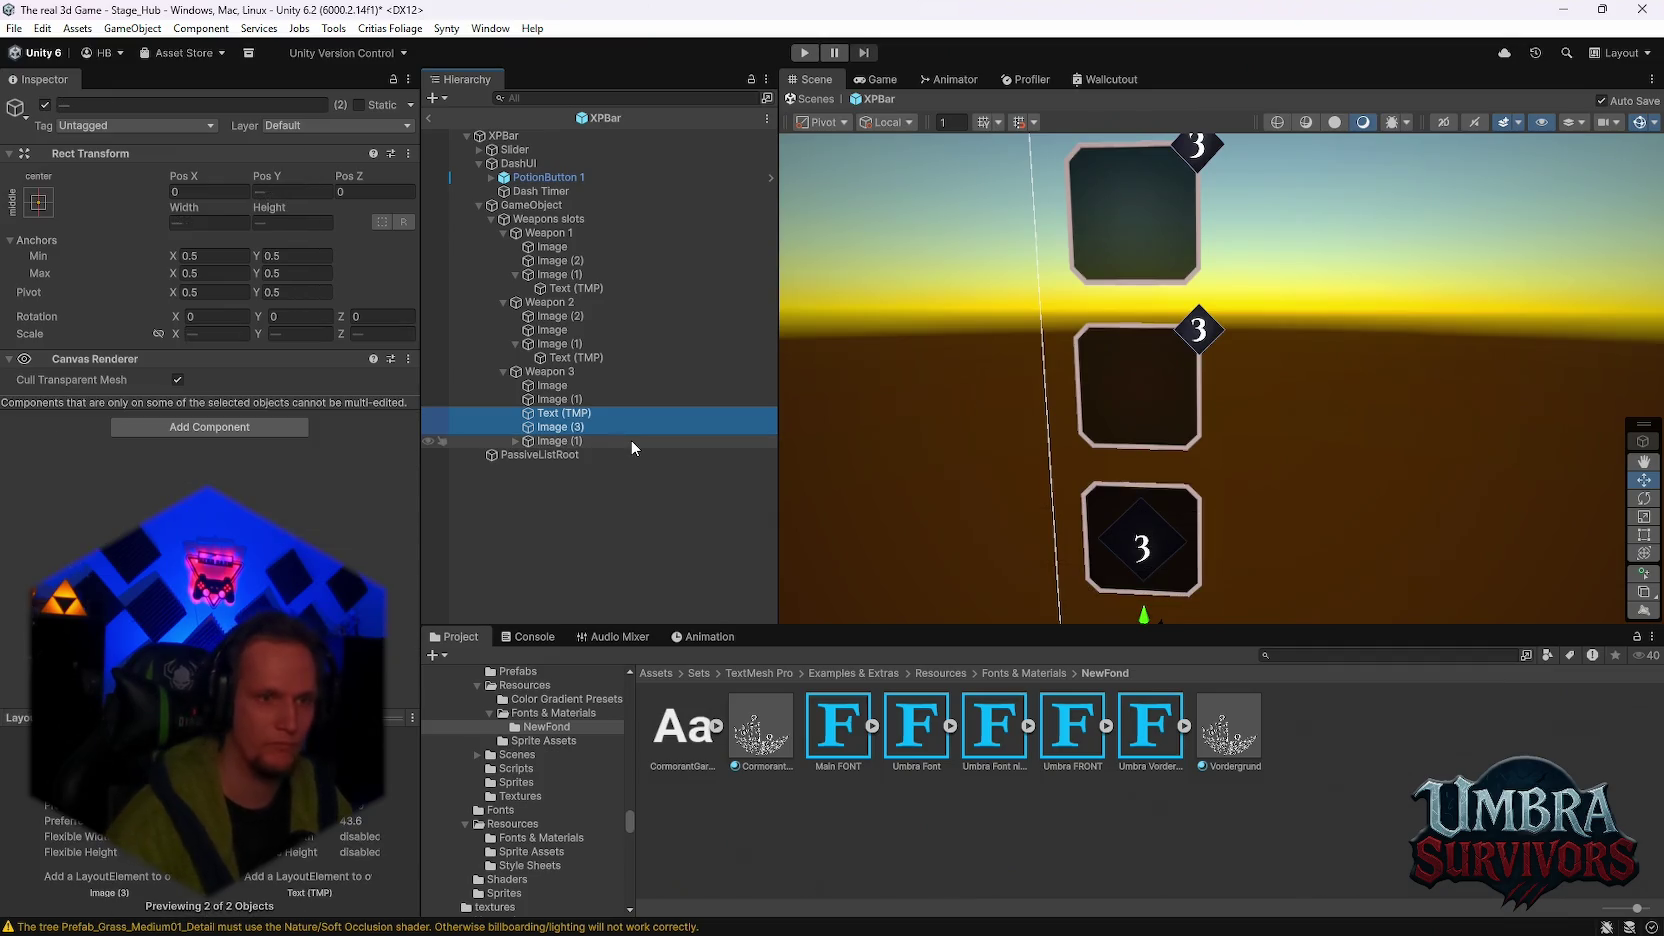
pyautogui.press('Delete')
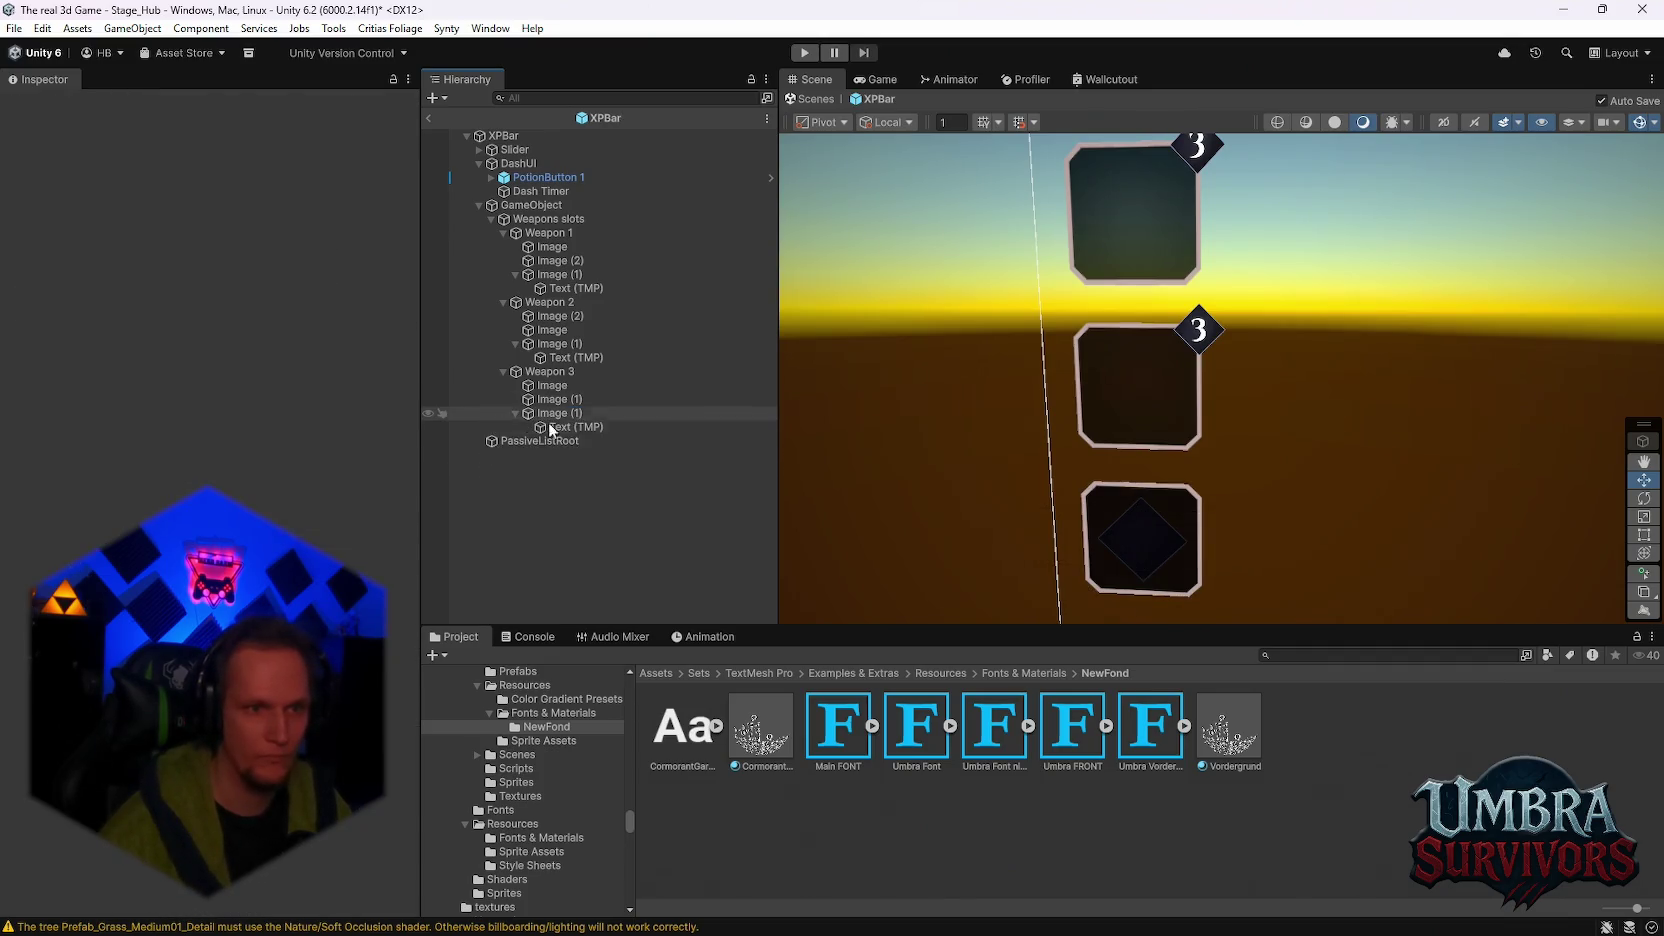
pyautogui.click(561, 413)
pyautogui.scroll(-2, 1145, 540)
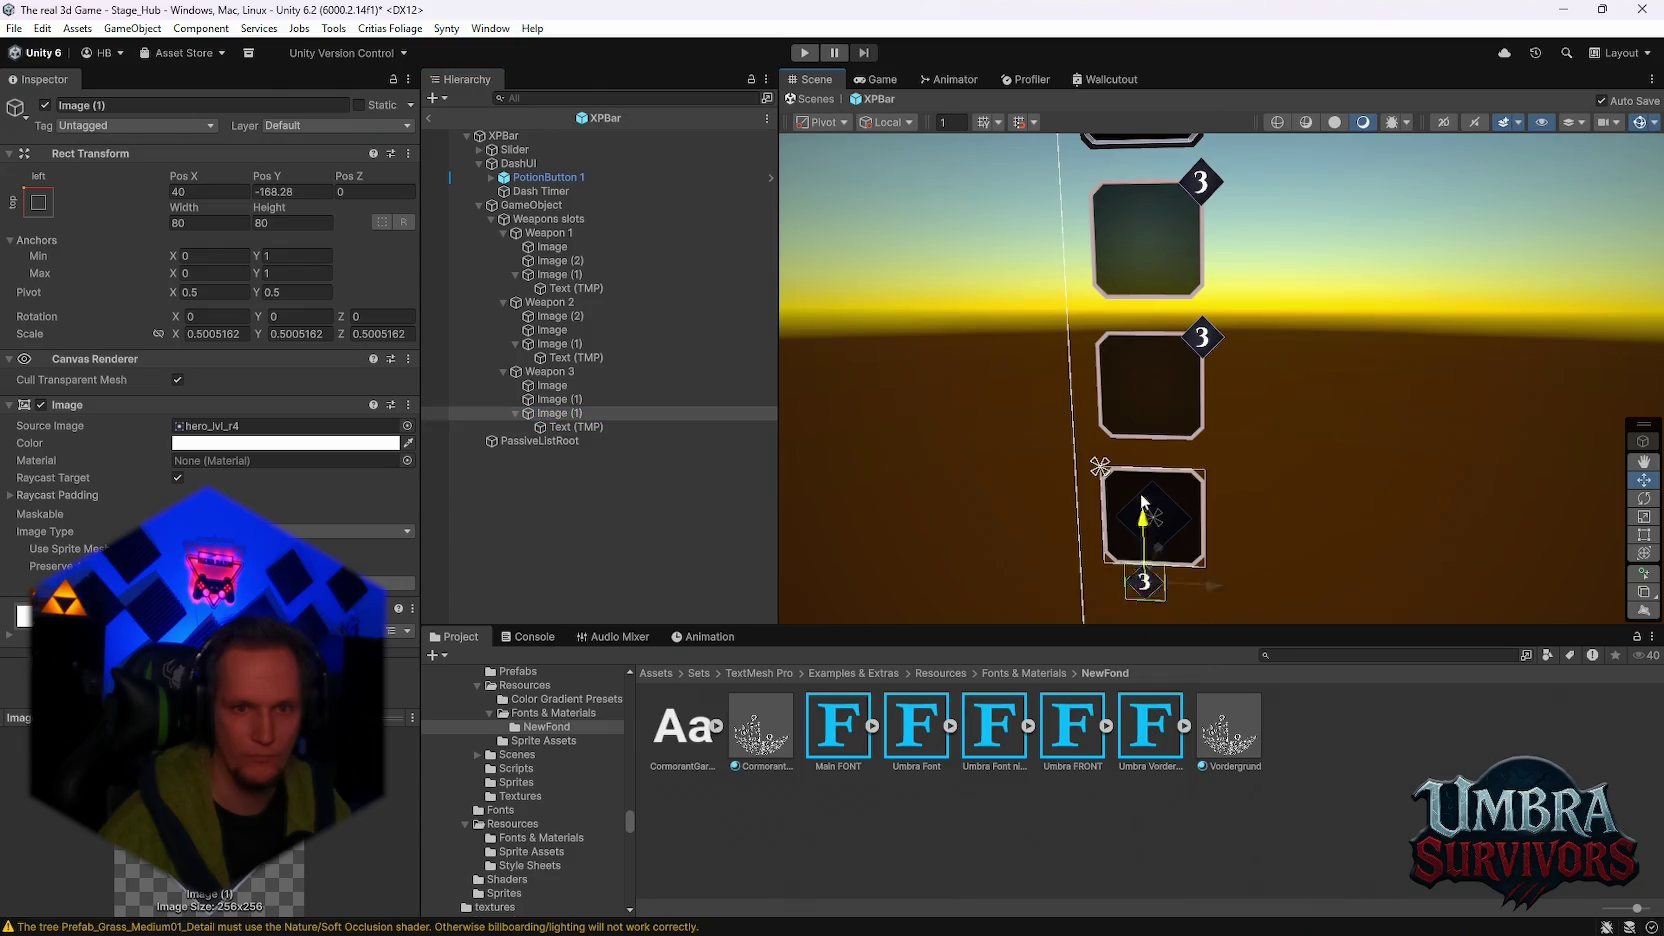
pyautogui.moveTo(1141, 500); pyautogui.dragTo(1141, 414)
pyautogui.moveTo(1208, 476); pyautogui.dragTo(1268, 486)
# Step: Select DashUI in the Hierarchy and frame the dash icon
pyautogui.scroll(2, 959, 481)
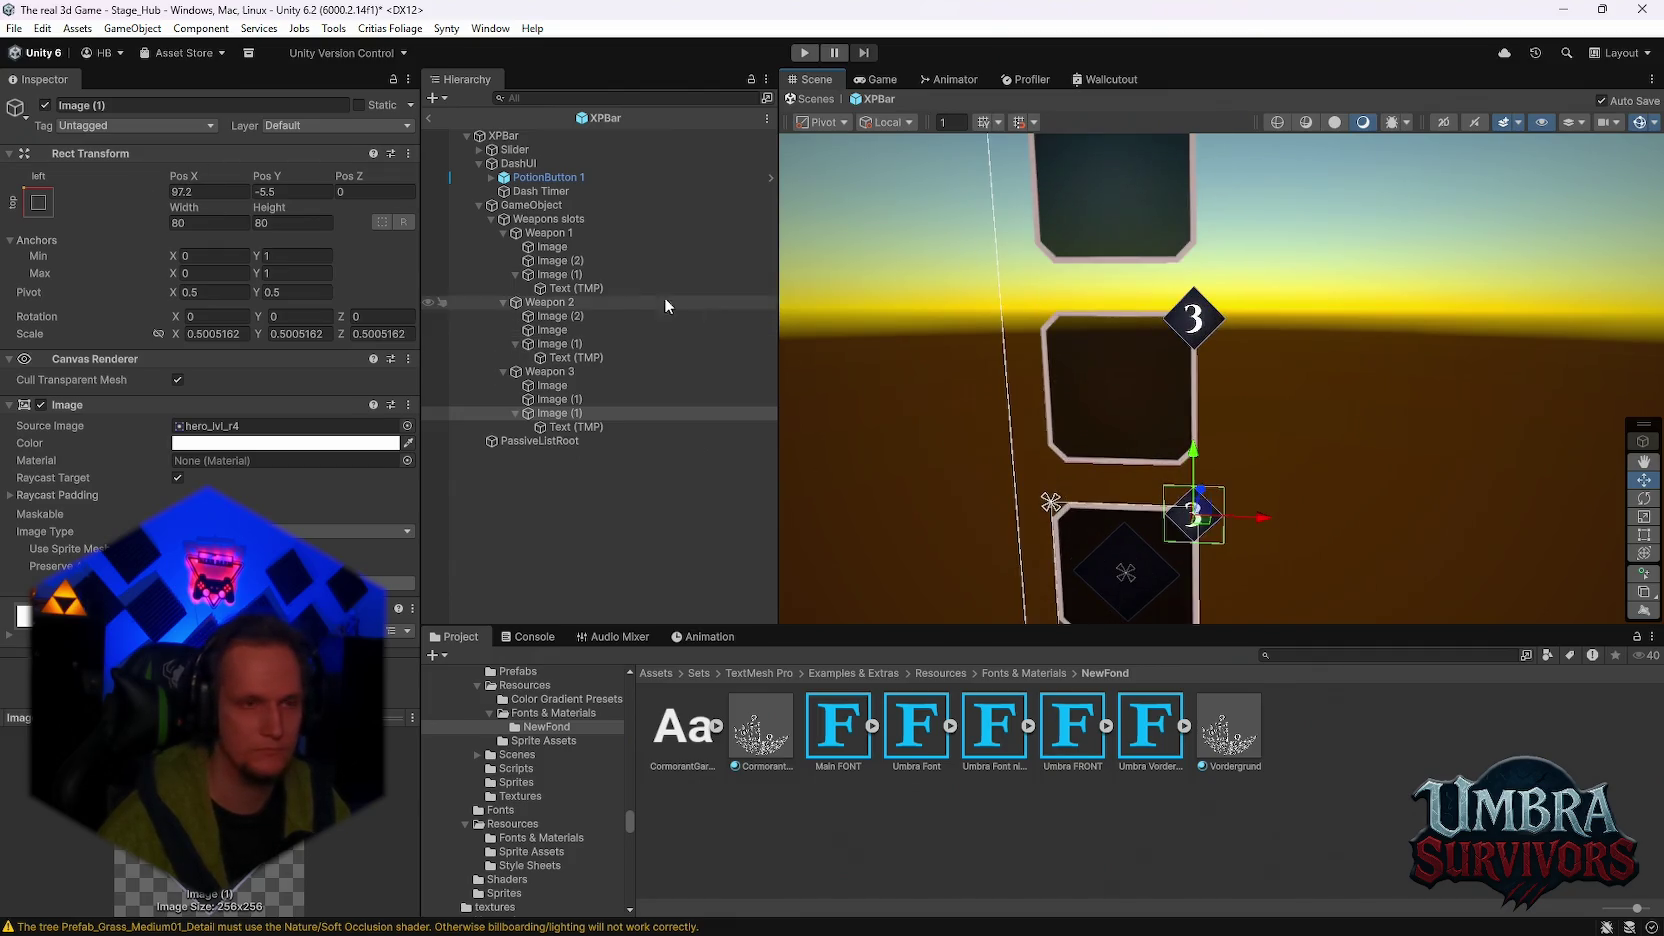
pyautogui.click(491, 177)
pyautogui.click(491, 177)
pyautogui.click(518, 163)
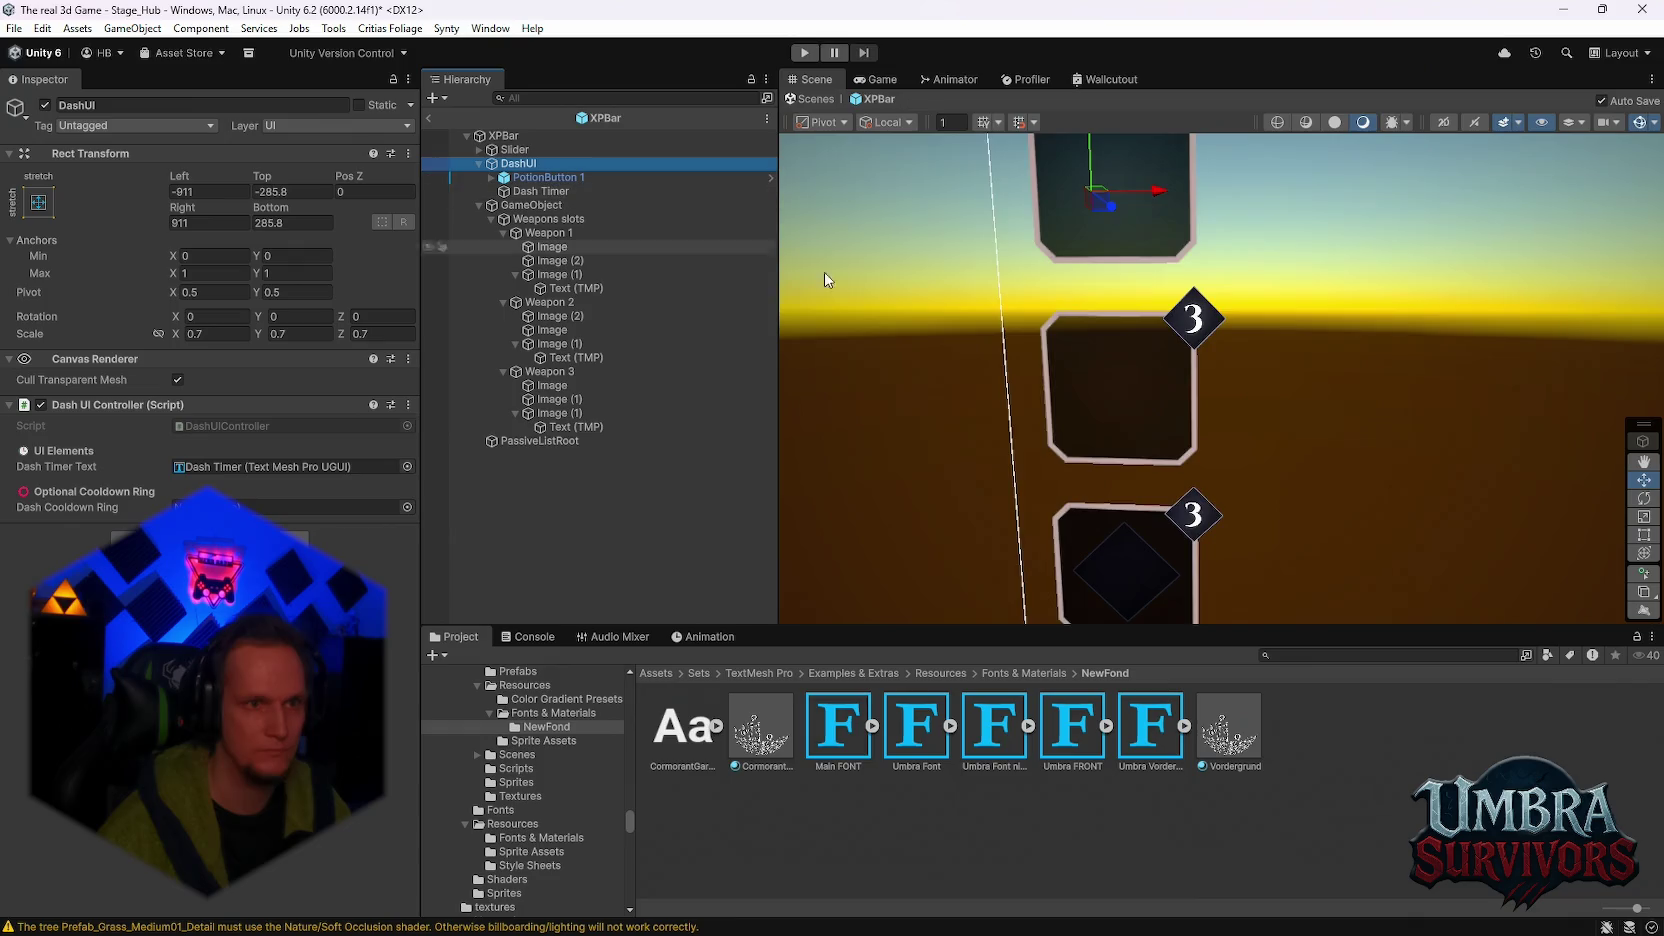
# Step: Browse PotionButton 1's children and select the GameObject holding the key and arrows
pyautogui.click(545, 177)
pyautogui.click(540, 191)
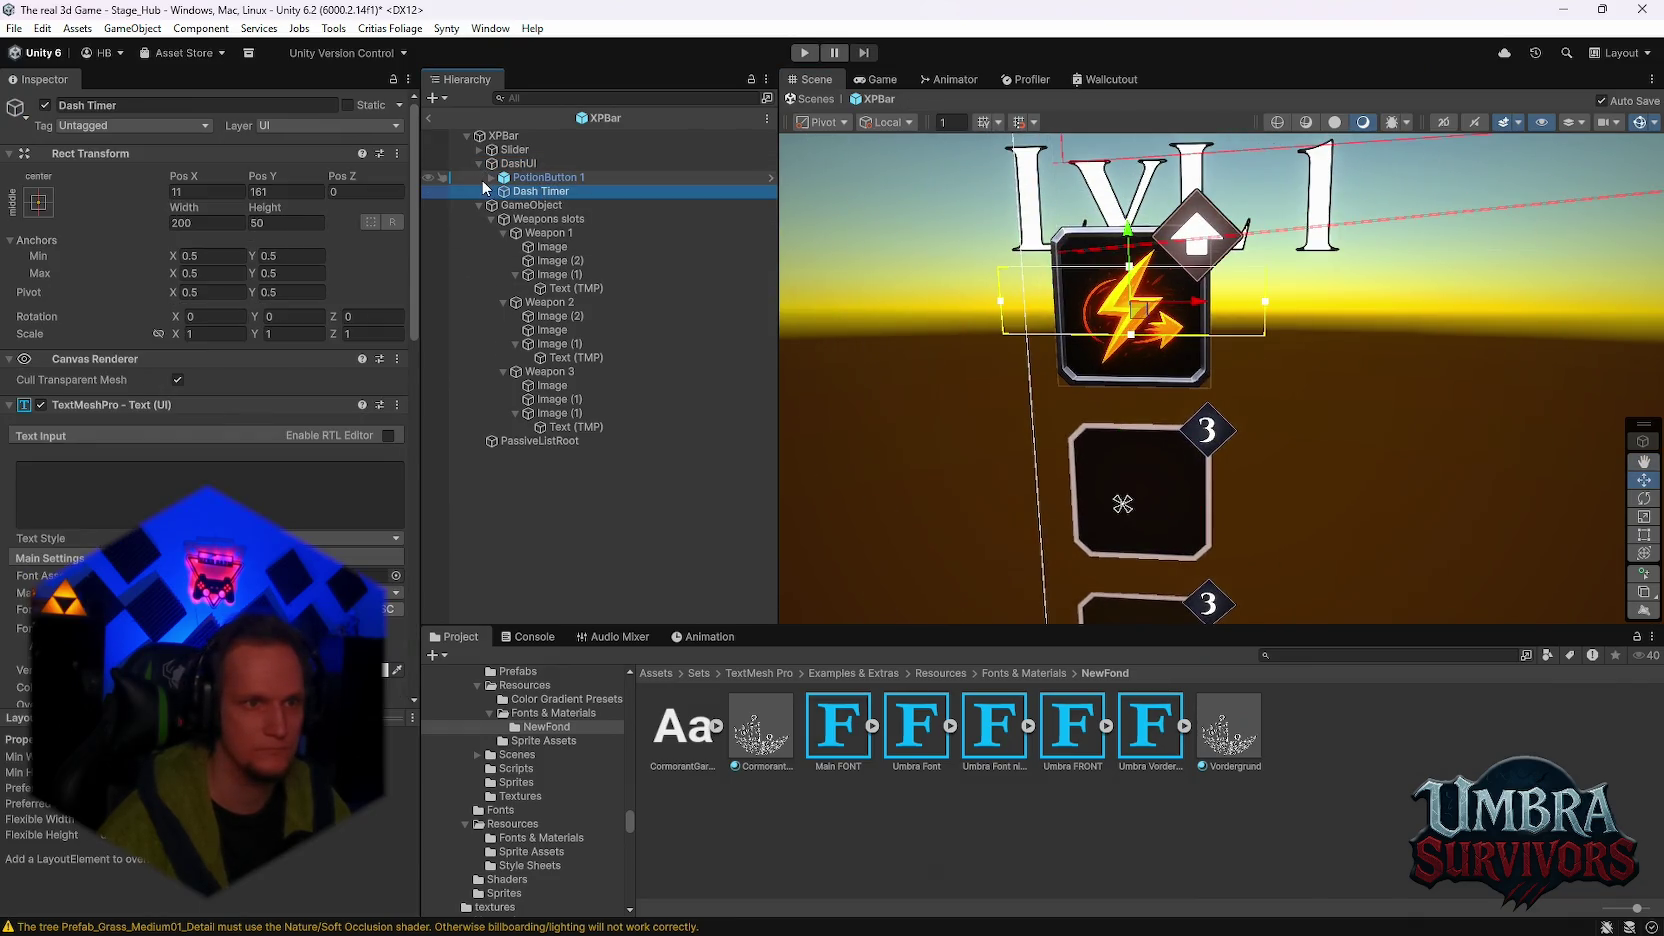
pyautogui.click(491, 177)
pyautogui.click(554, 191)
pyautogui.click(541, 205)
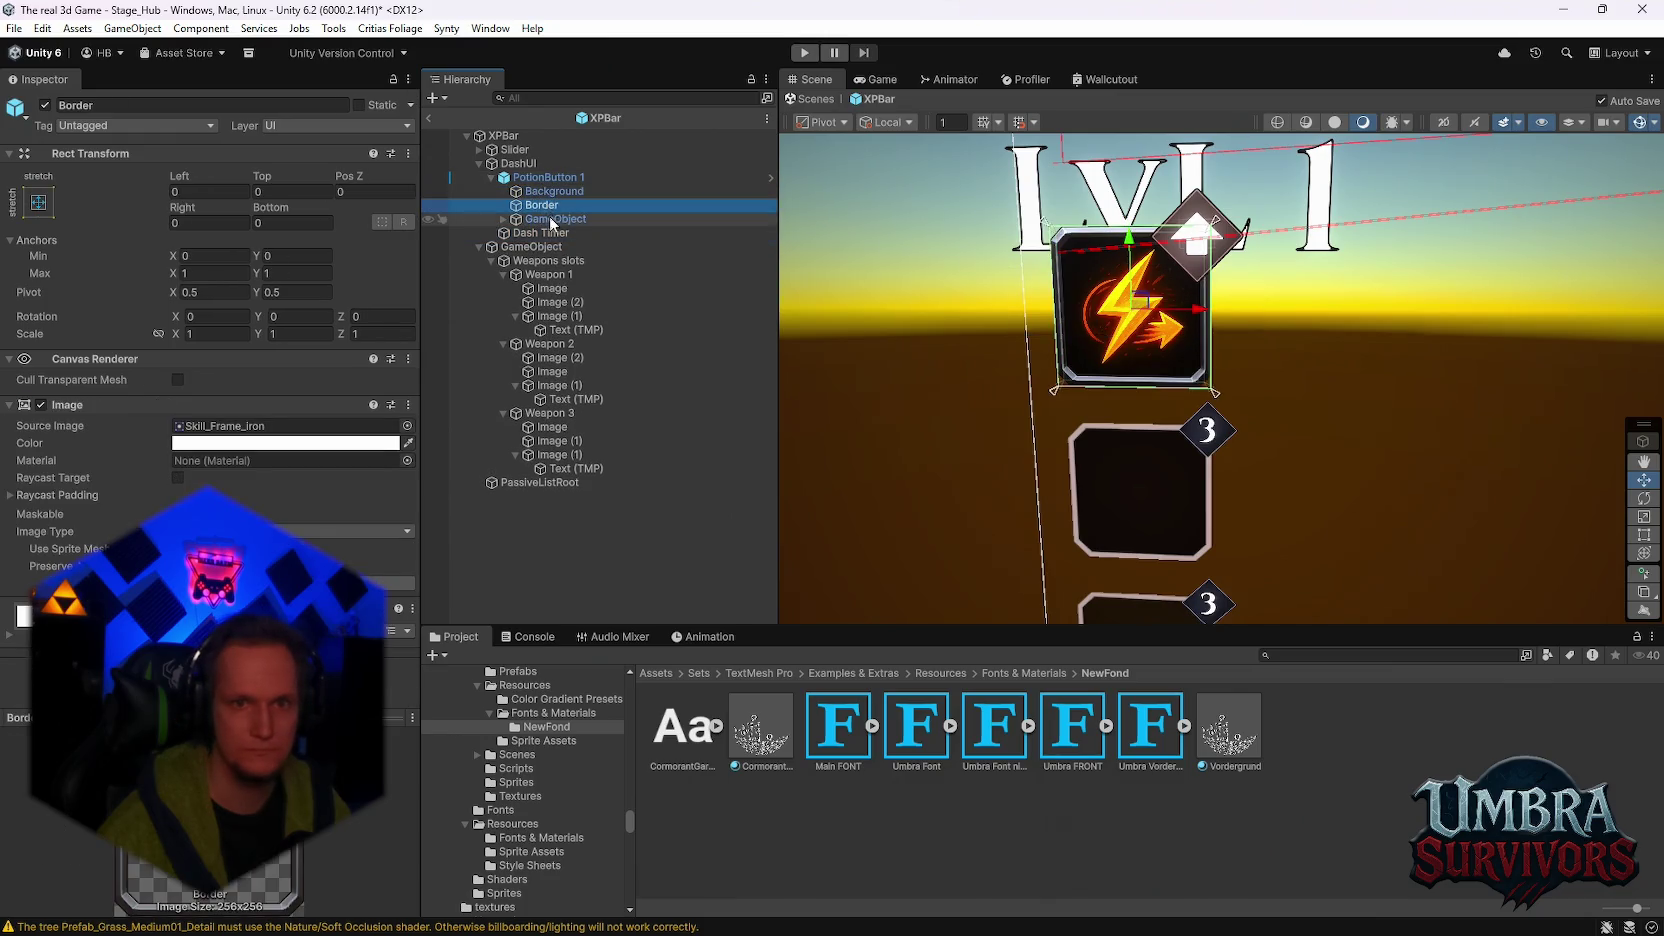
pyautogui.click(535, 178)
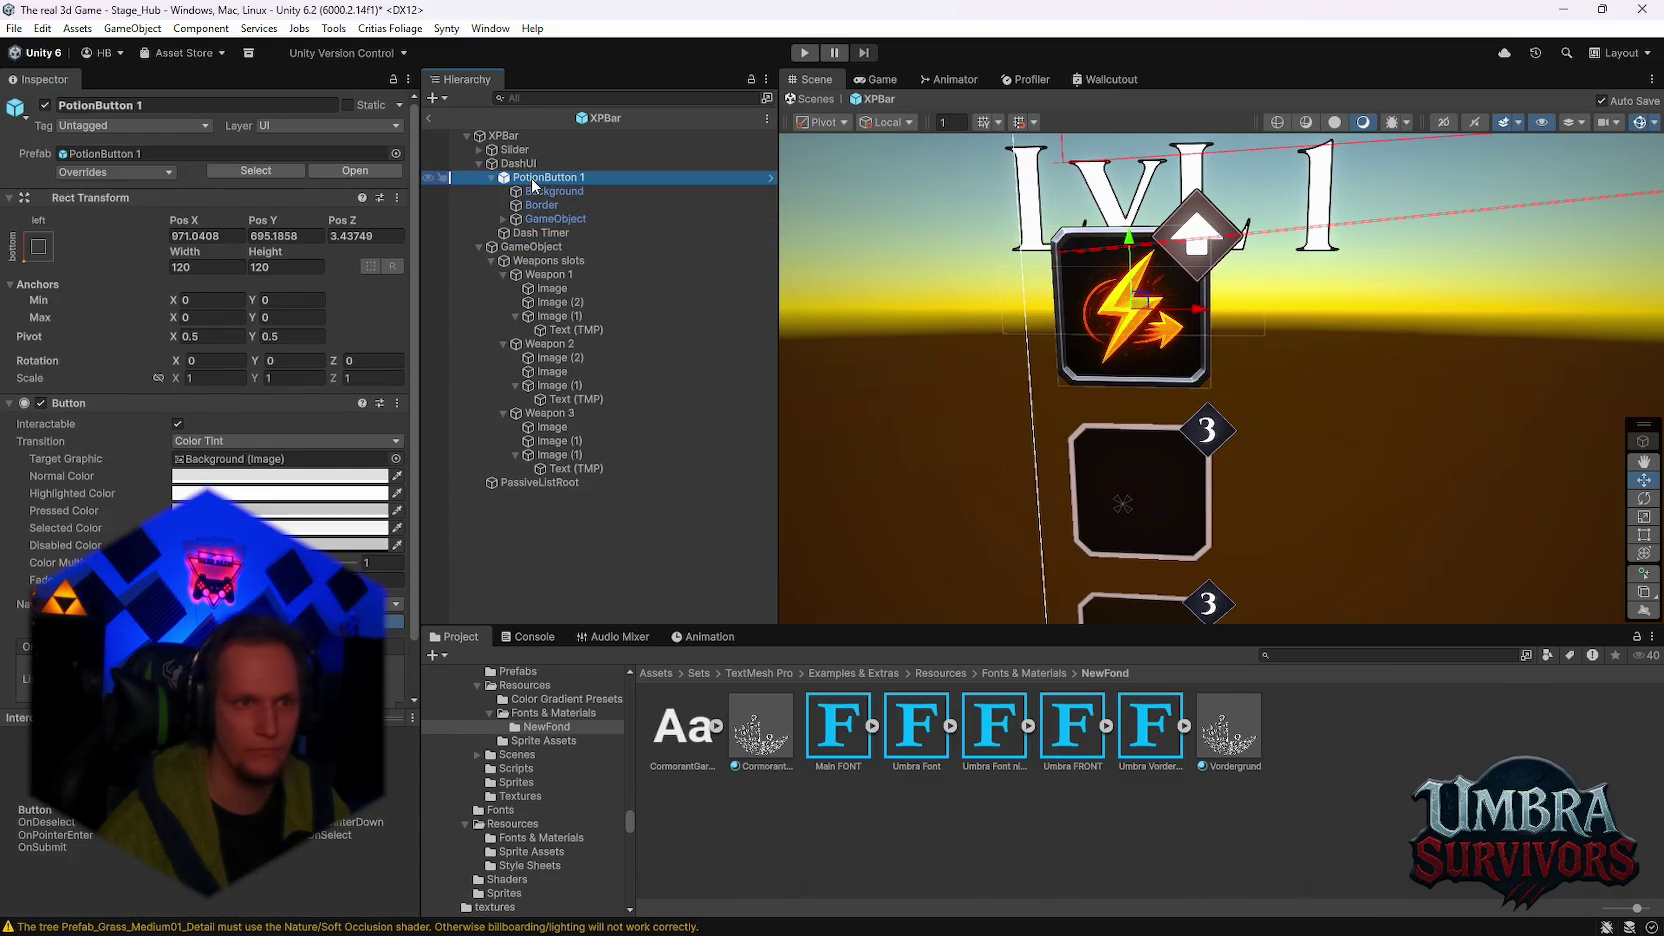
pyautogui.click(503, 220)
pyautogui.click(541, 219)
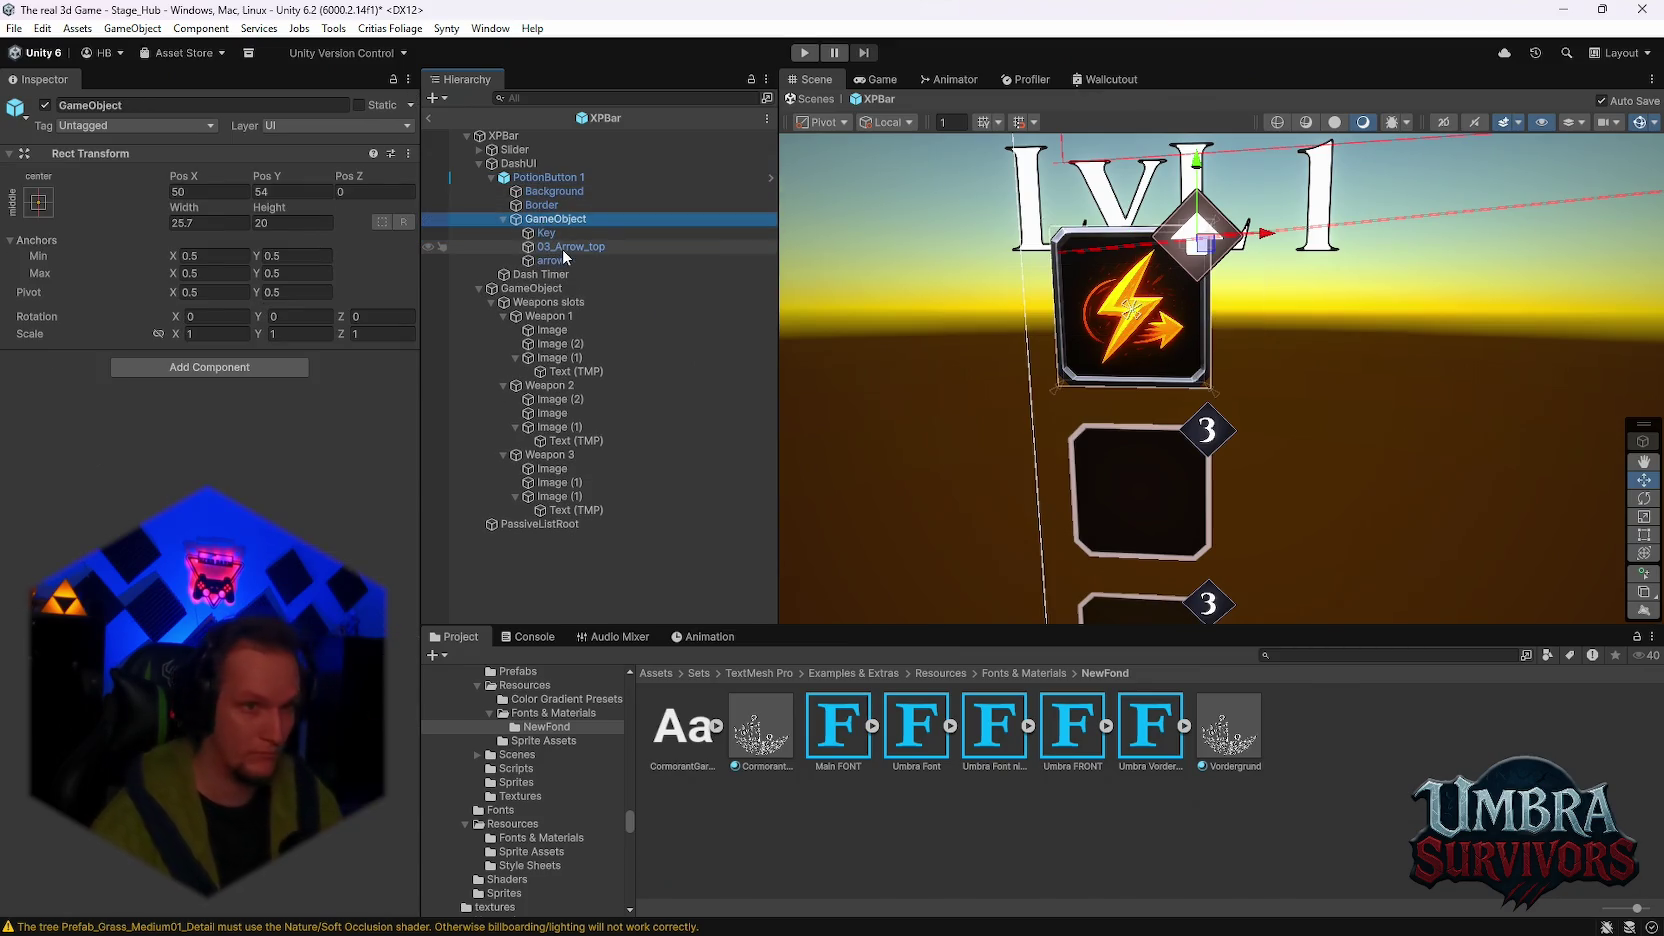
pyautogui.click(564, 247)
pyautogui.click(565, 259)
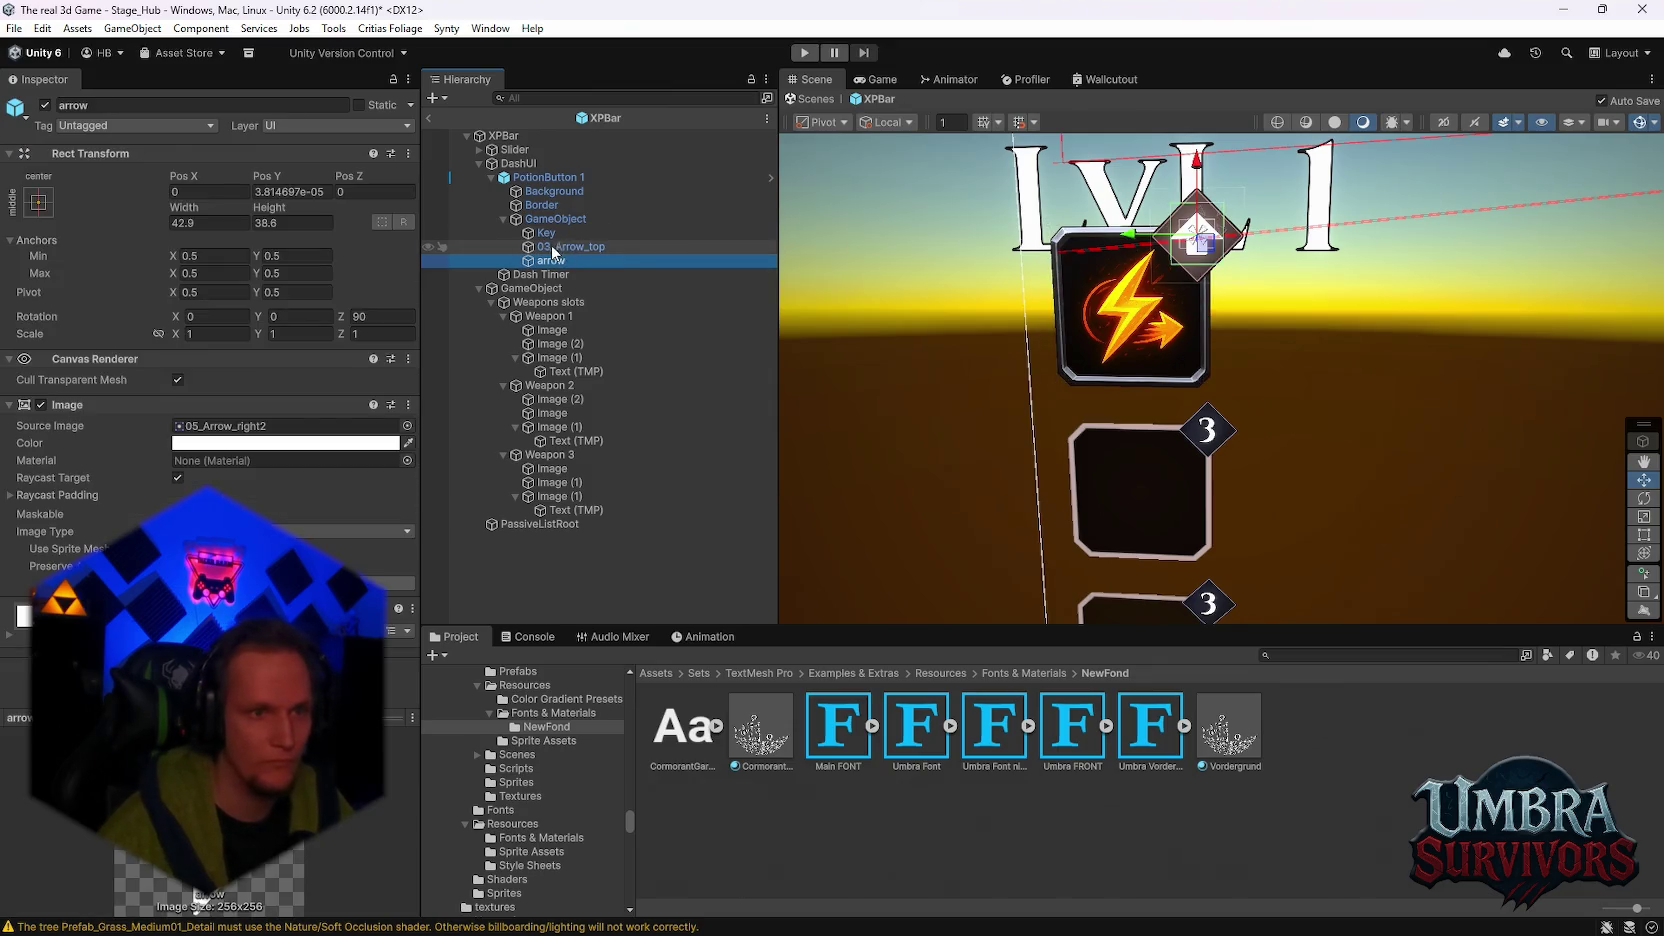
pyautogui.click(553, 233)
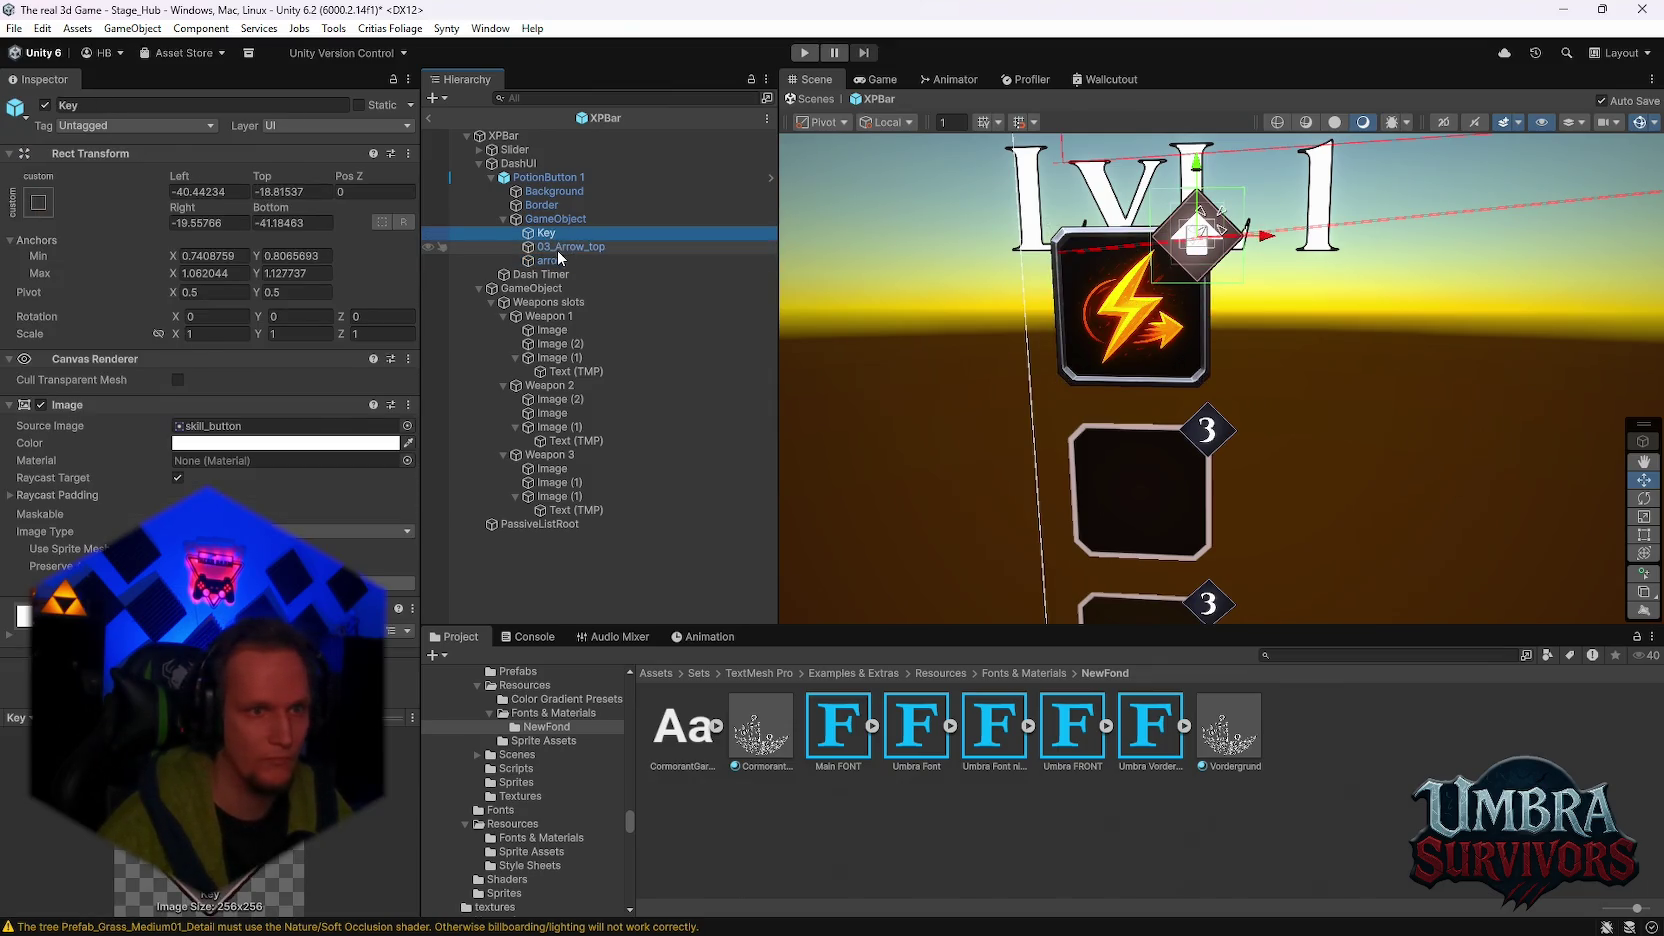
pyautogui.keyDown('shift'); pyautogui.click(553, 260); pyautogui.keyUp('shift')
pyautogui.click(556, 219)
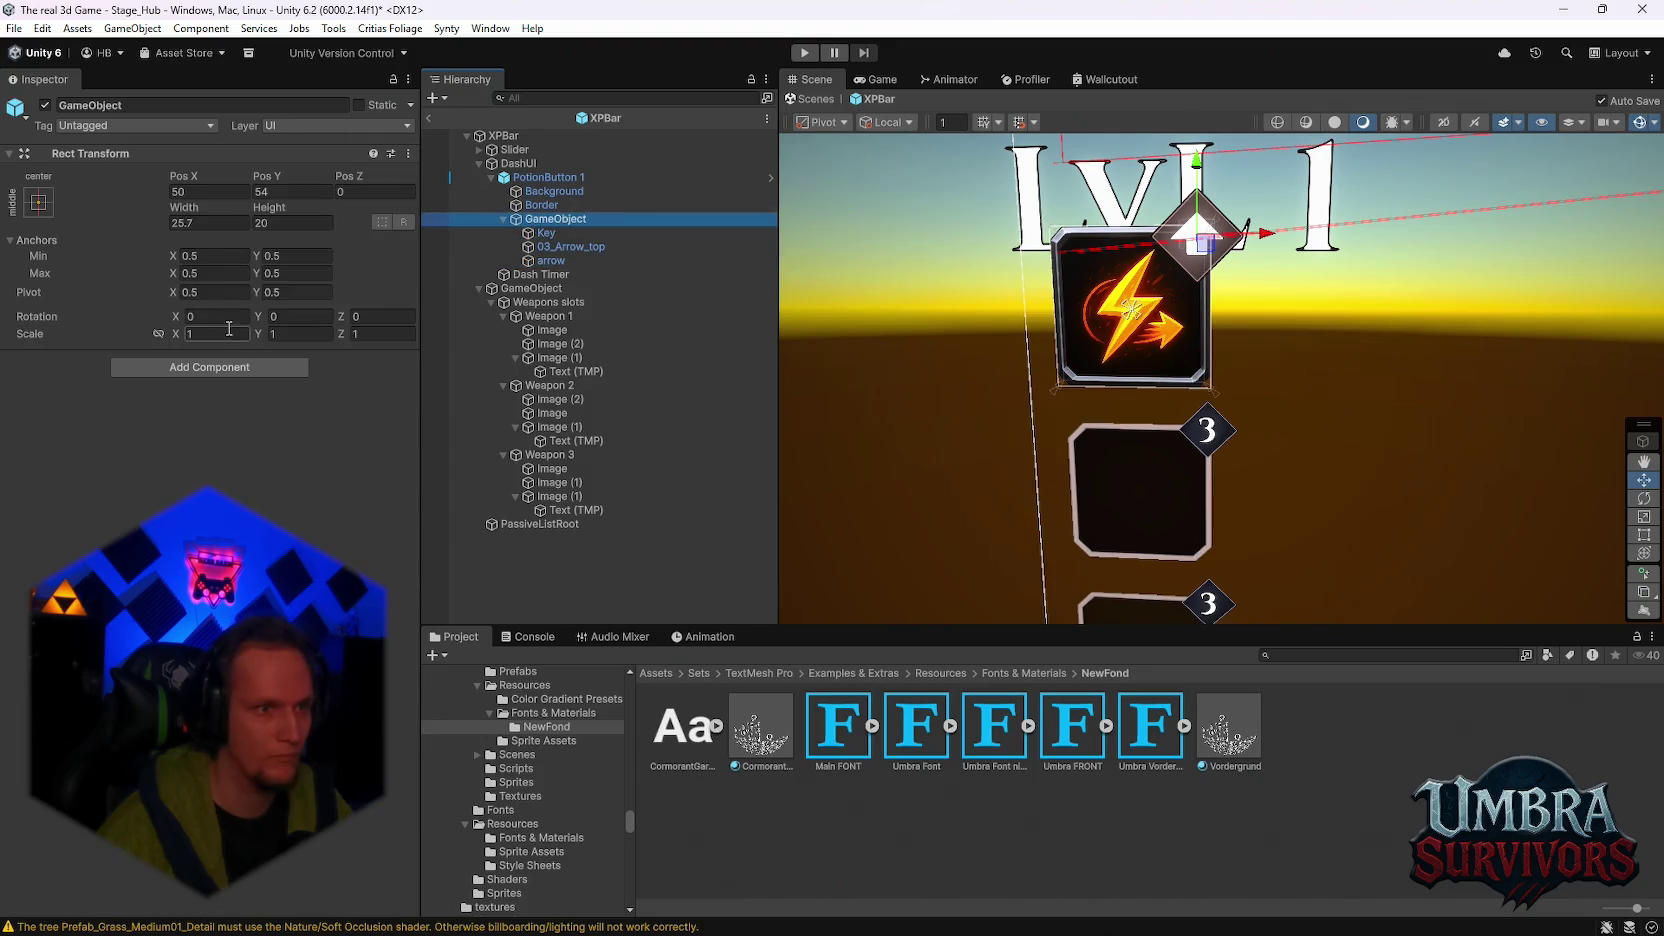
# Step: Set the key-and-arrow group's Scale X, Y and Z to 0.7
pyautogui.write('0.7')
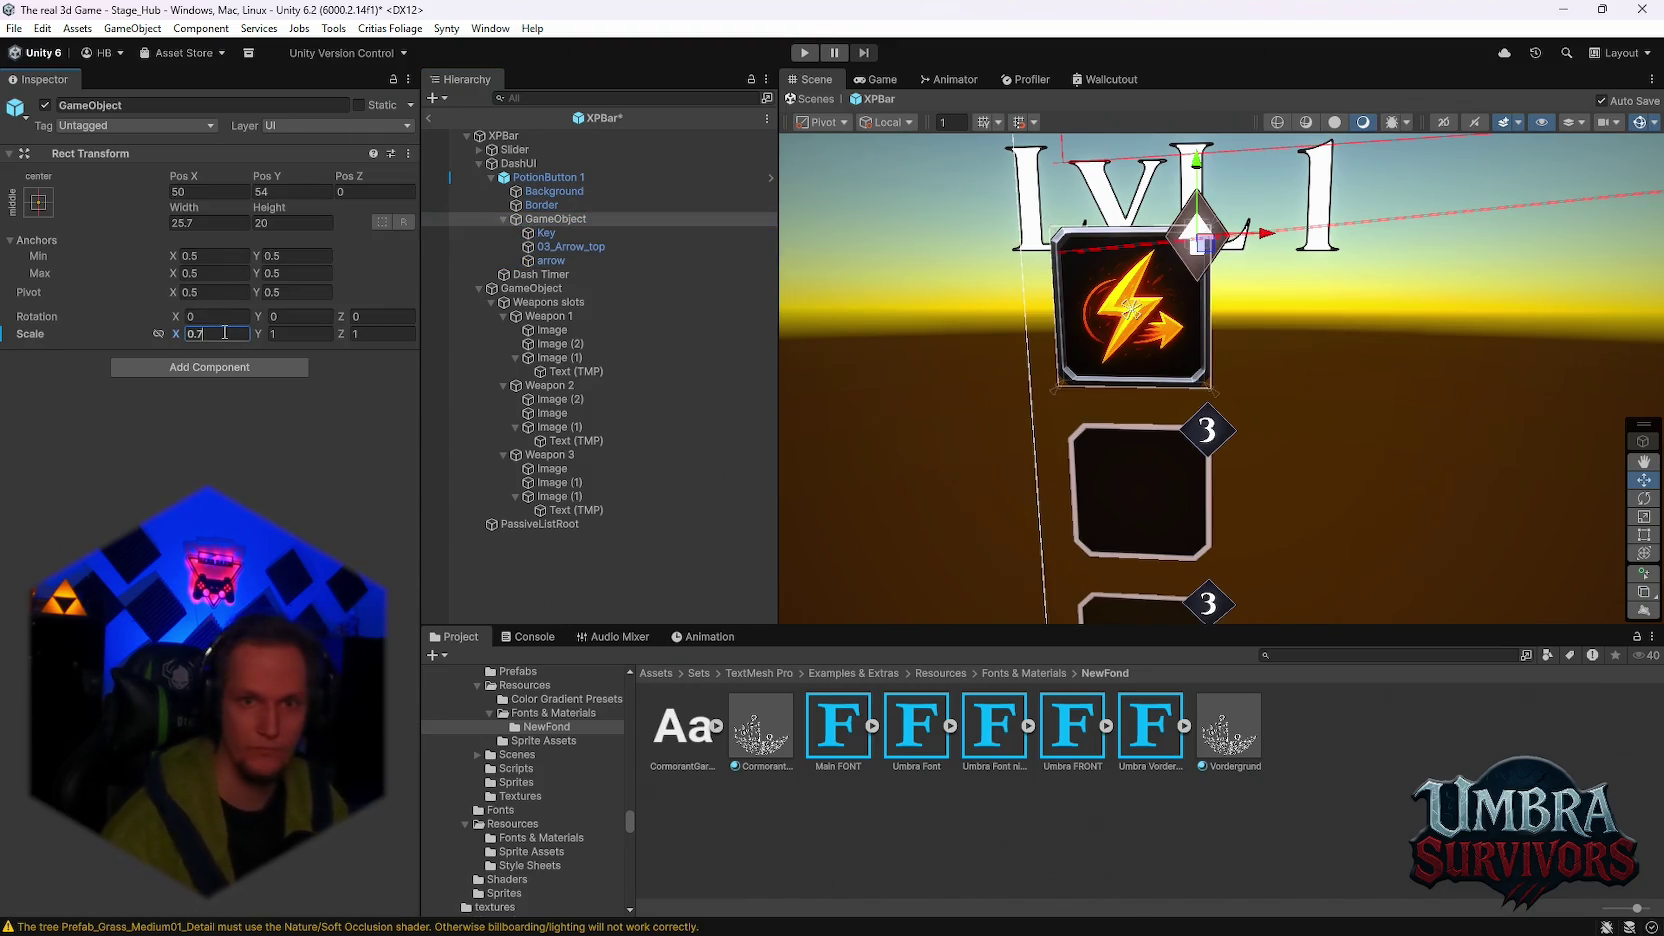
pyautogui.click(284, 336)
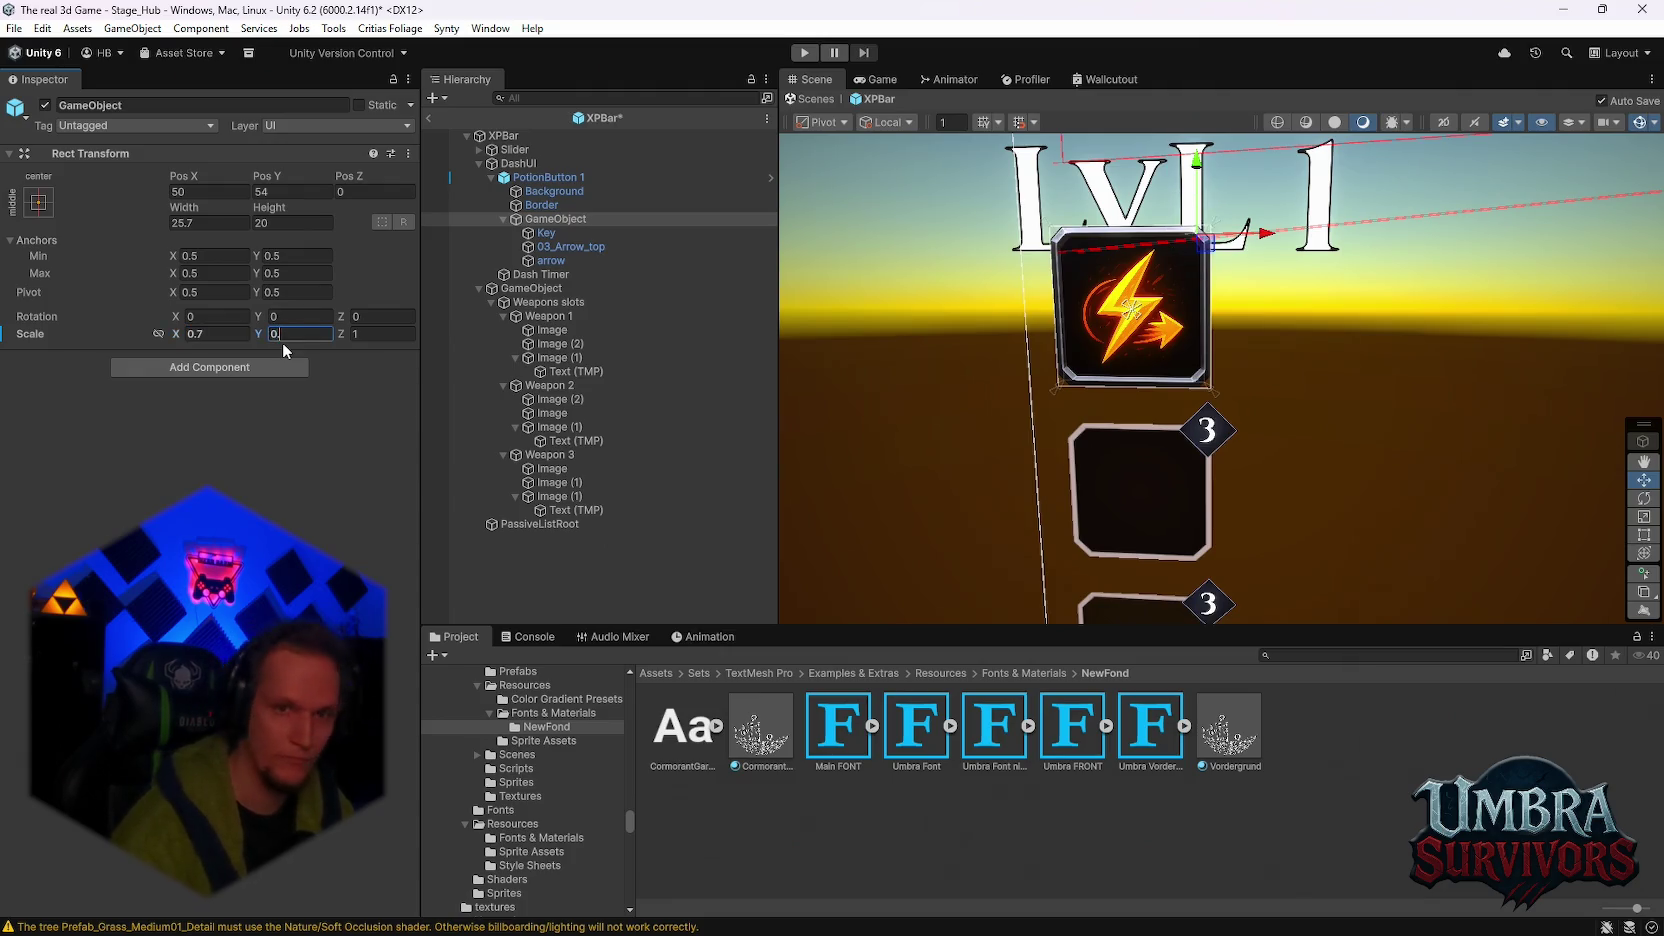
pyautogui.write('0.7')
pyautogui.click(385, 334)
pyautogui.write('0.7')
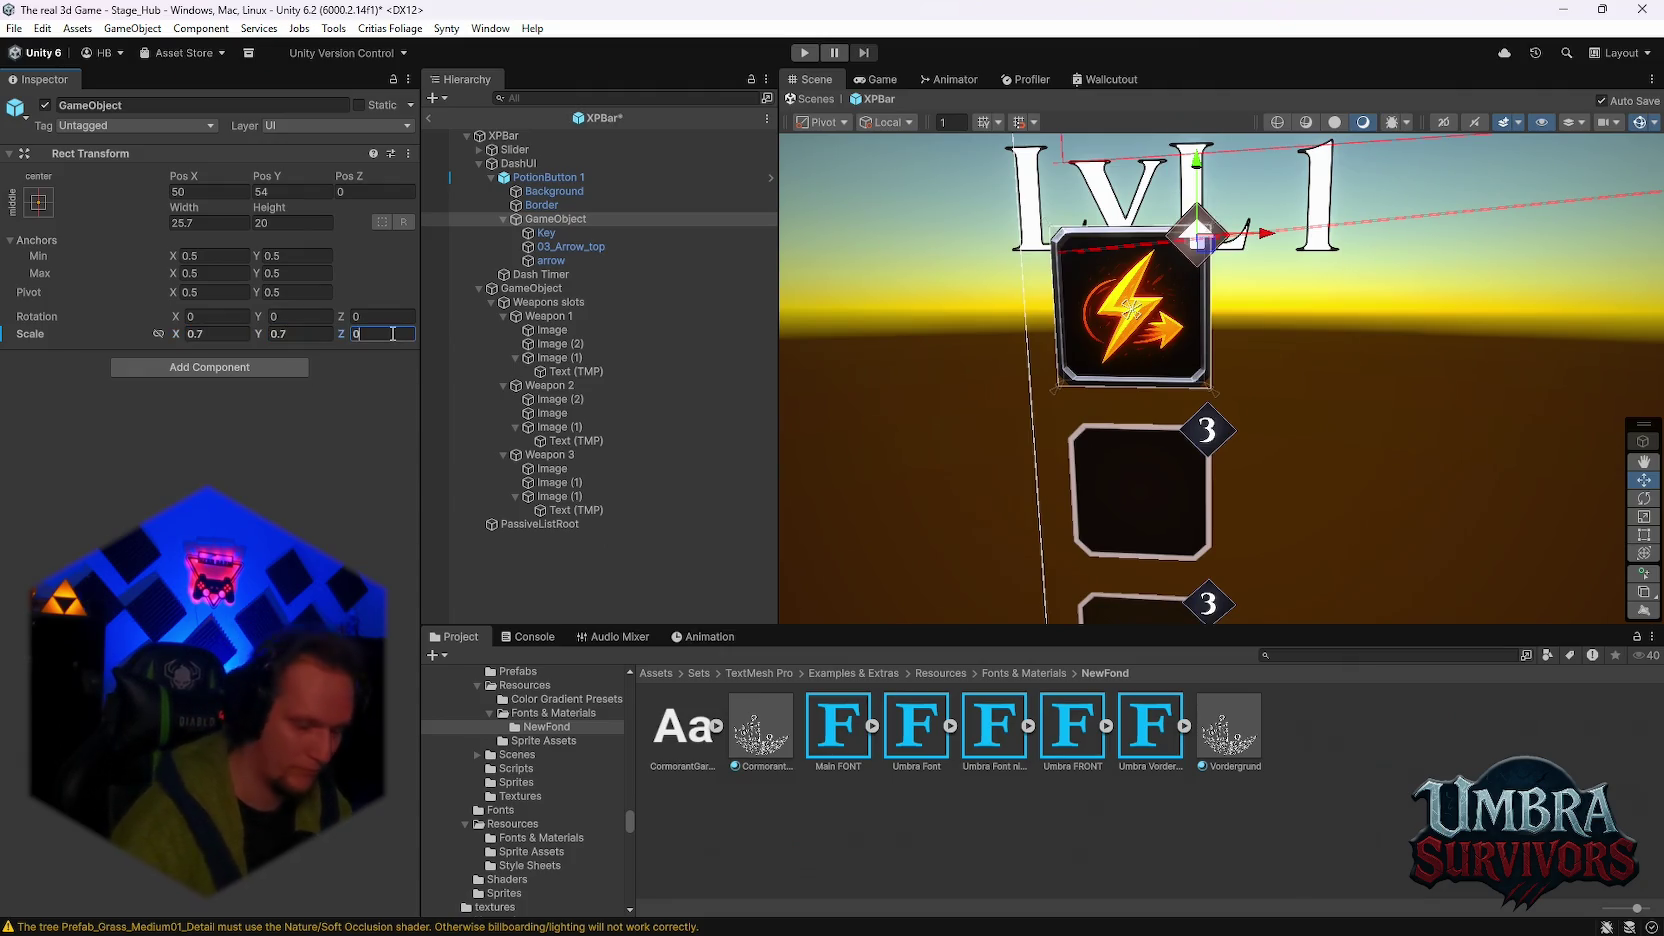
pyautogui.press('Return')
pyautogui.scroll(-5, 1200, 400)
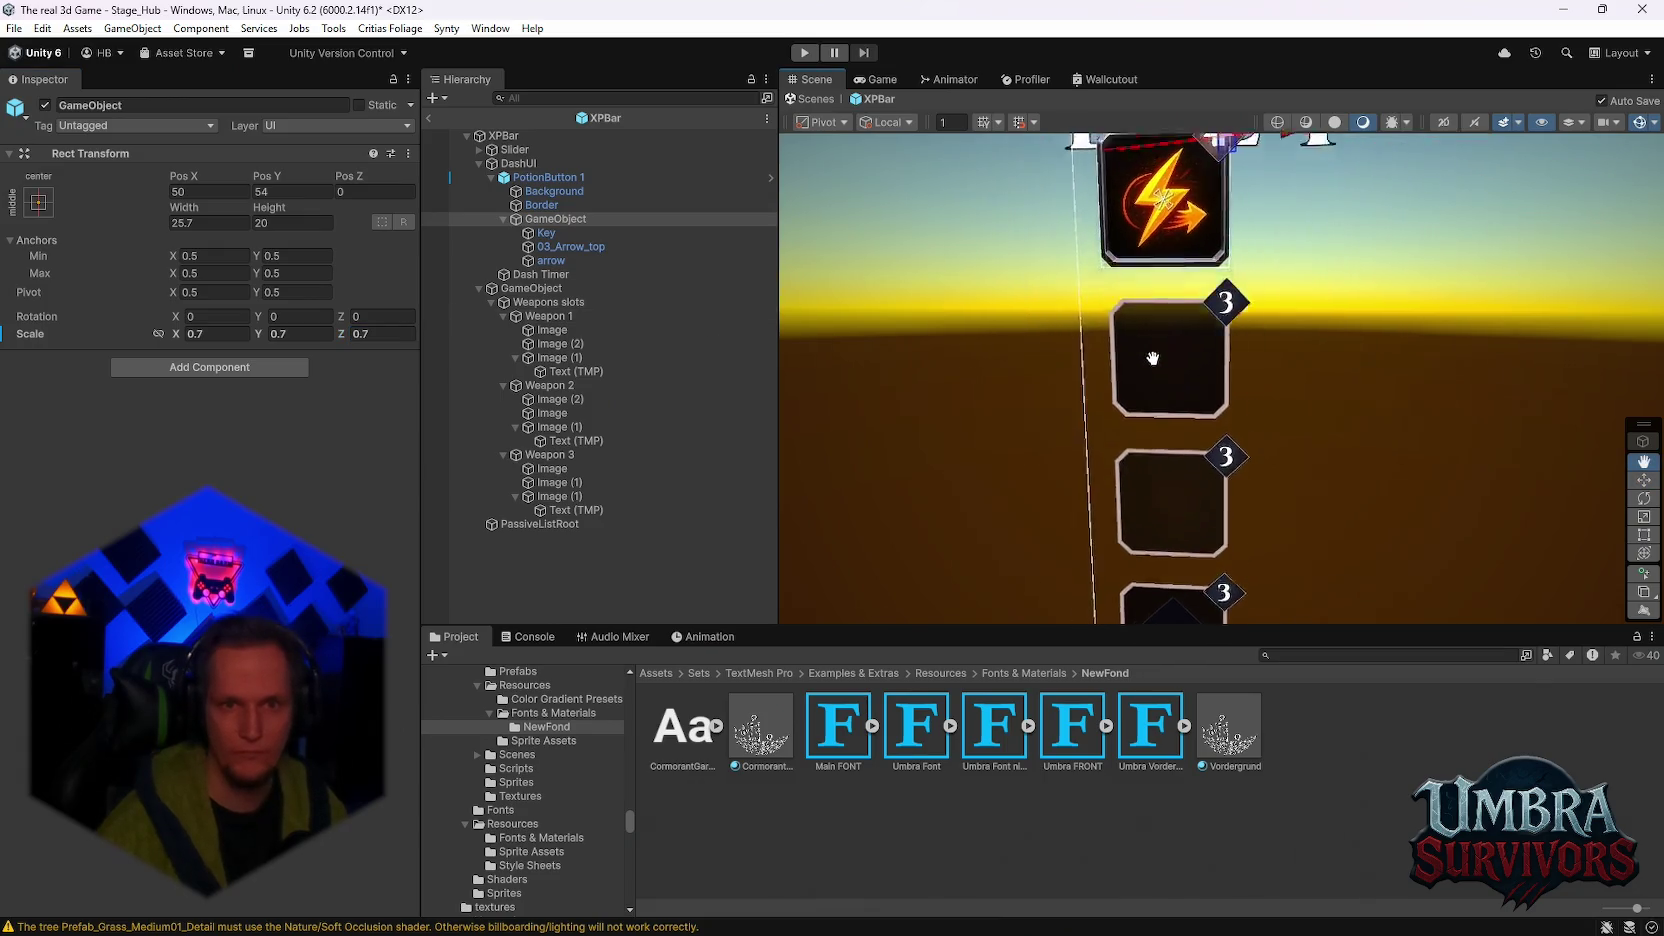
# Step: Nudge the key group right and up to Pos X 55.8, Pos Y 57.8
pyautogui.scroll(-5, 1195, 407)
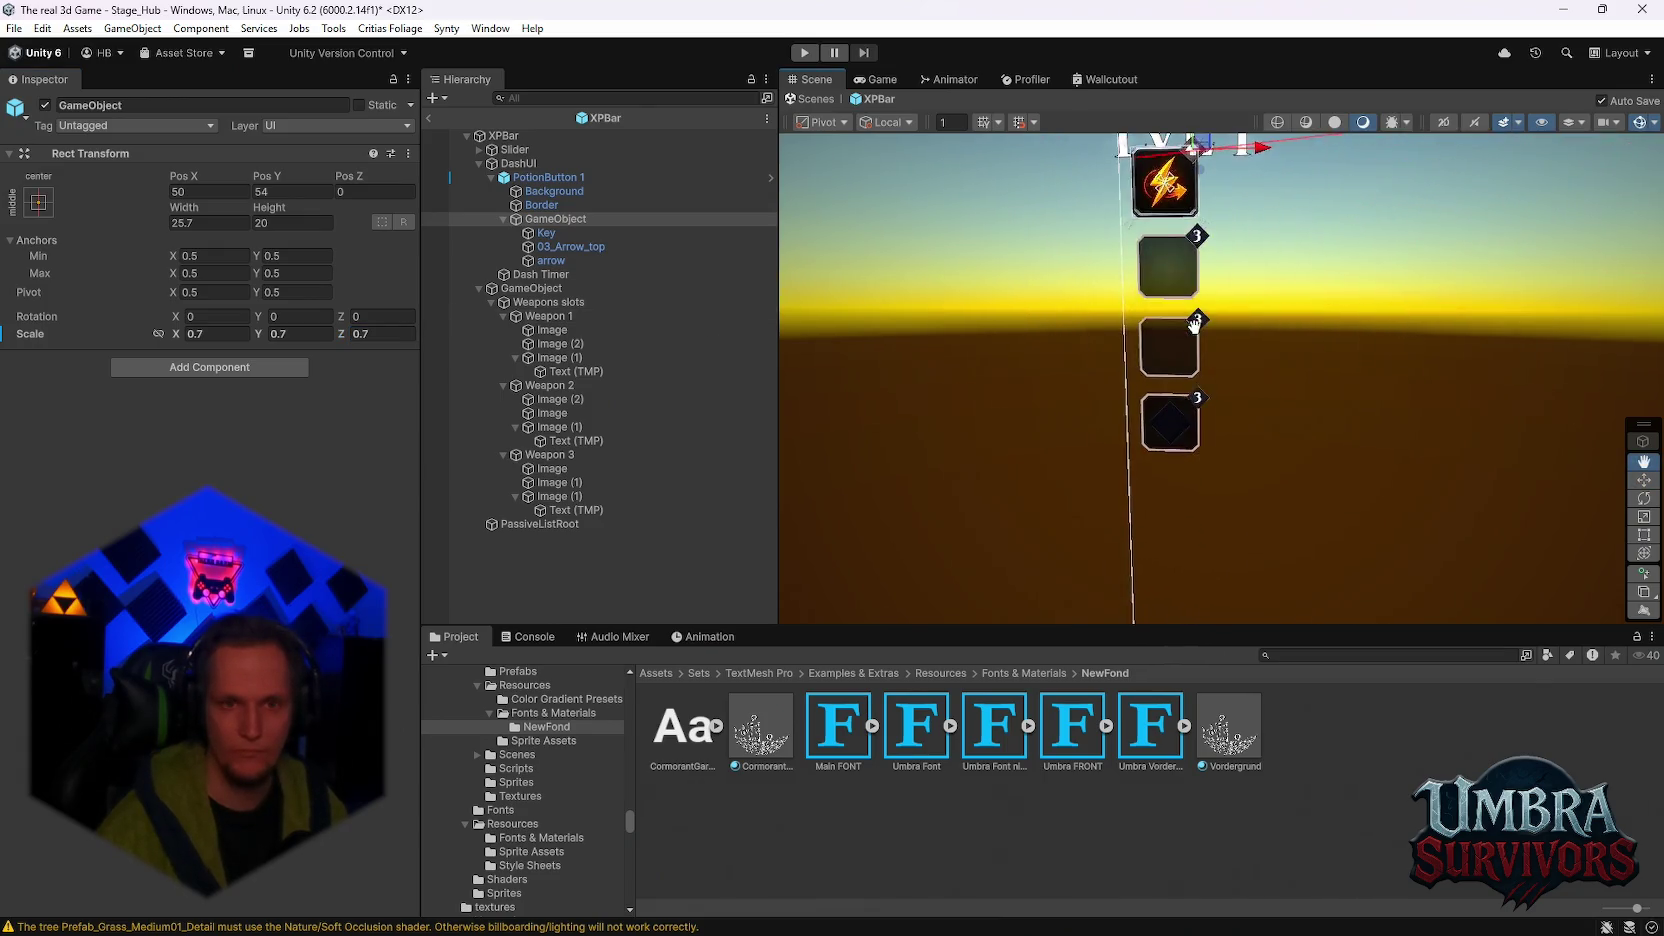
pyautogui.scroll(10, 1153, 422)
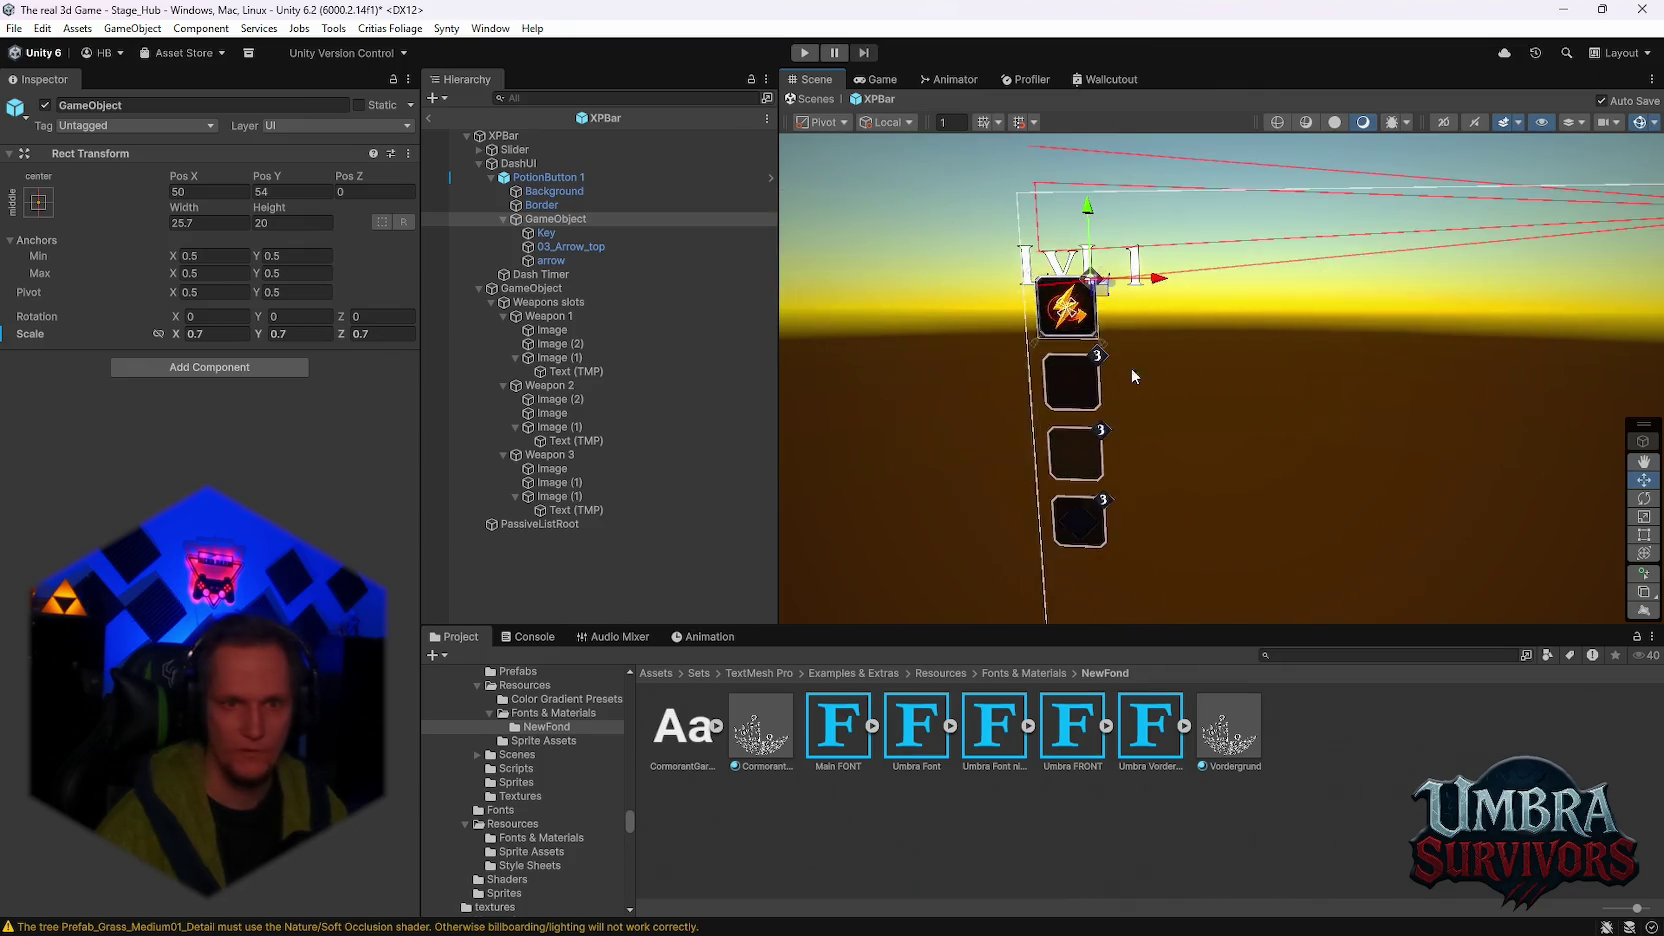
pyautogui.moveTo(1149, 338)
pyautogui.mouseDown()
pyautogui.moveTo(1161, 410)
pyautogui.moveTo(1145, 273)
pyautogui.mouseUp()
pyautogui.scroll(-2, 1161, 410)
pyautogui.scroll(-3, 1168, 385)
pyautogui.press('f')
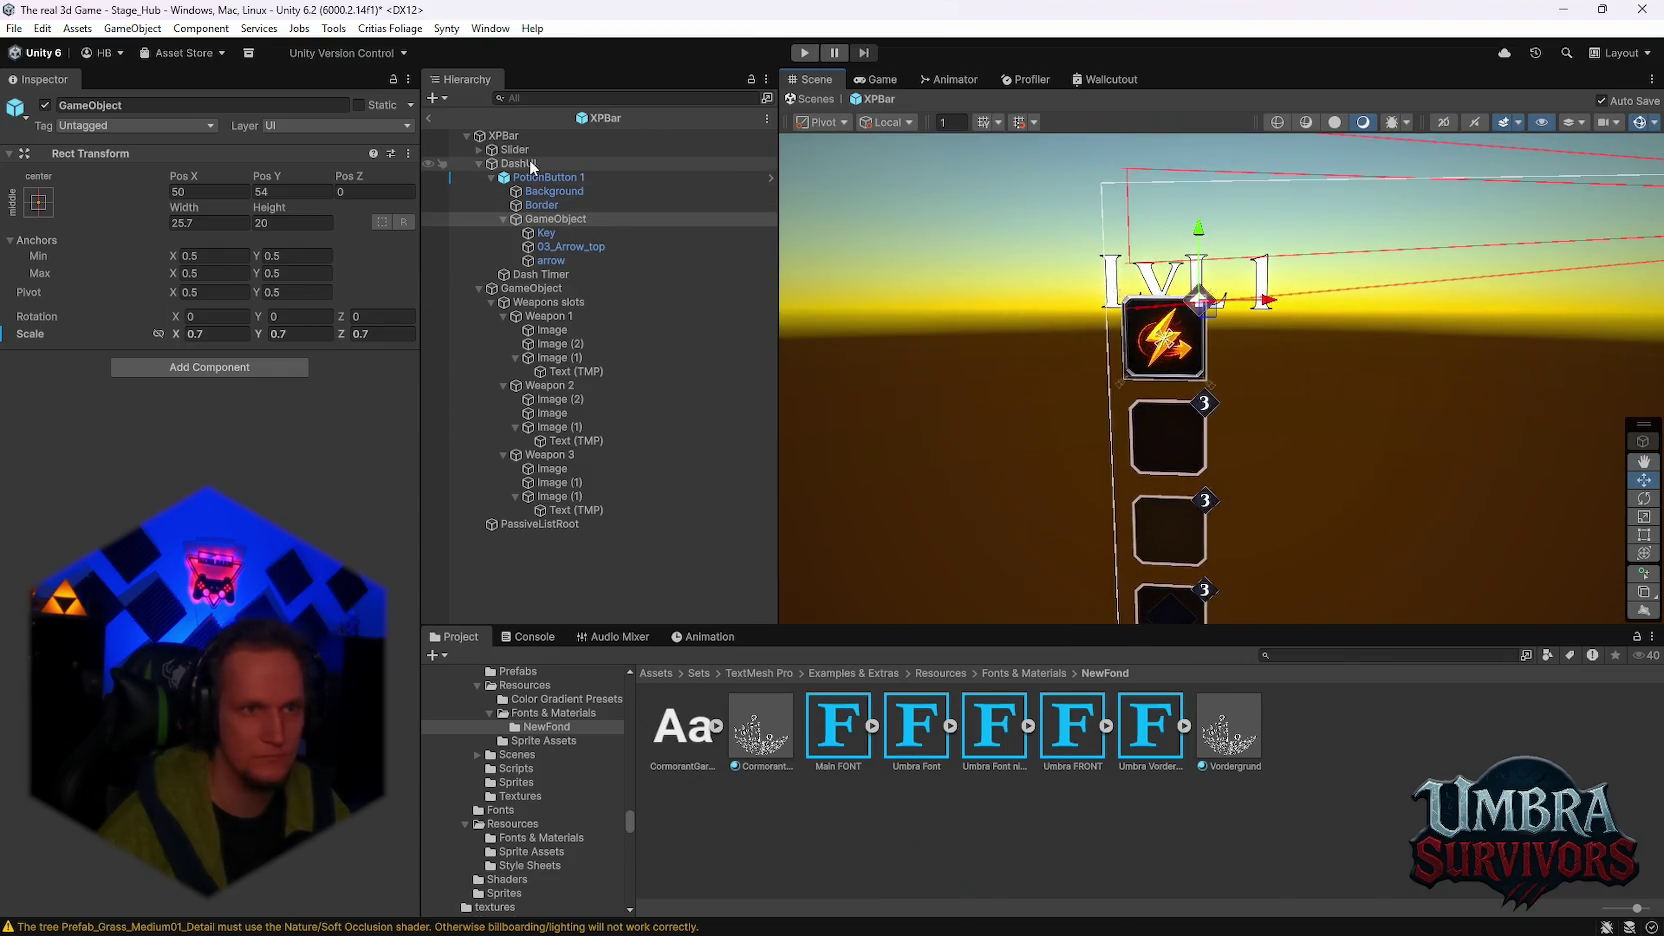
pyautogui.scroll(5, 1243, 320)
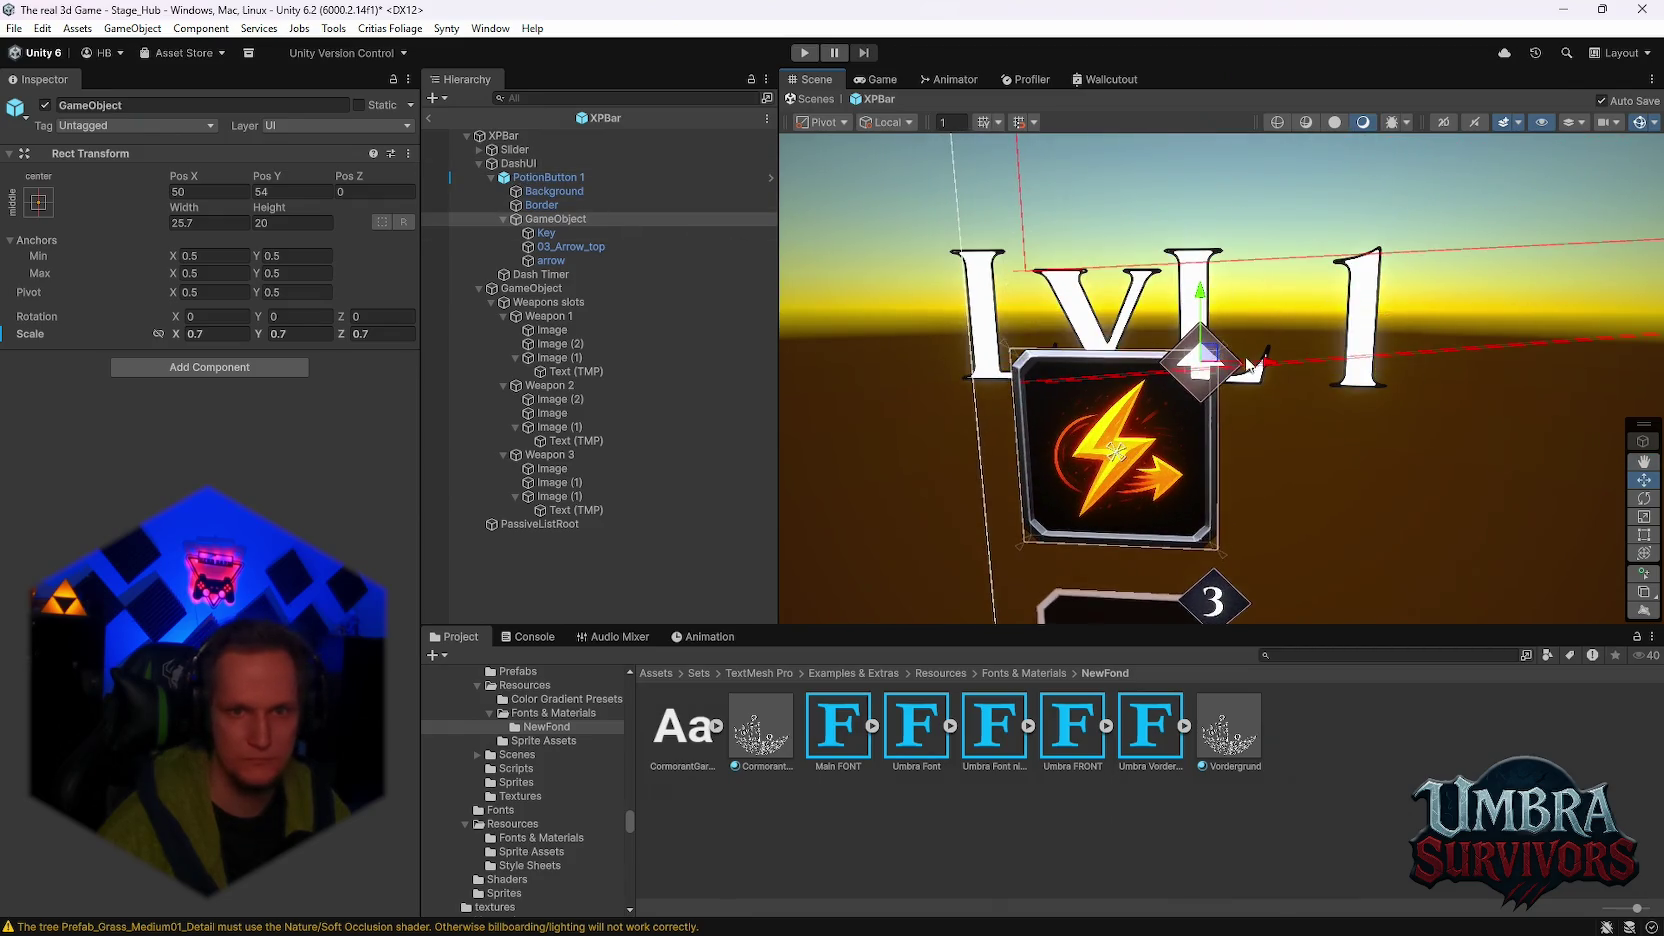
pyautogui.moveTo(1259, 368); pyautogui.dragTo(1268, 368)
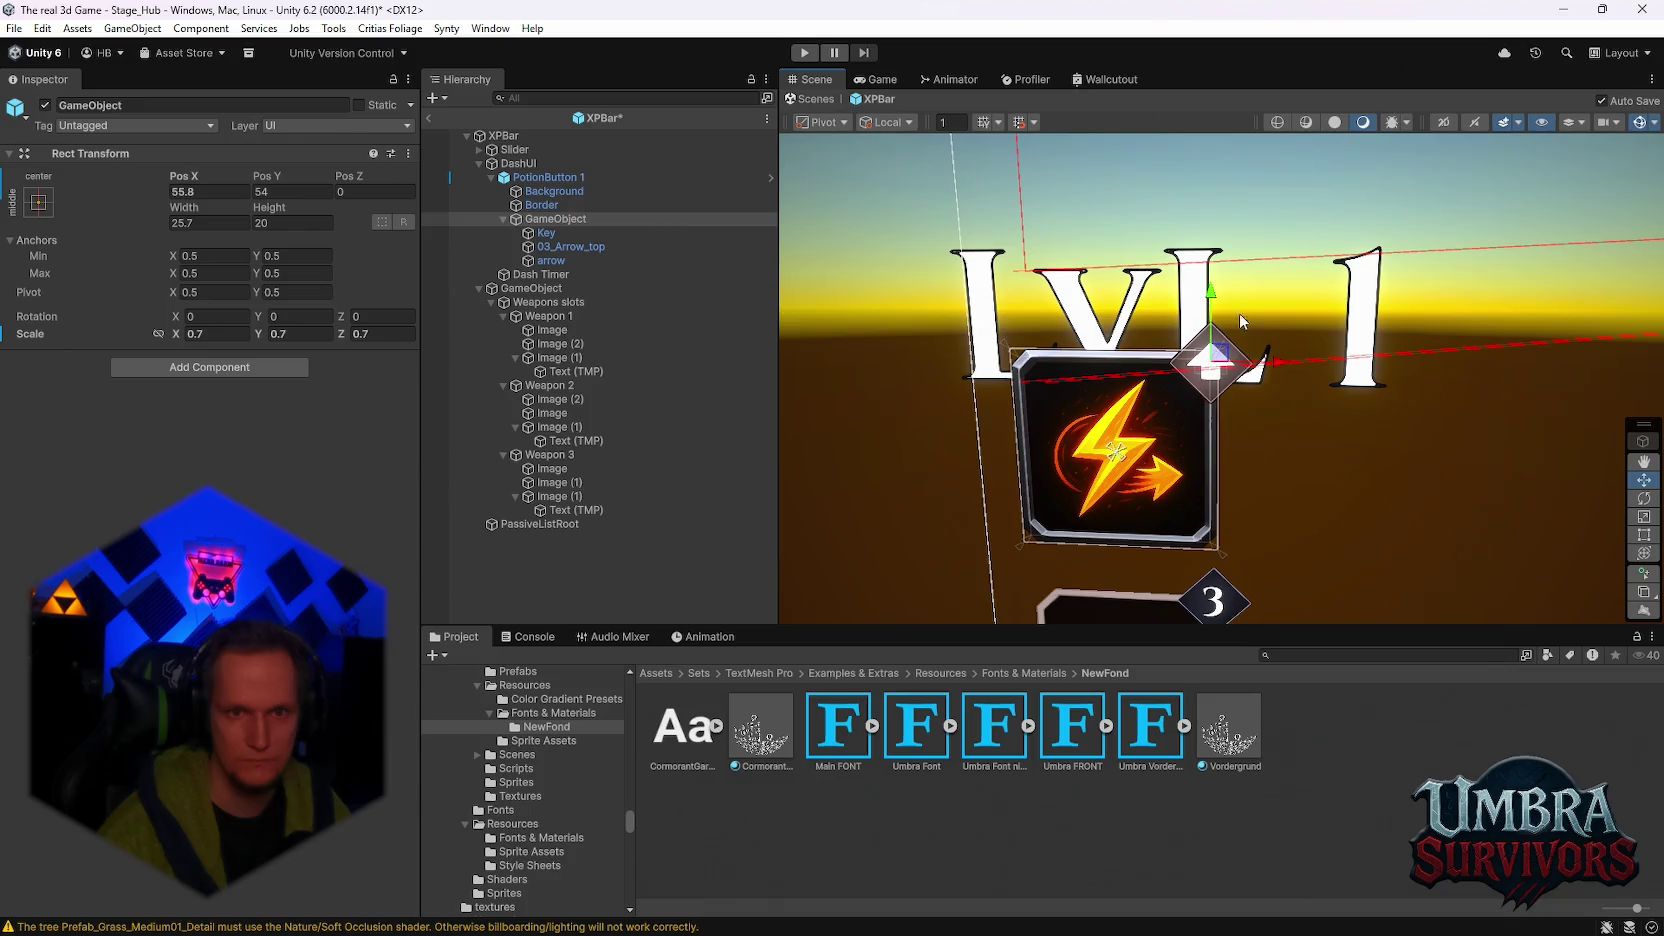
pyautogui.moveTo(1212, 301); pyautogui.dragTo(1211, 296)
pyautogui.scroll(-3, 1256, 386)
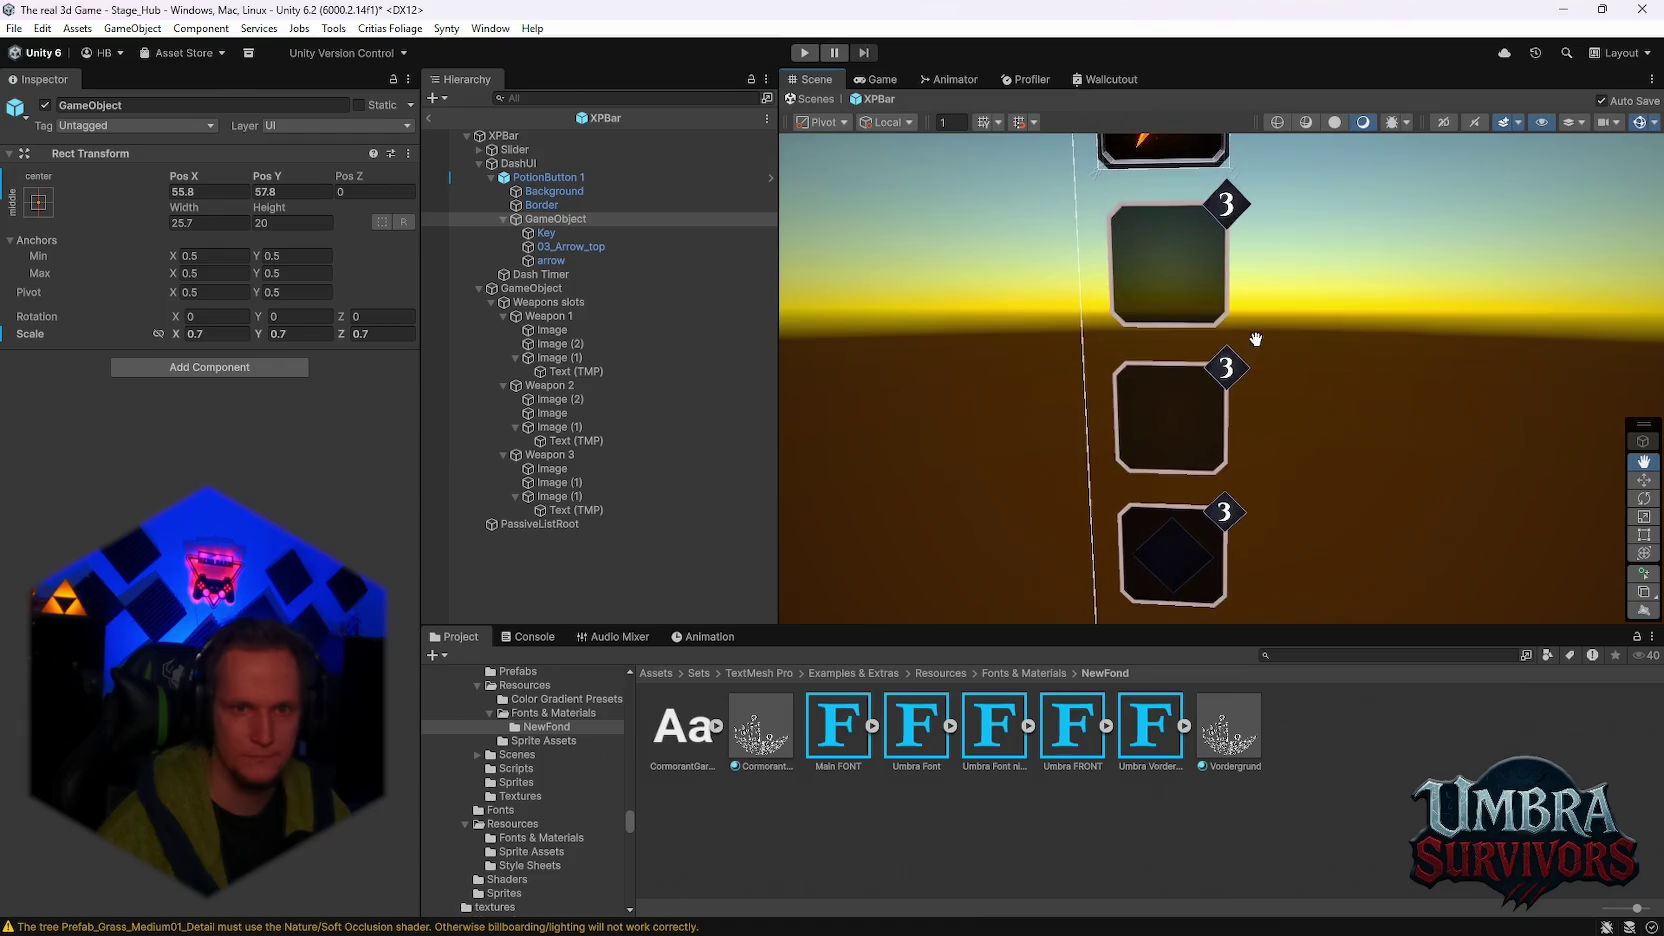
# Step: Inspect the images and badge texts under the Weapon 1 and Weapon 2 slots
pyautogui.click(568, 344)
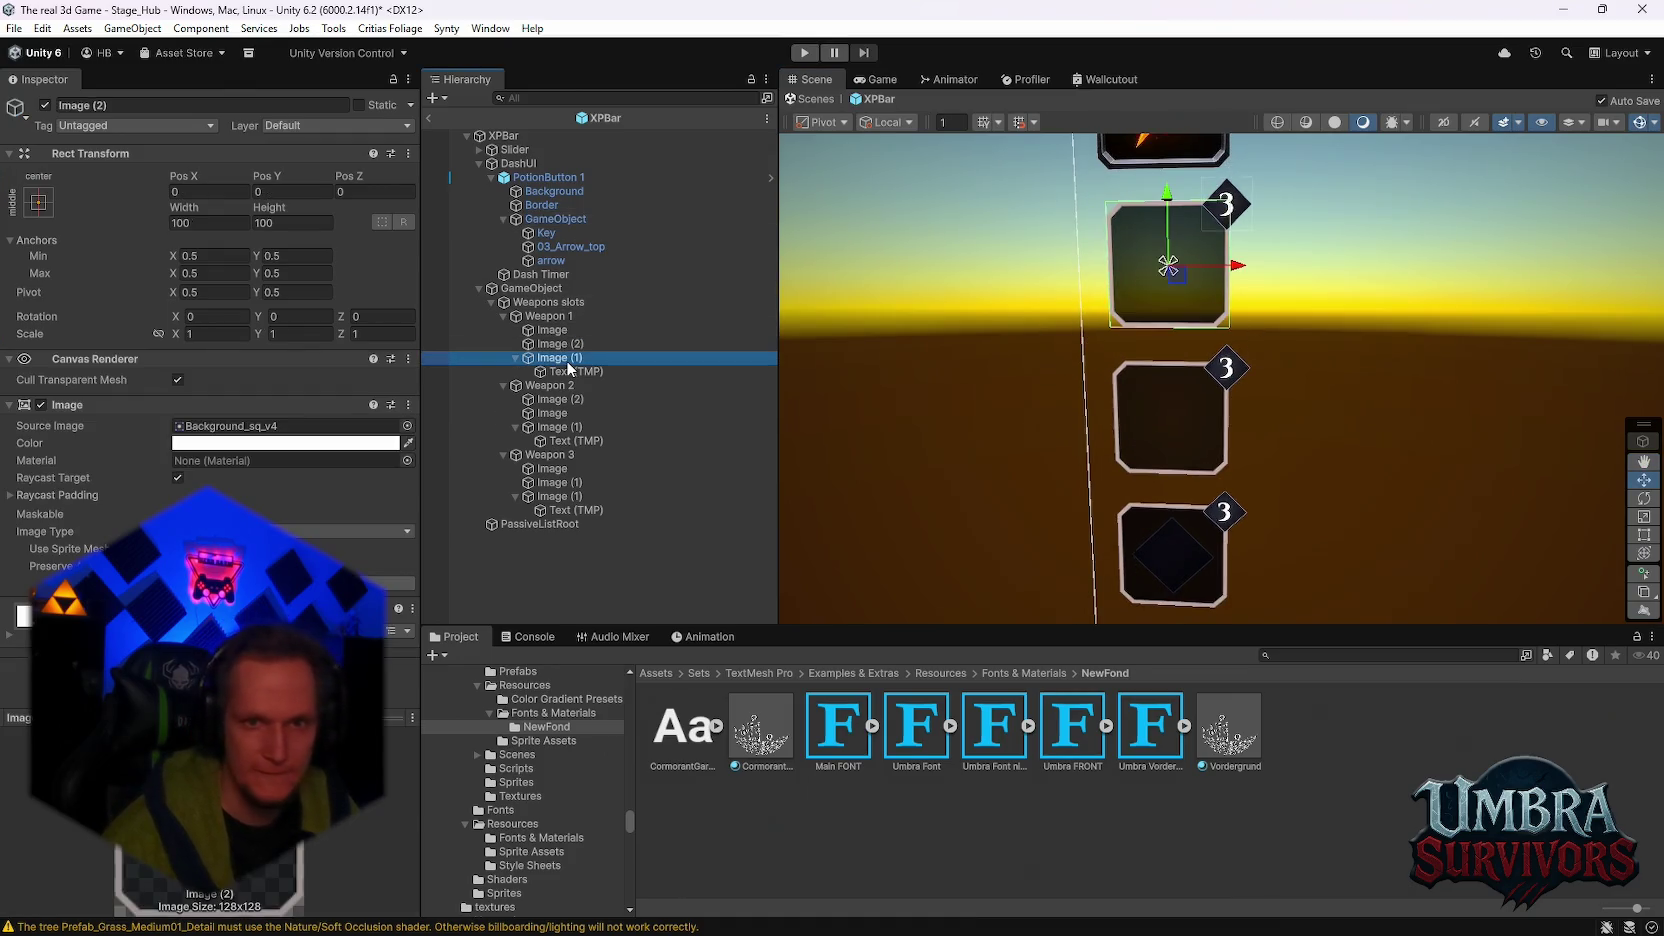
pyautogui.click(566, 358)
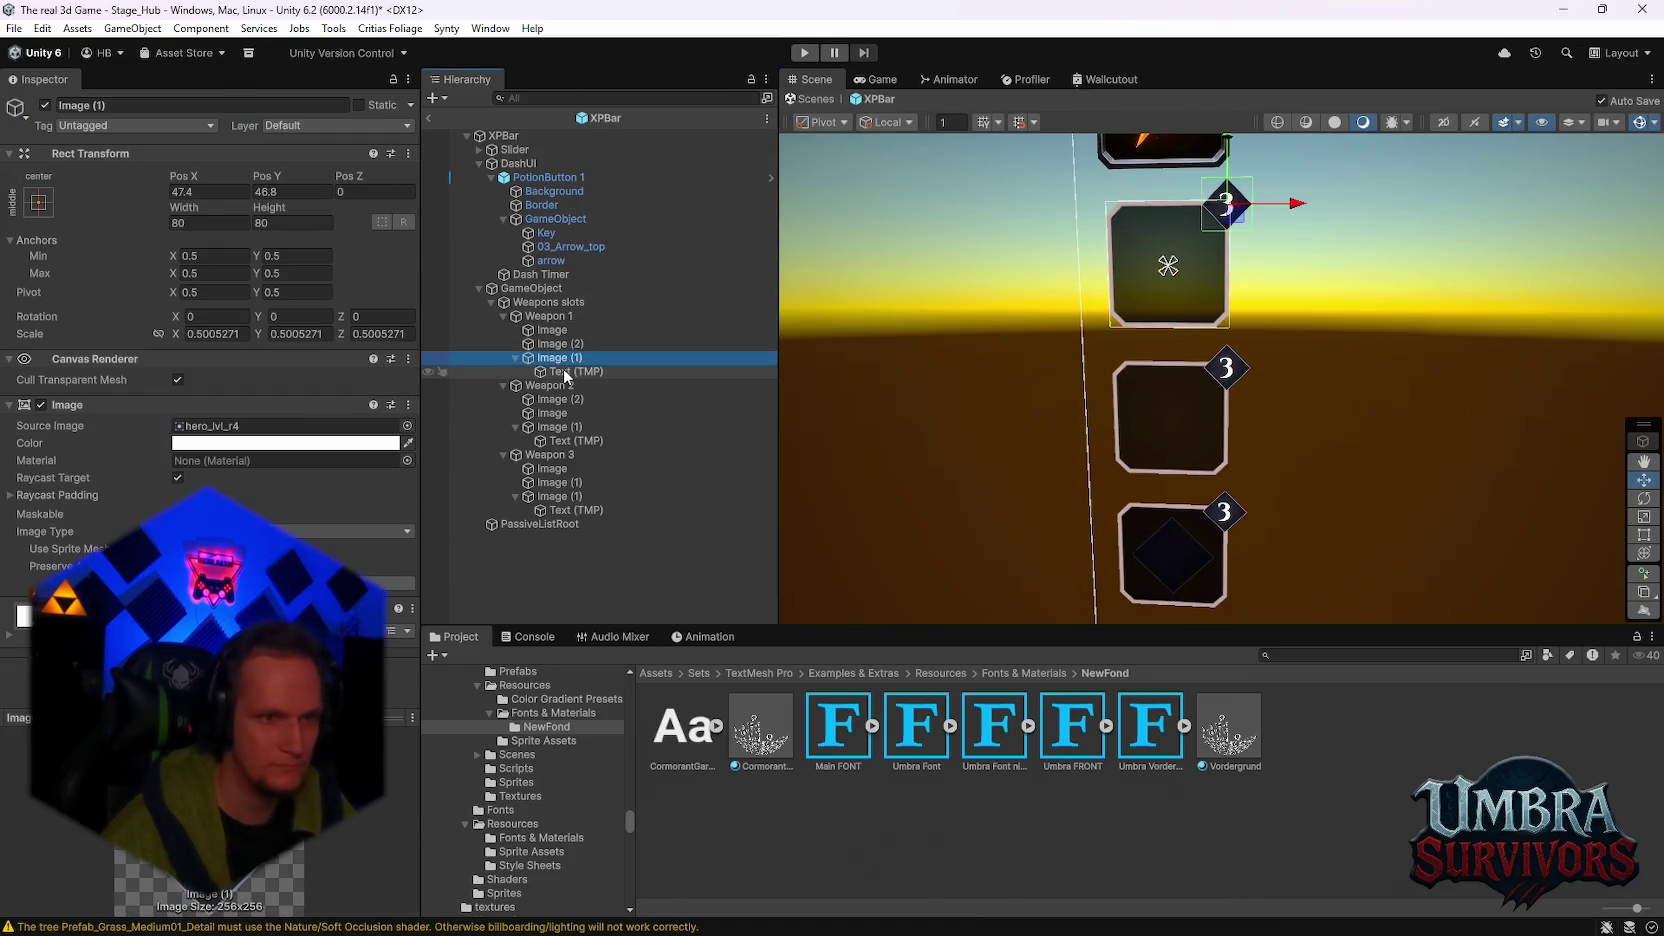
pyautogui.click(566, 373)
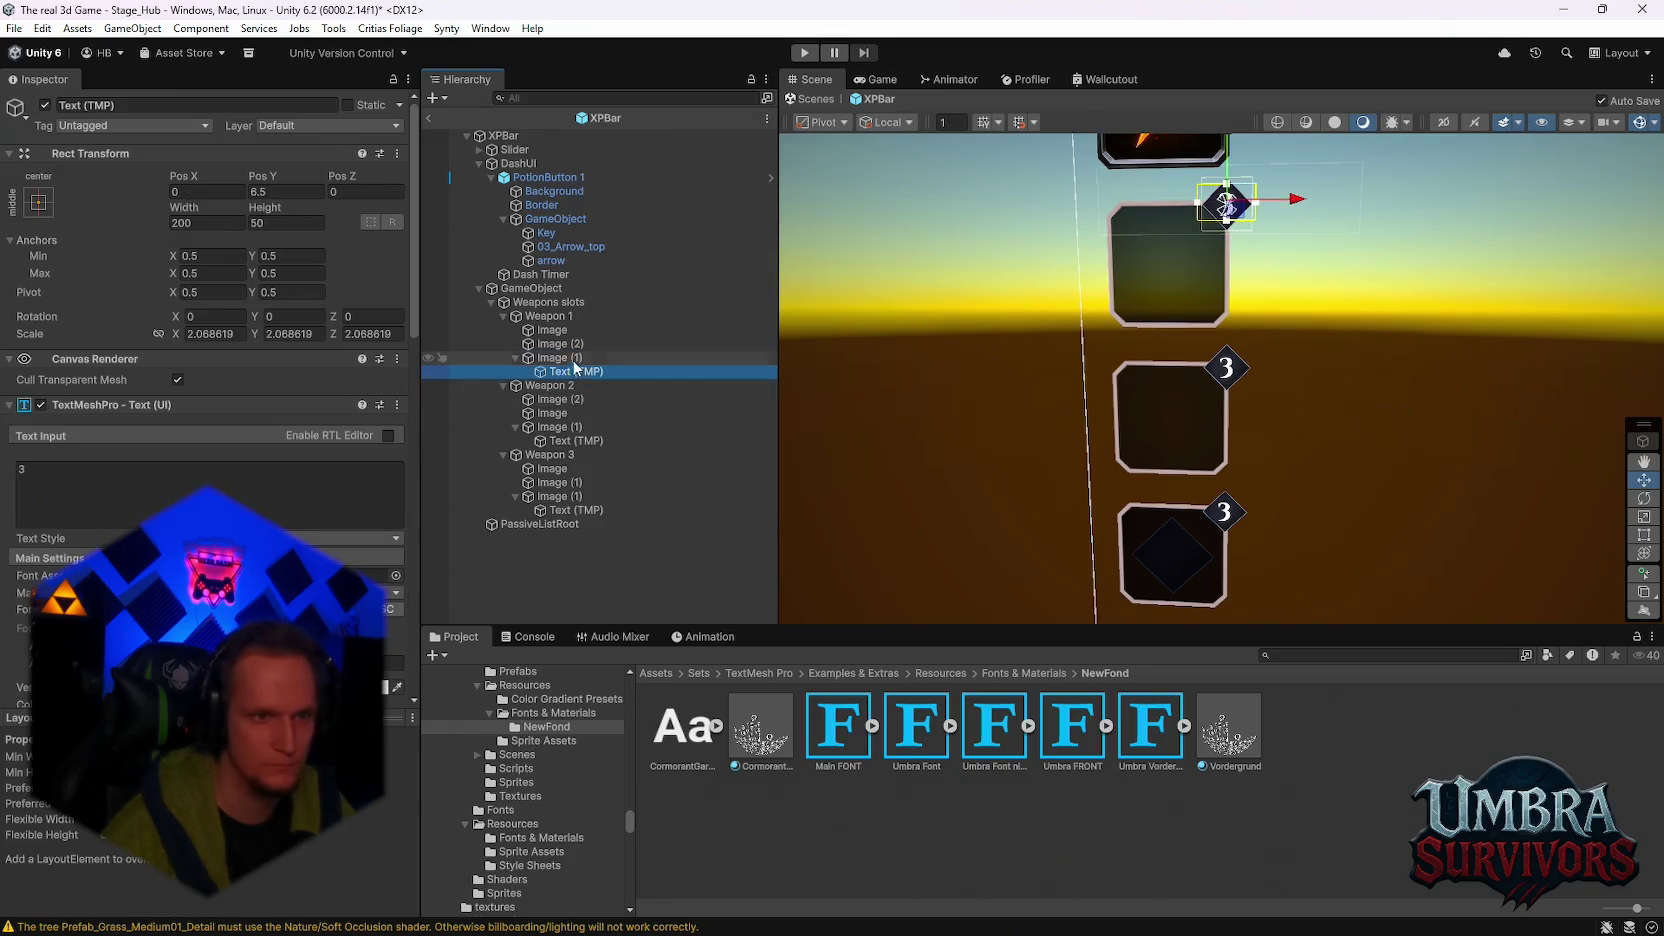
pyautogui.click(566, 358)
pyautogui.click(556, 316)
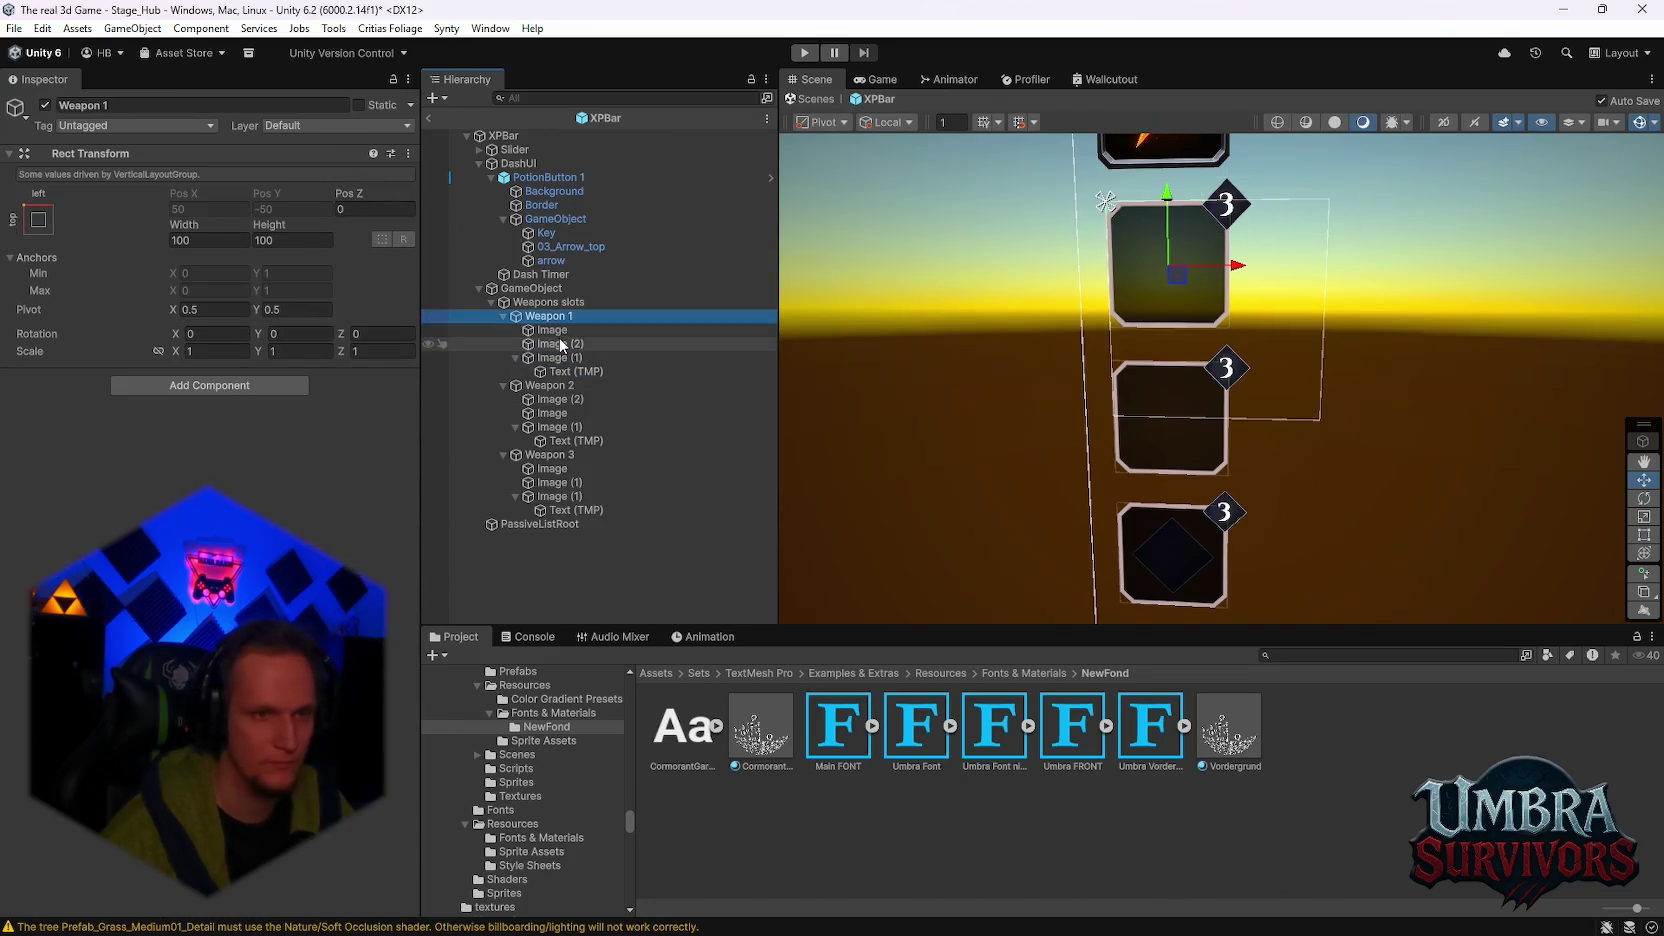
pyautogui.click(553, 330)
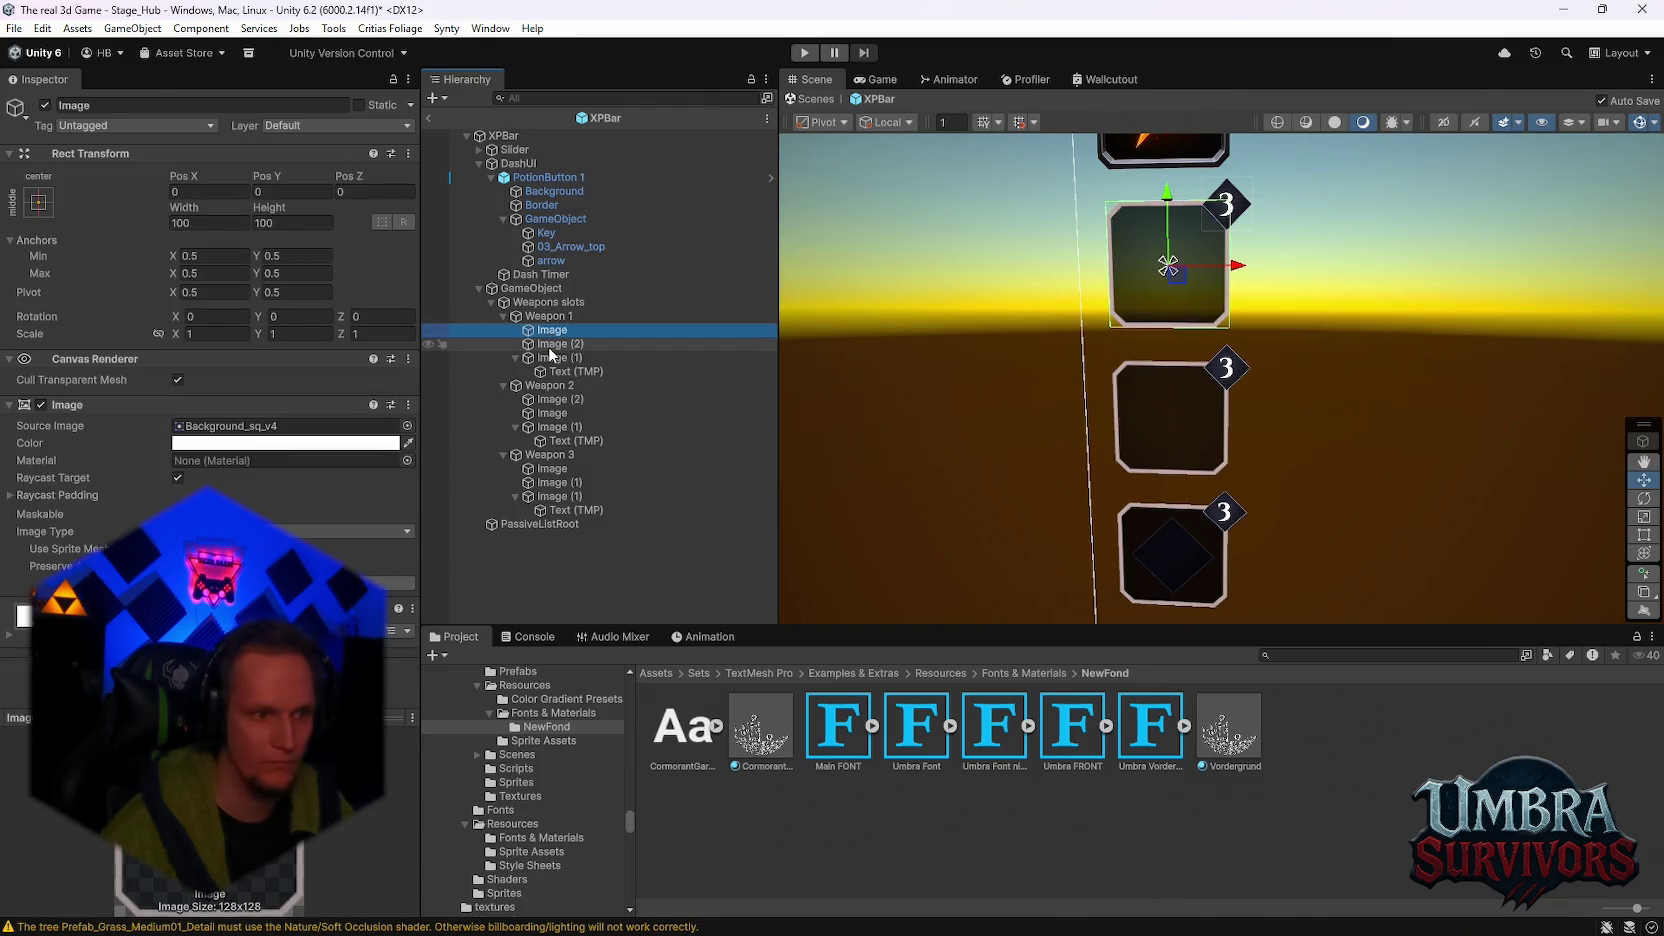
pyautogui.click(556, 344)
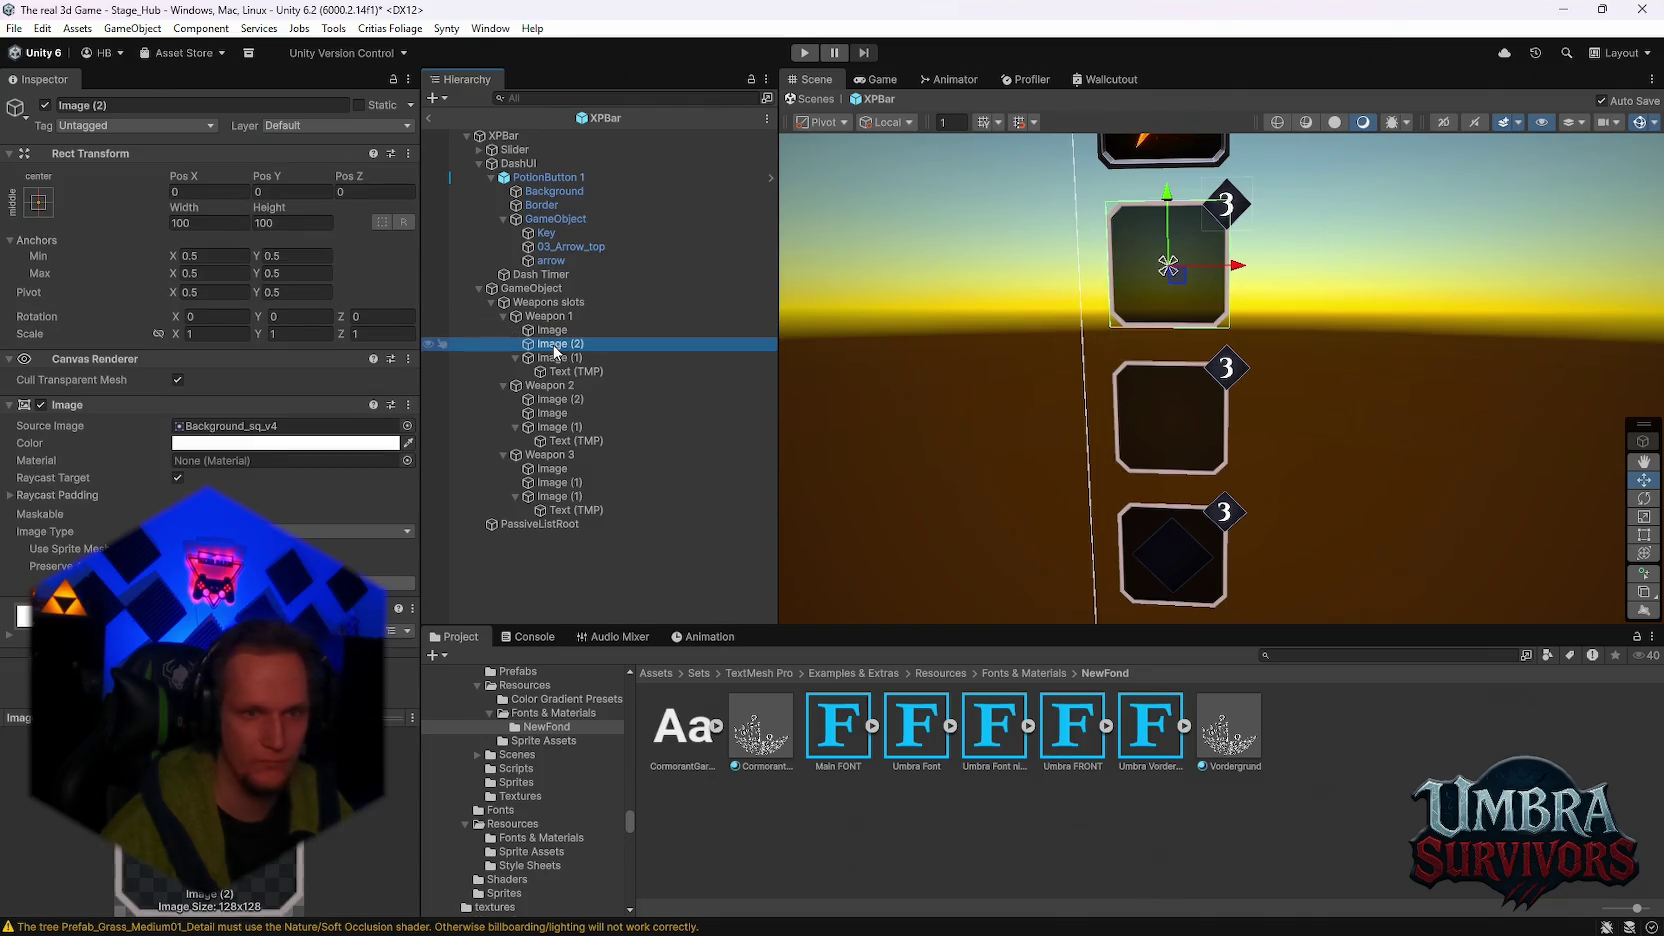
pyautogui.click(555, 399)
pyautogui.click(548, 413)
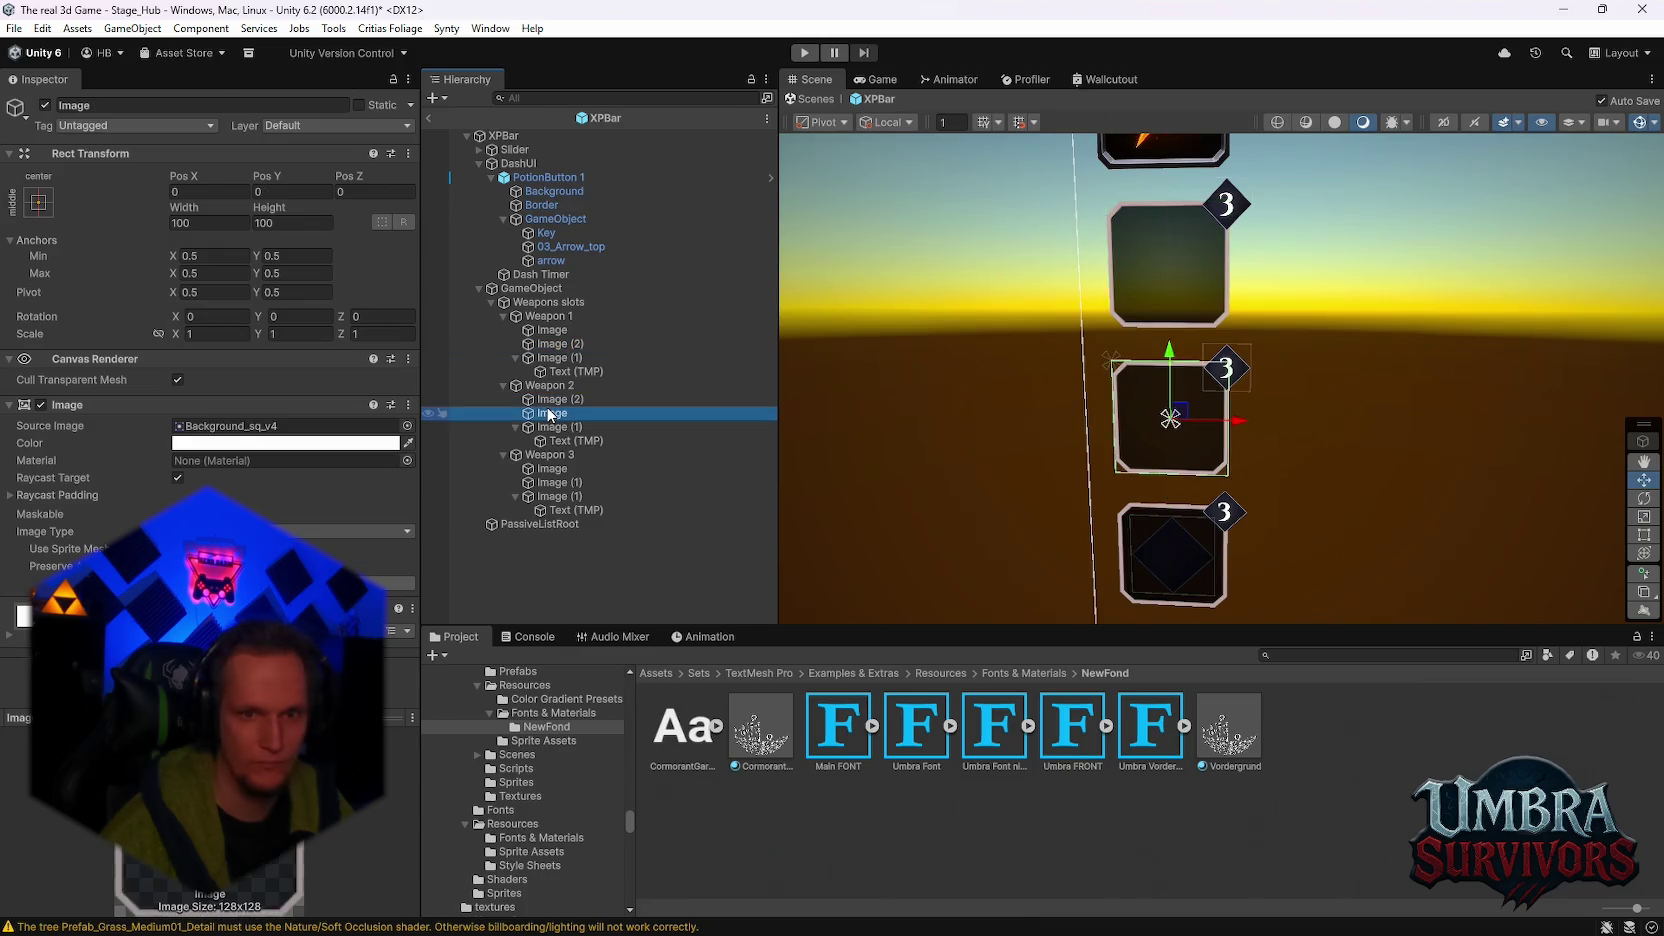
pyautogui.click(556, 400)
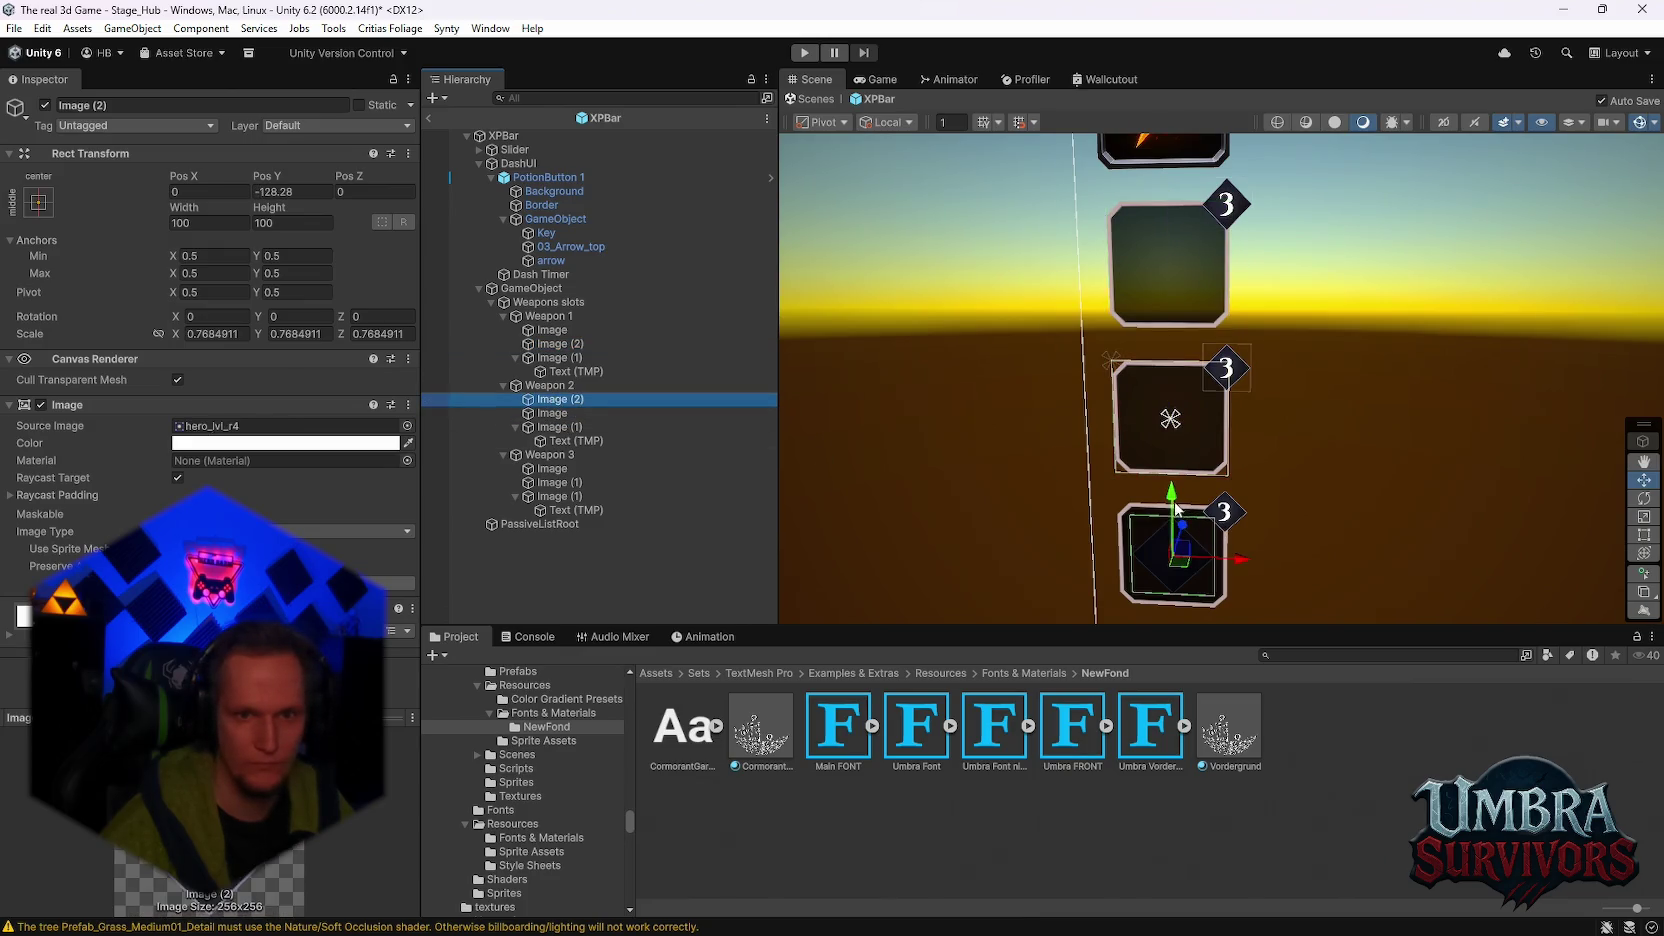
# Step: Delete Weapon 2's Image (2), check the other slot images, then undo the deletion
pyautogui.moveTo(1176, 510); pyautogui.dragTo(1176, 425)
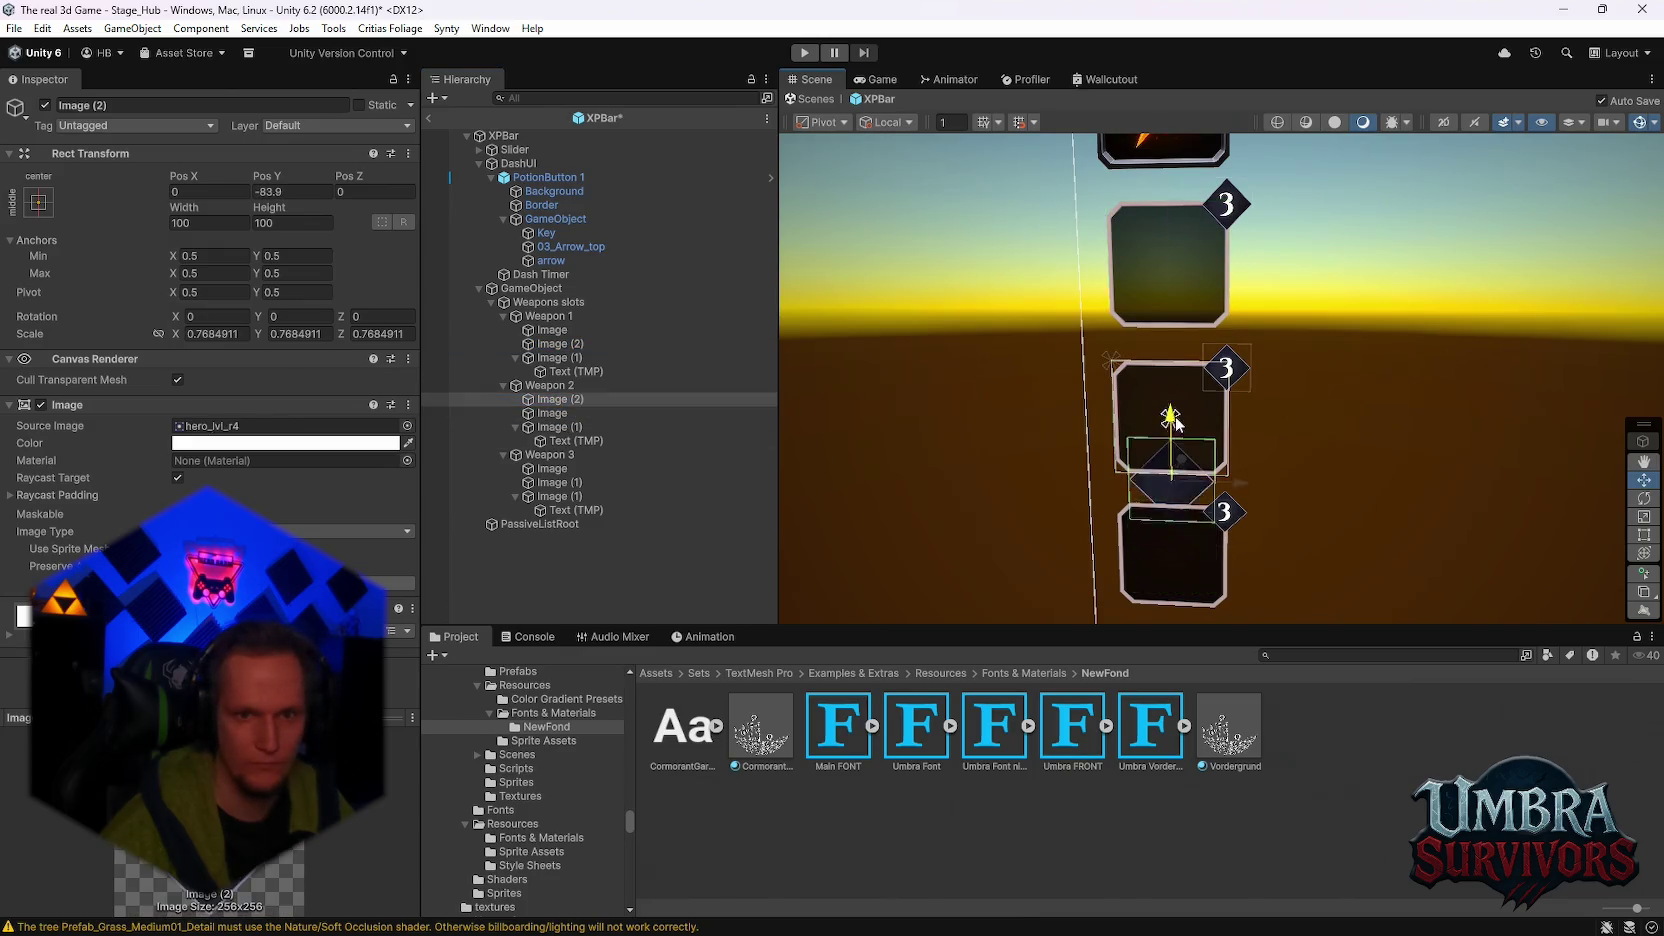
pyautogui.press('Delete')
pyautogui.click(553, 413)
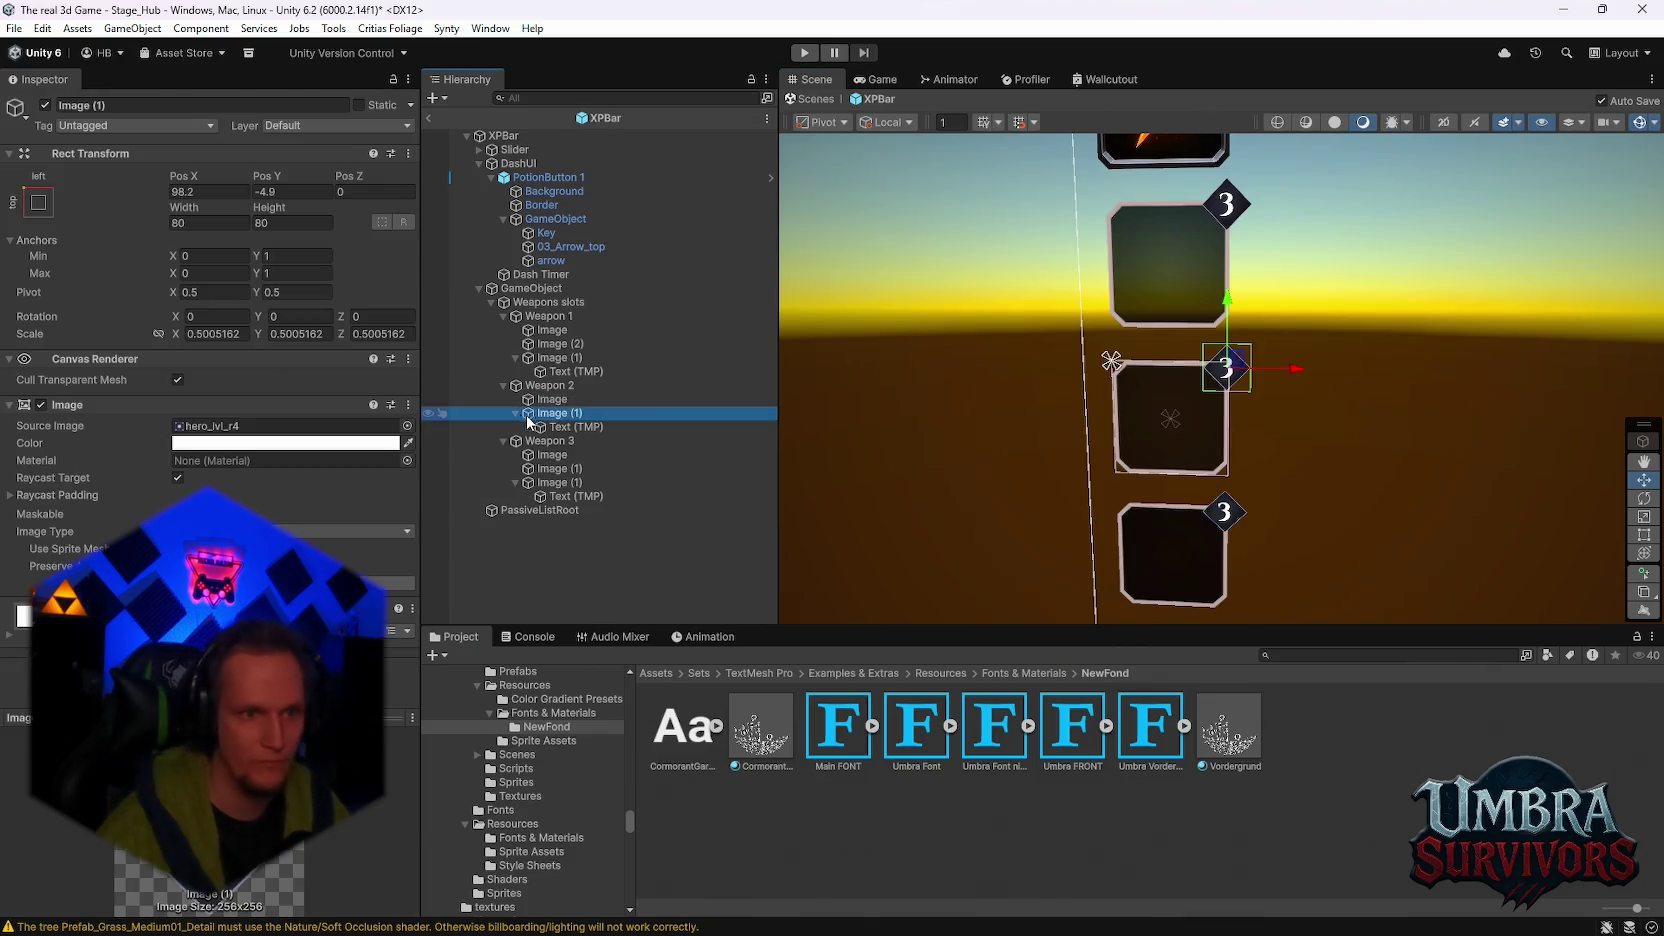
pyautogui.click(515, 413)
pyautogui.click(555, 443)
pyautogui.click(556, 455)
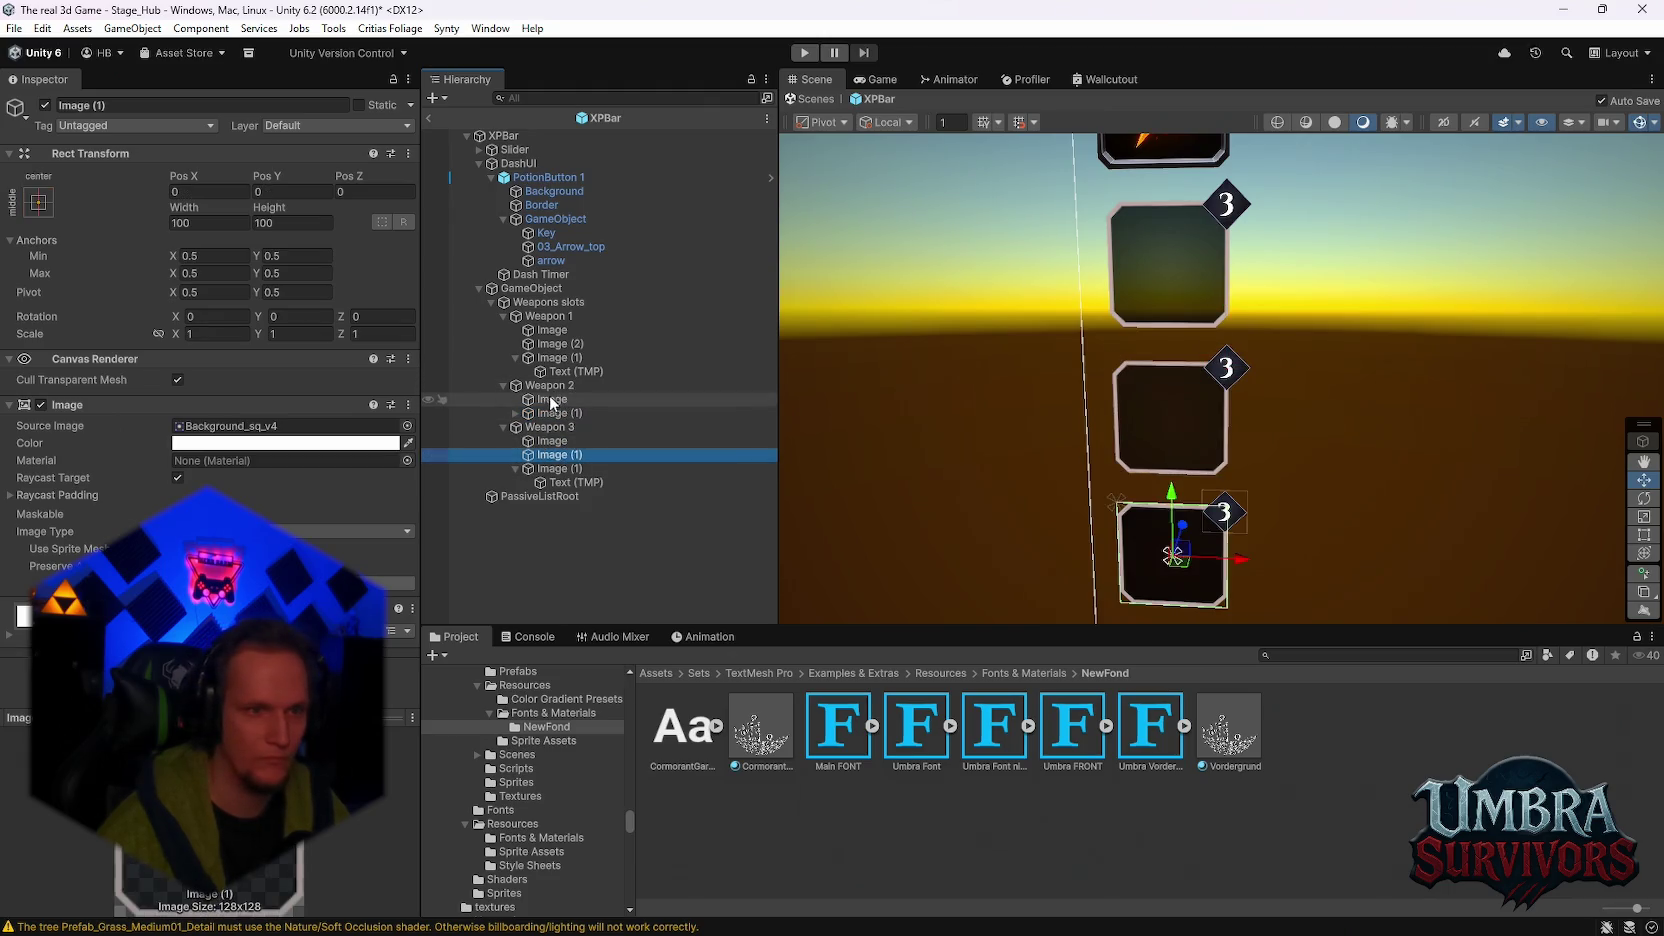
pyautogui.click(568, 413)
pyautogui.hotkey('ctrl', 'z')
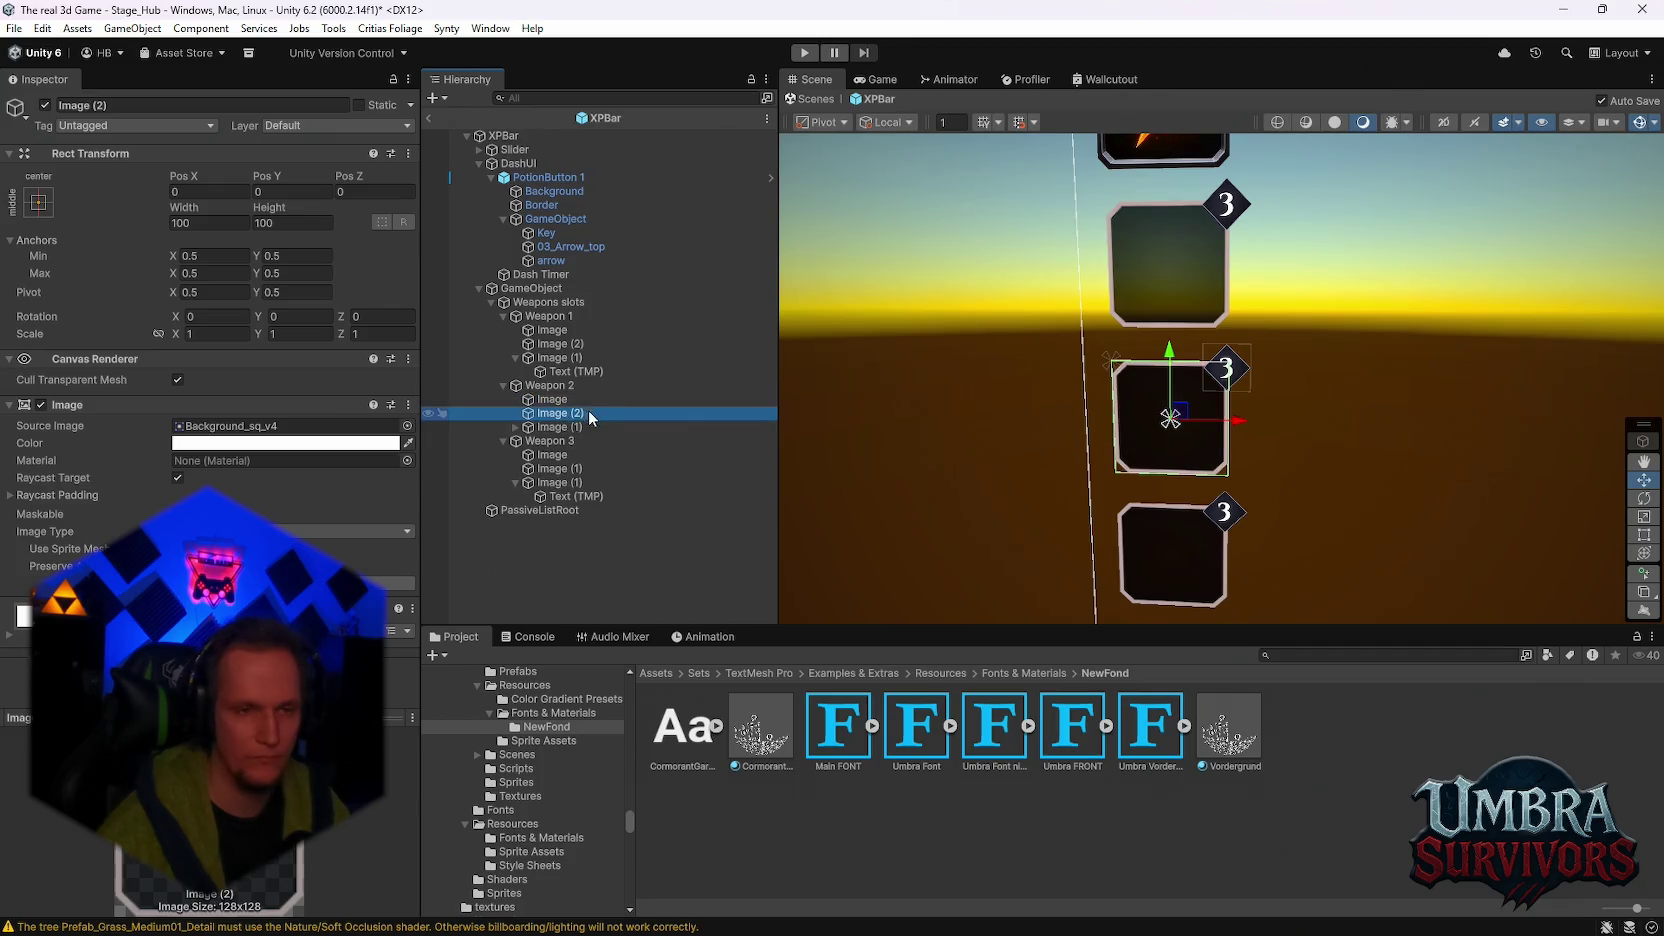
pyautogui.click(553, 330)
# Step: Rename the base Image of Weapon 1, Weapon 2 and Weapon 3 to Real
pyautogui.rightClick(557, 332)
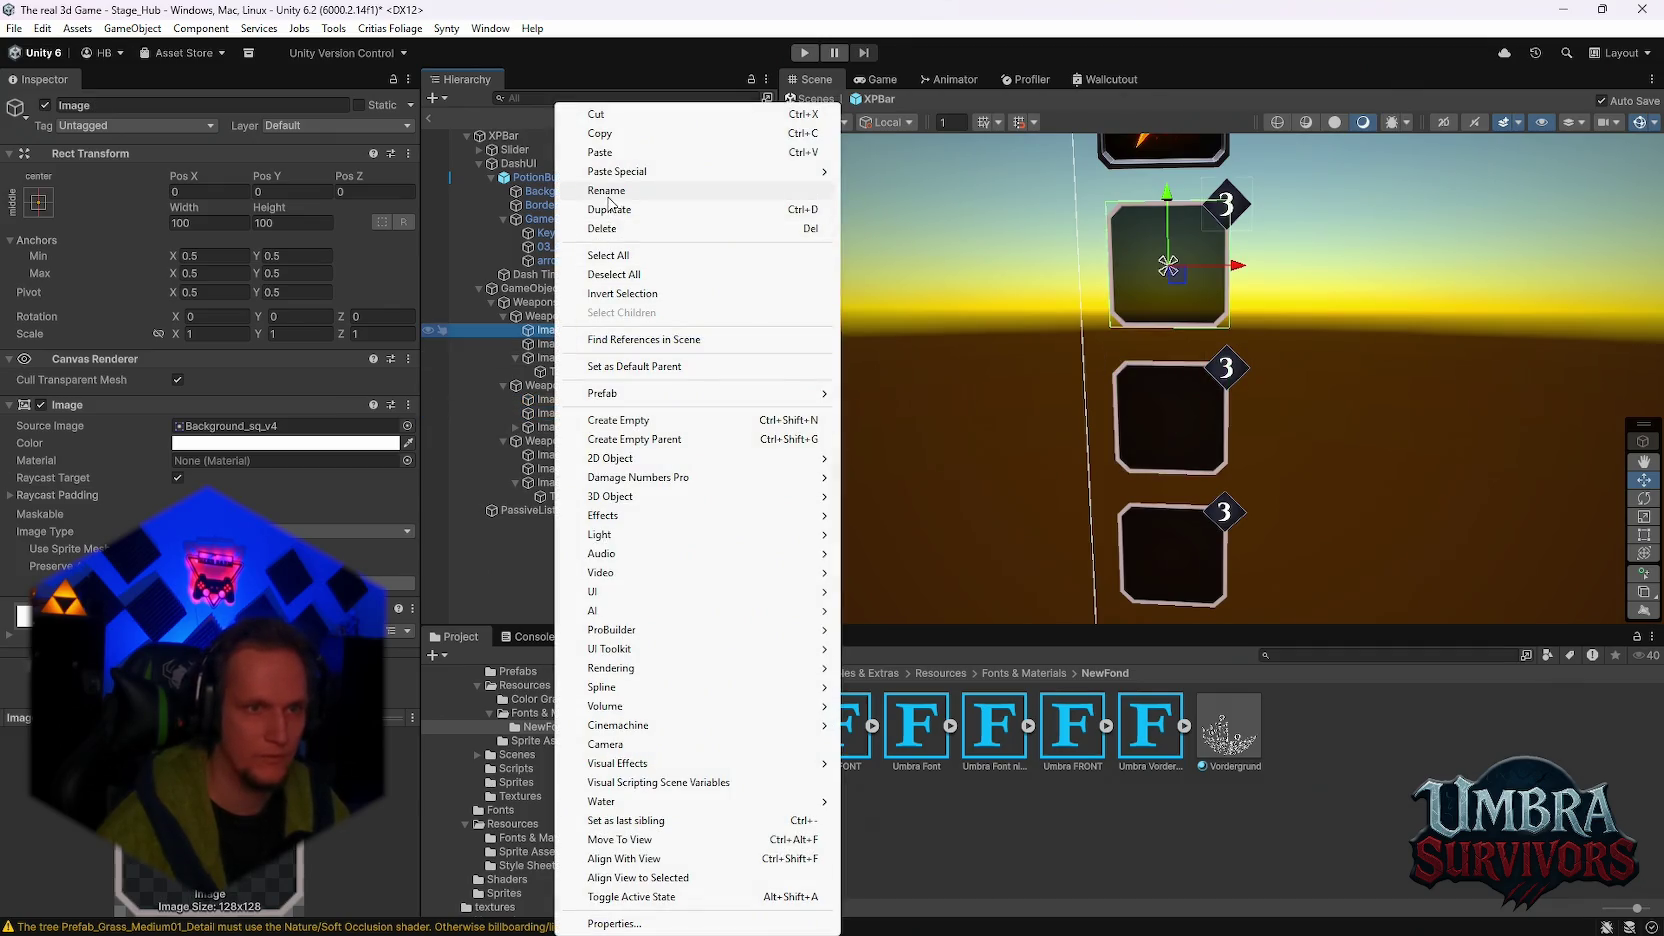
pyautogui.click(606, 190)
pyautogui.write('Real')
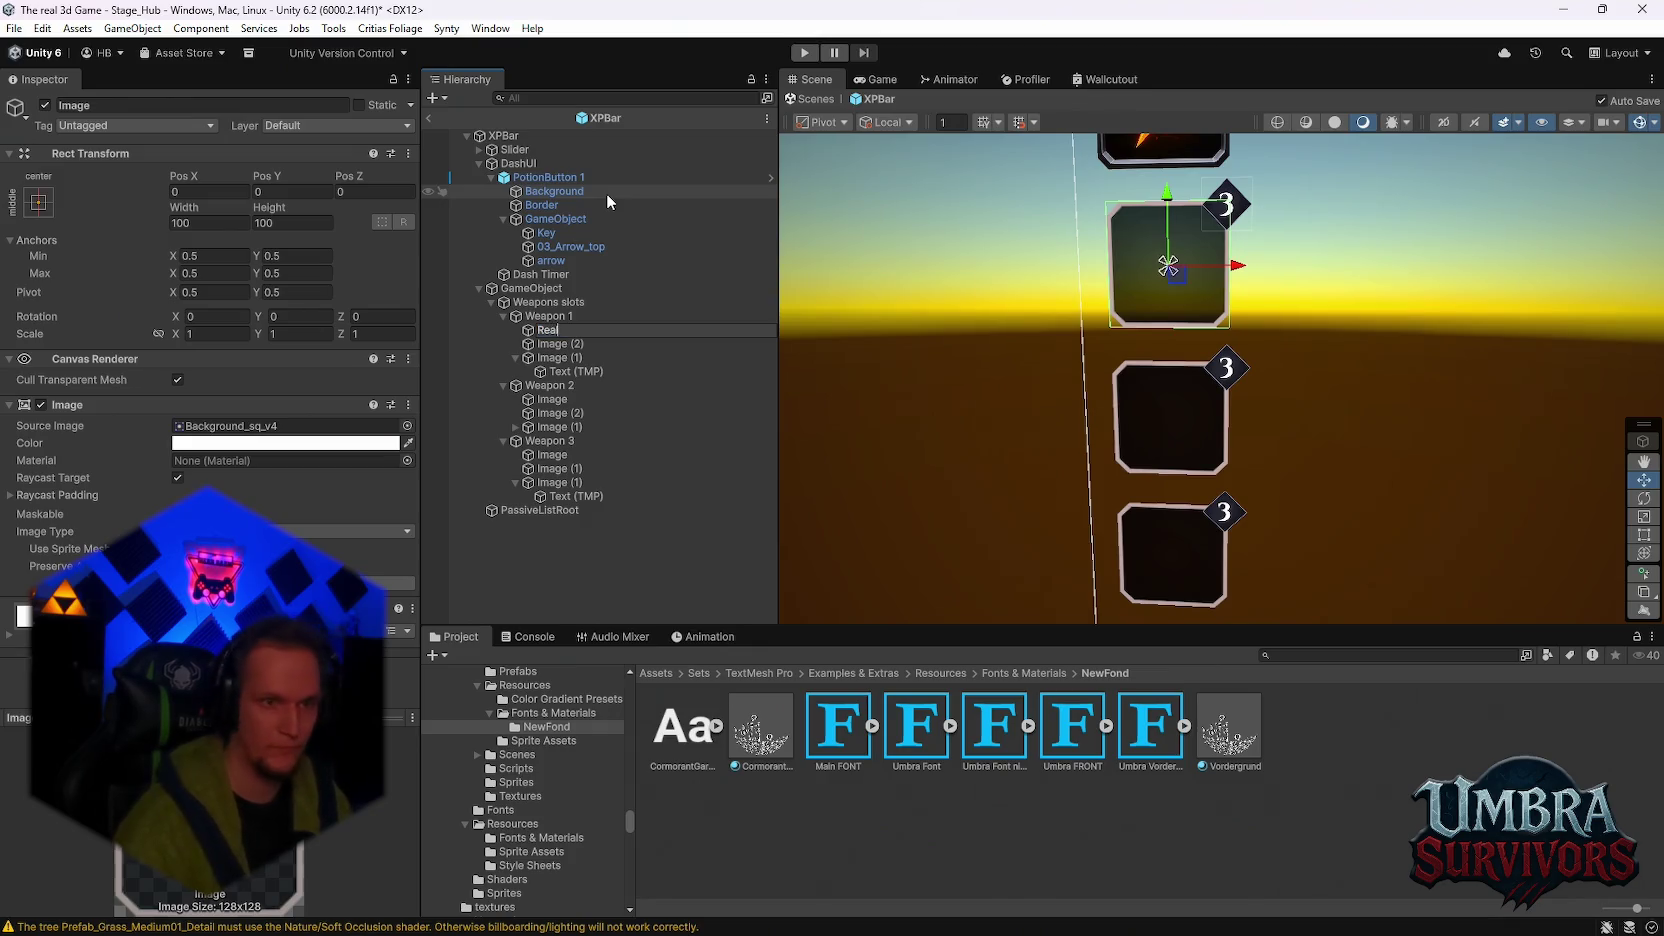
pyautogui.press('Return')
pyautogui.click(540, 399)
pyautogui.rightClick(540, 399)
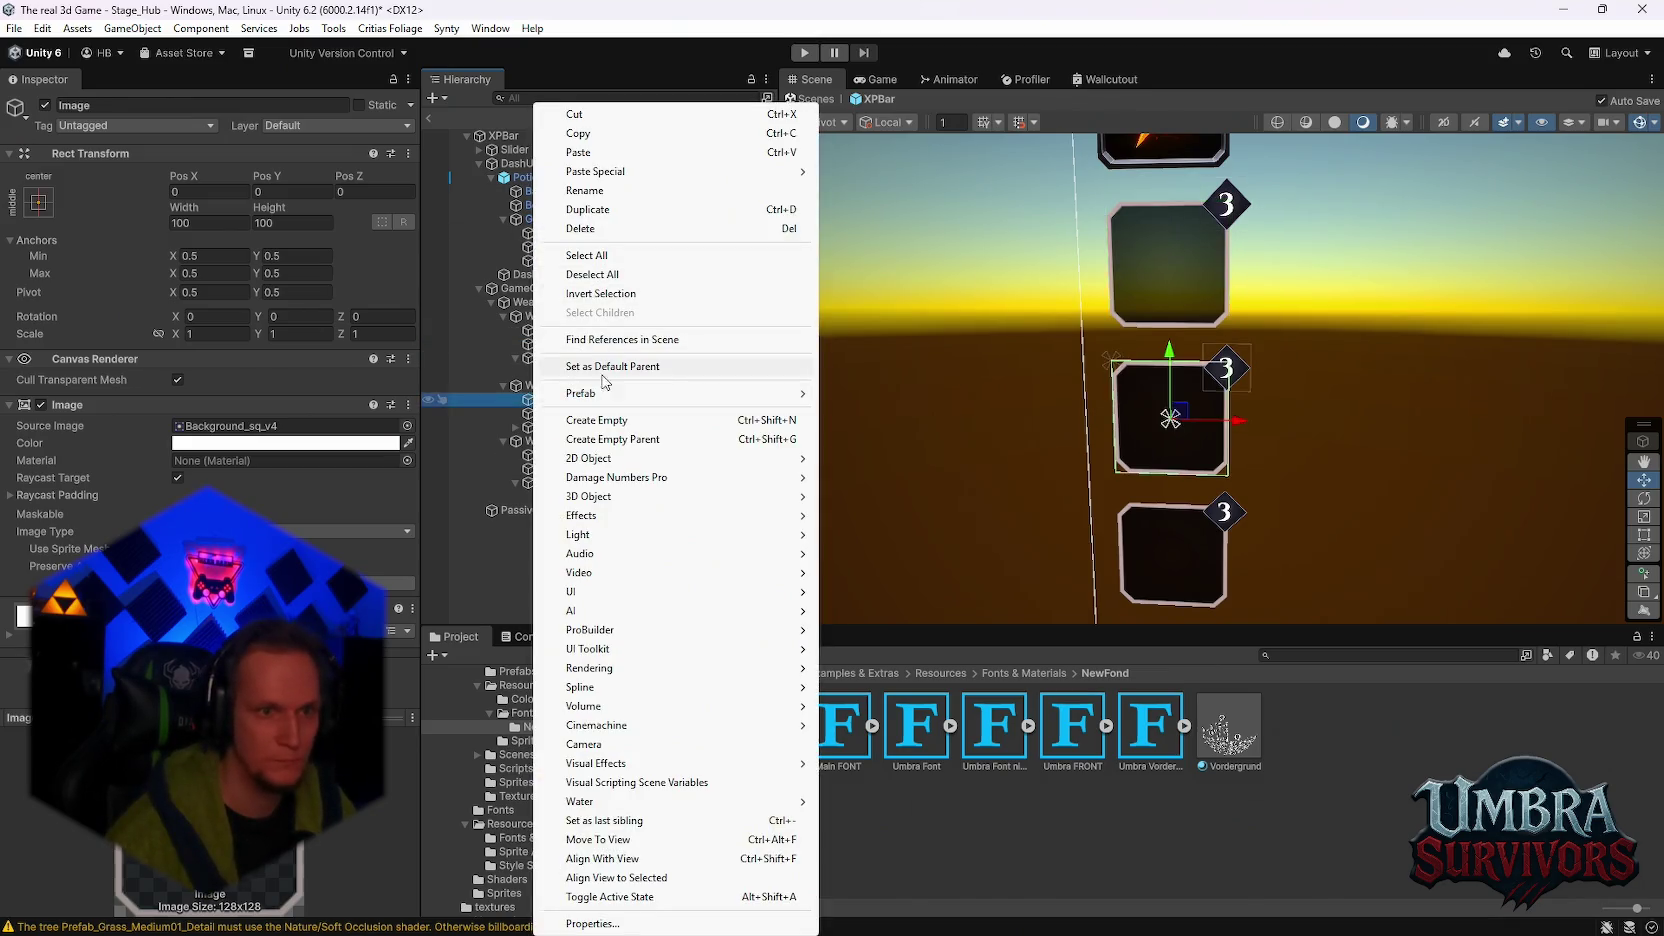
pyautogui.click(585, 190)
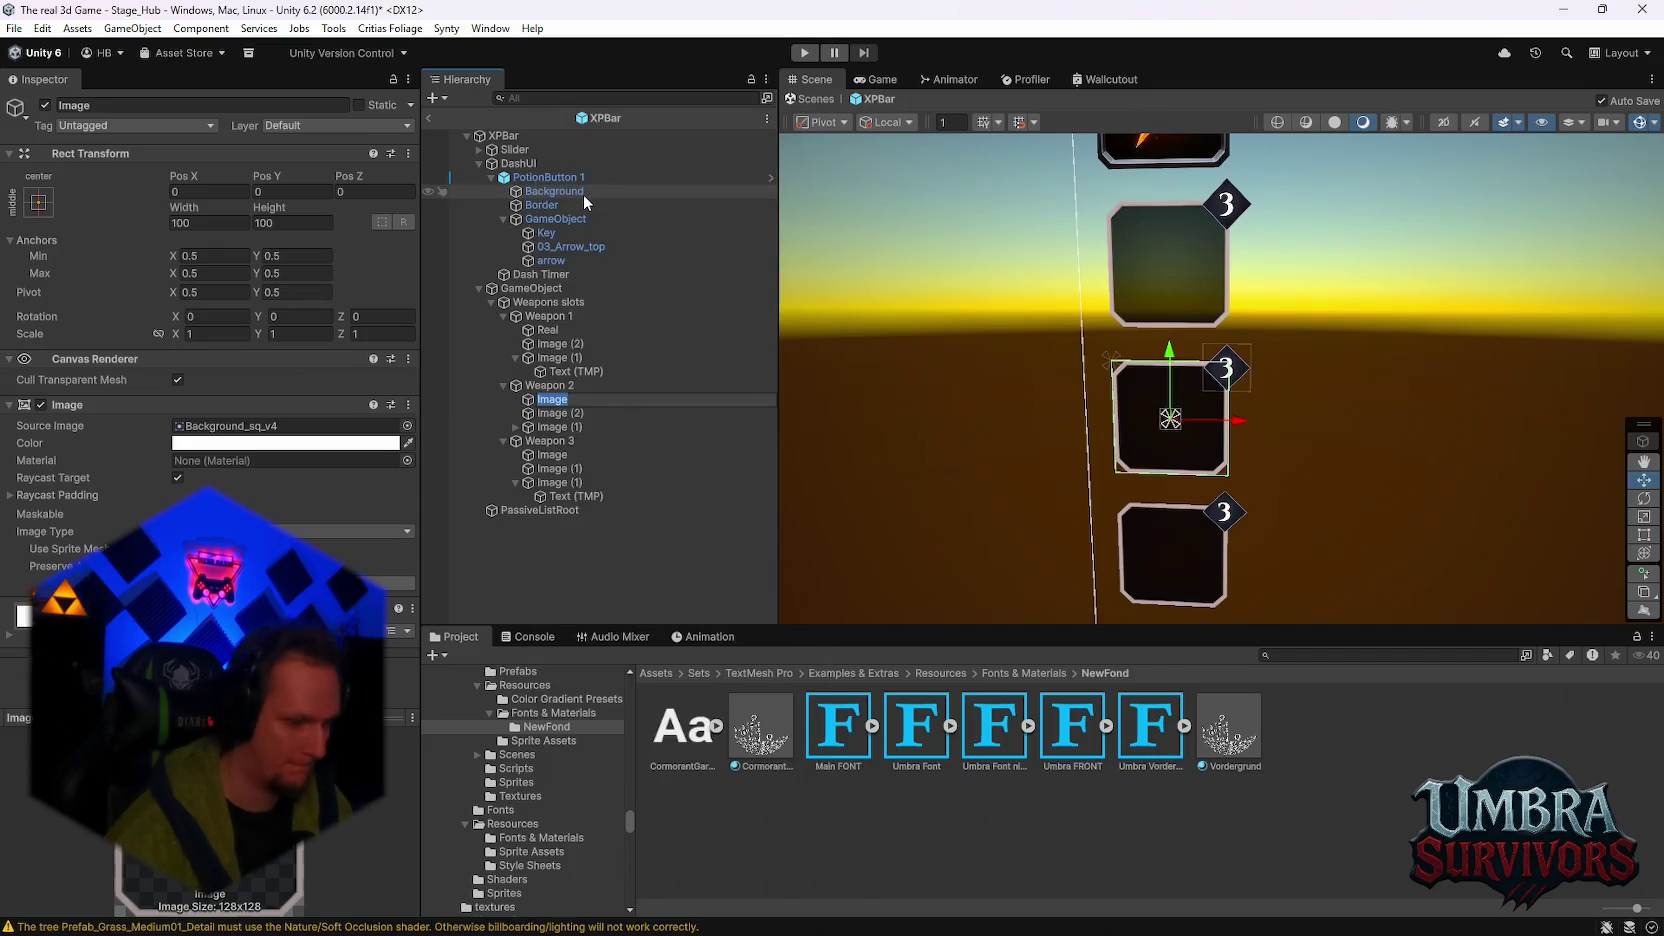
pyautogui.write('Real')
pyautogui.press('Return')
pyautogui.click(533, 458)
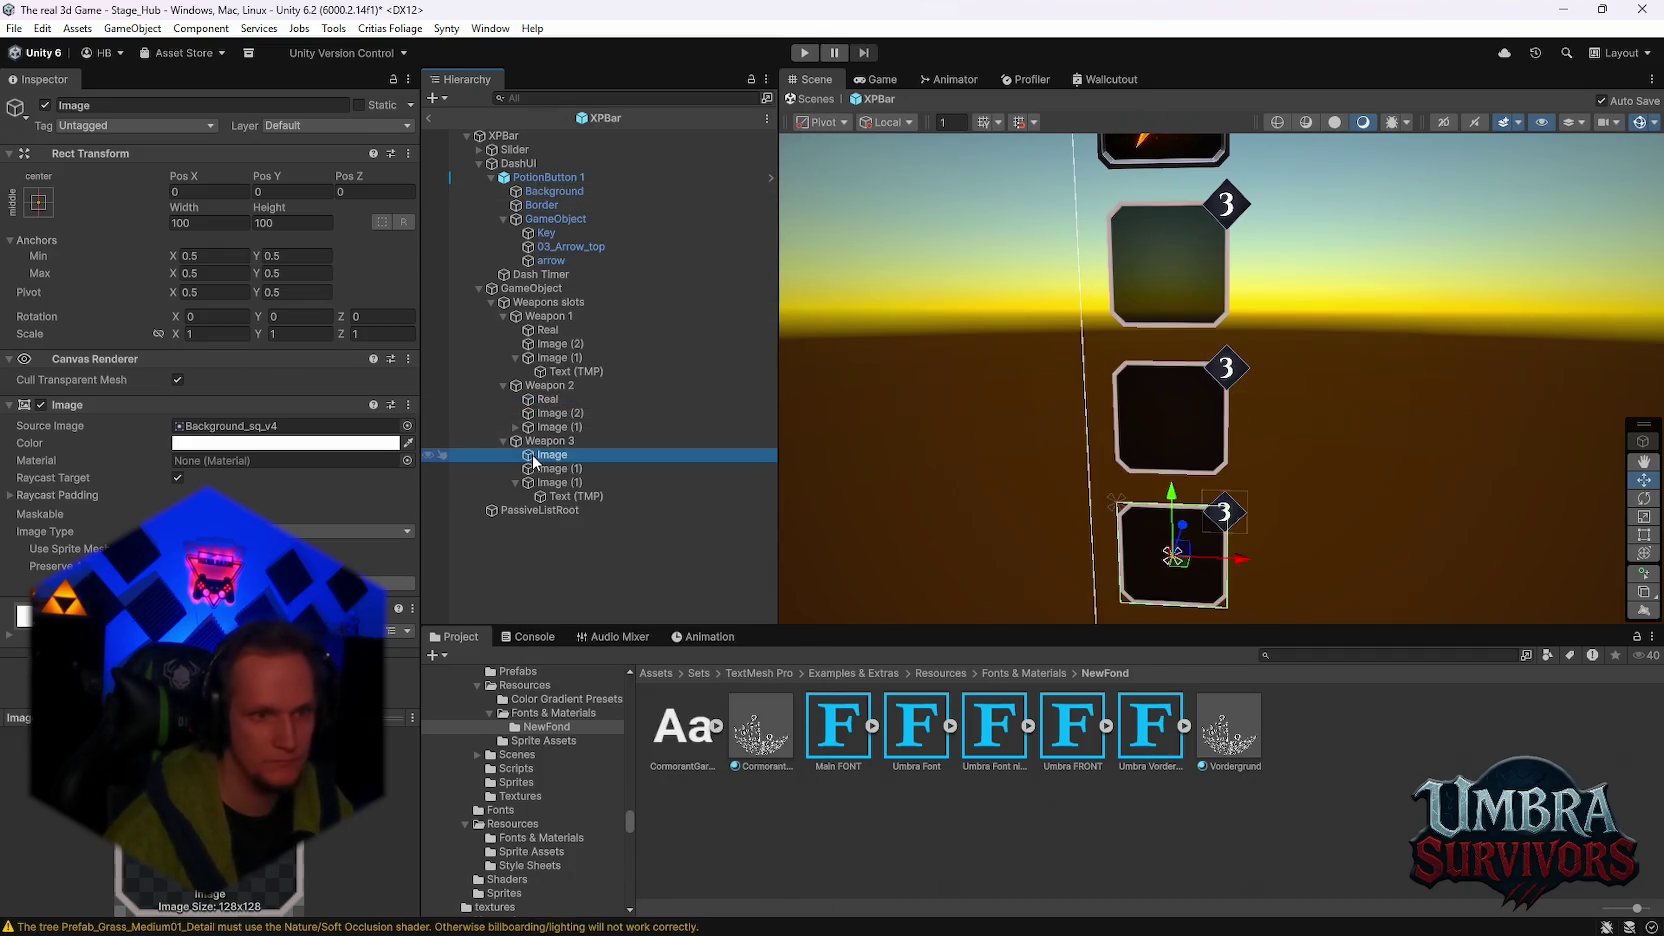
pyautogui.rightClick(533, 458)
pyautogui.click(585, 190)
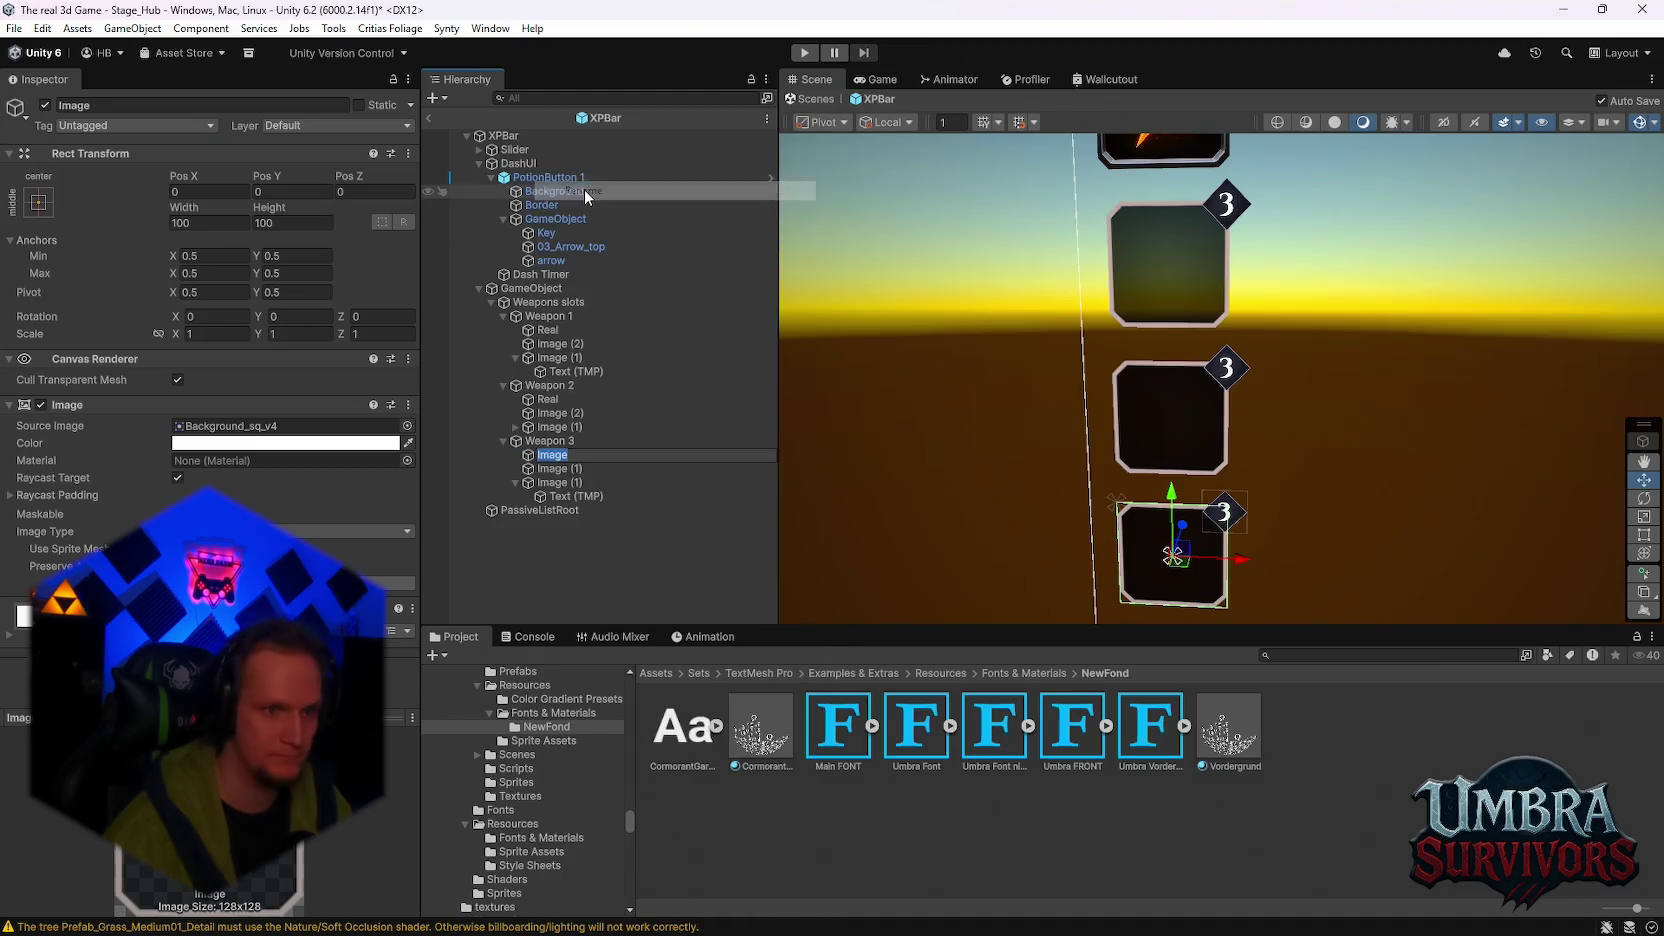
pyautogui.write('Real')
pyautogui.press('Return')
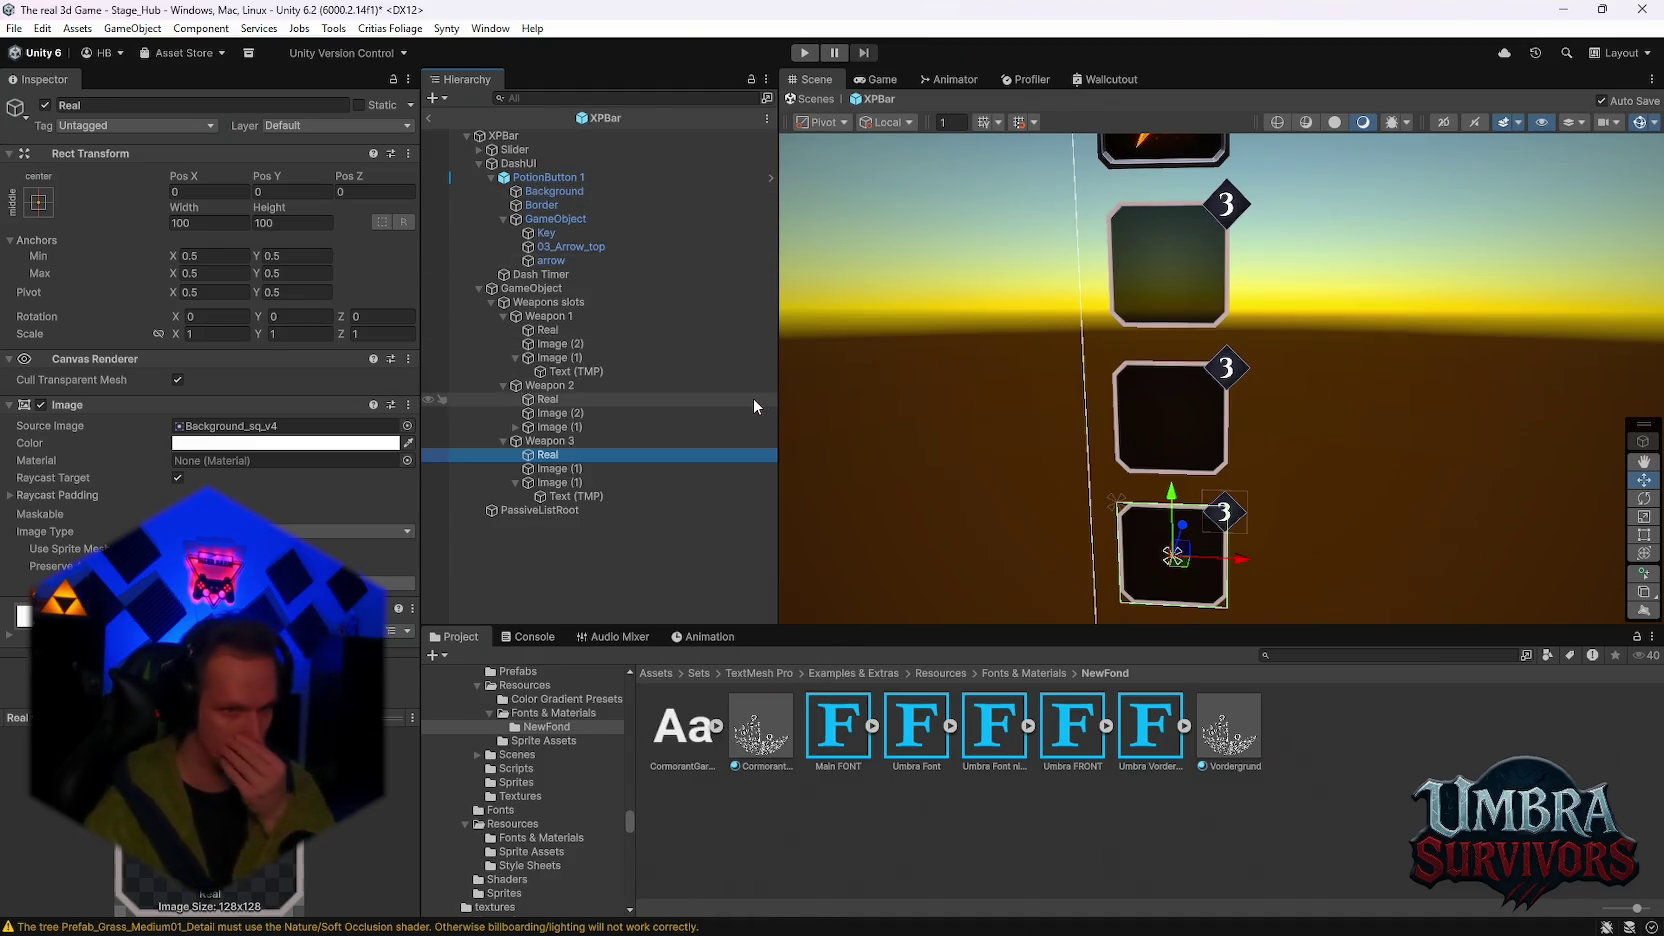
# Step: Move each slot's background image above its Real image, then select the Weapons slots group
pyautogui.moveTo(555, 468); pyautogui.dragTo(555, 448)
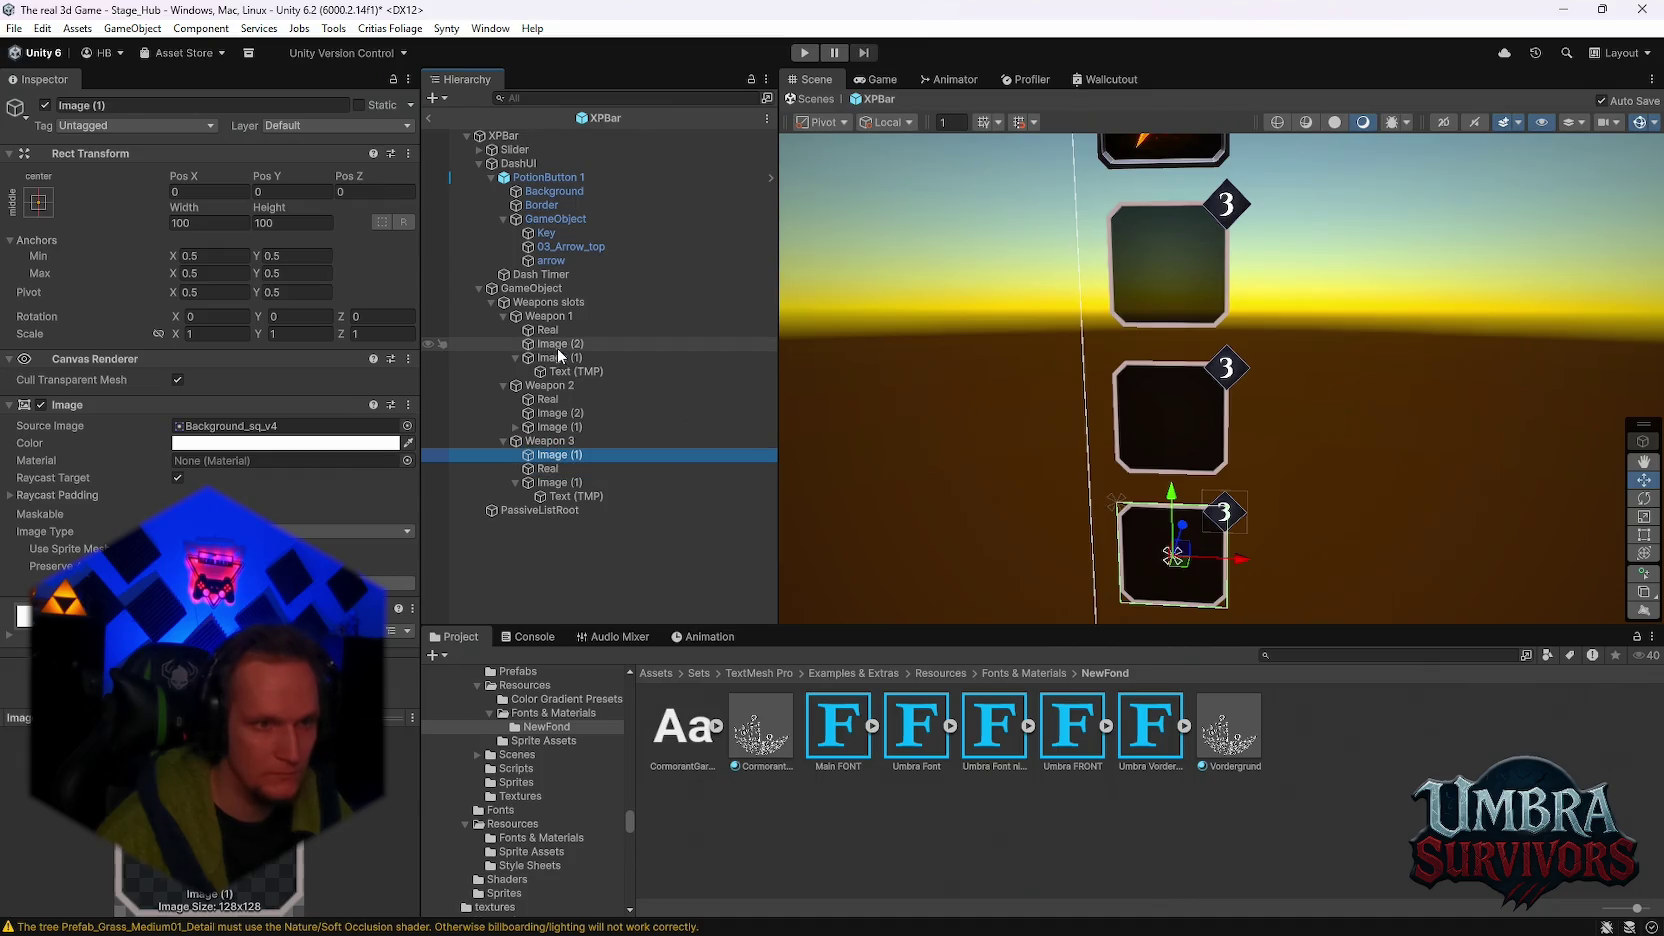
pyautogui.moveTo(558, 347); pyautogui.dragTo(556, 330)
pyautogui.click(545, 410)
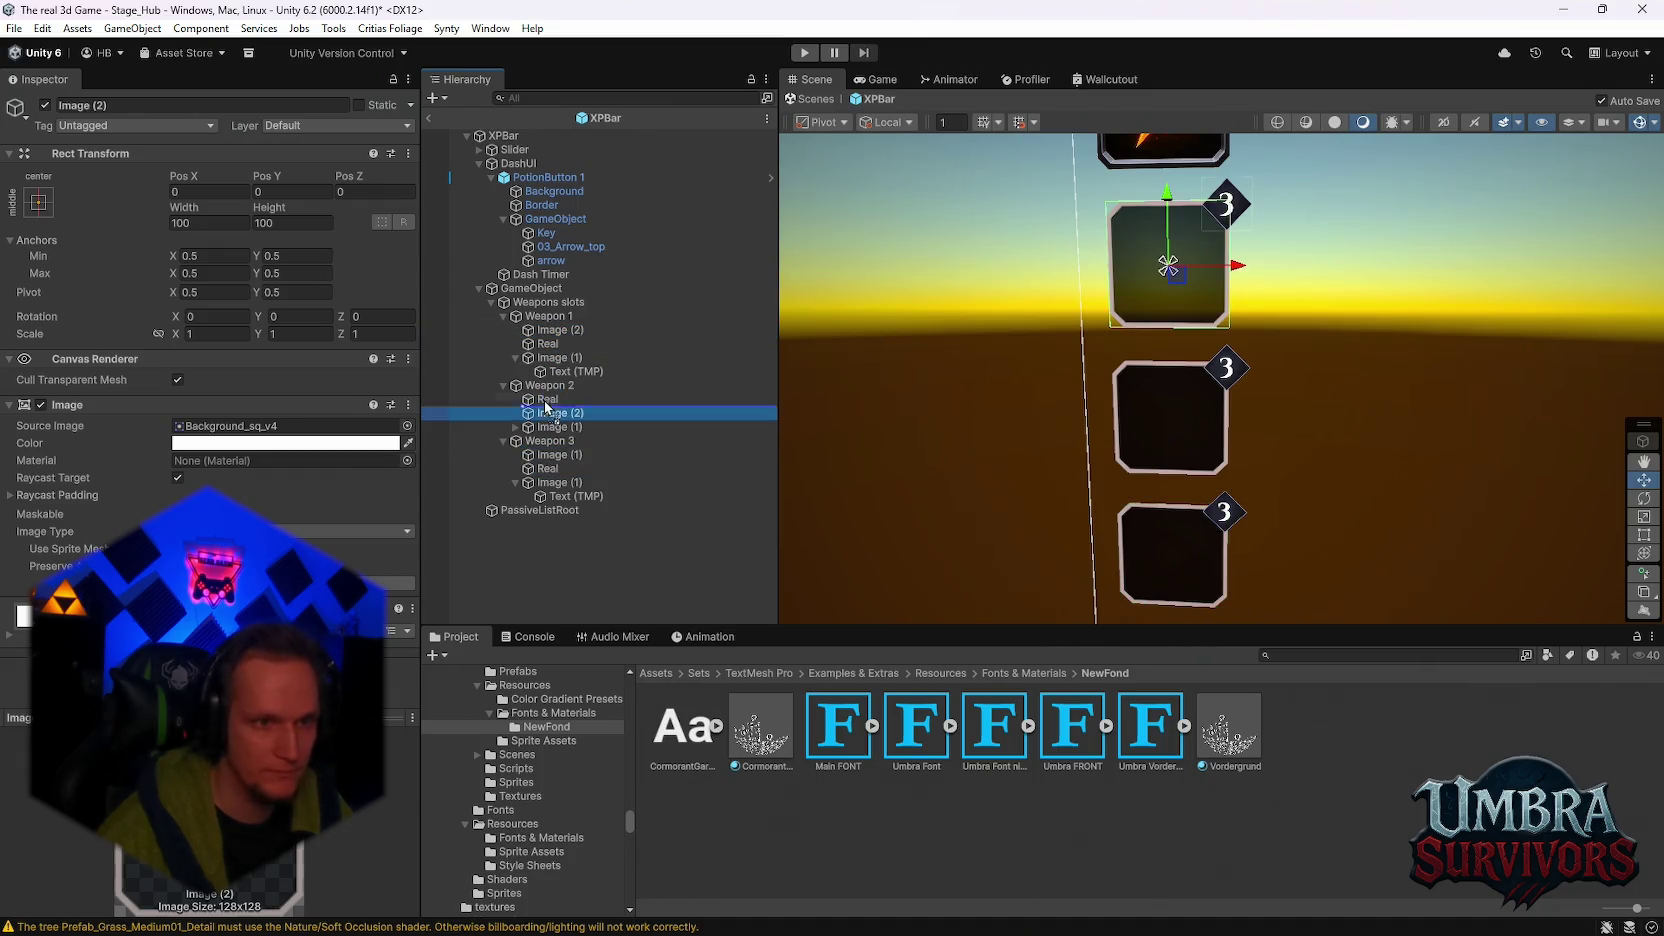
pyautogui.moveTo(545, 405); pyautogui.dragTo(545, 403)
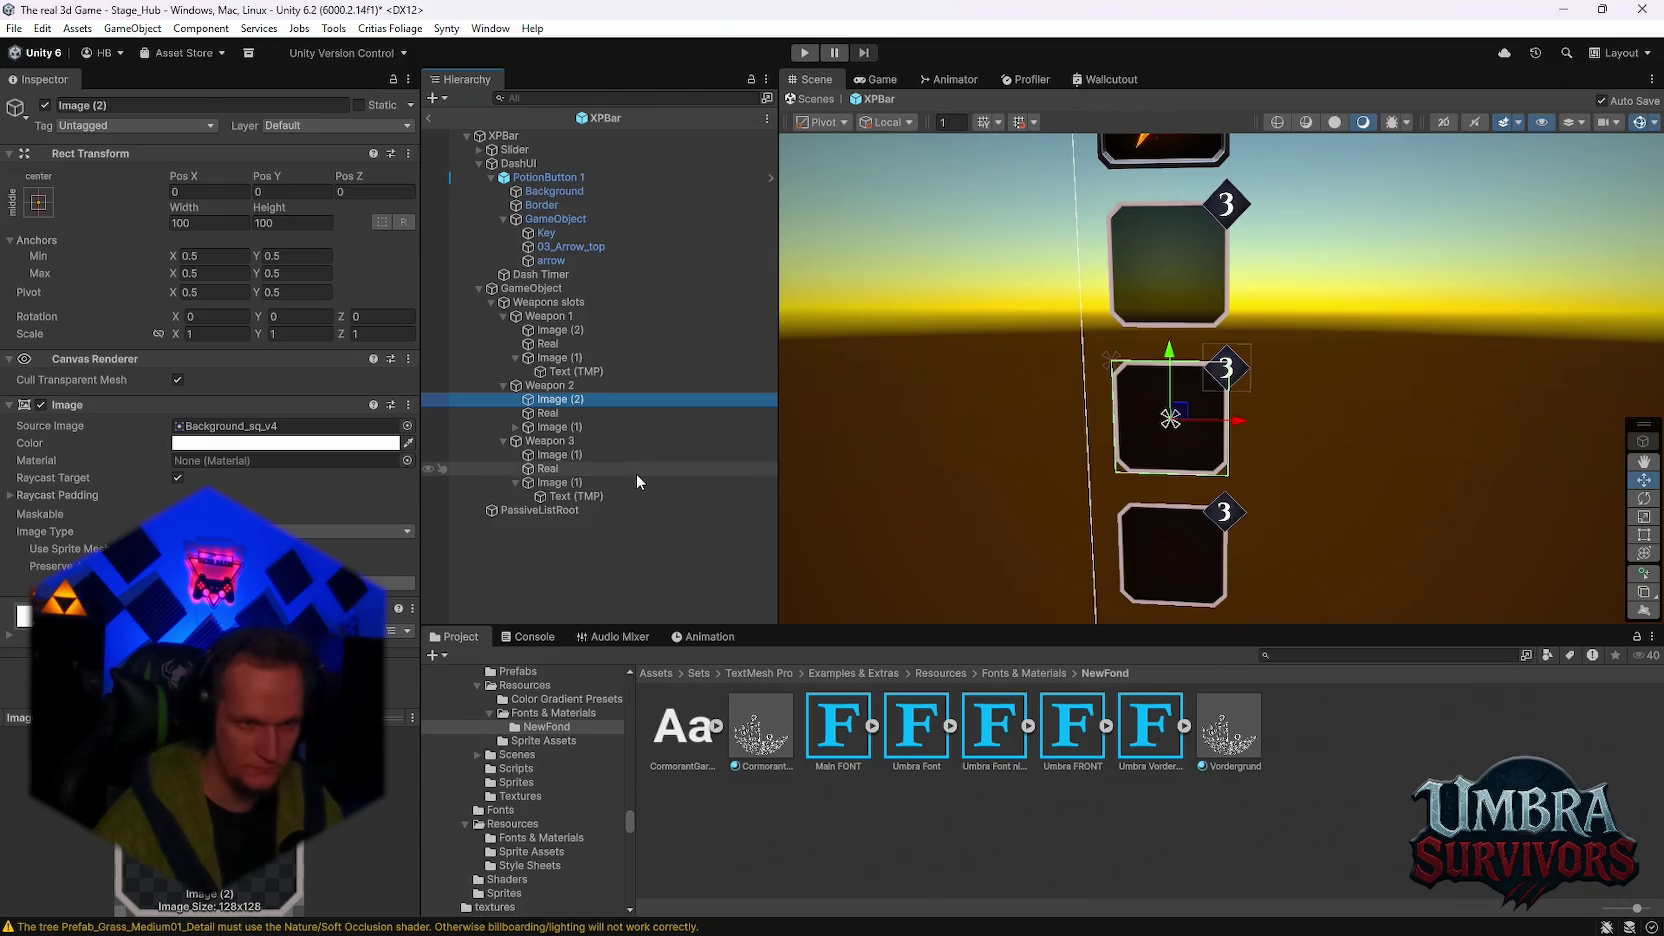
pyautogui.click(558, 482)
pyautogui.moveTo(1237, 510); pyautogui.dragTo(1060, 500)
pyautogui.click(549, 302)
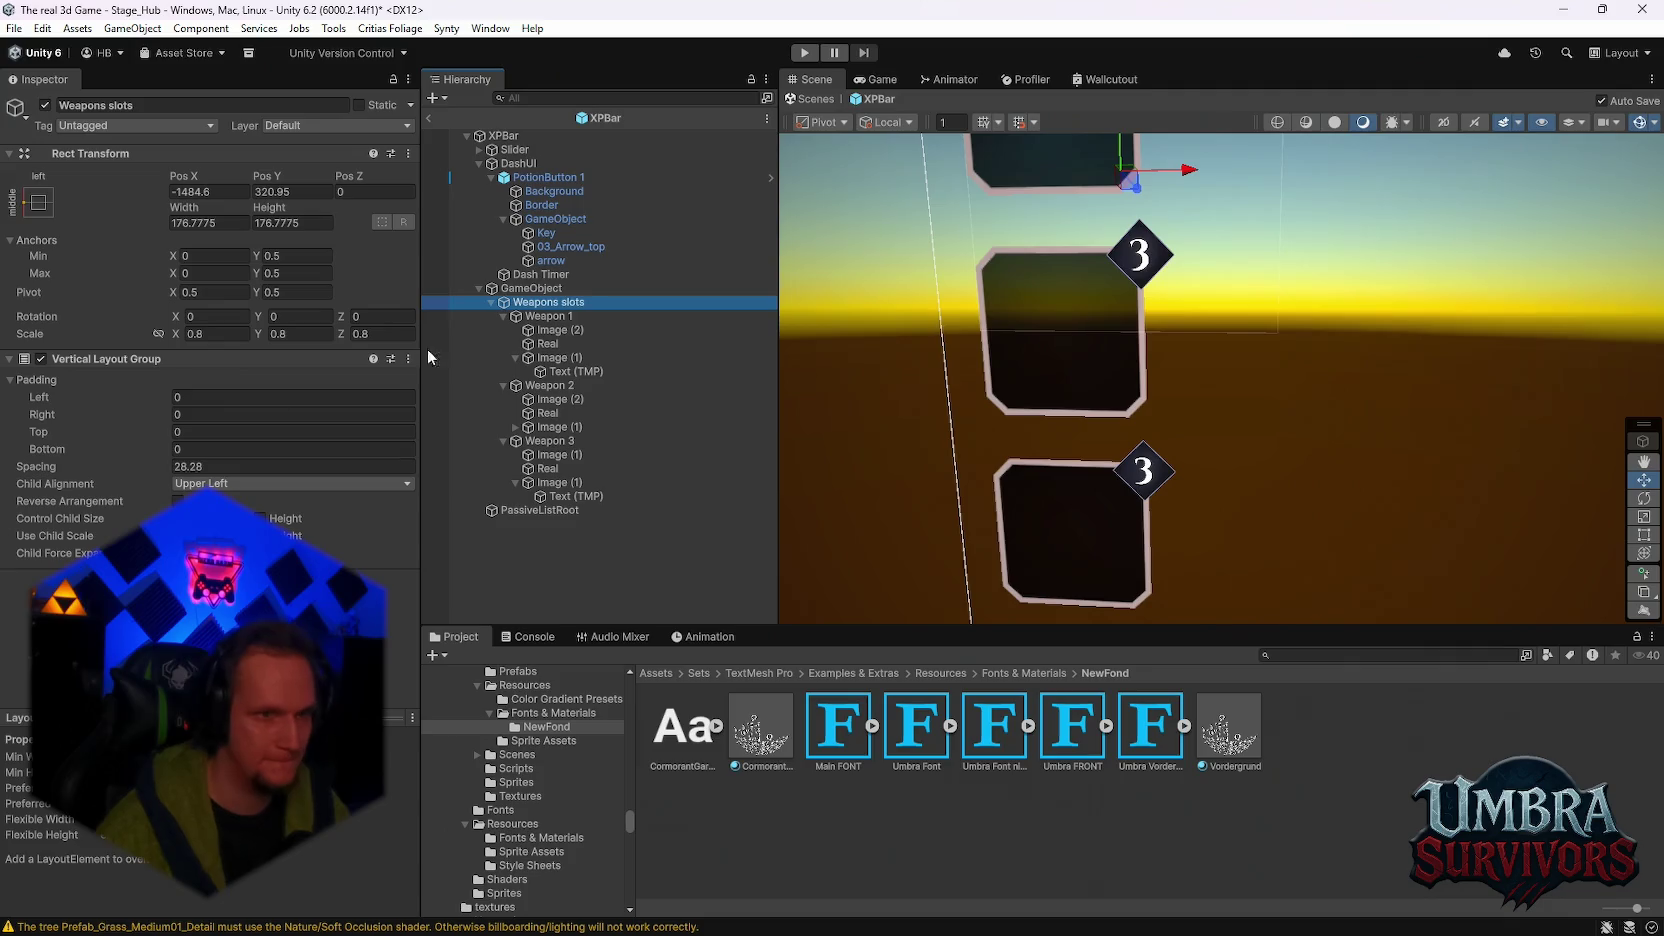
# Step: Assign the three Real images to Inventory Overlay UI's Weapon Slot Images list
pyautogui.press('Up')
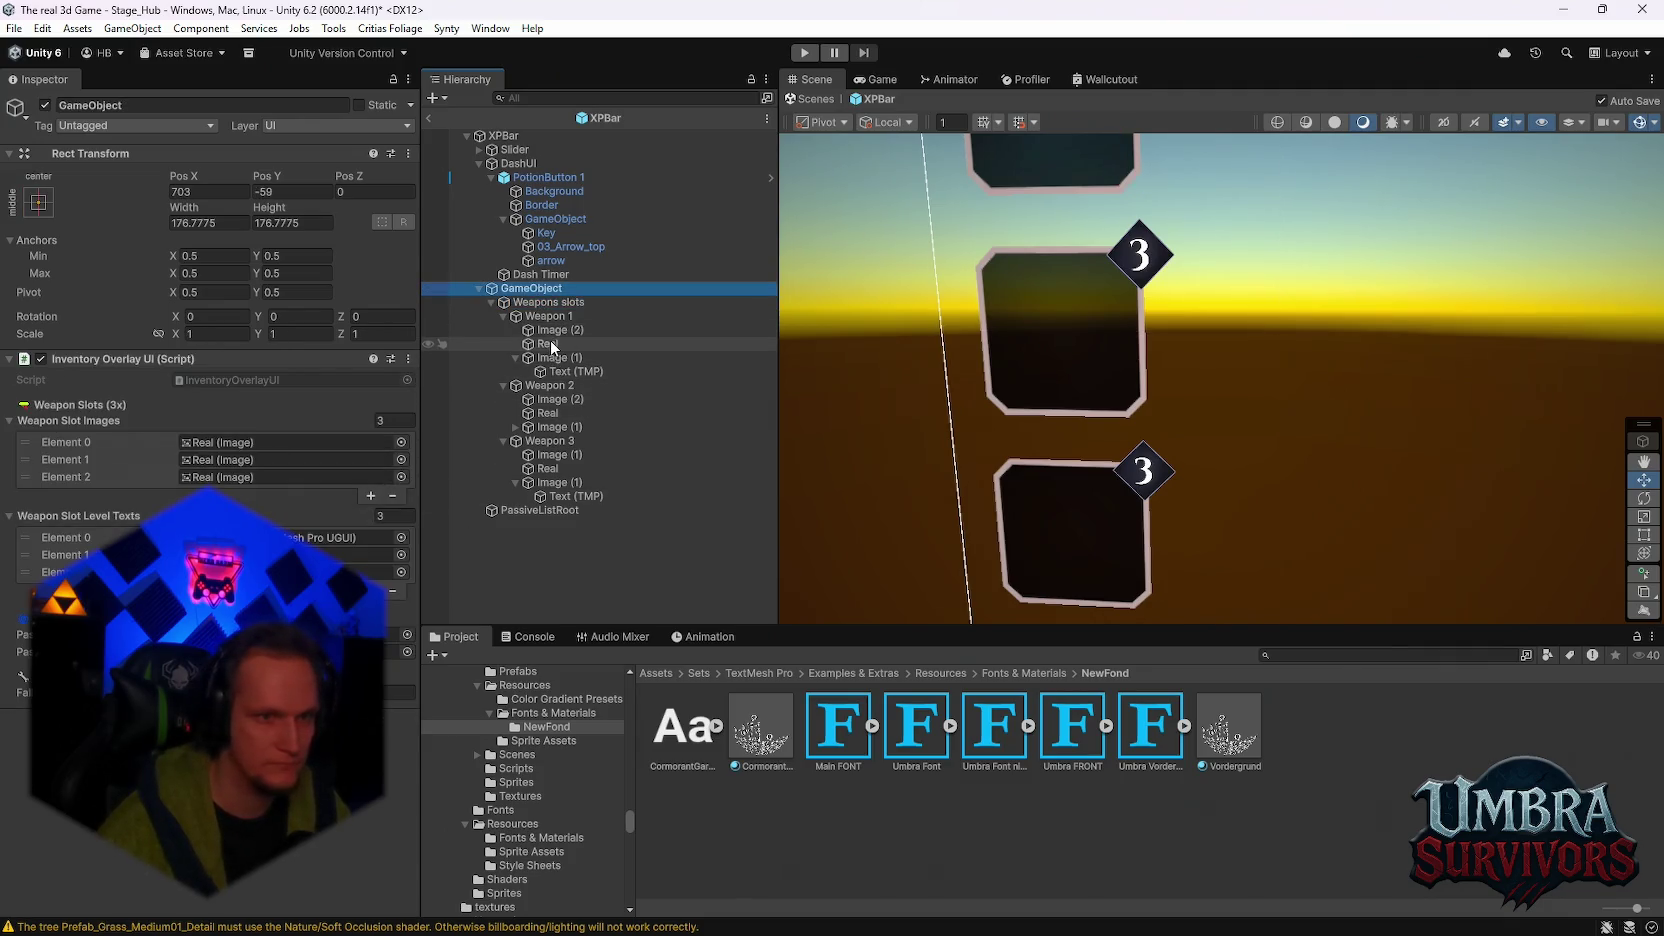
pyautogui.moveTo(551, 347)
pyautogui.mouseDown()
pyautogui.moveTo(400, 420)
pyautogui.moveTo(290, 443)
pyautogui.mouseUp()
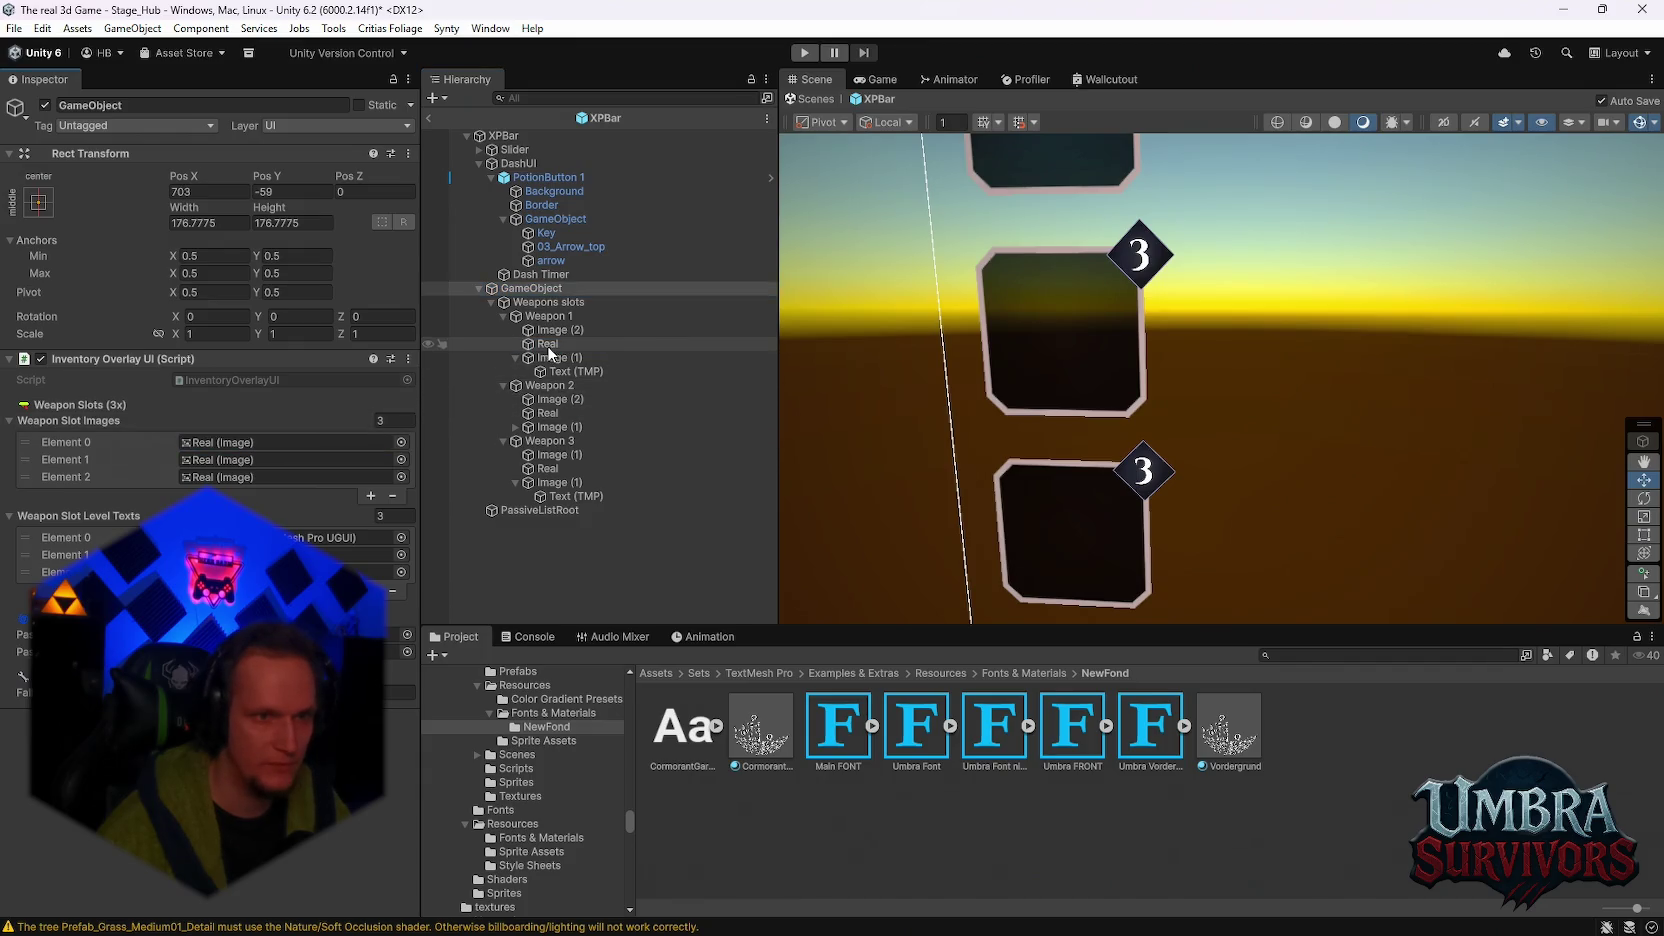
pyautogui.moveTo(548, 413); pyautogui.dragTo(272, 472)
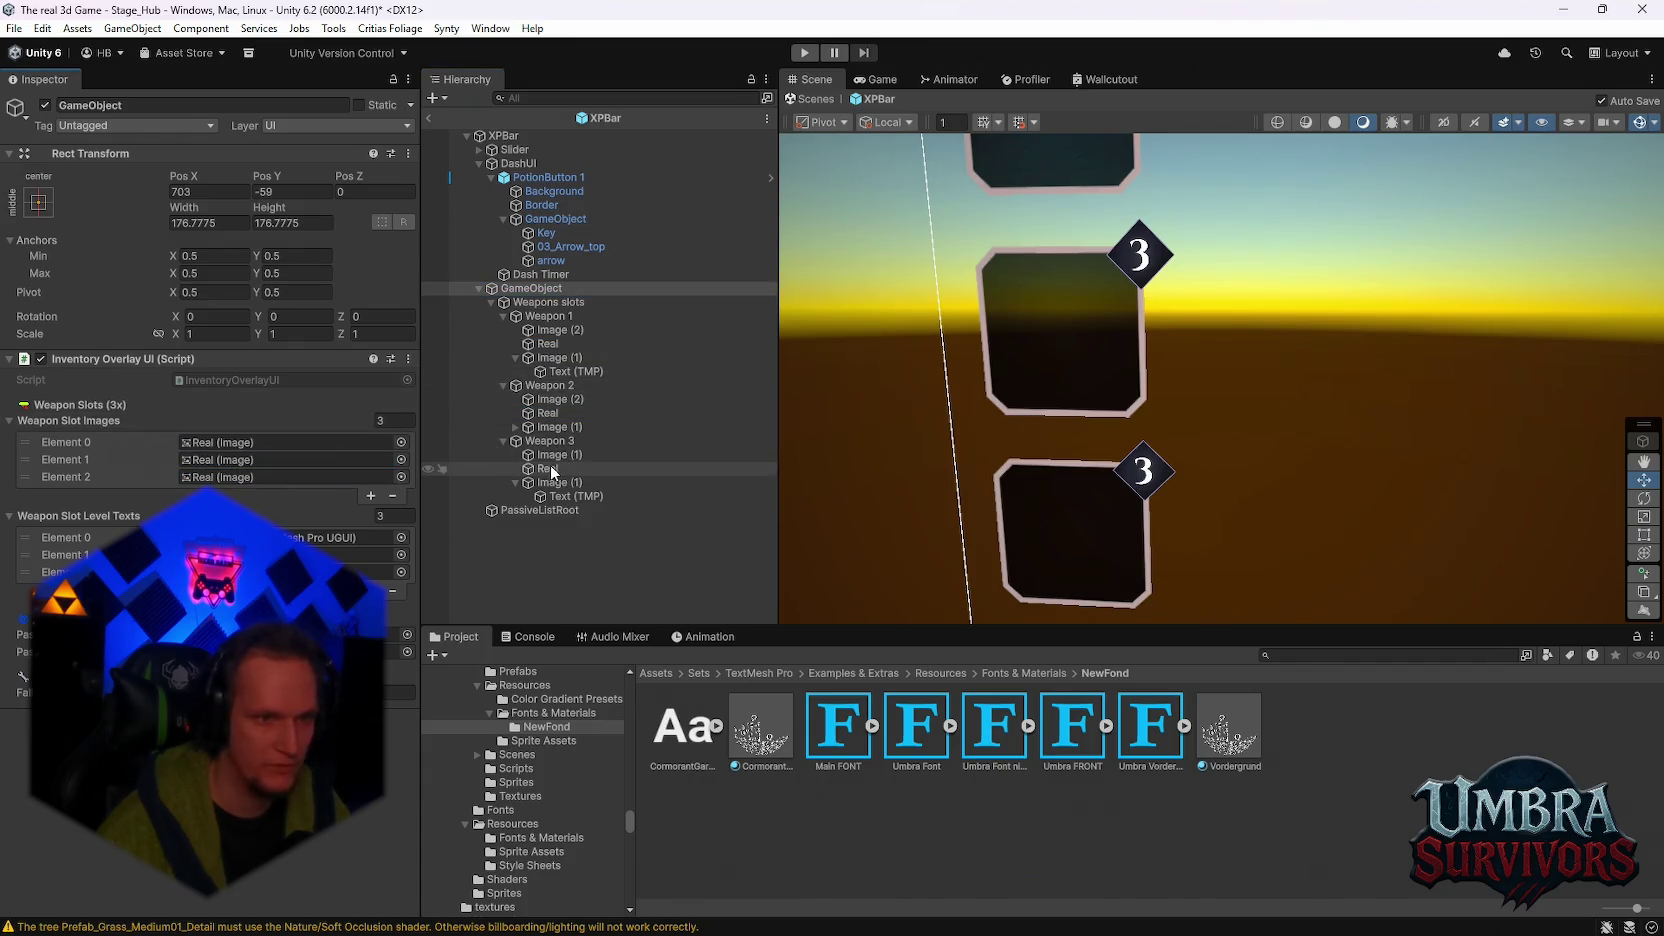
pyautogui.moveTo(550, 466); pyautogui.dragTo(292, 477)
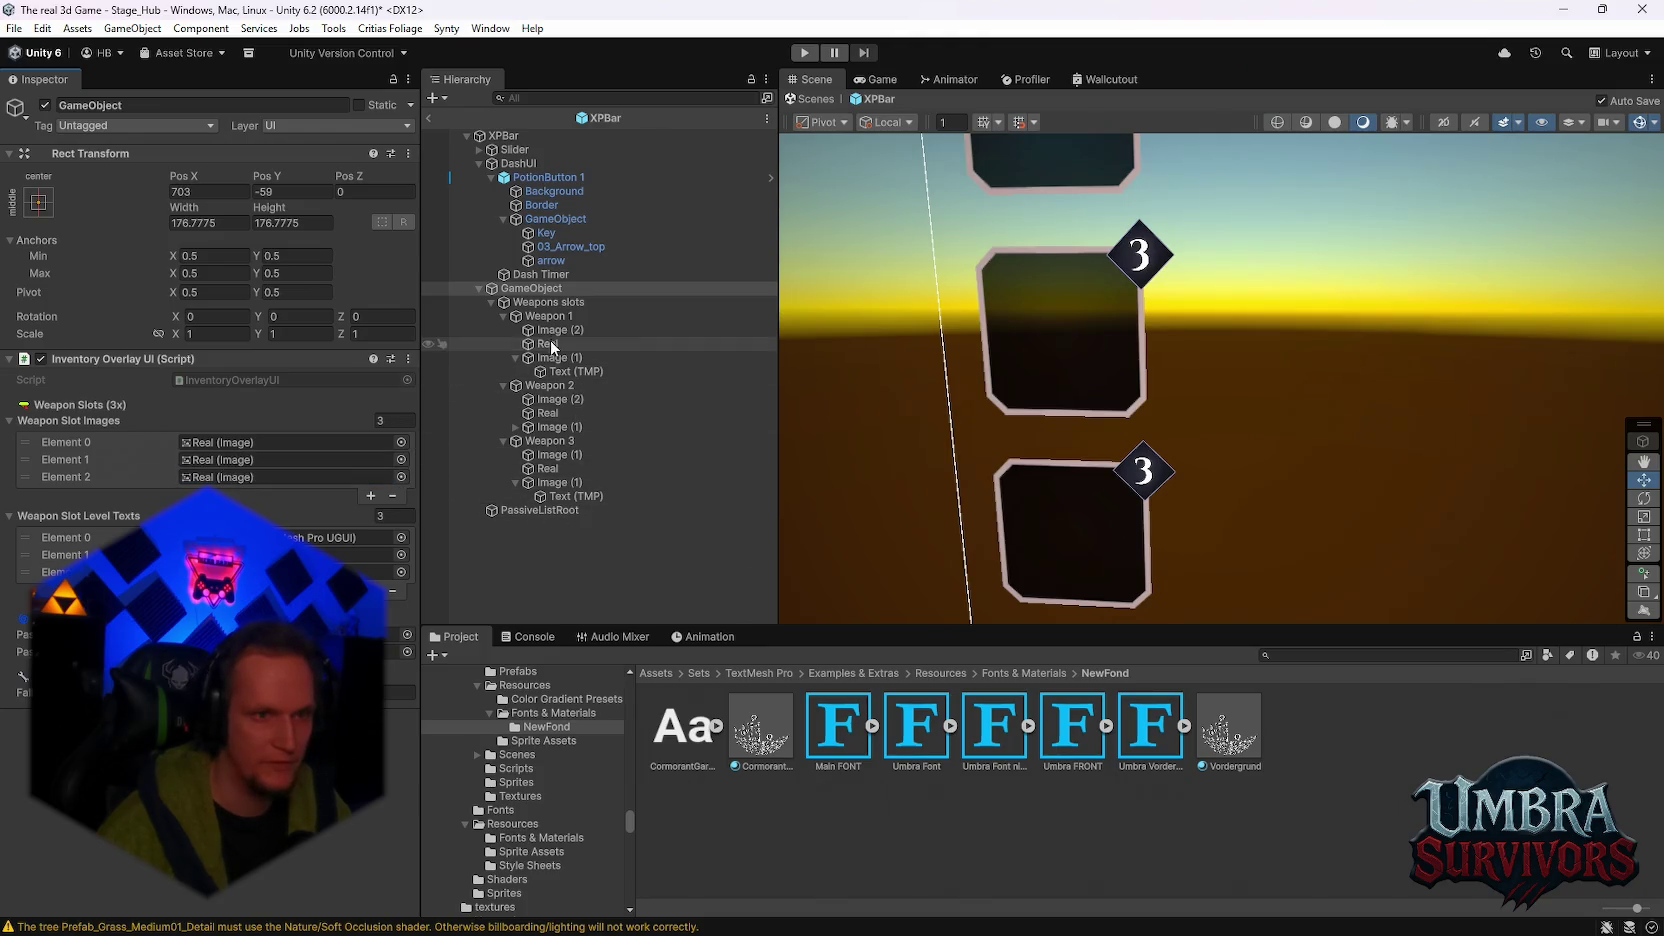
# Step: Assign each weapon slot's Text (TMP) to the Weapon Slot Level Texts list
pyautogui.moveTo(569, 372); pyautogui.dragTo(277, 521)
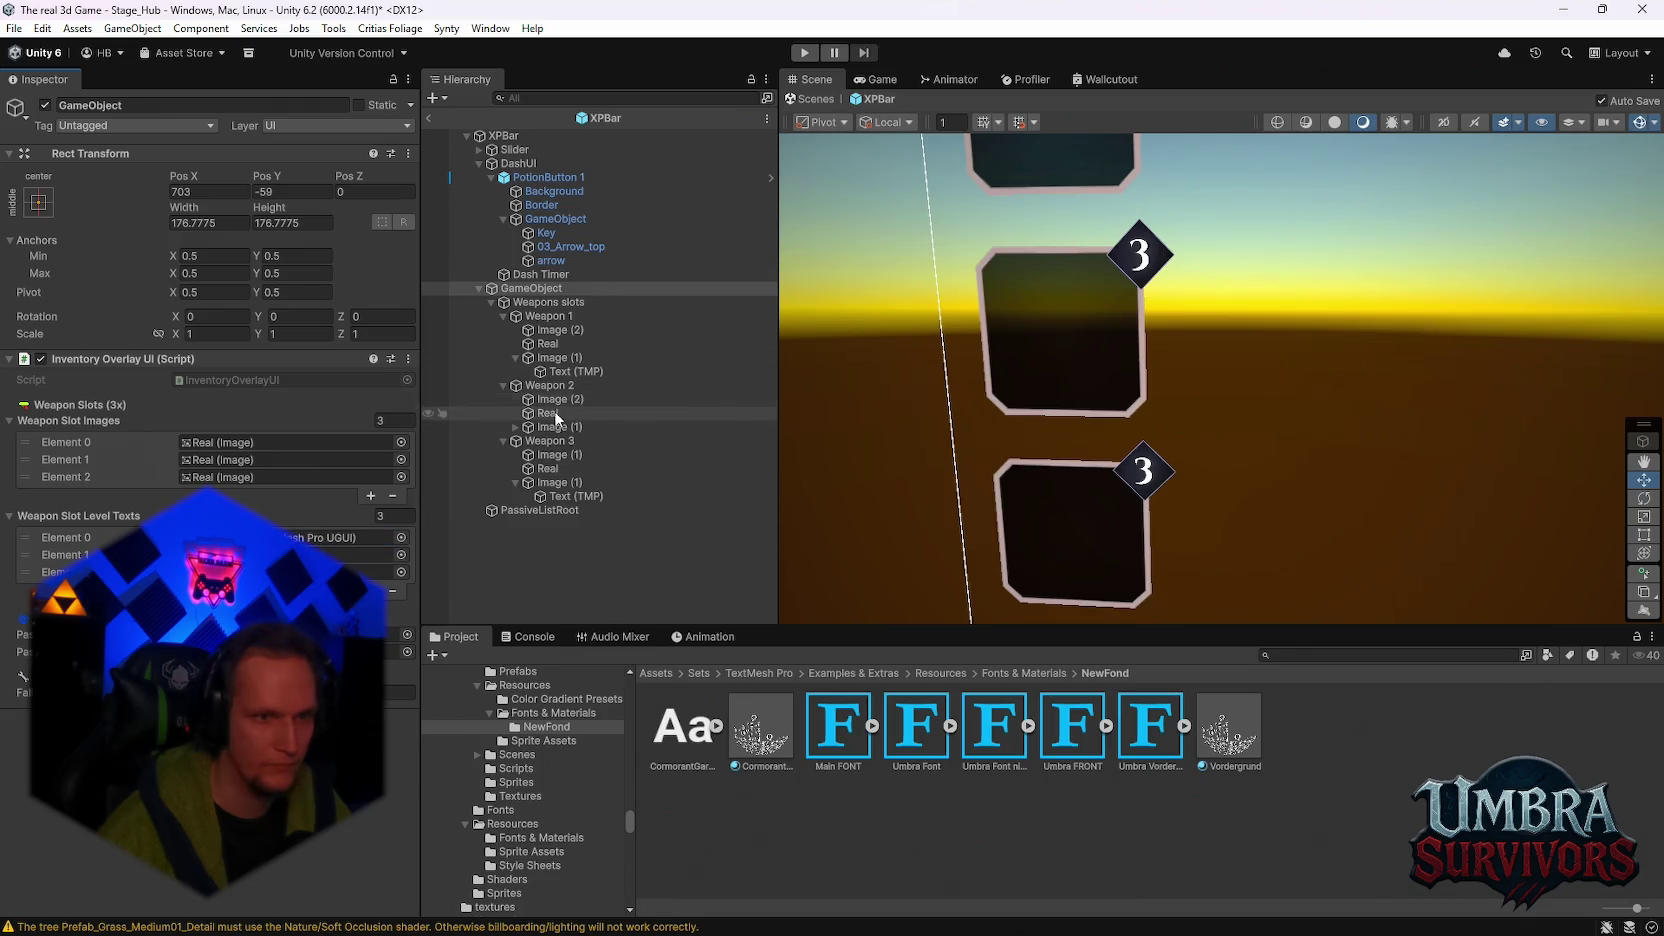
pyautogui.click(516, 427)
pyautogui.moveTo(557, 449); pyautogui.dragTo(260, 538)
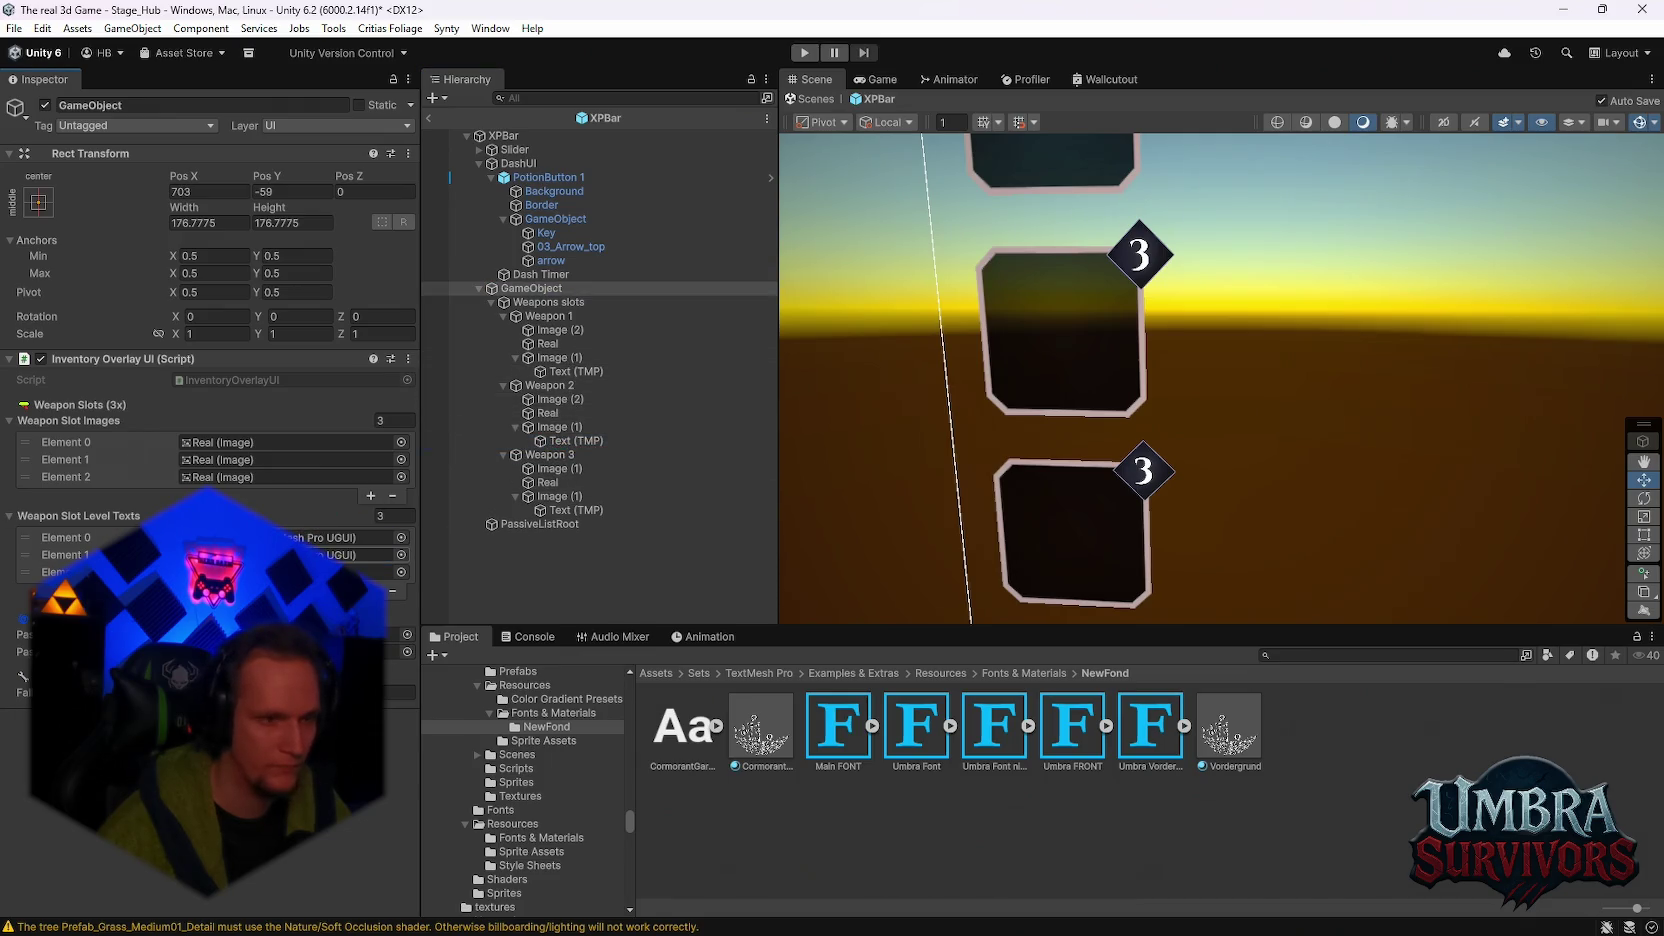
pyautogui.moveTo(575, 510); pyautogui.dragTo(340, 555)
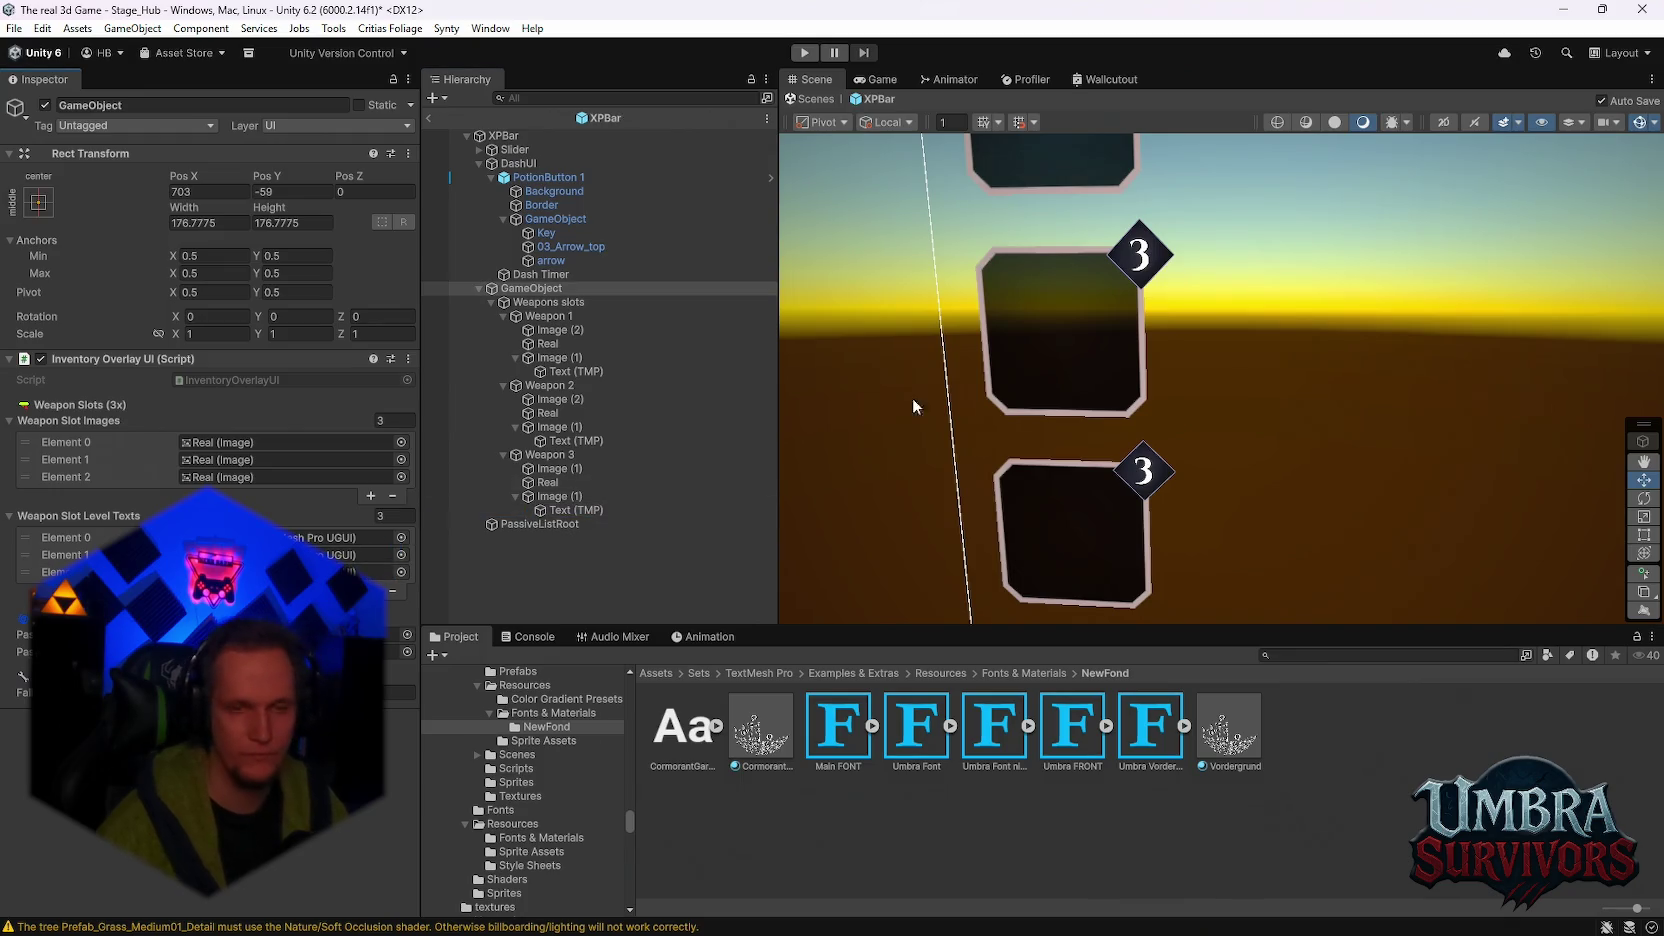
pyautogui.moveTo(913, 396); pyautogui.dragTo(1016, 405)
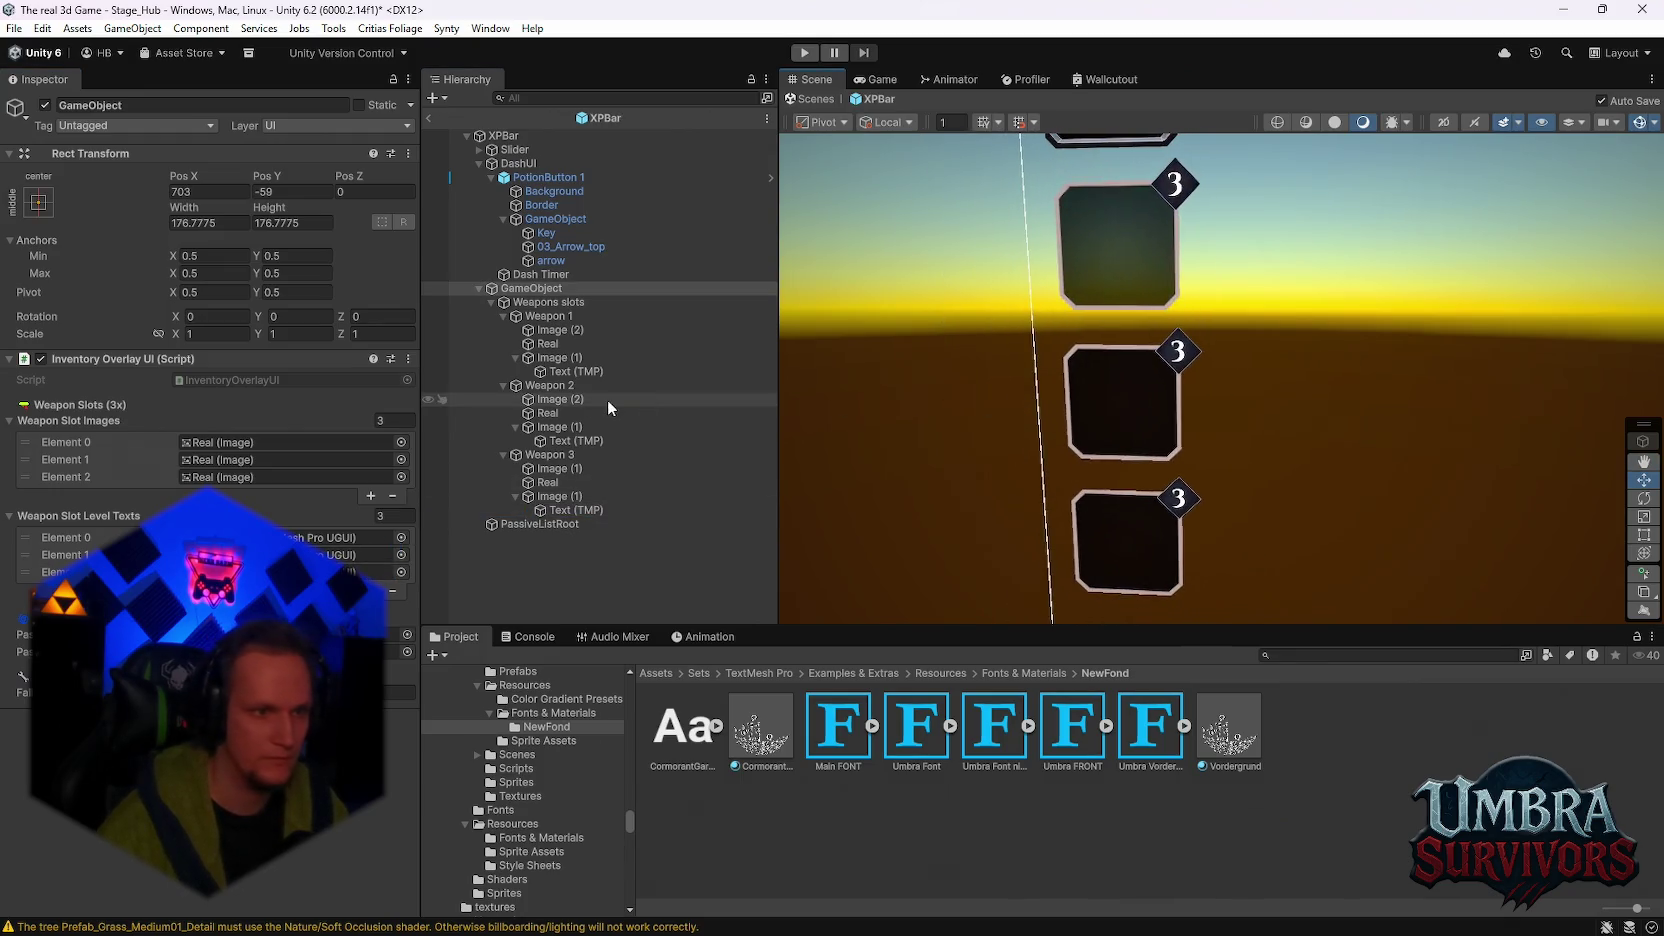
pyautogui.scroll(-3, 1073, 376)
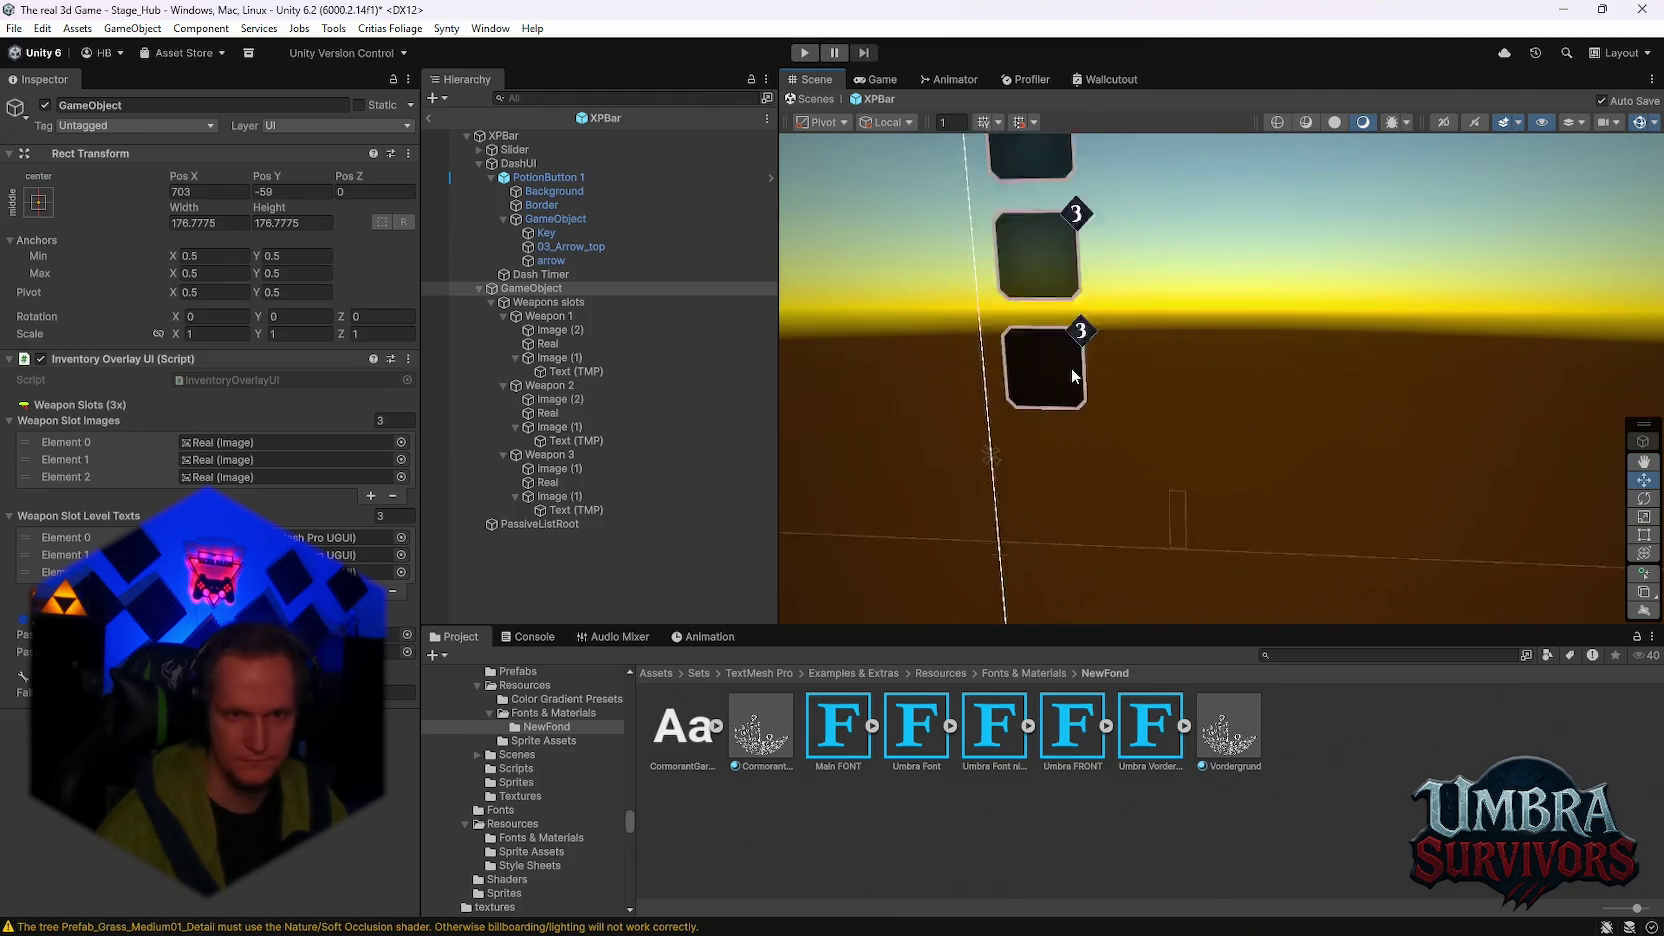
pyautogui.scroll(5, 1073, 376)
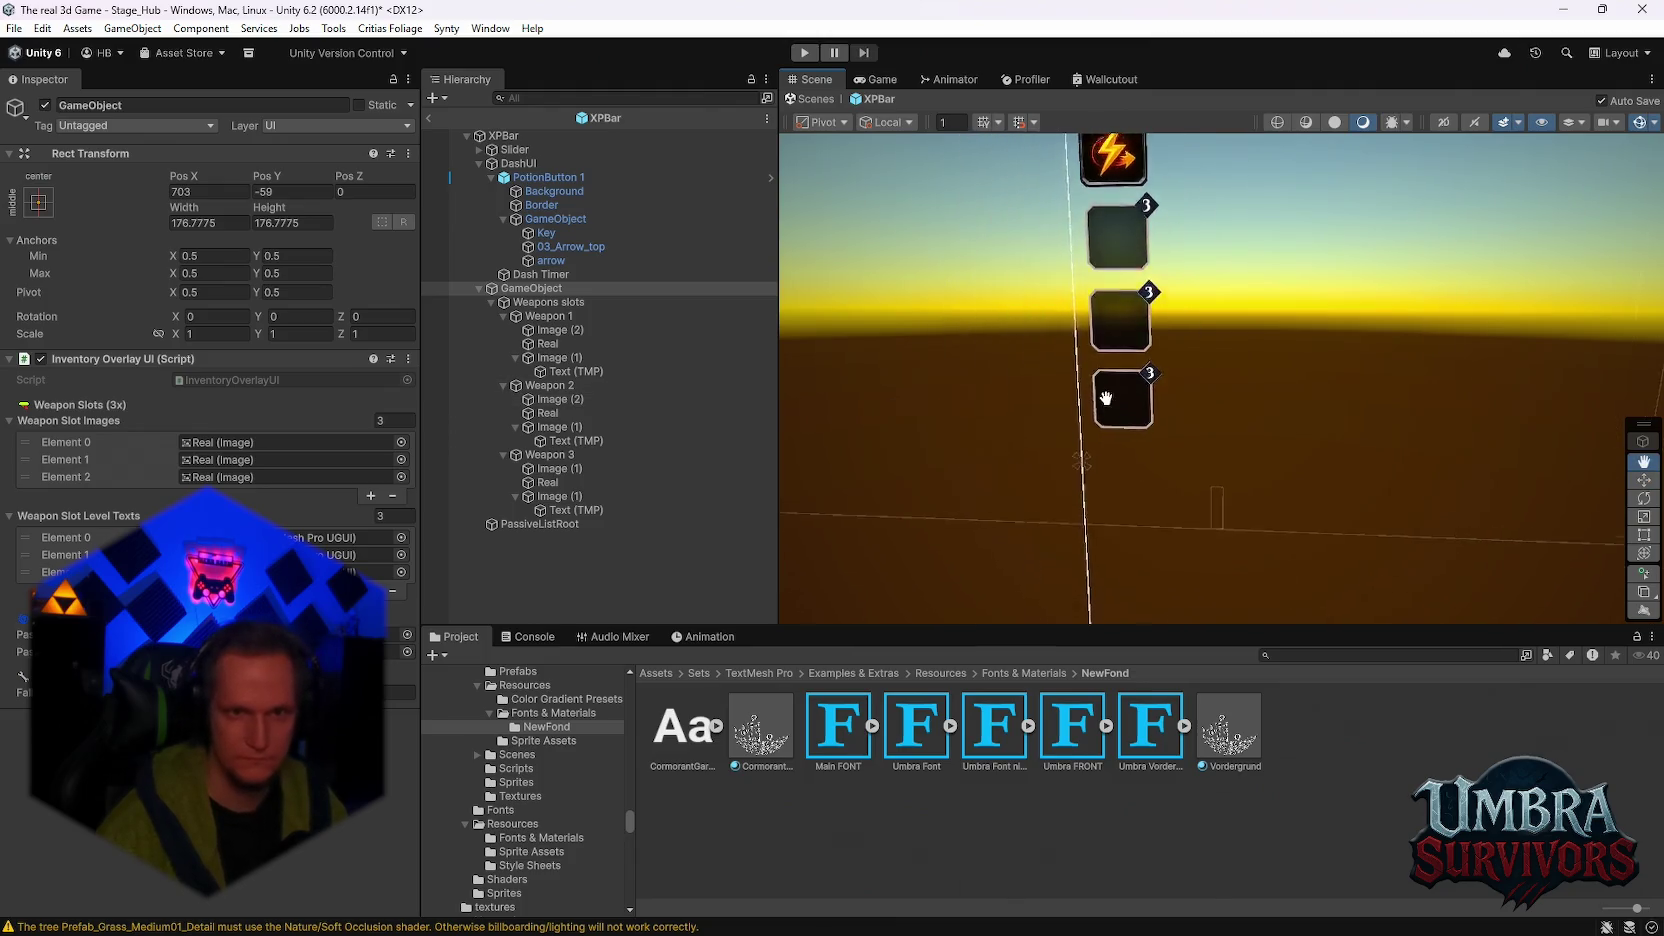
# Step: Clear the source sprites of the Real images in Weapons 1, 2 and 3
pyautogui.click(560, 343)
pyautogui.click(285, 426)
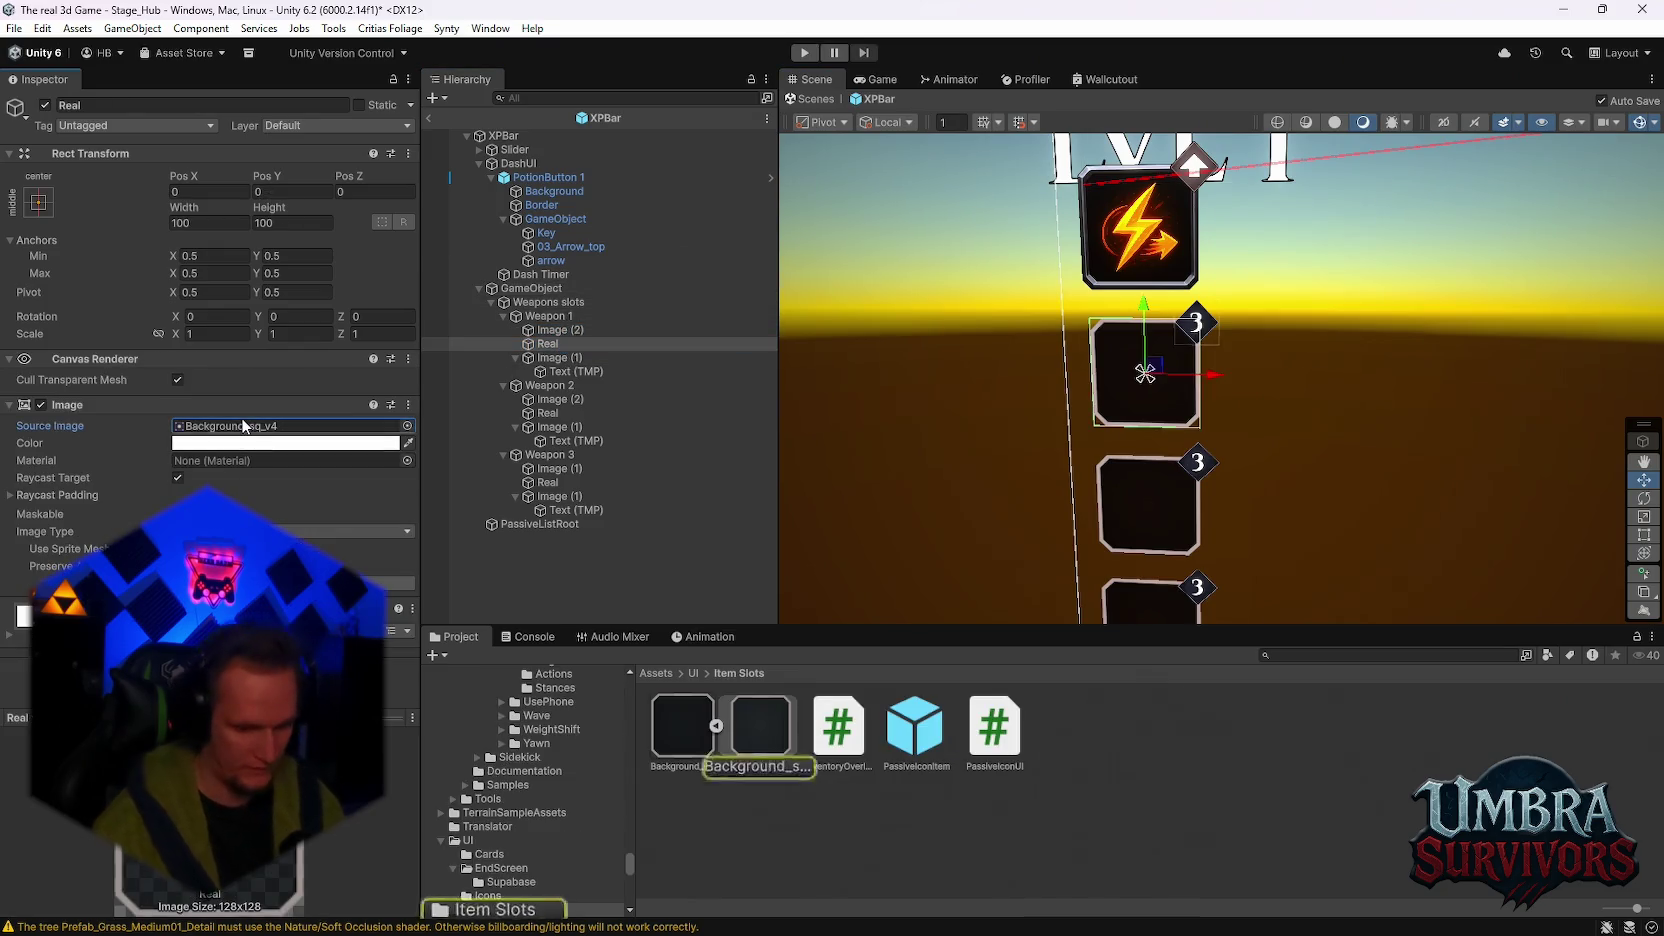
pyautogui.press('Delete')
pyautogui.click(560, 412)
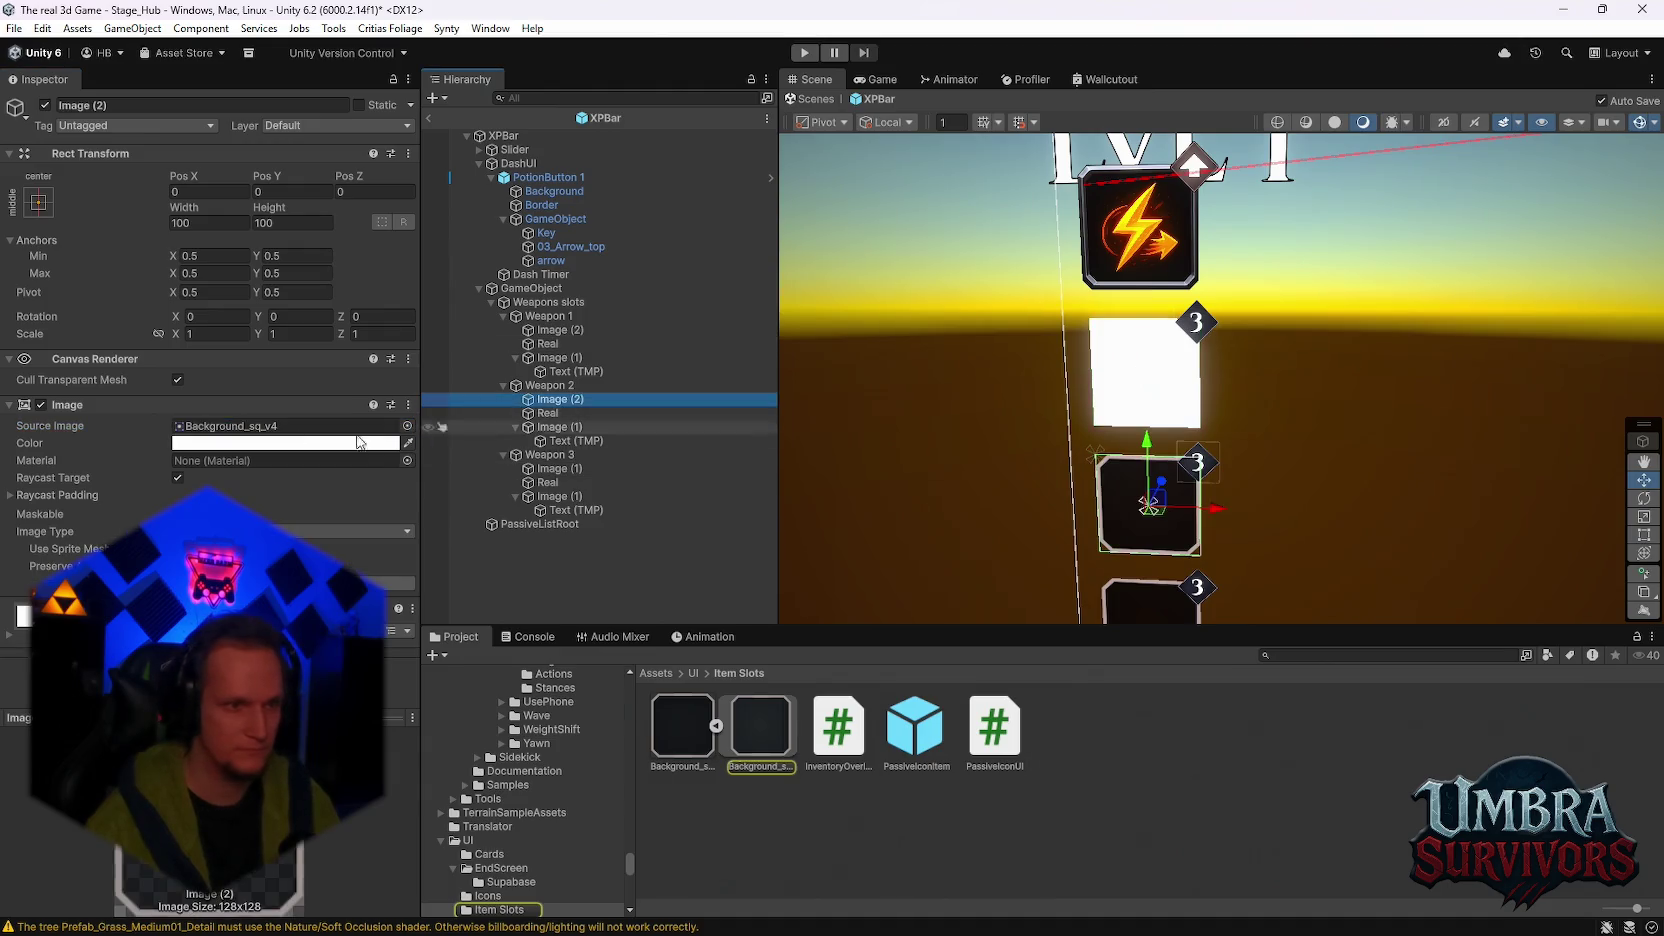
pyautogui.click(285, 426)
pyautogui.press('Delete')
pyautogui.click(559, 468)
pyautogui.click(250, 426)
pyautogui.press('Delete')
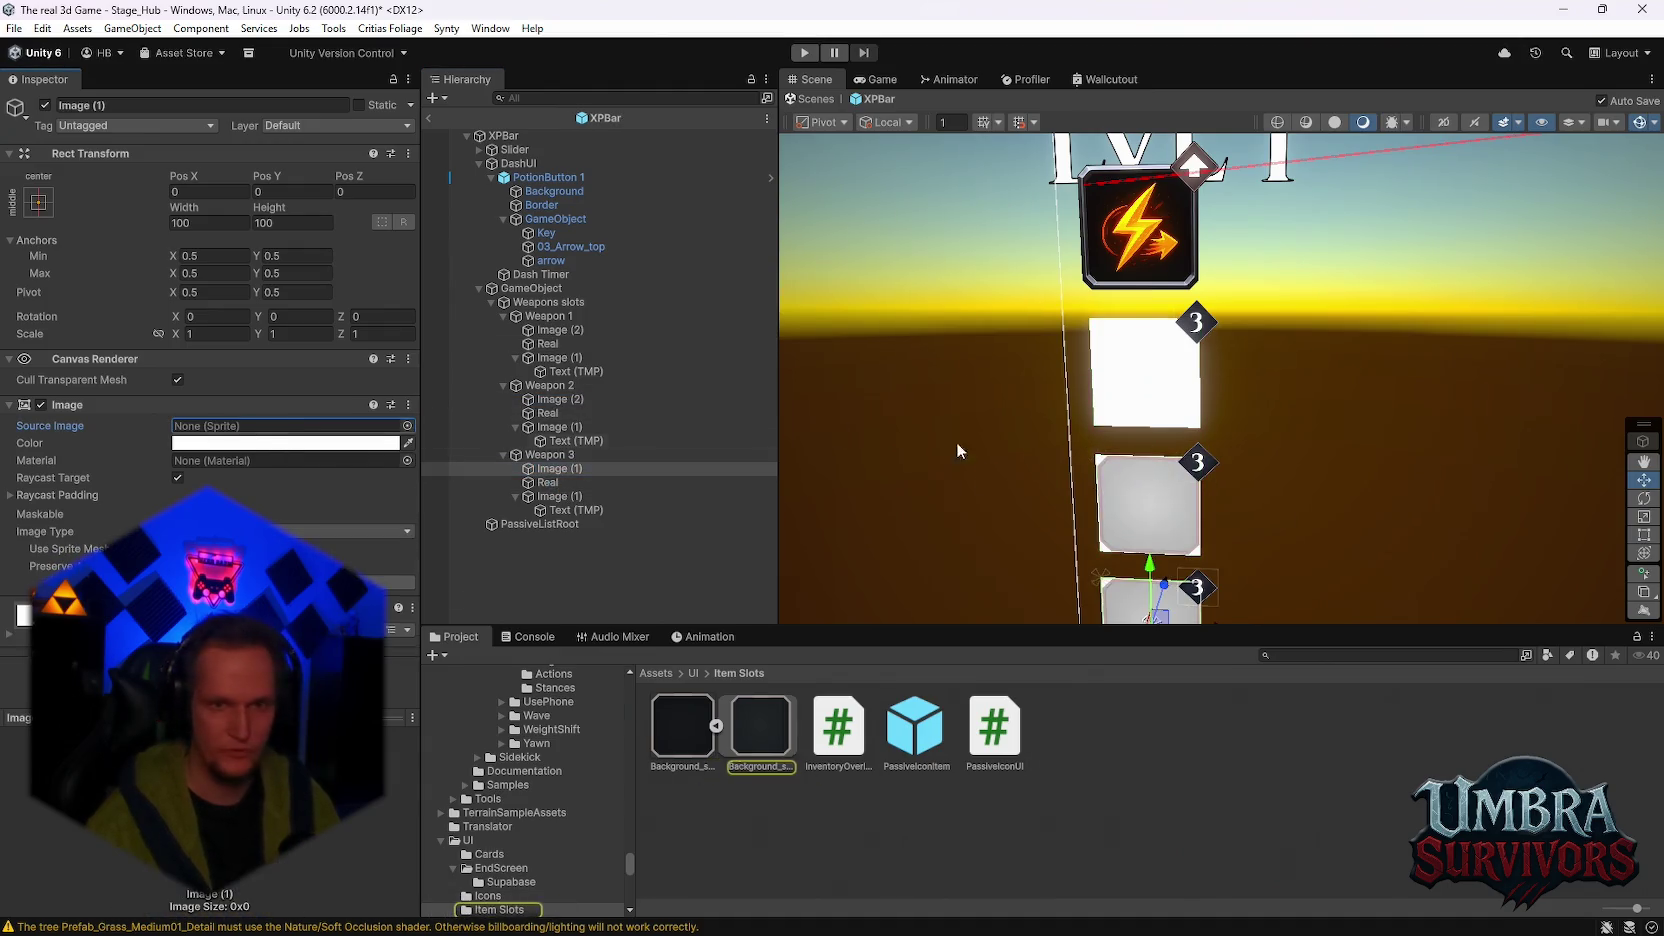
# Step: Try a 0.8 scale on Weapon 1's background, undo it, and scale Weapon 1's Real to 0.7
pyautogui.click(549, 316)
pyautogui.click(557, 331)
pyautogui.write('0.8')
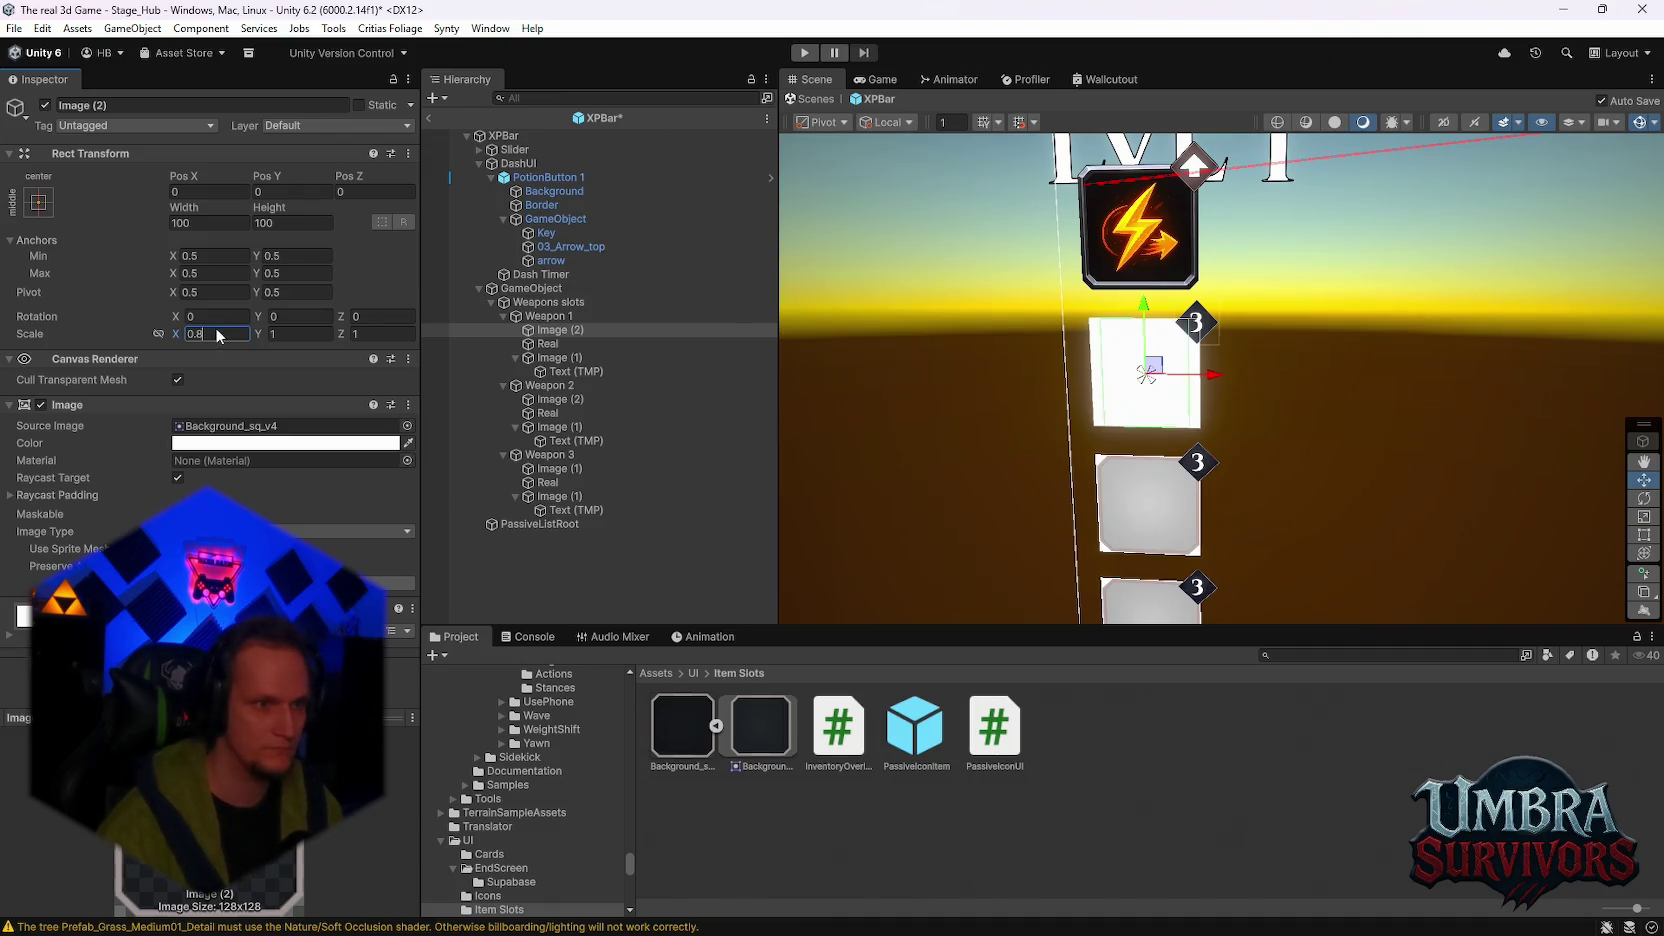
pyautogui.click(313, 338)
pyautogui.write('0.8')
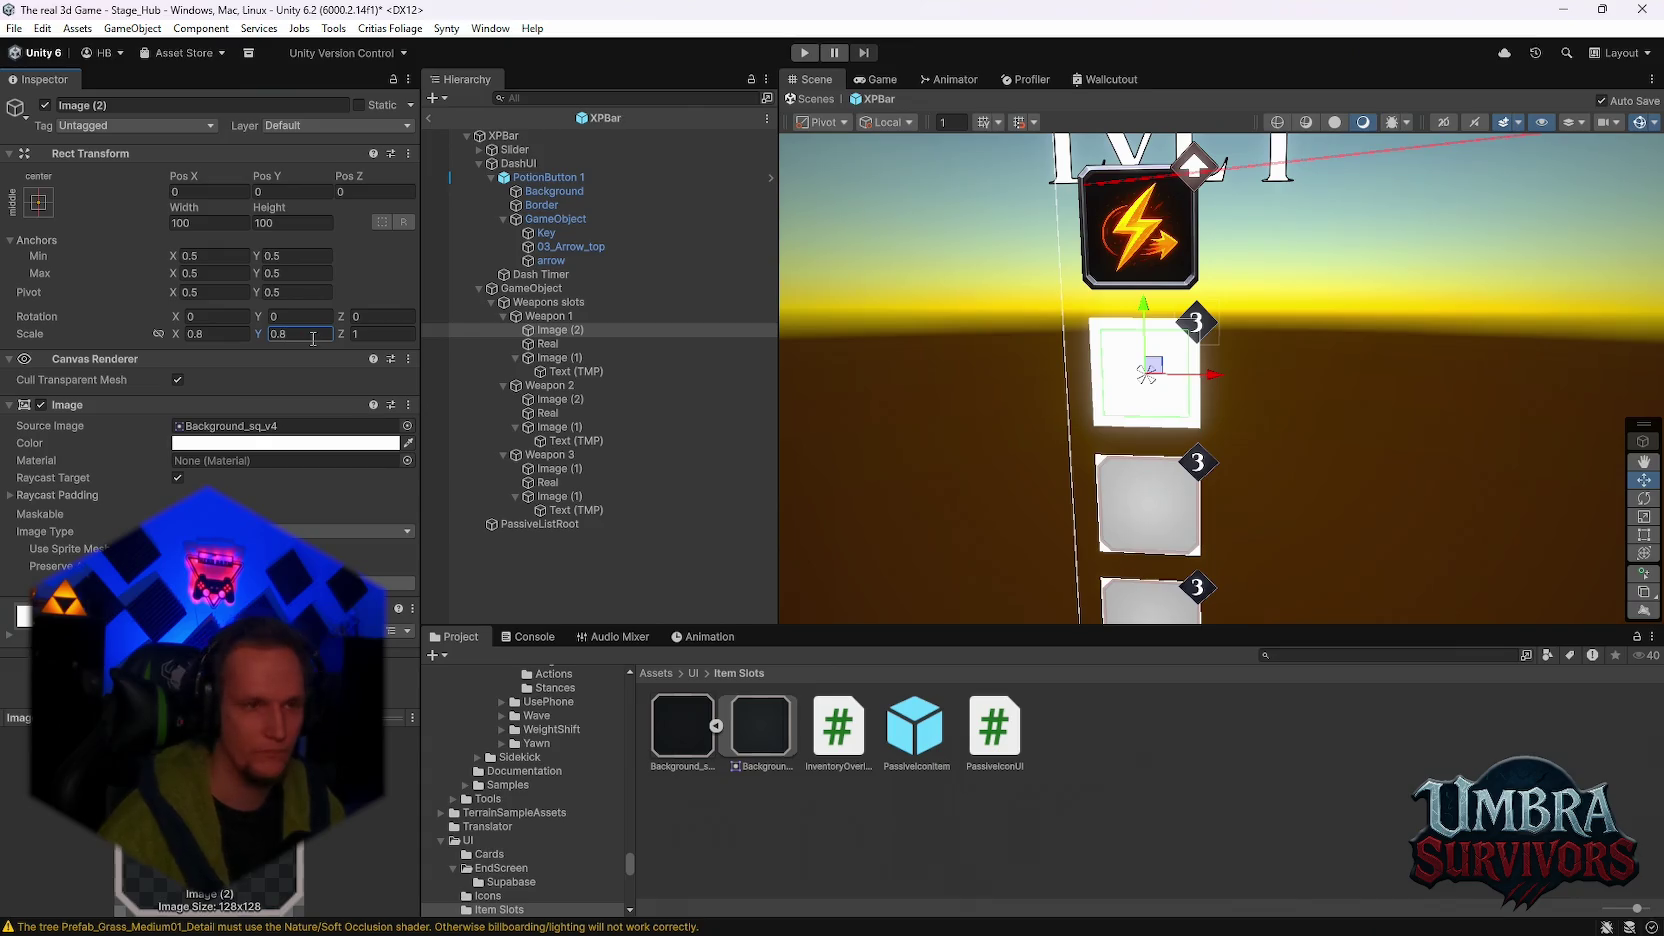
pyautogui.hotkey('ctrl', 'z')
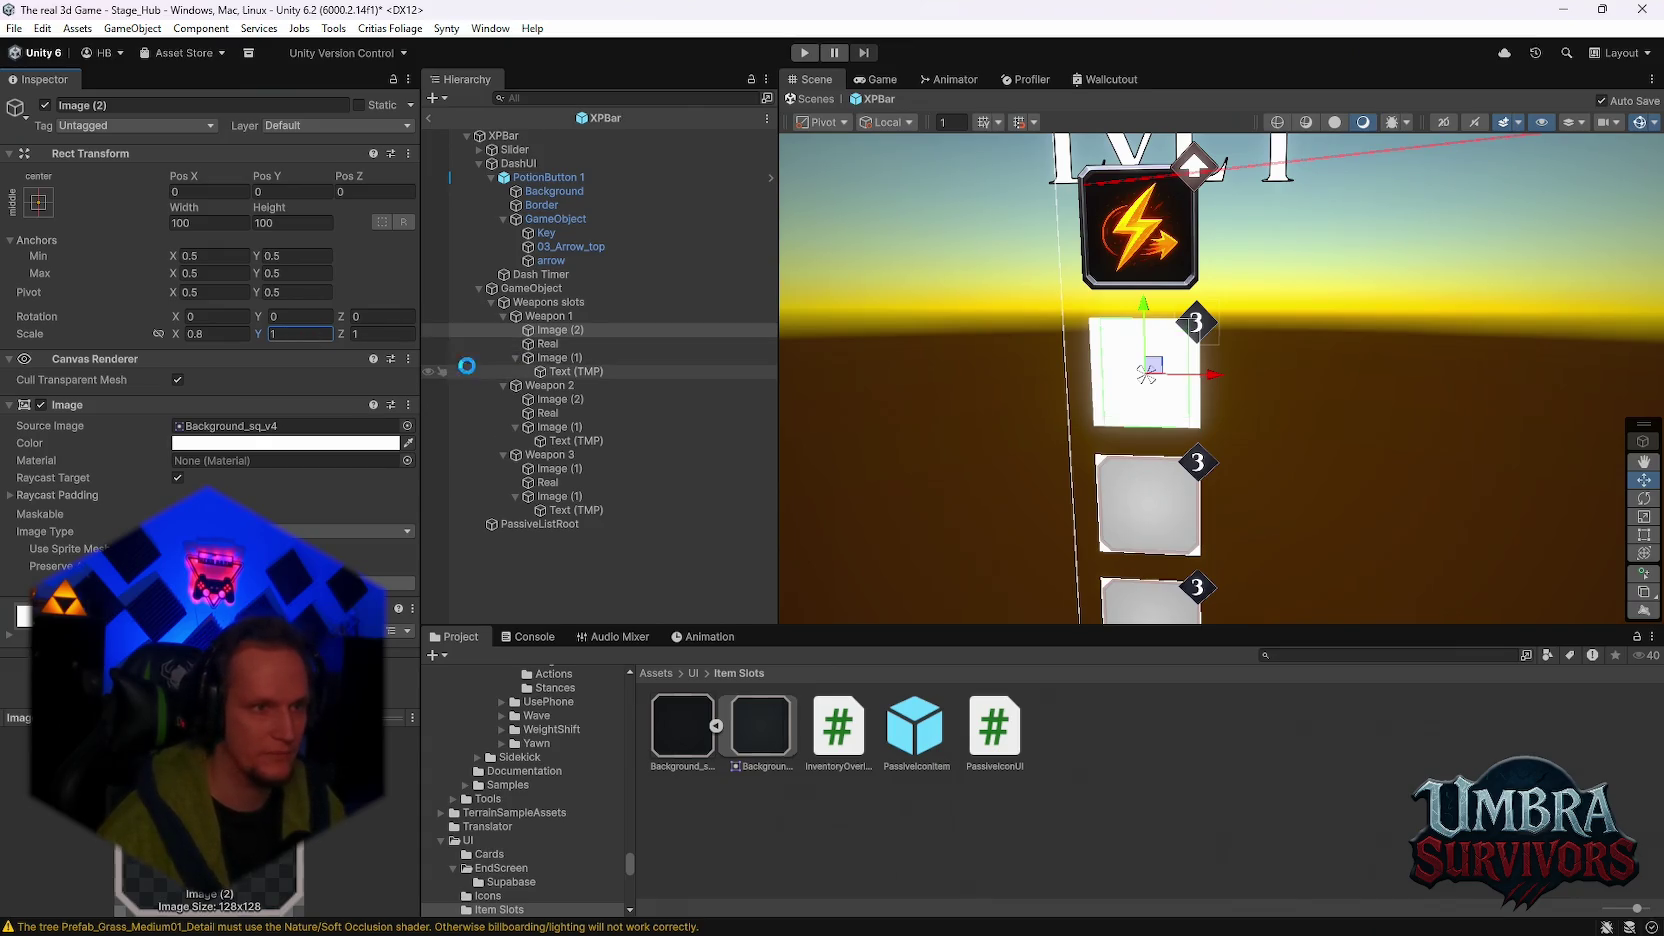
pyautogui.hotkey('ctrl', 'z')
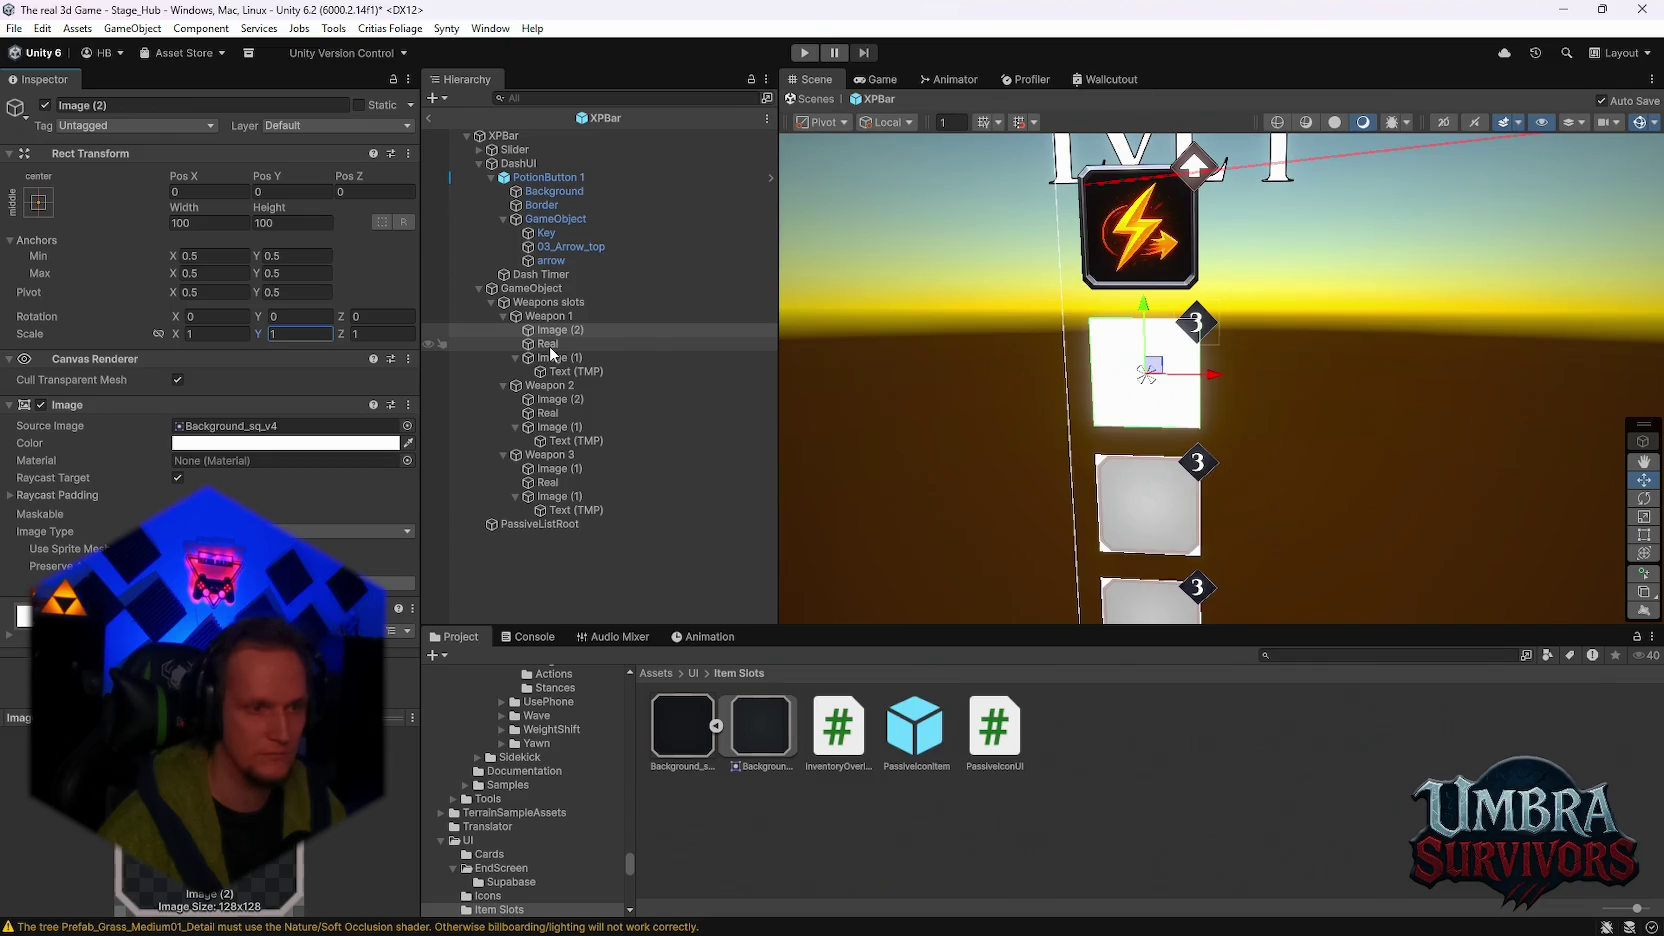
pyautogui.click(549, 345)
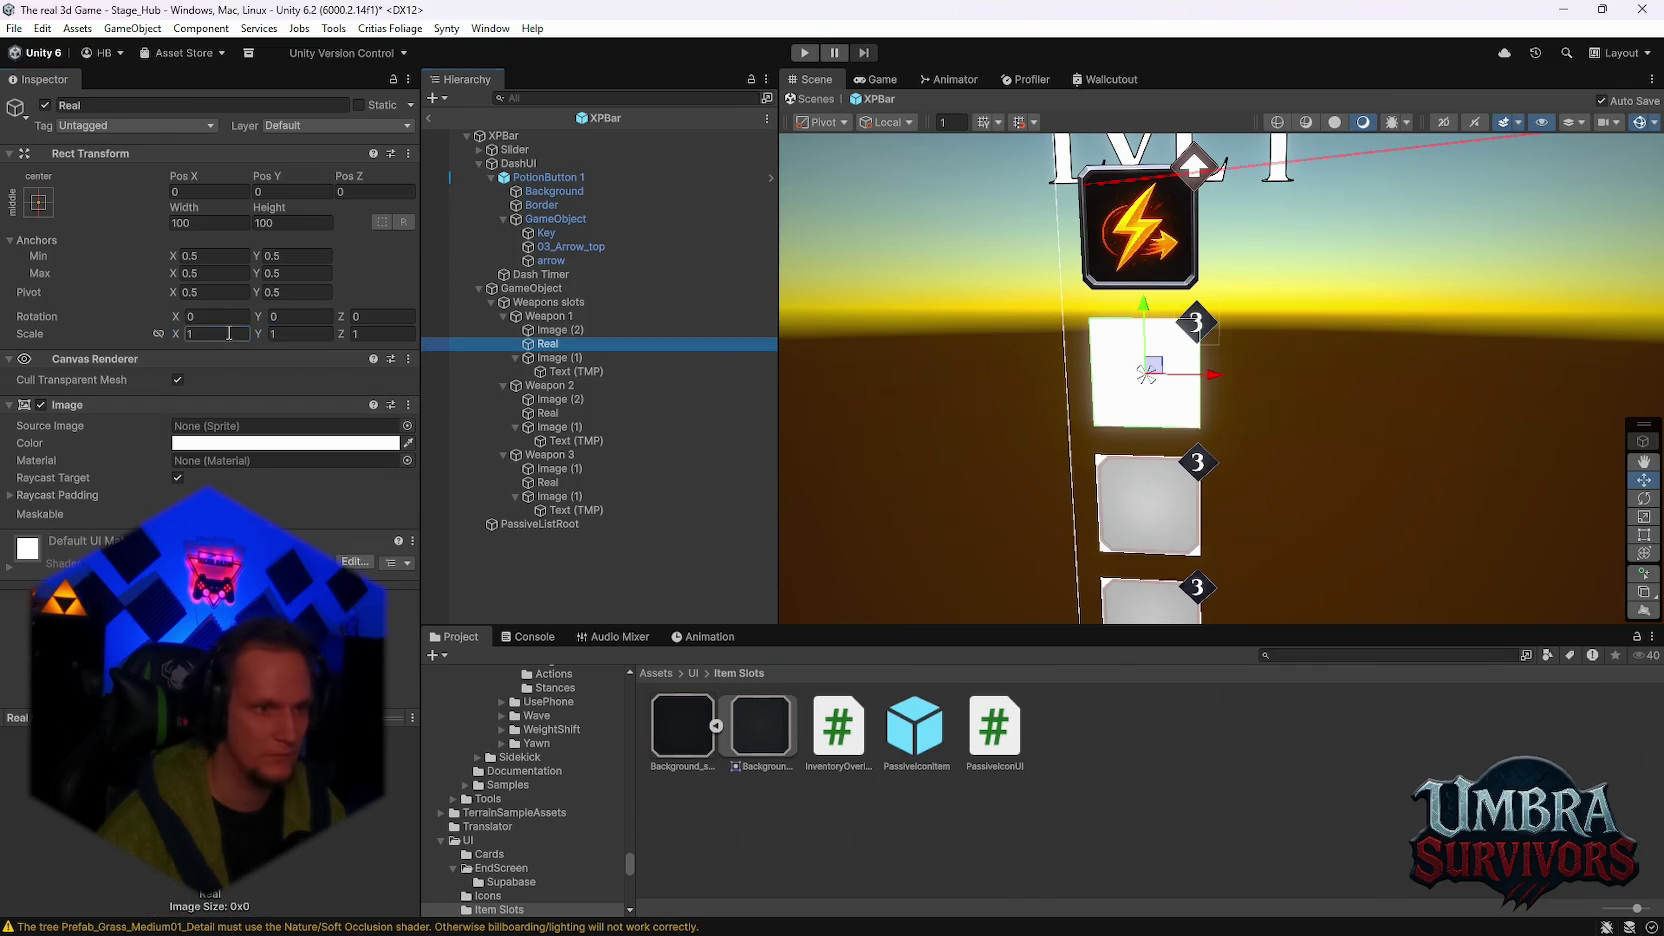
pyautogui.write('0.8')
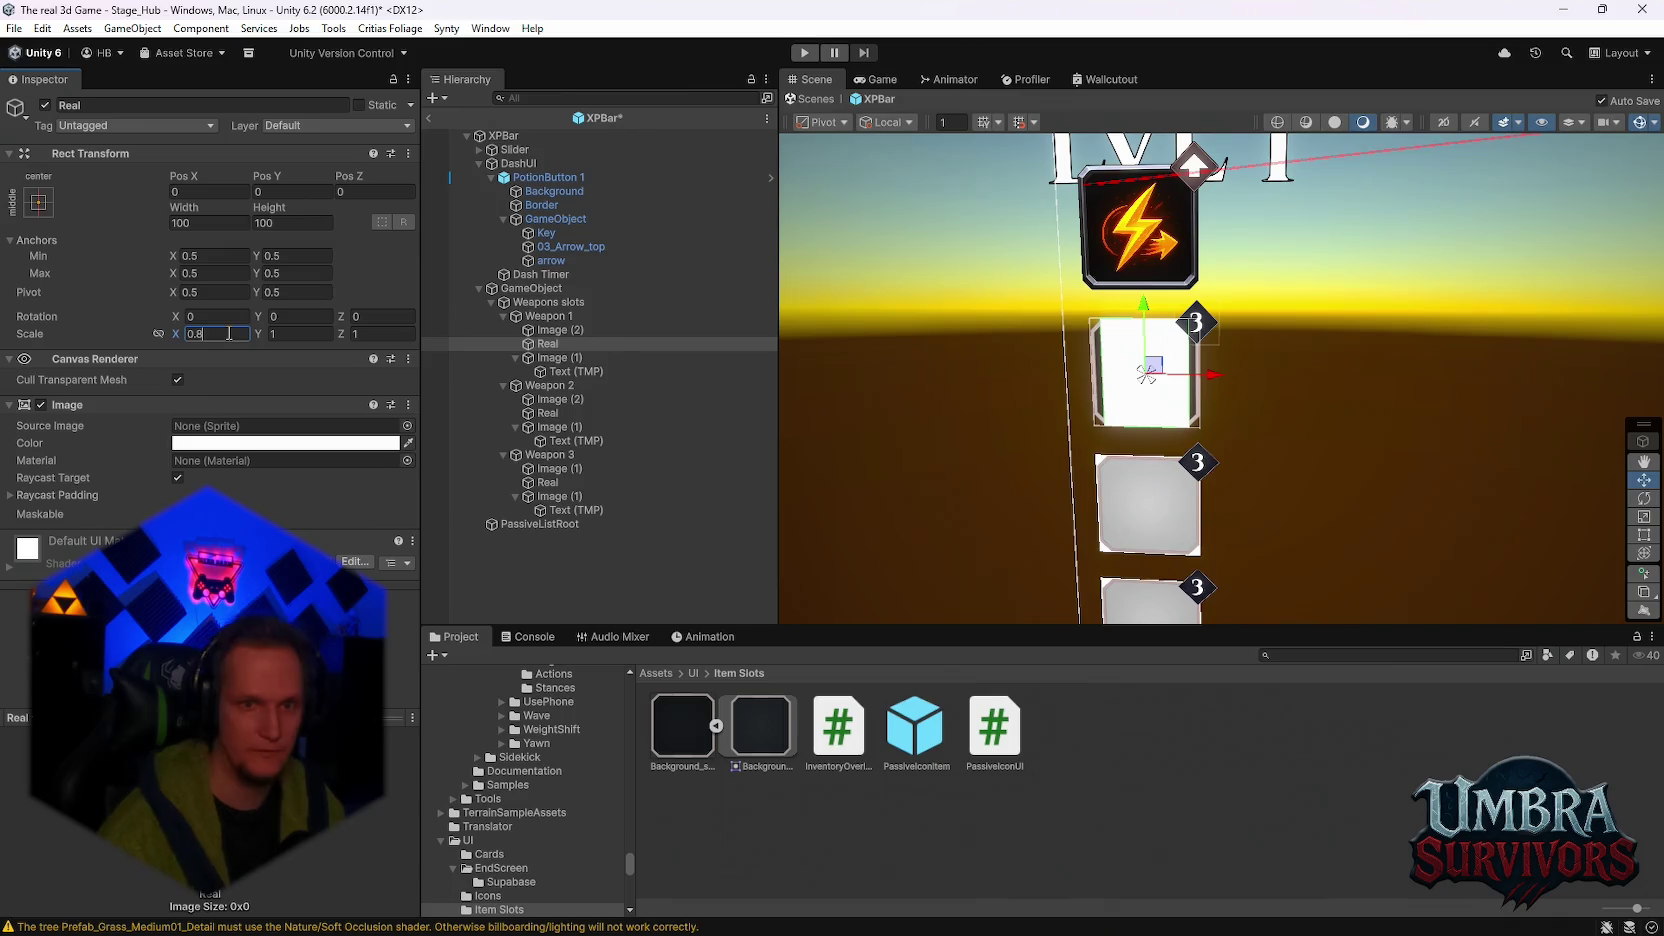
pyautogui.write('0.8')
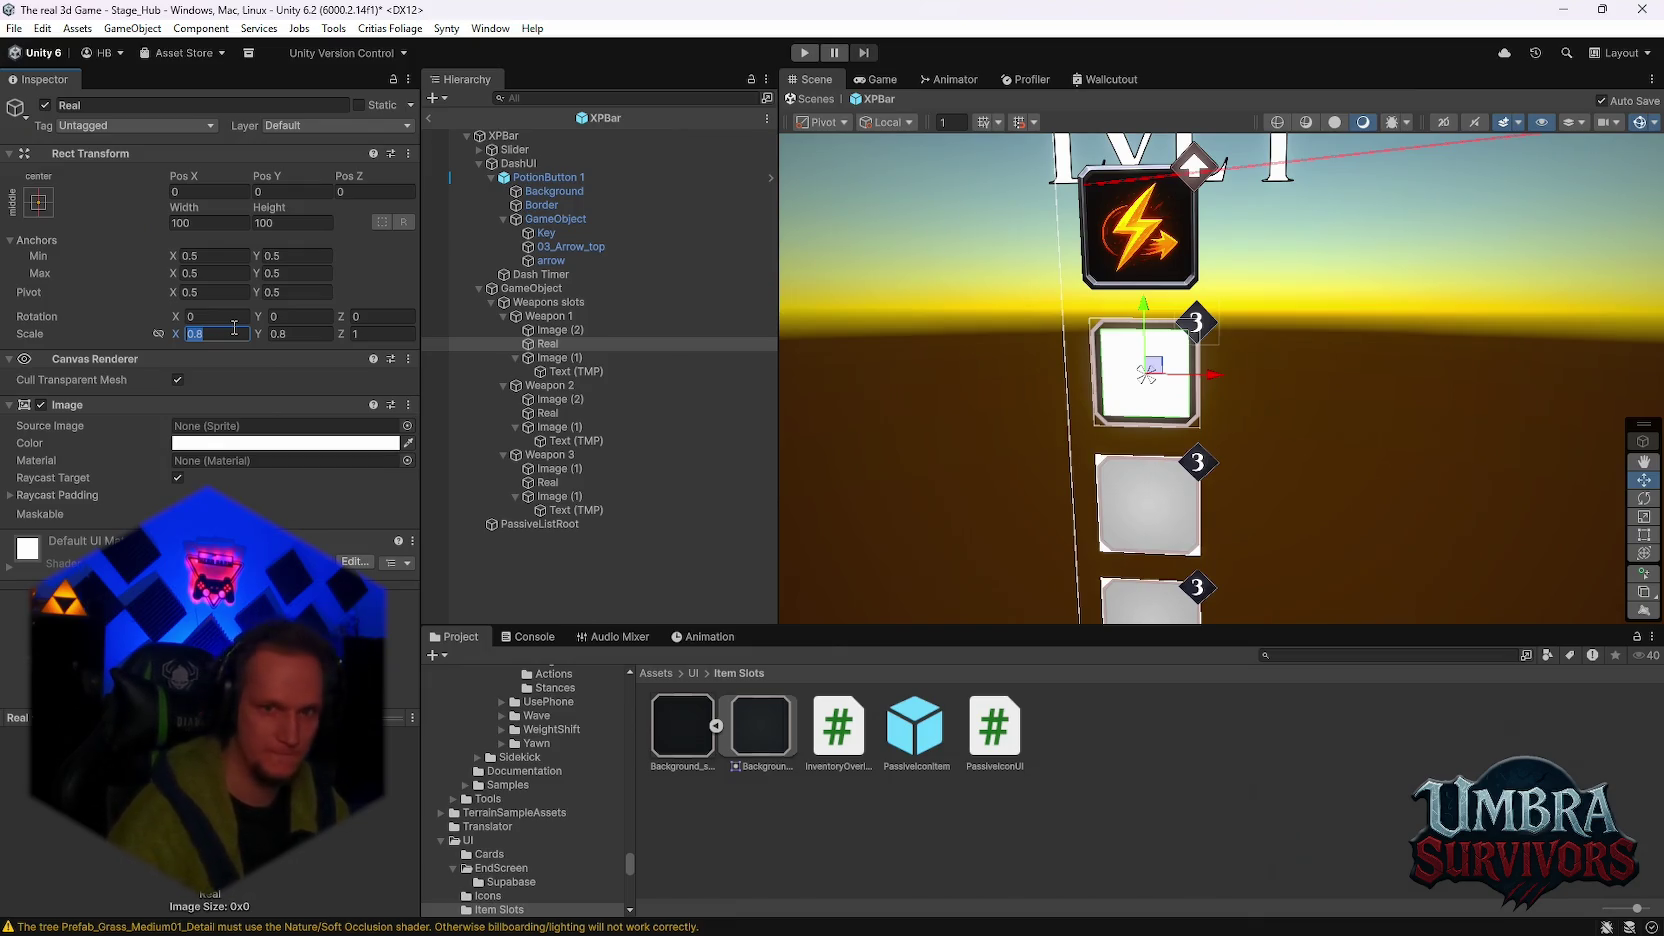
pyautogui.write('0.7')
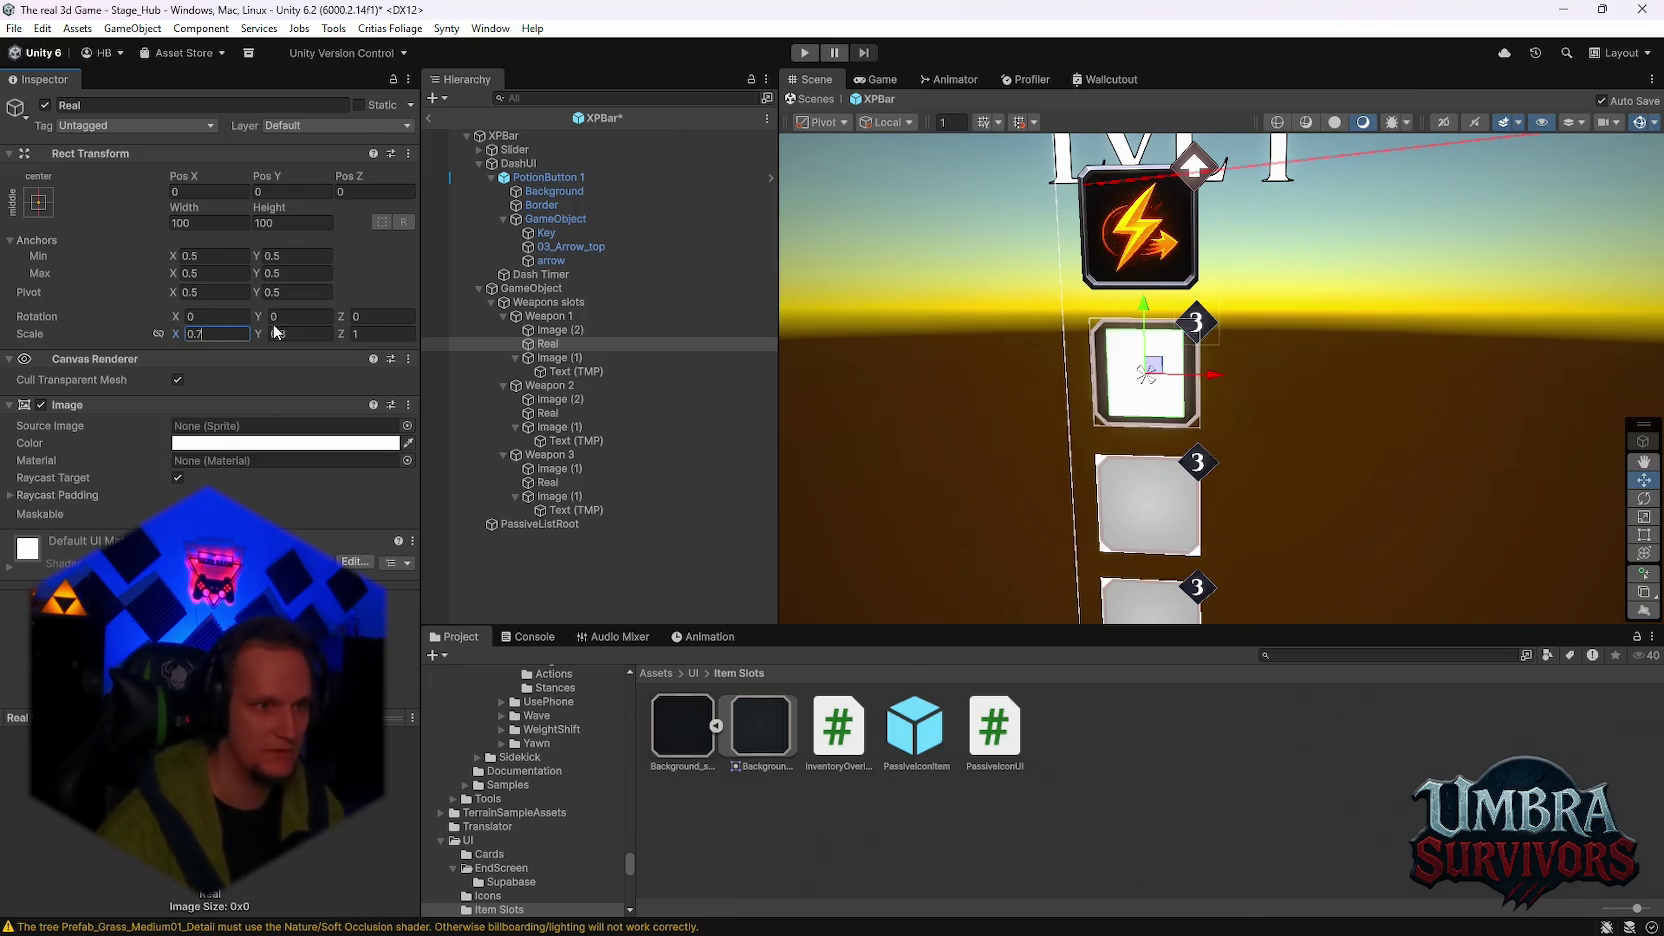
pyautogui.write('0.7')
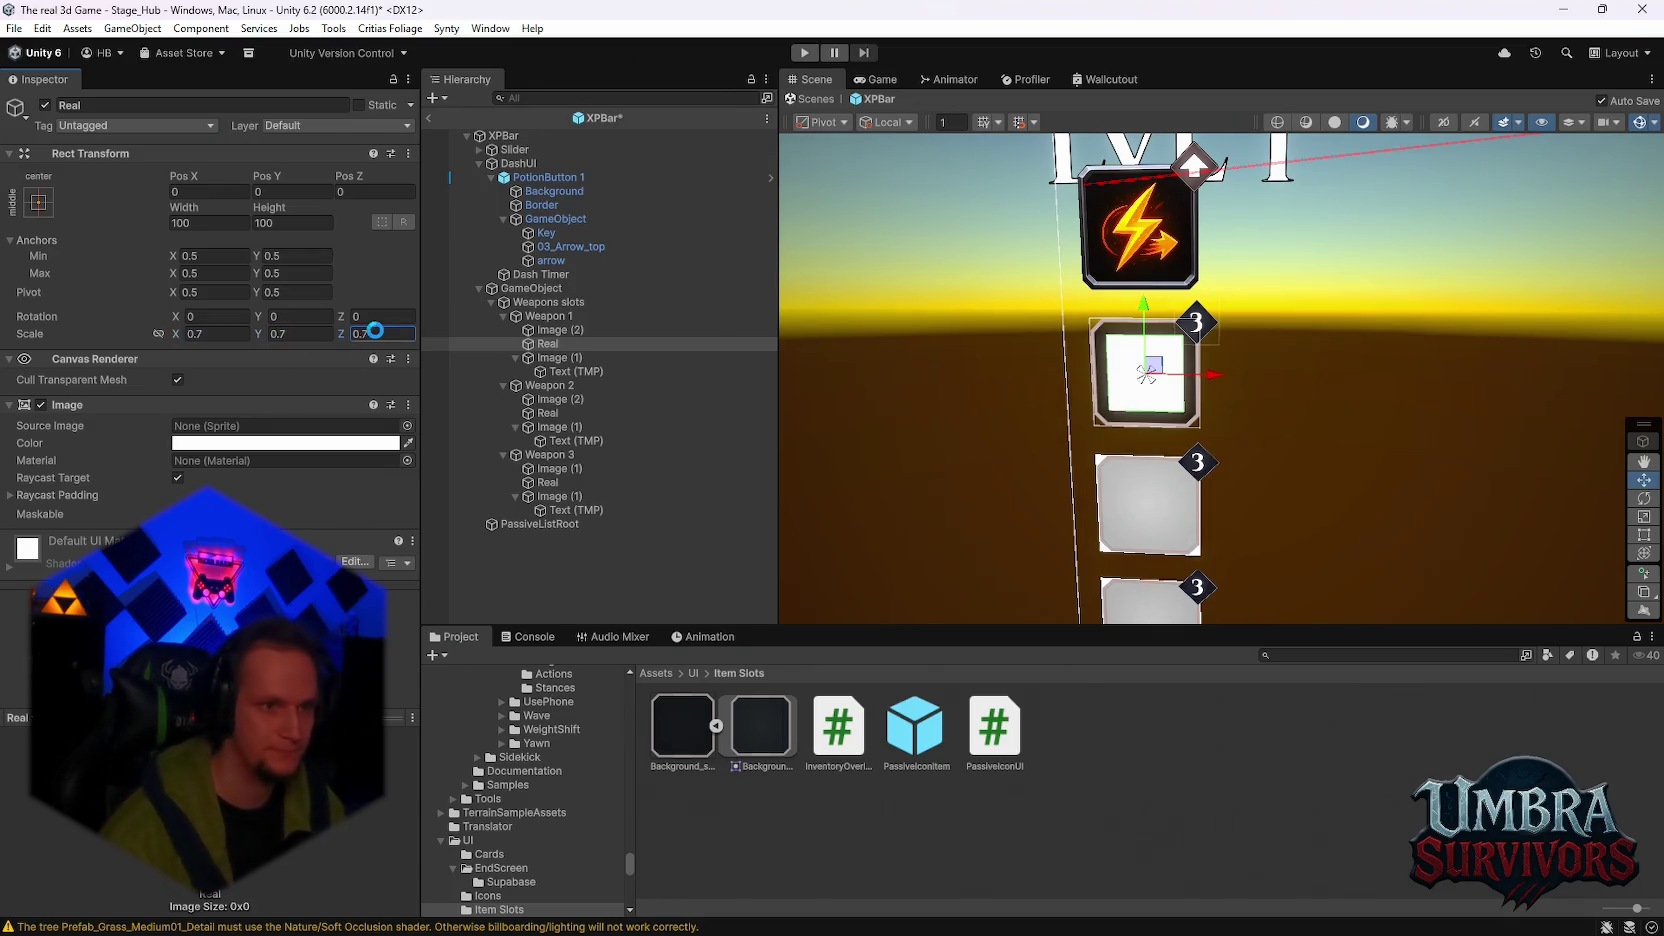
# Step: Scale Weapon 2's Real to 0.7 and revert a Z-scale edit on Weapon 3's Real
pyautogui.click(556, 413)
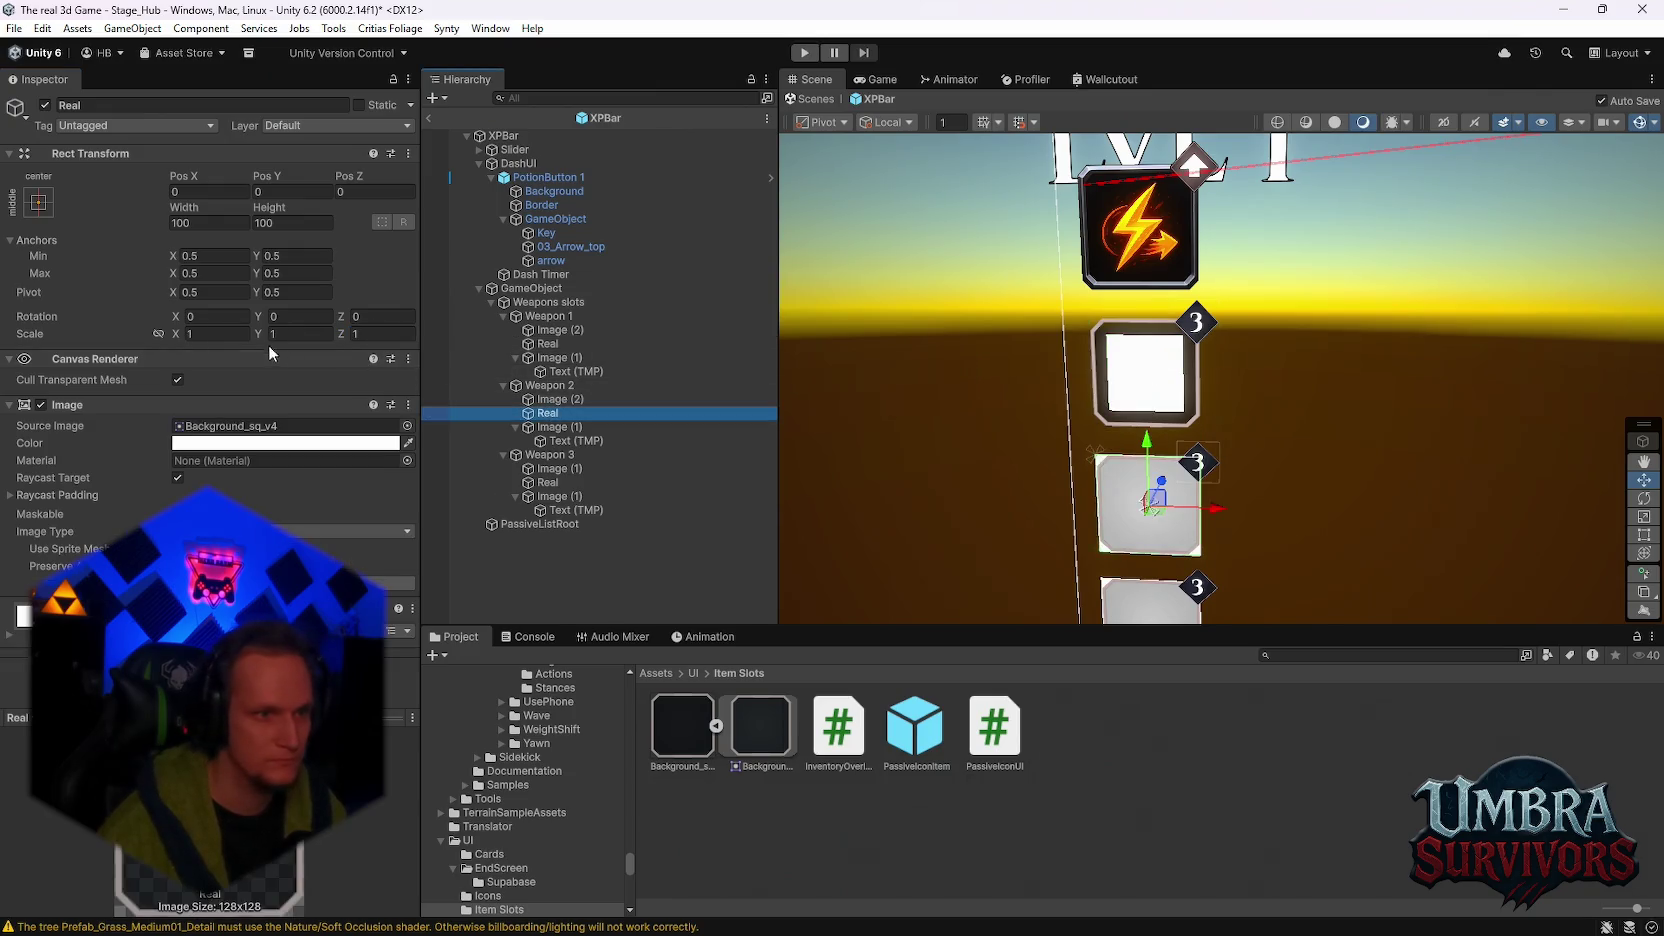
pyautogui.write('0.7')
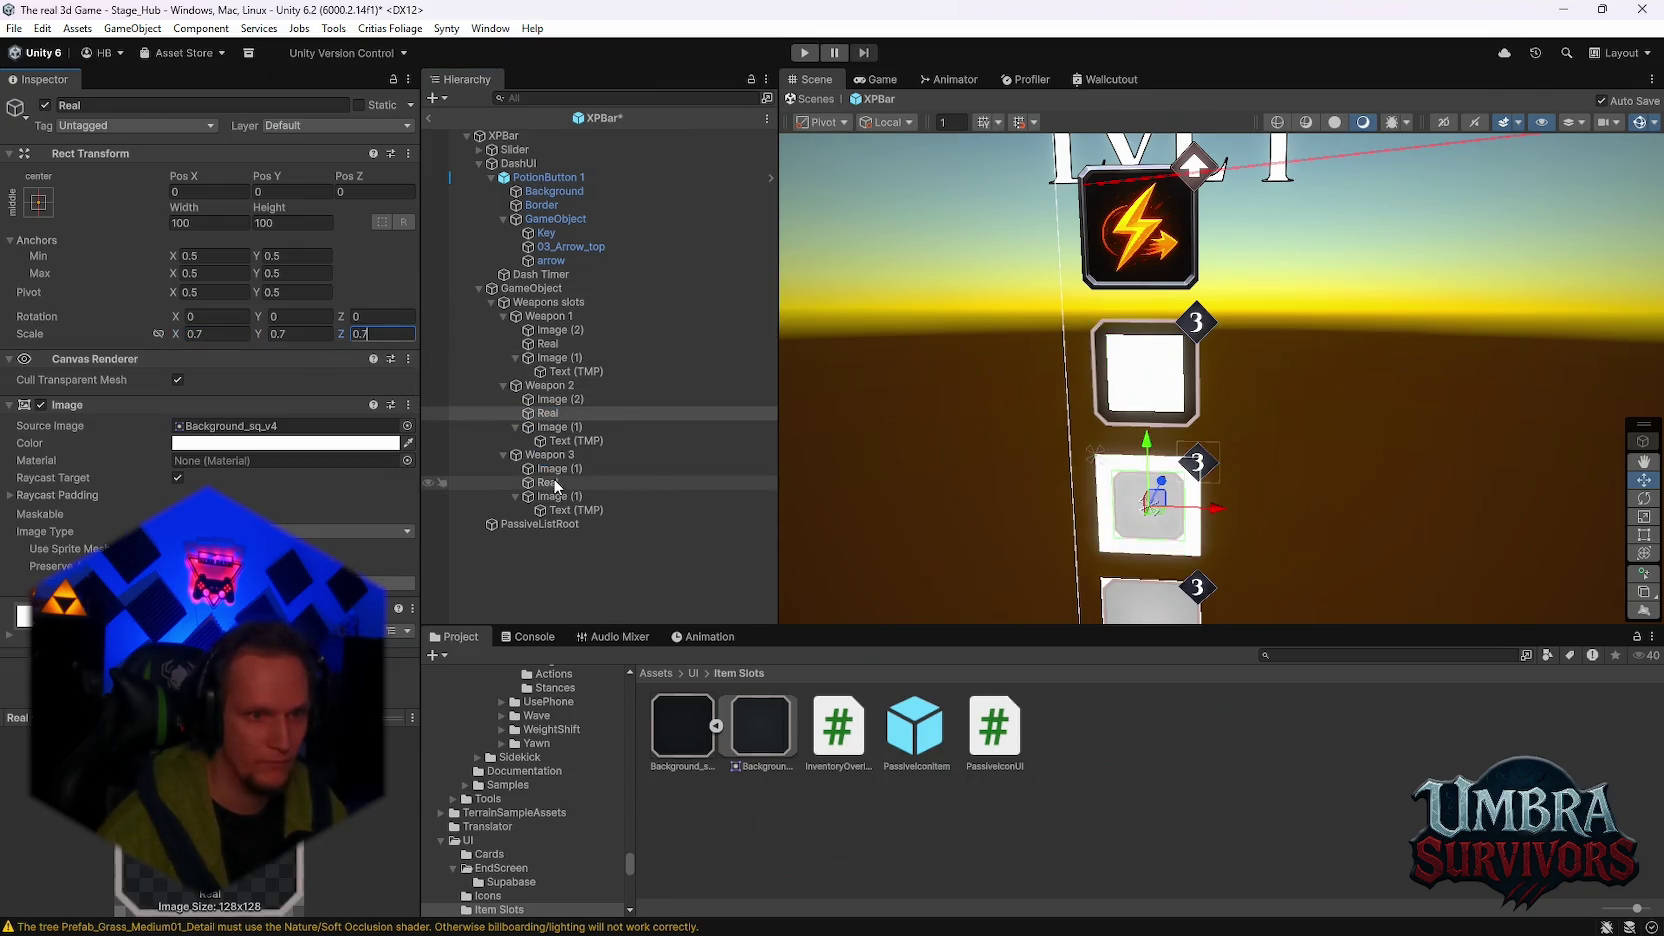
pyautogui.click(548, 482)
pyautogui.click(373, 335)
pyautogui.write('1')
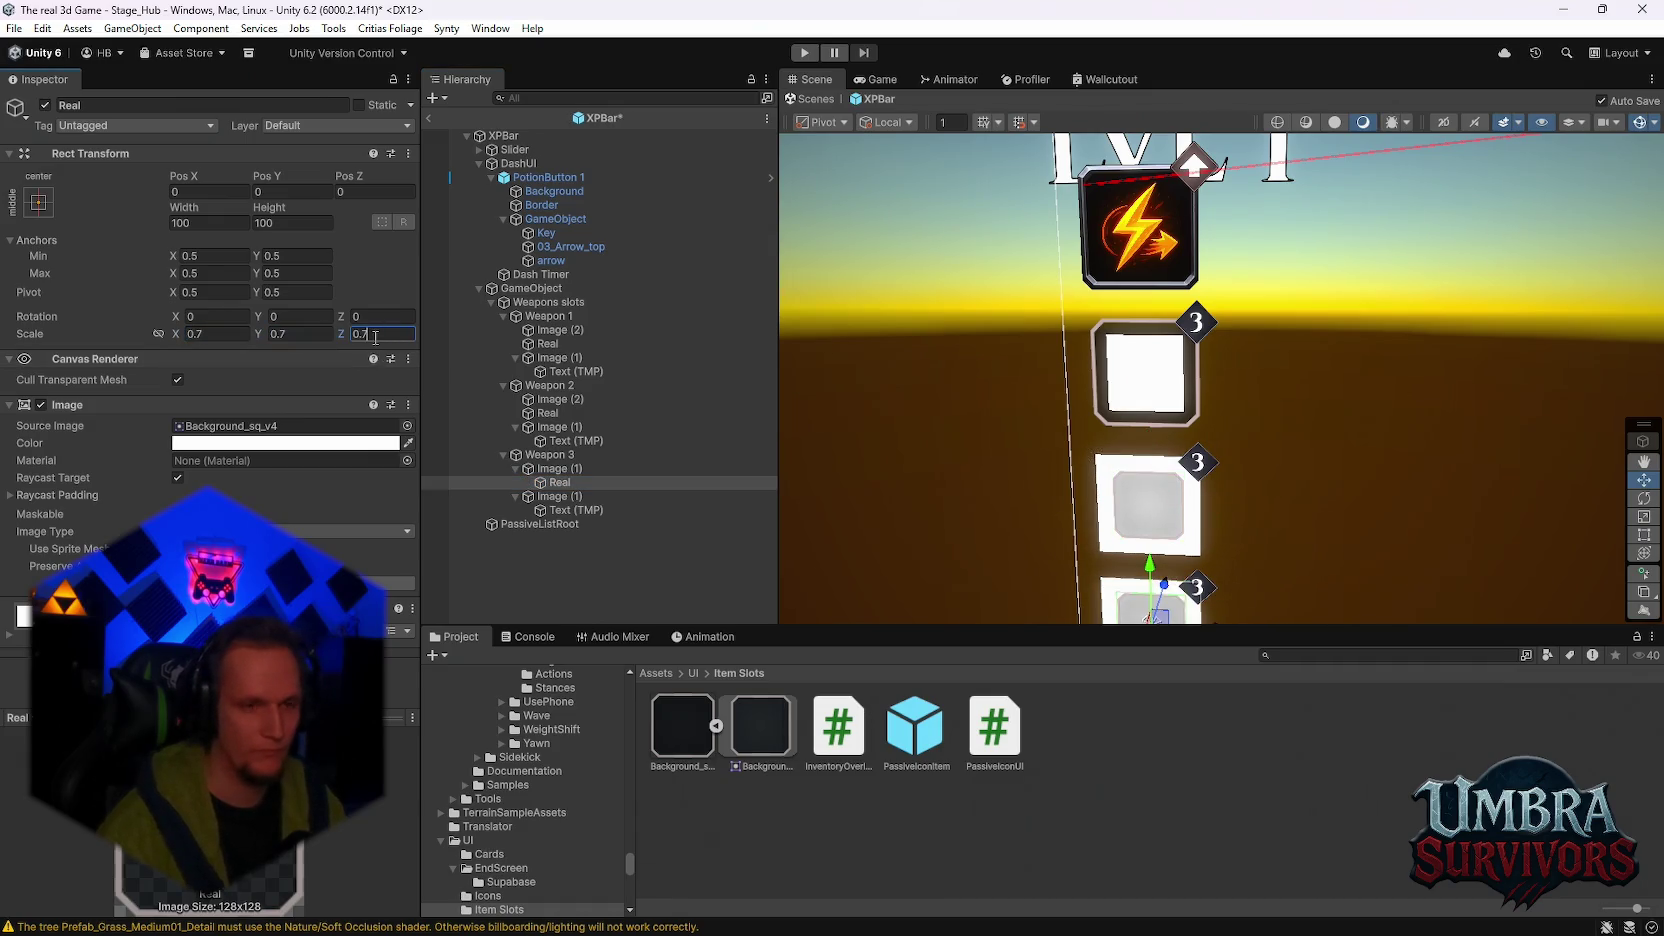
pyautogui.scroll(-3, 1048, 453)
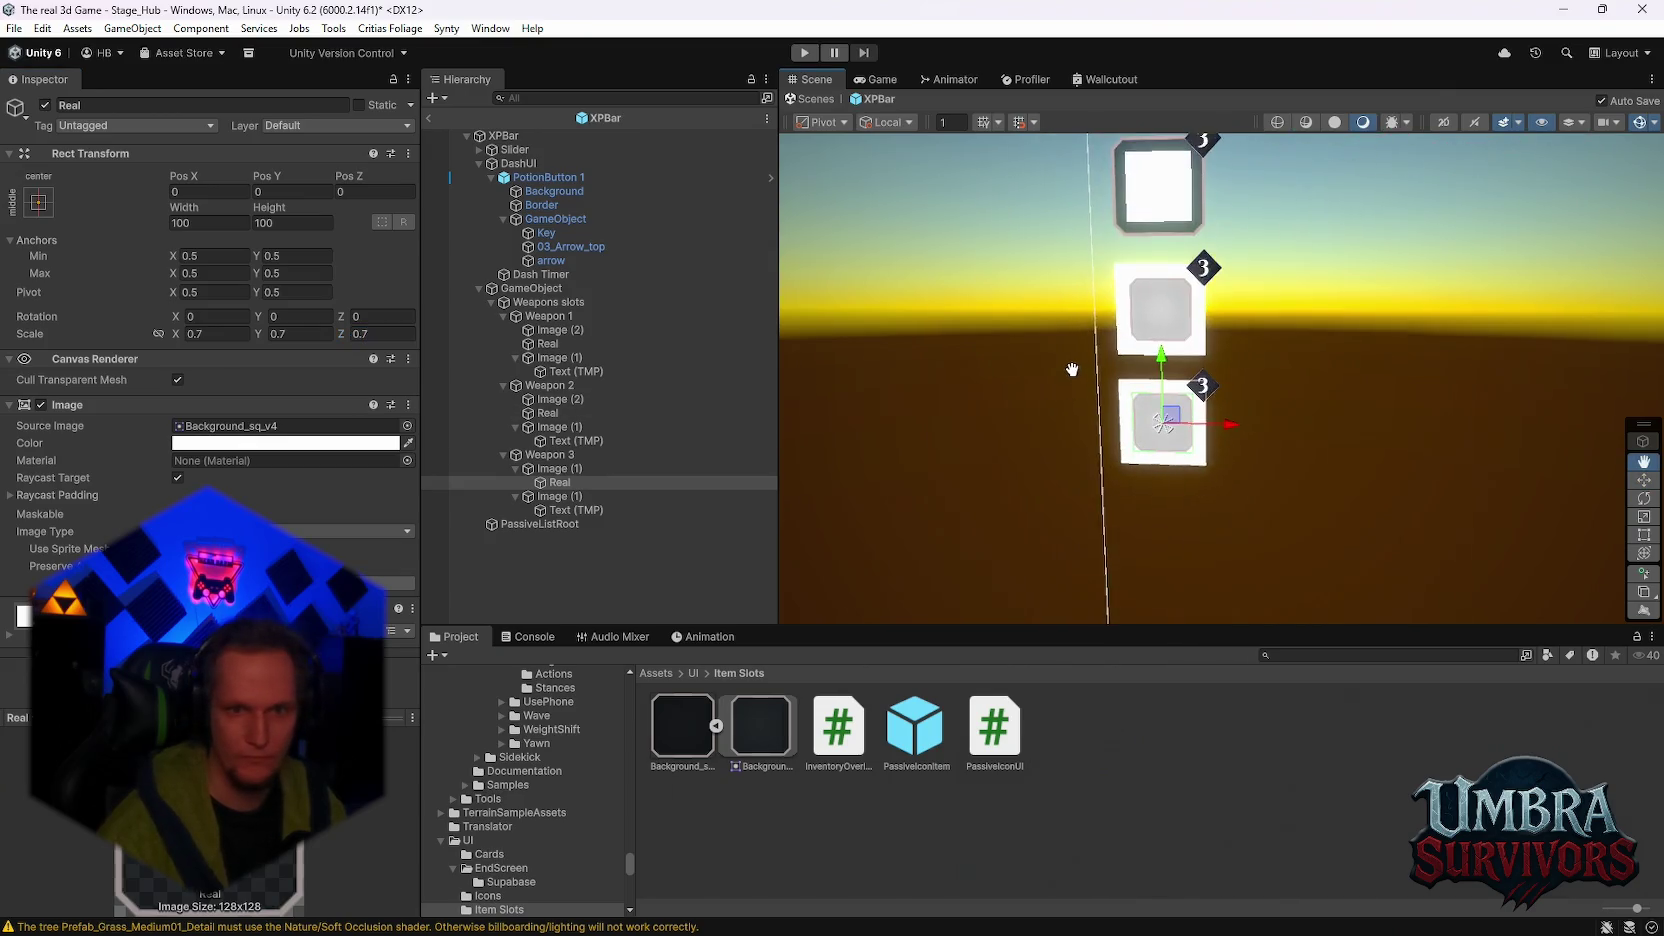
pyautogui.scroll(5, 1074, 370)
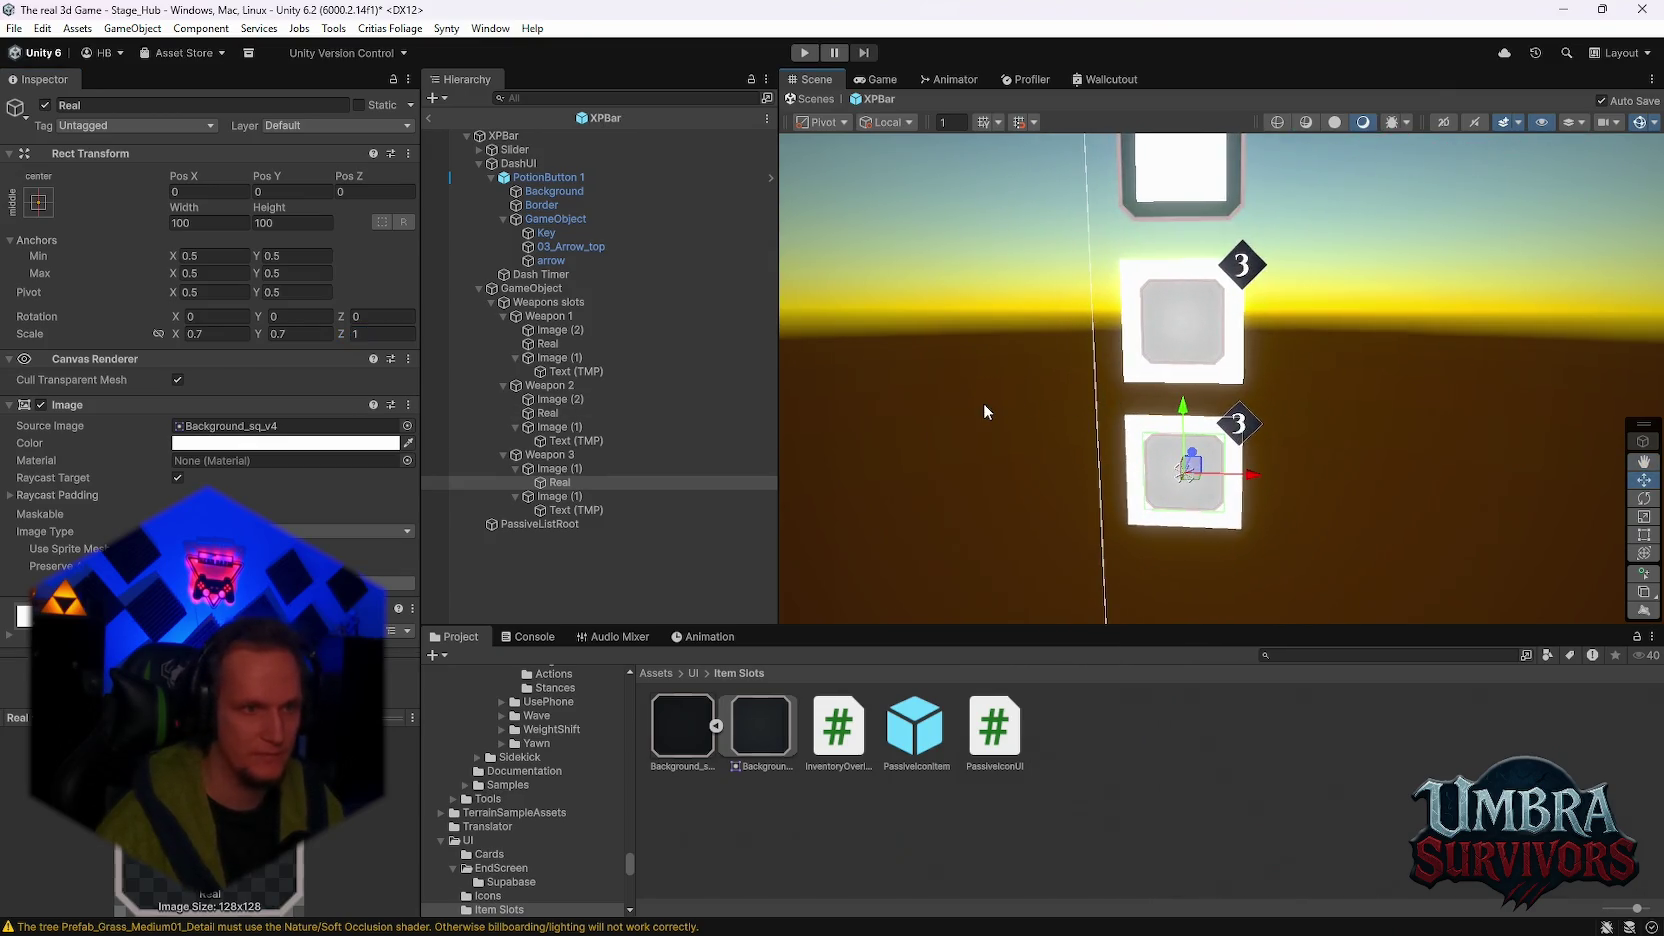
pyautogui.hotkey('ctrl', 'z')
pyautogui.hotkey('ctrl', 'z')
pyautogui.hotkey('ctrl', 'z')
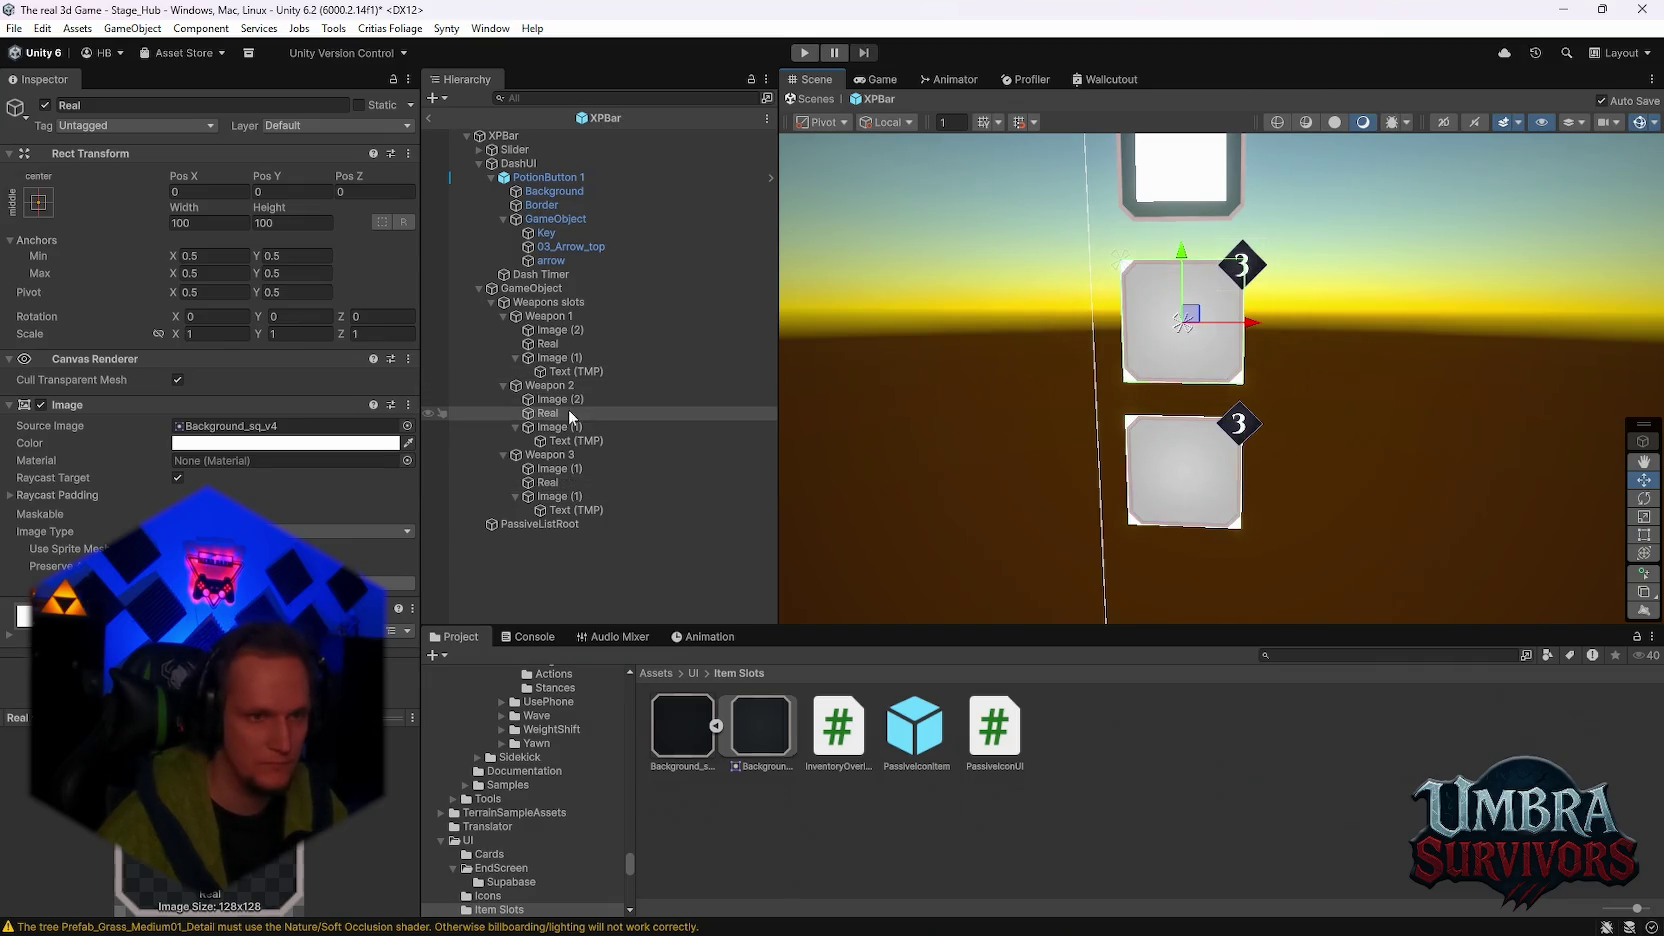
# Step: Set Weapon 2's Image (2) scale to 0.7 on X, Y and Z
pyautogui.click(544, 398)
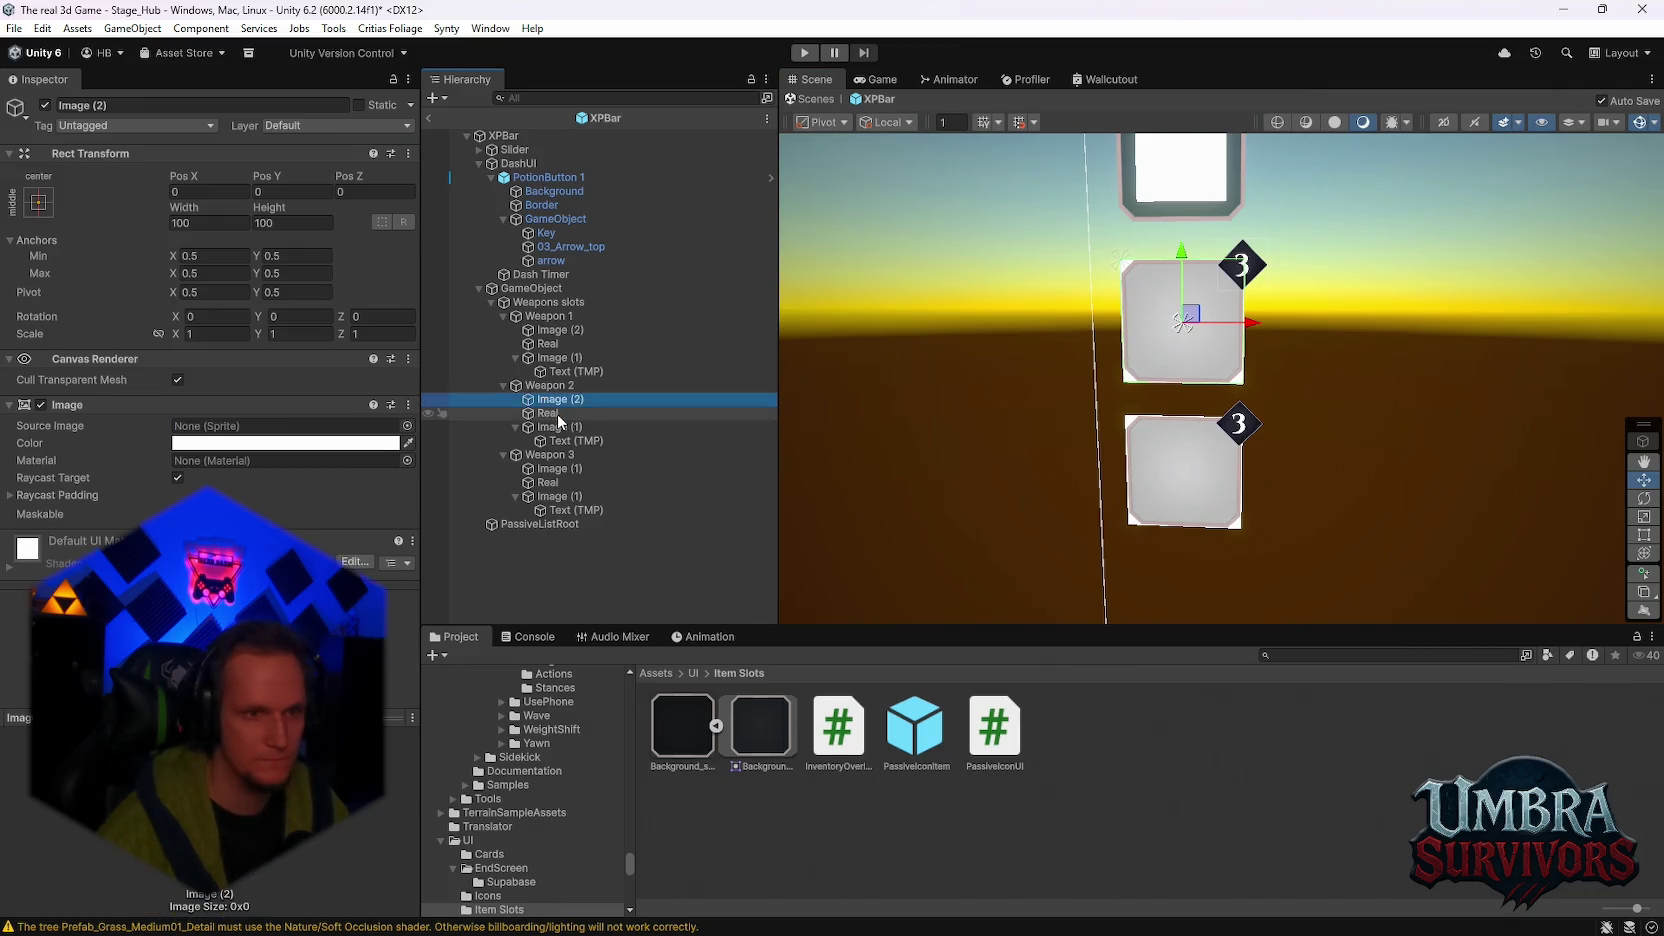
pyautogui.click(553, 342)
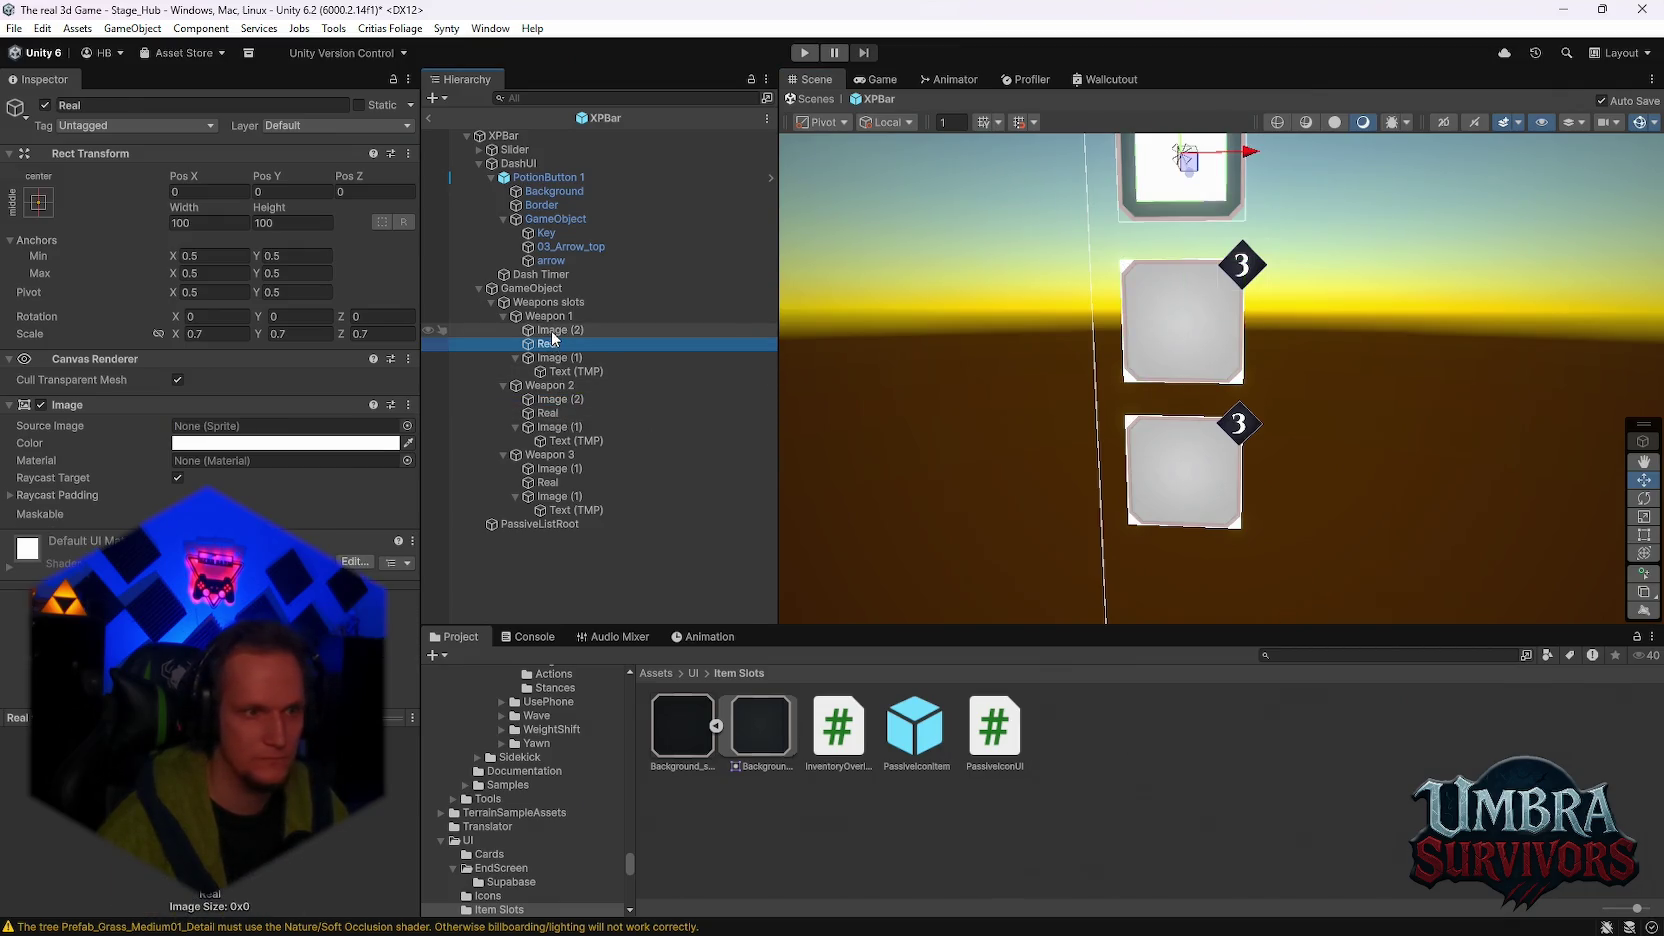
pyautogui.click(555, 412)
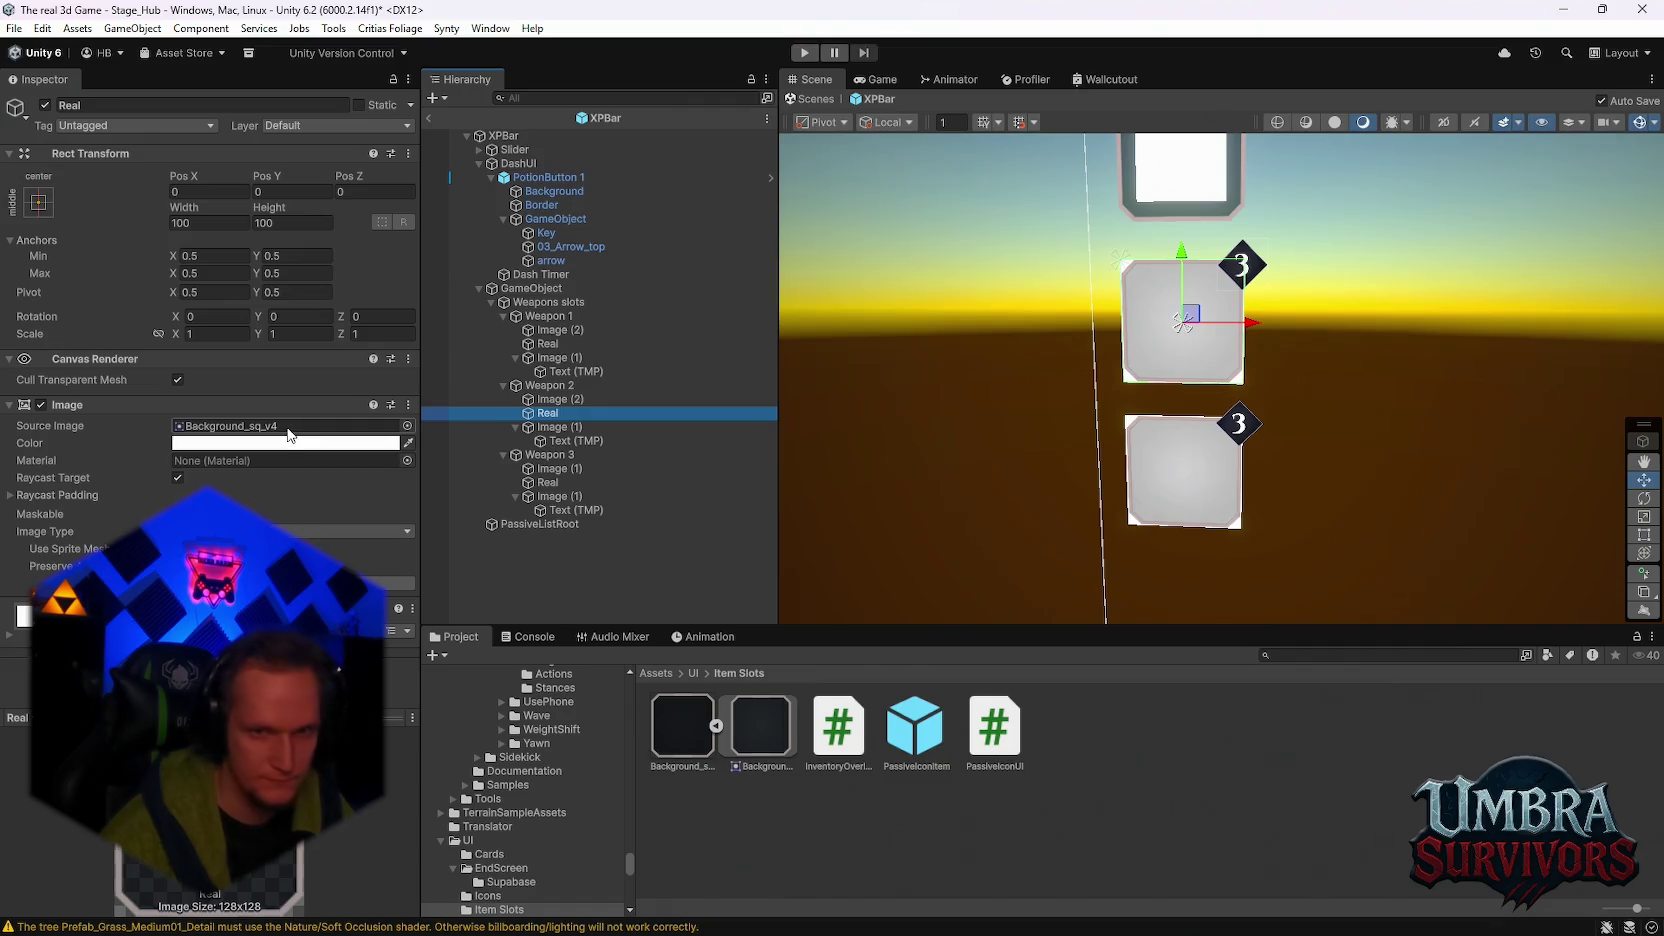
pyautogui.click(549, 399)
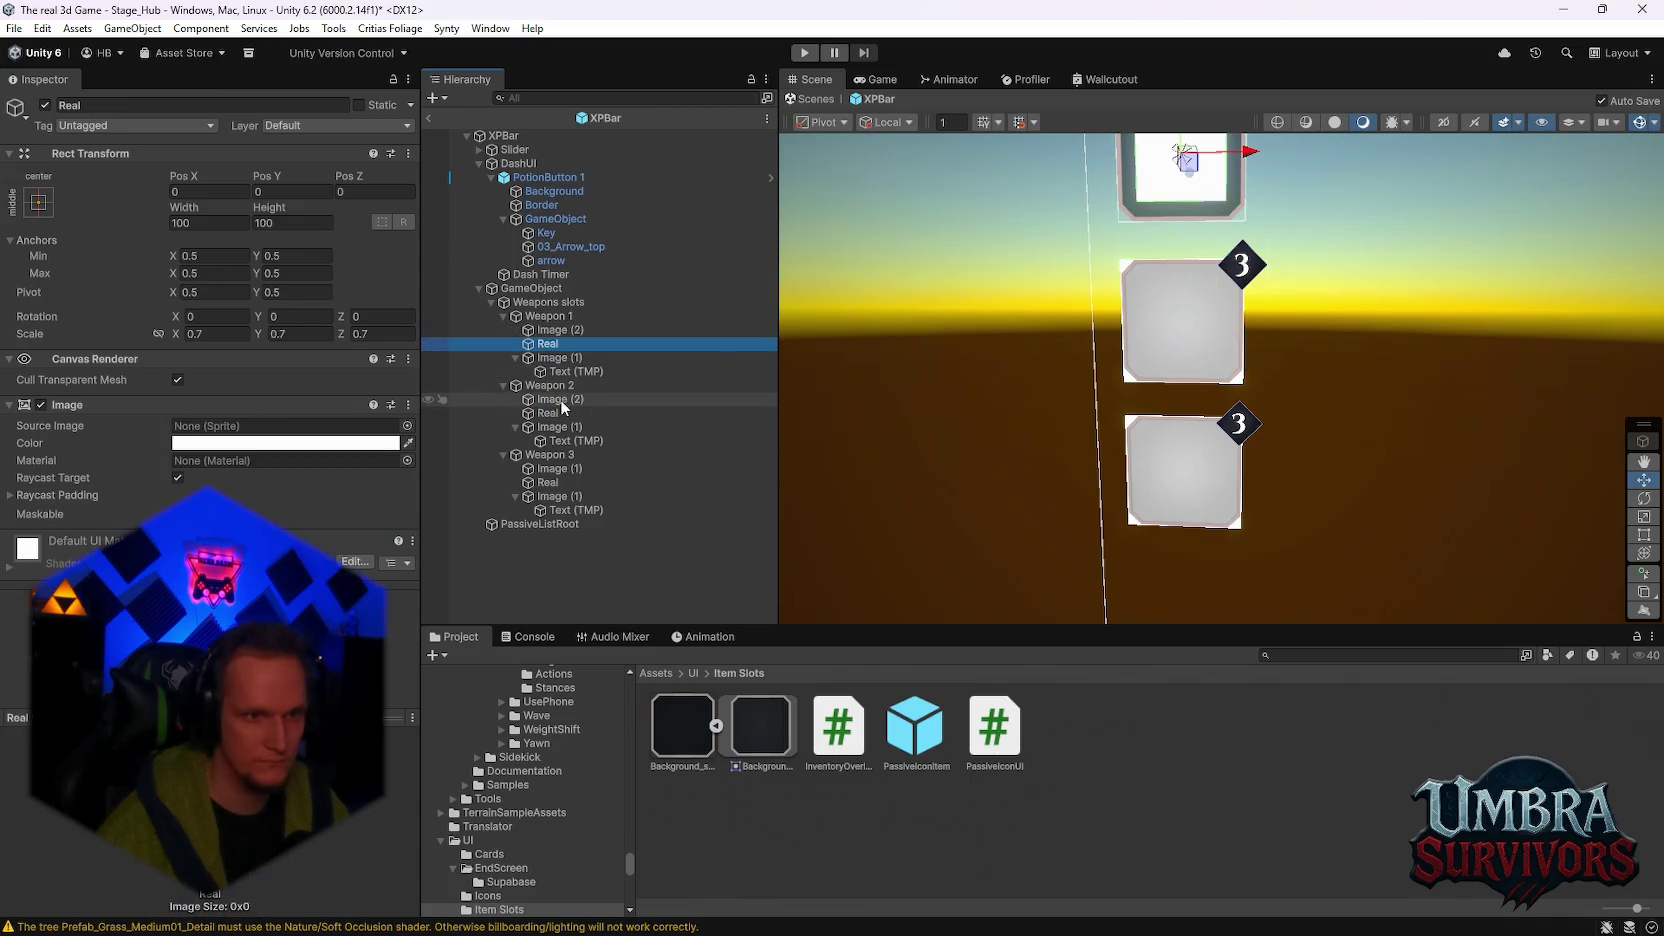
pyautogui.click(210, 334)
pyautogui.write('0.7')
pyautogui.press('Tab')
pyautogui.write('0.7')
pyautogui.press('Tab')
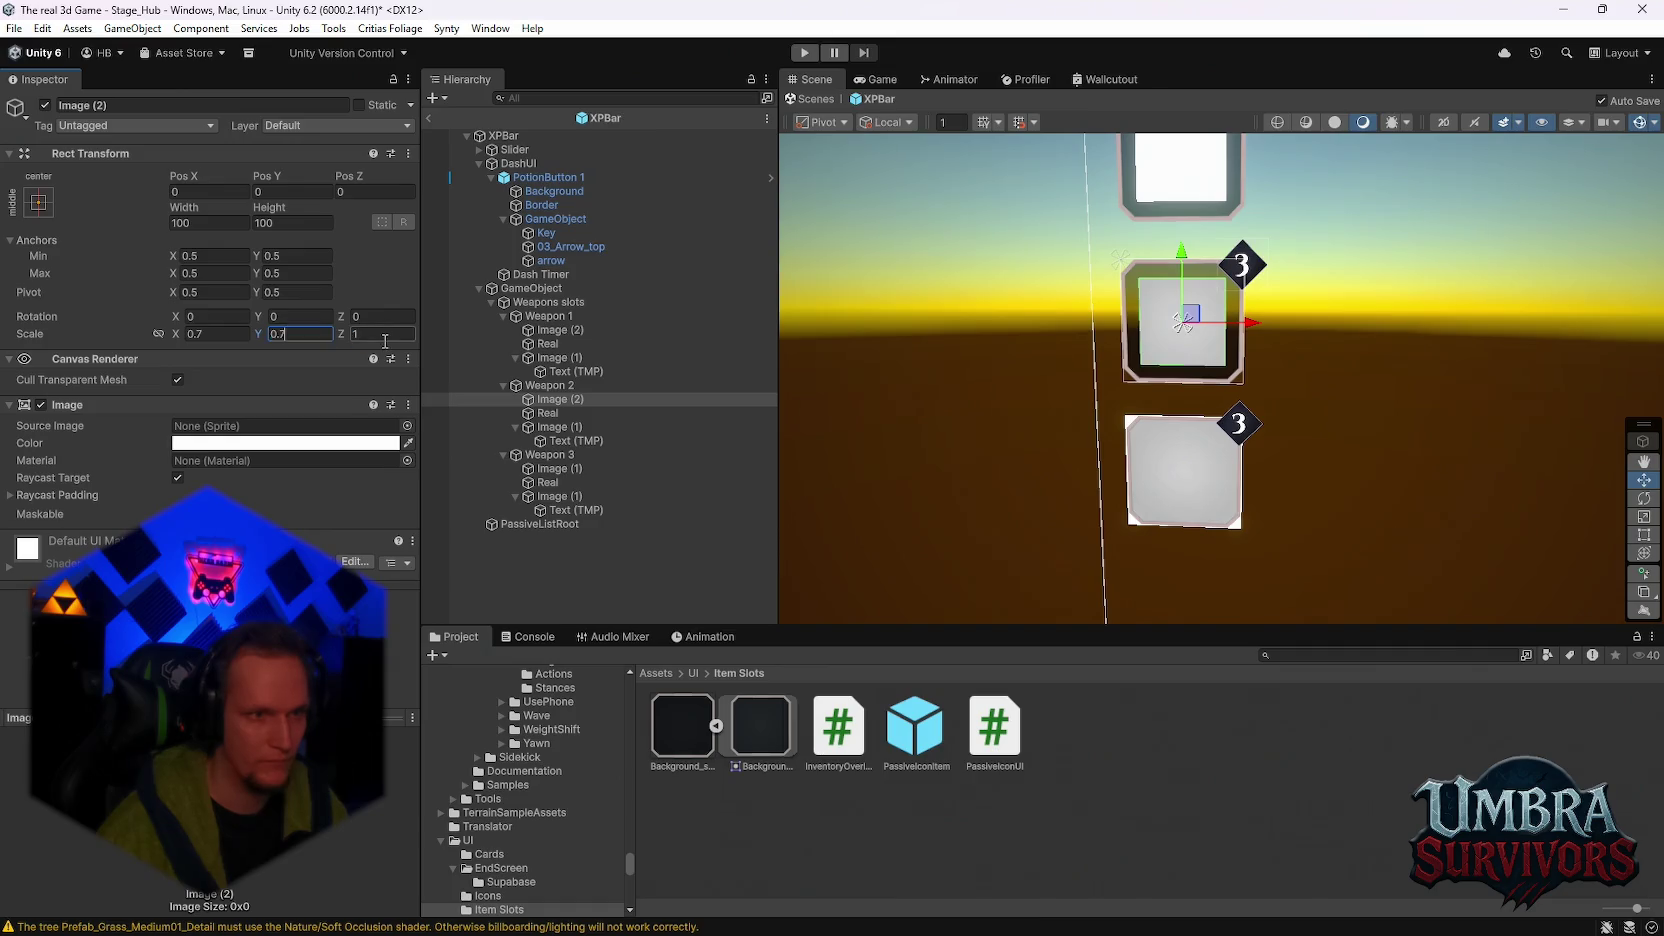
pyautogui.write('0.7')
# Step: Scale Weapon 3's Image (1) to 0.7 on all axes and order its Real above it
pyautogui.click(559, 468)
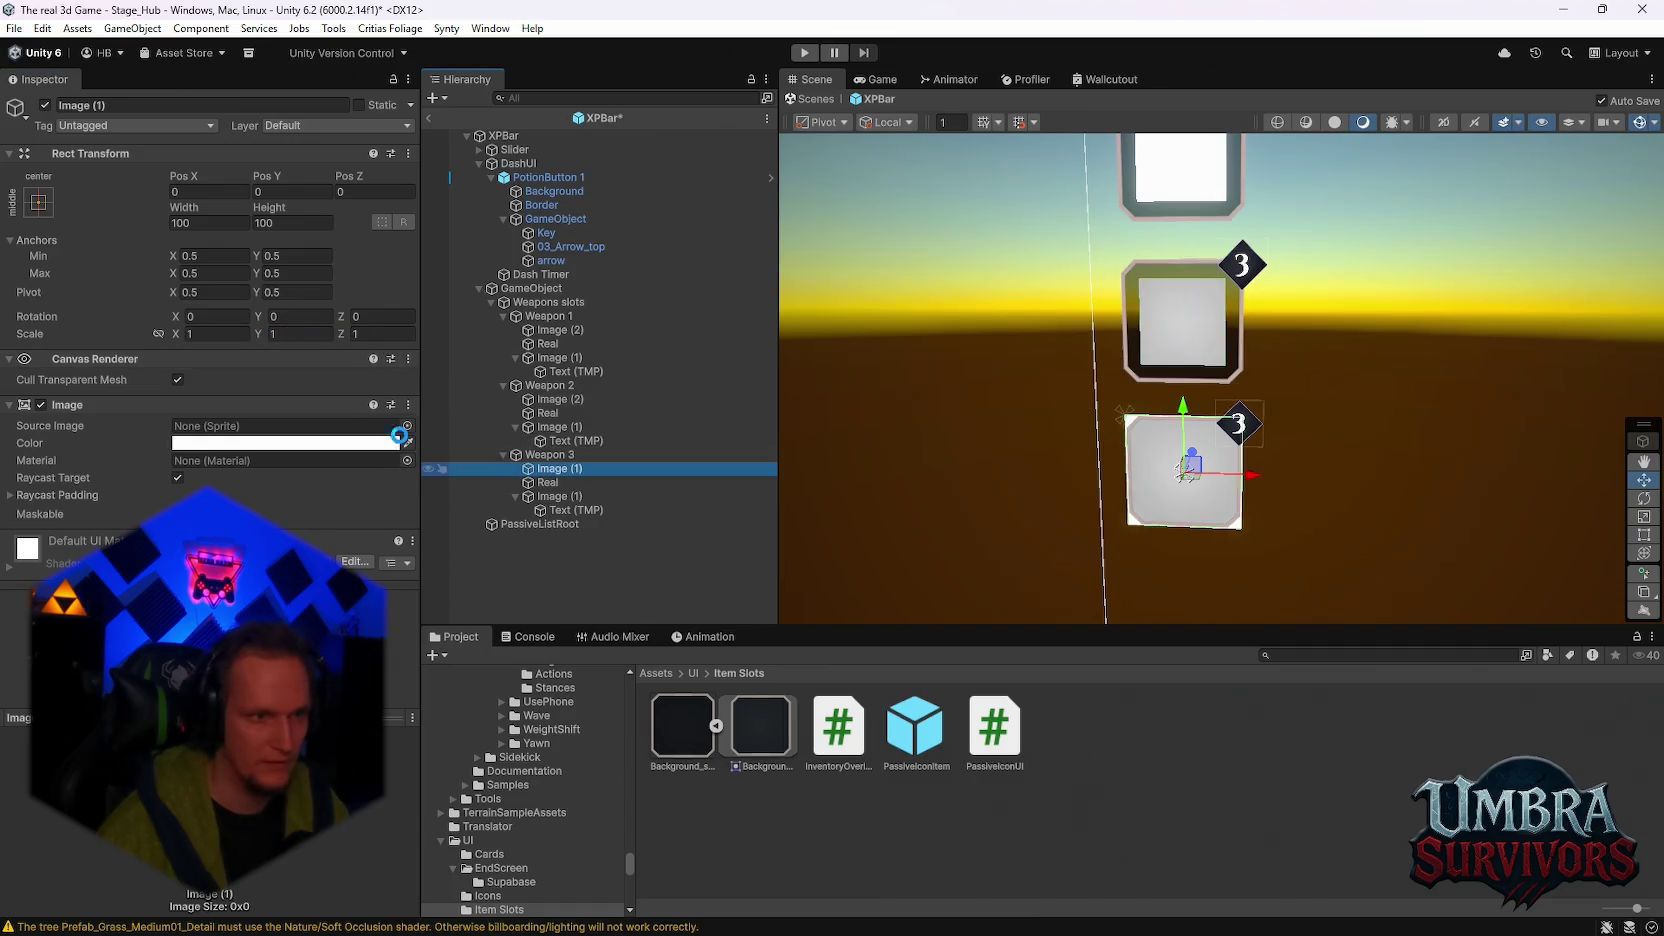
pyautogui.click(212, 334)
pyautogui.write('0.7')
pyautogui.press('Tab')
pyautogui.write('0.7')
pyautogui.press('Tab')
pyautogui.write('0.7')
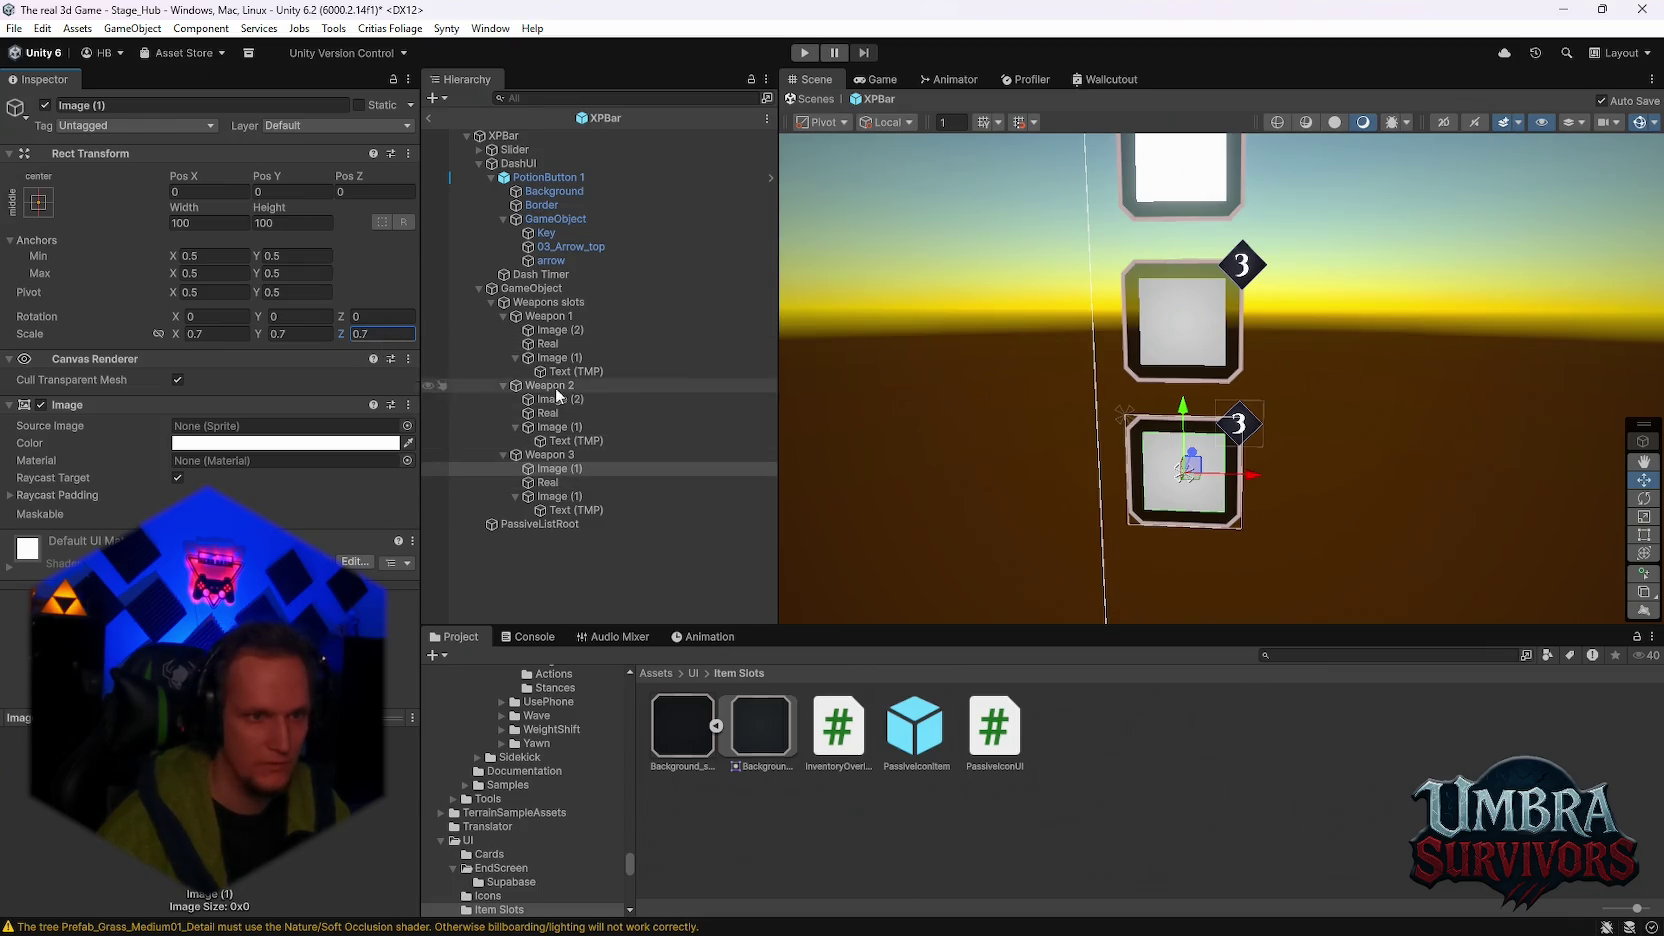
pyautogui.moveTo(552, 484); pyautogui.dragTo(546, 400)
pyautogui.click(527, 301)
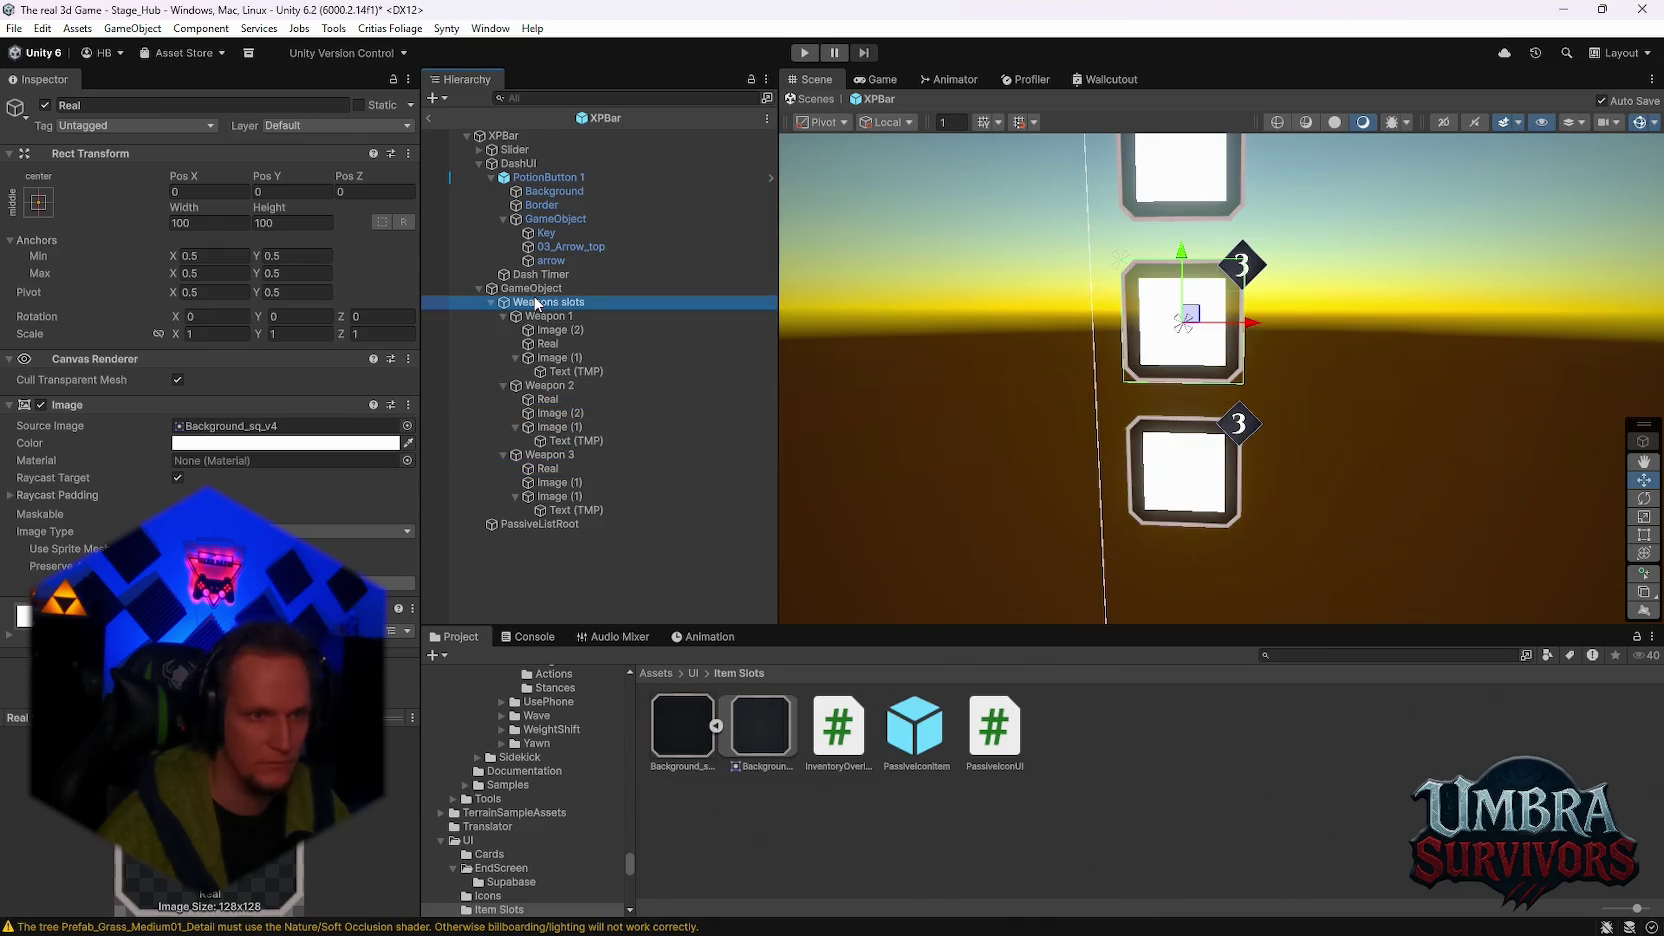
# Step: On GameObject, assign Weapon 2's Image (2) to Element 1 and Weapon 3's Image (1) to Element 2
pyautogui.click(526, 288)
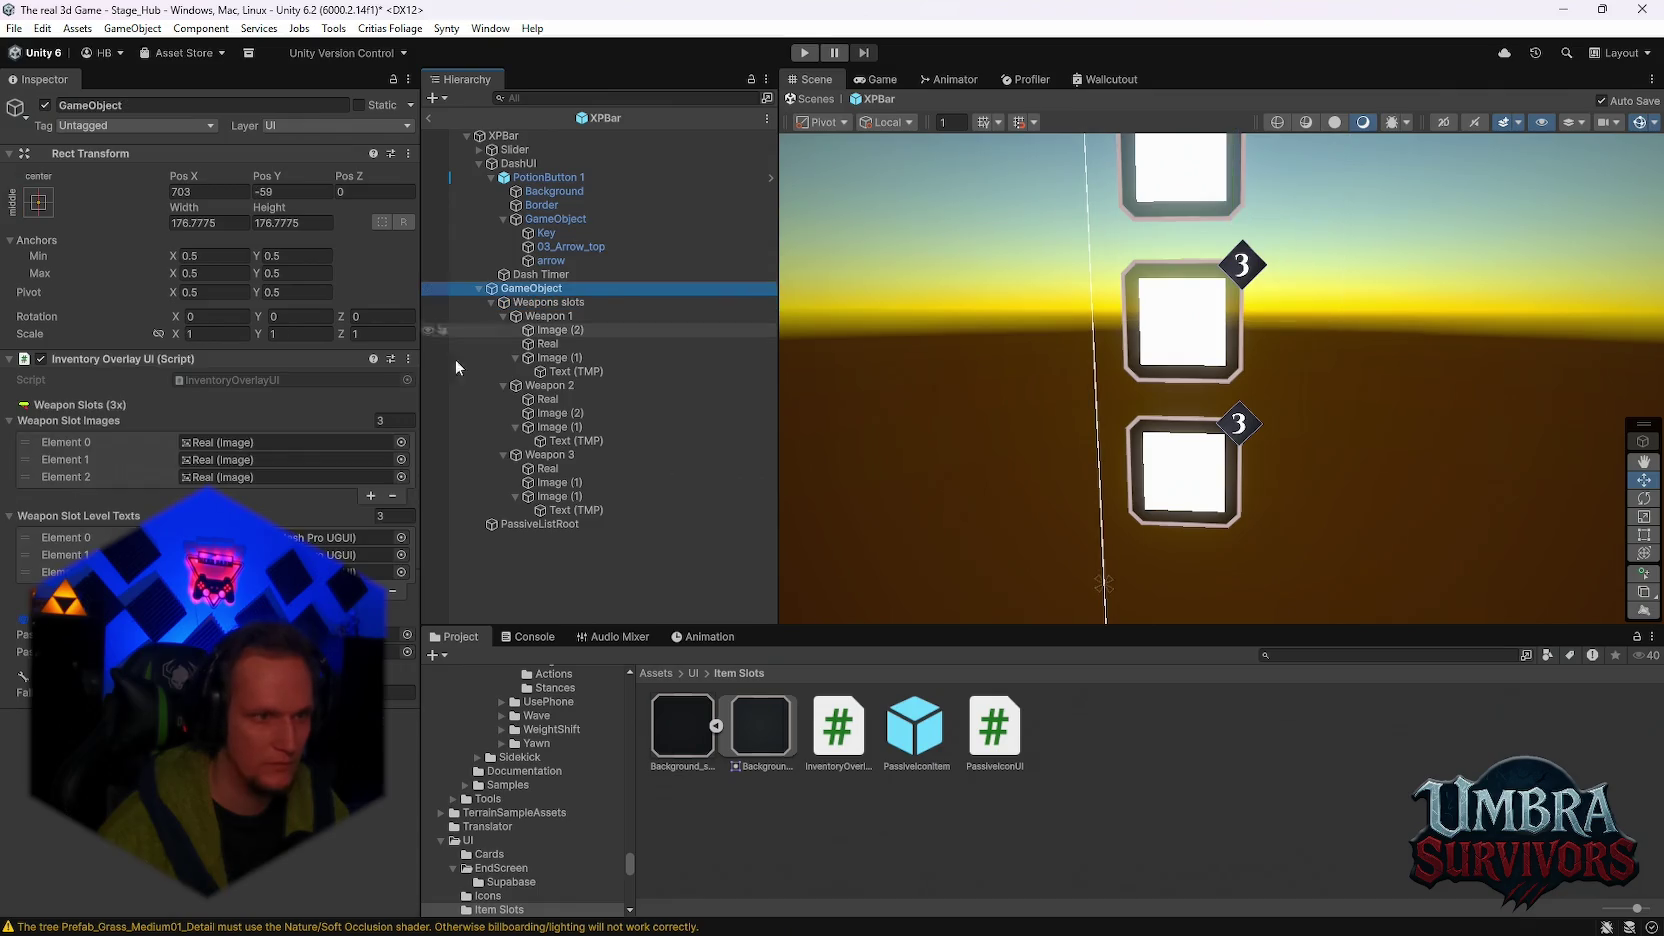
pyautogui.click(220, 459)
pyautogui.moveTo(555, 413); pyautogui.dragTo(290, 459)
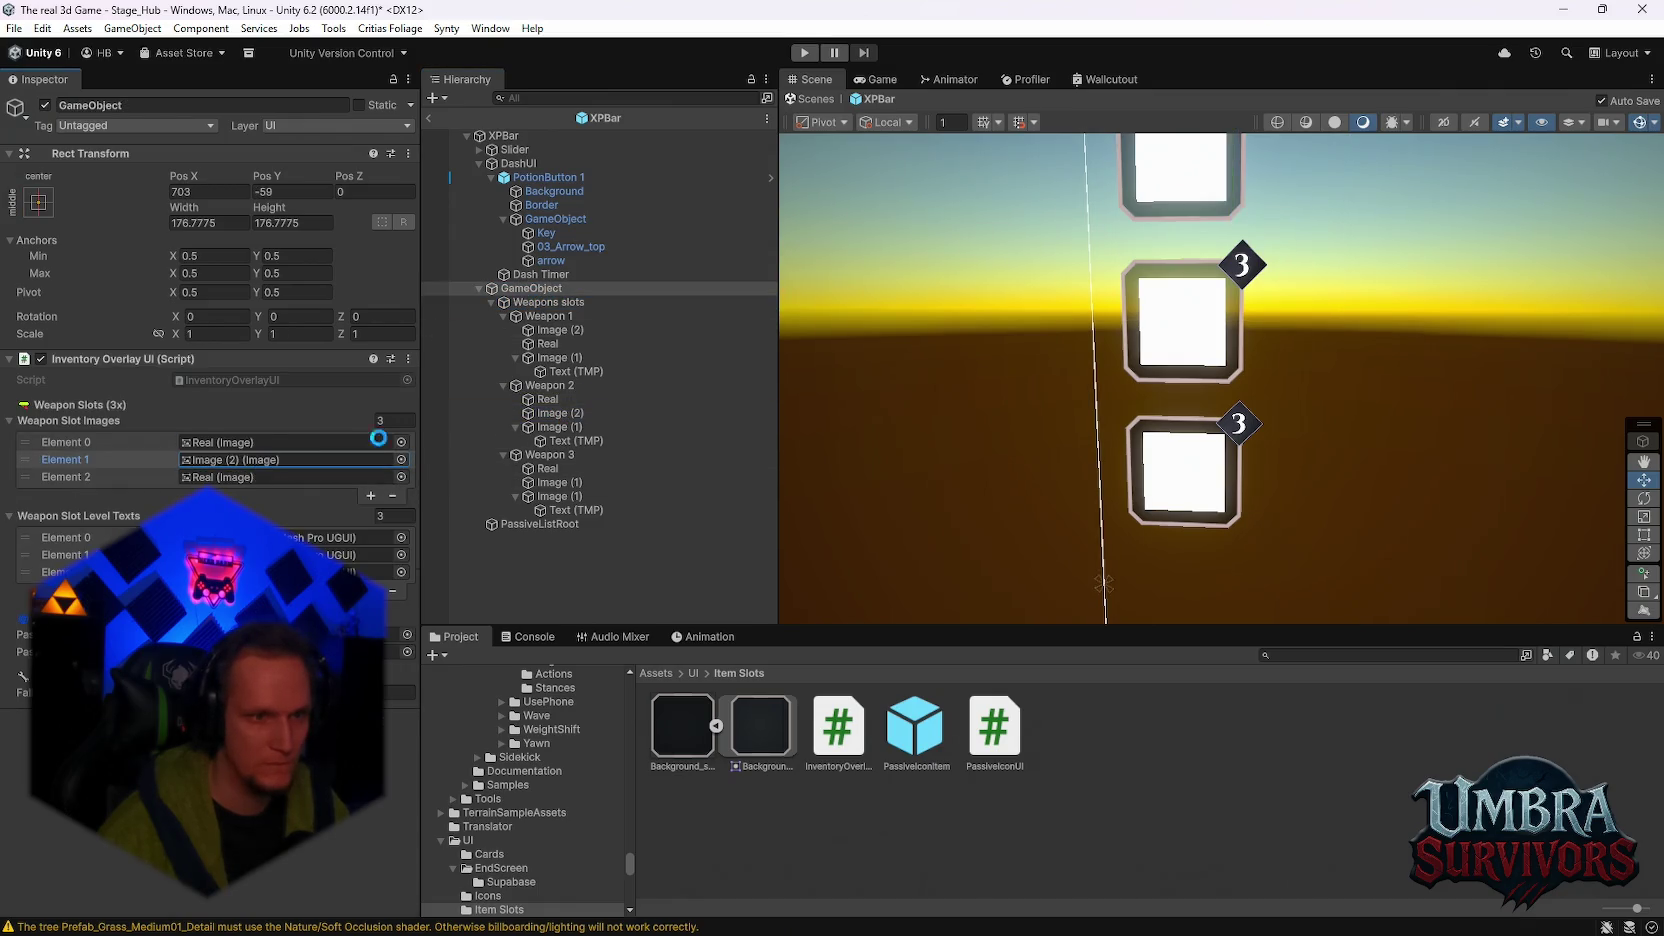
pyautogui.click(555, 415)
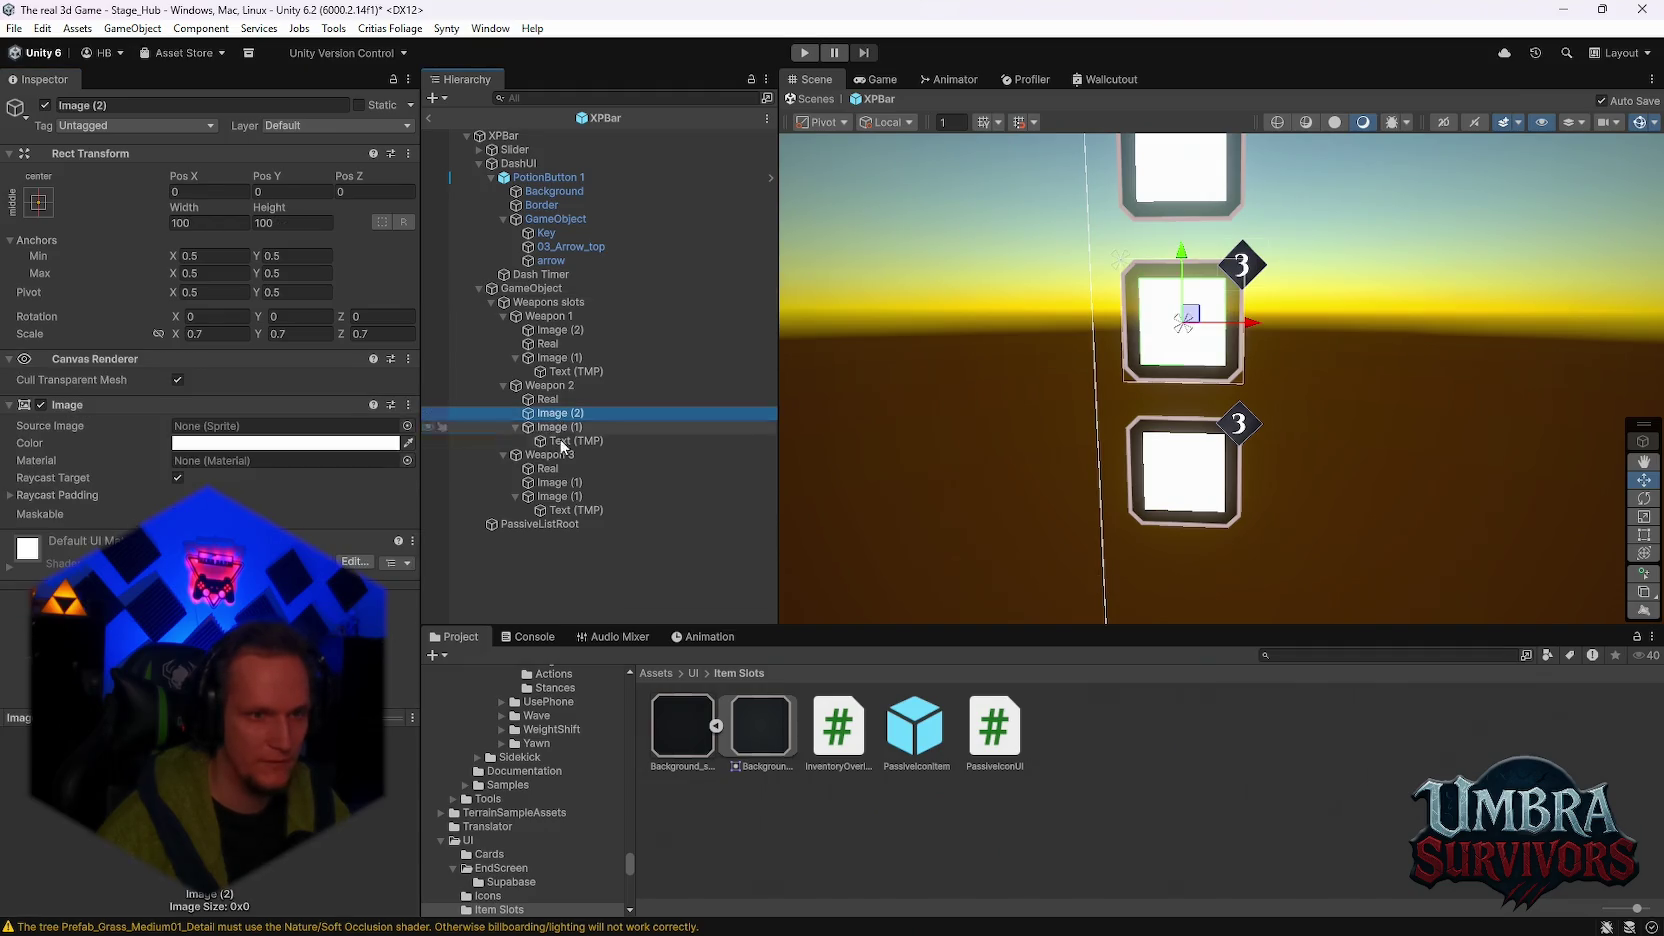
pyautogui.click(552, 482)
pyautogui.click(548, 316)
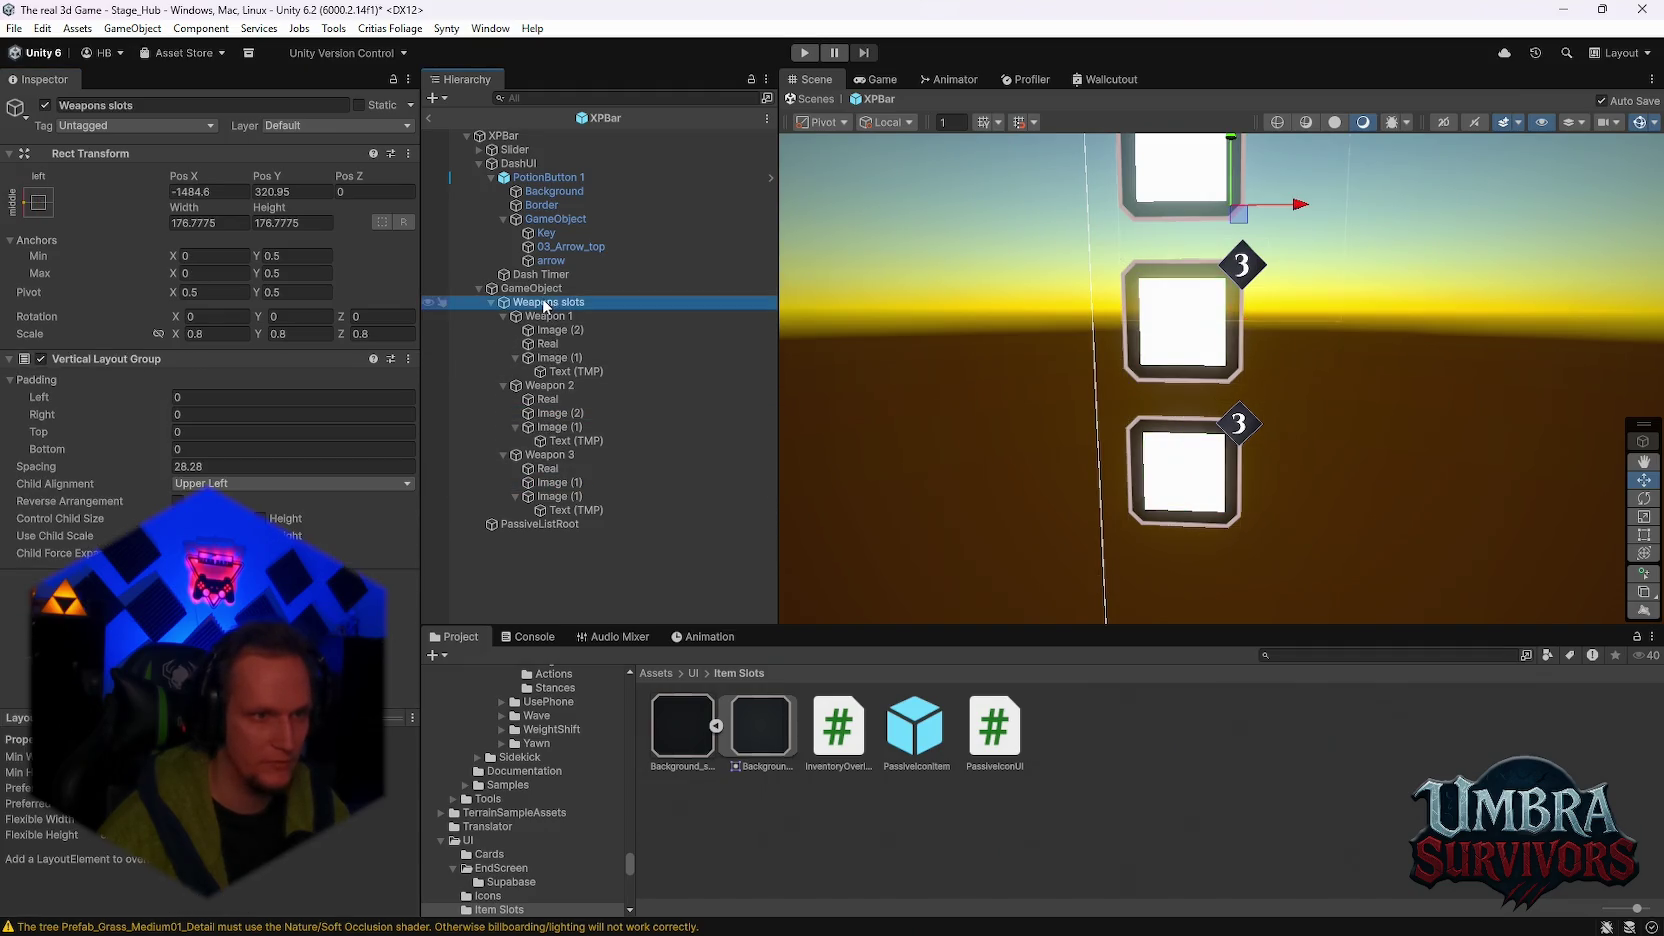
pyautogui.click(530, 289)
pyautogui.moveTo(562, 489); pyautogui.dragTo(295, 477)
pyautogui.scroll(-4, 1112, 400)
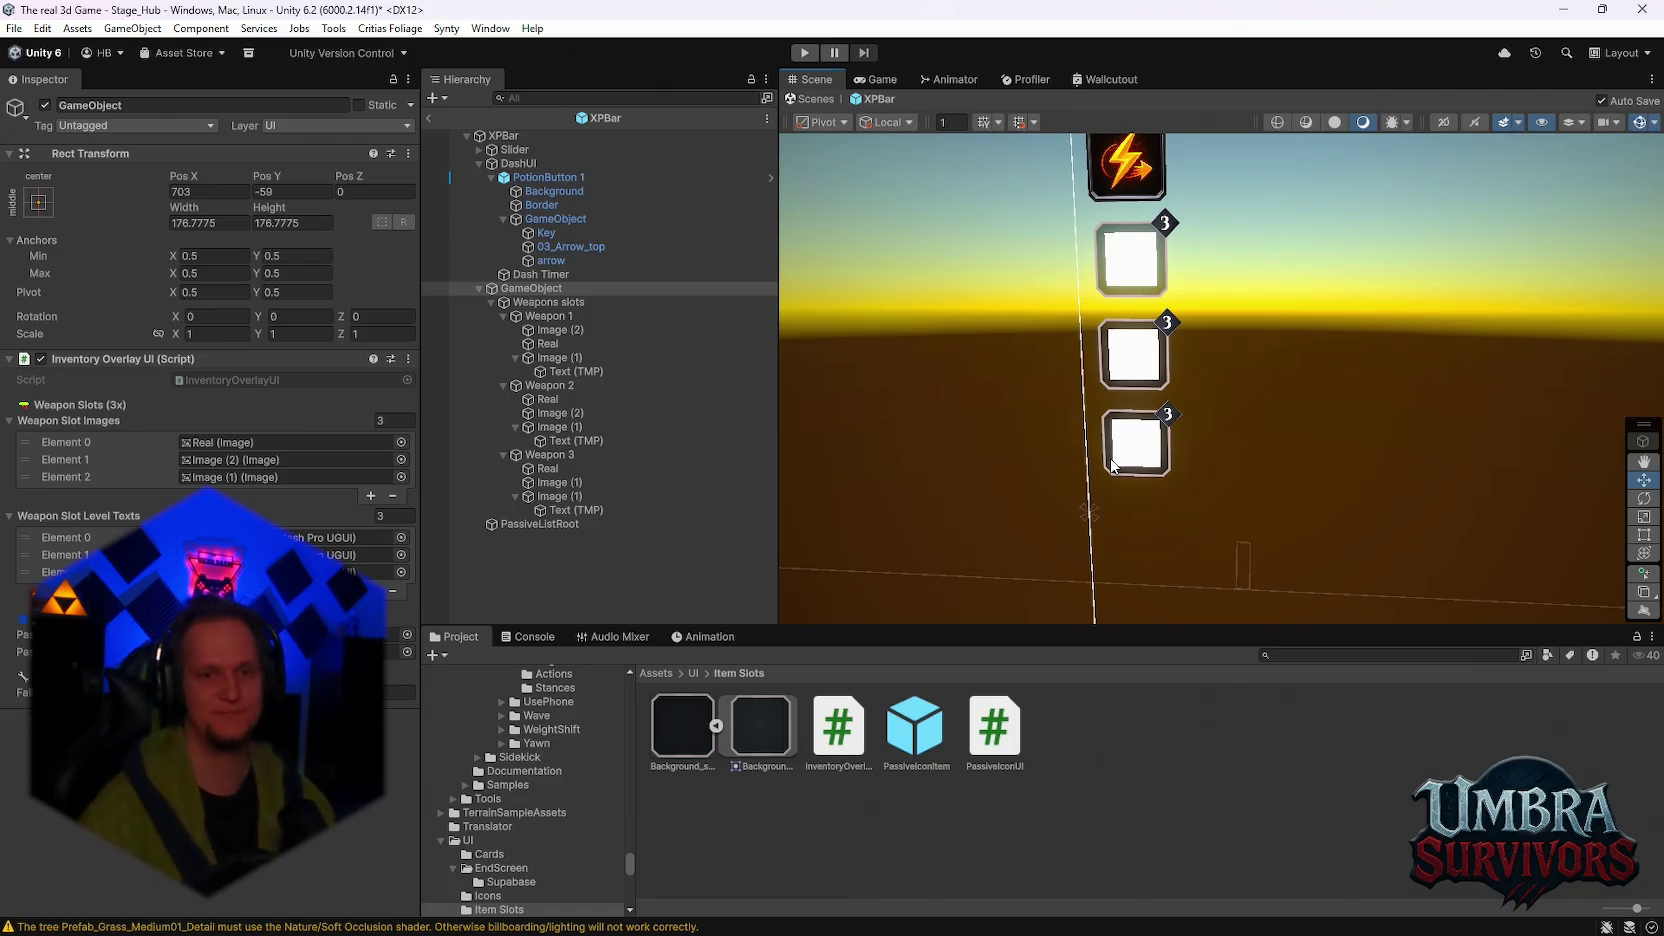
# Step: Nudge DashUI up and scale it to 0.6 on X, Y and Z
pyautogui.scroll(-3, 1112, 466)
pyautogui.moveTo(1112, 466); pyautogui.dragTo(1208, 436)
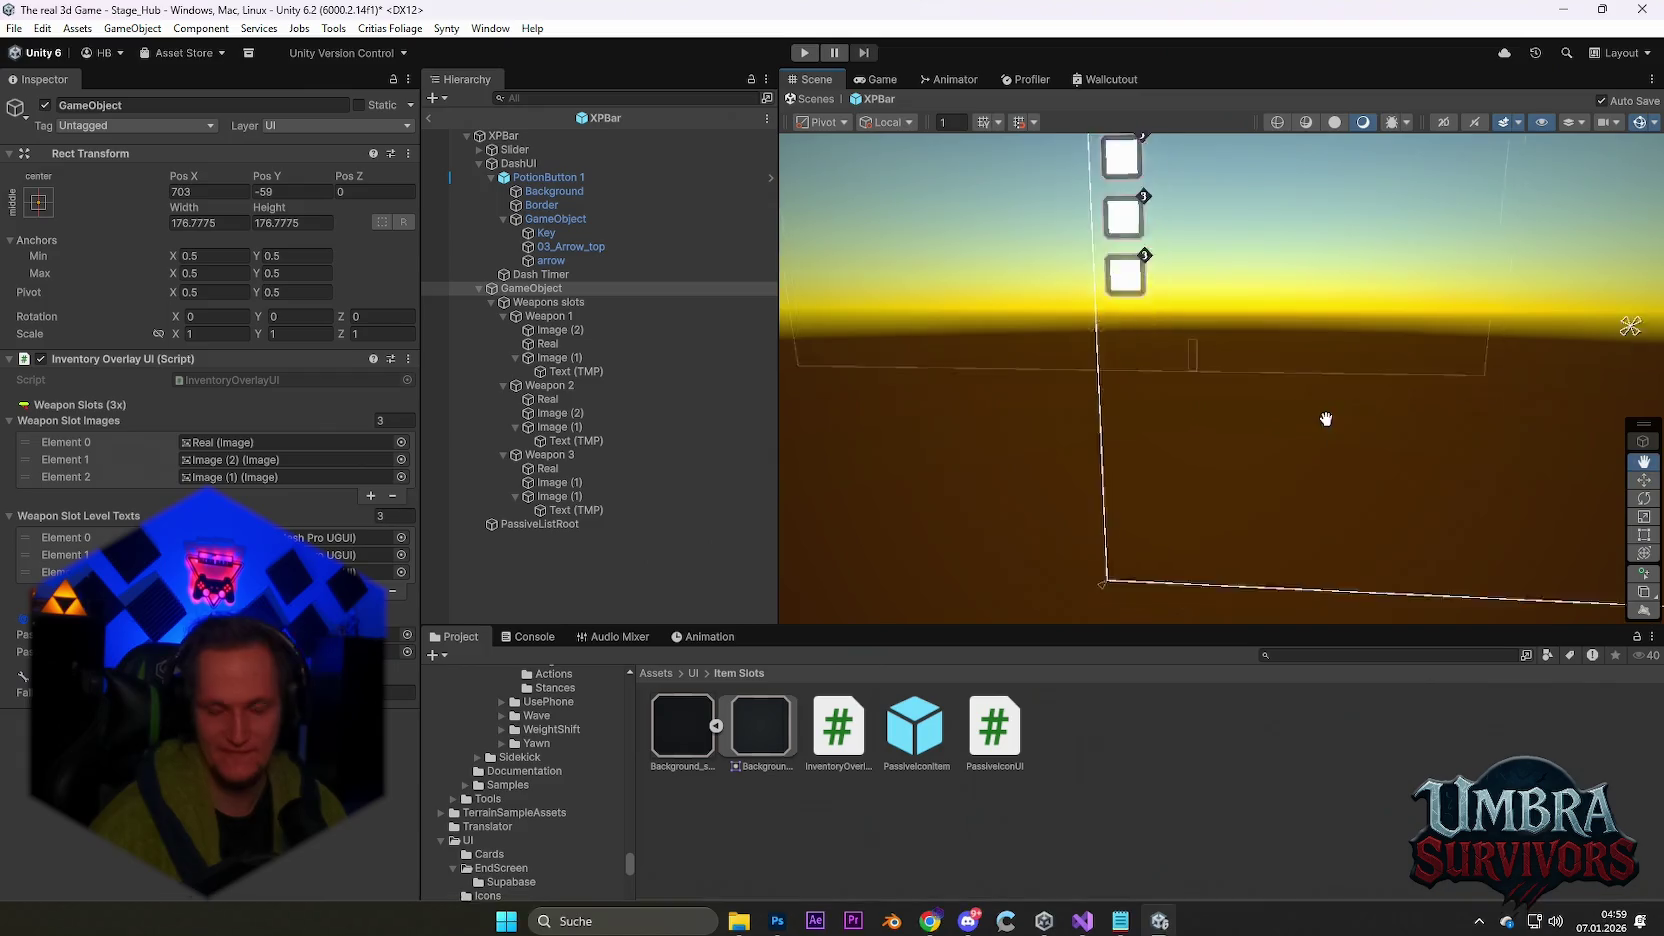
pyautogui.scroll(5, 1307, 405)
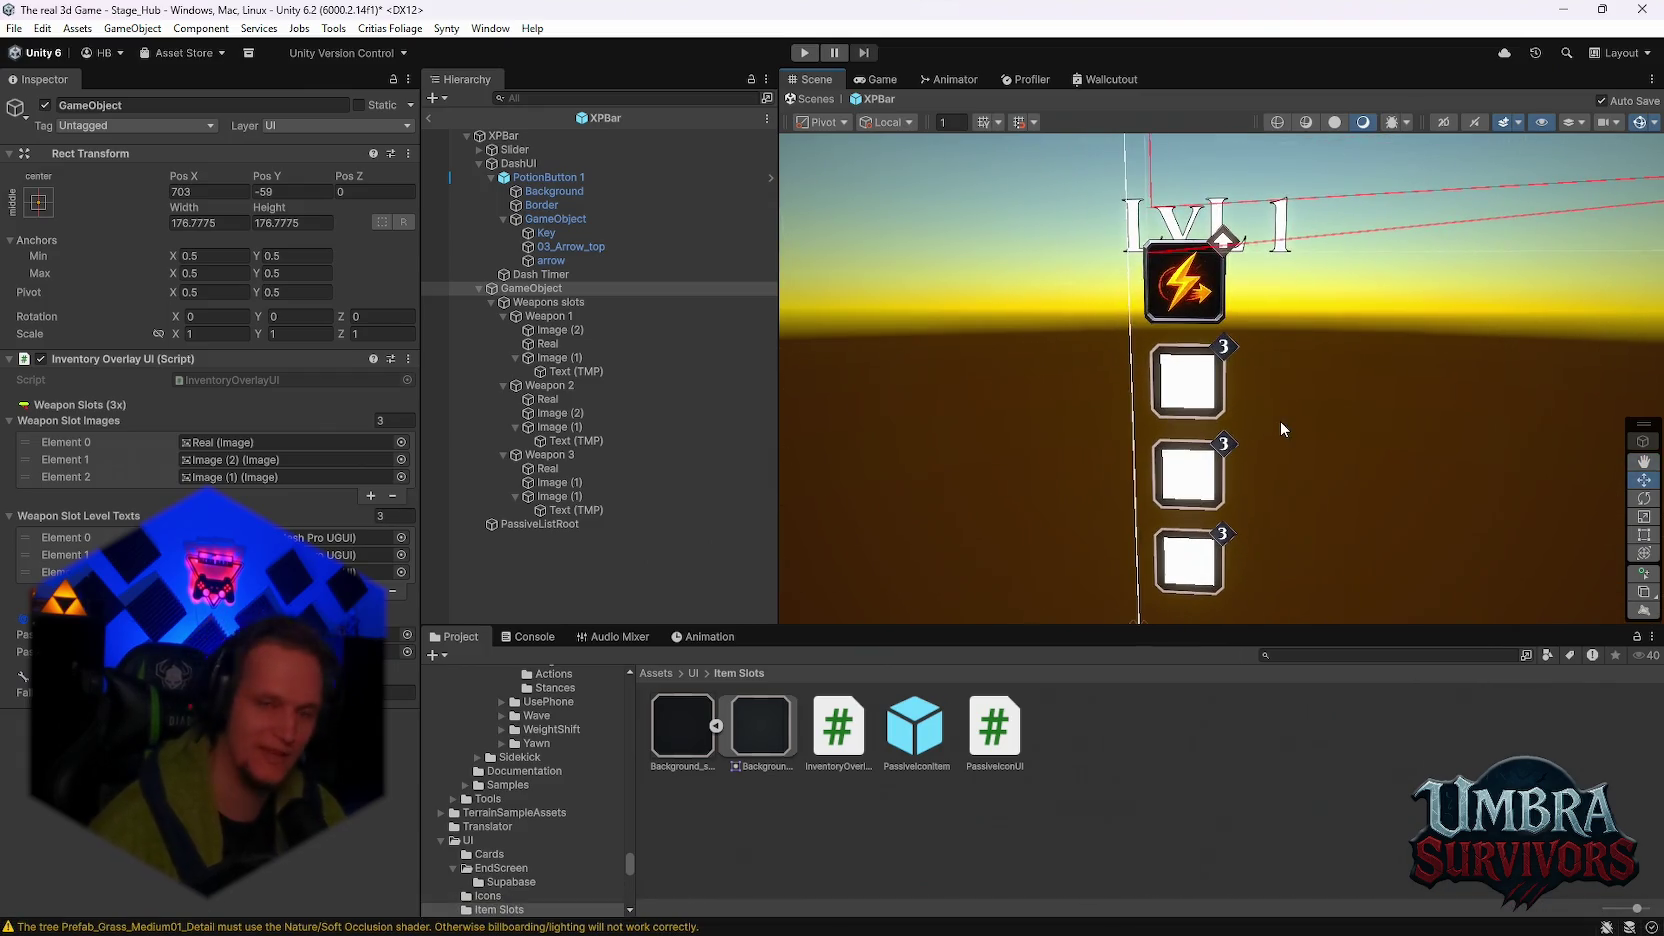
pyautogui.scroll(-2, 1284, 405)
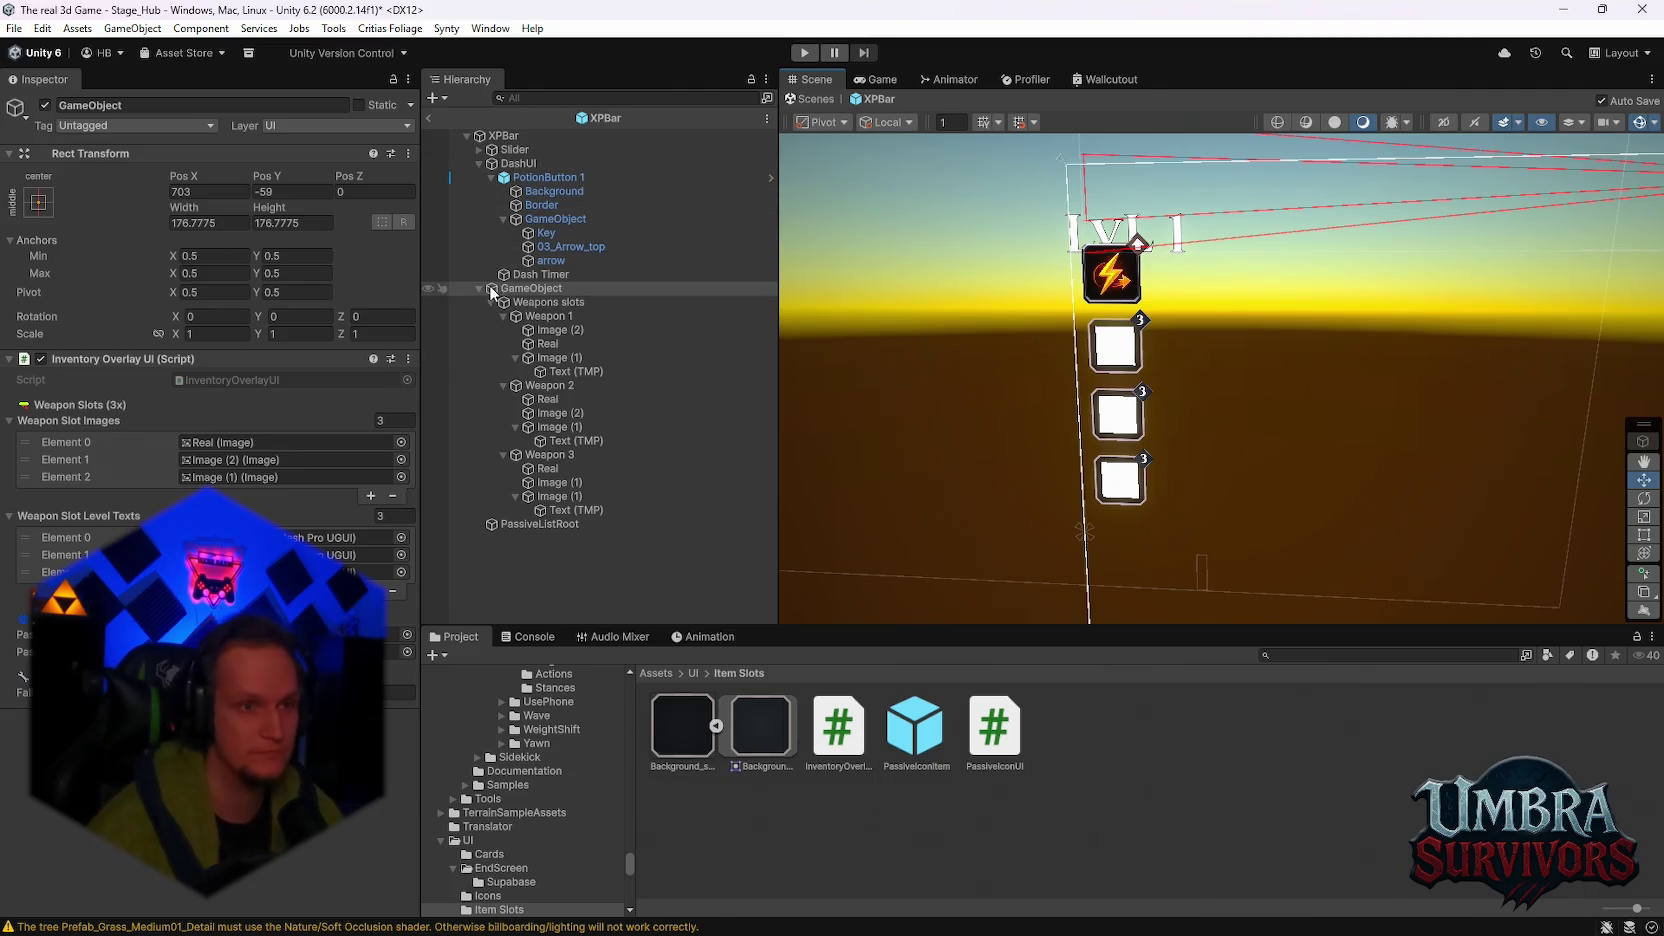
pyautogui.click(520, 163)
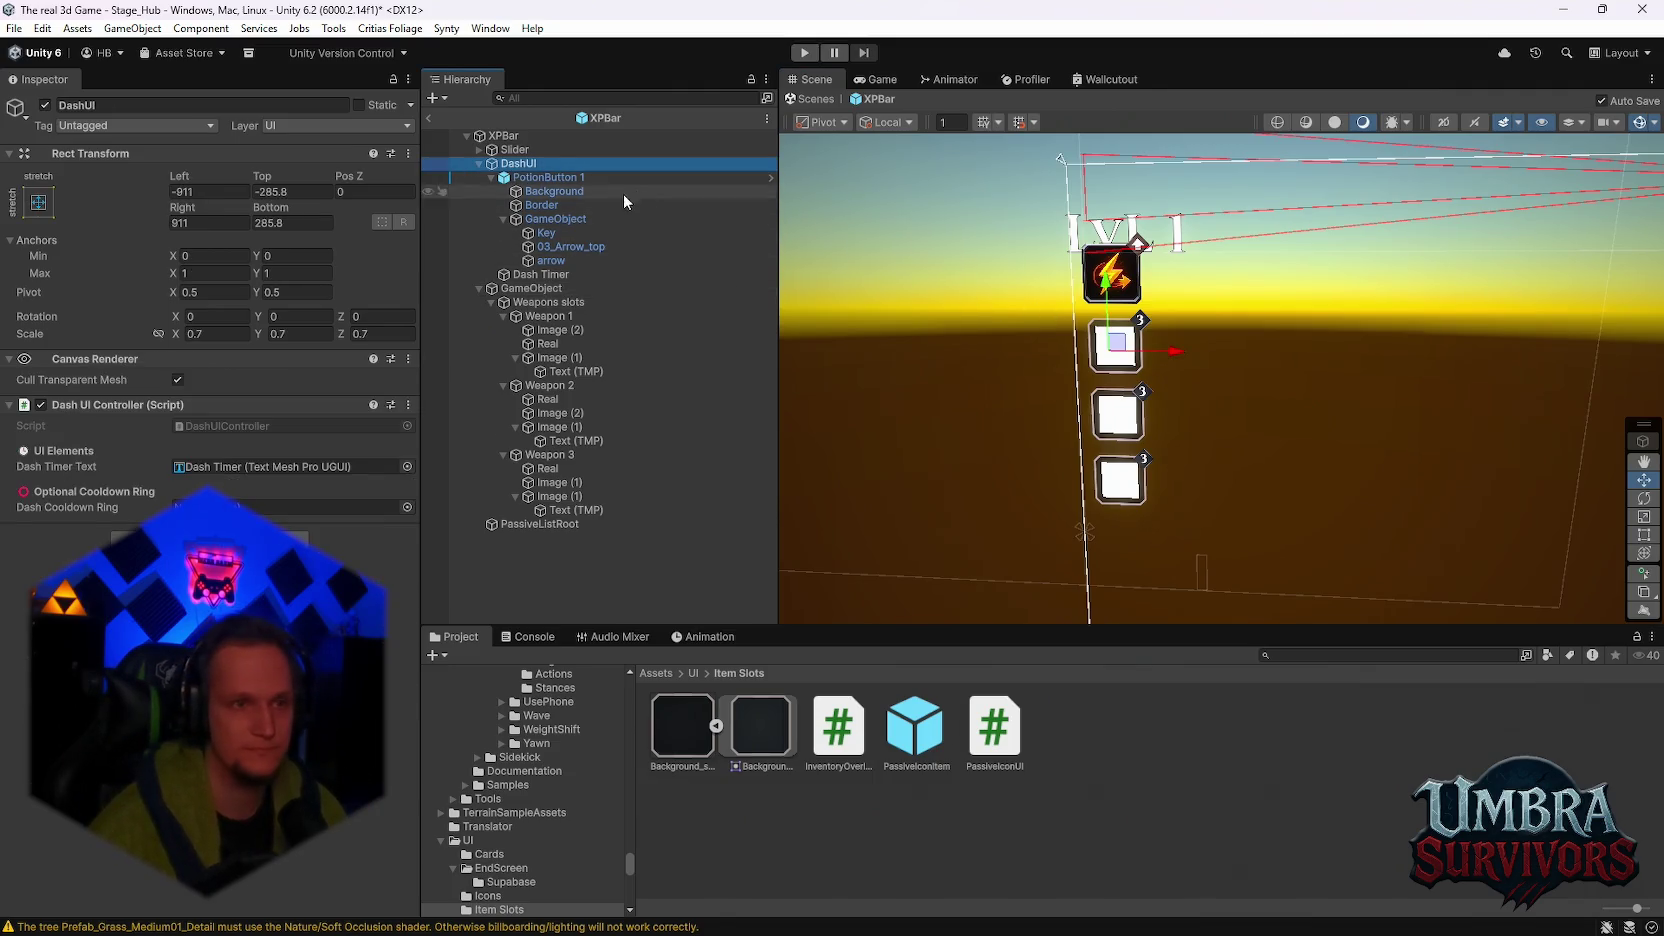
pyautogui.moveTo(1107, 283); pyautogui.dragTo(1107, 295)
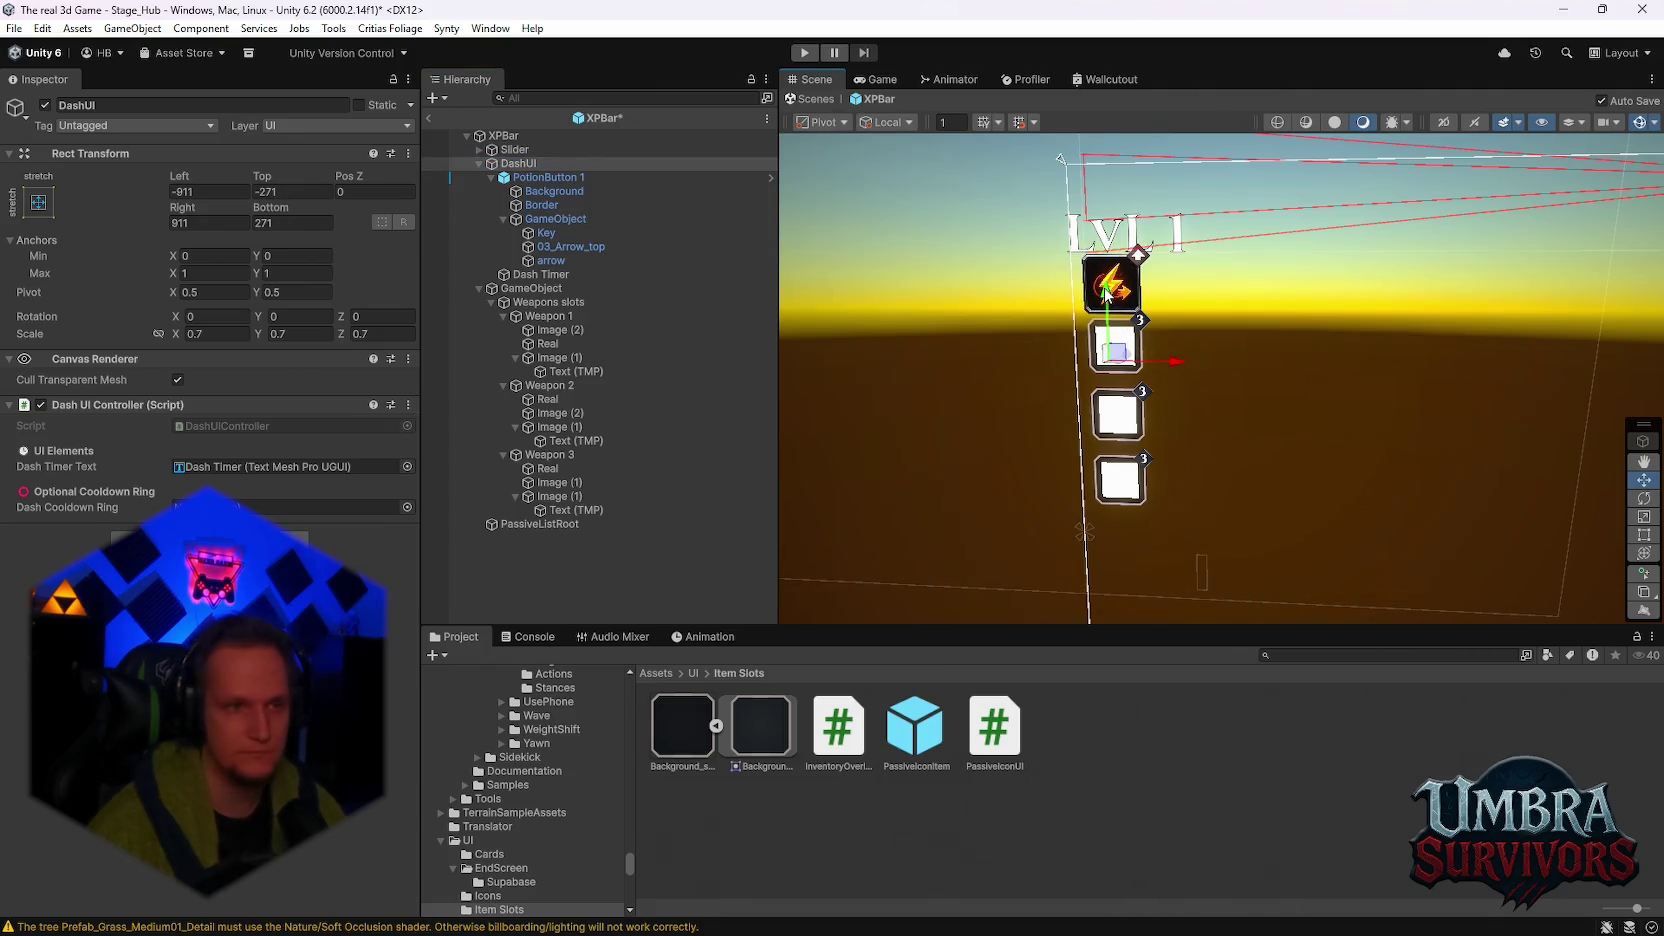
pyautogui.click(231, 333)
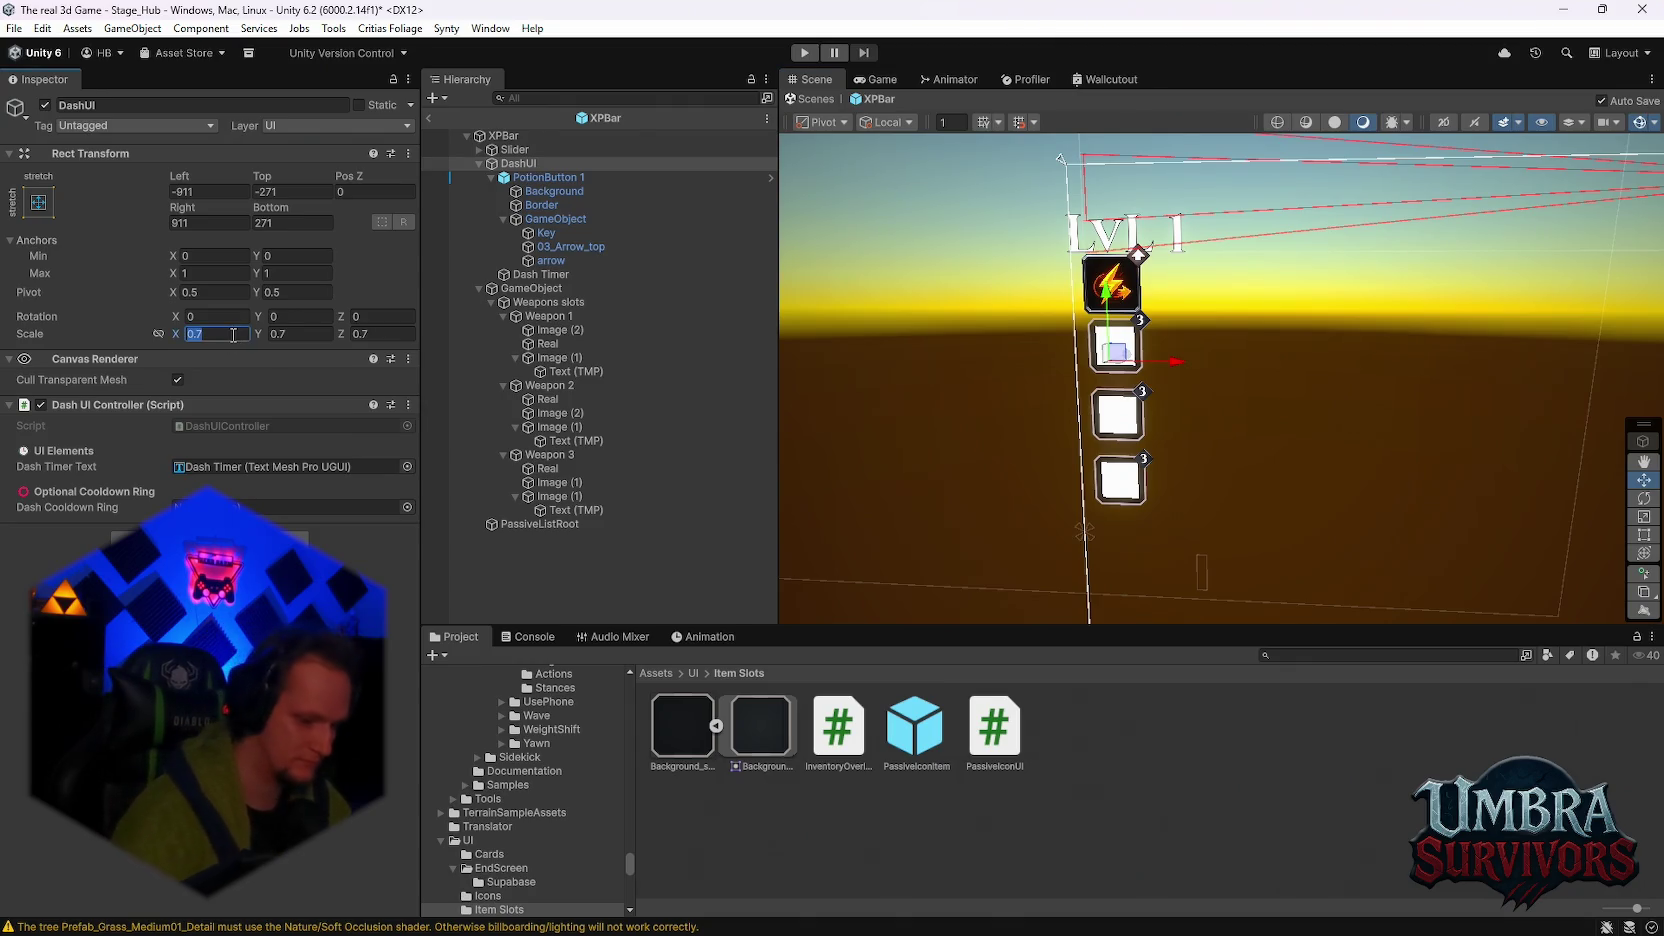
pyautogui.write('0.6')
pyautogui.click(300, 334)
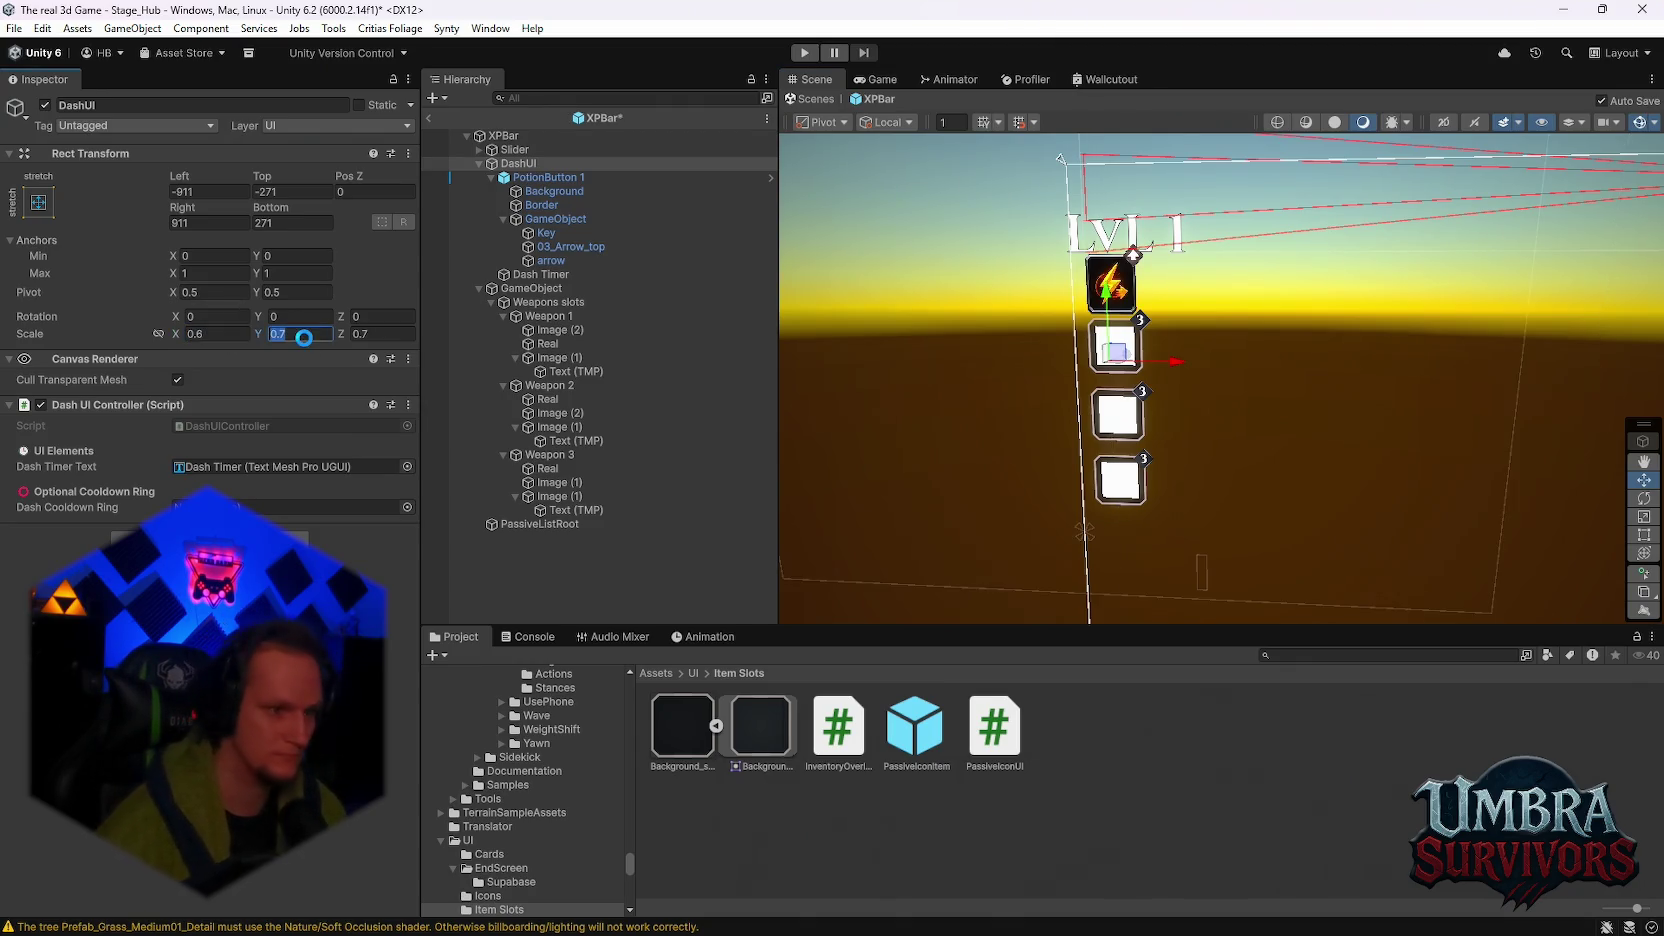
pyautogui.write('0.6')
pyautogui.click(378, 334)
pyautogui.write('0.6')
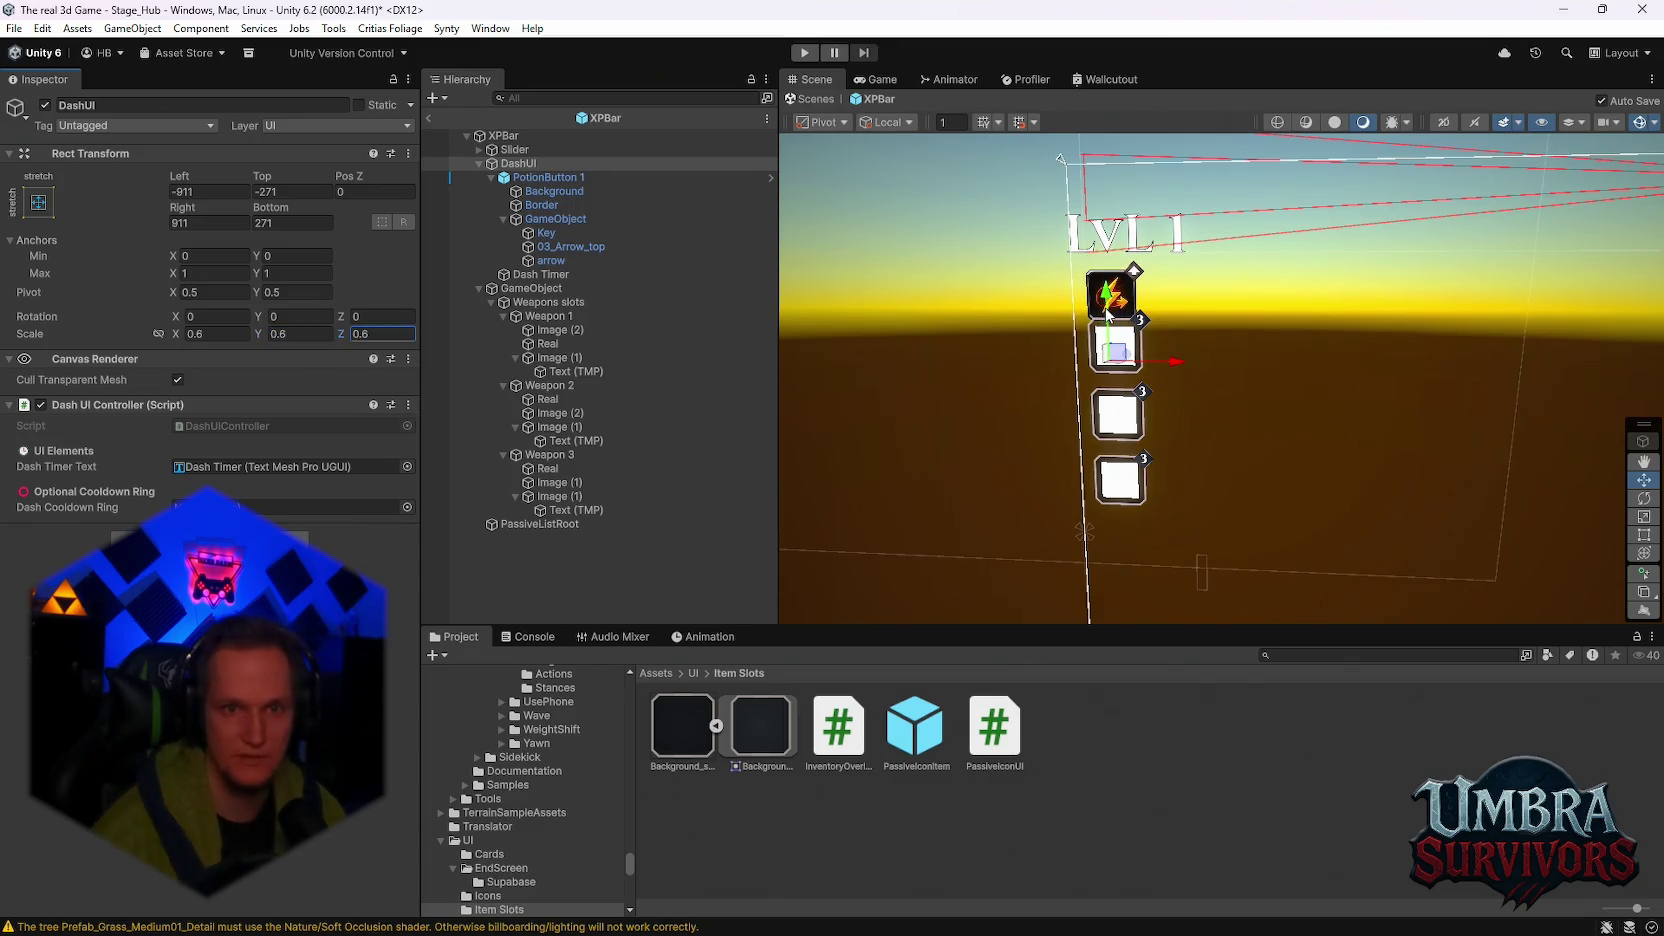
# Step: Fine-tune the dash icon's position in the Scene view
pyautogui.moveTo(1118, 346); pyautogui.dragTo(1108, 306)
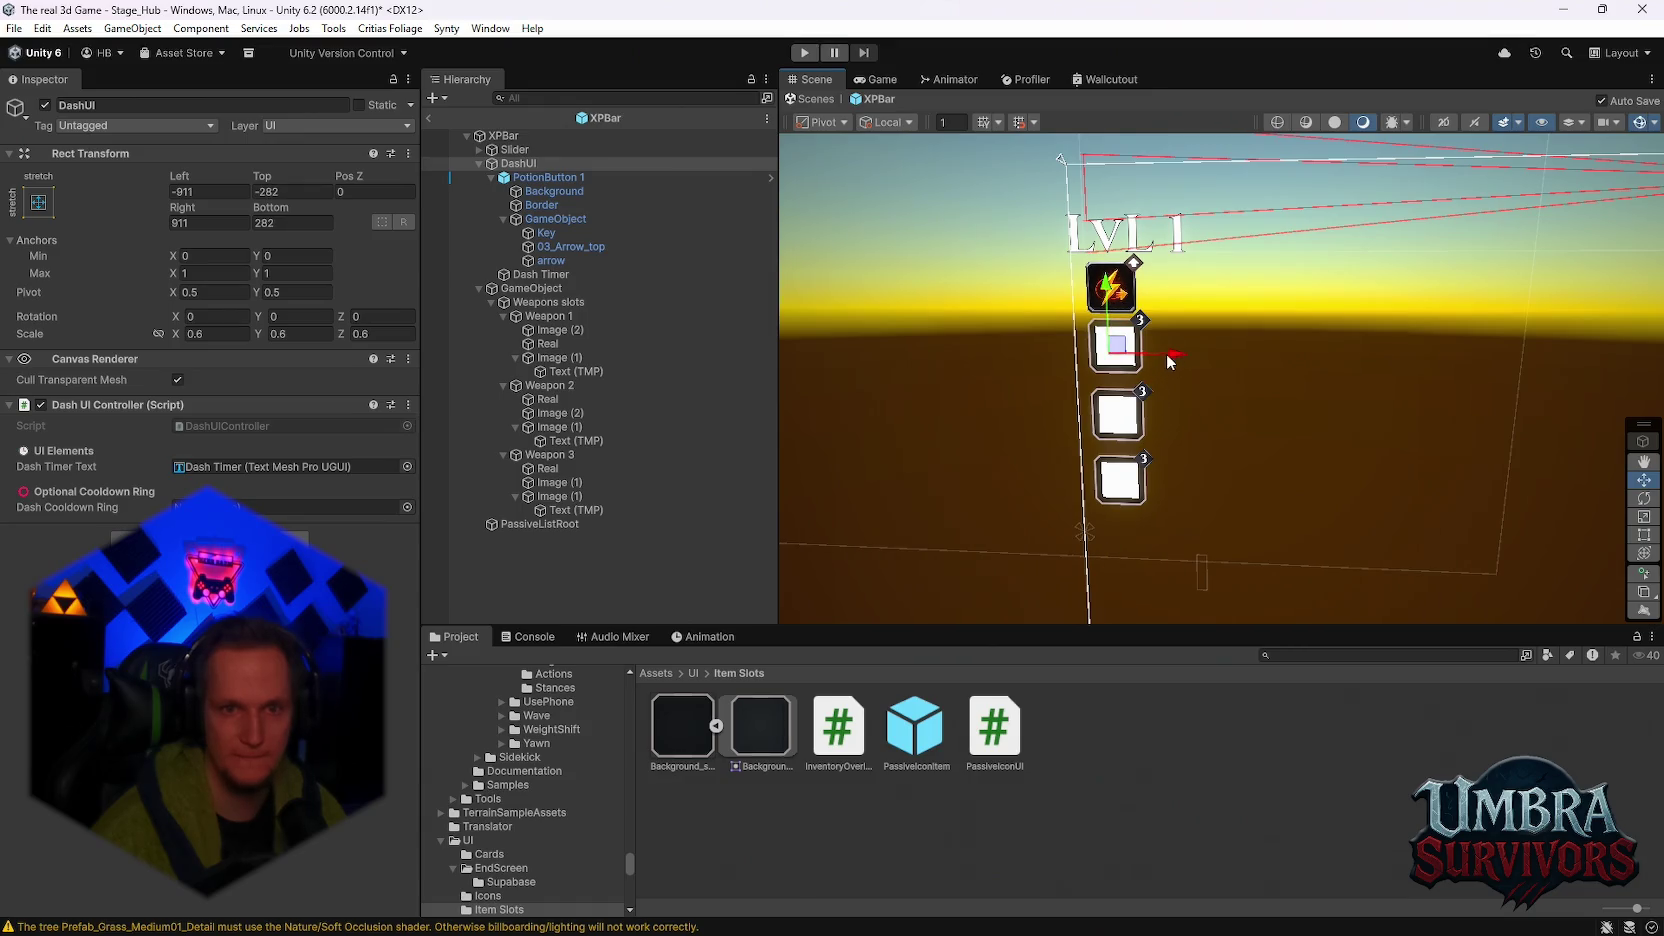
pyautogui.moveTo(1163, 358); pyautogui.dragTo(1139, 352)
pyautogui.scroll(4, 1165, 350)
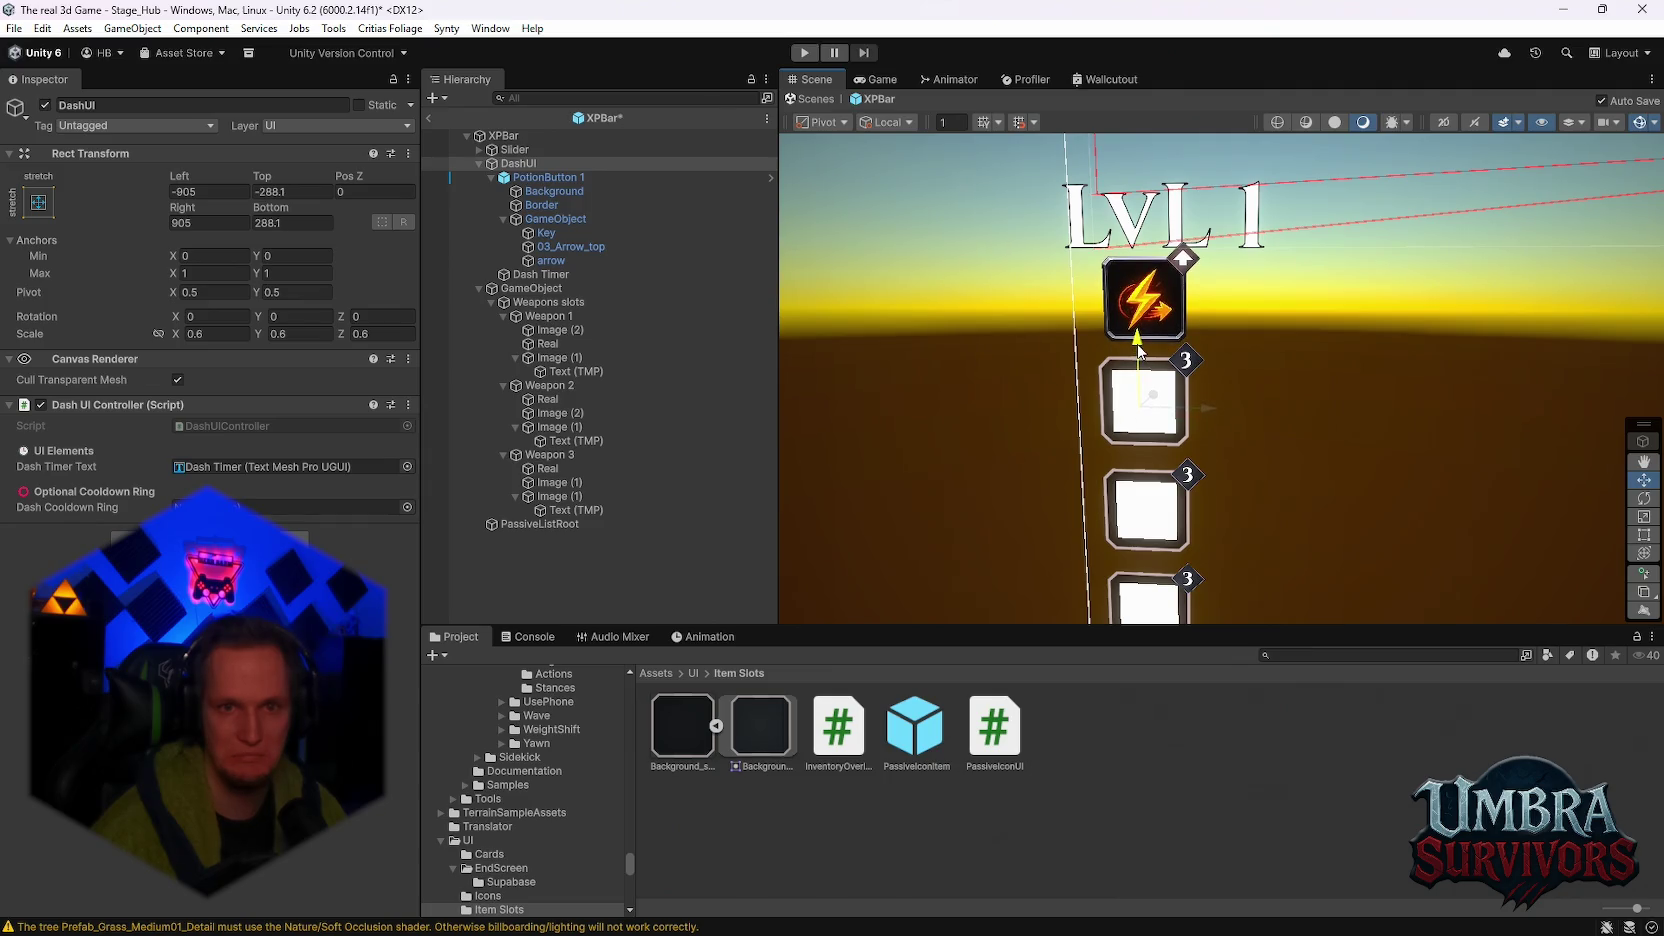
pyautogui.moveTo(1211, 416); pyautogui.dragTo(1208, 417)
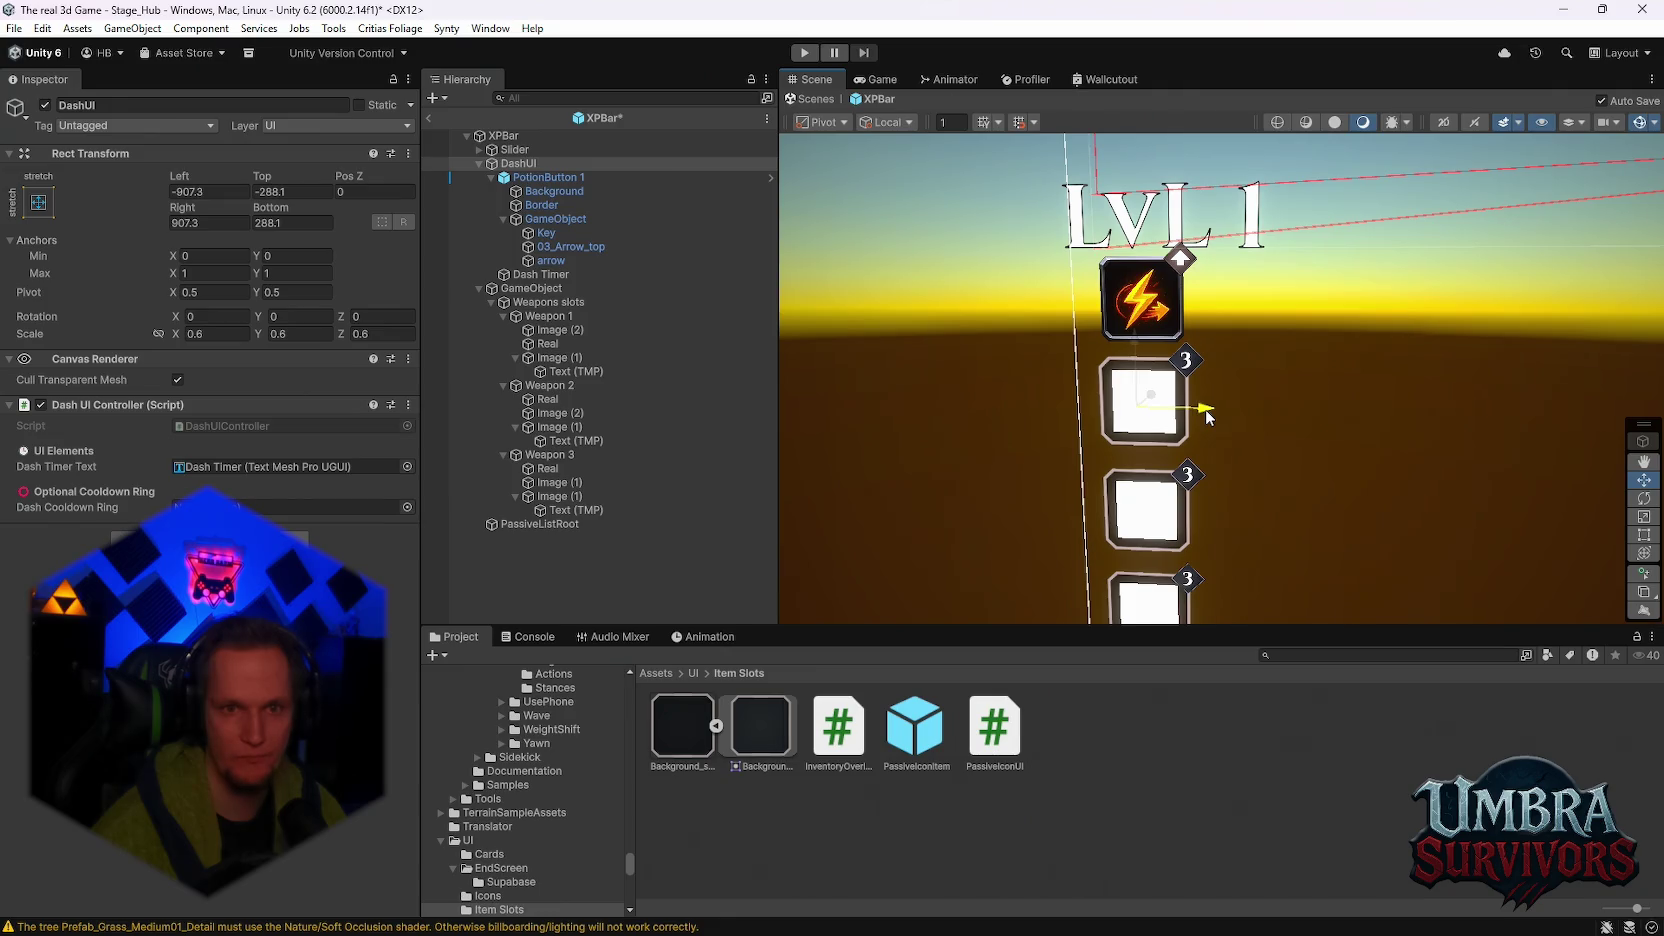
pyautogui.scroll(-5, 1212, 416)
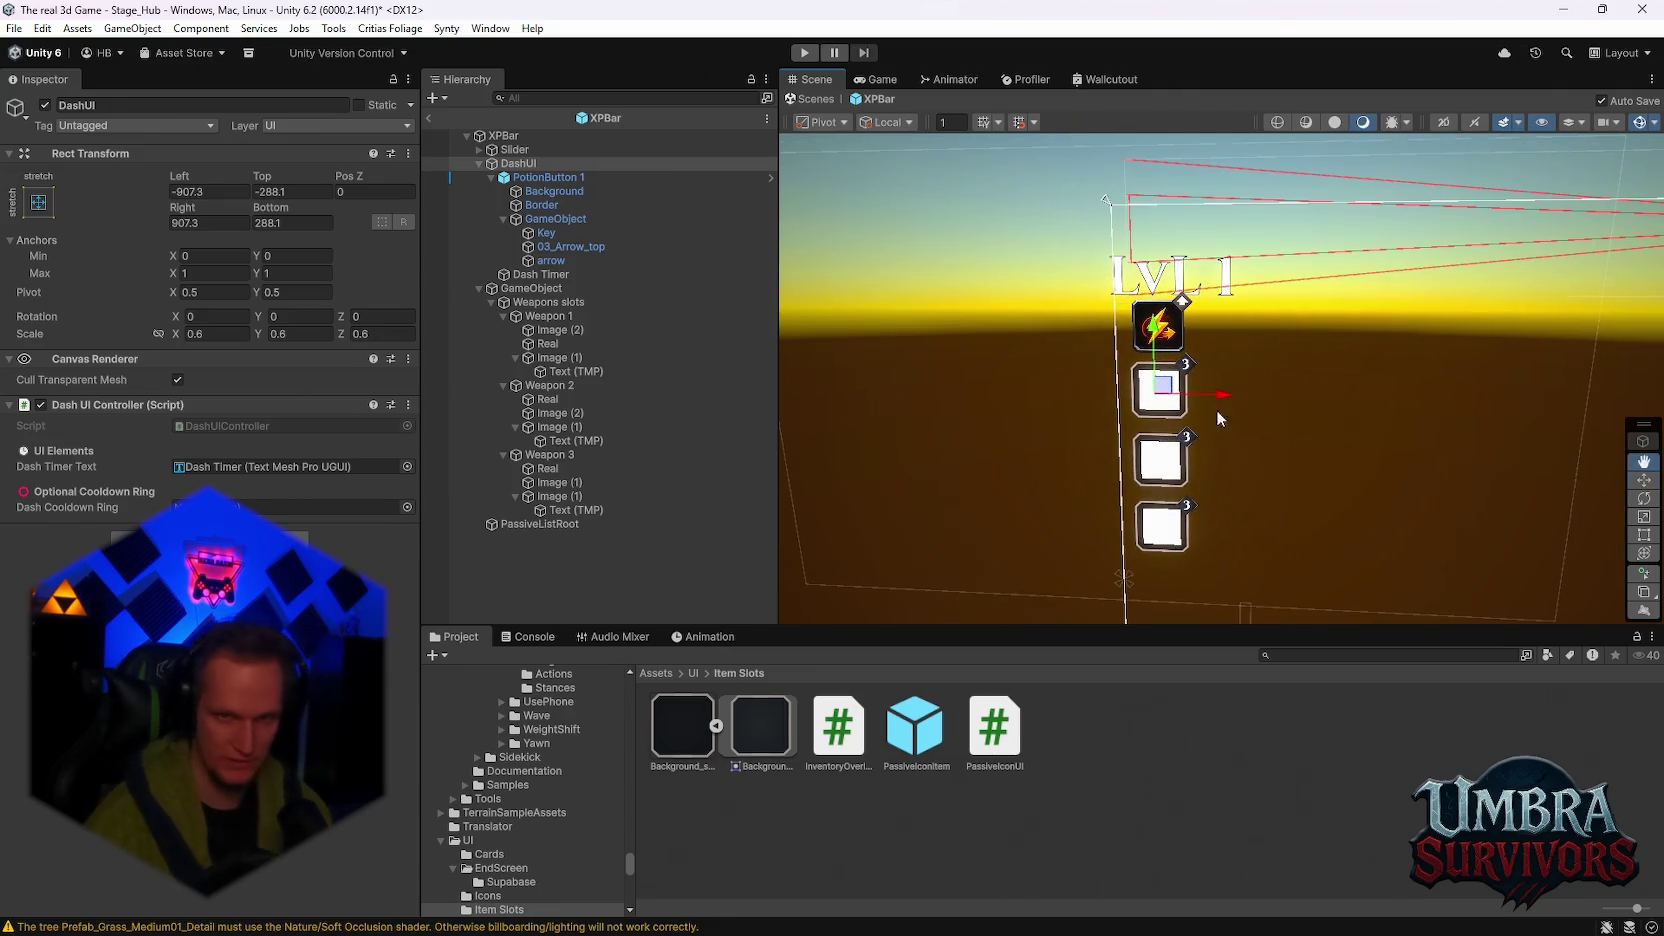
# Step: Move the Slider's LevelText 'LvL 1' label slightly upward
pyautogui.click(480, 149)
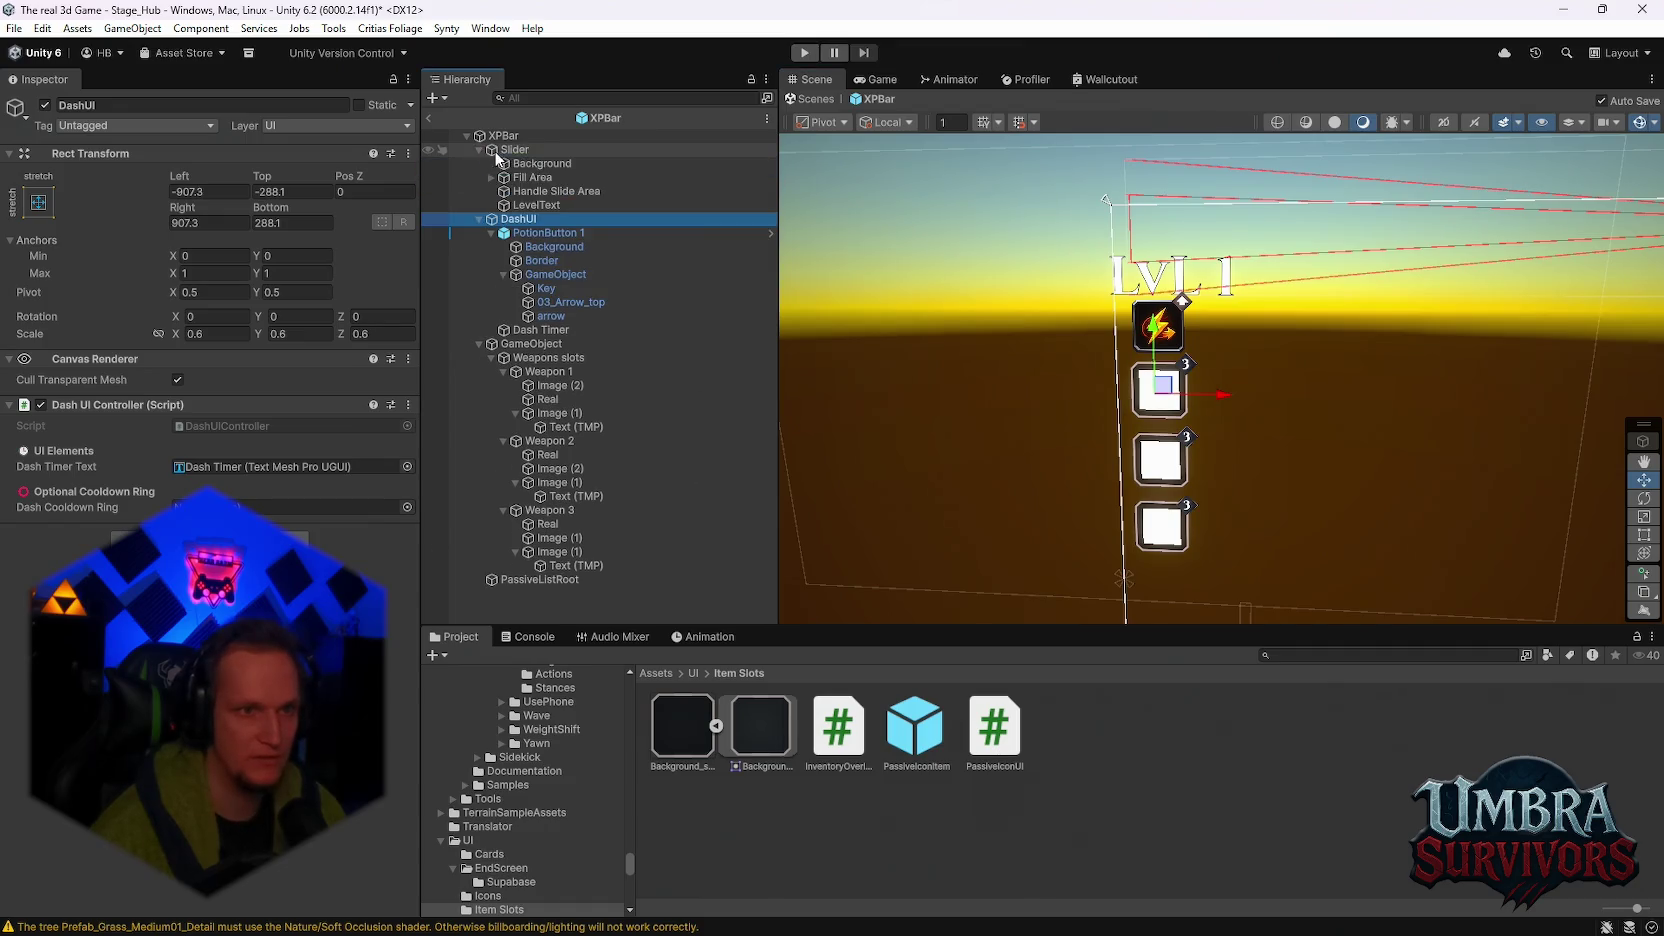
pyautogui.click(541, 204)
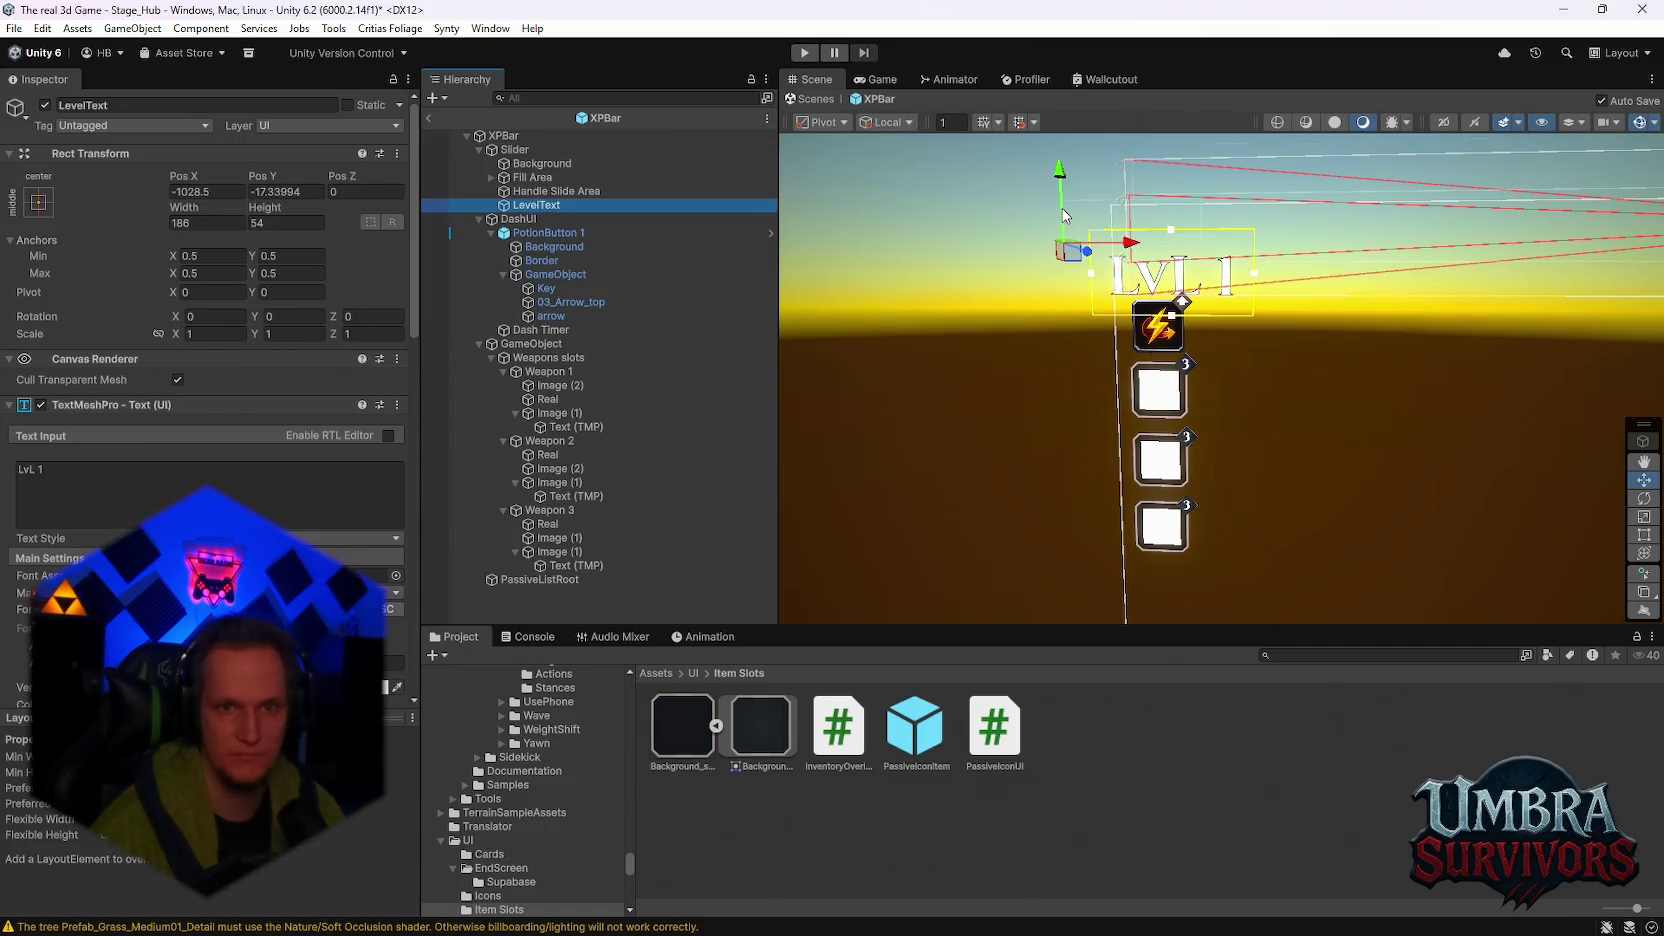
pyautogui.moveTo(1064, 215); pyautogui.dragTo(1065, 206)
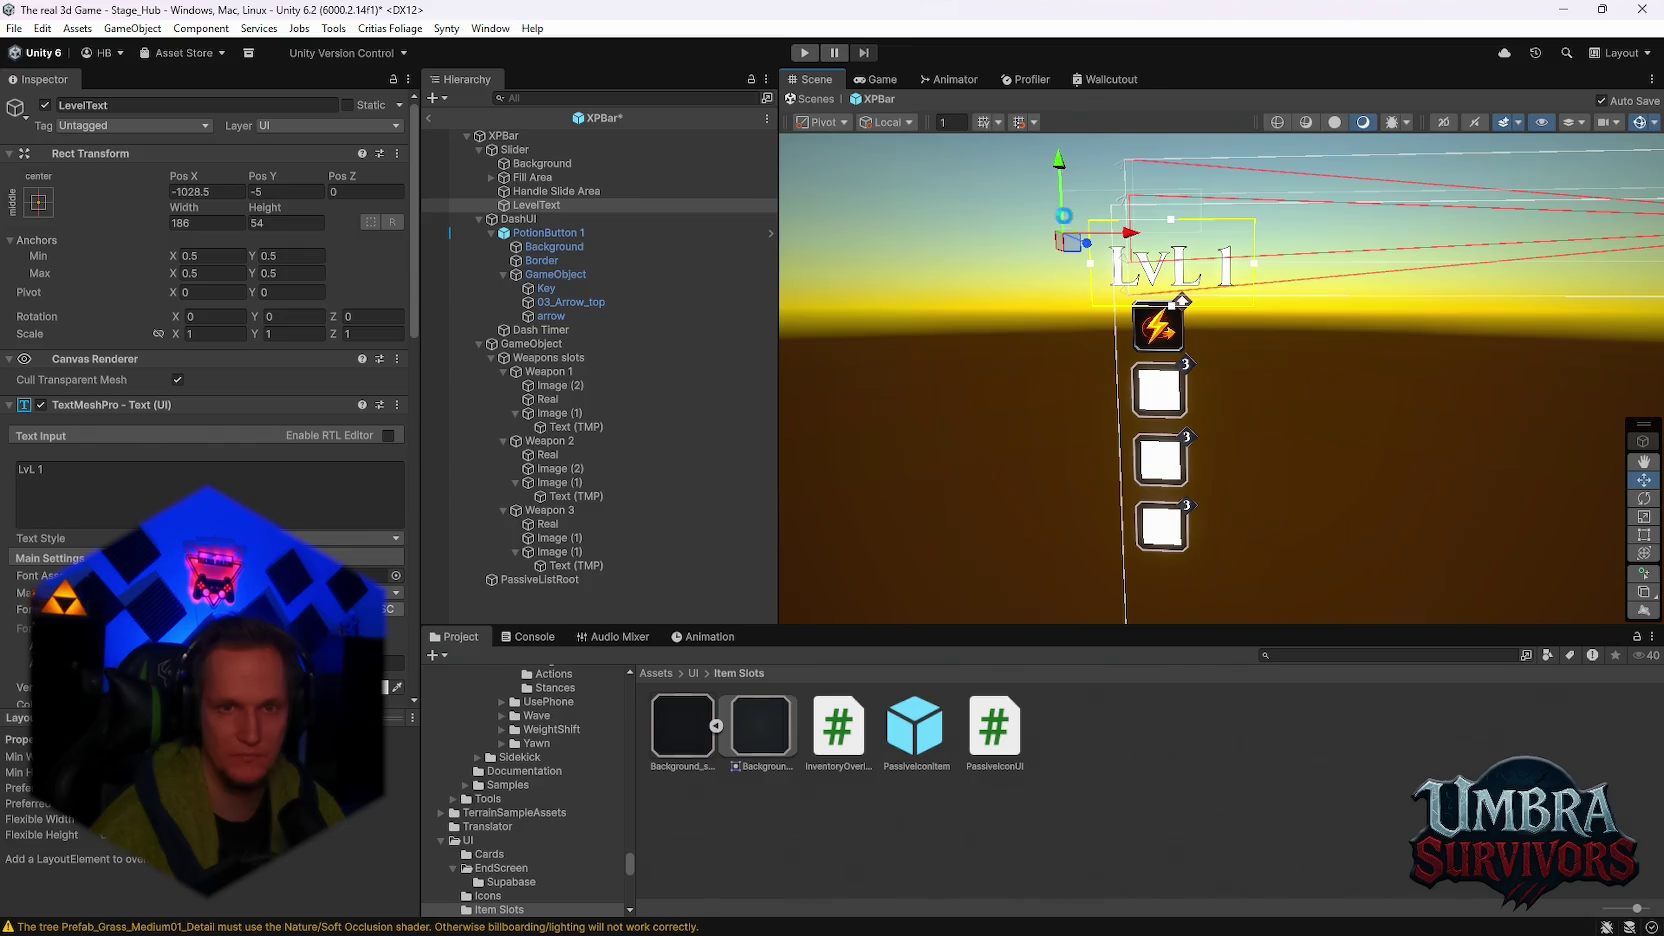
pyautogui.moveTo(1138, 358)
pyautogui.mouseDown()
pyautogui.moveTo(888, 390)
pyautogui.moveTo(1210, 336)
pyautogui.moveTo(1130, 306)
pyautogui.mouseUp()
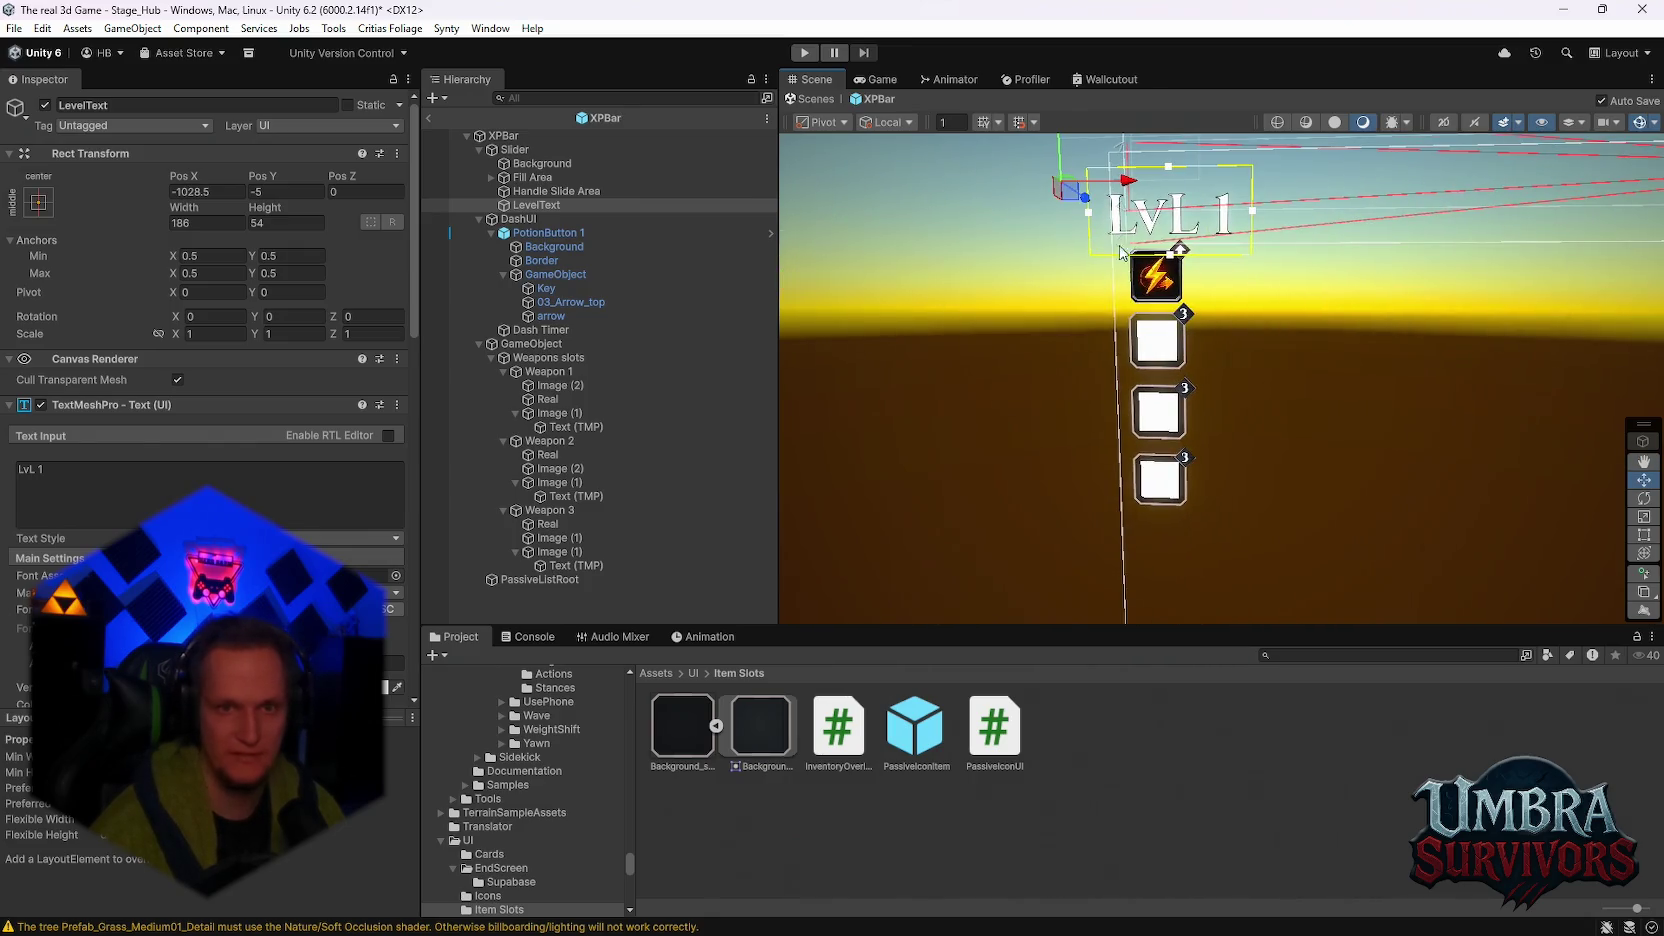
pyautogui.click(1126, 176)
pyautogui.scroll(3, 1048, 372)
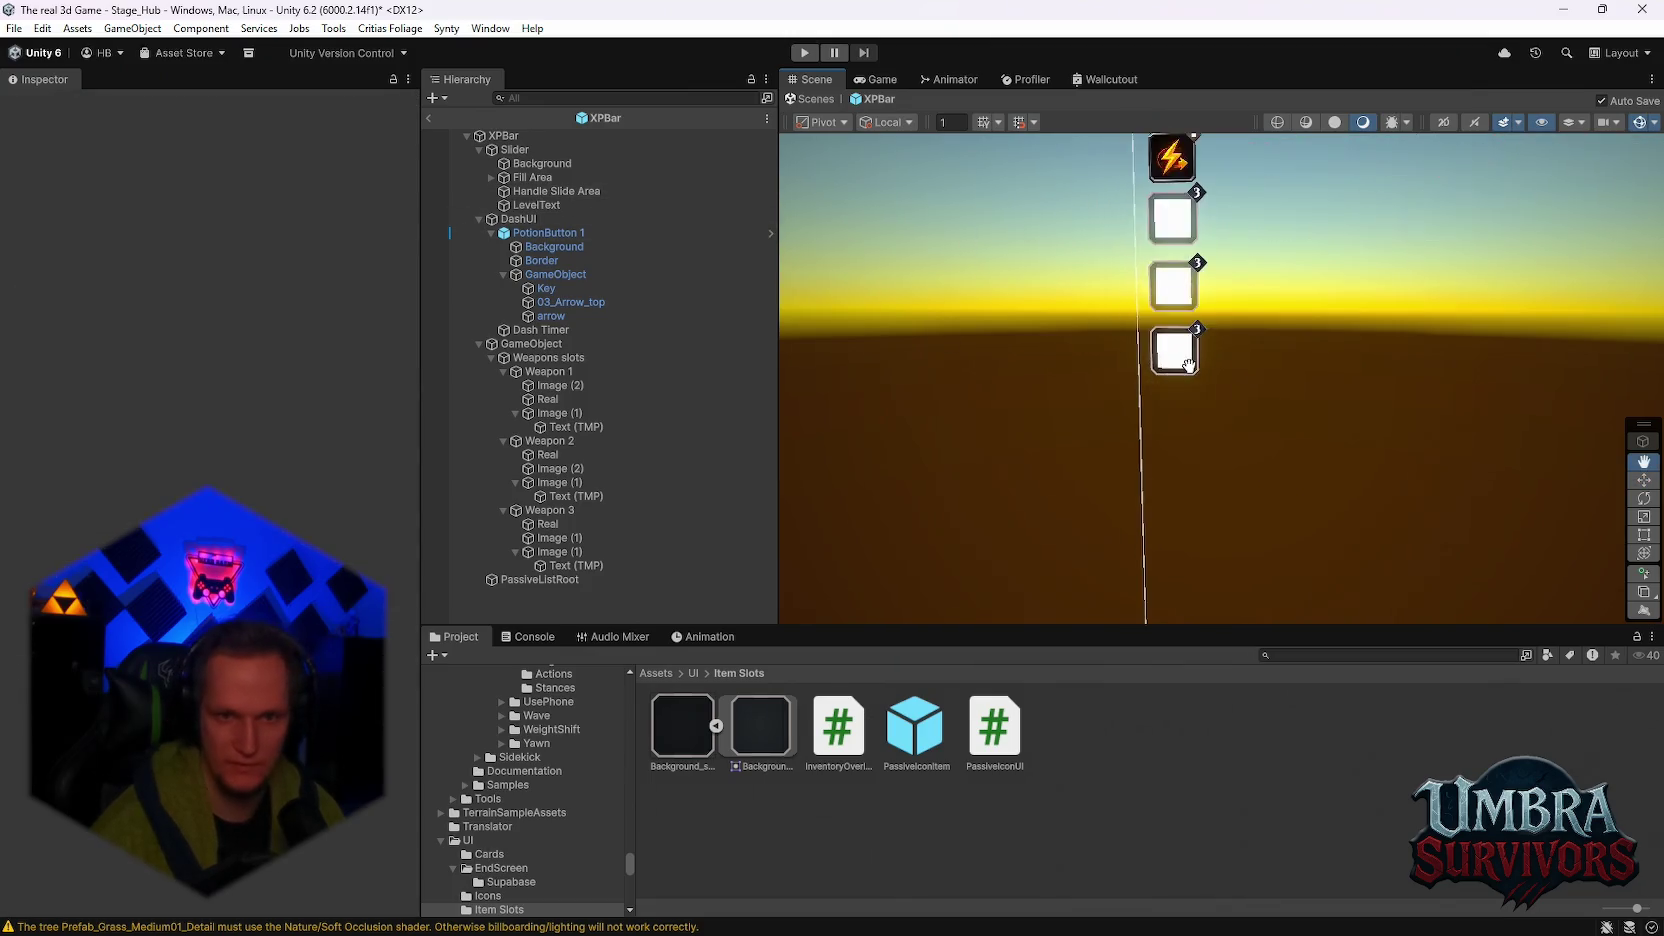
# Step: Inspect PassiveListRoot's Grid Layout Group, then open the PassiveIconItem prefab
pyautogui.click(565, 358)
pyautogui.click(550, 343)
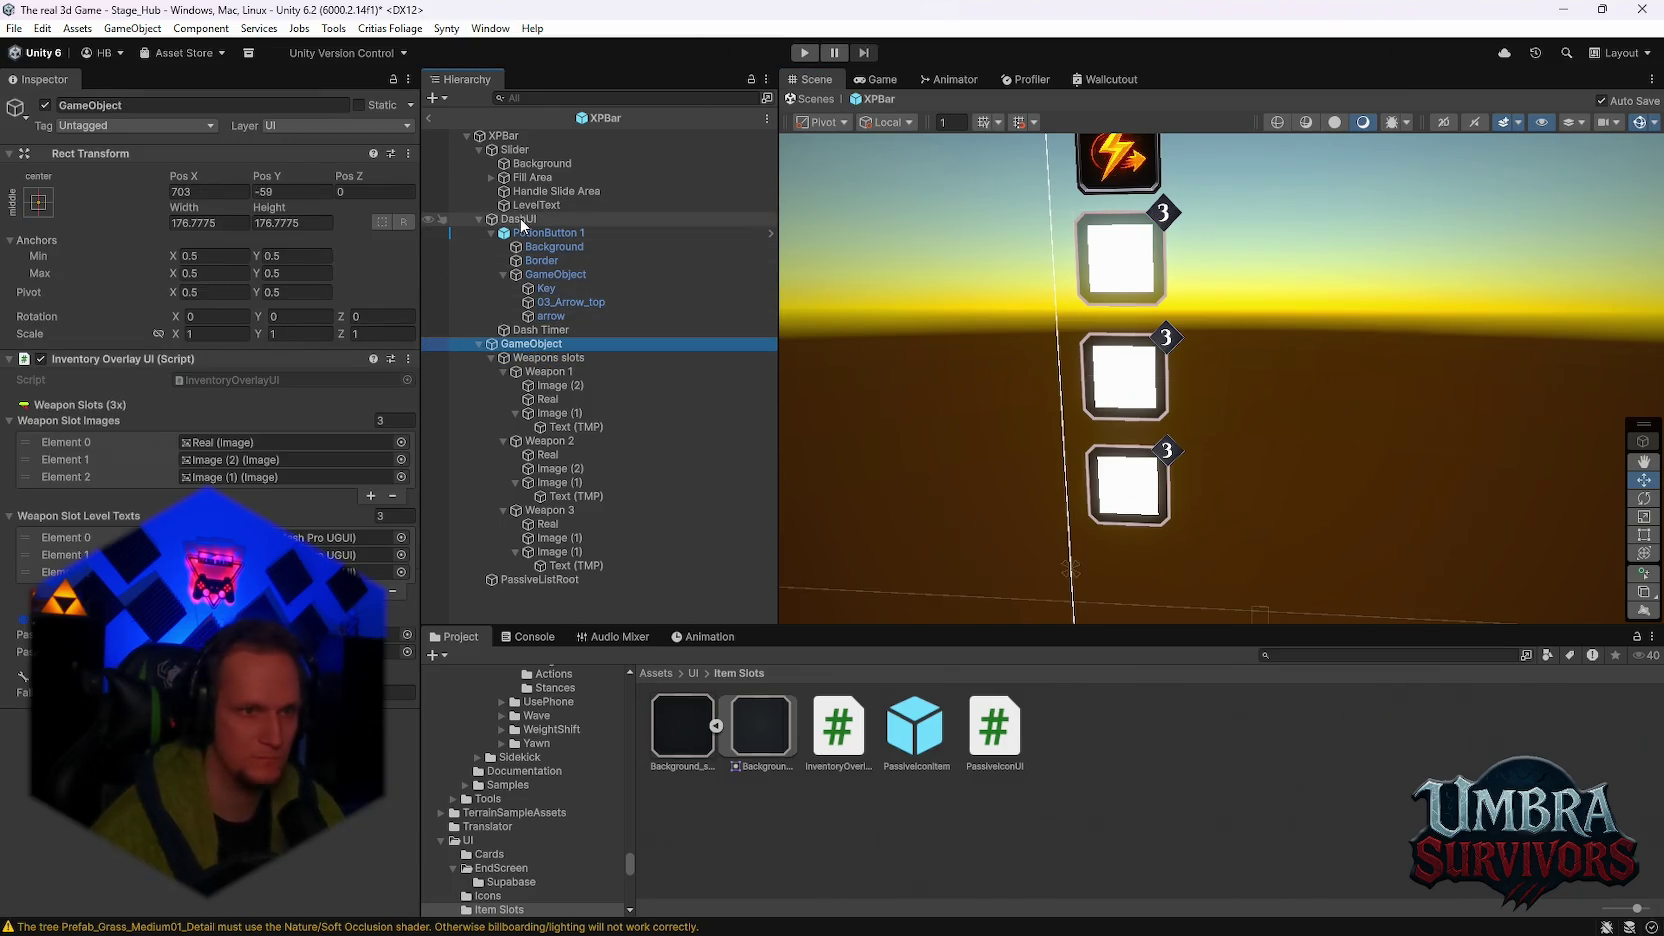
pyautogui.click(558, 288)
pyautogui.click(528, 345)
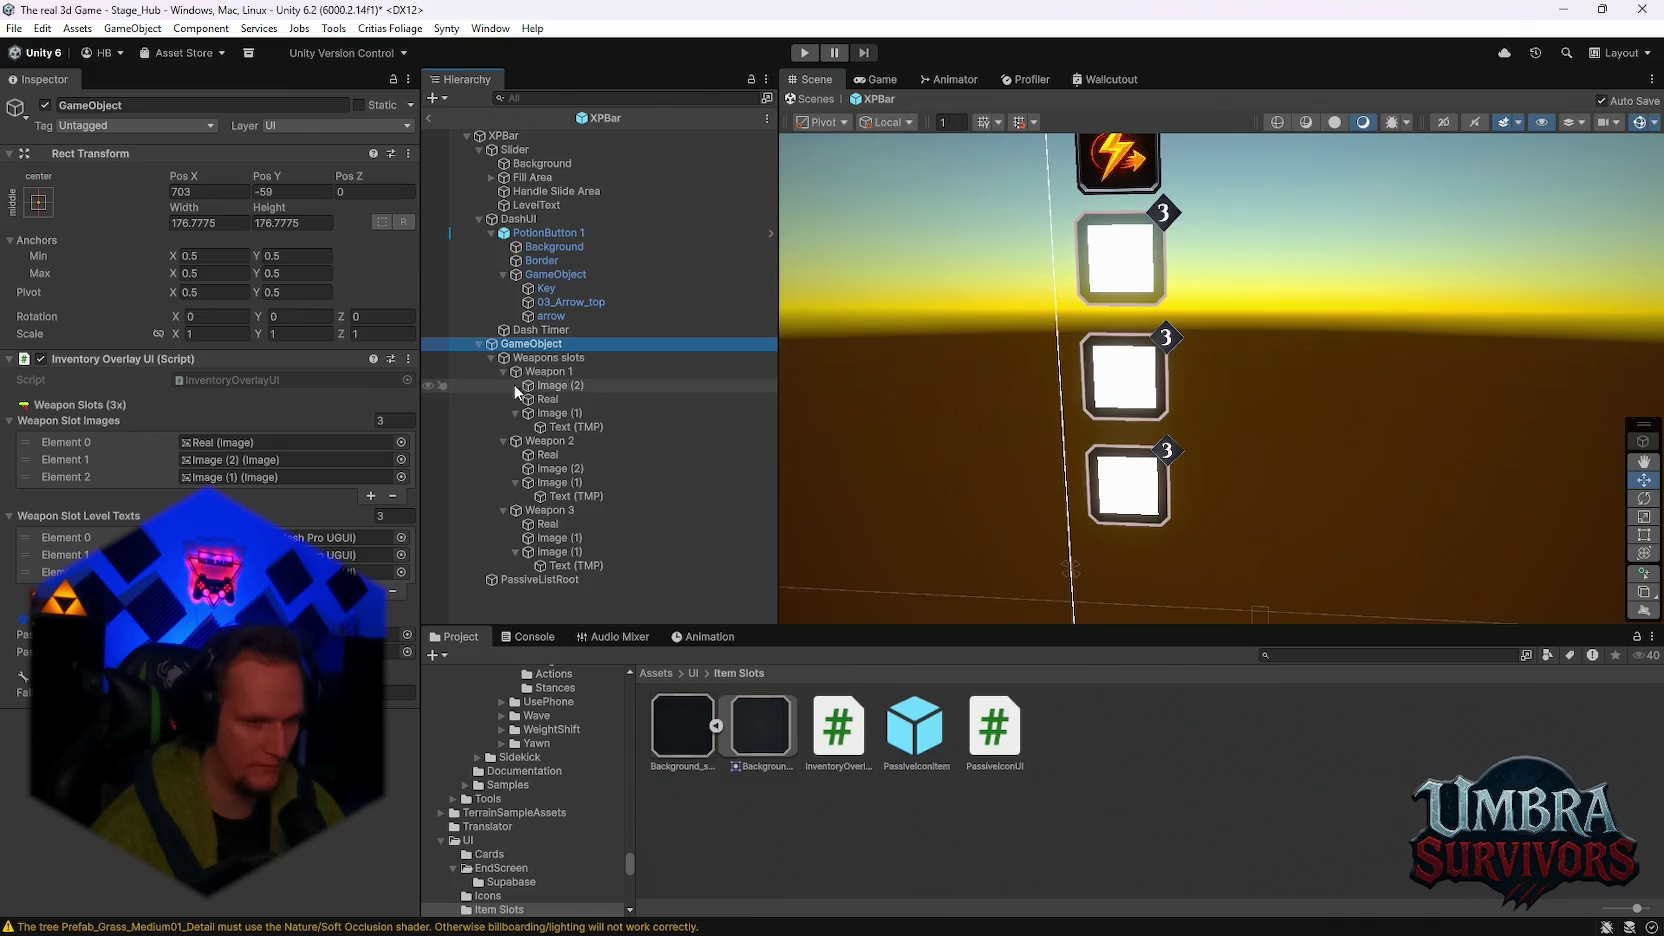
pyautogui.click(543, 581)
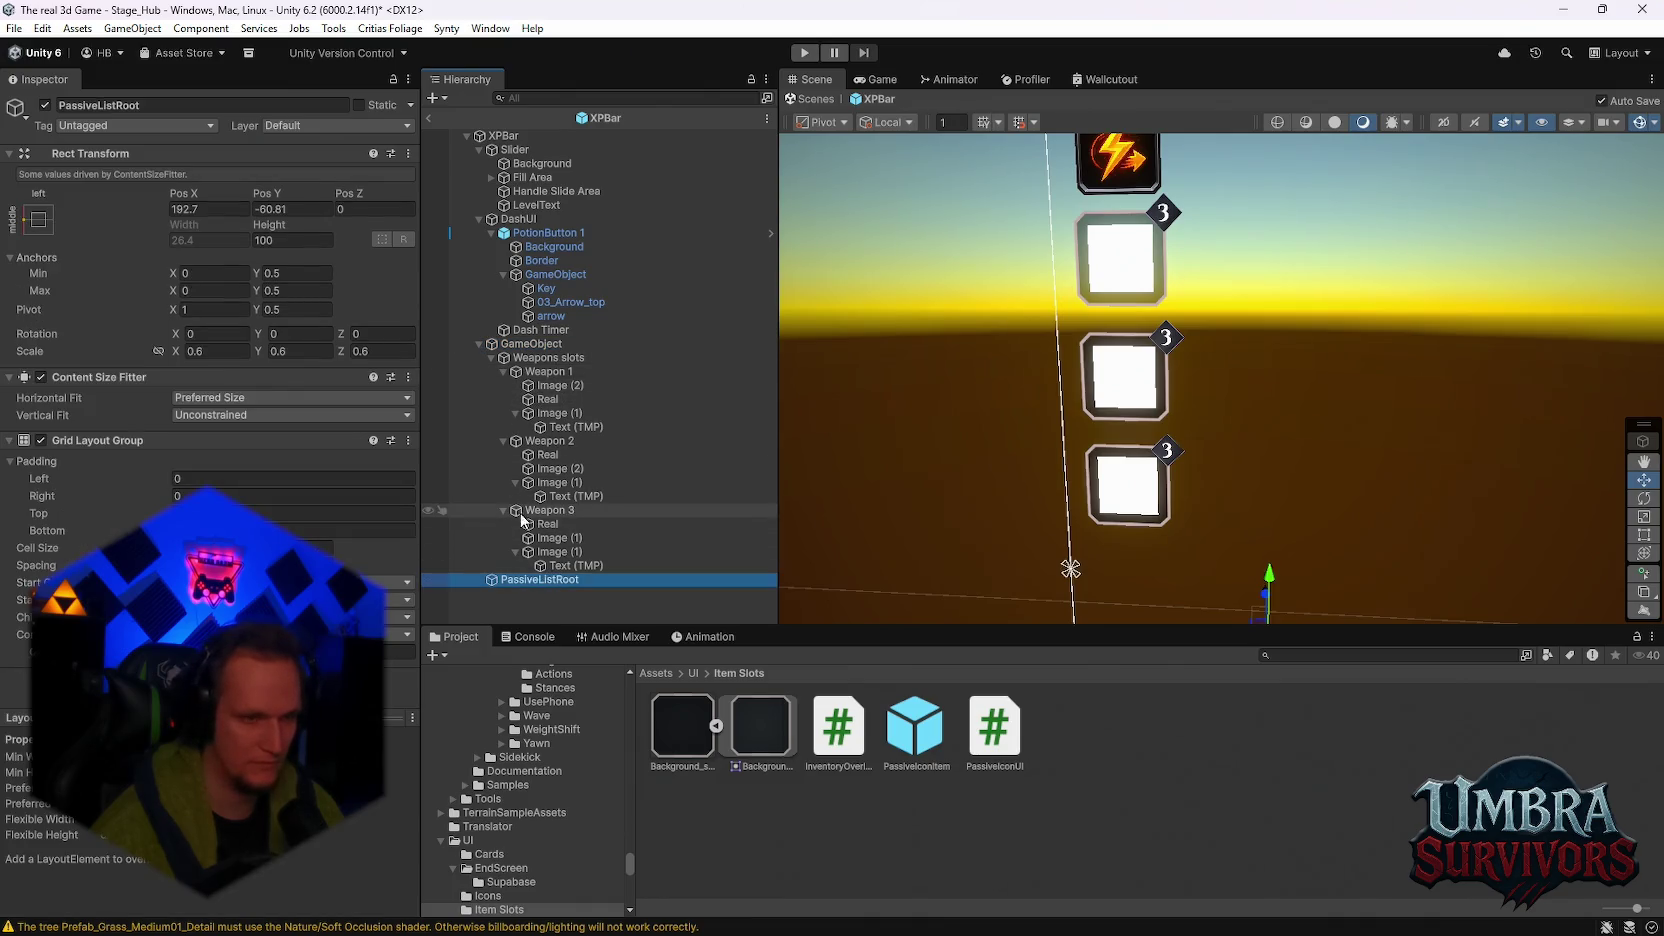
pyautogui.click(931, 742)
pyautogui.doubleClick(931, 742)
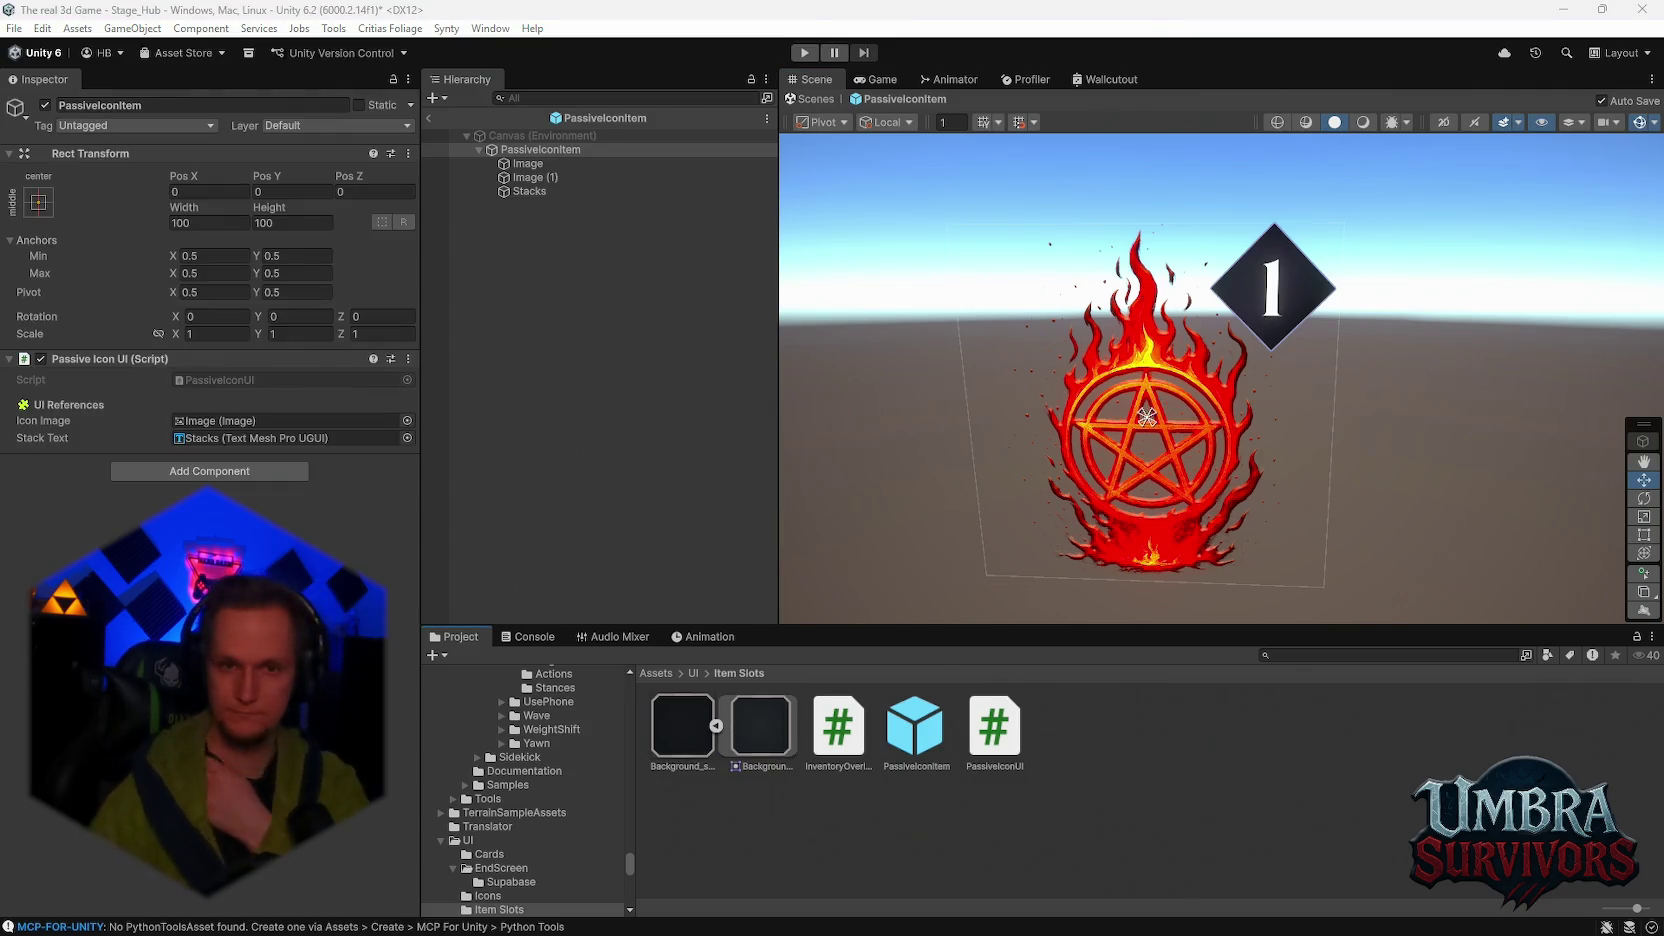
# Step: Clear the Console, select PassiveIconItem, and exit Prefab Mode back to the scene
pyautogui.click(527, 636)
pyautogui.click(446, 660)
pyautogui.click(455, 636)
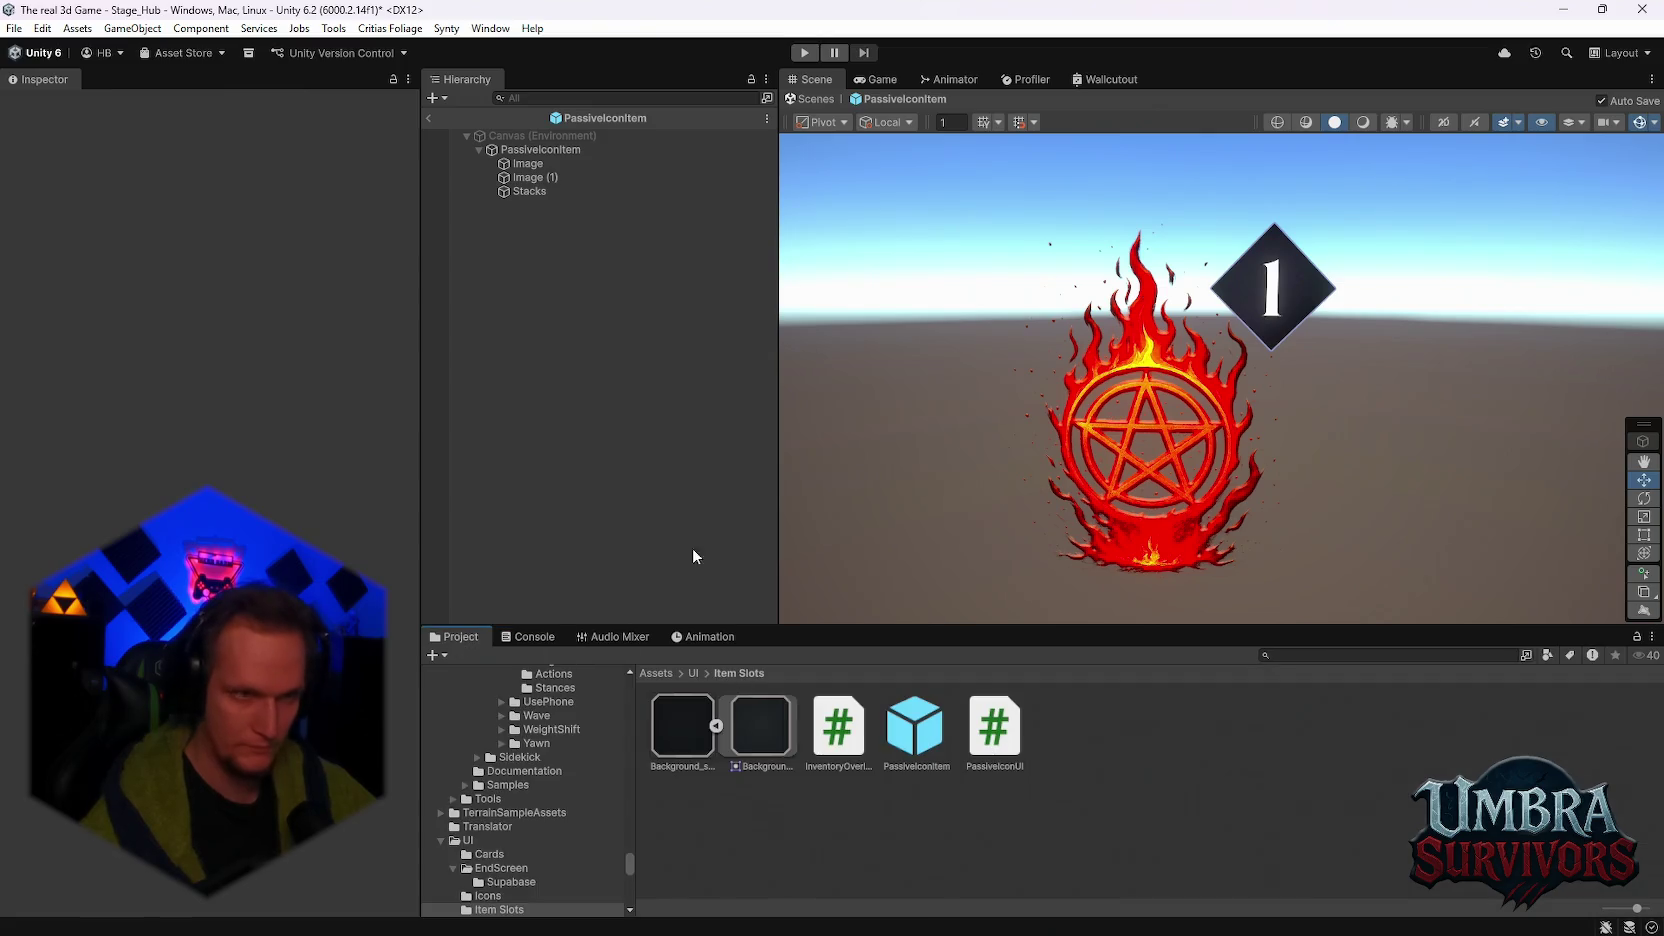
pyautogui.click(538, 149)
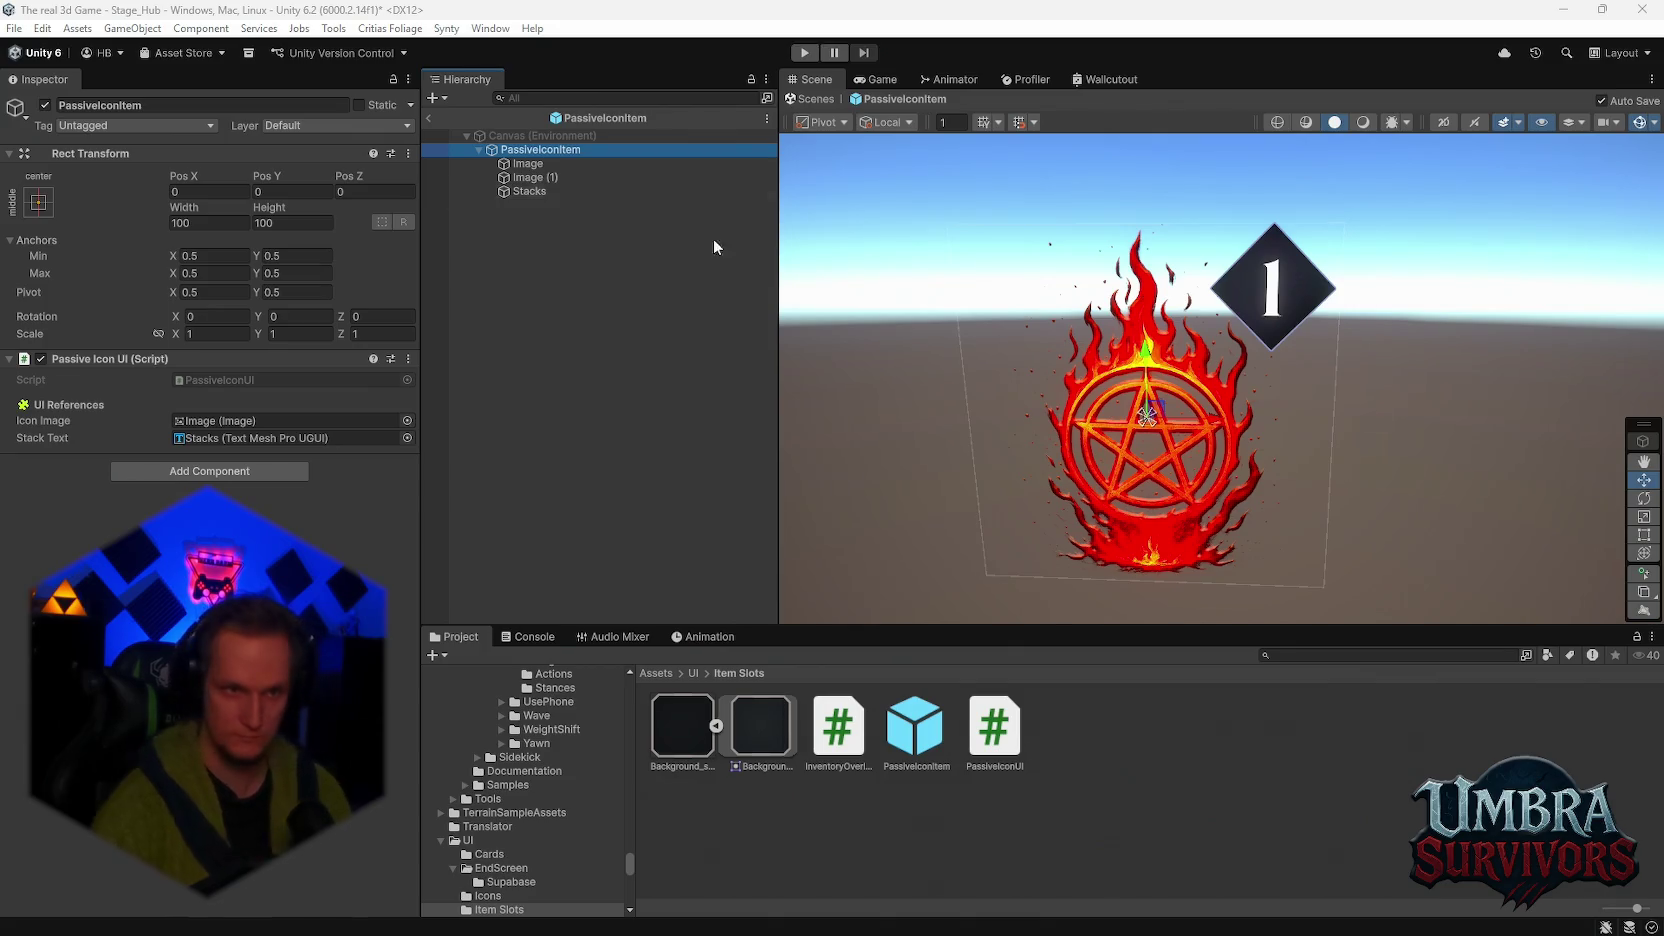
pyautogui.click(814, 99)
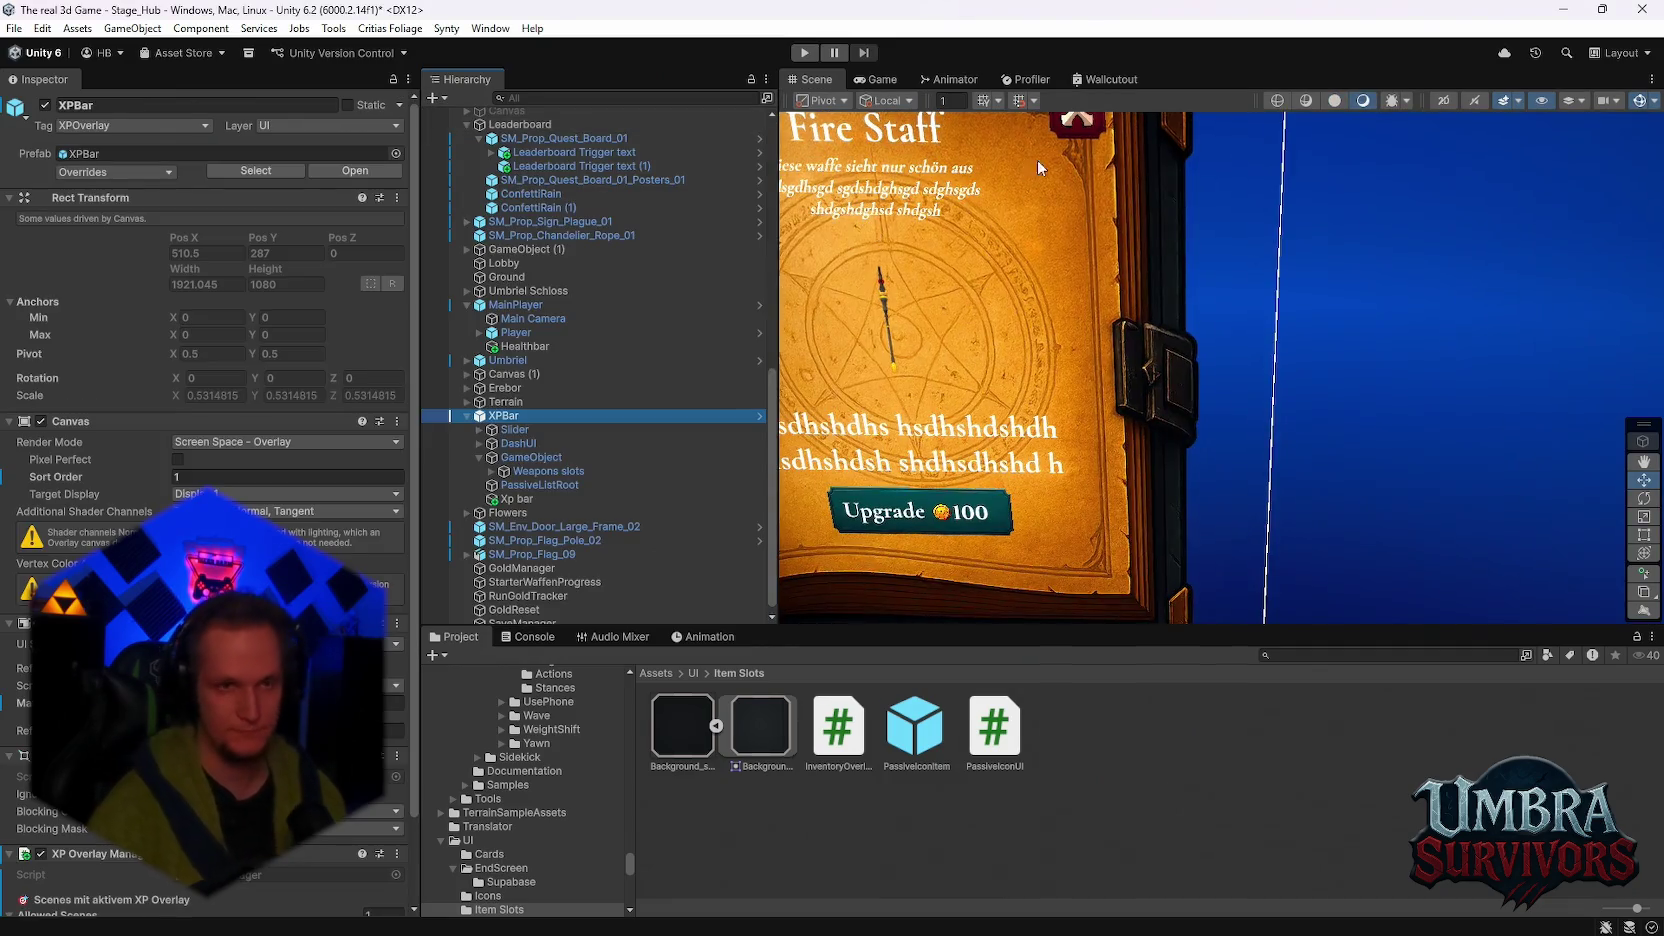
# Step: Save the scene and the project from the File menu
pyautogui.scroll(3, 572, 325)
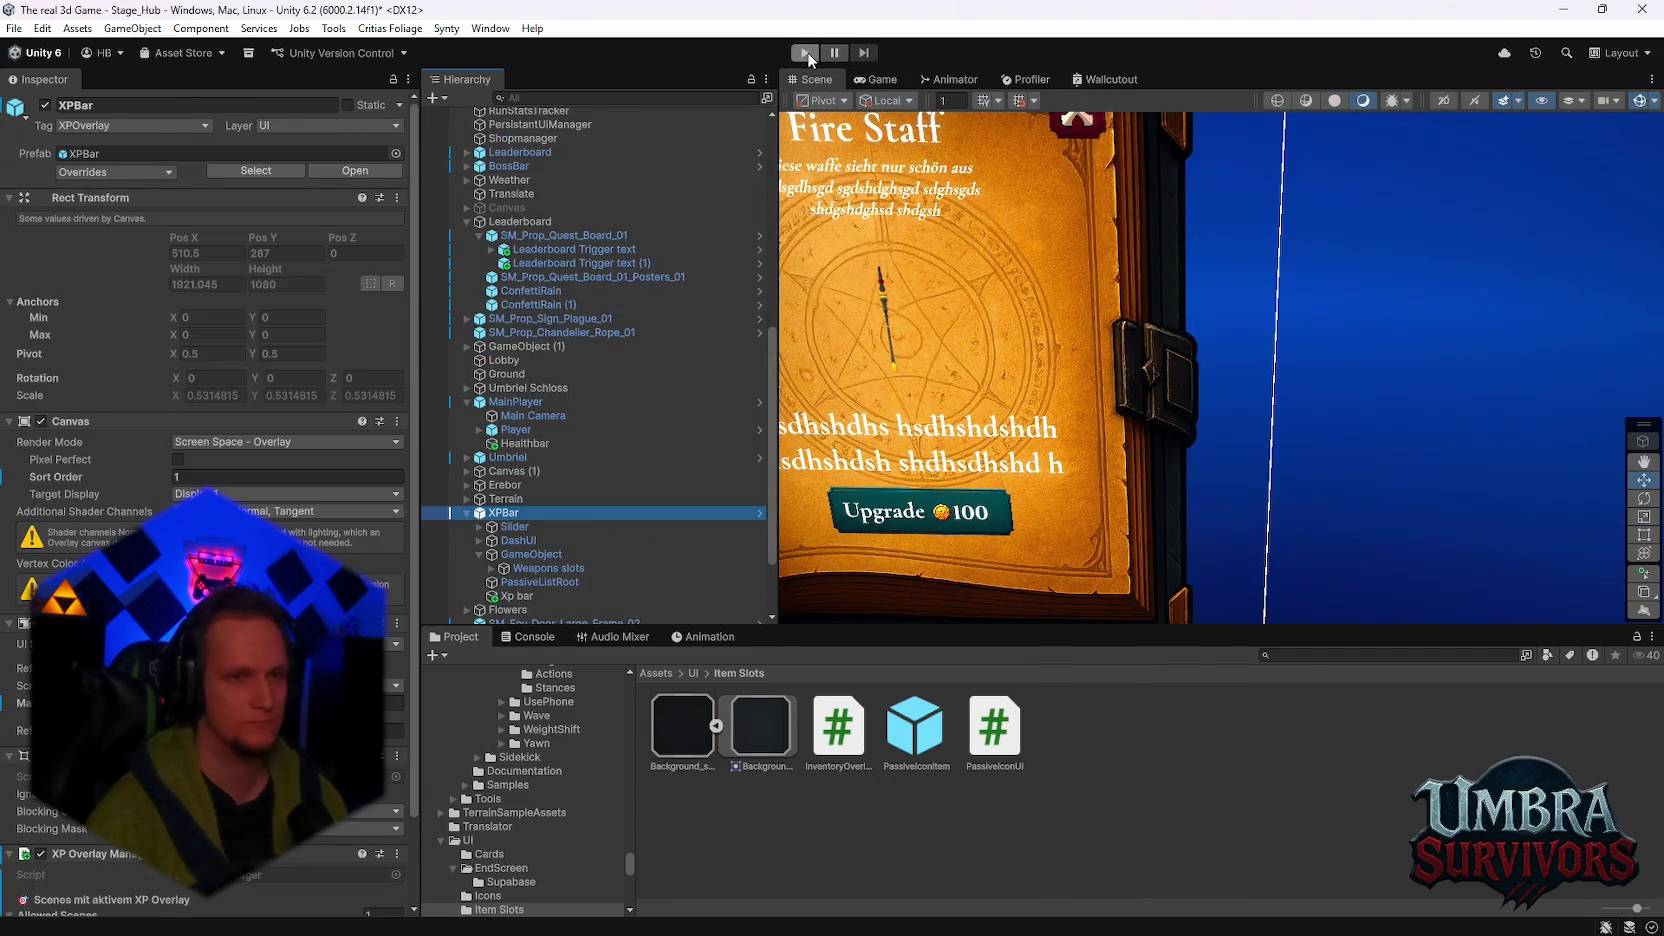
pyautogui.click(13, 29)
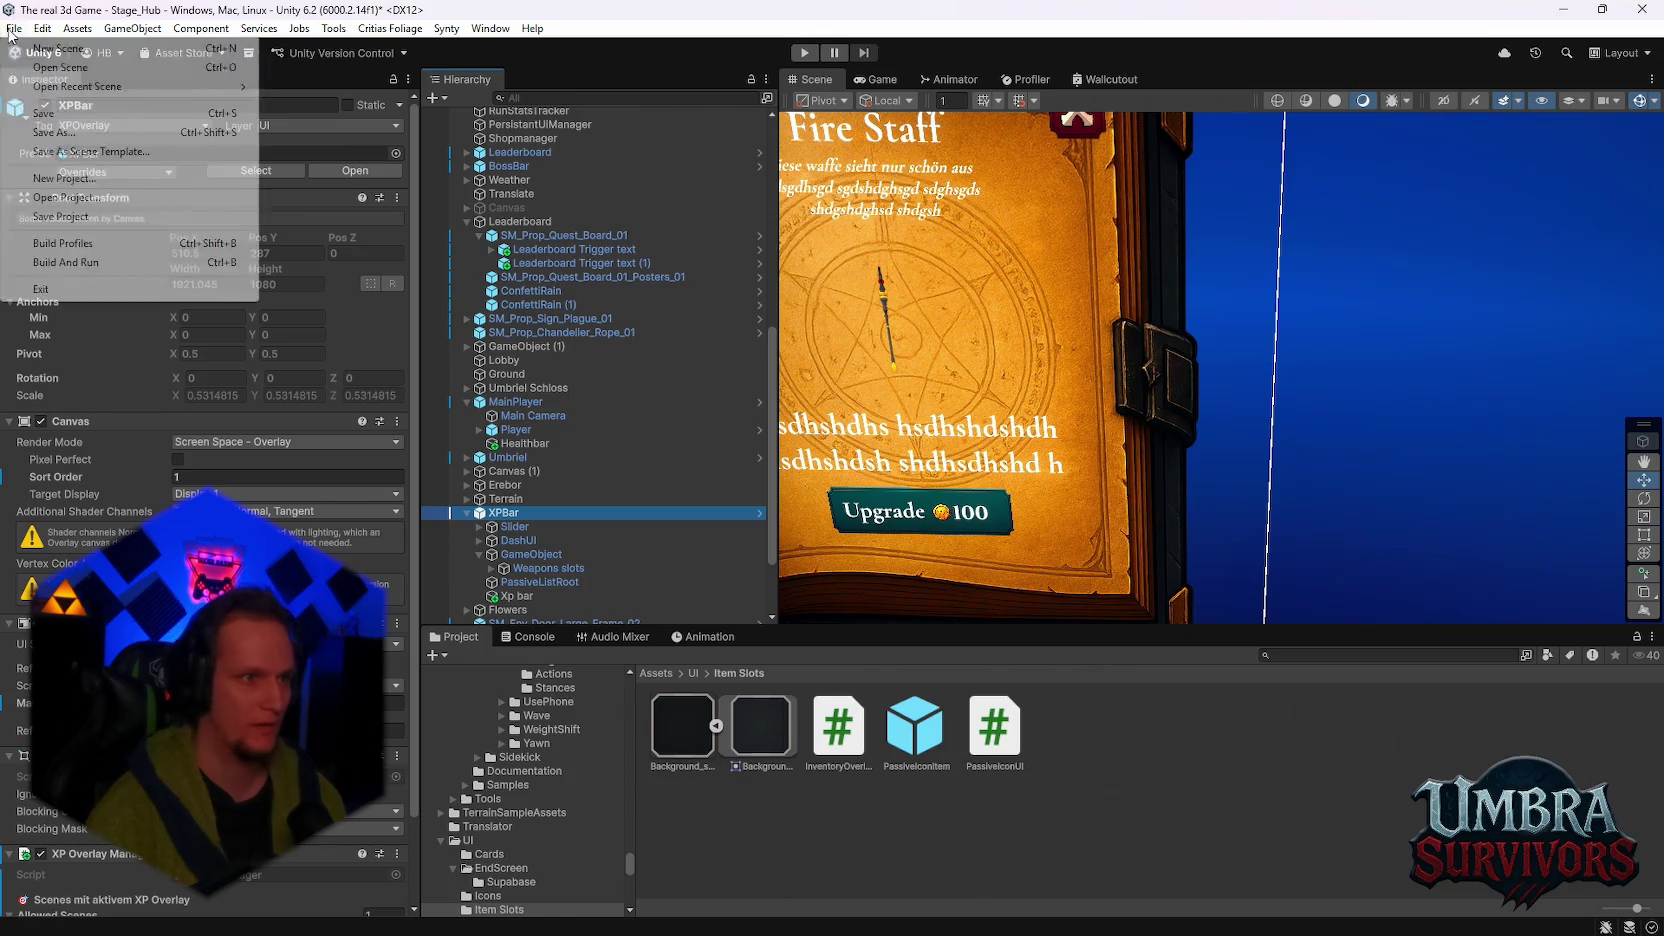
pyautogui.click(30, 113)
pyautogui.click(13, 29)
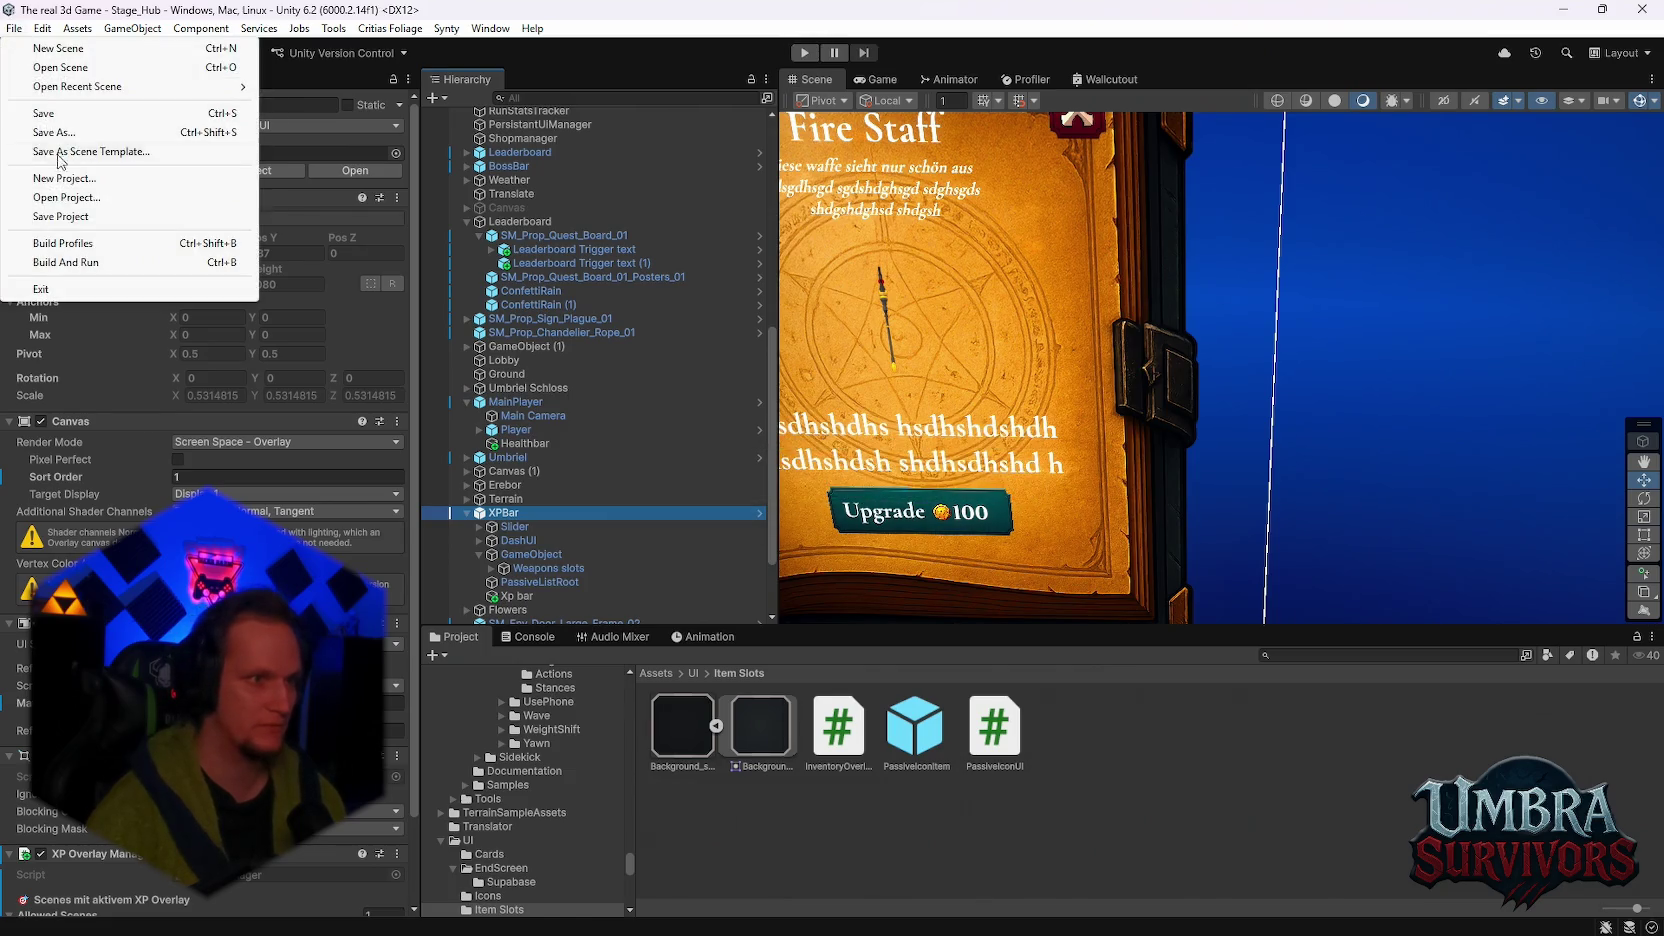
pyautogui.click(40, 216)
# Step: Playtest: pick the Fire Staff in the weapon room and enter the Stage 1 portal
pyautogui.click(804, 52)
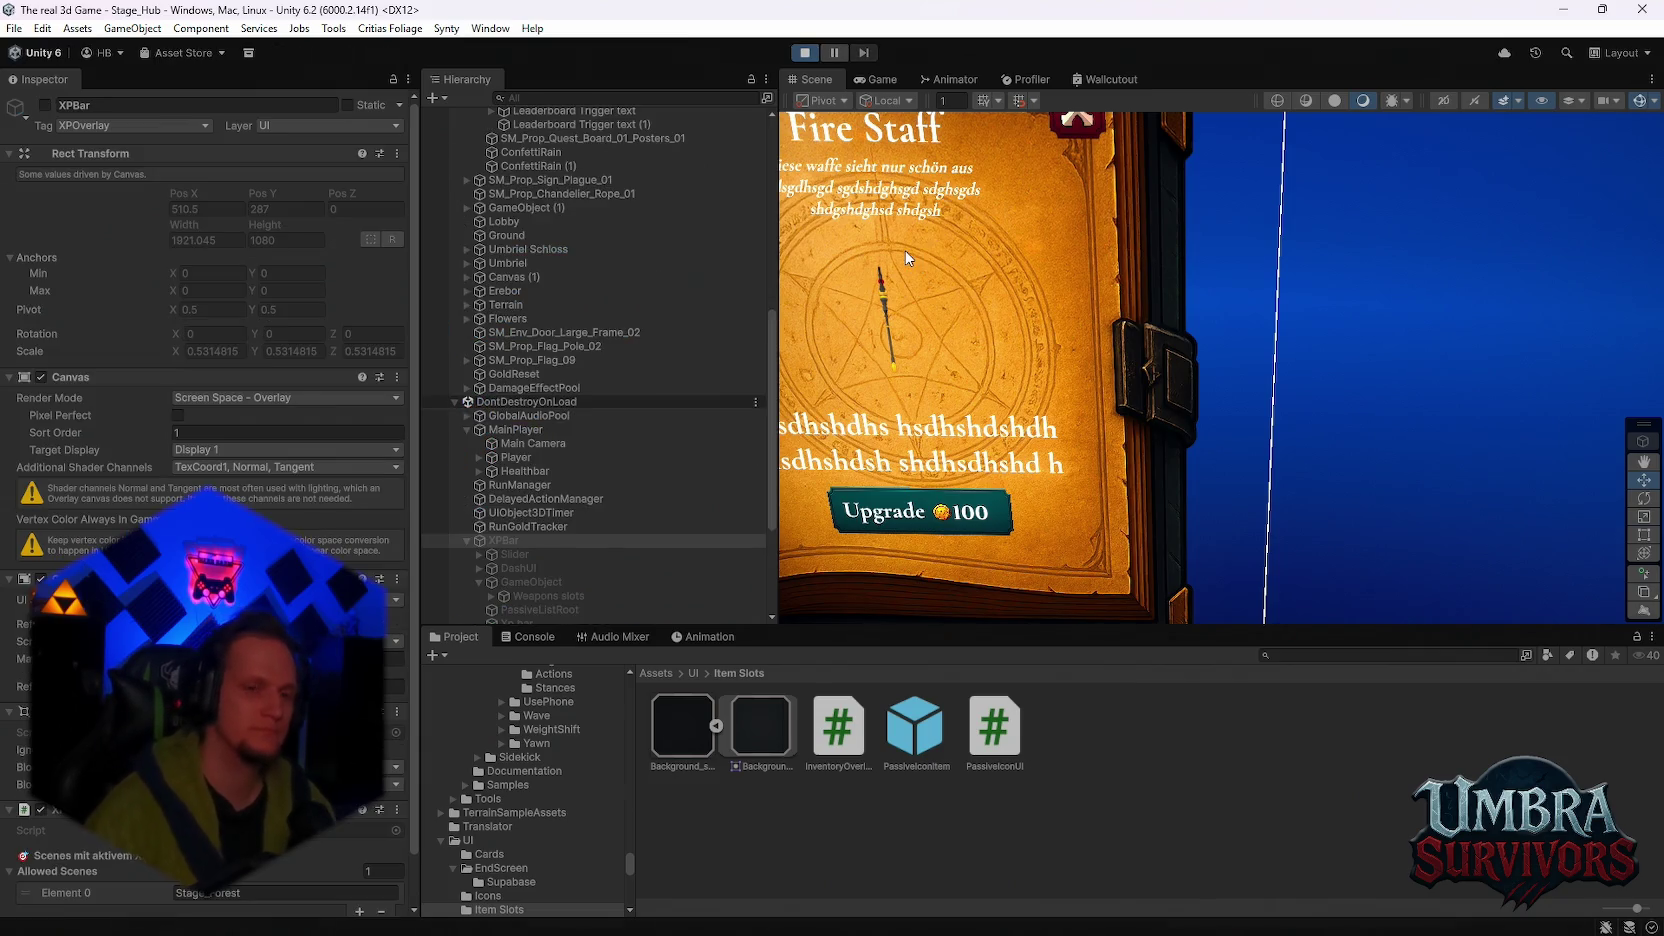
pyautogui.click(1176, 369)
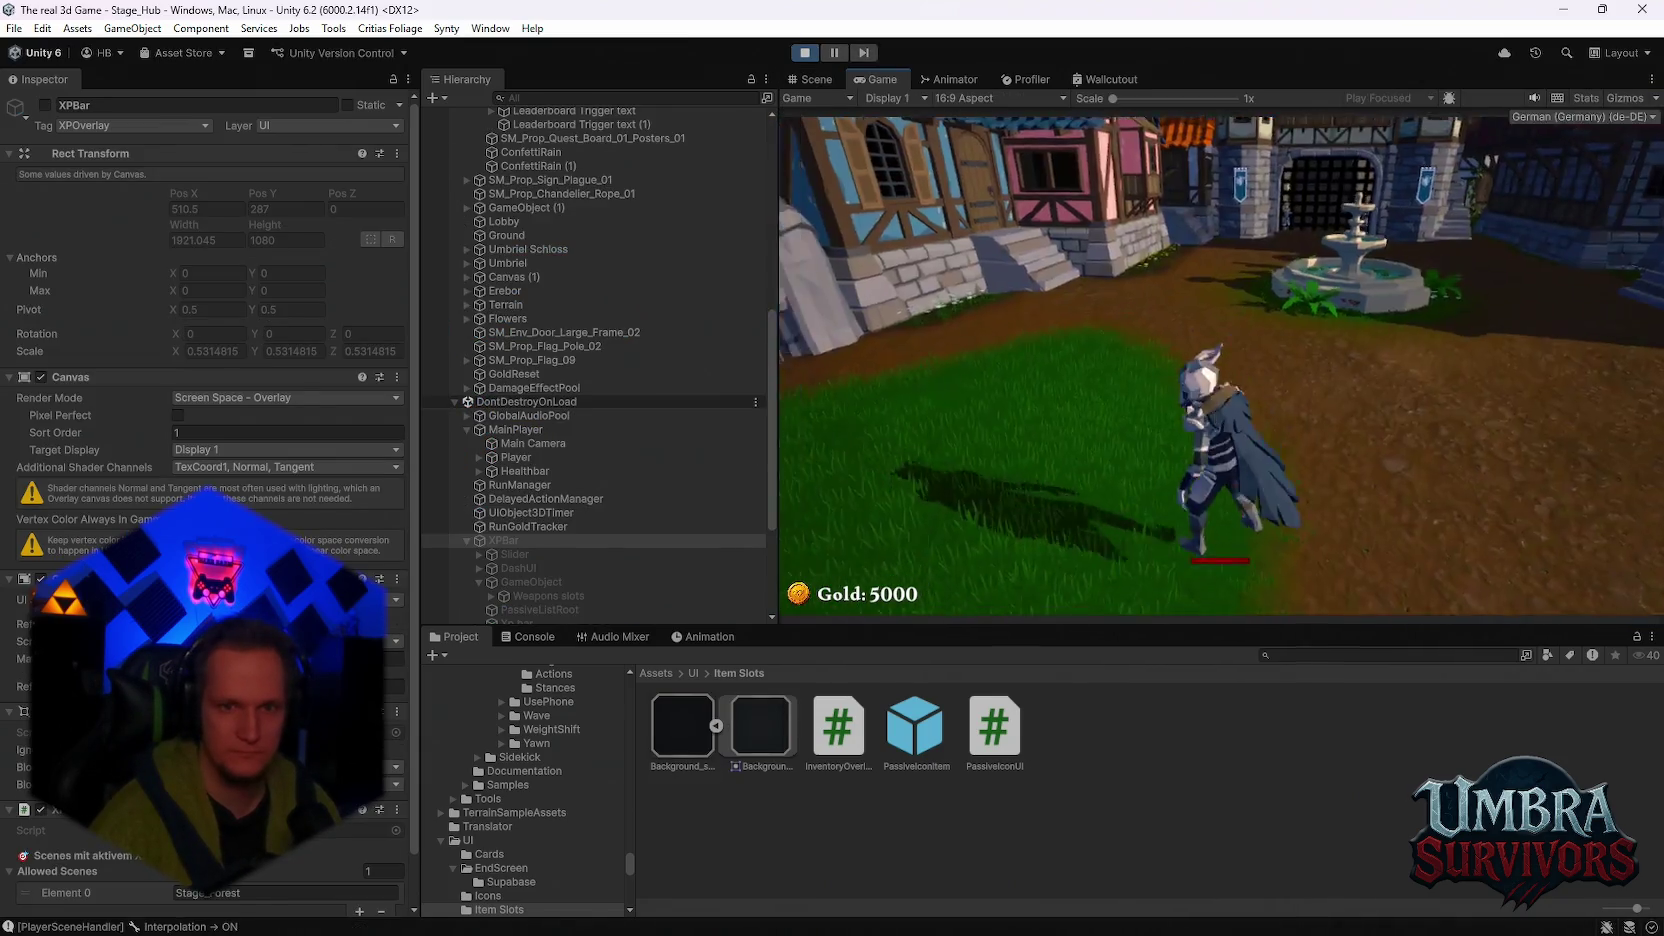
pyautogui.press('w')
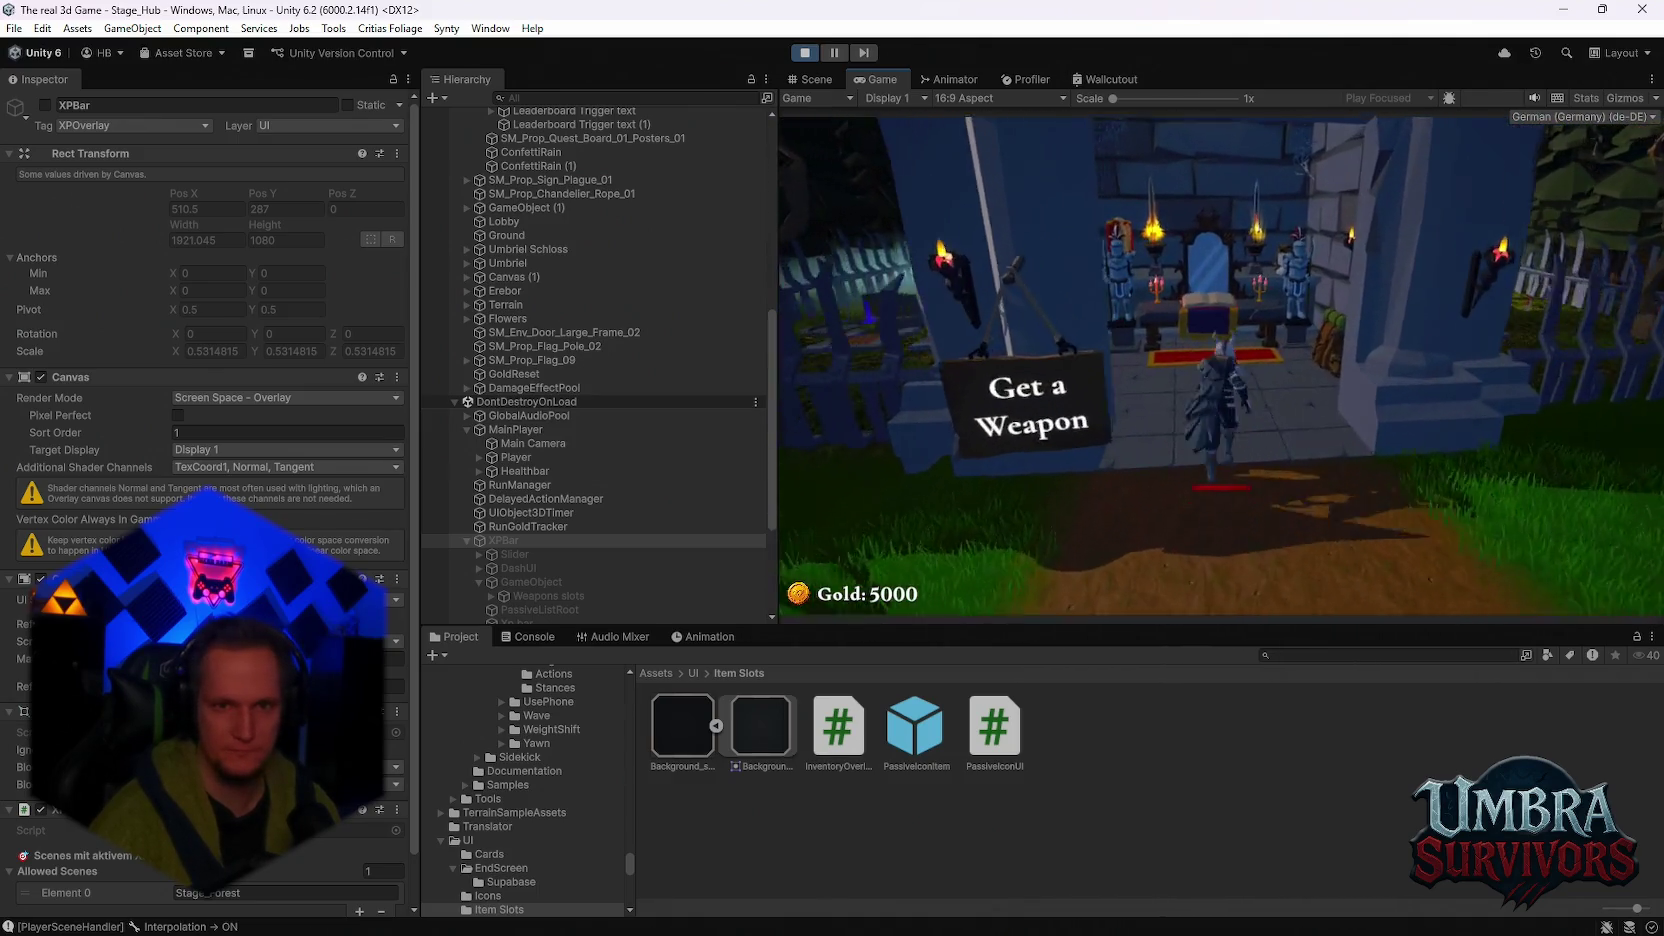
pyautogui.press('e')
pyautogui.click(1005, 267)
pyautogui.press('Escape')
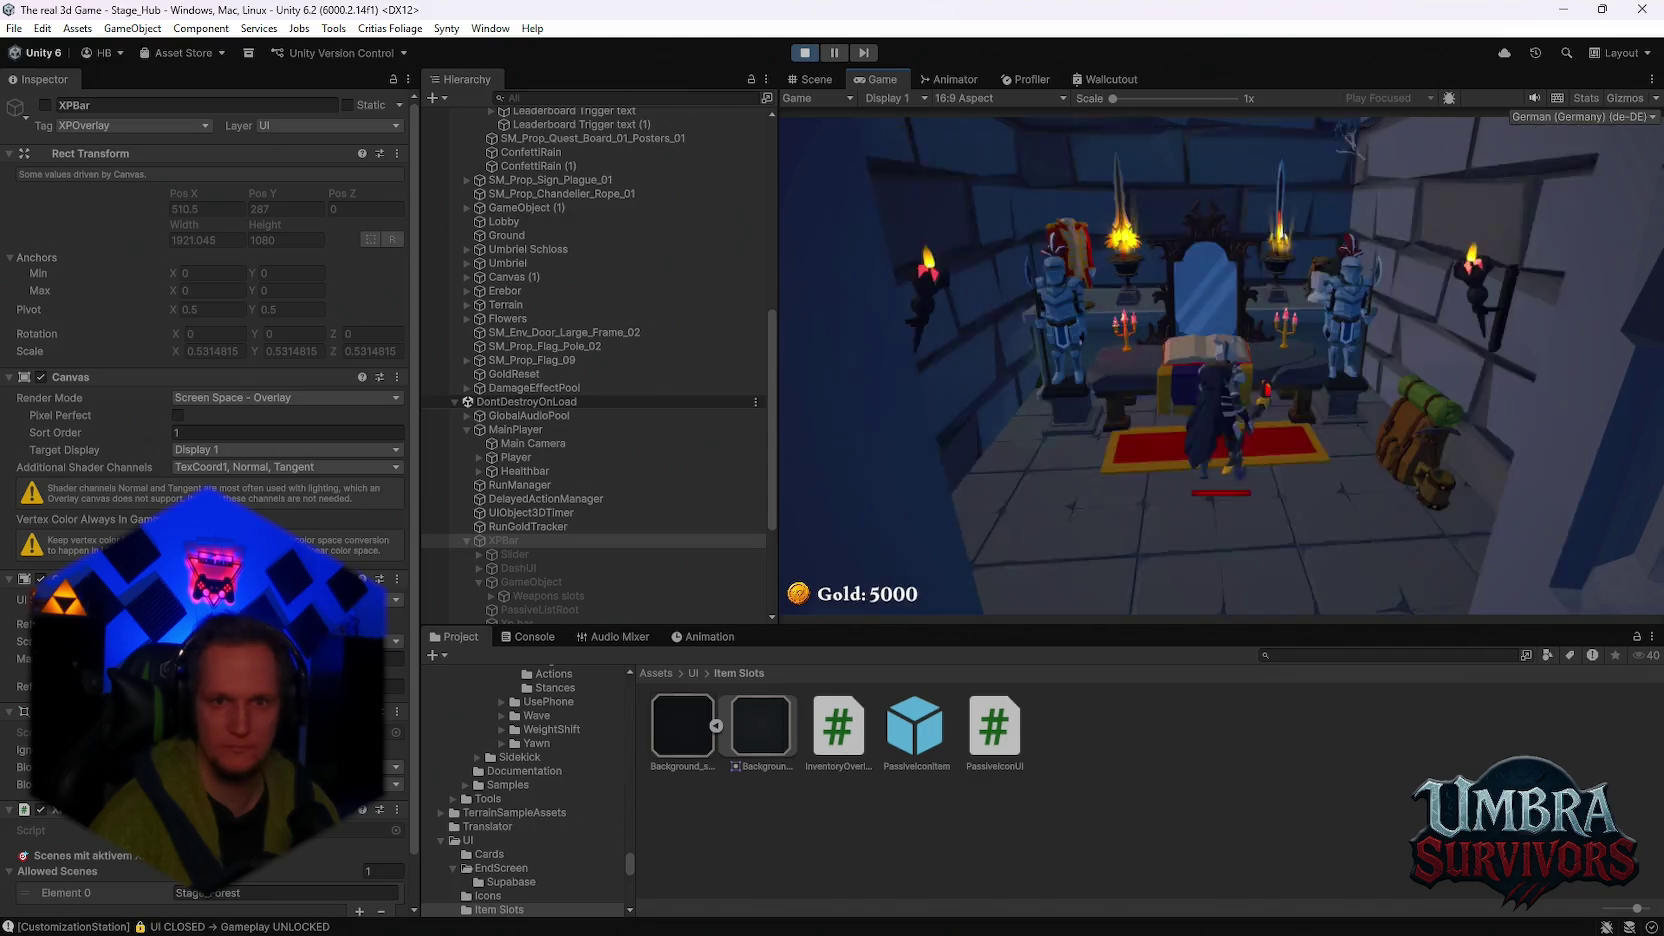
pyautogui.press('w')
pyautogui.press('w')
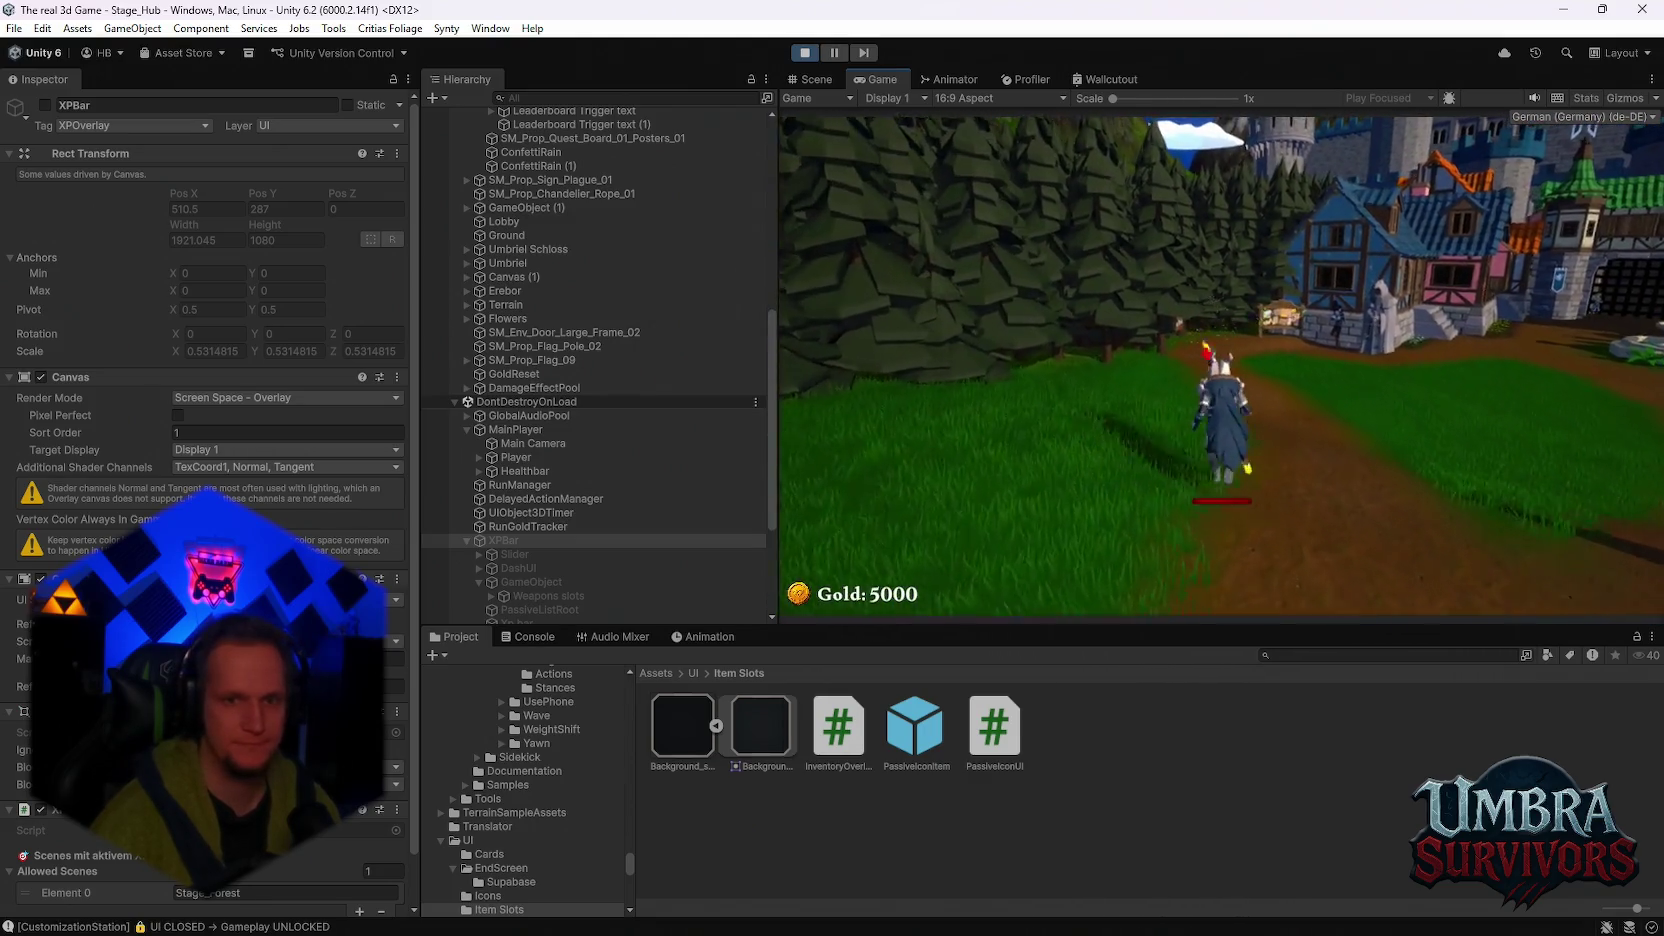
pyautogui.press('w')
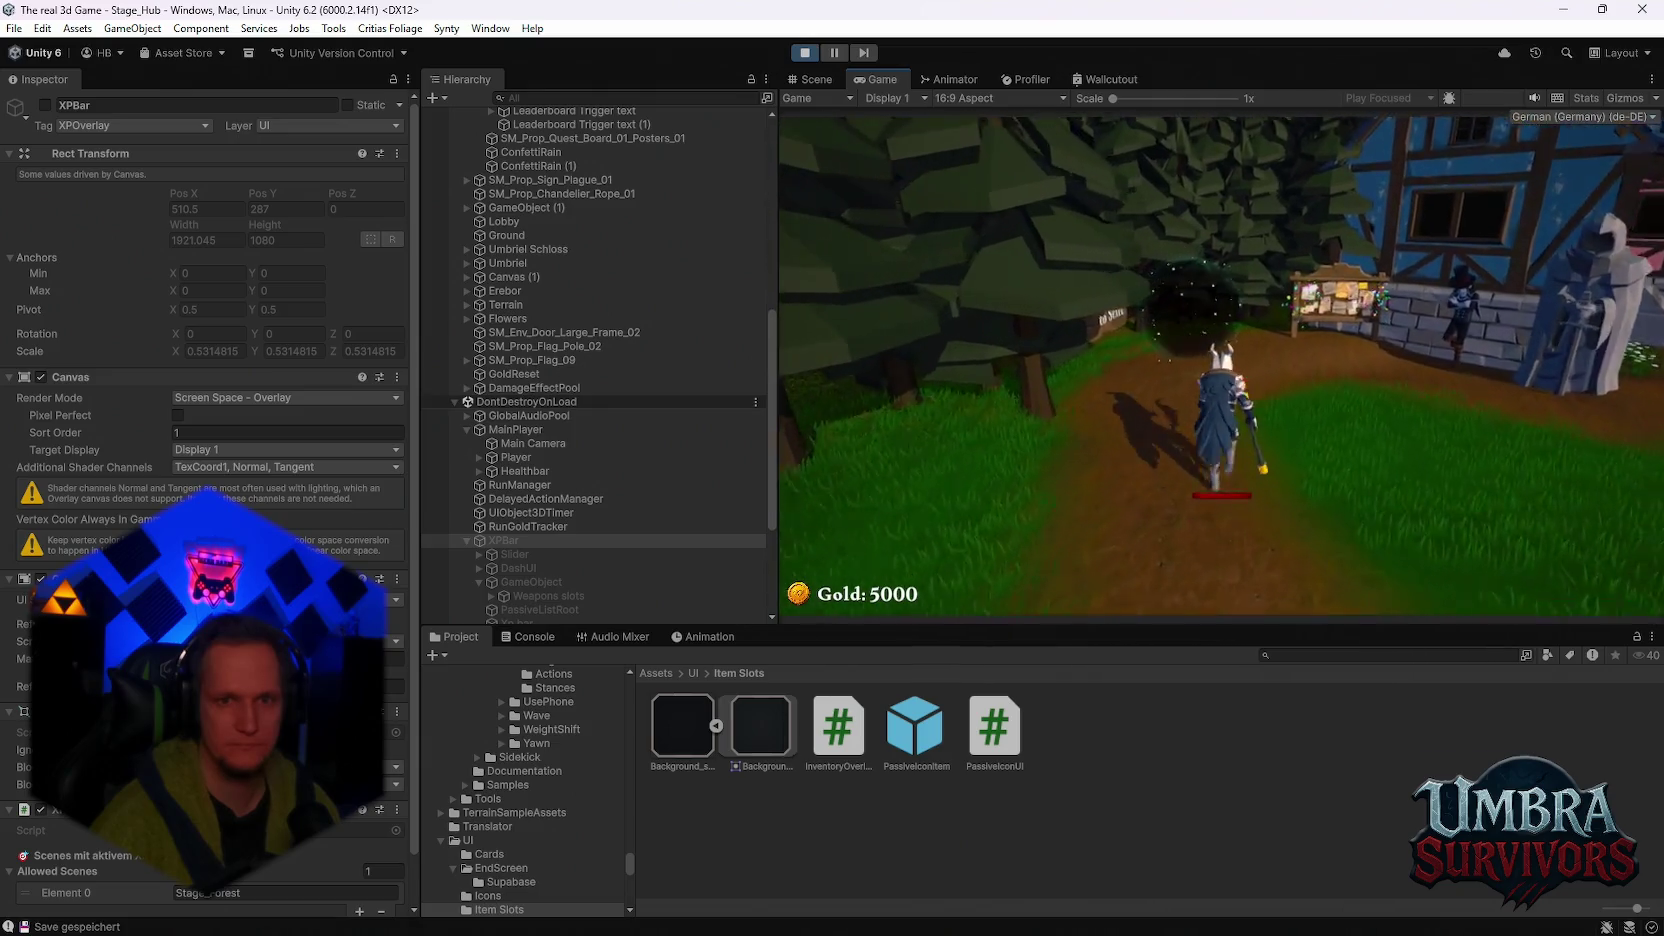
pyautogui.press('e')
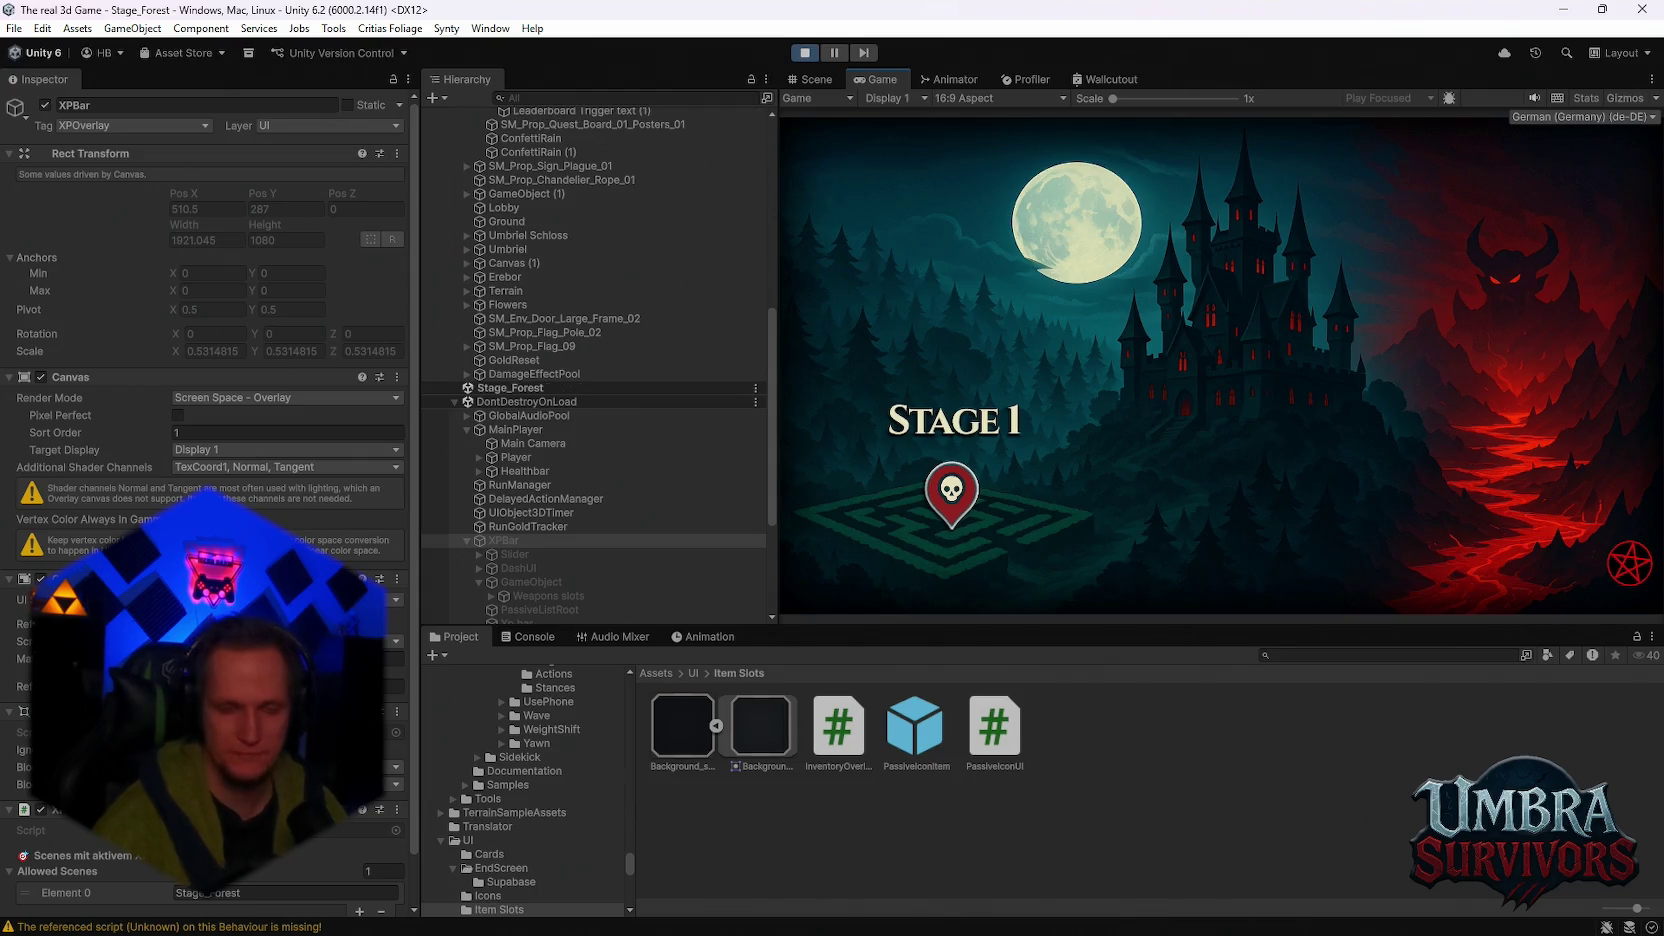
pyautogui.press('space')
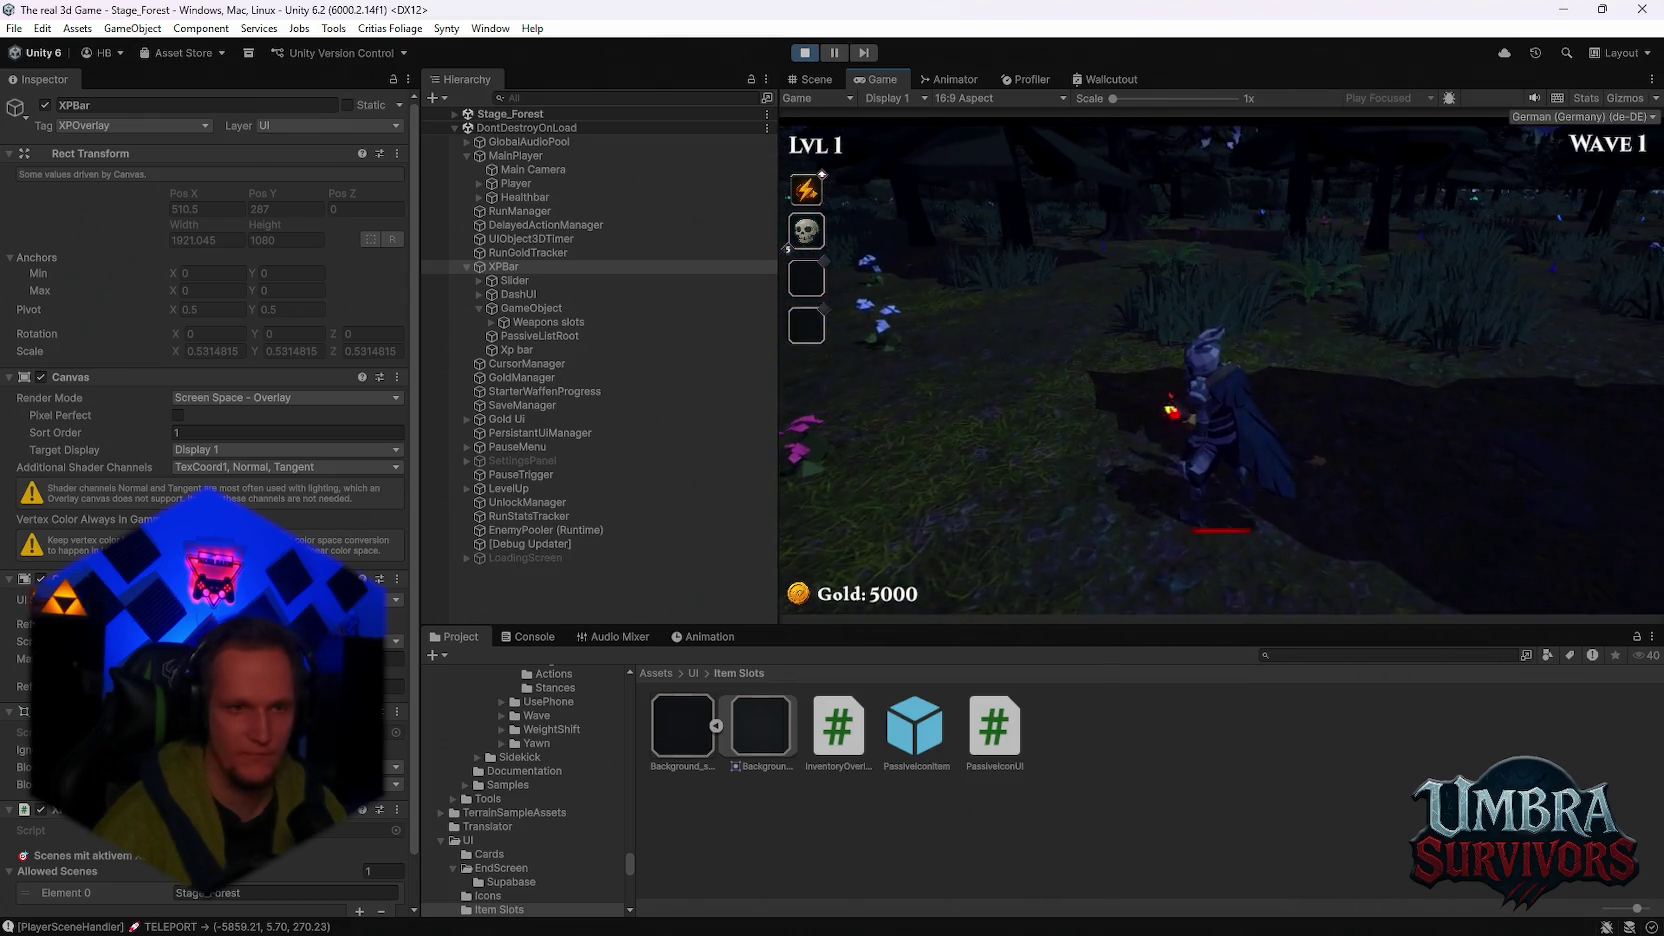
# Step: Pause the game, maximize the Game view, and resume play
pyautogui.press('w')
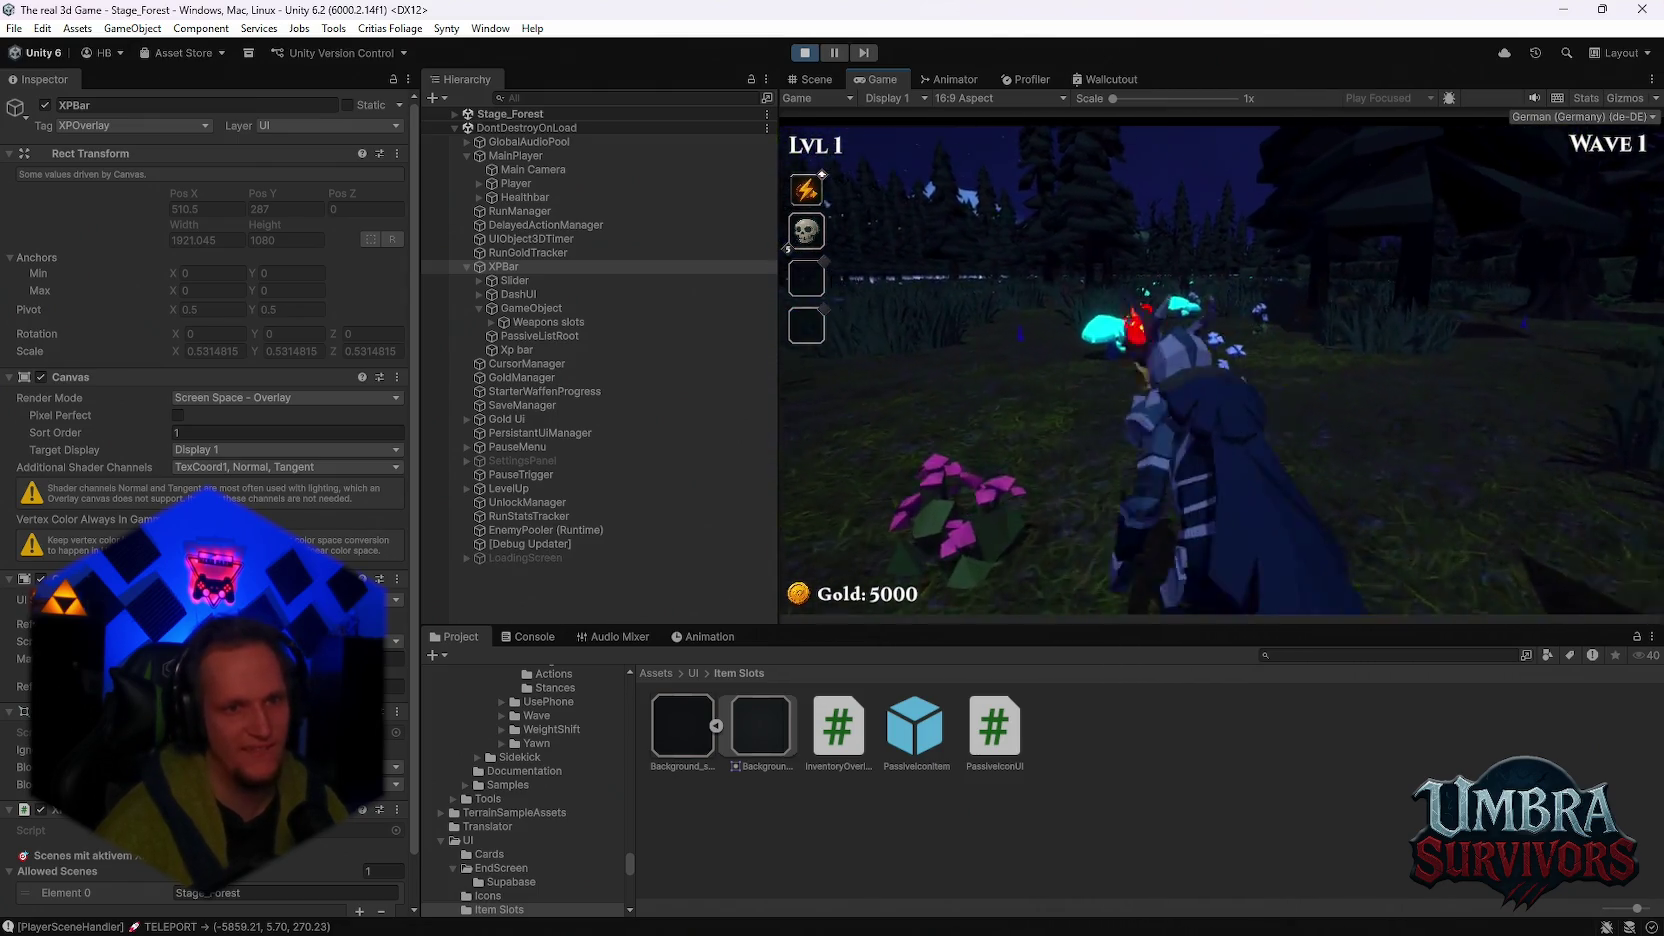
pyautogui.press('Escape')
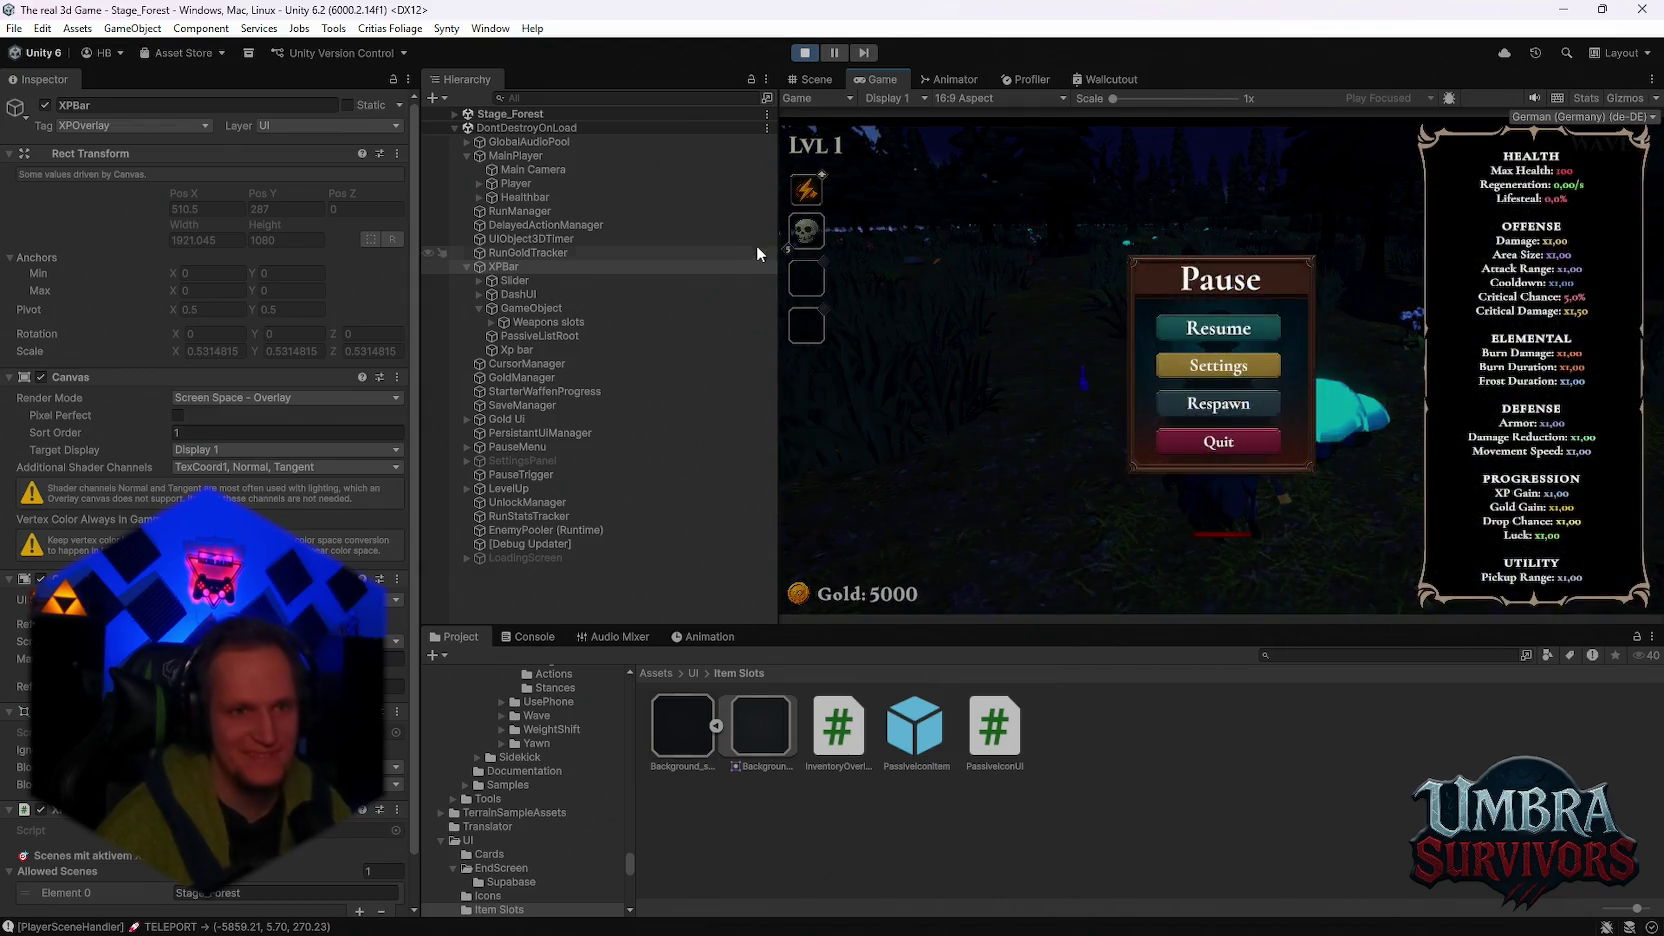
pyautogui.press('Escape')
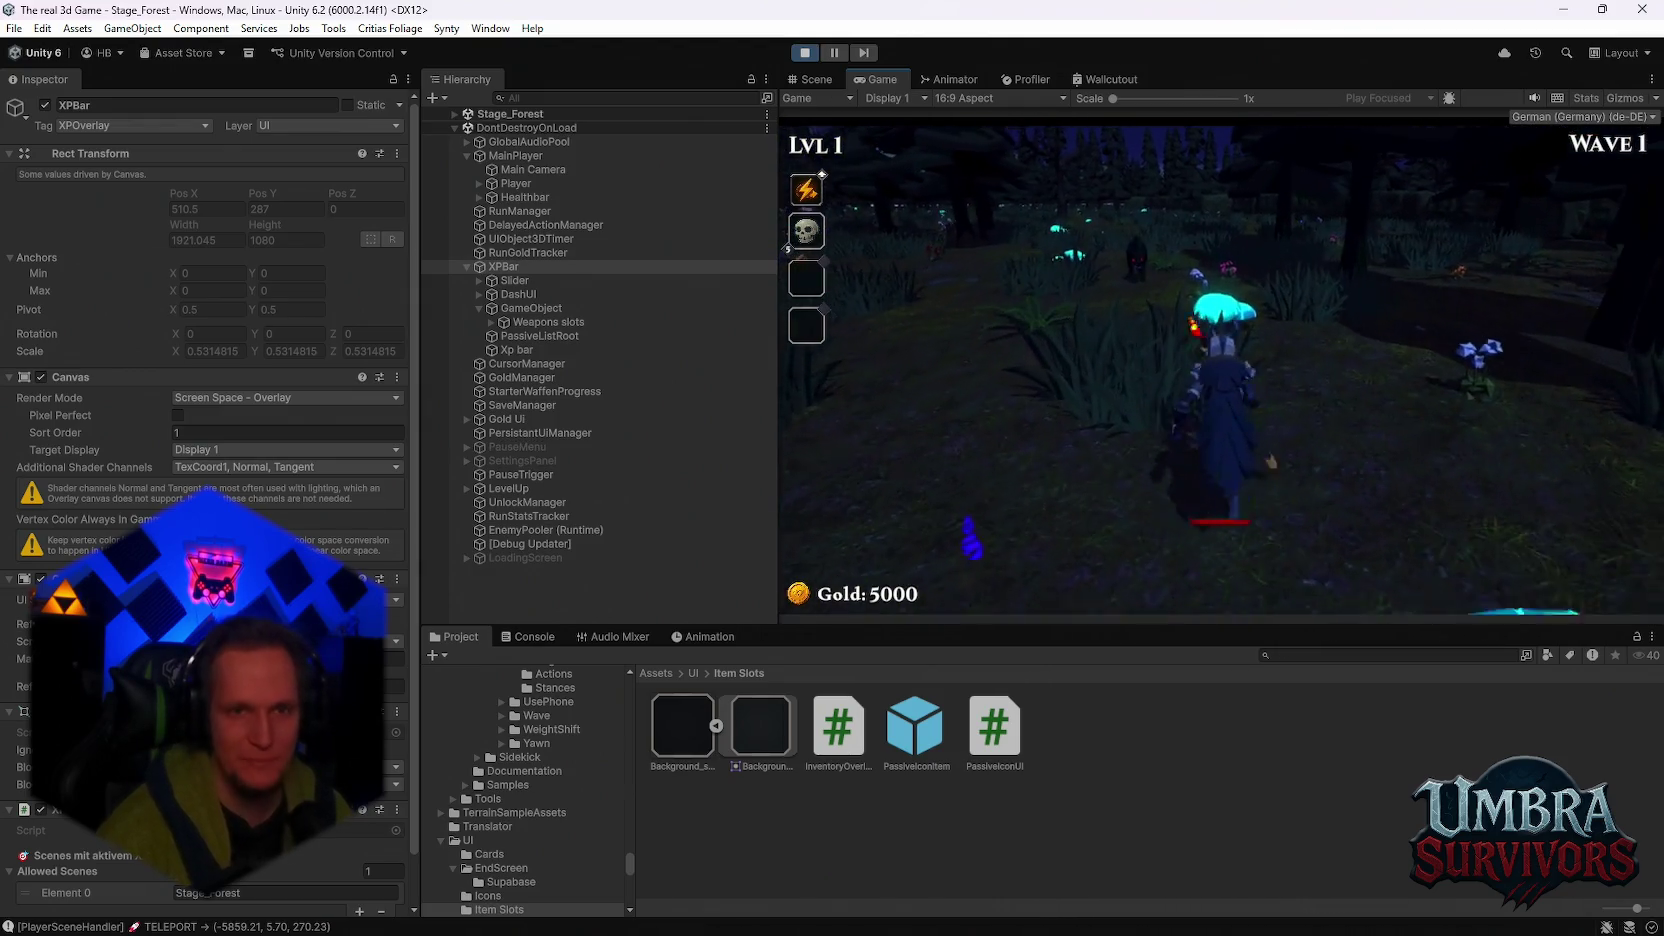
pyautogui.press('Escape')
pyautogui.doubleClick(866, 77)
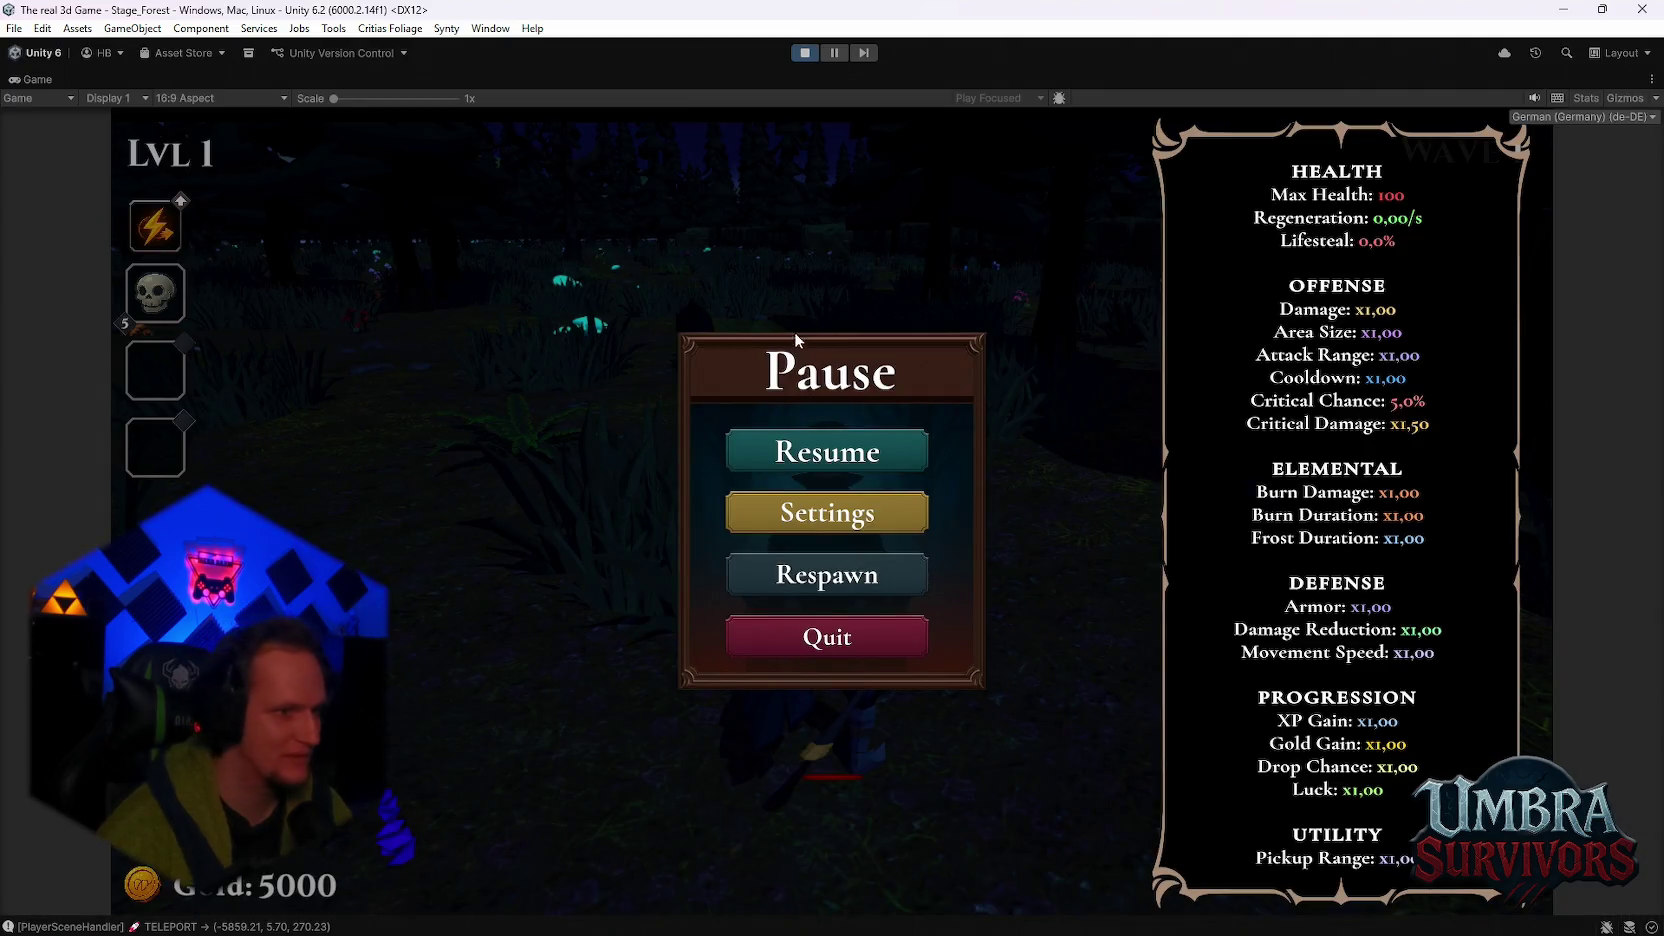
pyautogui.click(818, 450)
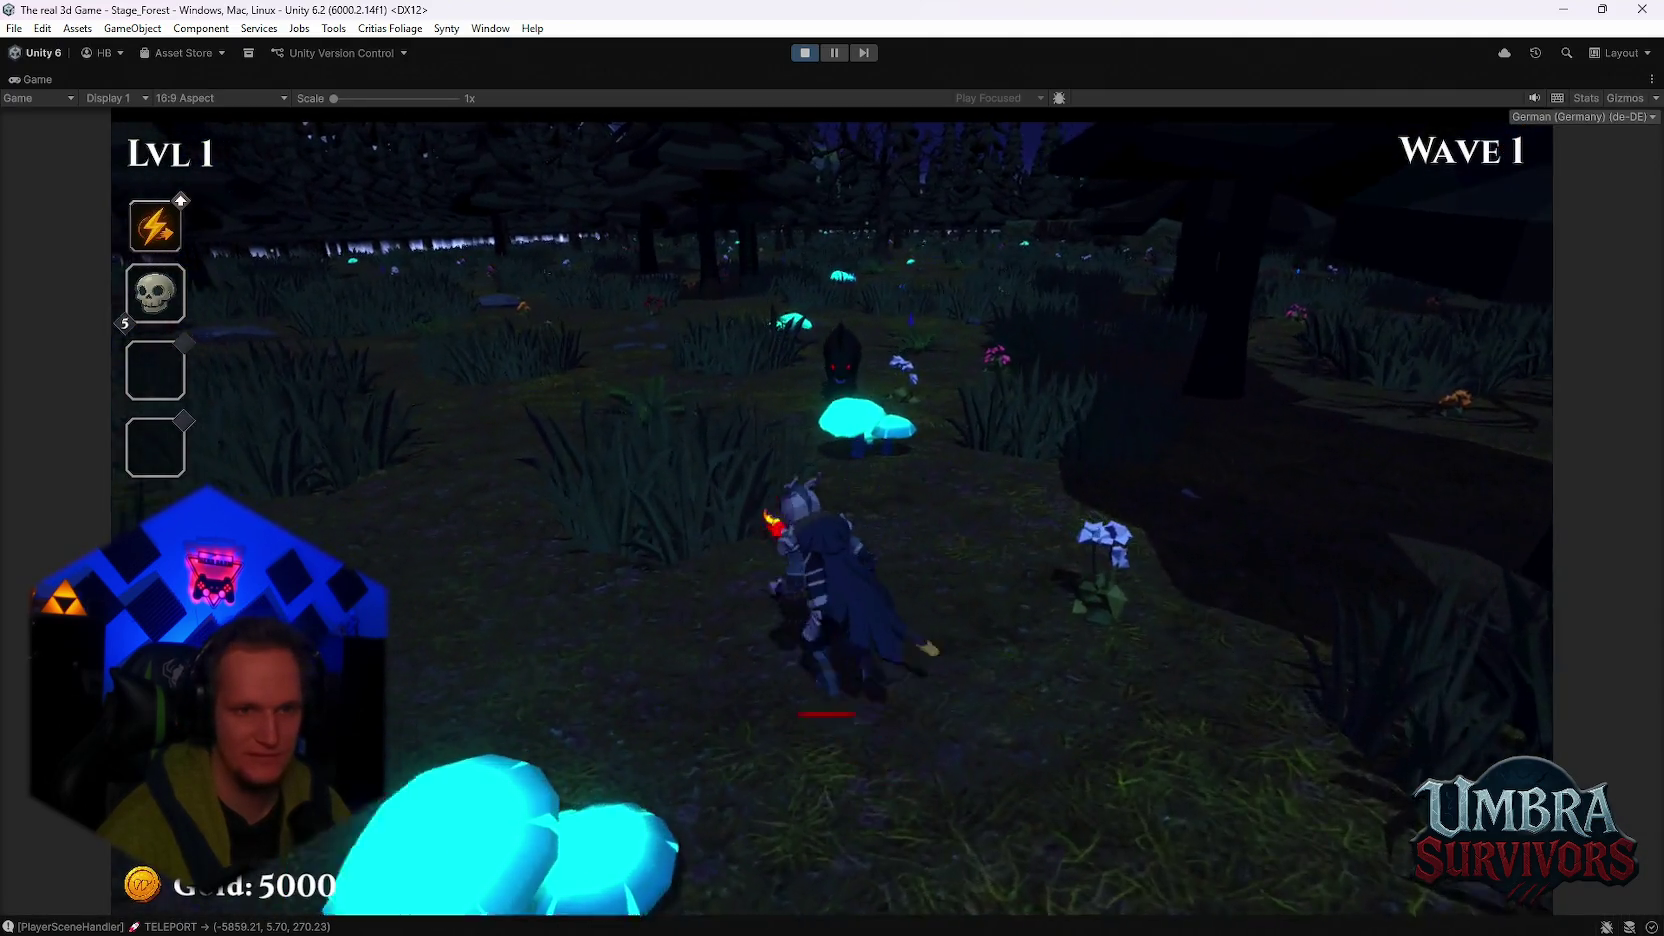
# Step: Run through the forest collecting XP until level 2 upgrade cards appear
pyautogui.press('w')
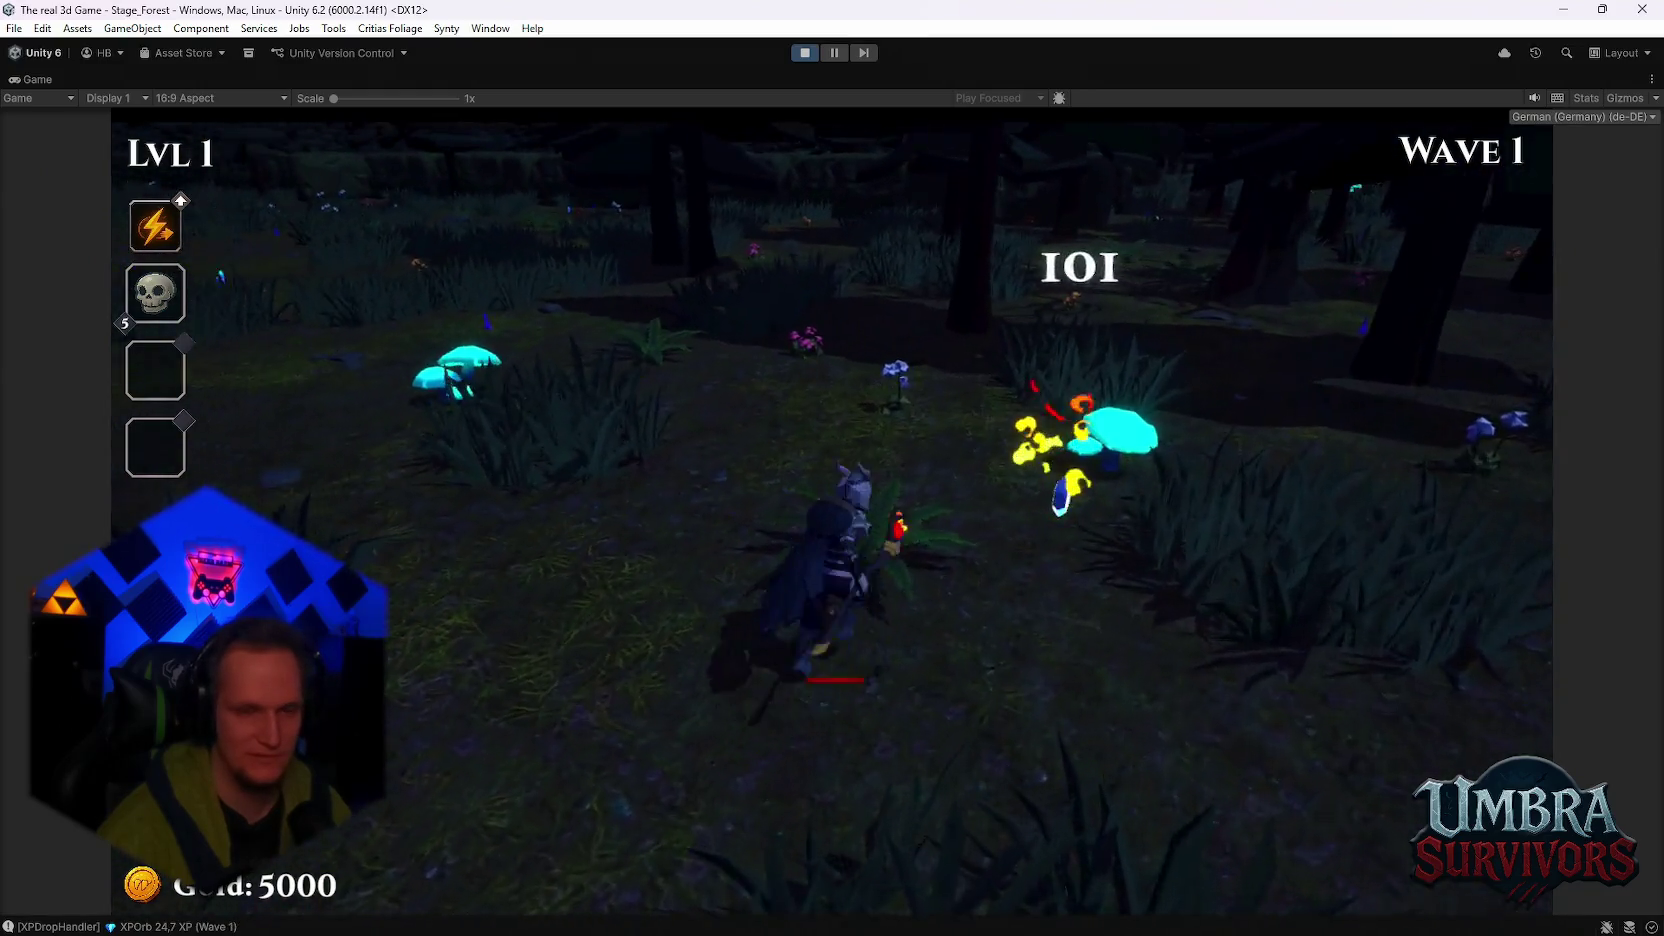
pyautogui.press('w')
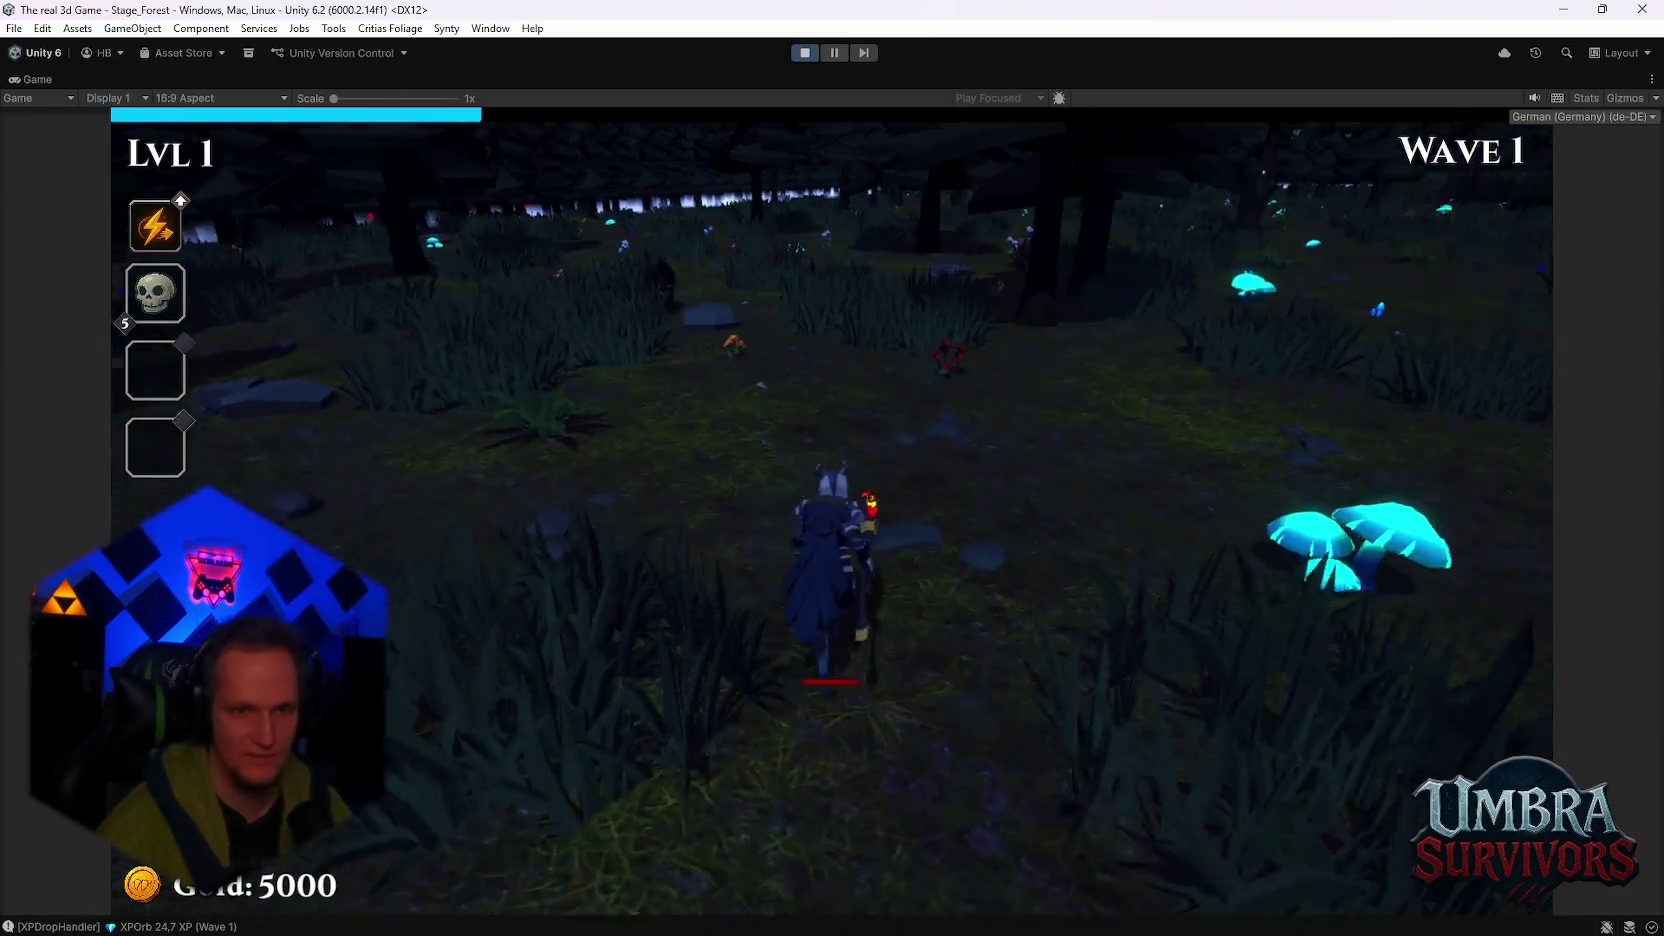
pyautogui.press('w')
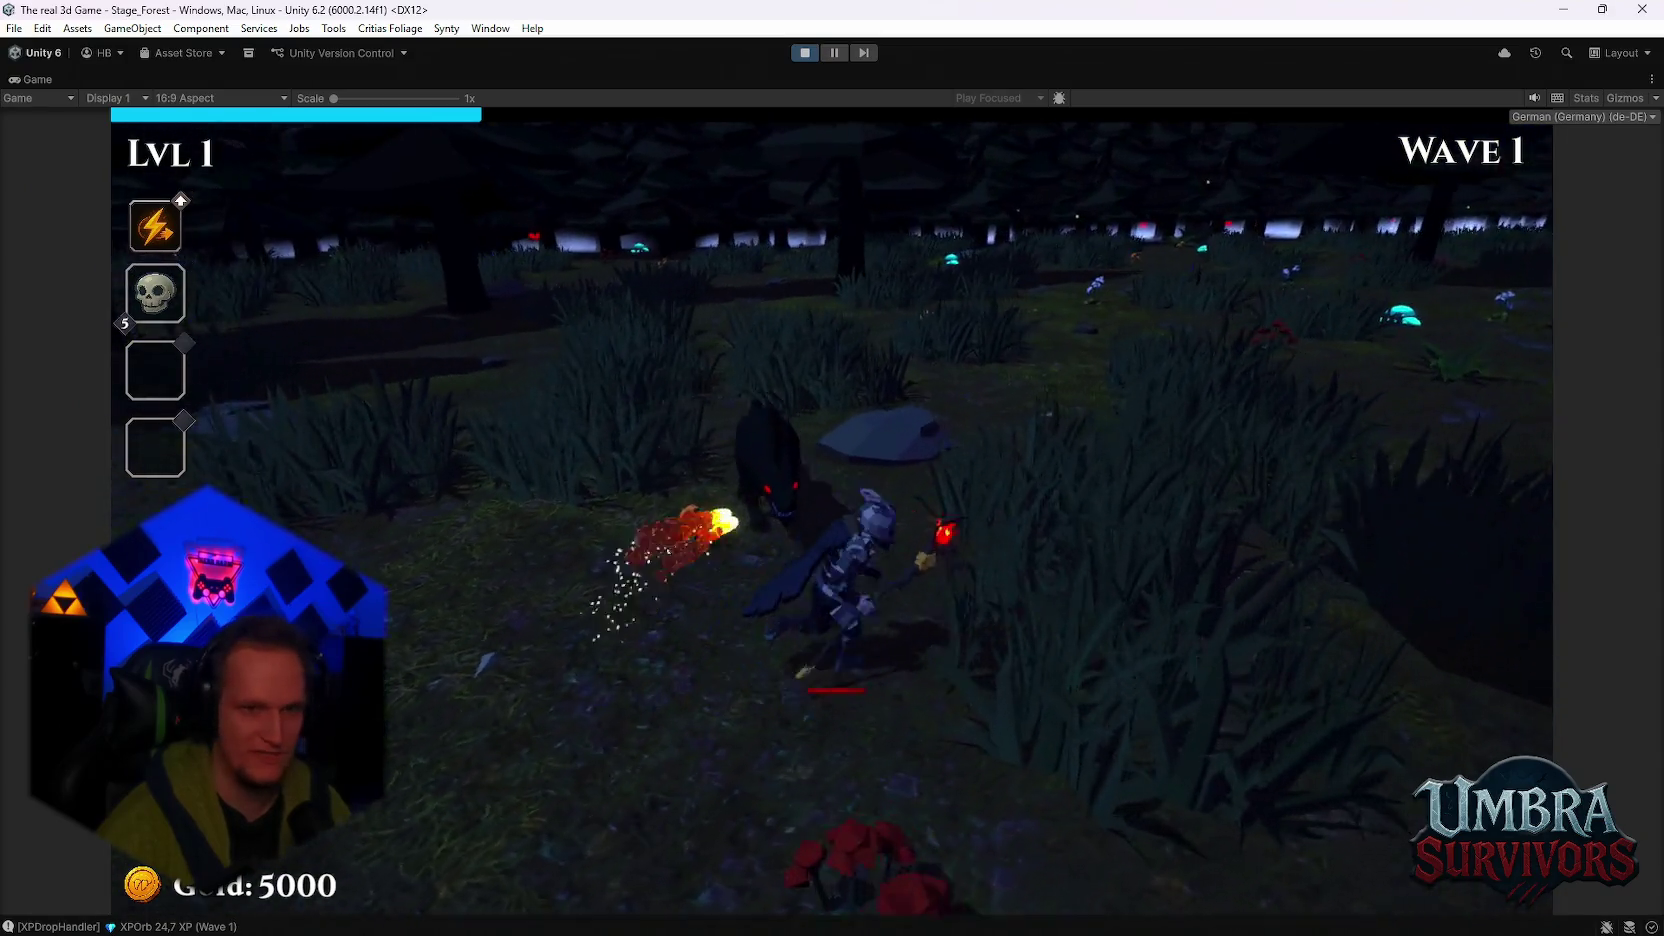
pyautogui.press('w')
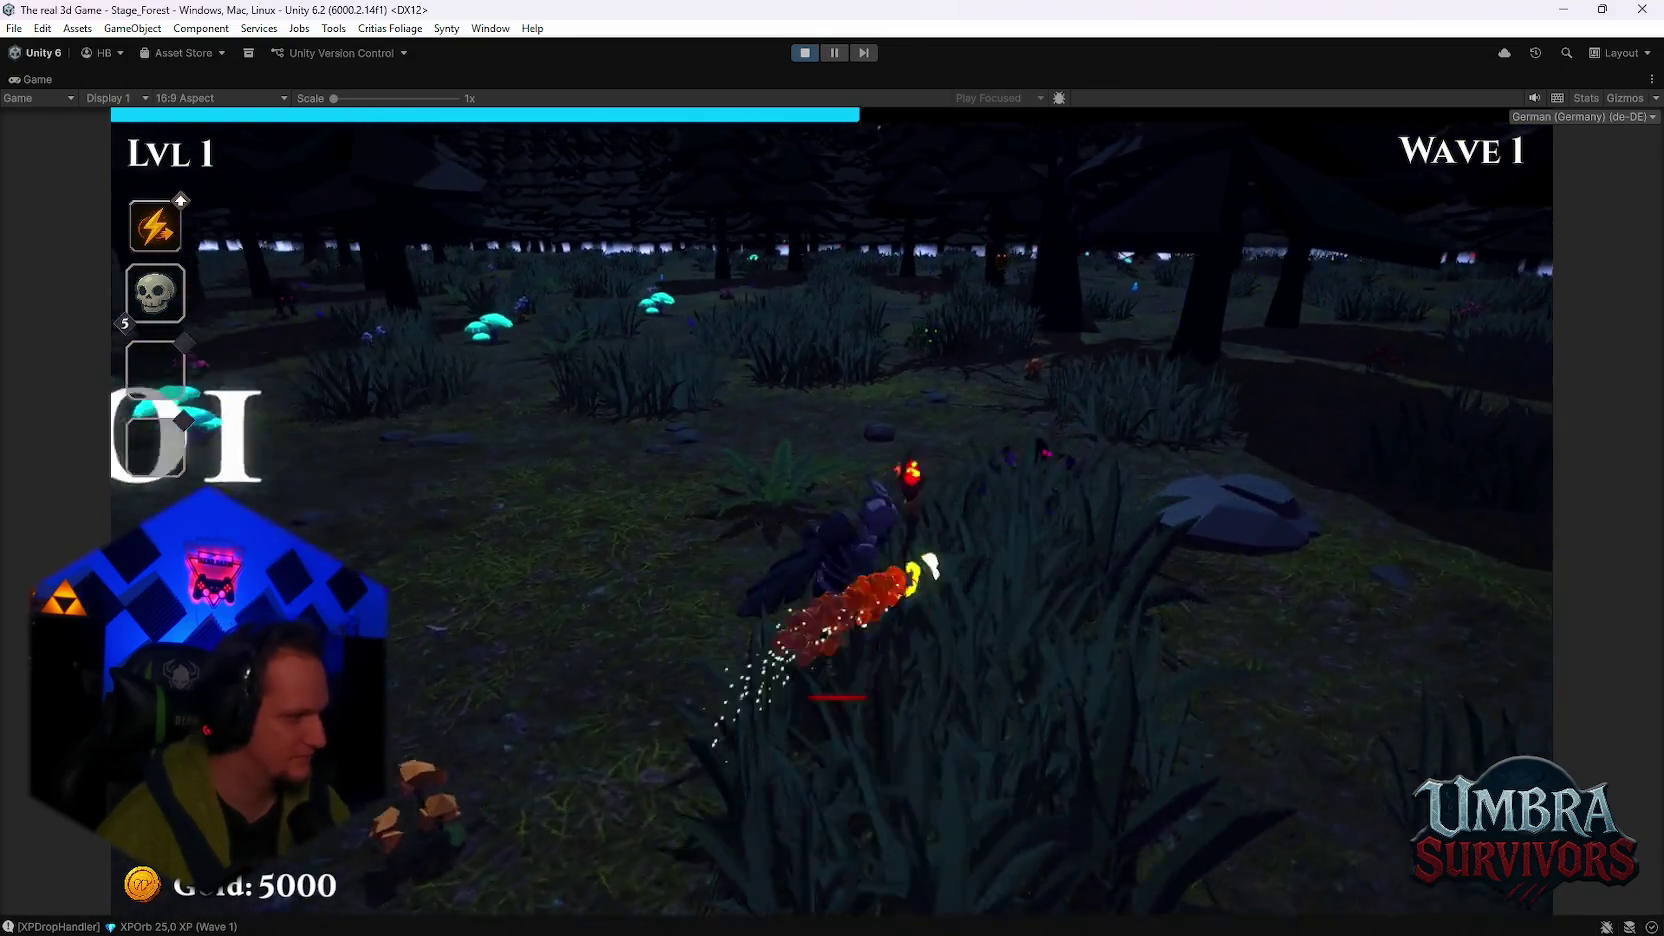
pyautogui.press('w')
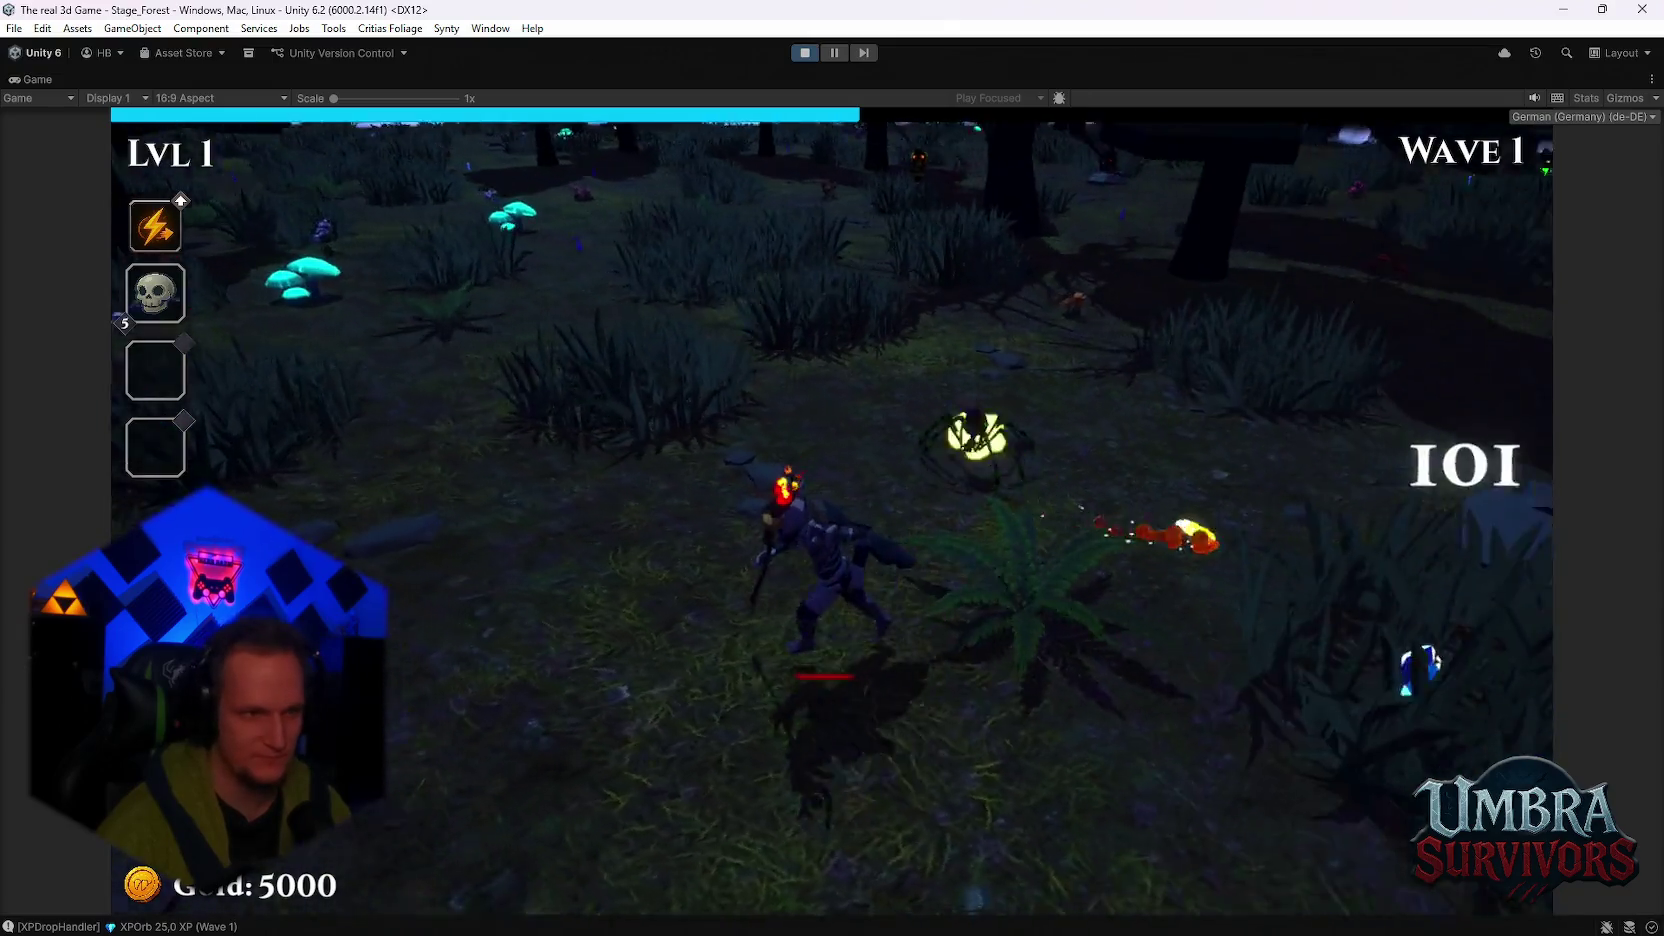
pyautogui.press('w')
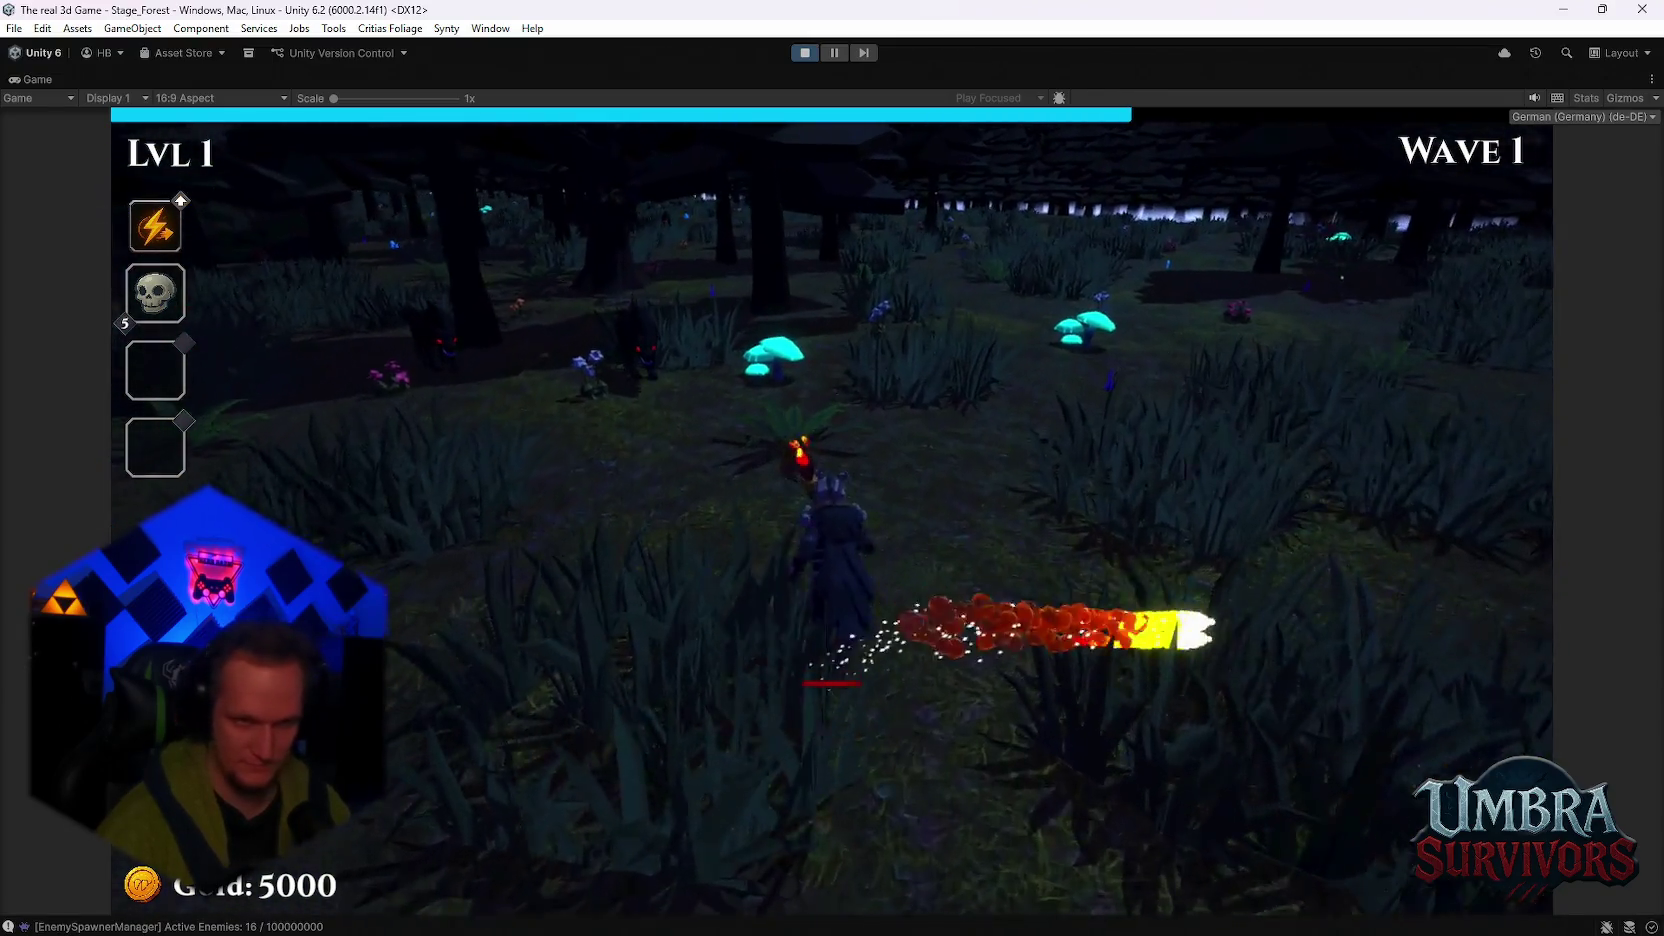
pyautogui.press('w')
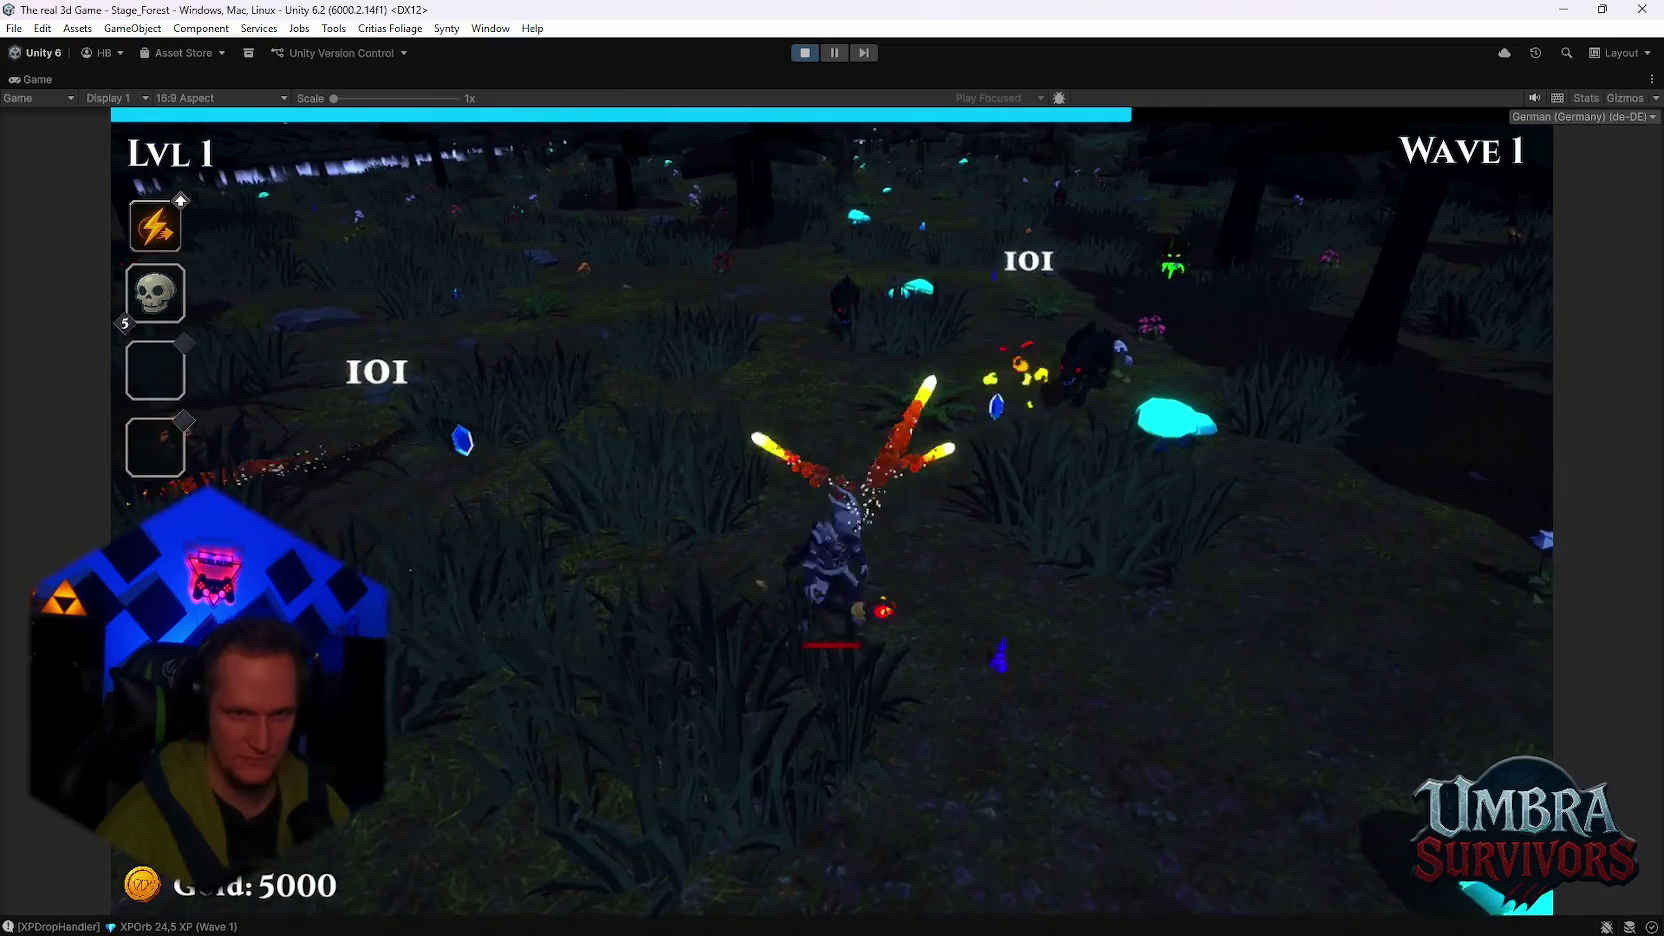
pyautogui.press('w')
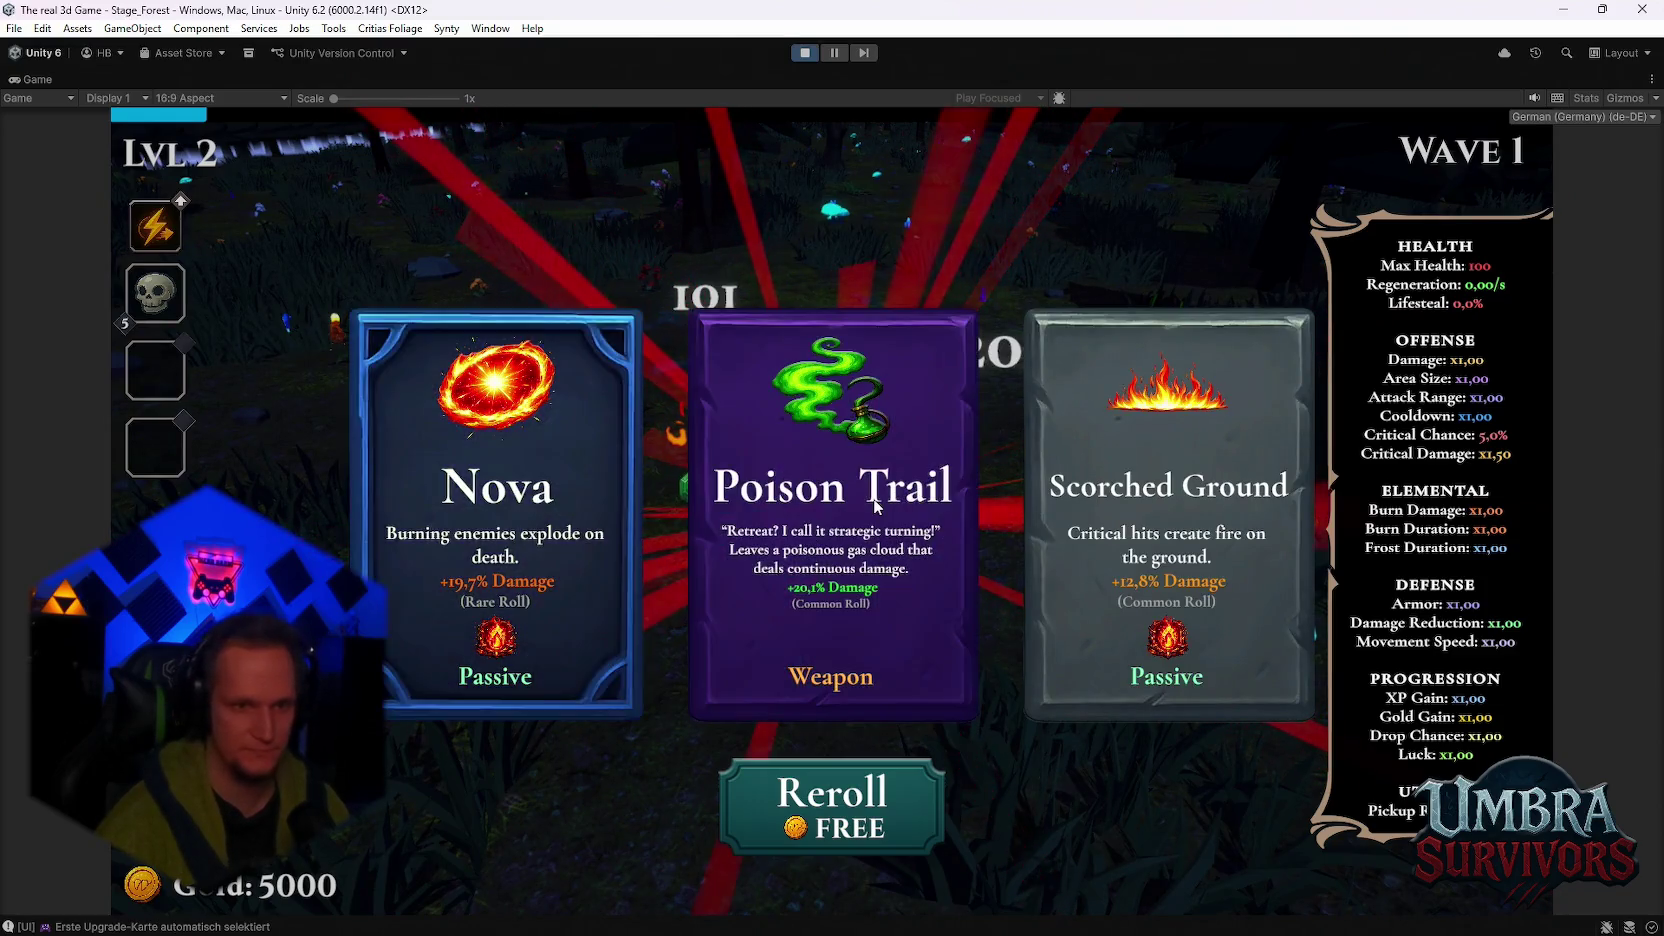
# Step: Pick Poison Trail, Ice Blade, Silver Blade twice and Ice Dash upgrades
pyautogui.click(832, 520)
pyautogui.press('w')
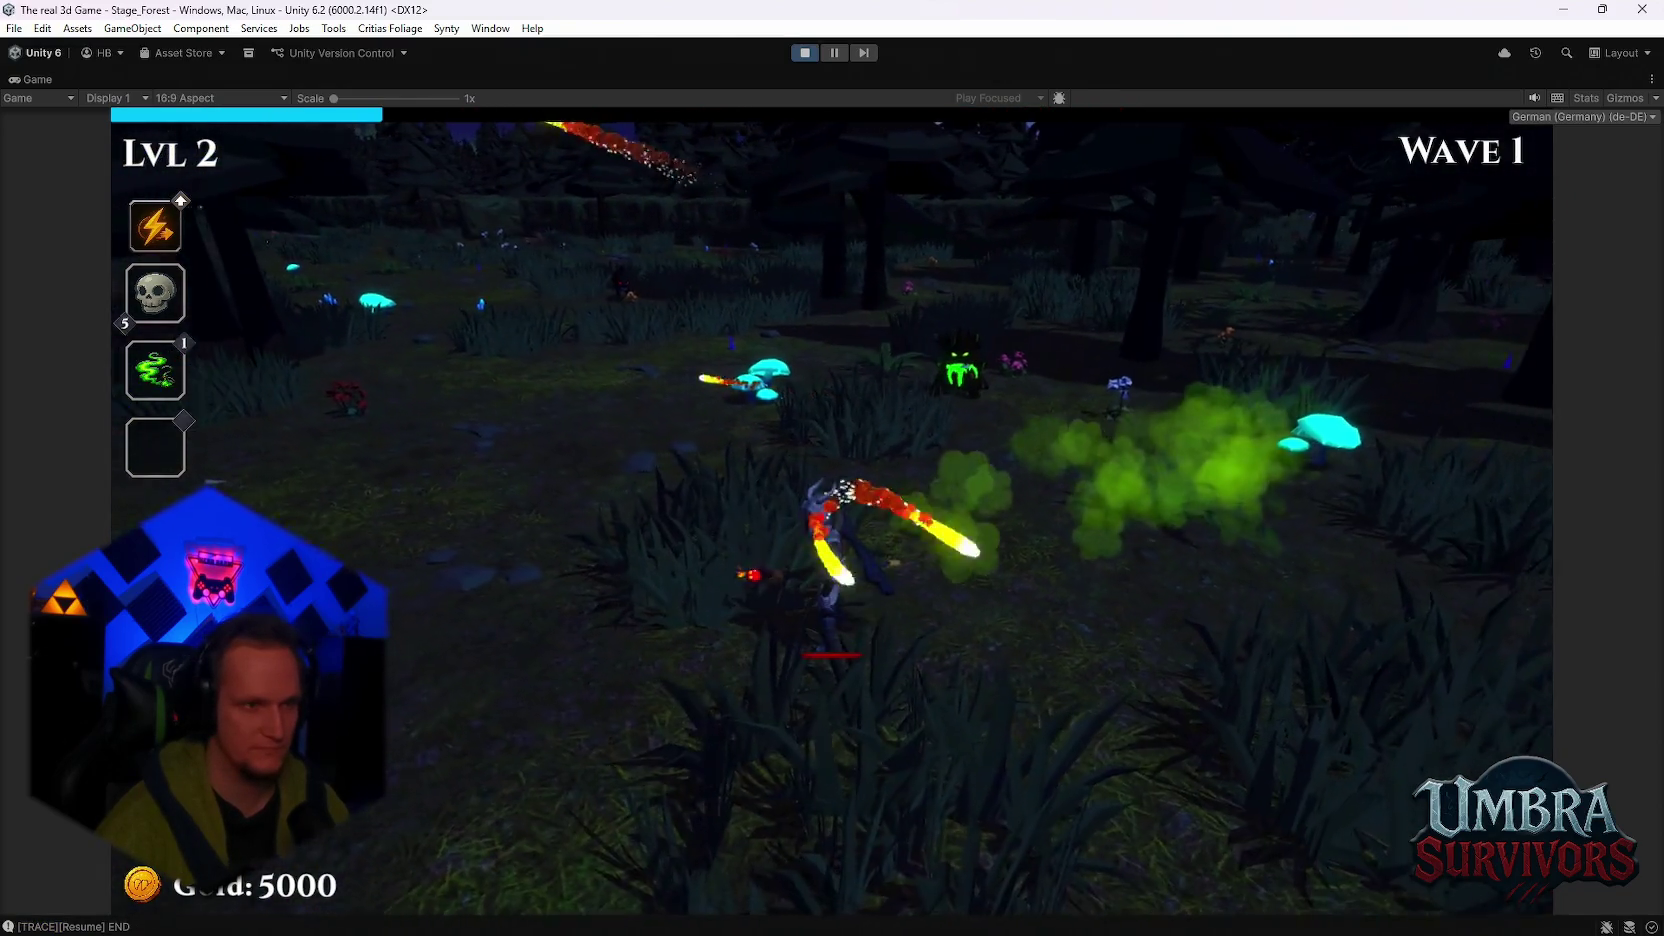
pyautogui.press('w')
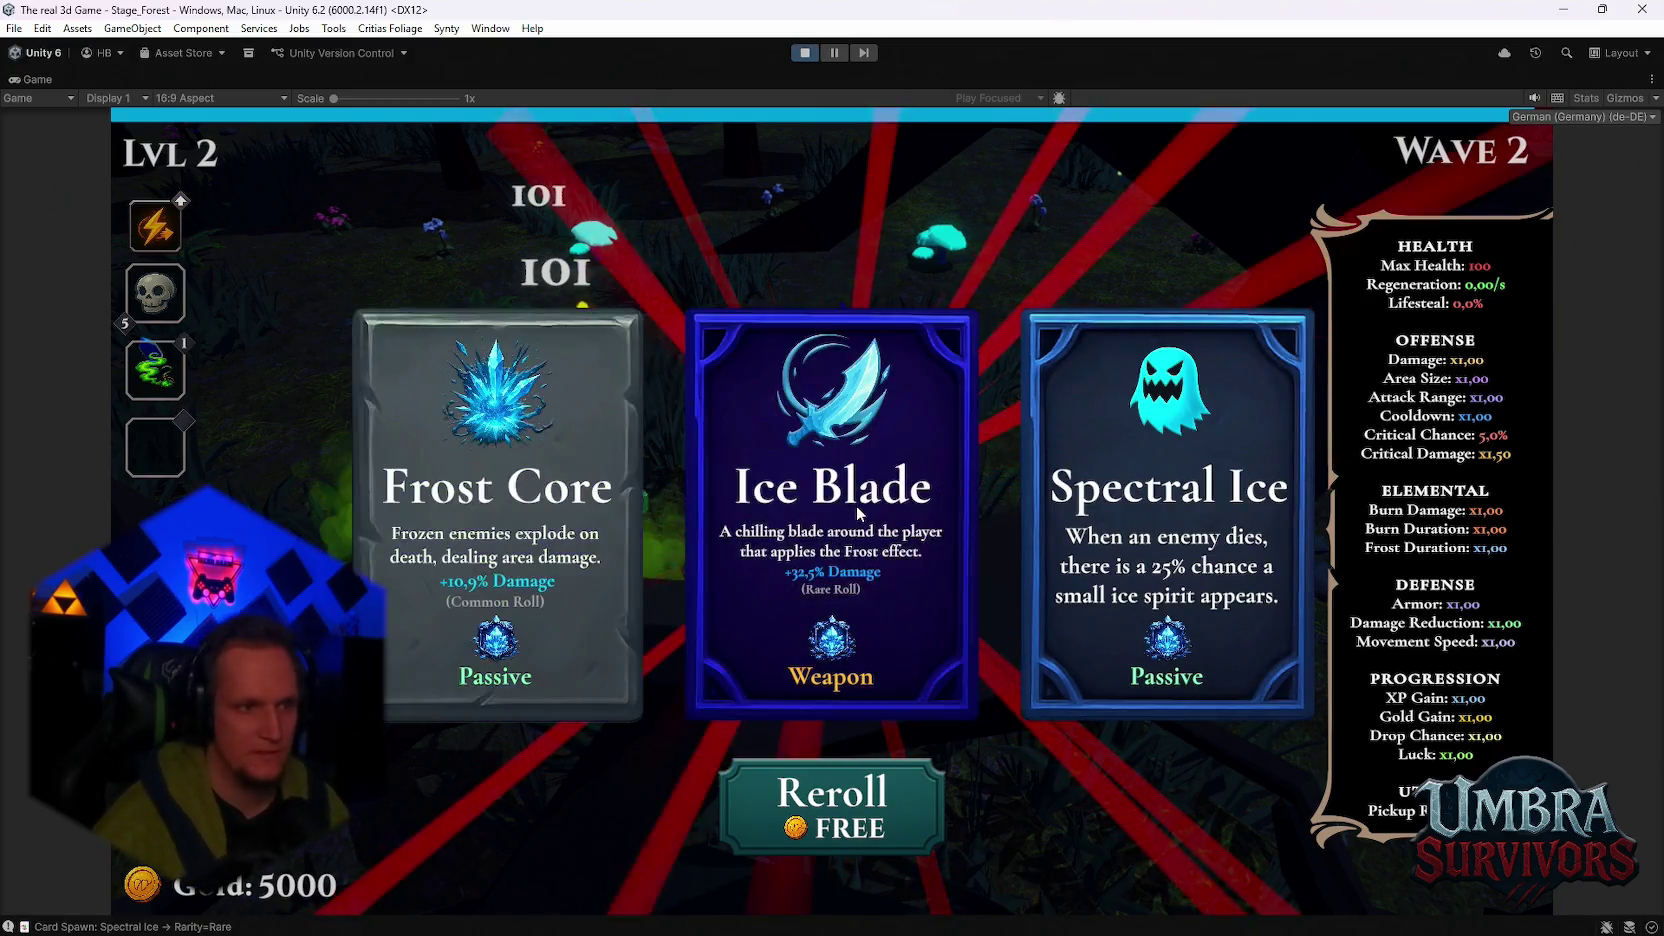
pyautogui.click(855, 504)
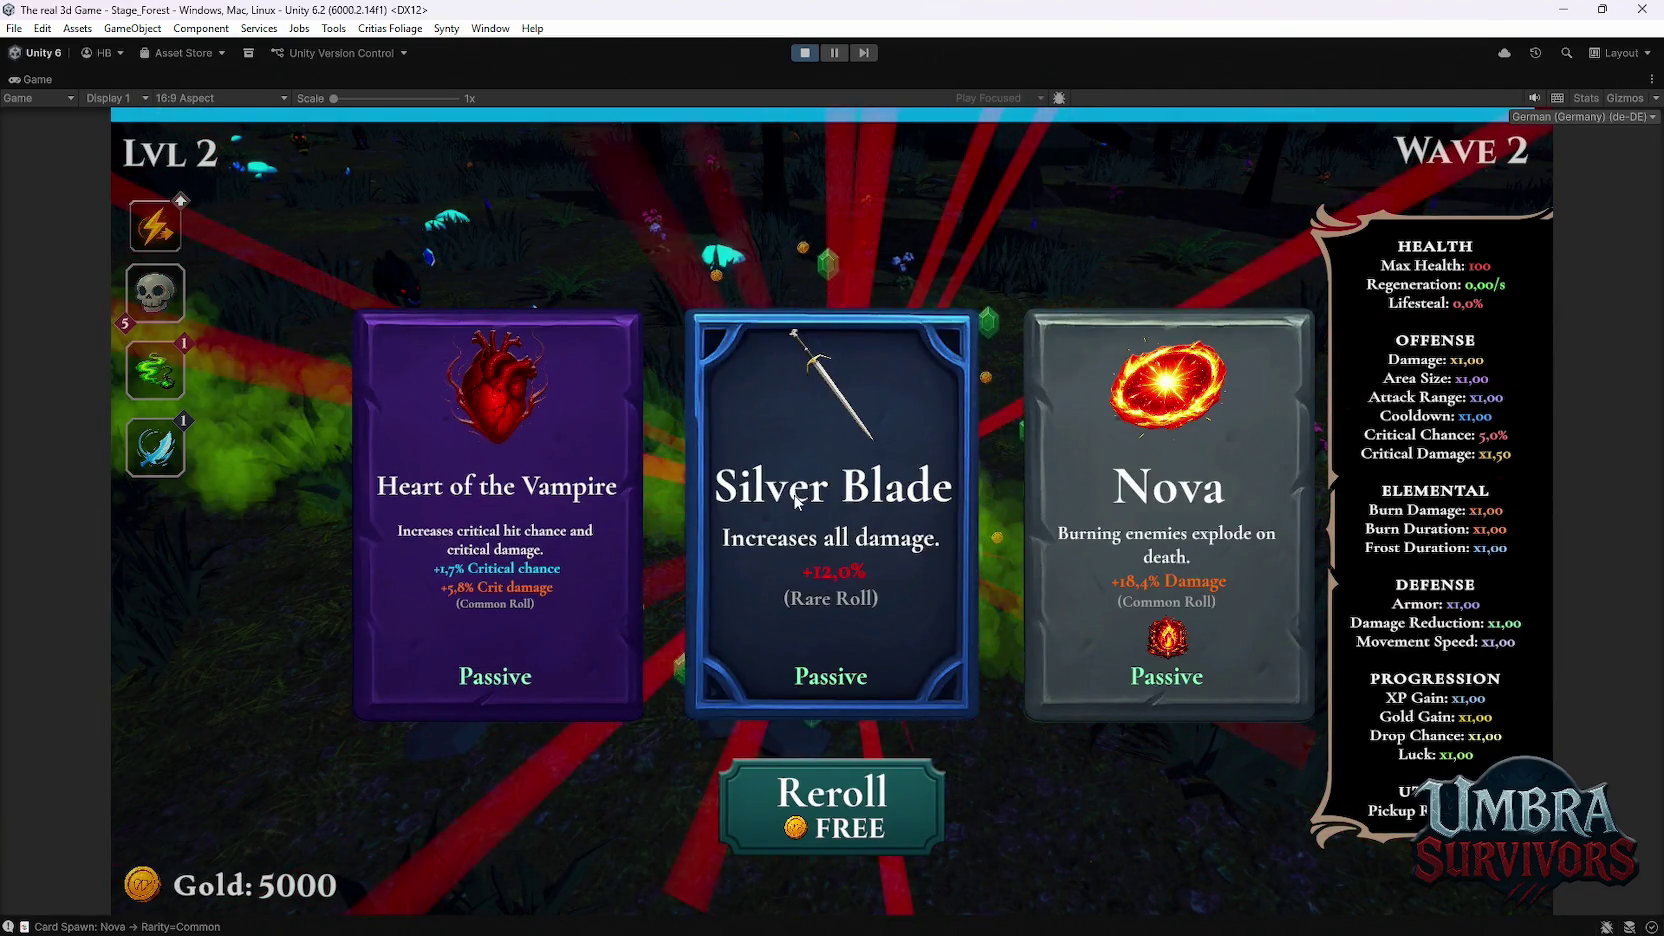
pyautogui.click(796, 500)
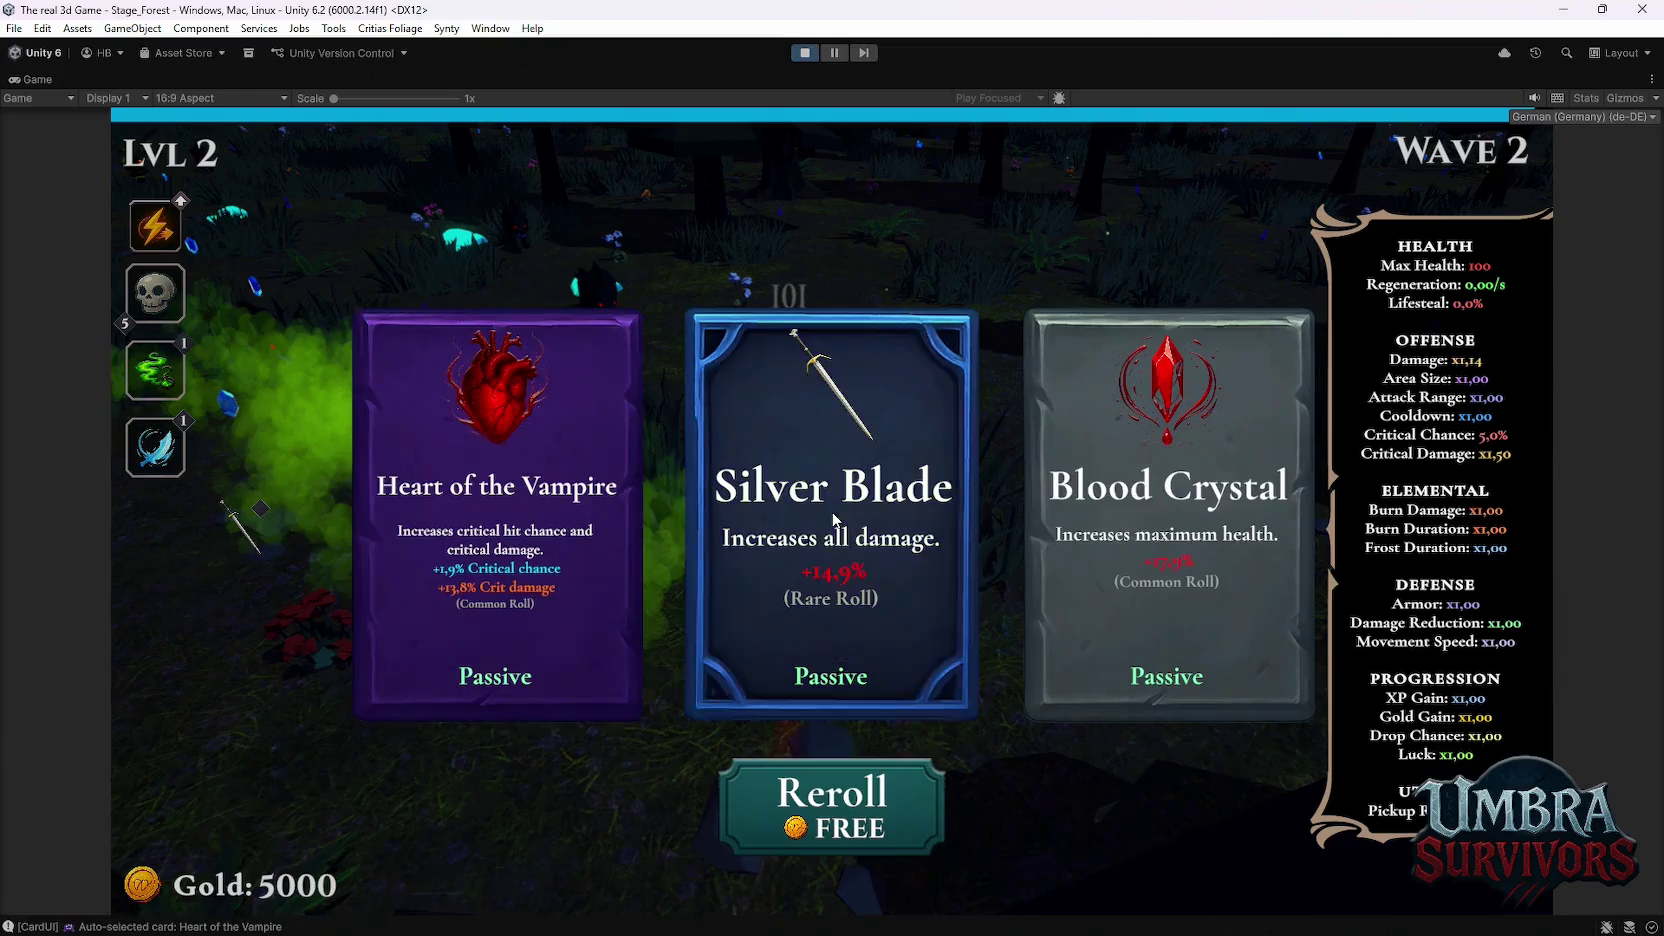
pyautogui.click(925, 530)
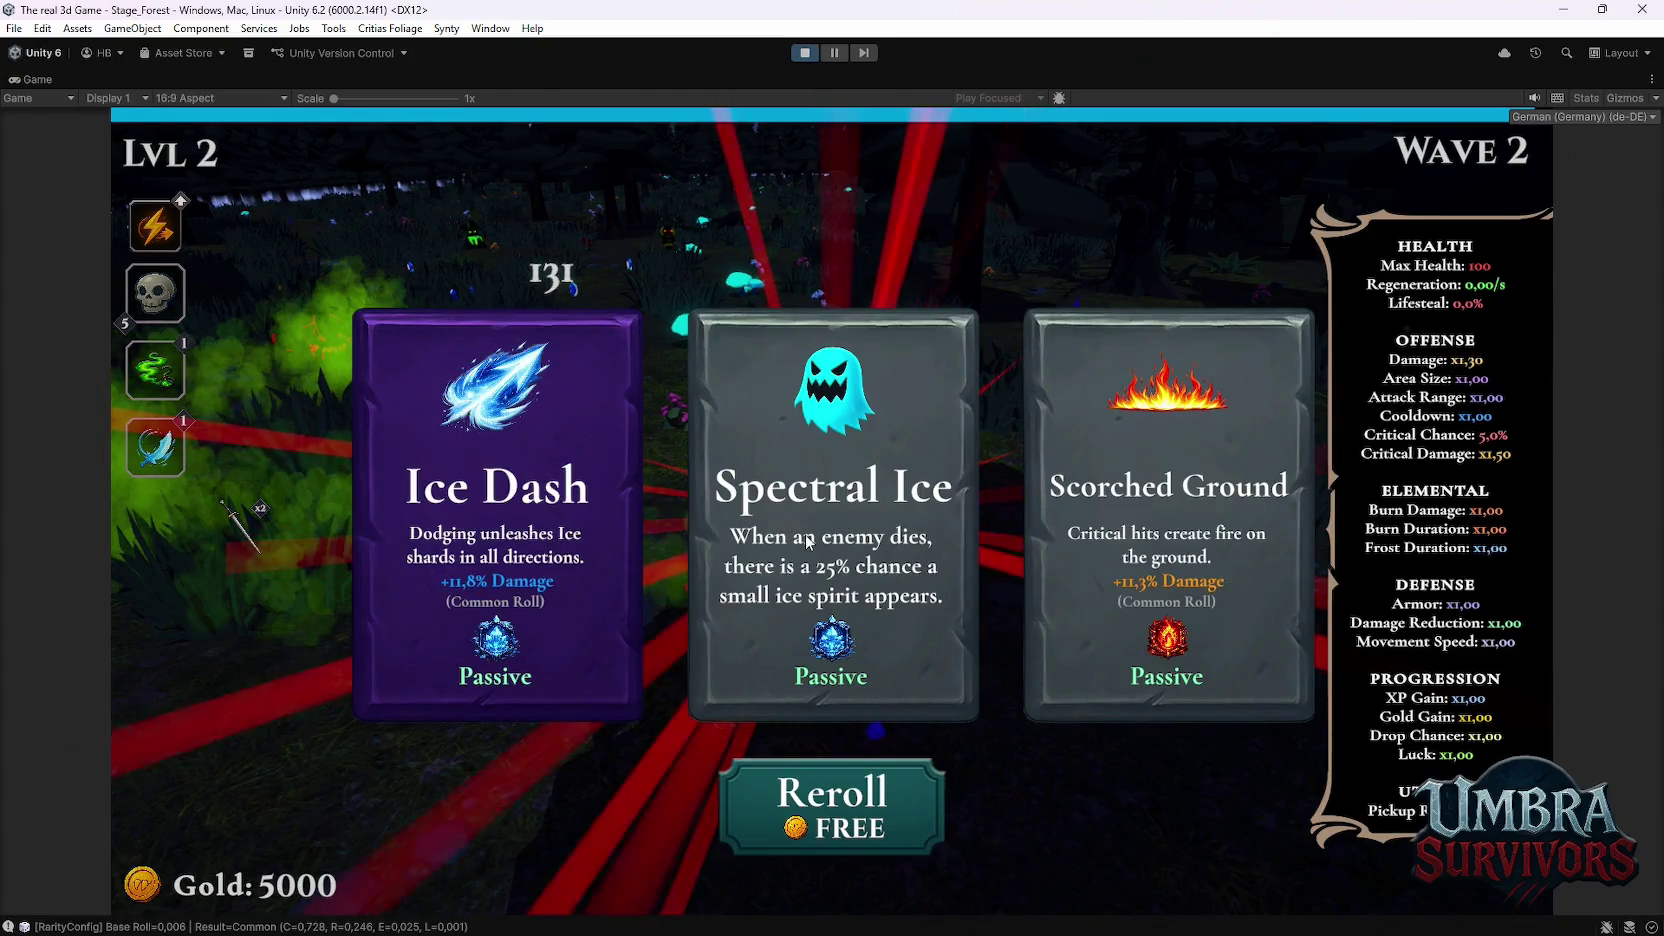
pyautogui.click(555, 495)
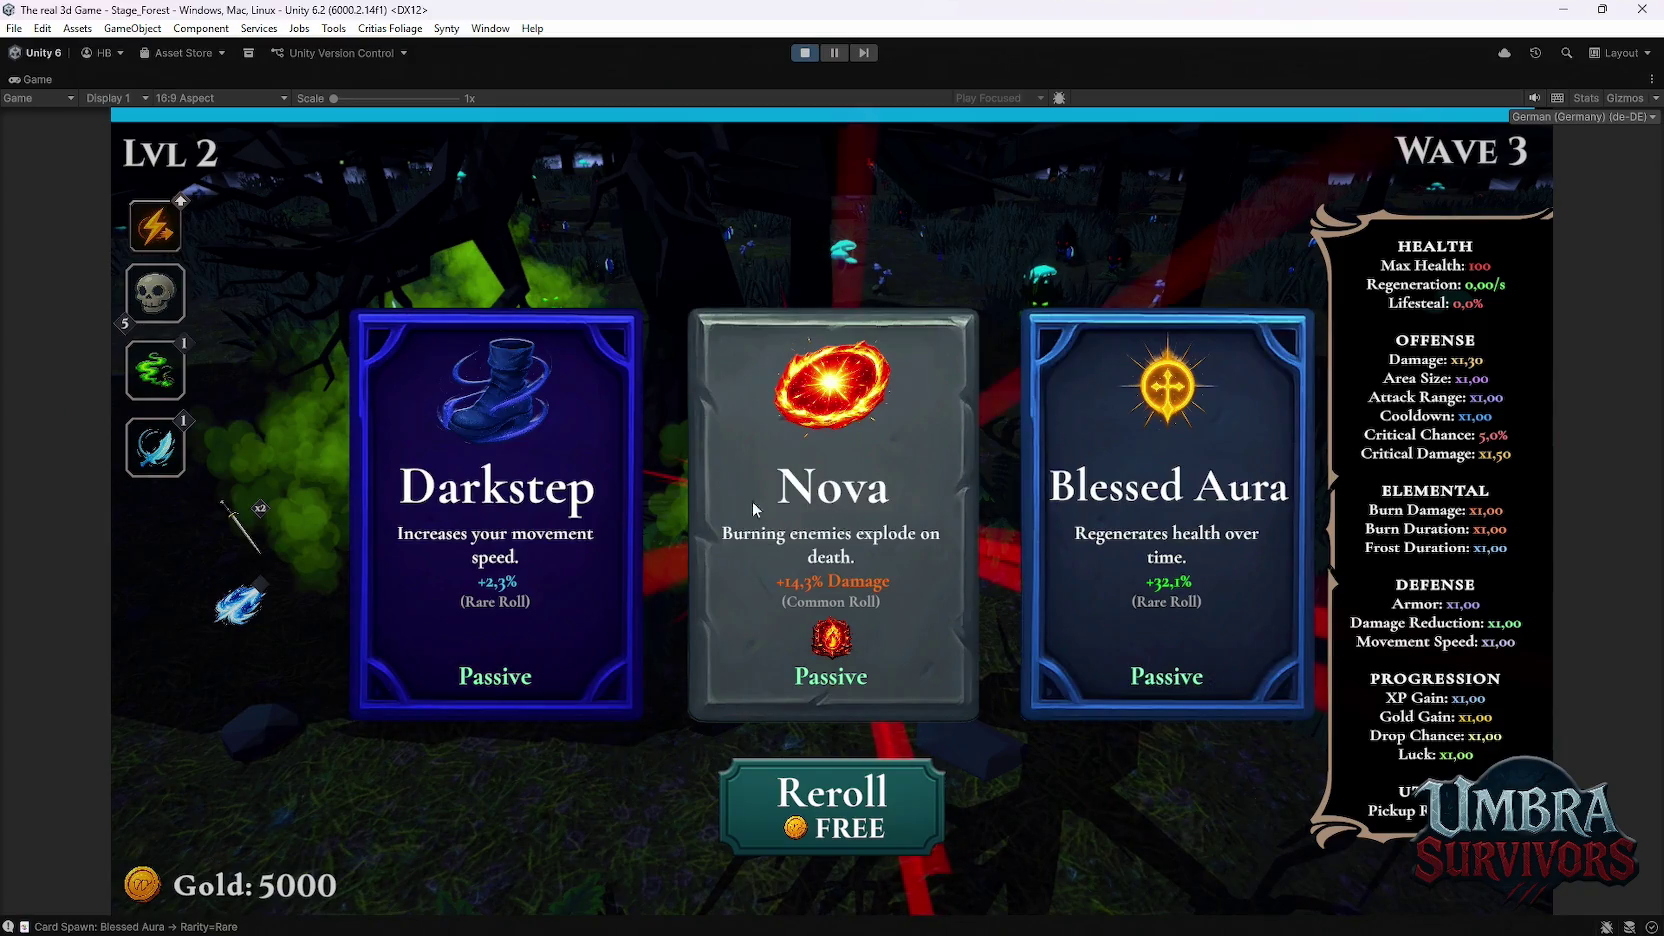
# Step: Pick Darkstep, Frost Core, Scorched Ground, Ice Blade, Calzifer and Glacial Sigil, then pause
pyautogui.click(546, 494)
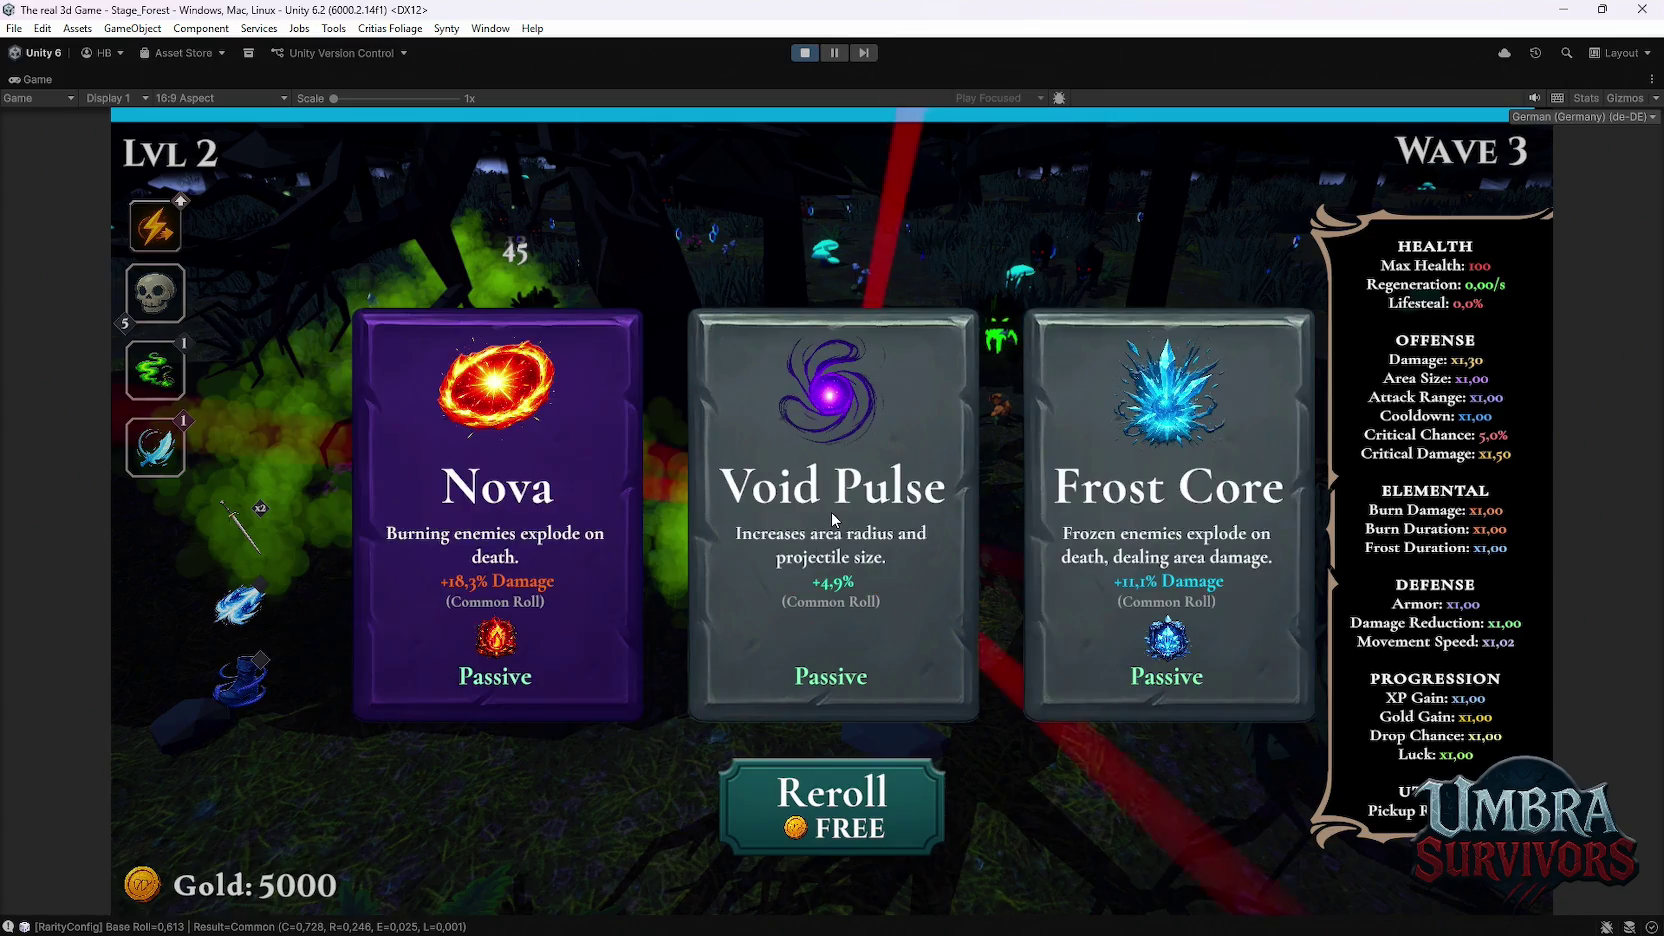
pyautogui.click(1155, 505)
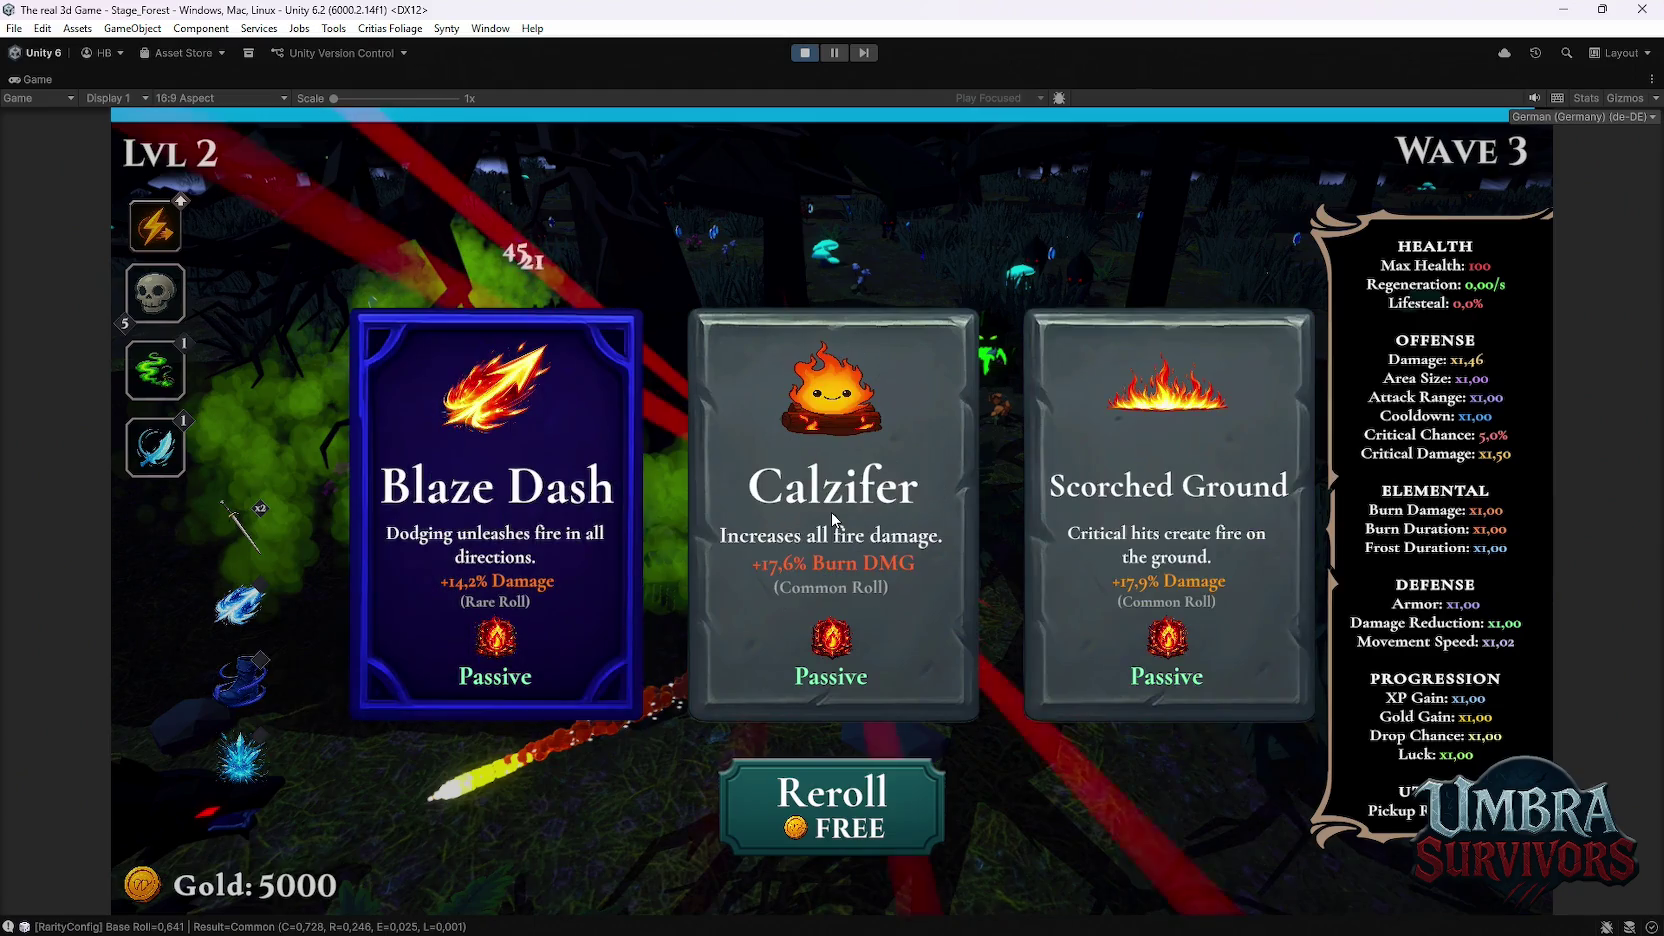
pyautogui.click(1077, 497)
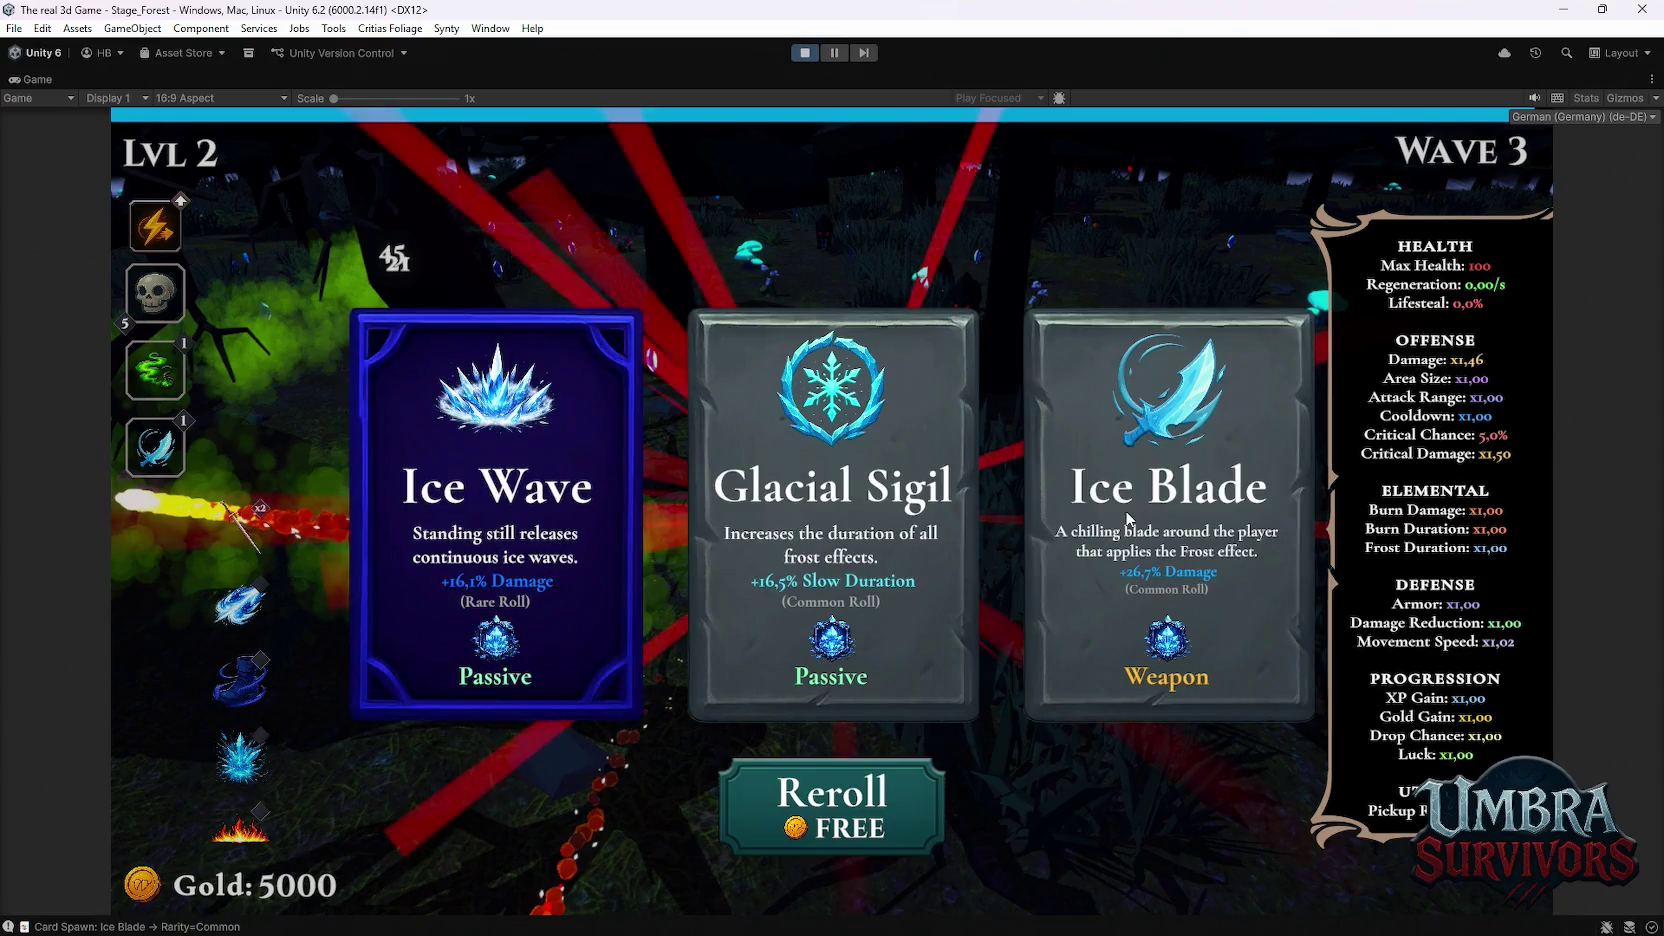
pyautogui.click(1128, 516)
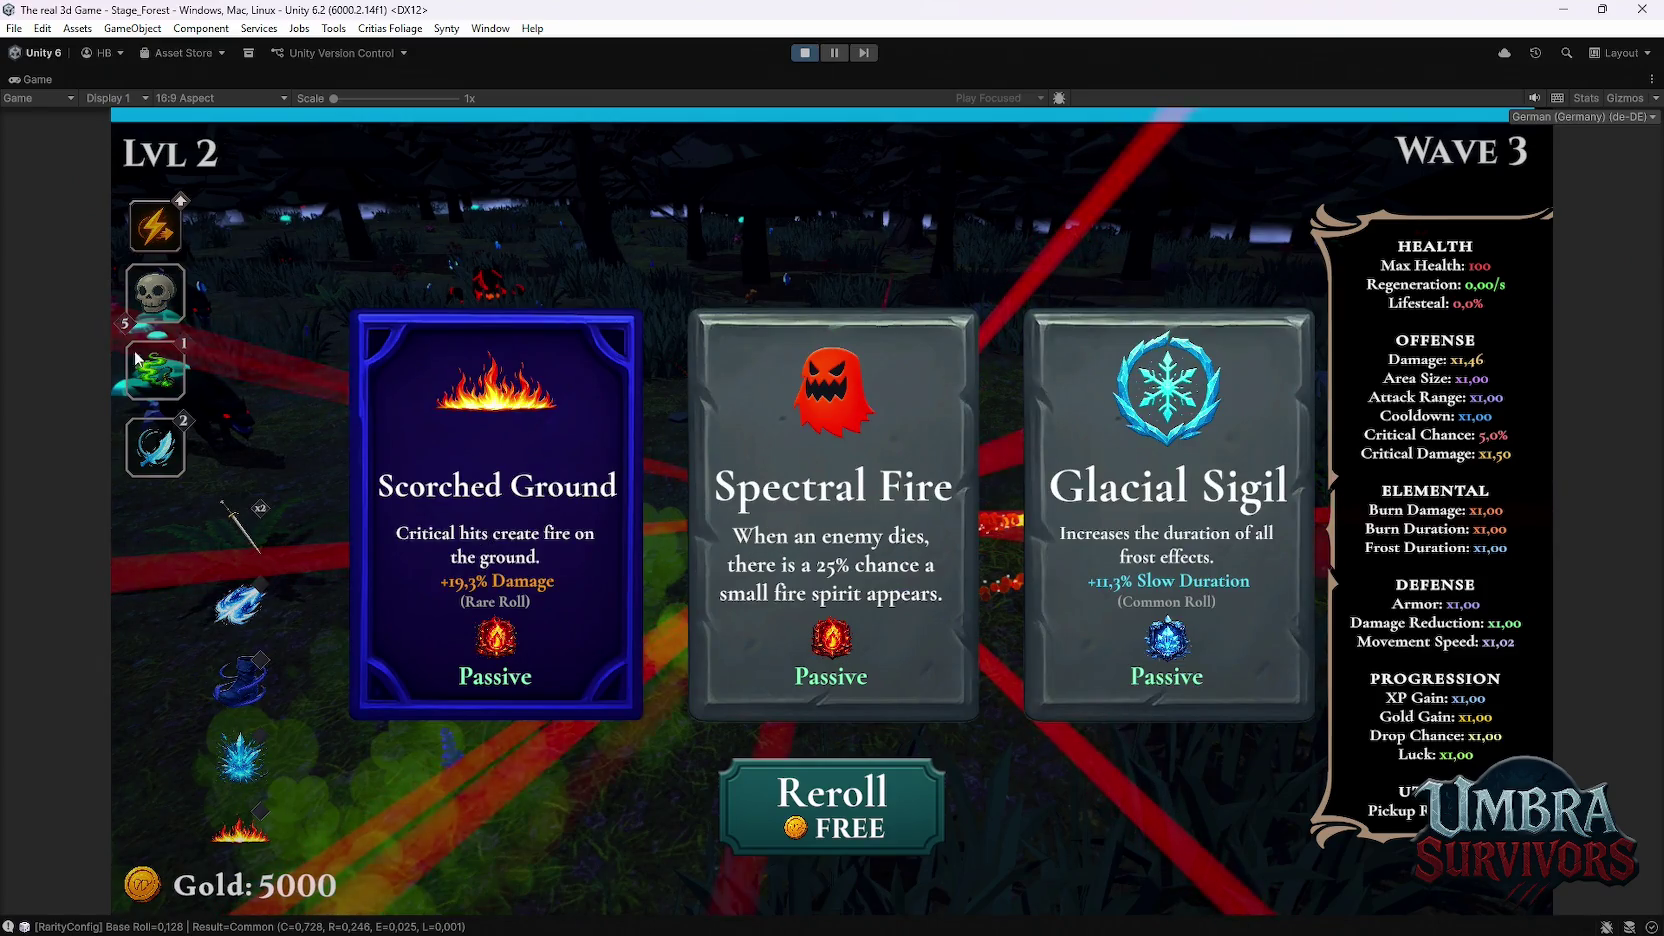
pyautogui.click(515, 497)
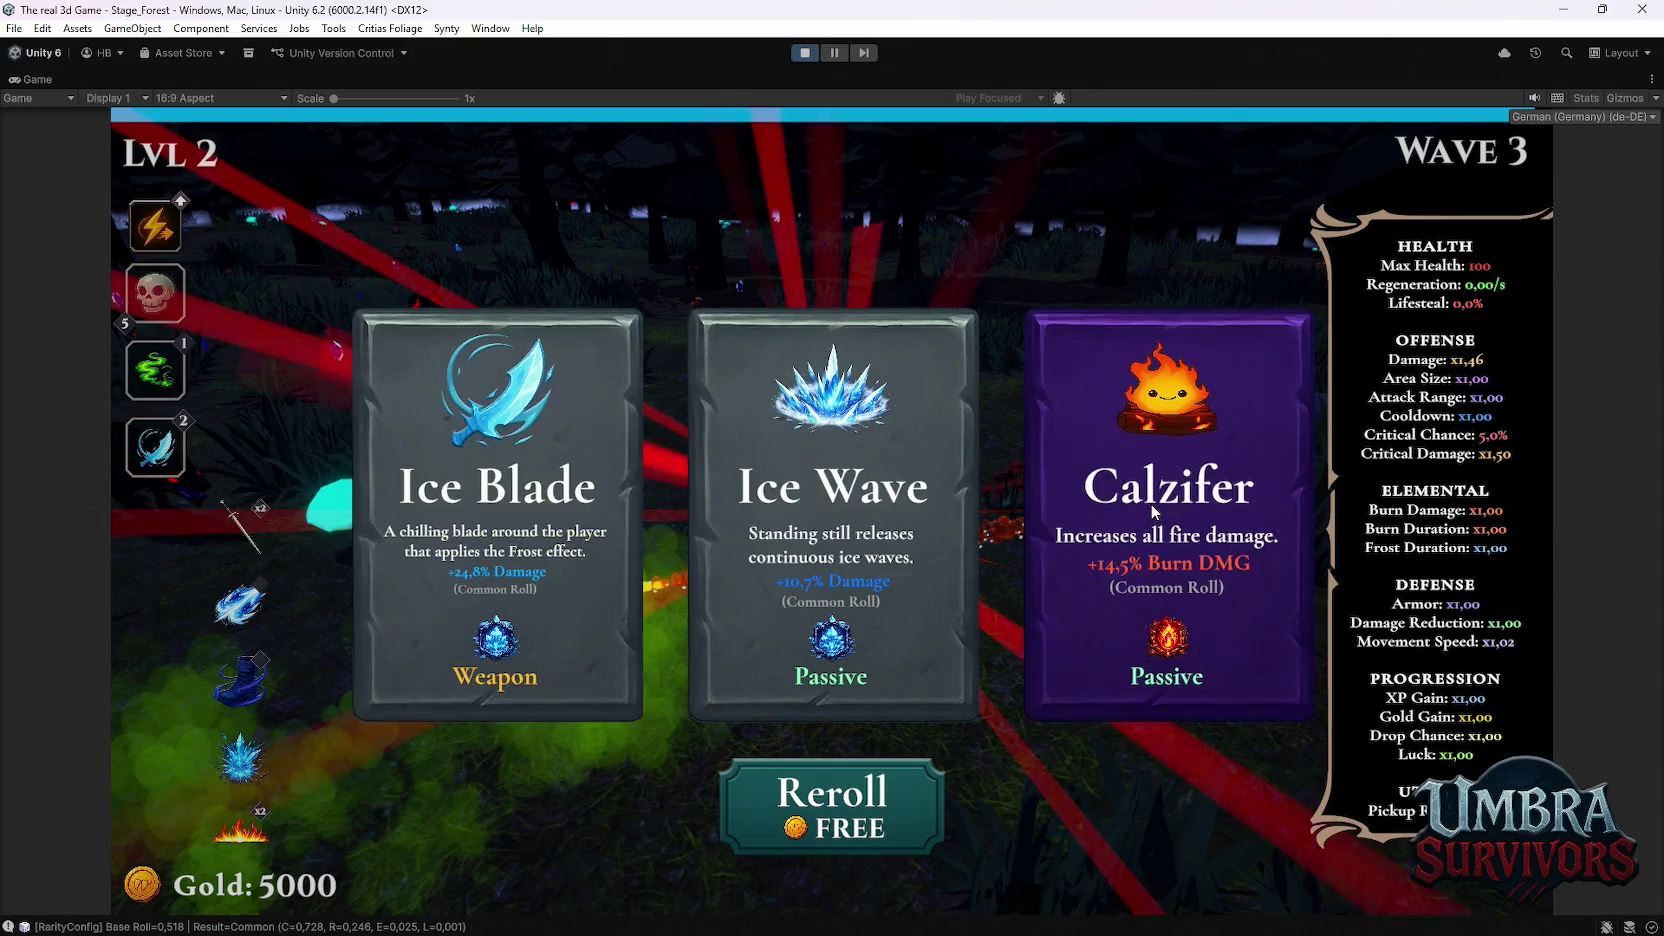
pyautogui.click(1150, 503)
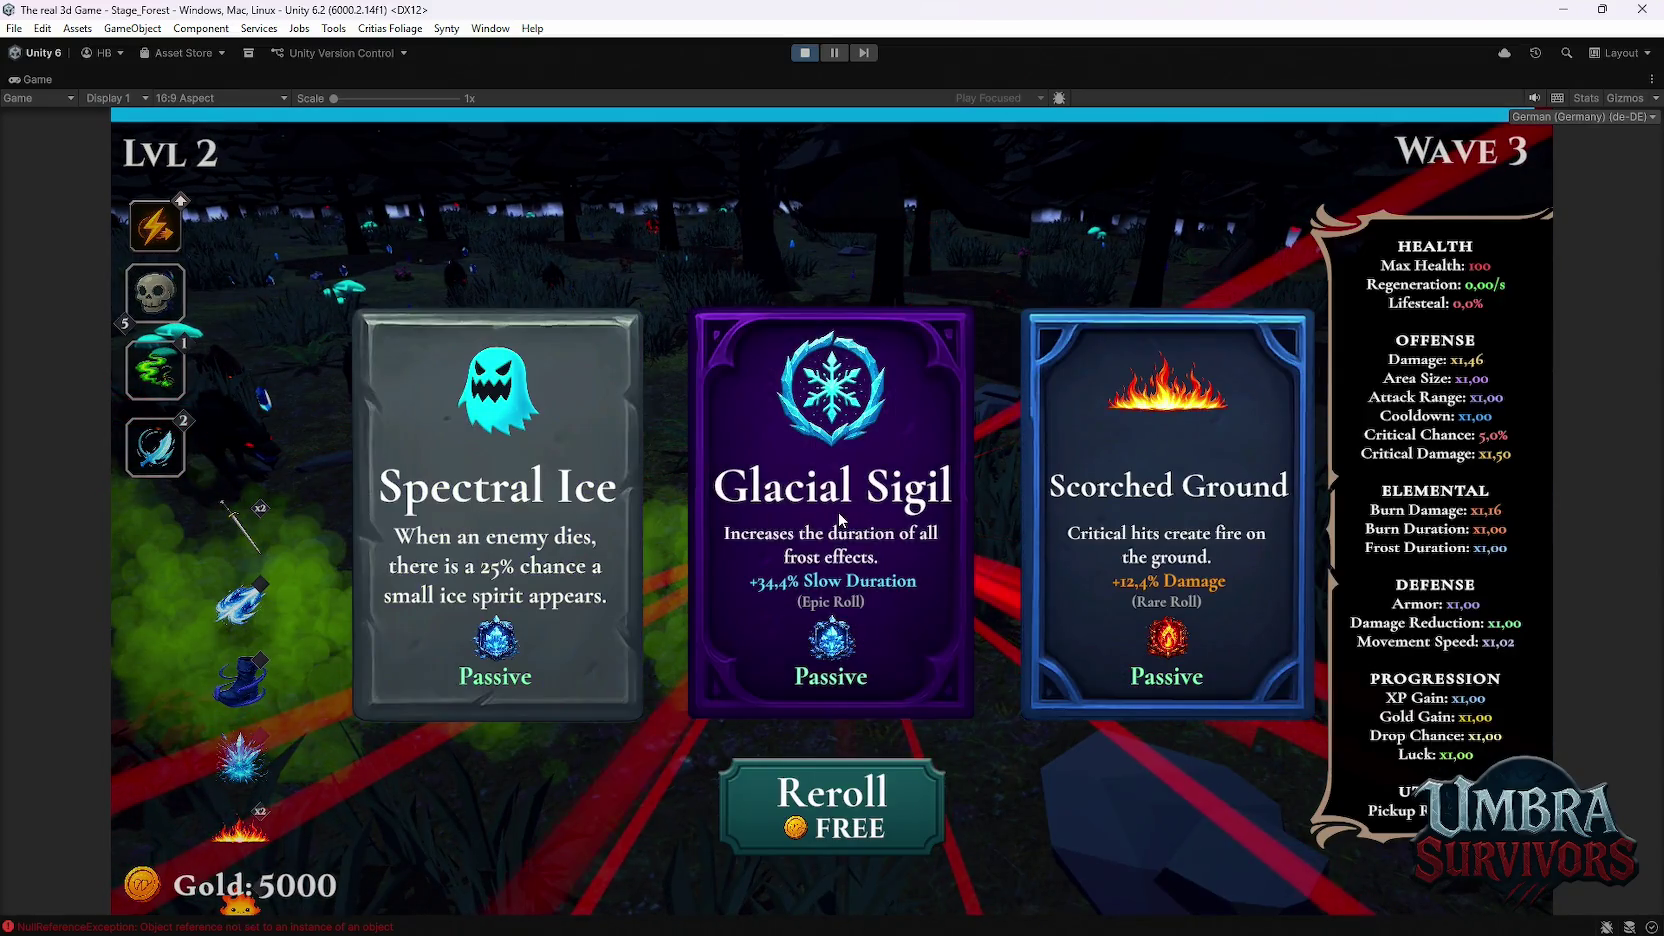
pyautogui.click(839, 520)
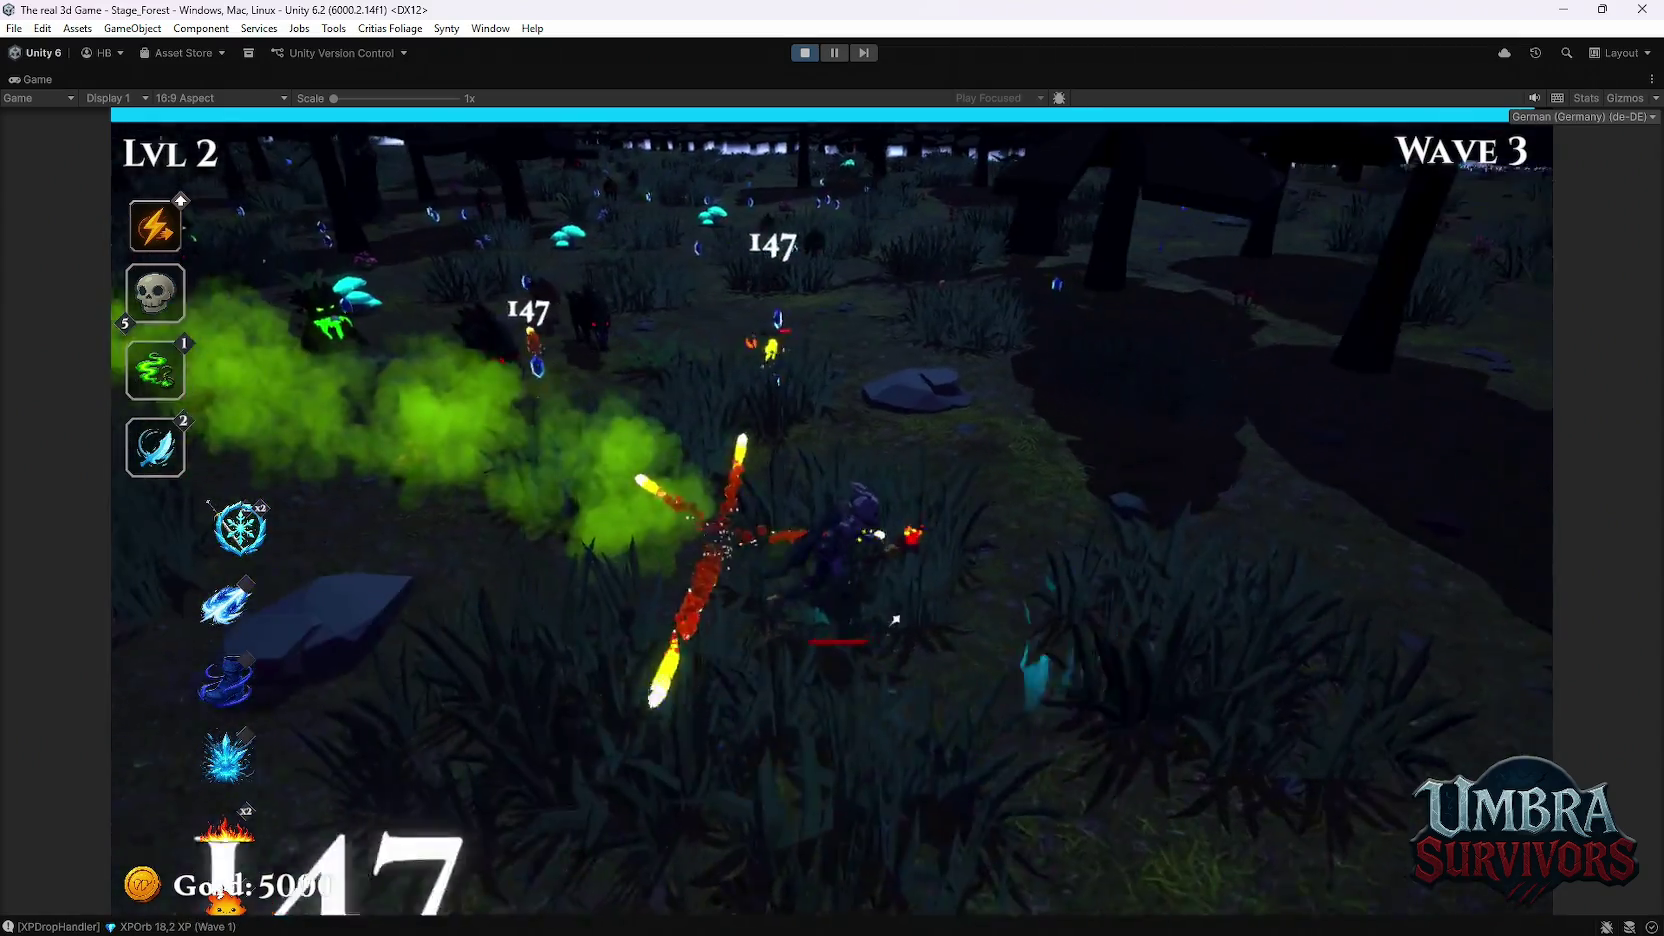
pyautogui.press('Escape')
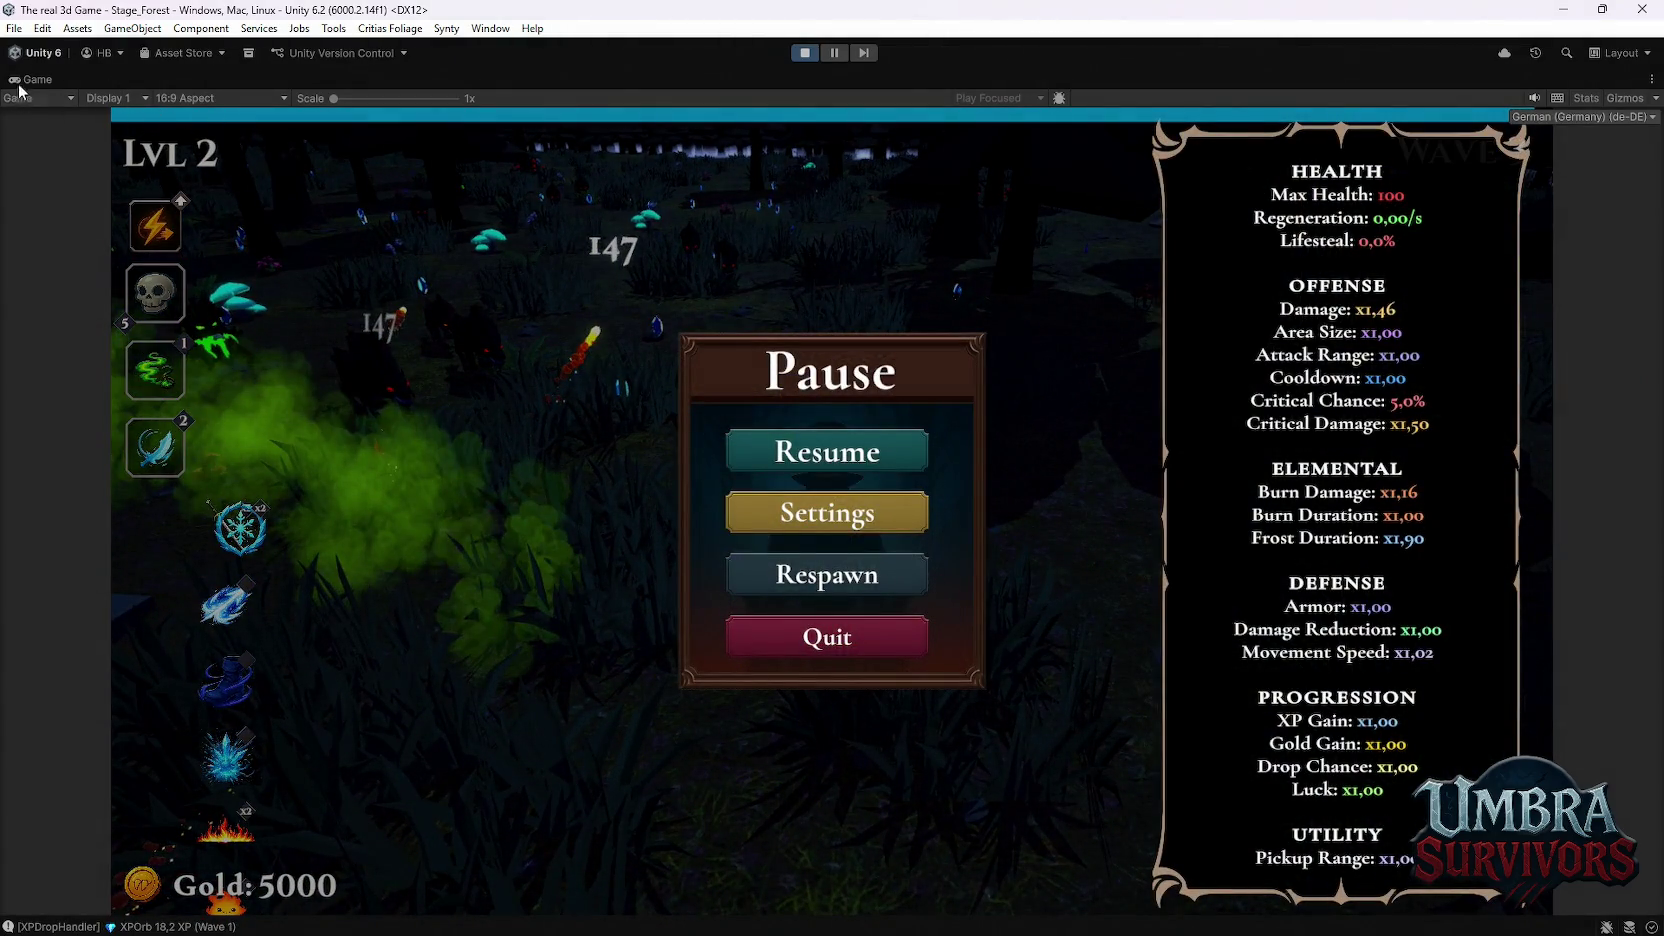
# Step: Restore the editor layout, keep PassiveListRoot's Start Corner at Upper Left, and widen its cells
pyautogui.doubleClick(26, 79)
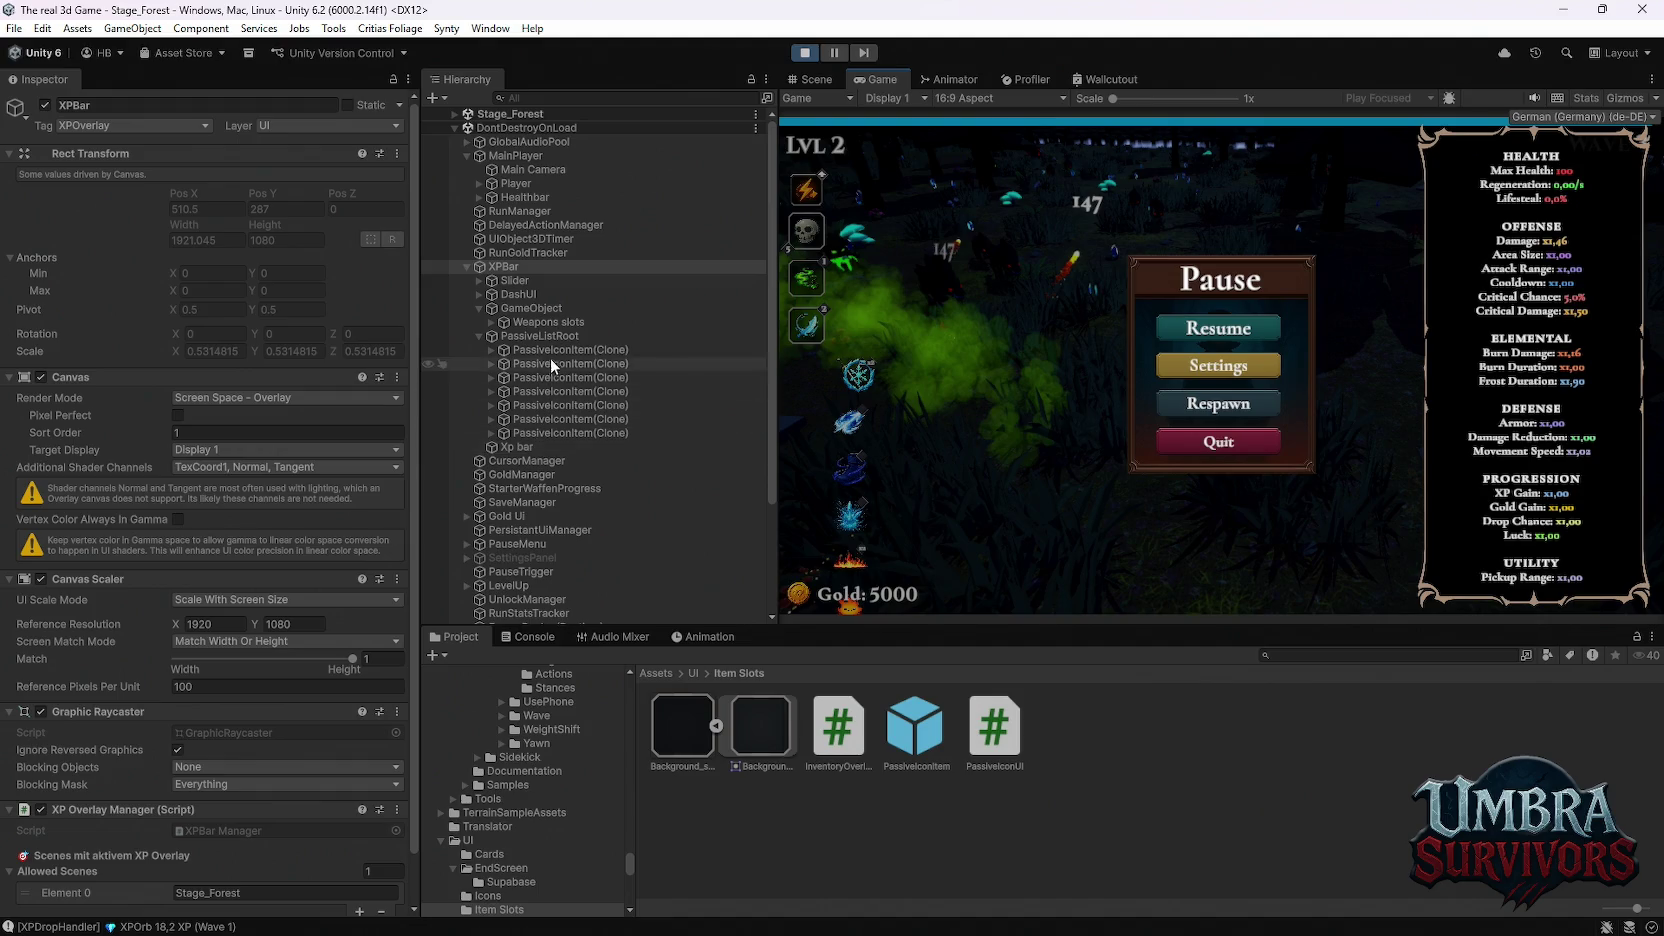
pyautogui.click(549, 338)
pyautogui.click(545, 324)
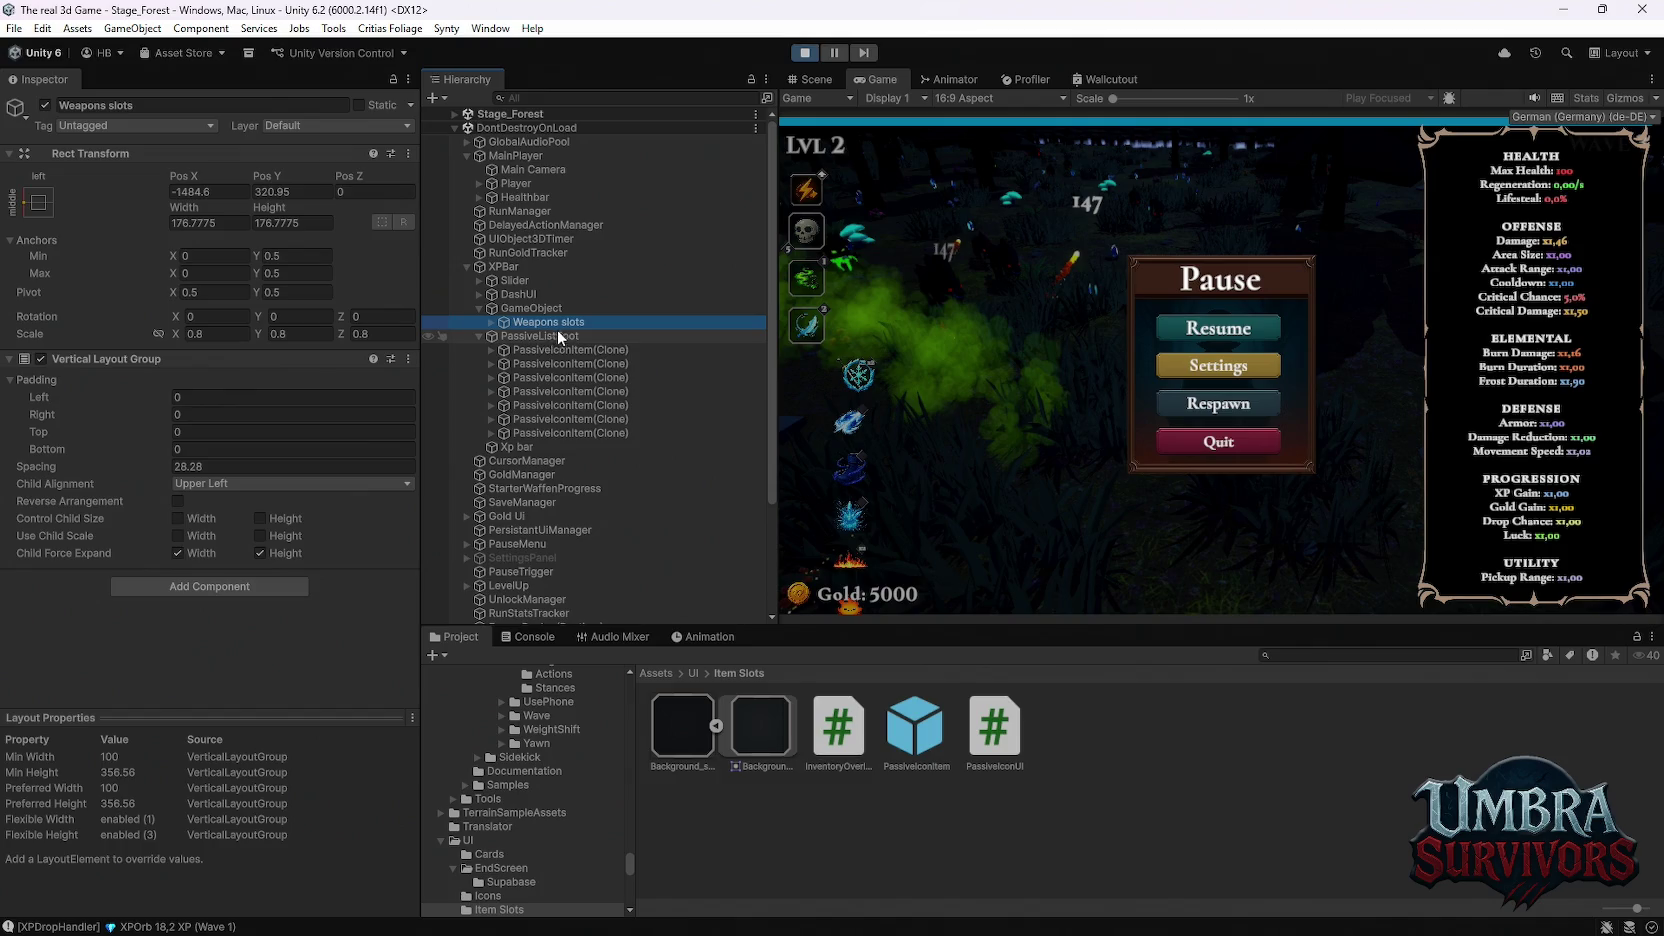
pyautogui.click(550, 337)
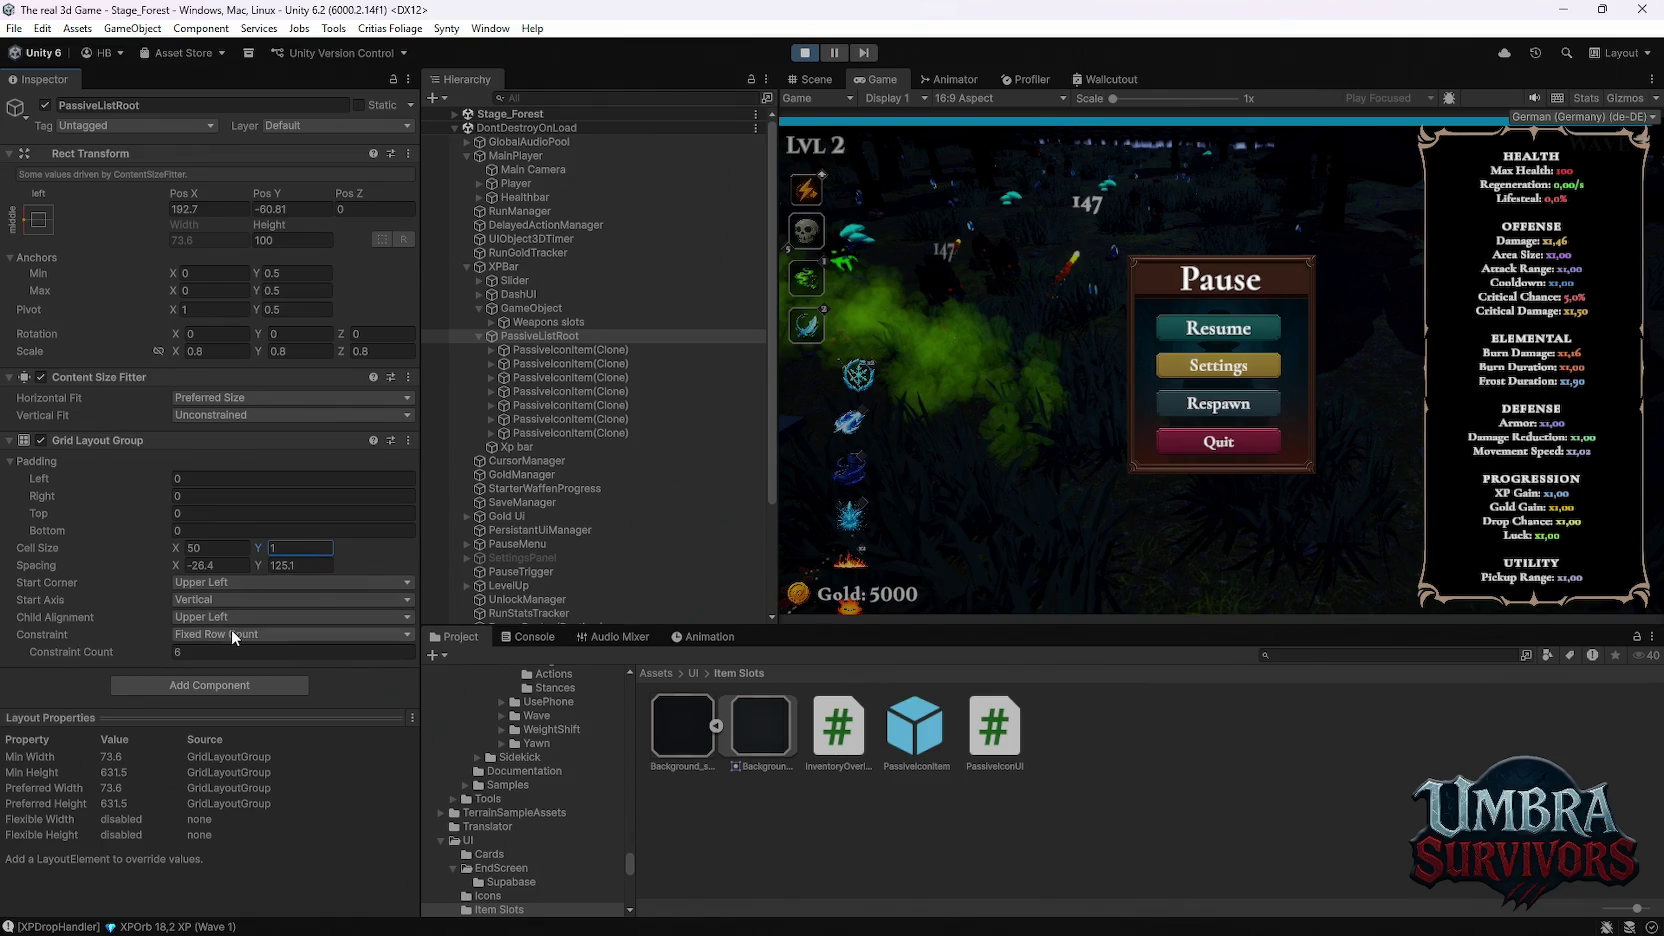
pyautogui.click(214, 580)
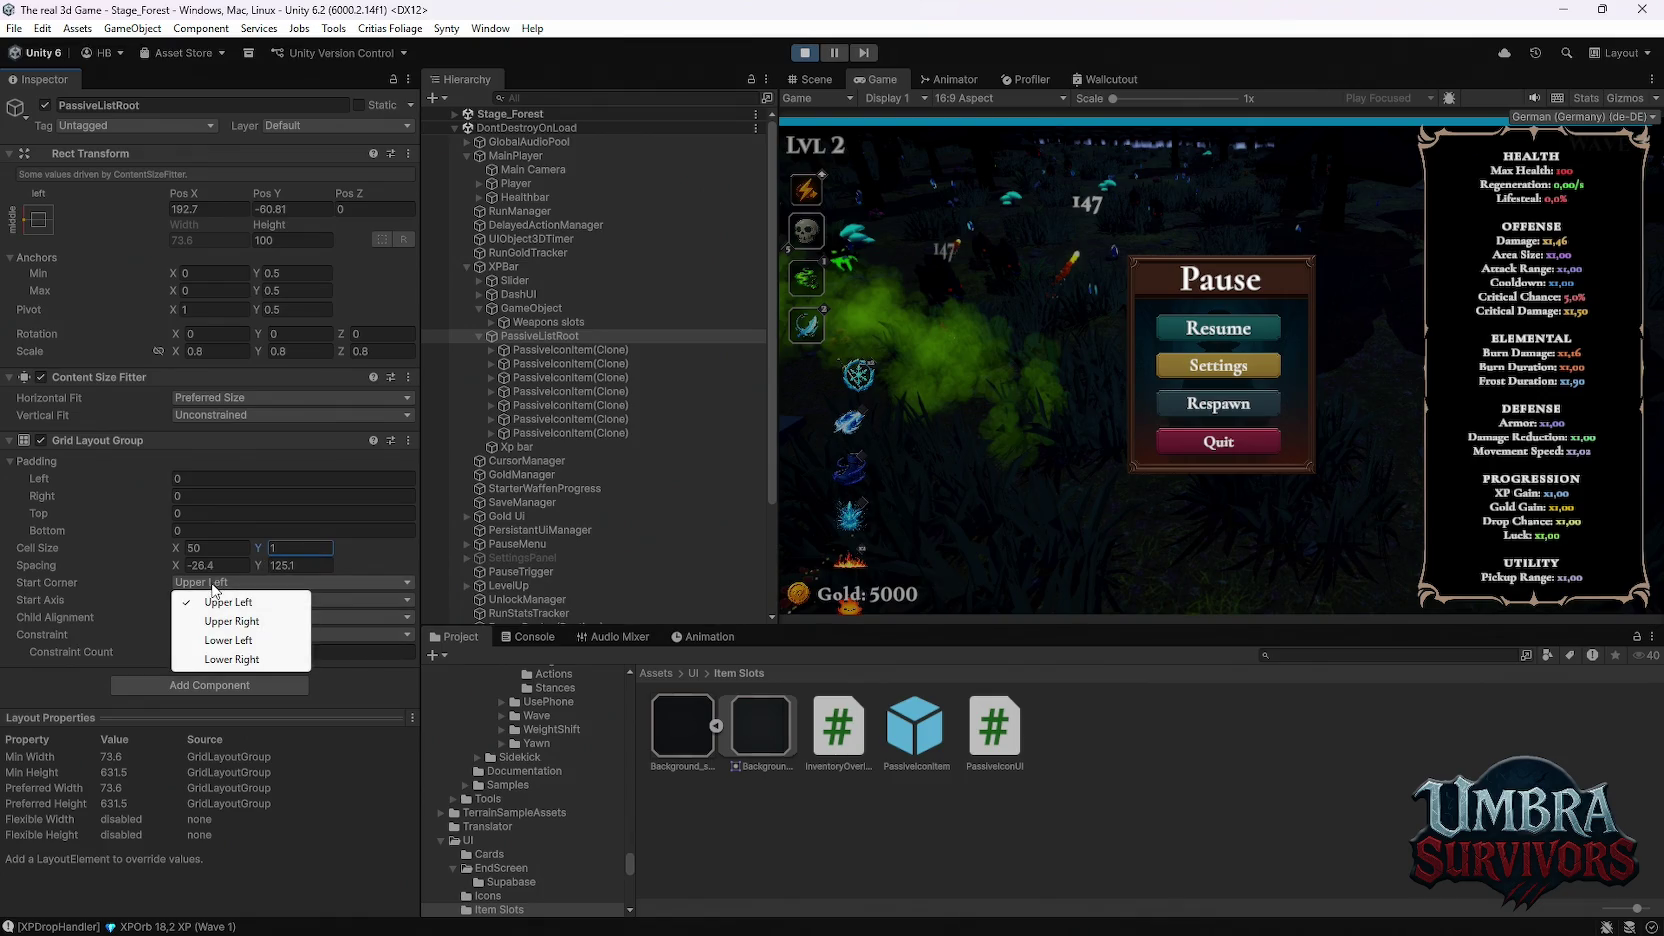
pyautogui.click(146, 586)
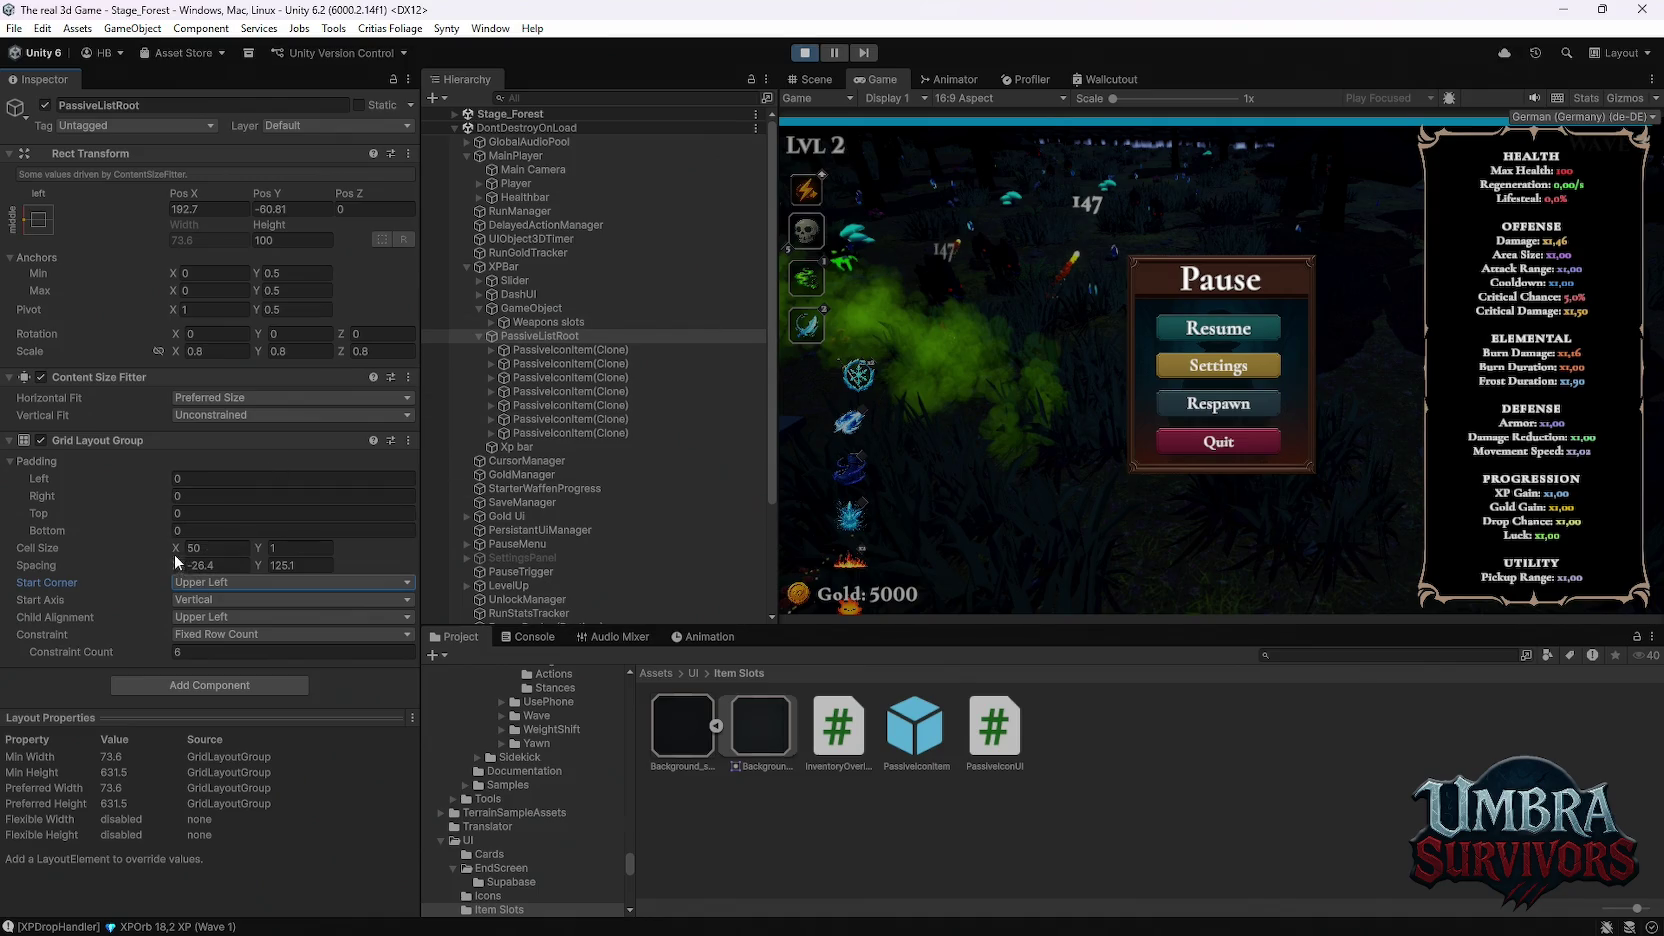
pyautogui.moveTo(174, 546); pyautogui.dragTo(483, 552)
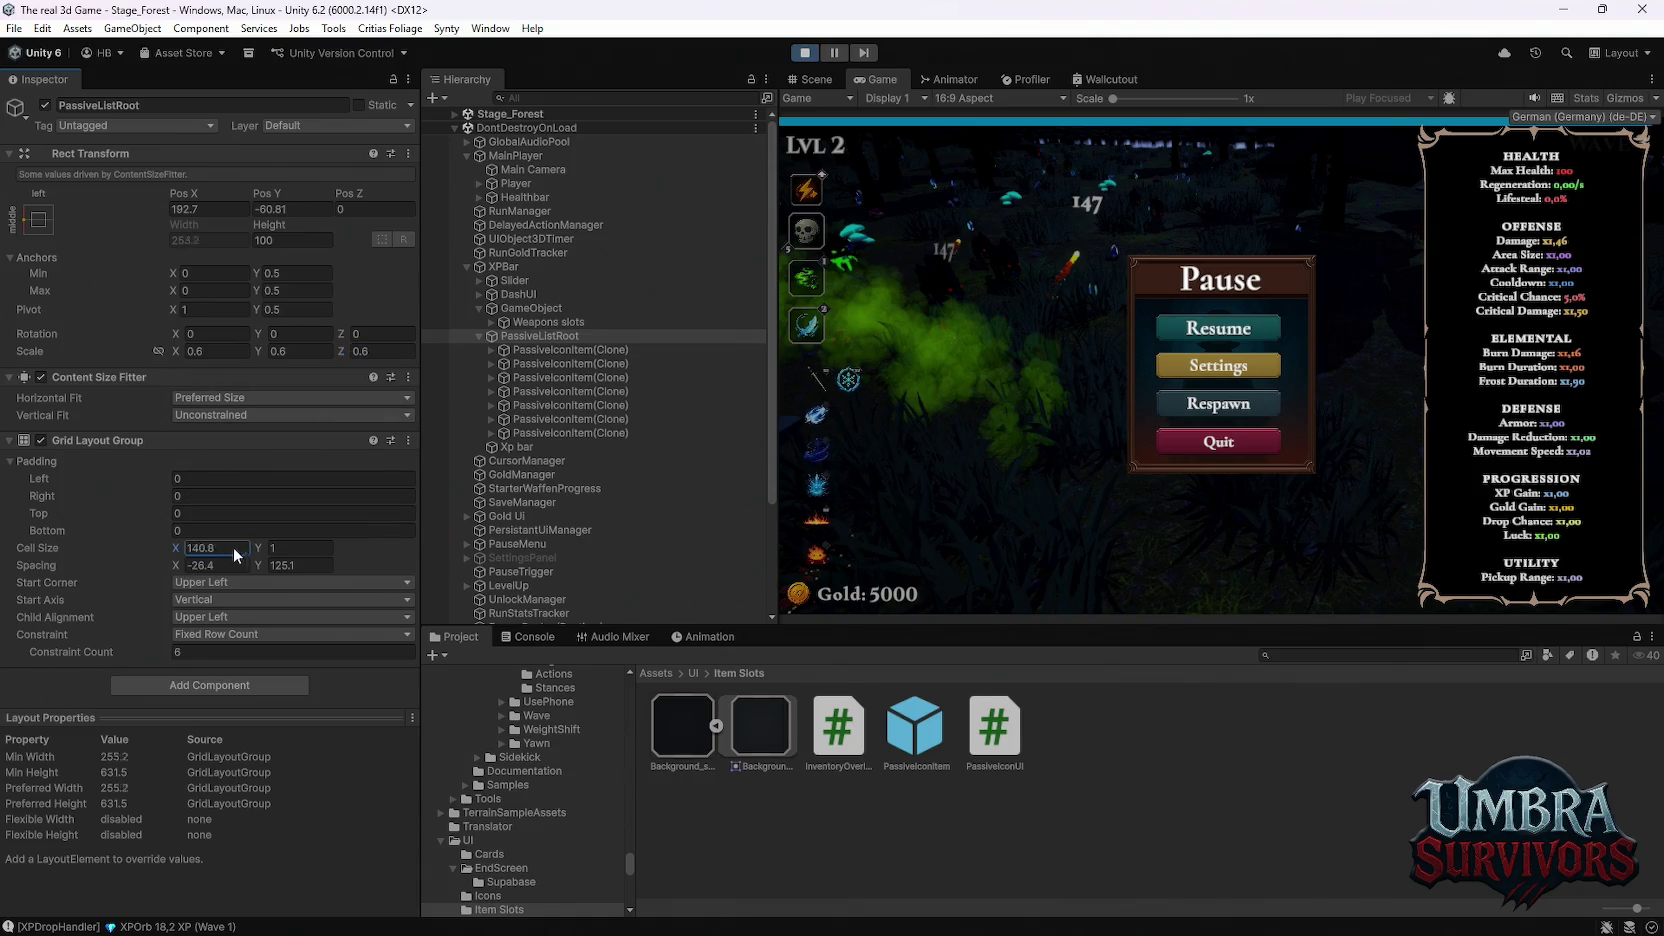
# Step: Widen the passive grid's Cell Size X to 172, then resume the game in a maximized Game view
pyautogui.moveTo(335, 552); pyautogui.dragTo(329, 554)
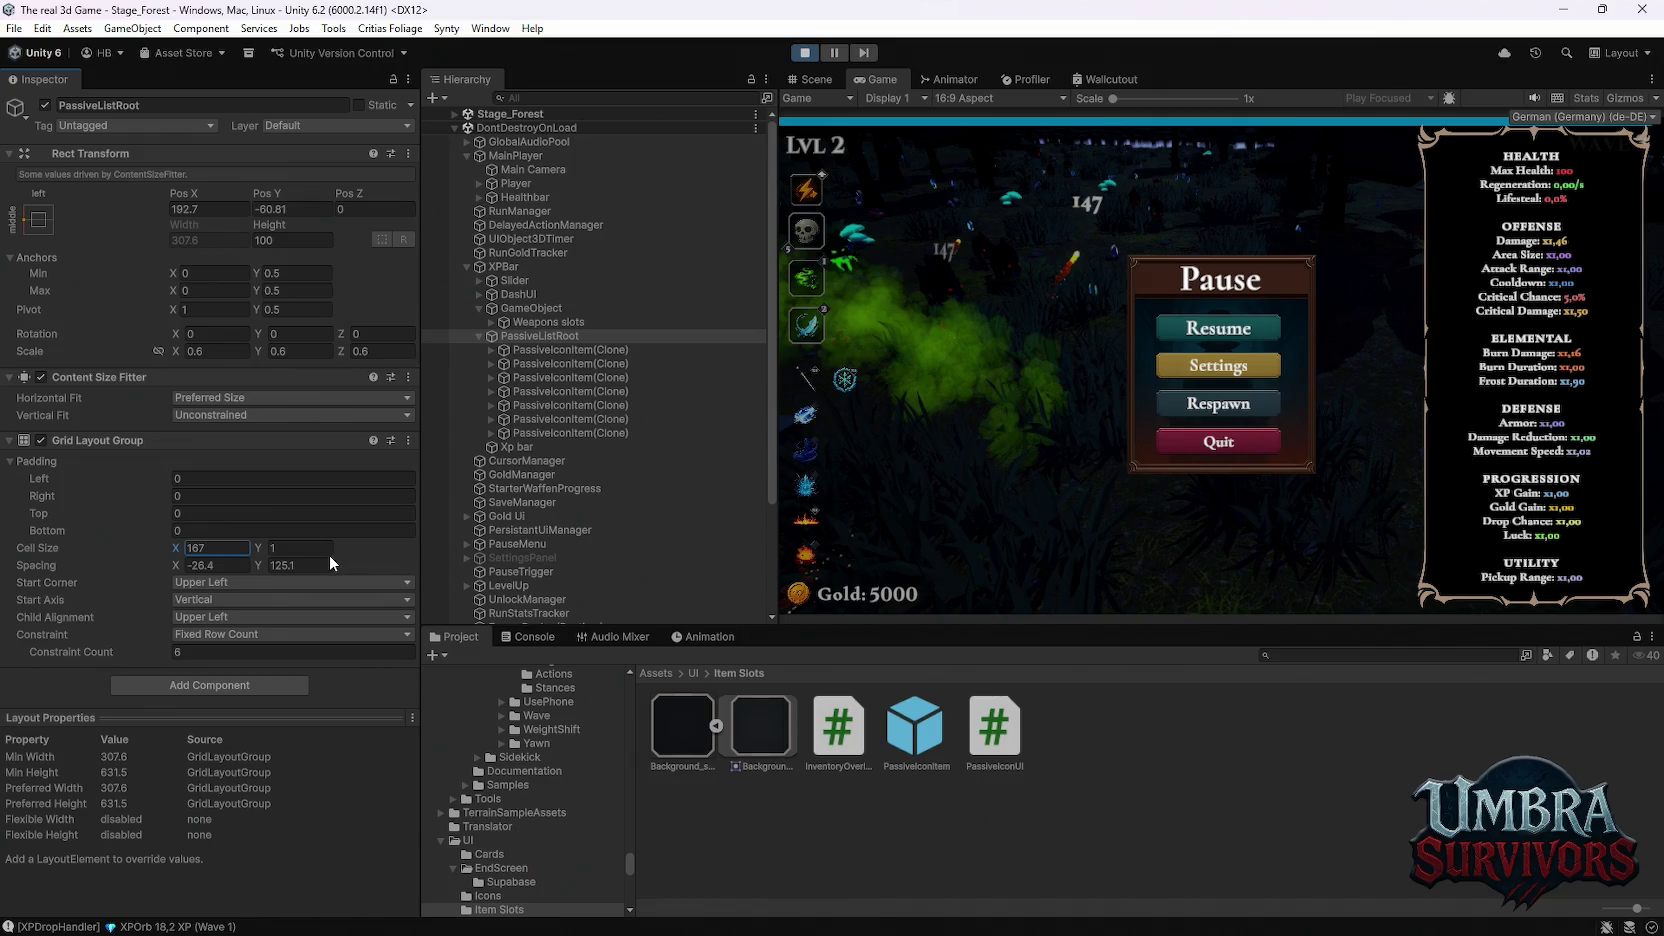
pyautogui.doubleClick(881, 81)
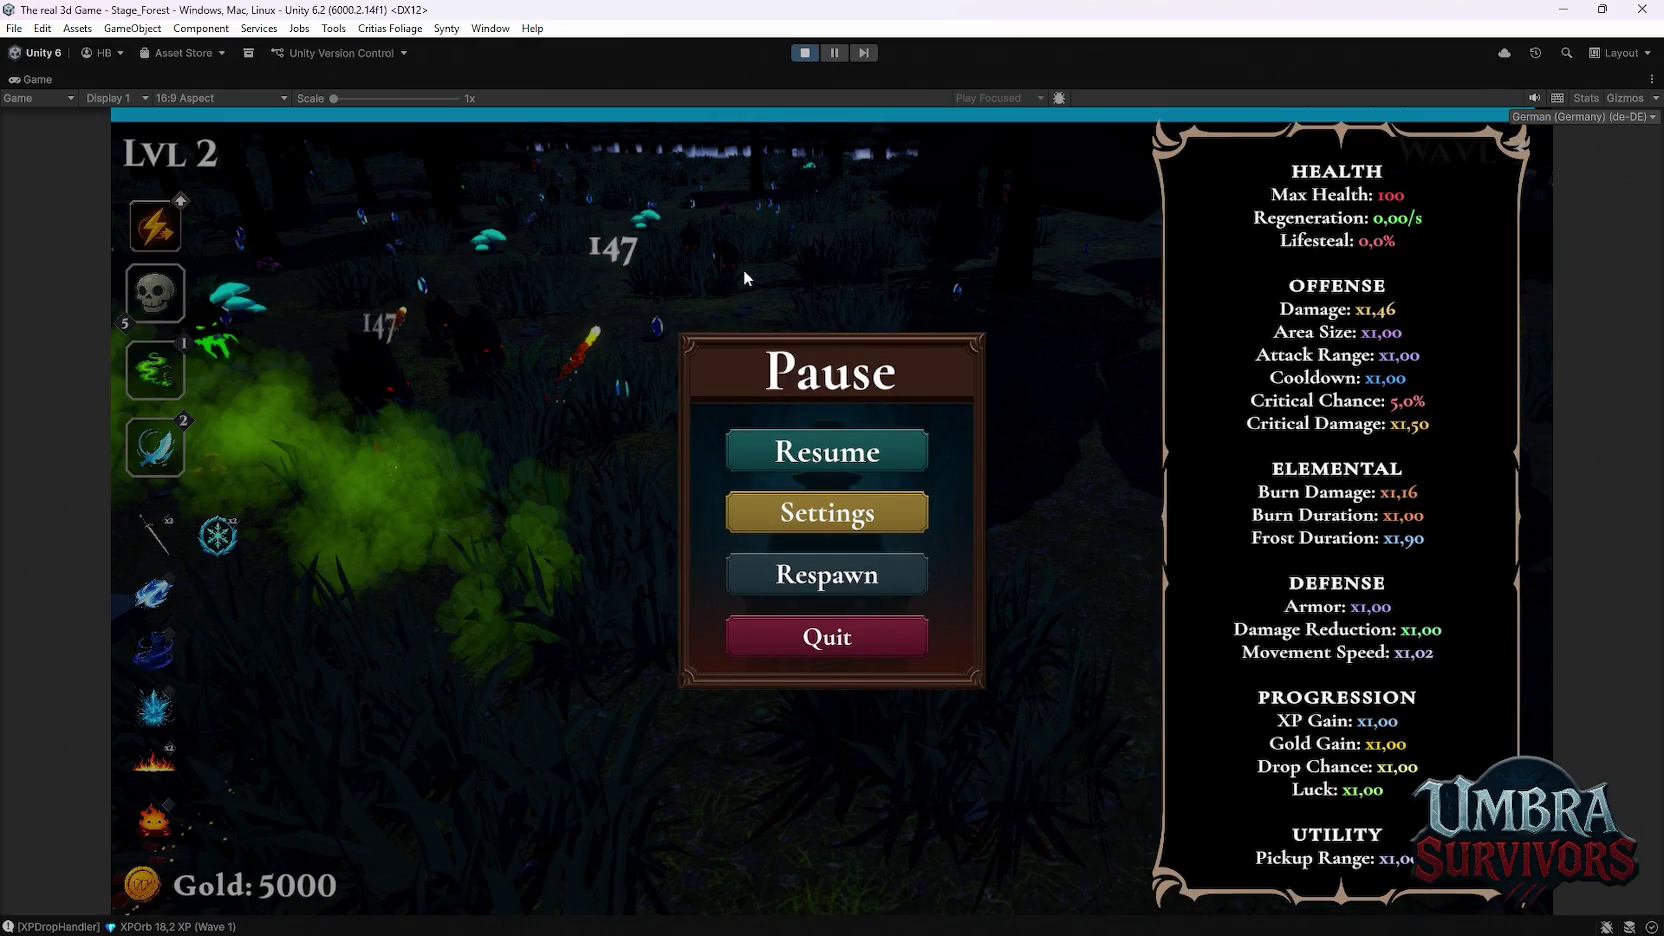
pyautogui.doubleClick(46, 76)
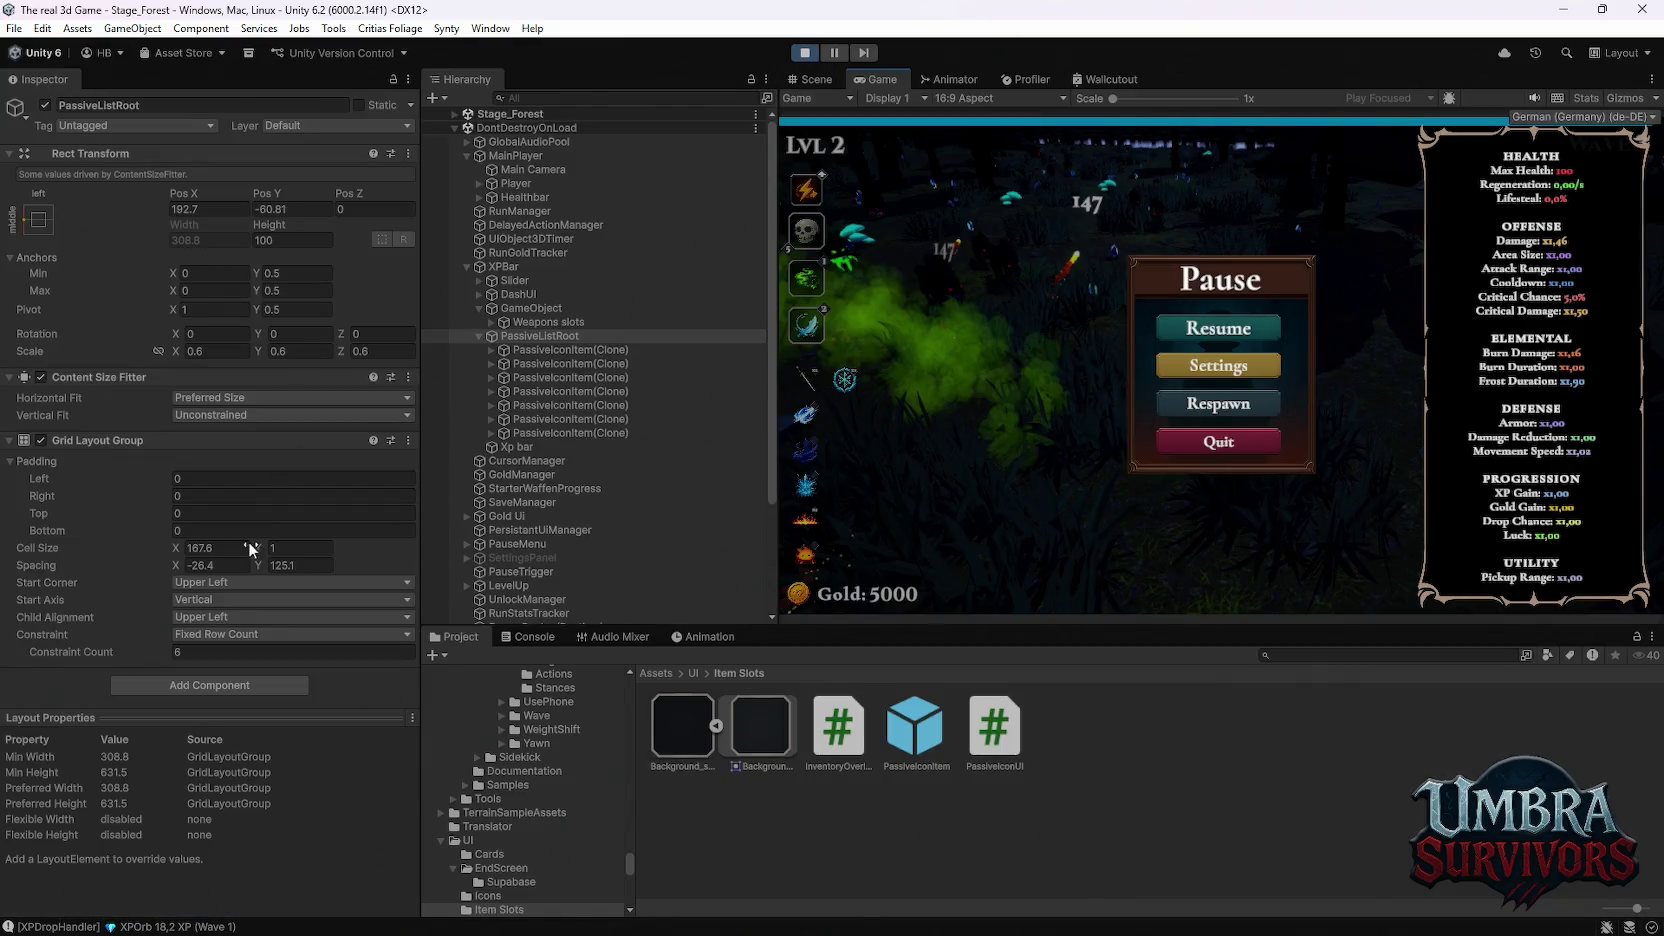
pyautogui.click(190, 548)
pyautogui.write('172')
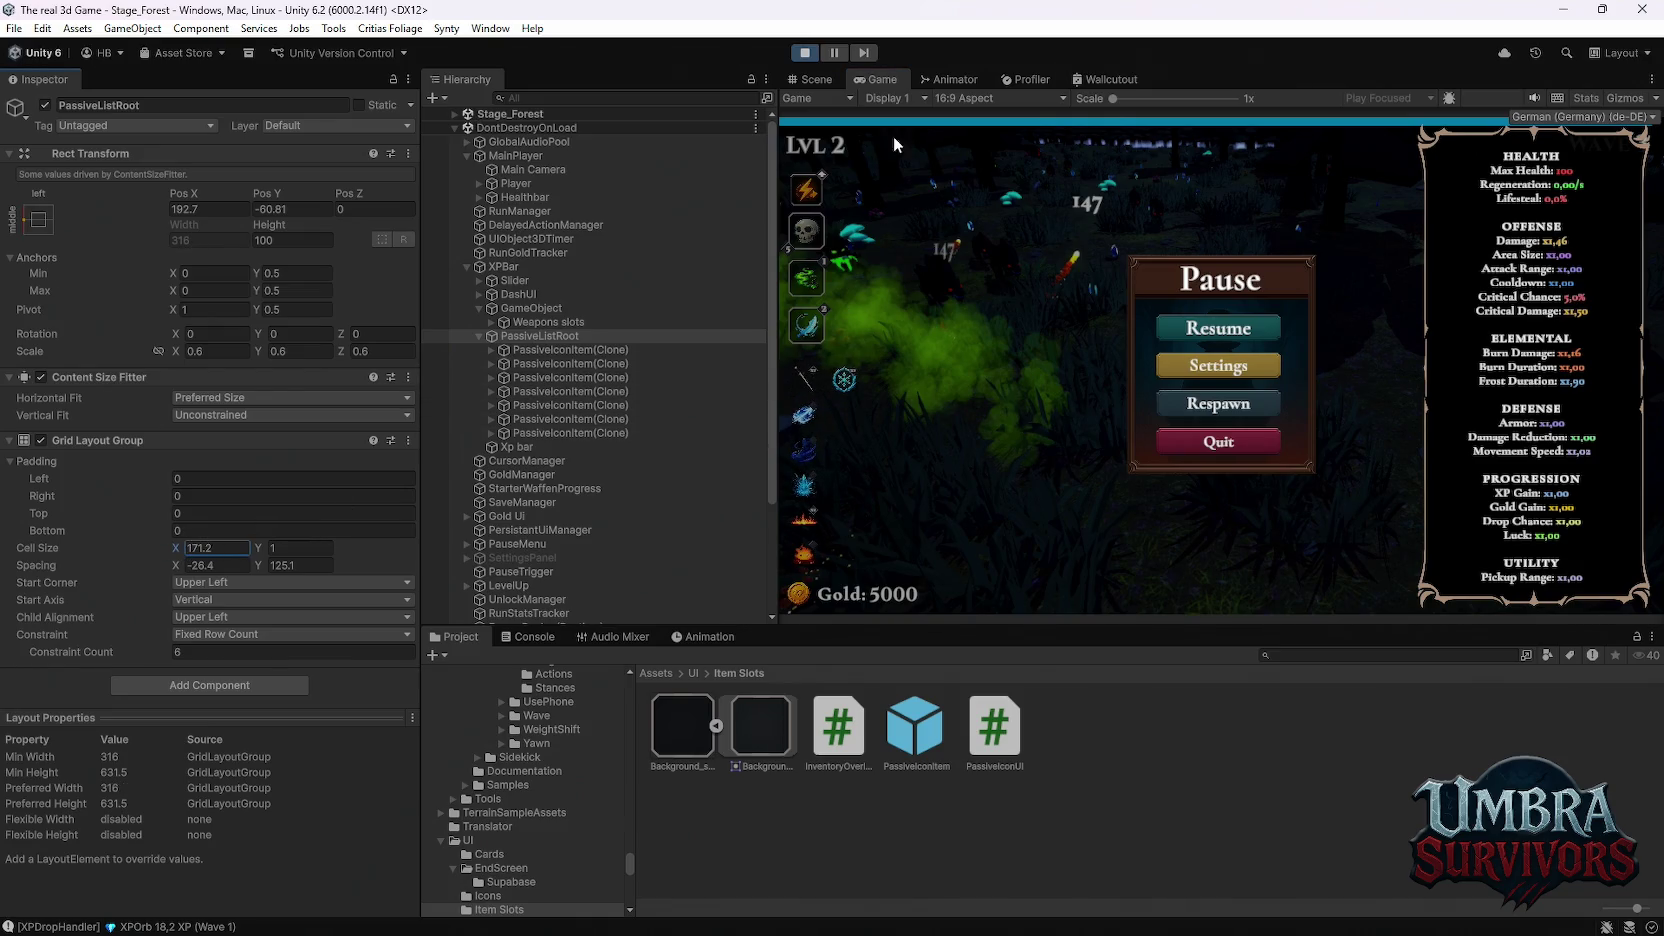
pyautogui.doubleClick(878, 80)
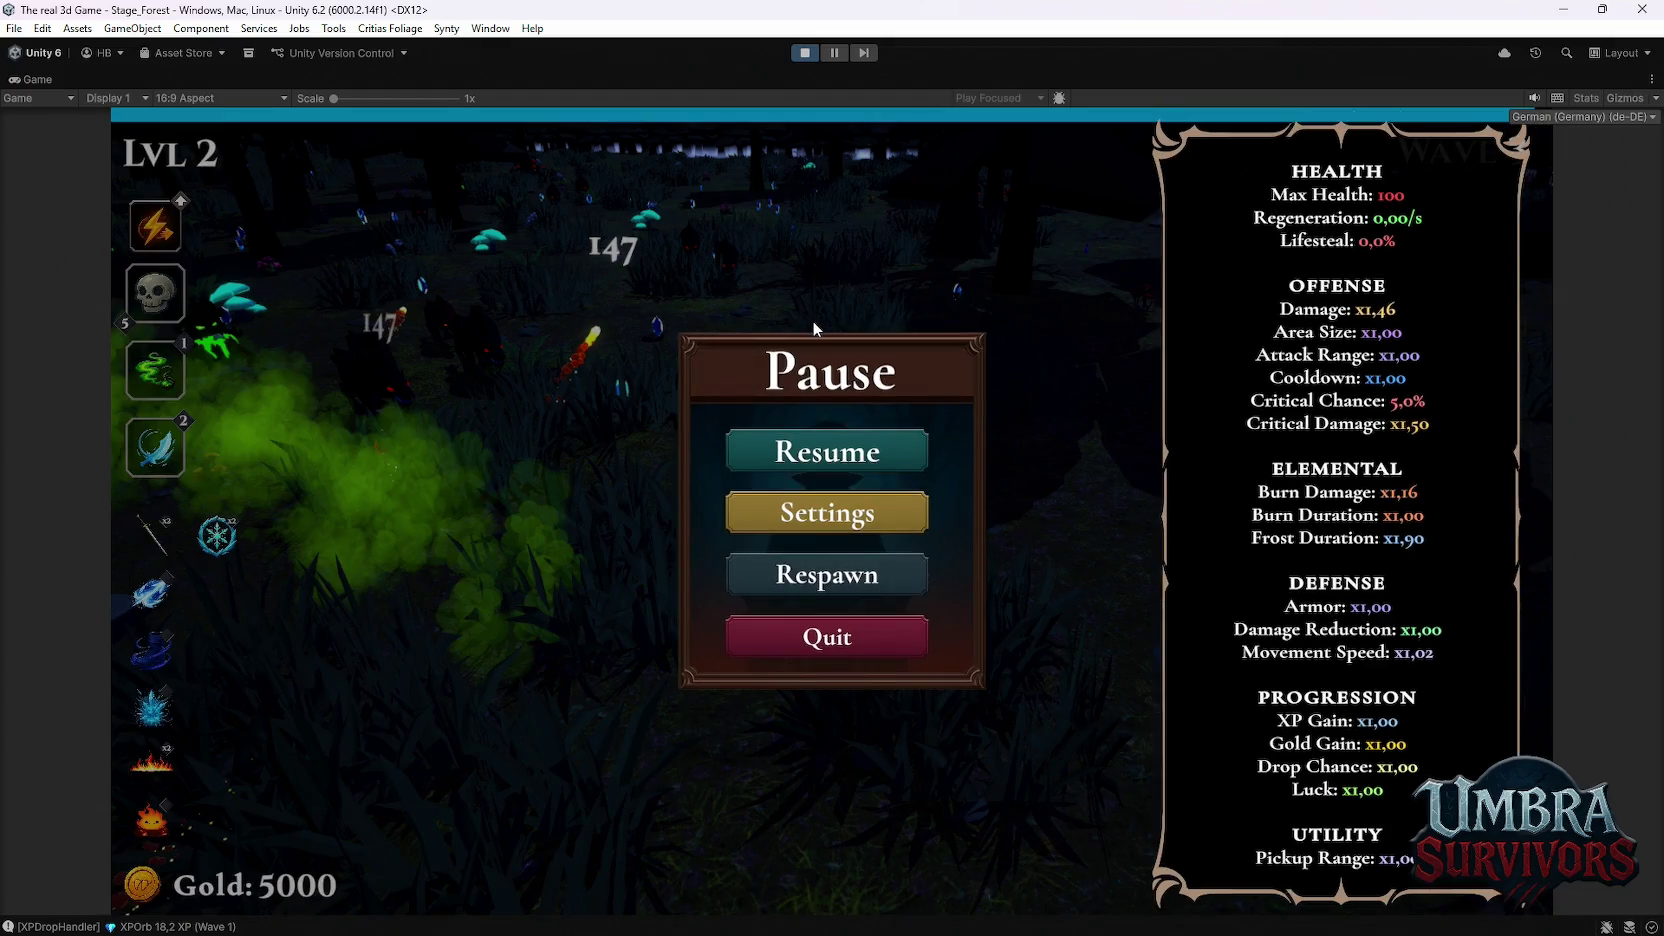
pyautogui.click(858, 449)
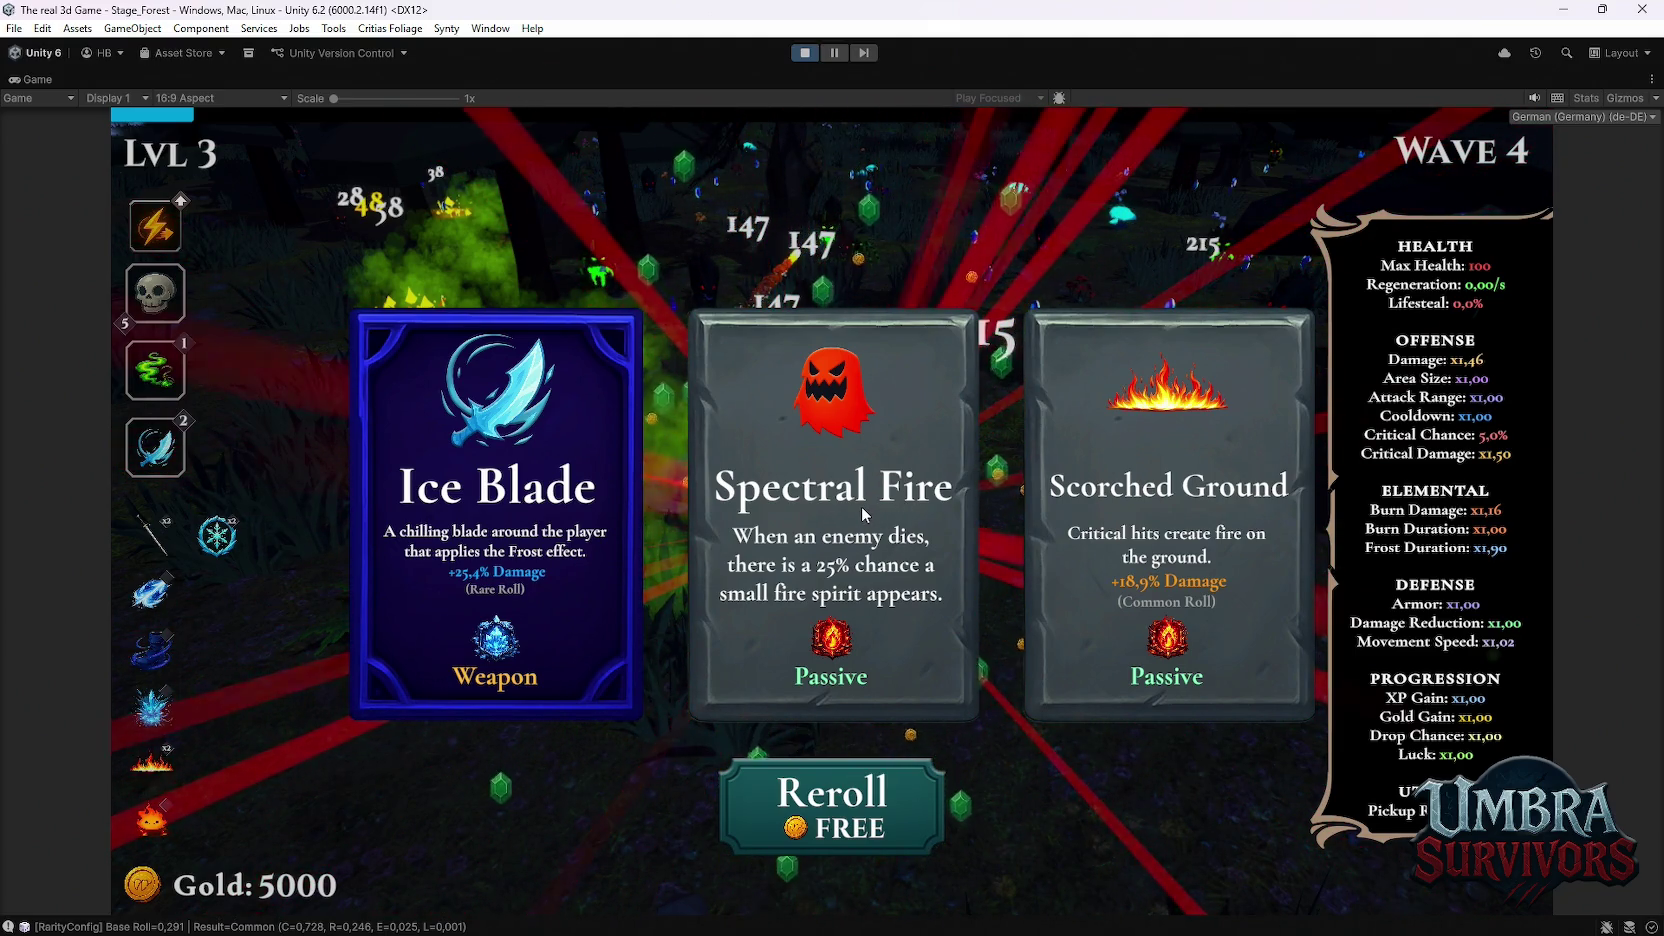
# Step: Pick a level-up card for a new passive and move the hero with A, D and W
pyautogui.click(862, 514)
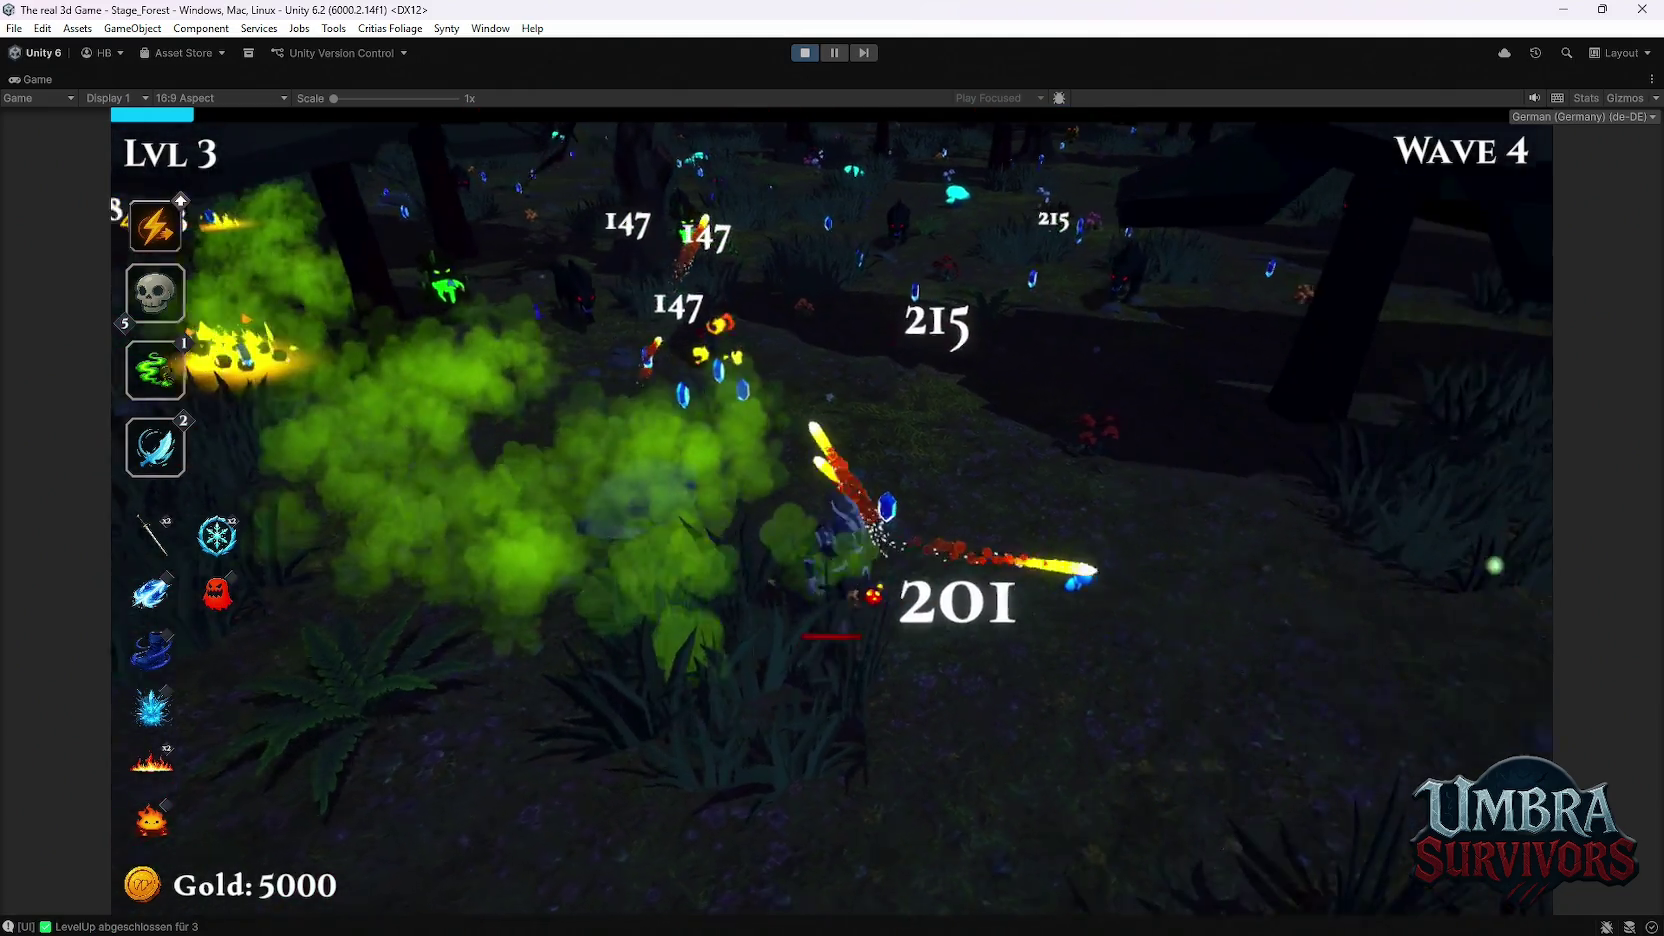
pyautogui.press('a')
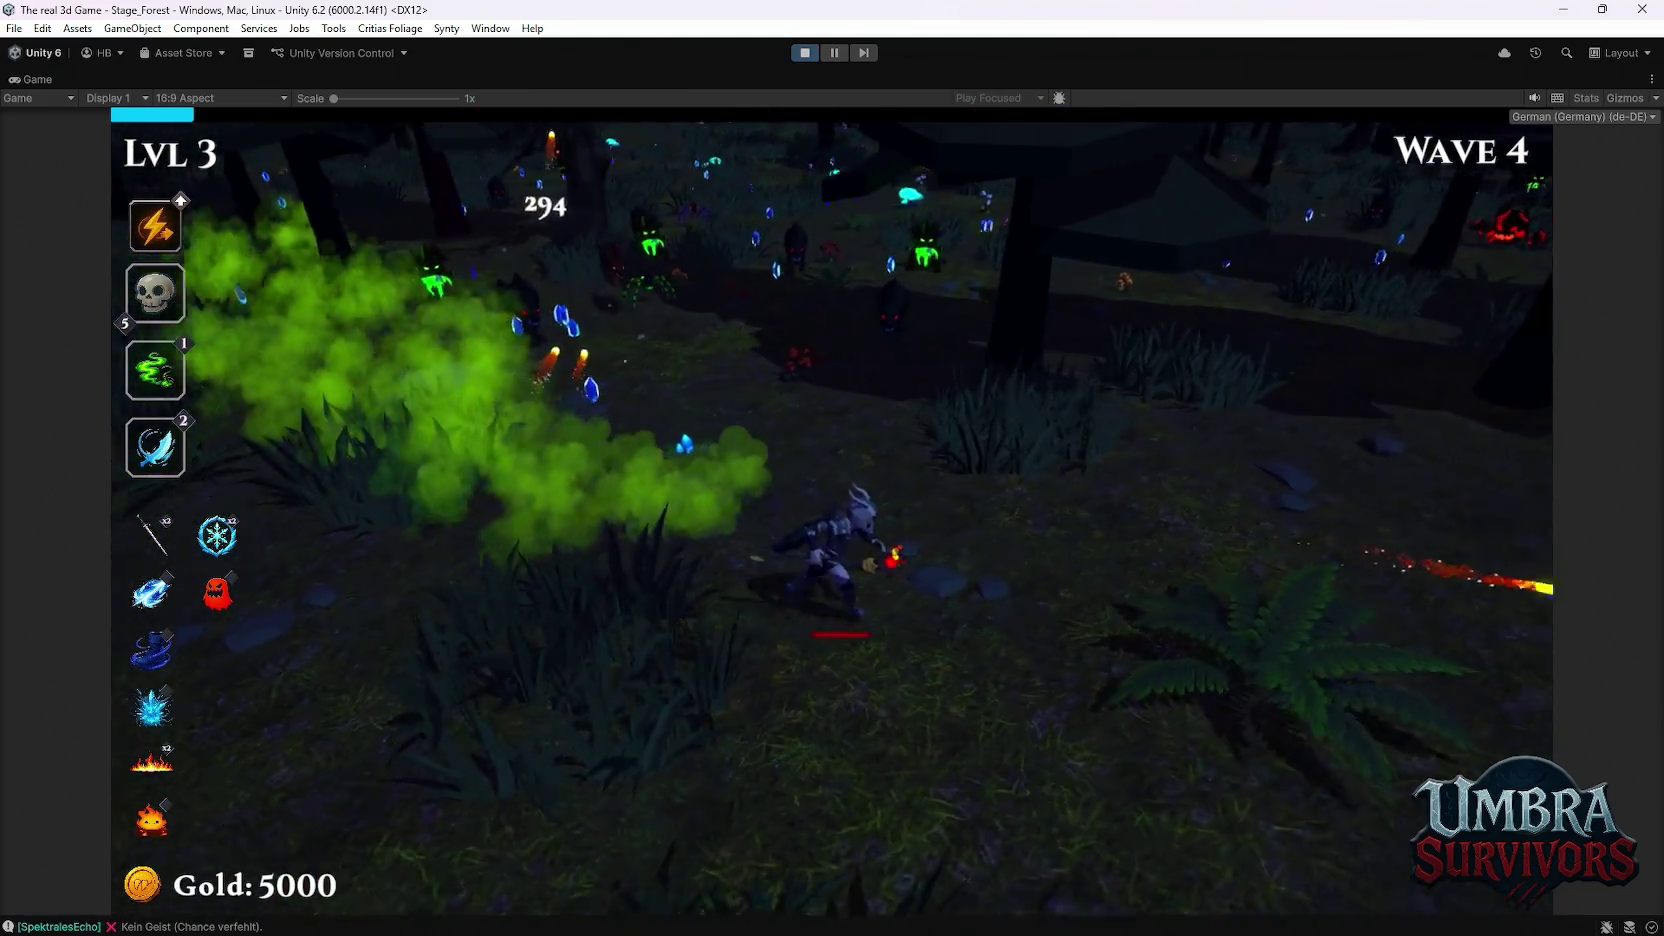
pyautogui.press('d')
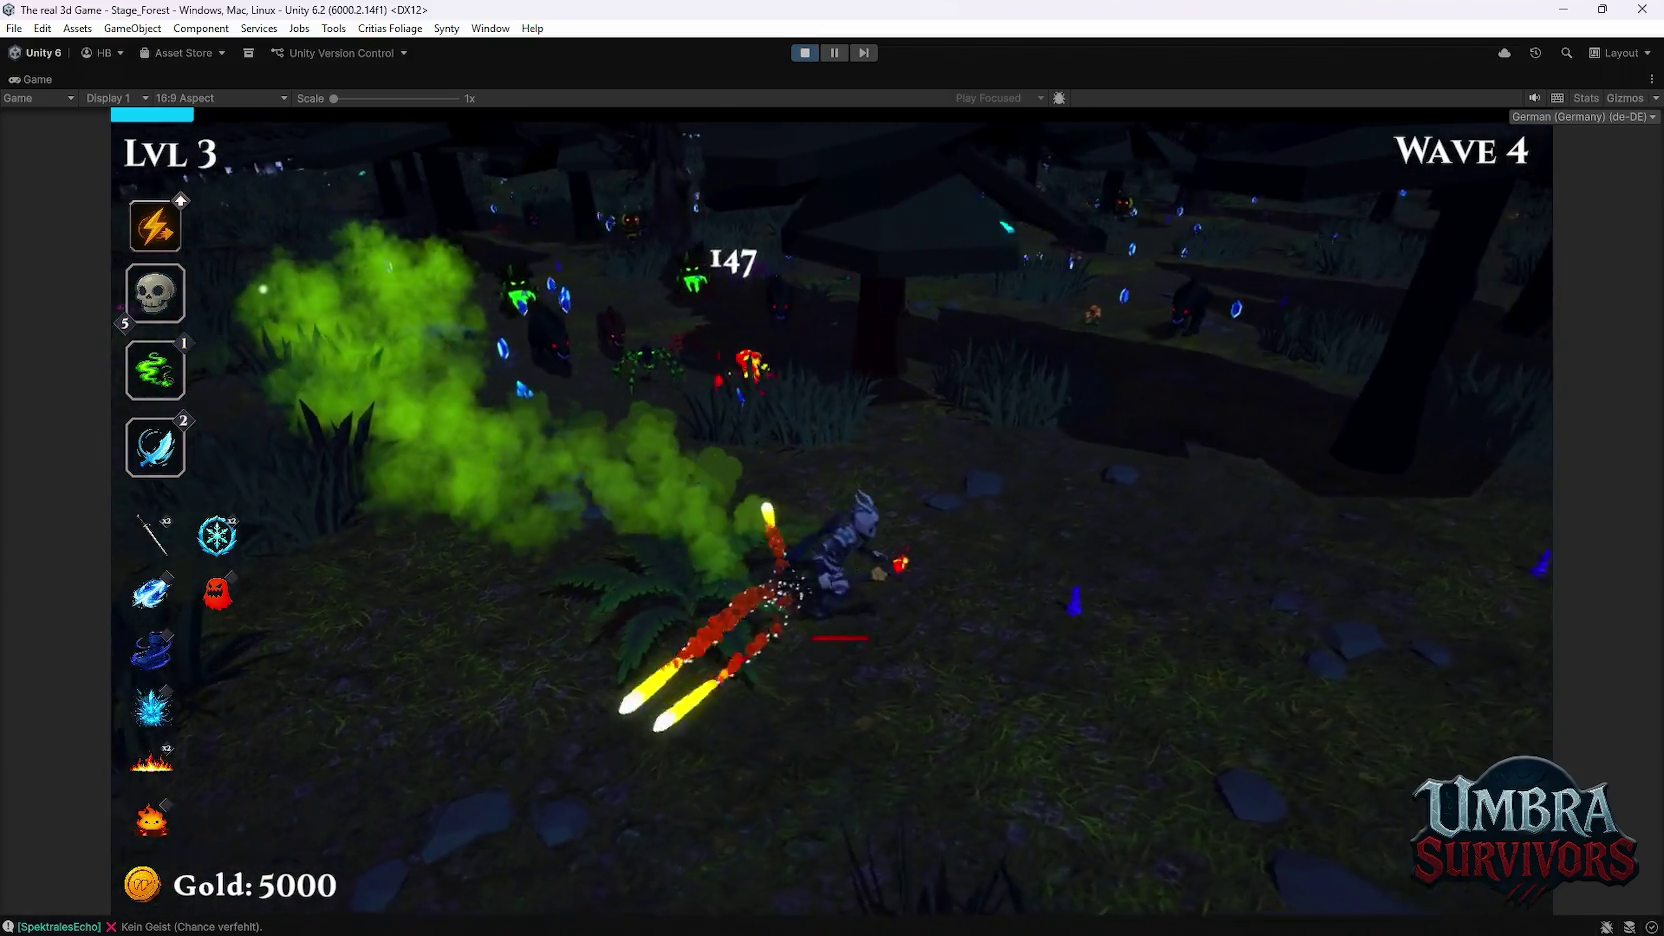
pyautogui.press('d')
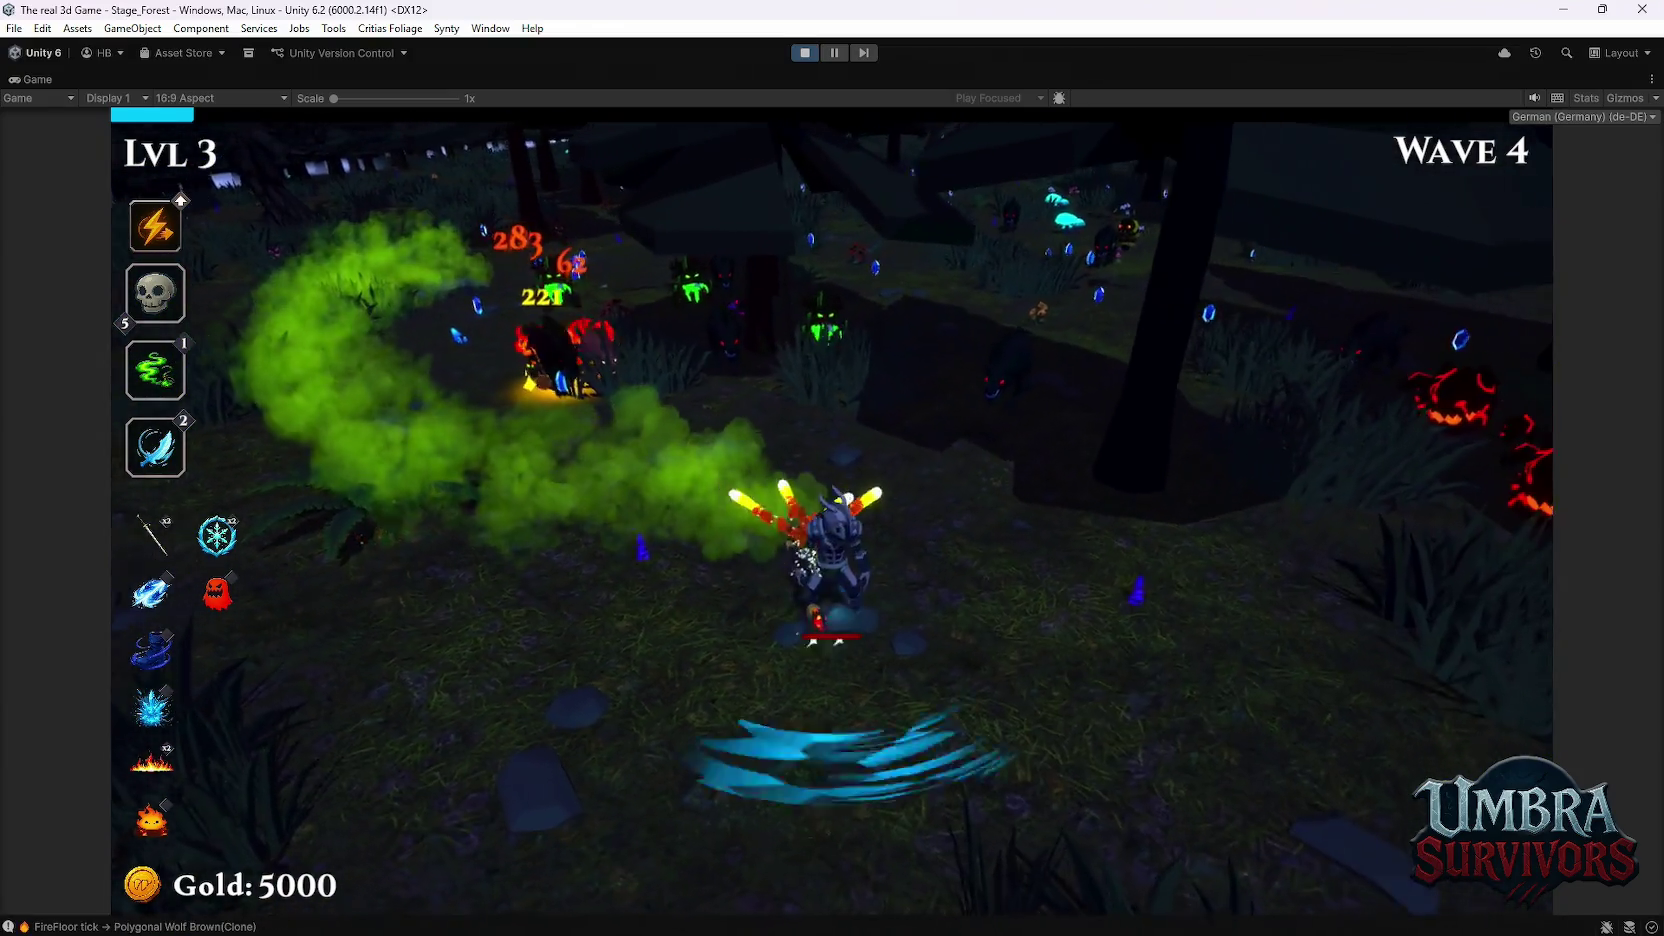
pyautogui.press('w')
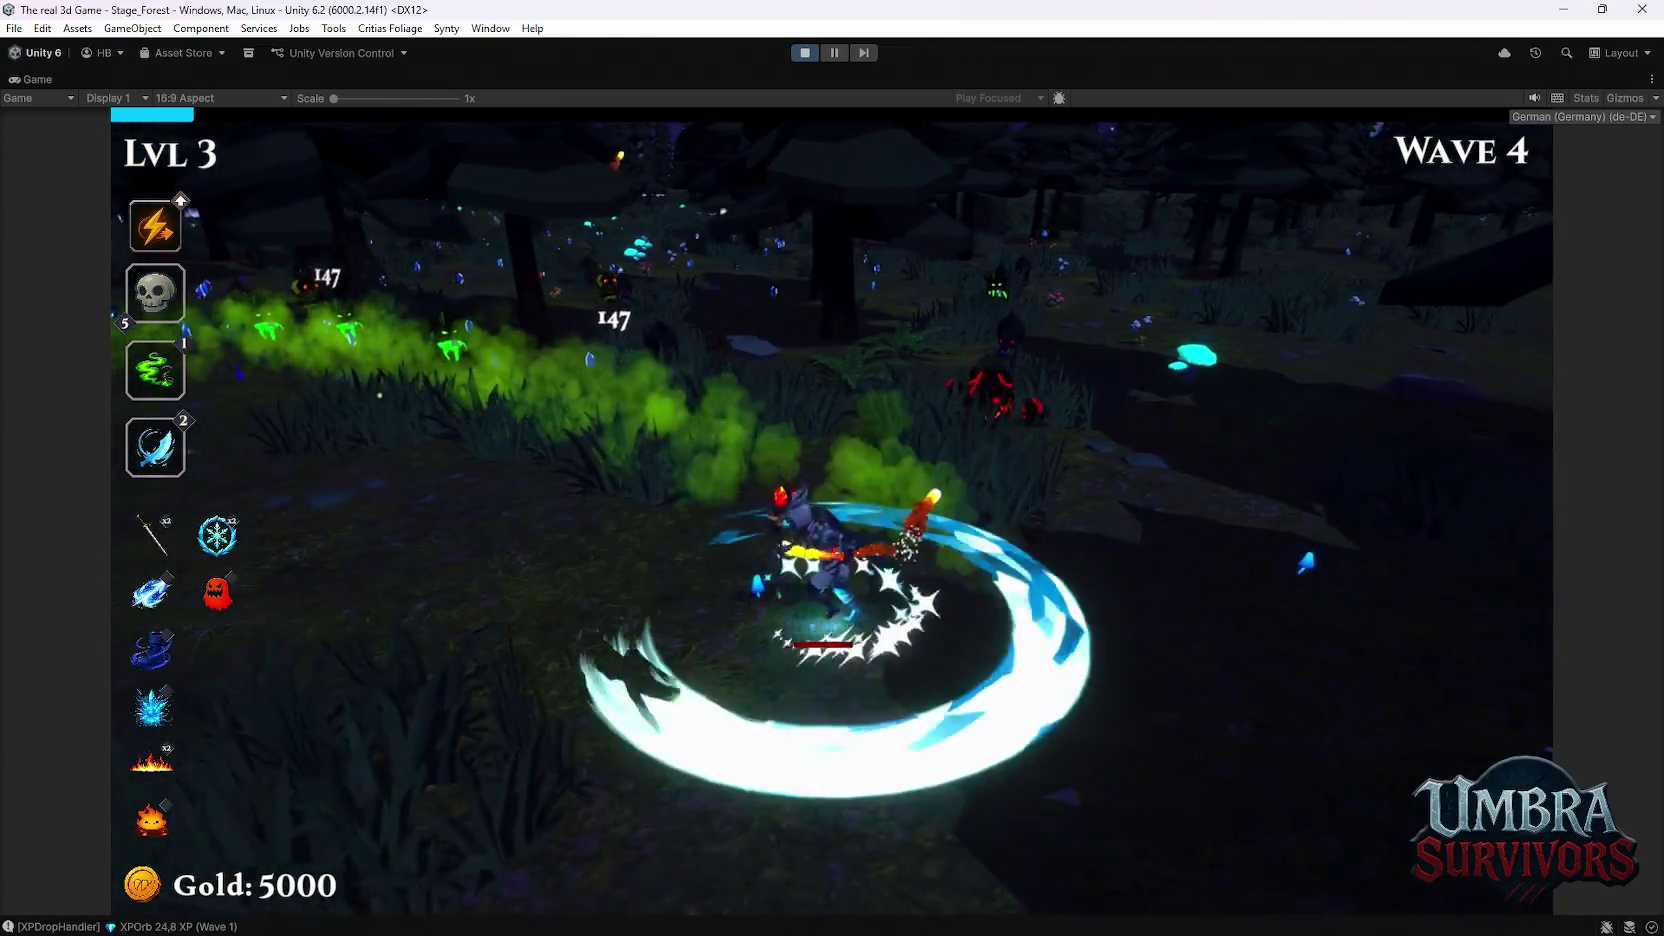
# Step: Raise Silver Blade to x3, keep moving left, then take the Void Pulse passive
pyautogui.press('Escape')
pyautogui.press('Escape')
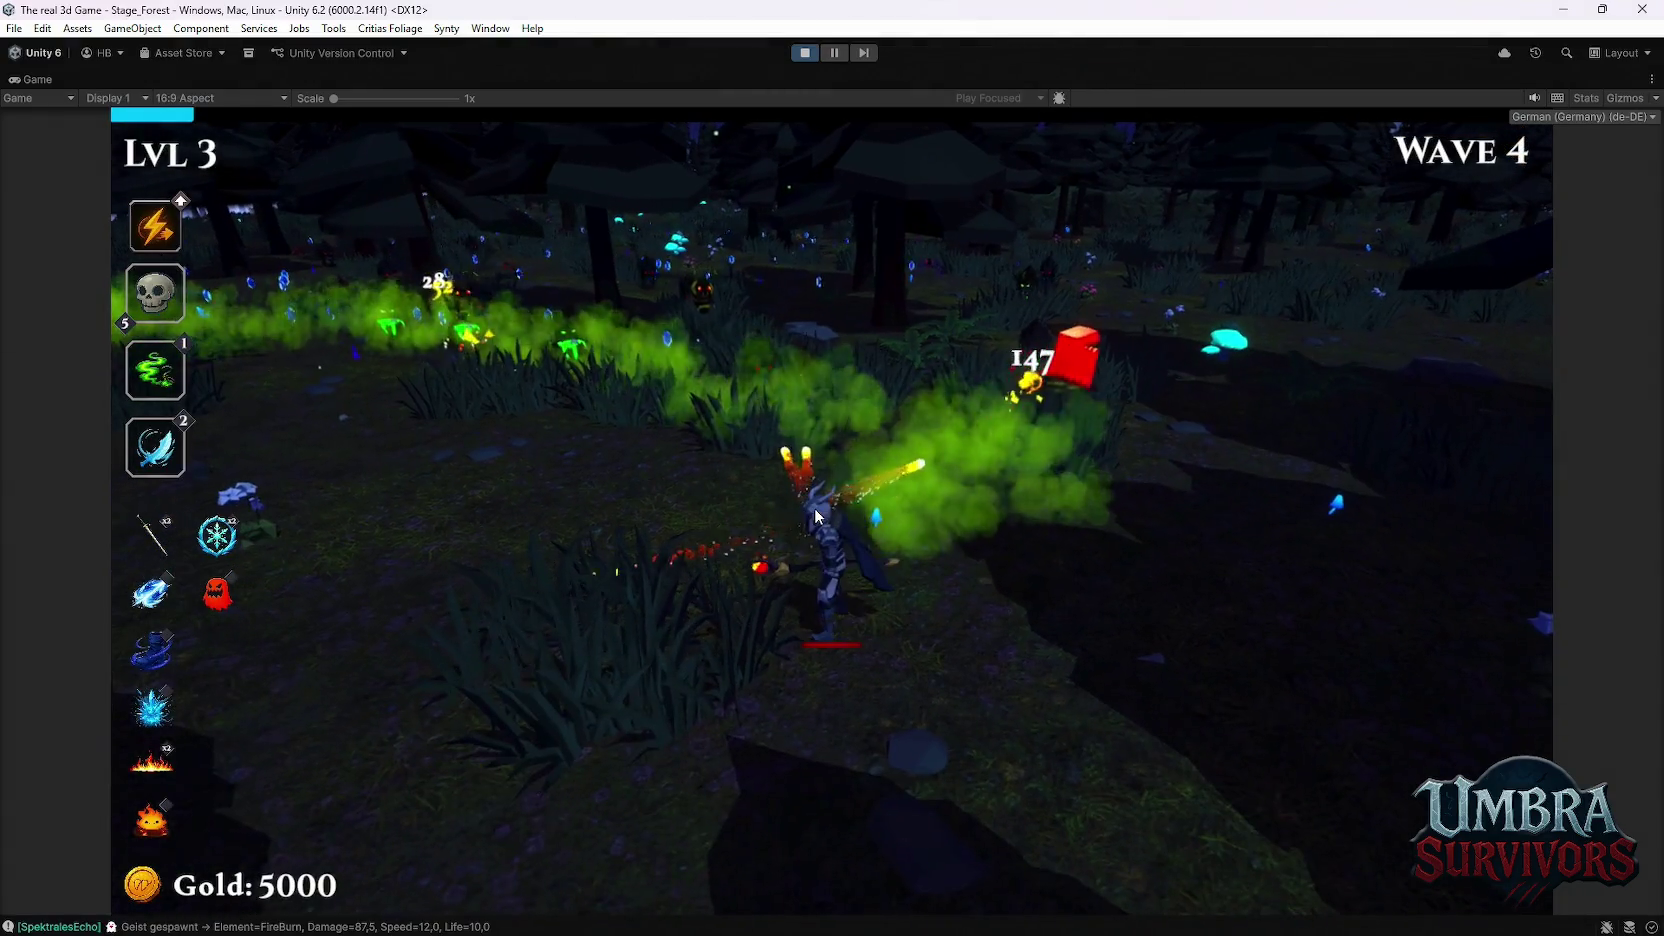
pyautogui.click(541, 437)
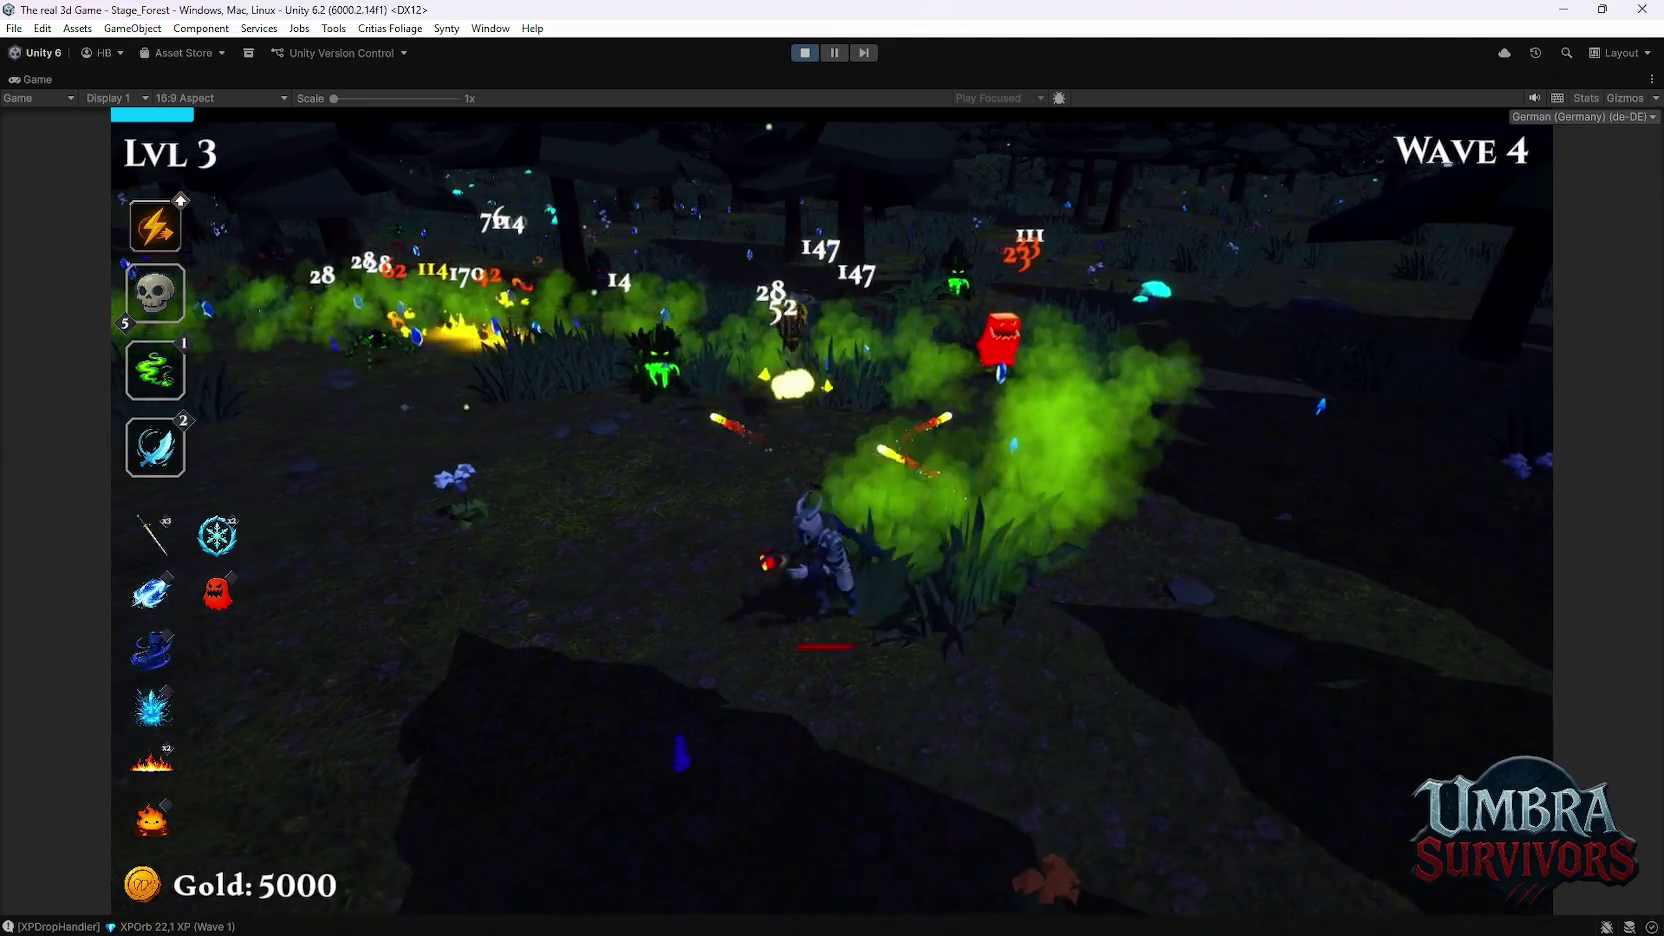
pyautogui.press('a')
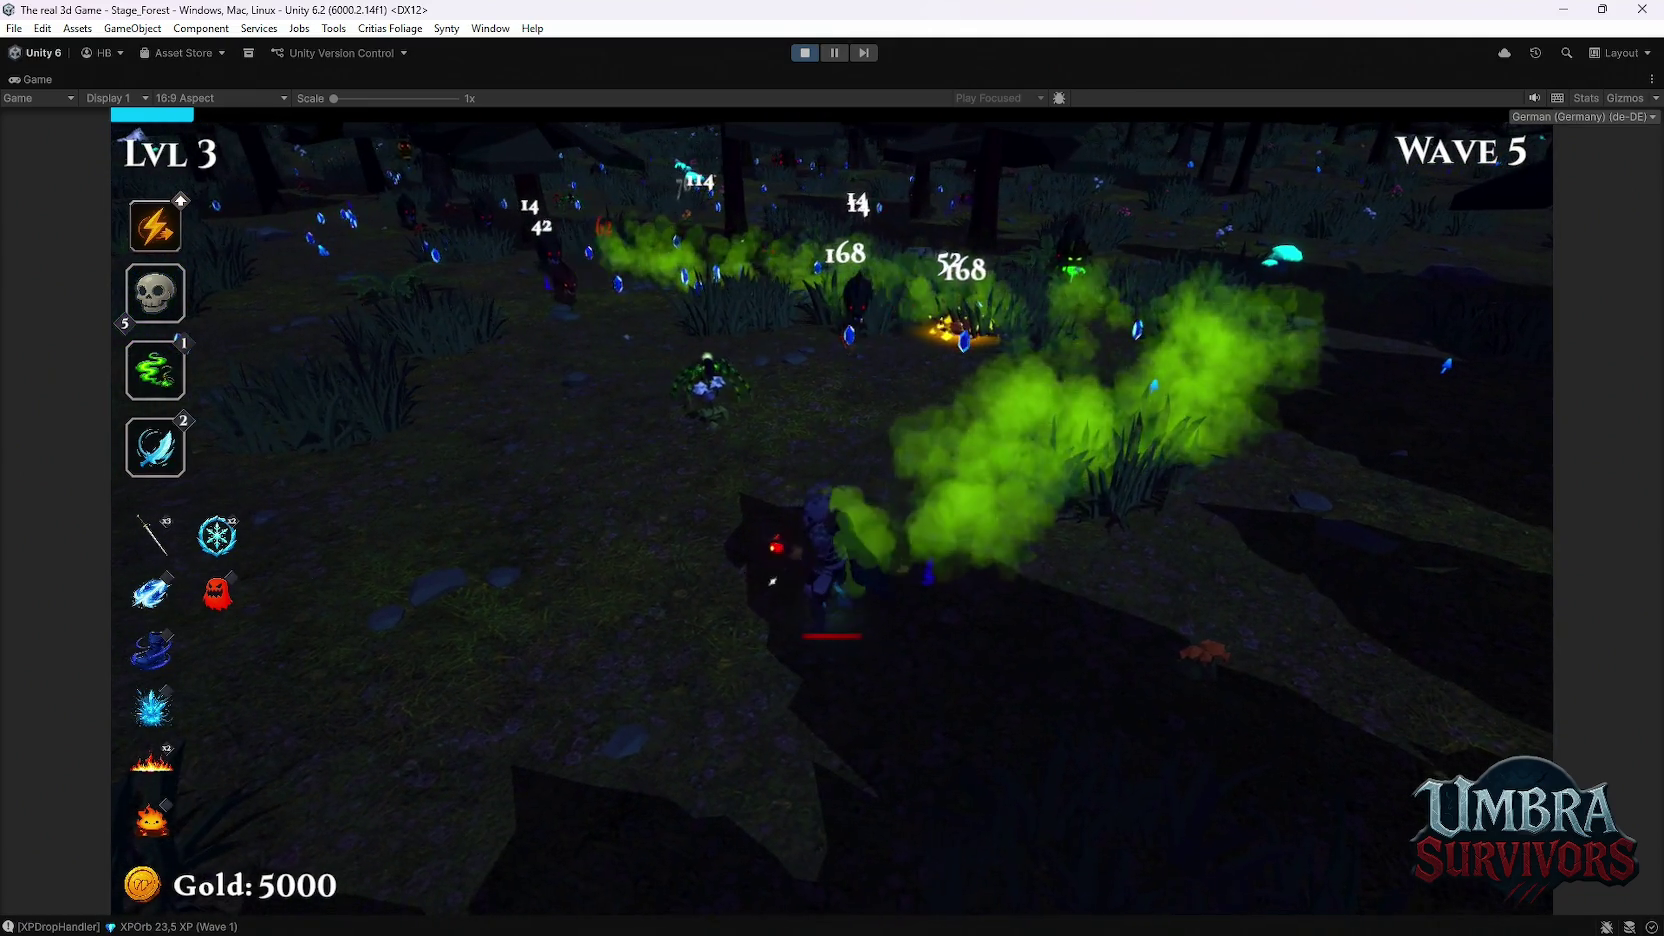
pyautogui.press('a')
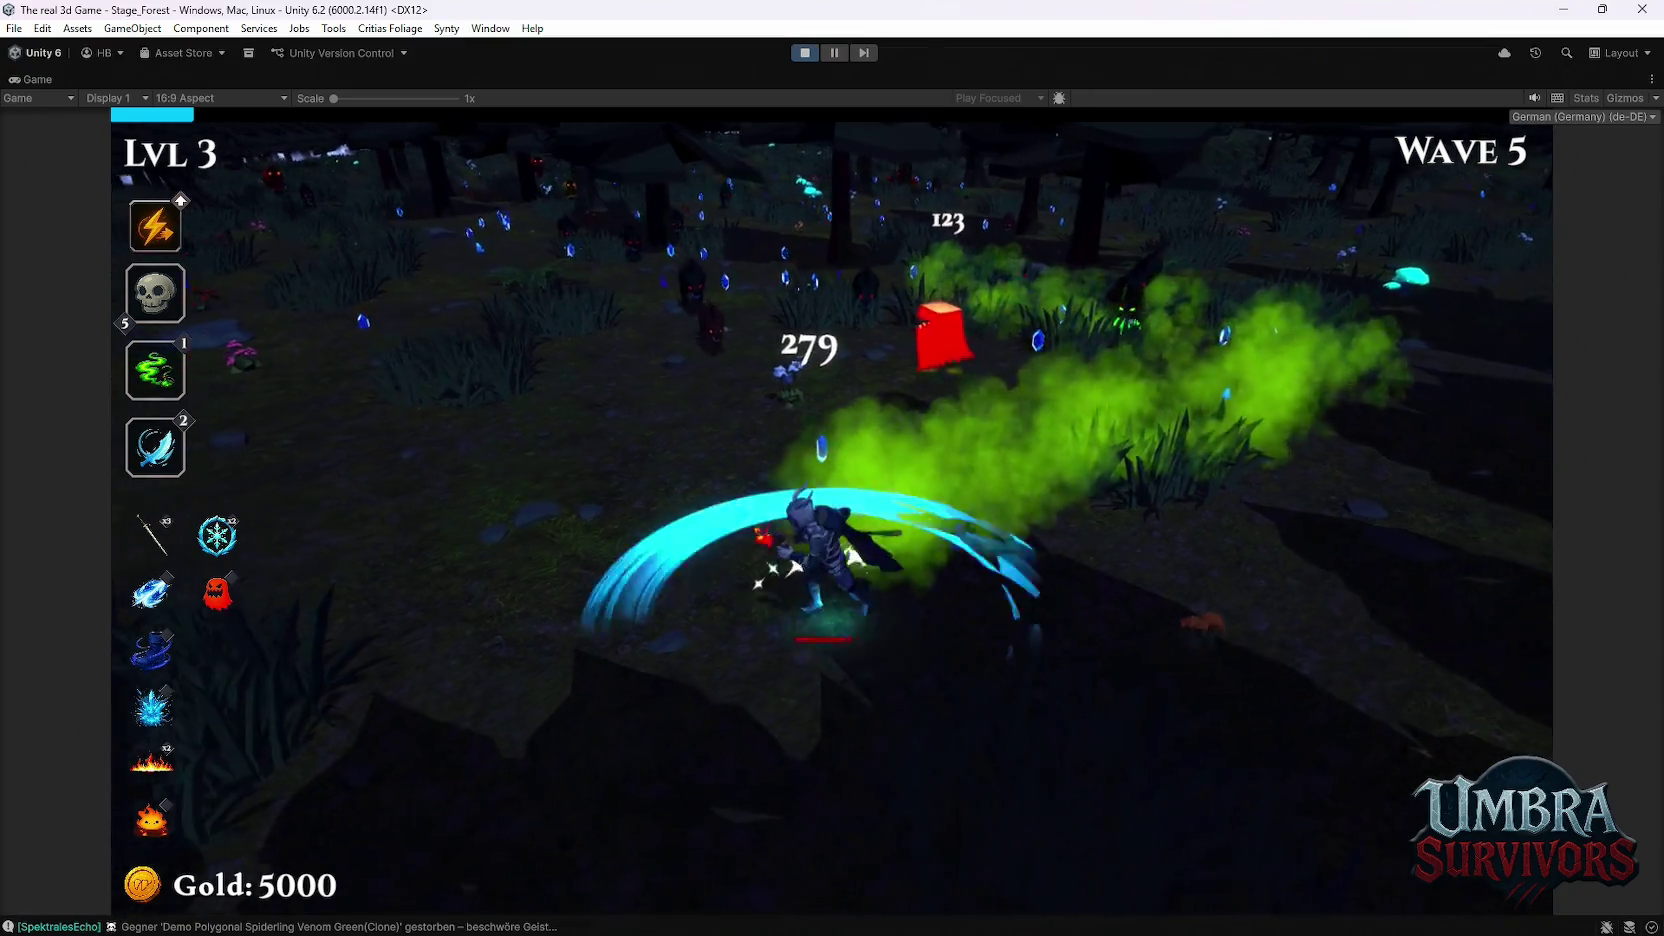
pyautogui.press('a')
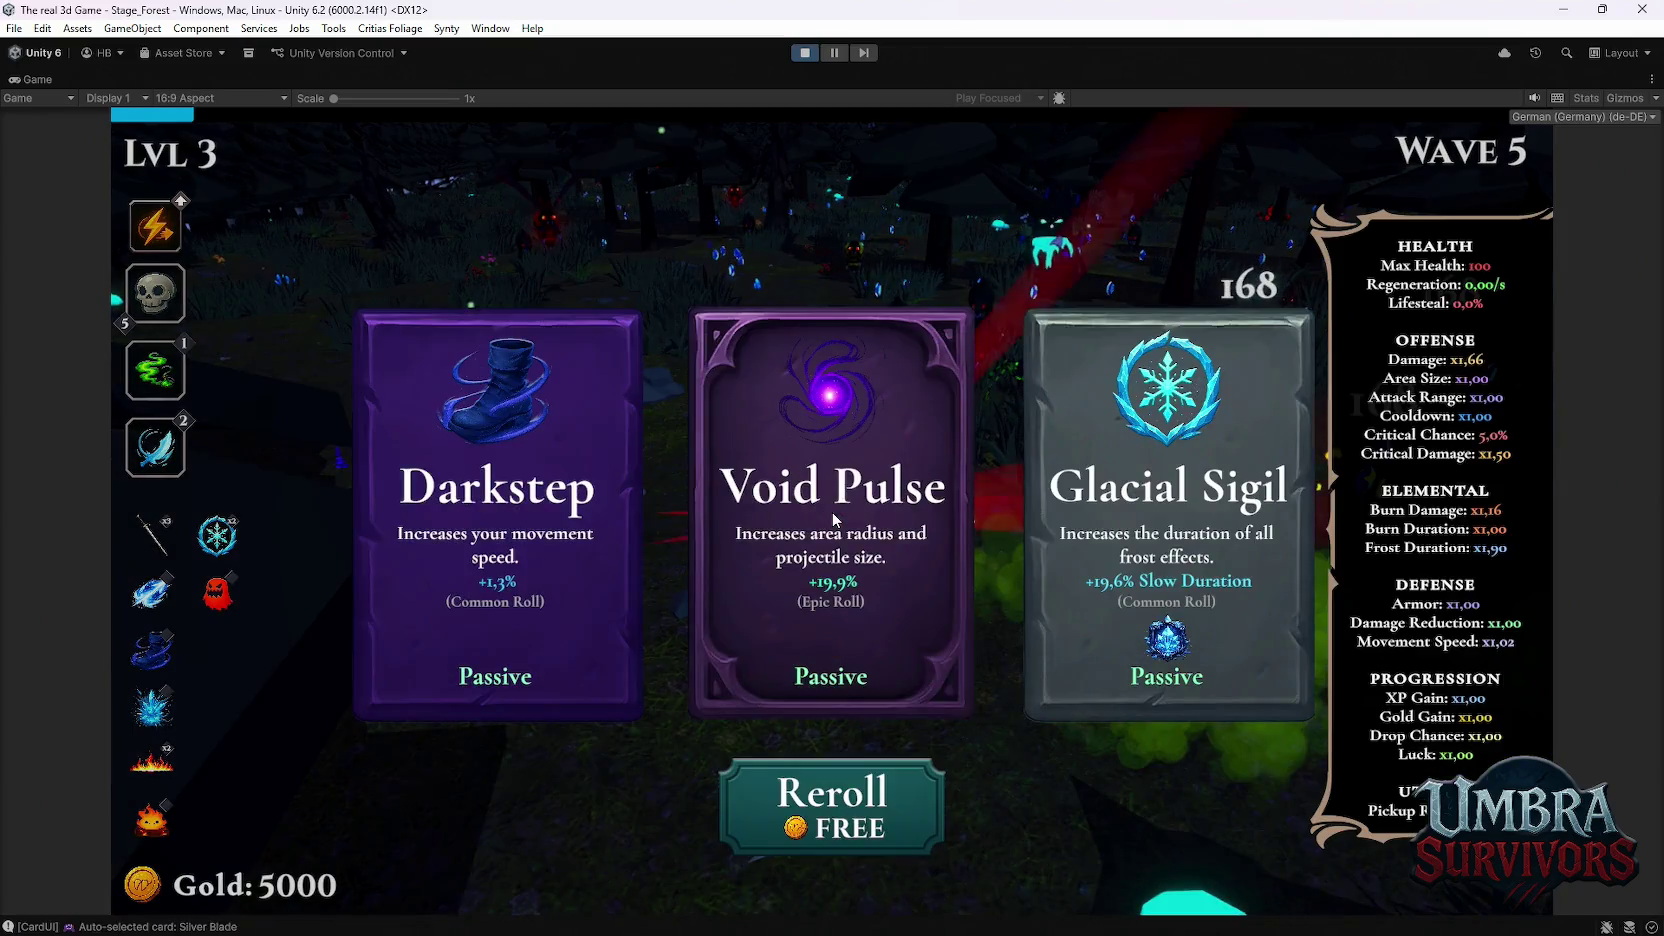
pyautogui.click(845, 513)
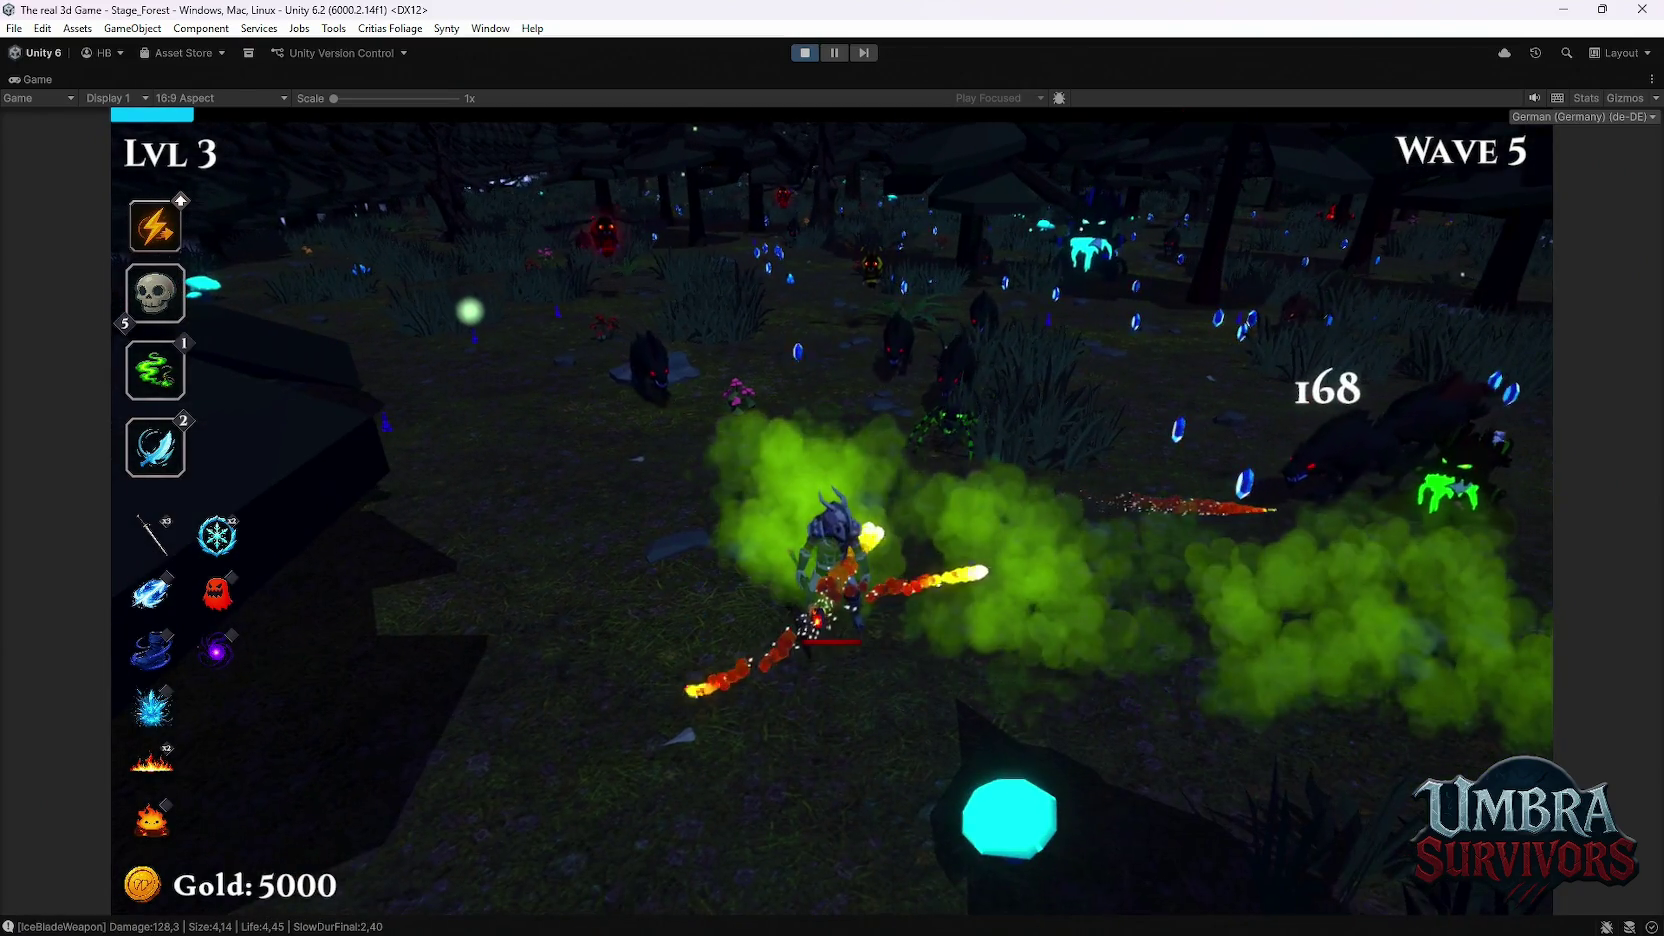
# Step: Take Infernal Spark, Nova, Poison Trail level 2 and Darkstep from successive level-up cards
pyautogui.click(587, 492)
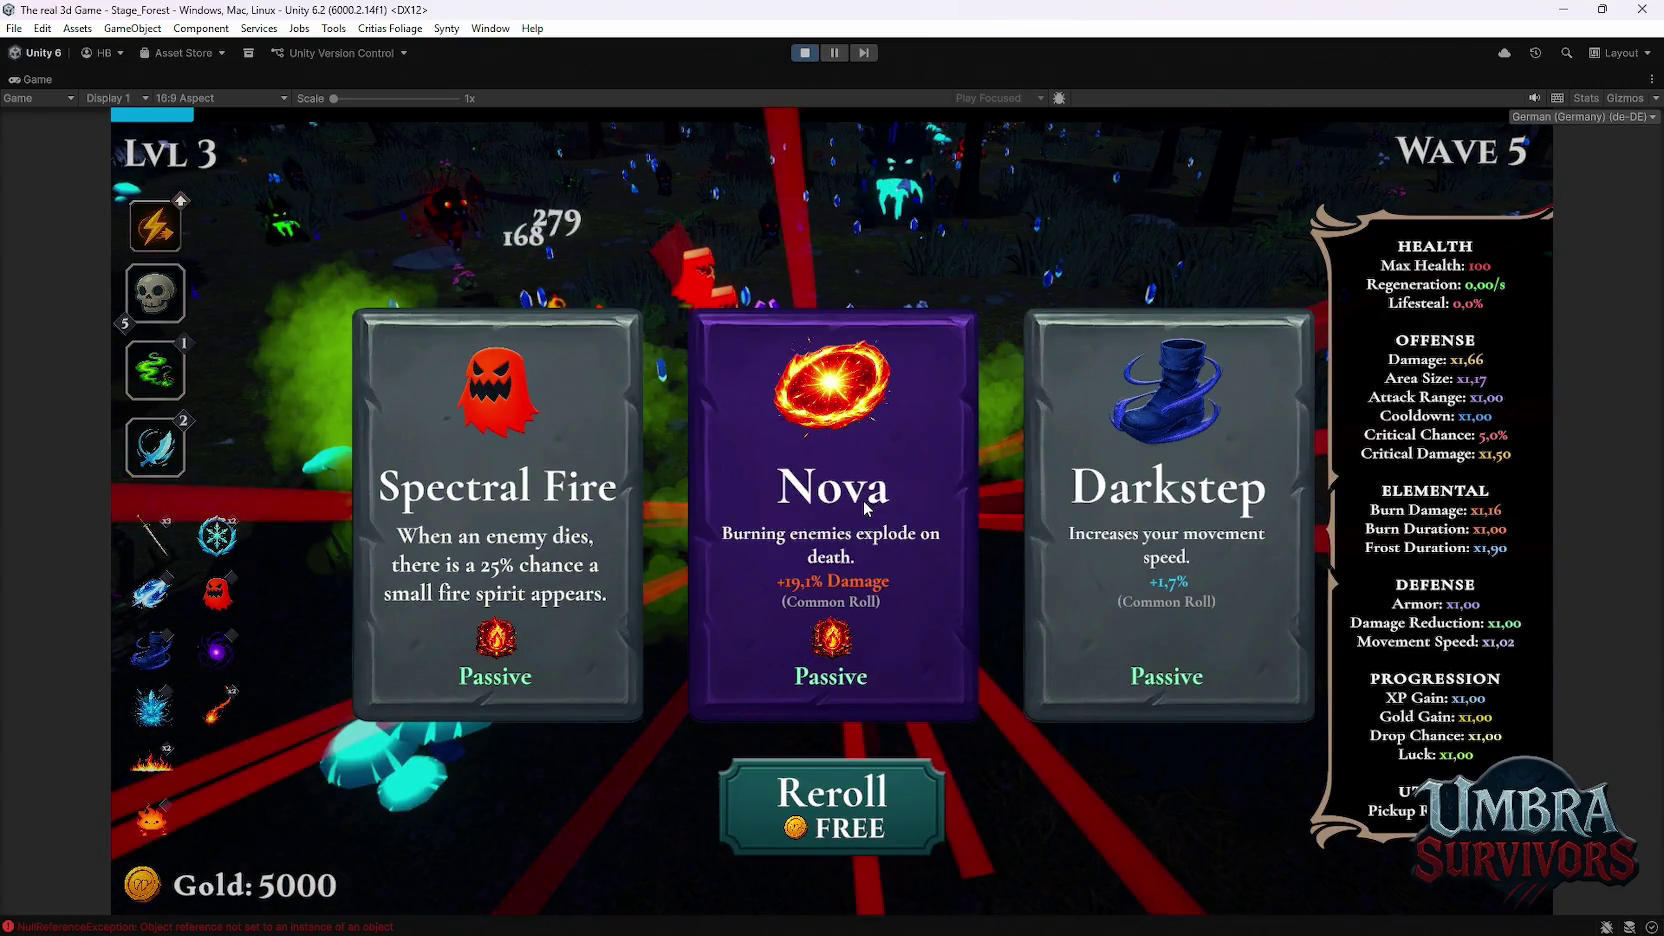
pyautogui.click(866, 508)
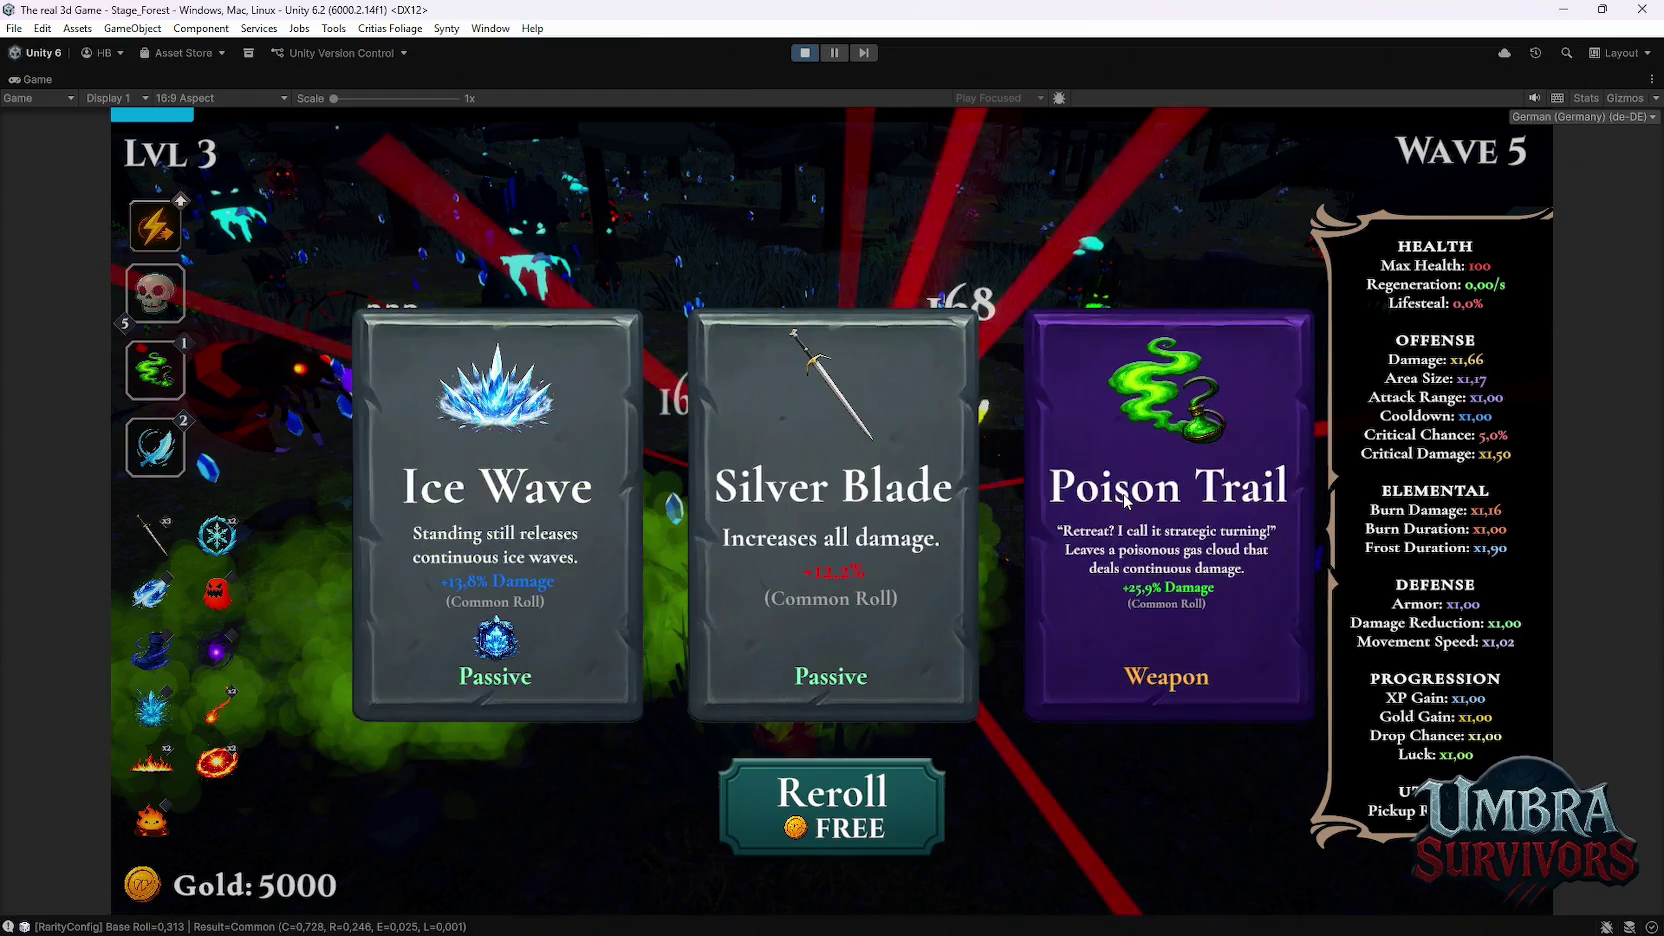
pyautogui.click(1126, 500)
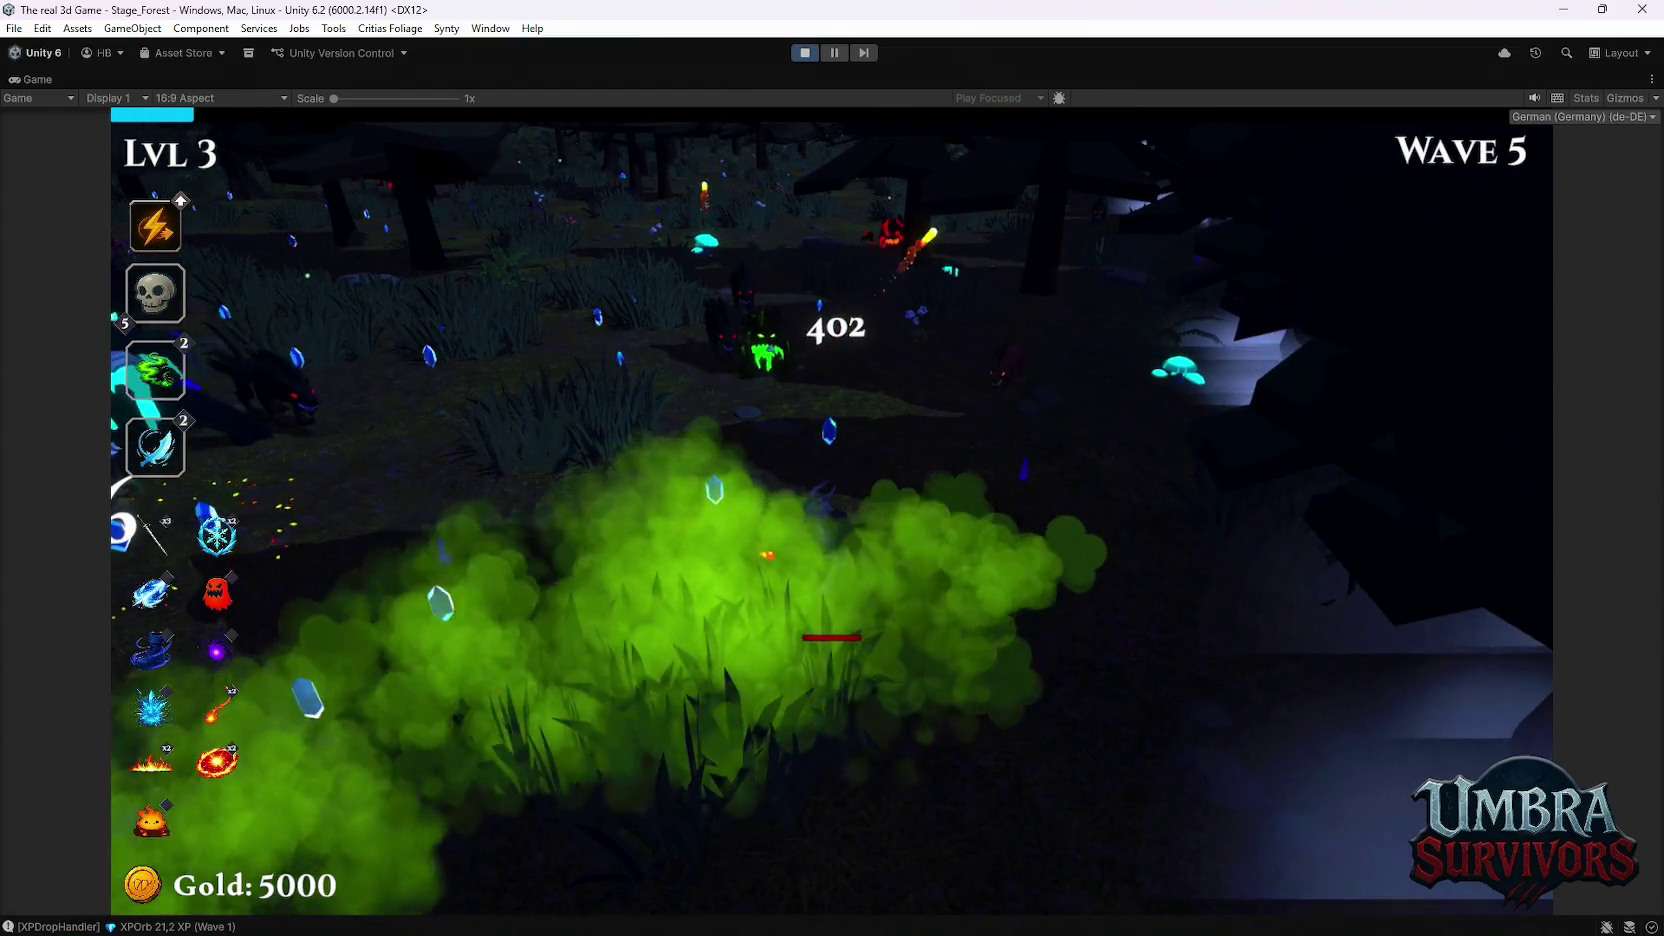
pyautogui.press('Right')
pyautogui.press('Return')
# Step: Move the hero with S and W, then take Fire Cobra and Heart of the Vampire
pyautogui.press('s')
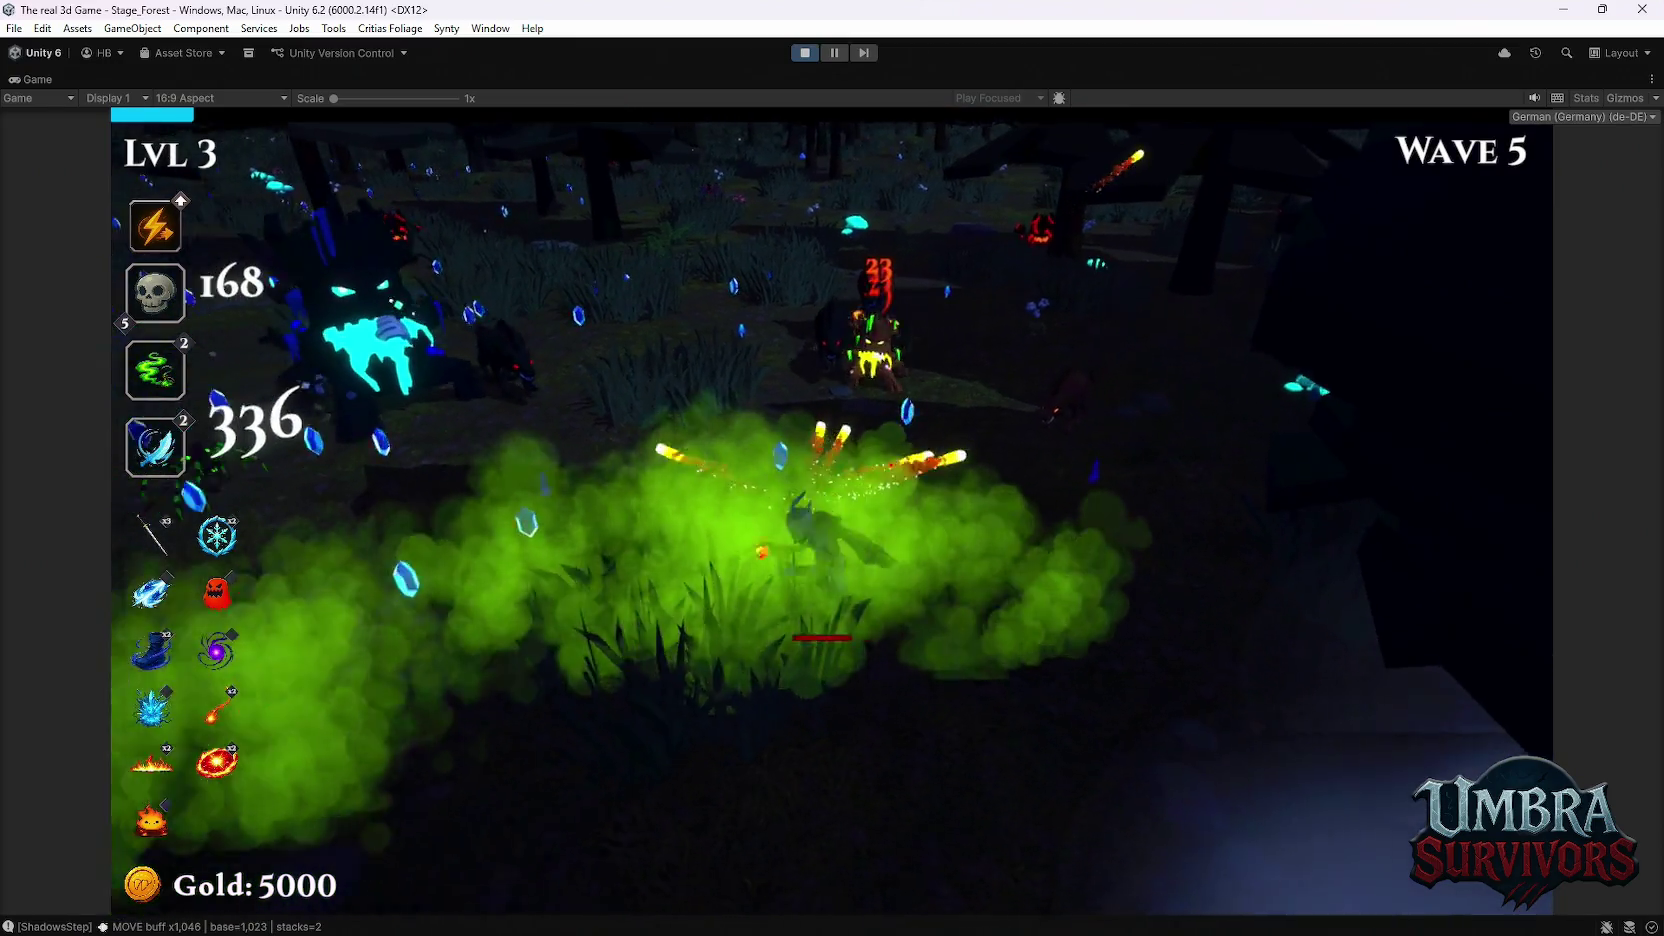
pyautogui.press('s')
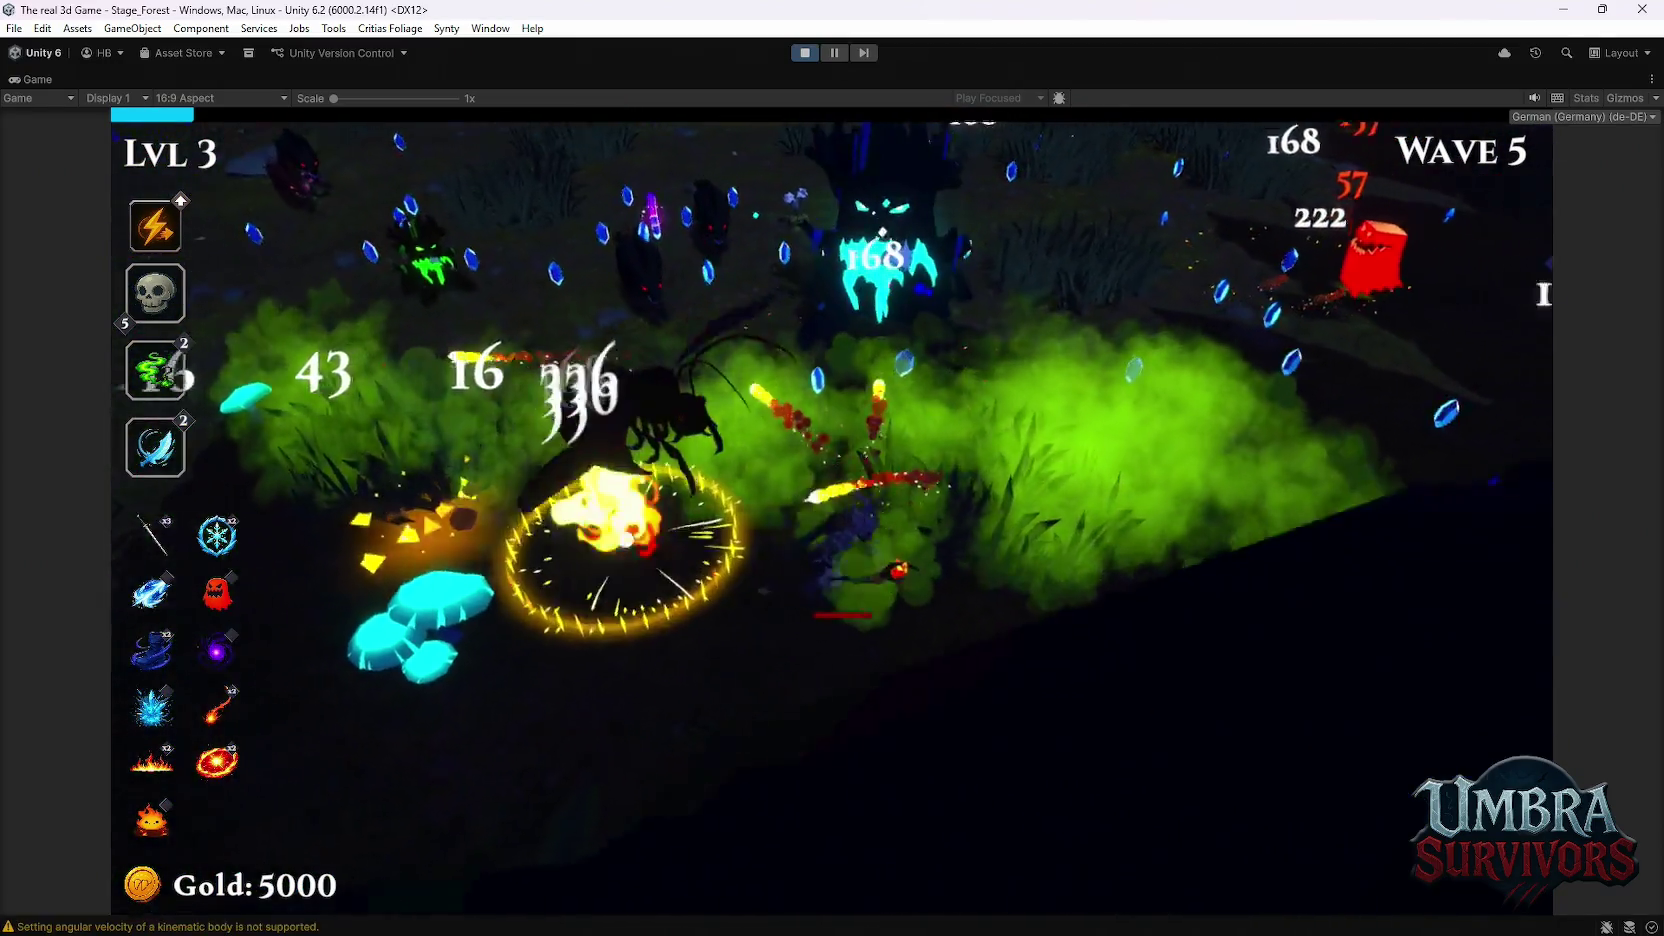
pyautogui.press('s')
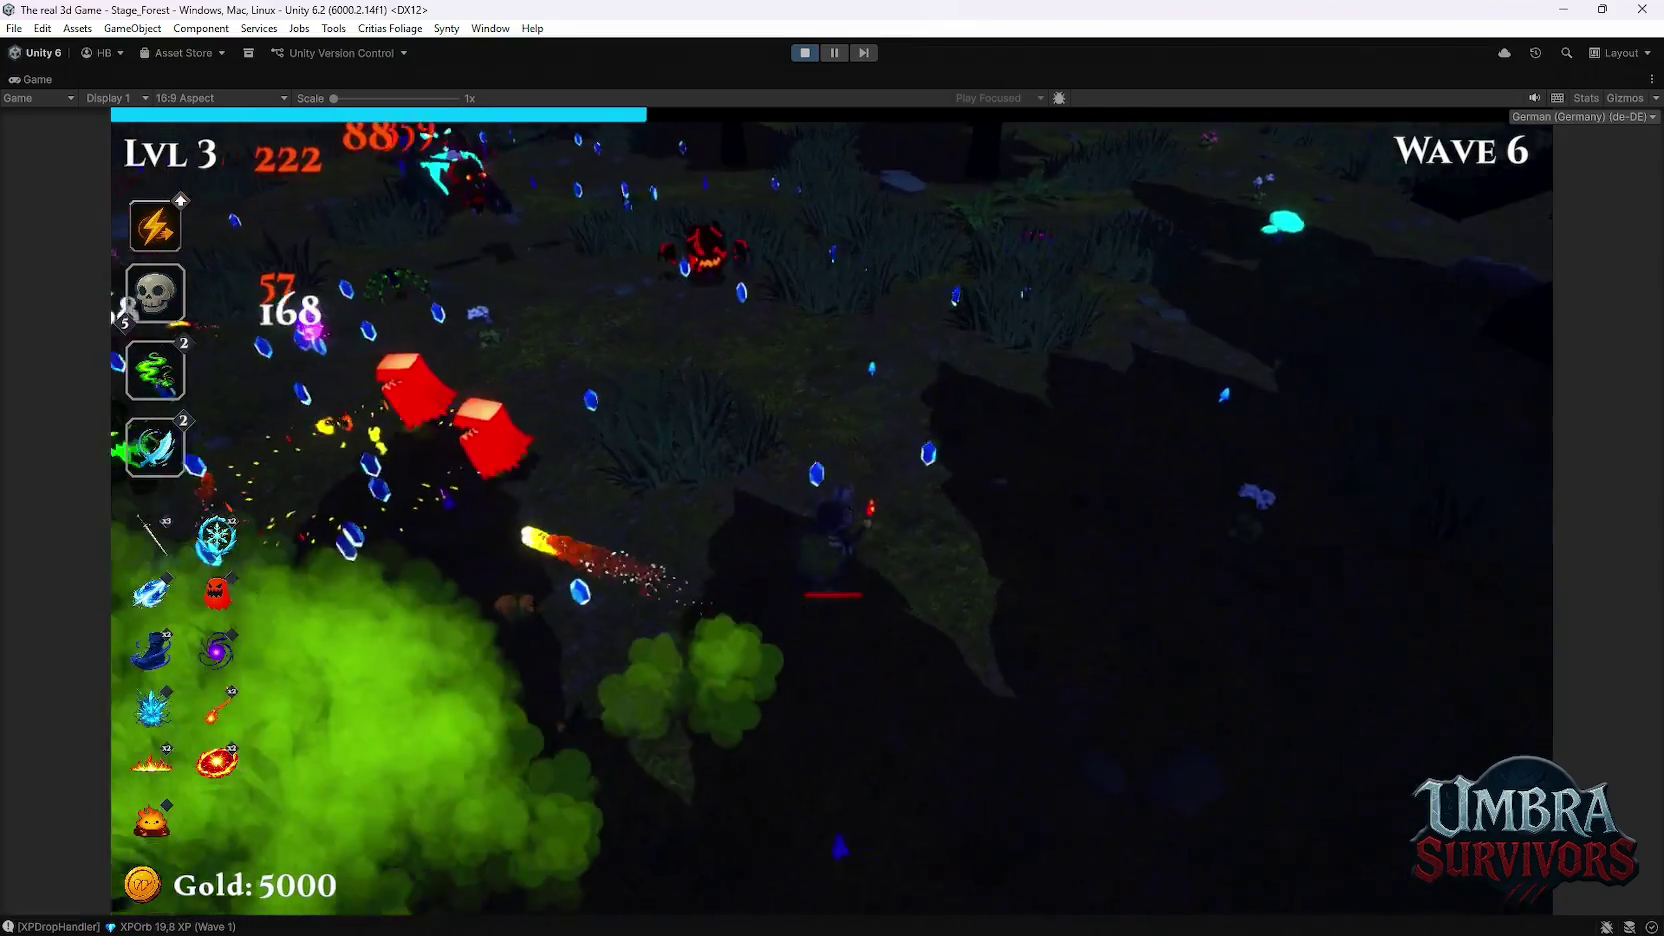
pyautogui.press('w')
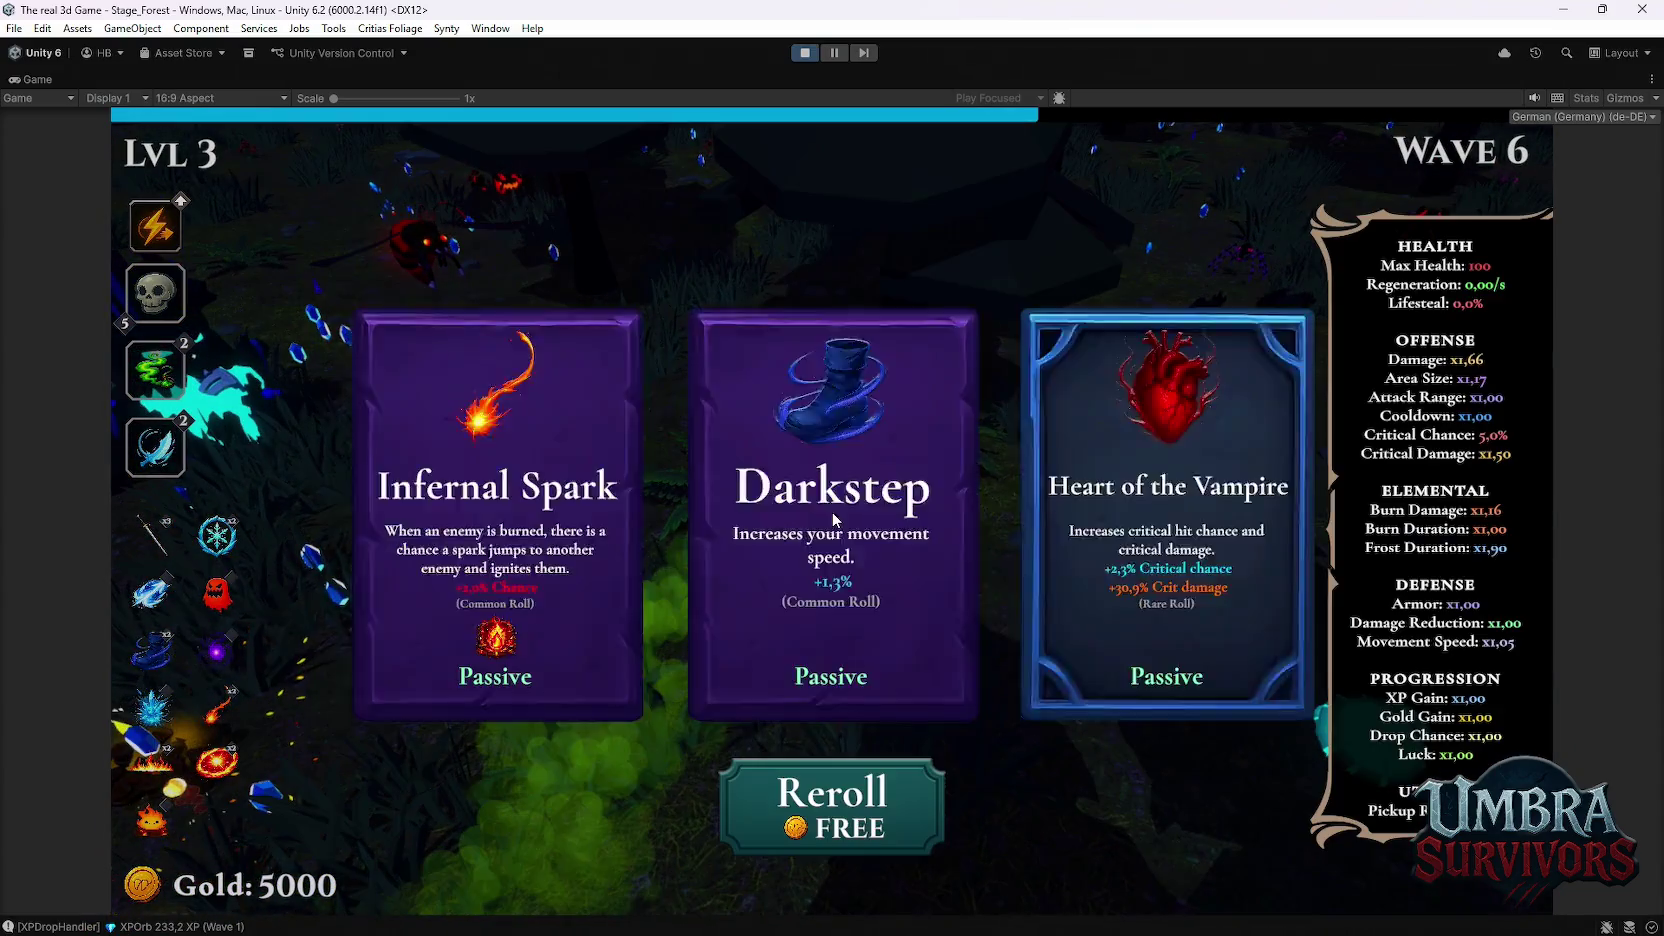
pyautogui.press('d')
pyautogui.press('Return')
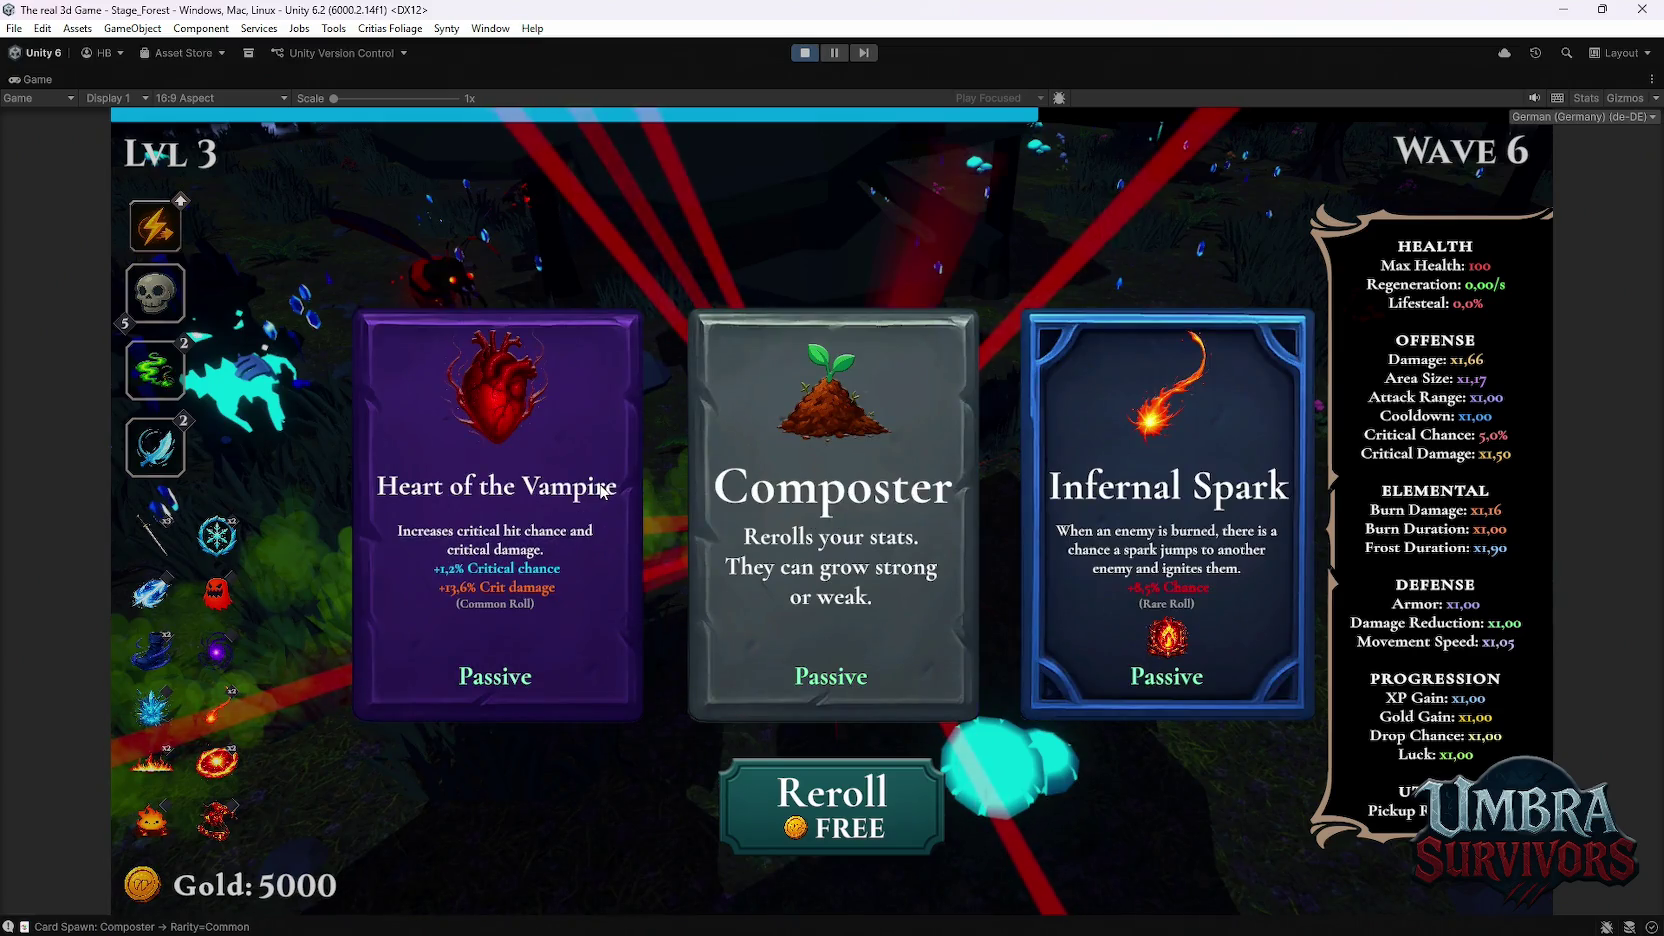
pyautogui.click(600, 488)
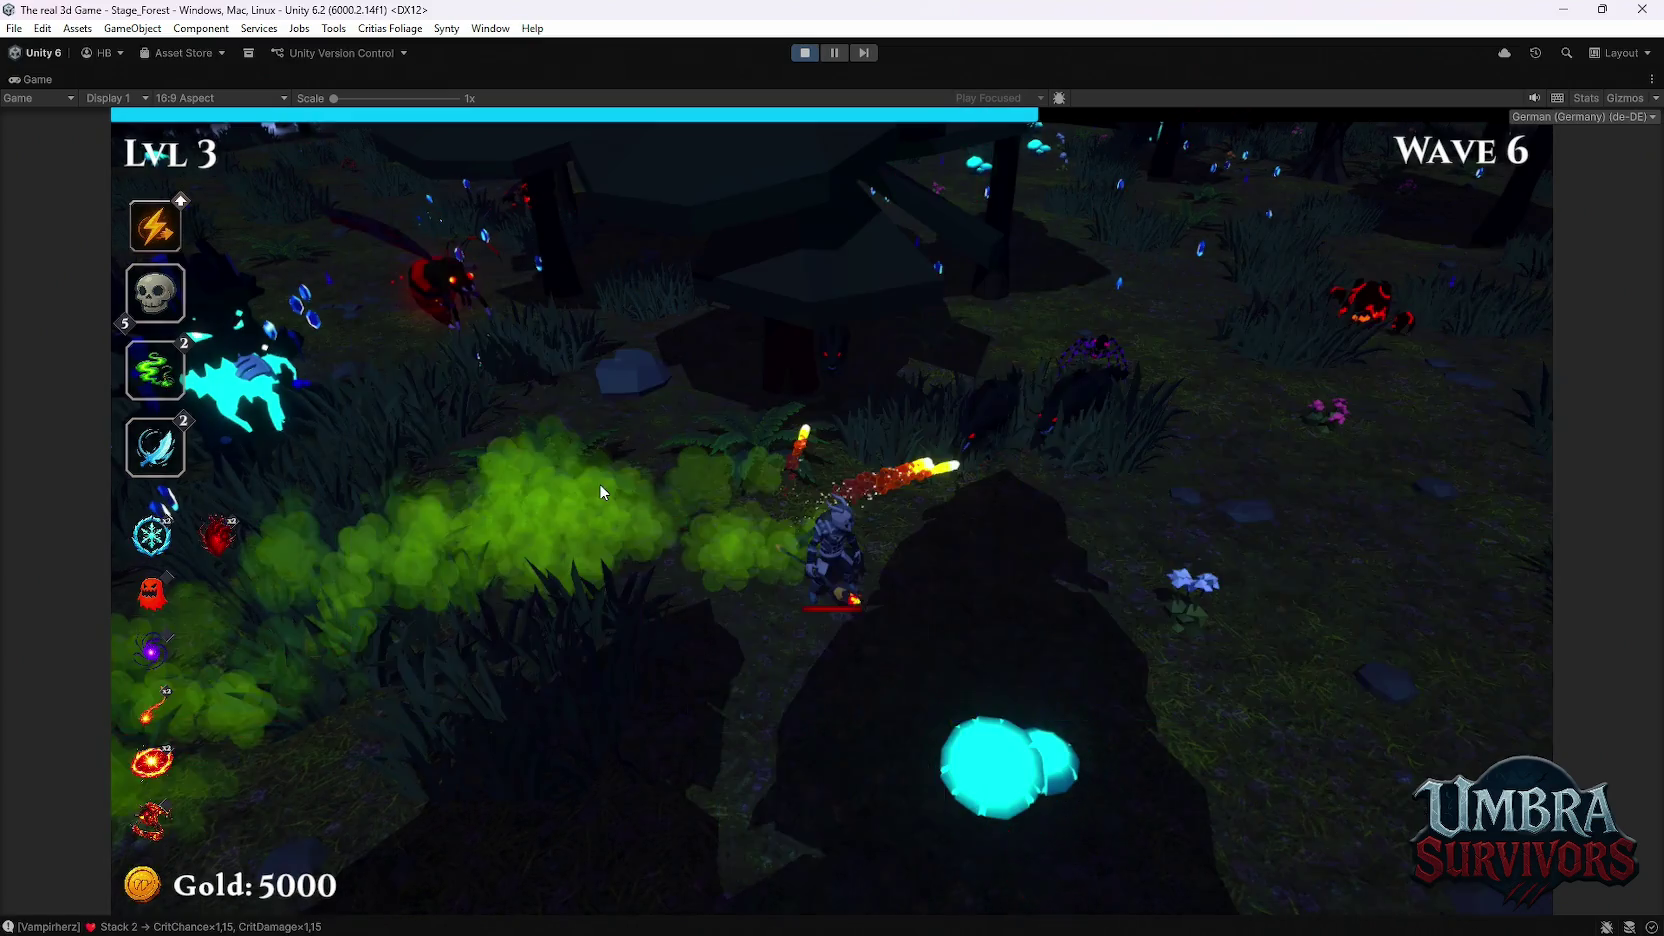
# Step: Move right, pause the game, and restore the full editor layout
pyautogui.press('d')
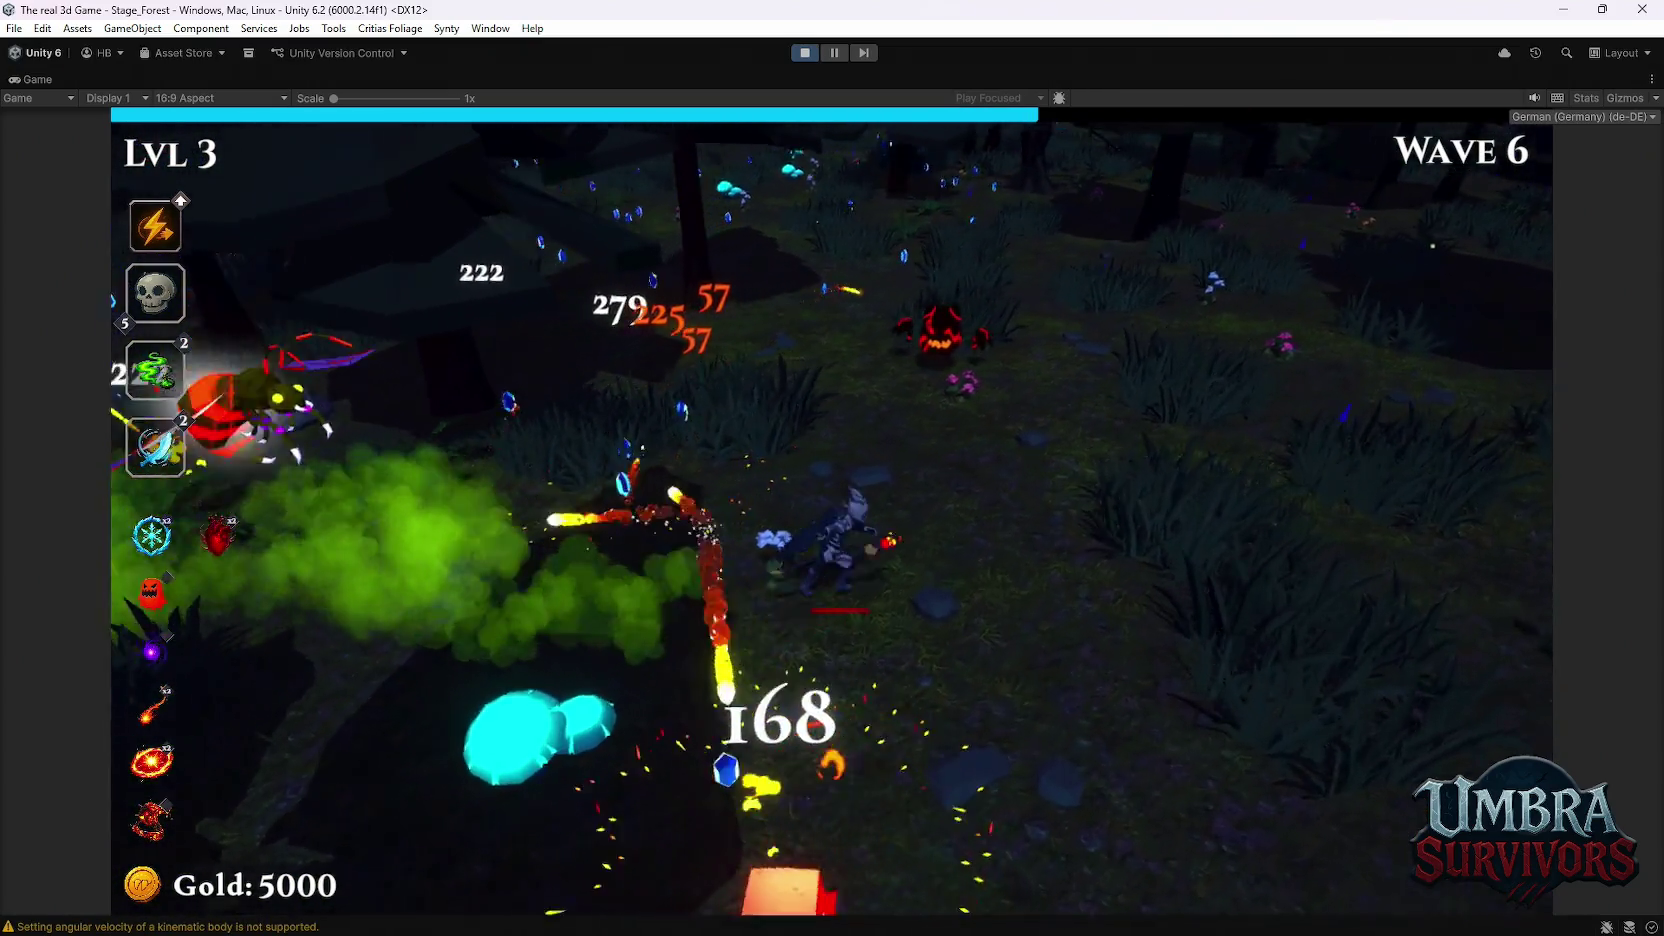
pyautogui.press('d')
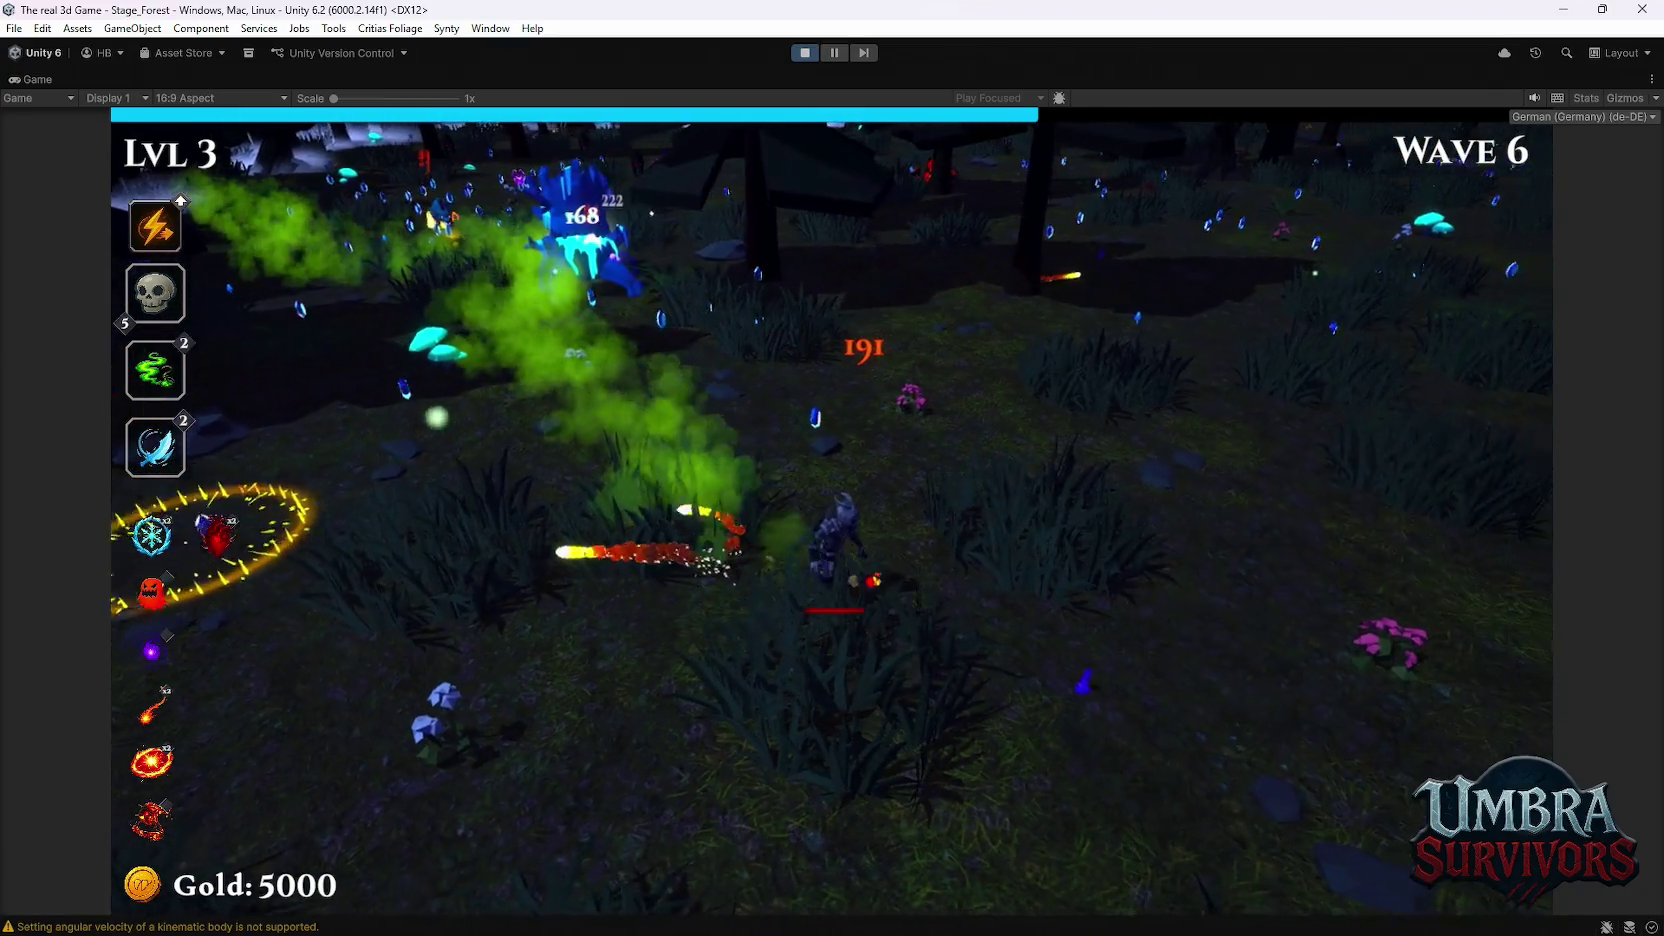
pyautogui.press('Escape')
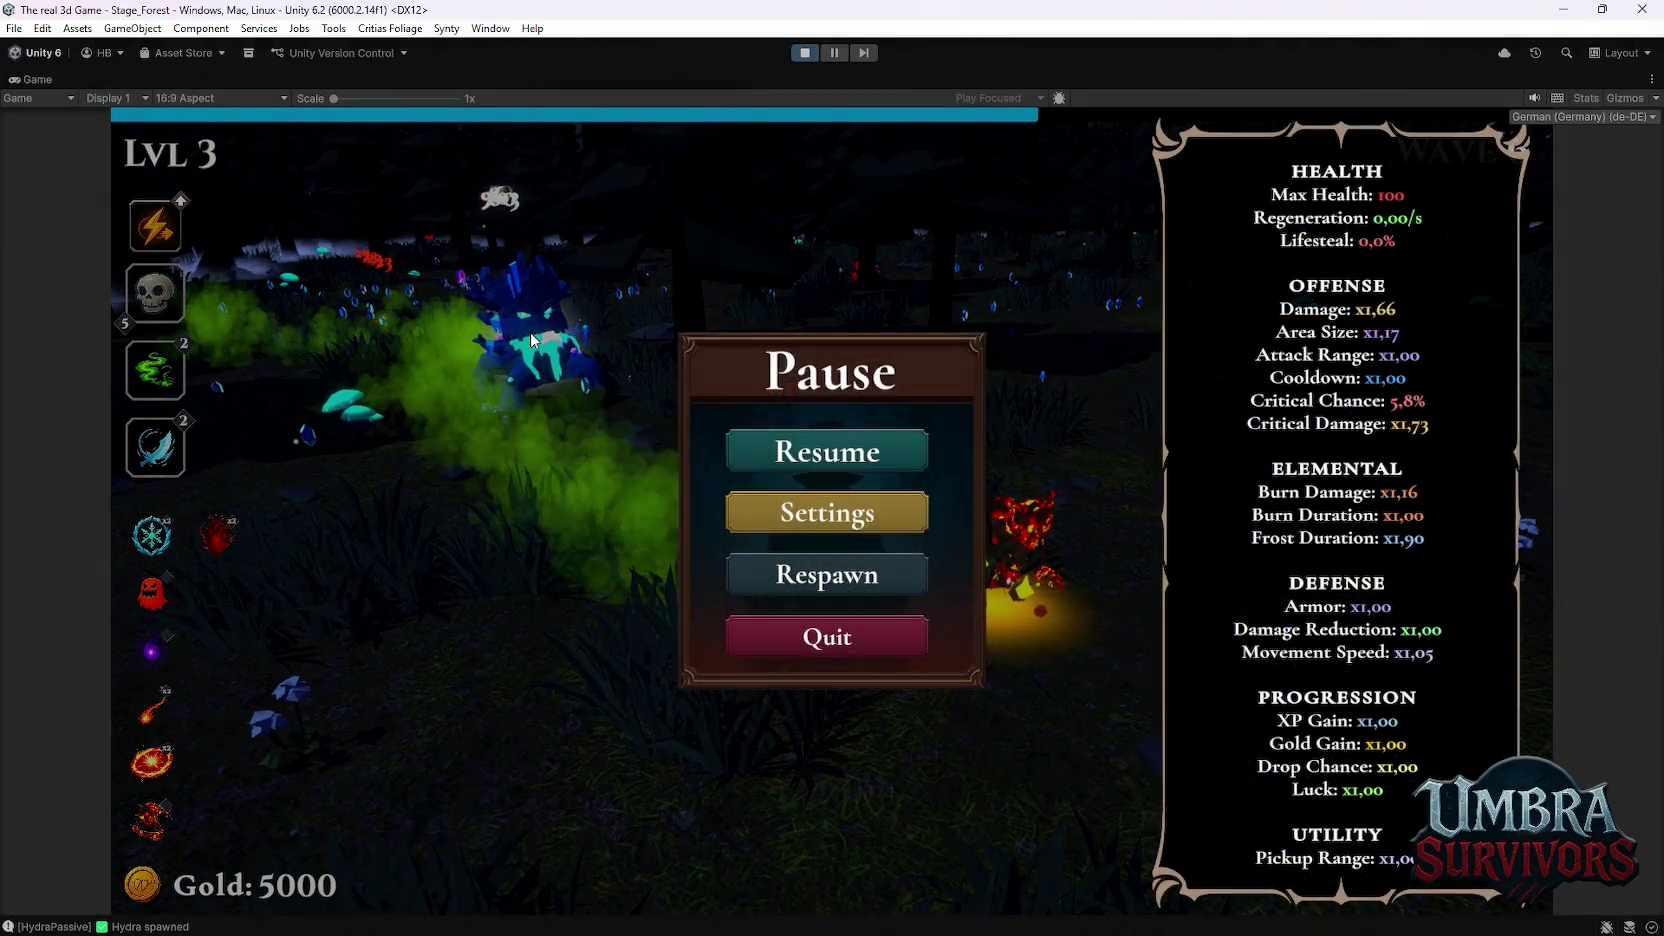
pyautogui.doubleClick(46, 78)
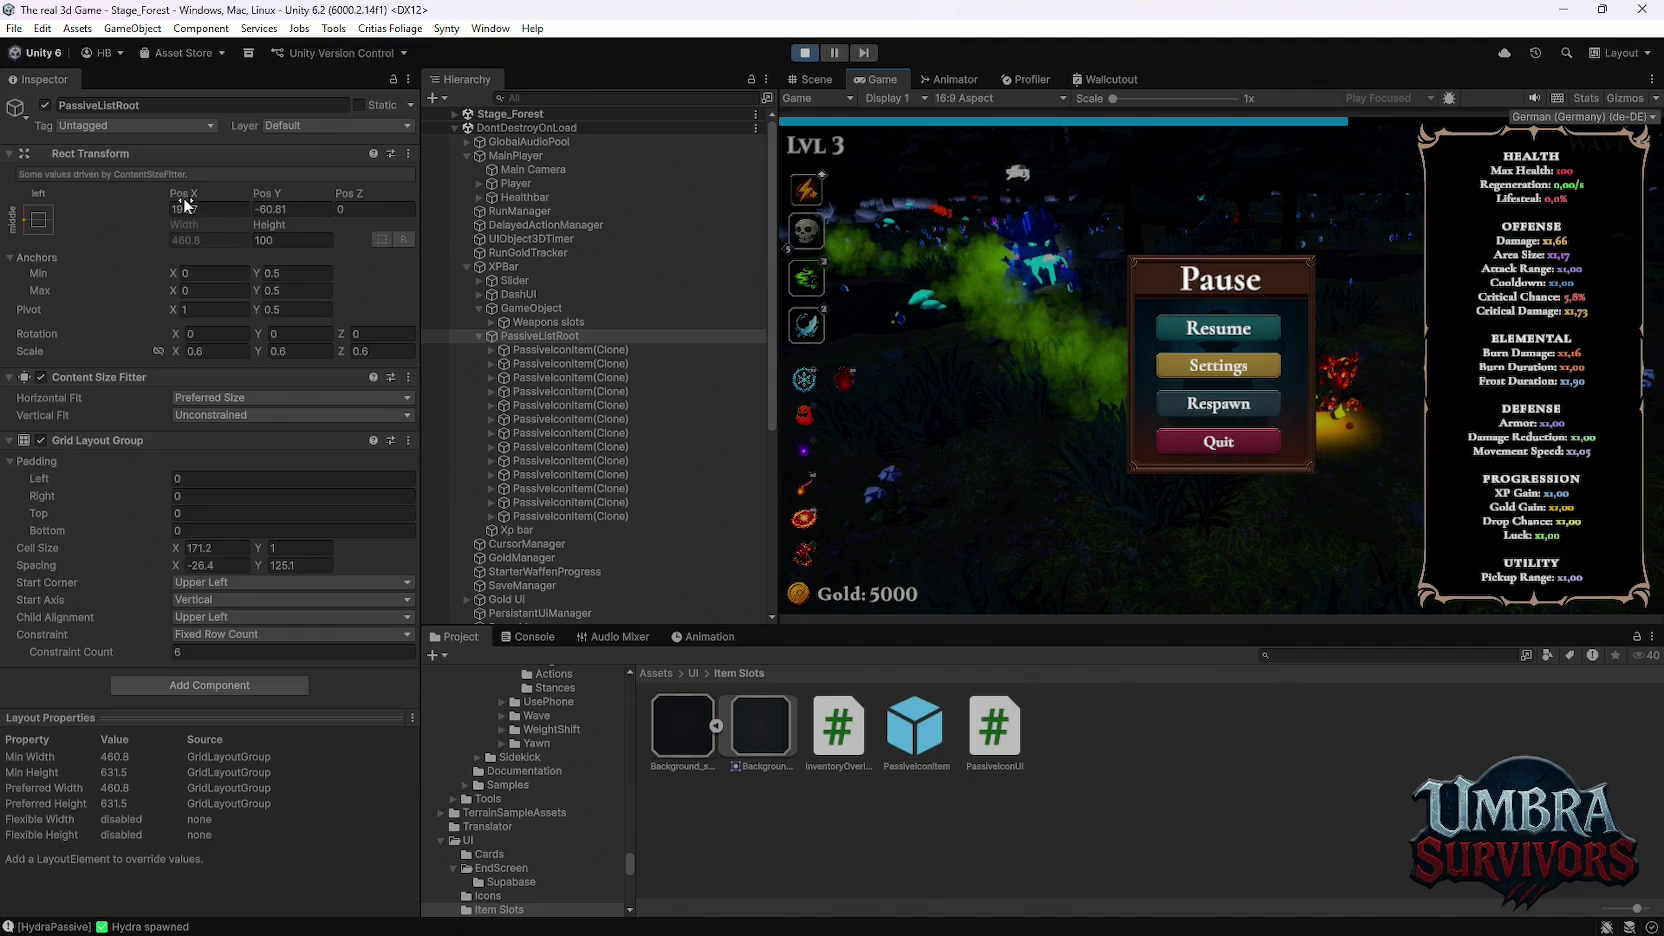
# Step: Shift PassiveListRoot along X and set the grid's Child Alignment to Middle Left
pyautogui.moveTo(183, 198)
pyautogui.mouseDown()
pyautogui.moveTo(488, 228)
pyautogui.moveTo(416, 245)
pyautogui.mouseUp()
pyautogui.click(217, 598)
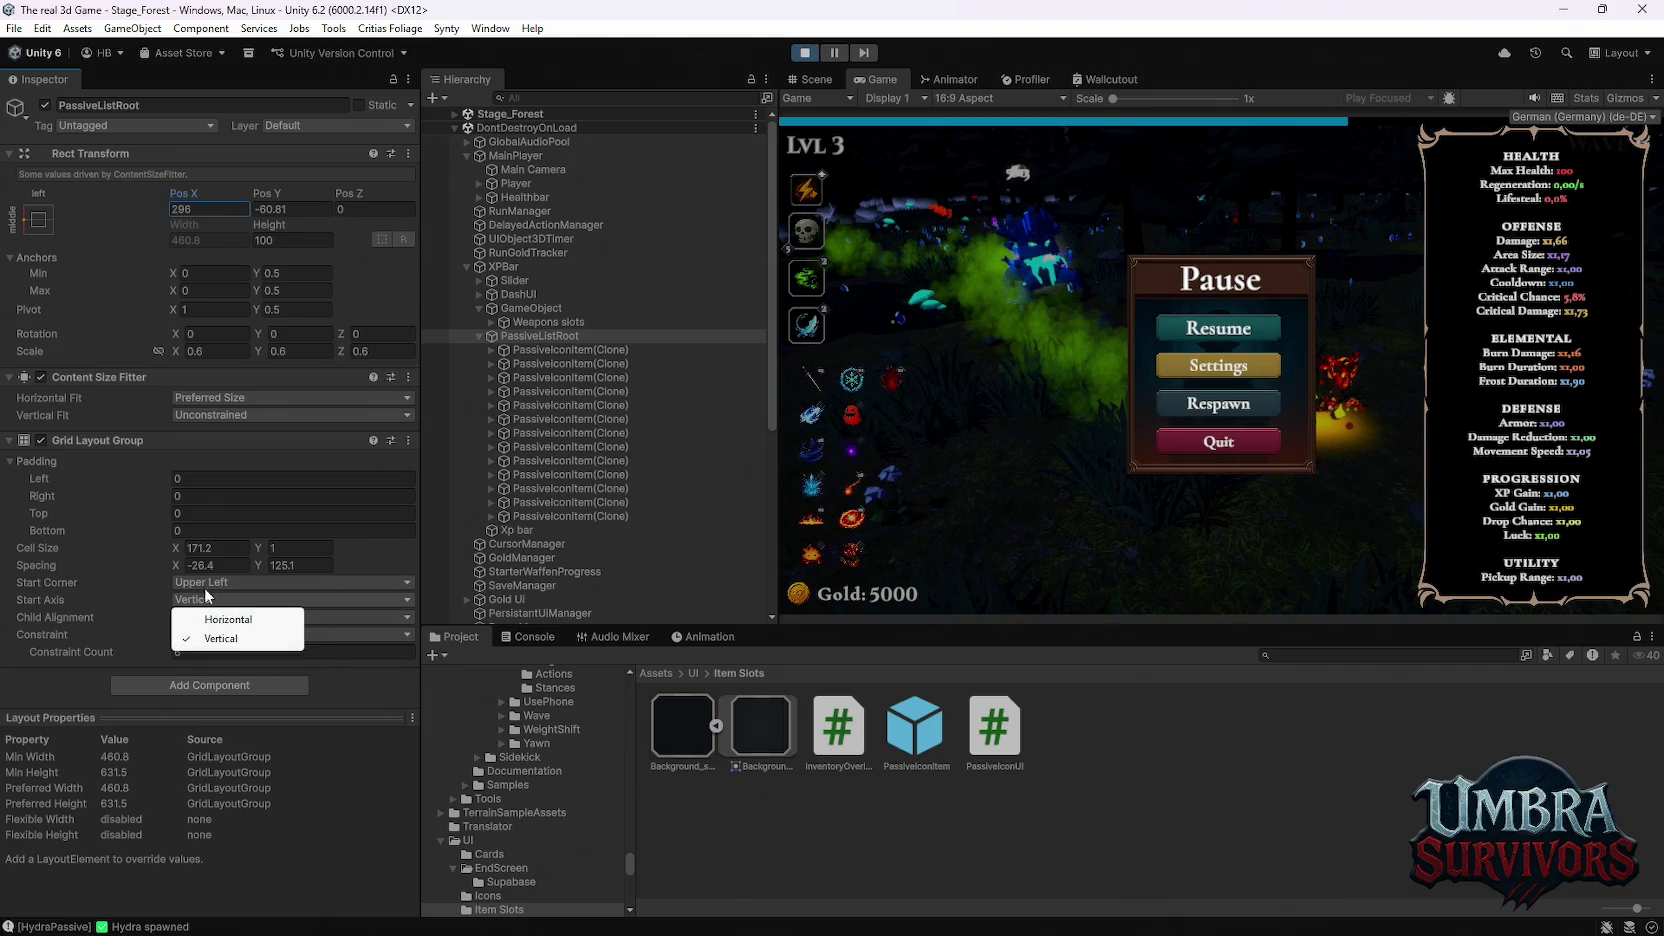
pyautogui.click(200, 584)
pyautogui.click(39, 224)
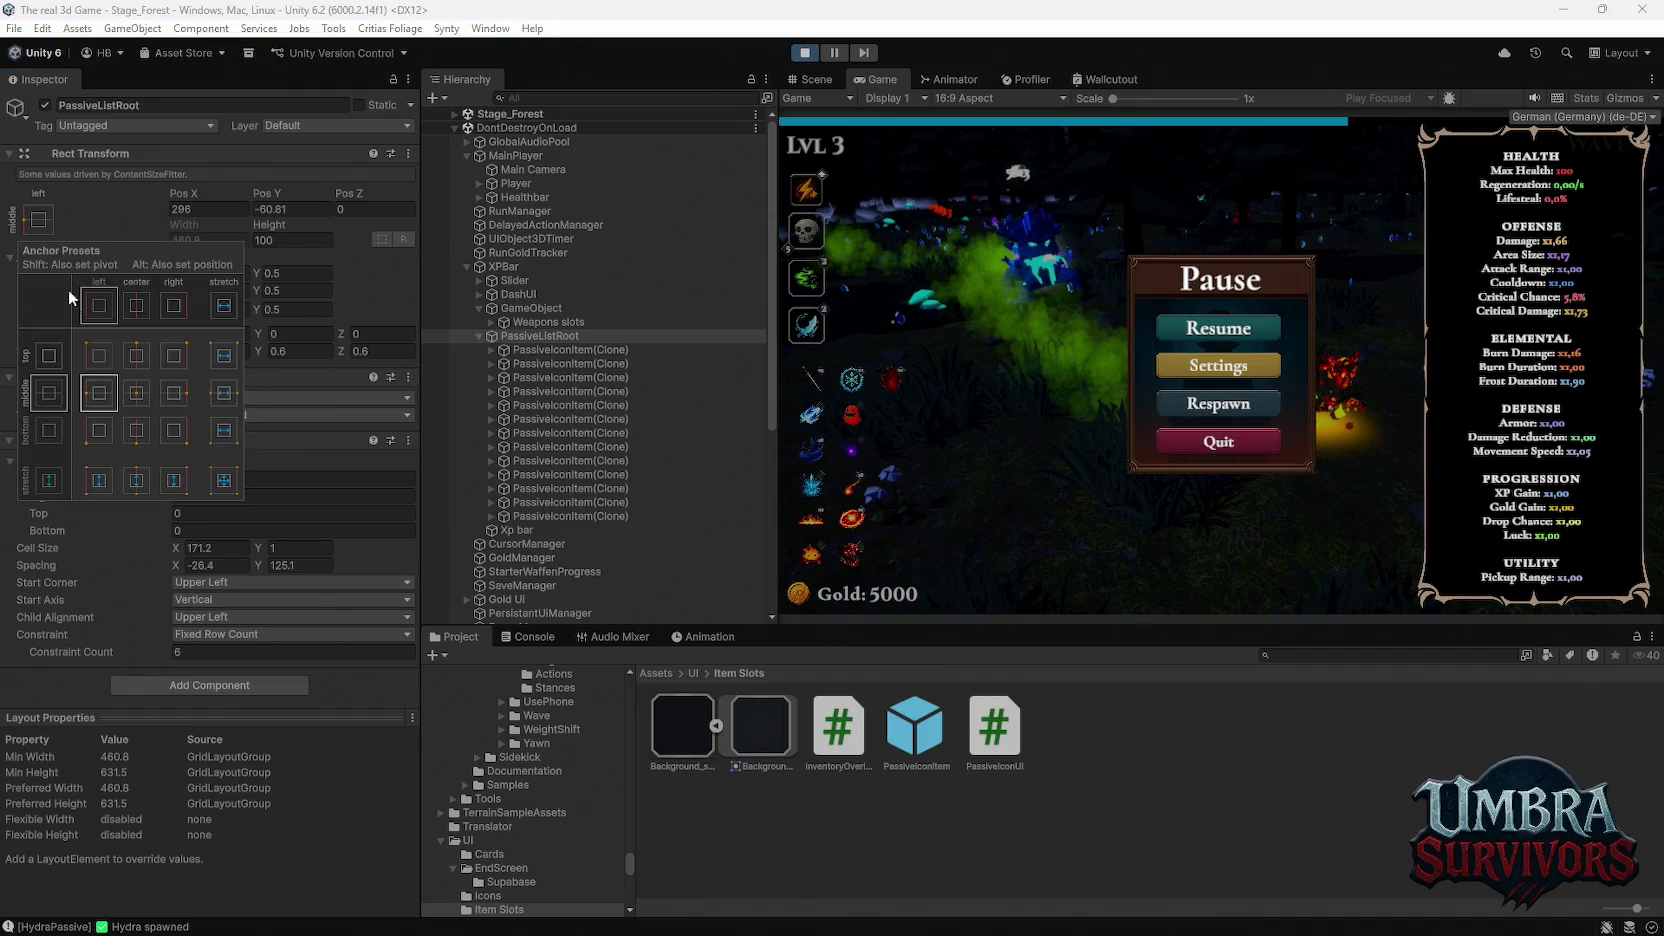
pyautogui.press('Escape')
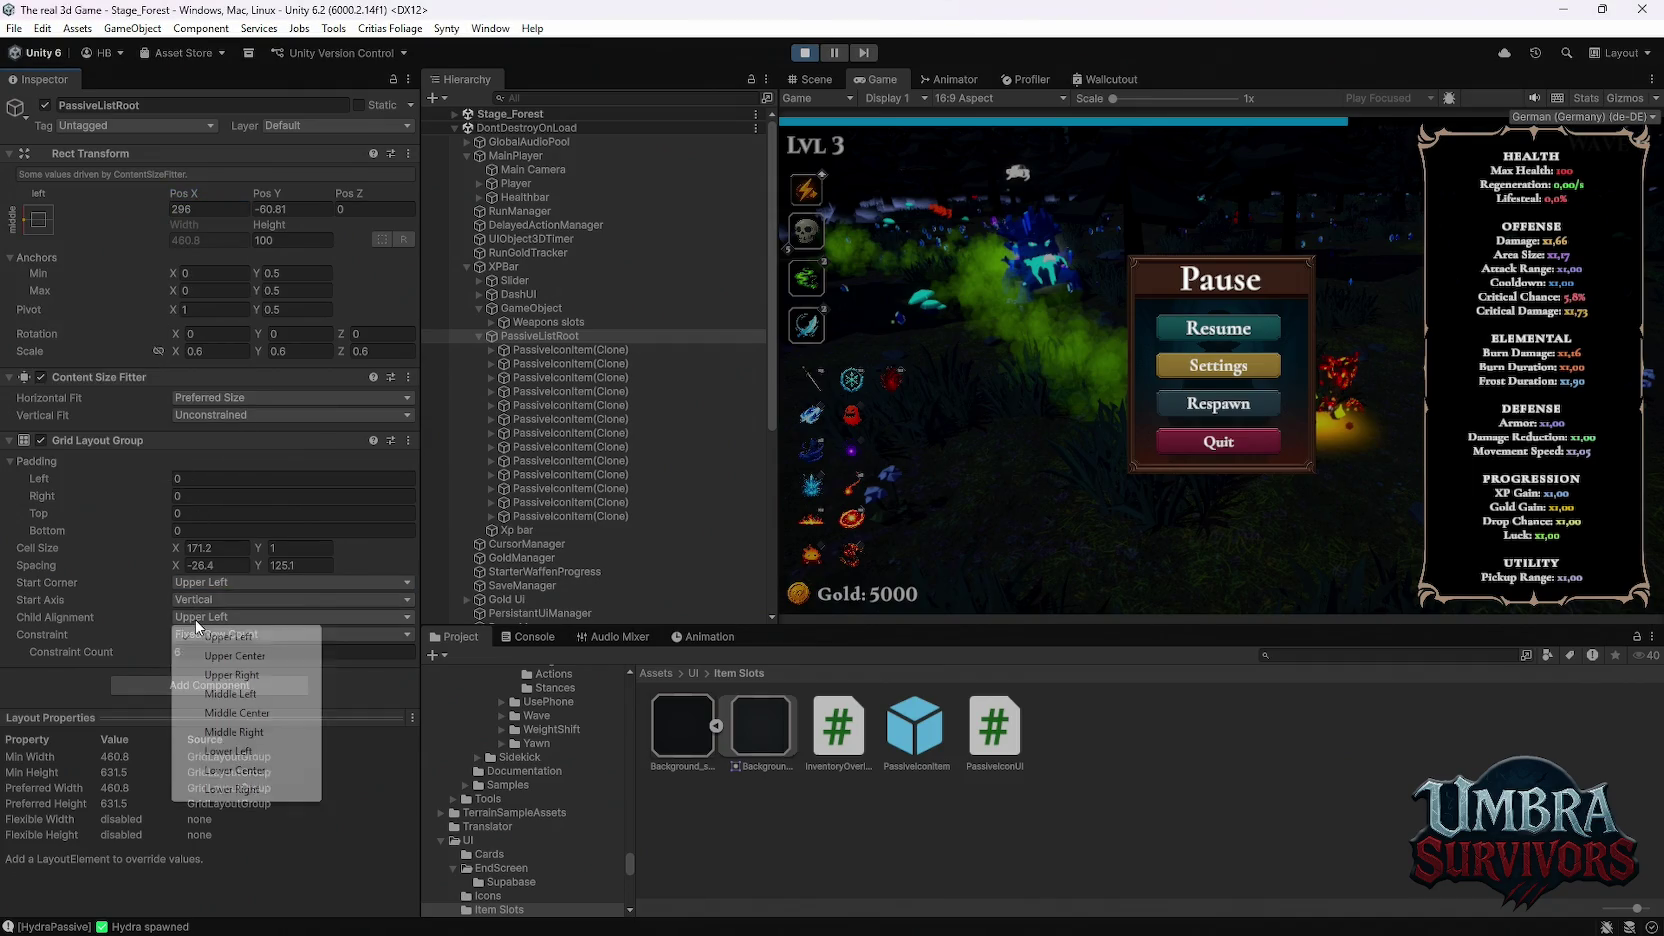
pyautogui.click(196, 619)
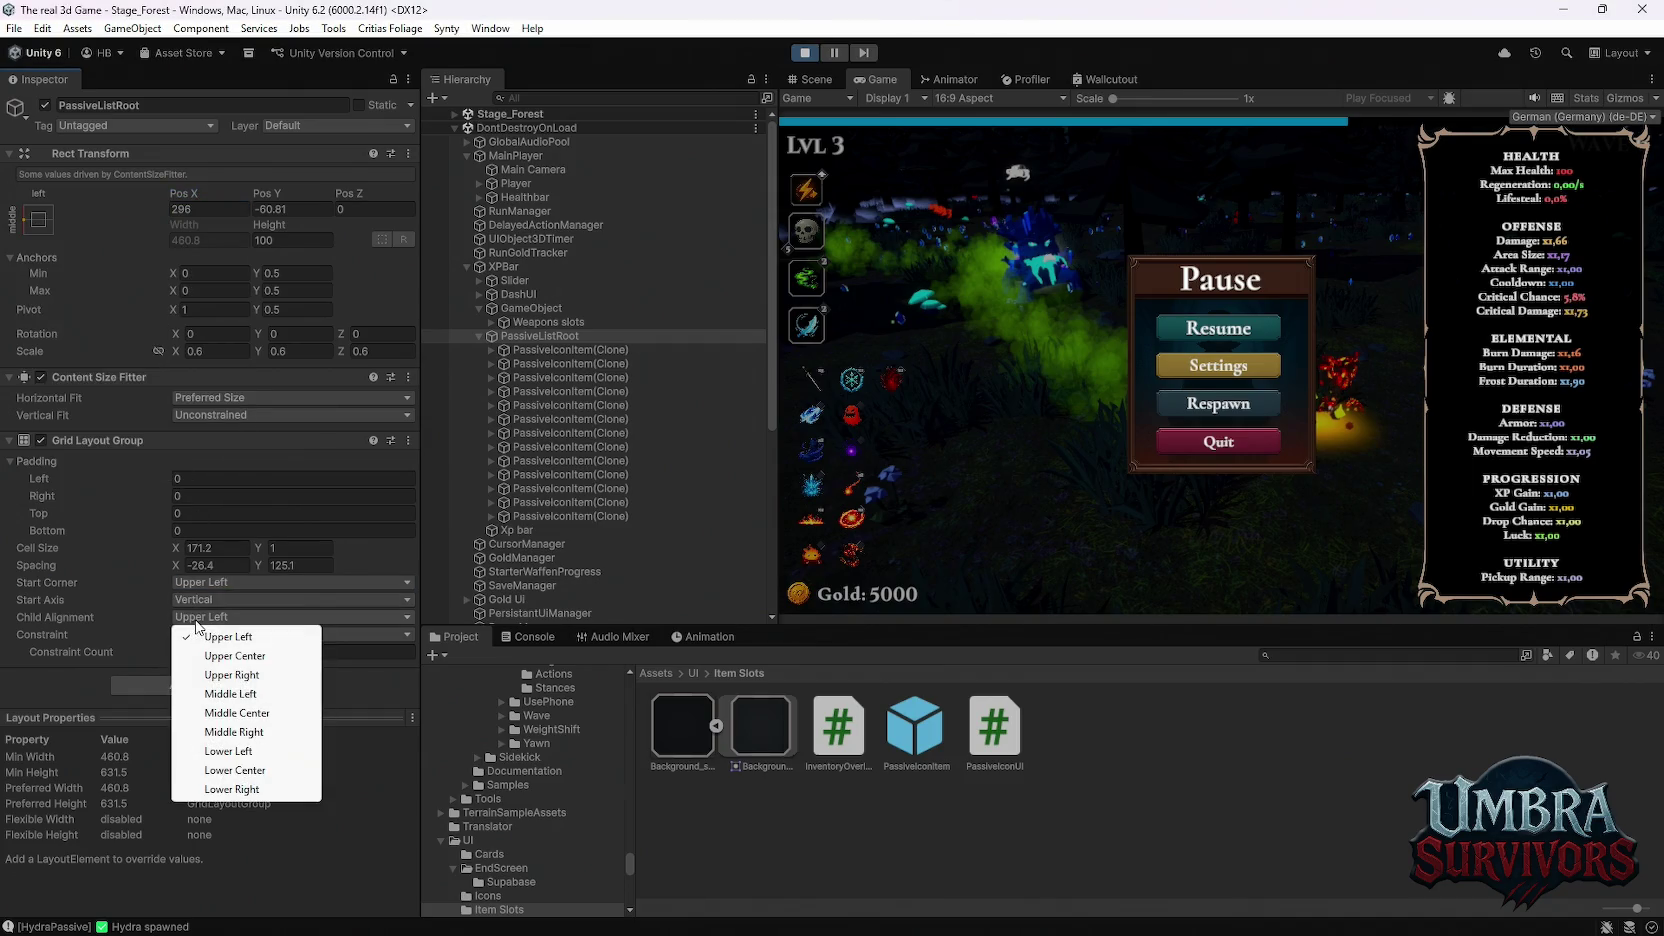
pyautogui.click(257, 694)
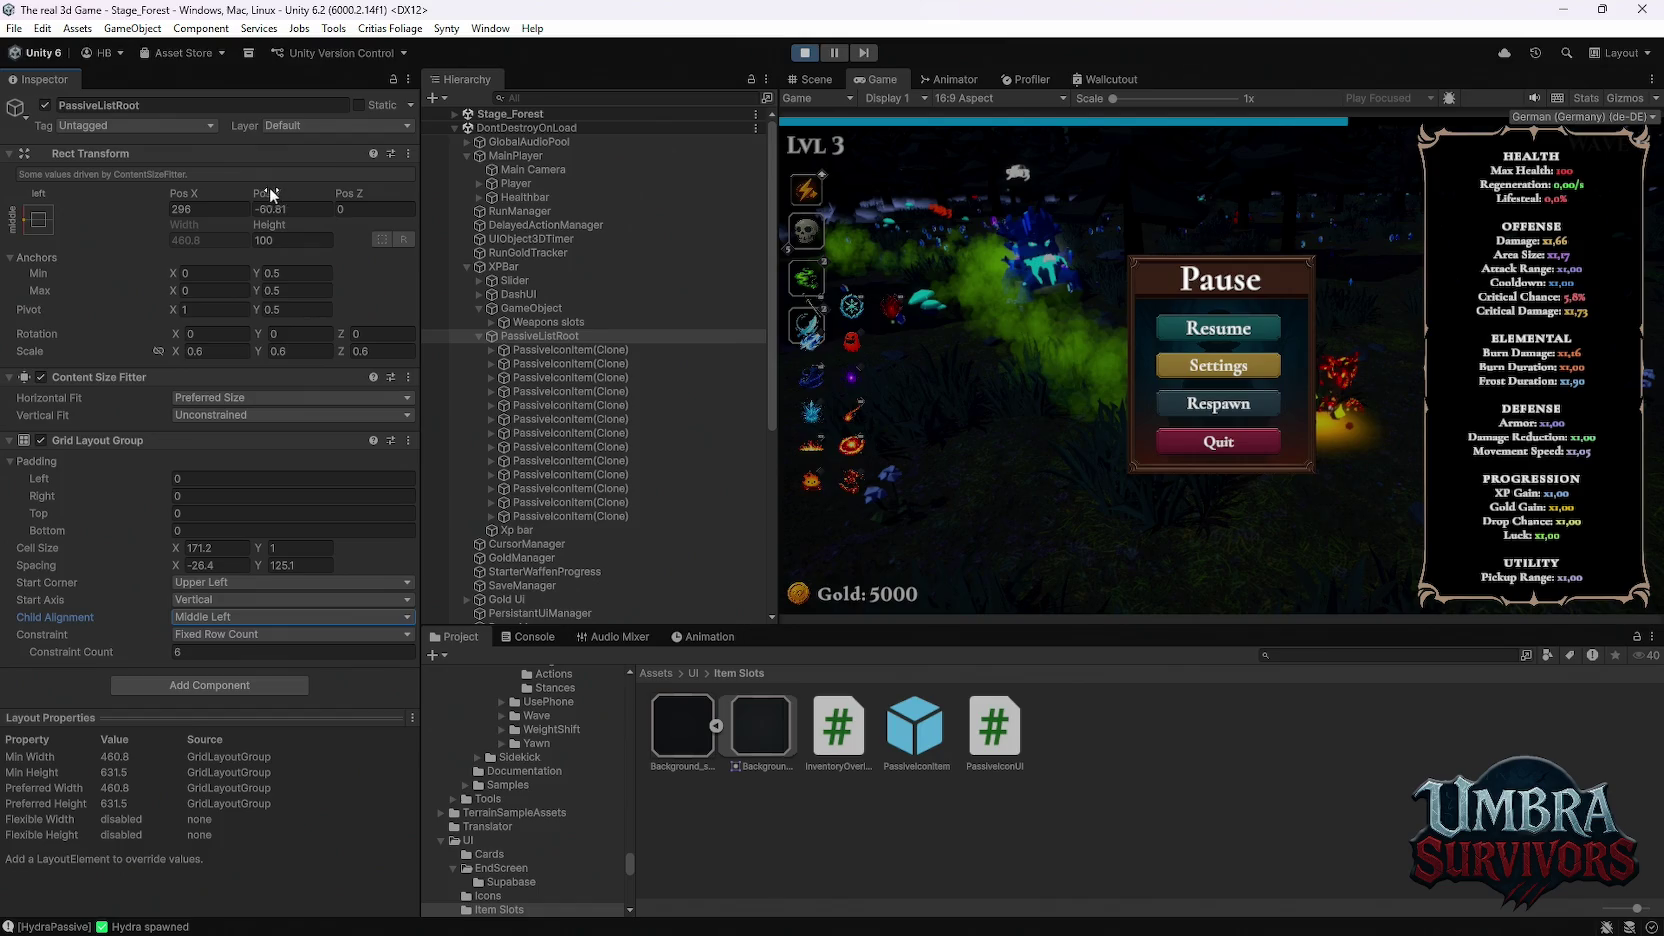
# Step: Place the passive grid at X 277.3, Y -210.8 and resume the game
pyautogui.moveTo(267, 194)
pyautogui.mouseDown()
pyautogui.moveTo(215, 250)
pyautogui.moveTo(1625, 268)
pyautogui.mouseUp()
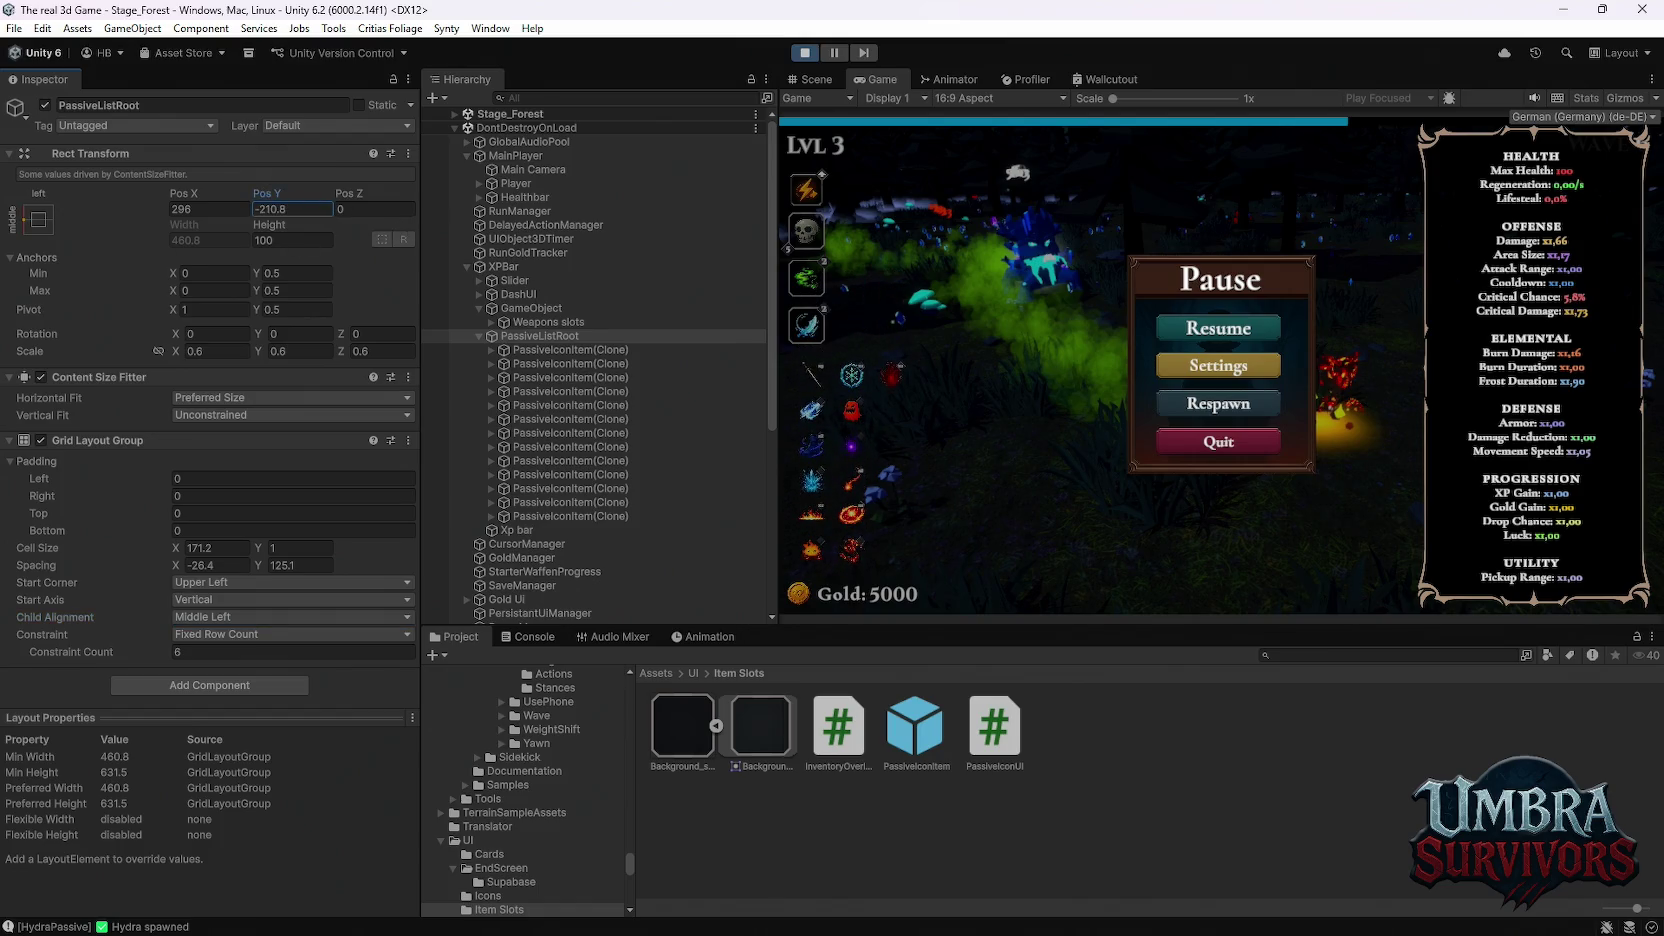
pyautogui.moveTo(180, 193); pyautogui.dragTo(120, 199)
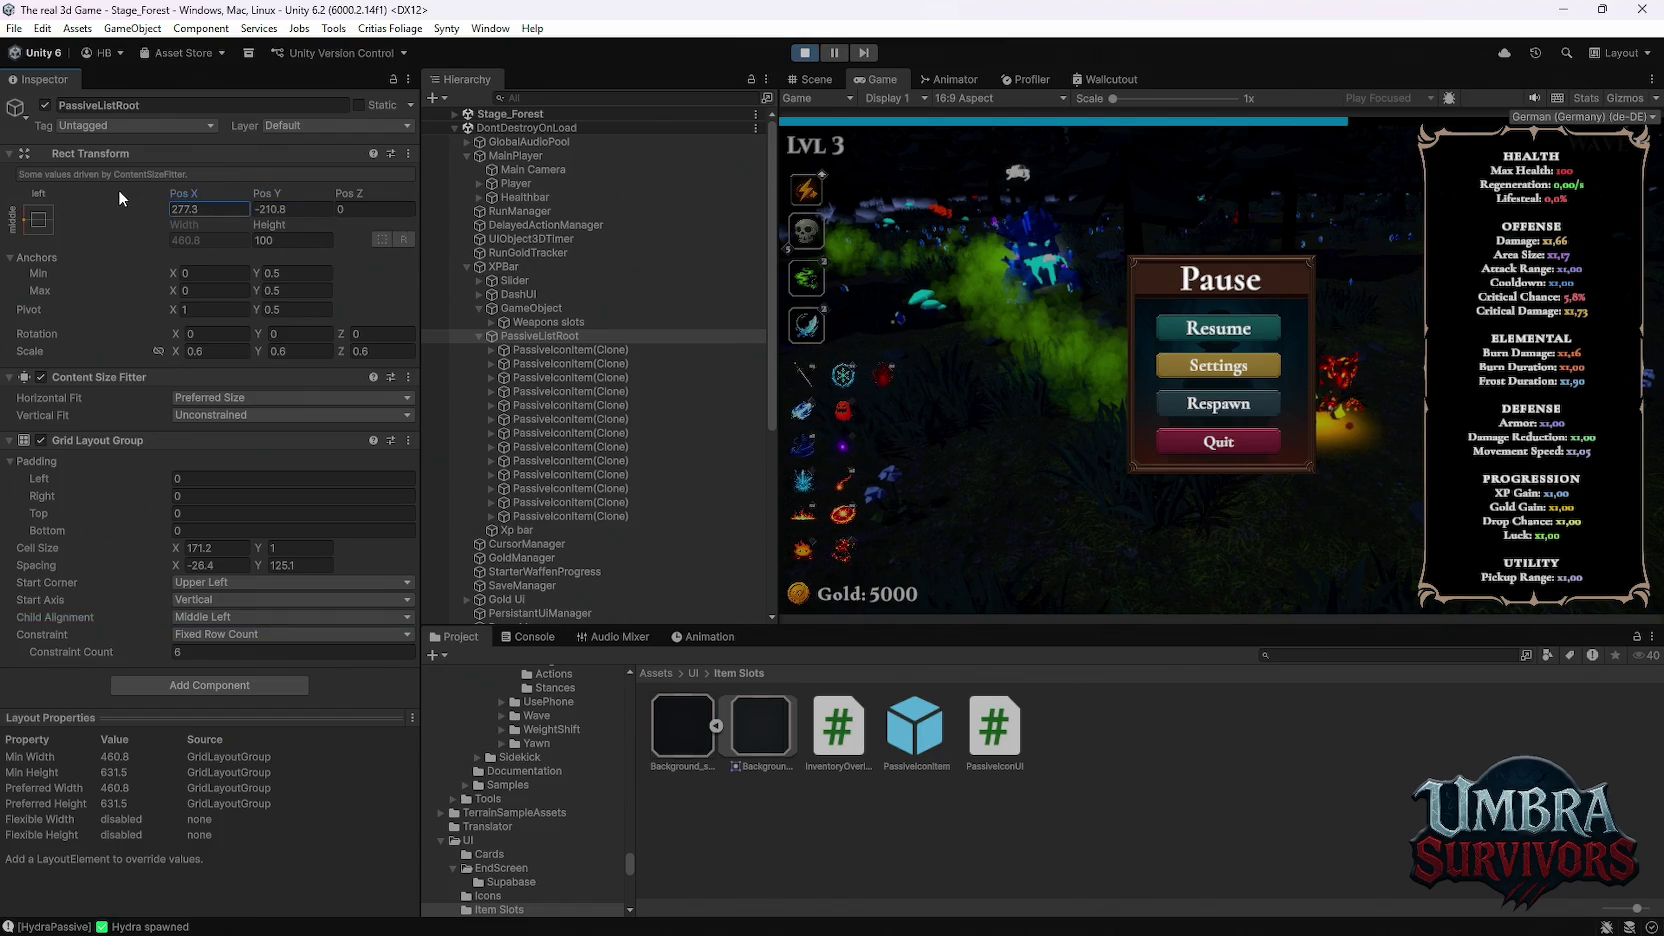
pyautogui.click(1245, 333)
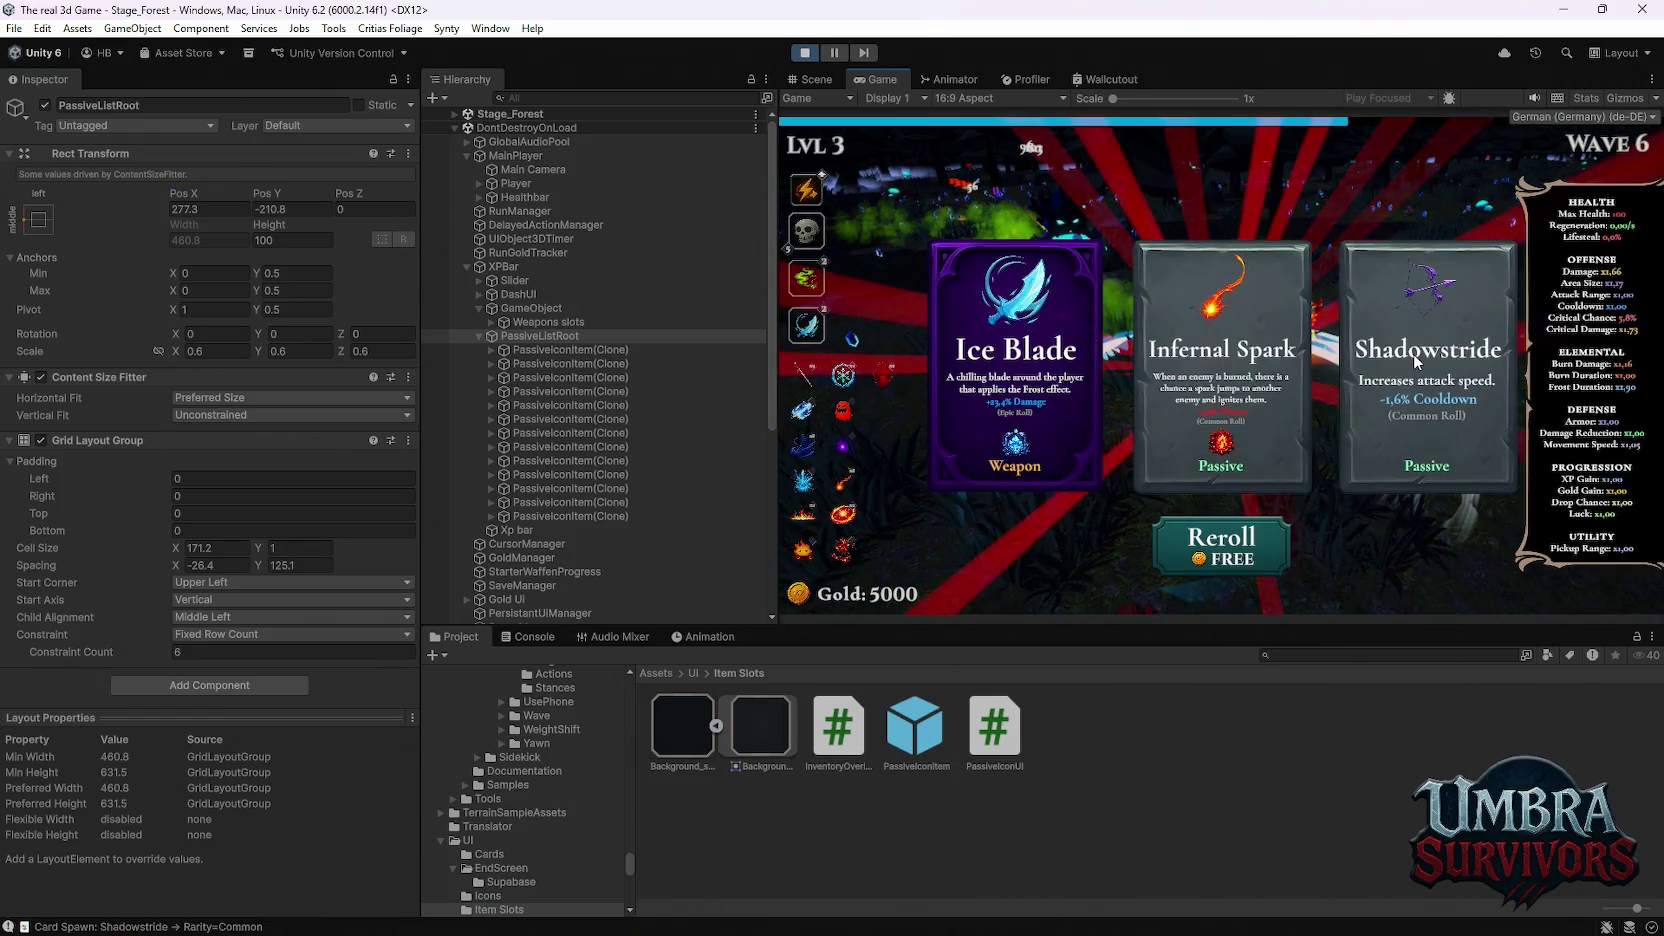
# Step: Collect Shadowstride, Frozen Heart, Infernal Sigil and Spectral Ice from successive level-up cards
pyautogui.click(1416, 360)
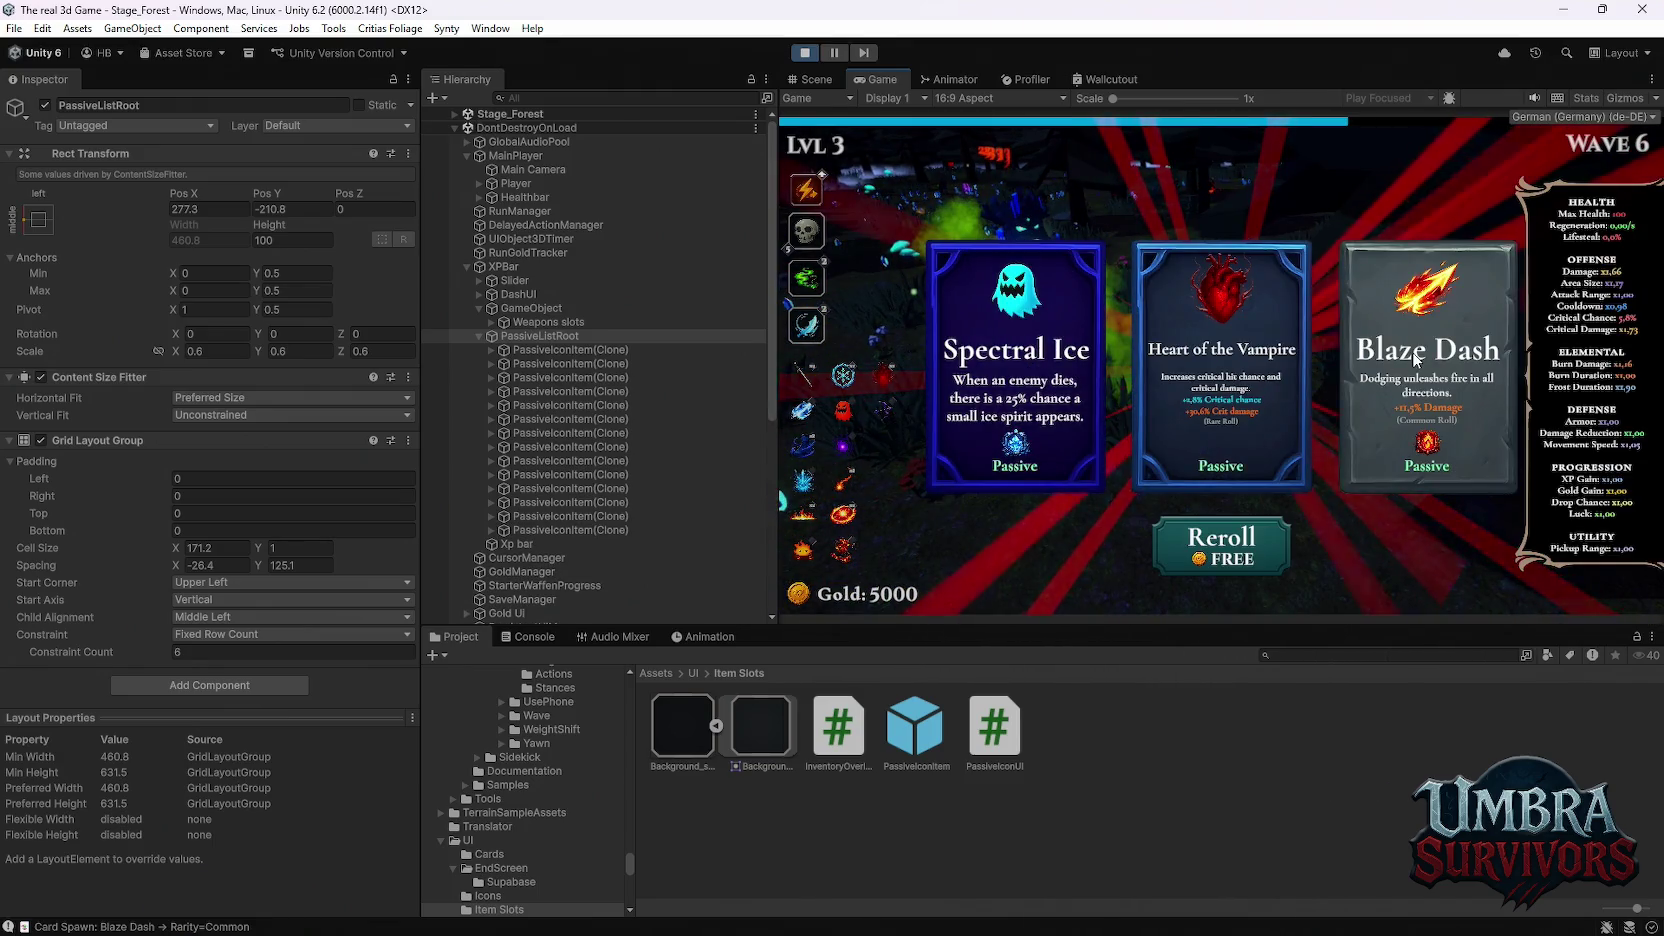
pyautogui.click(1222, 368)
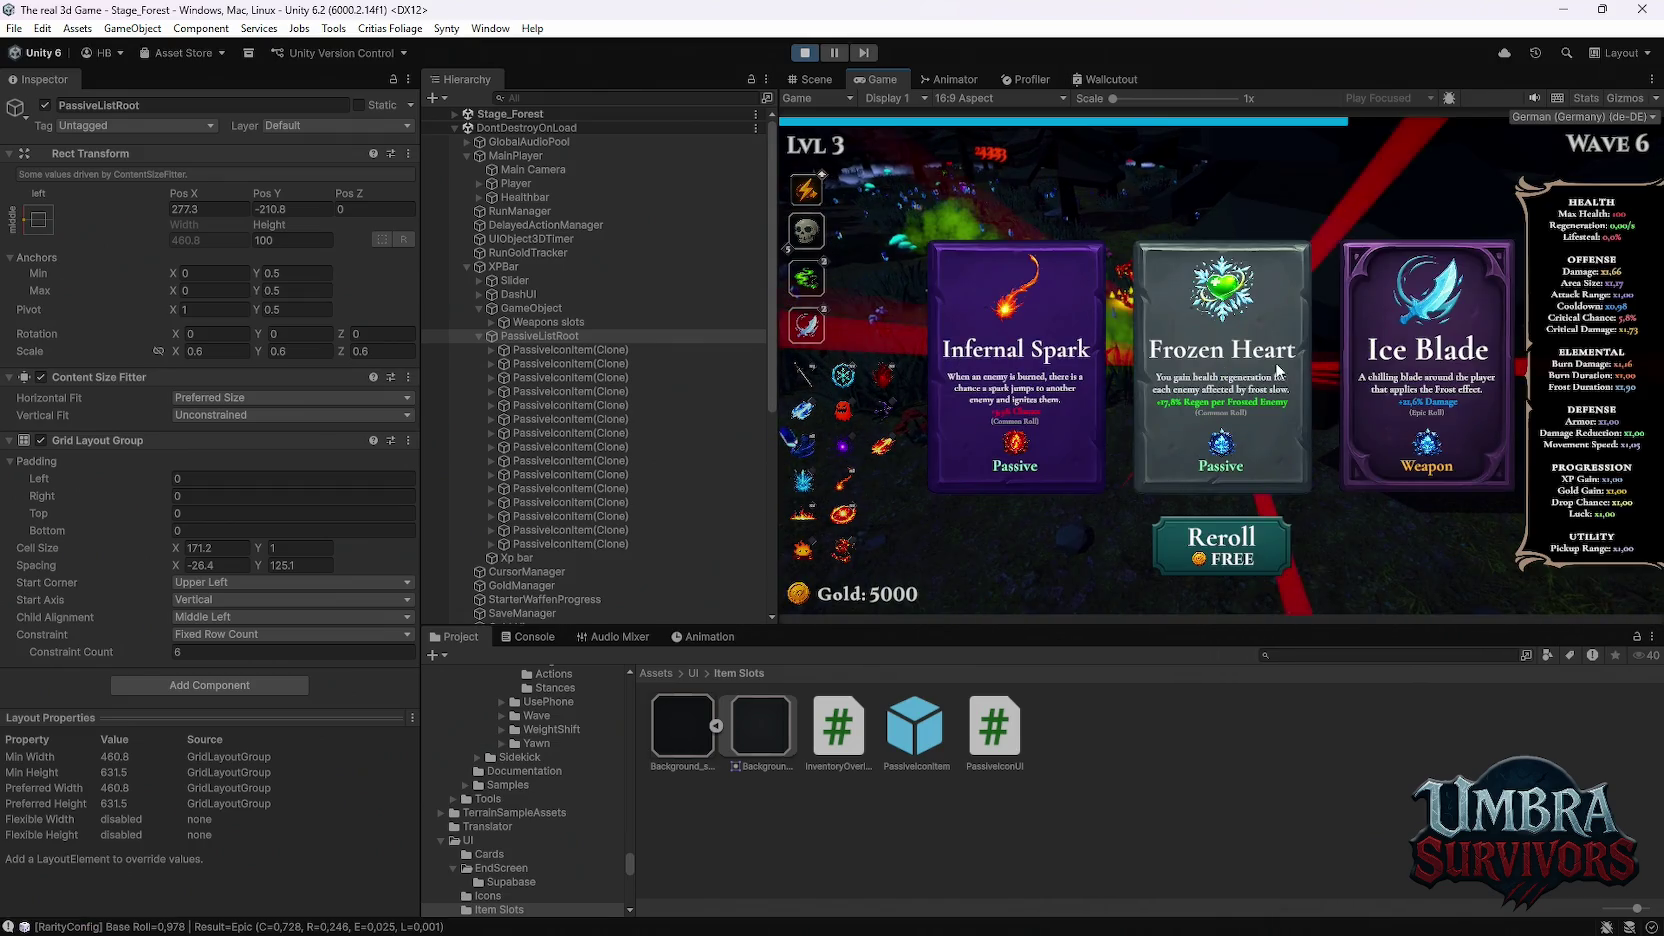
pyautogui.click(1222, 372)
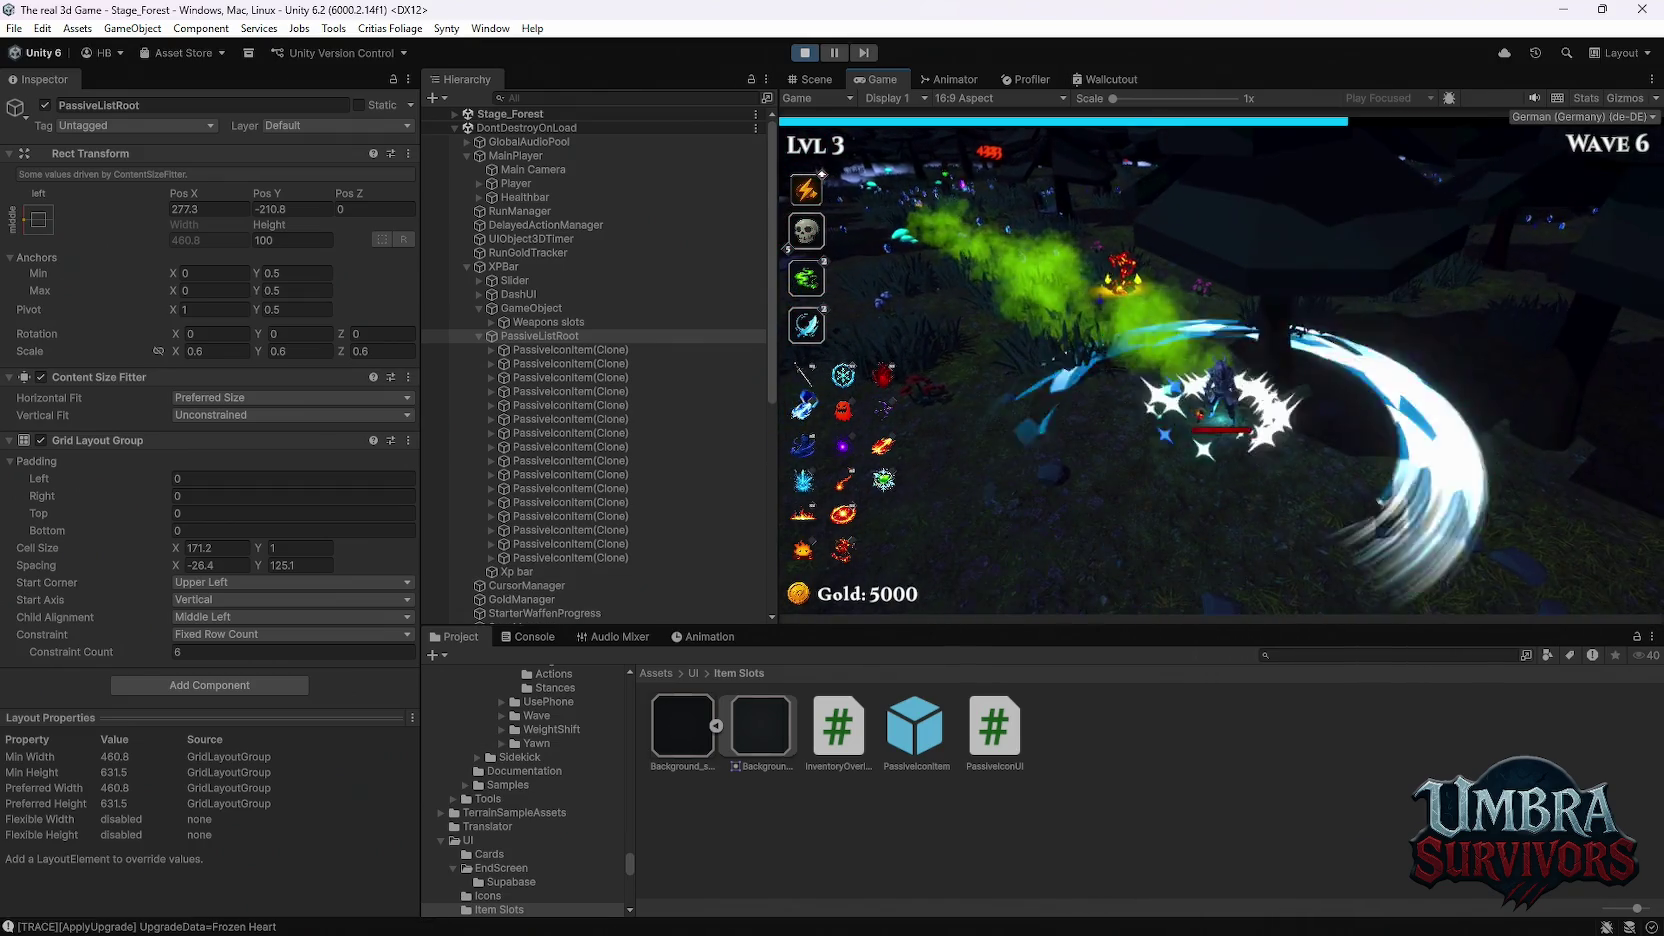
pyautogui.click(995, 352)
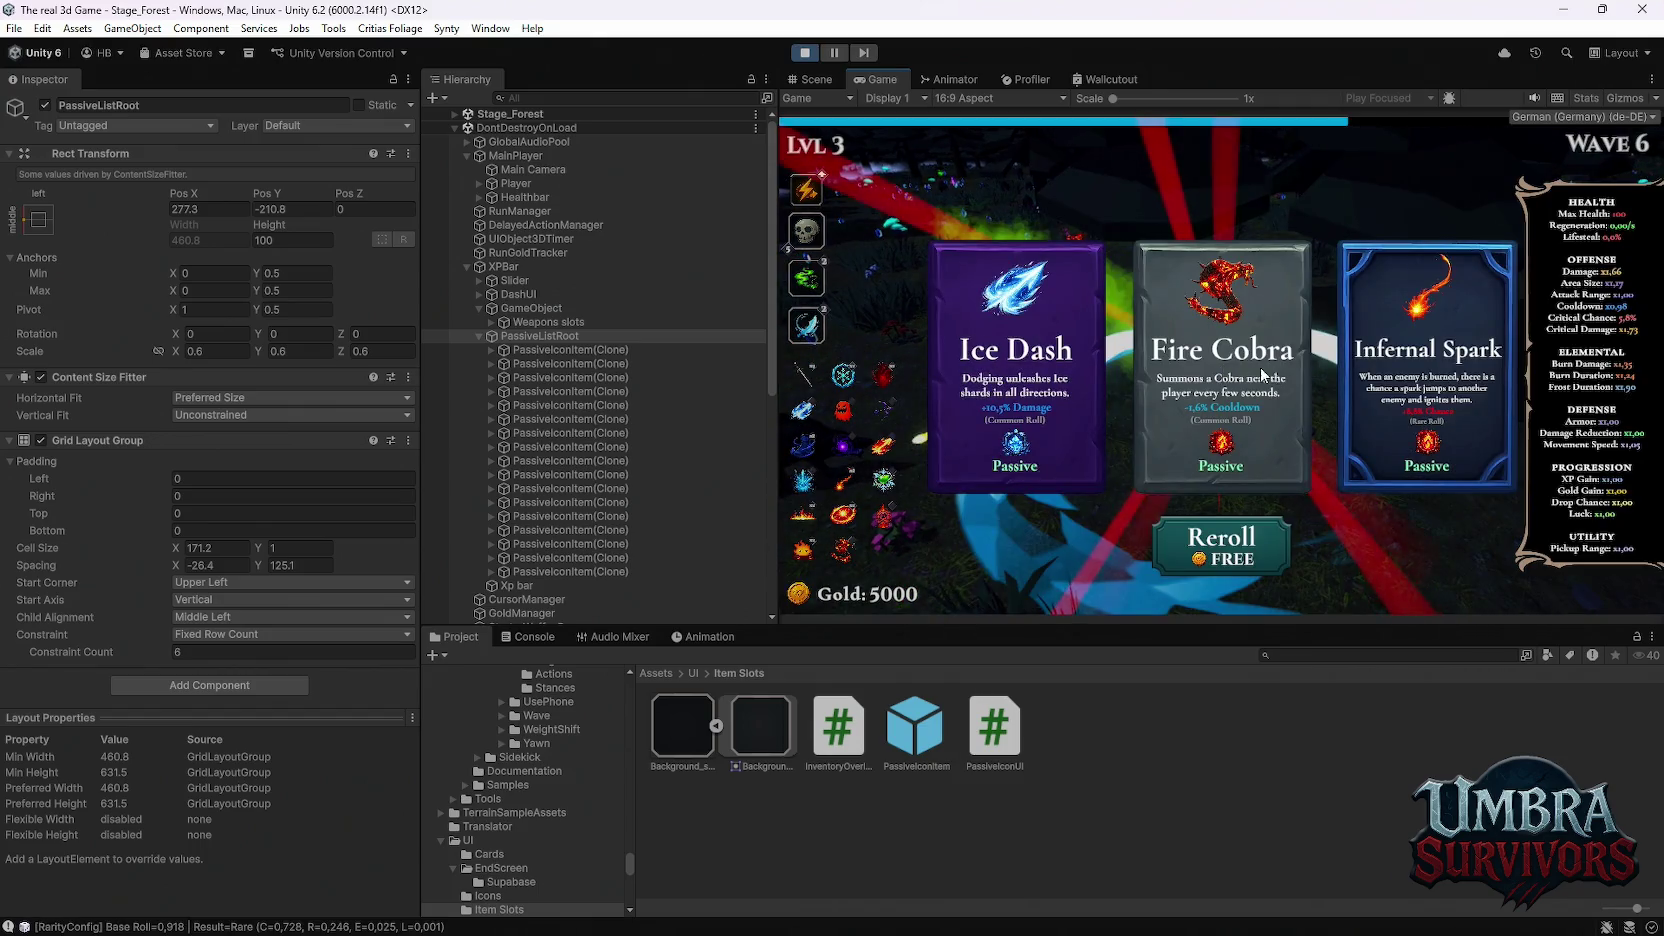
pyautogui.click(1222, 372)
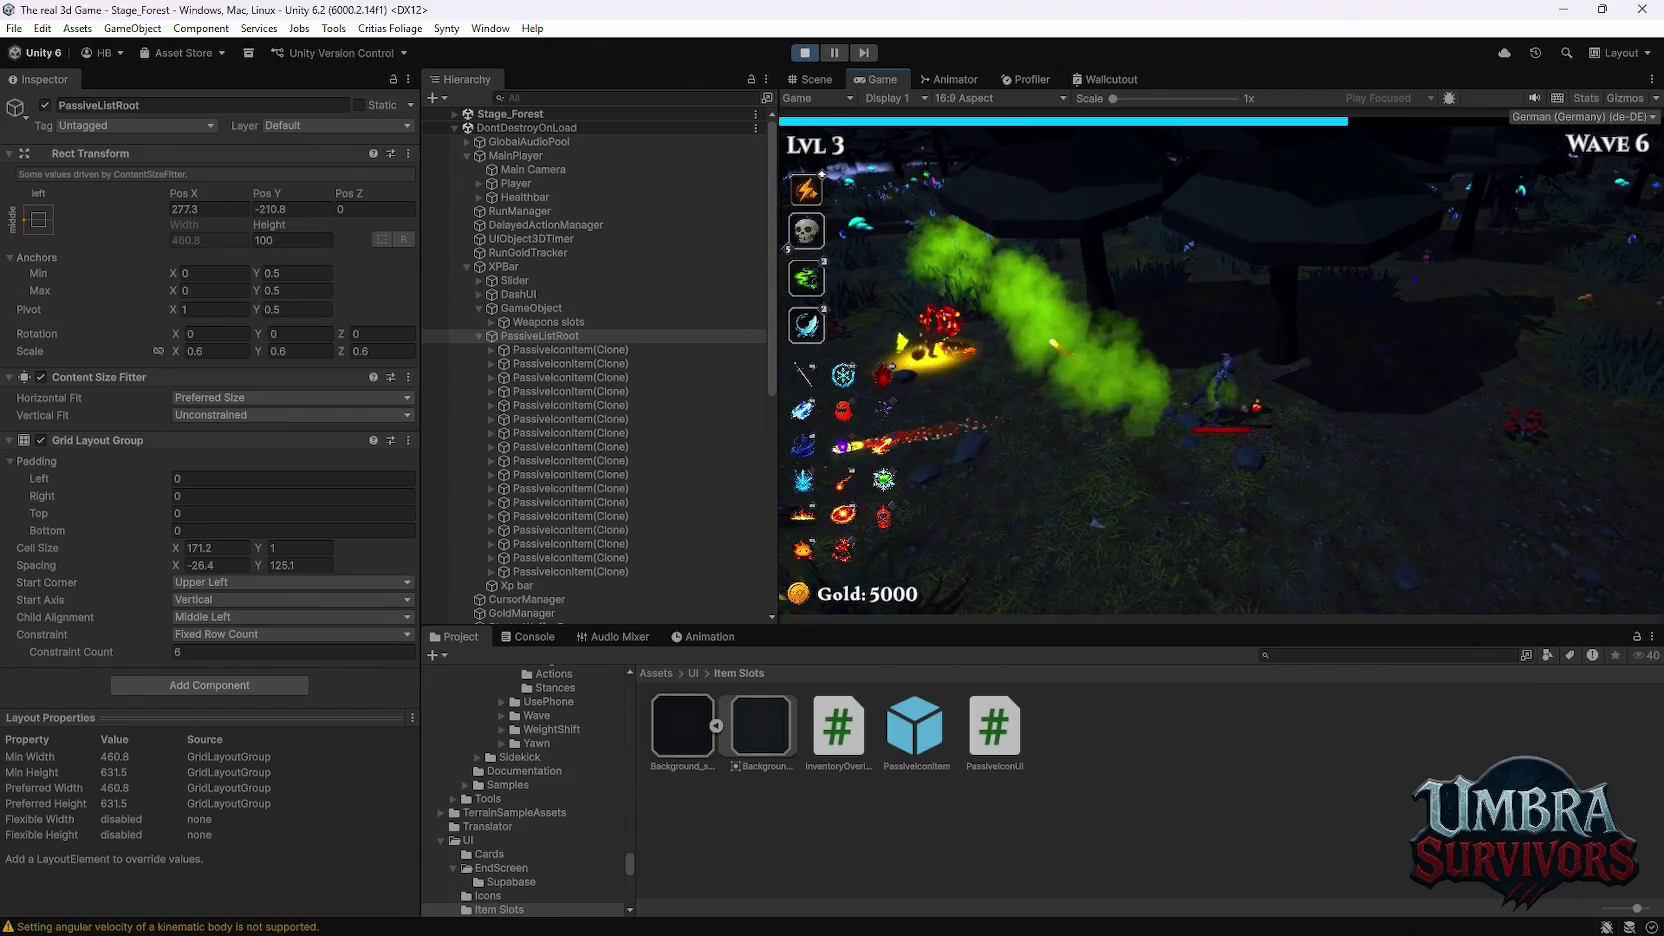
pyautogui.click(1467, 380)
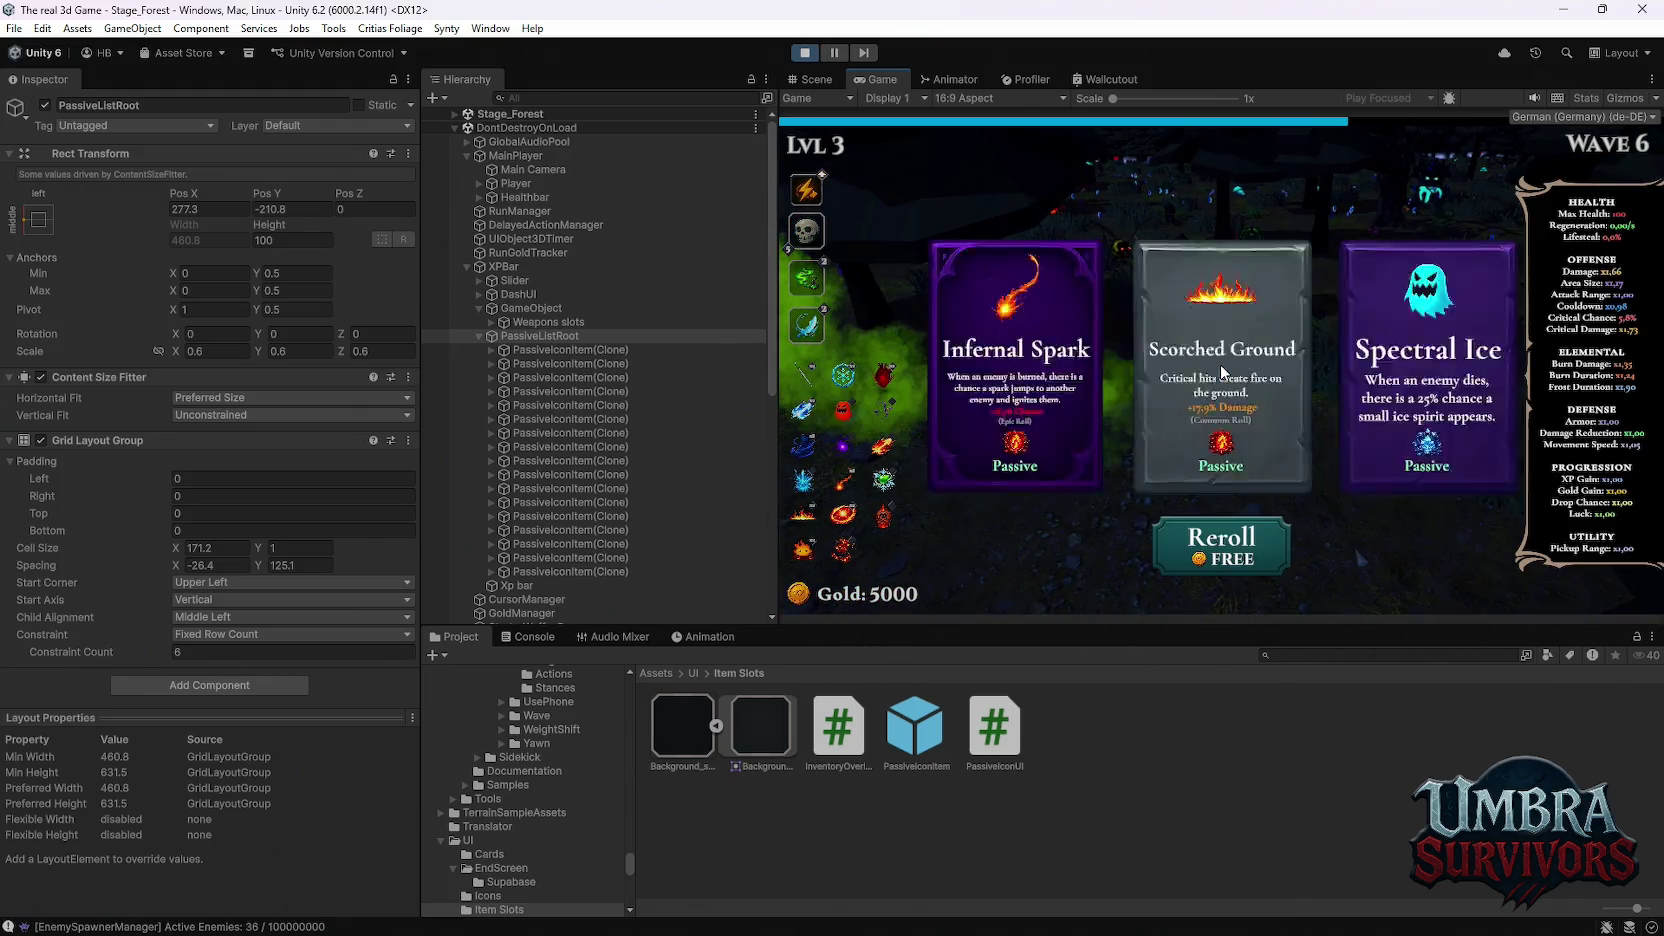
# Step: Collect Spectral Fire, Arcane Extension, Silver Blade and Composter, then pause the game
pyautogui.click(1405, 391)
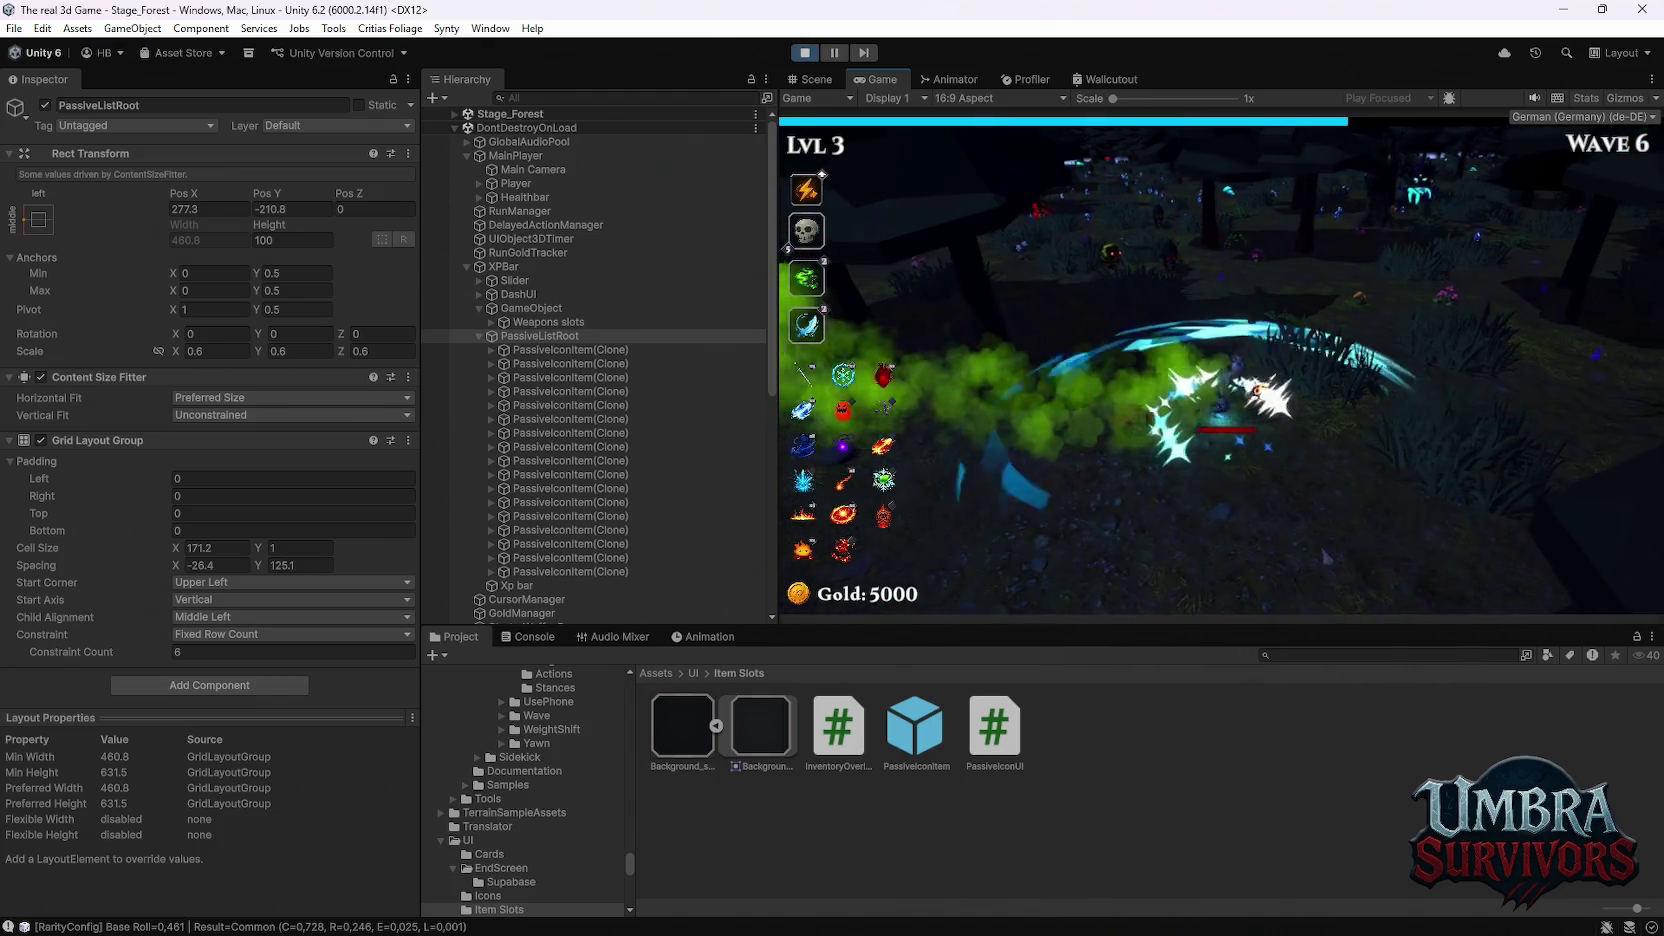
pyautogui.click(1424, 383)
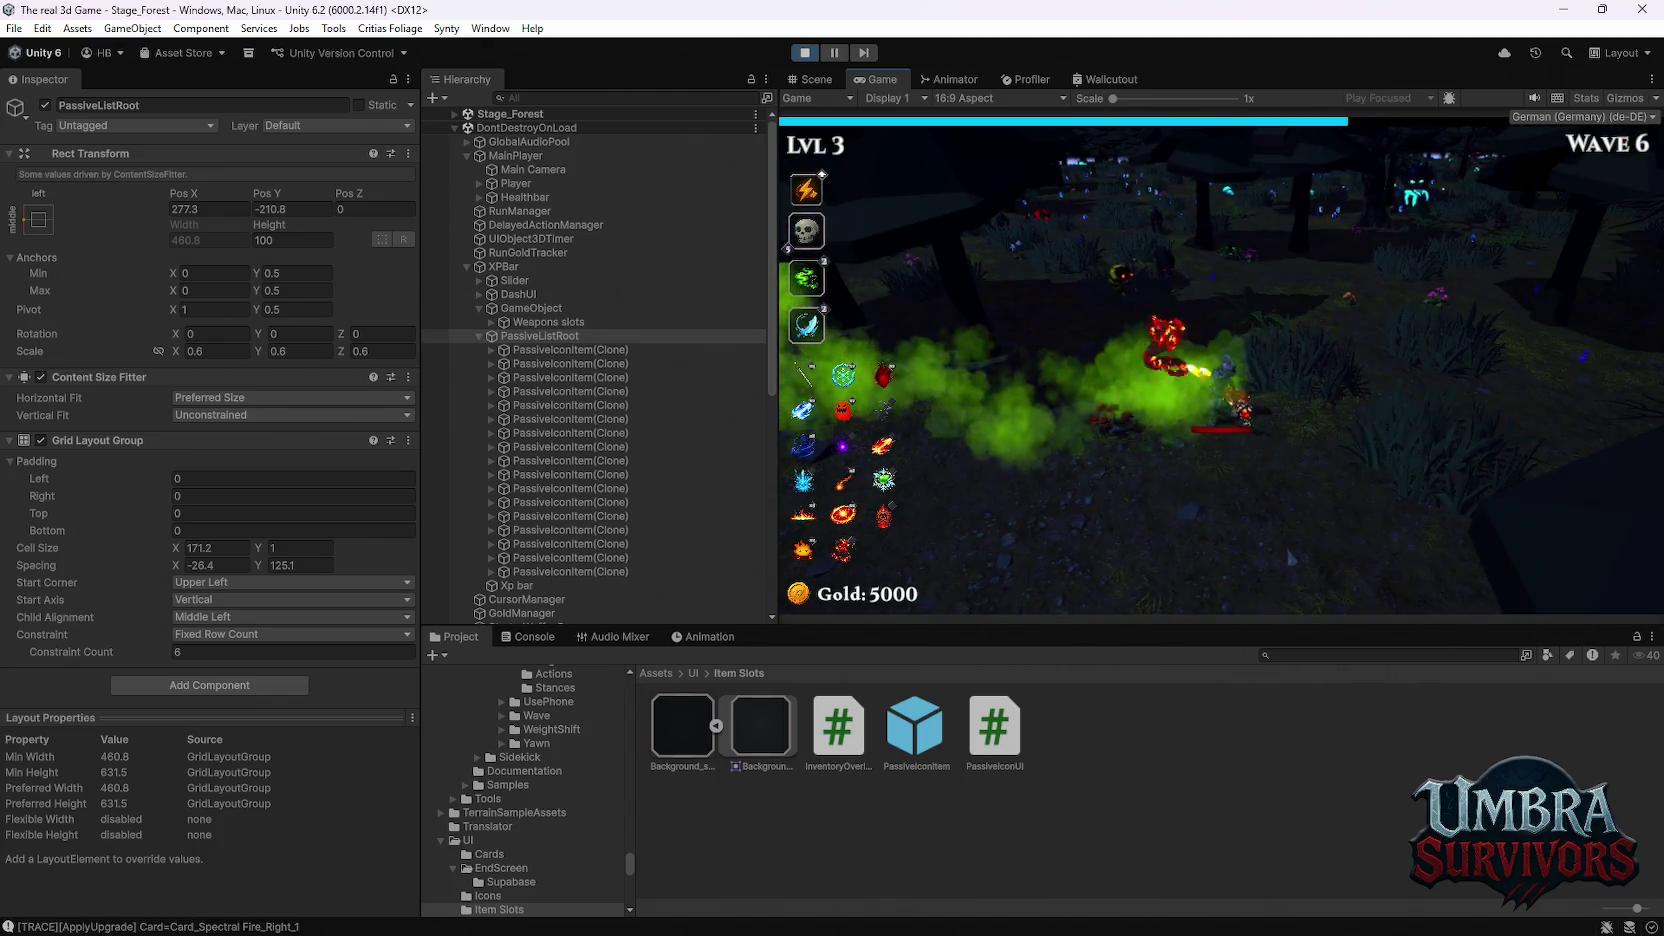
pyautogui.click(1007, 384)
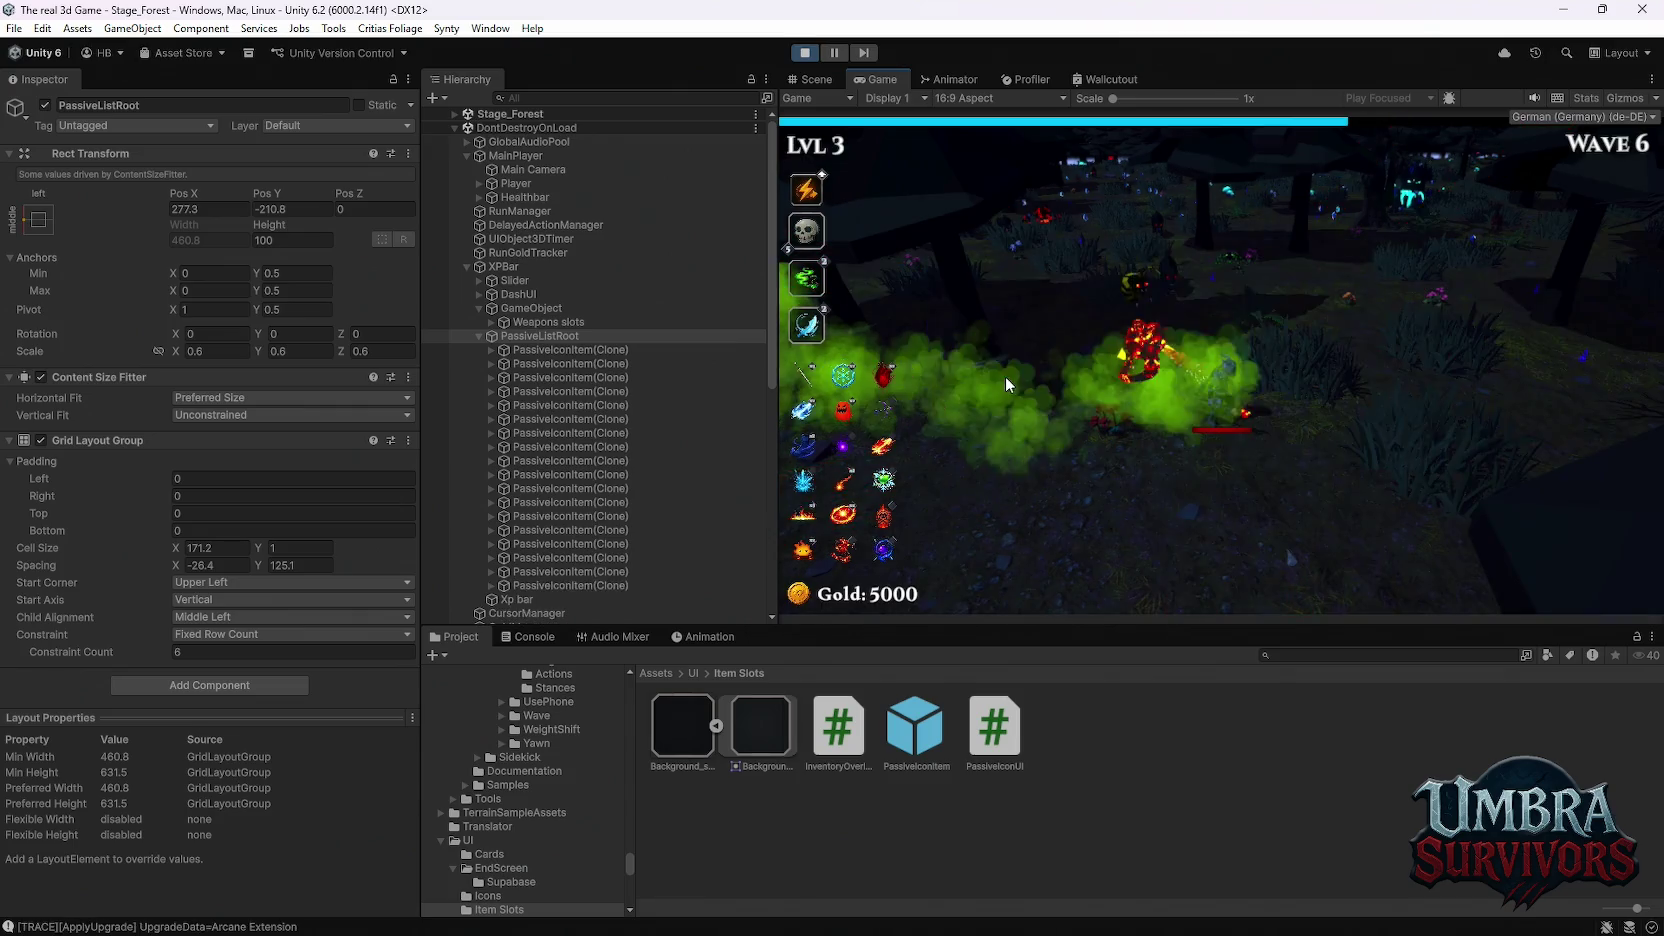
pyautogui.click(1021, 372)
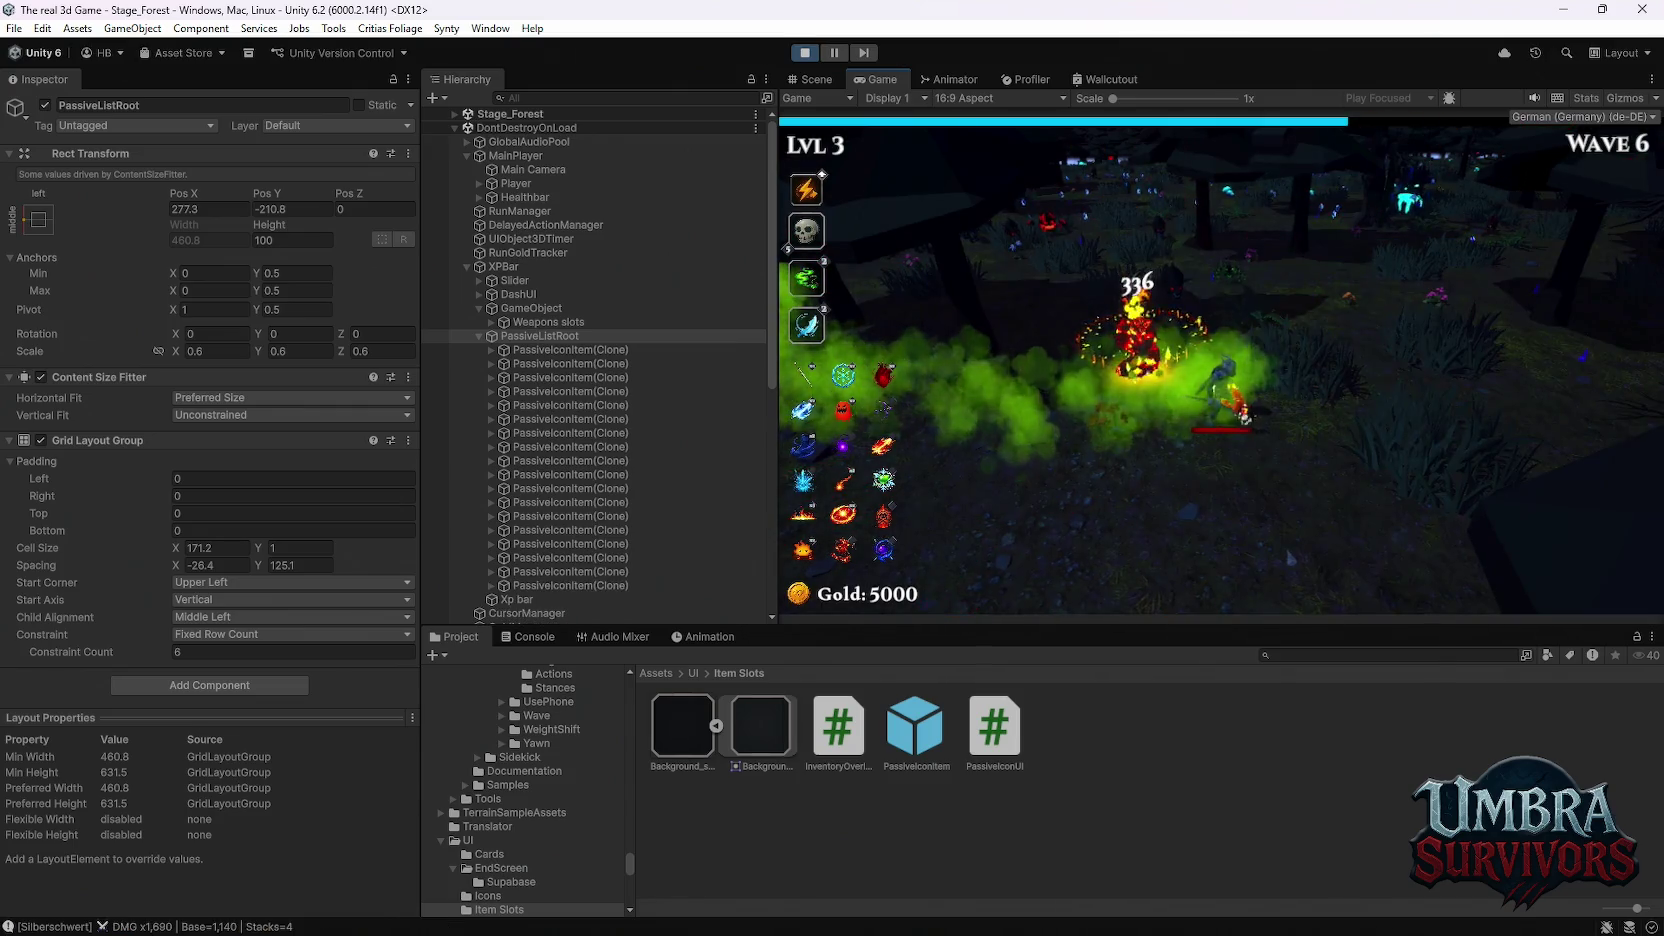
pyautogui.click(1258, 362)
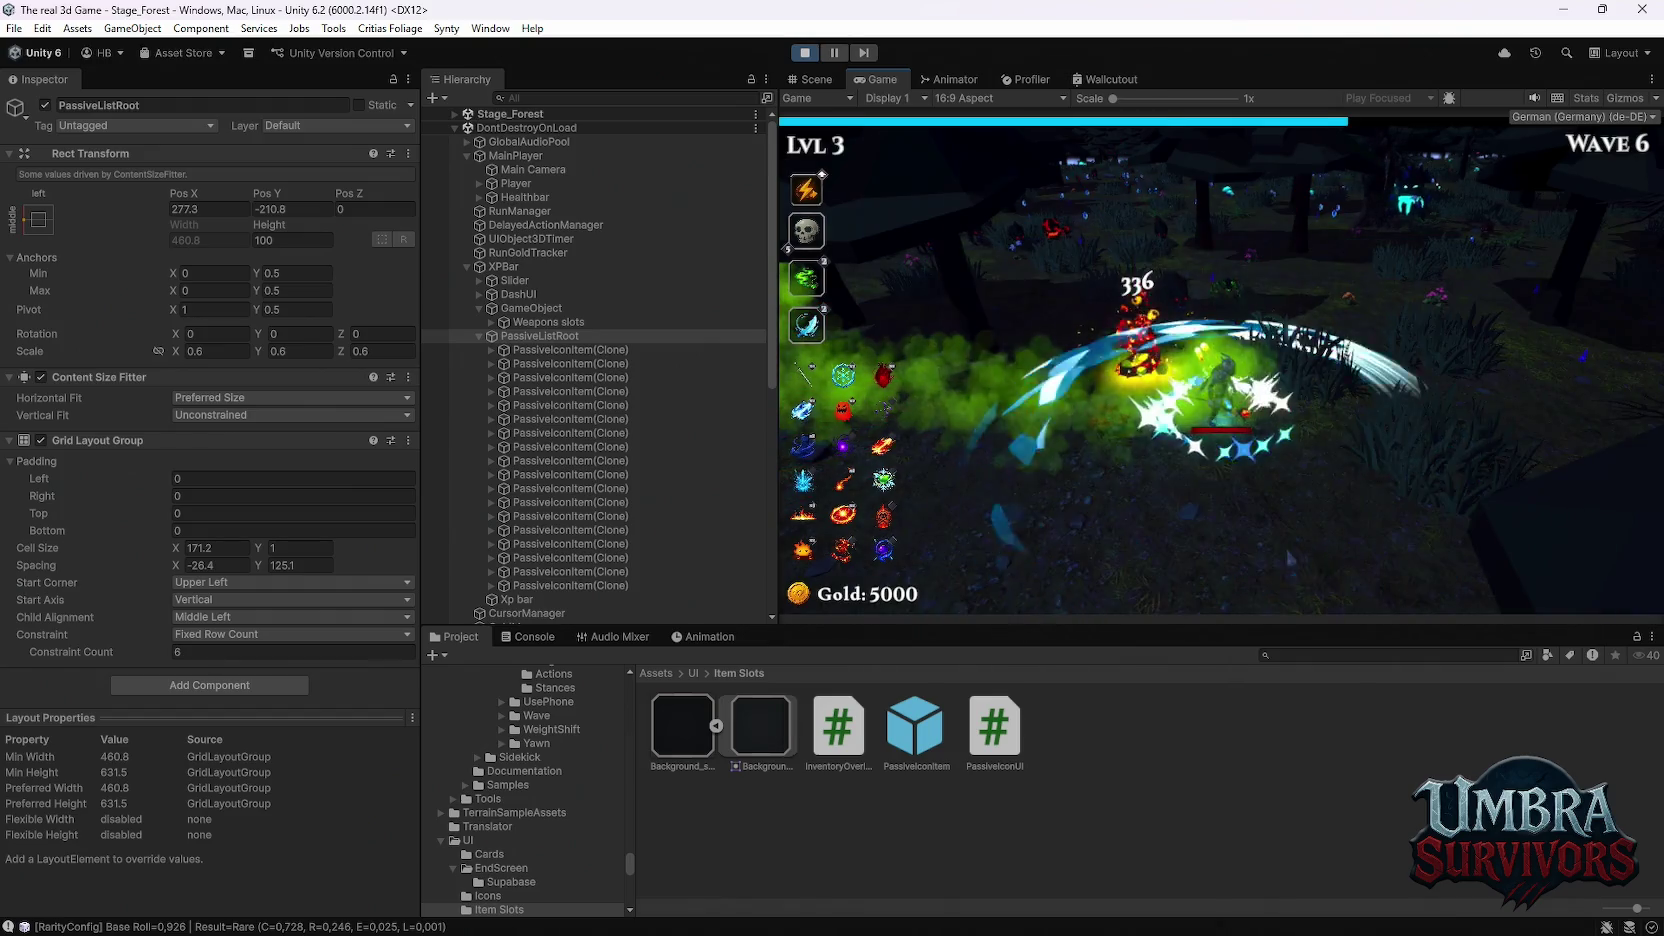
pyautogui.click(1020, 362)
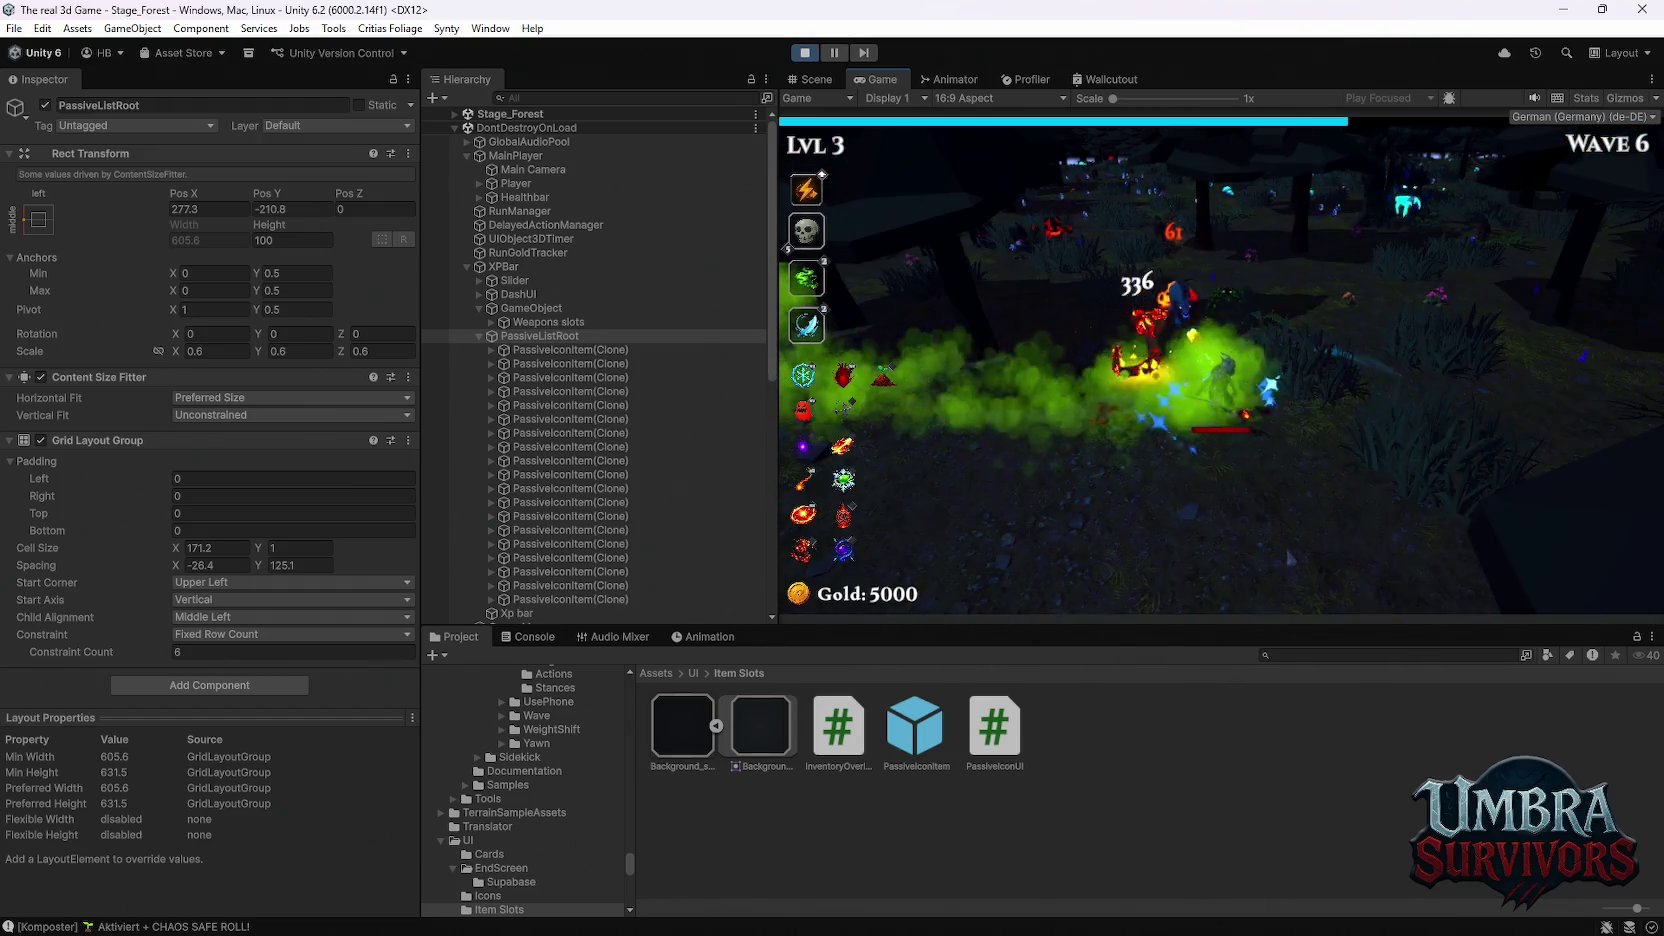
pyautogui.press('Escape')
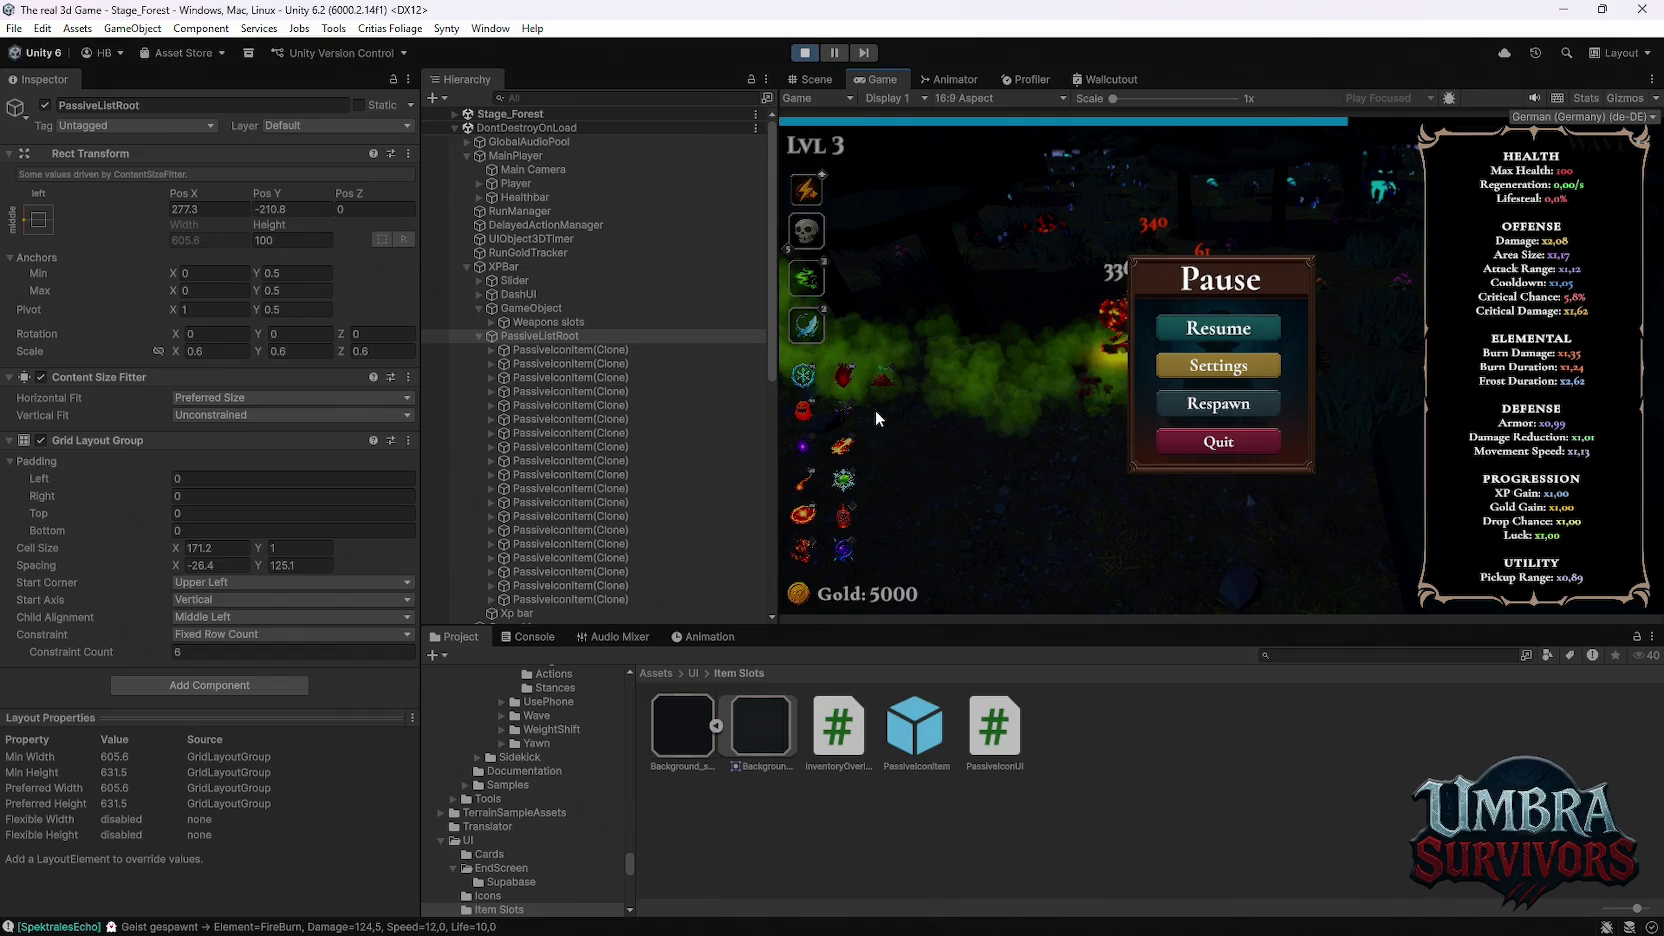
# Step: Set the grid's Child Alignment to Upper Left and move the icon grid up to Y -40
pyautogui.click(811, 79)
pyautogui.click(849, 78)
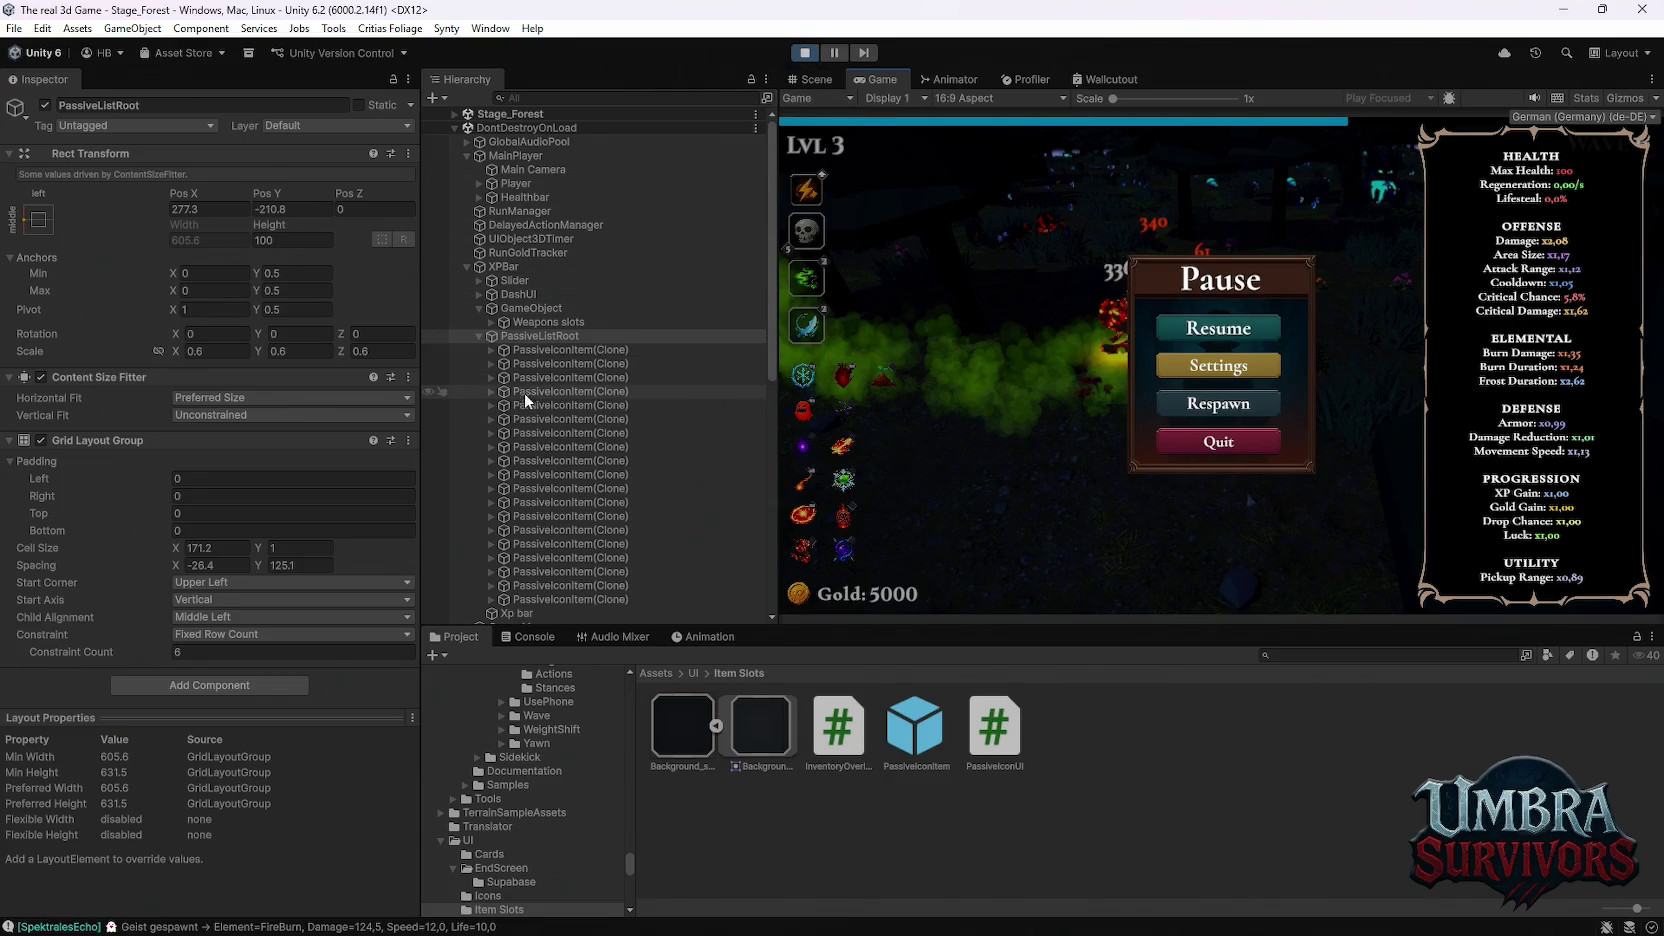
pyautogui.click(206, 619)
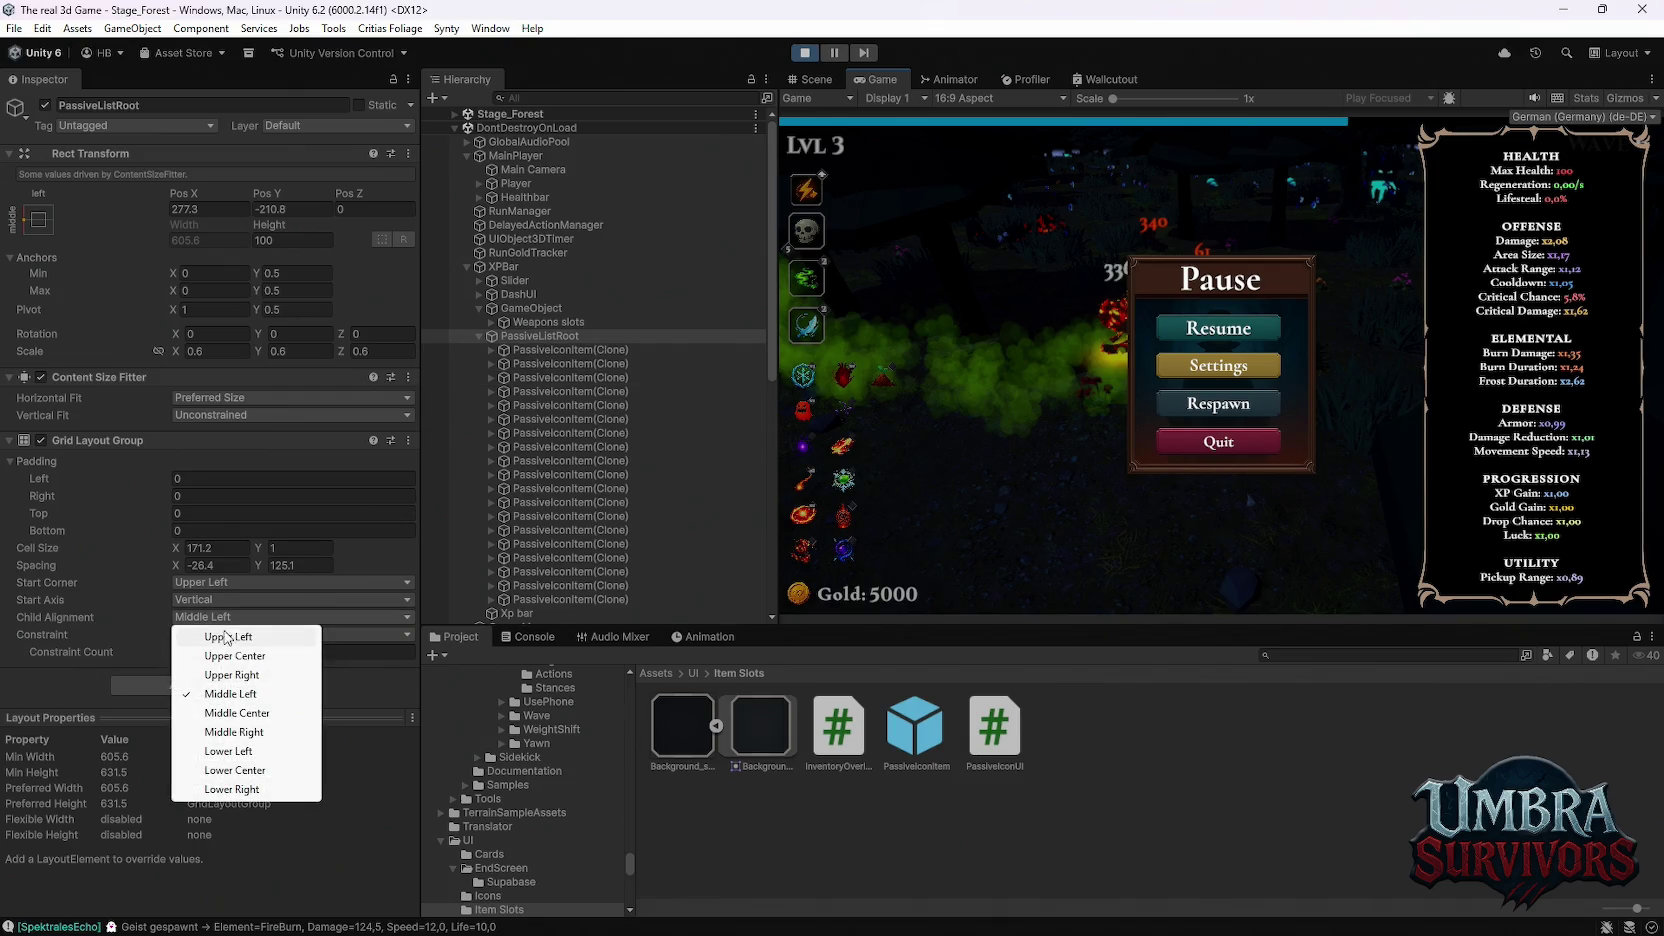
pyautogui.click(232, 634)
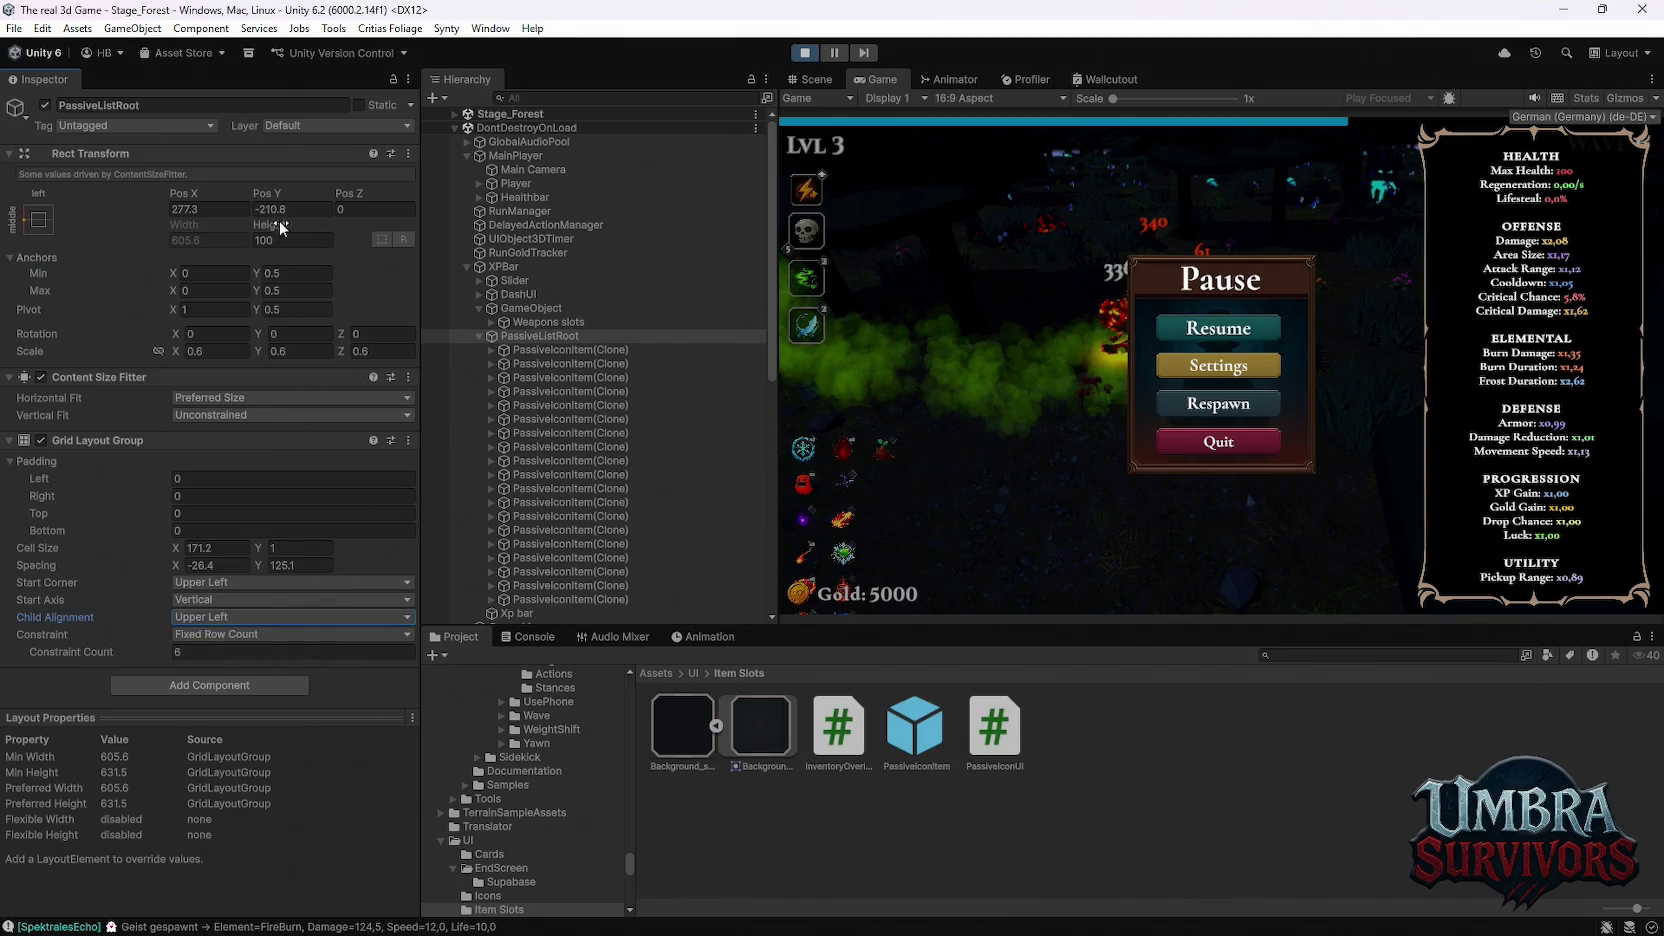
pyautogui.moveTo(268, 193); pyautogui.dragTo(556, 237)
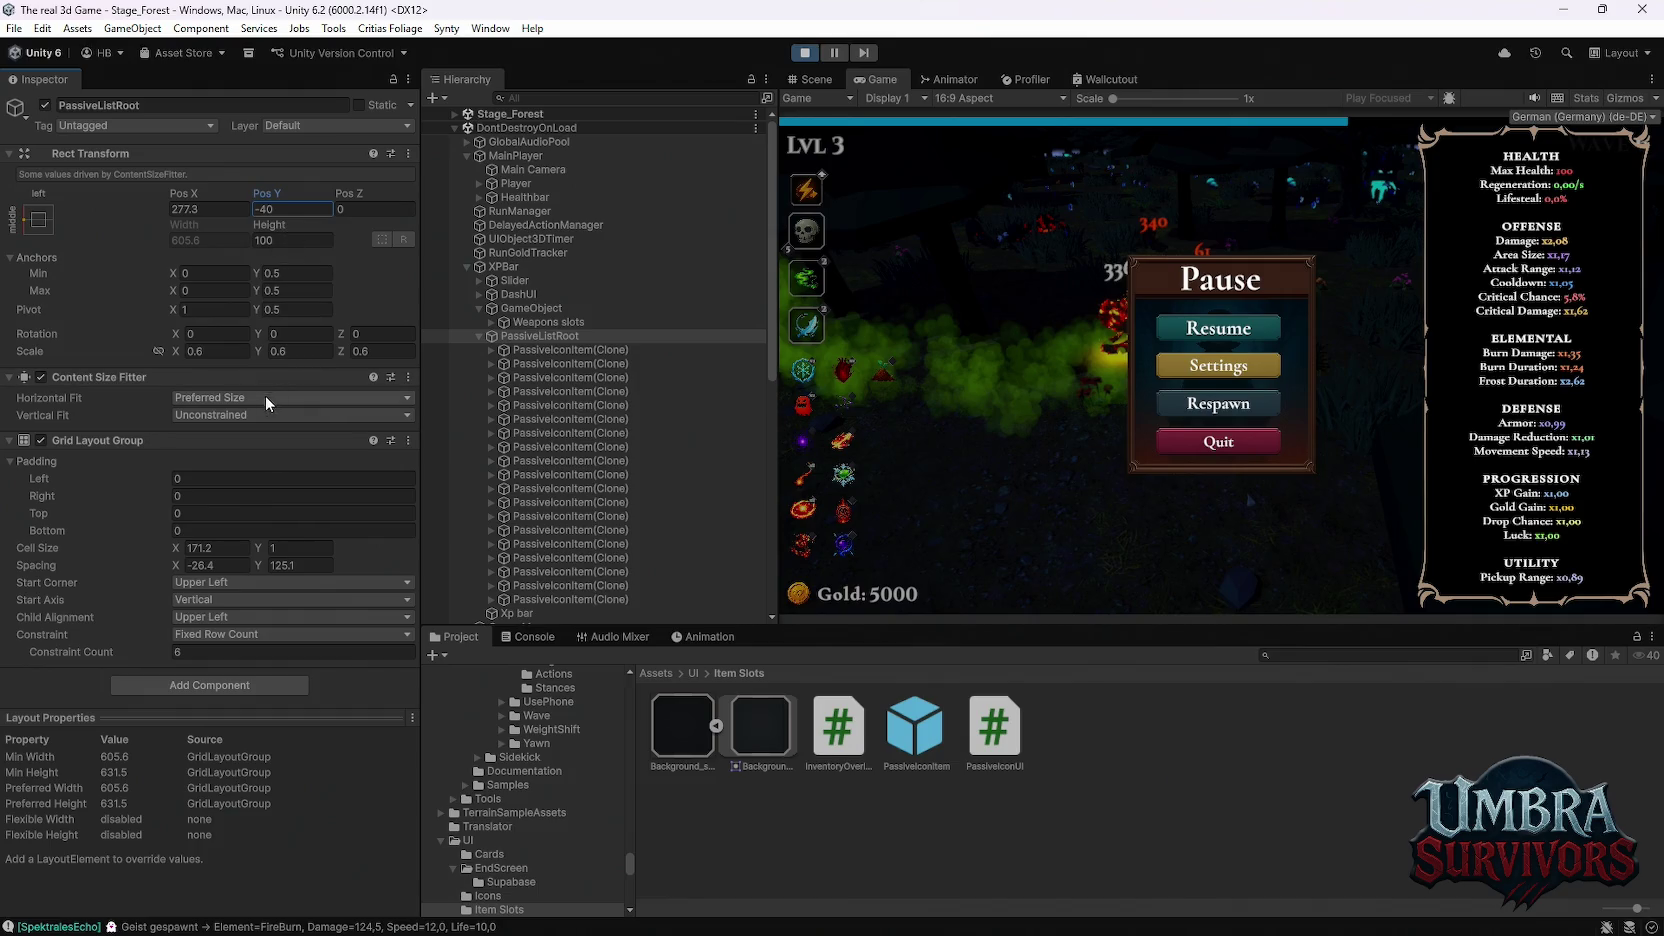
# Step: Set Content Size Fitter Vertical Fit to Min Size after briefly trying Preferred Size
pyautogui.click(245, 415)
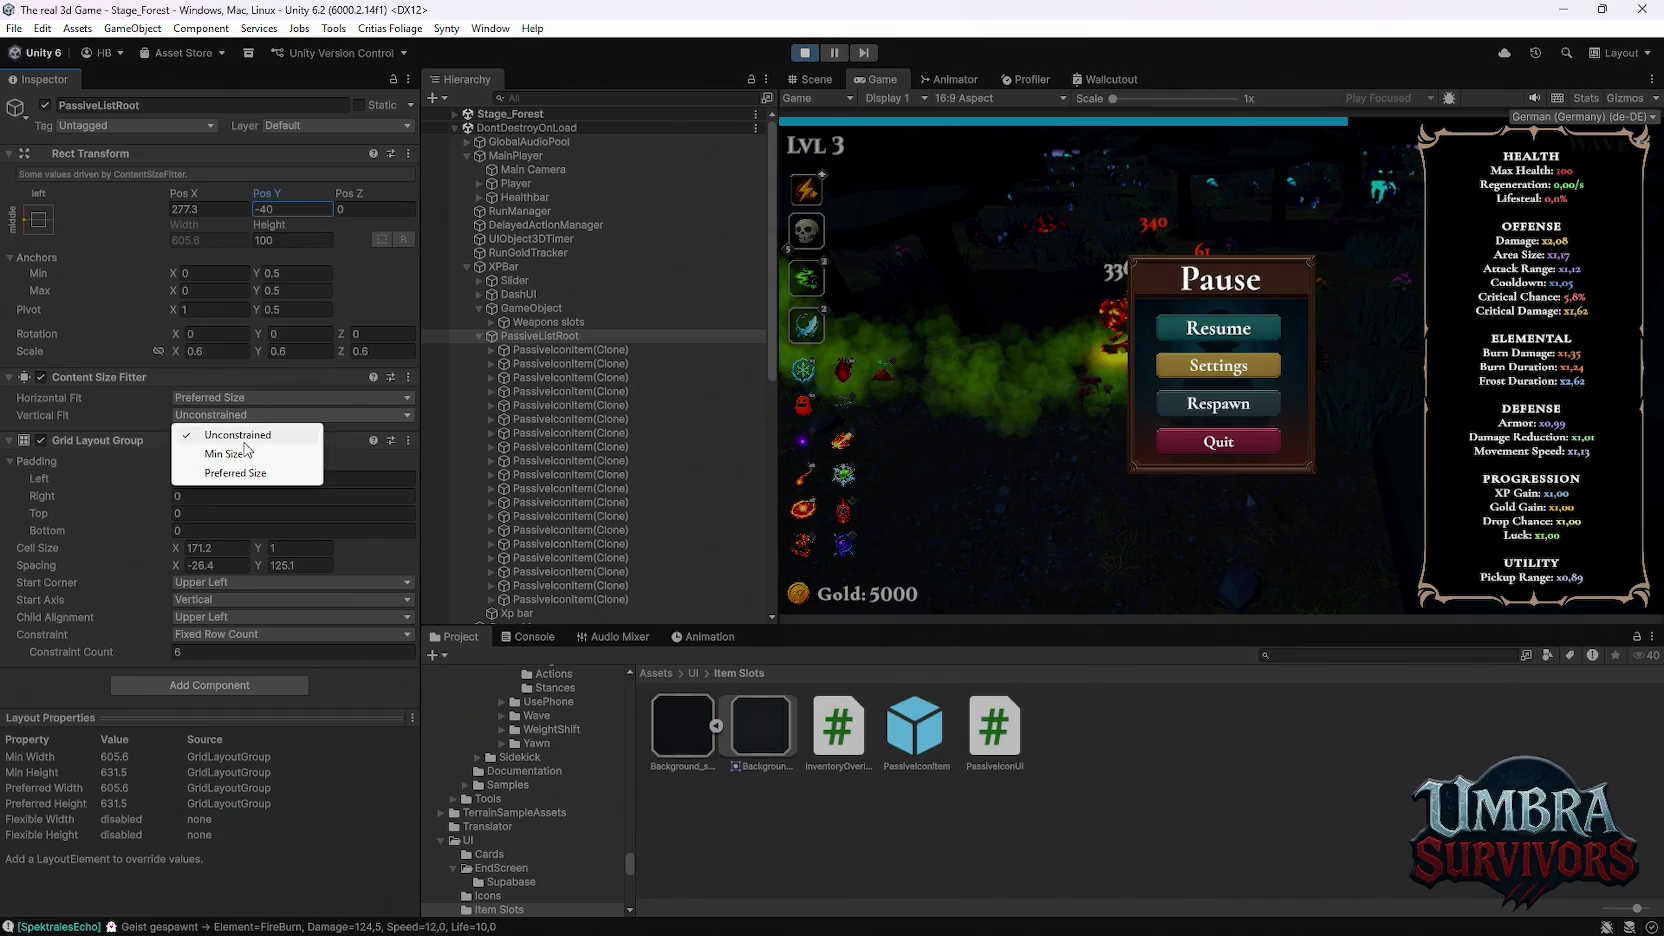
pyautogui.click(245, 455)
pyautogui.click(224, 413)
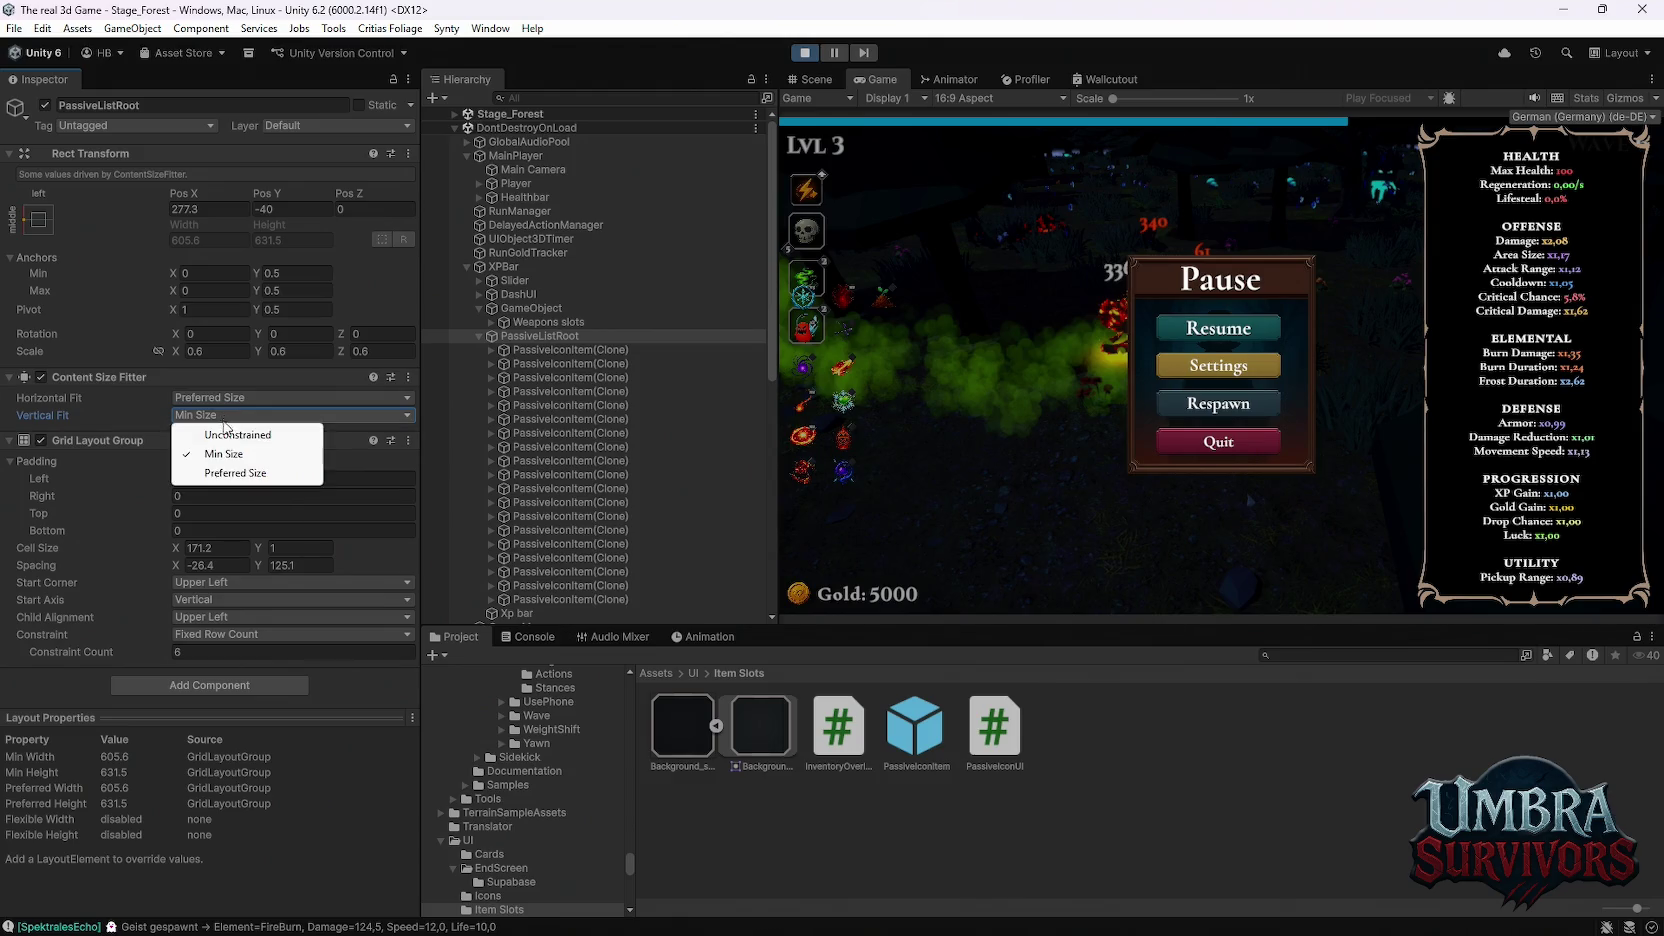
pyautogui.click(227, 473)
pyautogui.click(213, 415)
pyautogui.click(225, 454)
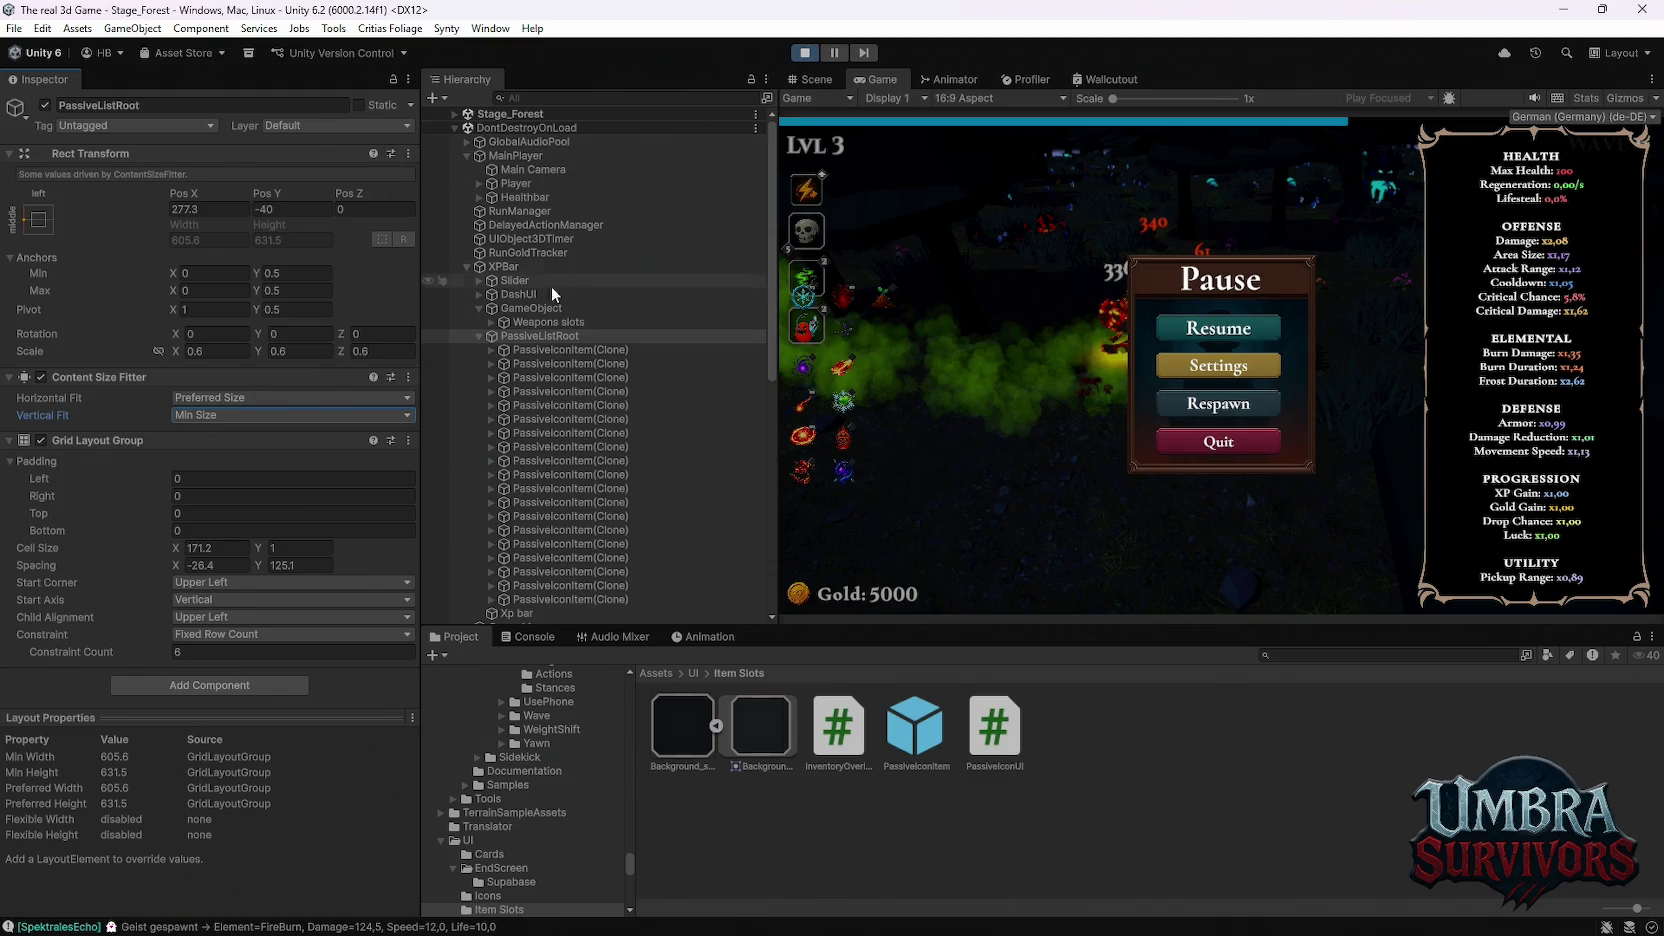
# Step: Place the grid at X 355.2, Y -214.8 and toggle Horizontal Fit between Min and Preferred Size
pyautogui.moveTo(267, 193)
pyautogui.mouseDown()
pyautogui.moveTo(443, 230)
pyautogui.moveTo(8, 298)
pyautogui.mouseUp()
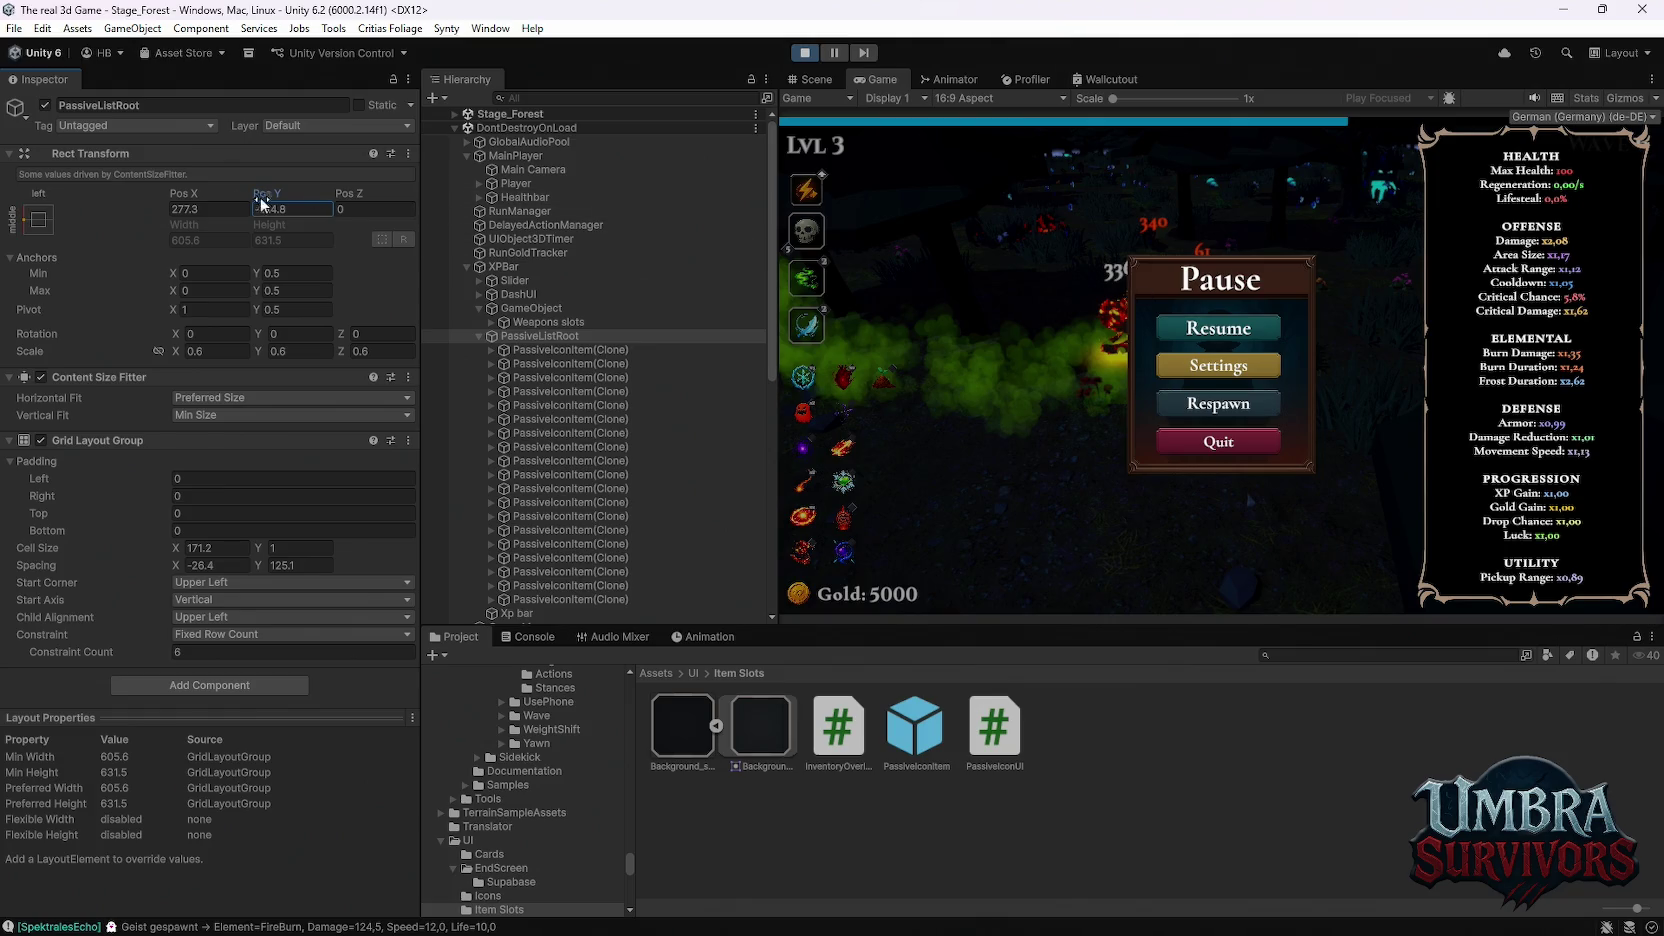
pyautogui.moveTo(183, 193)
pyautogui.mouseDown()
pyautogui.moveTo(686, 263)
pyautogui.moveTo(538, 273)
pyautogui.mouseUp()
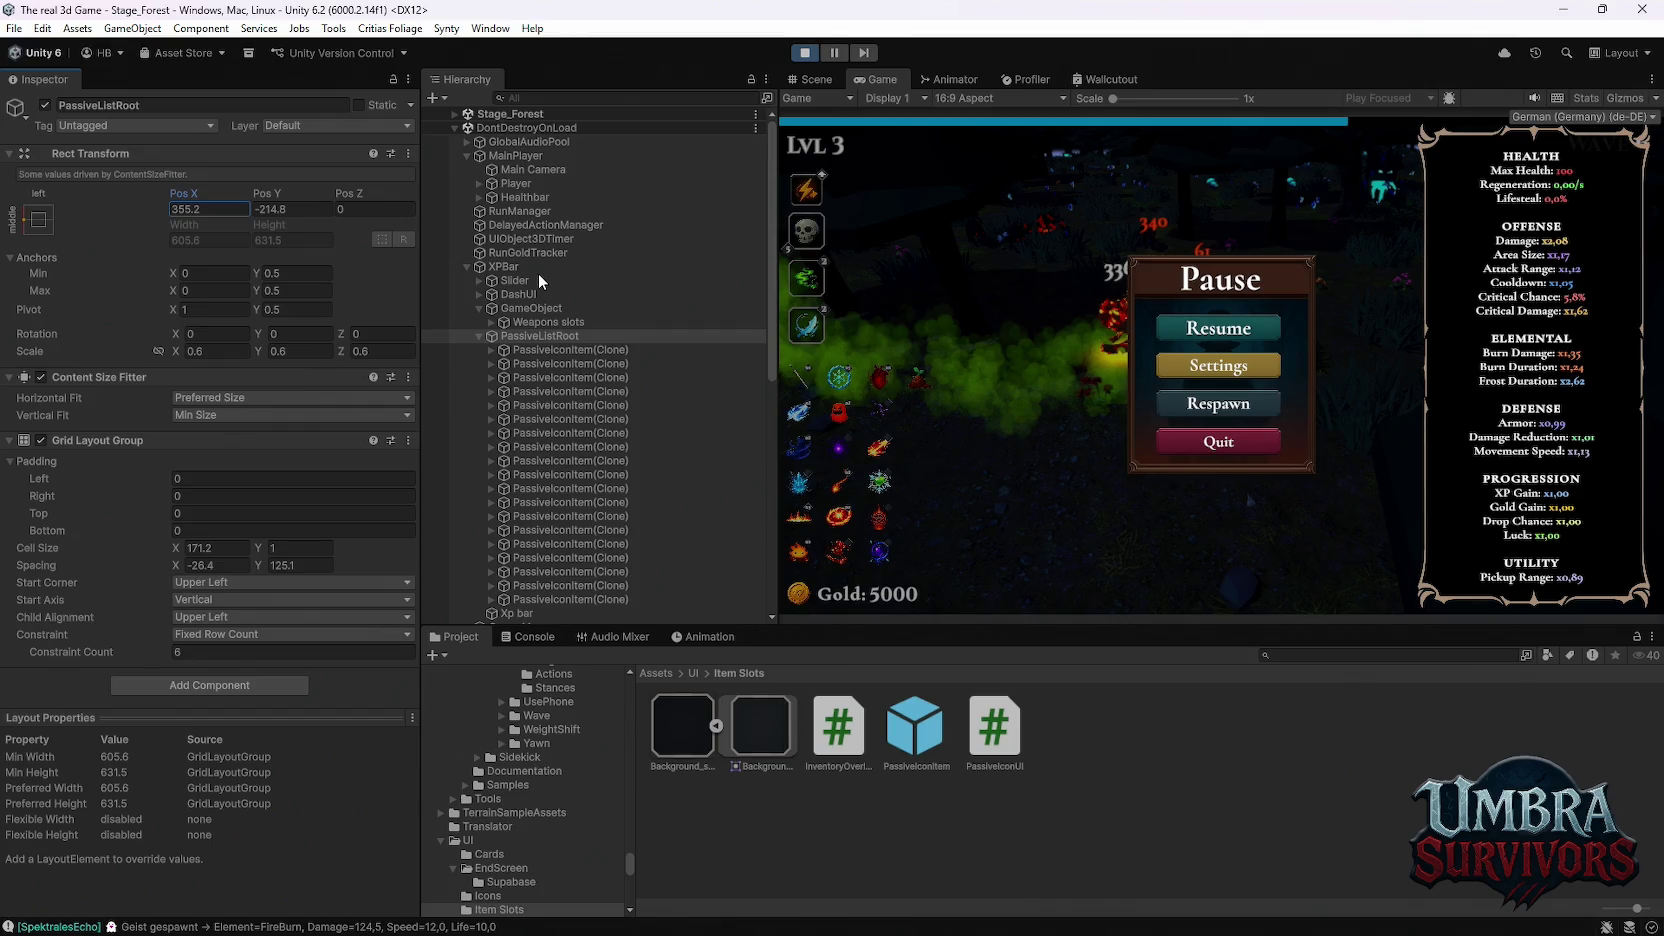
pyautogui.click(218, 413)
pyautogui.click(227, 396)
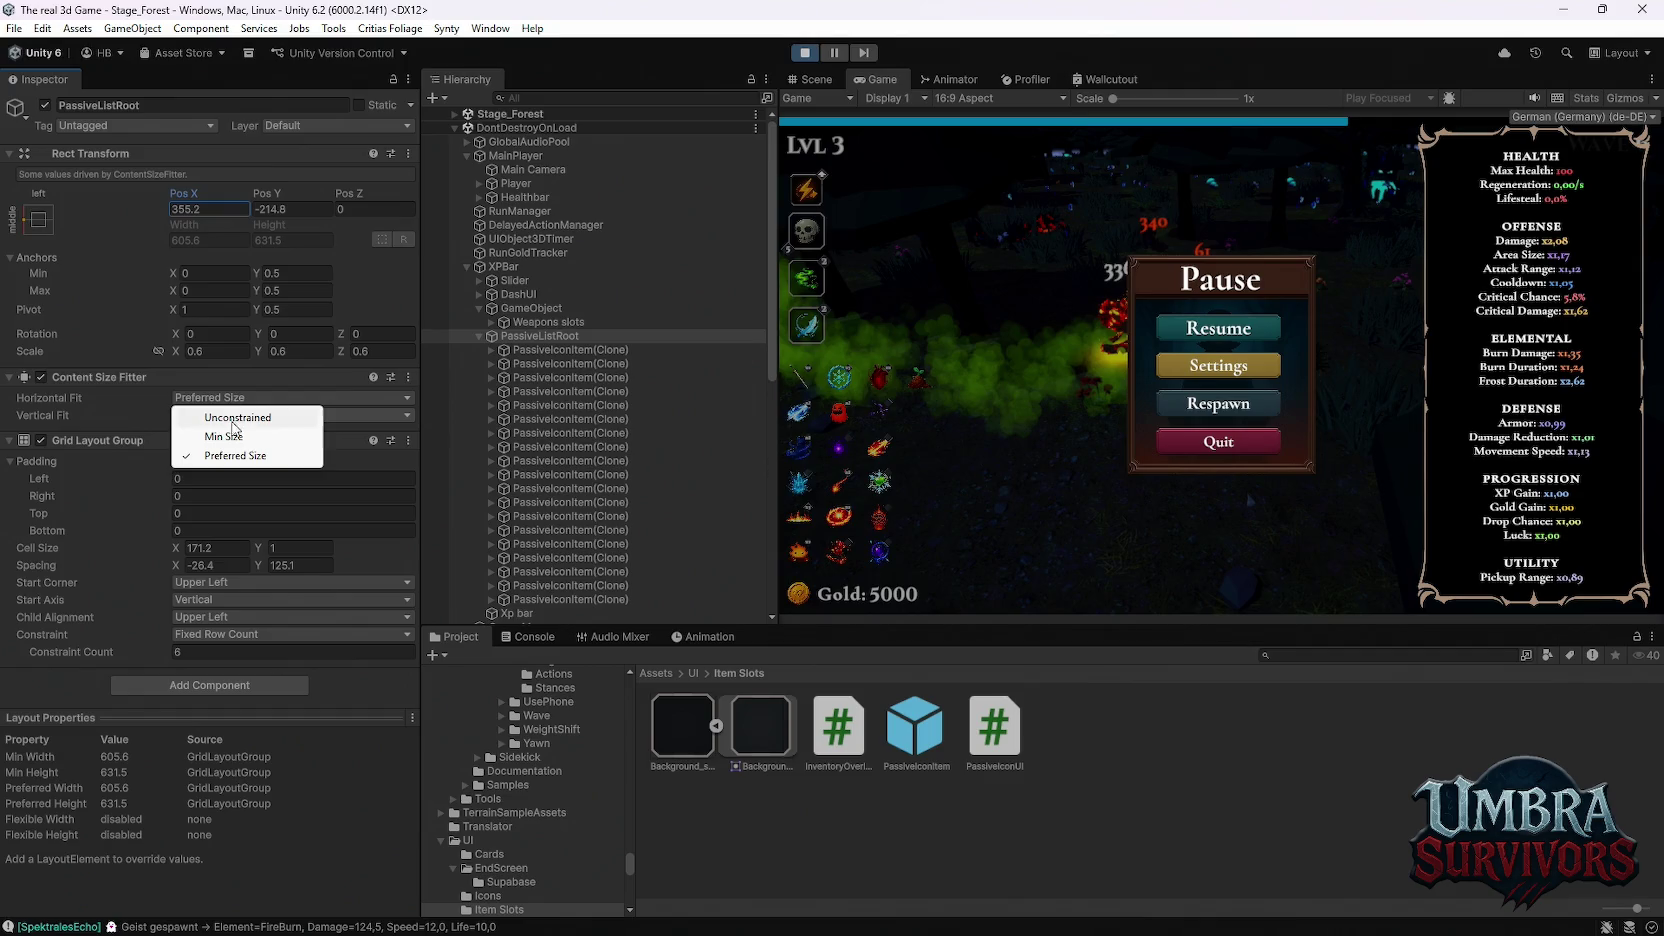
pyautogui.click(230, 434)
pyautogui.click(205, 400)
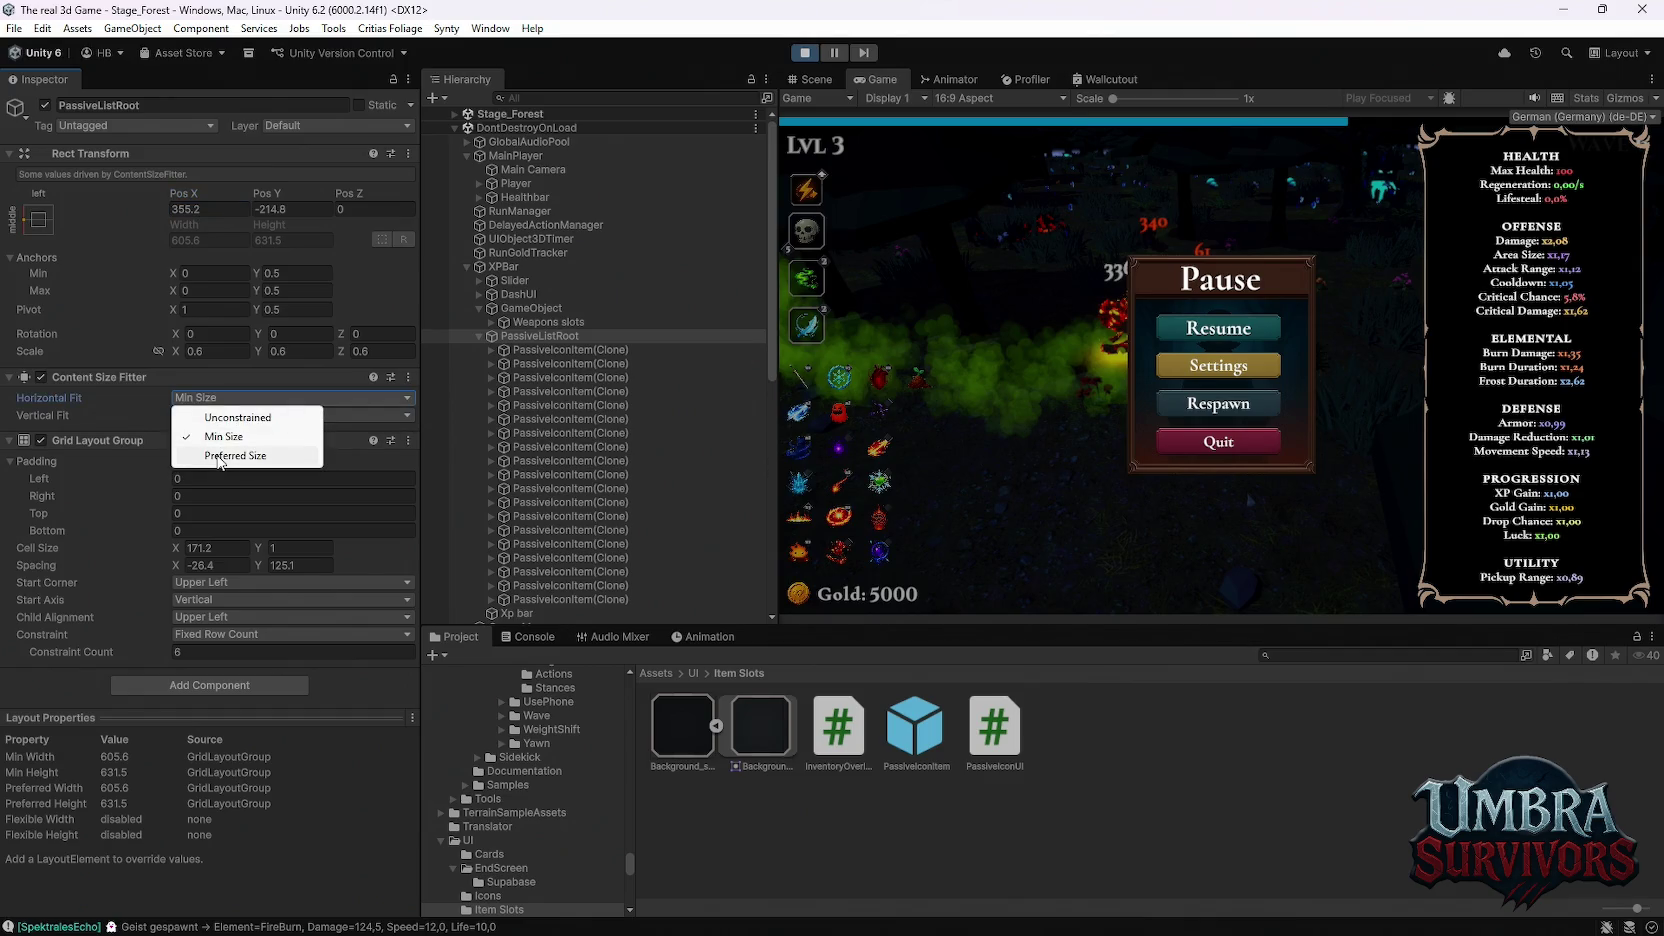
pyautogui.click(219, 456)
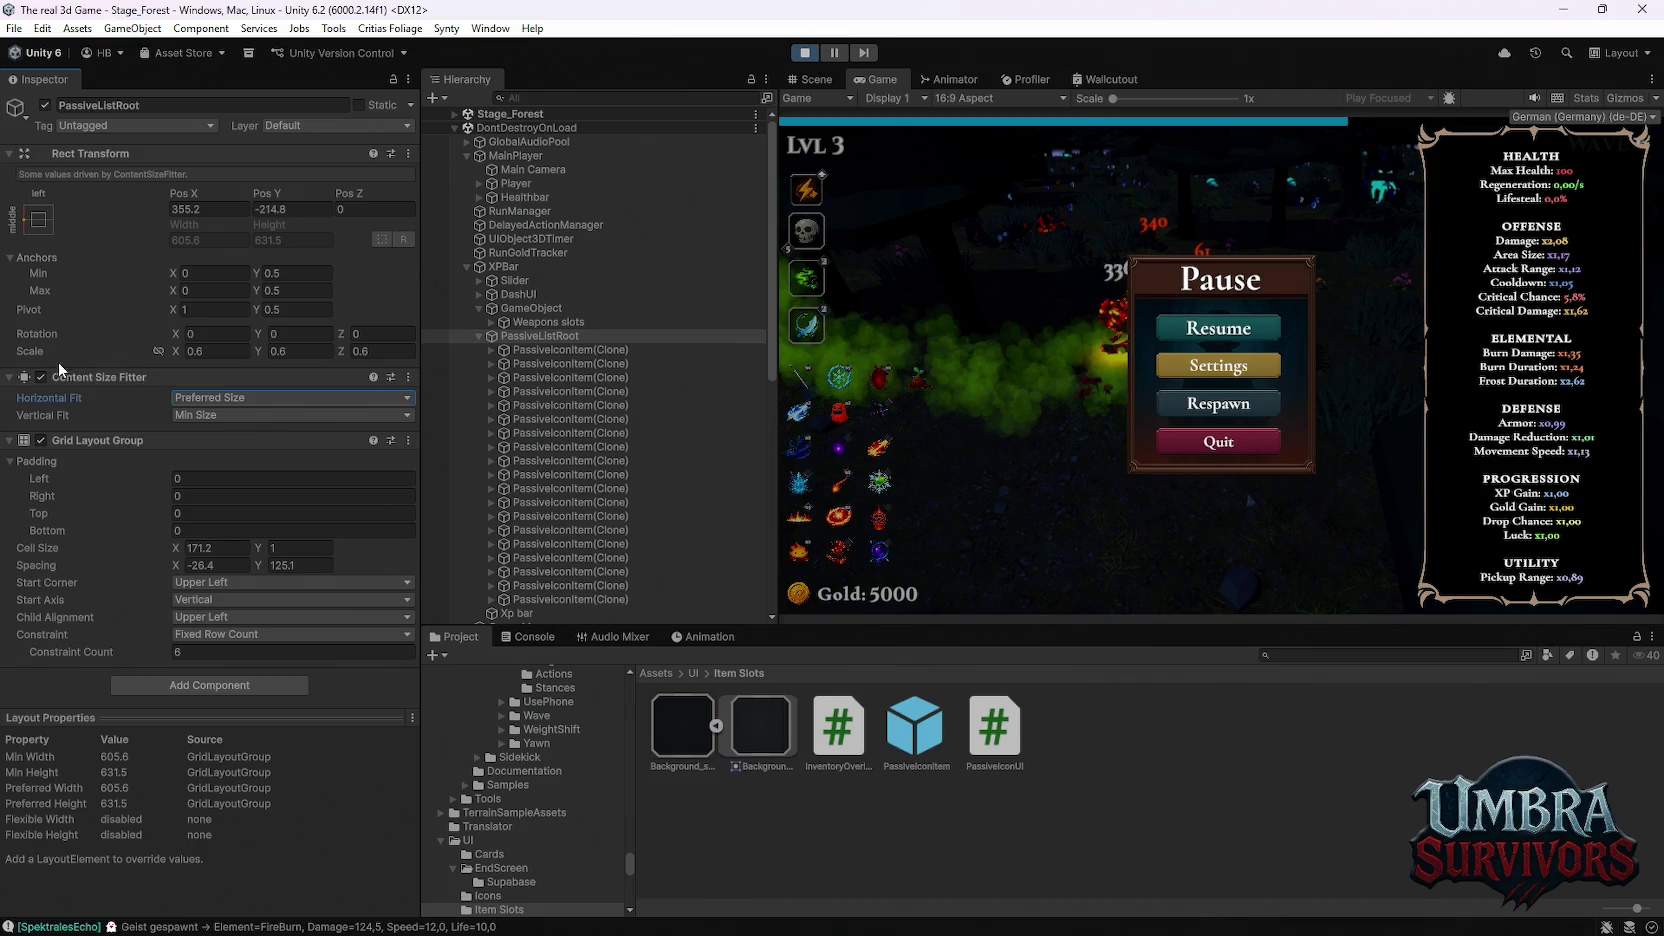
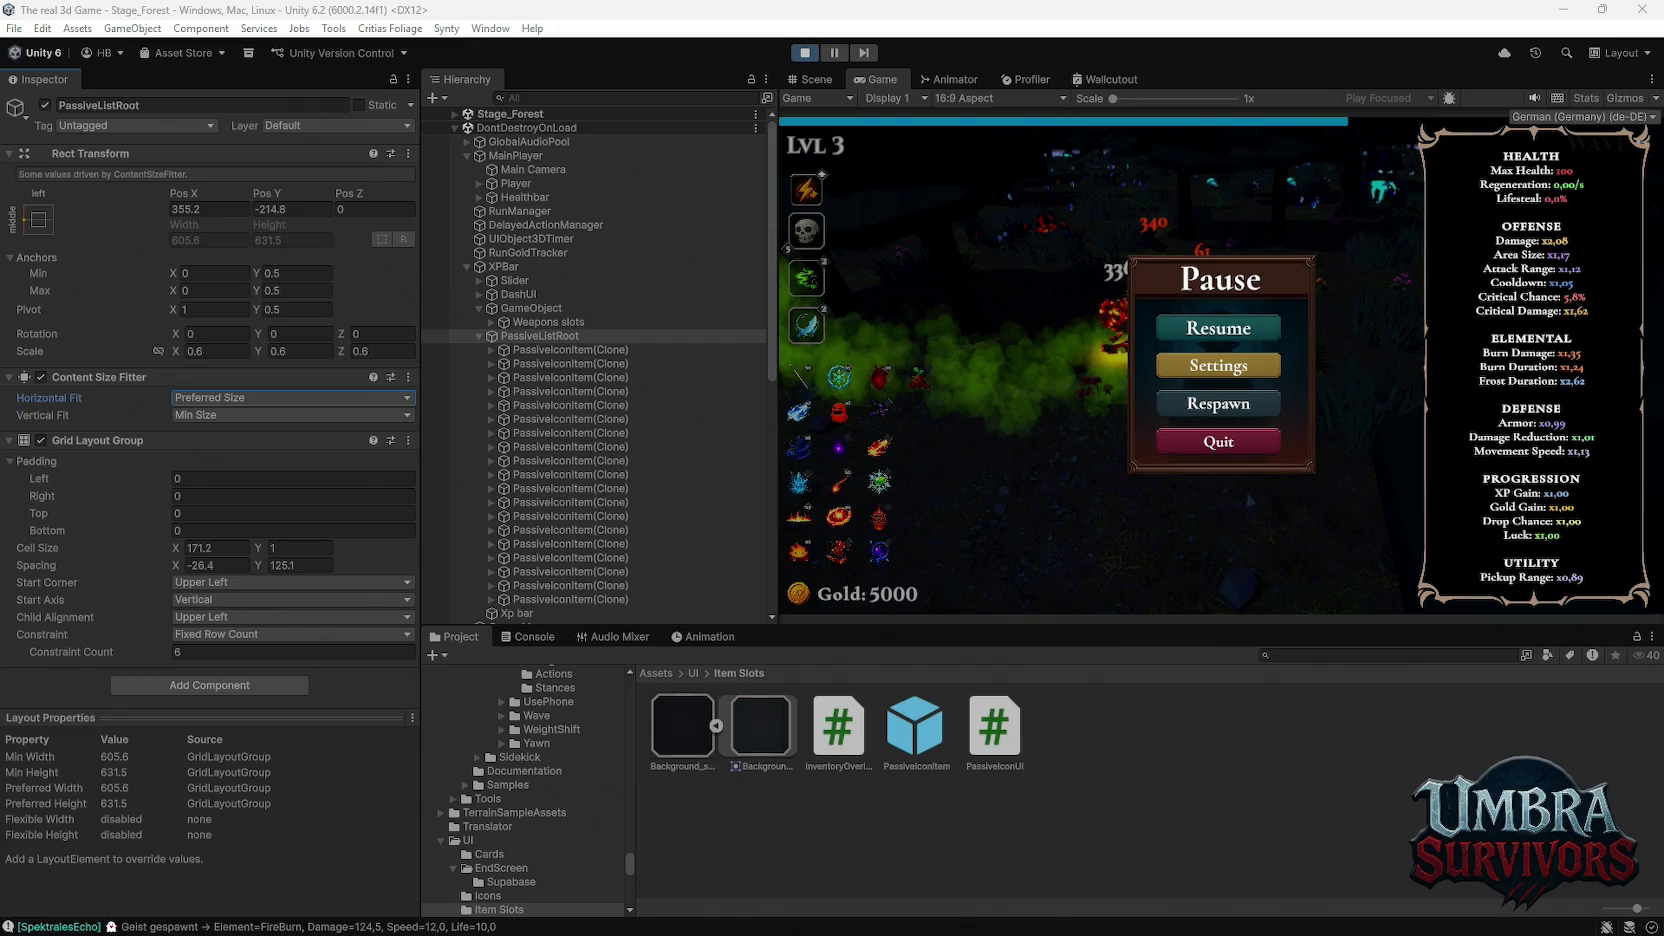
# Step: Try Preferred Size, then Min Size, for the passive list's Vertical Fit
pyautogui.click(198, 413)
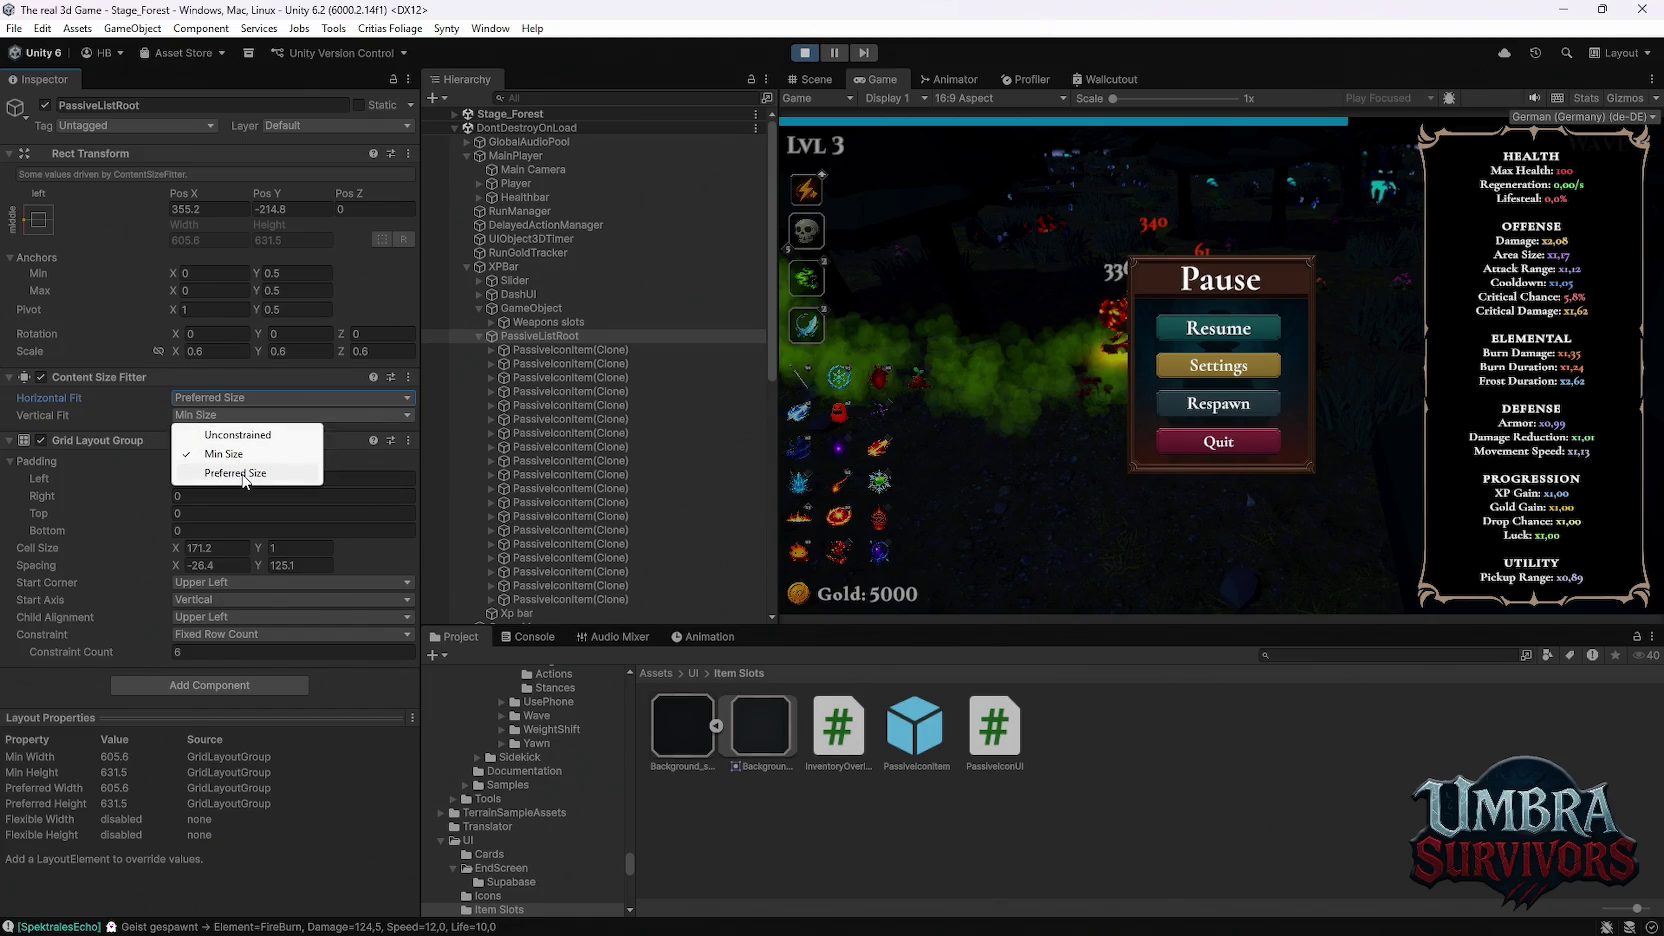
pyautogui.click(243, 476)
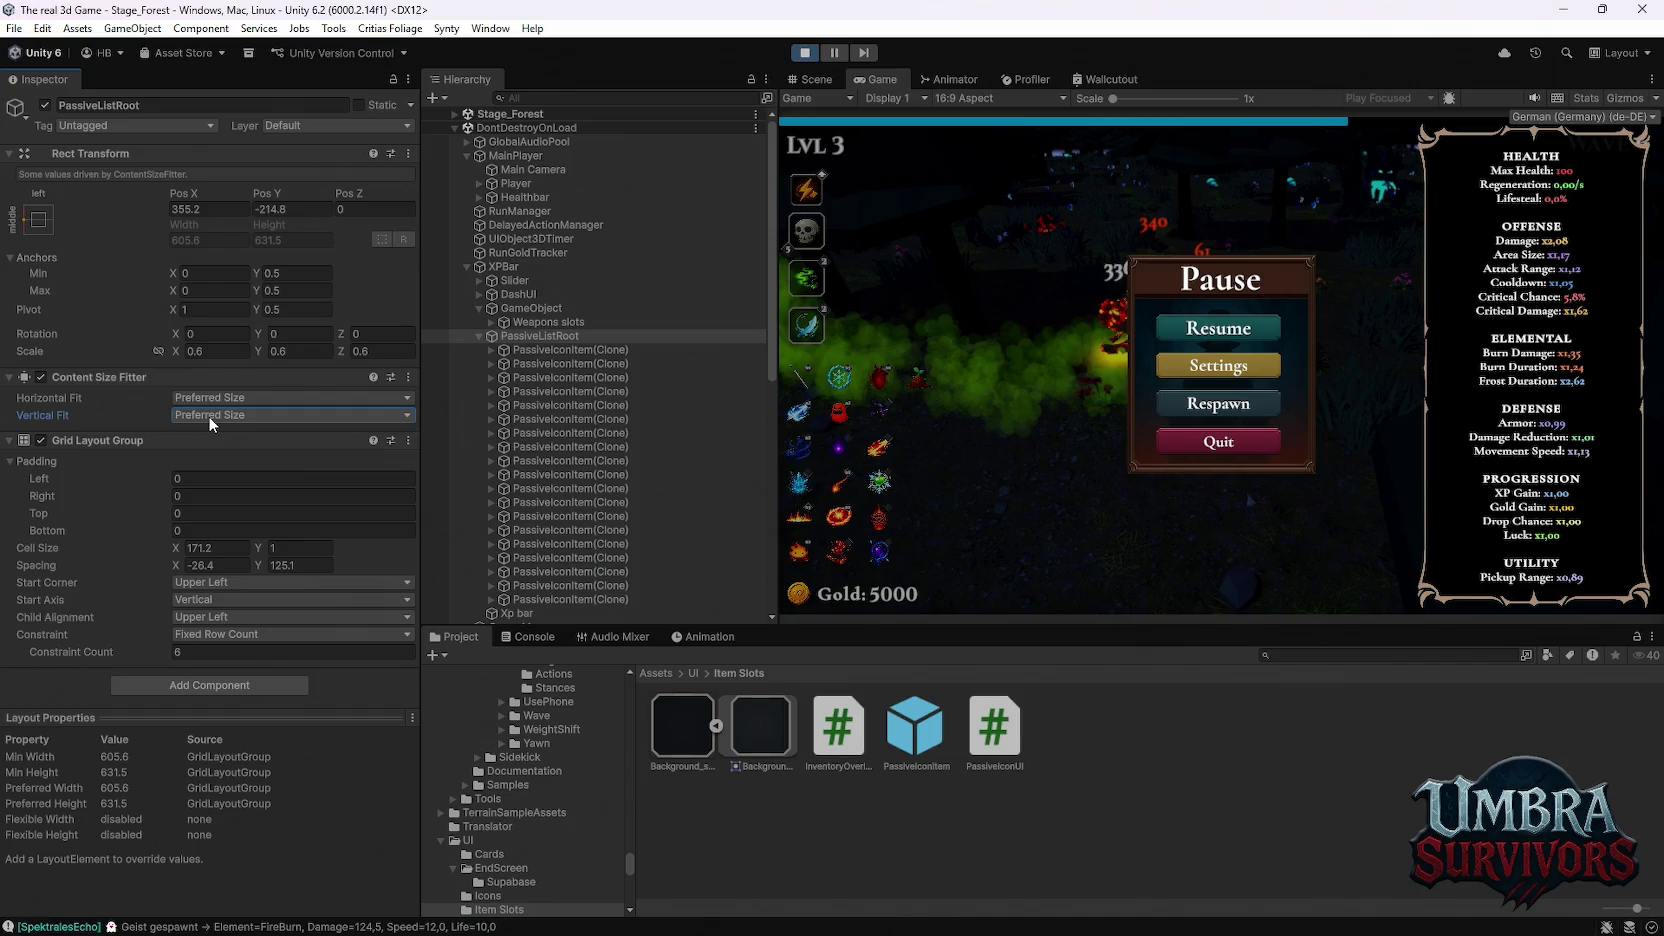
pyautogui.click(210, 423)
pyautogui.click(232, 455)
pyautogui.click(212, 415)
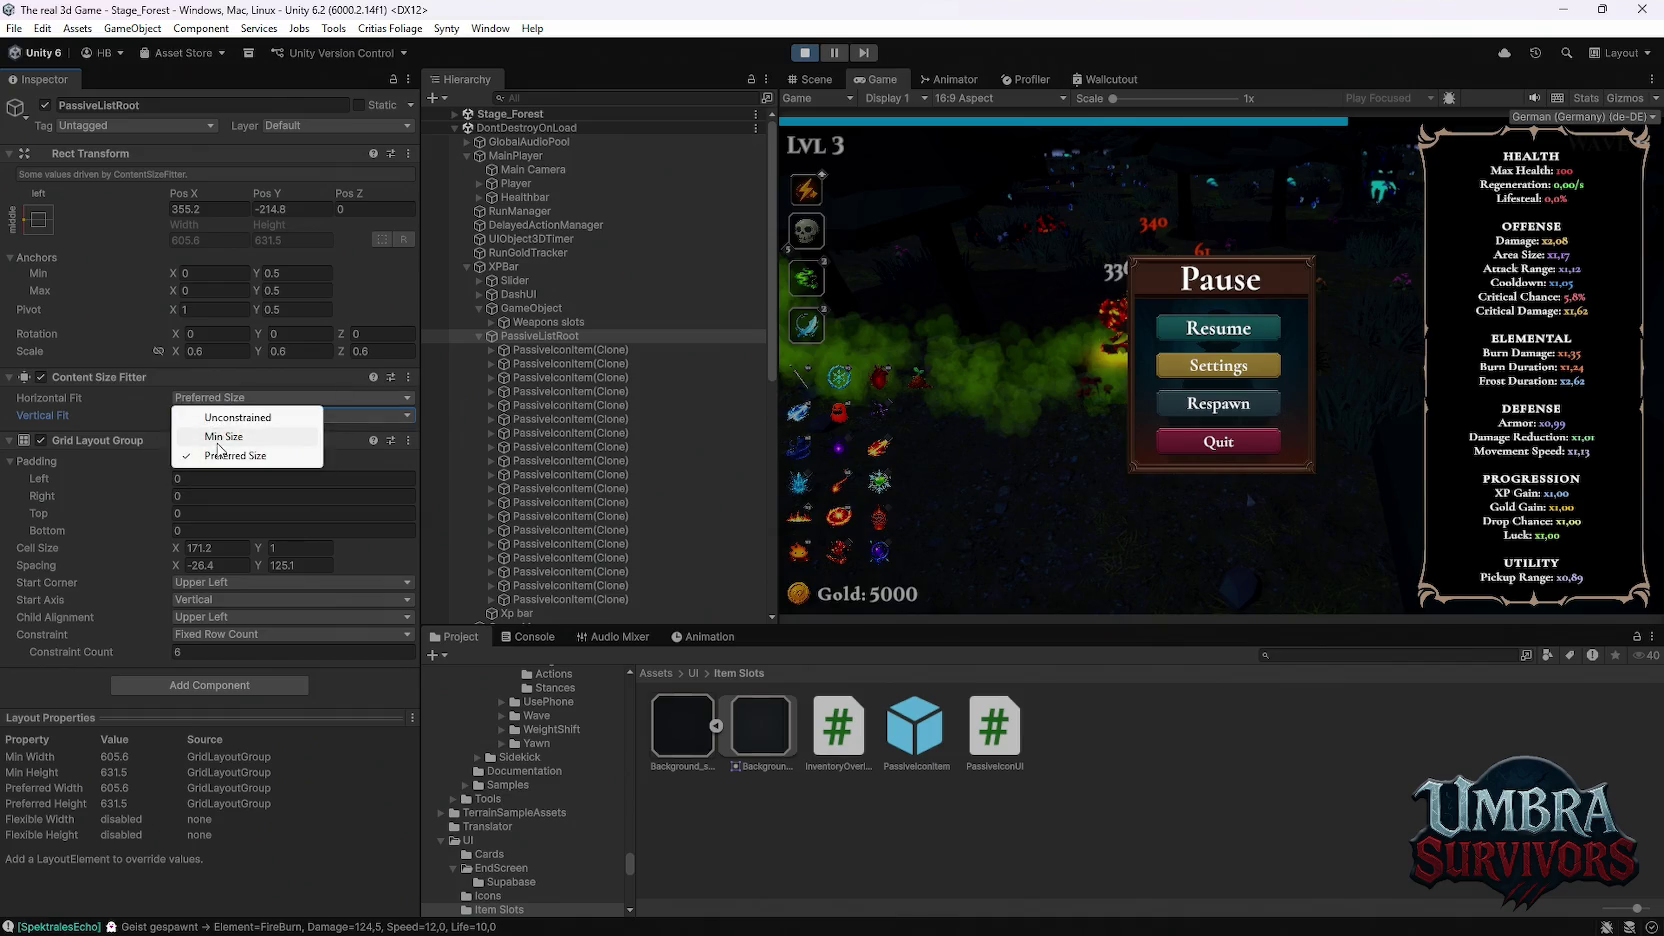
pyautogui.click(214, 439)
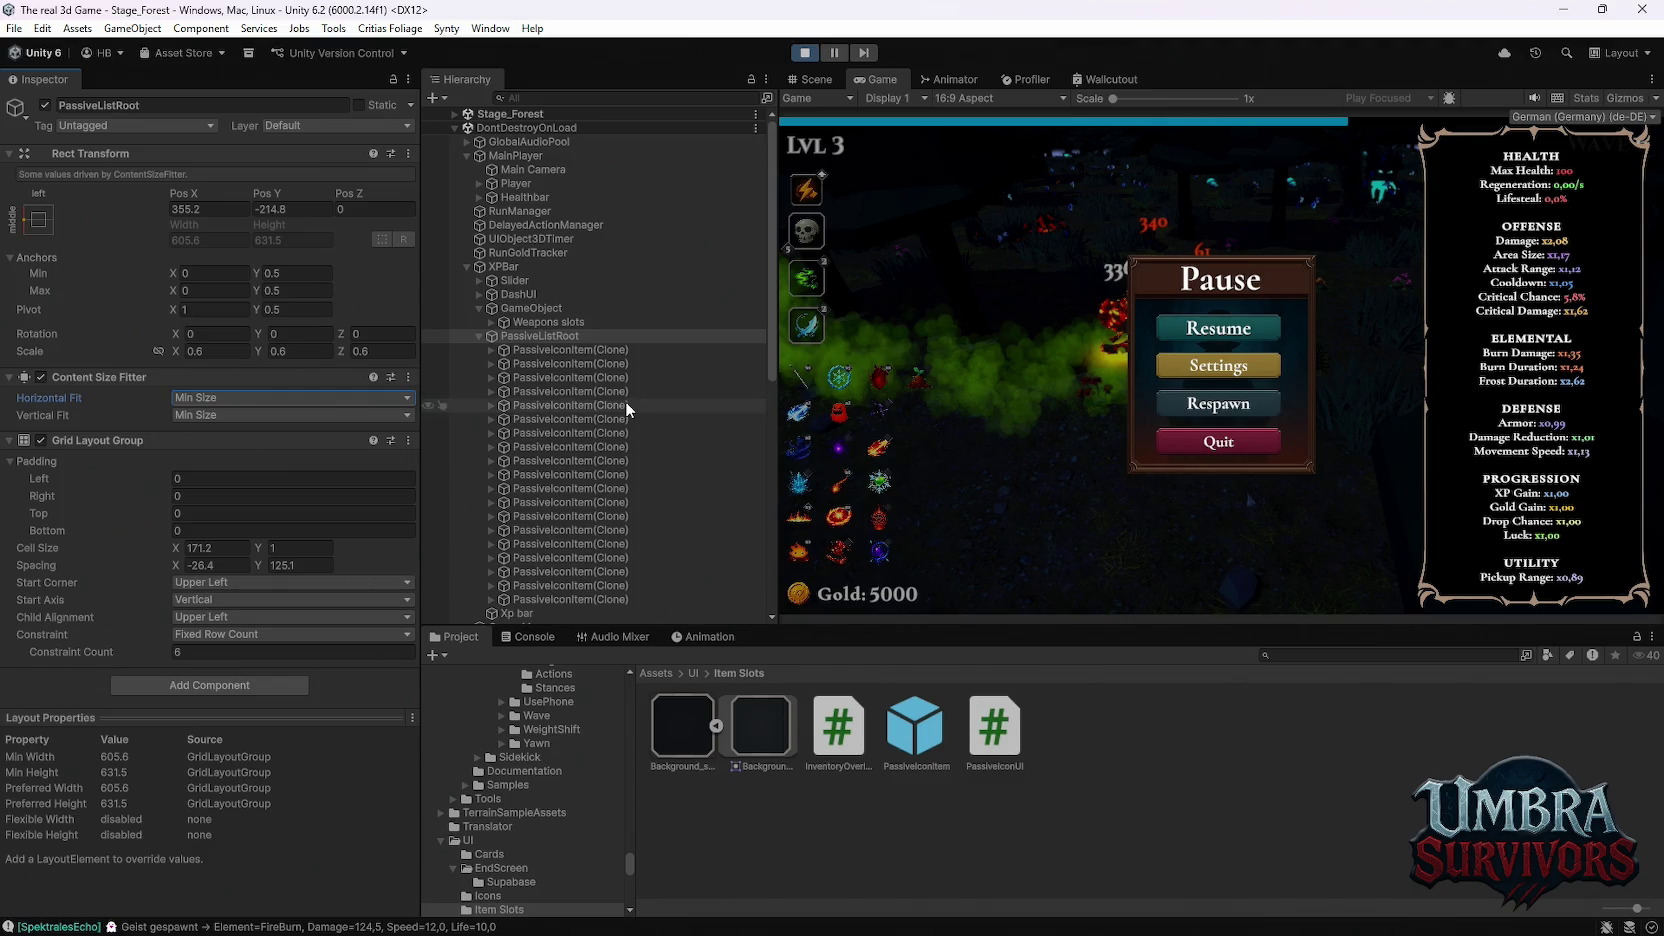
# Step: Set both Horizontal and Vertical Fit to Preferred Size, then stop the playtest
pyautogui.click(184, 400)
pyautogui.click(225, 456)
pyautogui.click(198, 415)
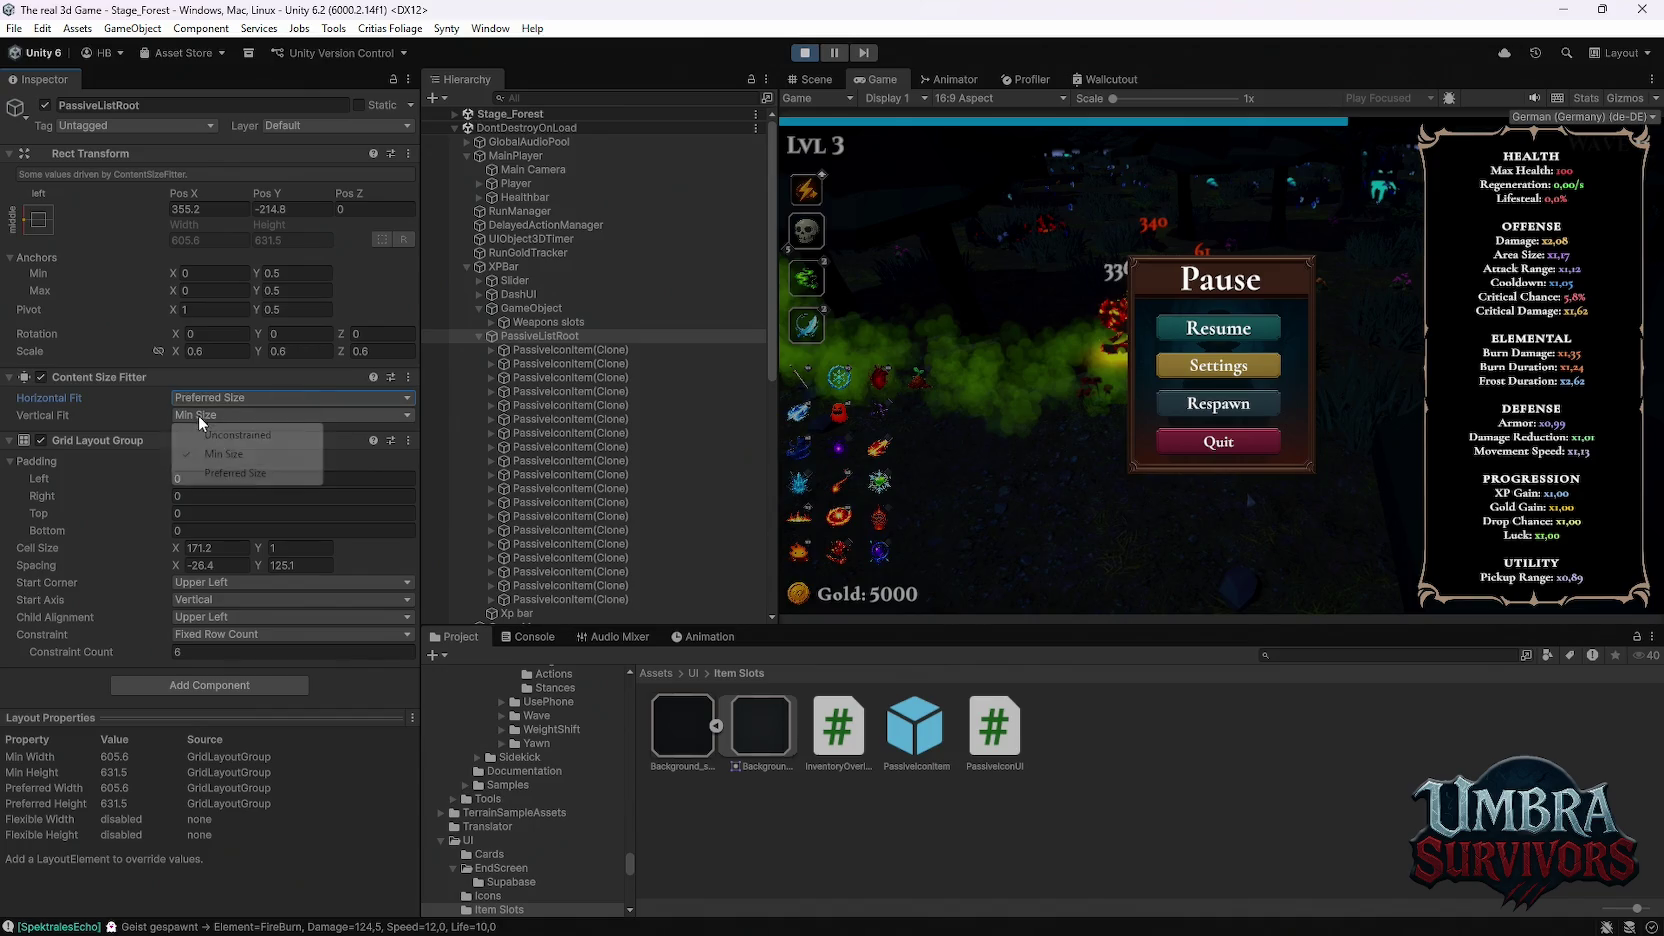
pyautogui.click(230, 473)
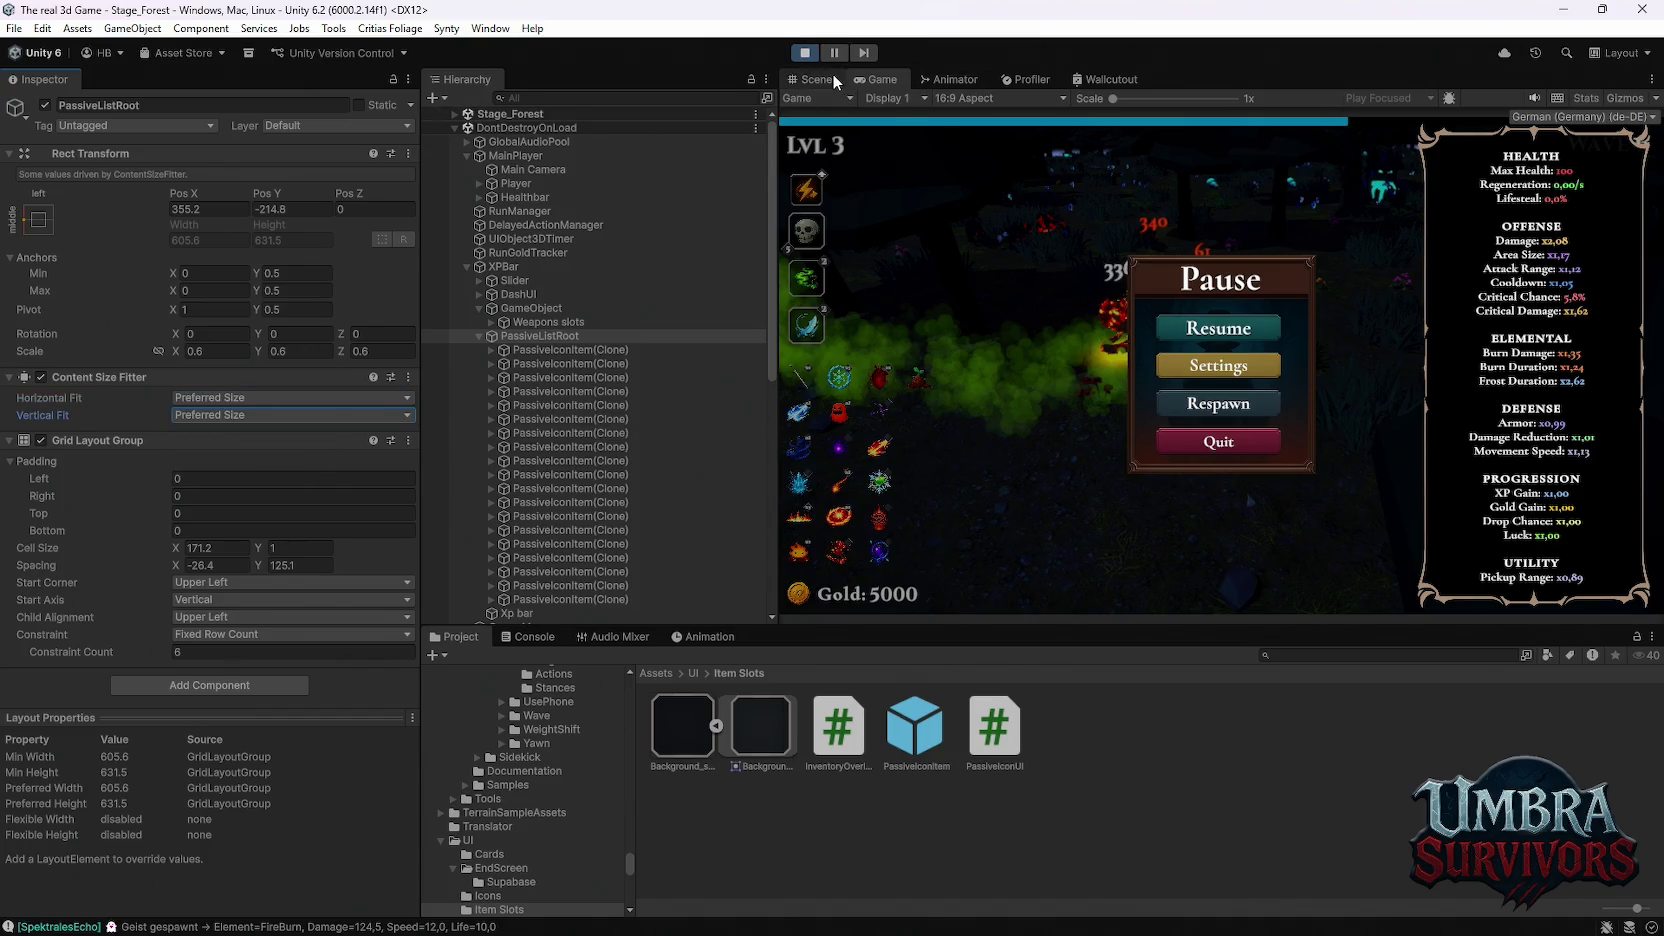
pyautogui.click(805, 53)
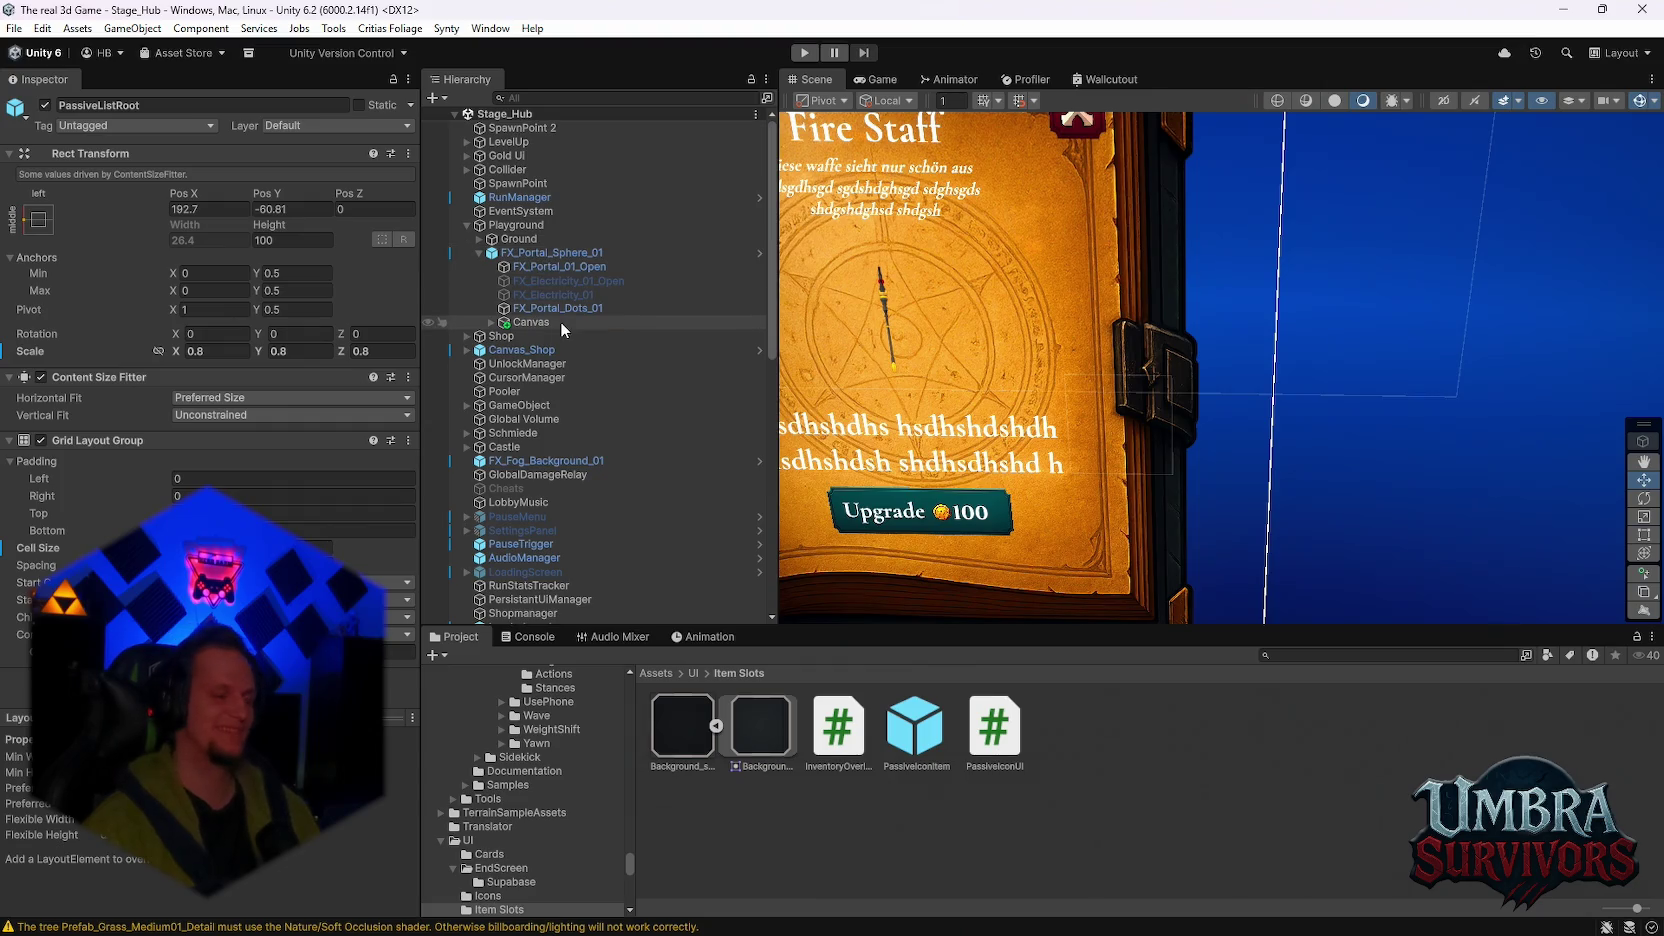
pyautogui.scroll(-5, 982, 378)
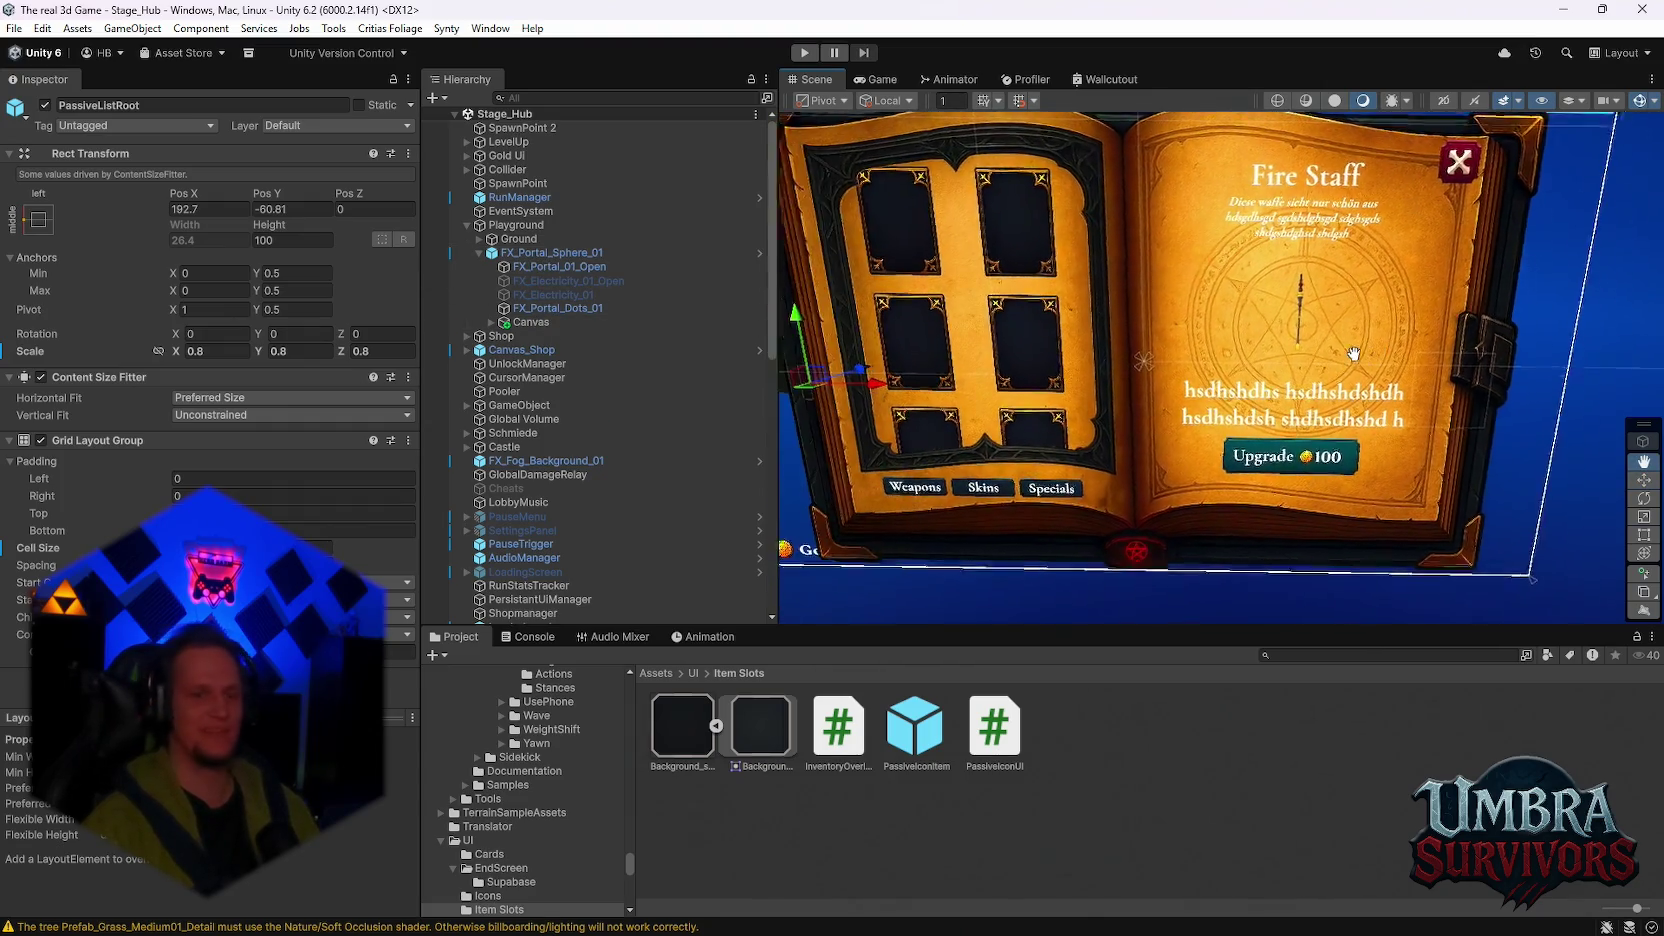
pyautogui.scroll(-1, 1261, 377)
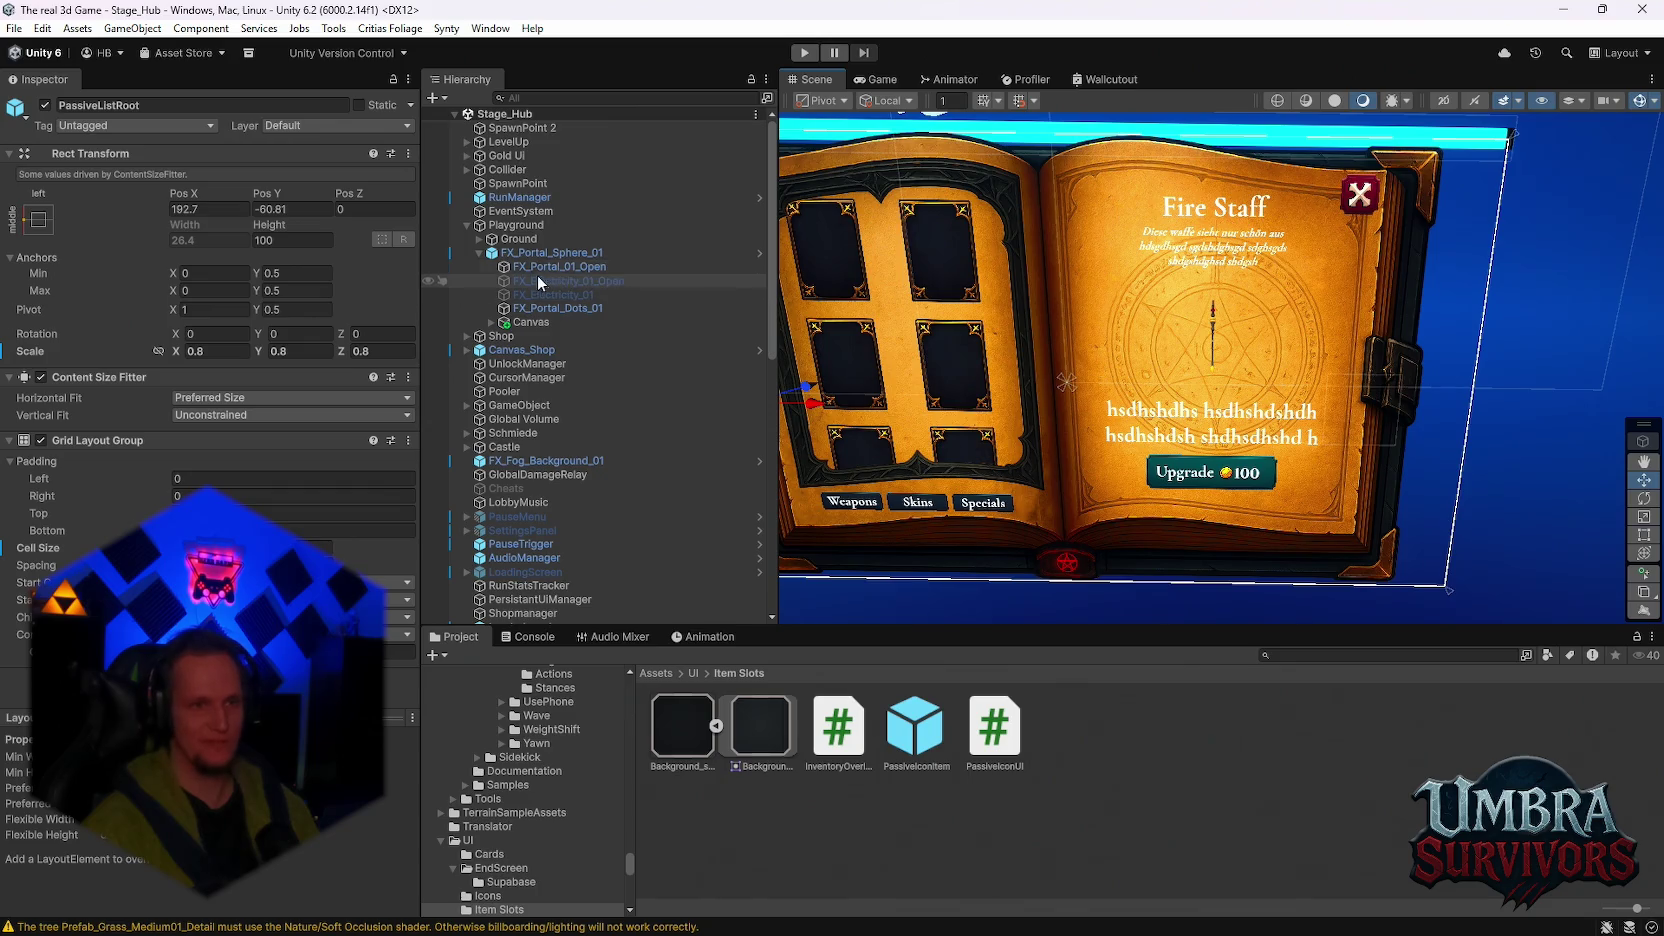
pyautogui.scroll(-4, 558, 432)
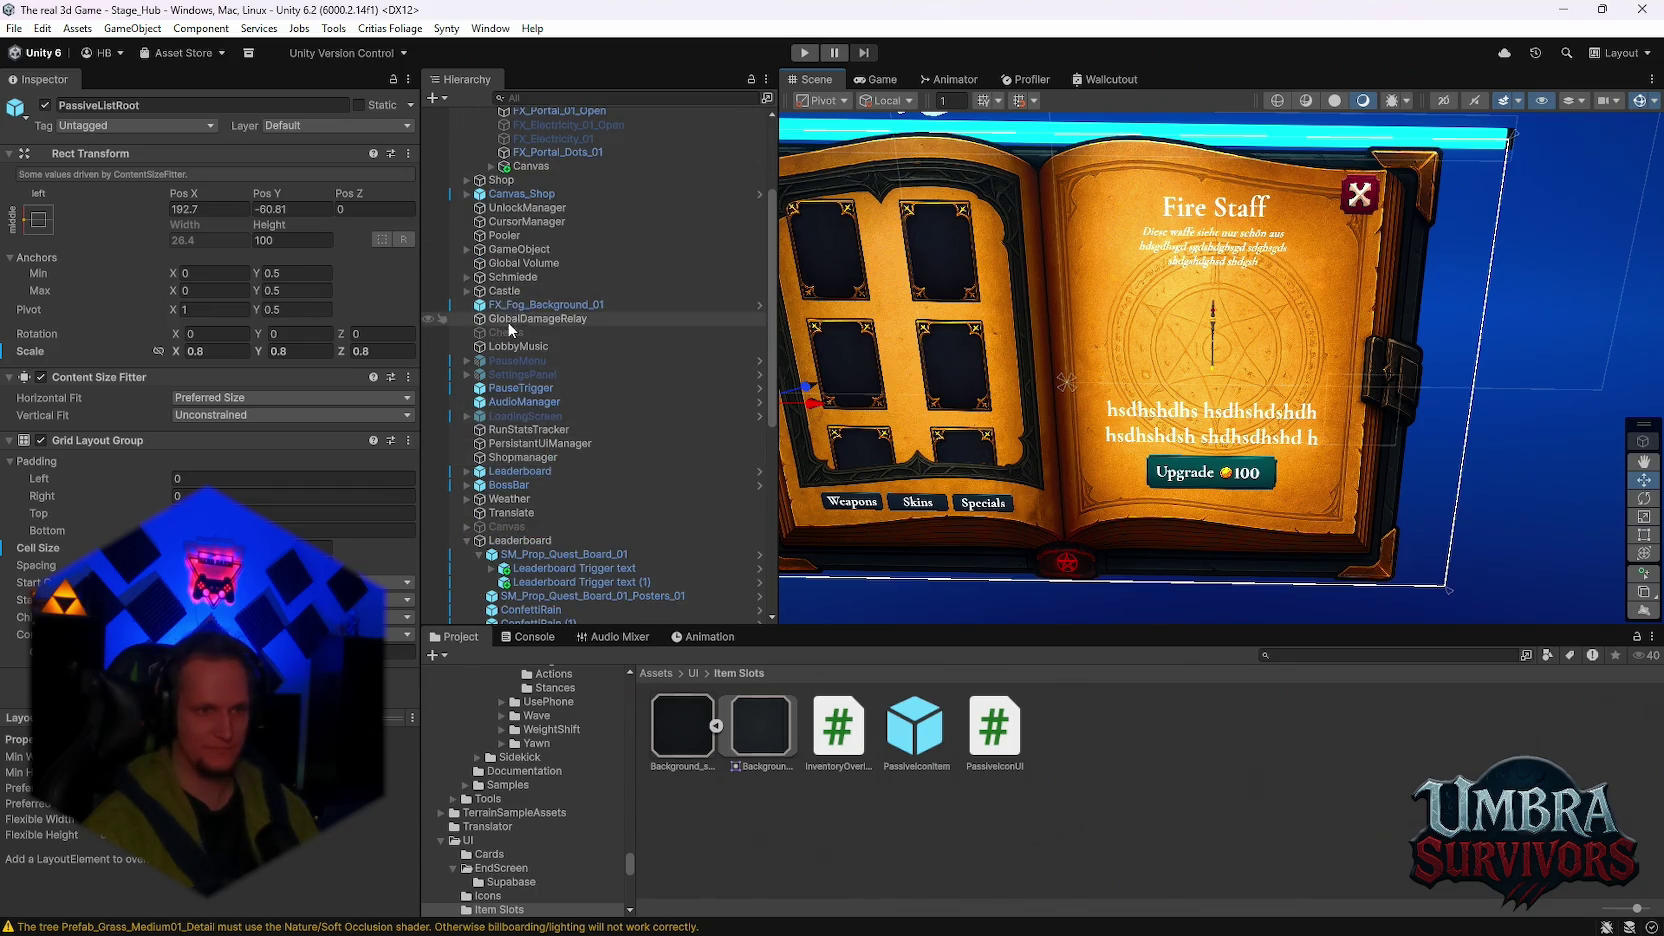
pyautogui.scroll(-3, 540, 326)
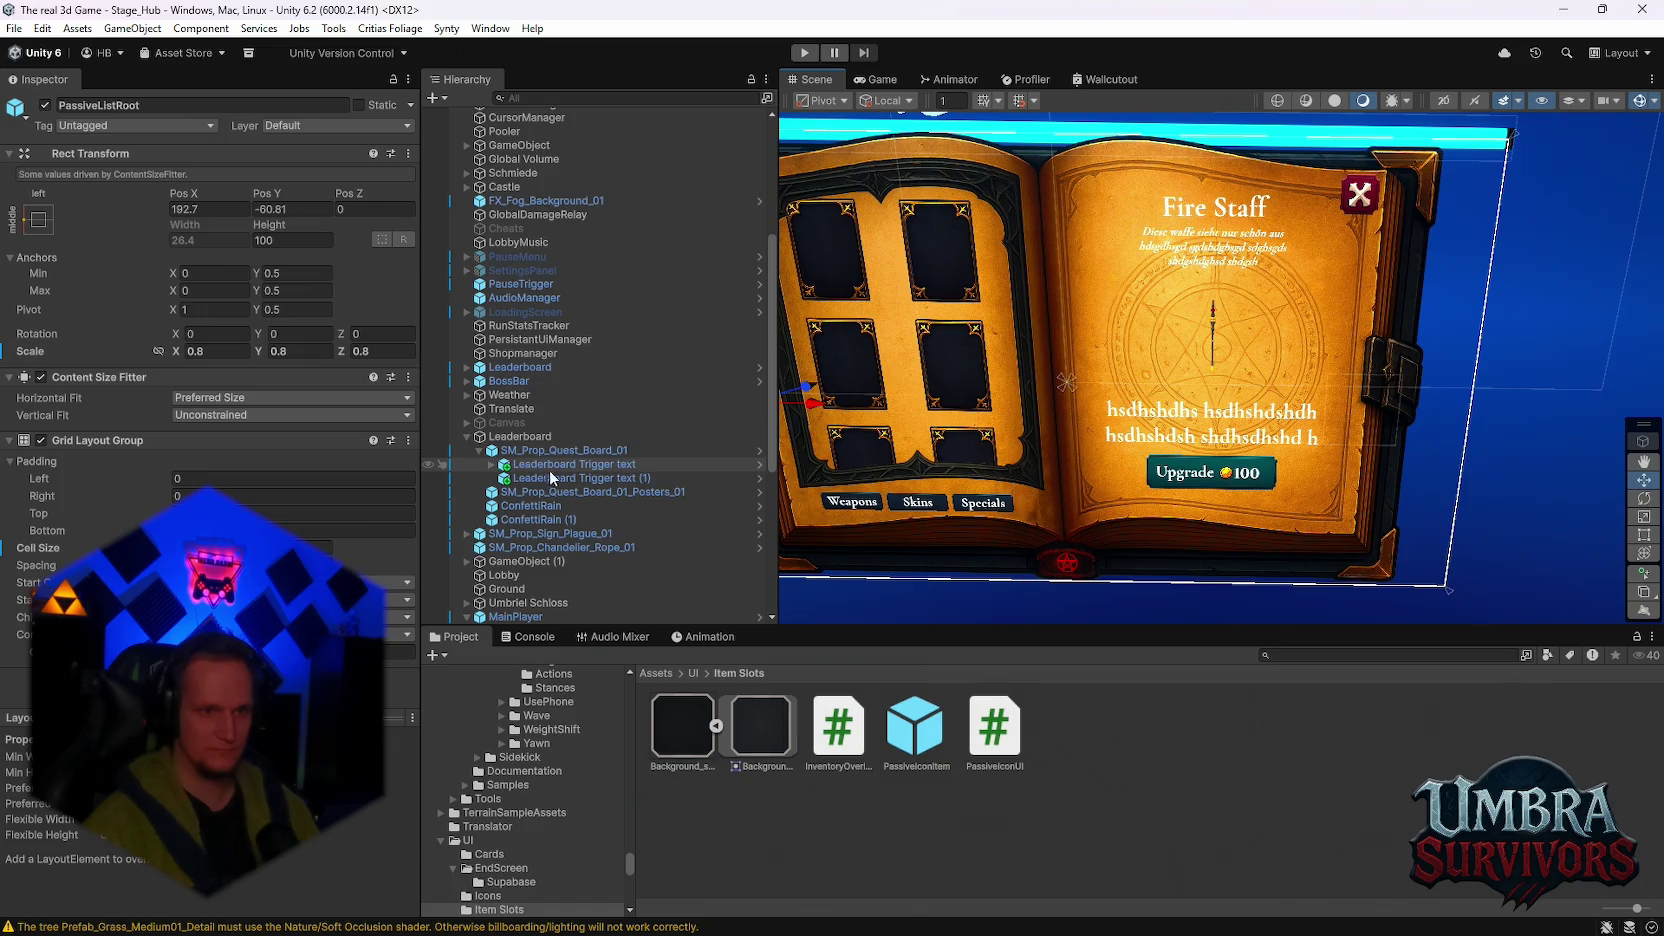
pyautogui.scroll(-5, 573, 494)
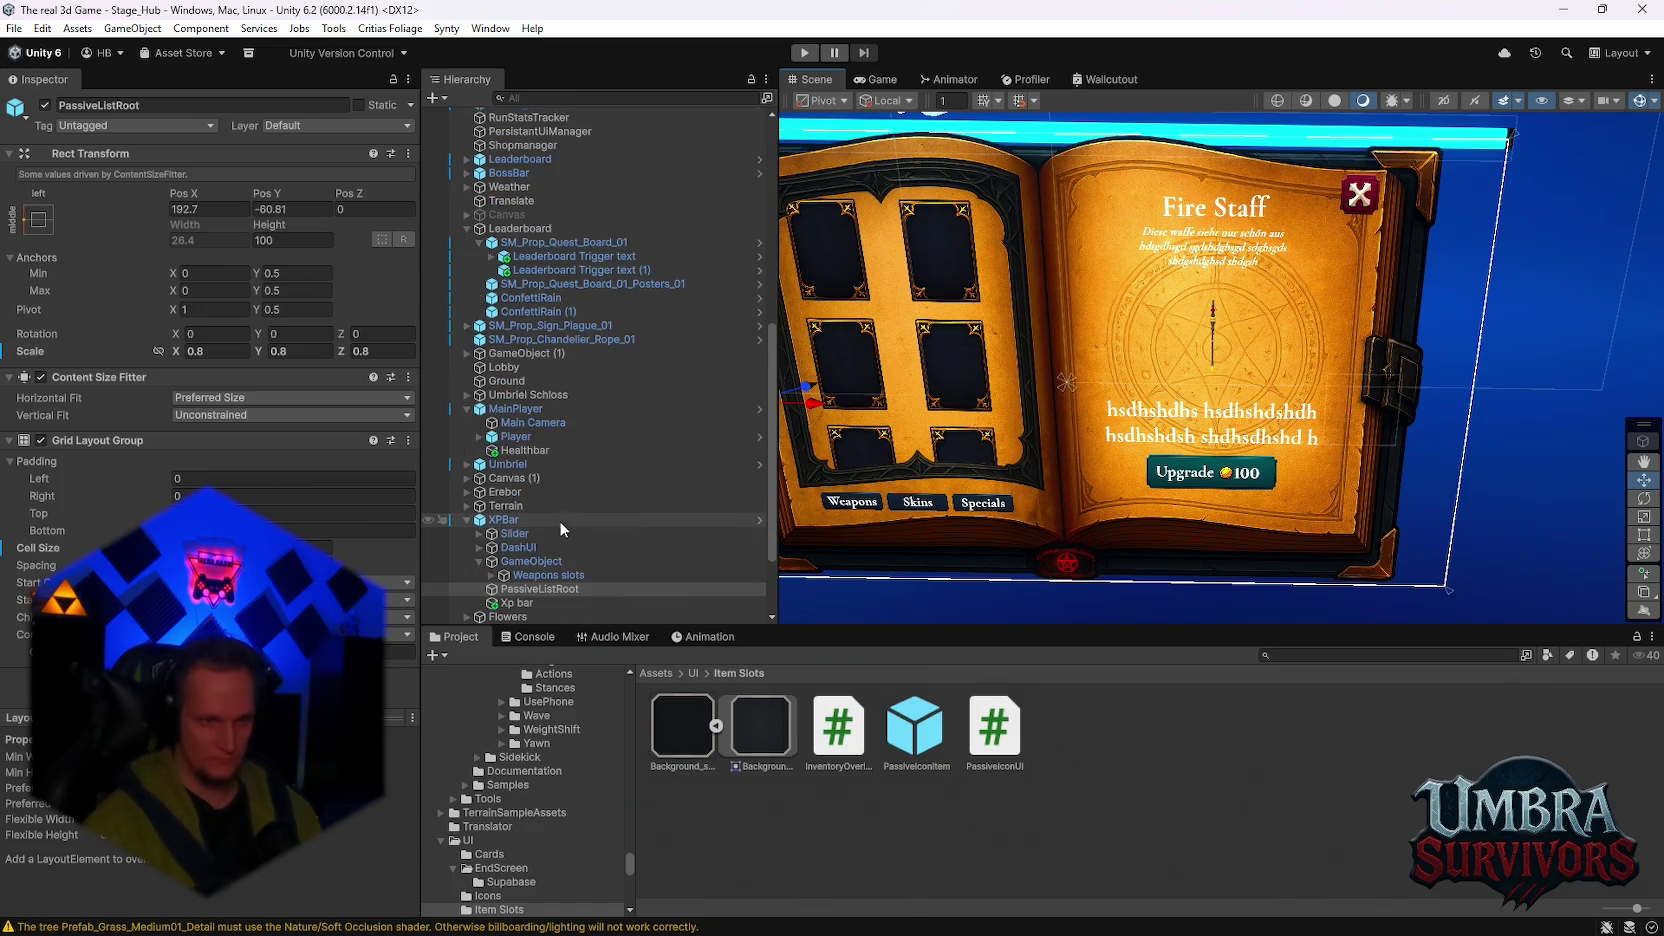
pyautogui.rightClick(512, 519)
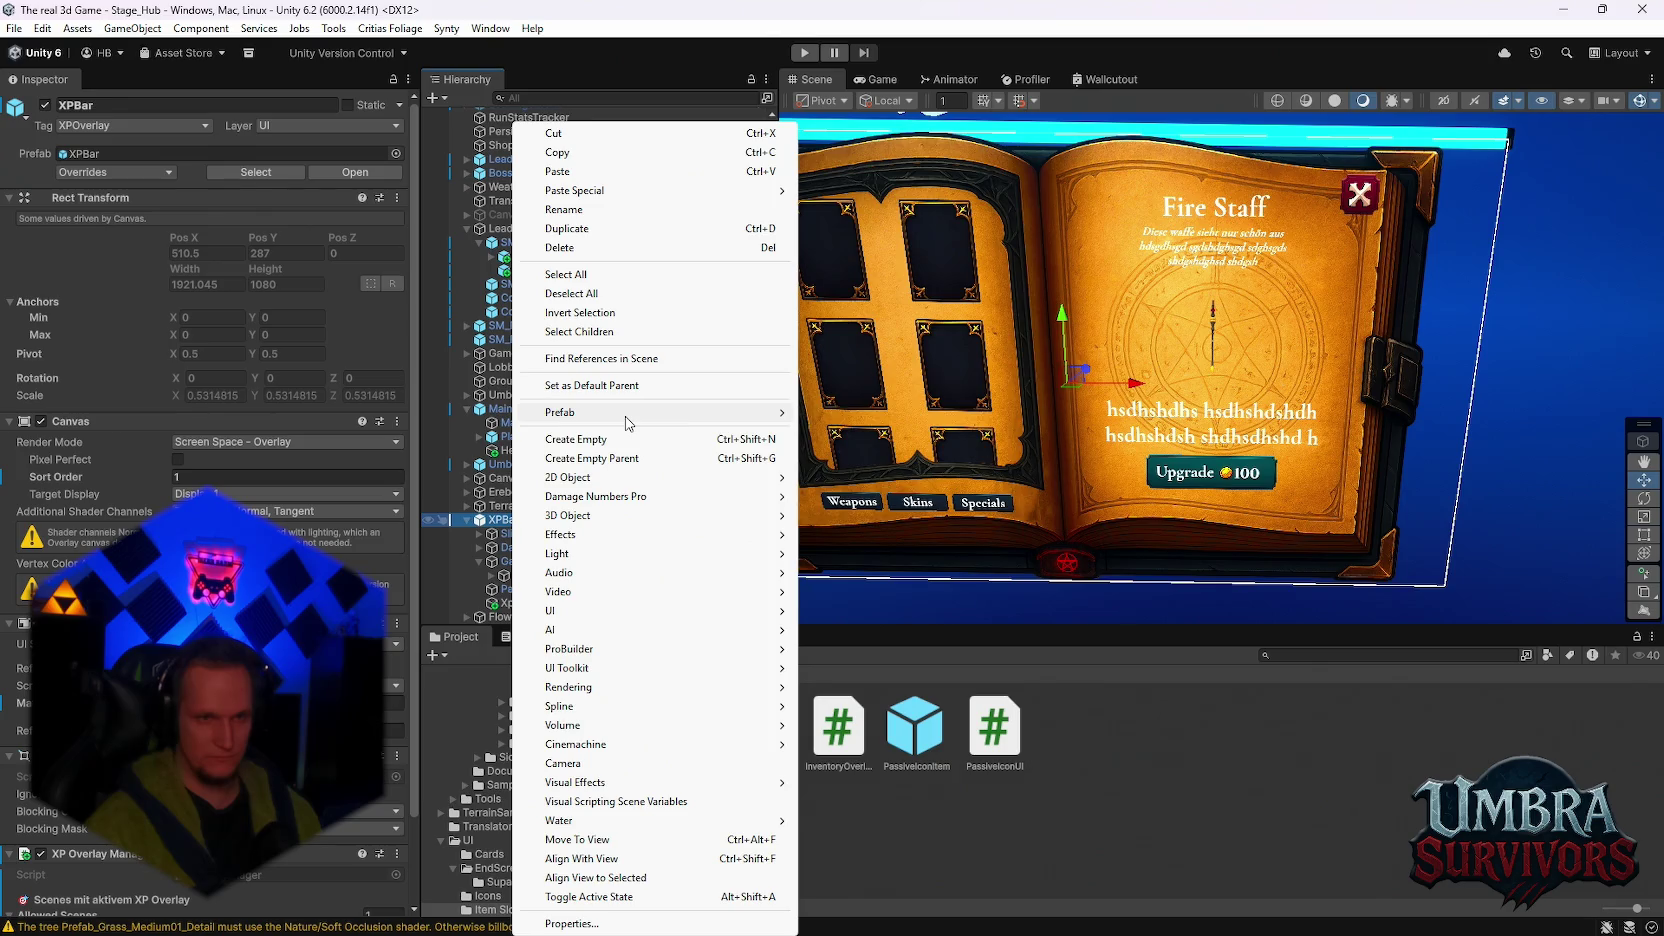
# Step: Open the XPBar prefab in isolation and frame PassiveListRoot in the Scene view
pyautogui.moveTo(630, 413)
pyautogui.click(873, 431)
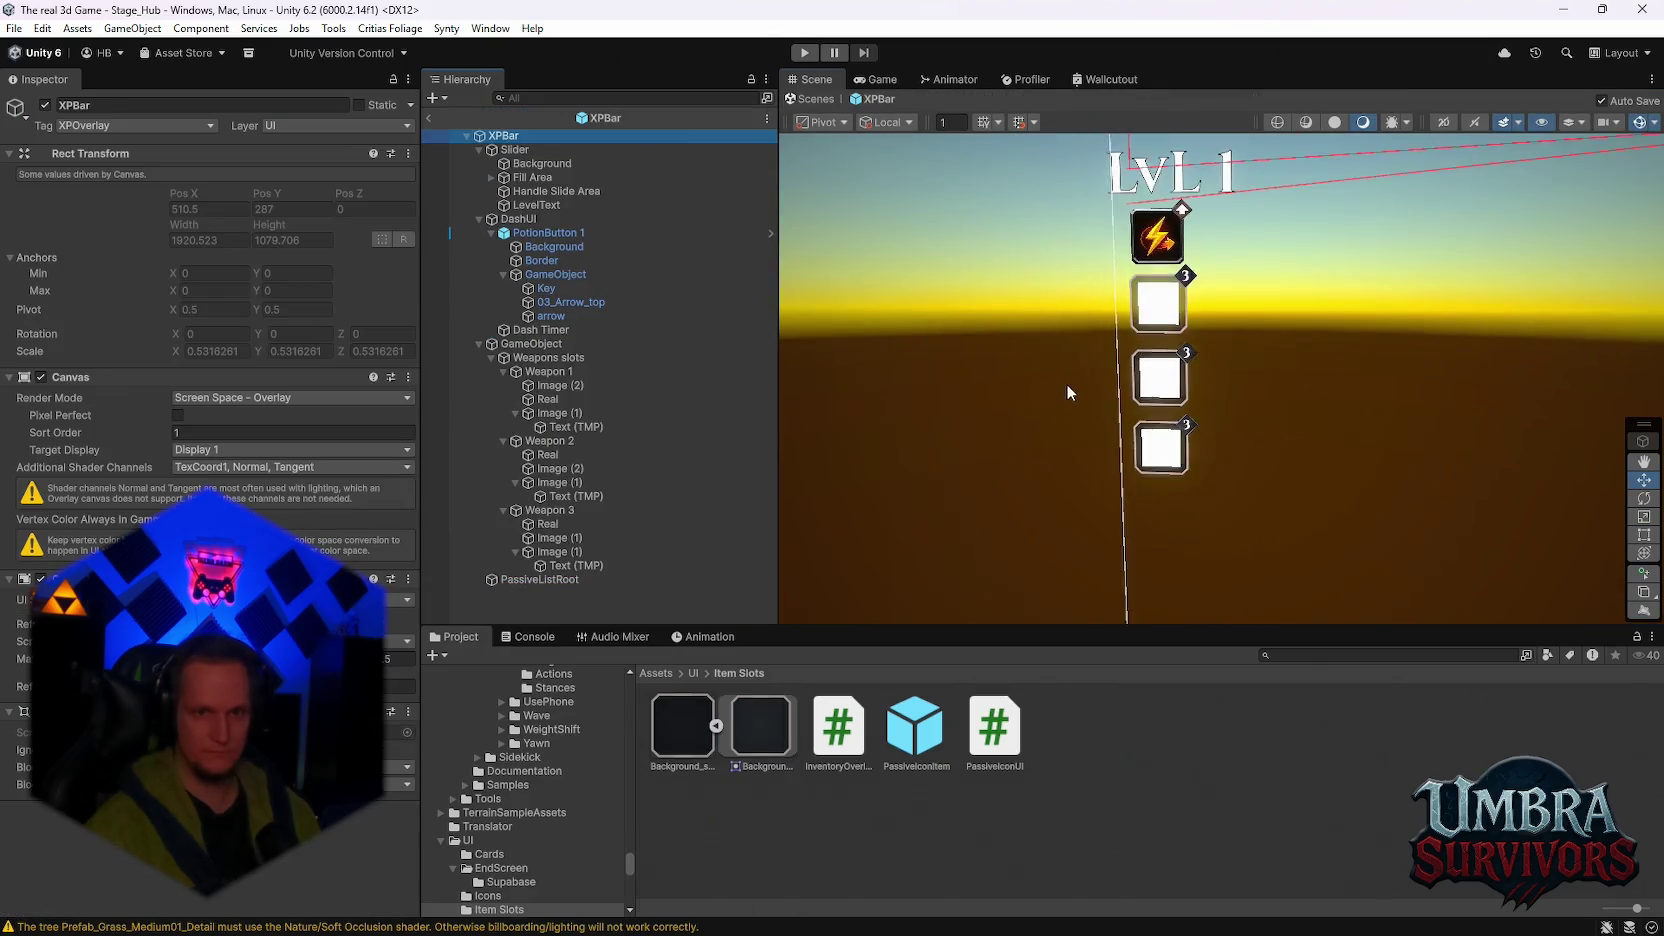
pyautogui.click(530, 579)
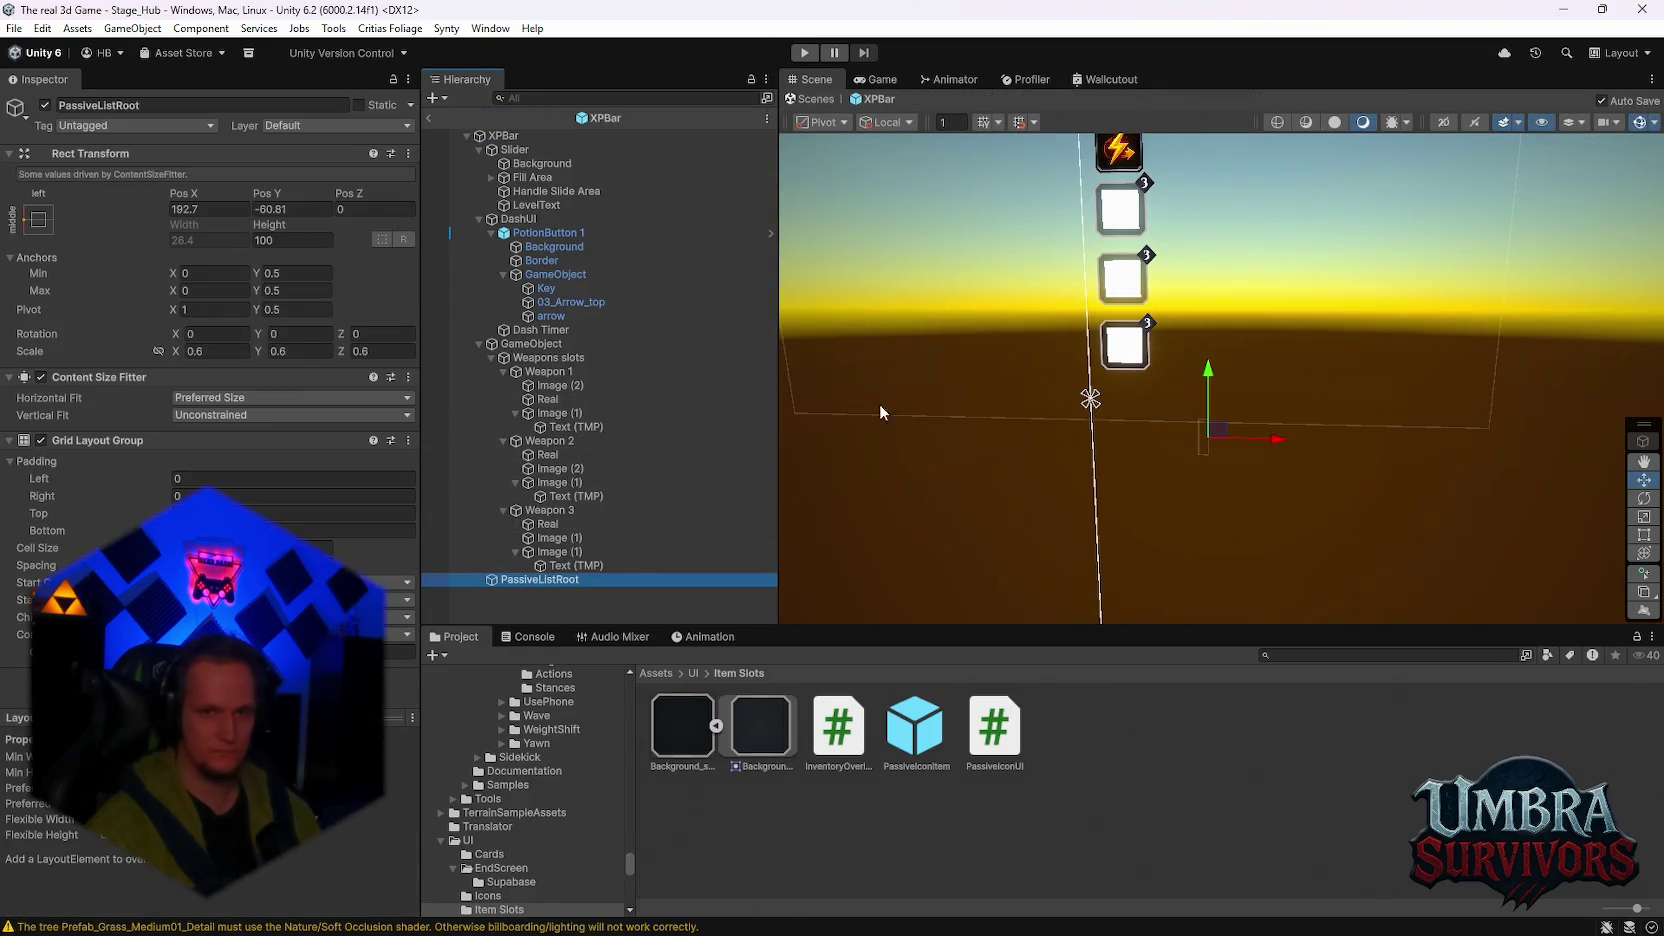
pyautogui.press('f')
pyautogui.moveTo(1199, 456); pyautogui.dragTo(1174, 393)
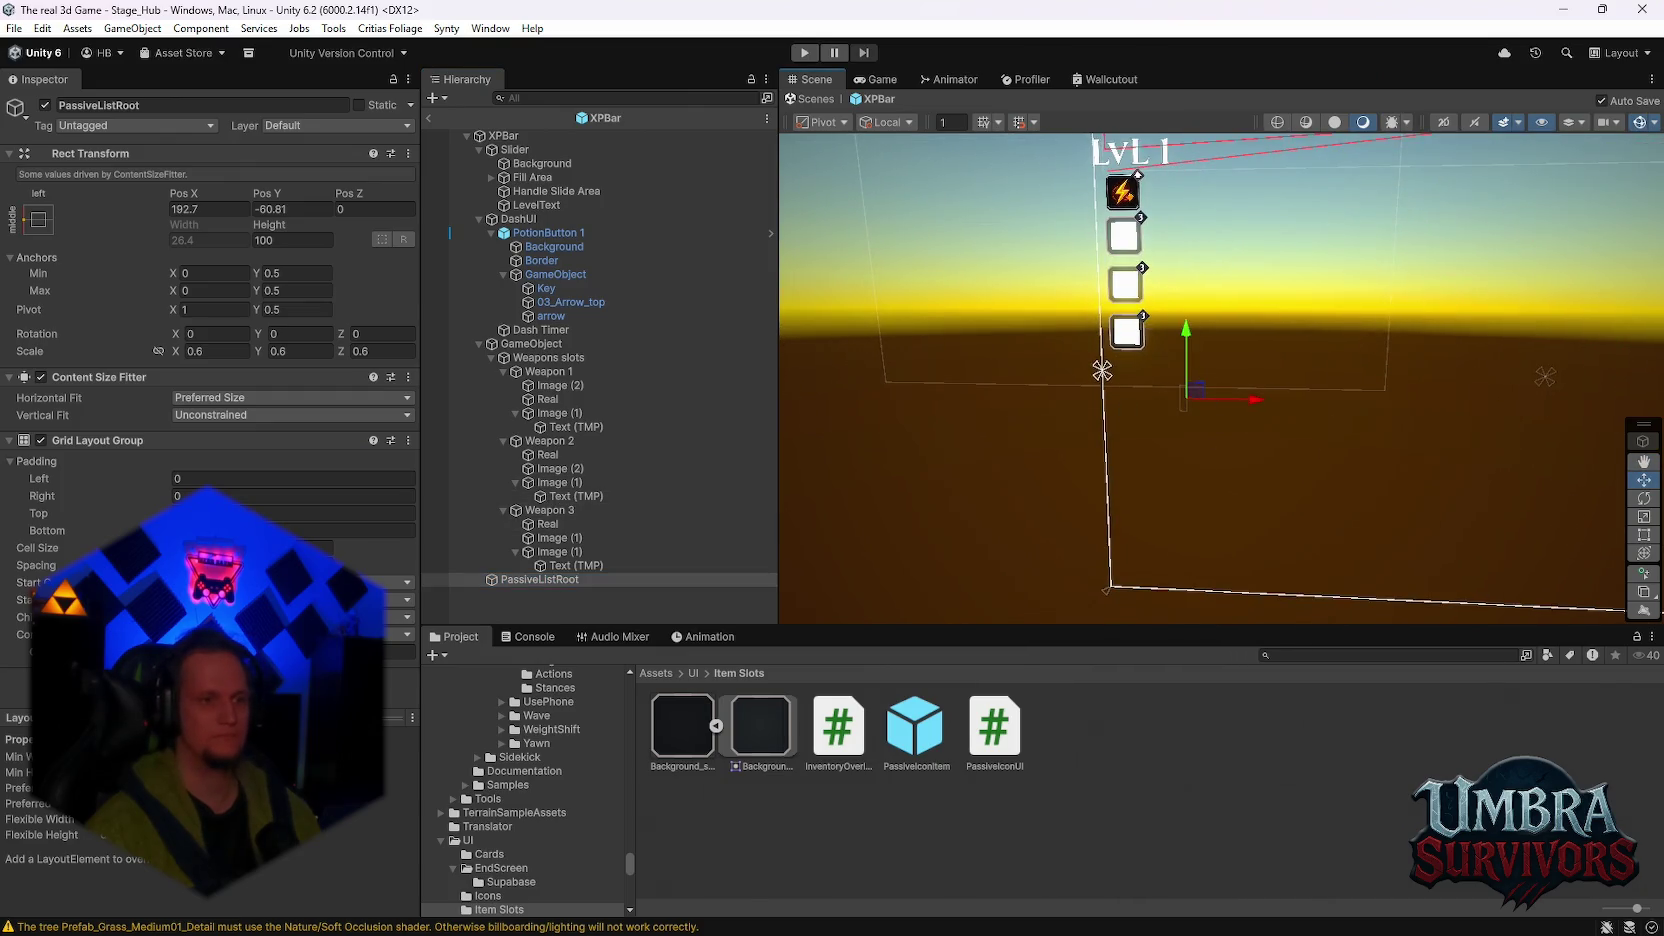
# Step: Switch PassiveListRoot's Vertical Fit between Min Size and Unconstrained
pyautogui.click(230, 415)
pyautogui.click(224, 454)
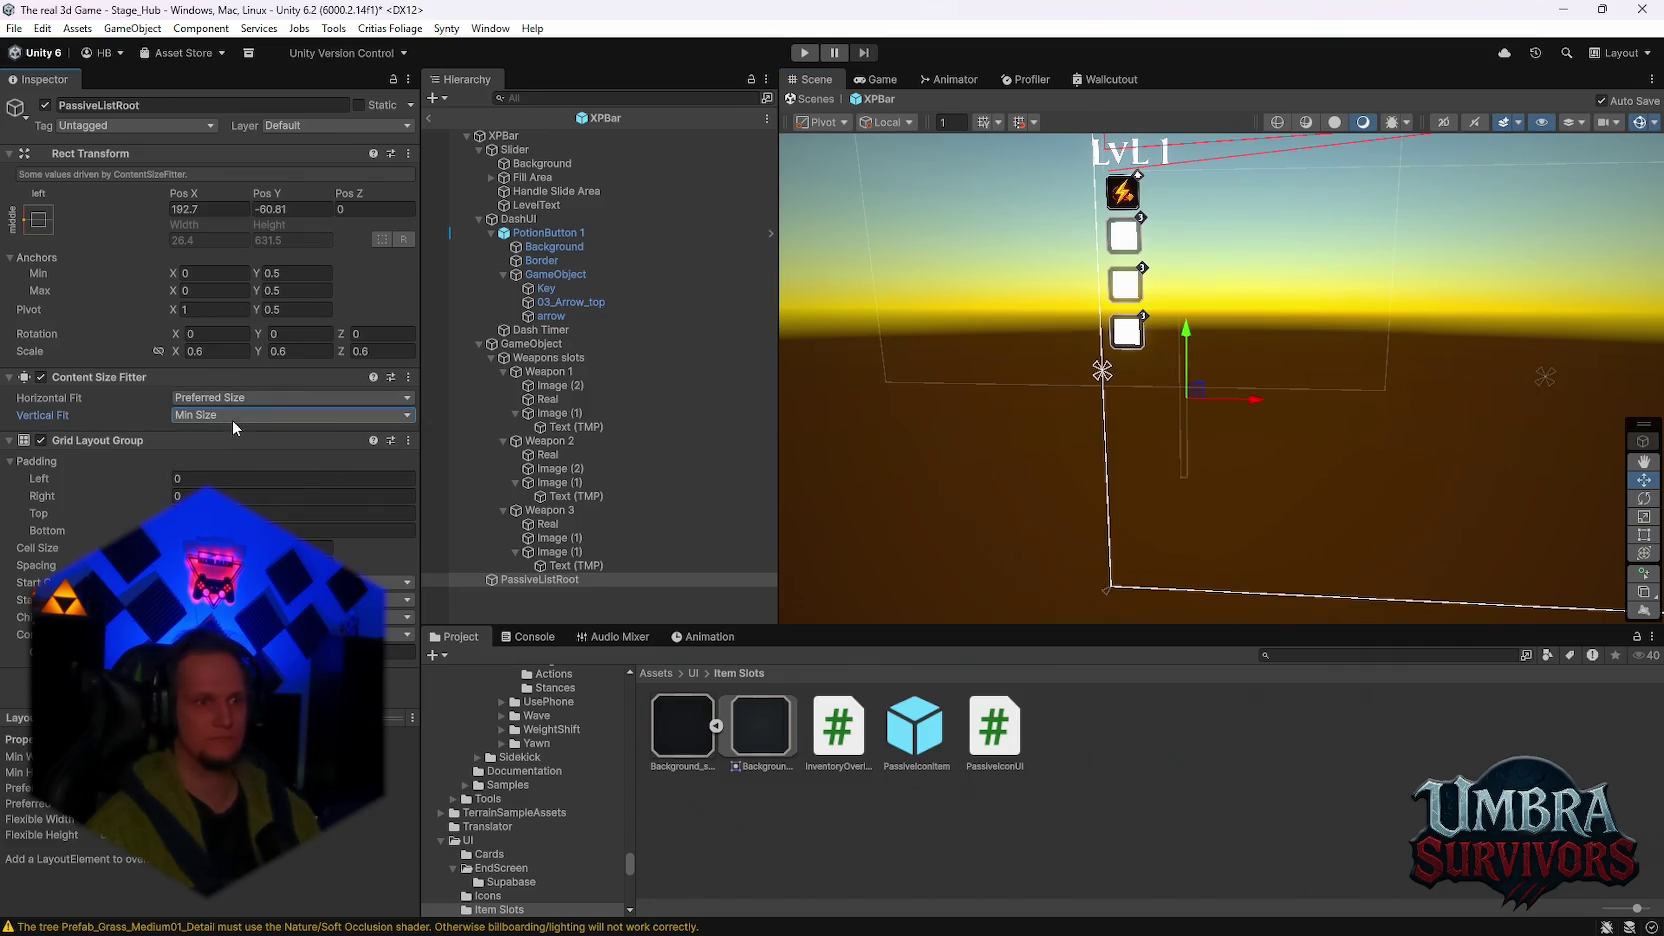
pyautogui.click(231, 416)
pyautogui.click(228, 436)
pyautogui.click(209, 410)
pyautogui.click(221, 419)
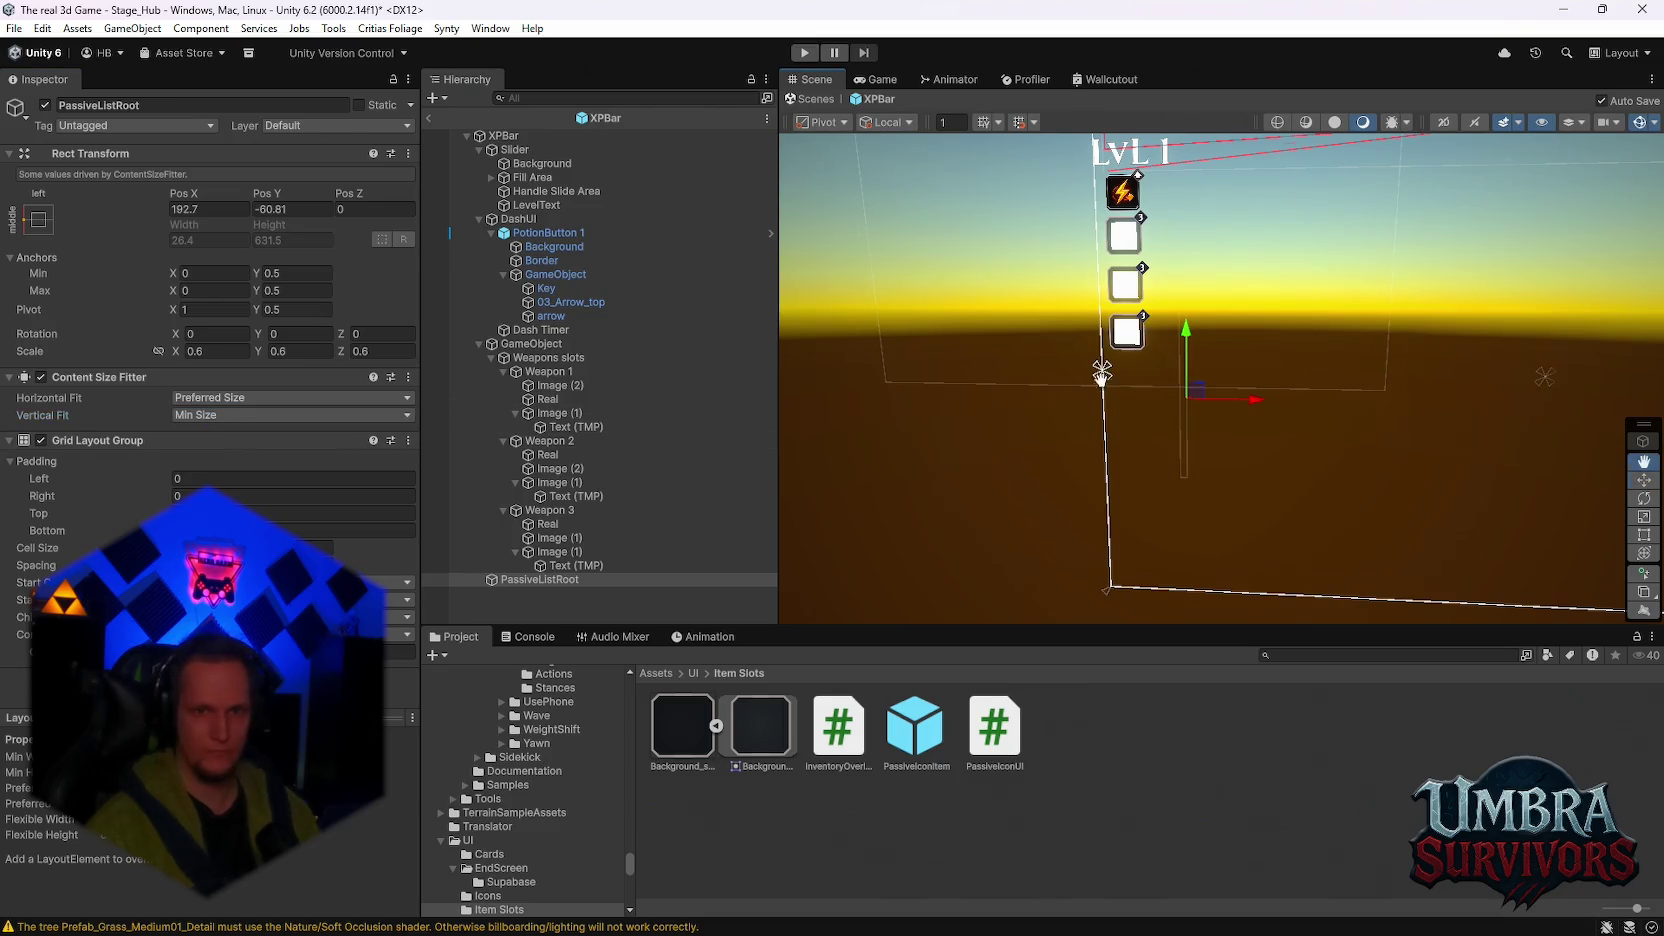
pyautogui.moveTo(1190, 355)
pyautogui.mouseDown()
pyautogui.moveTo(1137, 335)
pyautogui.moveTo(1137, 415)
pyautogui.mouseUp()
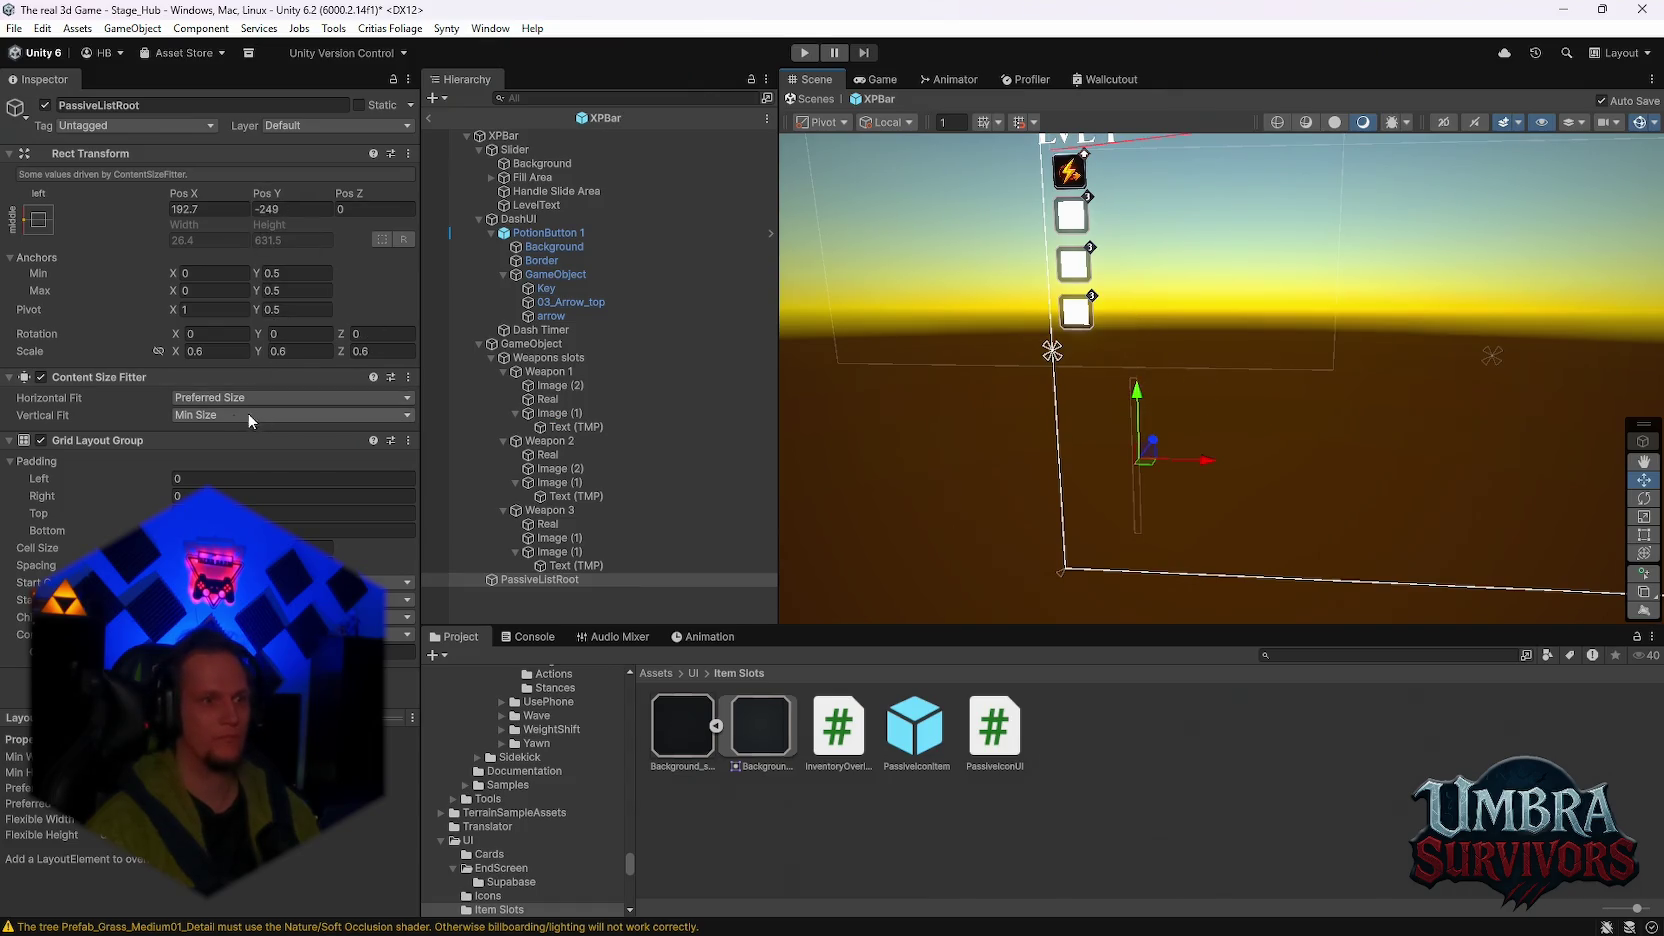
# Step: Try Min Size width and Preferred Size height on PassiveListRoot, undoing both changes
pyautogui.click(216, 397)
pyautogui.click(218, 430)
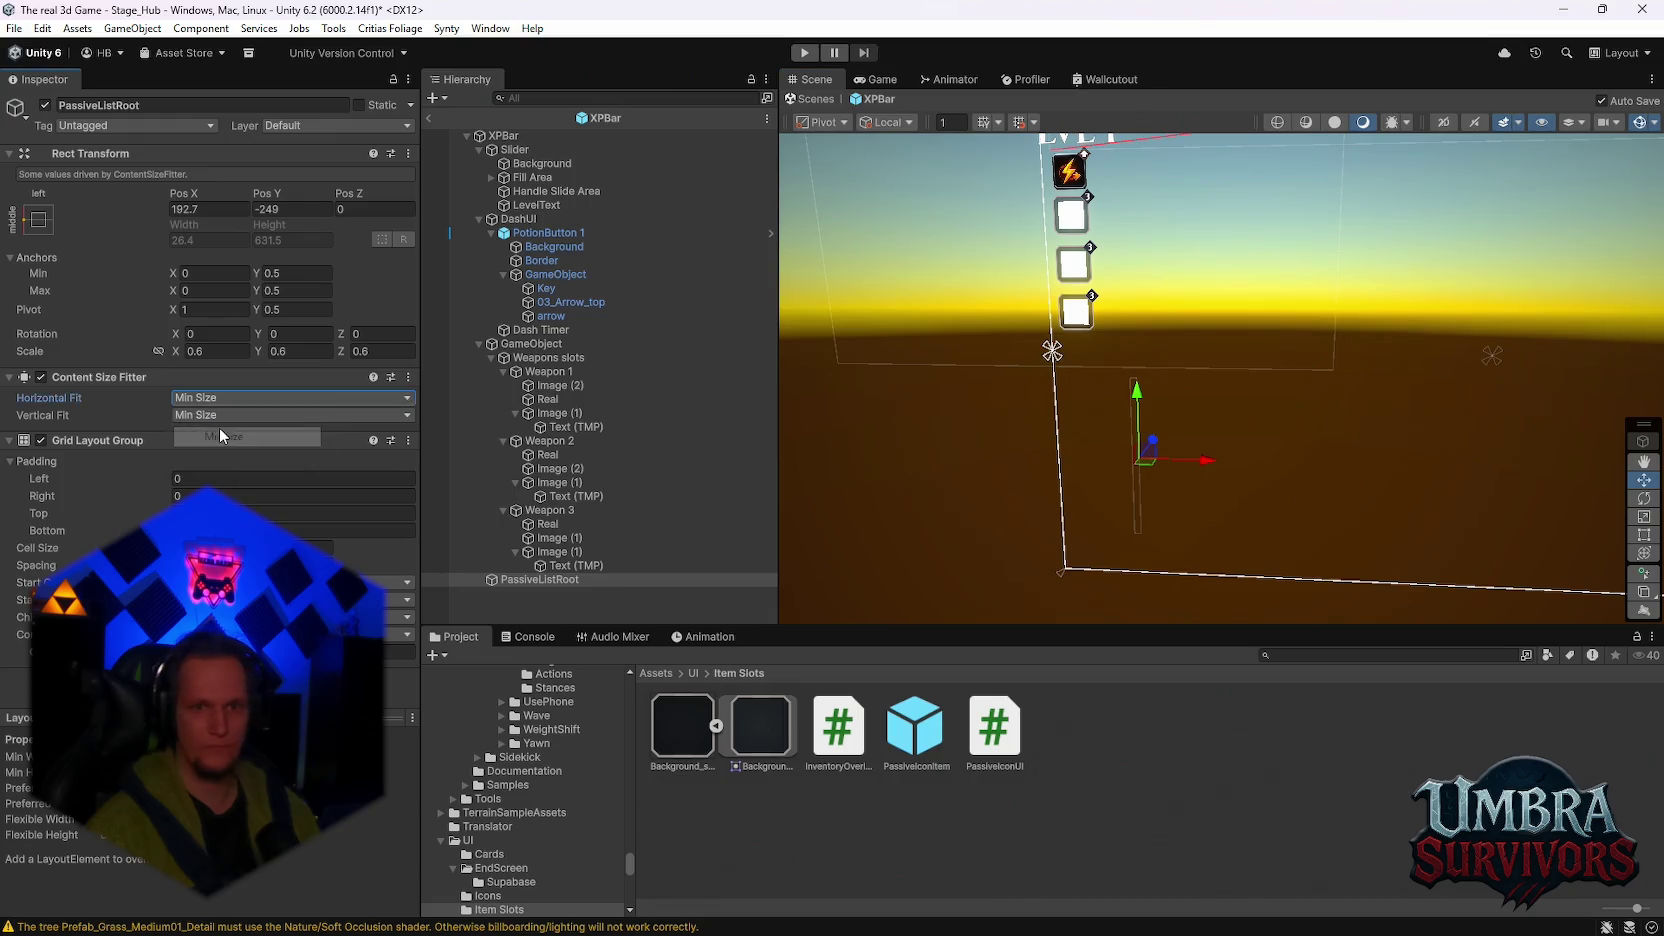
pyautogui.hotkey('ctrl', 'z')
pyautogui.click(229, 416)
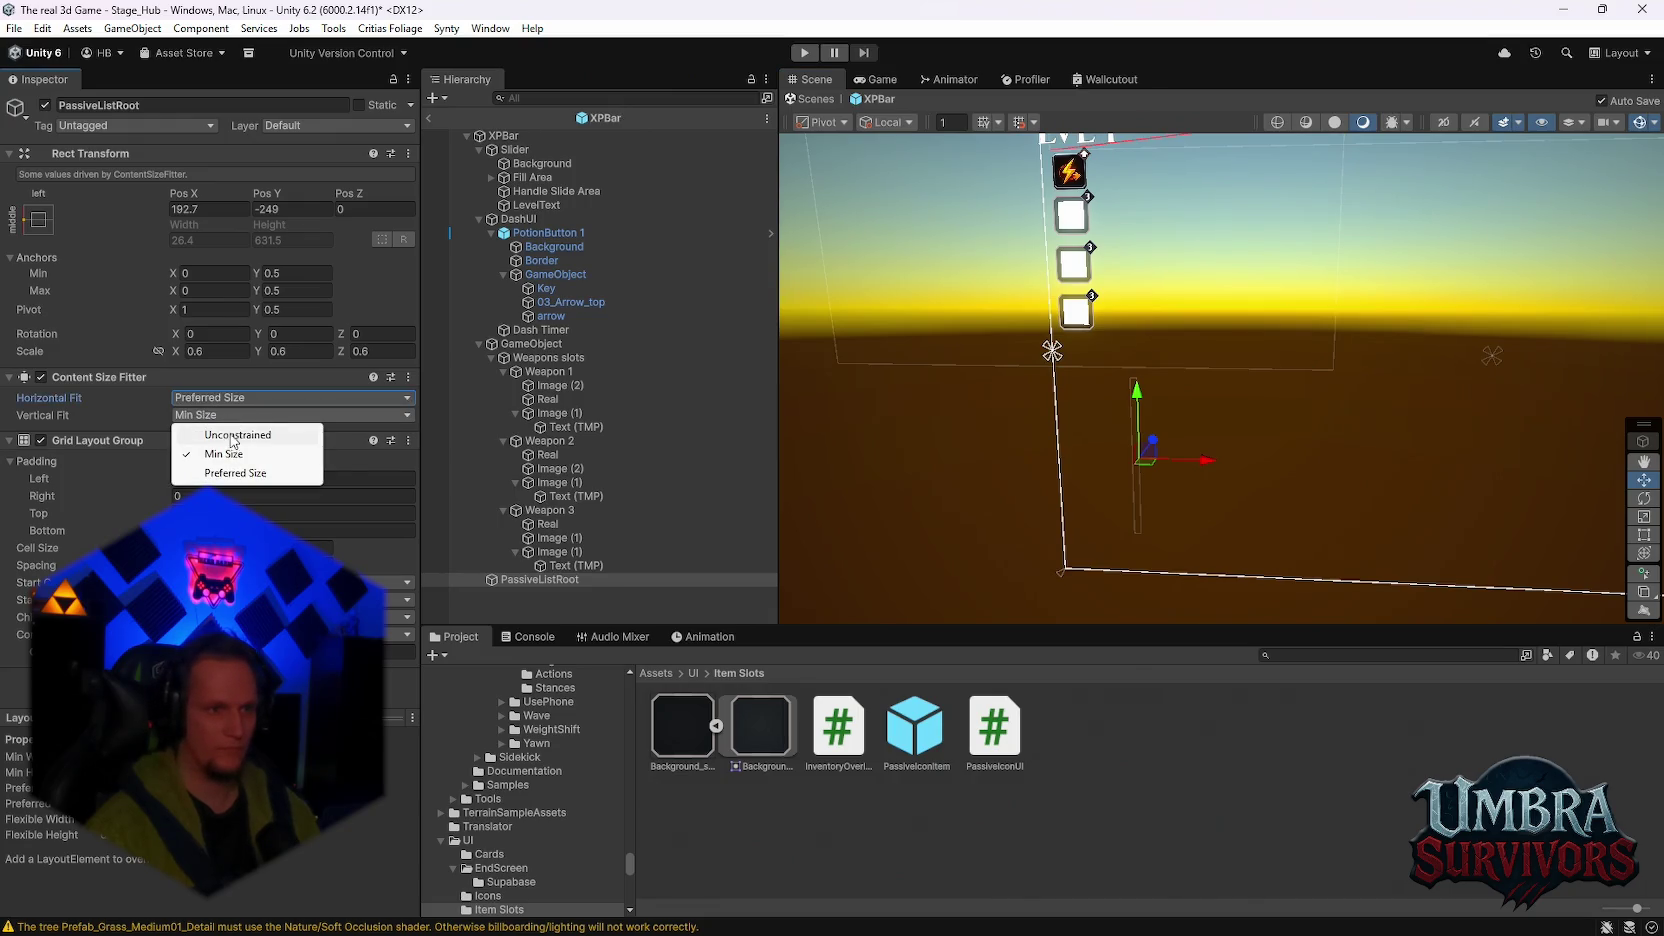
pyautogui.click(230, 434)
pyautogui.click(222, 414)
pyautogui.click(232, 472)
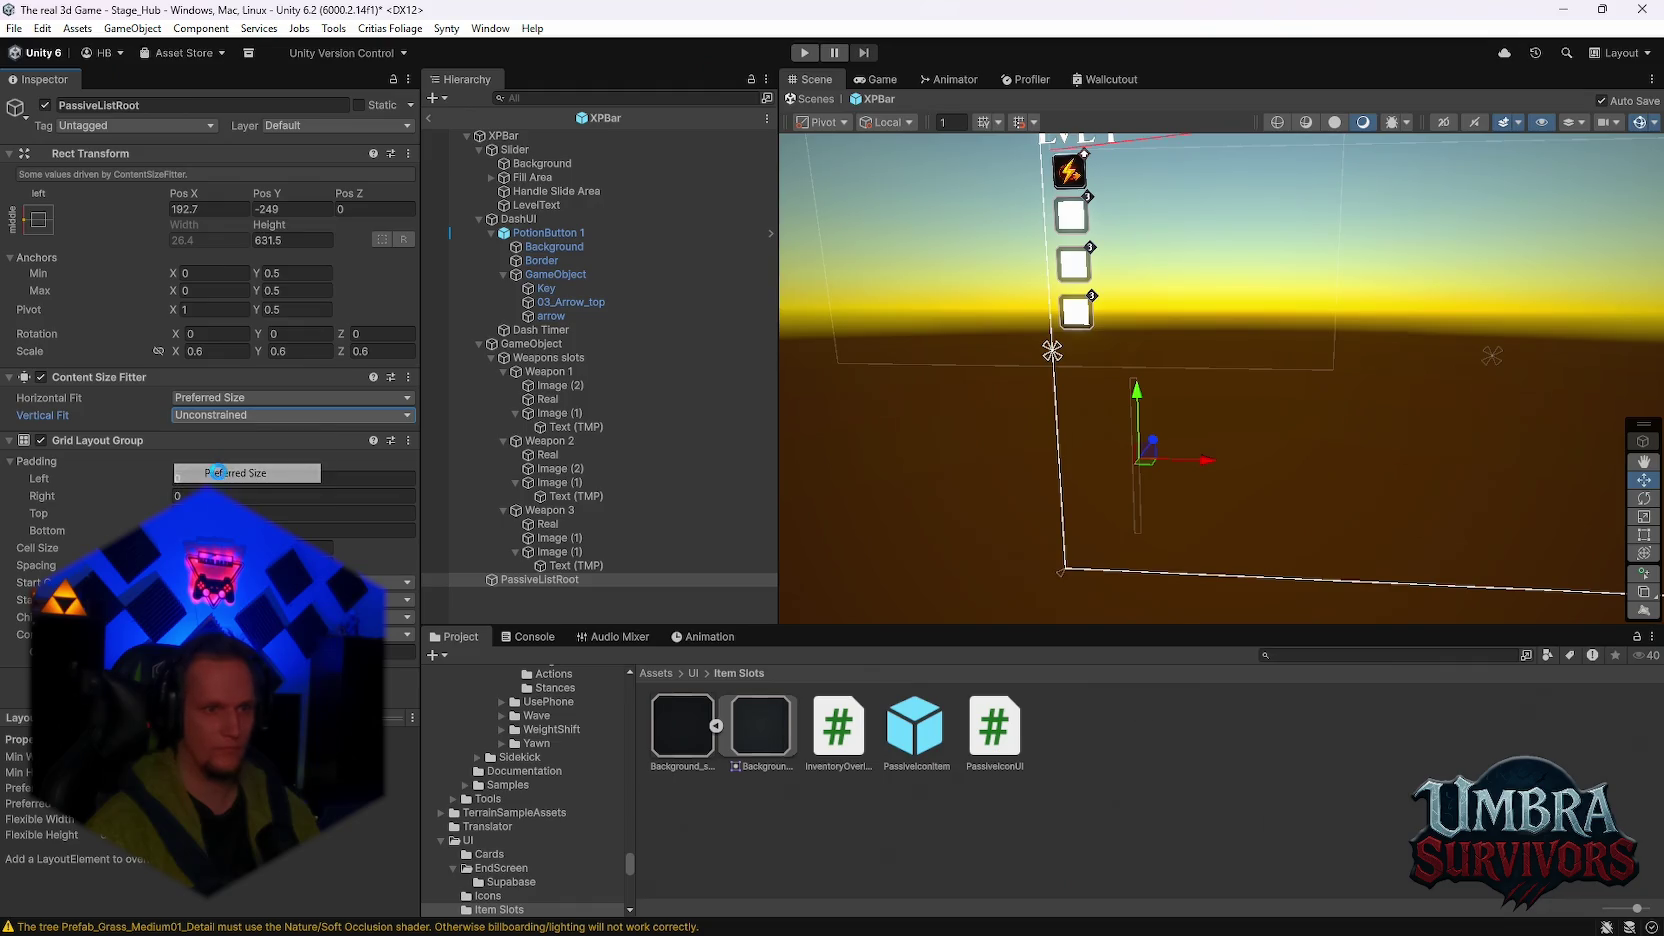
pyautogui.moveTo(1041, 489); pyautogui.dragTo(1127, 458)
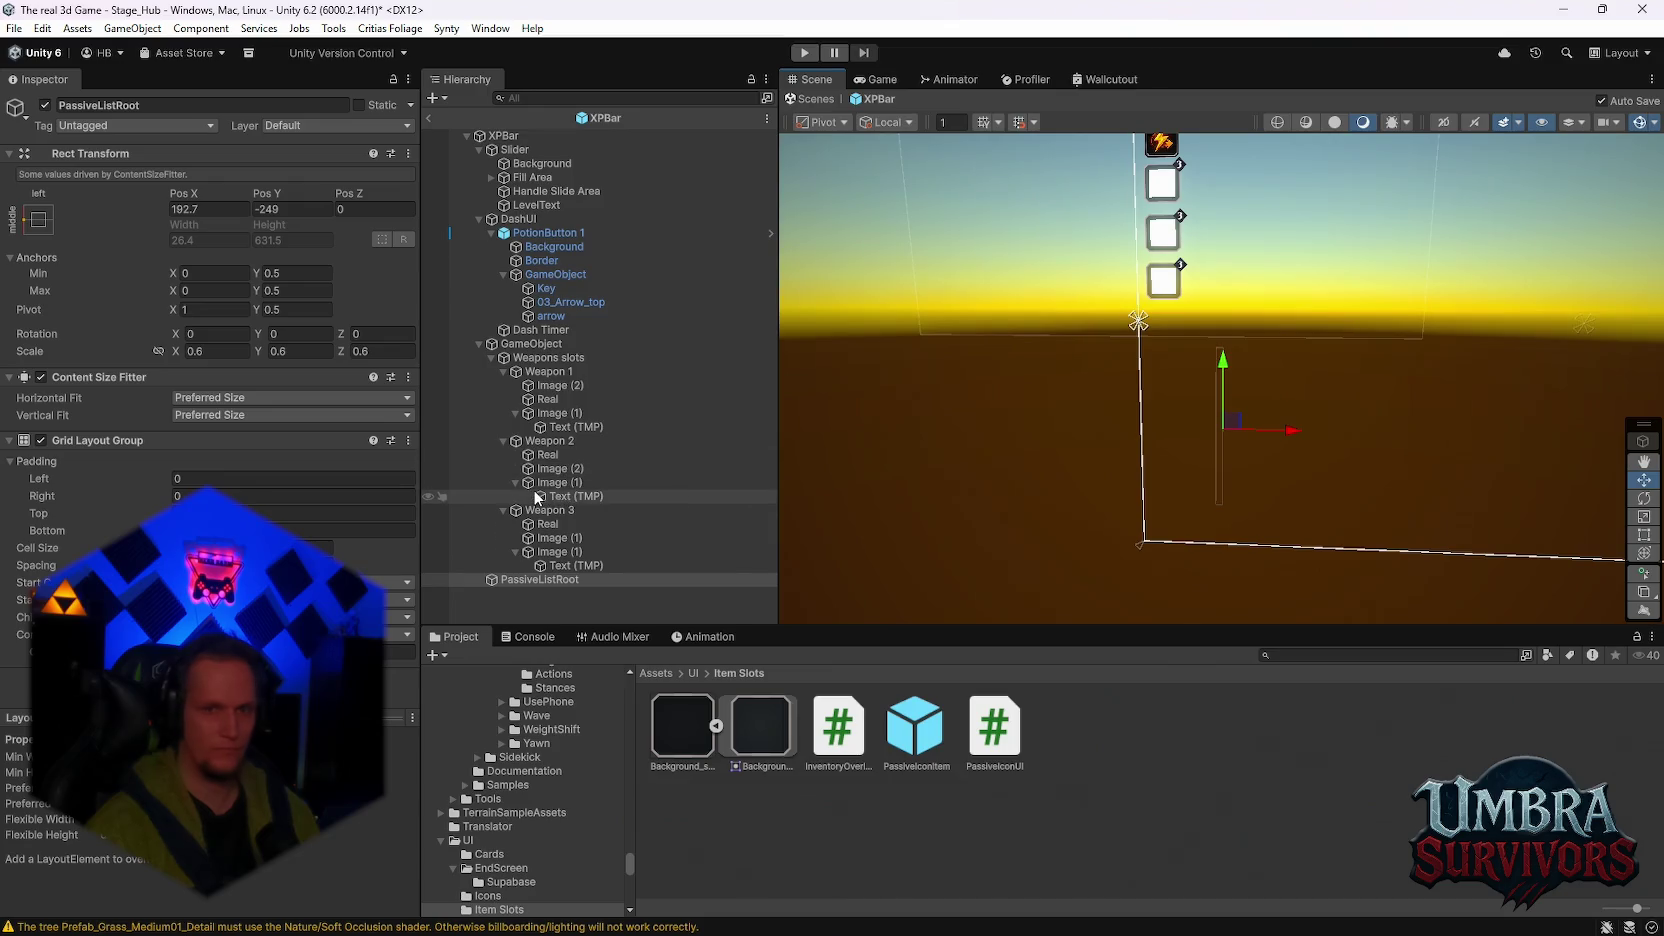
pyautogui.hotkey('ctrl', 'z')
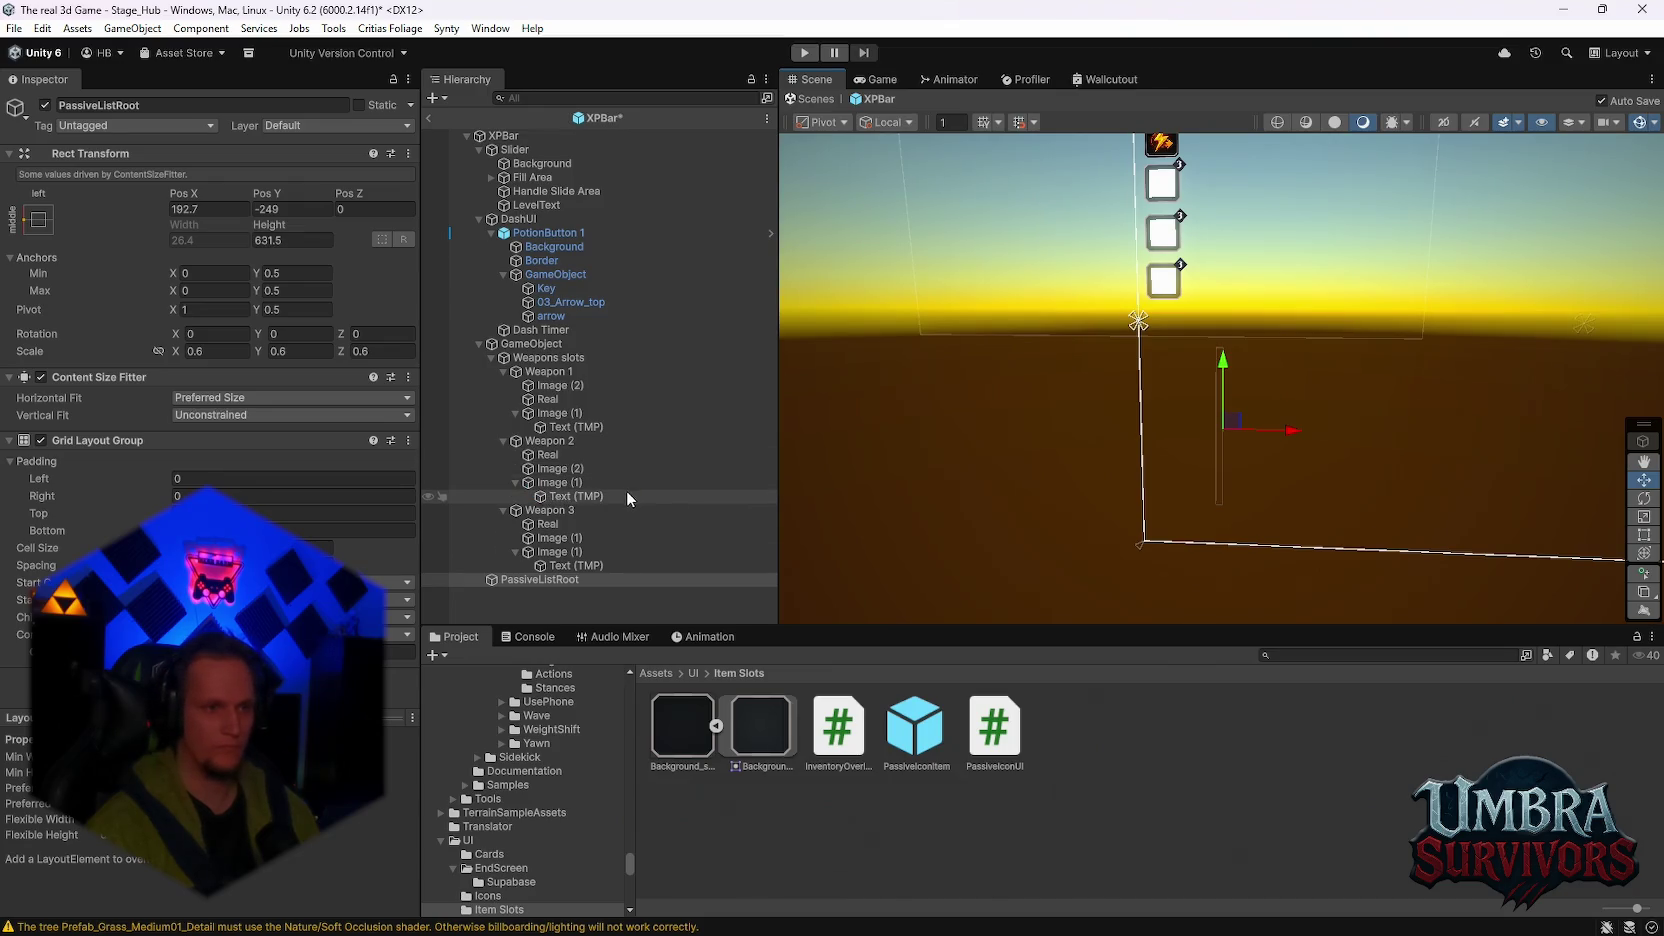
# Step: Reposition the passive list, trying Pos X 47, Pos Y -162, Pos X 32, then Pos X 52
pyautogui.hotkey('ctrl', 'z')
pyautogui.hotkey('ctrl', 'z')
pyautogui.hotkey('ctrl', 'z')
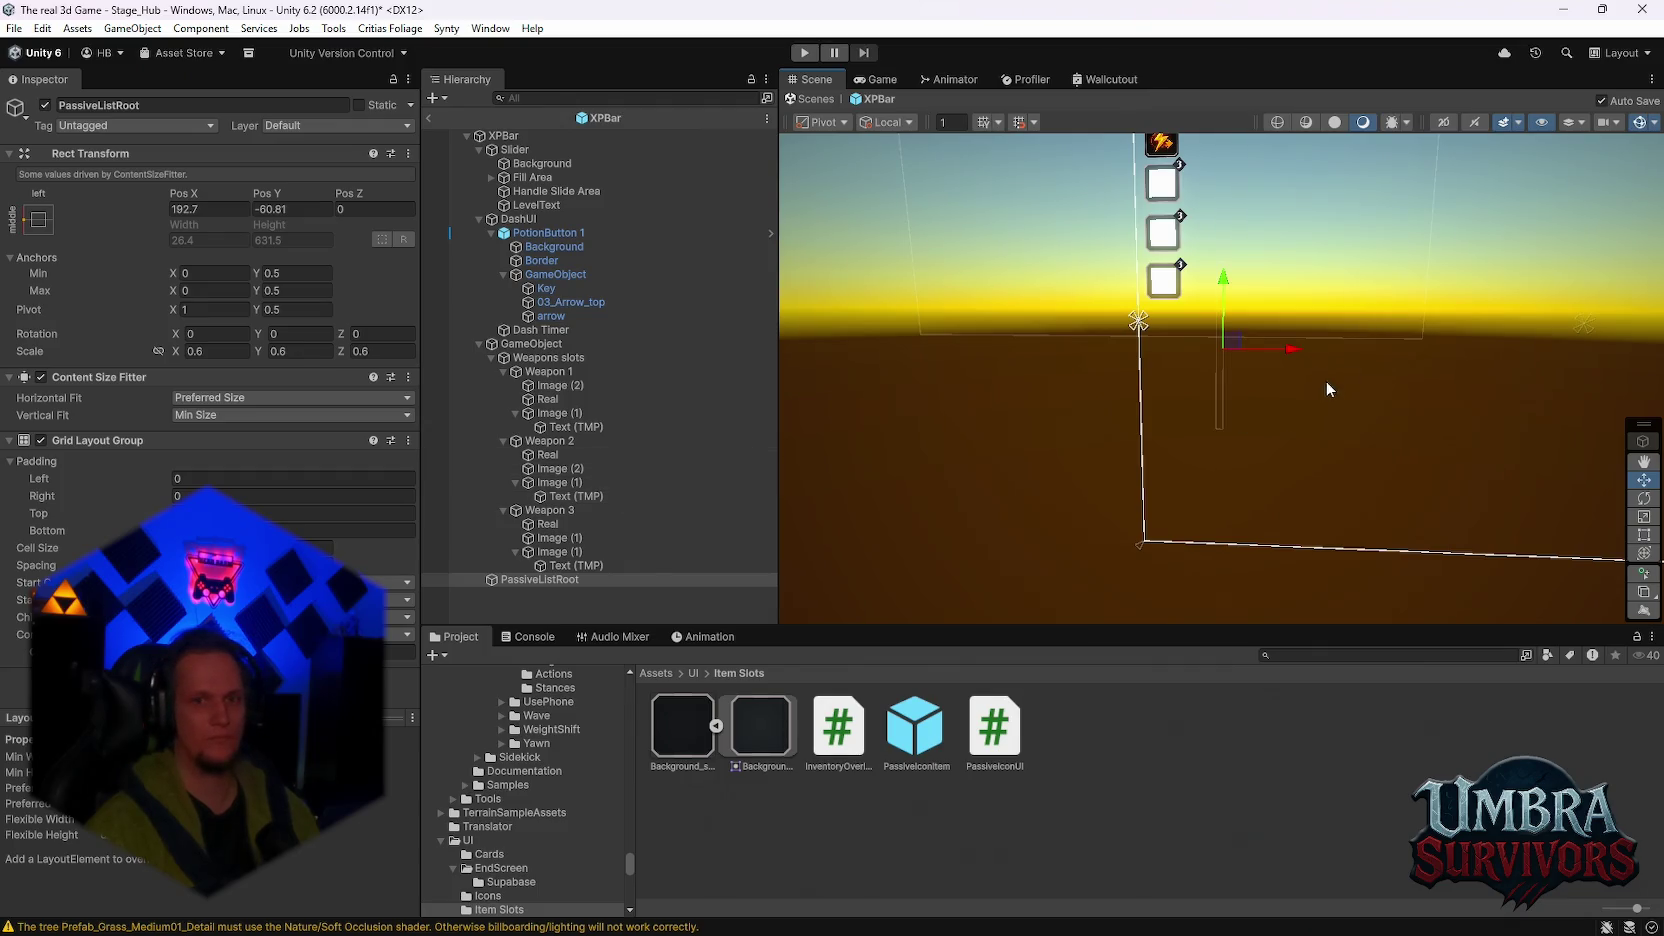
pyautogui.moveTo(1291, 357); pyautogui.dragTo(1227, 350)
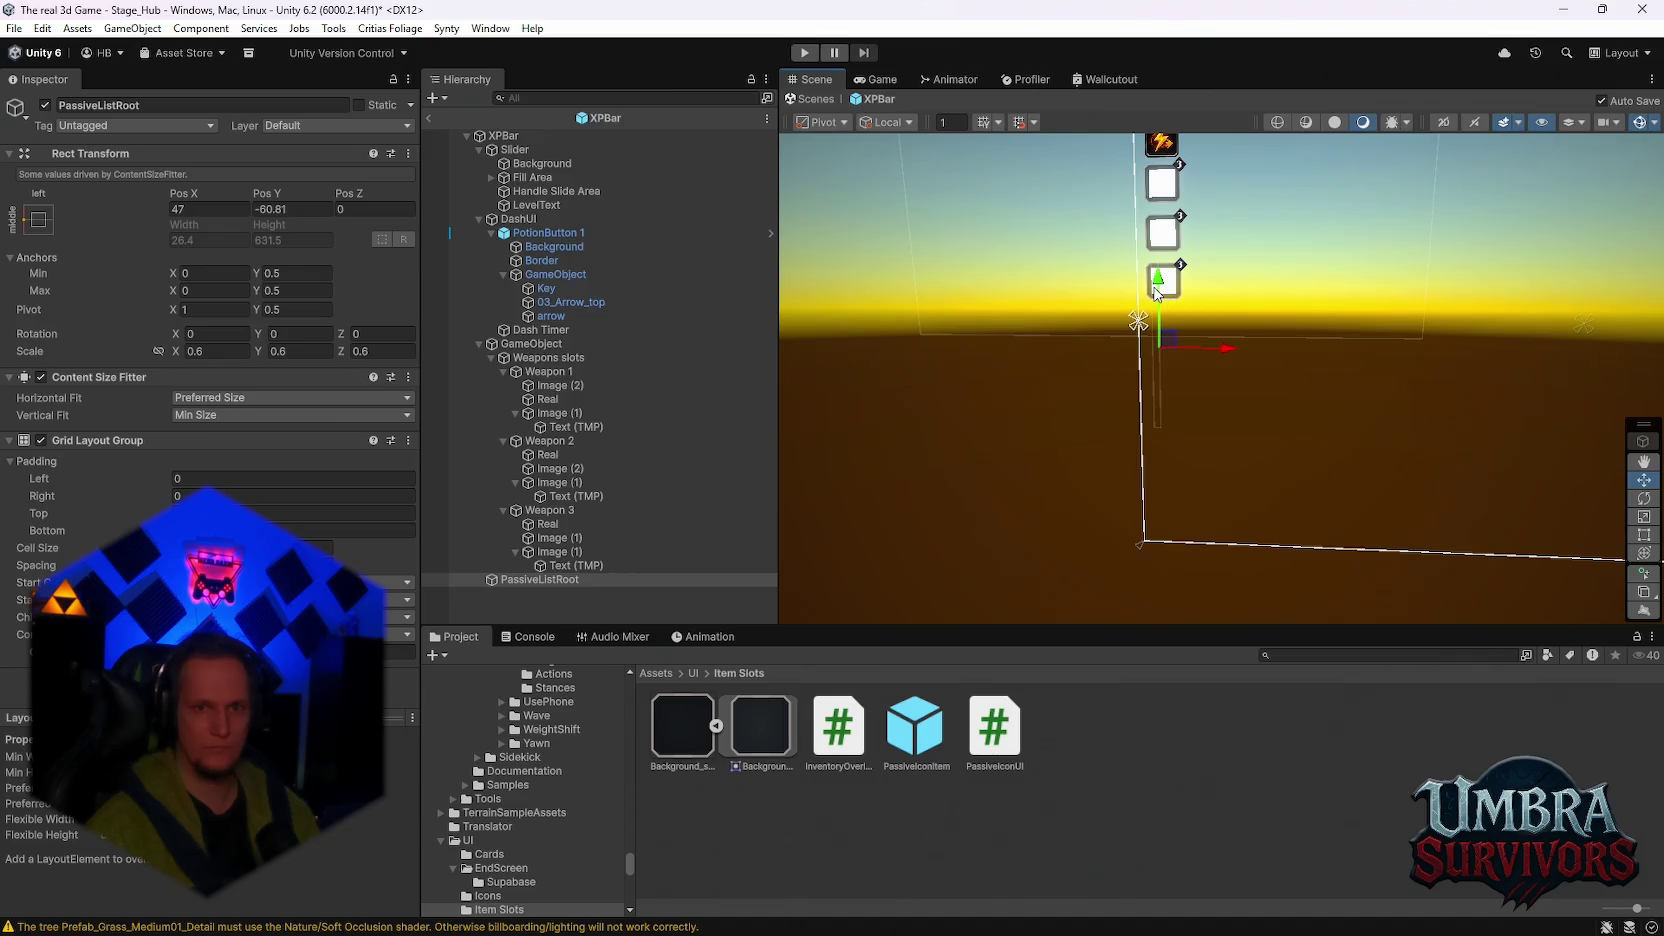
pyautogui.scroll(5, 1165, 290)
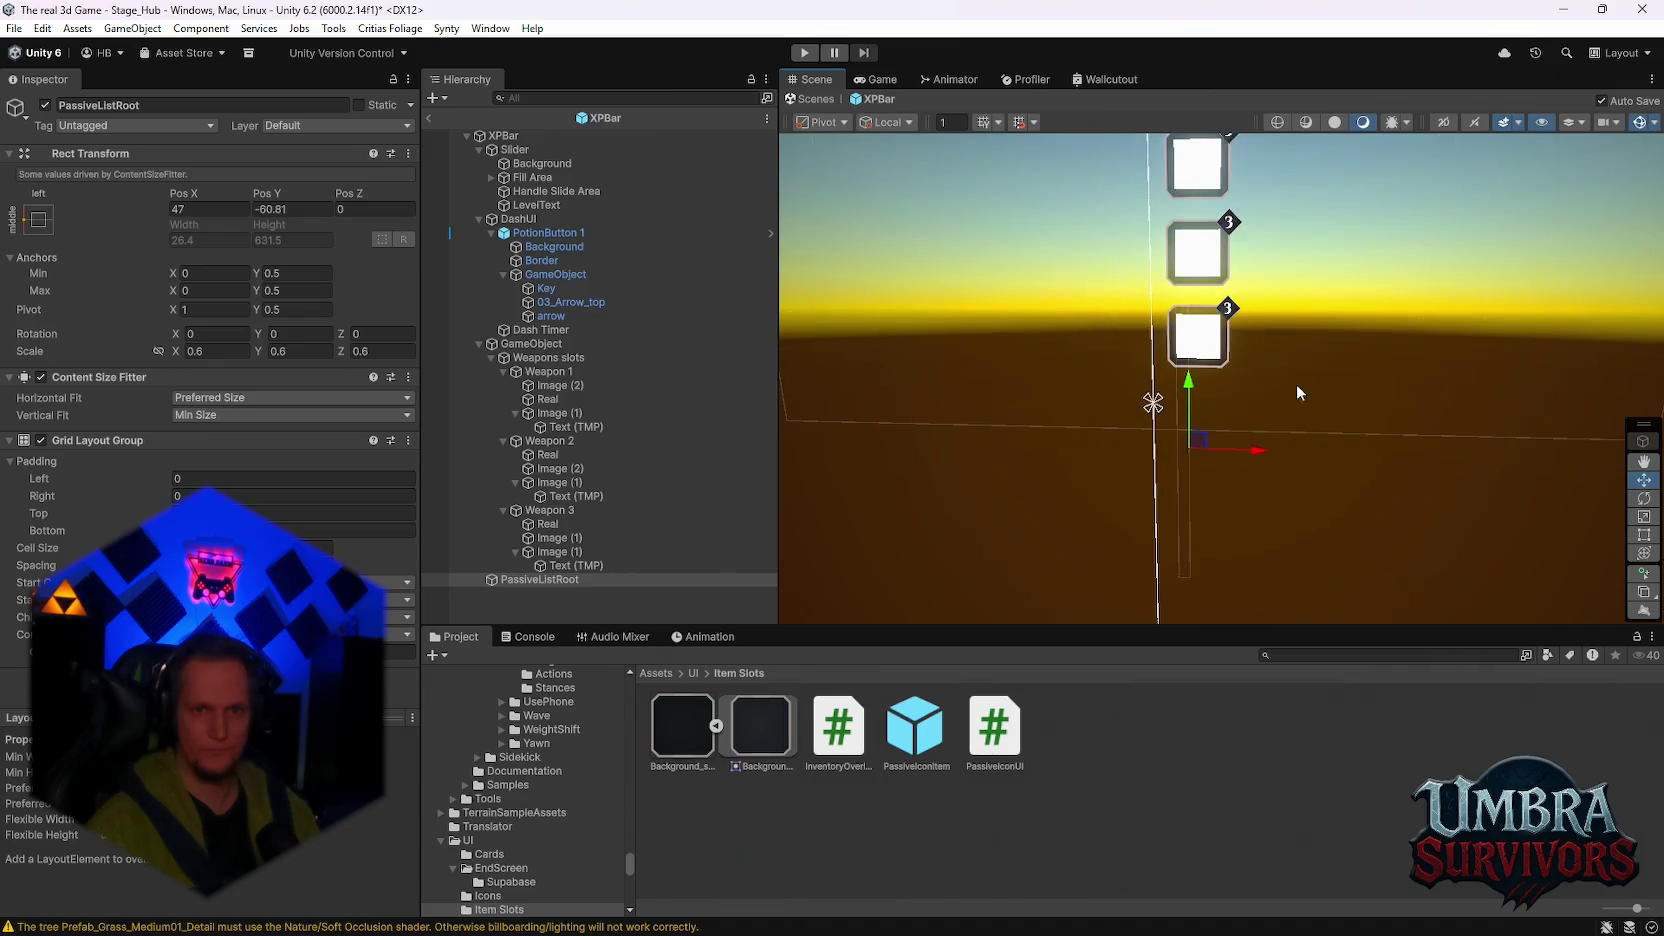
pyautogui.scroll(-1, 1220, 376)
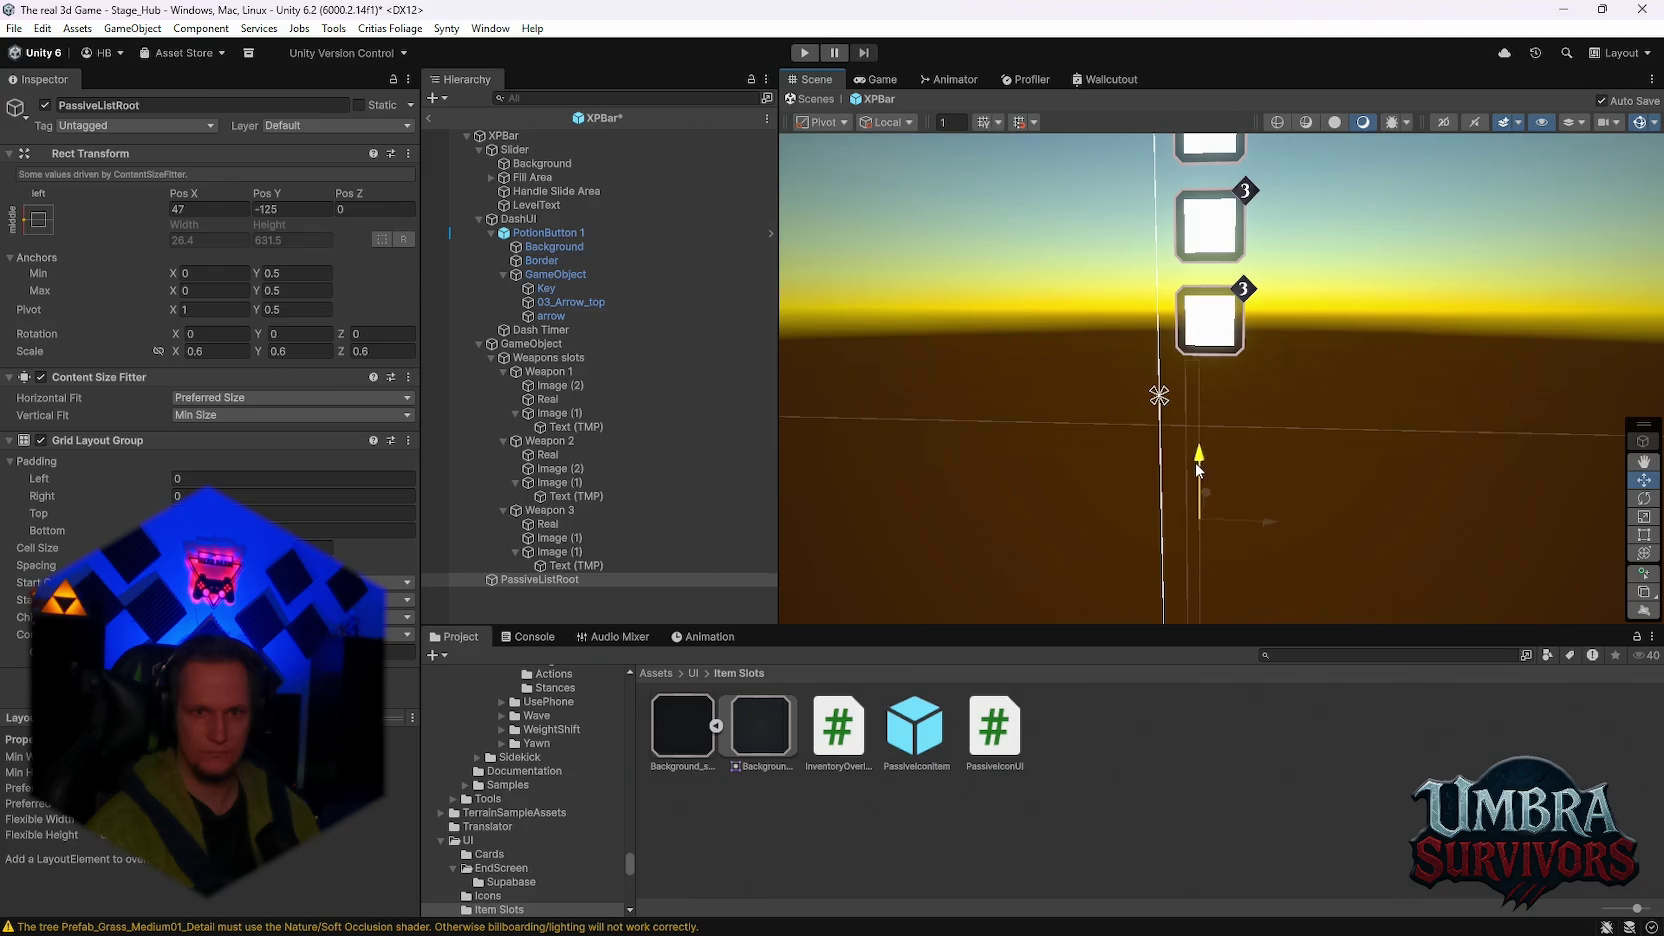
pyautogui.moveTo(1198, 465); pyautogui.dragTo(1198, 515)
pyautogui.scroll(-3, 1255, 445)
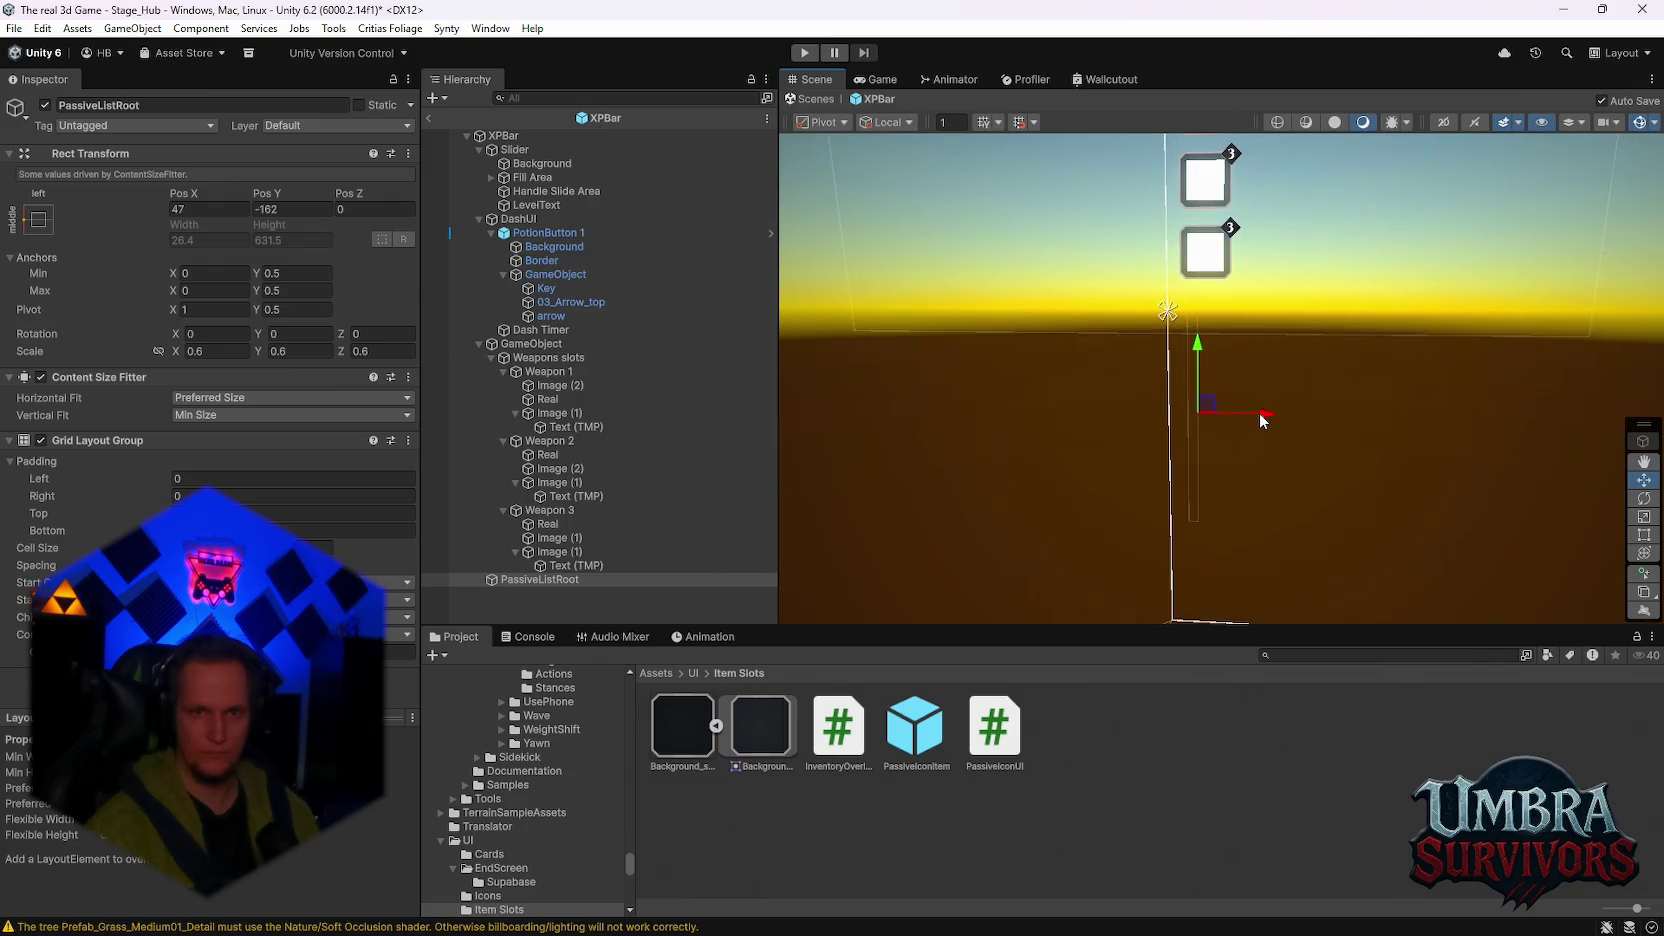
pyautogui.moveTo(1258, 412); pyautogui.dragTo(1197, 367)
pyautogui.moveTo(1248, 447); pyautogui.dragTo(1260, 447)
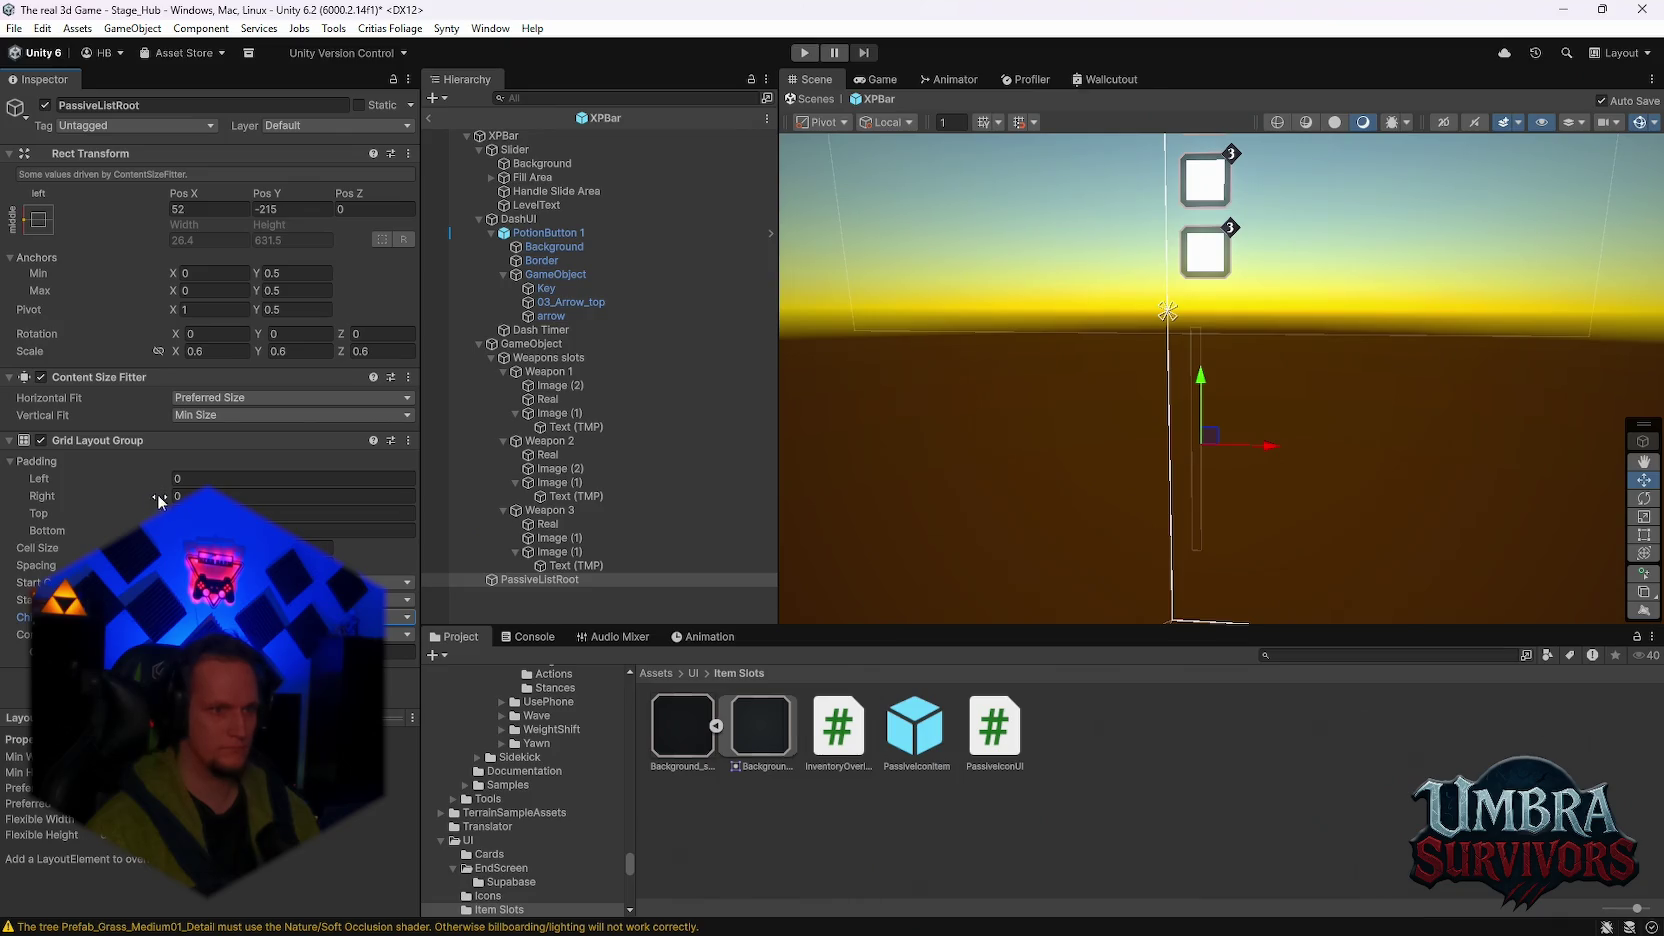
# Step: Set the passive list's Vertical Fit to Preferred Size and enter Play mode with Ctrl+P
pyautogui.click(211, 423)
pyautogui.click(220, 471)
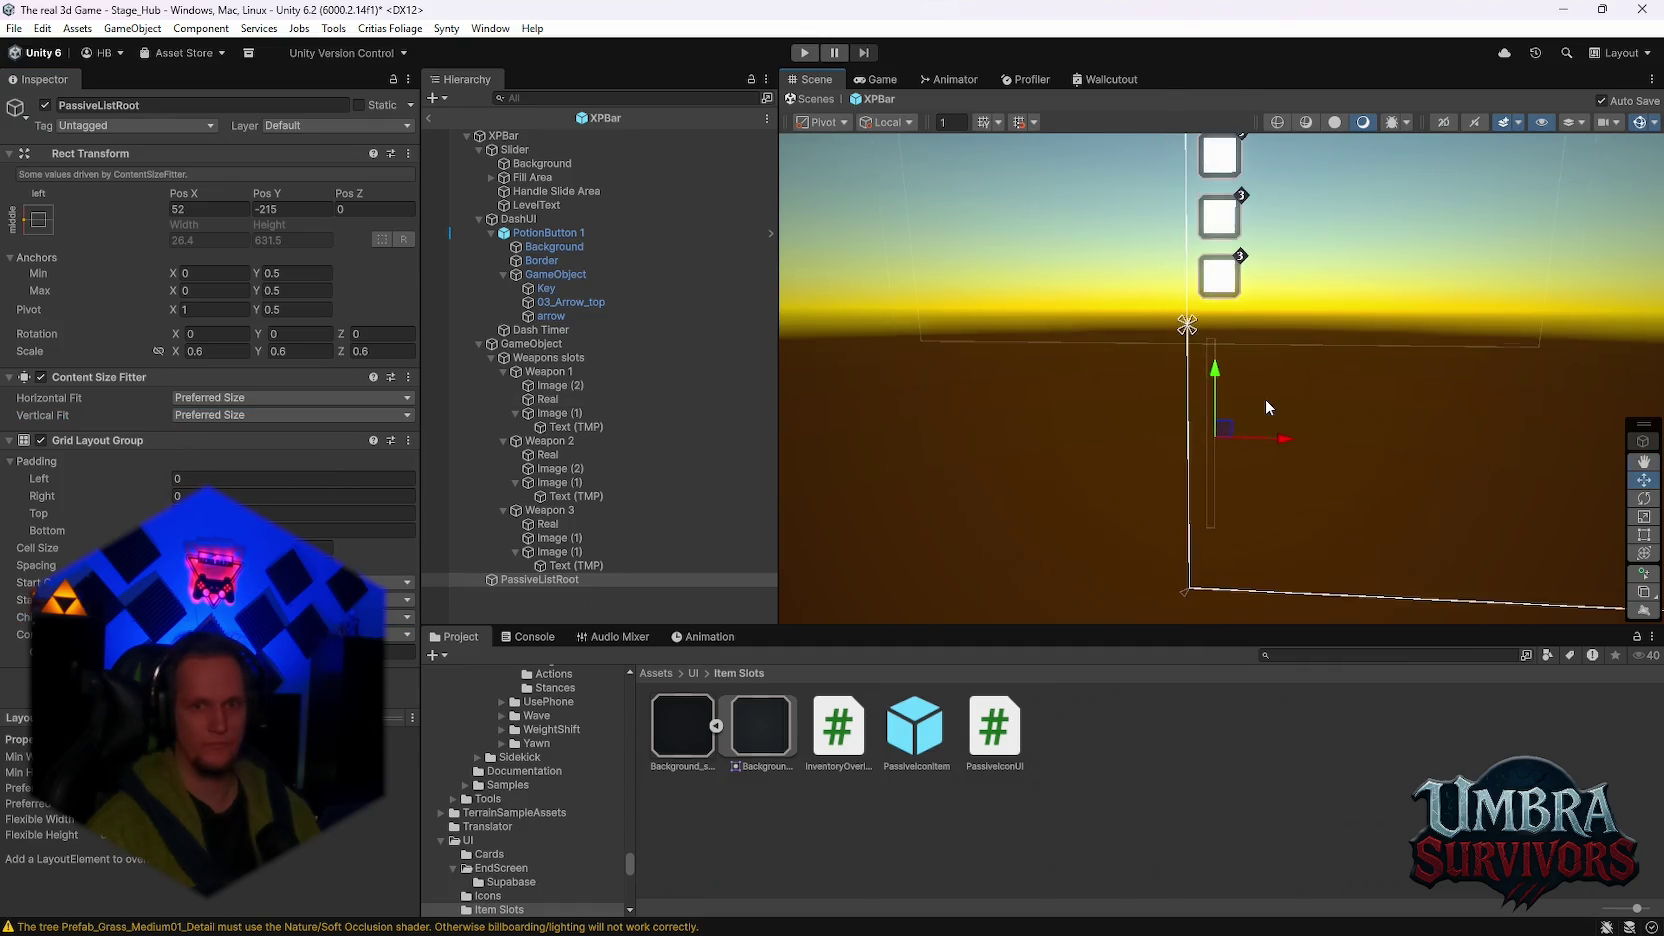
pyautogui.scroll(-2, 1265, 398)
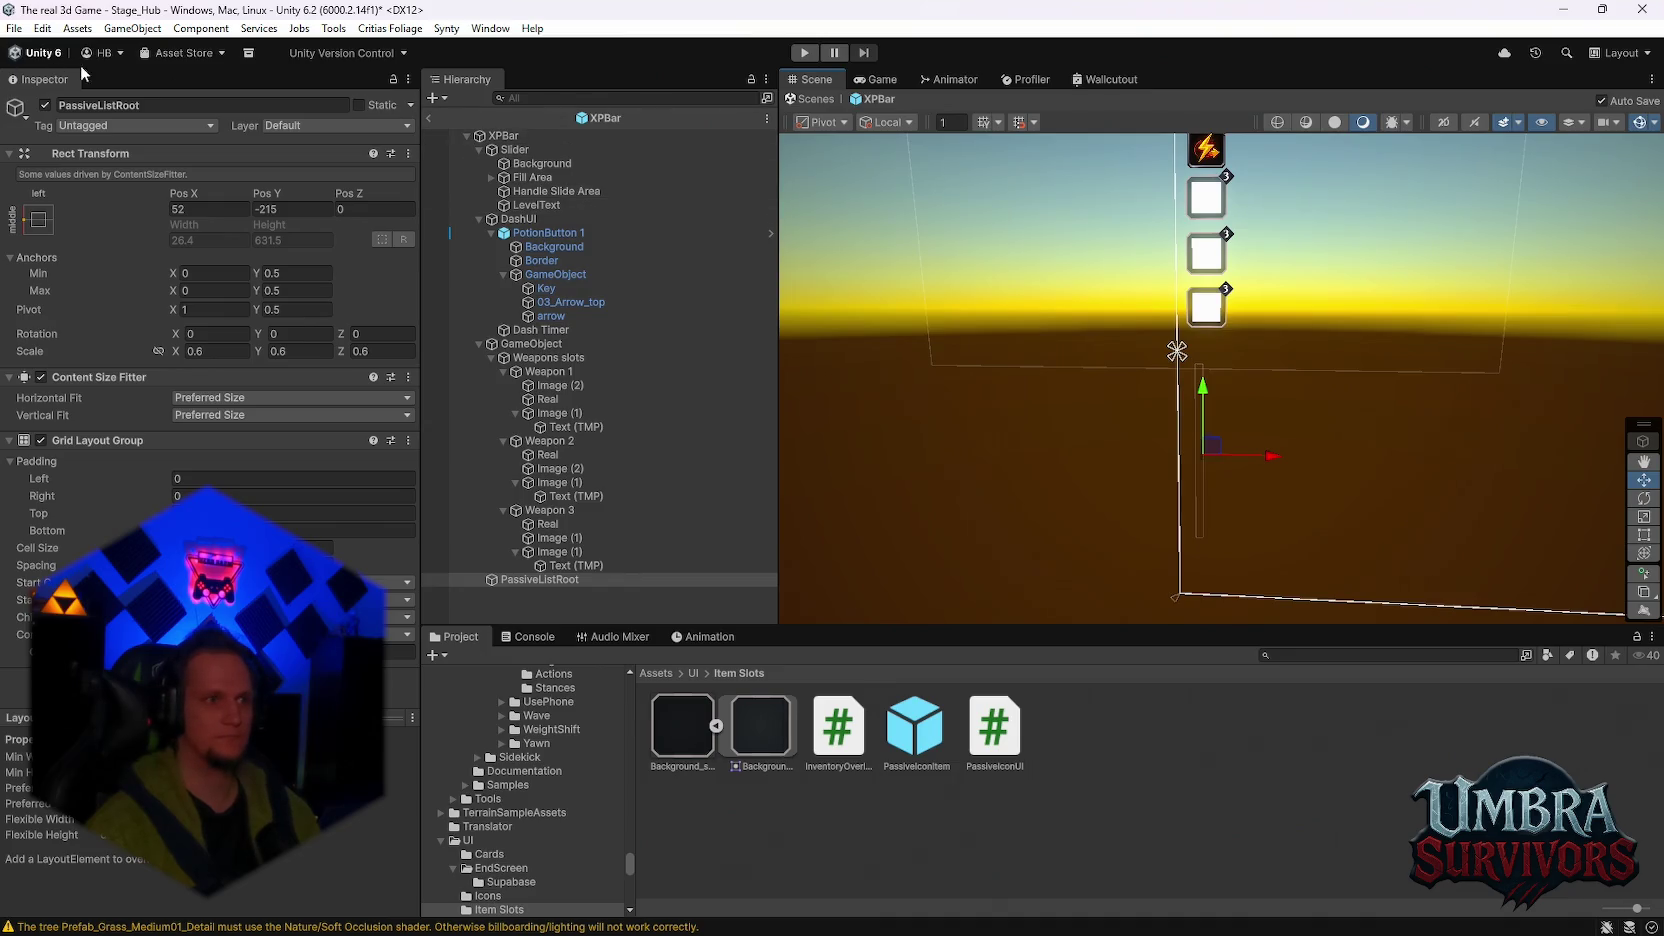
pyautogui.hotkey('ctrl', 'p')
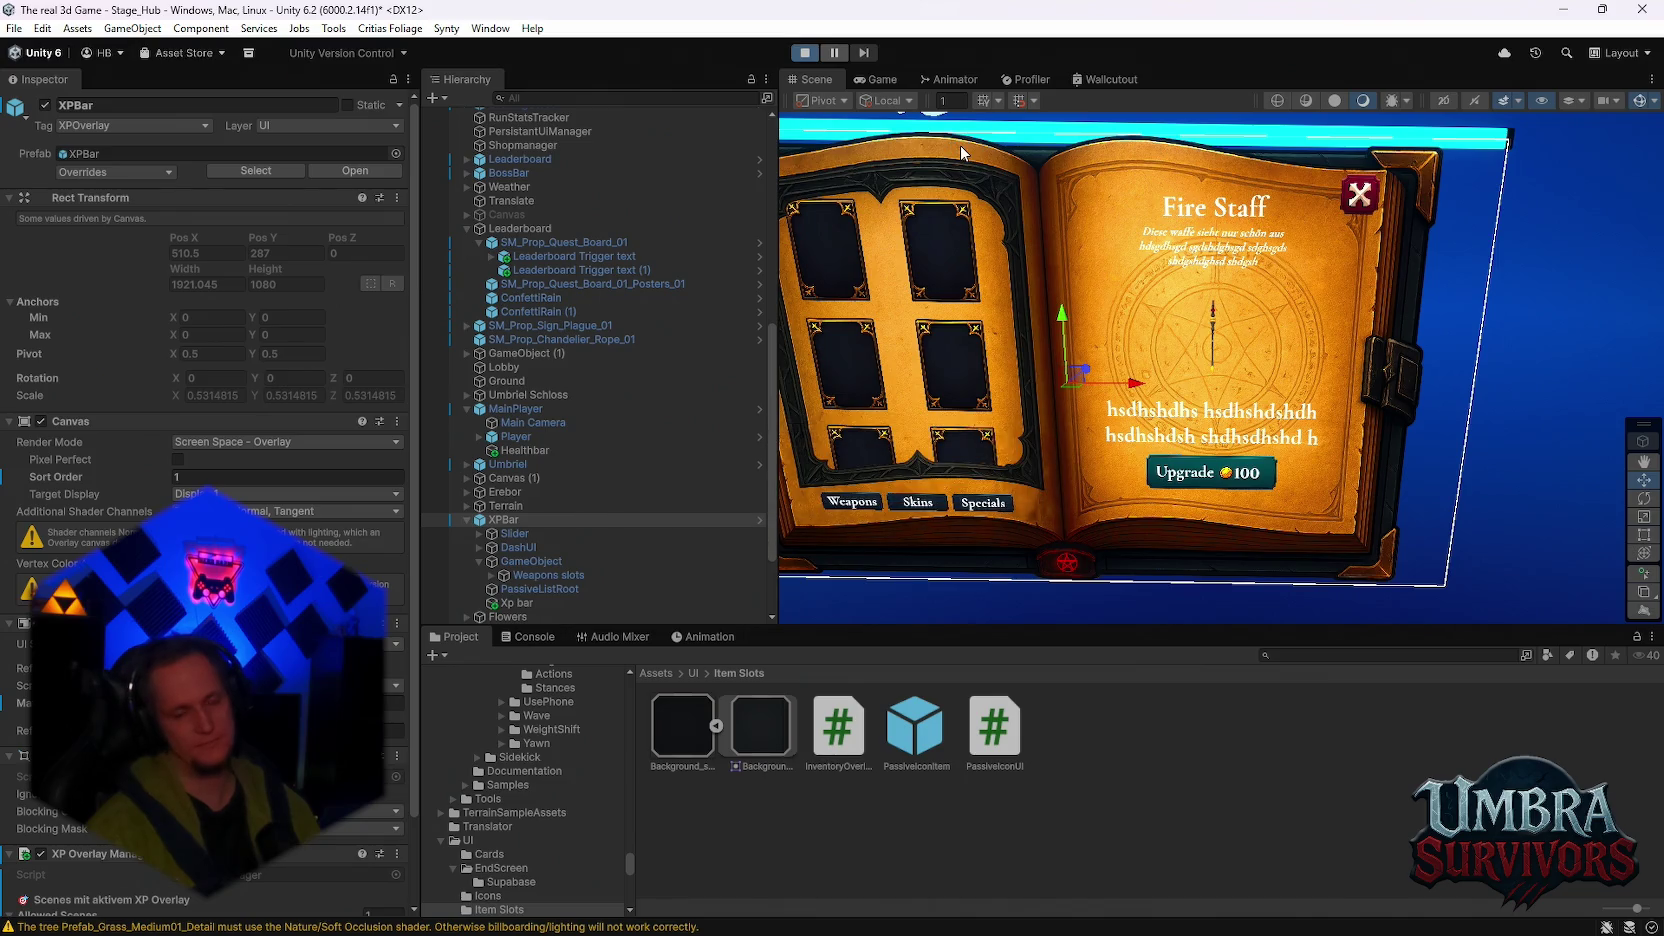
# Step: Stop the playtest, open XPBar in isolation, and inspect PassiveListRoot and its parent GameObject
pyautogui.click(808, 55)
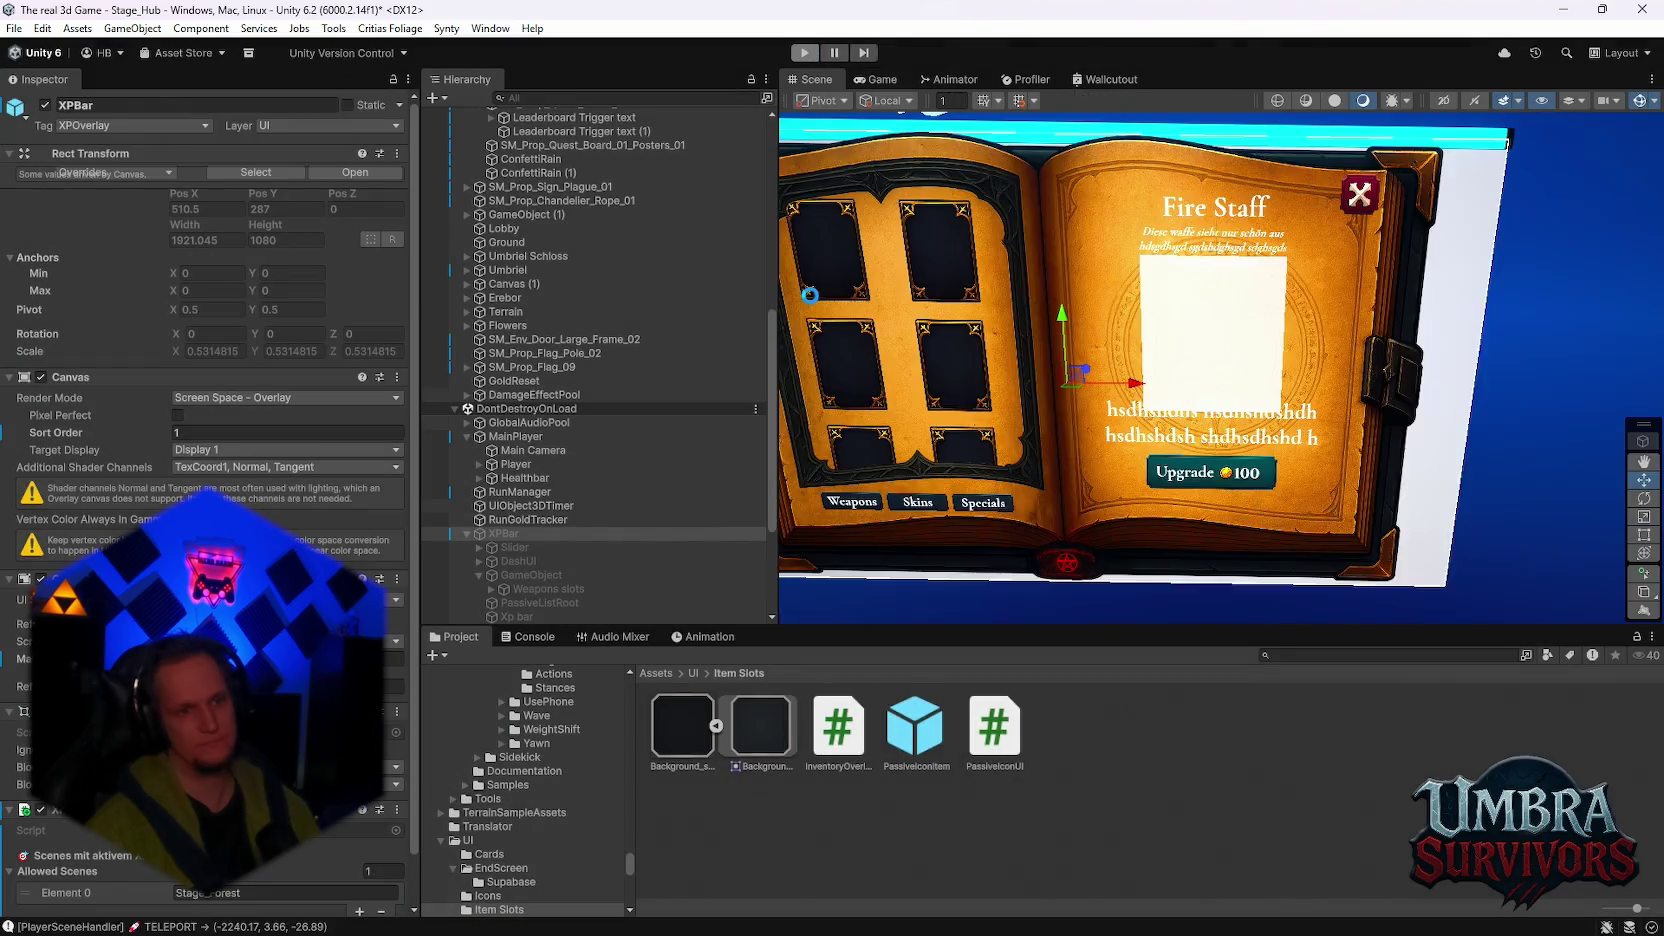
pyautogui.rightClick(499, 527)
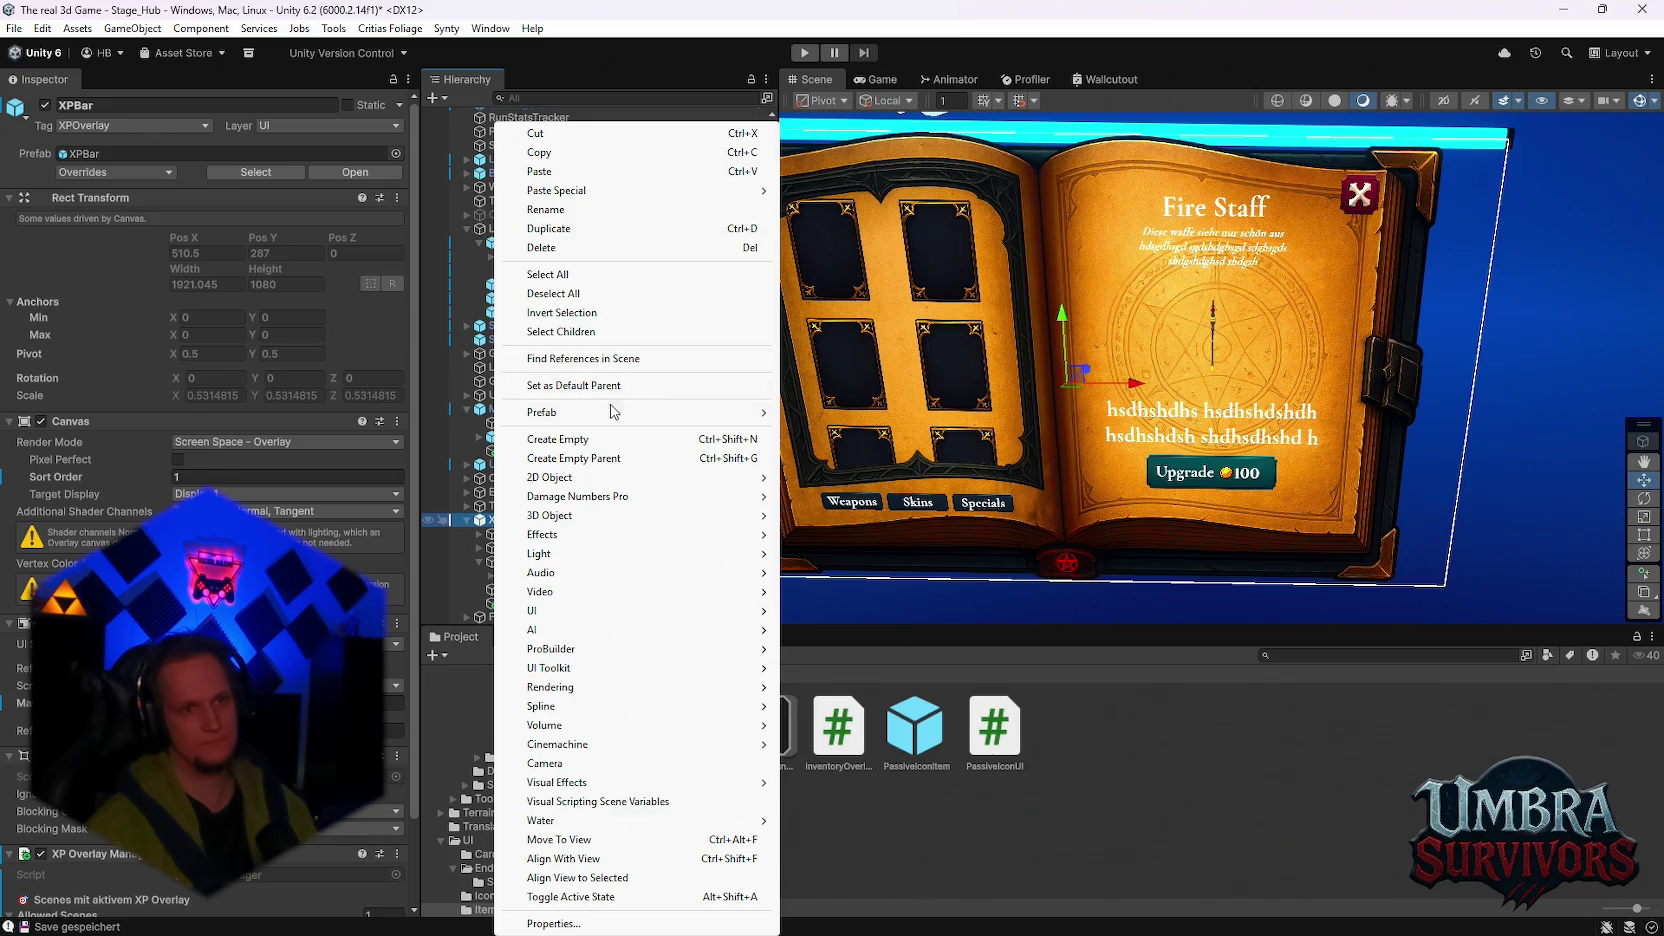
pyautogui.moveTo(615, 412)
pyautogui.click(856, 432)
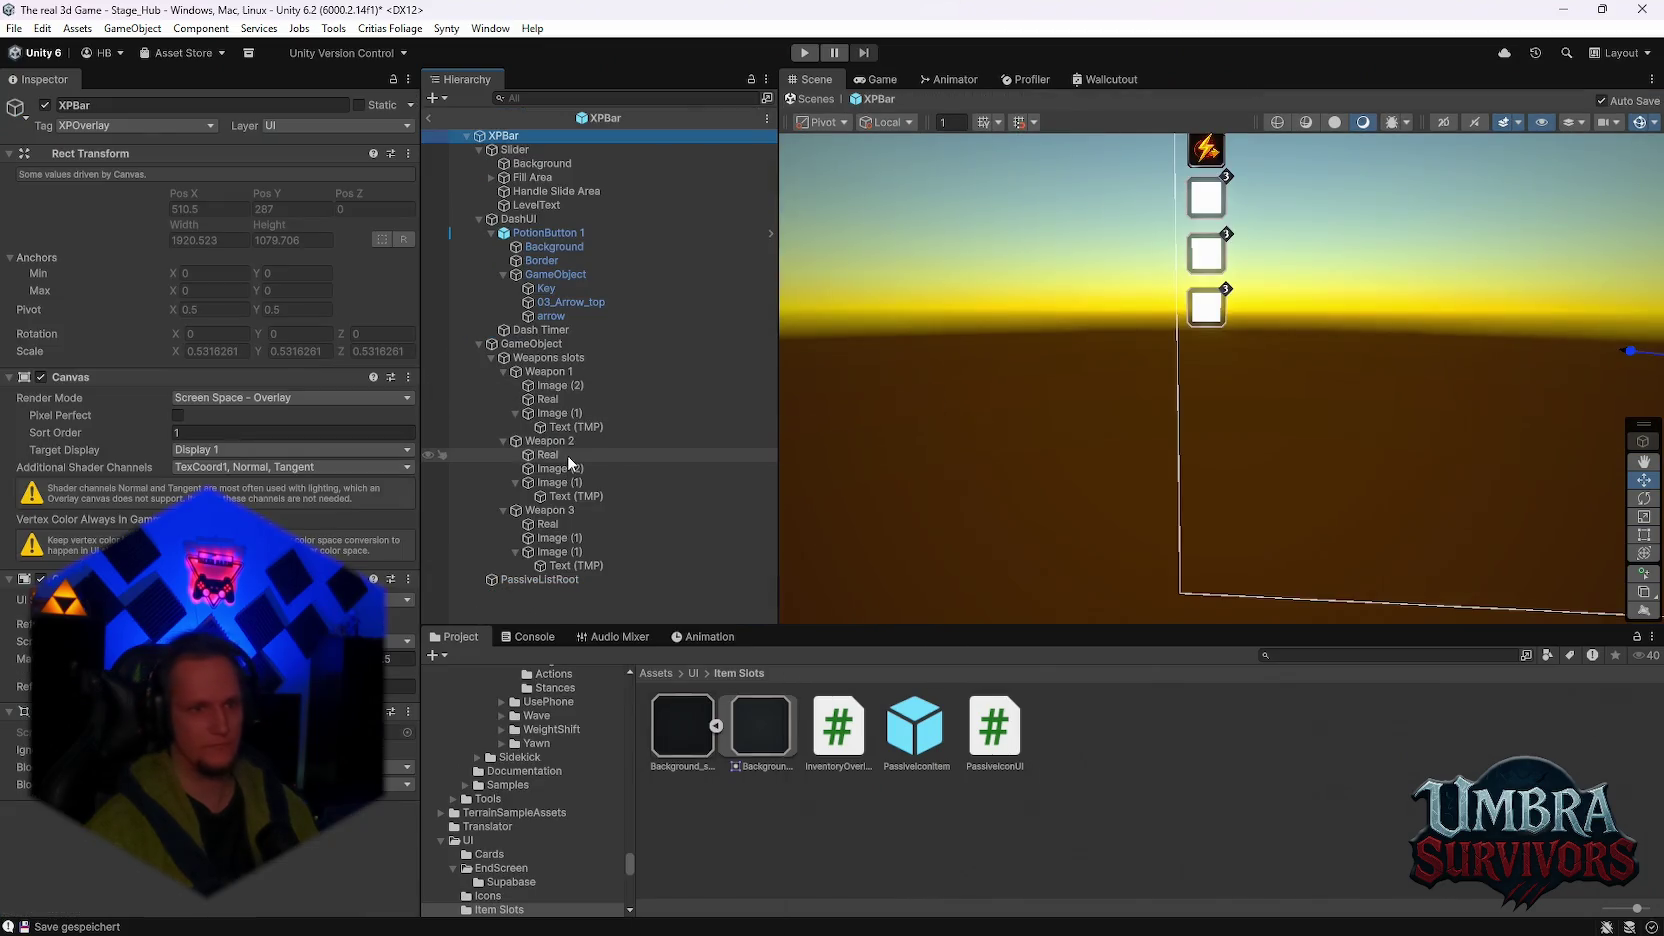
pyautogui.click(554, 582)
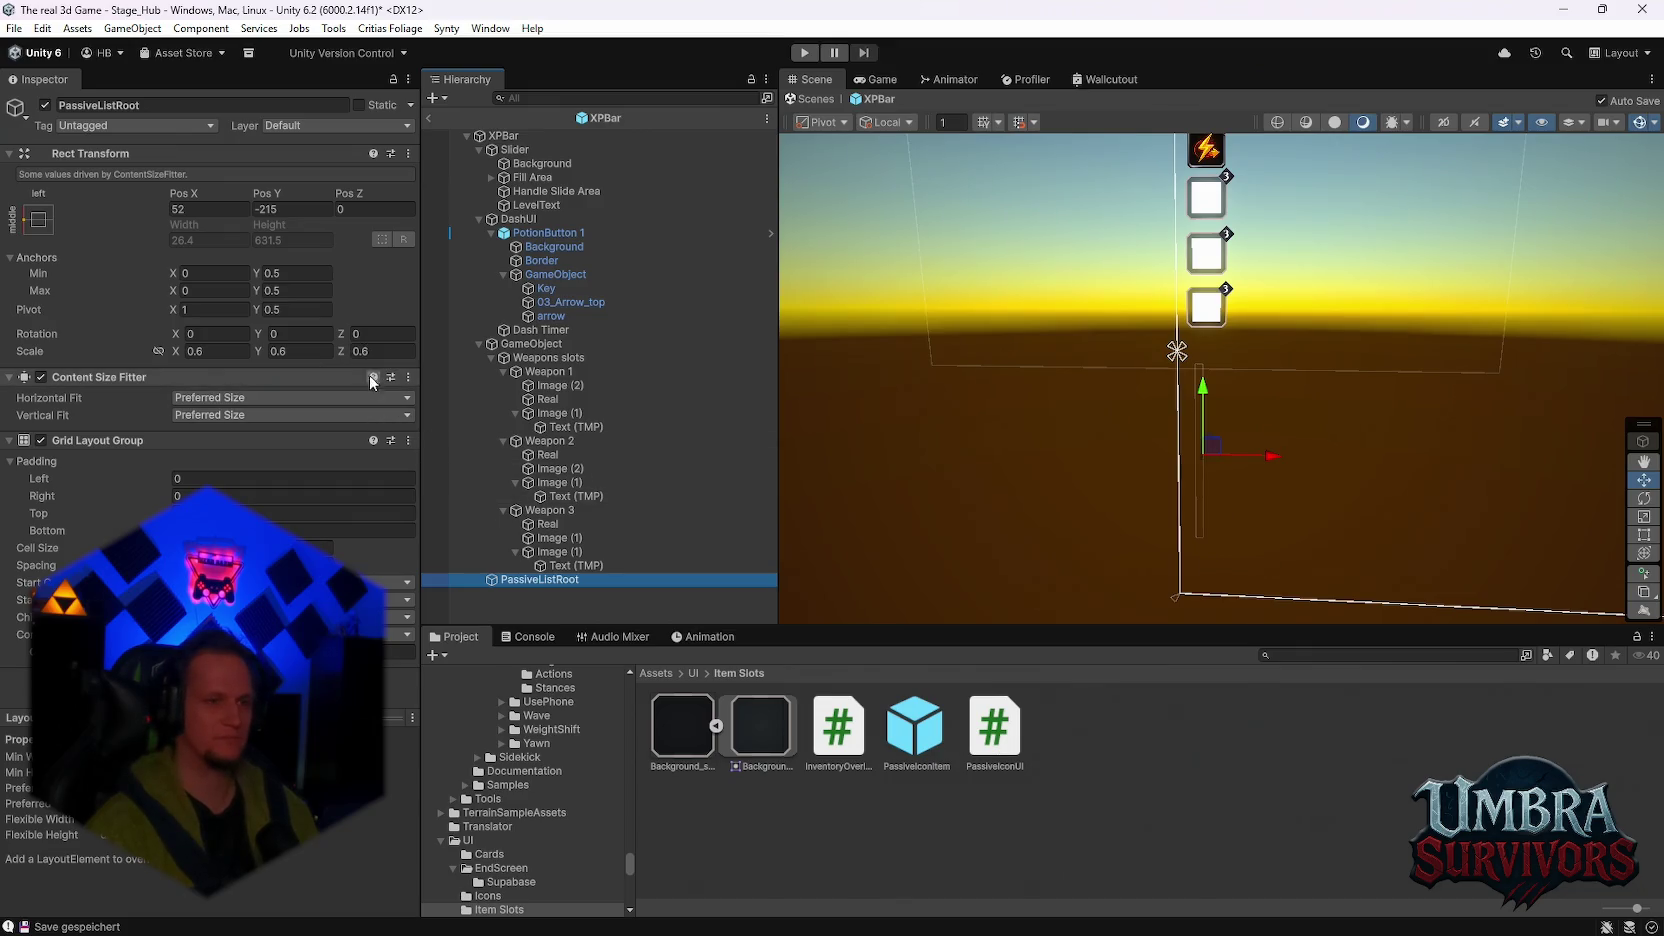
pyautogui.click(530, 345)
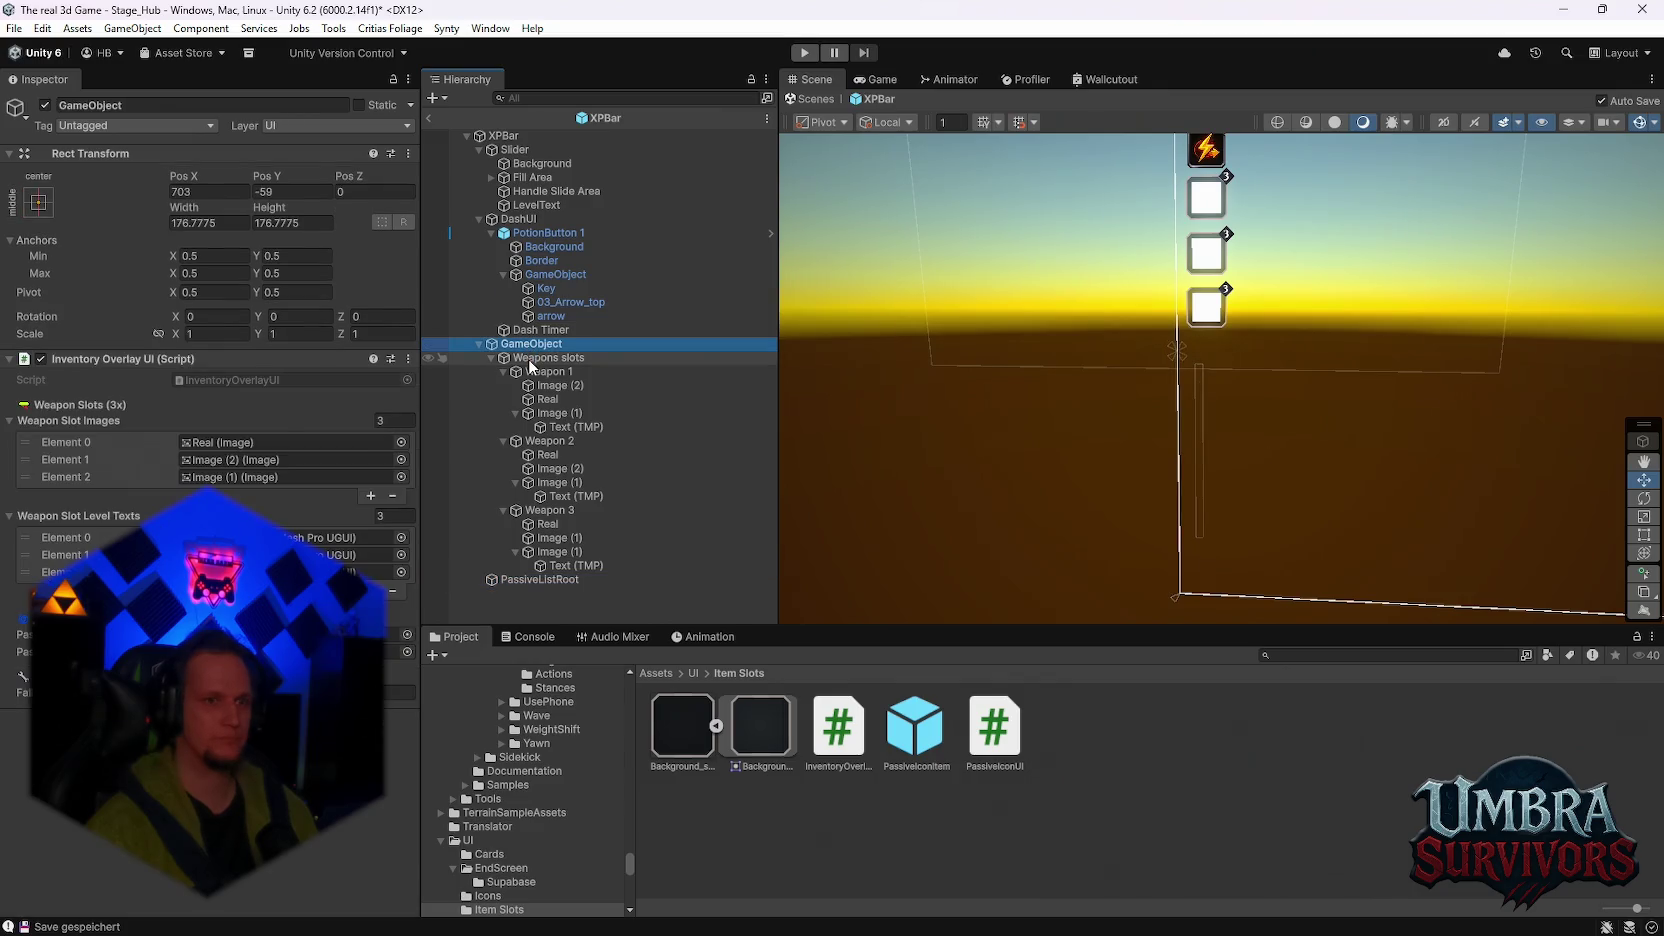
# Step: Compare the Weapons slots layout settings with PassiveListRoot's
pyautogui.click(531, 360)
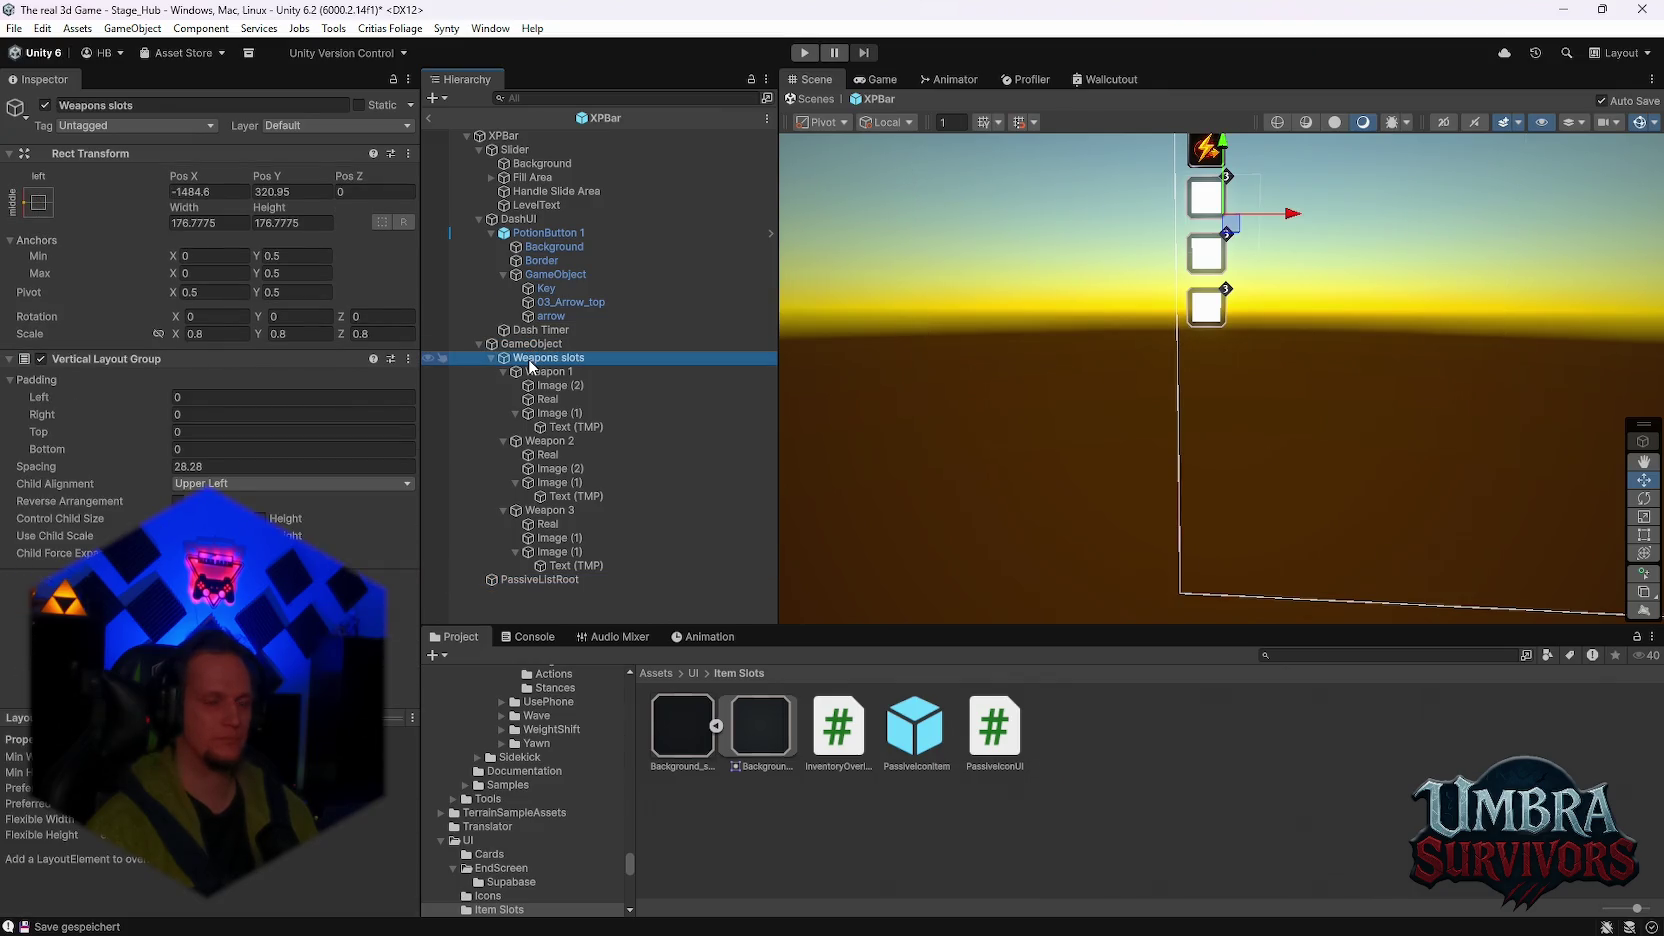
pyautogui.moveTo(1320, 345)
pyautogui.mouseDown()
pyautogui.moveTo(1226, 337)
pyautogui.moveTo(1248, 329)
pyautogui.mouseUp()
pyautogui.click(545, 582)
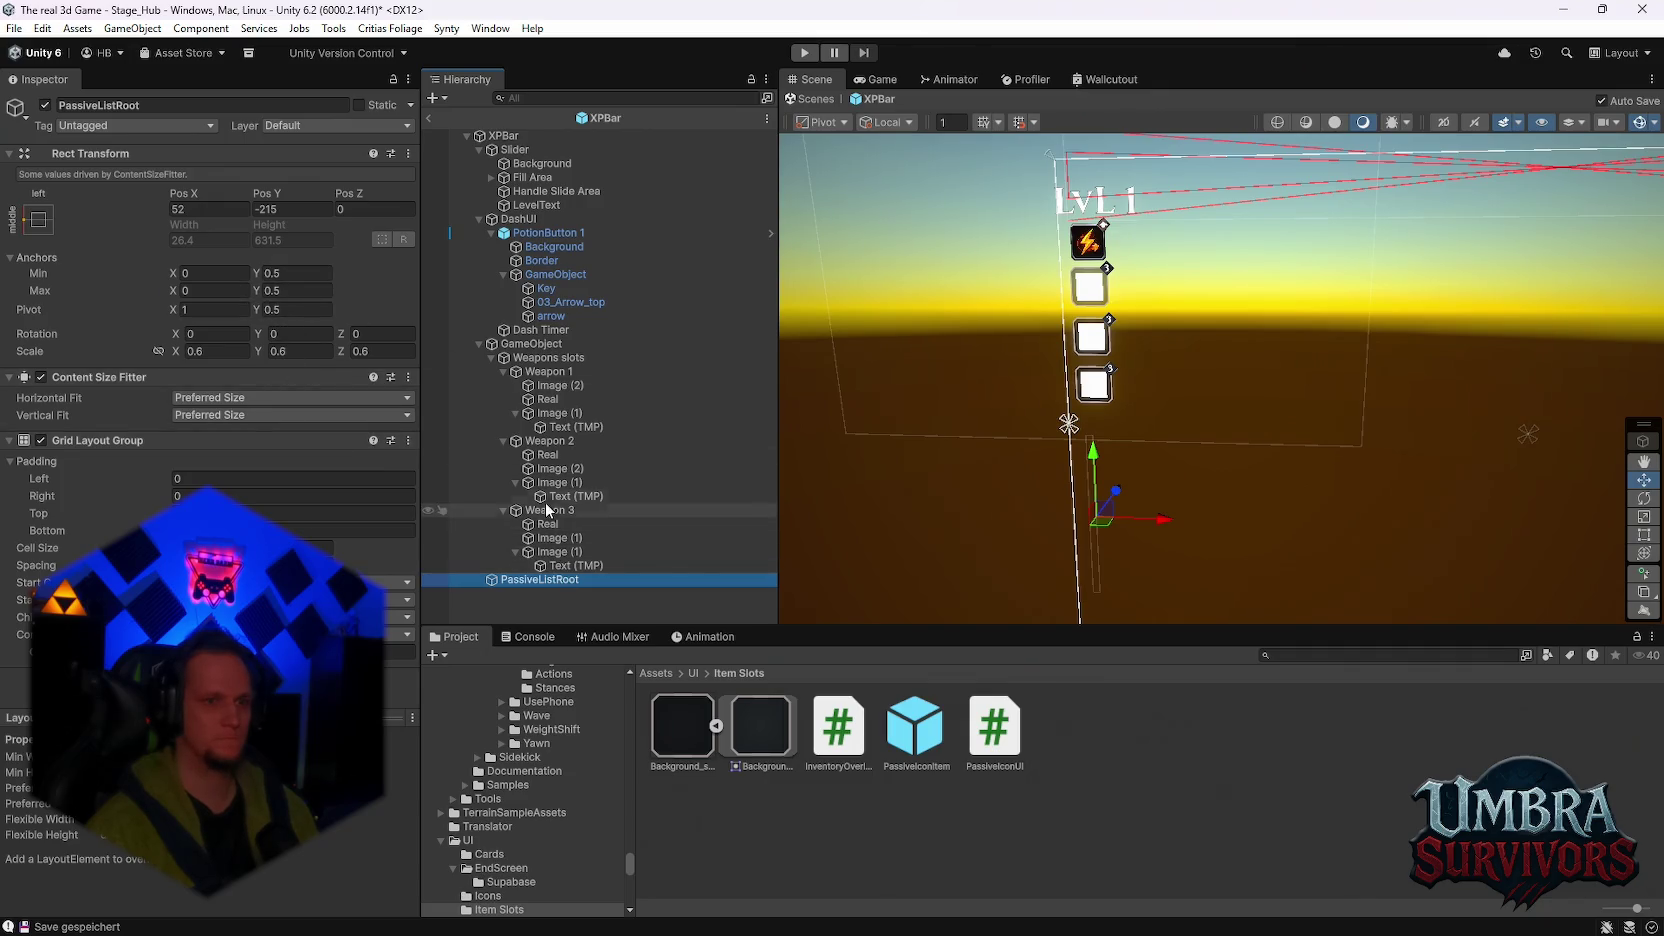
# Step: Collapse the Weapon 3, 2, 1 and Weapons slots branches and select the parent GameObject
pyautogui.click(503, 510)
pyautogui.click(504, 442)
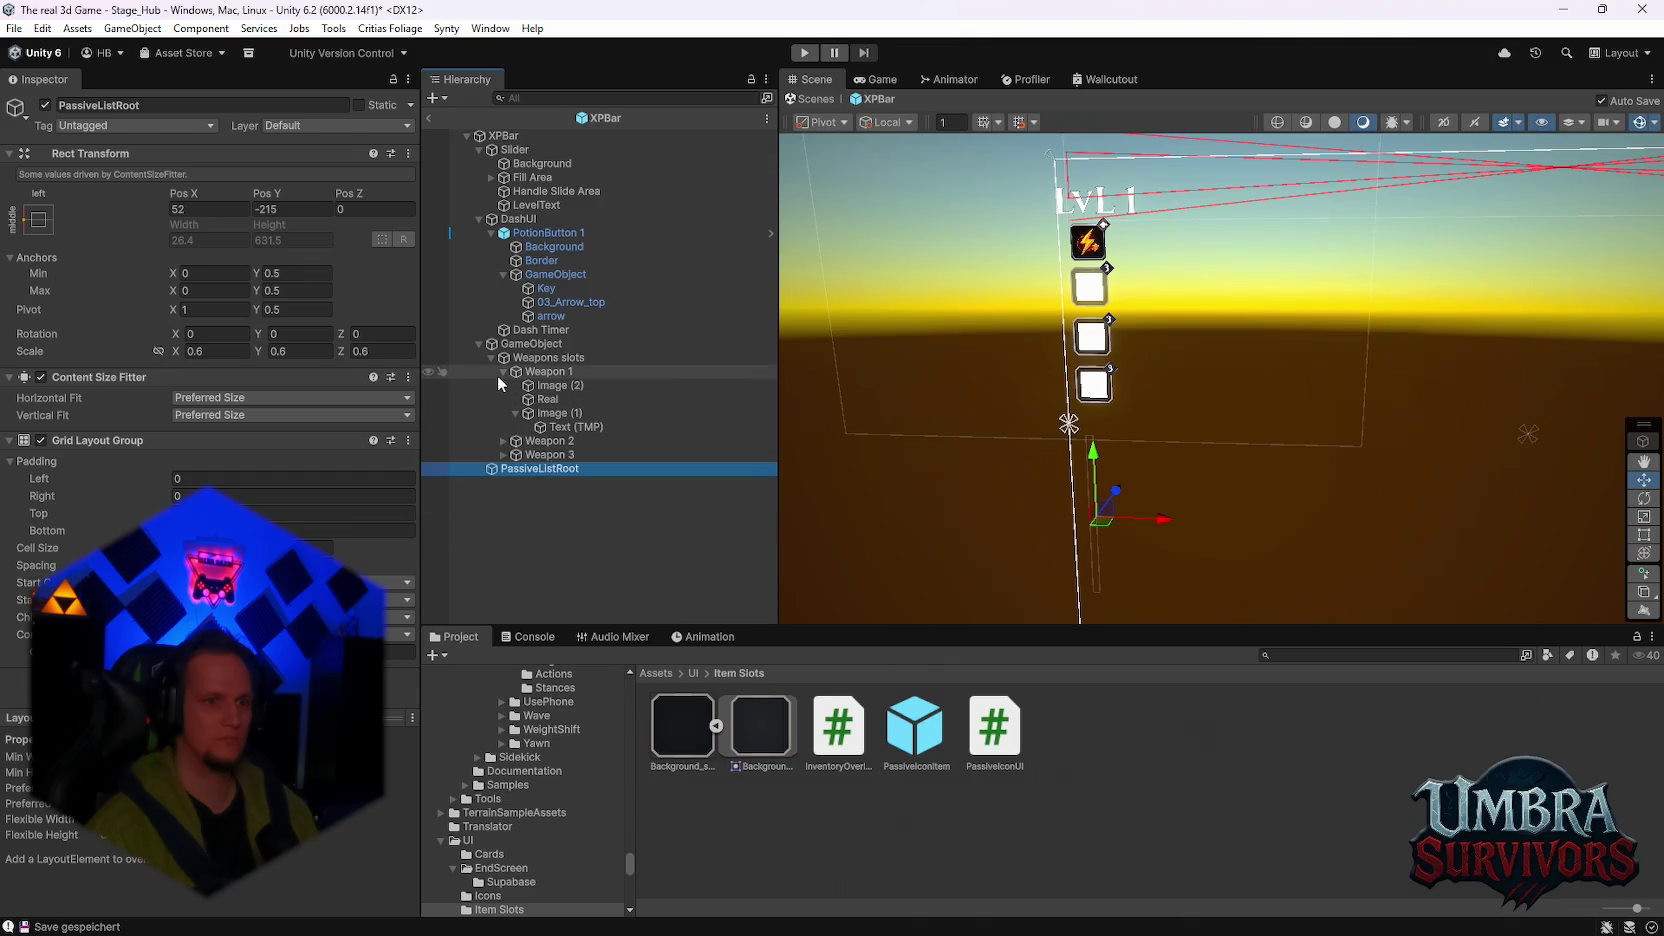
pyautogui.click(502, 372)
pyautogui.click(491, 357)
pyautogui.click(515, 344)
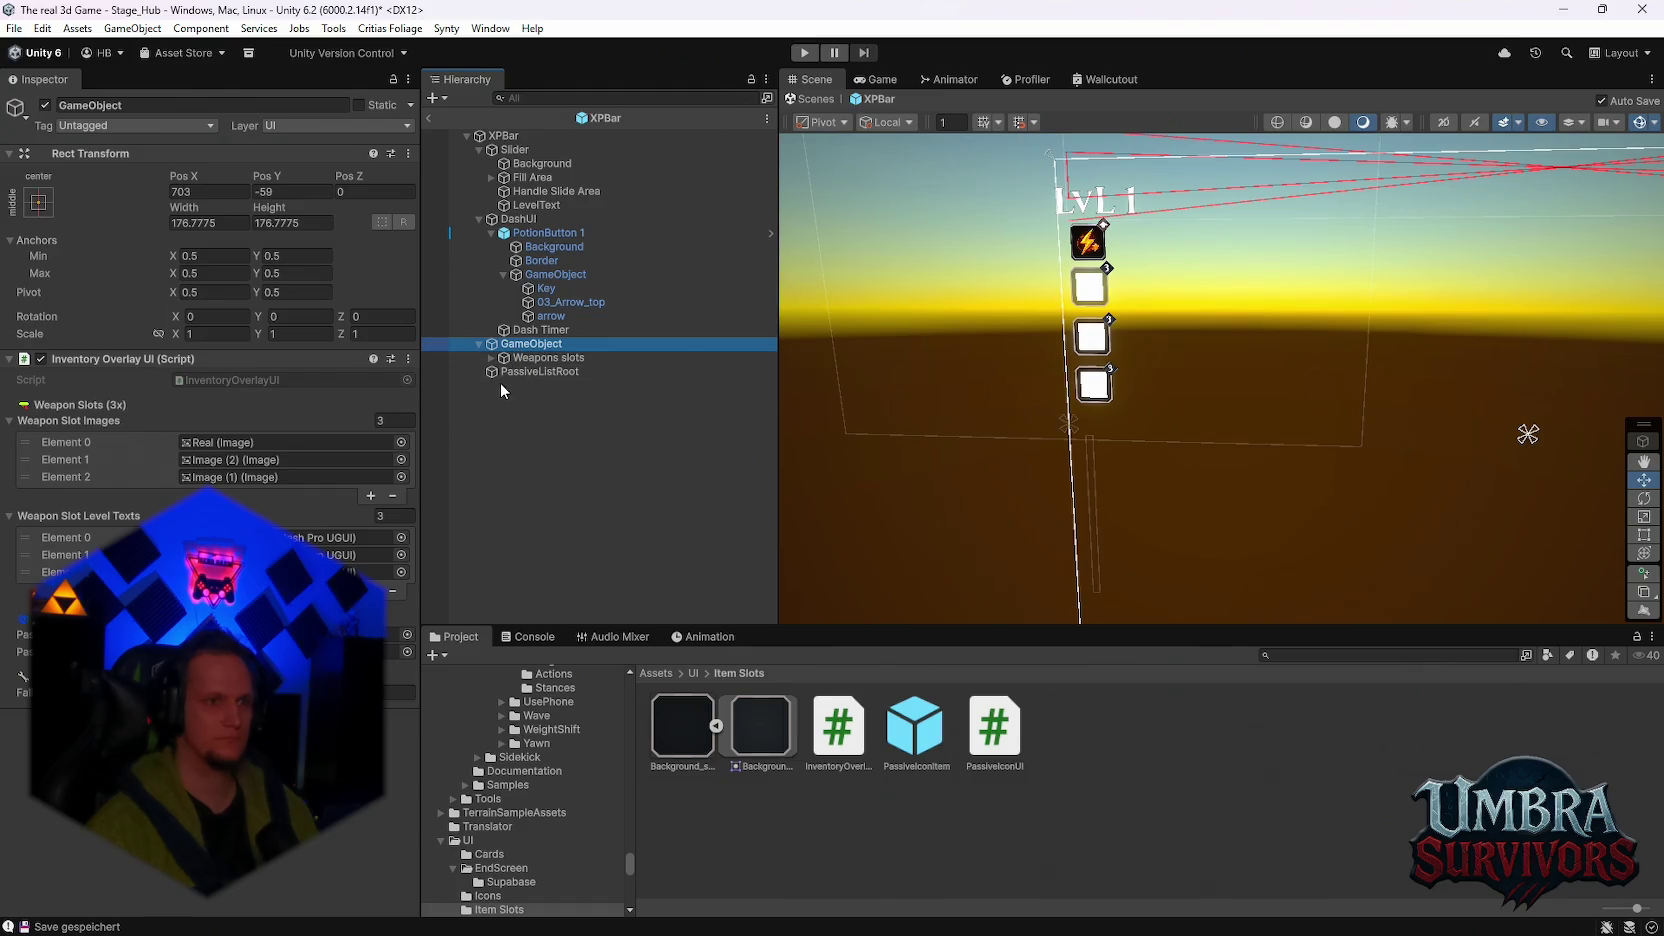
# Step: Start a playtest and view the Fire Staff in the Get a Weapon book
pyautogui.click(804, 52)
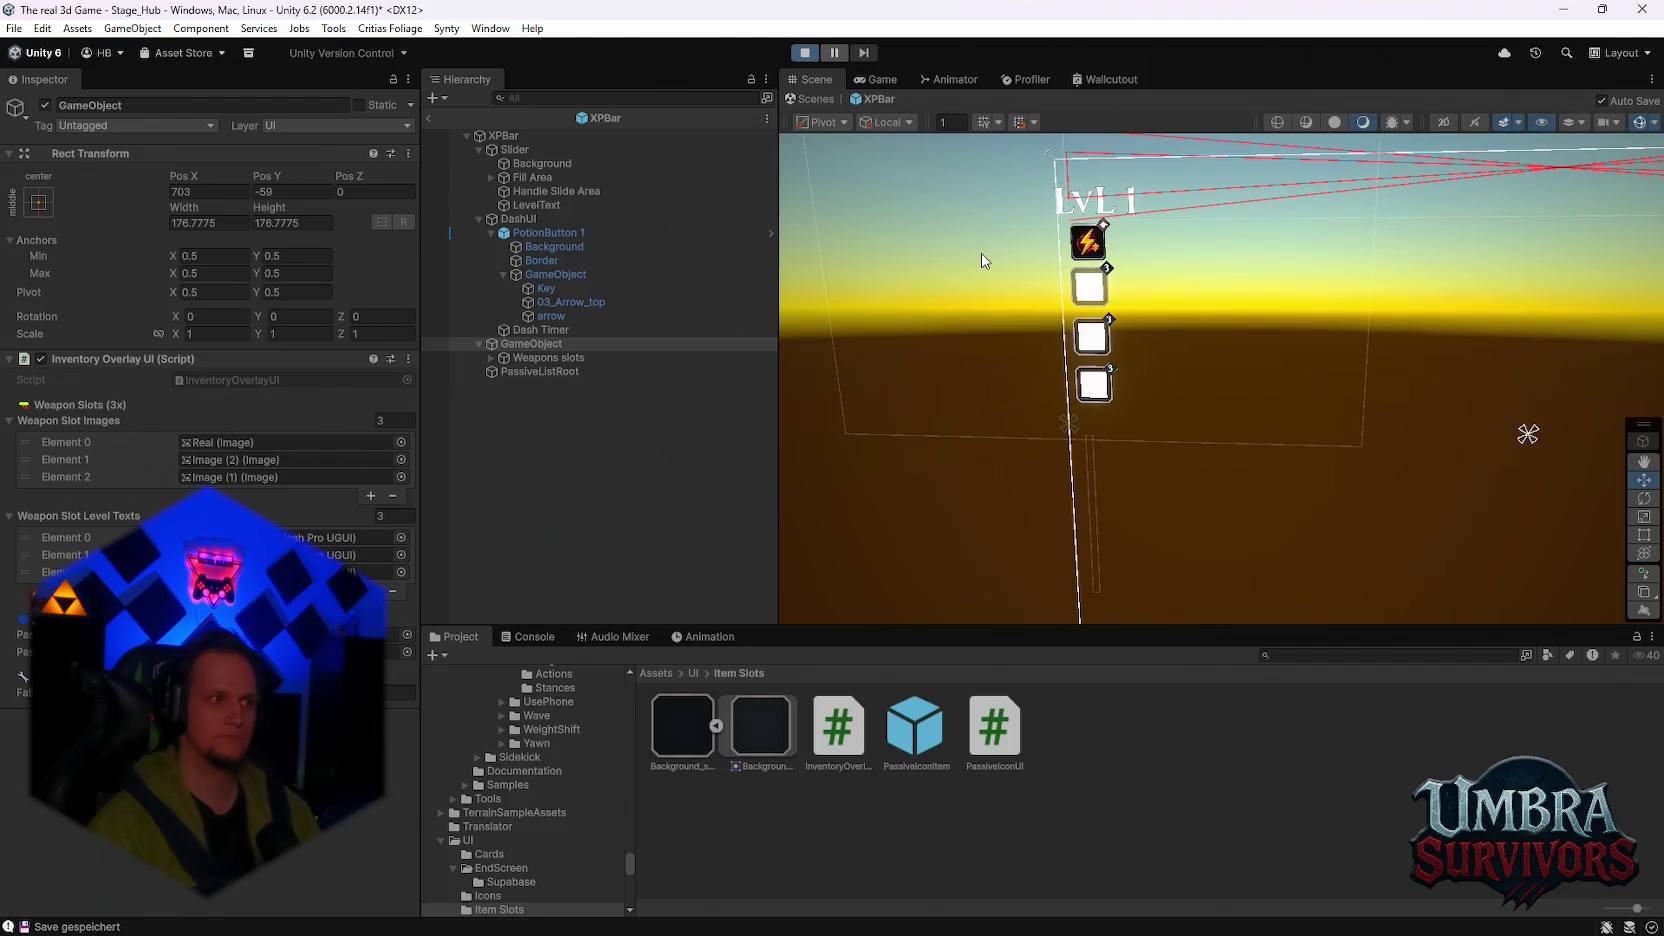
pyautogui.press('e')
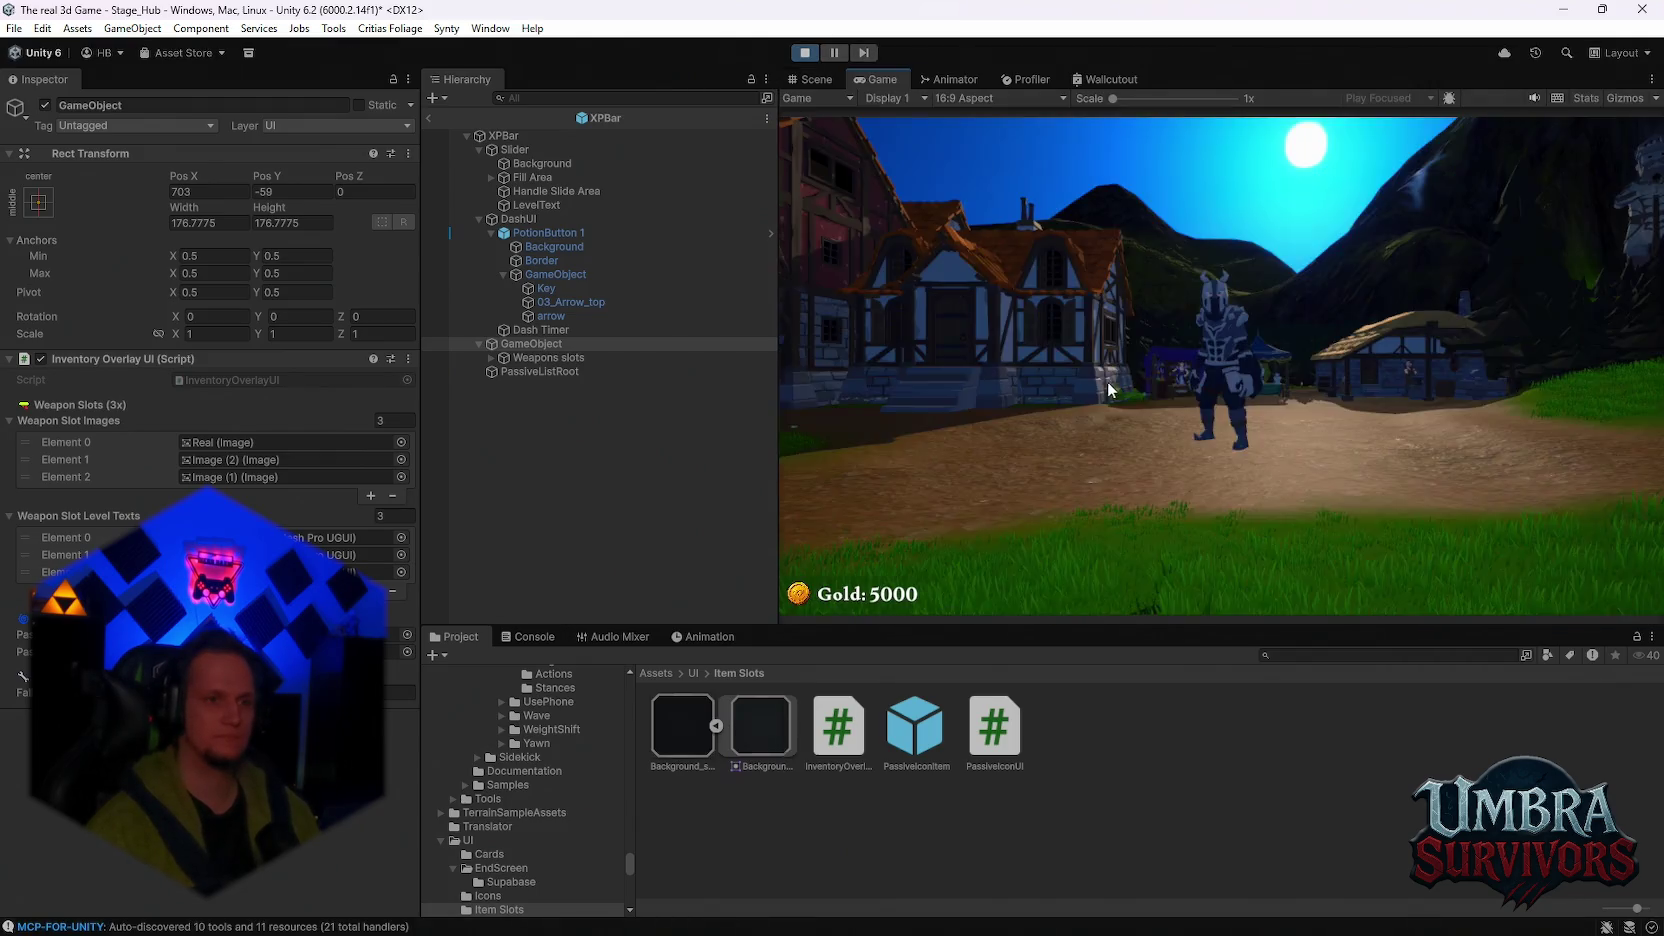
pyautogui.press('w')
pyautogui.press('w')
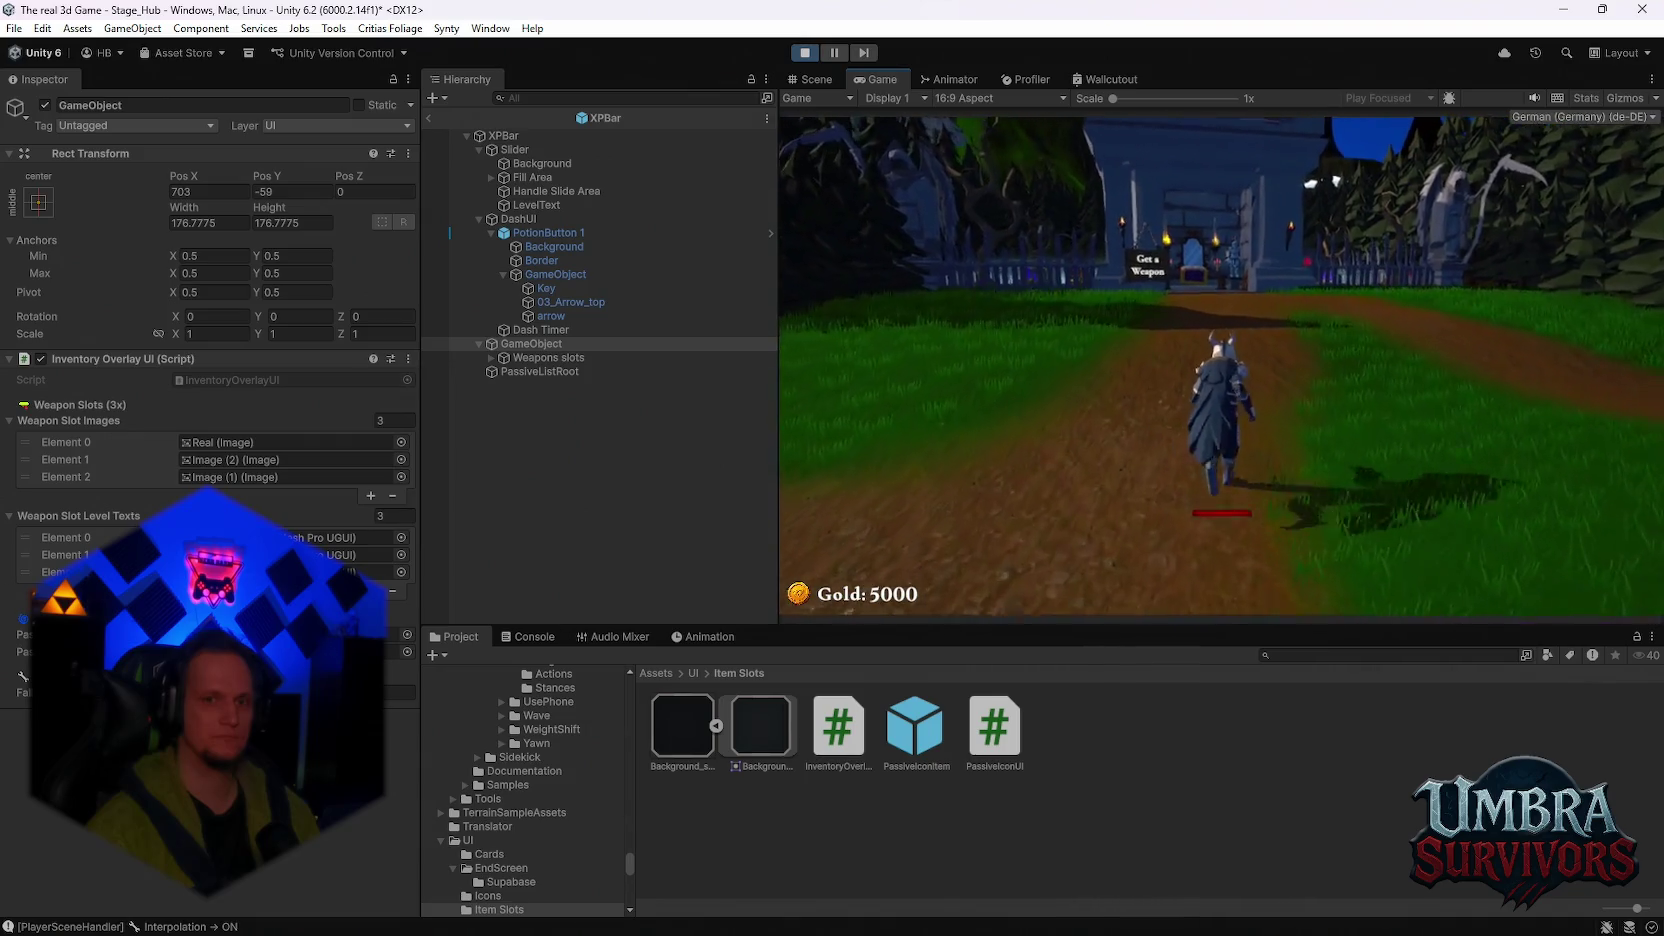
pyautogui.press('w')
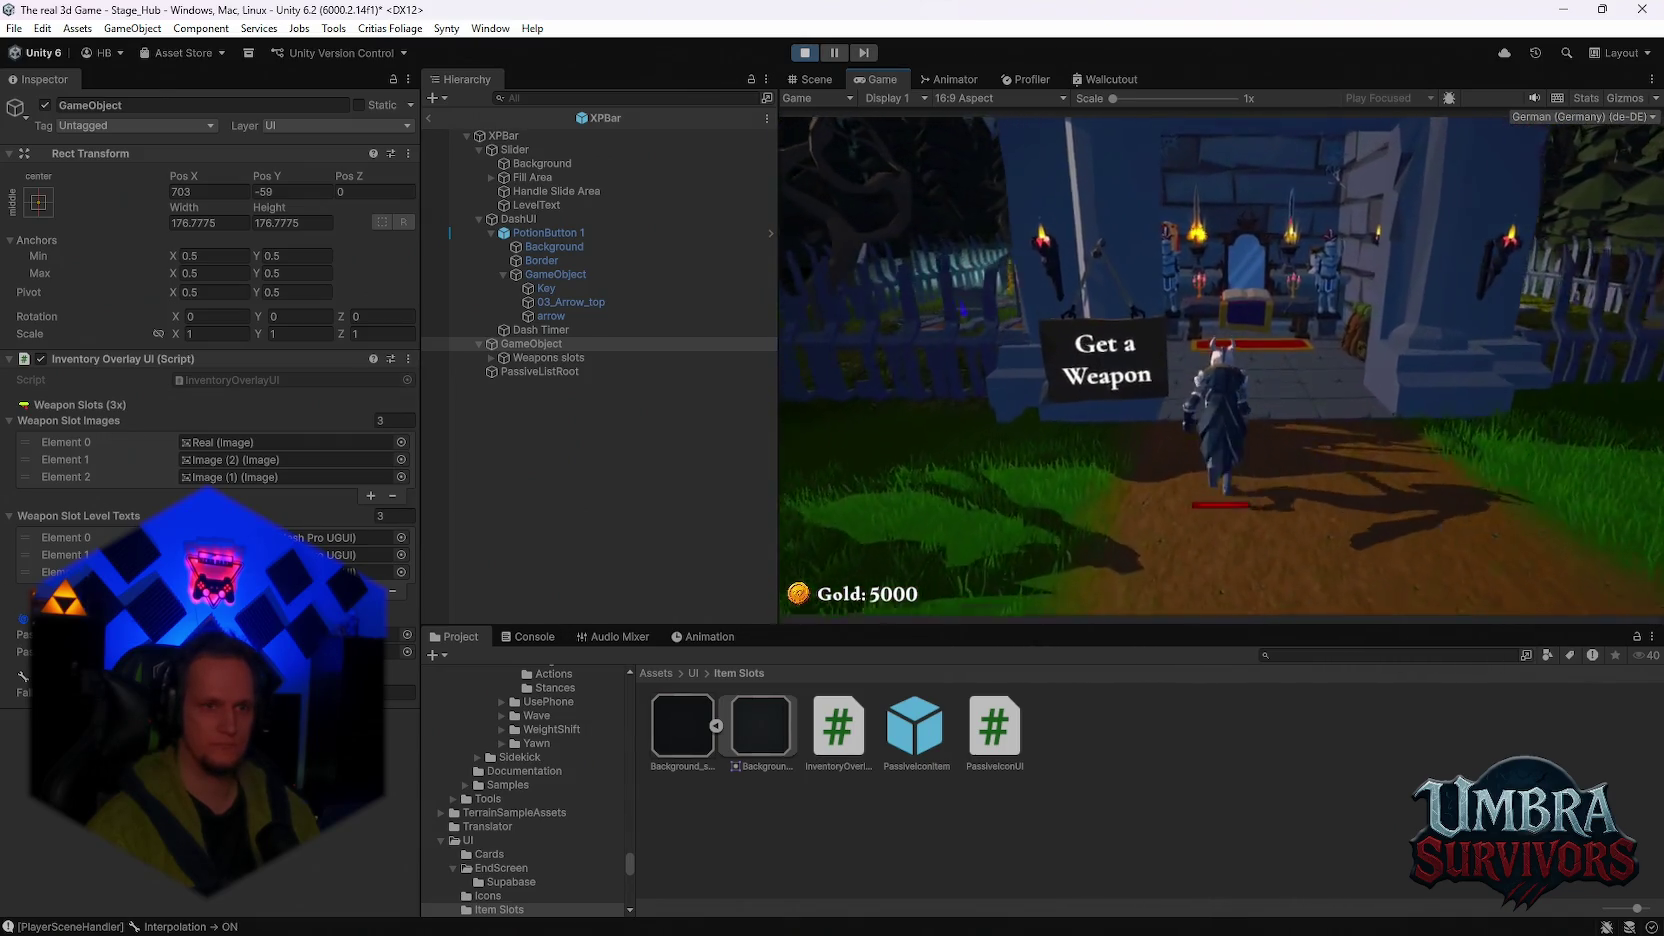
pyautogui.click(990, 253)
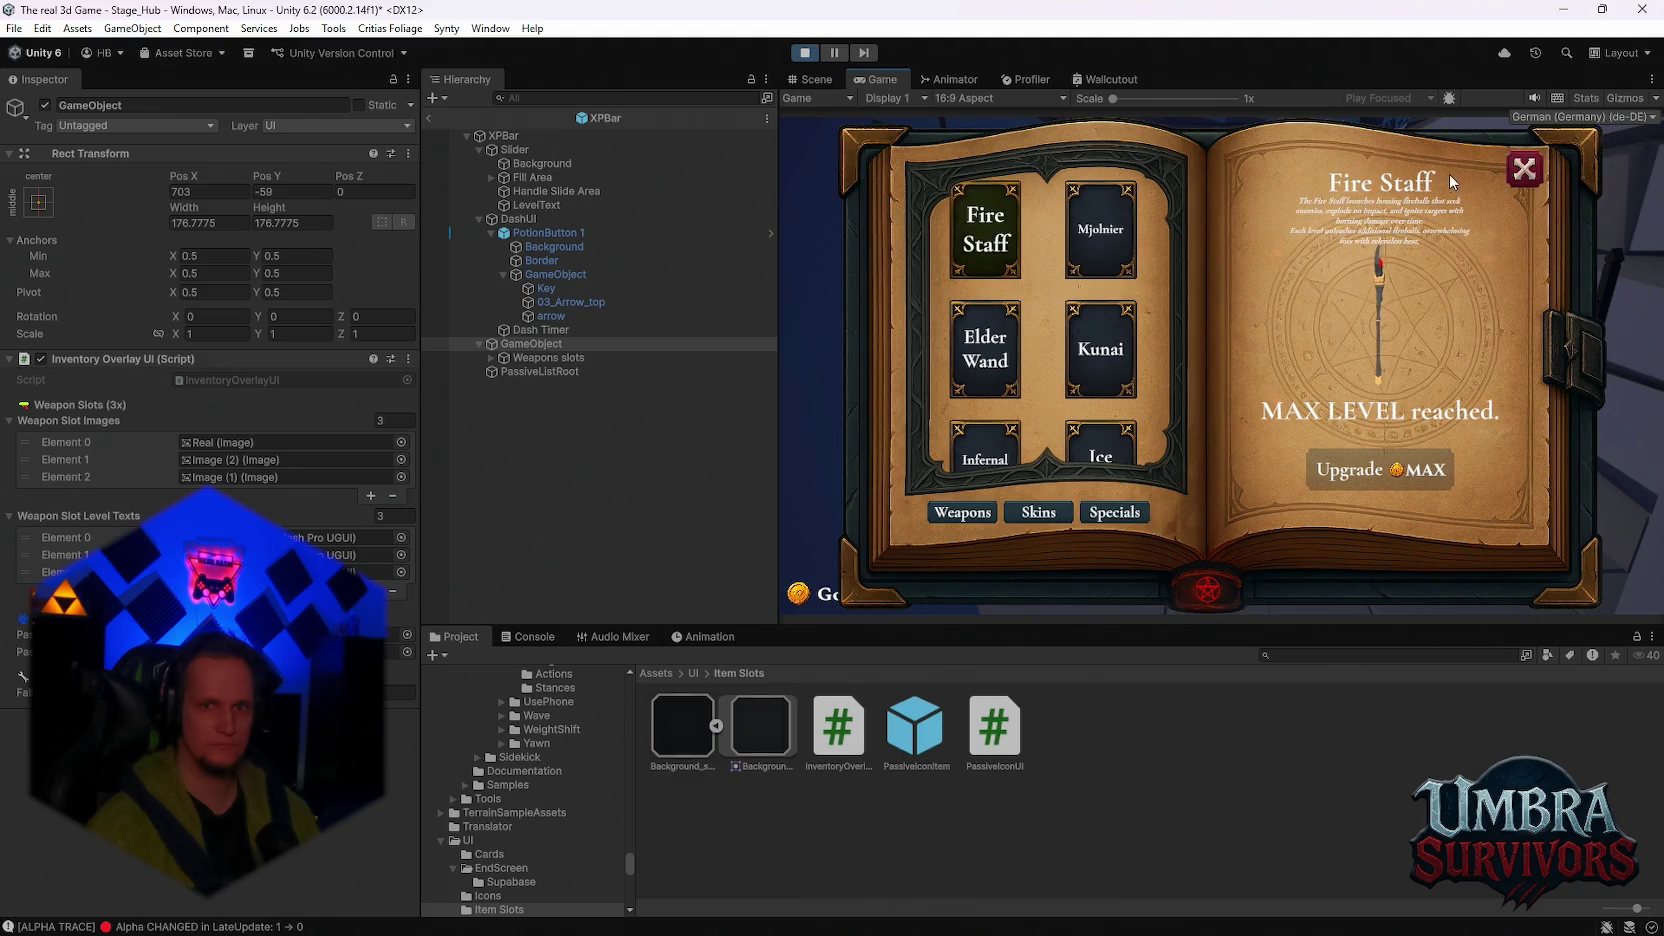
pyautogui.click(1524, 169)
# Step: Run to the portal and enter it to start Stage 1
pyautogui.press('w')
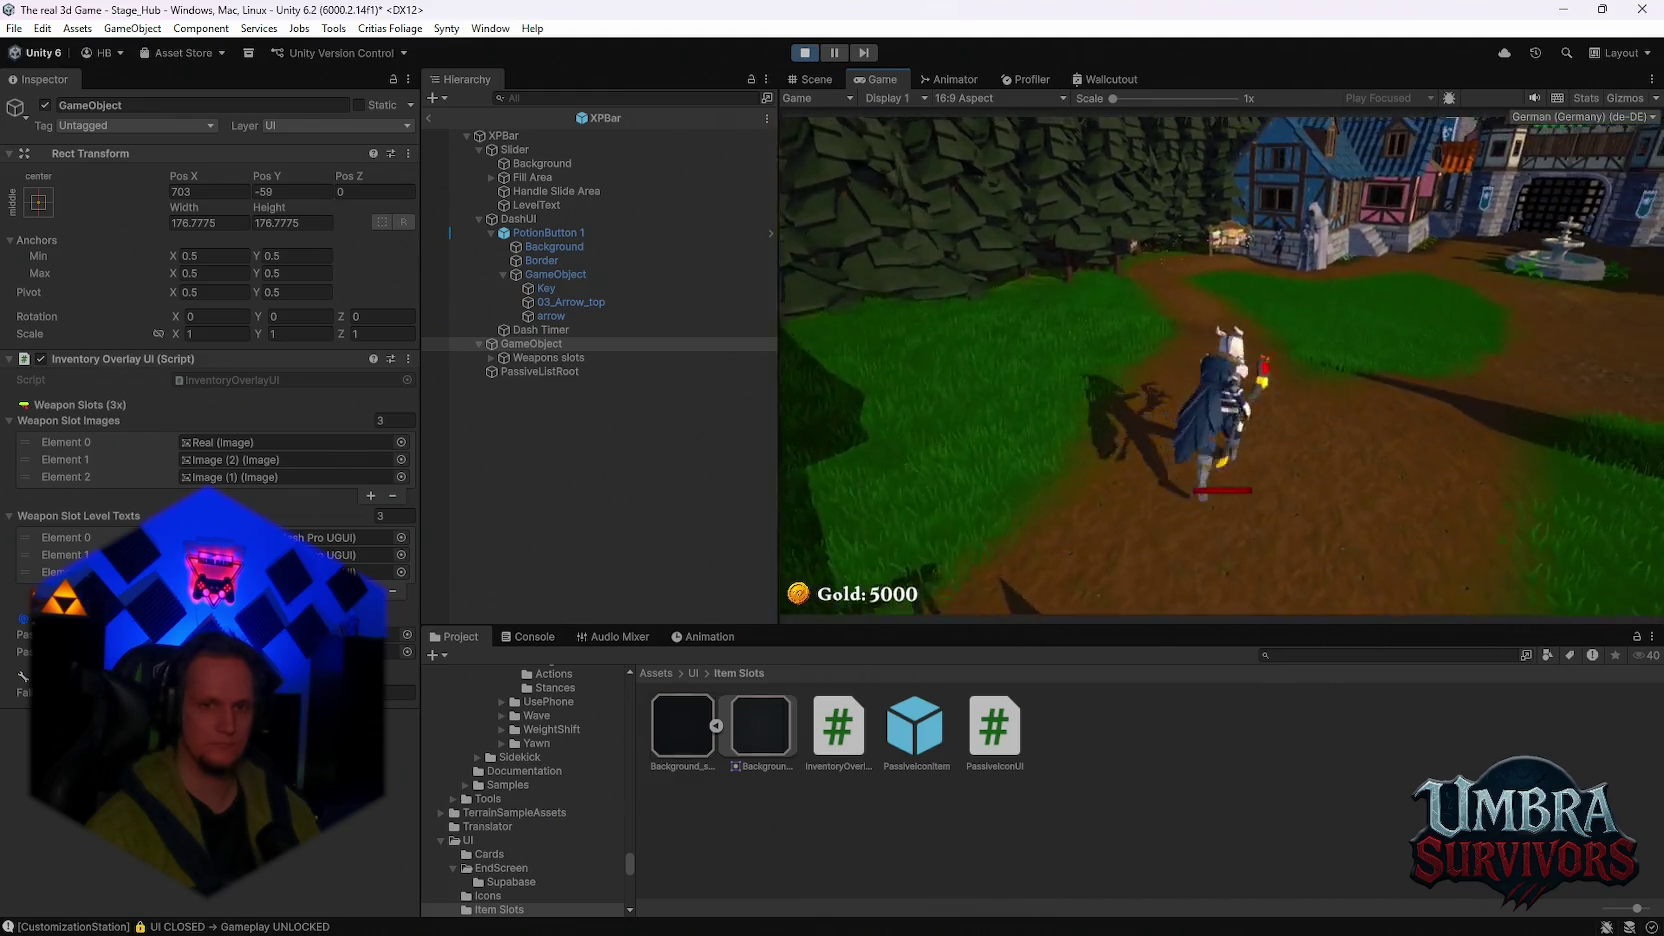
pyautogui.press('w')
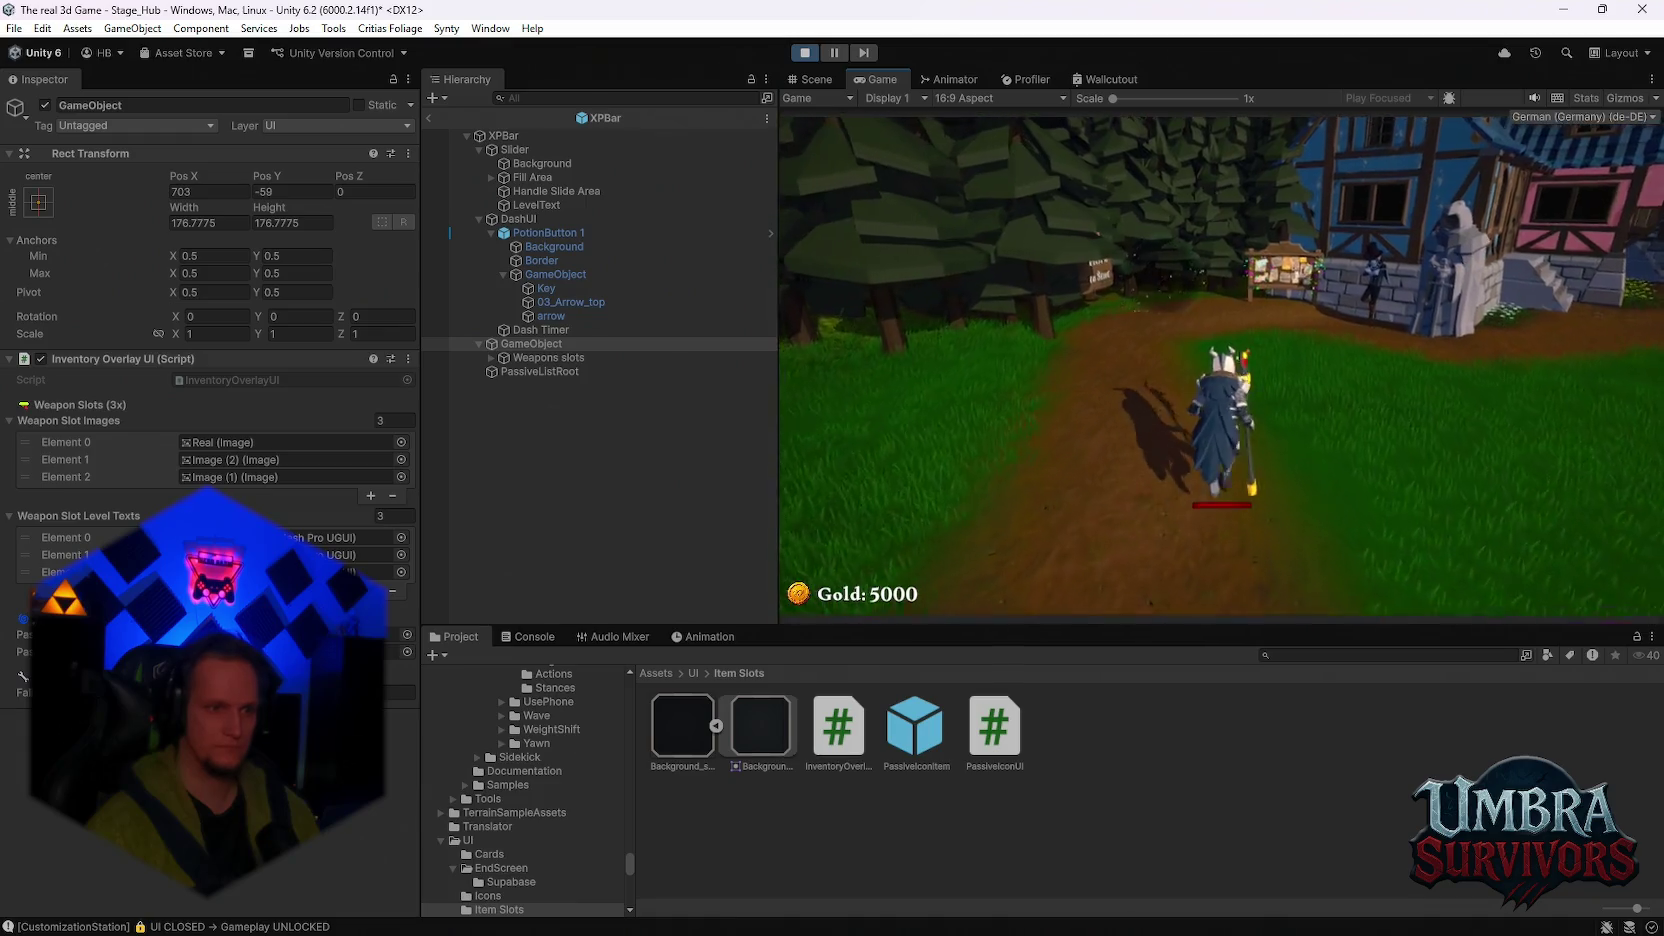
pyautogui.press('e')
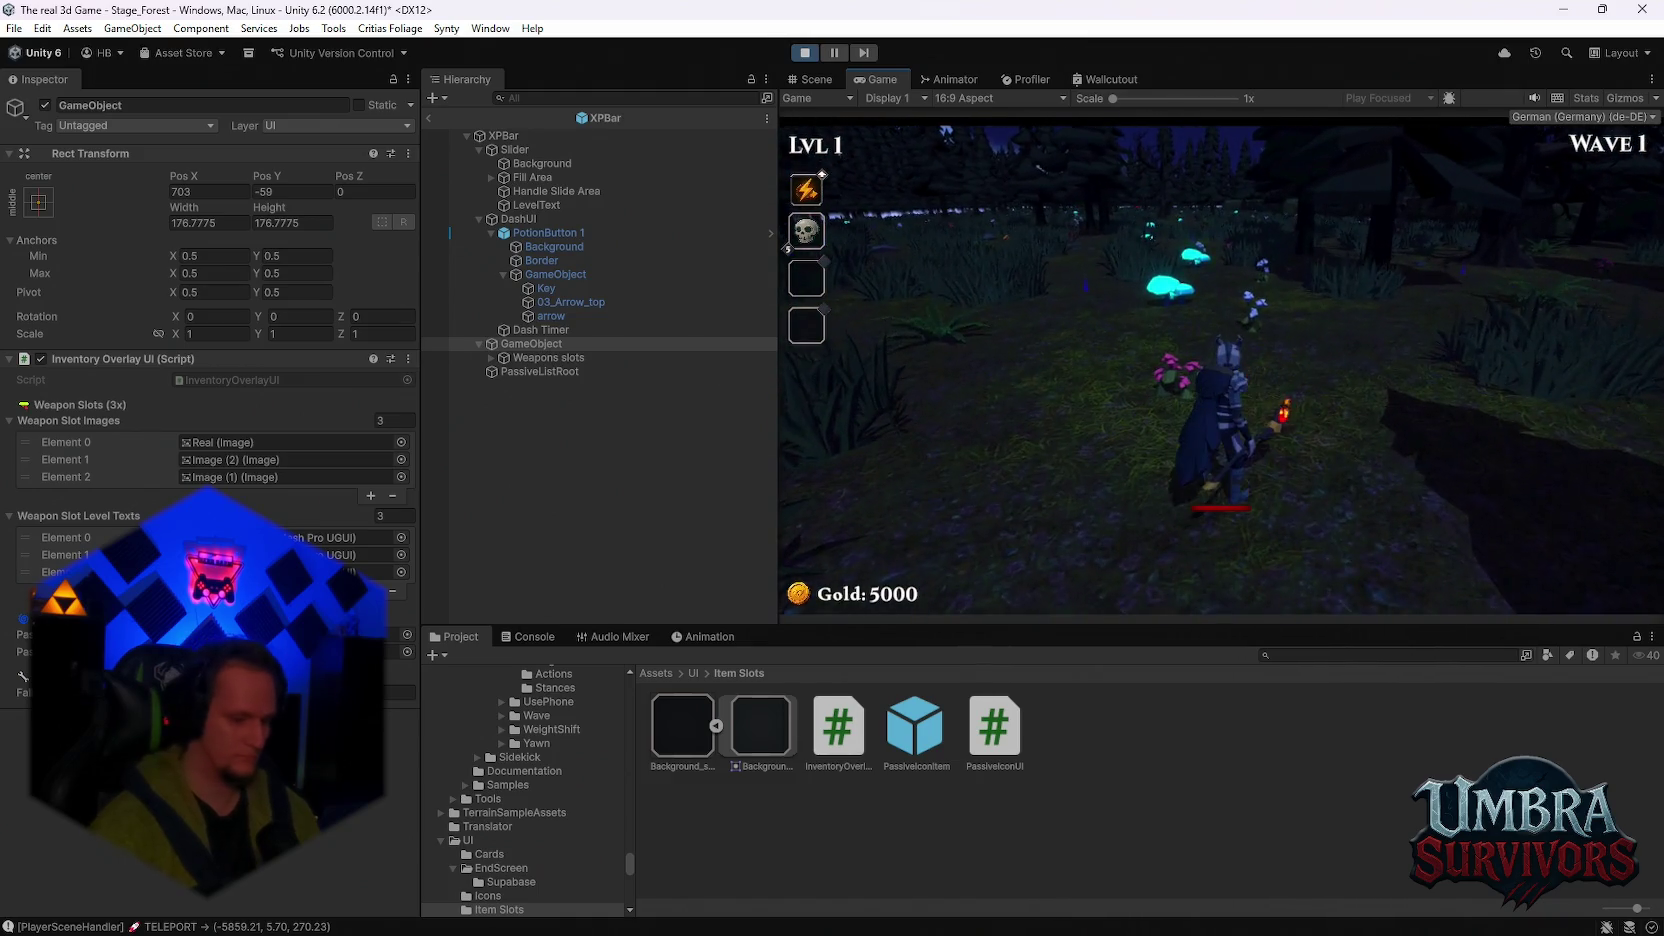
# Step: Pick Icicle, pause, set PassiveListRoot Pos X to 52, and exit prefab isolation
pyautogui.click(1018, 370)
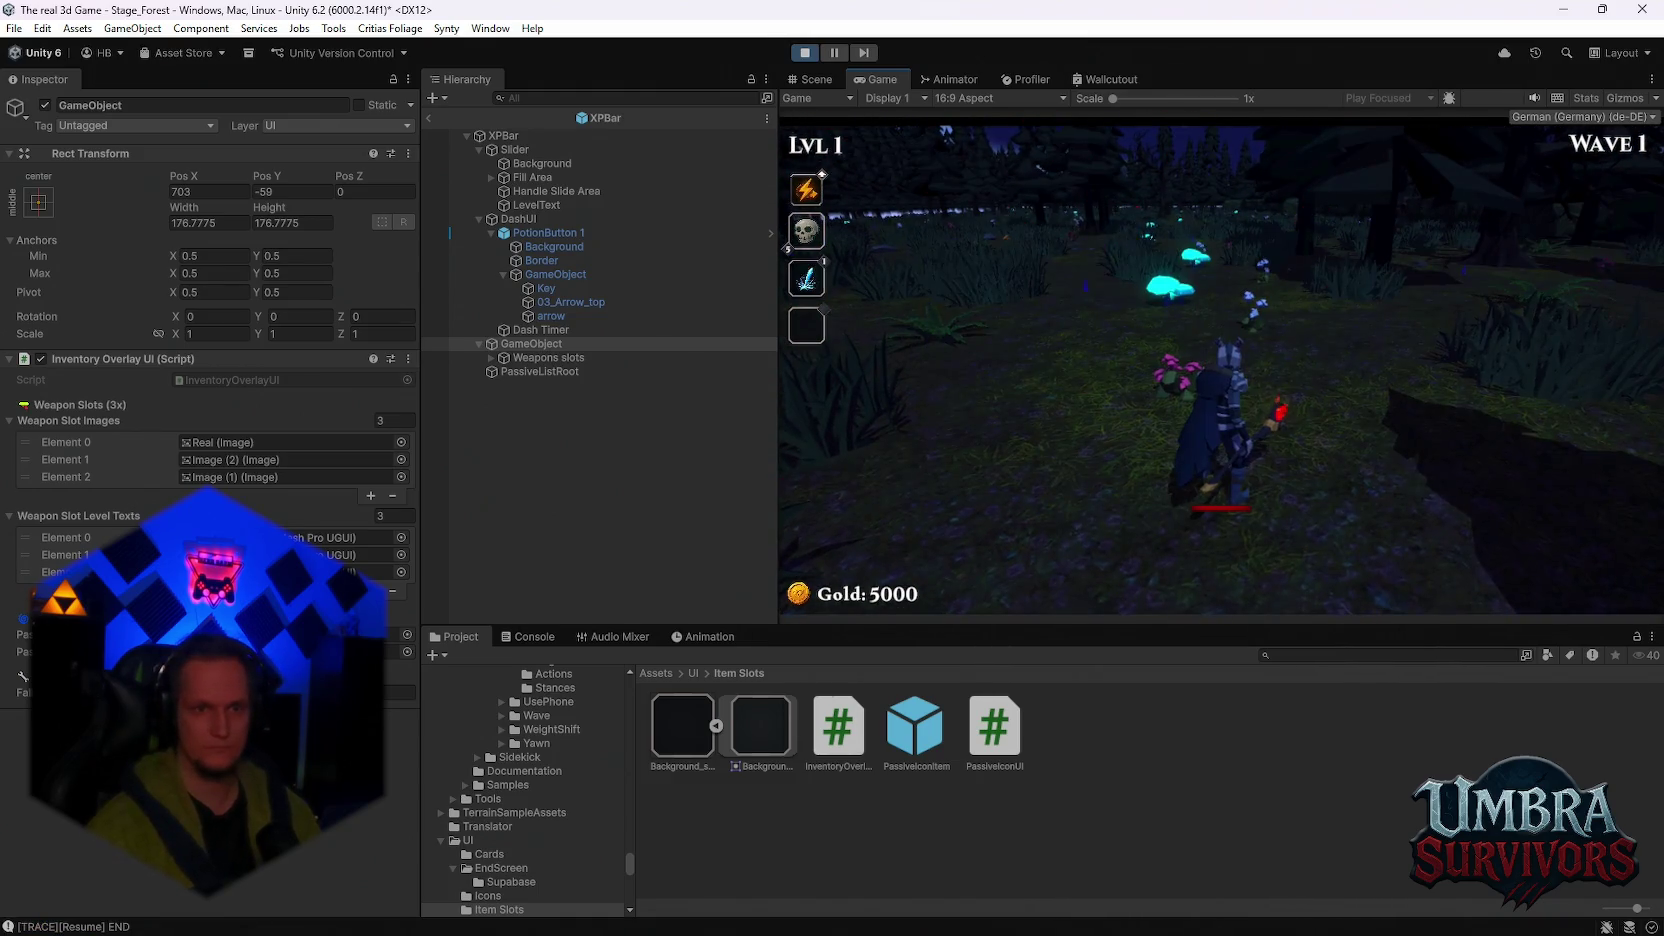
pyautogui.press('Escape')
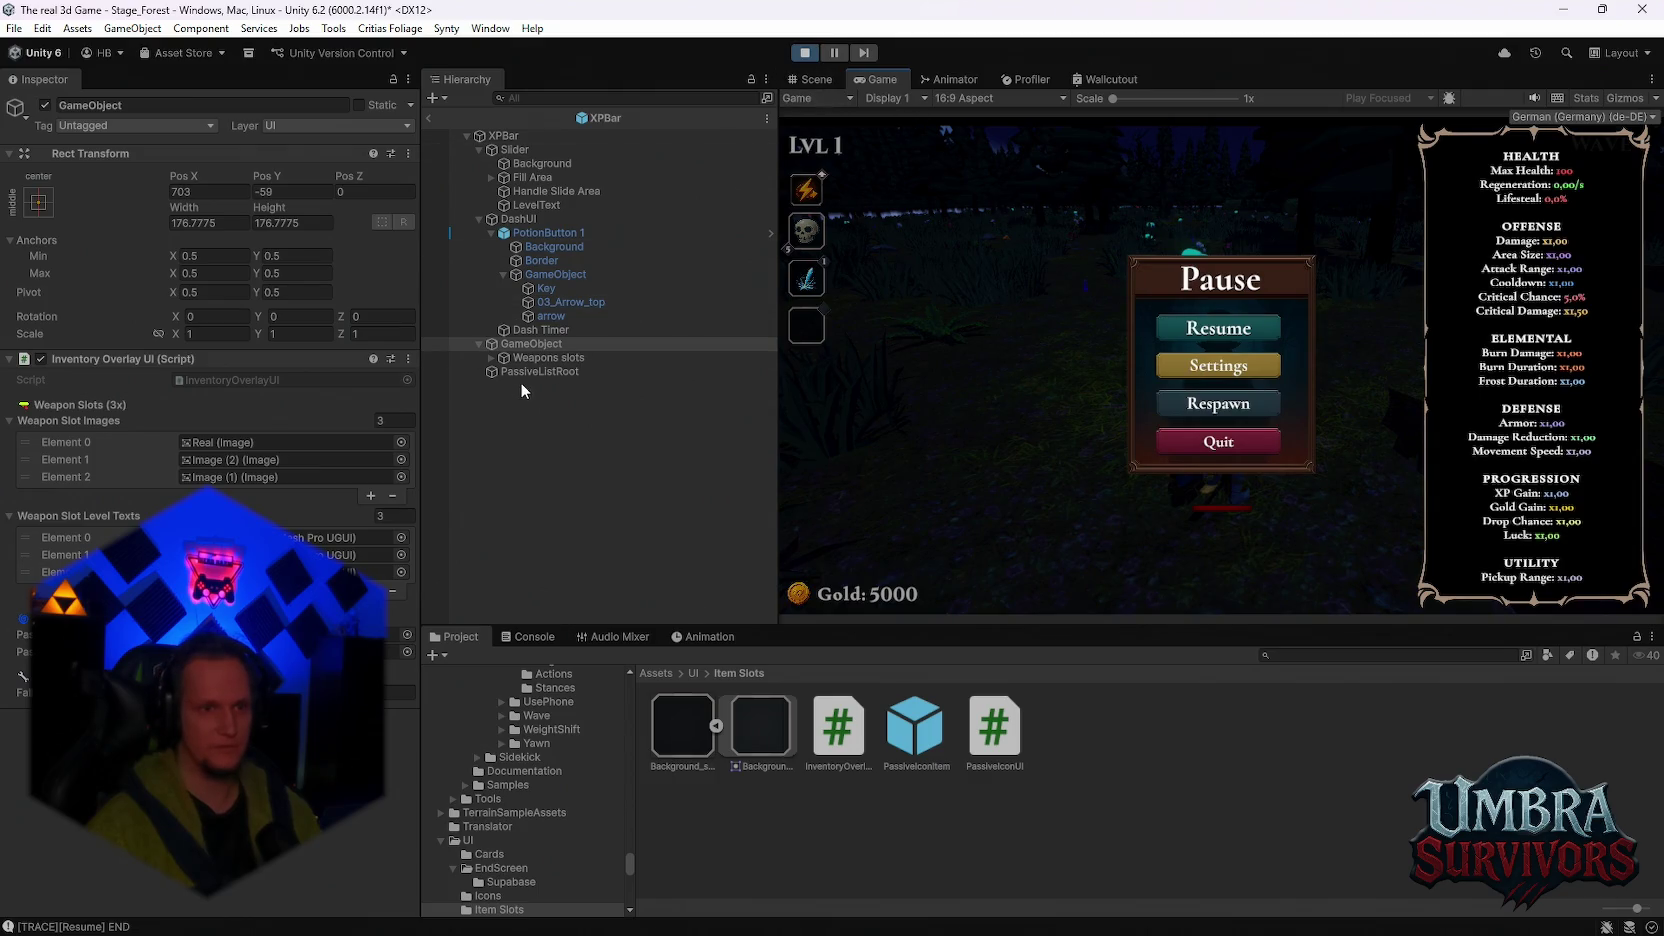
pyautogui.click(540, 371)
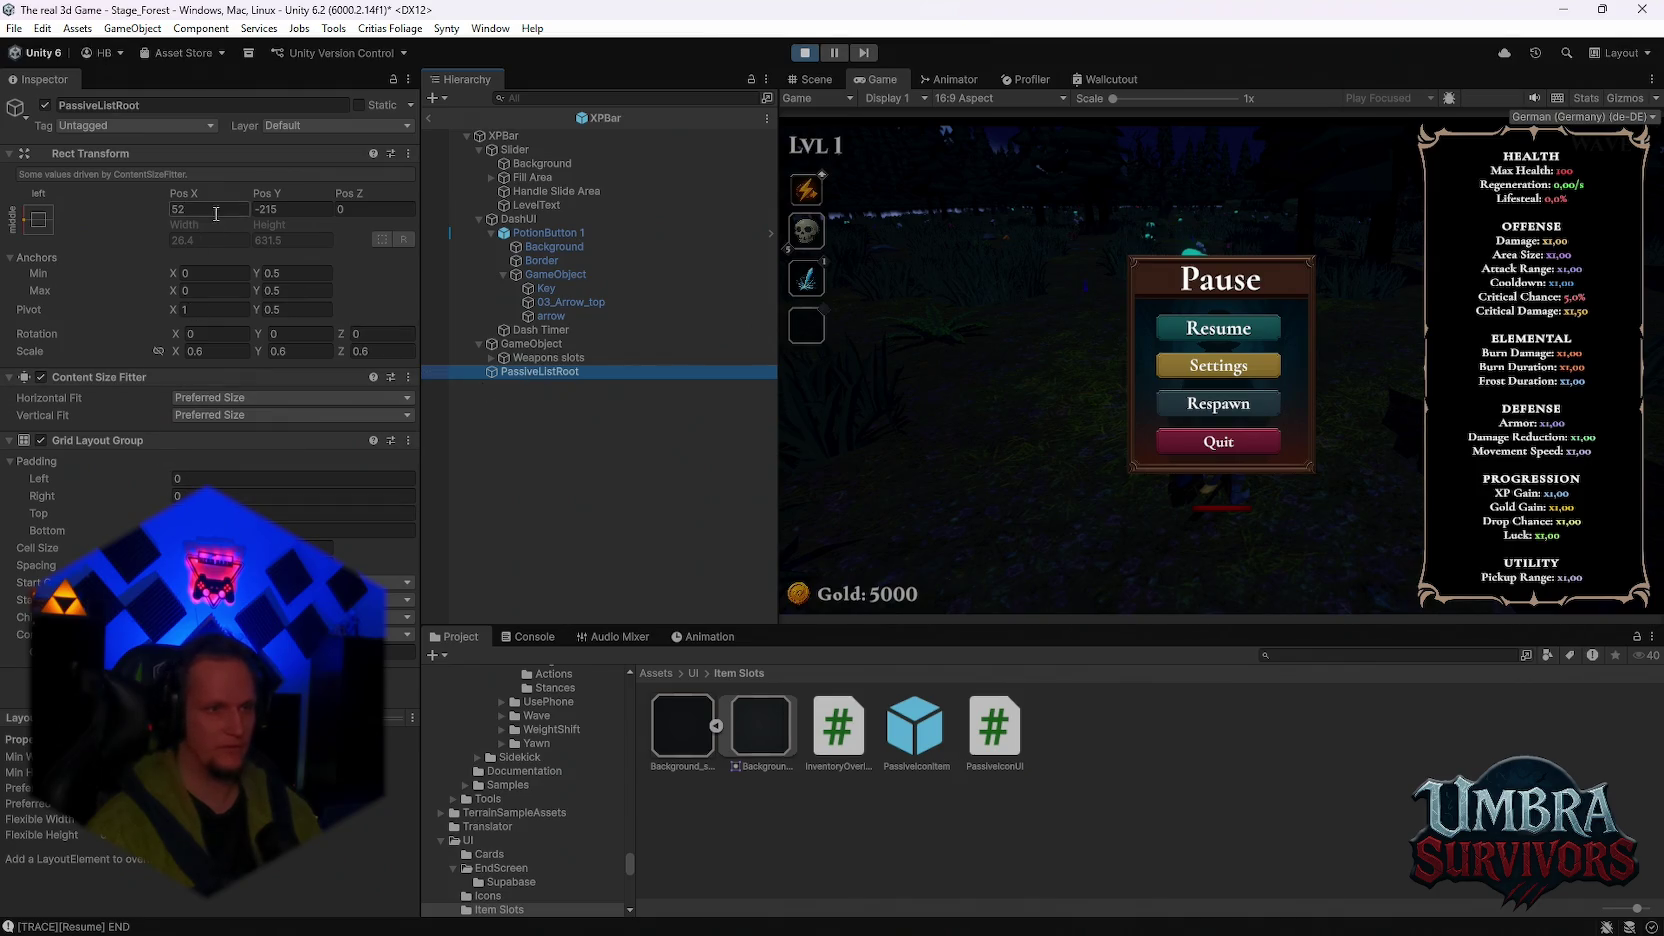
pyautogui.moveTo(182, 194); pyautogui.dragTo(291, 213)
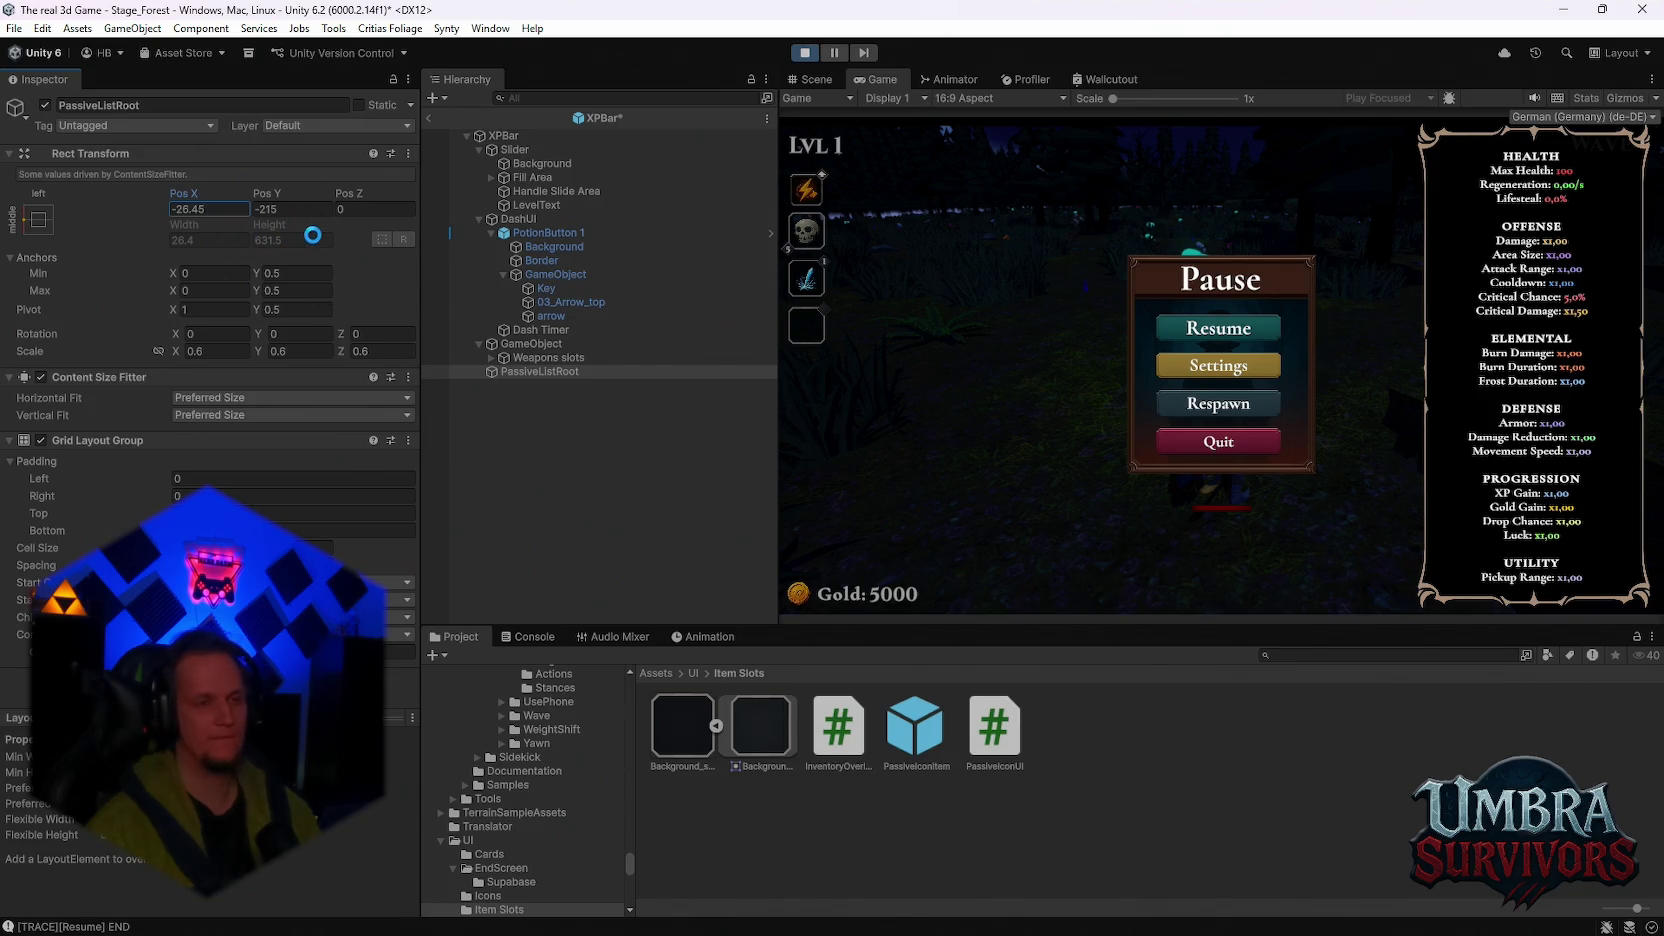
pyautogui.write('52')
pyautogui.click(432, 115)
pyautogui.click(432, 117)
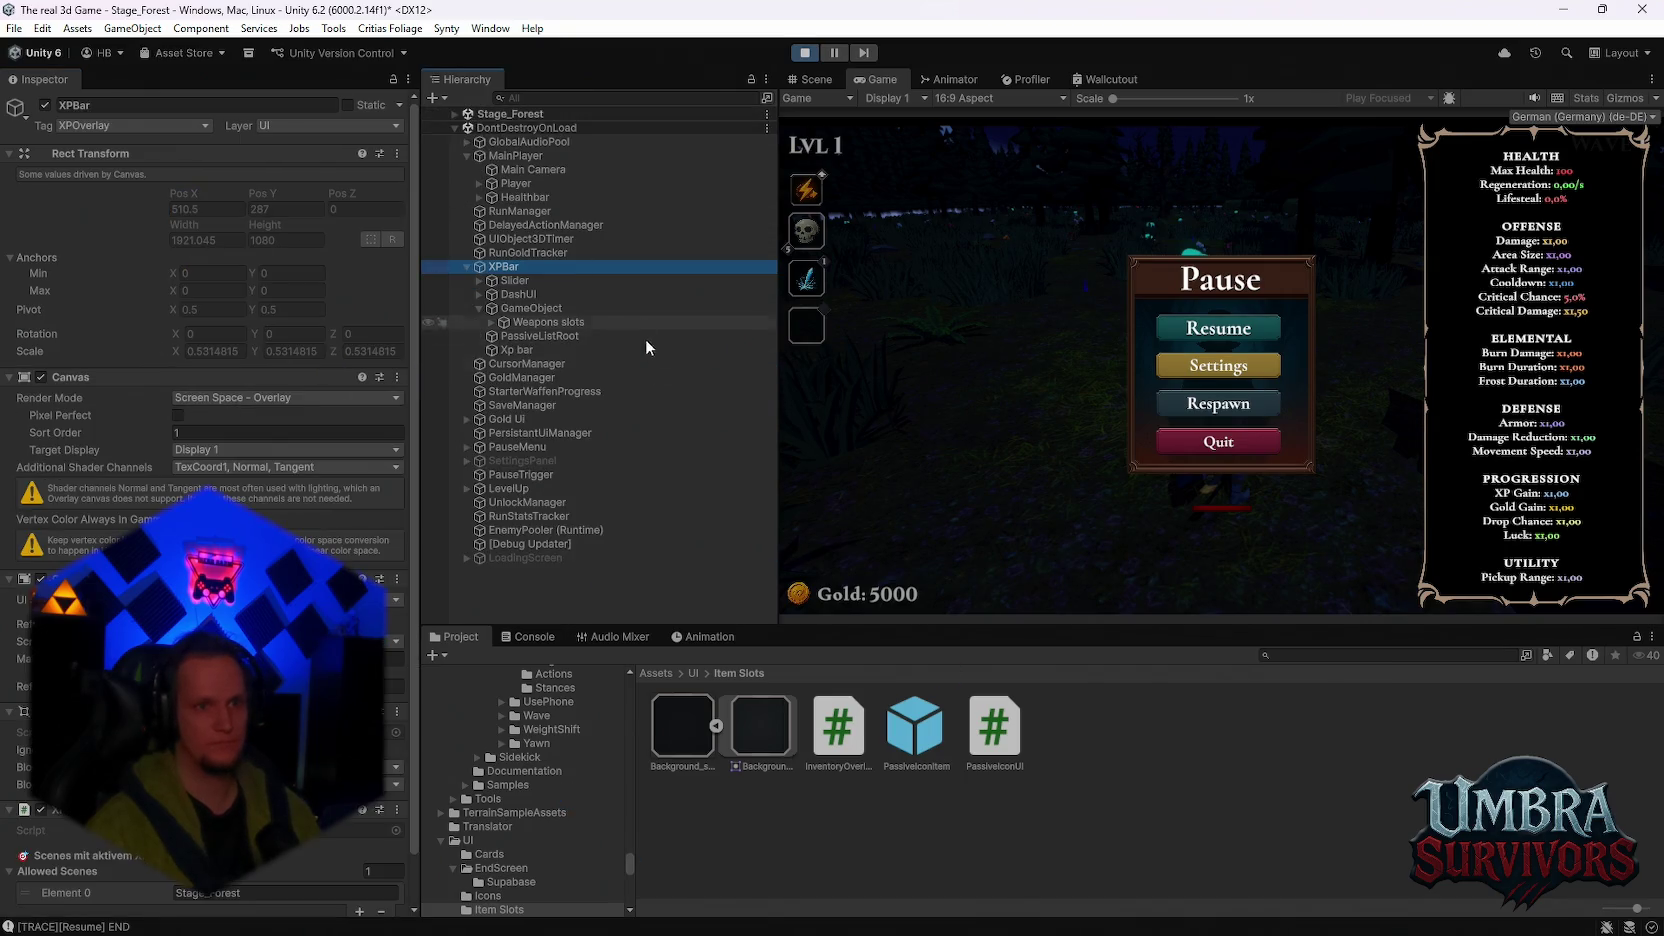
# Step: Test moving PassiveListRoot in the running scene, undo back to Pos X 52, and resume
pyautogui.click(521, 351)
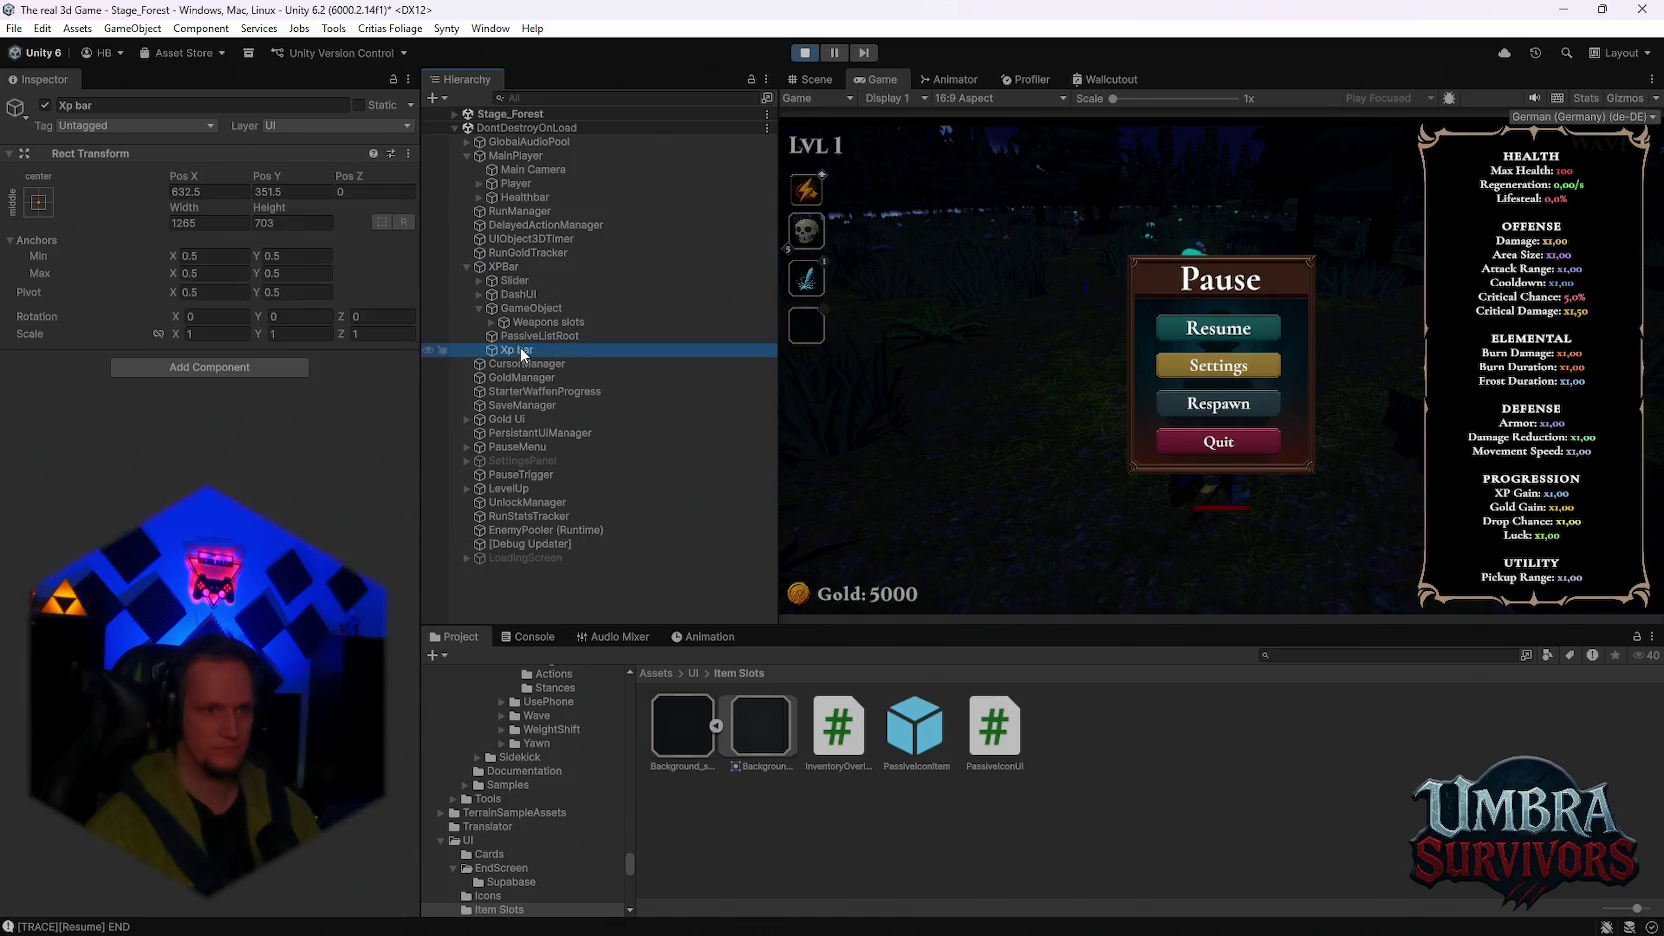
pyautogui.click(517, 335)
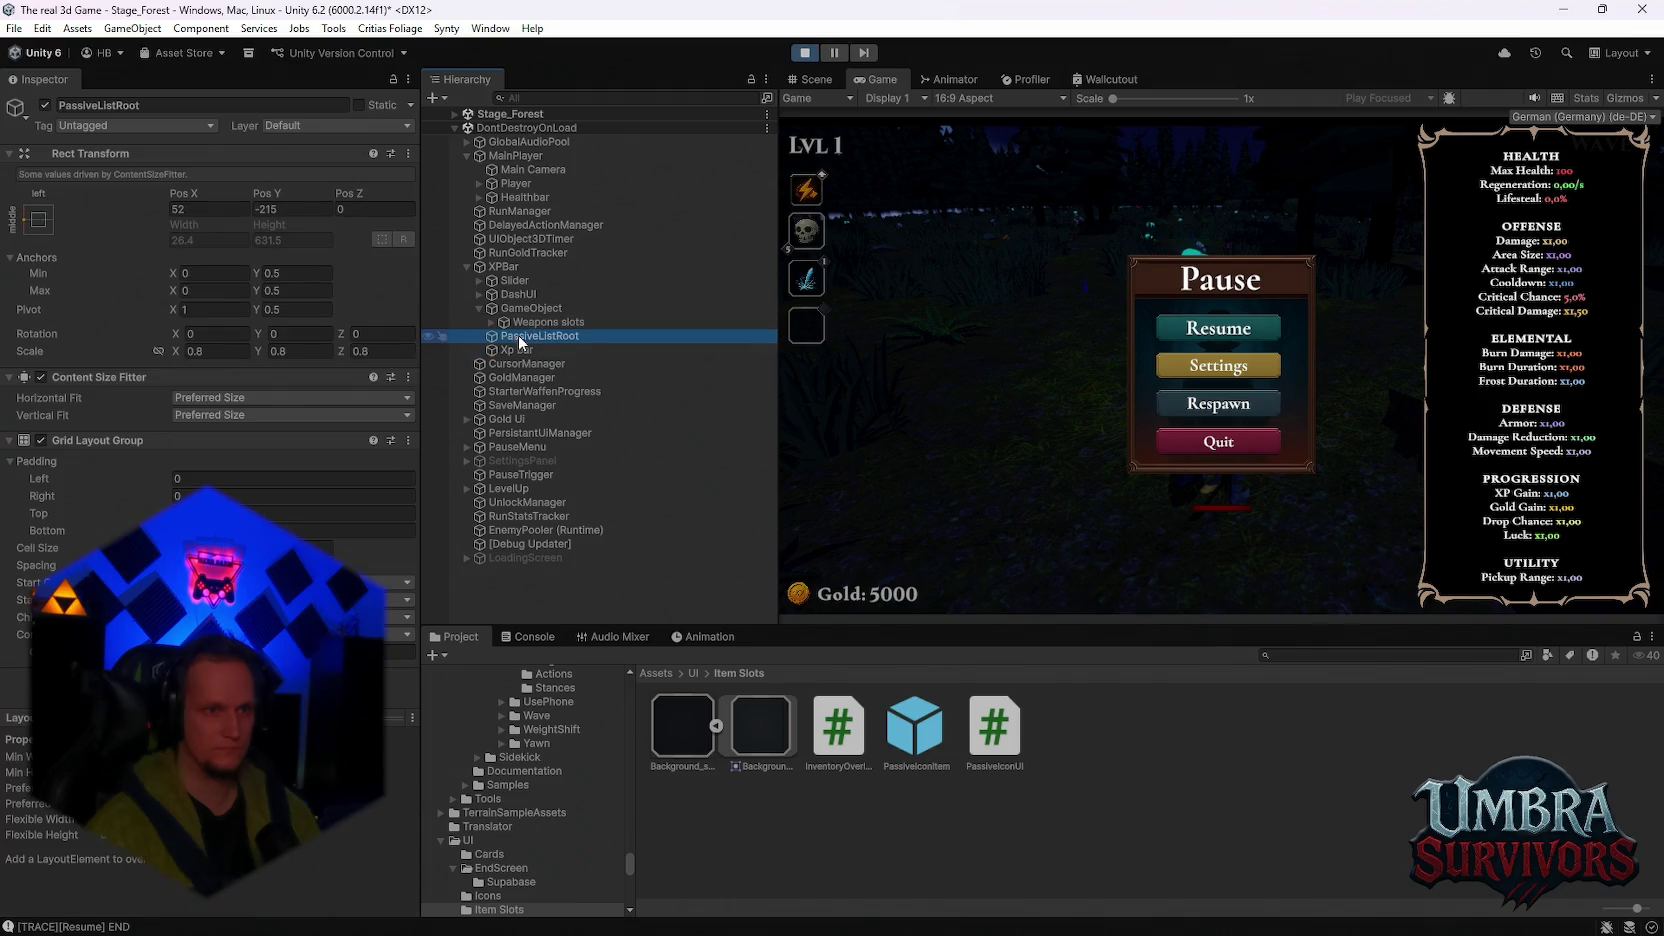
pyautogui.moveTo(200, 193); pyautogui.dragTo(432, 236)
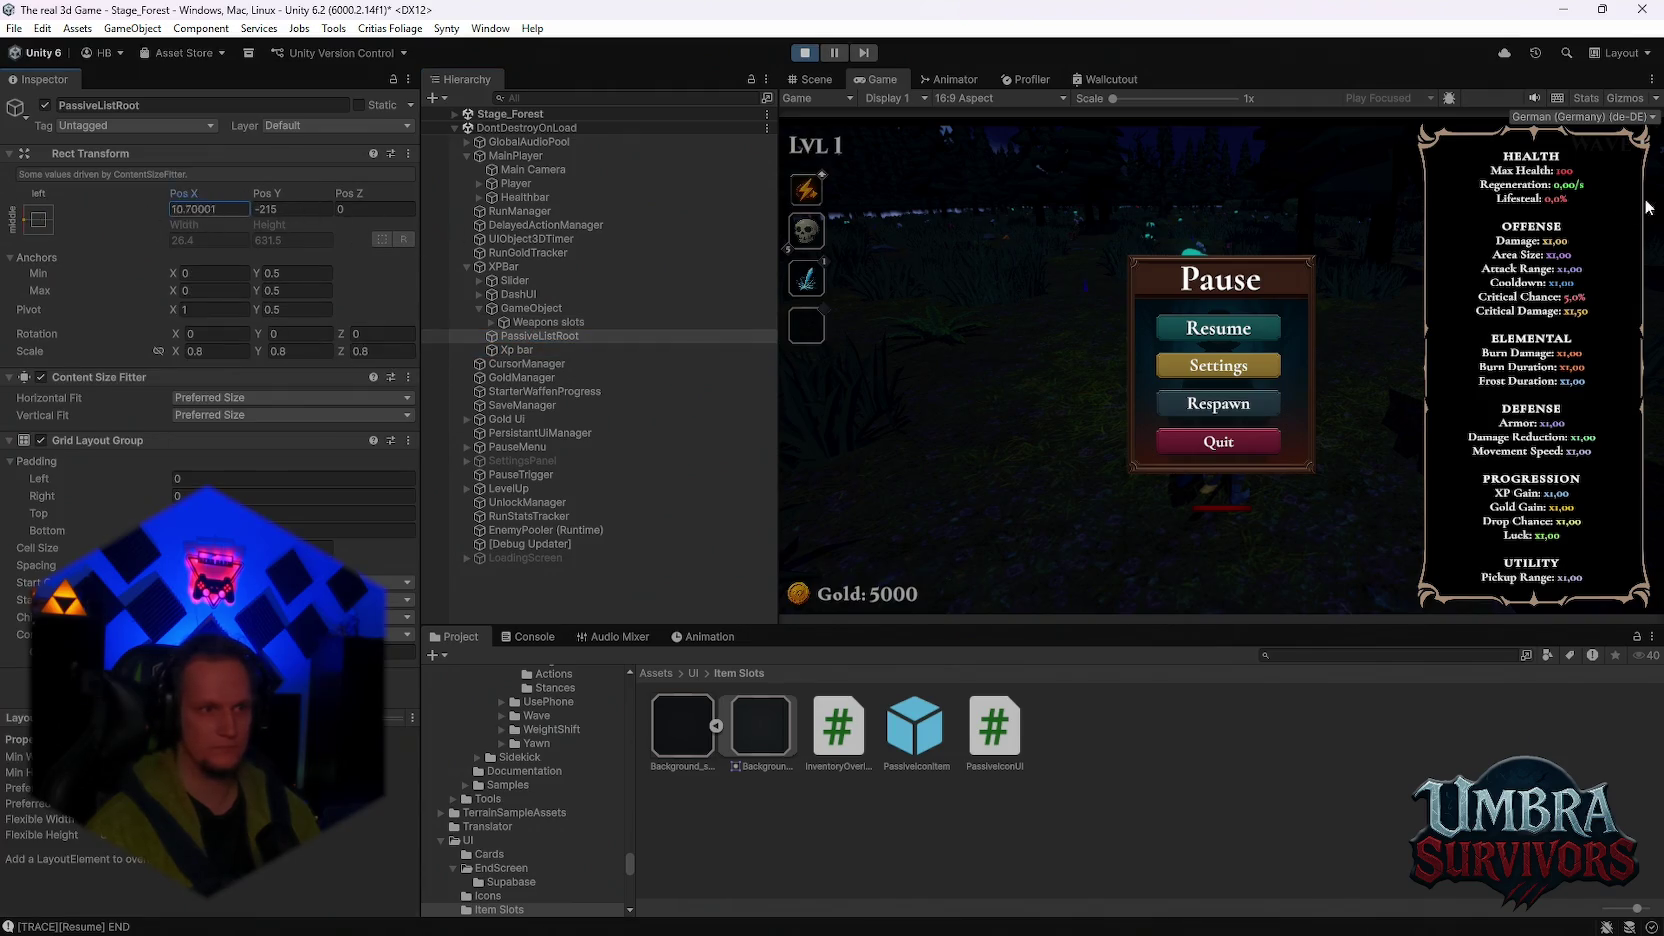
pyautogui.hotkey('ctrl', 'z')
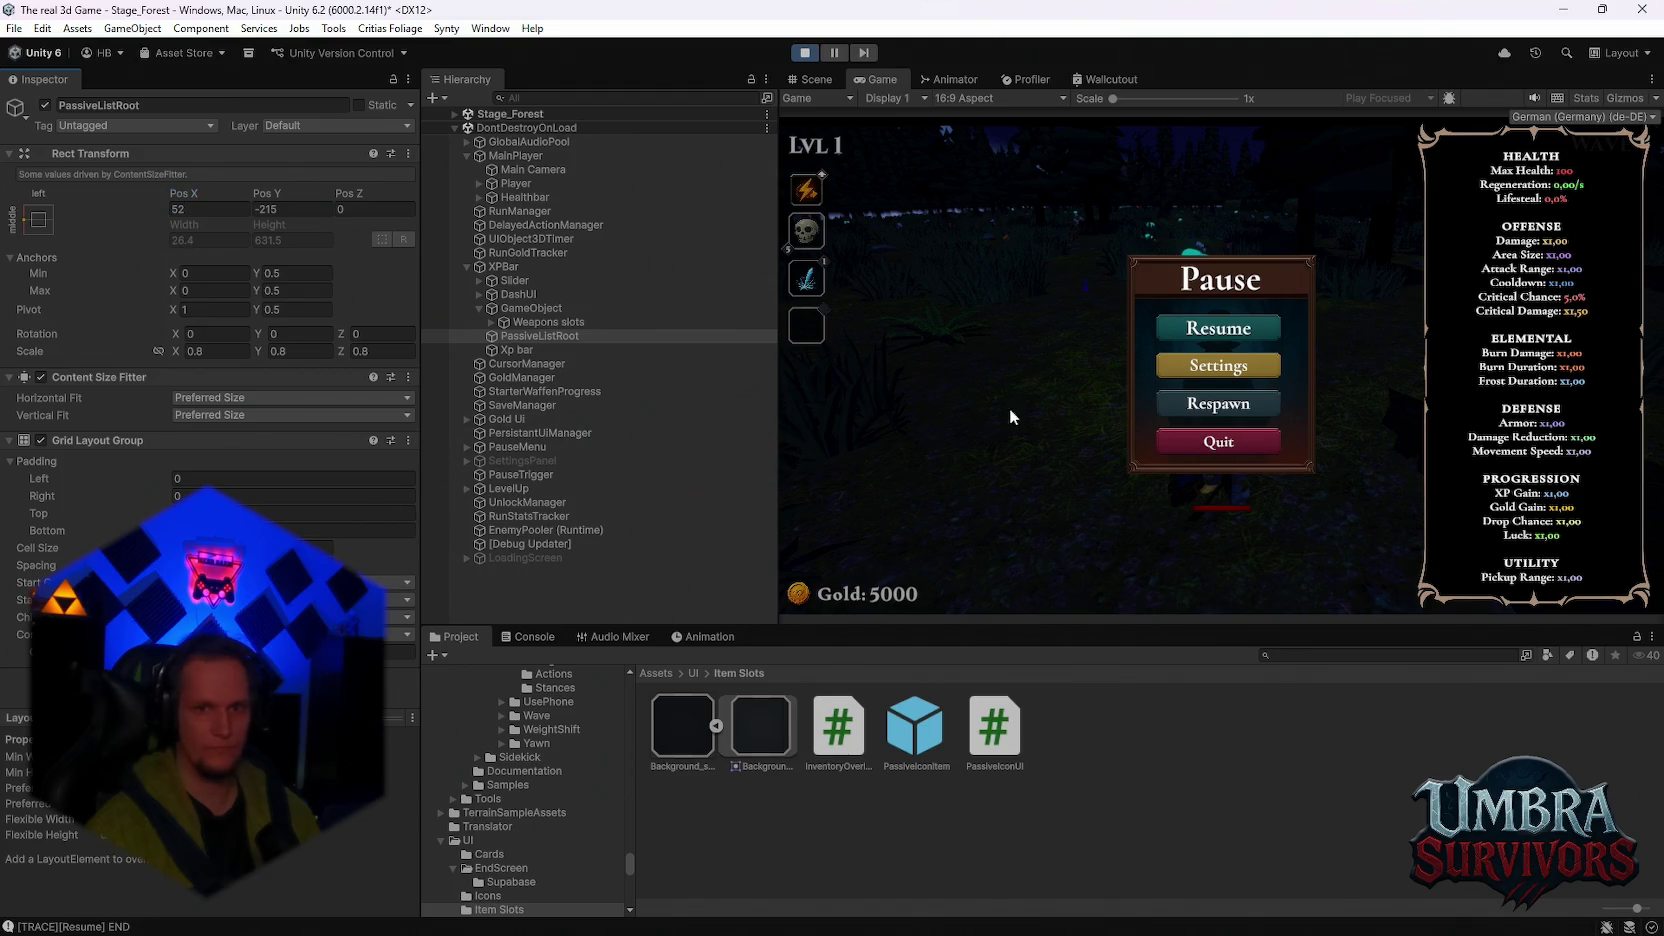
pyautogui.click(1229, 333)
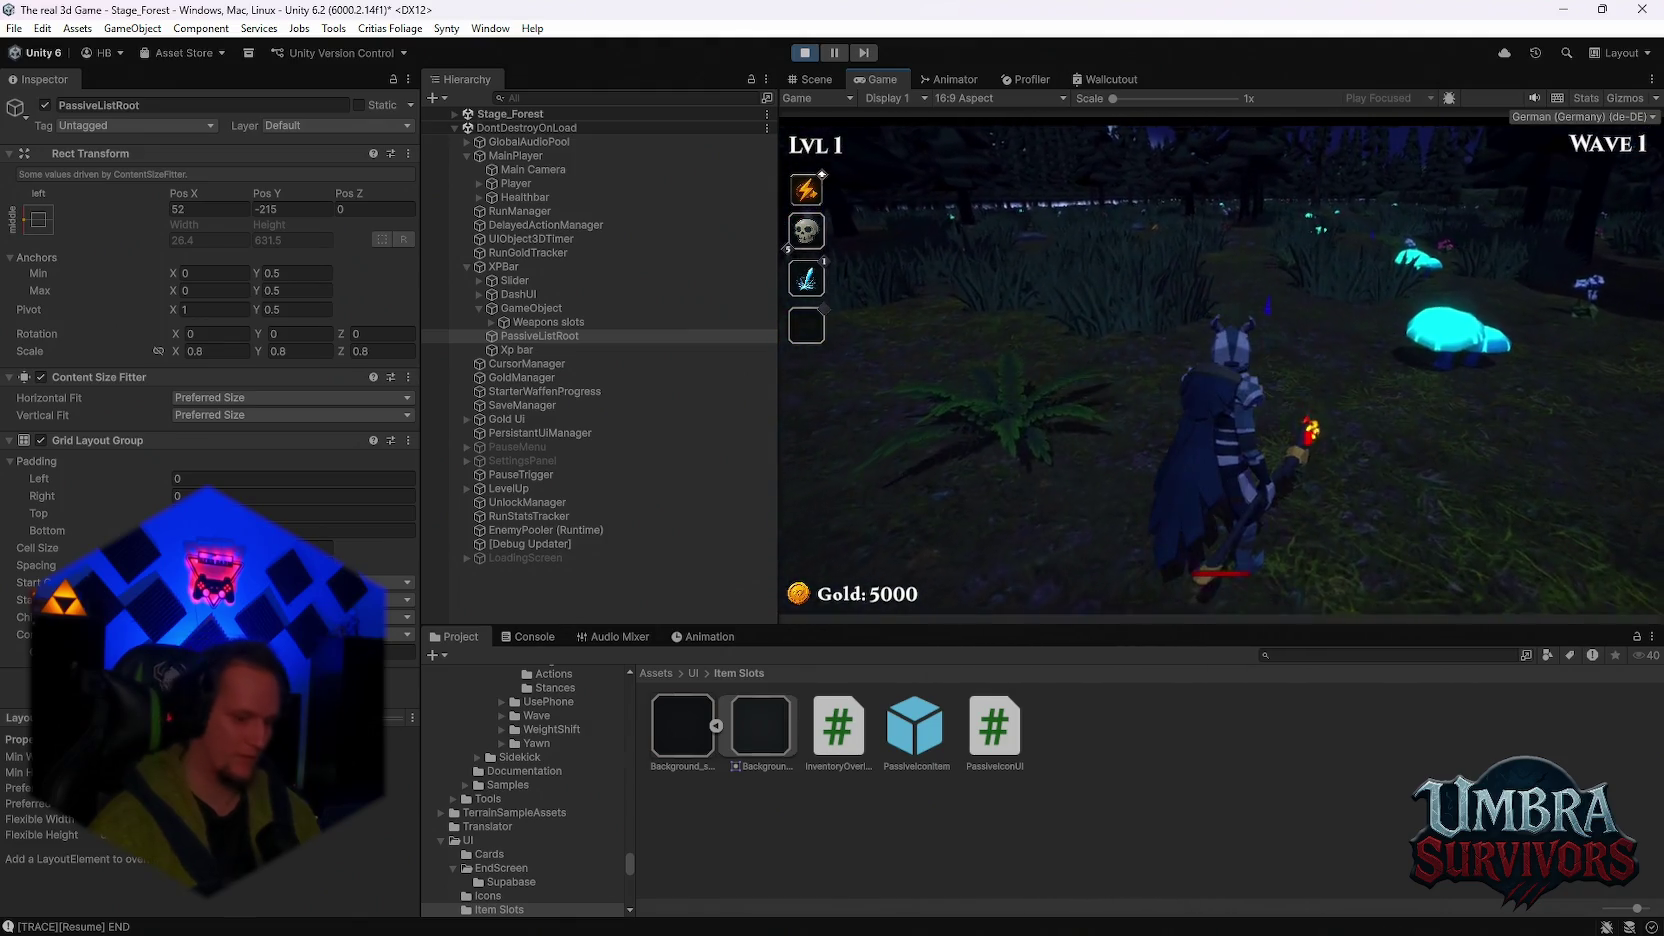
# Step: Pick Ice Dash, pause to nudge the passive list right, then resume
pyautogui.click(1035, 318)
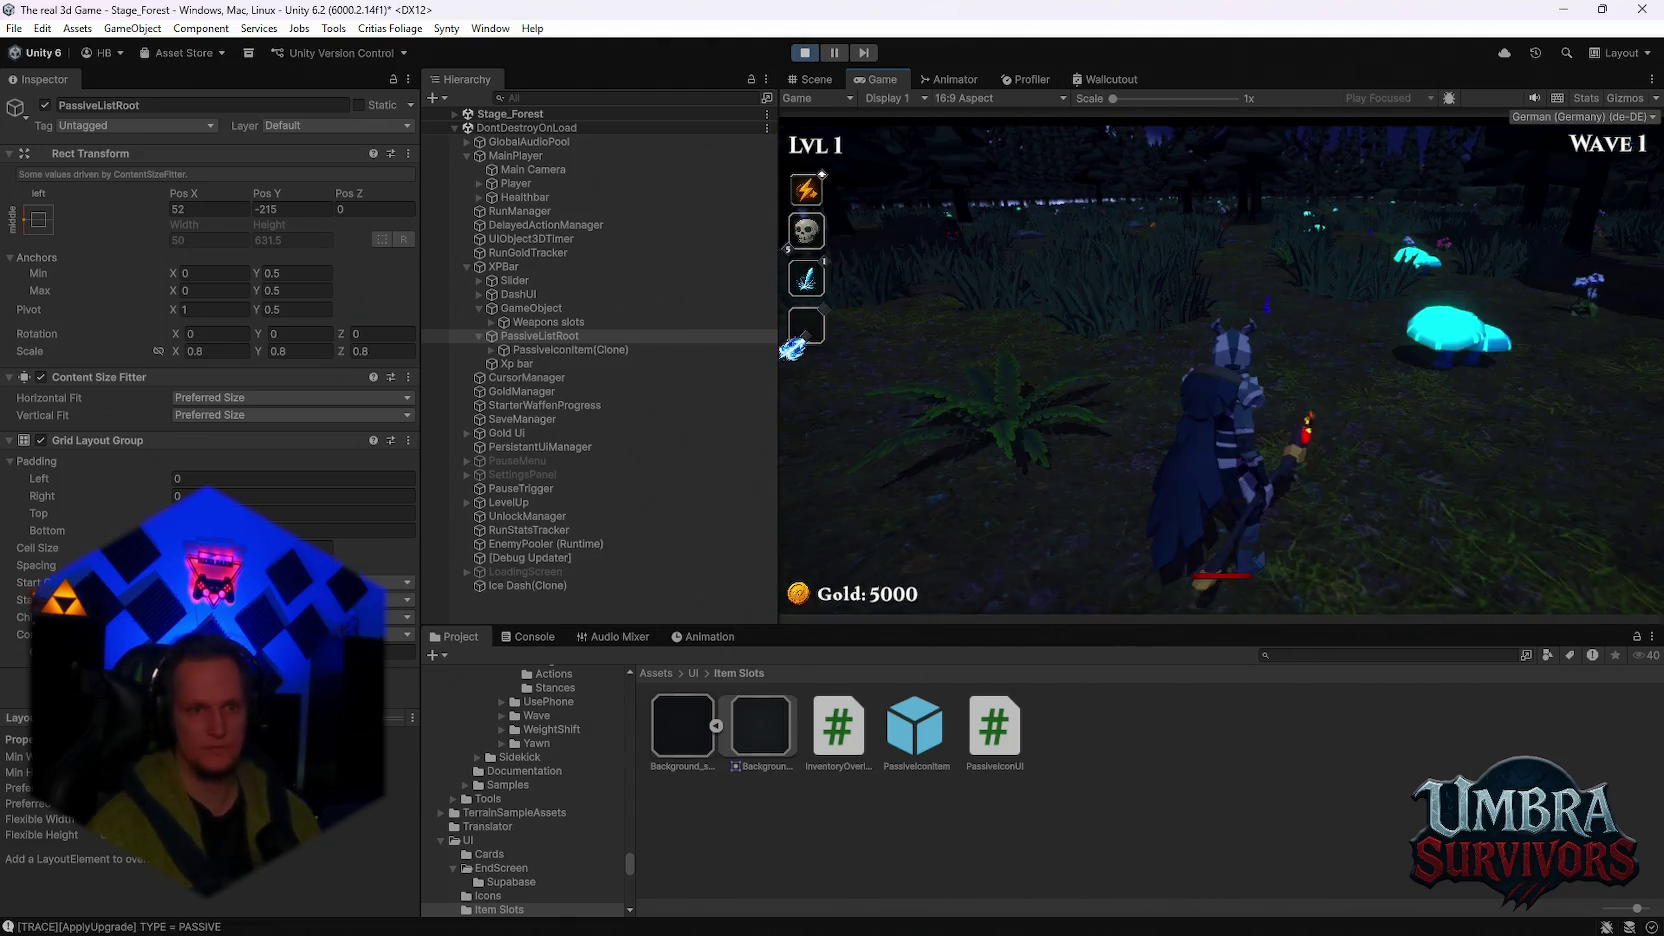
pyautogui.press('Escape')
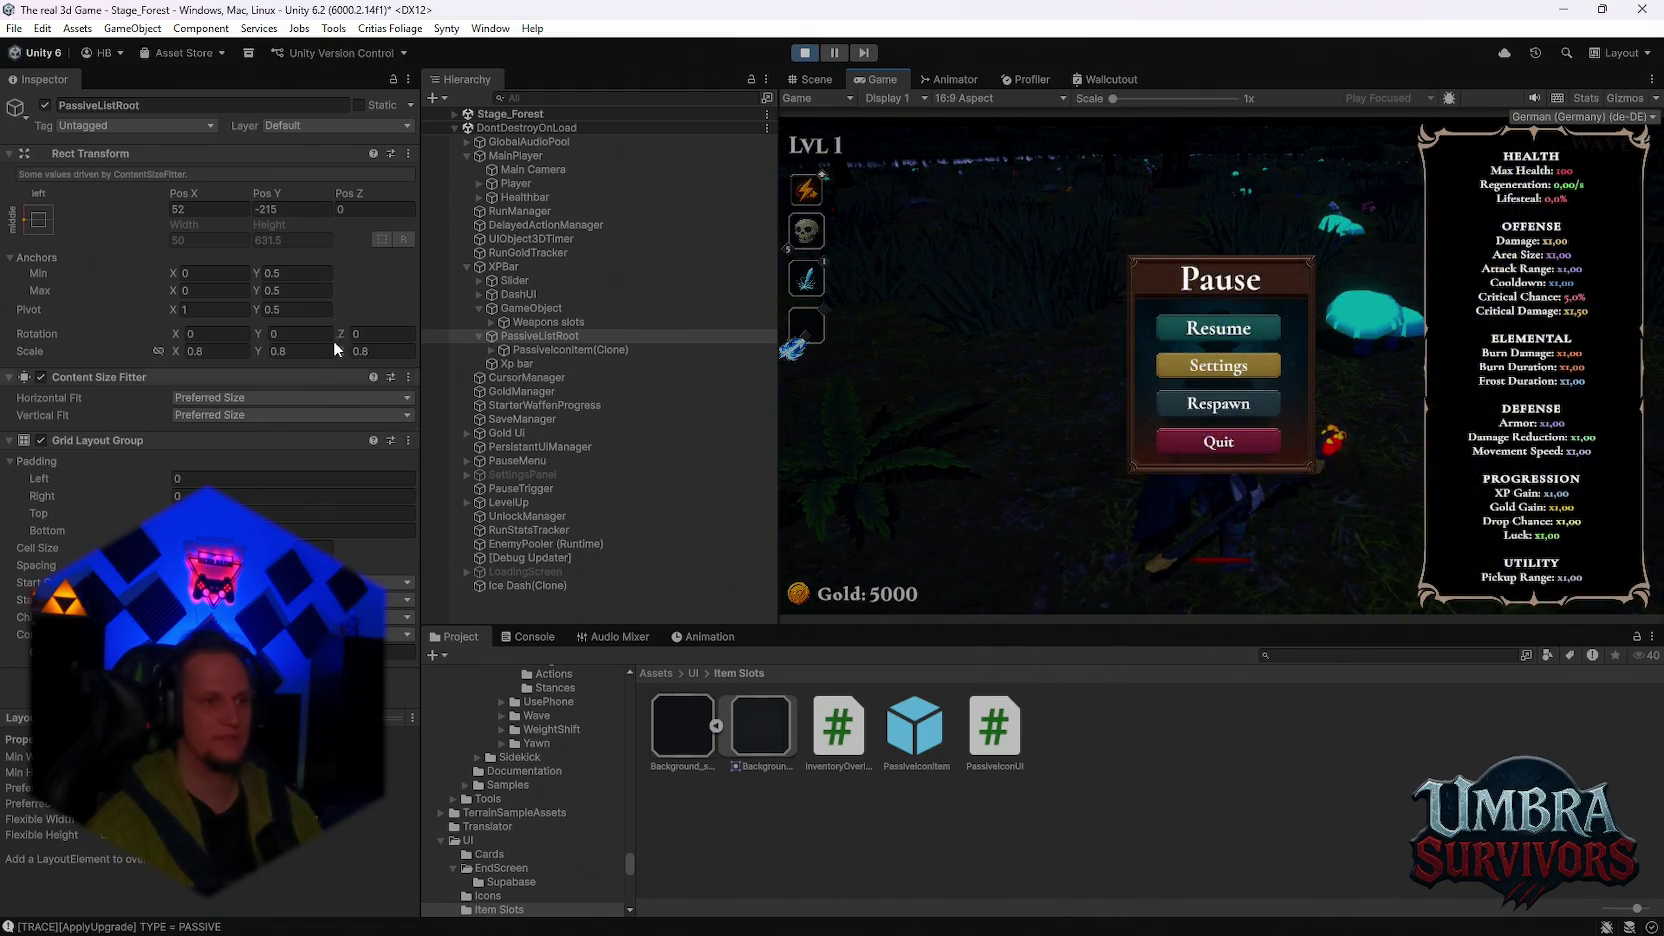
pyautogui.moveTo(187, 188)
pyautogui.mouseDown()
pyautogui.moveTo(237, 192)
pyautogui.moveTo(46, 228)
pyautogui.moveTo(83, 224)
pyautogui.mouseUp()
pyautogui.moveTo(180, 193); pyautogui.dragTo(209, 198)
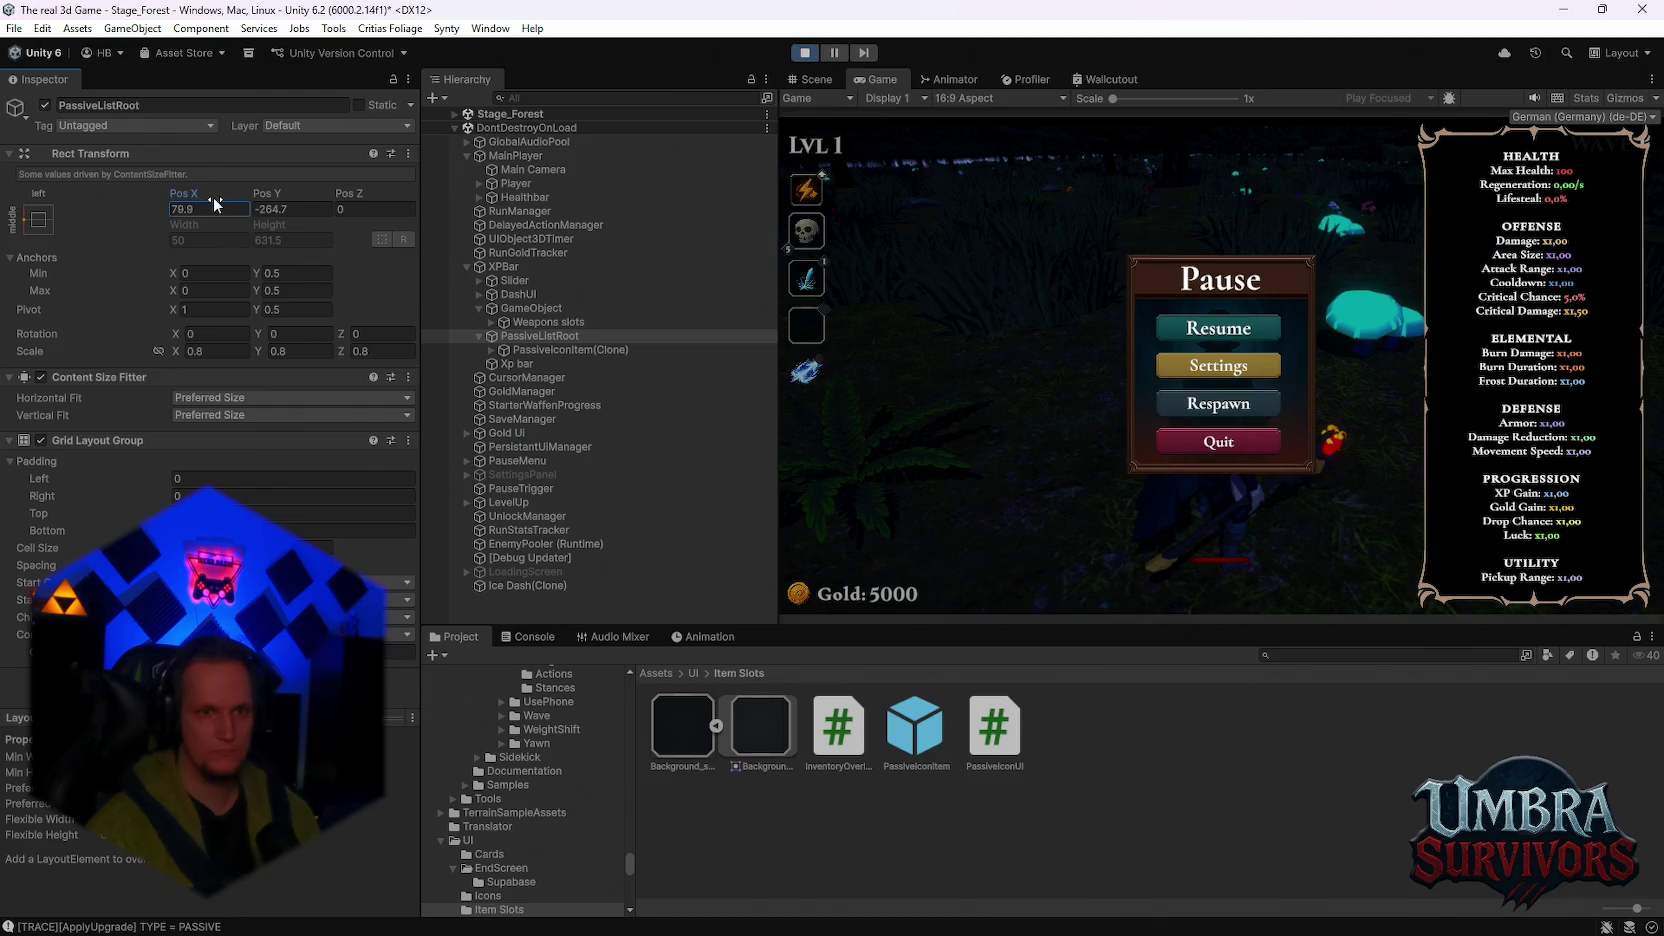
pyautogui.click(1185, 328)
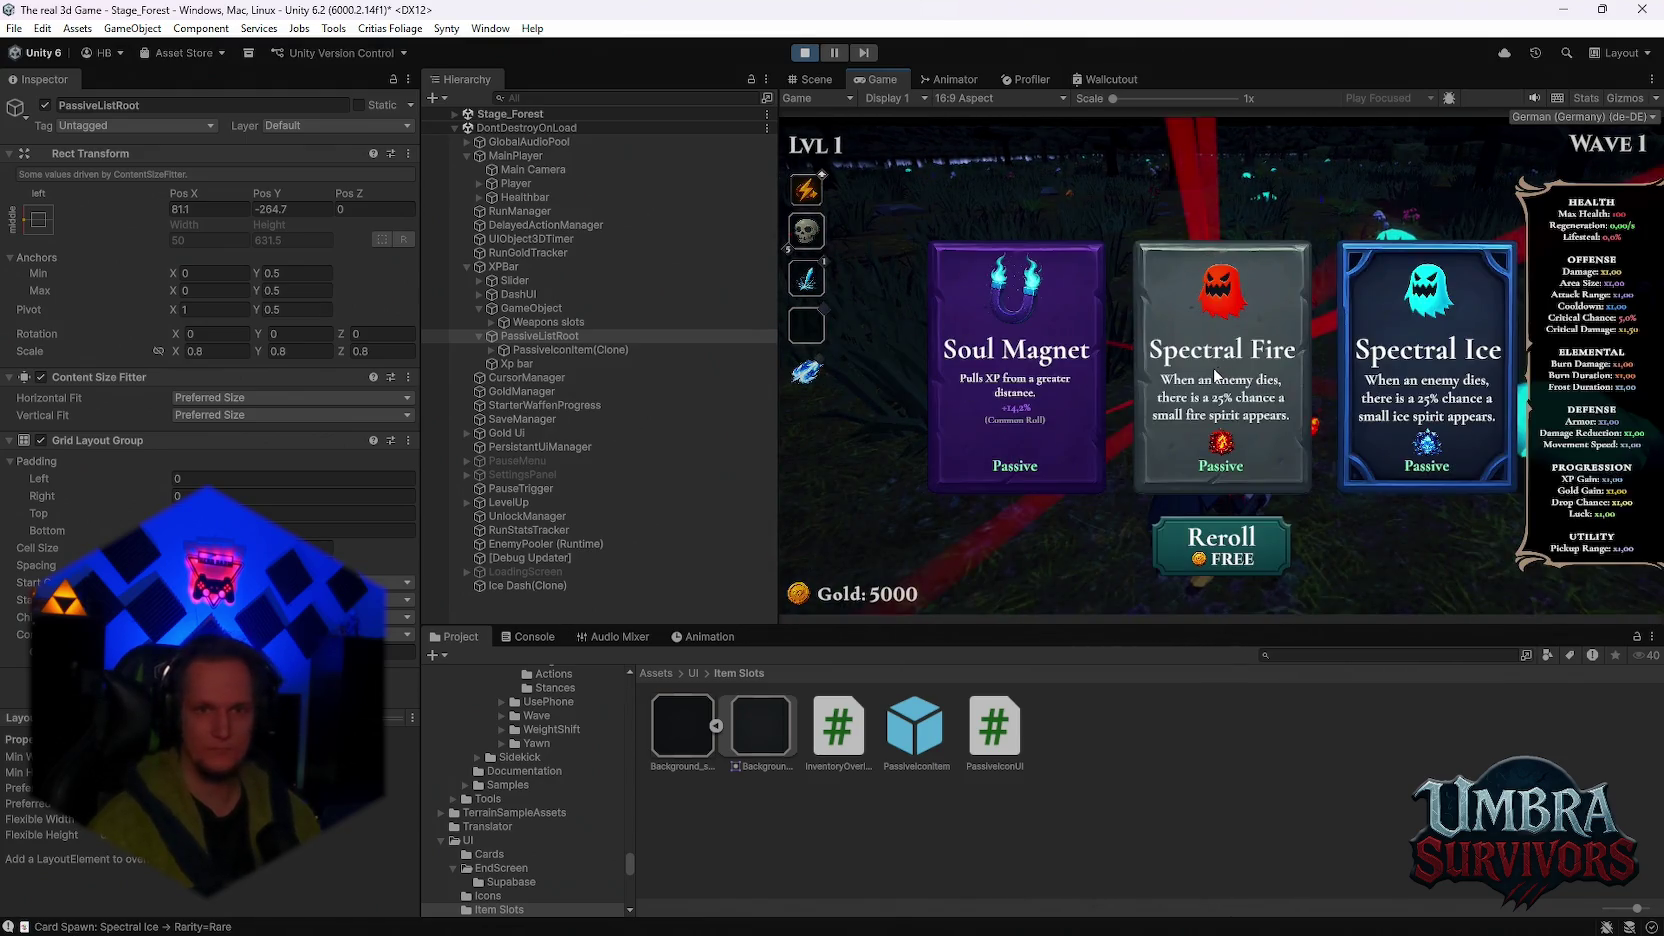
# Step: Choose Spectral Fire, Blaze Dash, Void Pulse, Nova and Glacial Sigil, then pause
pyautogui.click(1213, 367)
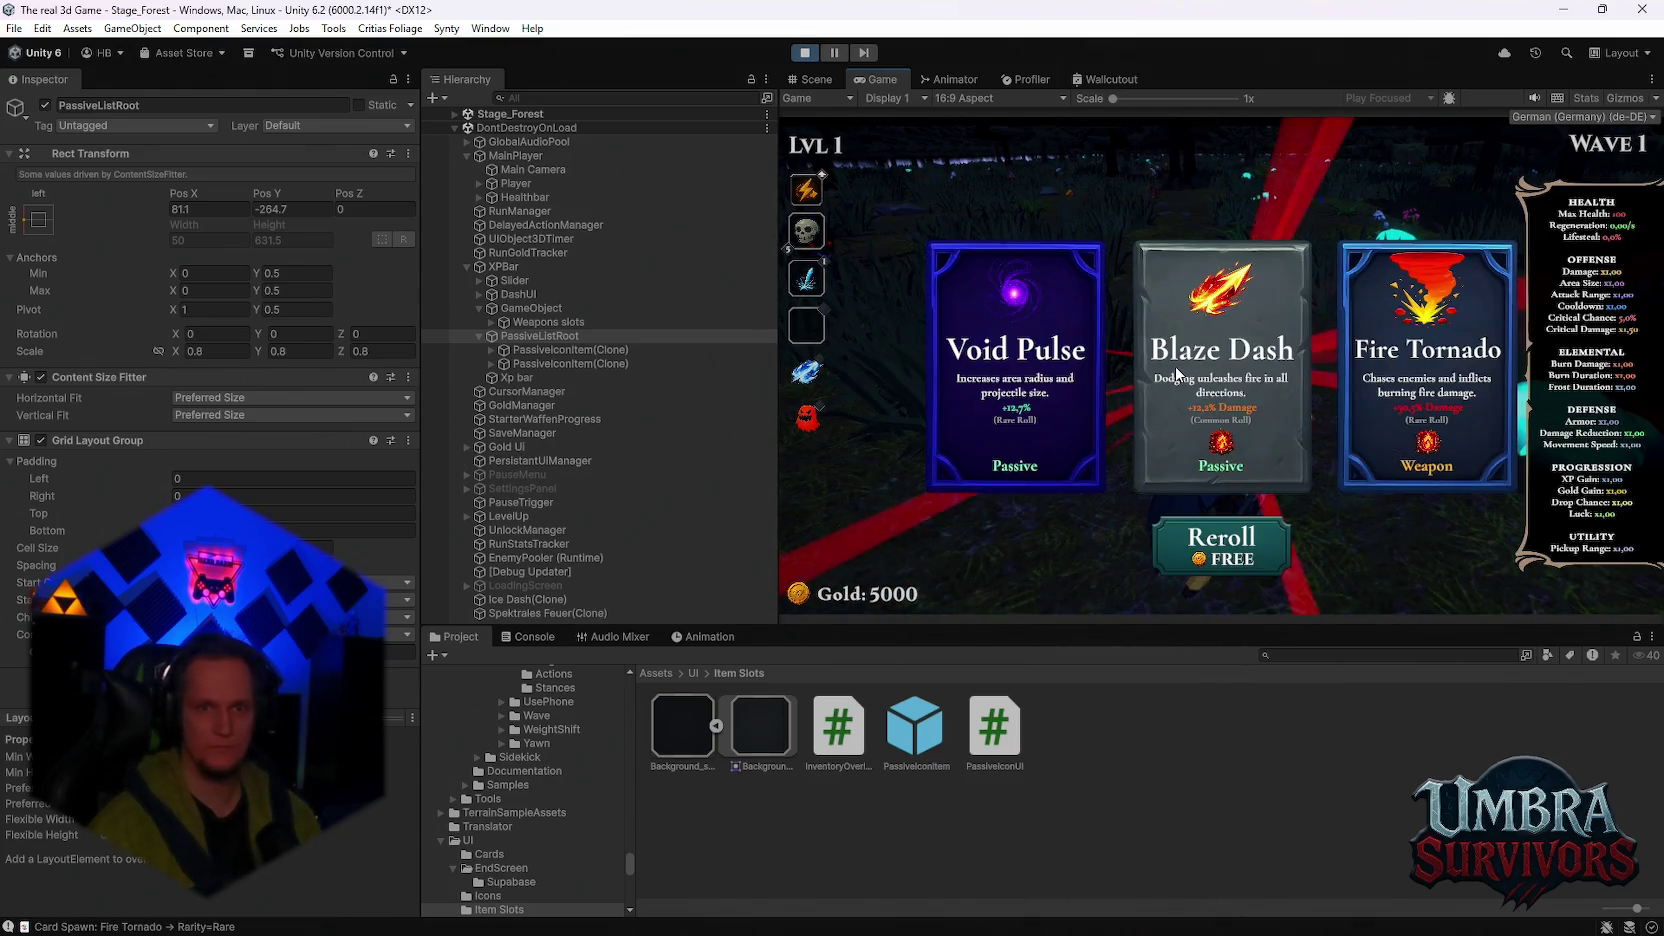
pyautogui.click(1220, 370)
pyautogui.click(1221, 372)
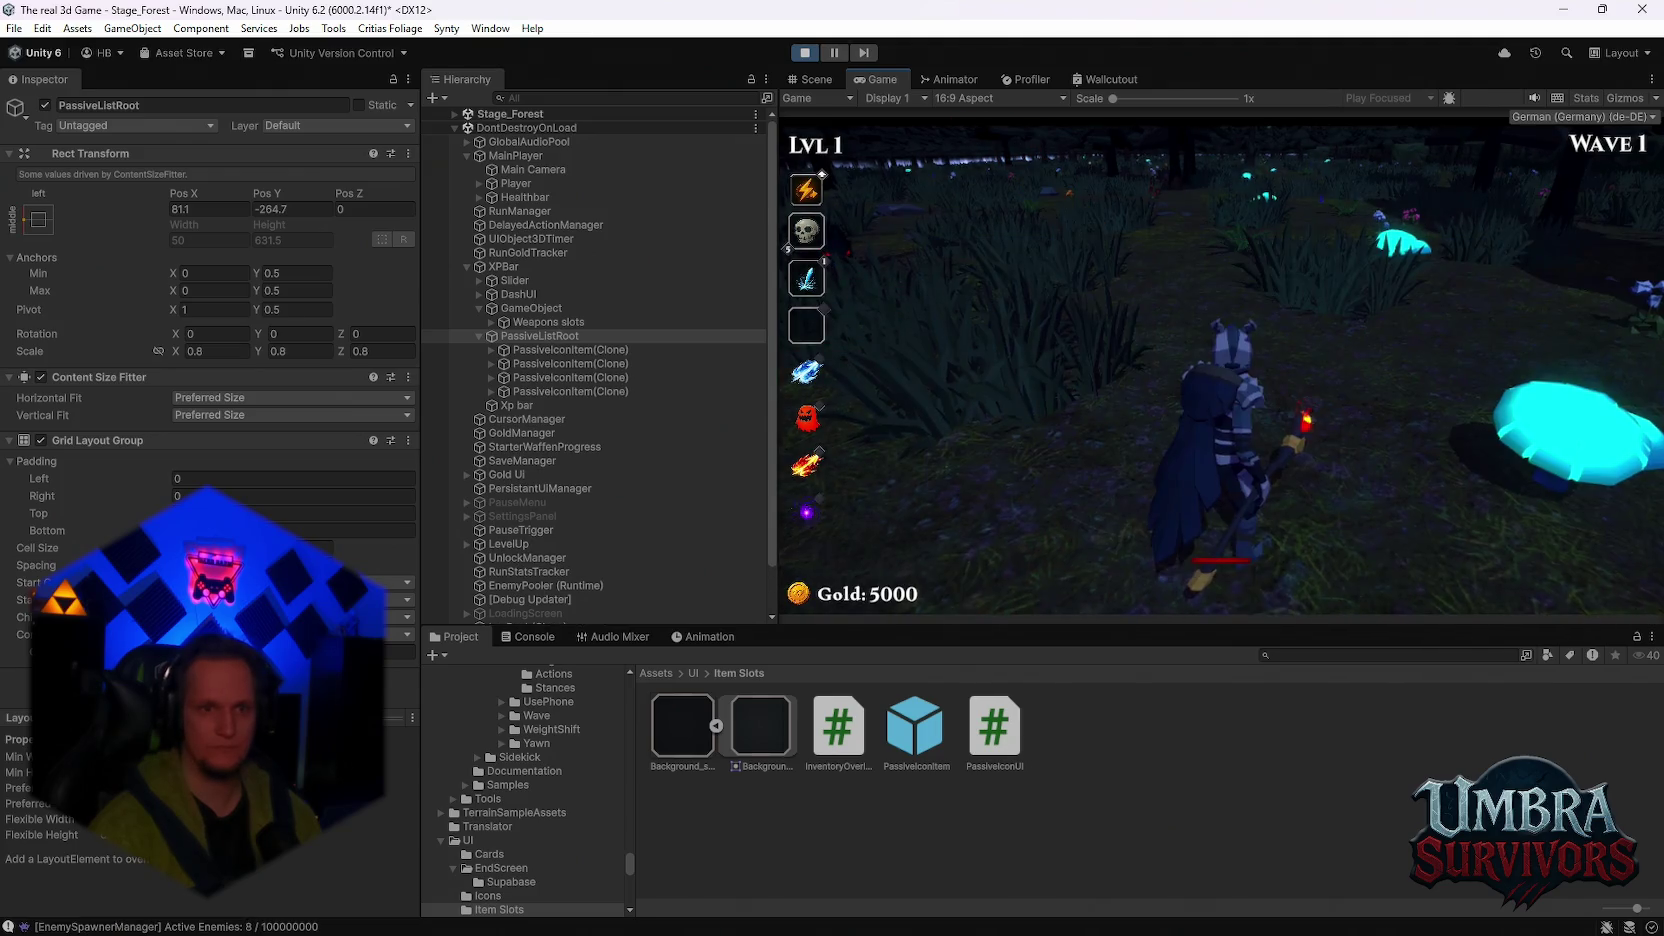
pyautogui.click(1221, 372)
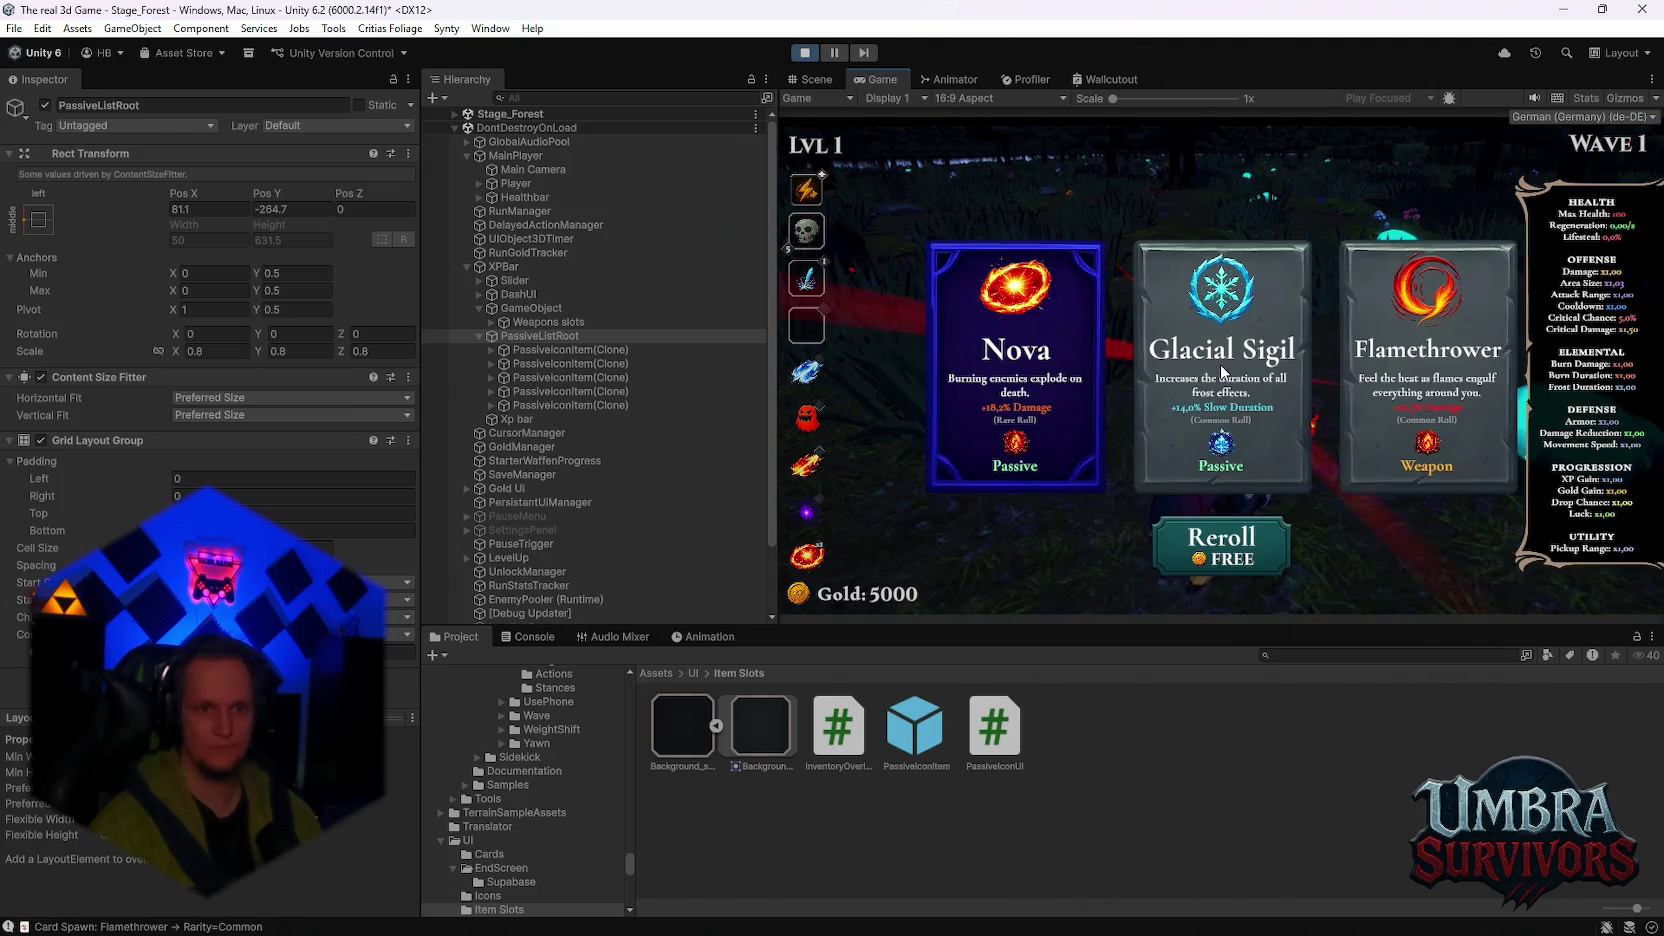
pyautogui.click(1221, 372)
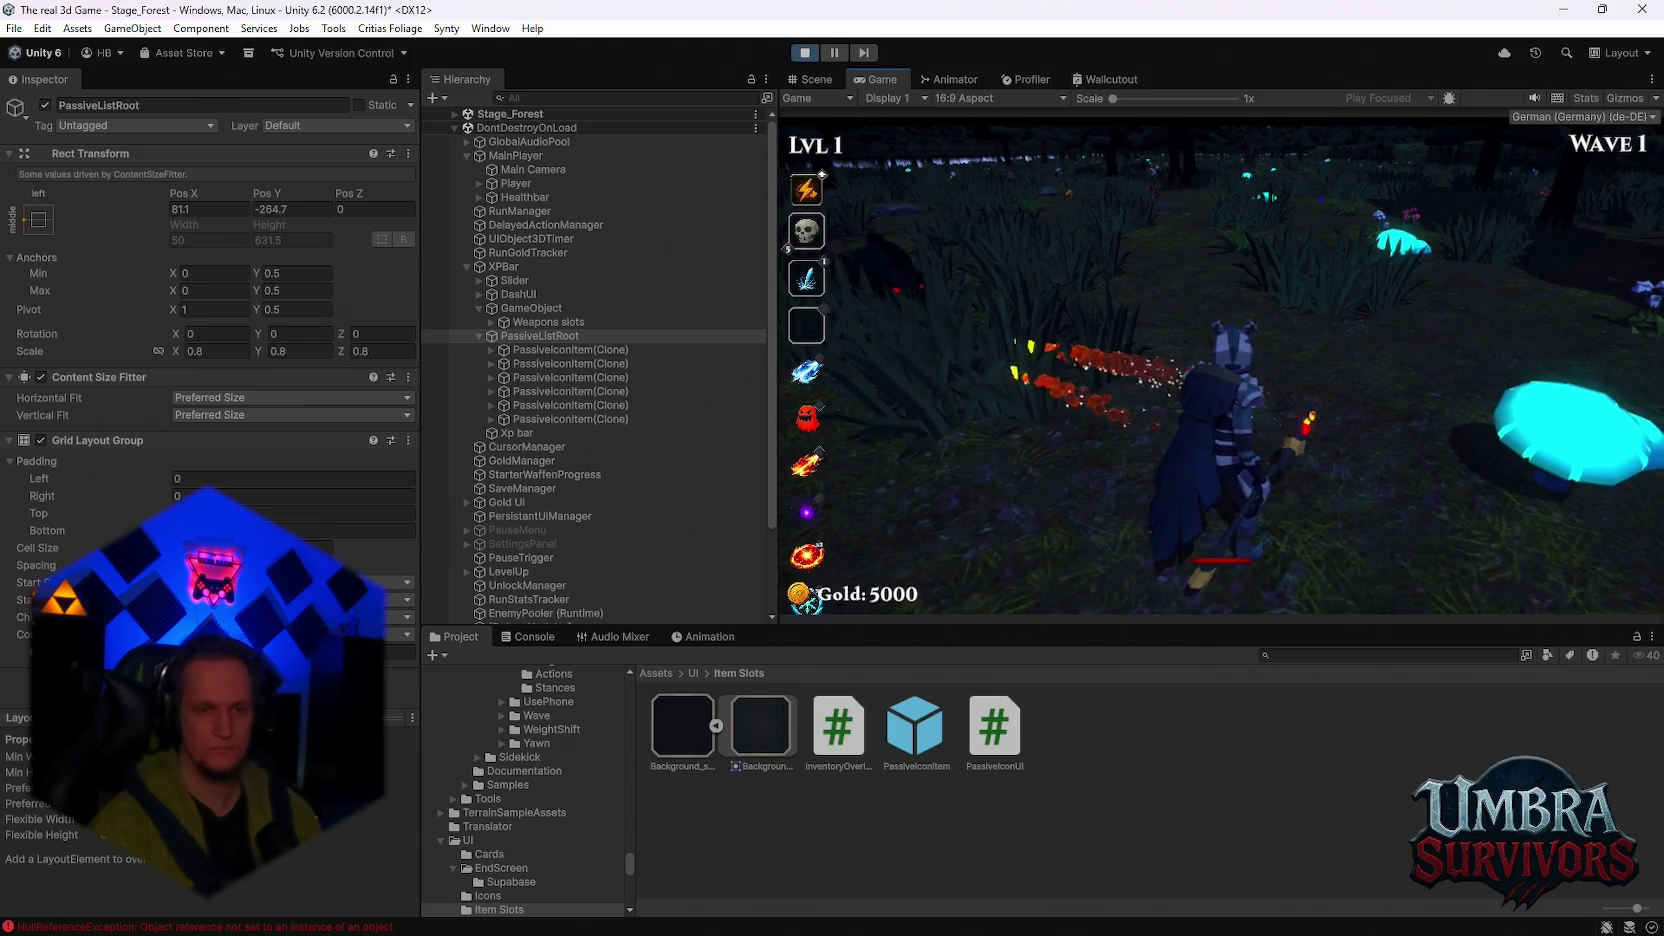
pyautogui.press('Escape')
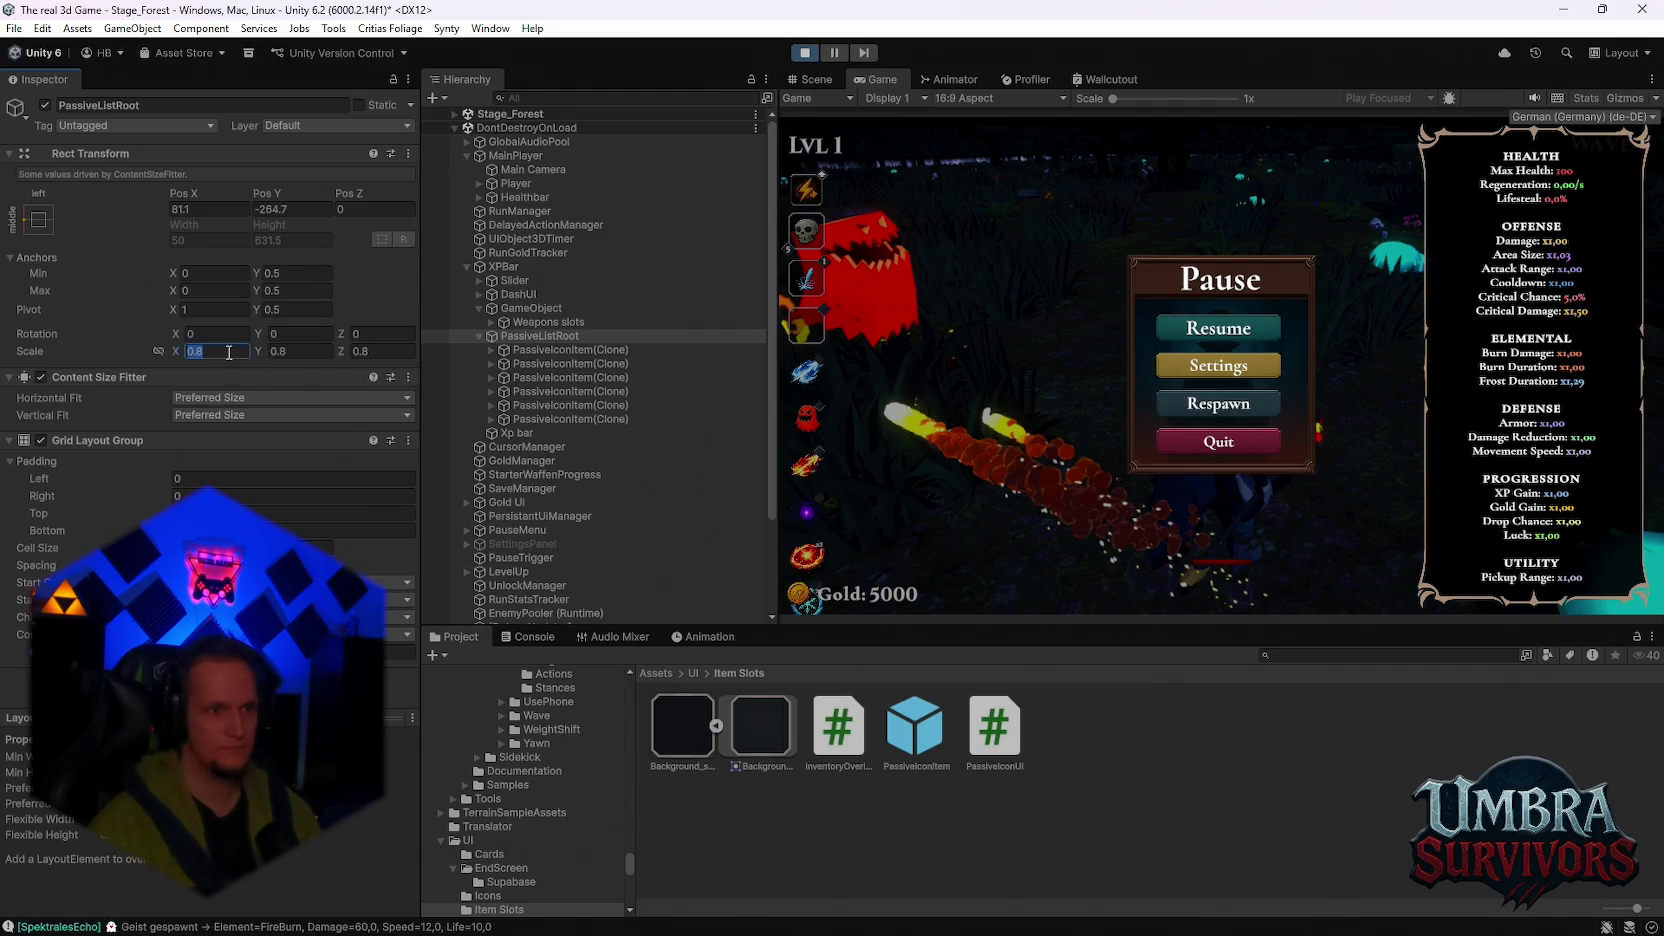
# Step: Scale the passive column to 0.6, move it up and left, and resume
pyautogui.press('BackSpace')
pyautogui.write('6')
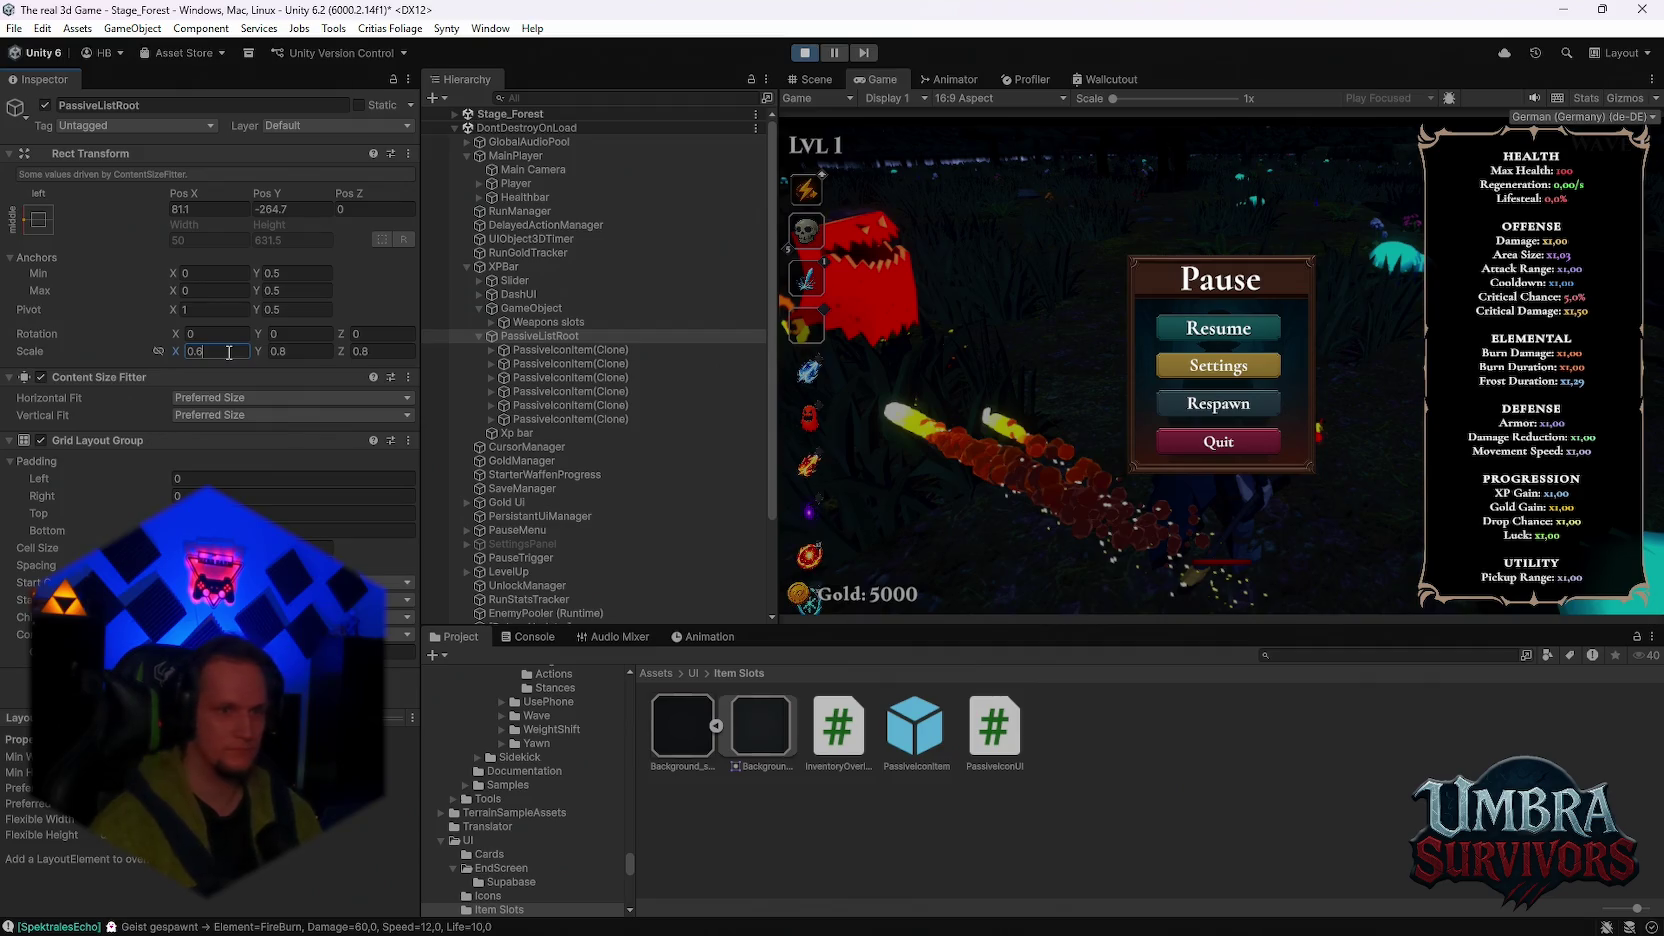
pyautogui.write('0.6')
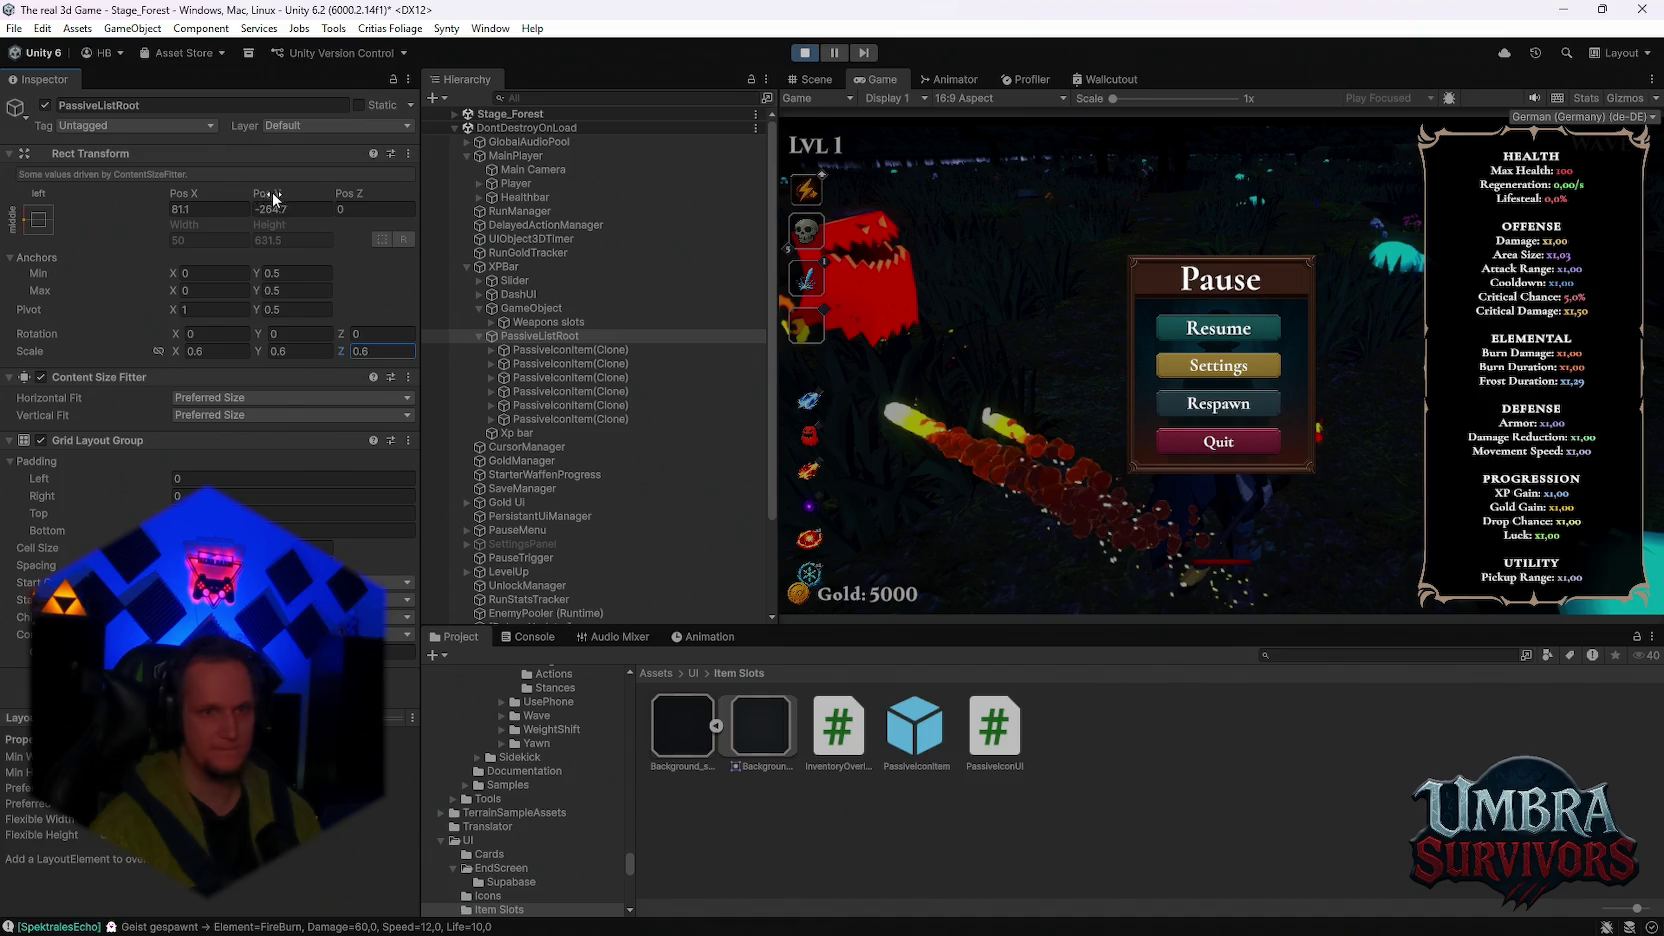
pyautogui.moveTo(274, 199); pyautogui.dragTo(448, 190)
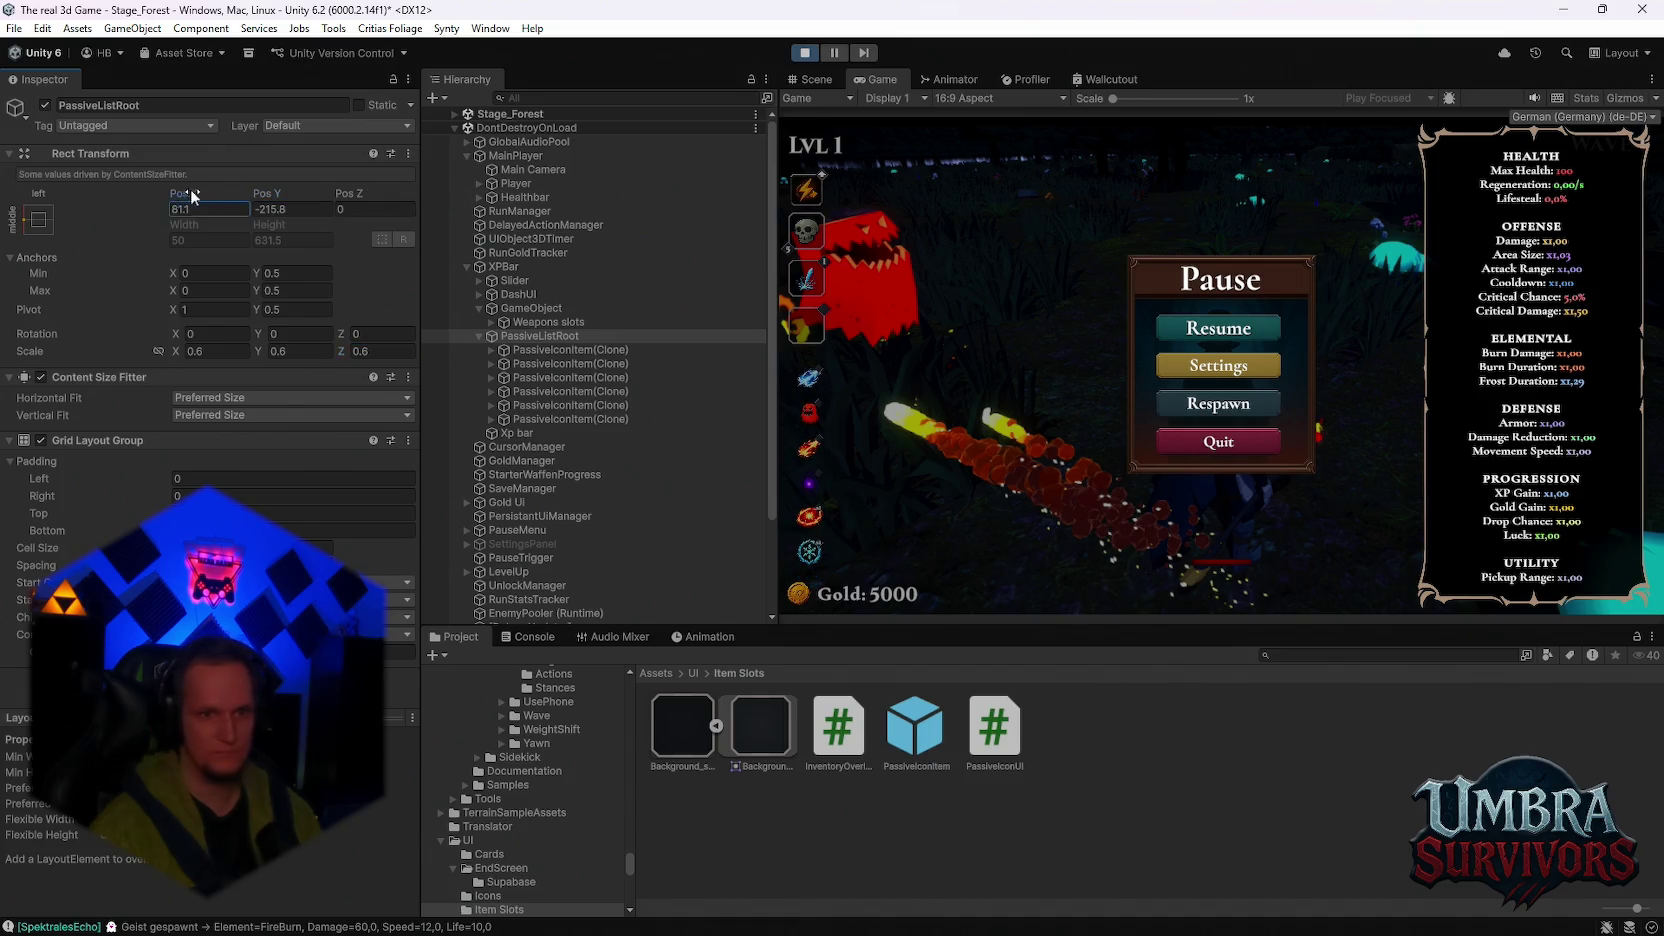
pyautogui.moveTo(190, 188)
pyautogui.mouseDown()
pyautogui.moveTo(124, 205)
pyautogui.moveTo(150, 205)
pyautogui.mouseUp()
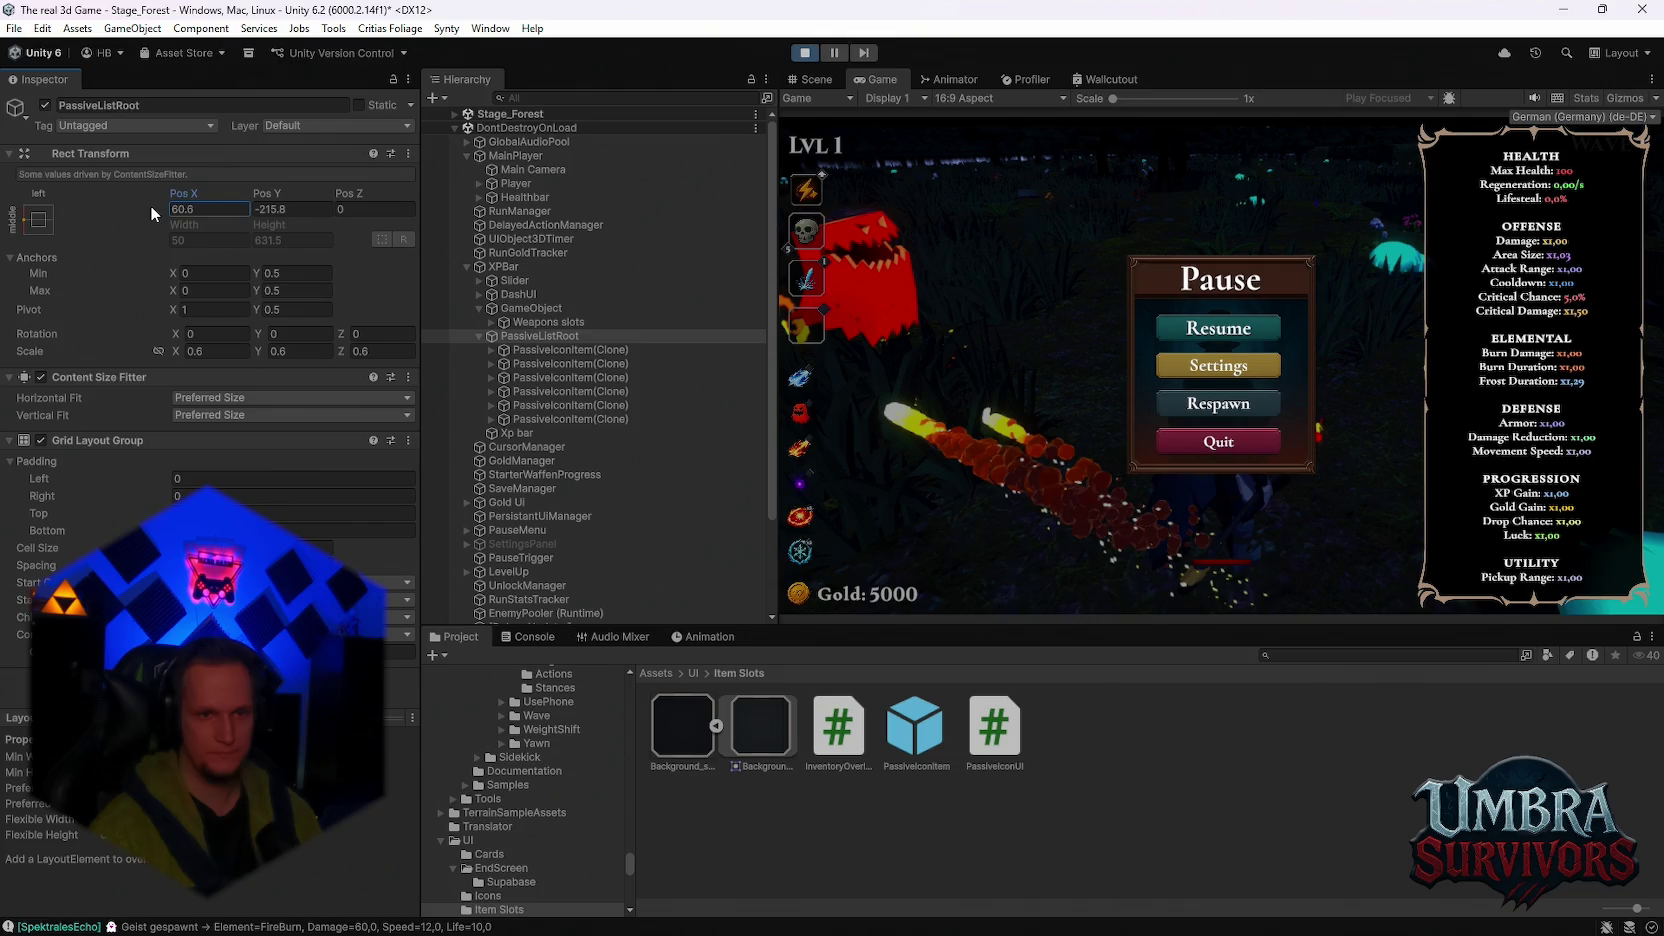
pyautogui.click(1218, 328)
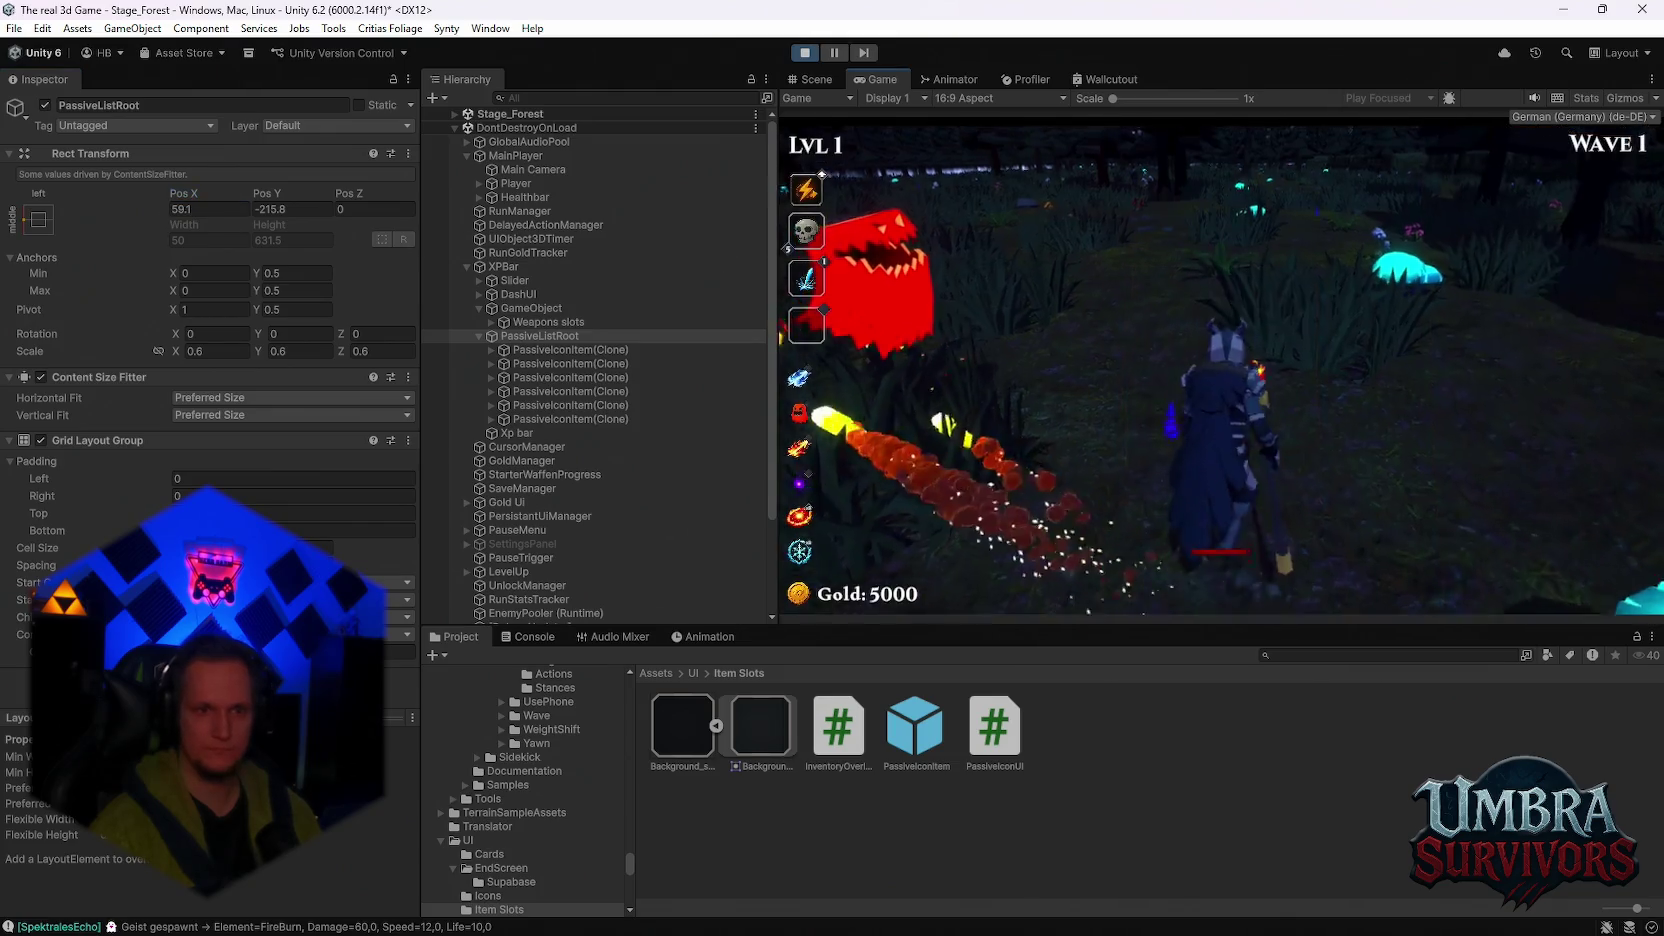
# Step: Choose Nova and Infernal Spark, pause, and lower the passive column slightly
pyautogui.click(1219, 364)
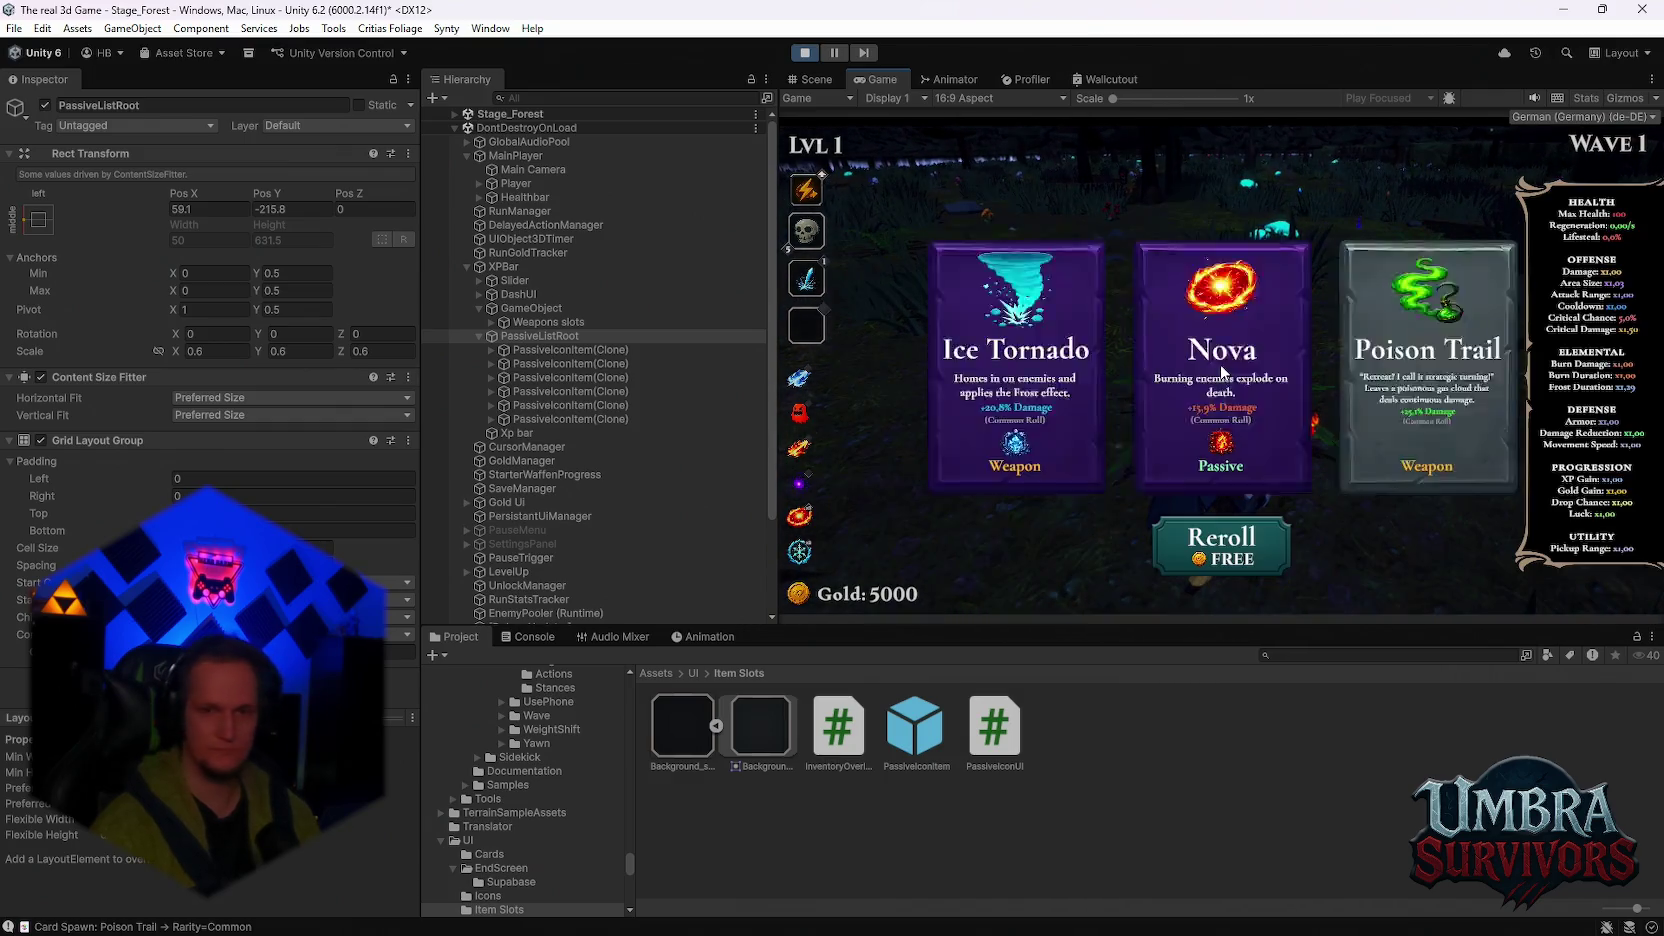
pyautogui.click(1221, 372)
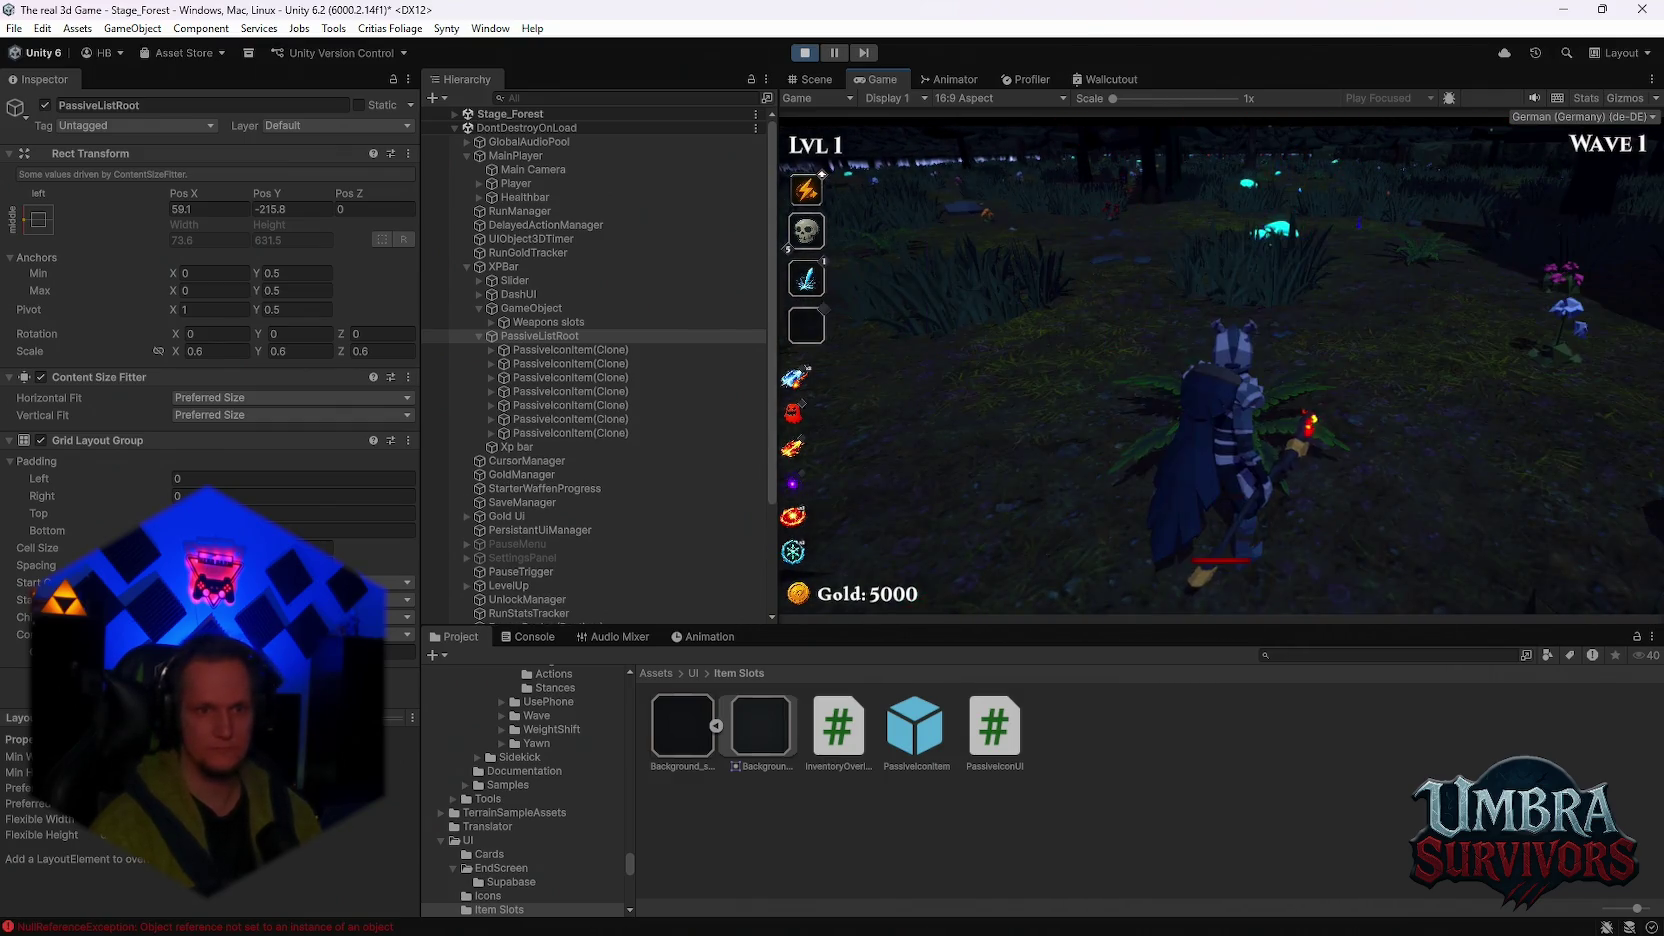
pyautogui.press('Escape')
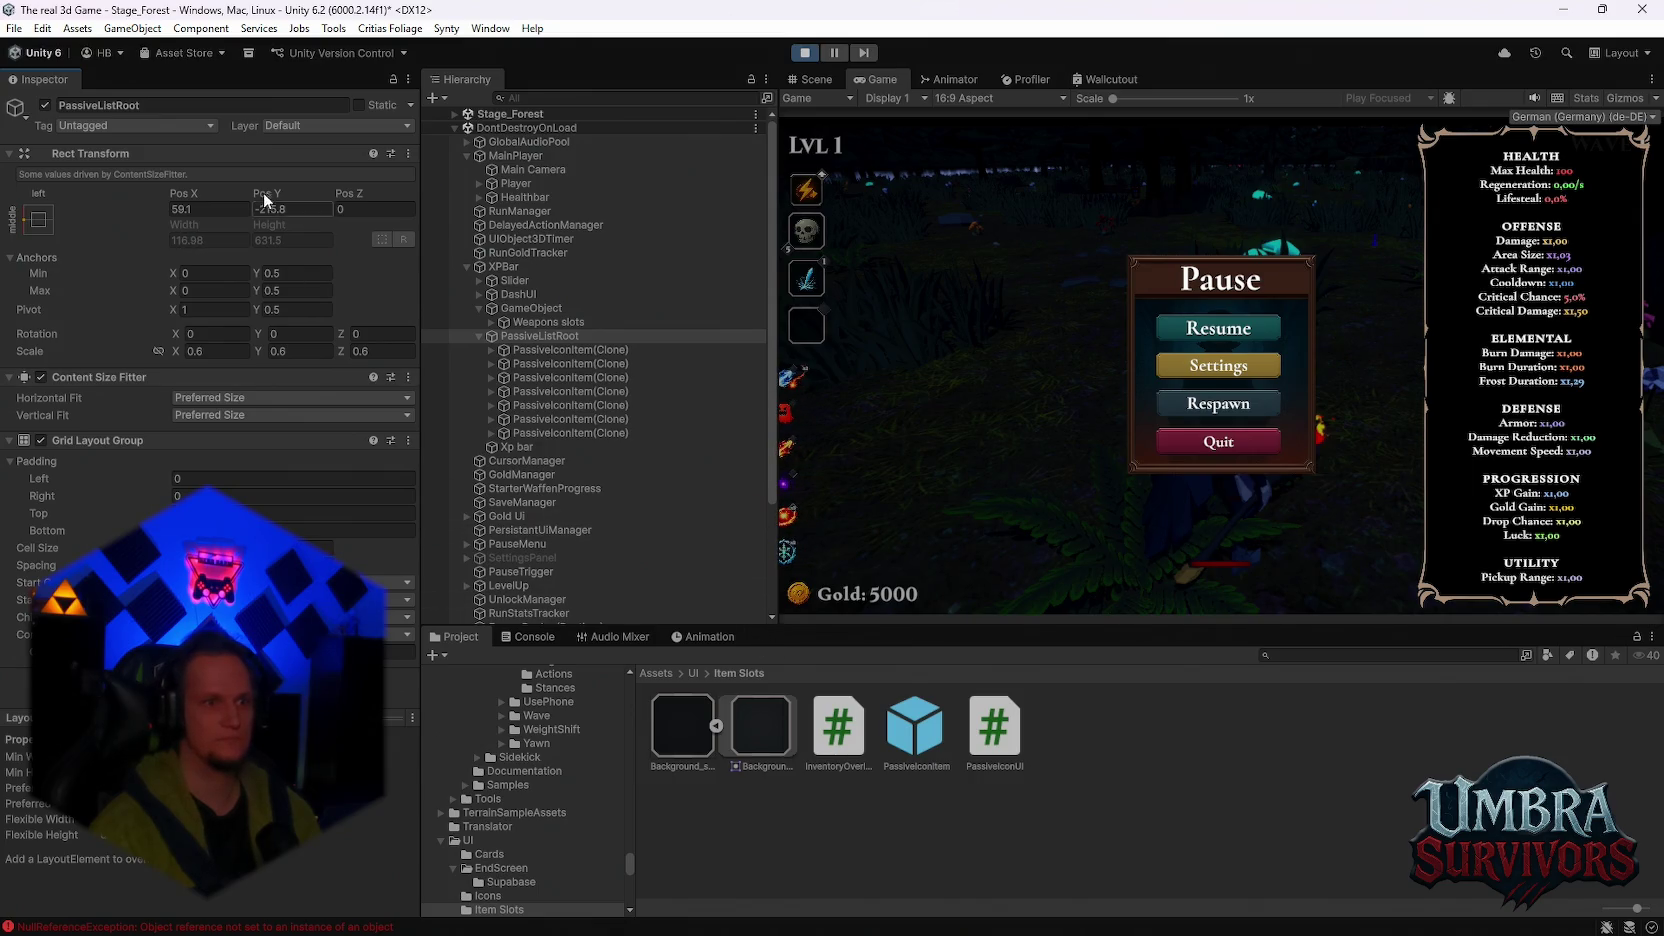
pyautogui.moveTo(270, 200); pyautogui.dragTo(228, 220)
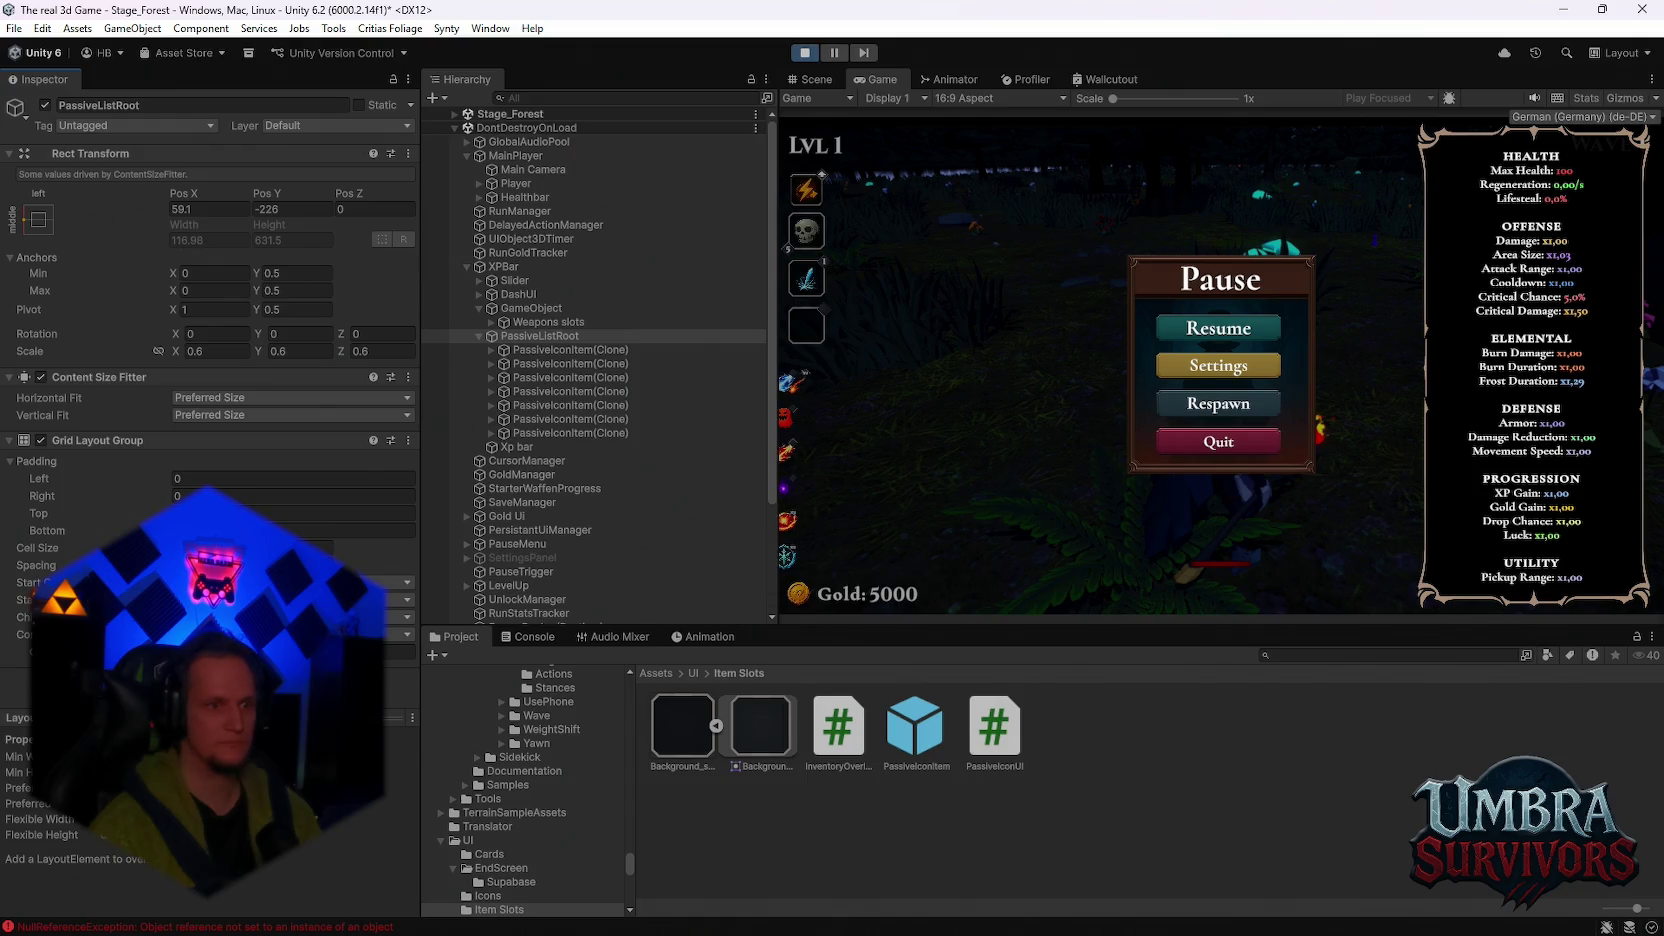
# Step: Zero the grid's left and right padding, move the column to X 102.4, Y -233, and resume
pyautogui.click(172, 478)
pyautogui.write('295')
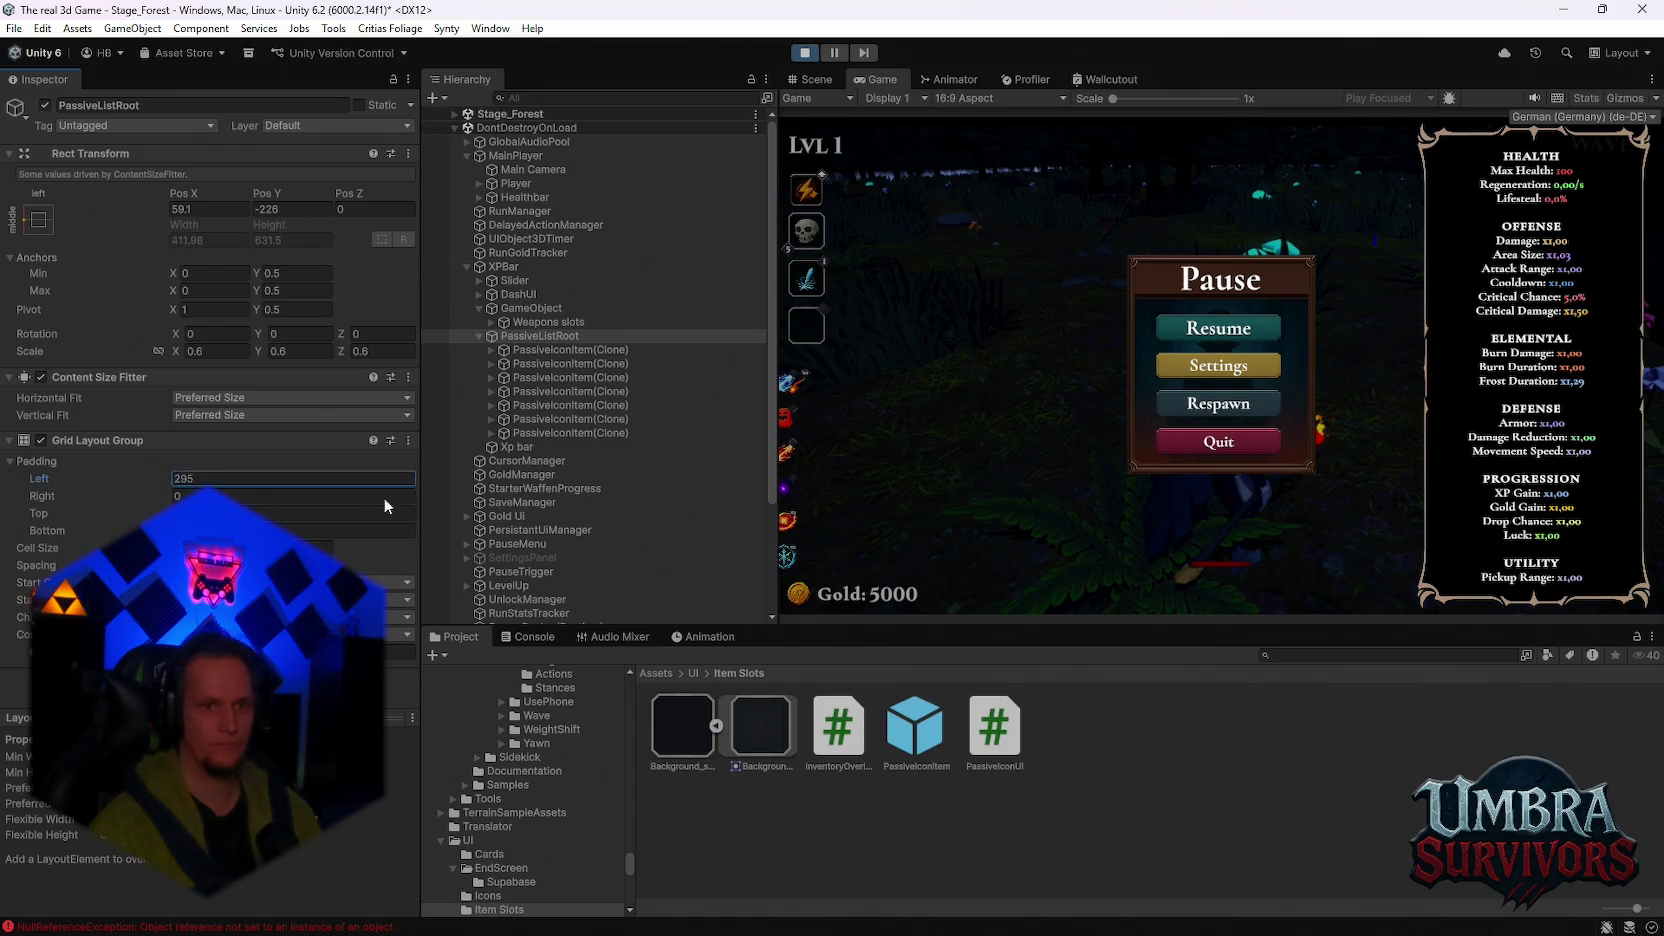
pyautogui.write('-2224')
pyautogui.write('0')
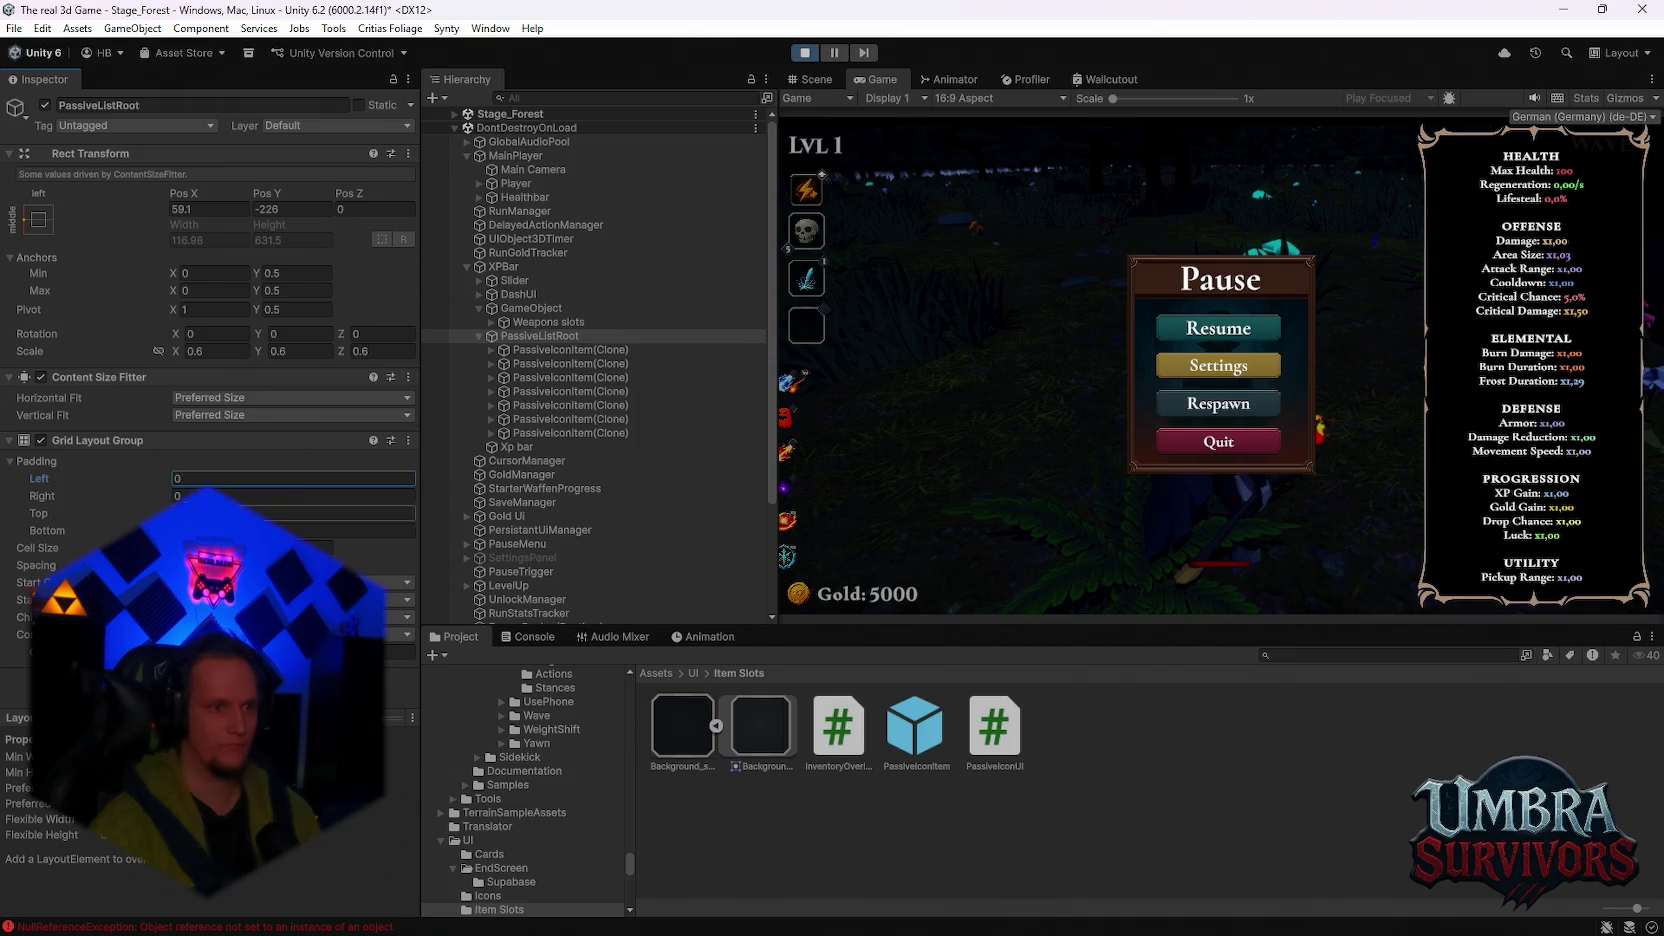
pyautogui.click(172, 496)
pyautogui.write('40')
pyautogui.press('BackSpace')
pyautogui.press('BackSpace')
pyautogui.write('0')
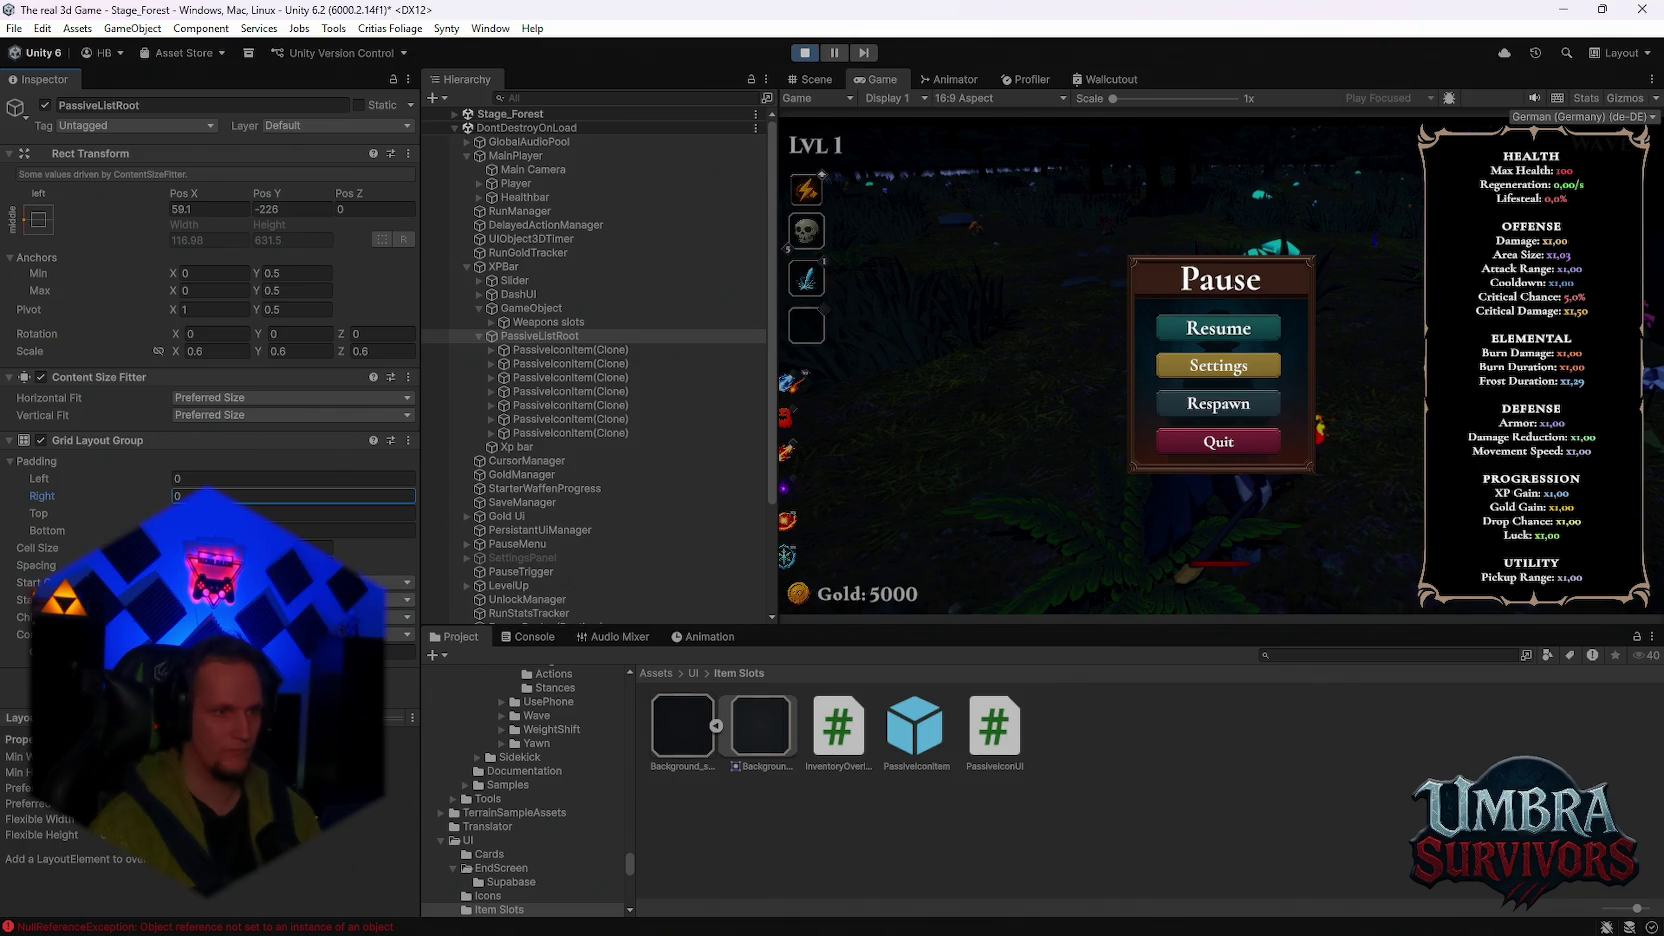
pyautogui.press('Return')
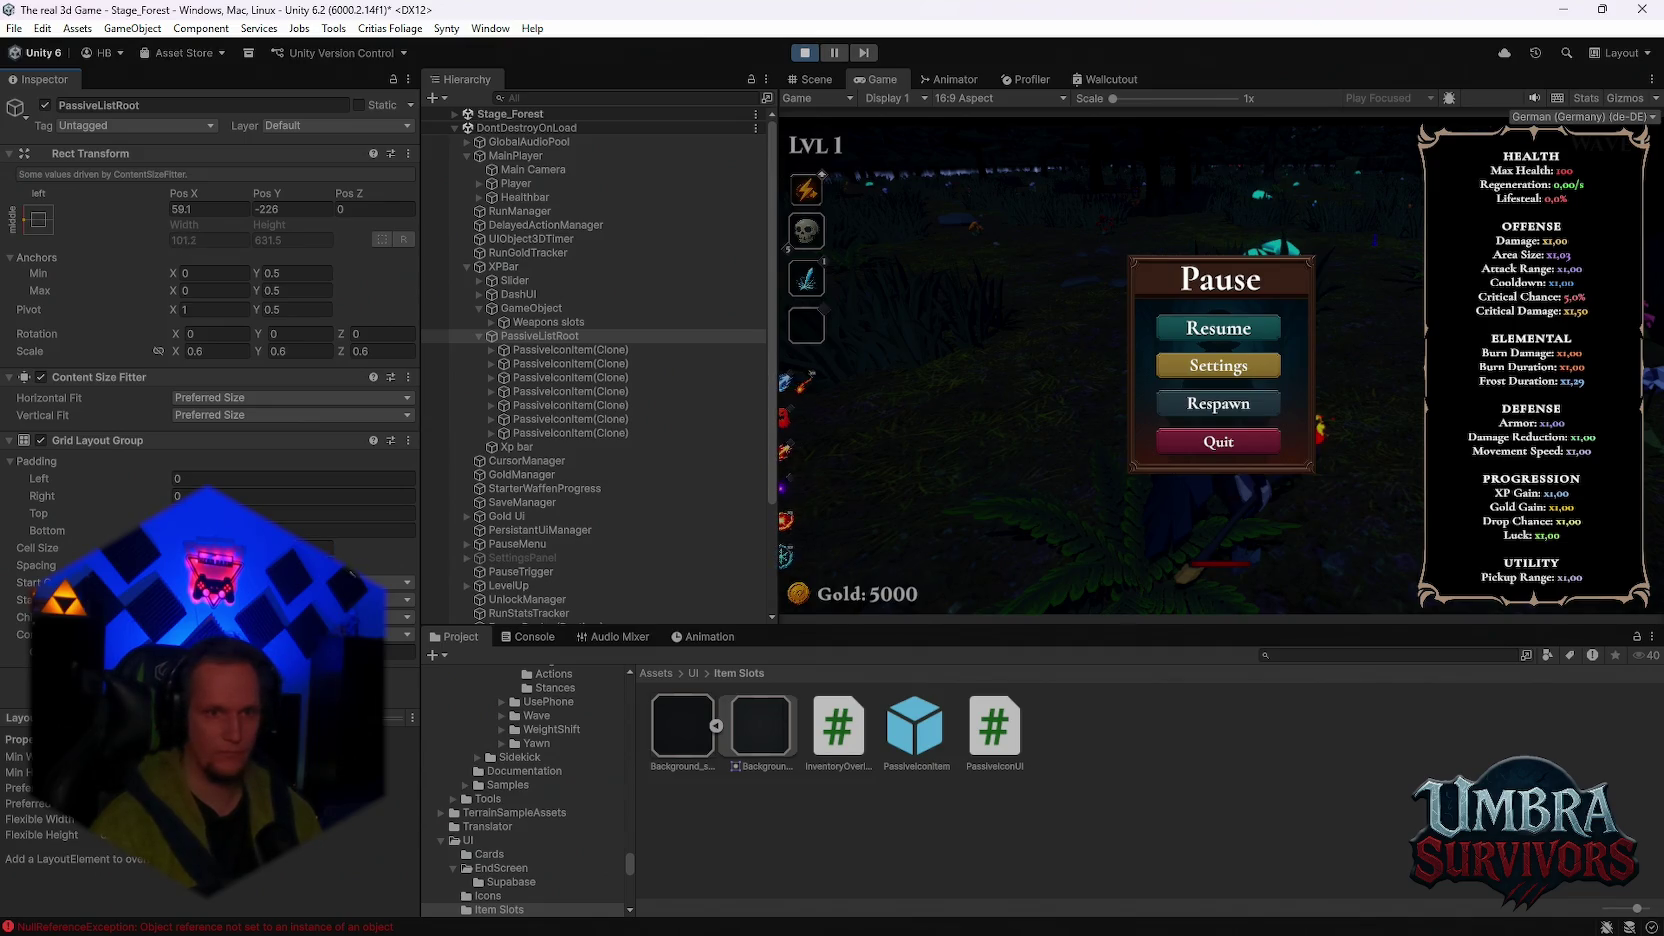
pyautogui.moveTo(281, 200)
pyautogui.mouseDown()
pyautogui.moveTo(315, 202)
pyautogui.moveTo(188, 196)
pyautogui.moveTo(263, 217)
pyautogui.mouseUp()
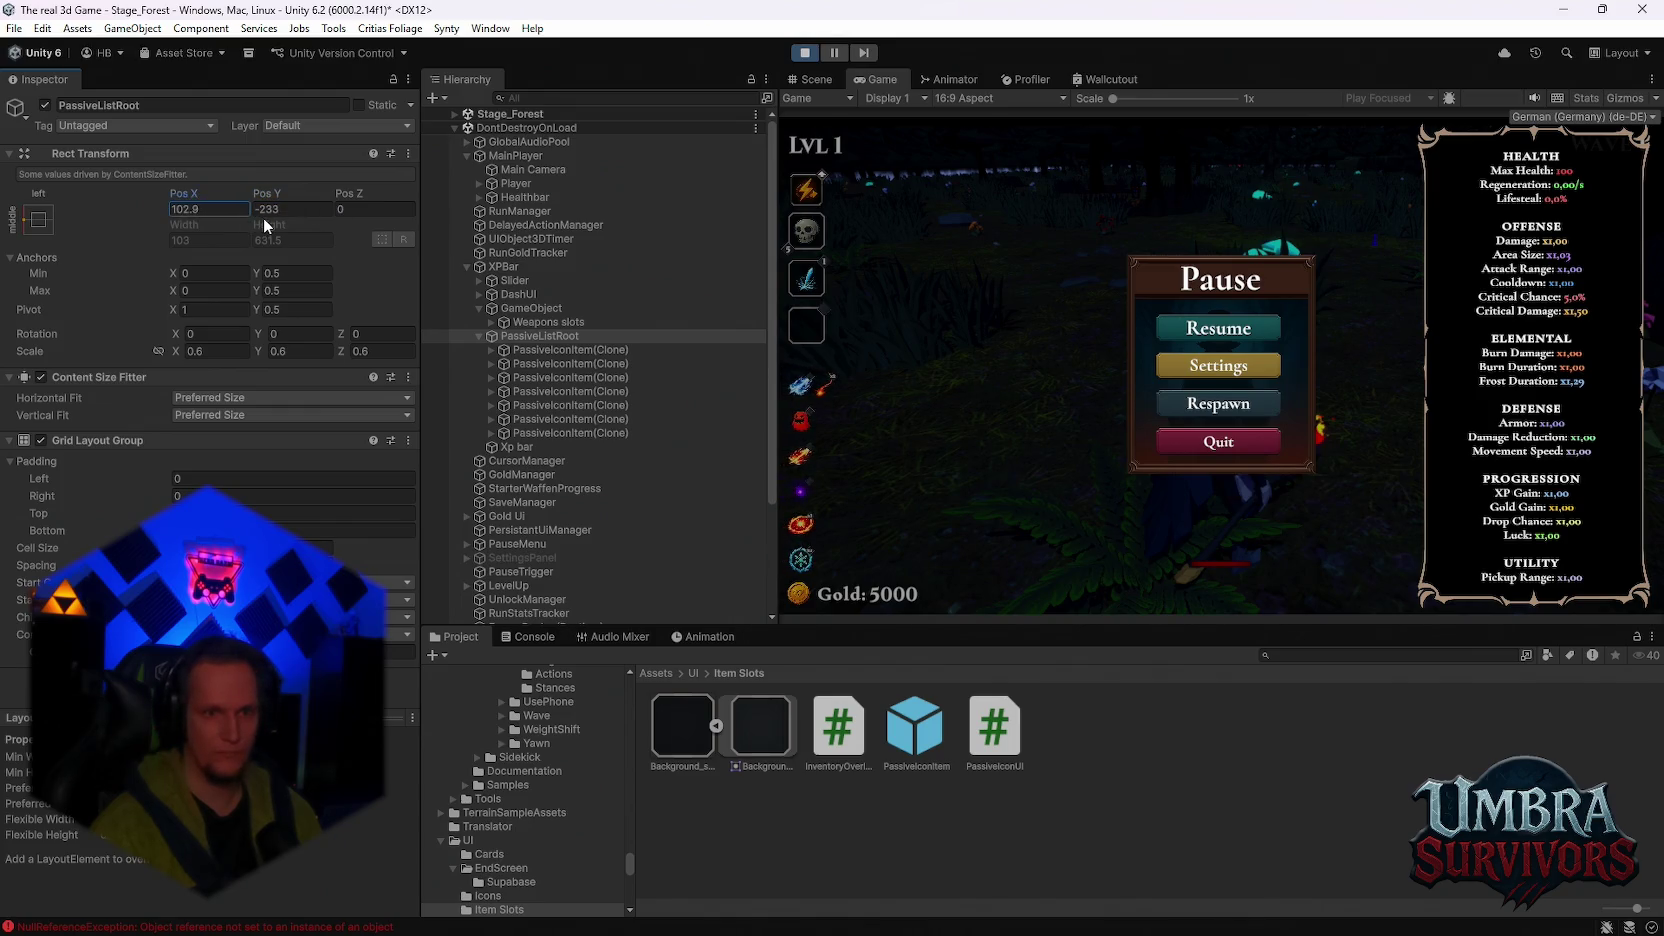
pyautogui.click(1221, 330)
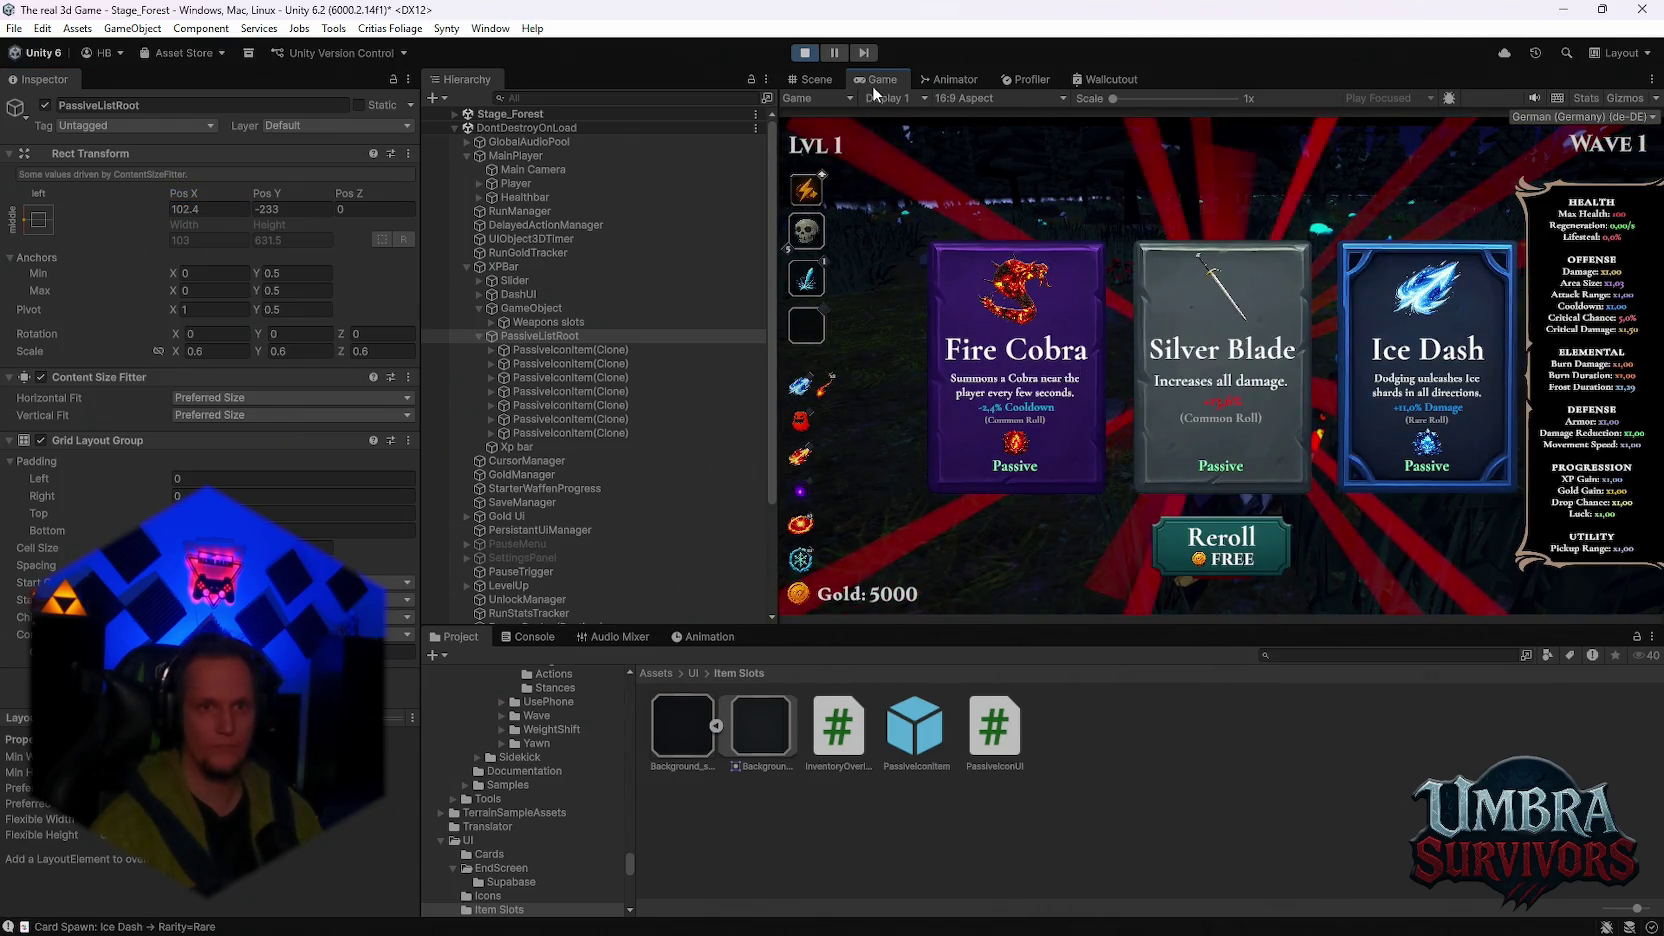
# Step: Pick Fire Cobra, pause to nudge Pos X to 105.5, then resume
pyautogui.click(1033, 378)
pyautogui.press('Escape')
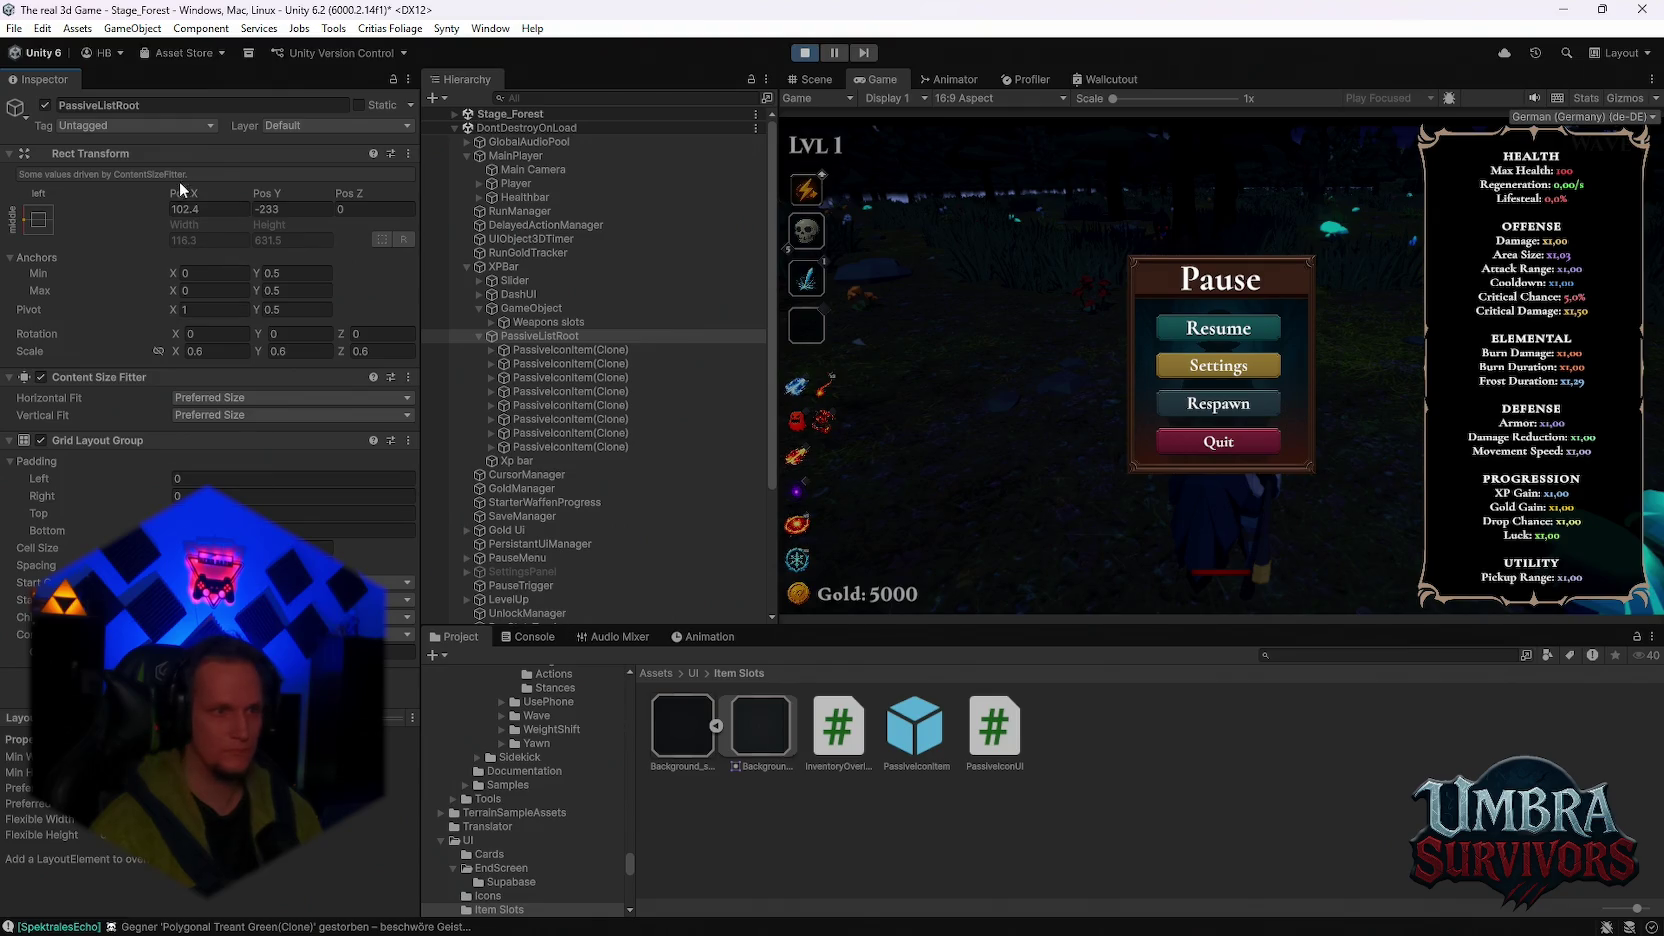
pyautogui.moveTo(186, 193); pyautogui.dragTo(202, 194)
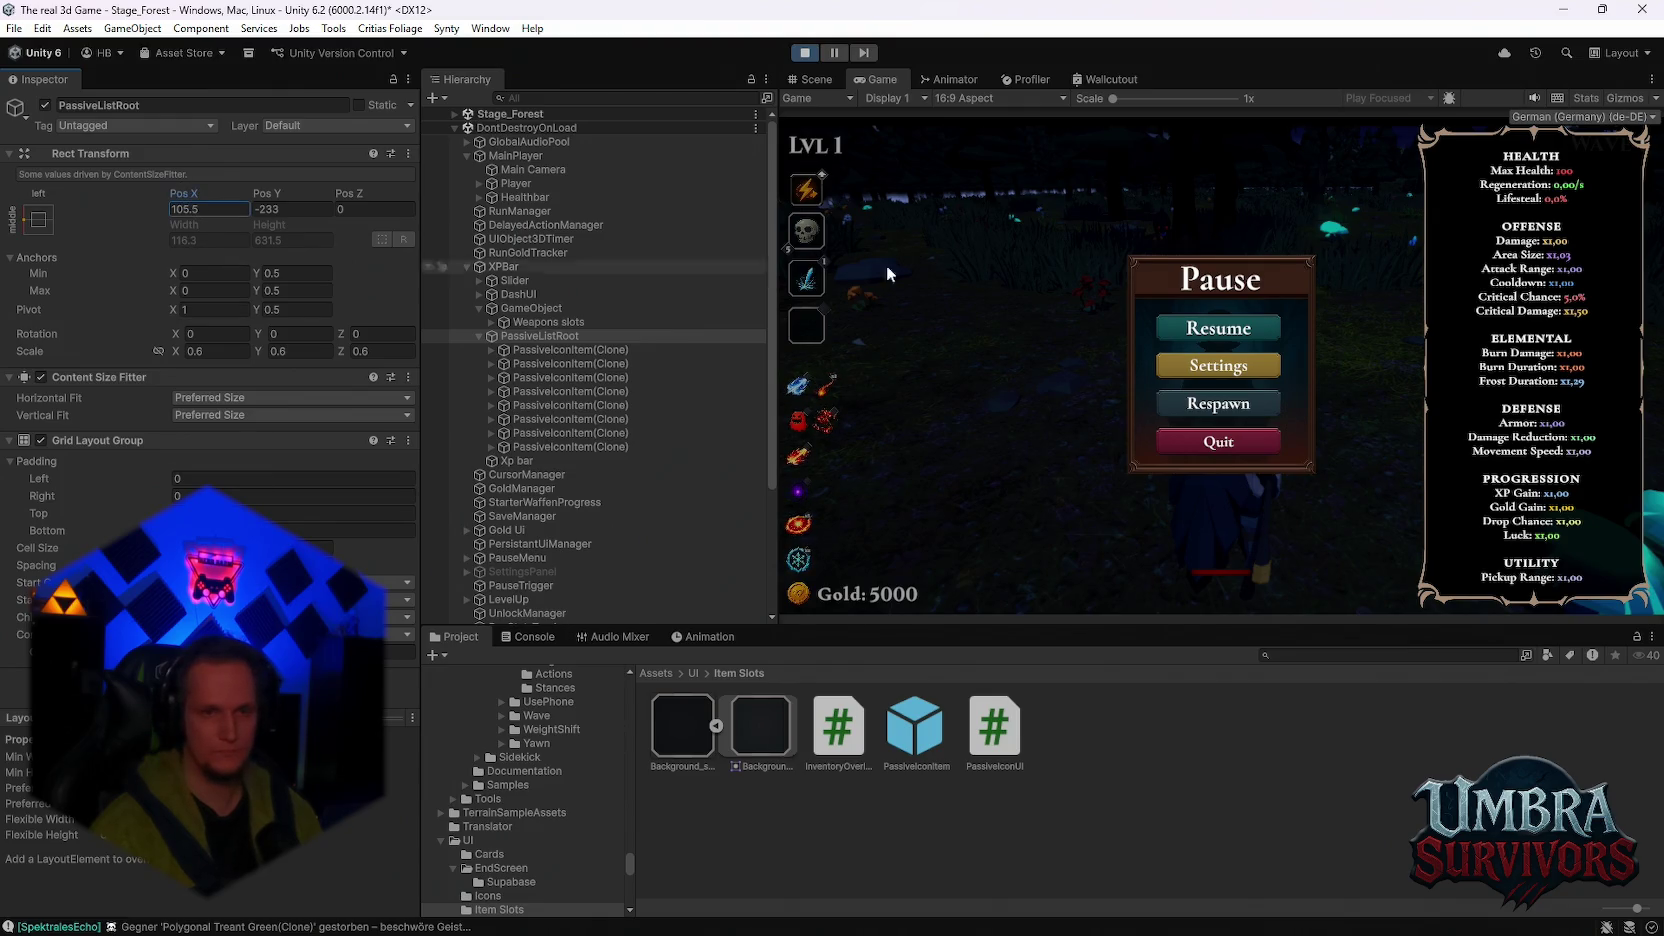
pyautogui.click(1207, 330)
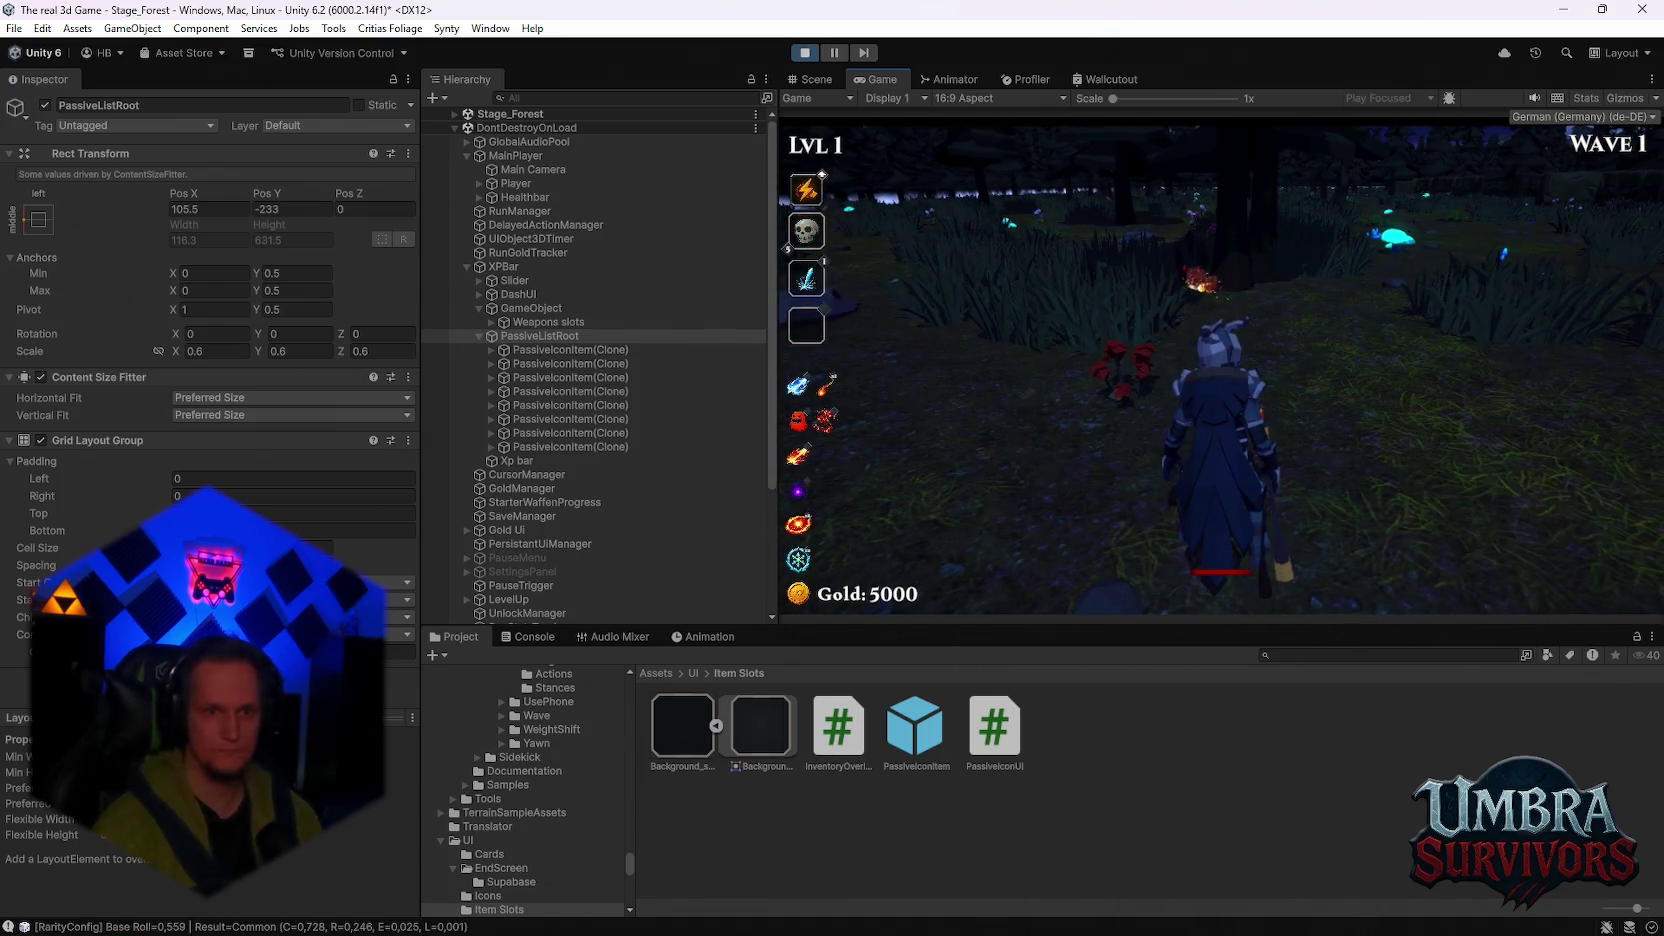
# Step: Take Scorched Ground, Composter, Blessed Aura, Fire Tornado, Void Pulse, Blood Crystal, Arcane Extension; pause and show Scene view
pyautogui.click(1193, 350)
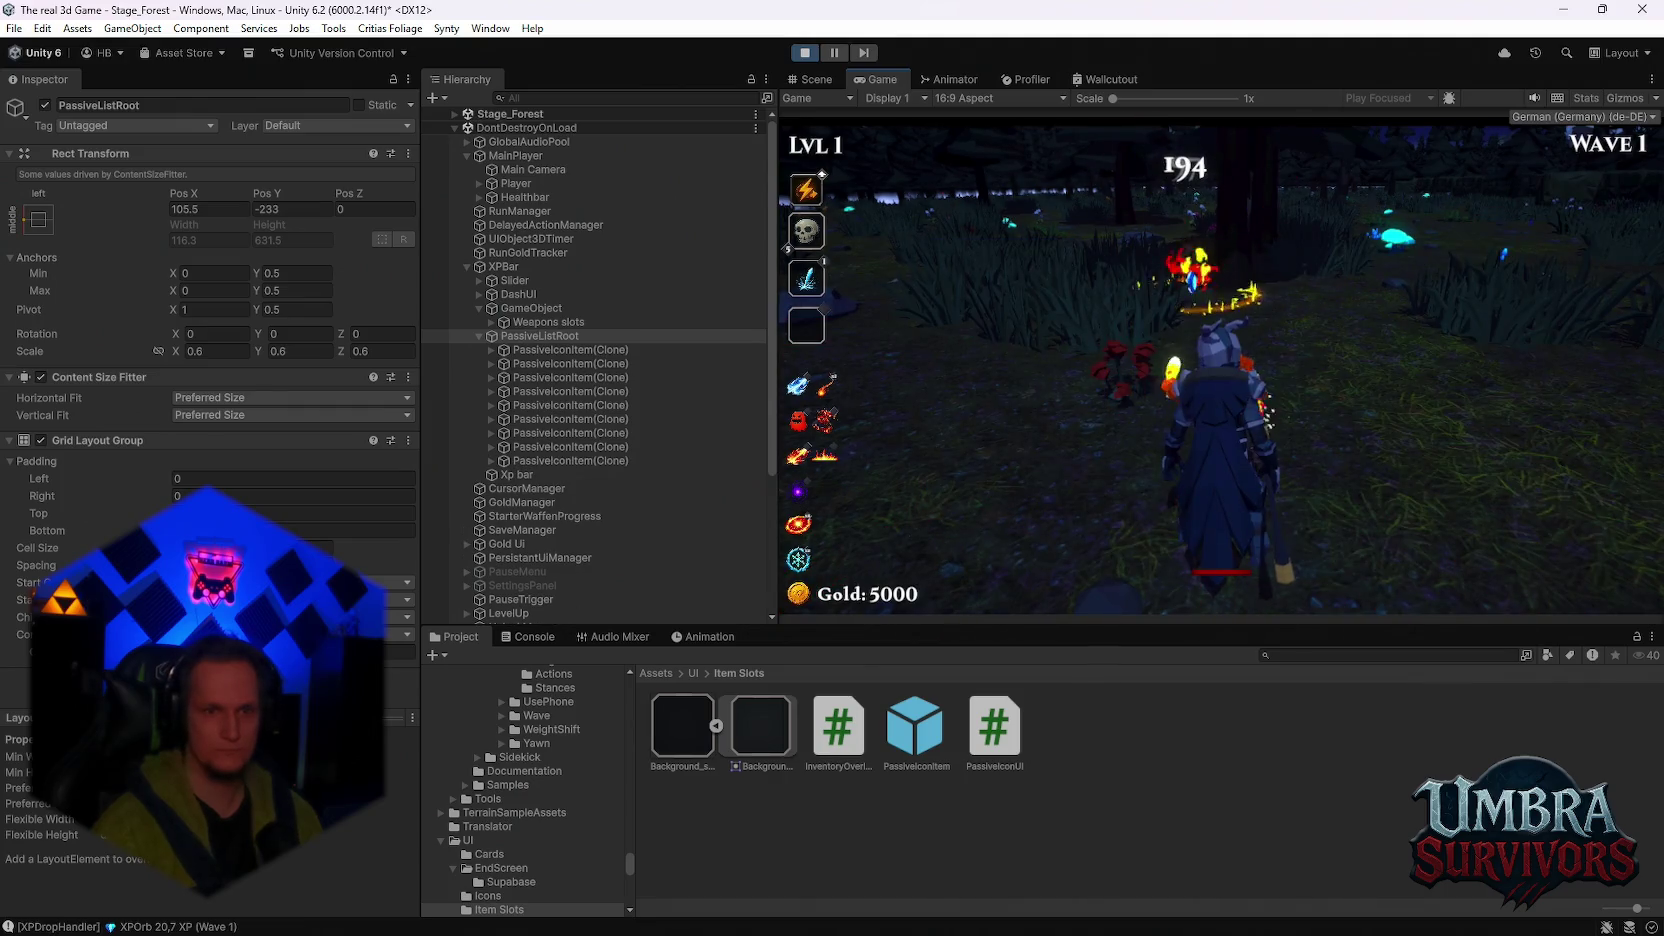
pyautogui.click(993, 366)
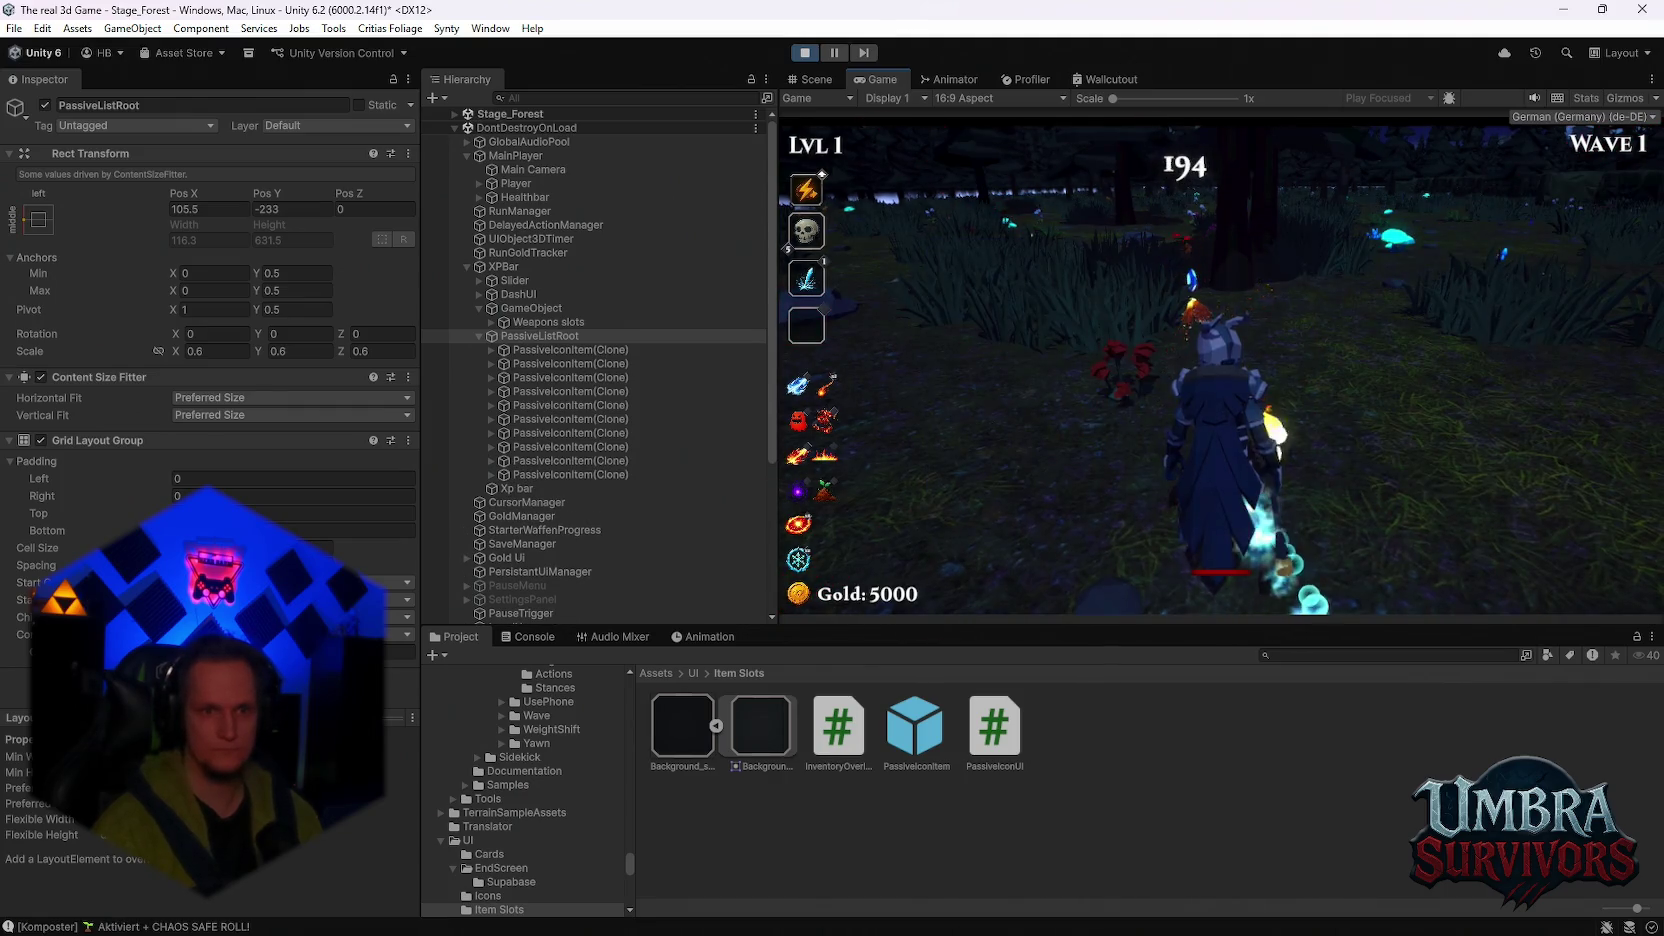
pyautogui.click(1237, 360)
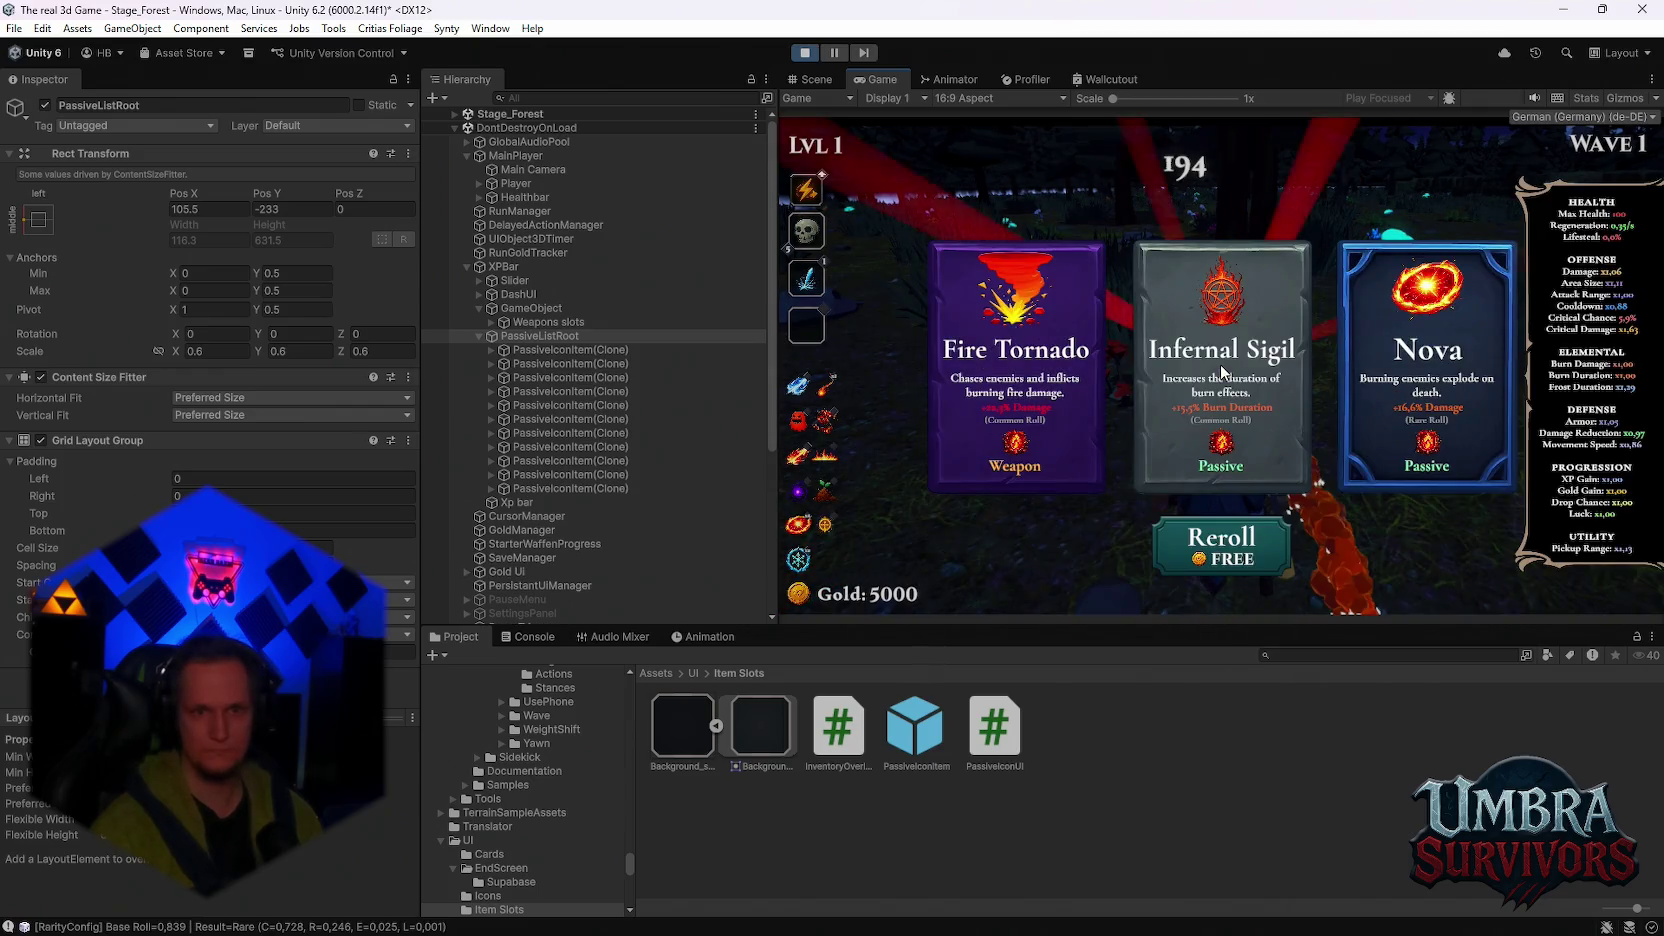
pyautogui.click(1030, 370)
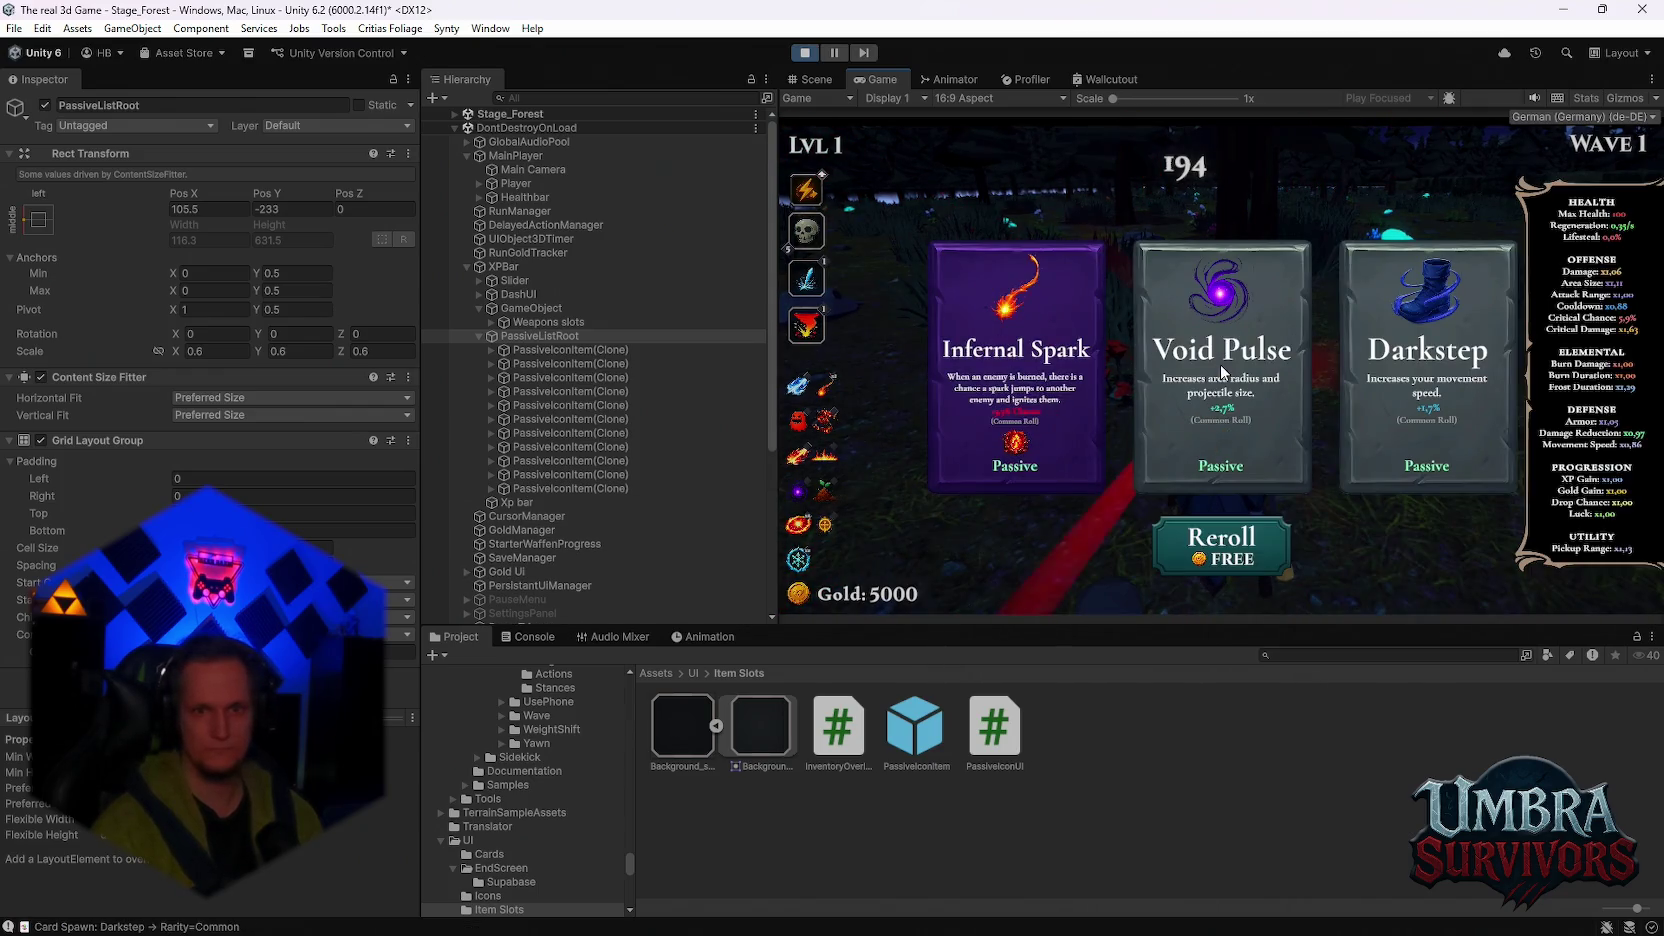
pyautogui.click(1196, 360)
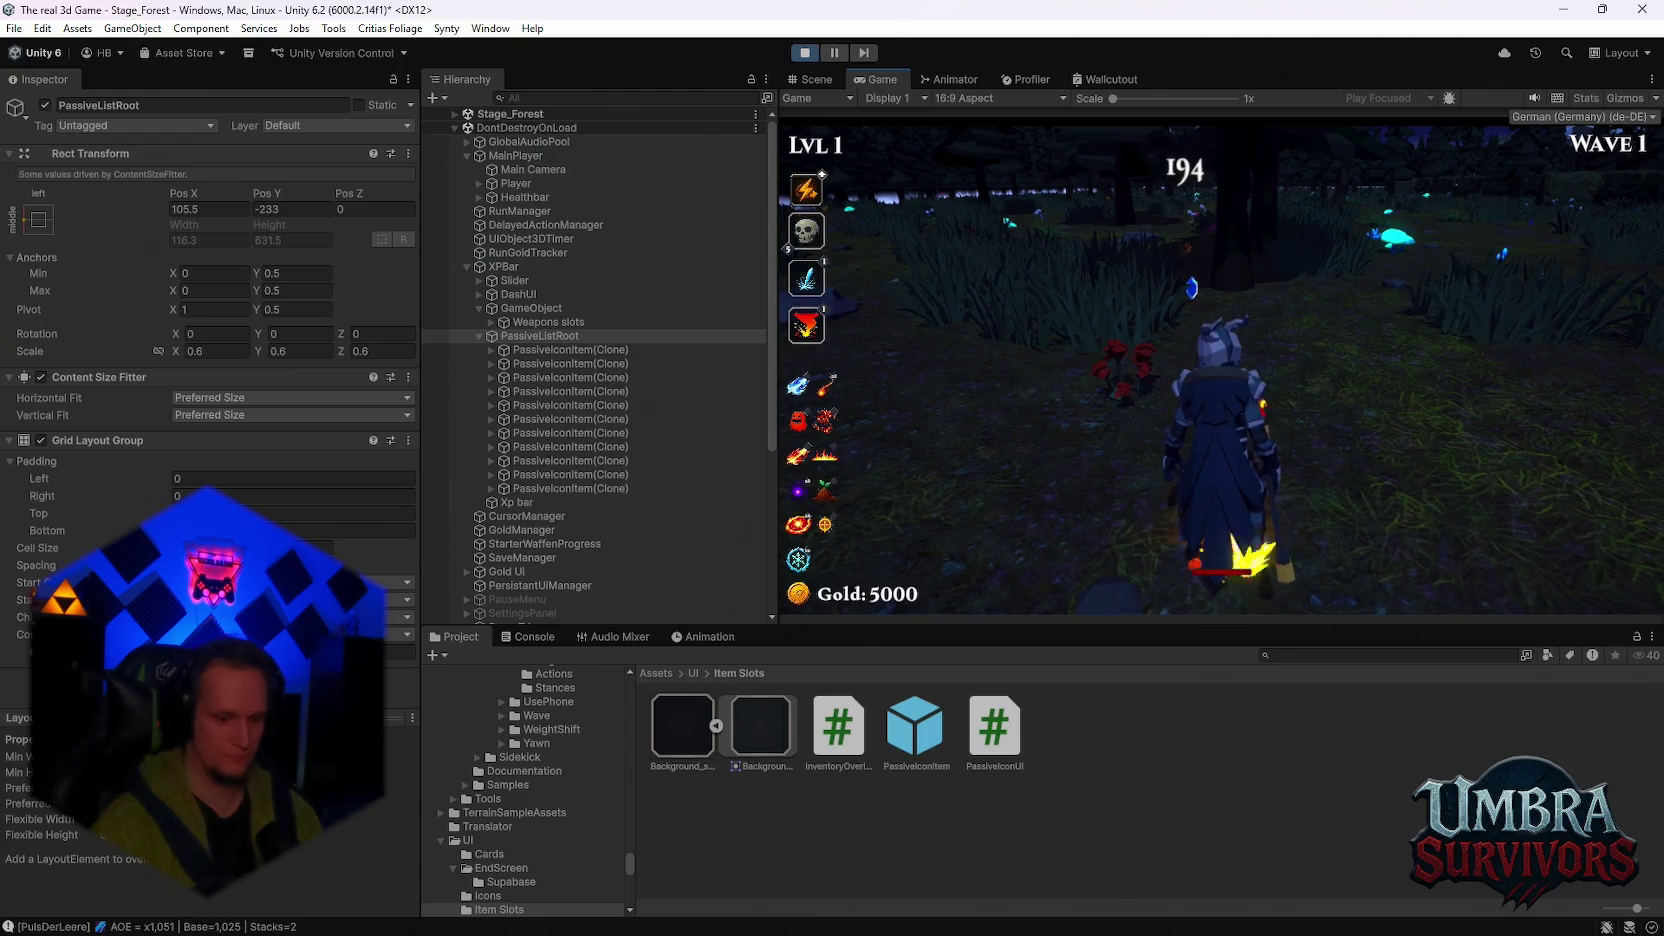
pyautogui.click(1045, 355)
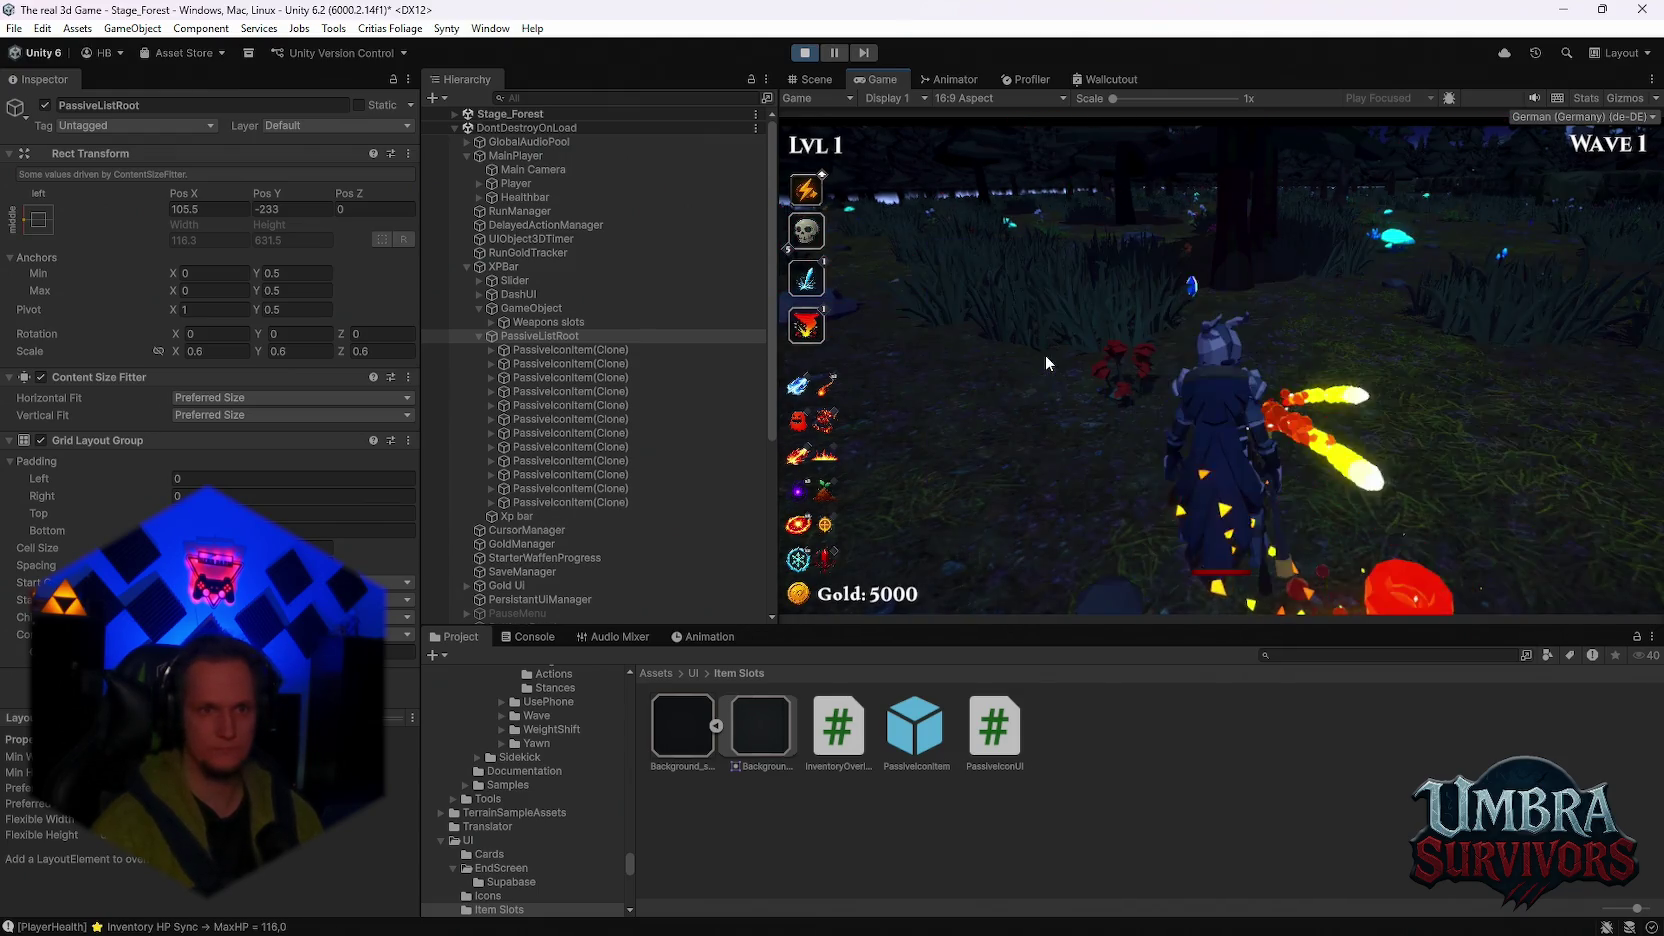
pyautogui.click(1221, 372)
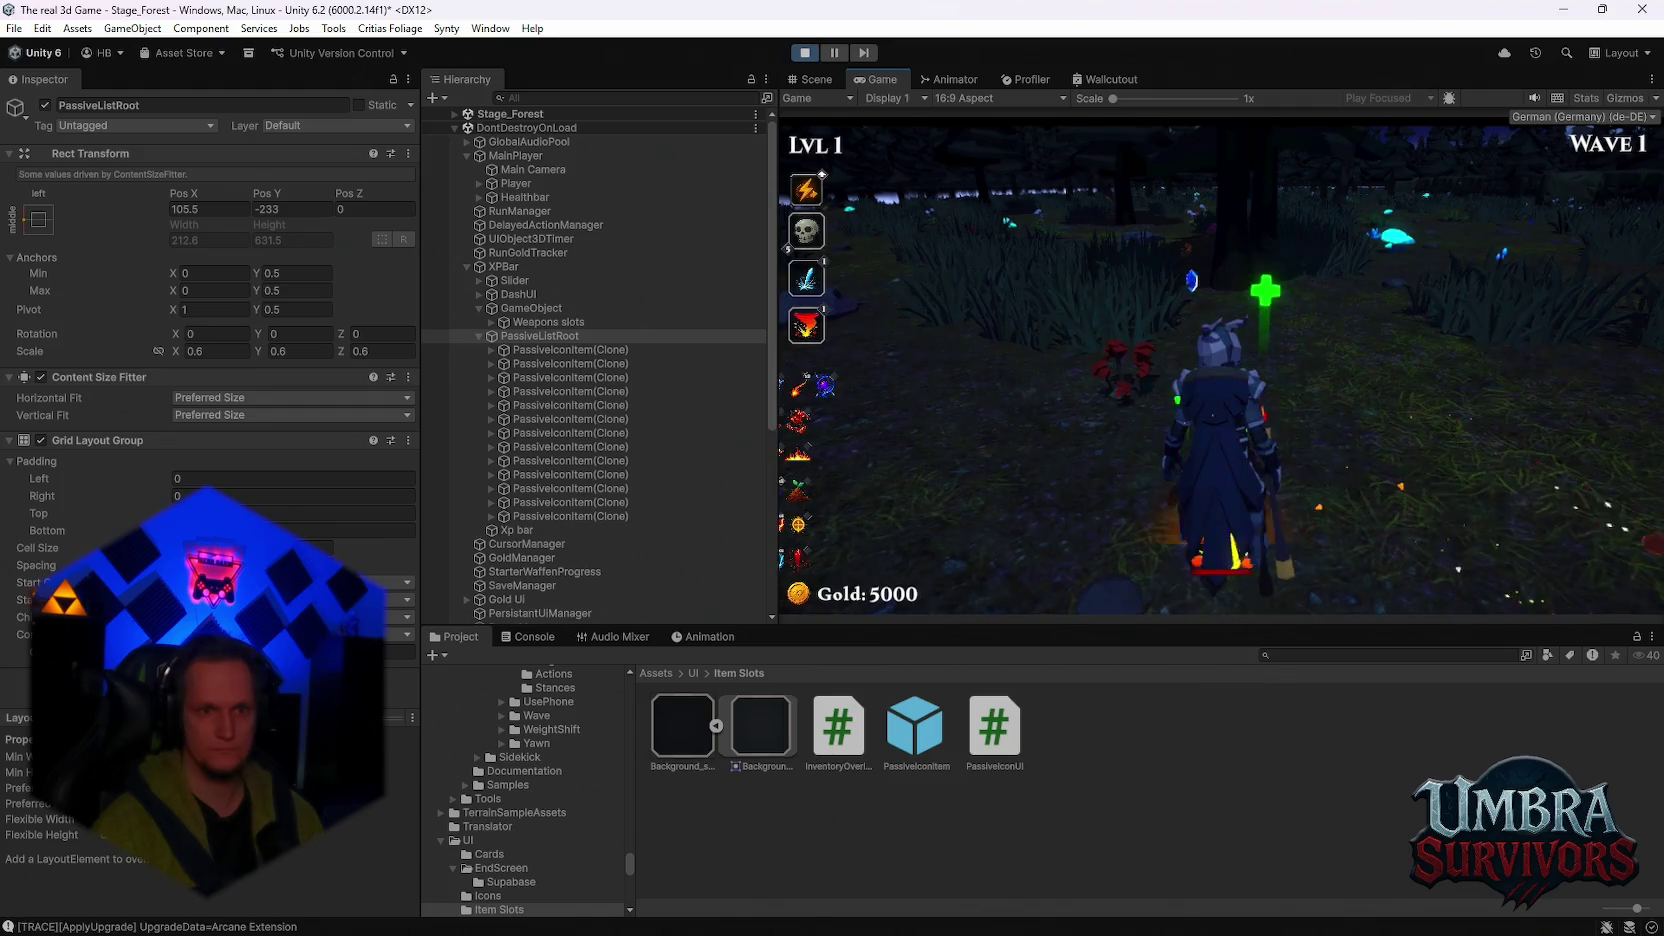
pyautogui.press('Escape')
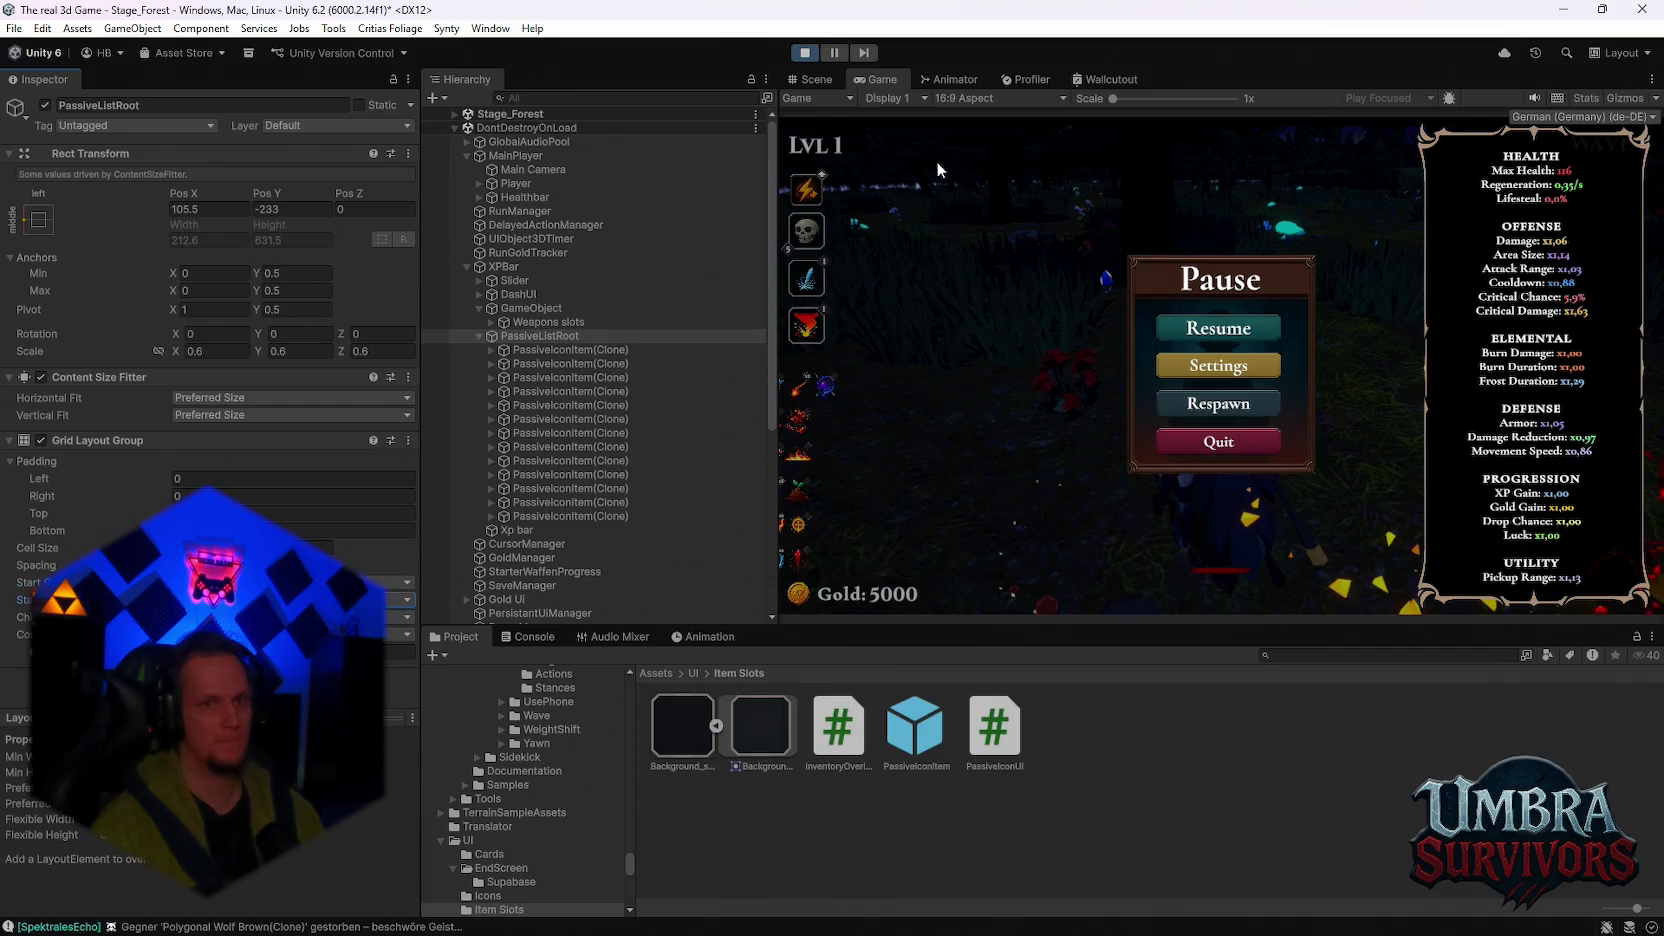
pyautogui.click(826, 81)
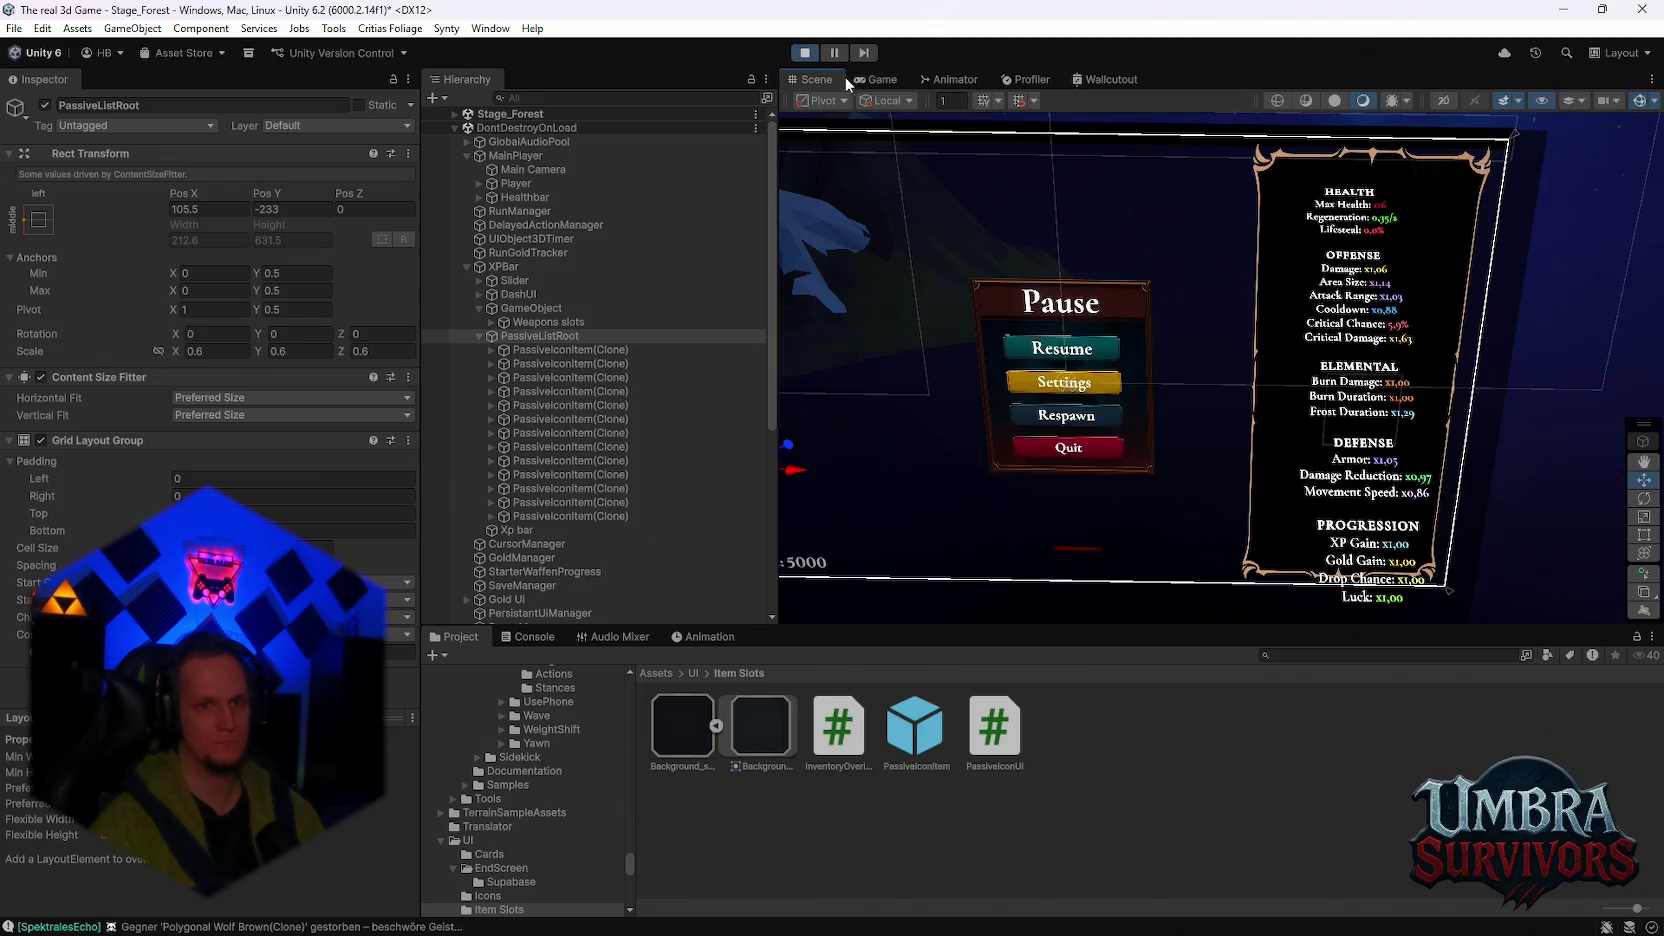
# Step: Toggle the column's Content Size Fitter Vertical Fit to Min Size and back to Preferred Size
pyautogui.scroll(5, 975, 406)
pyautogui.scroll(5, 975, 406)
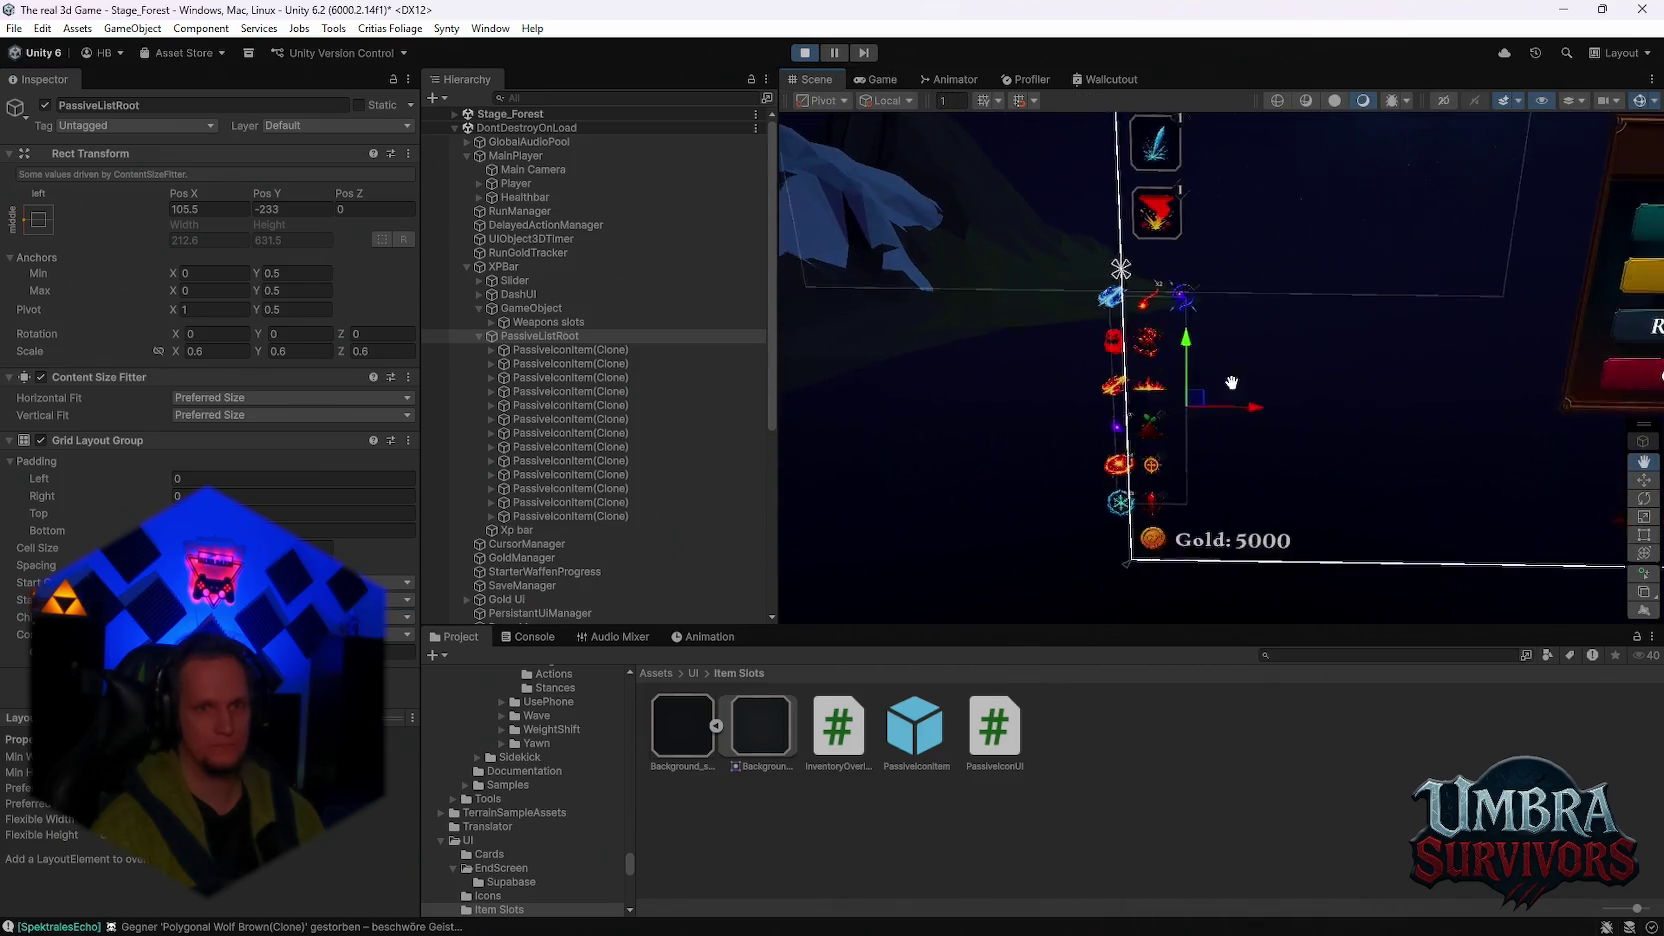
pyautogui.moveTo(1216, 389)
pyautogui.mouseDown()
pyautogui.moveTo(1226, 420)
pyautogui.moveTo(1274, 297)
pyautogui.mouseUp()
pyautogui.scroll(-2, 1246, 356)
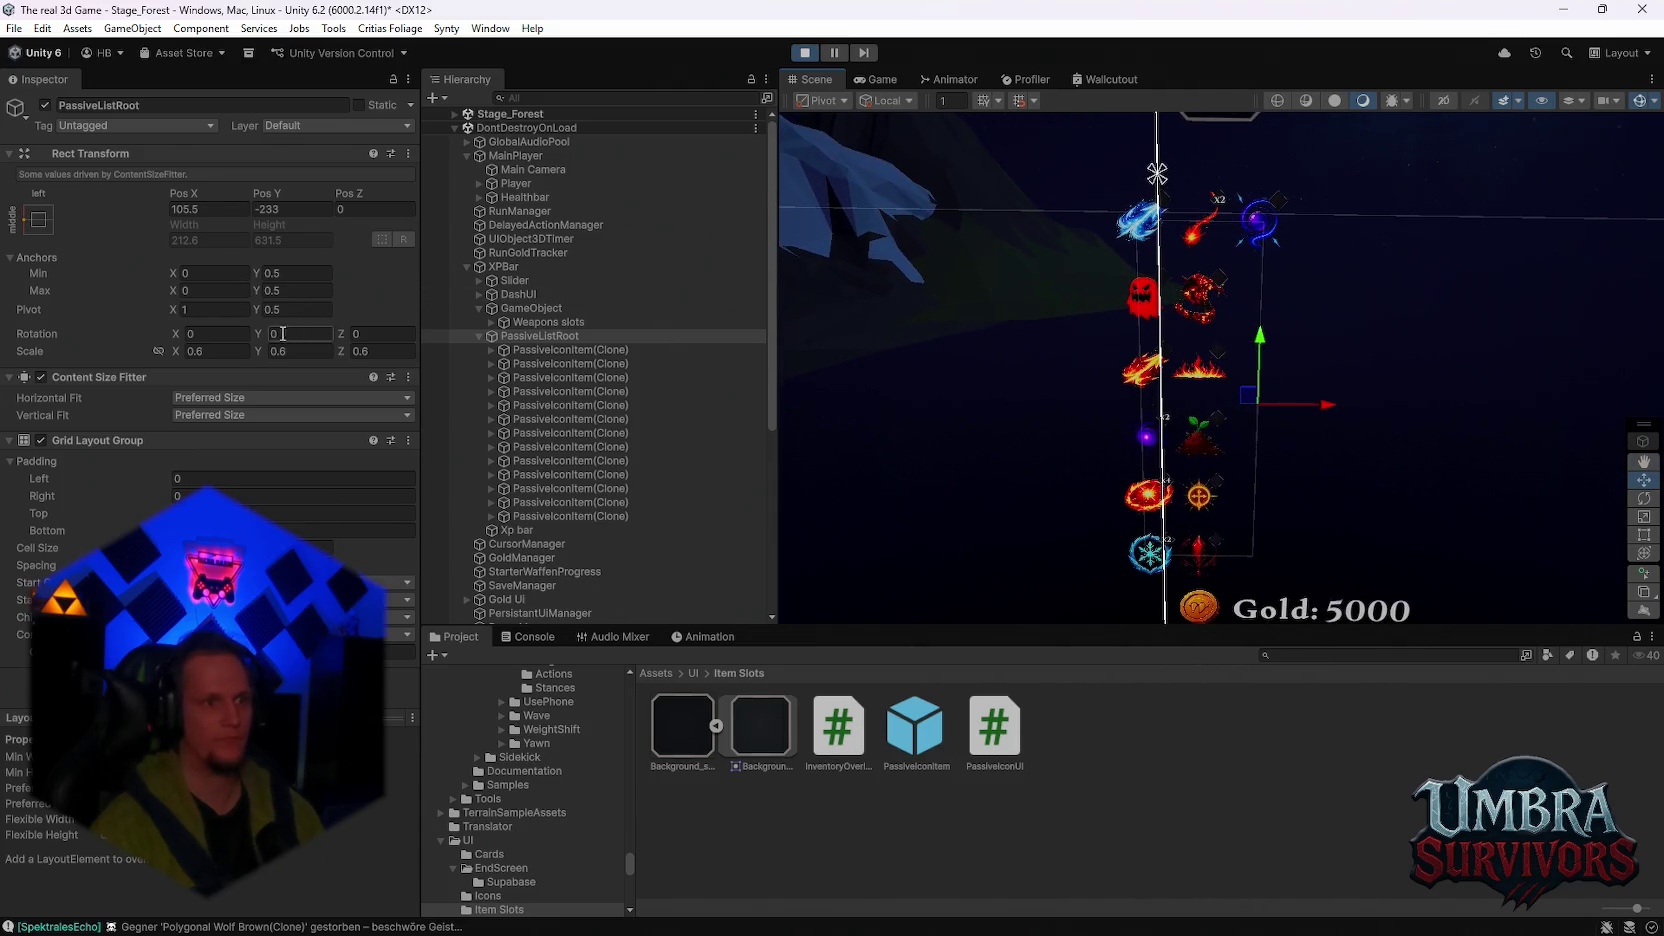
pyautogui.click(240, 415)
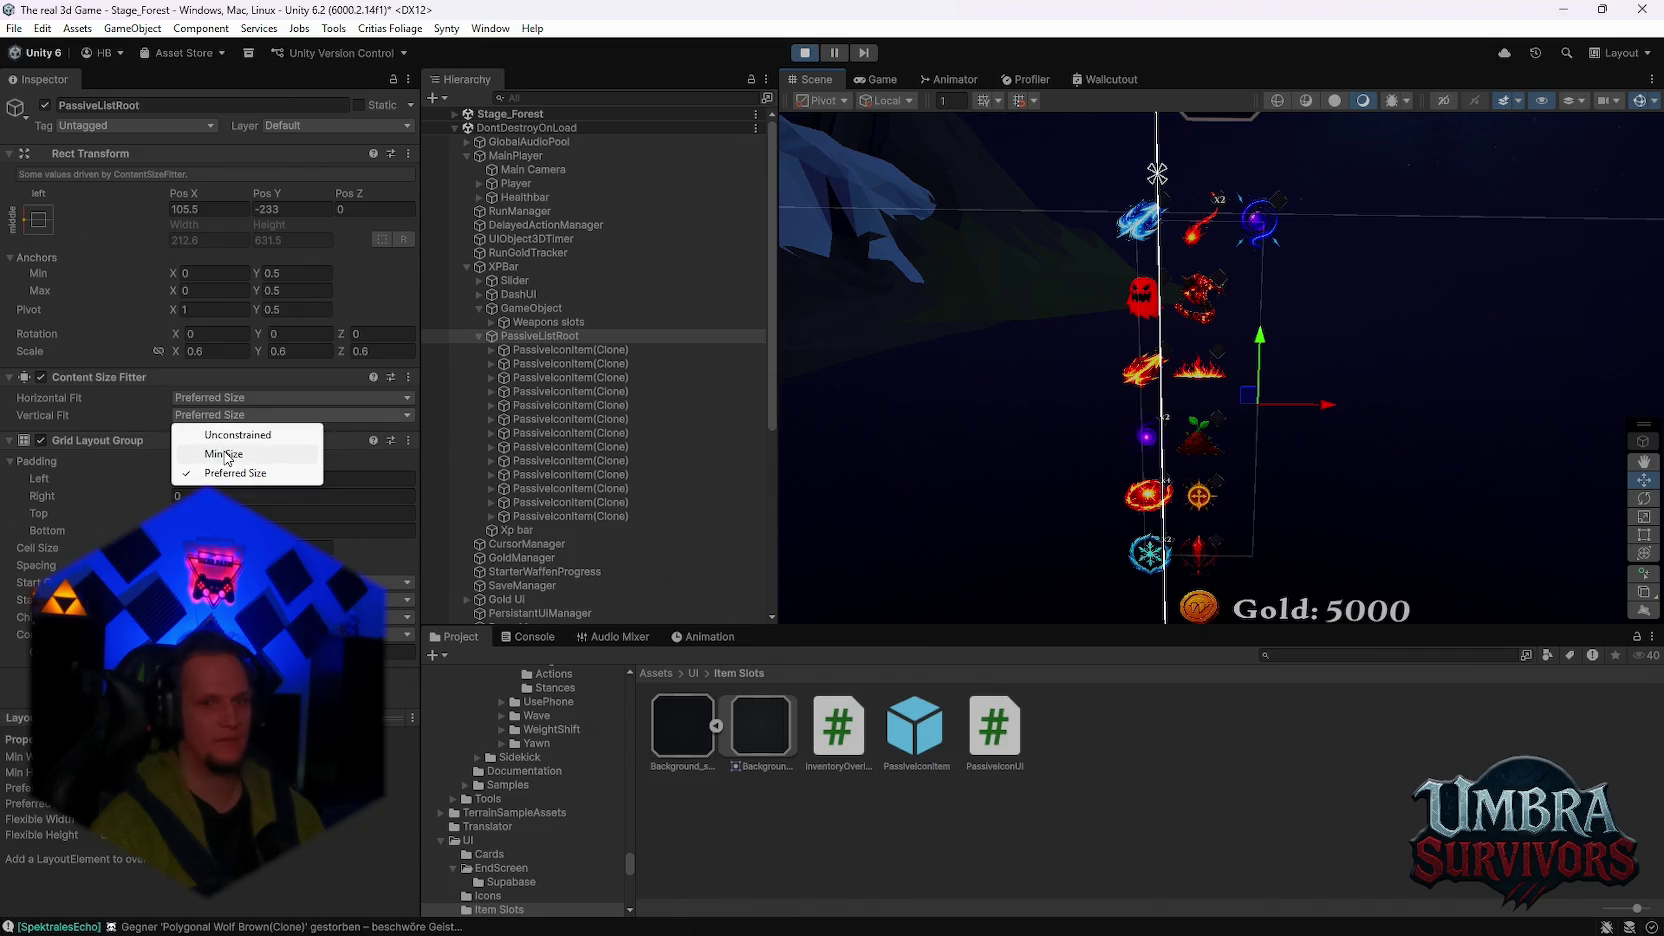
pyautogui.click(224, 454)
pyautogui.click(211, 413)
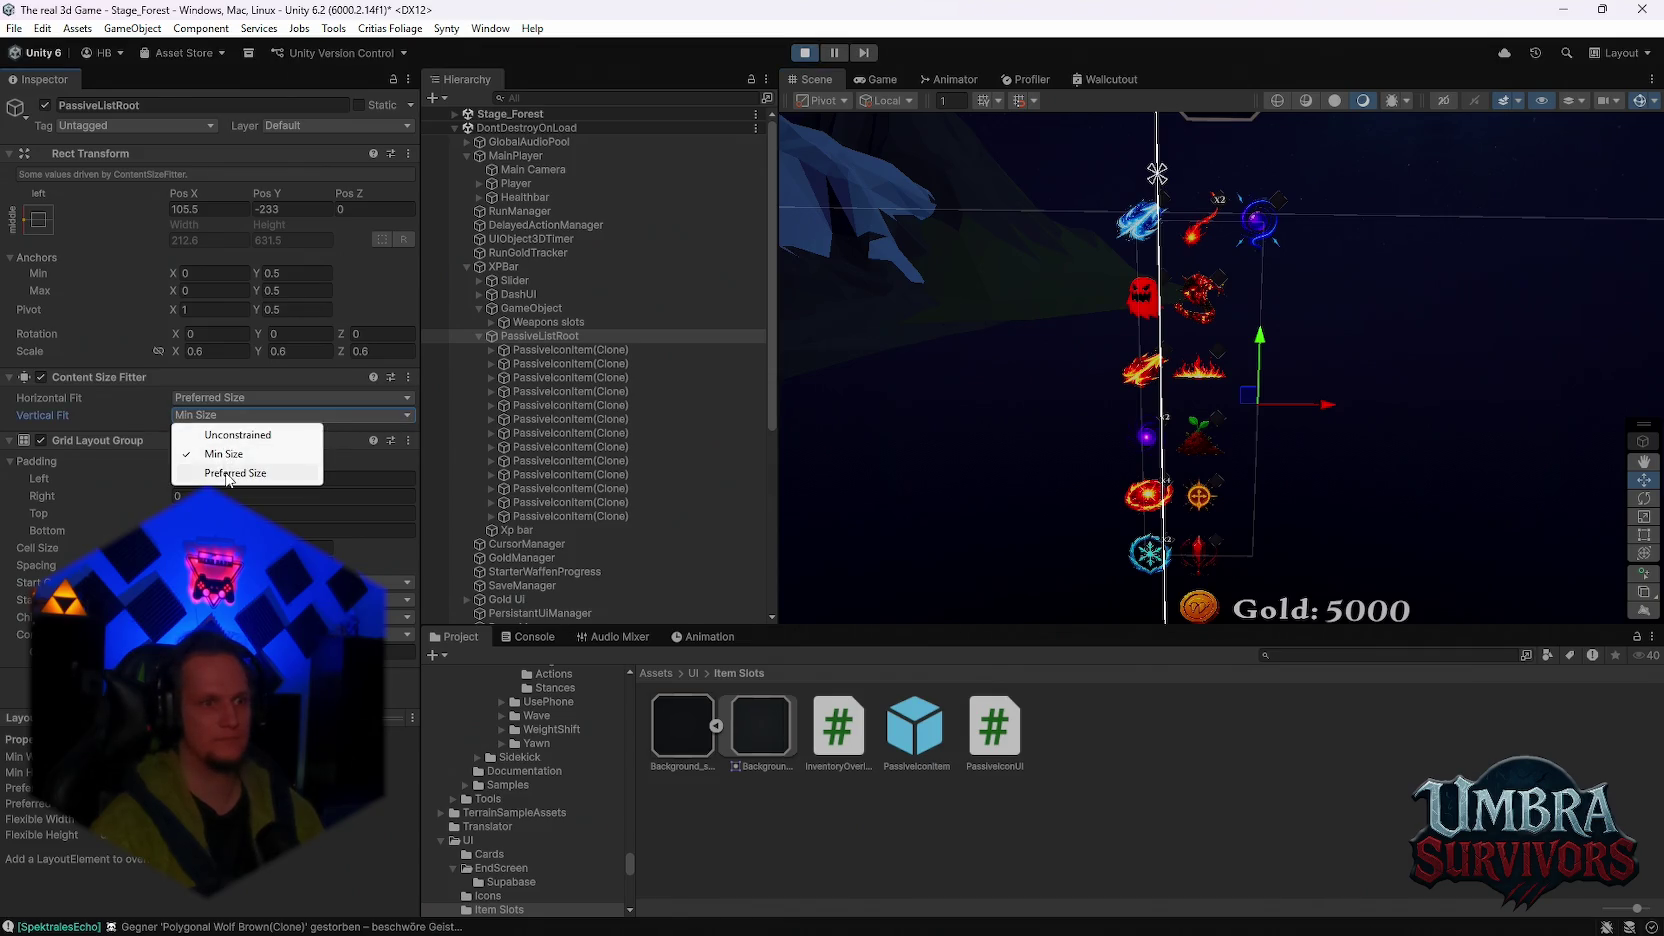
pyautogui.click(232, 470)
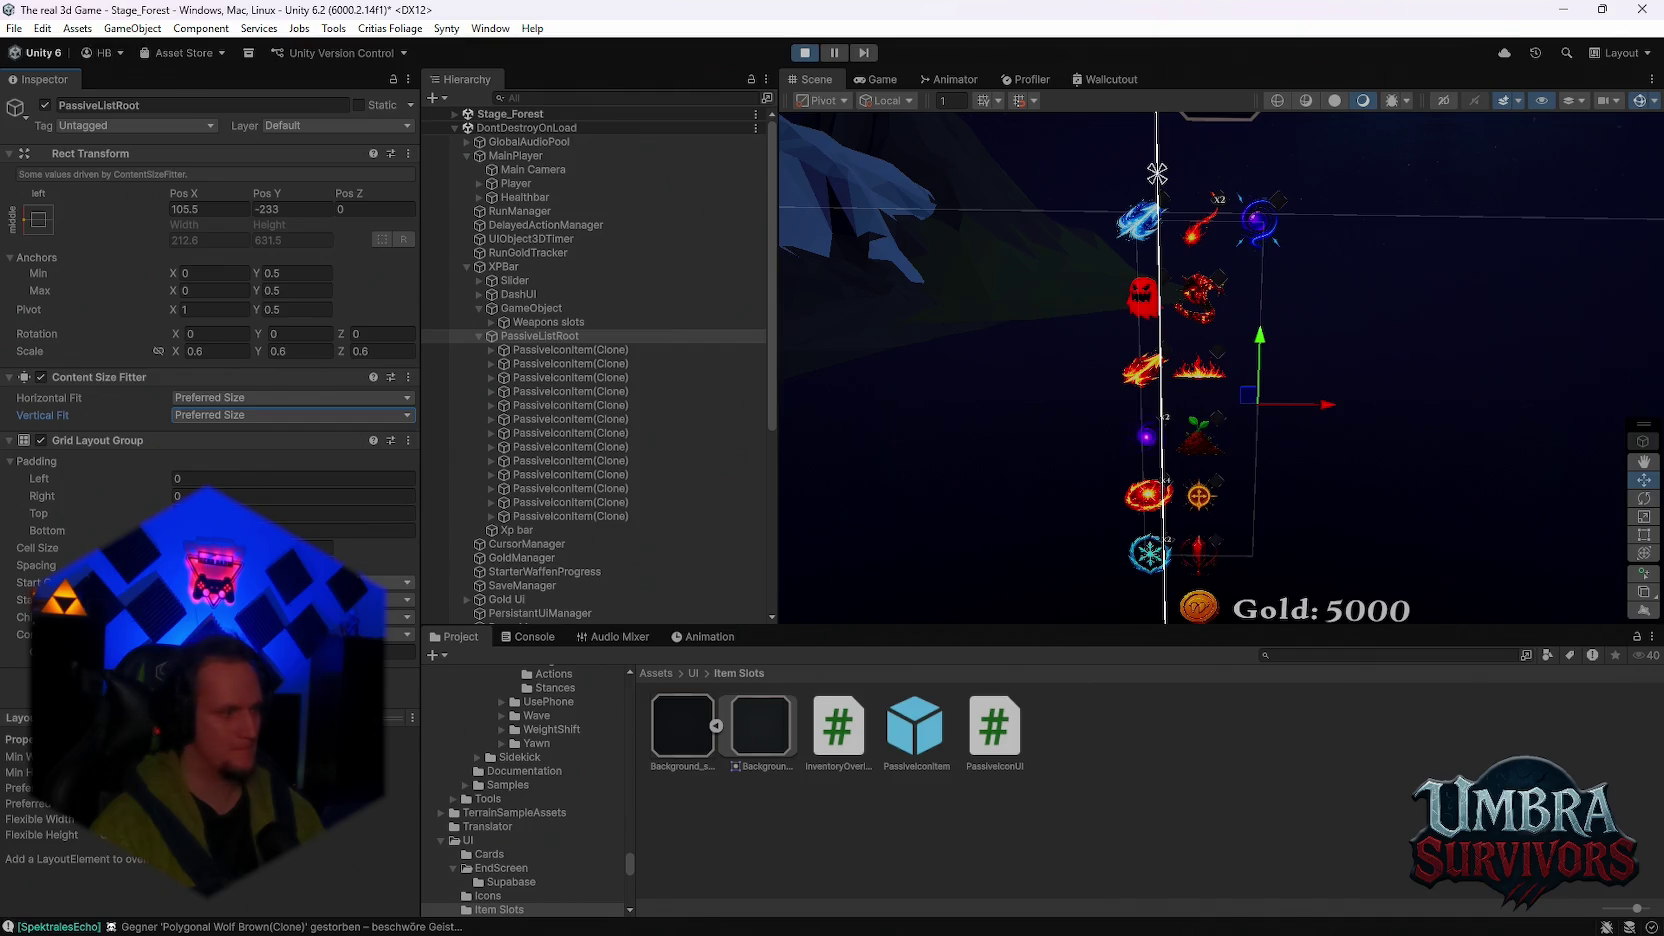
# Step: Alt-anchor PassiveListRoot middle-left so it snaps to Pos X 212.6, Pos Y 0
pyautogui.click(40, 219)
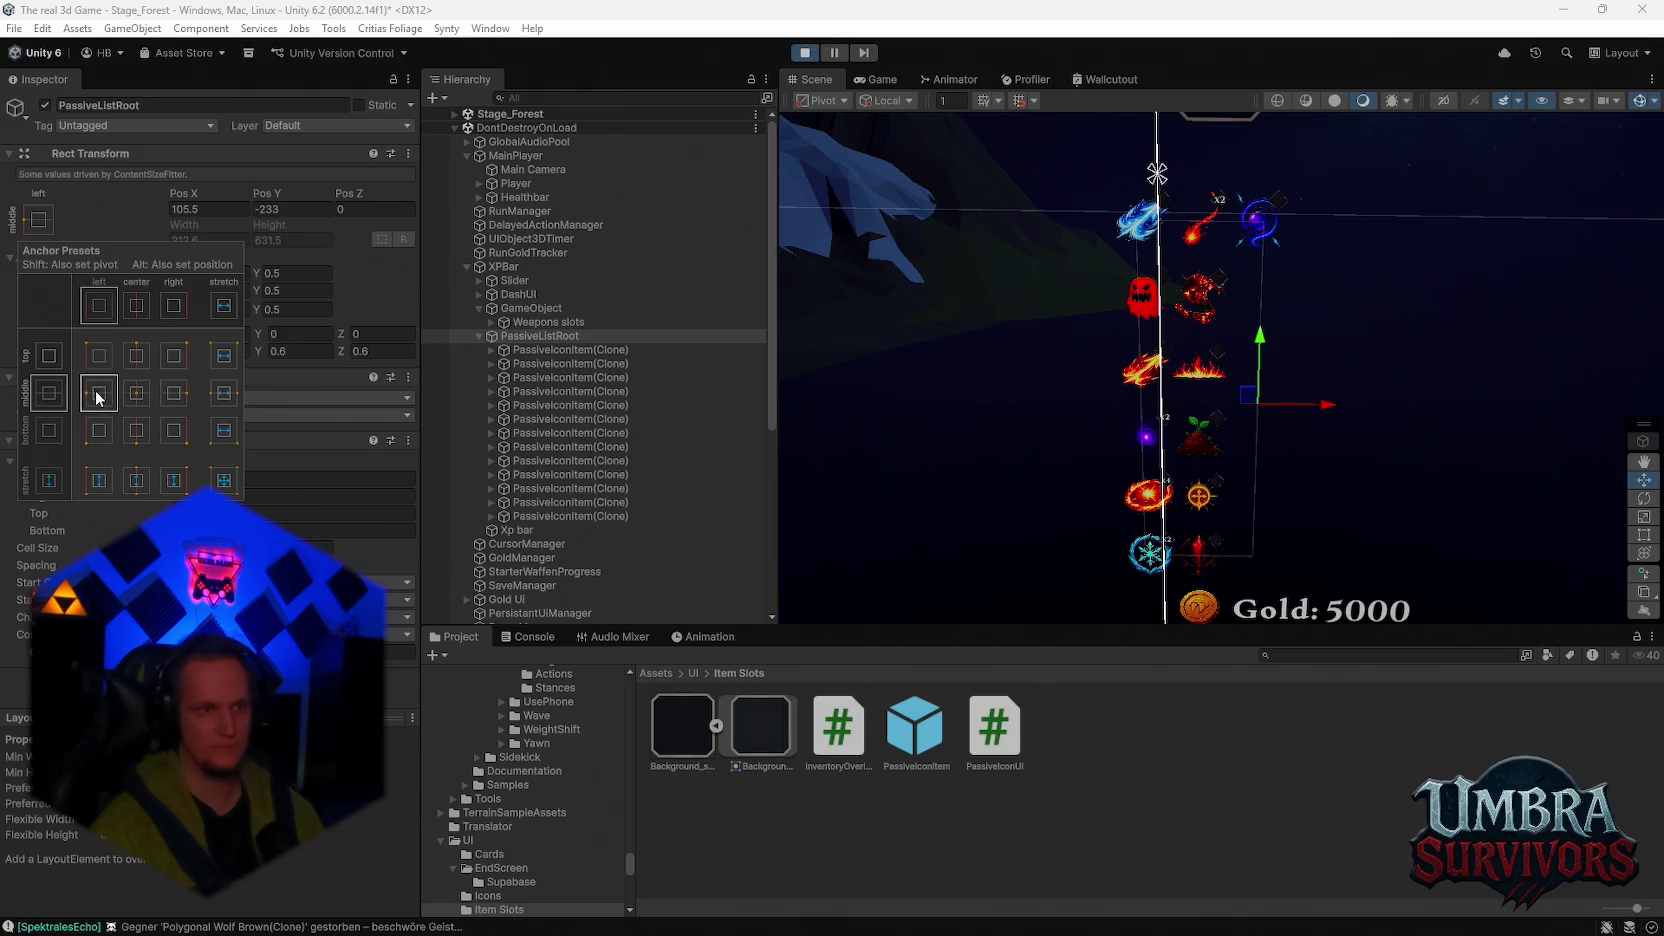
pyautogui.click(101, 360)
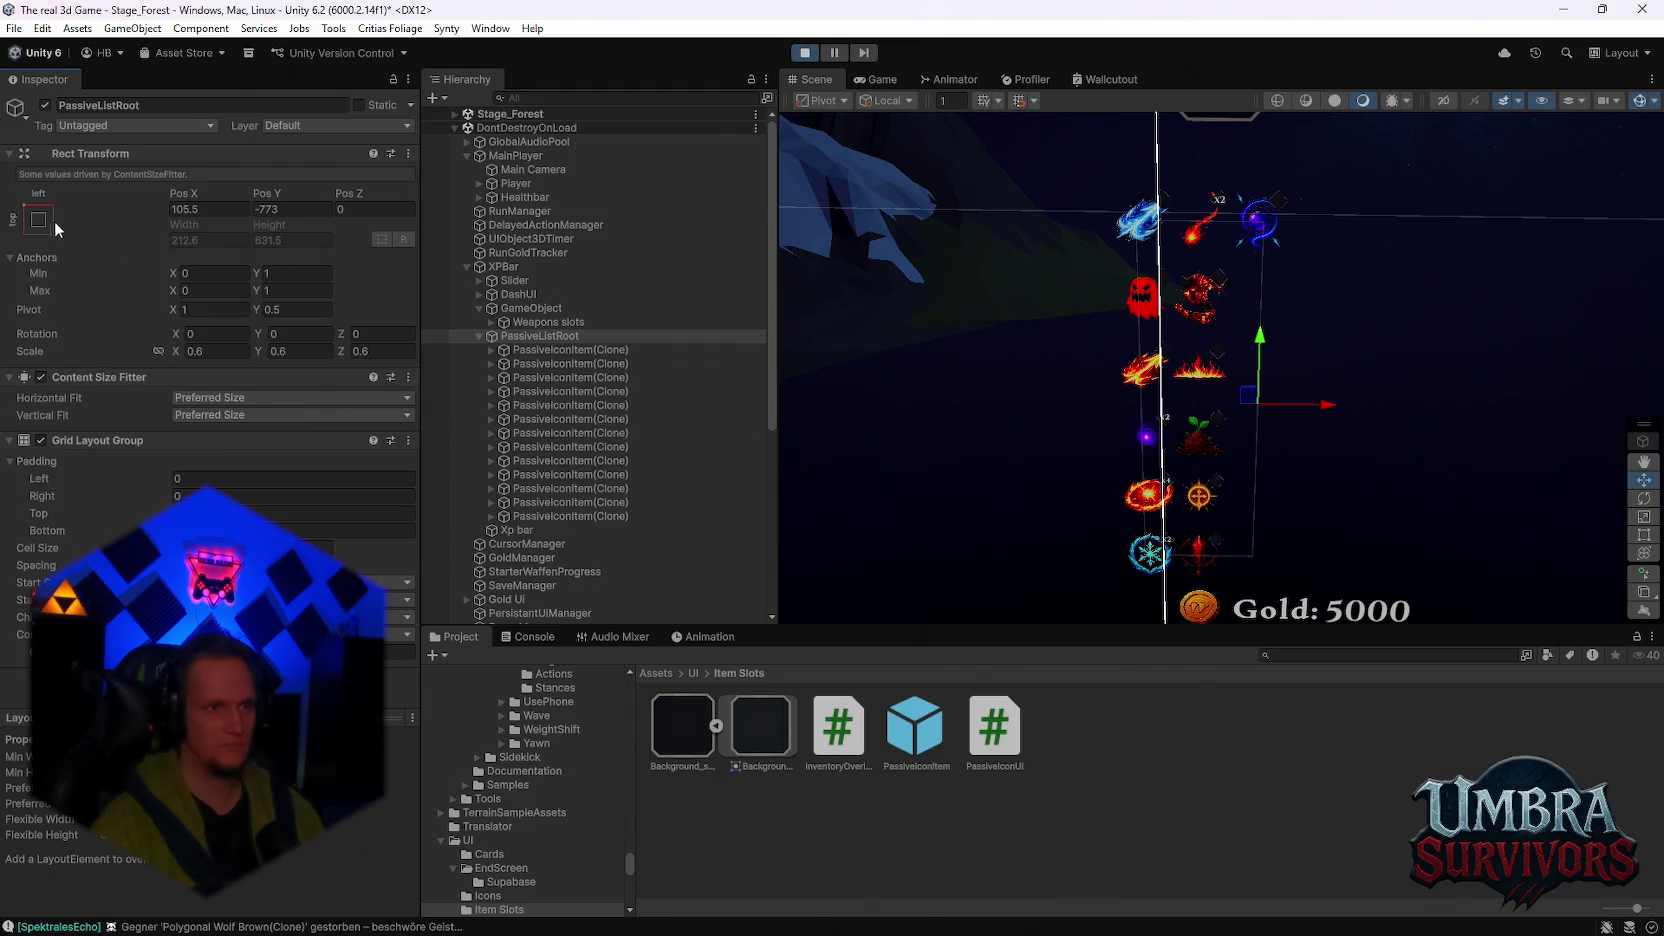
pyautogui.click(55, 221)
pyautogui.click(99, 393)
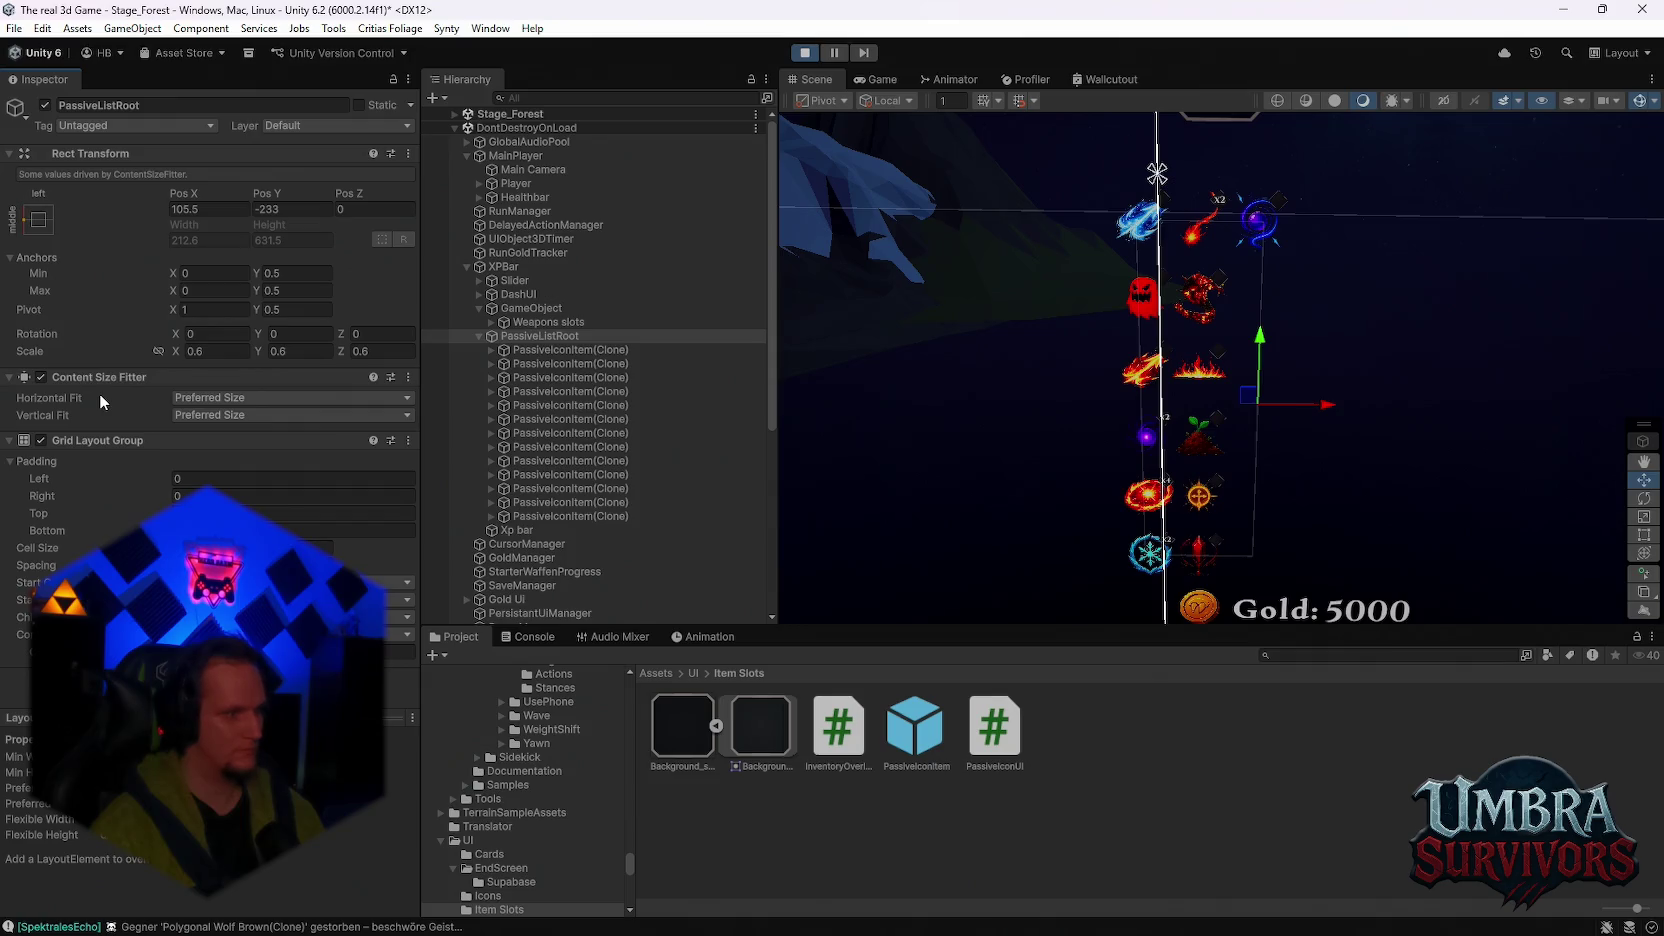
pyautogui.click(40, 224)
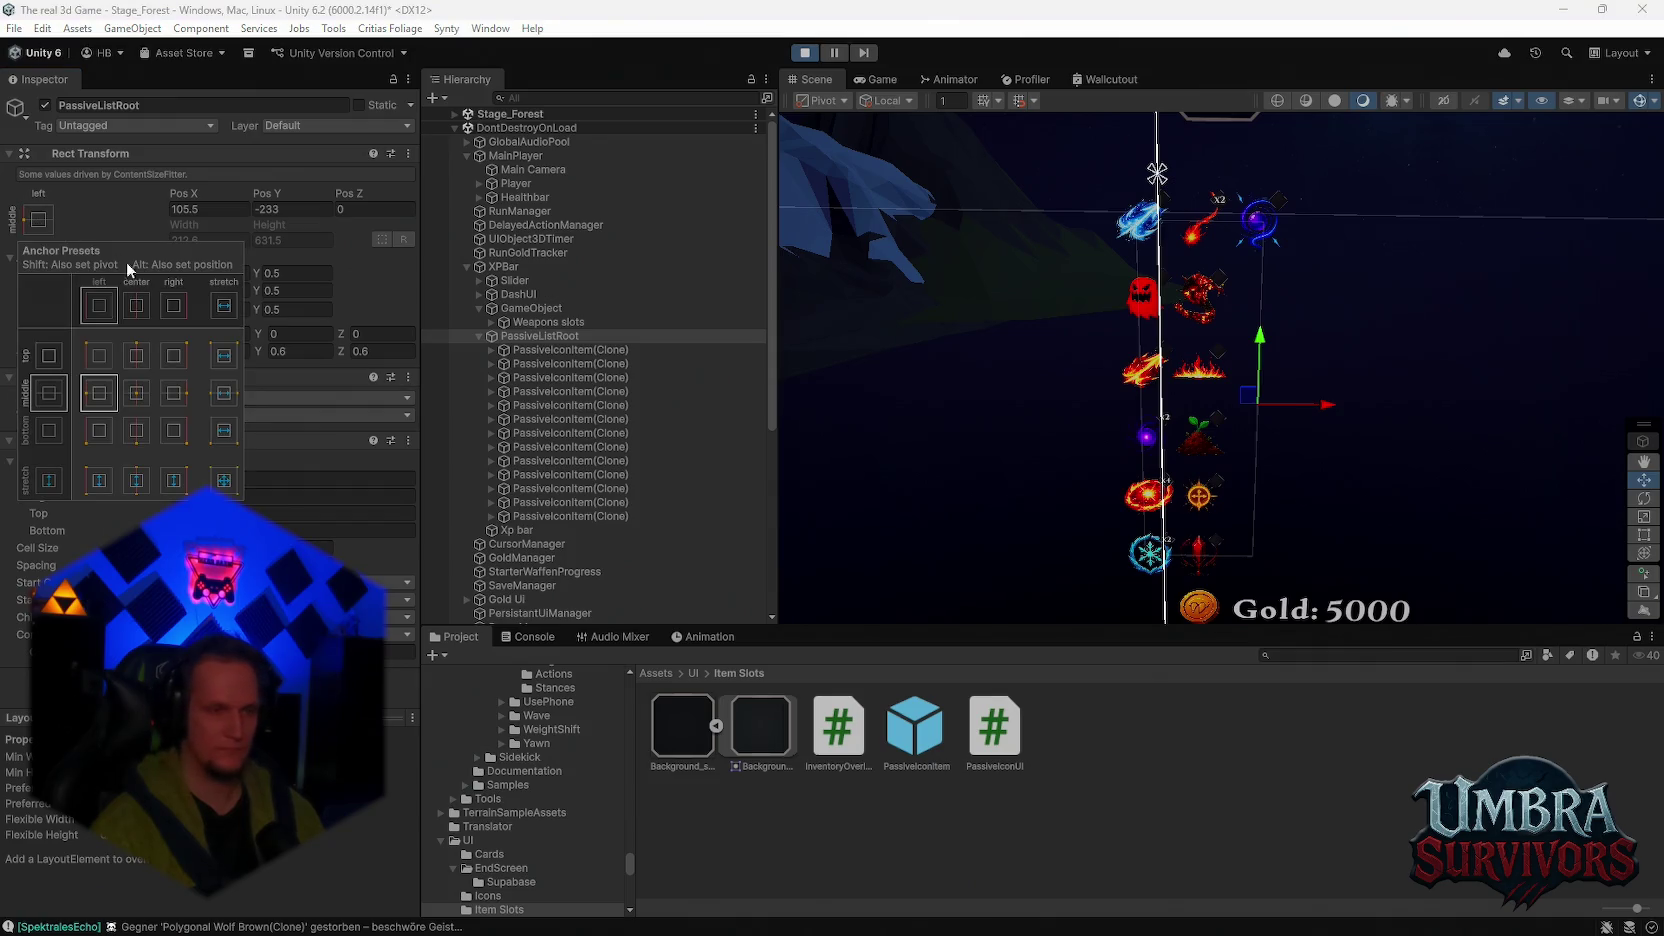
pyautogui.press('alt')
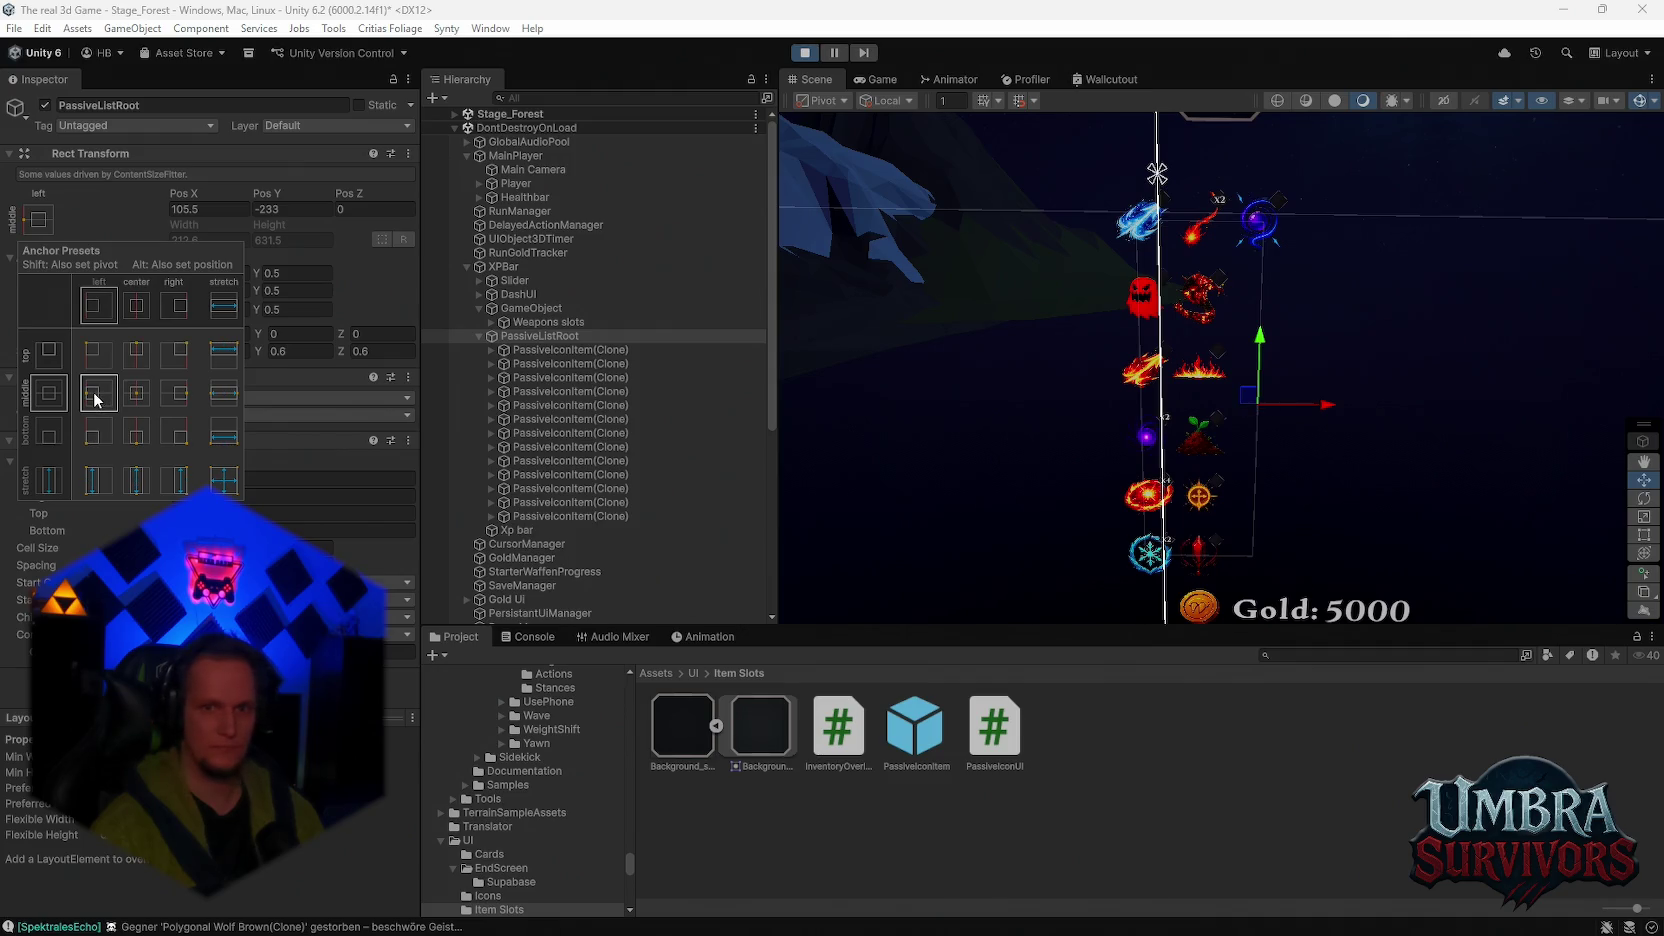
pyautogui.keyDown('alt'); pyautogui.click(96, 397); pyautogui.keyUp('alt')
pyautogui.press('q')
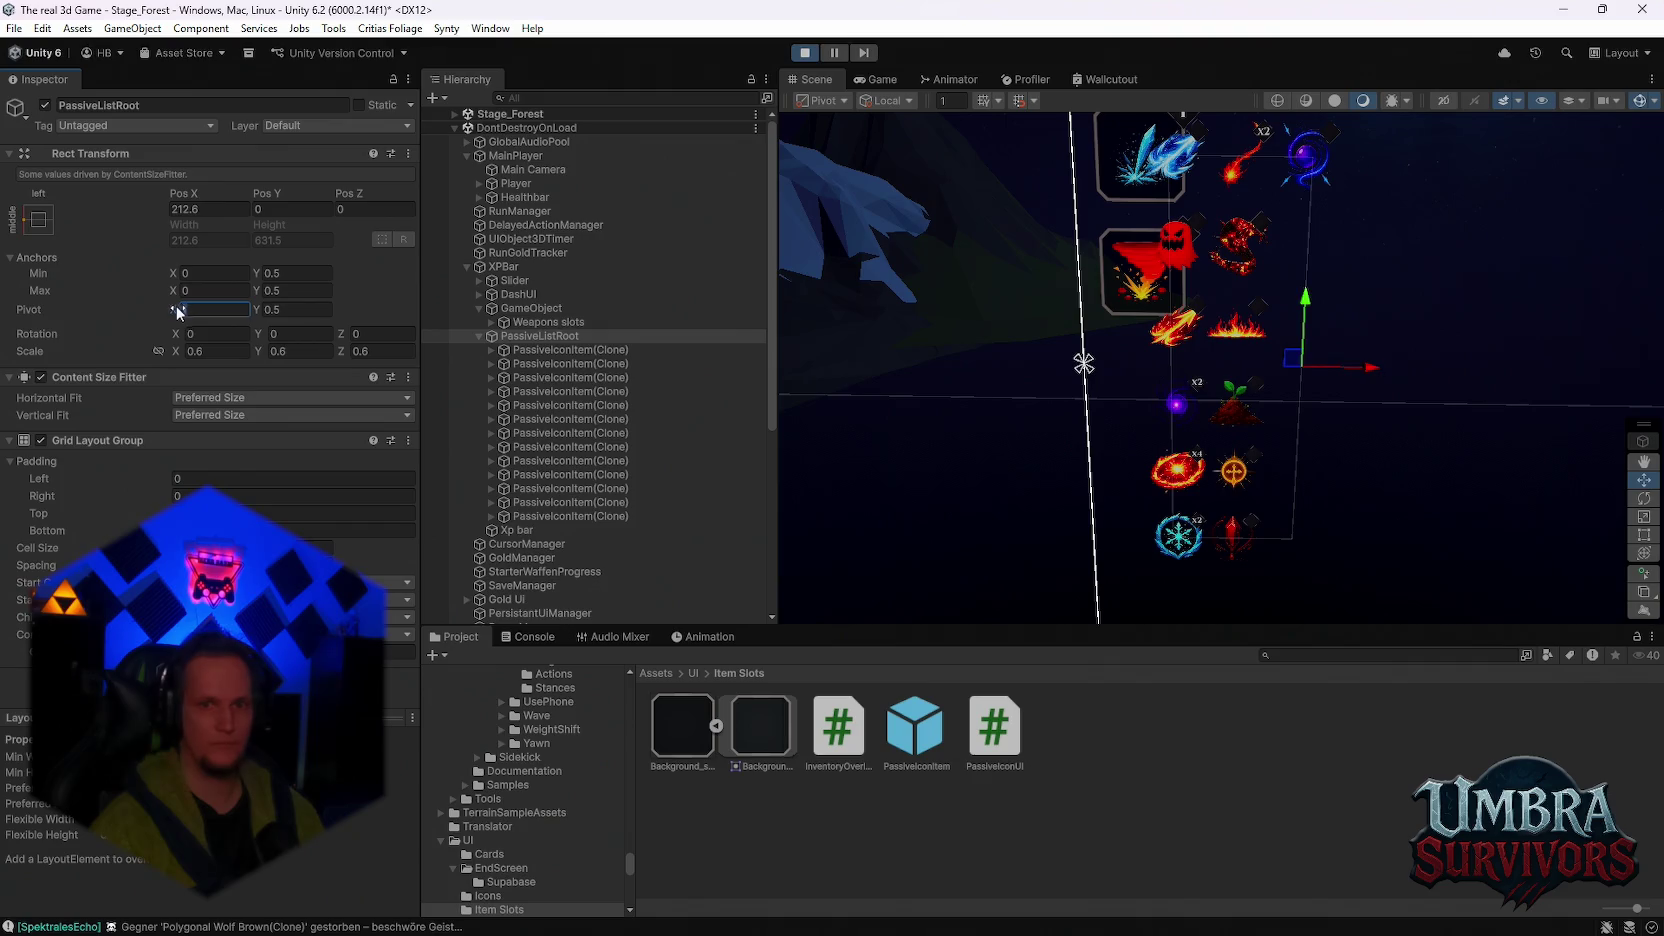
# Step: Set PassiveListRoot's Pivot X to 0 so it pivots on its left edge
pyautogui.moveTo(175, 310)
pyautogui.mouseDown()
pyautogui.moveTo(207, 315)
pyautogui.moveTo(170, 320)
pyautogui.mouseUp()
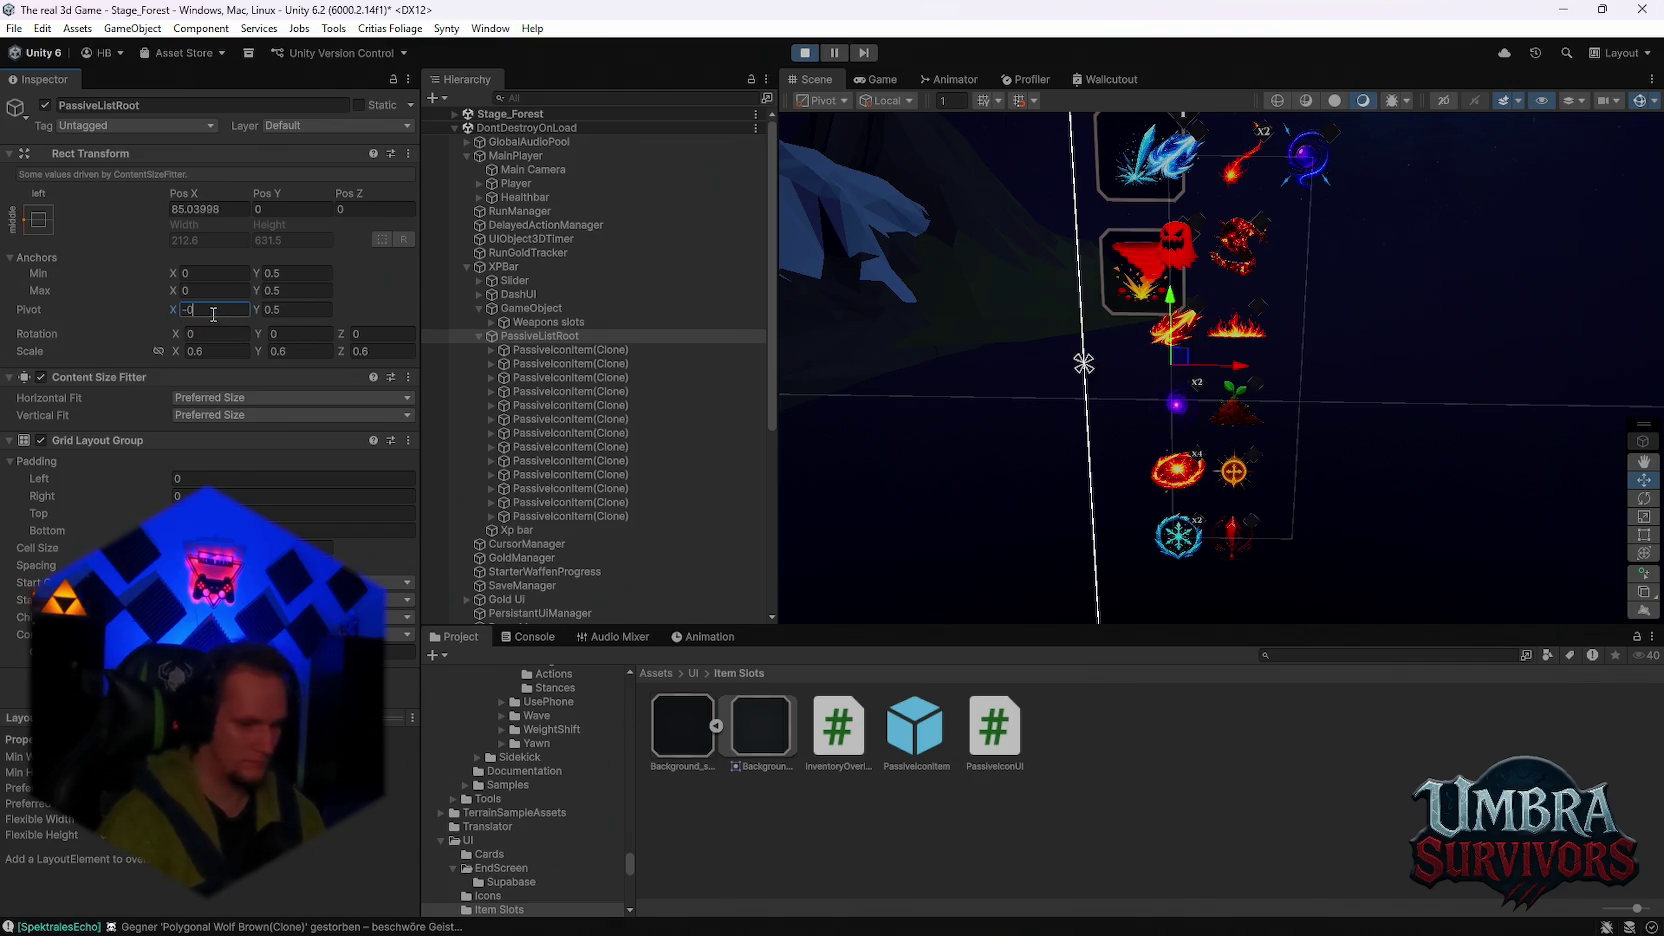
pyautogui.write('-0.')
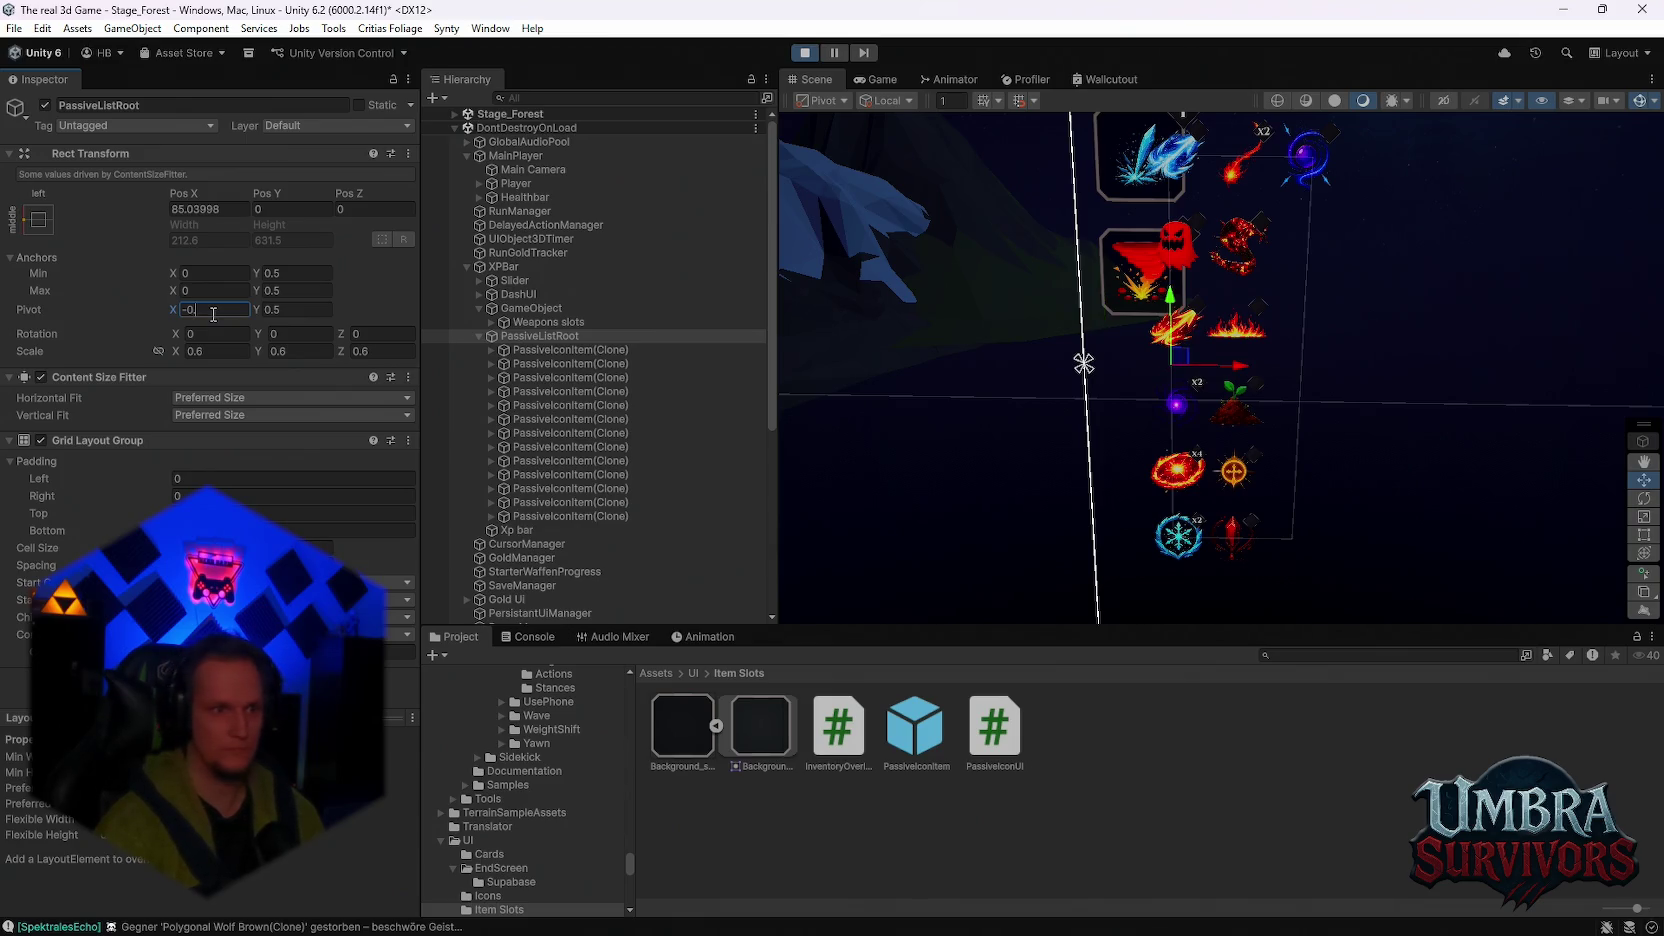
pyautogui.press('Return')
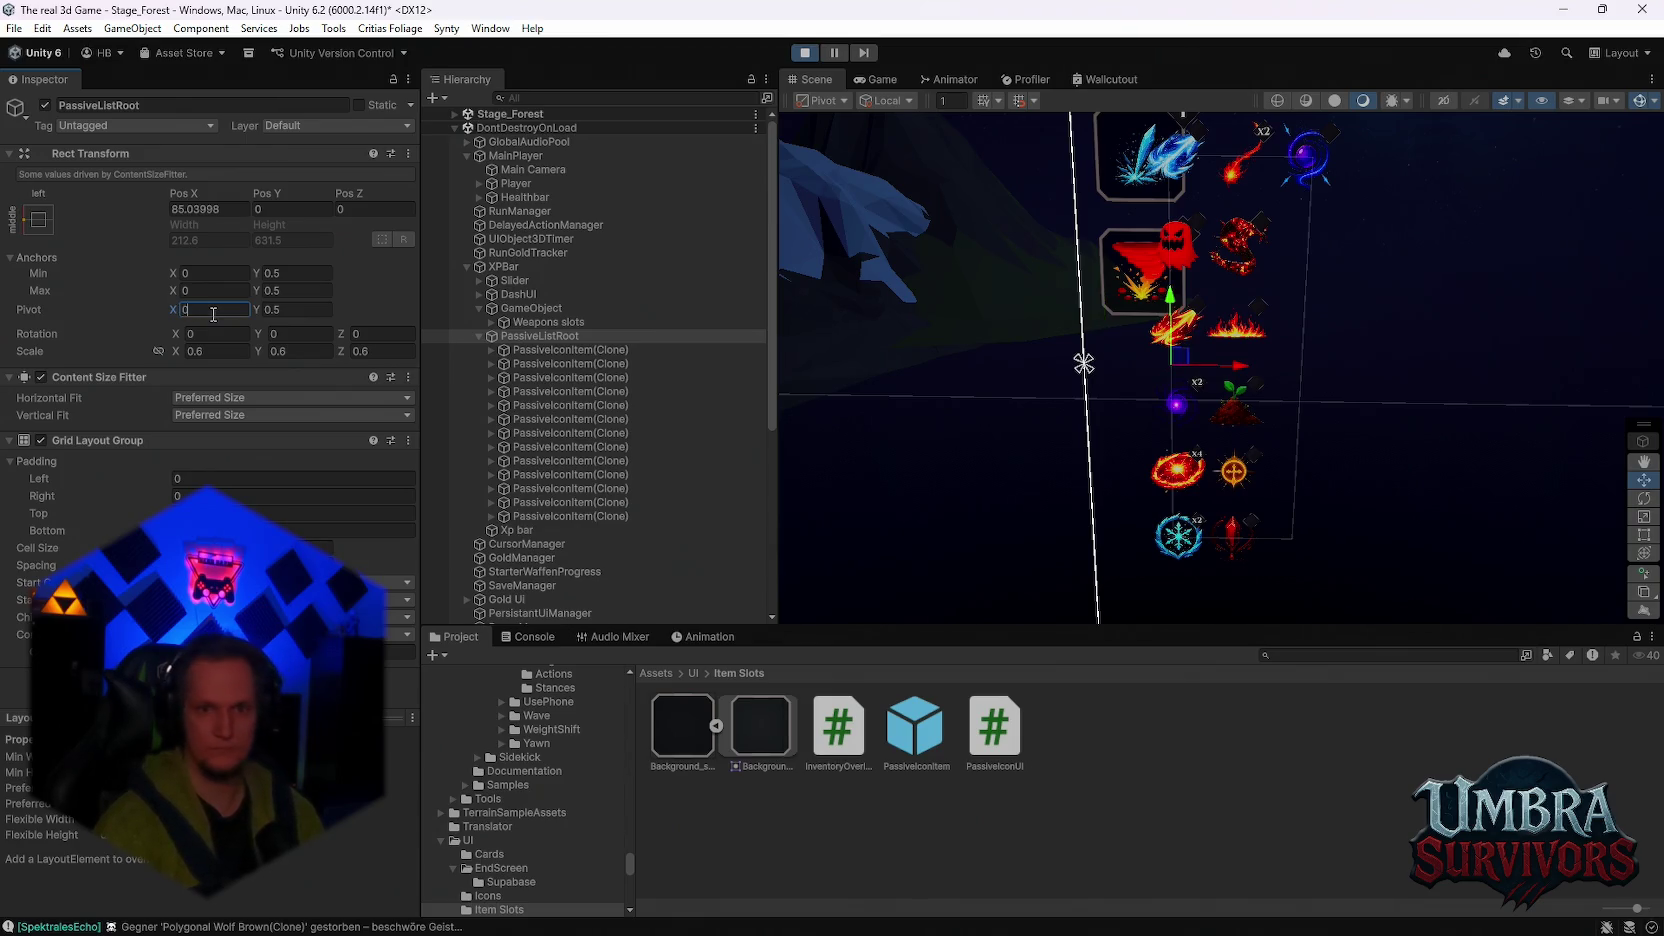
# Step: Move the column below the weapon slots to Pos X 37.3, Pos Y -212 and view the paused game
pyautogui.moveTo(1234, 372)
pyautogui.mouseDown()
pyautogui.moveTo(1155, 372)
pyautogui.moveTo(1108, 447)
pyautogui.moveTo(1110, 555)
pyautogui.mouseUp()
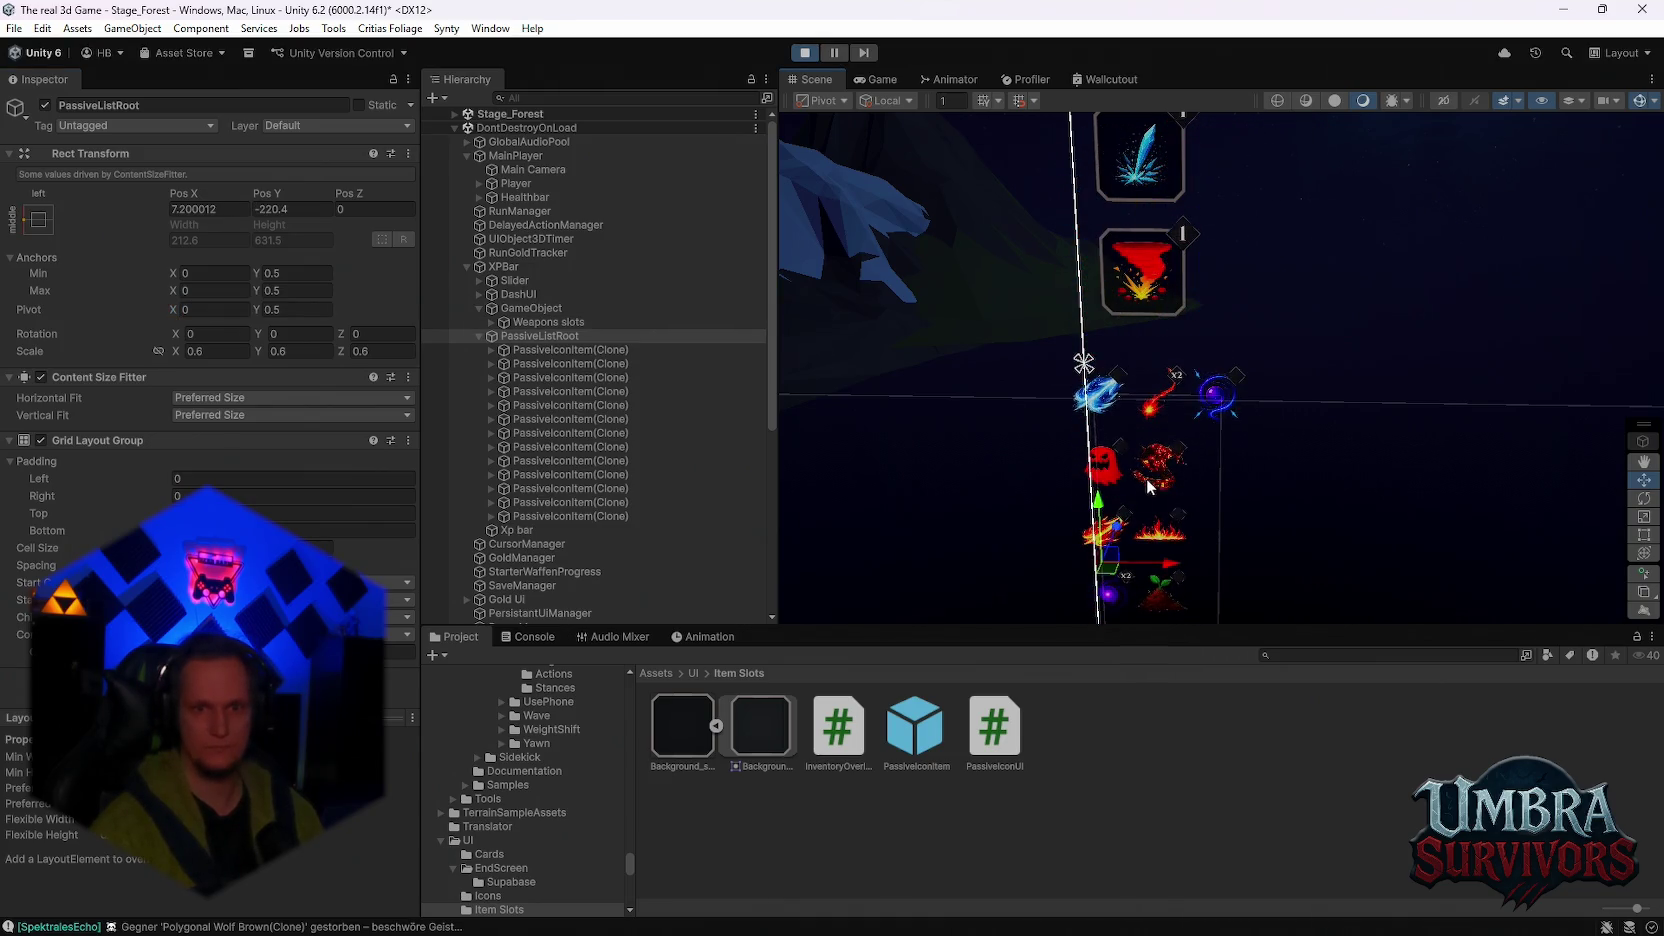
pyautogui.moveTo(1167, 482); pyautogui.dragTo(1192, 482)
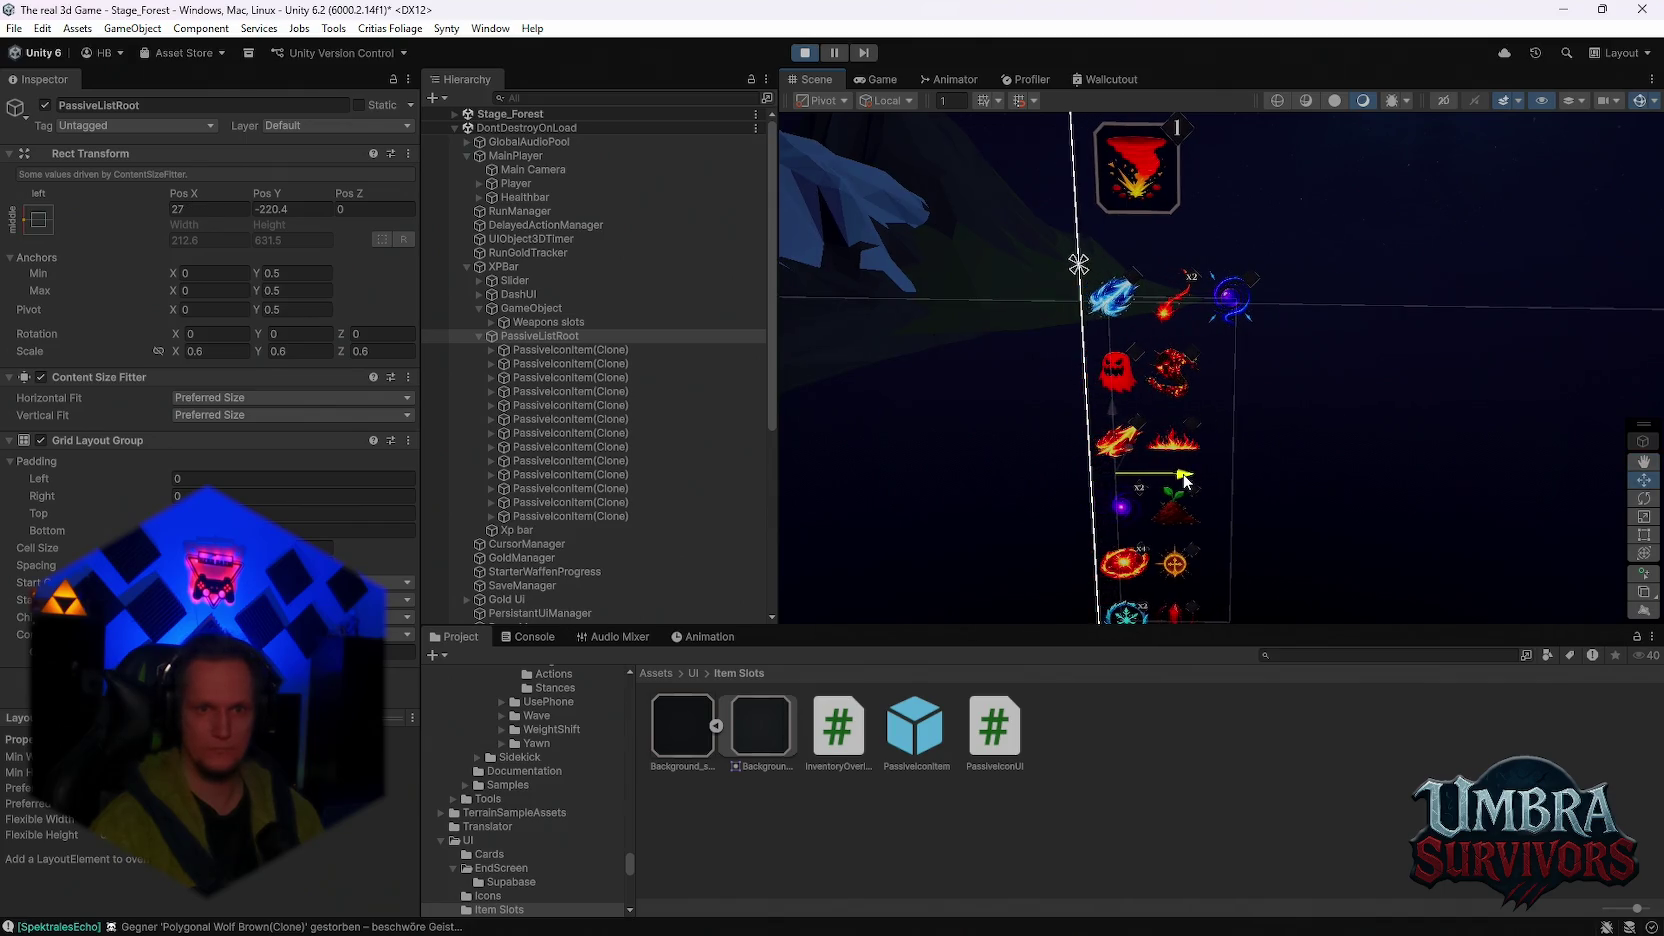
pyautogui.moveTo(1188, 342); pyautogui.dragTo(1237, 415)
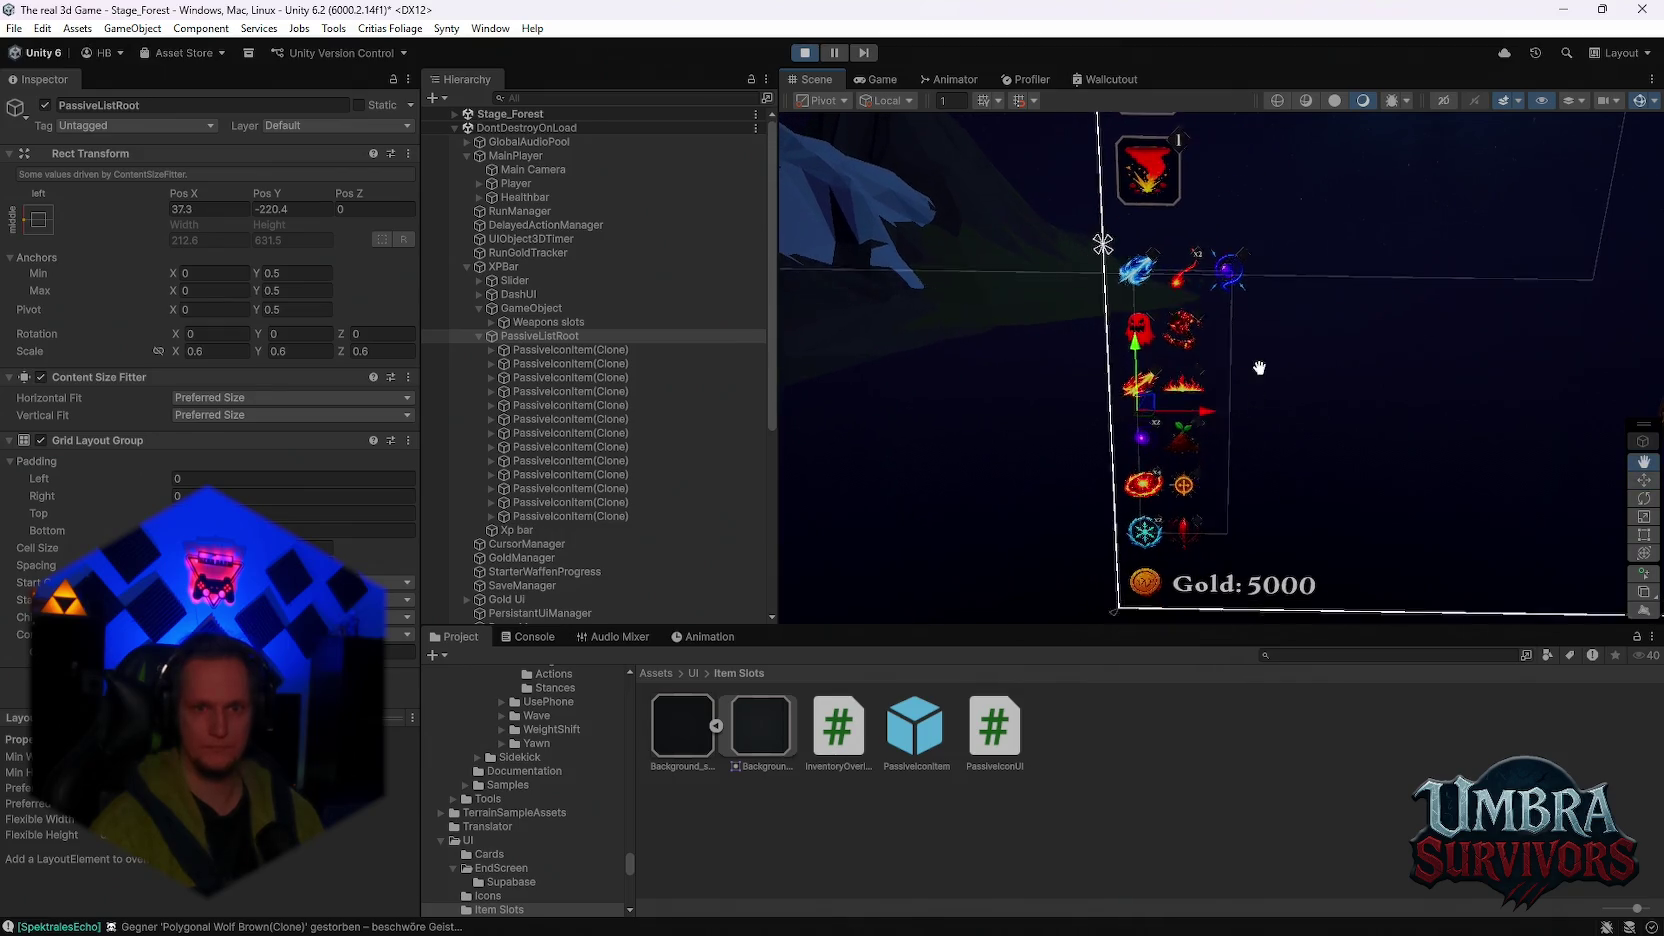
pyautogui.press('w')
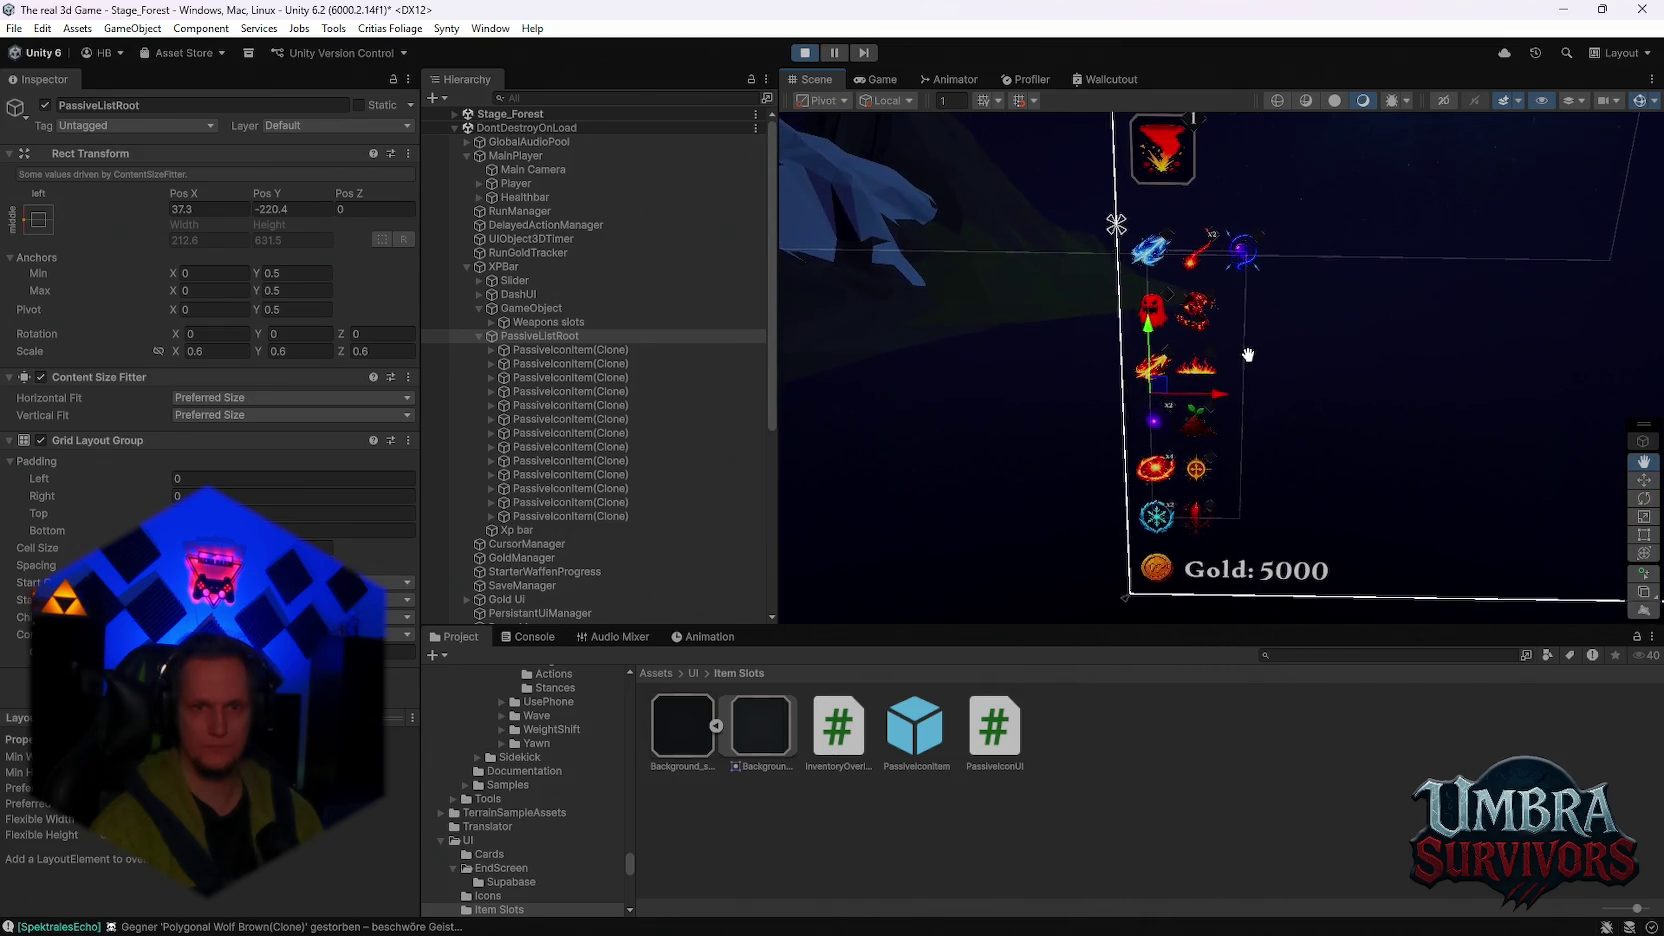
pyautogui.moveTo(1155, 368); pyautogui.dragTo(1150, 352)
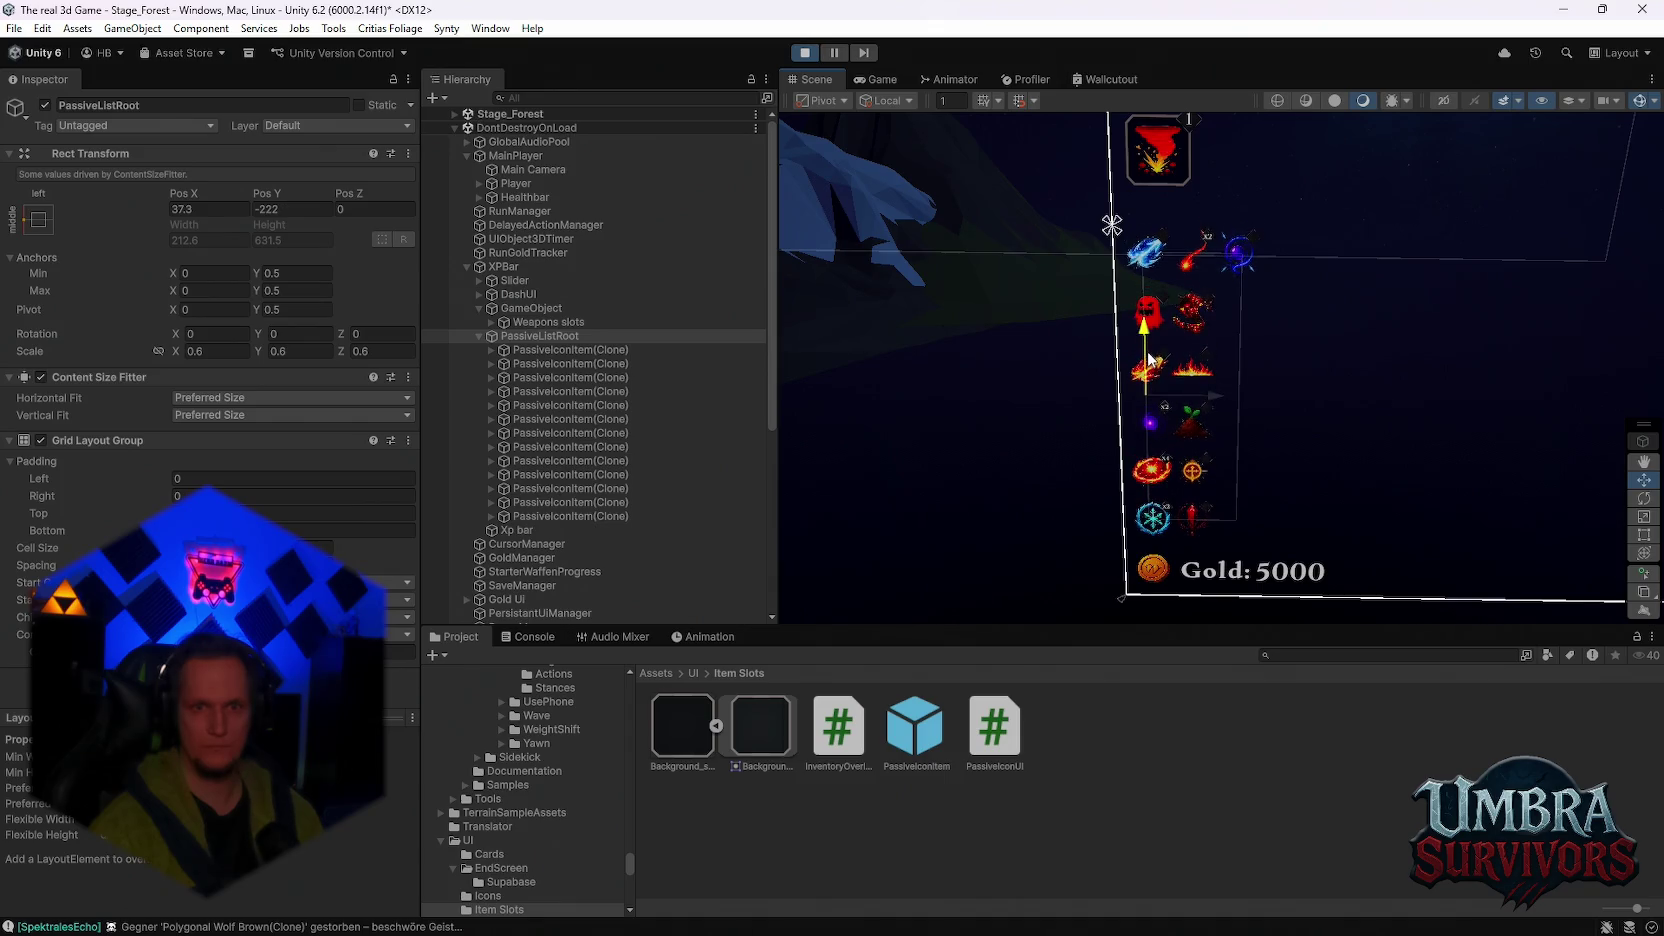
pyautogui.press('Escape')
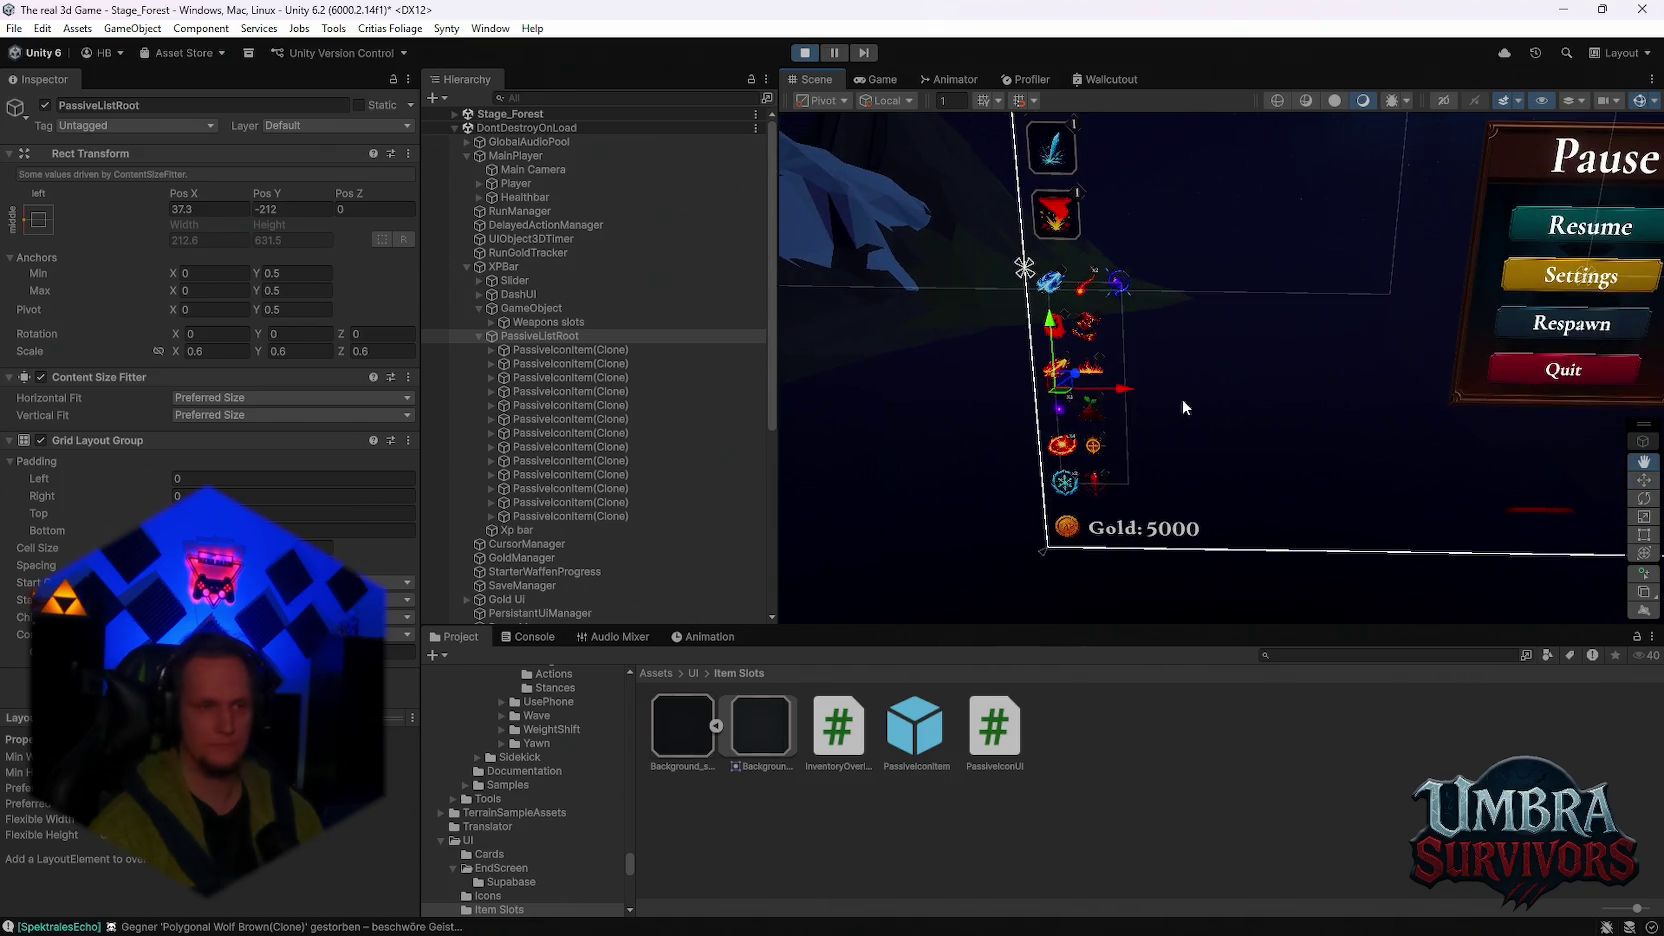
pyautogui.click(878, 79)
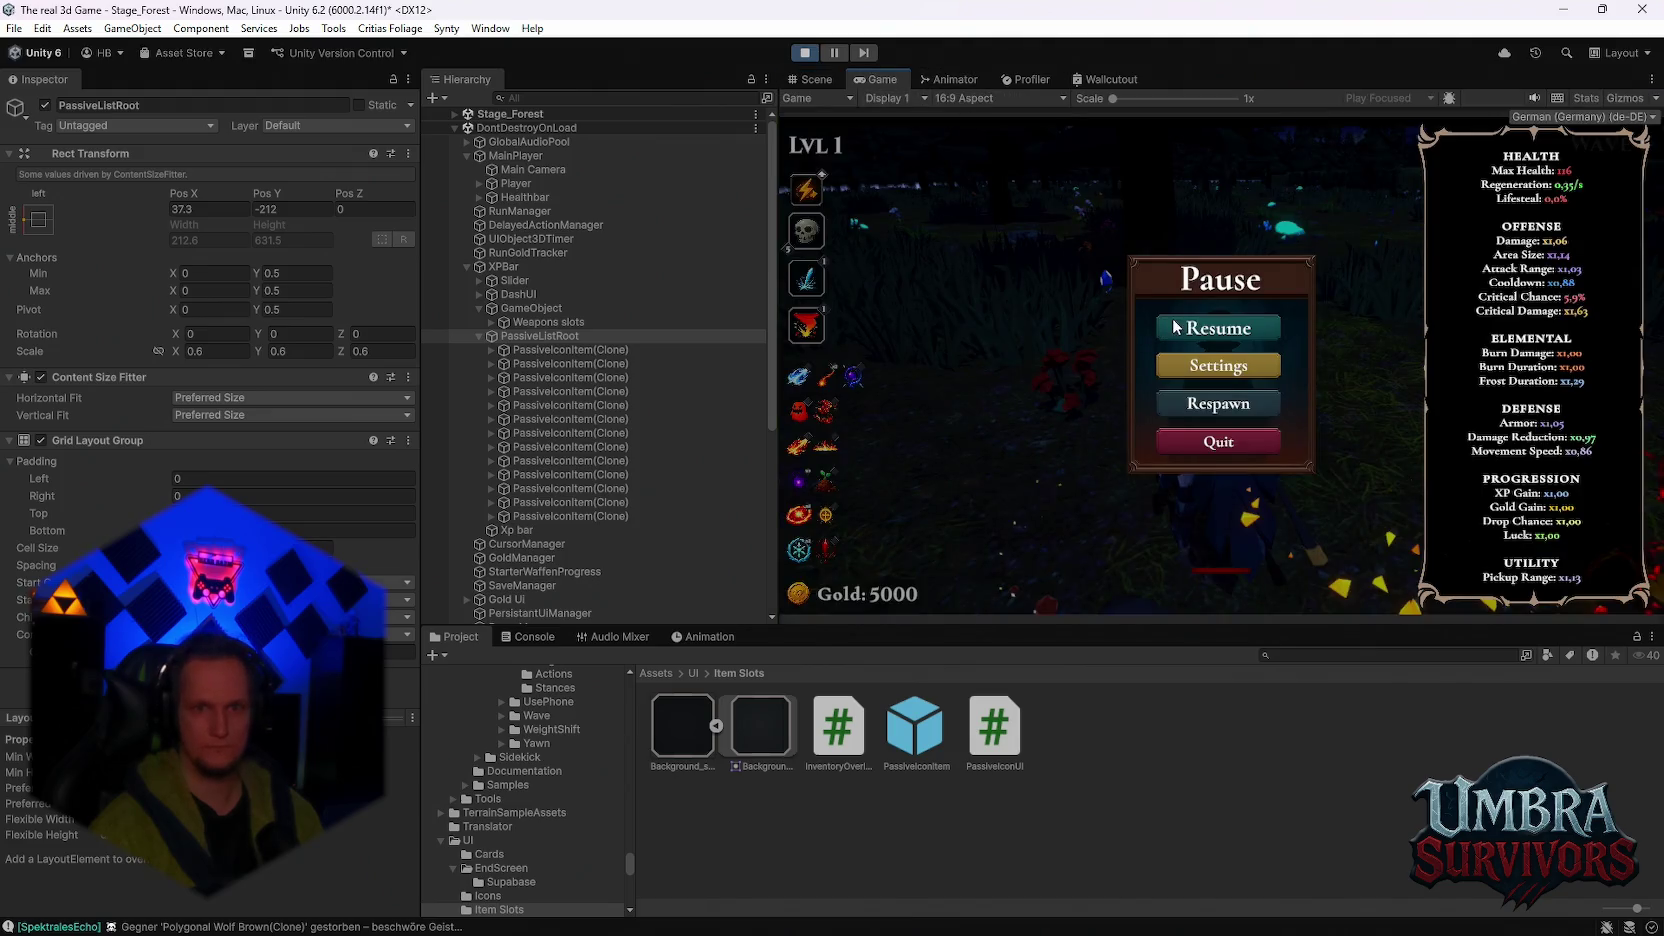
# Step: Capture the column's current layout values and stop the running playtest
pyautogui.click(813, 79)
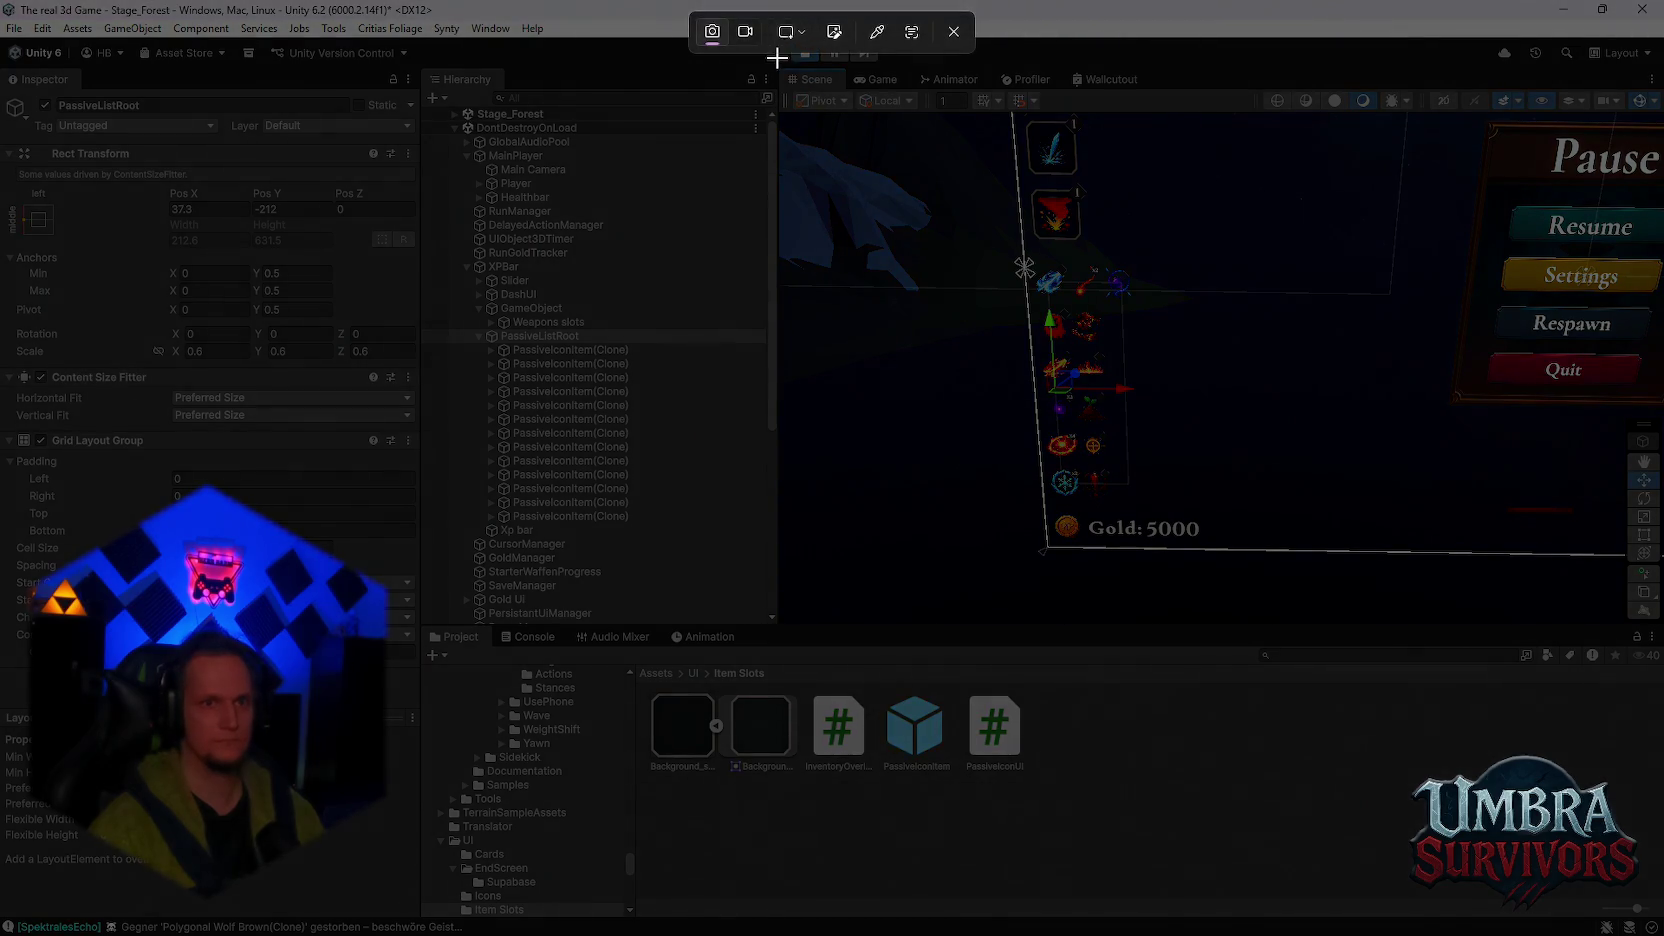
pyautogui.moveTo(781, 55); pyautogui.dragTo(0, 793)
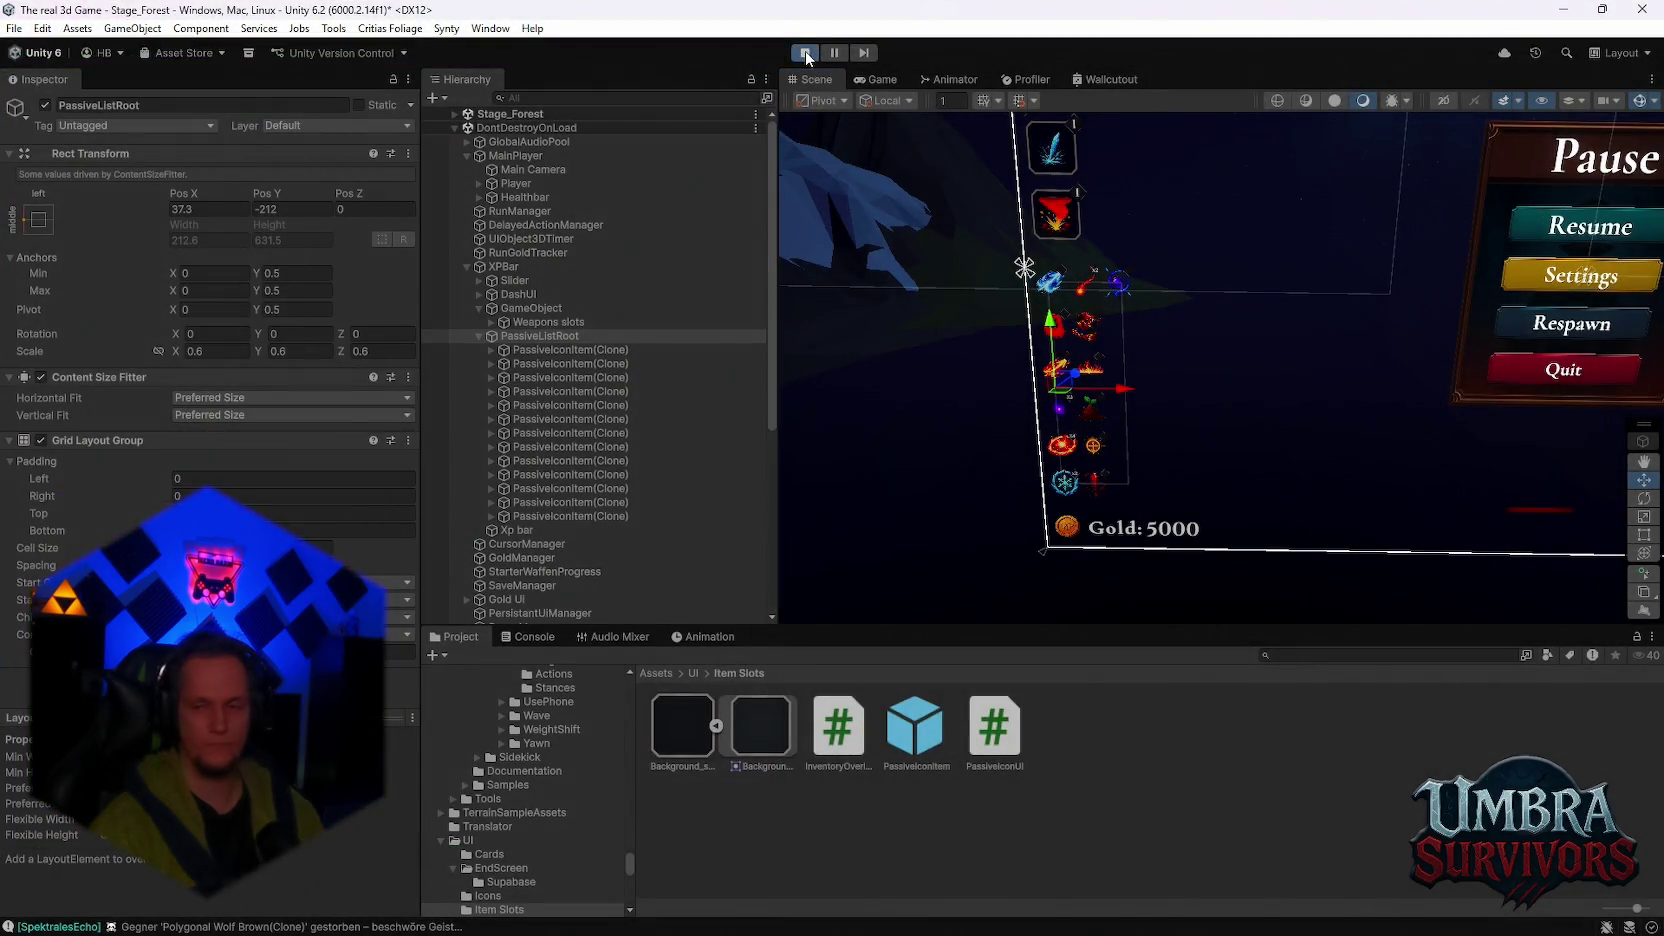
pyautogui.click(806, 54)
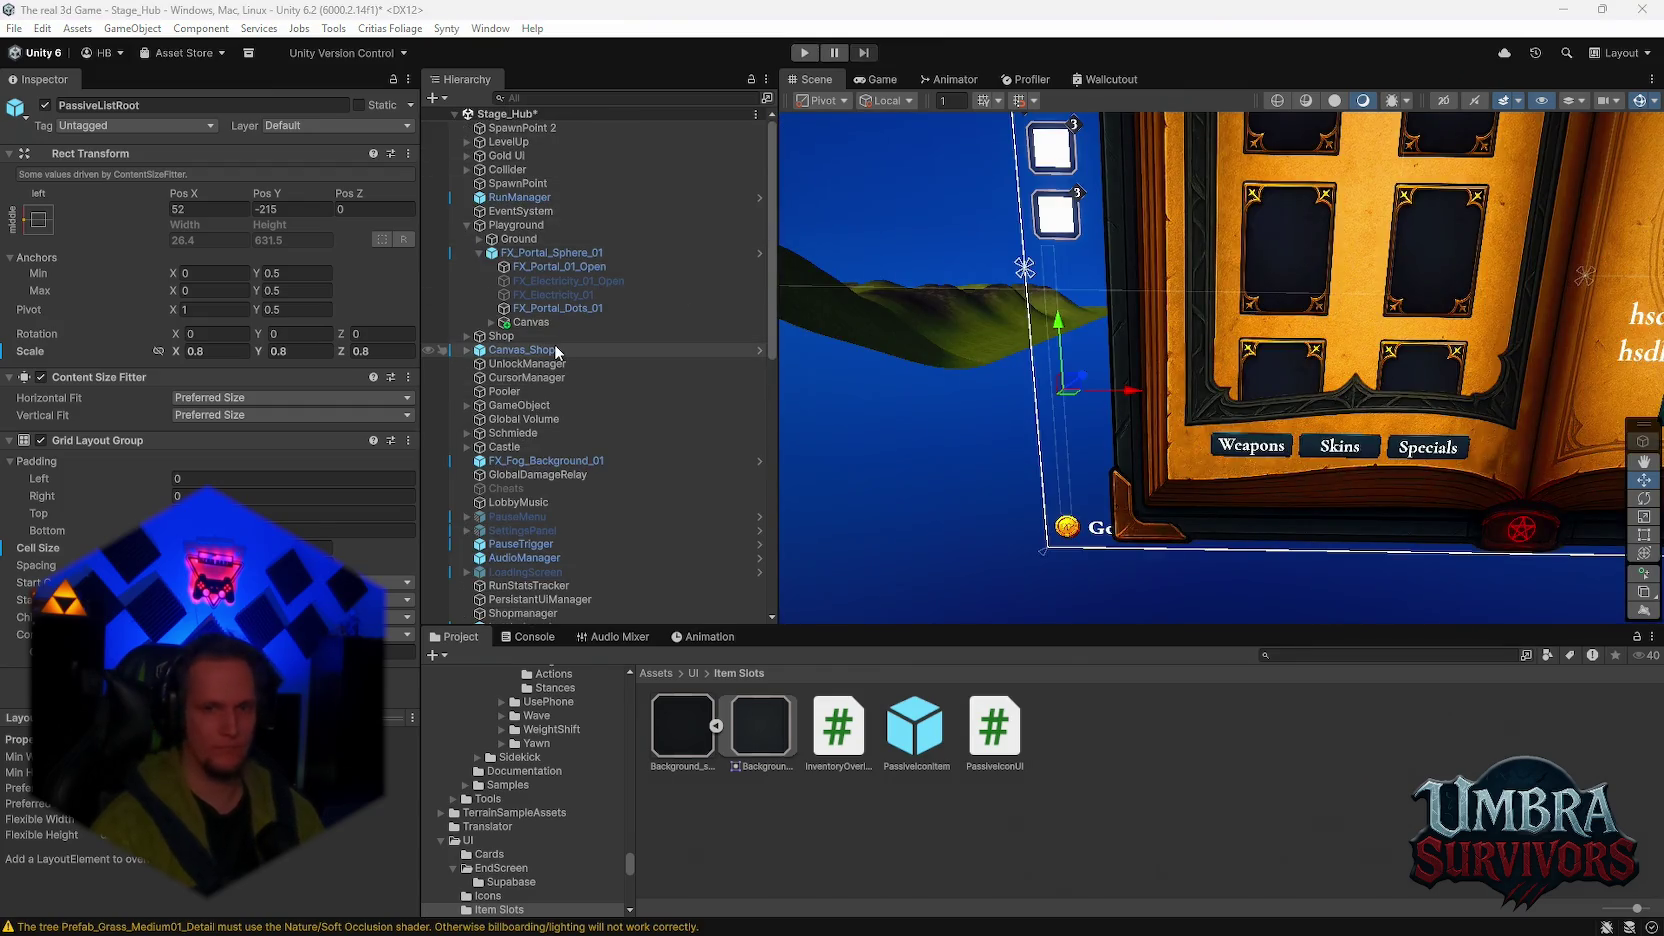
# Step: Re-enter the column's Pivot X 0, scale 0.6, and position X 37.3, Y -212
pyautogui.click(216, 309)
pyautogui.write('0')
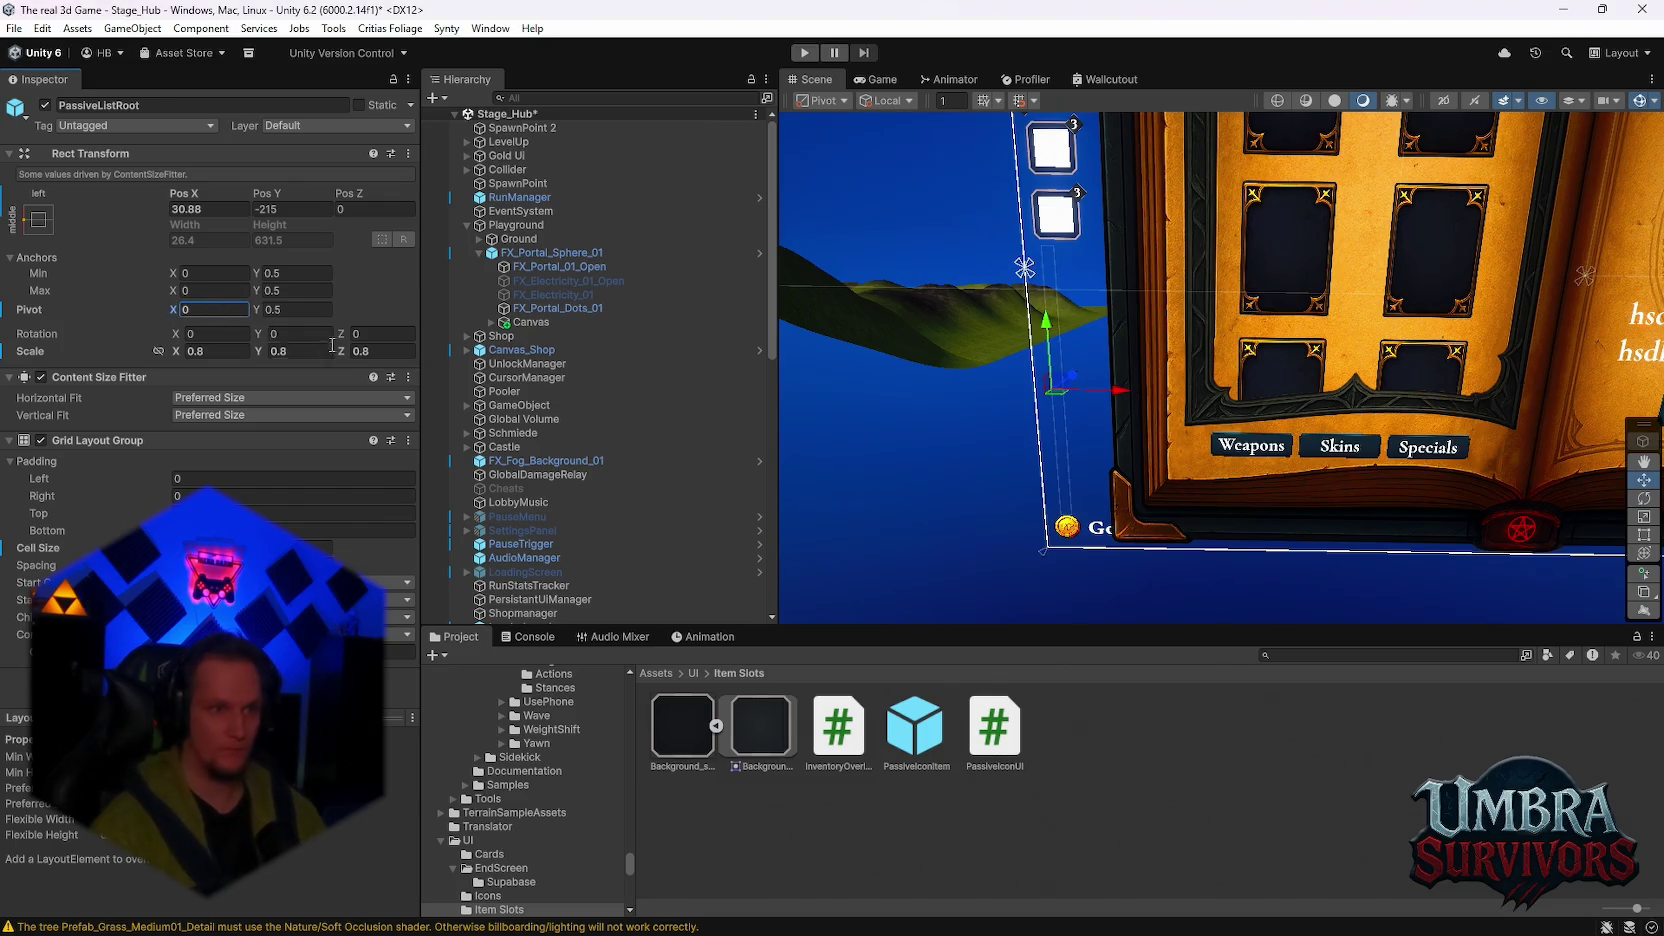
pyautogui.click(234, 349)
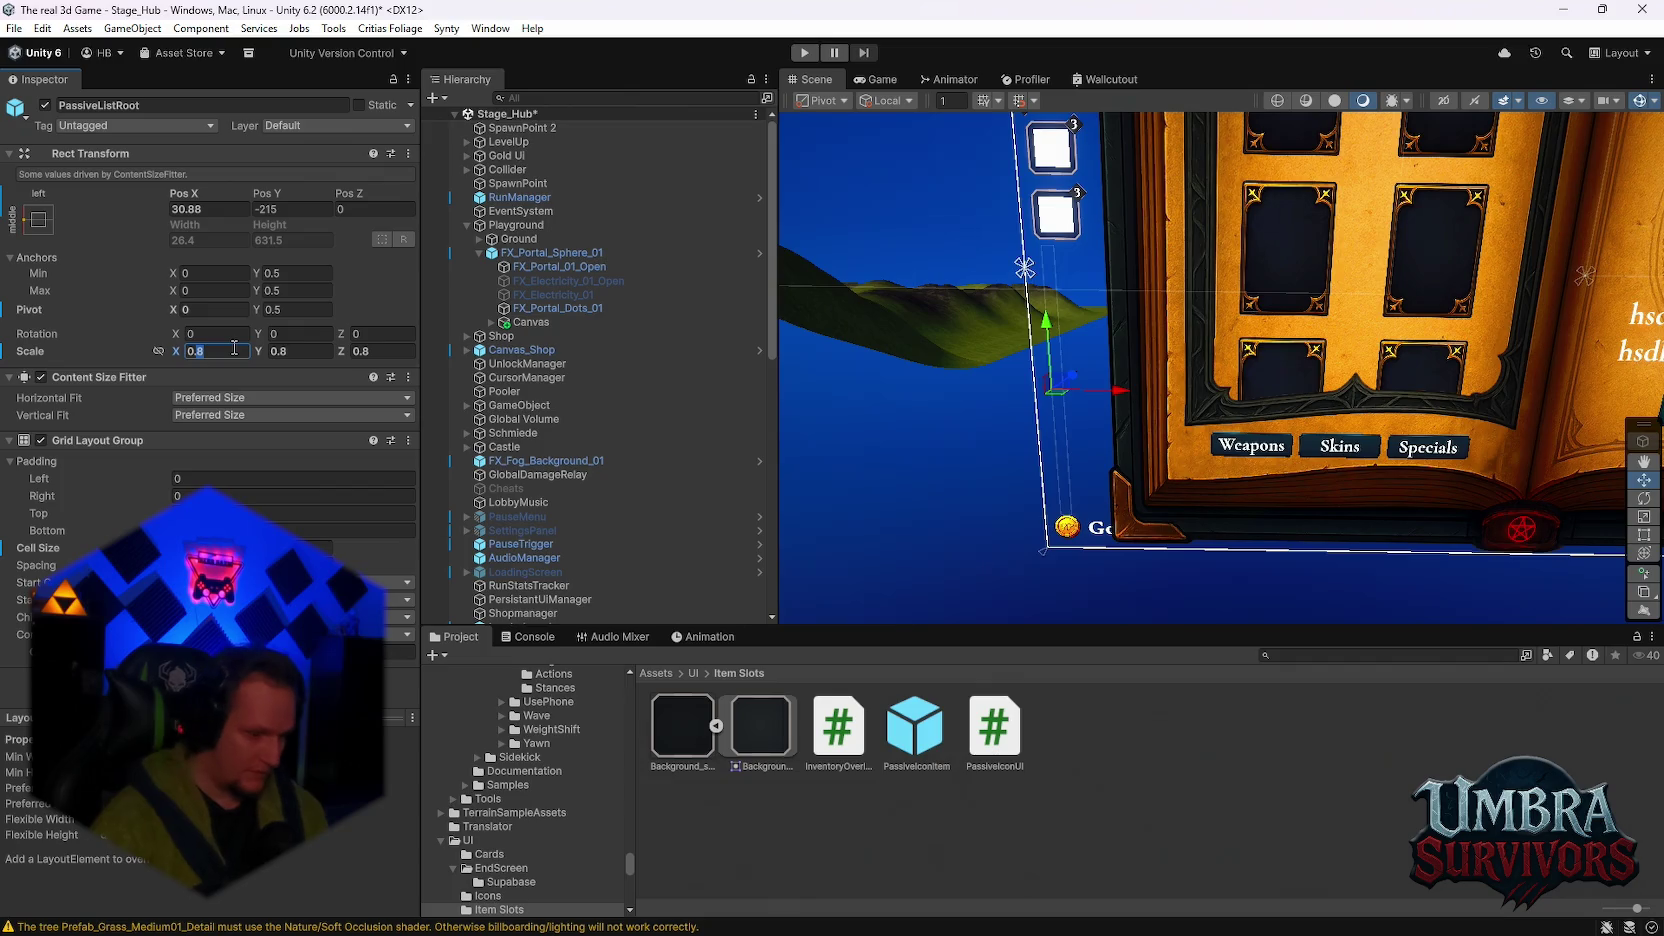
pyautogui.write('0.6')
pyautogui.click(320, 352)
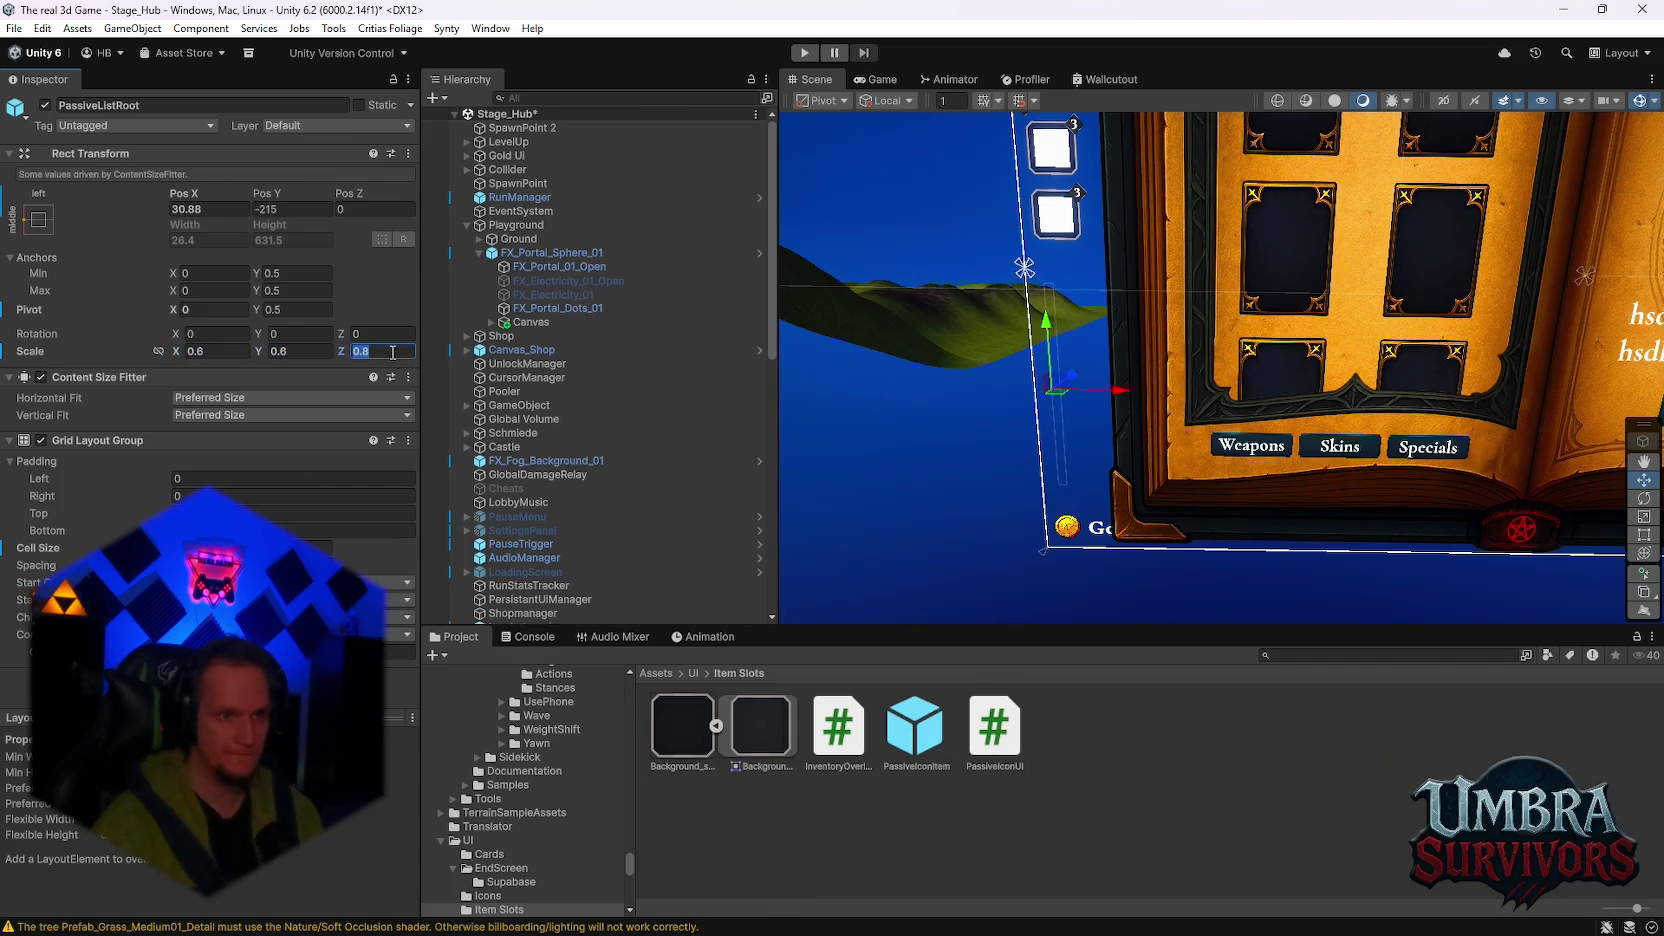
pyautogui.write('0.6')
pyautogui.press('Return')
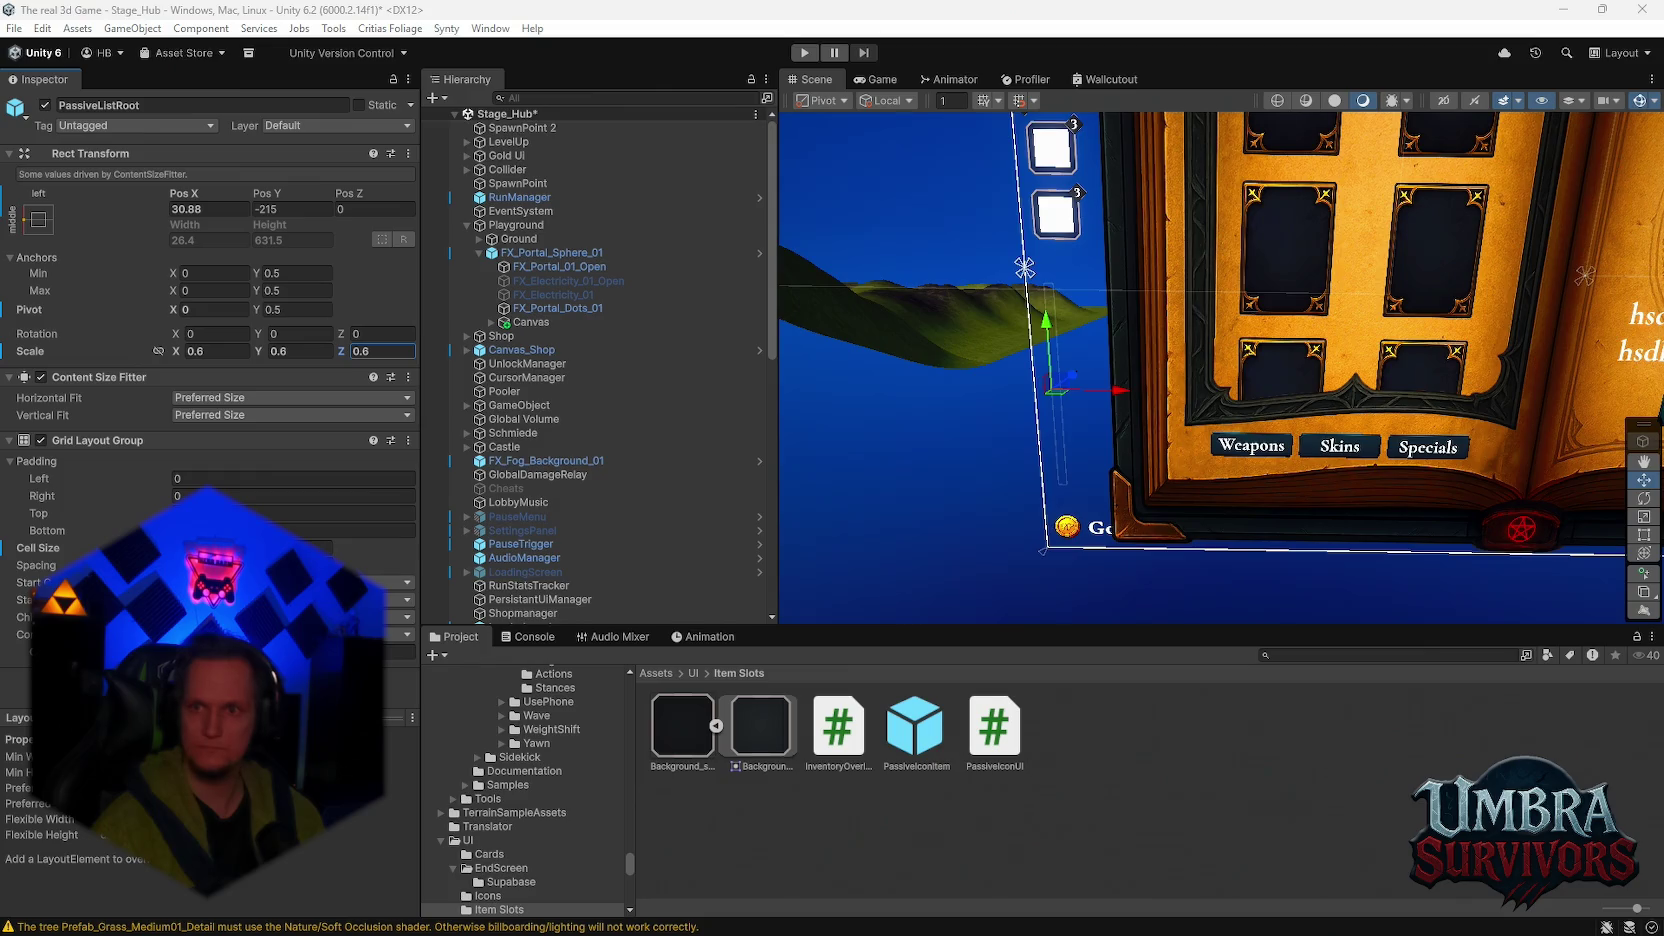
pyautogui.click(211, 209)
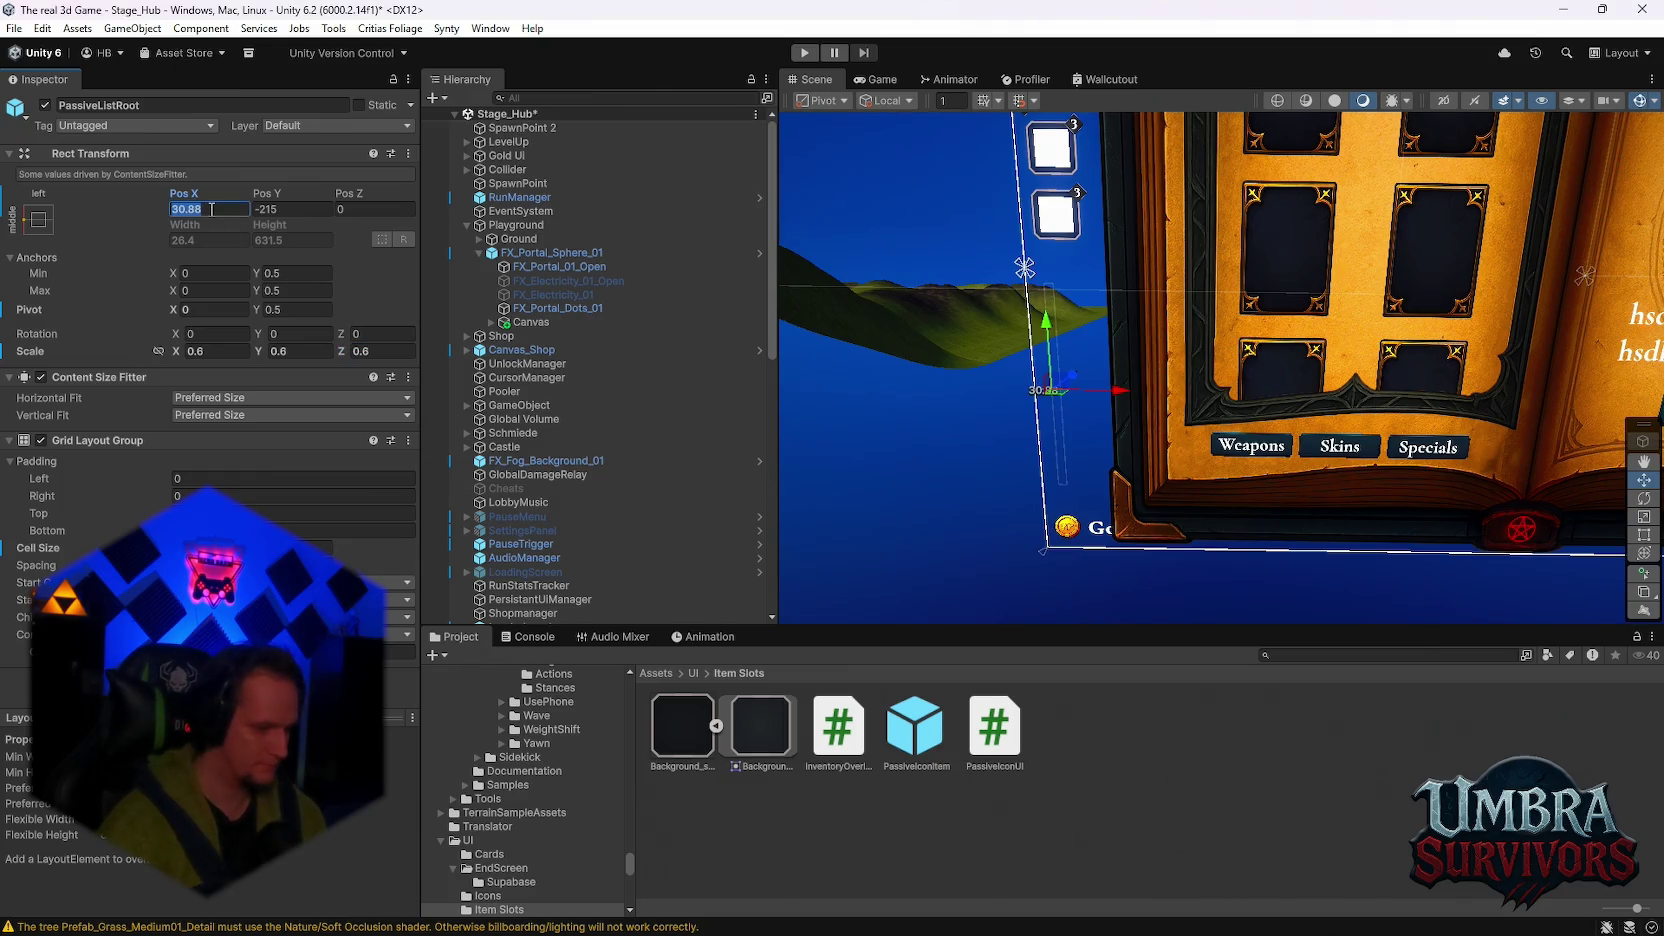
pyautogui.write('37.3')
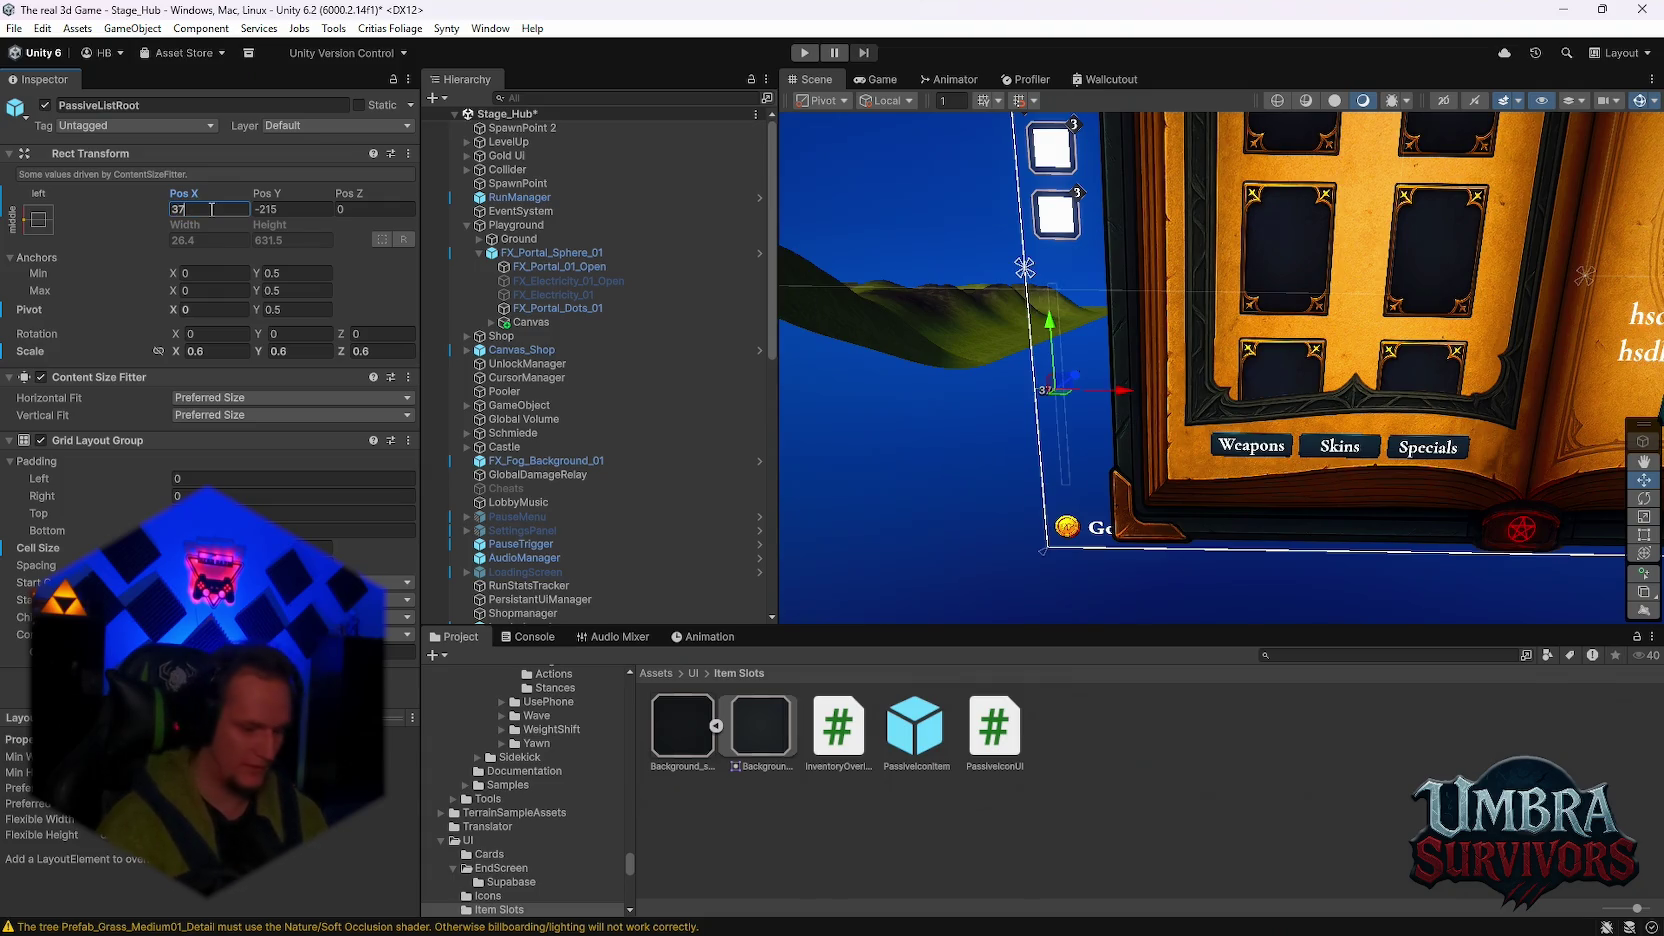
pyautogui.click(310, 208)
pyautogui.write('212')
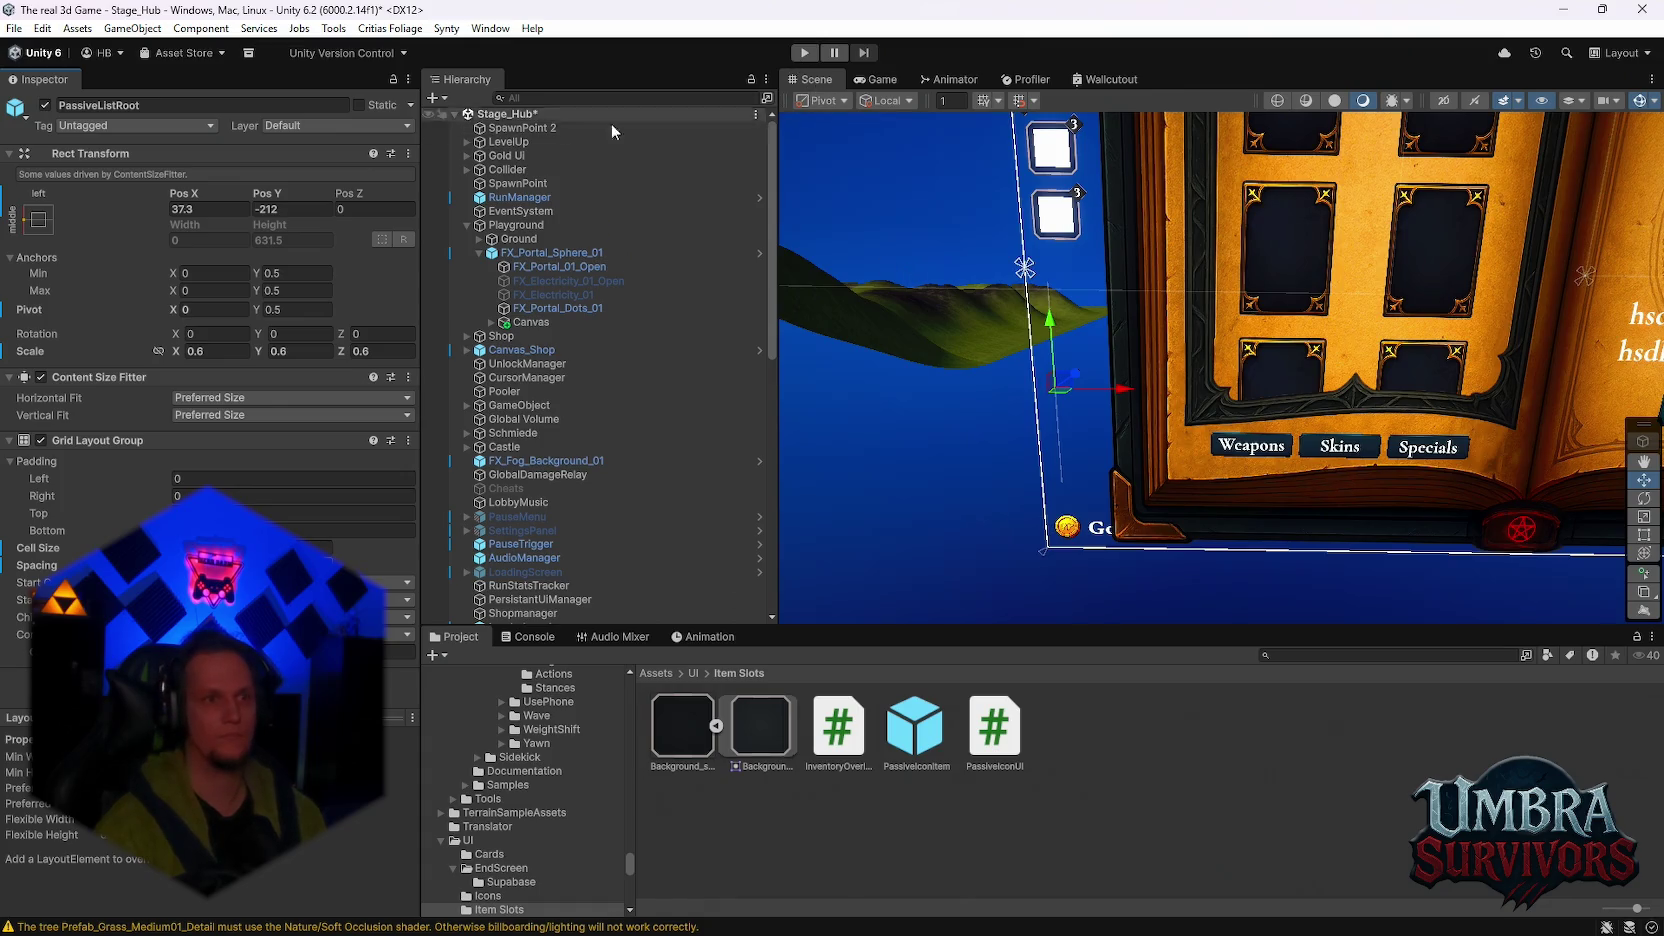
# Step: Save the scene and the project, then enter Play mode
pyautogui.click(14, 30)
pyautogui.click(43, 113)
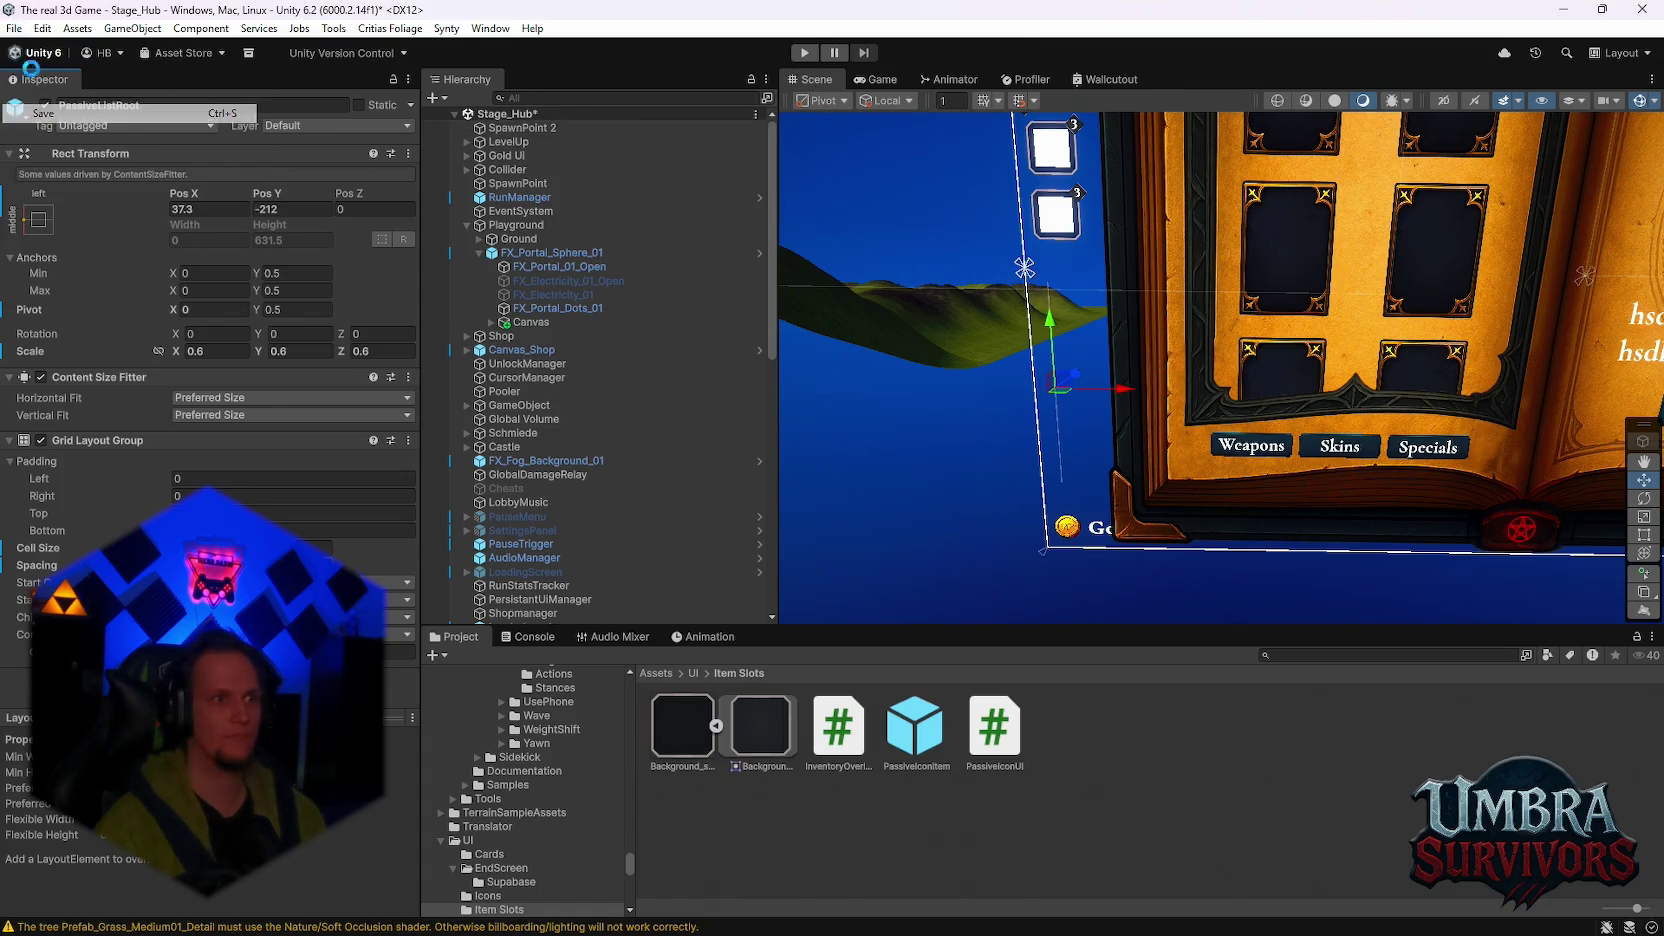
pyautogui.click(14, 28)
pyautogui.click(60, 216)
pyautogui.click(804, 52)
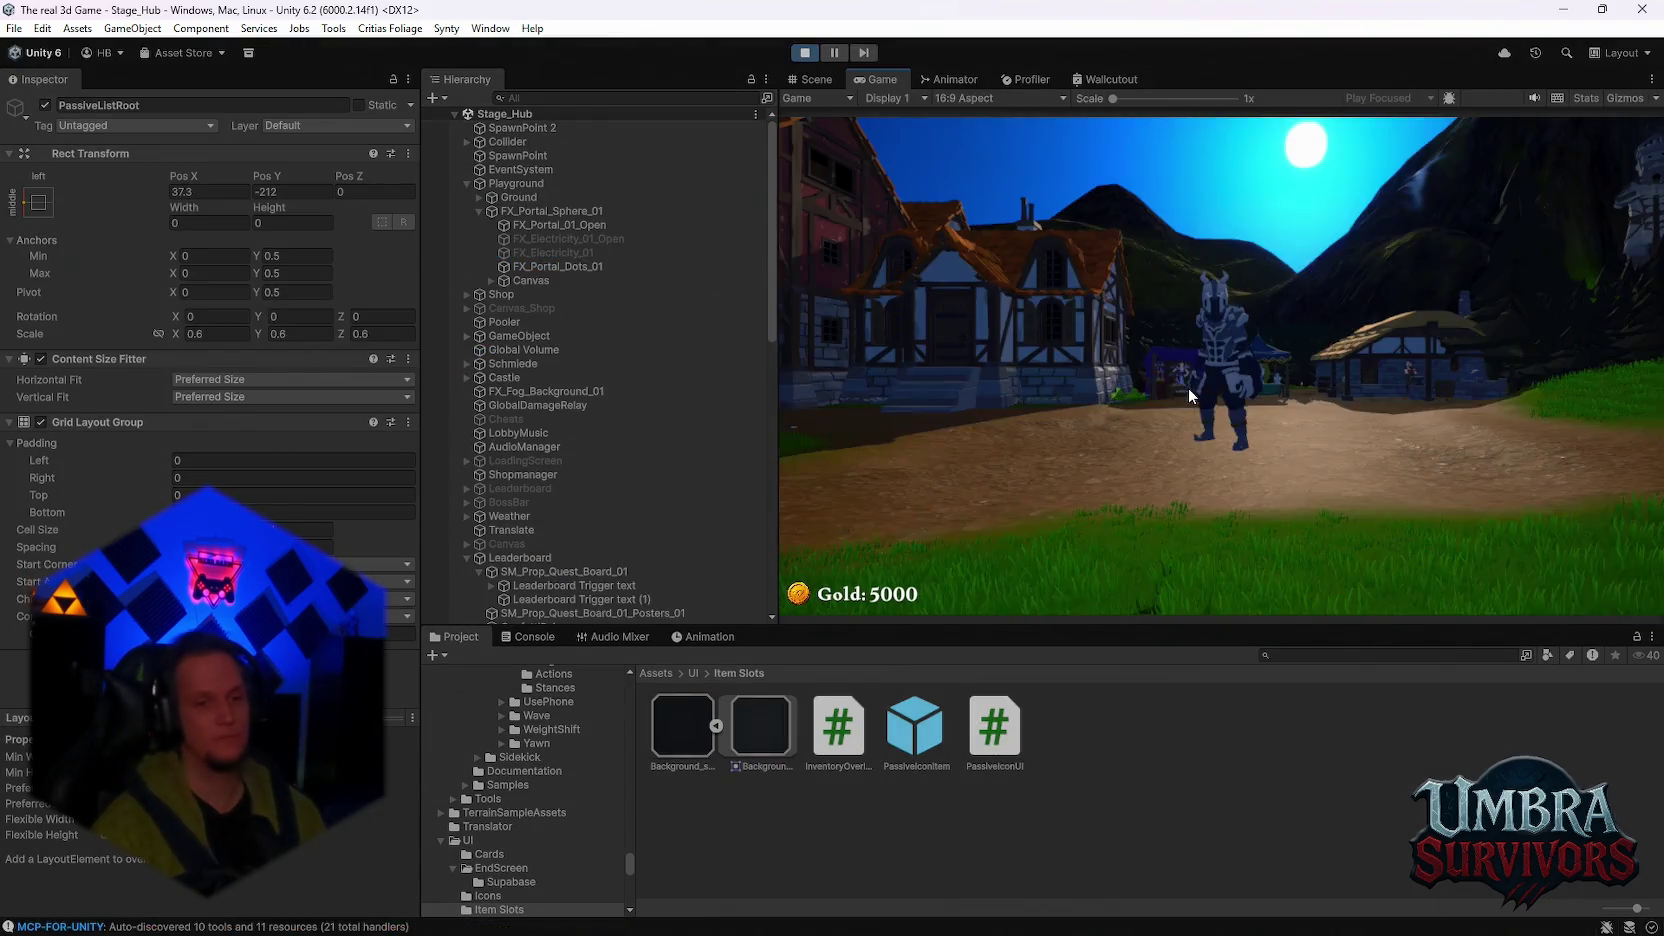
# Step: Run to the shop, view and close the Fire Staff page, then start Stage 1 at the sign
pyautogui.press('w')
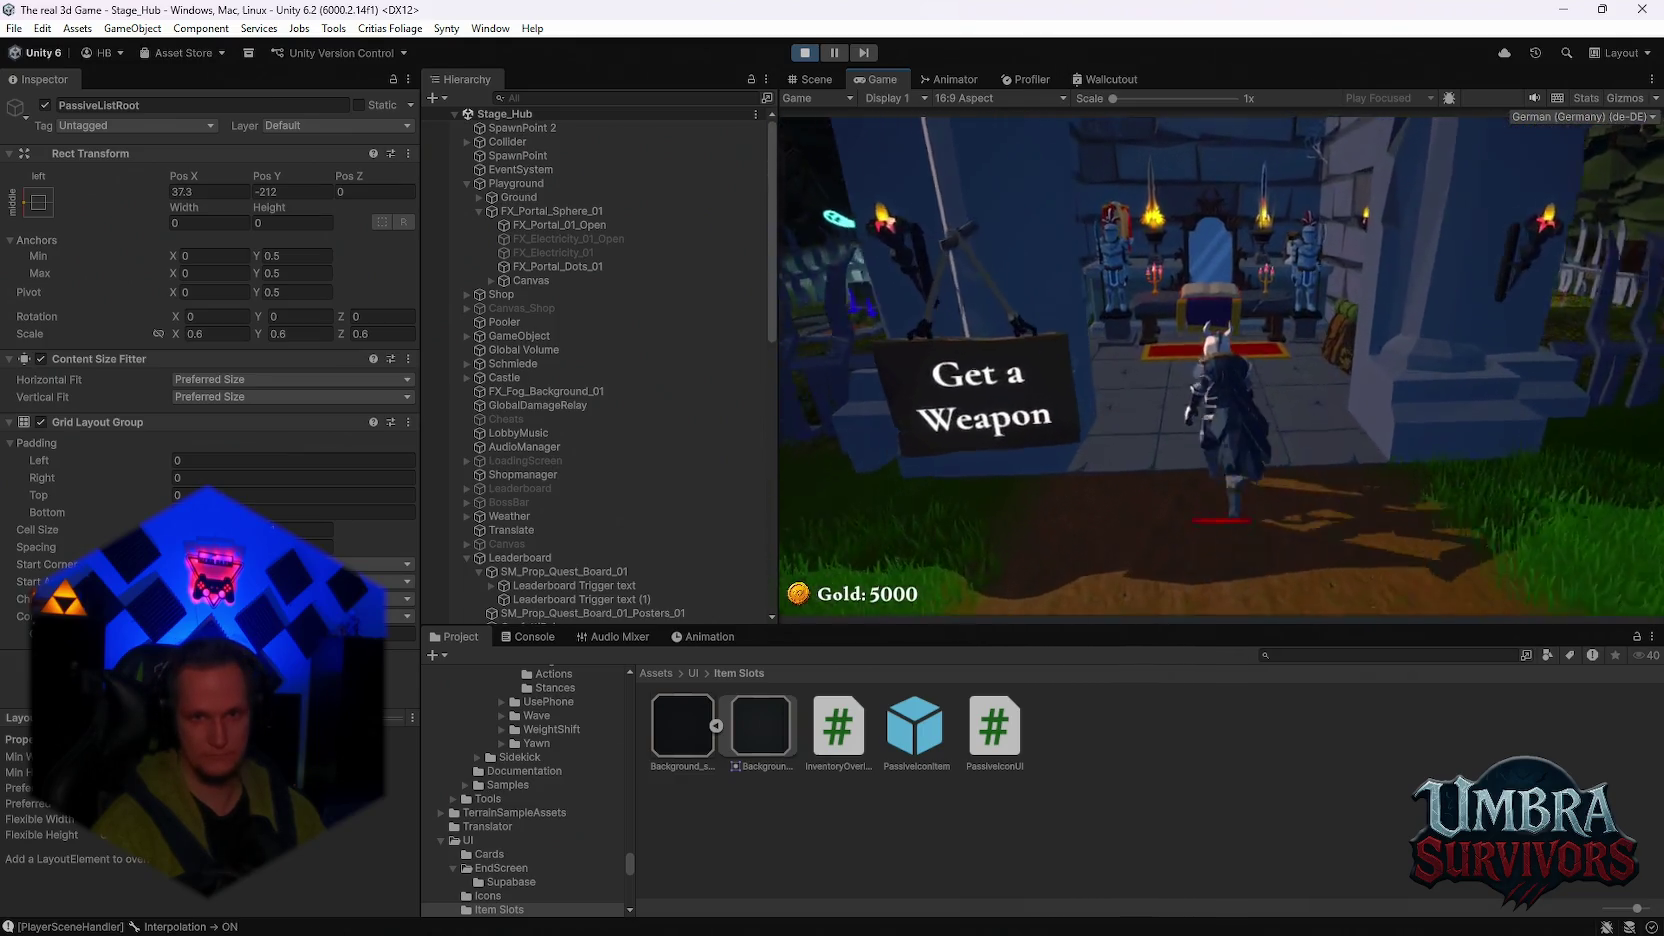
pyautogui.click(995, 210)
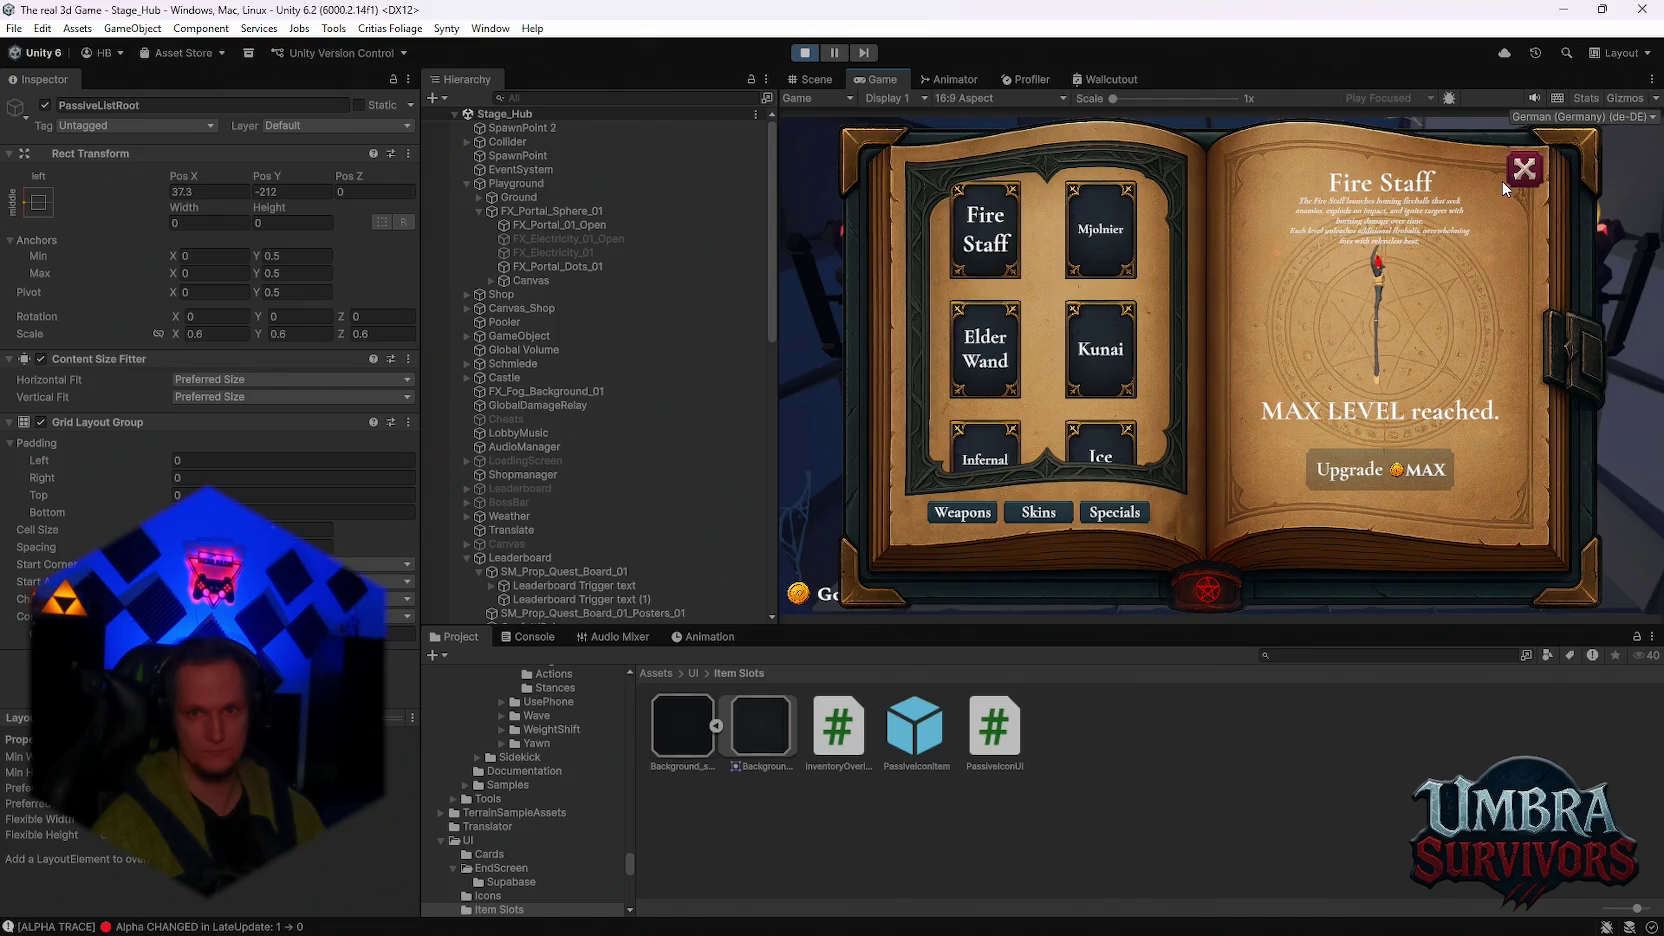
pyautogui.click(1510, 176)
pyautogui.press('s')
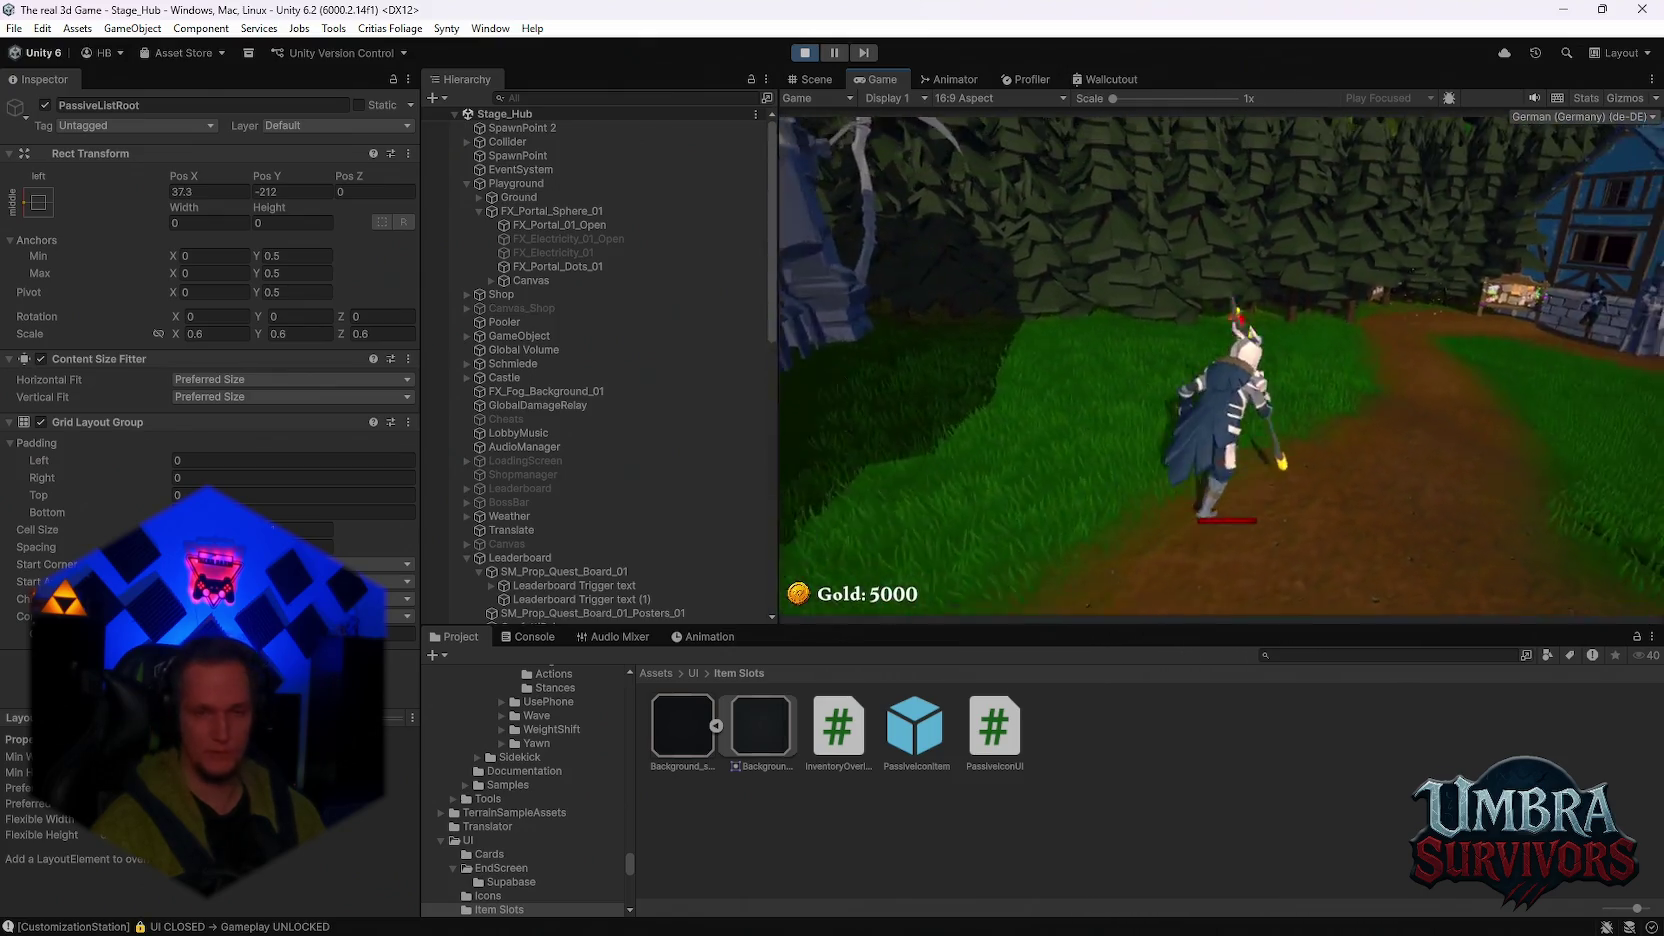
pyautogui.press('a')
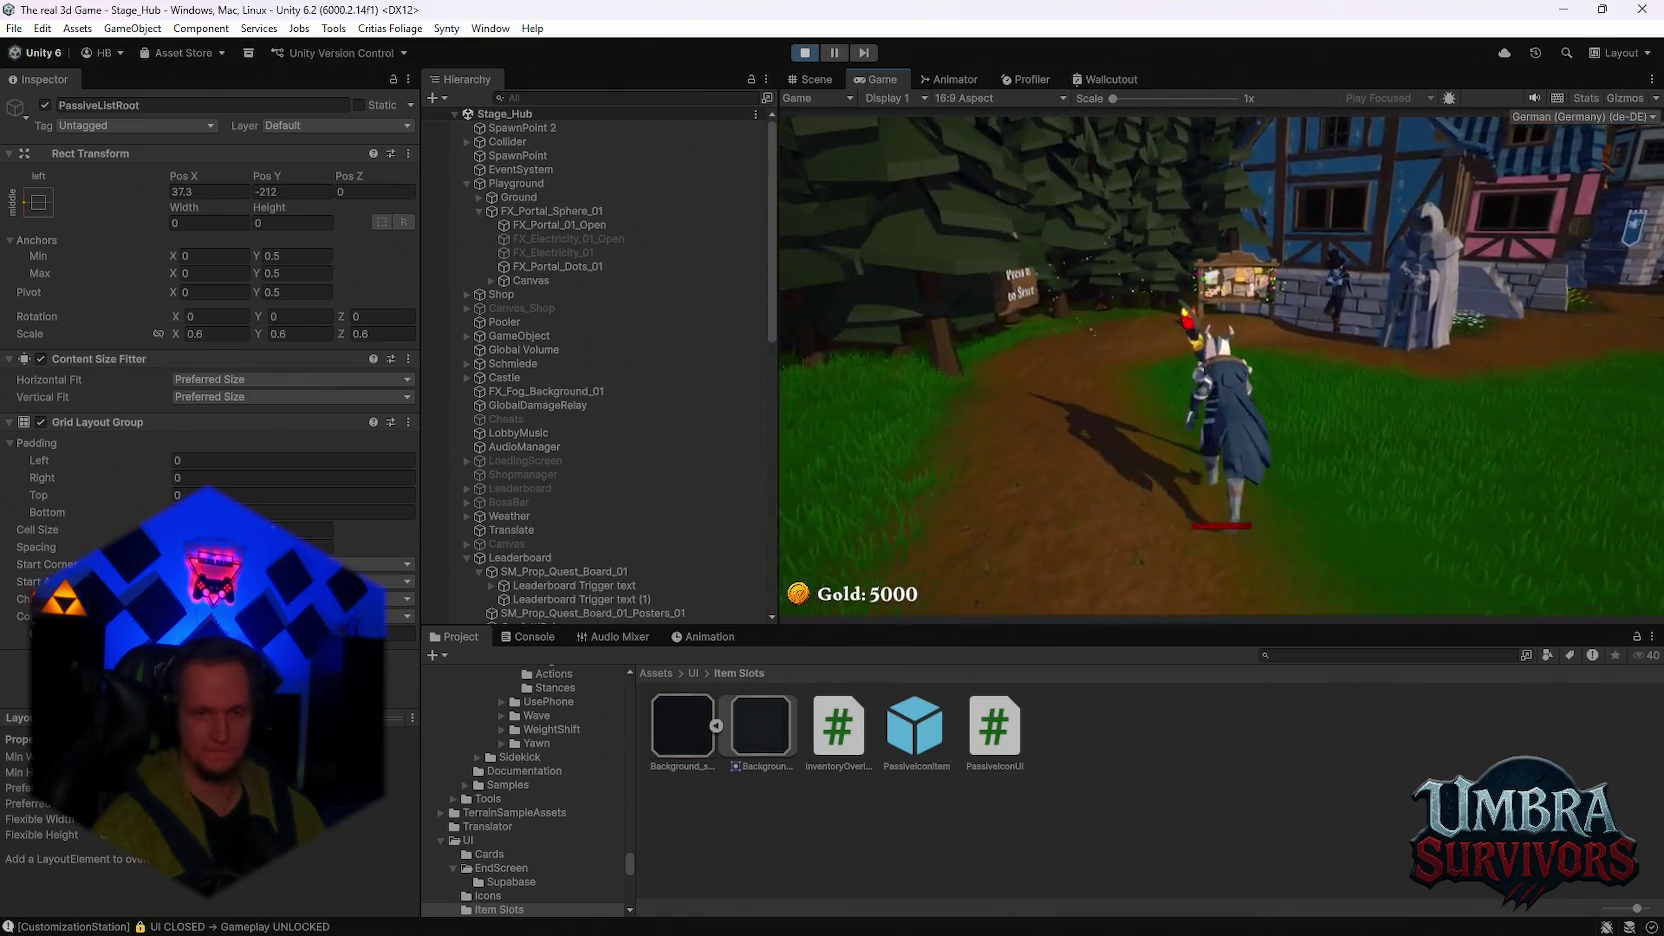
pyautogui.press('e')
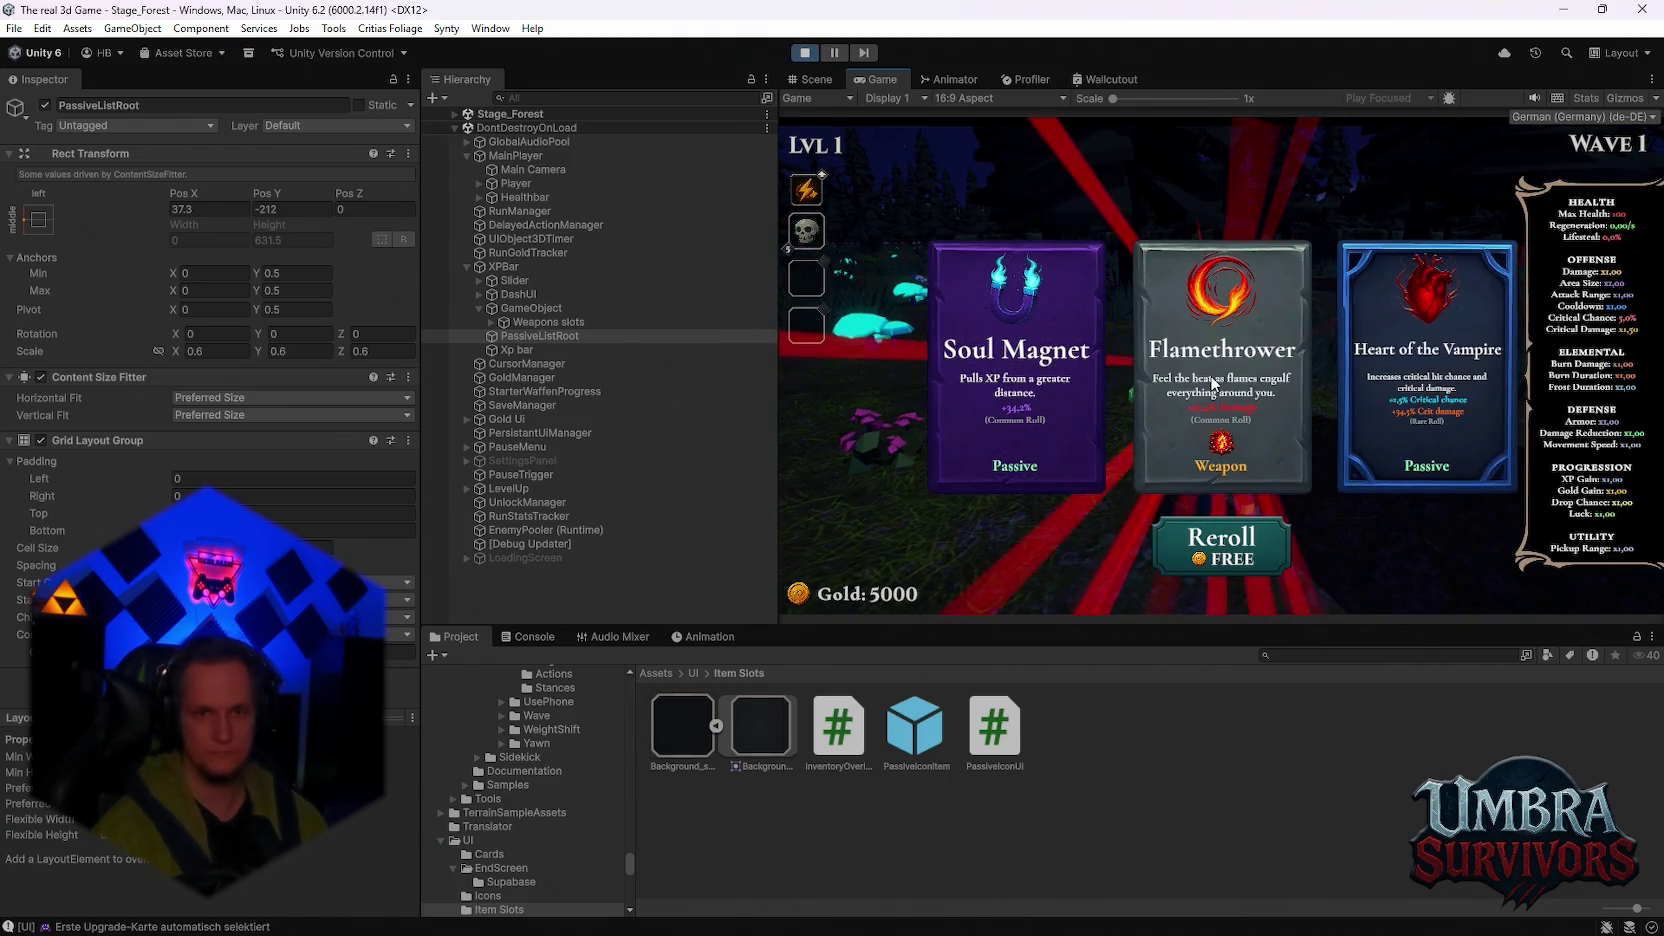
# Step: Take Flamethrower, Ice Wave, Soul Magnet, Calzifer, Ice Blade, Scorched Ground, Ice Dash and Infernal Spark cards
pyautogui.click(1212, 372)
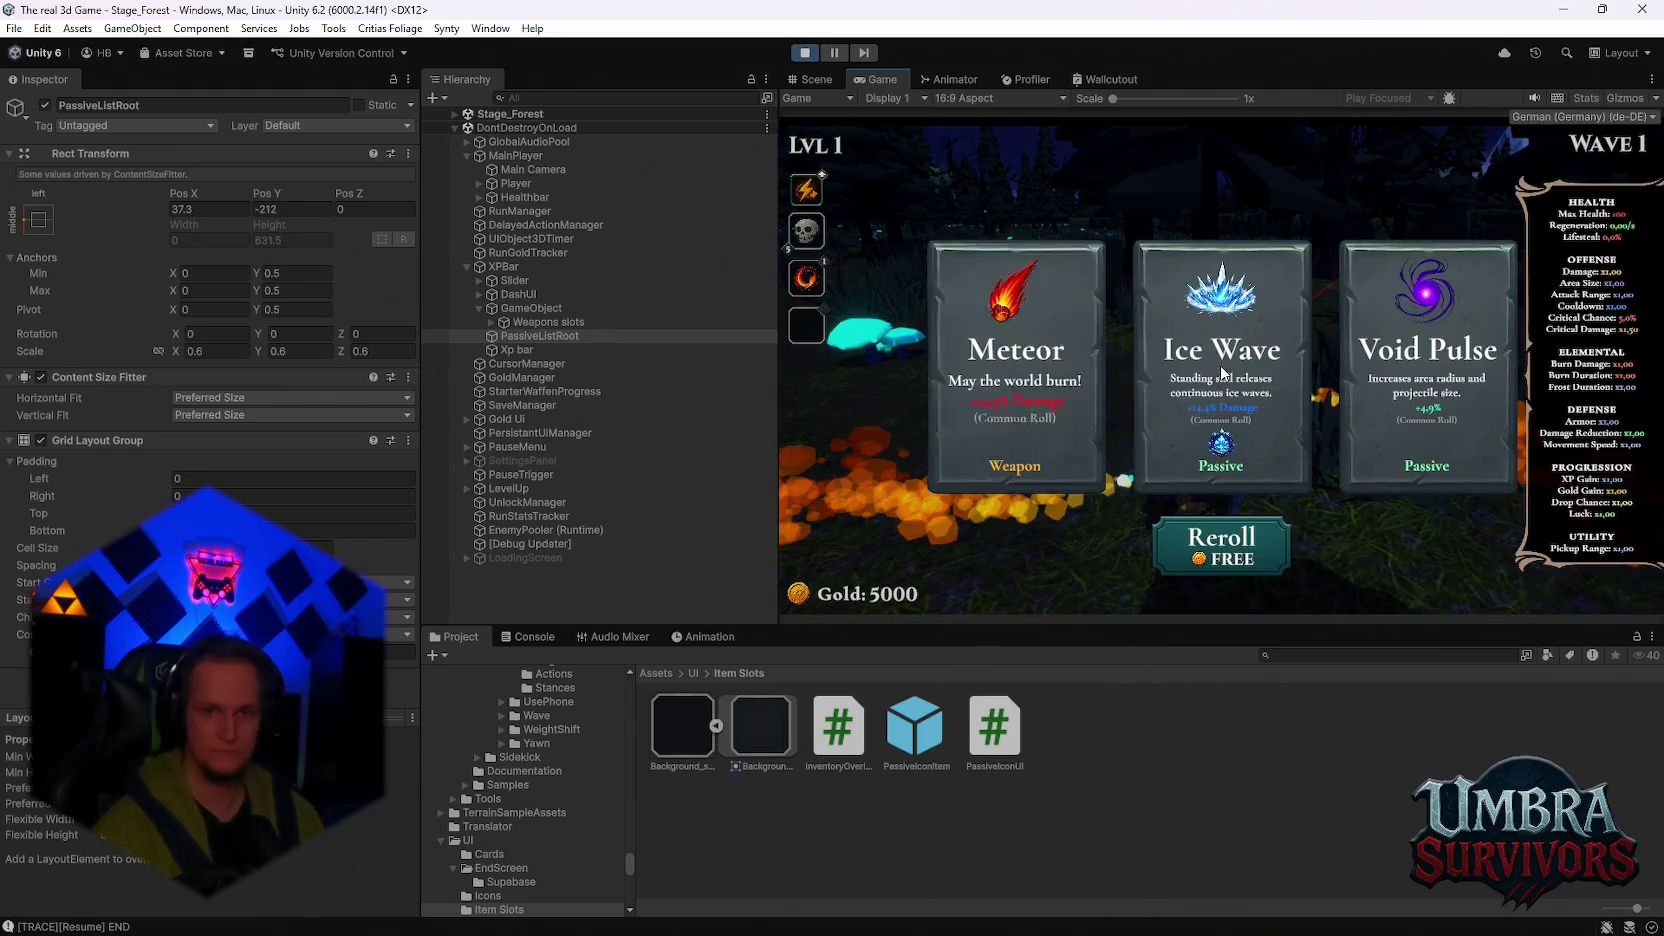
pyautogui.click(1221, 374)
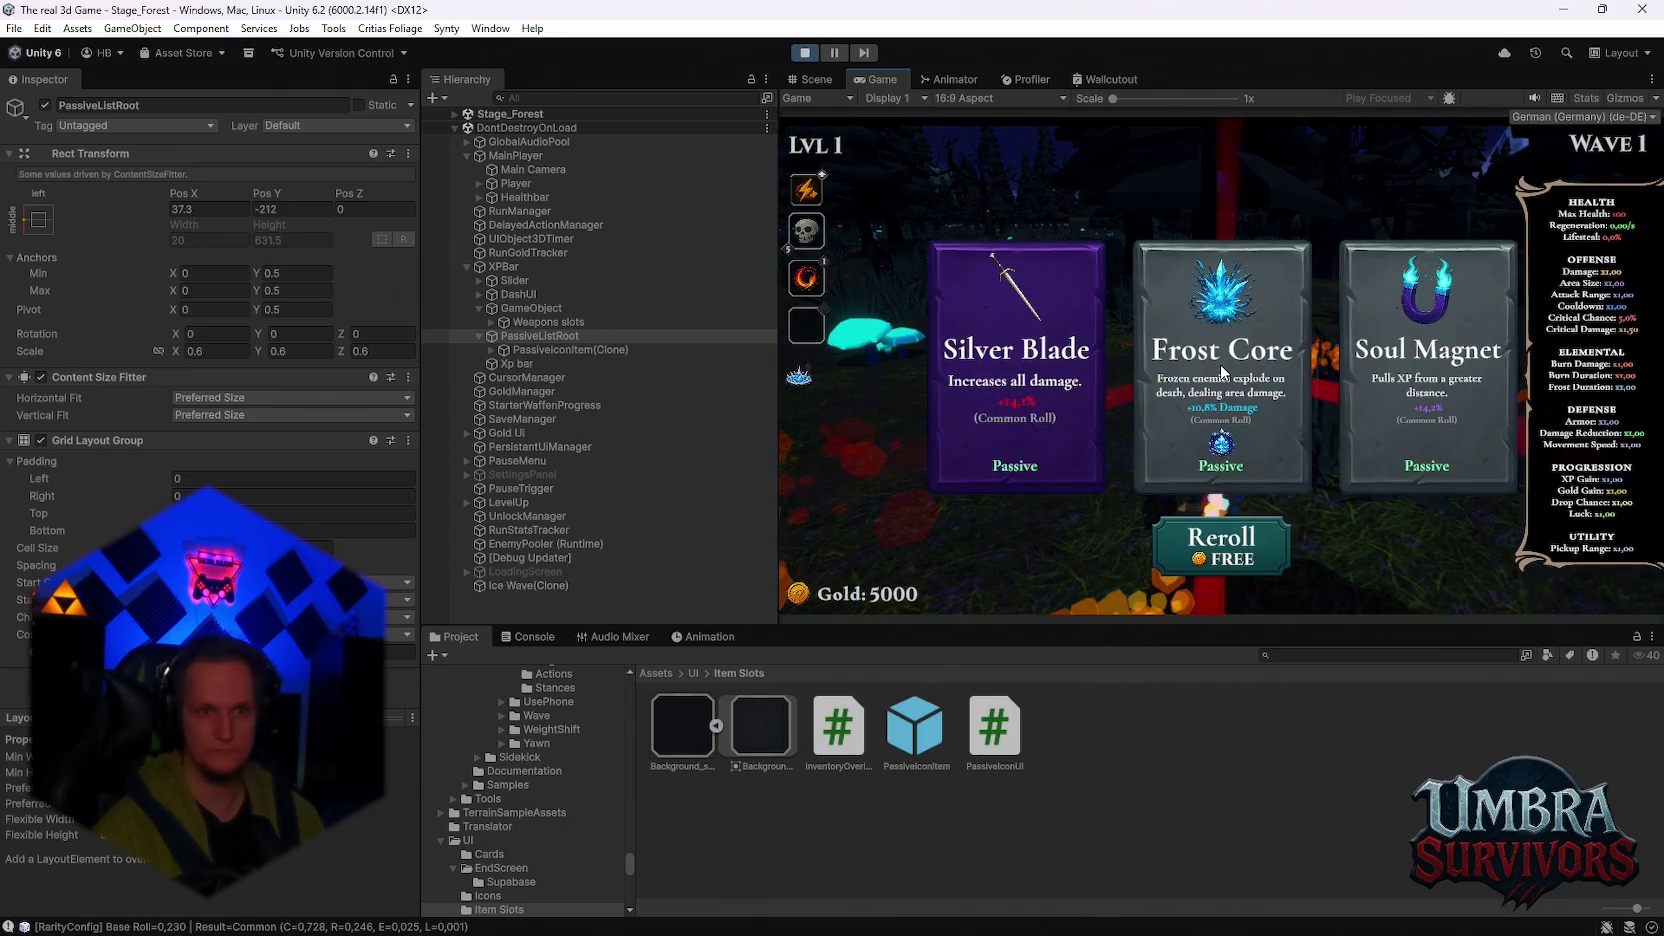
pyautogui.click(1370, 375)
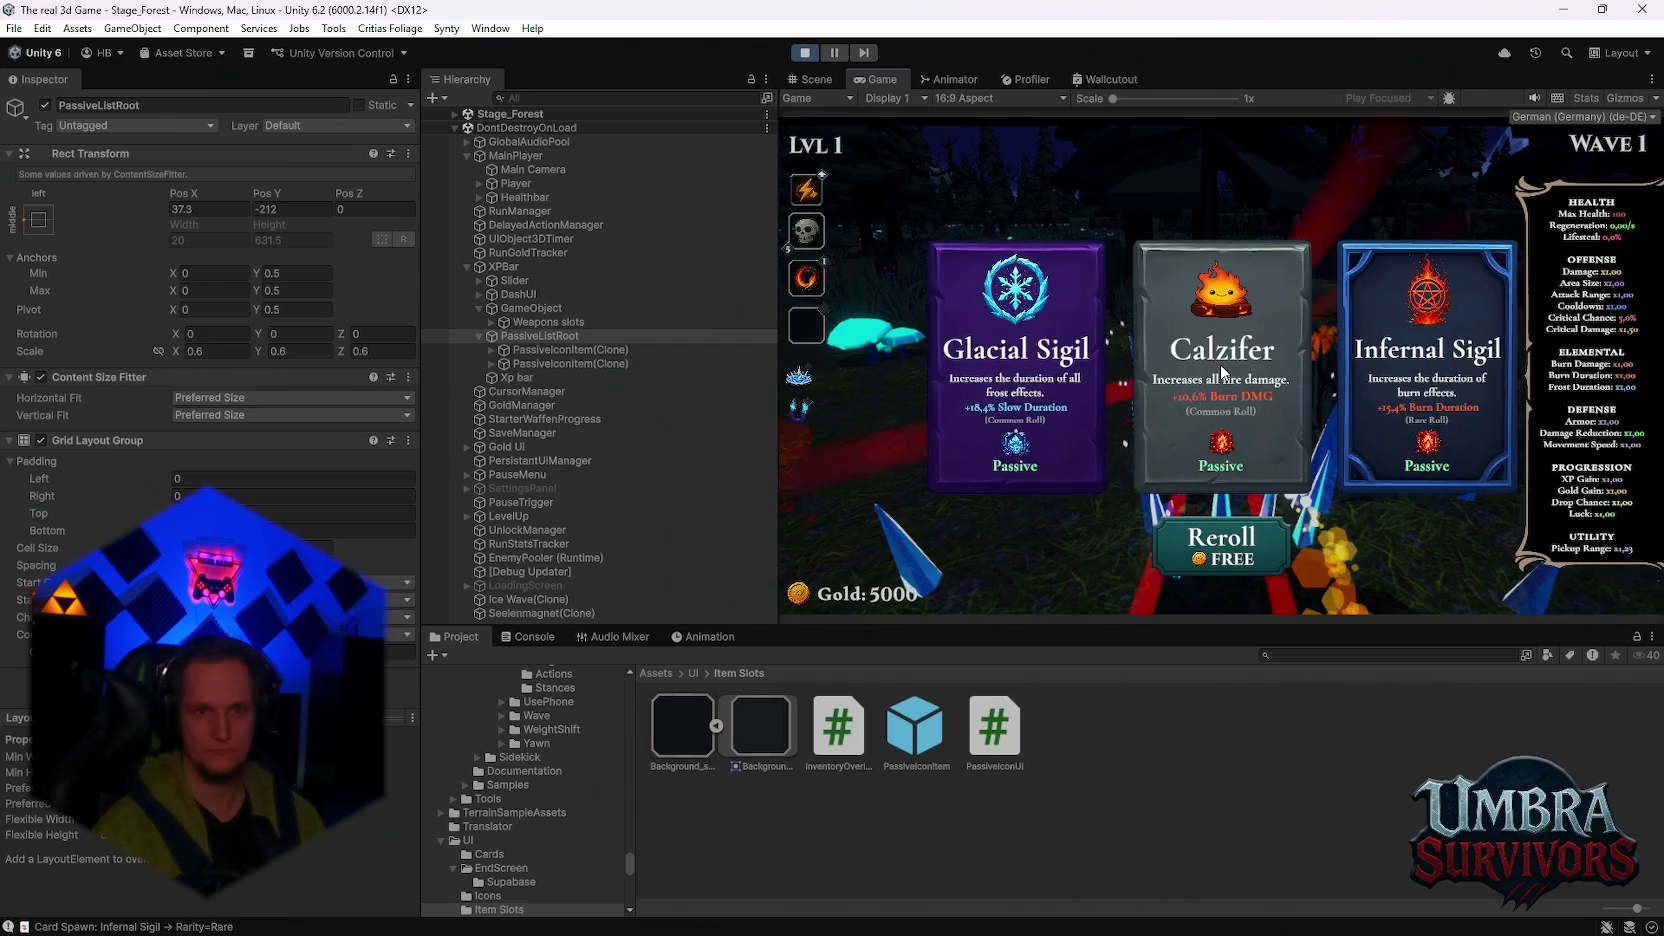
pyautogui.click(1265, 372)
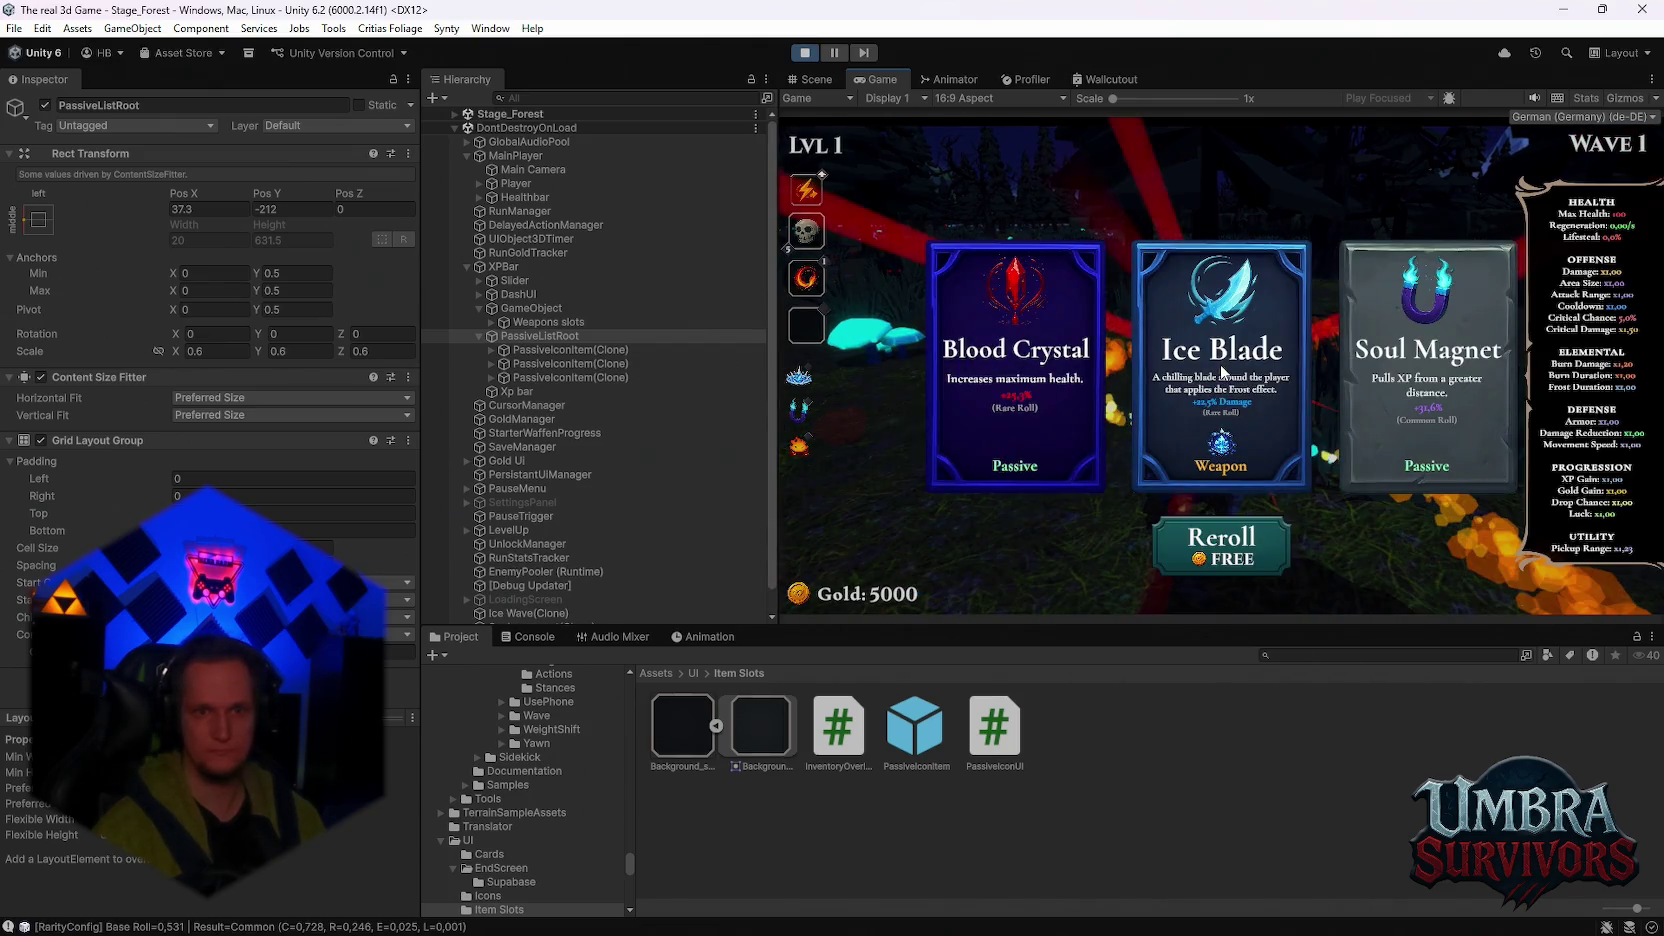
pyautogui.click(1222, 372)
pyautogui.click(1221, 367)
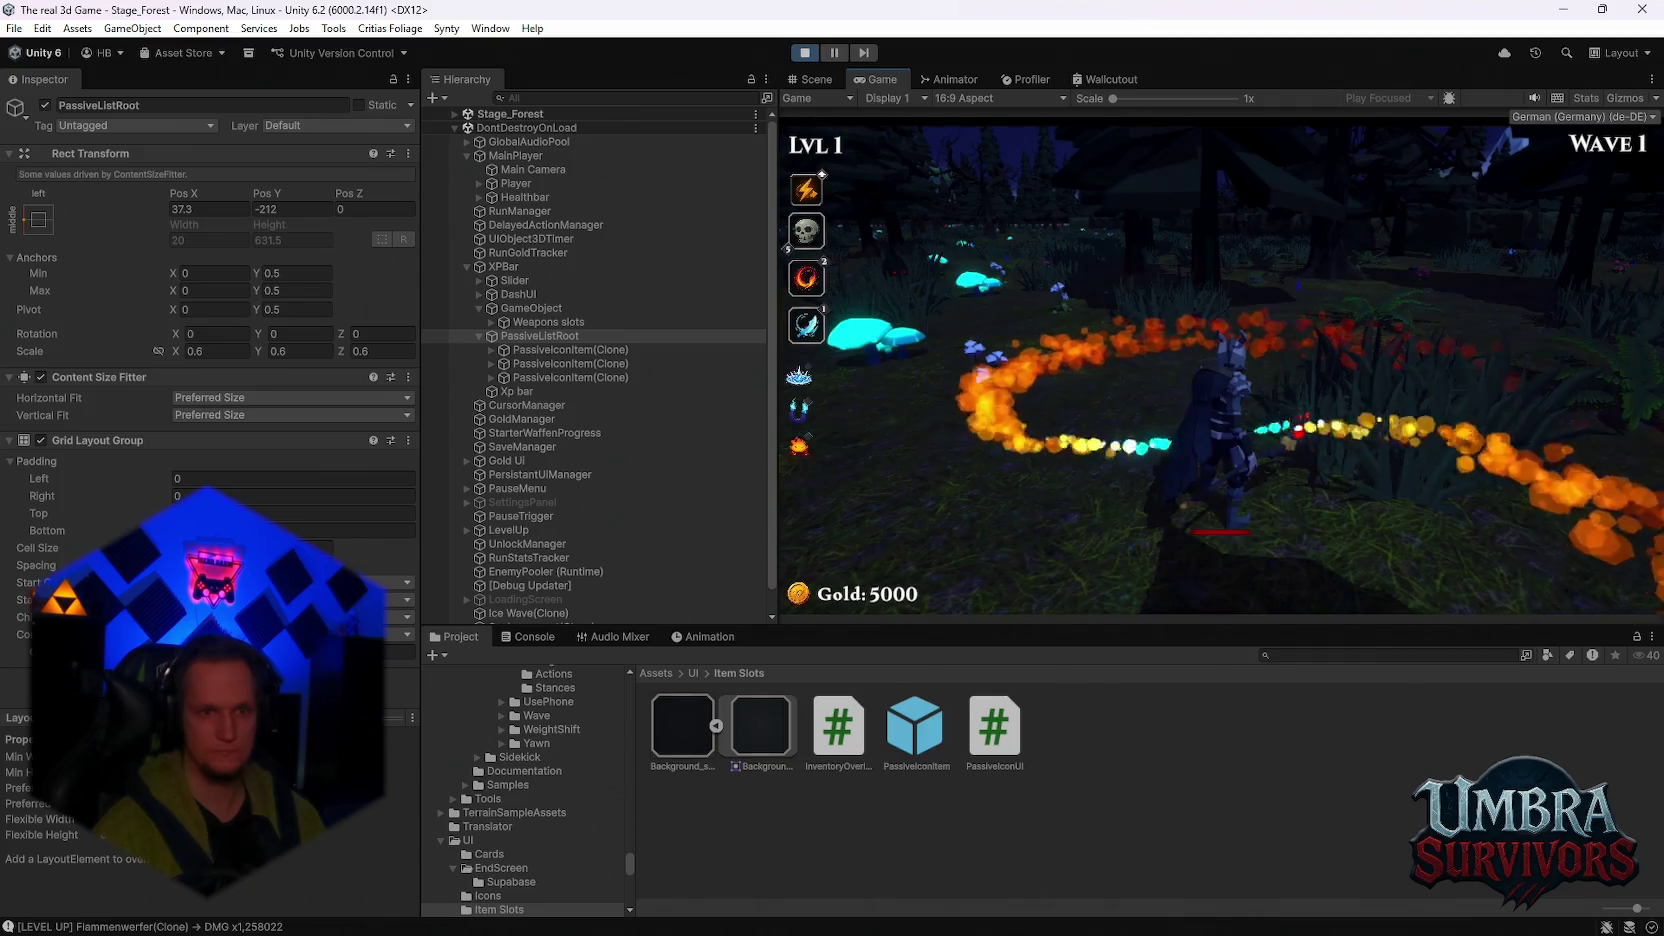
pyautogui.click(1224, 366)
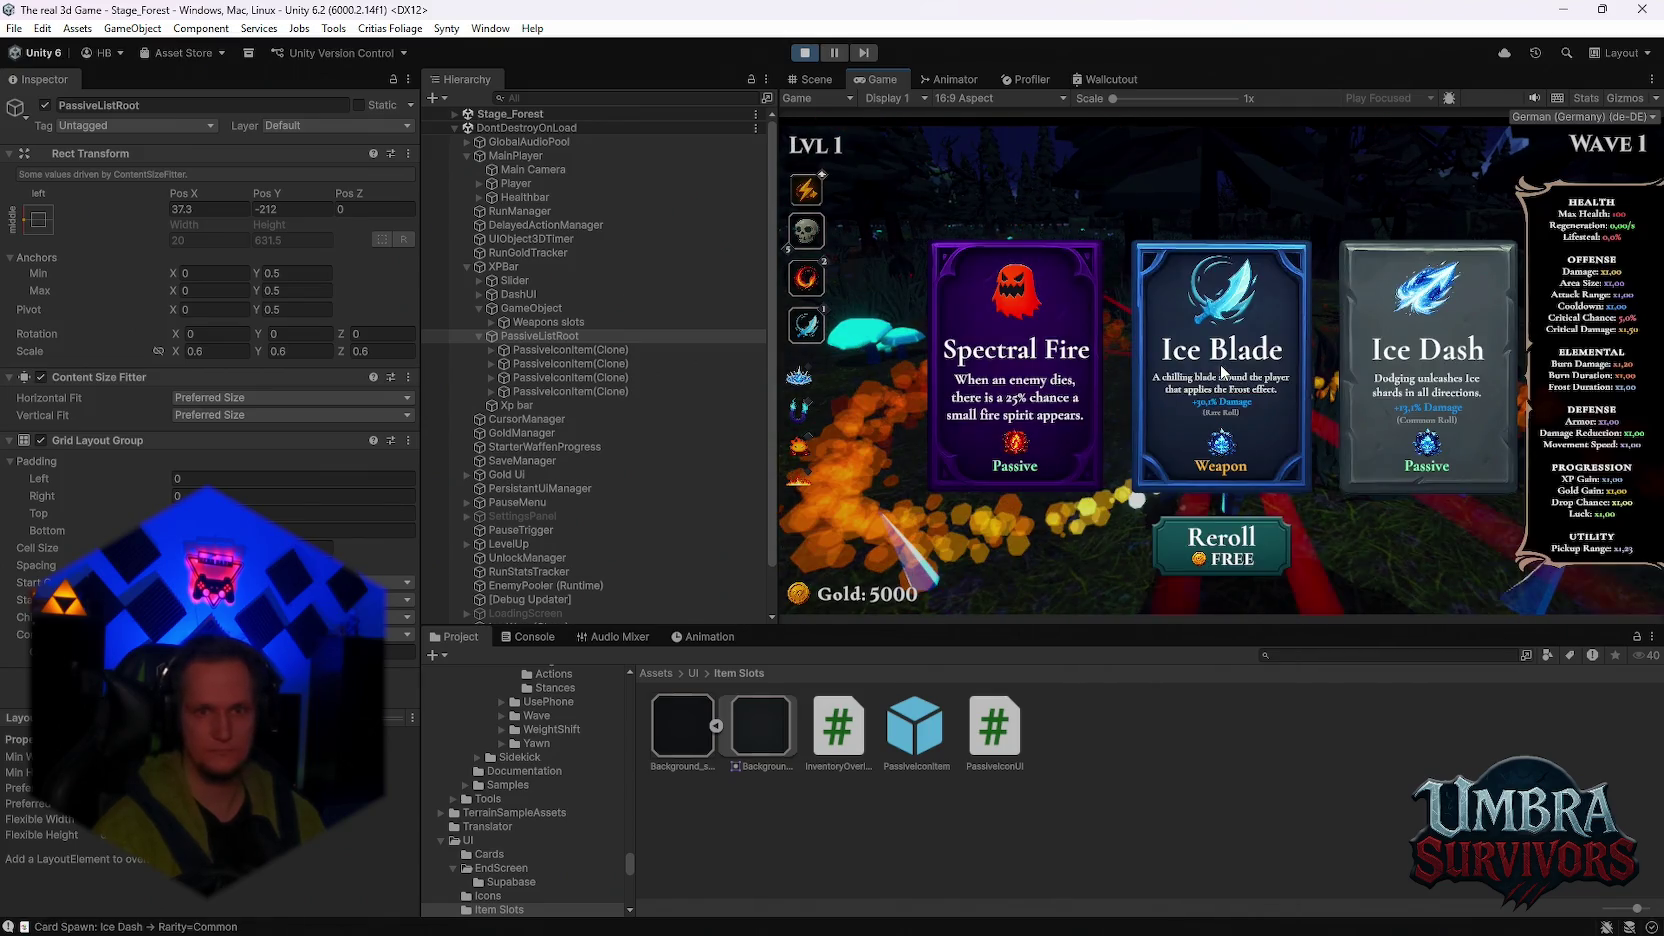
pyautogui.click(1372, 355)
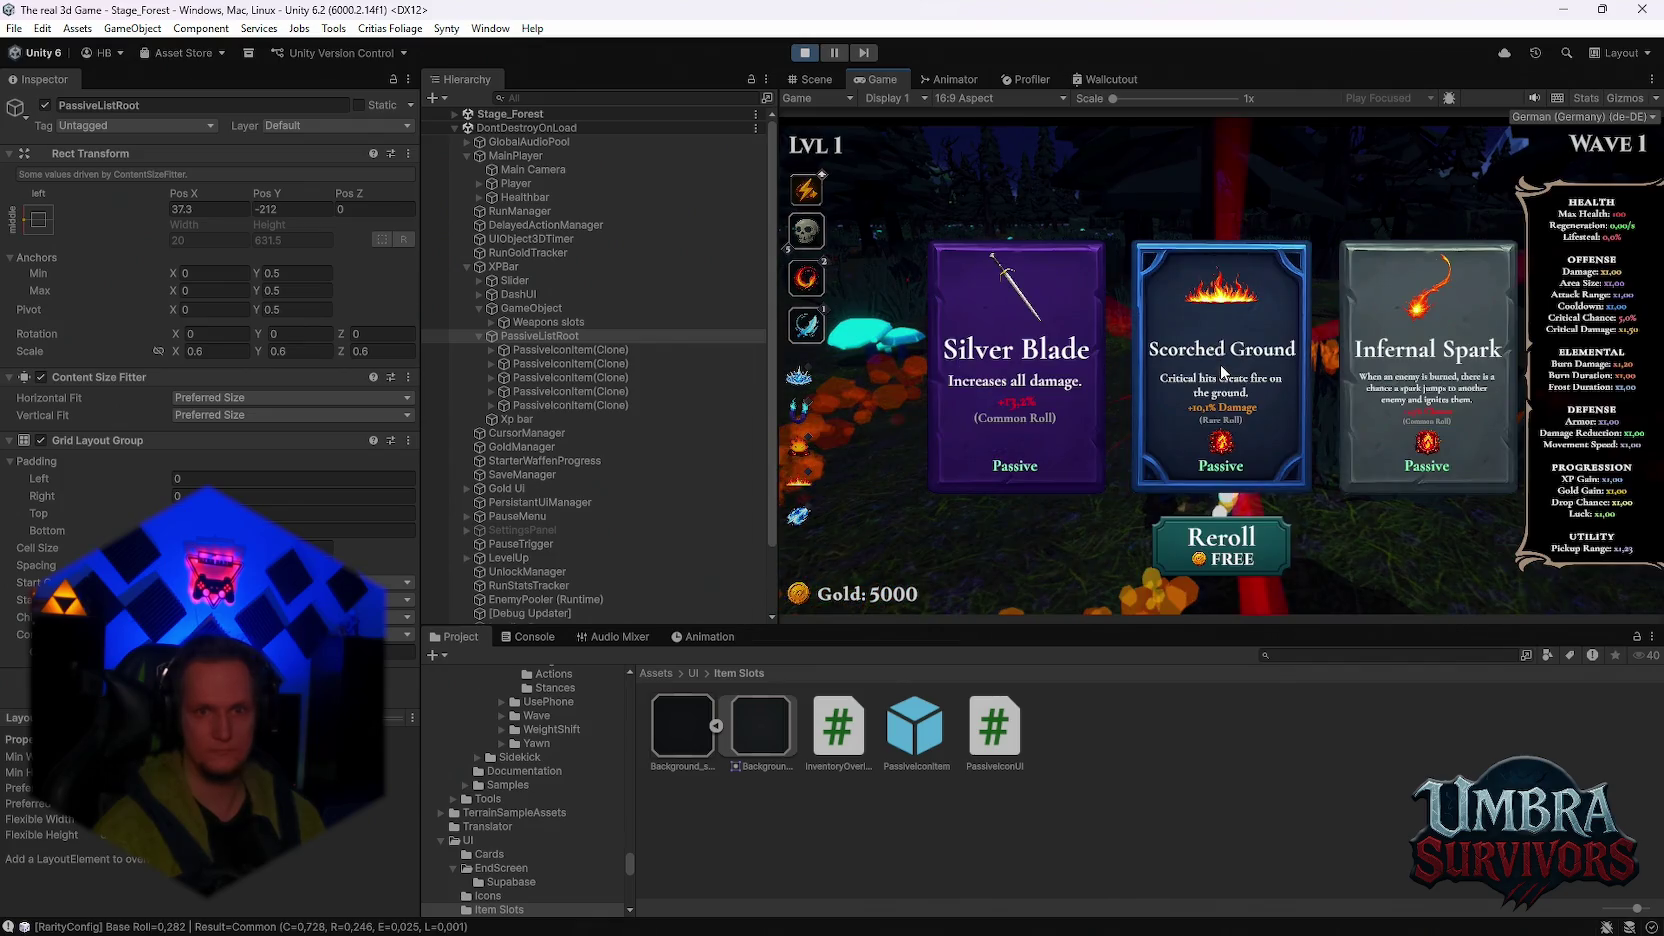
pyautogui.click(1418, 367)
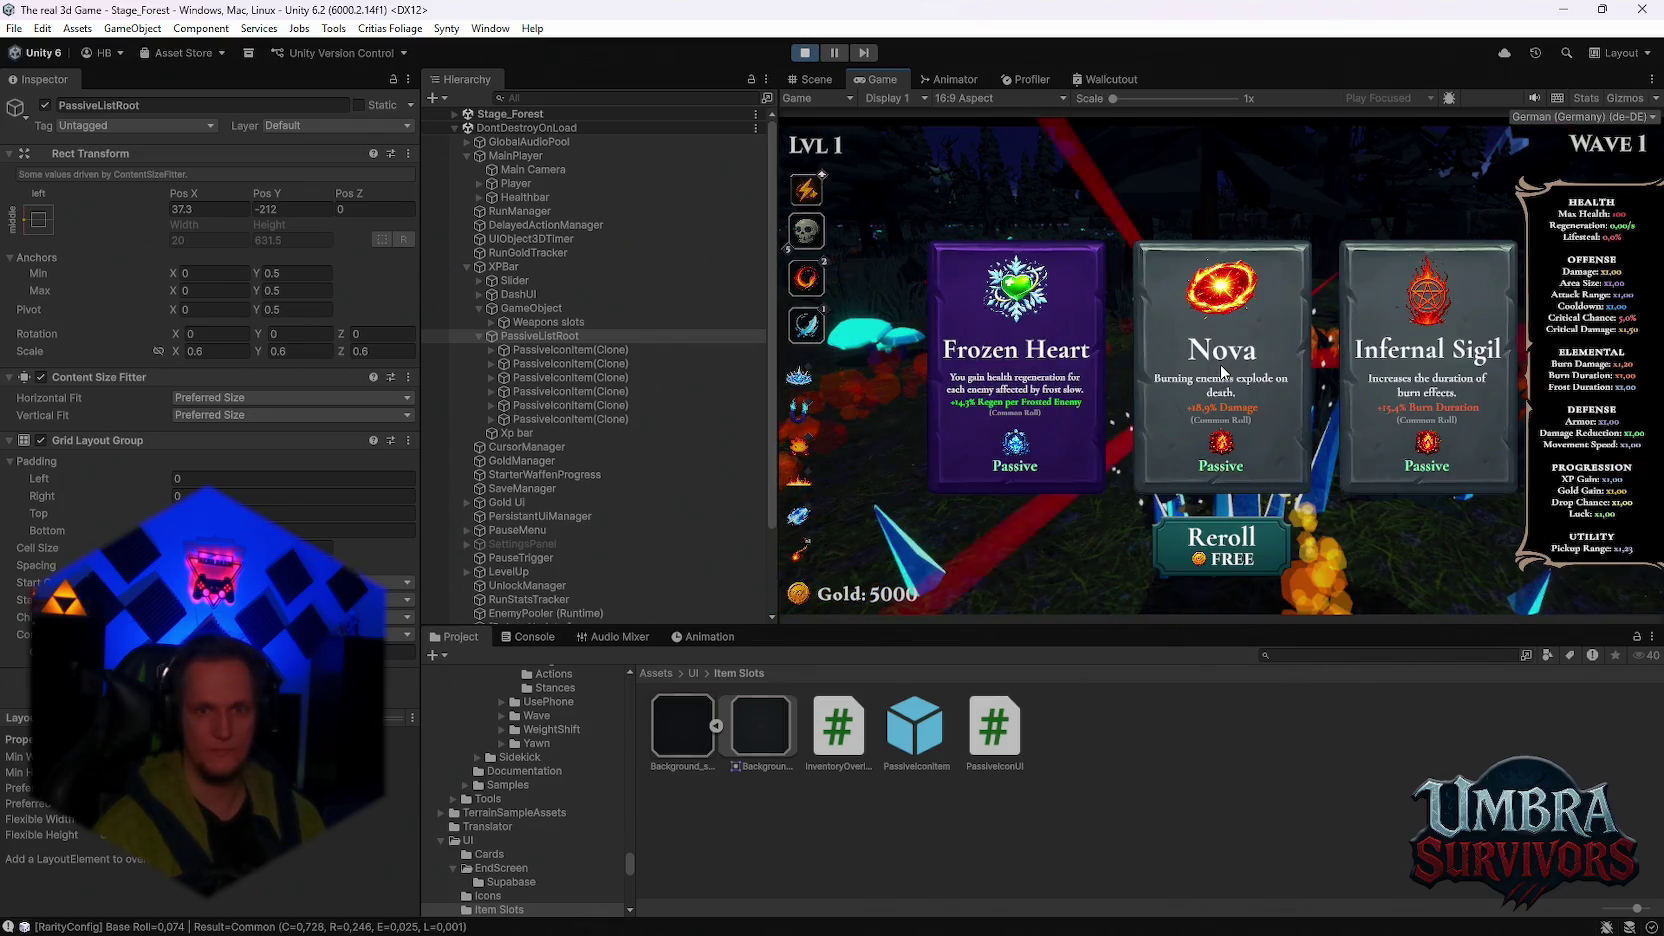
# Step: Take Nova, Flamethrower 3, Frozen Heart, Ice Dash, Spectral Ice and Fire Cobra, then pause and stop playtesting
pyautogui.click(1247, 368)
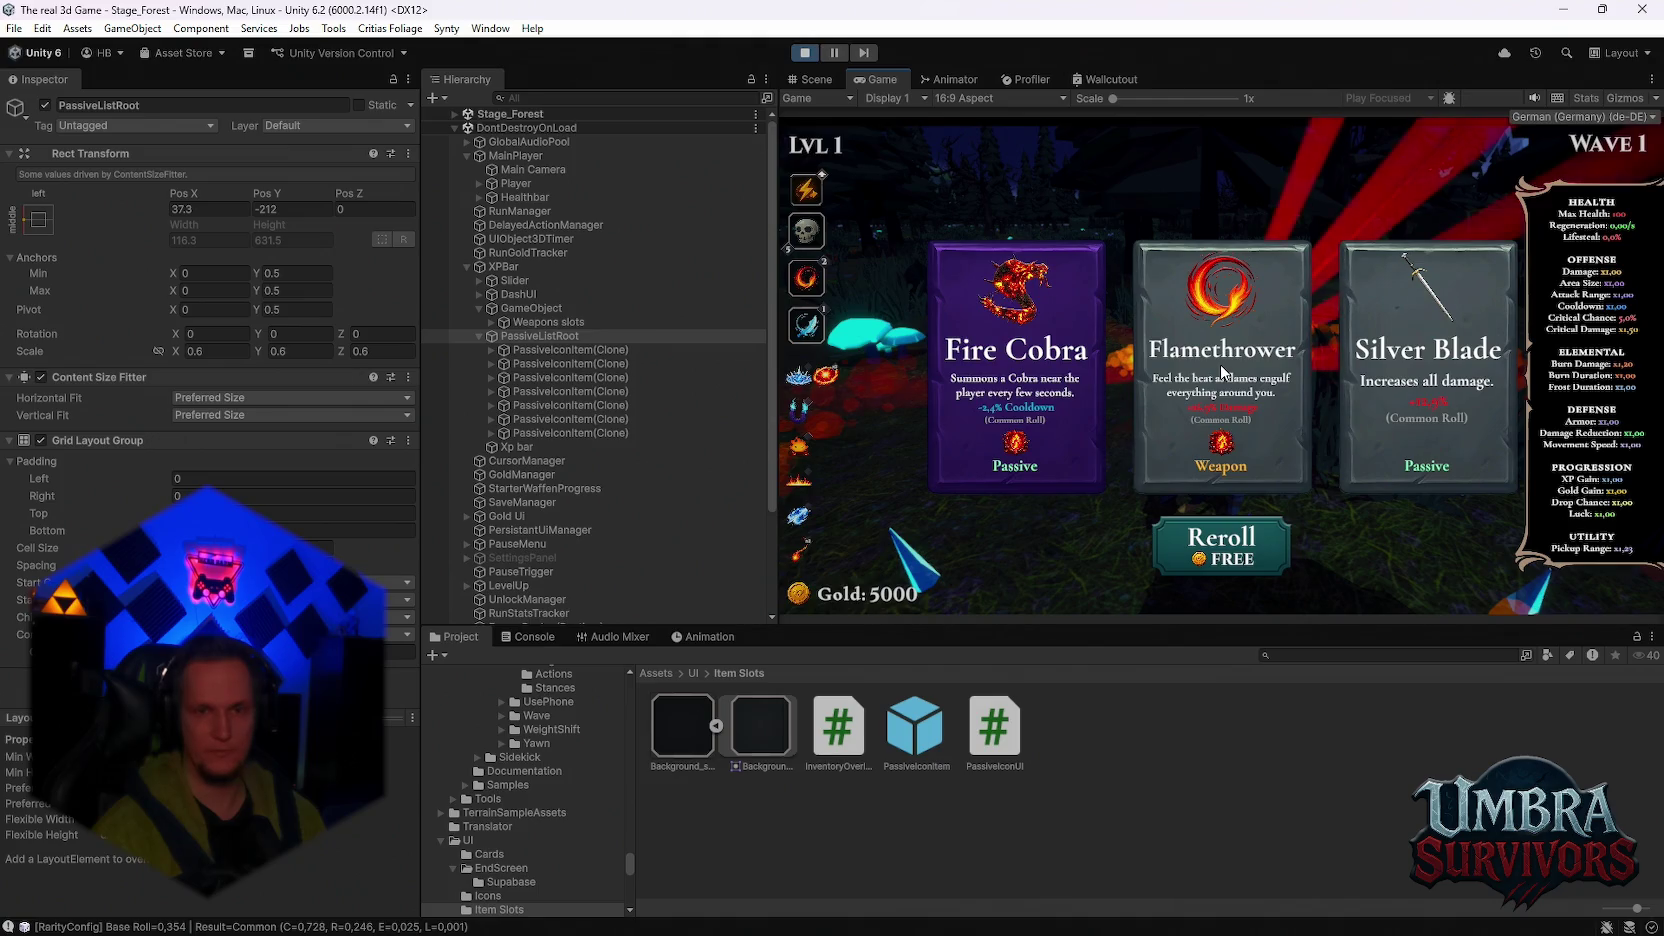
pyautogui.click(1222, 372)
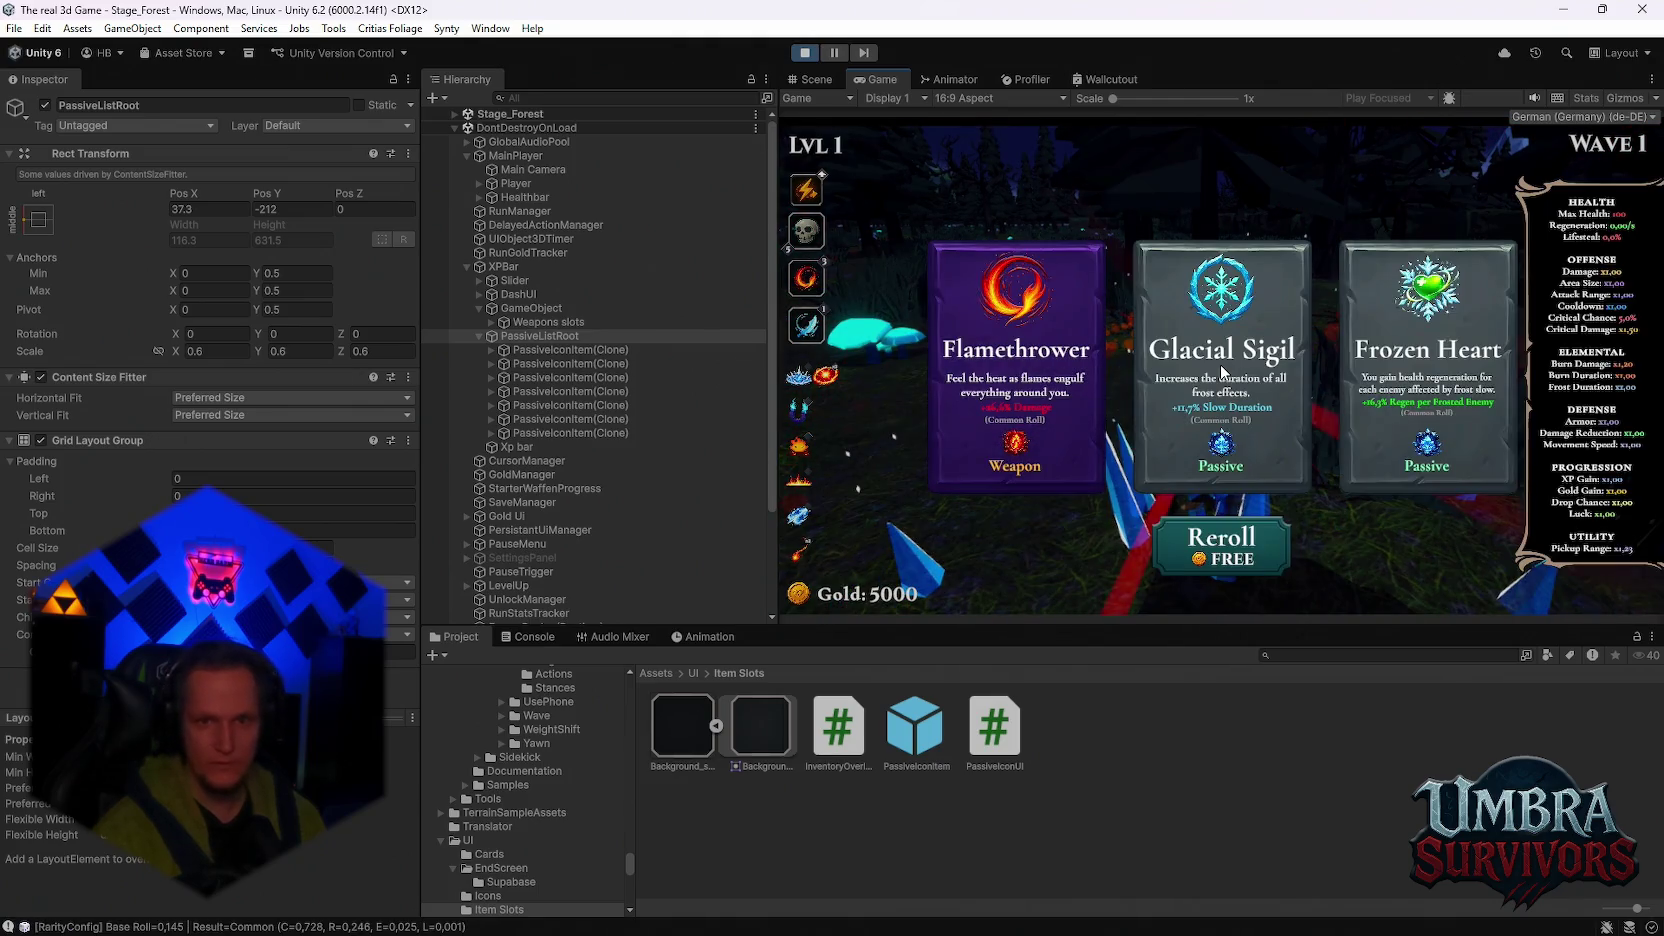
pyautogui.click(1408, 345)
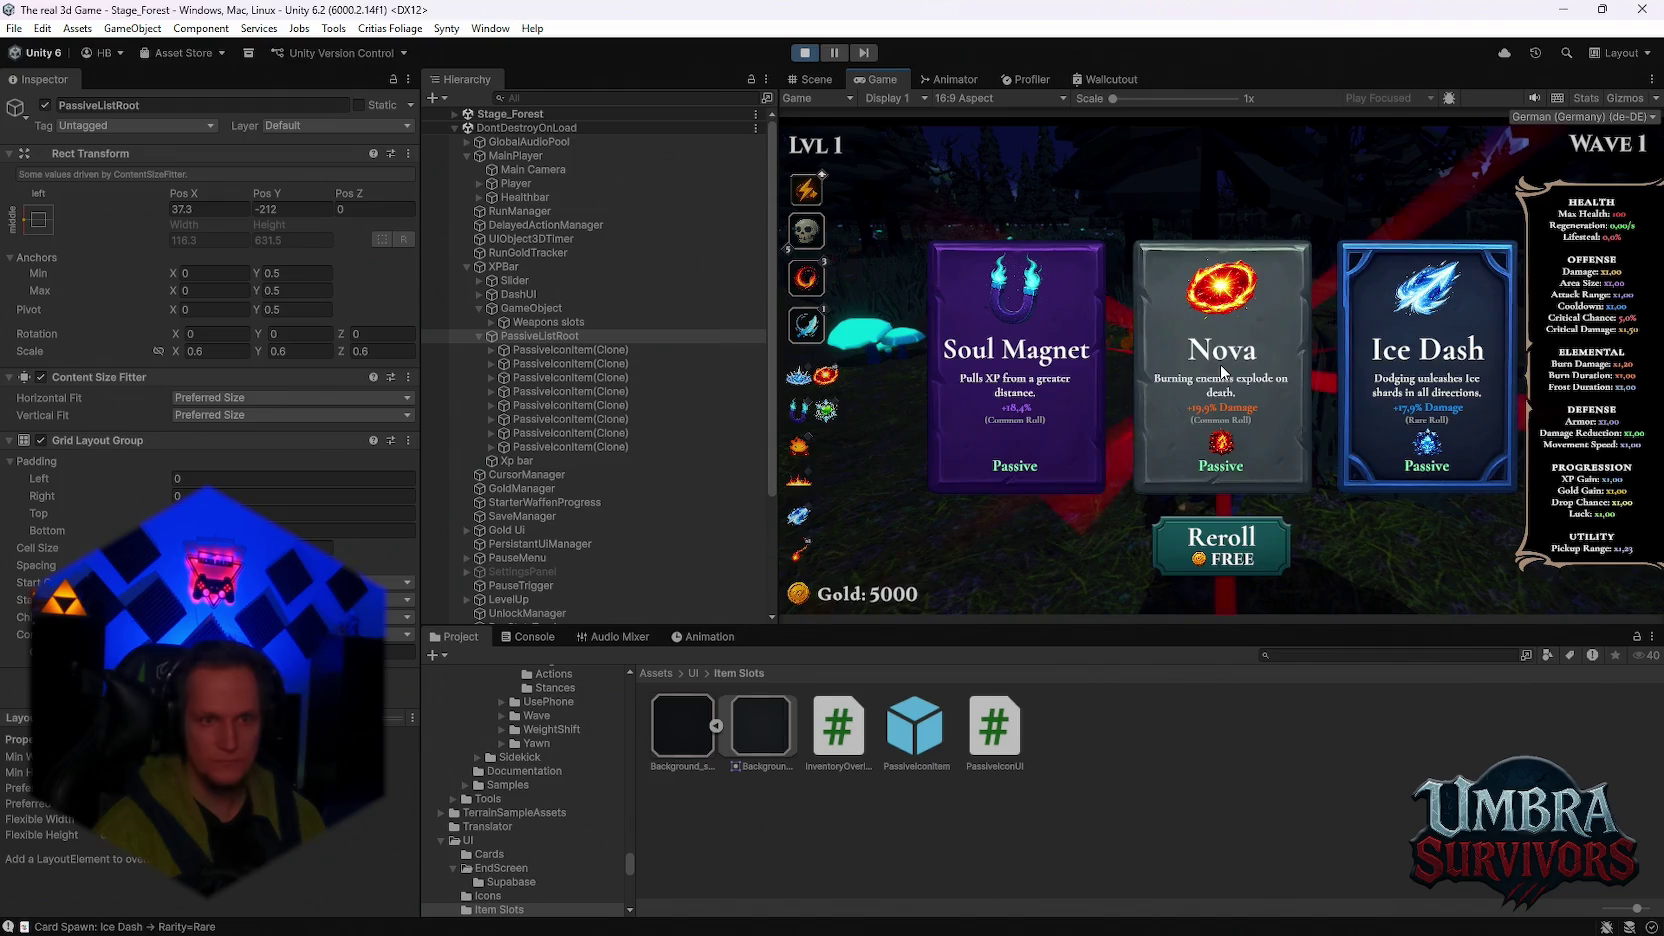
pyautogui.click(1358, 363)
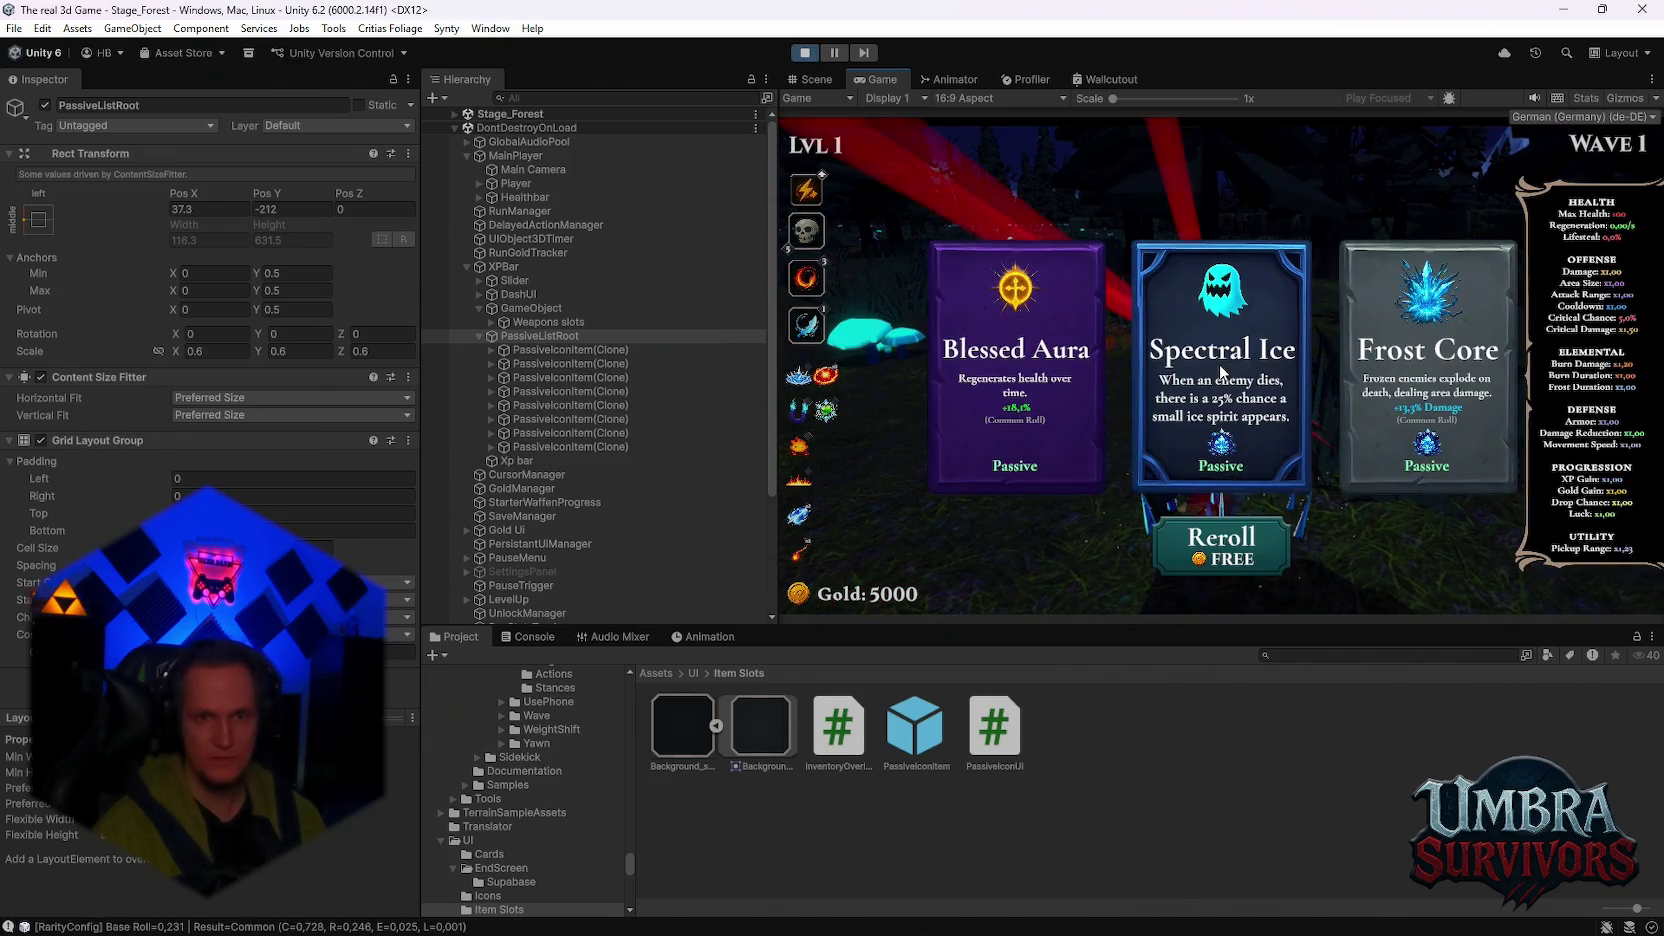
pyautogui.click(1222, 372)
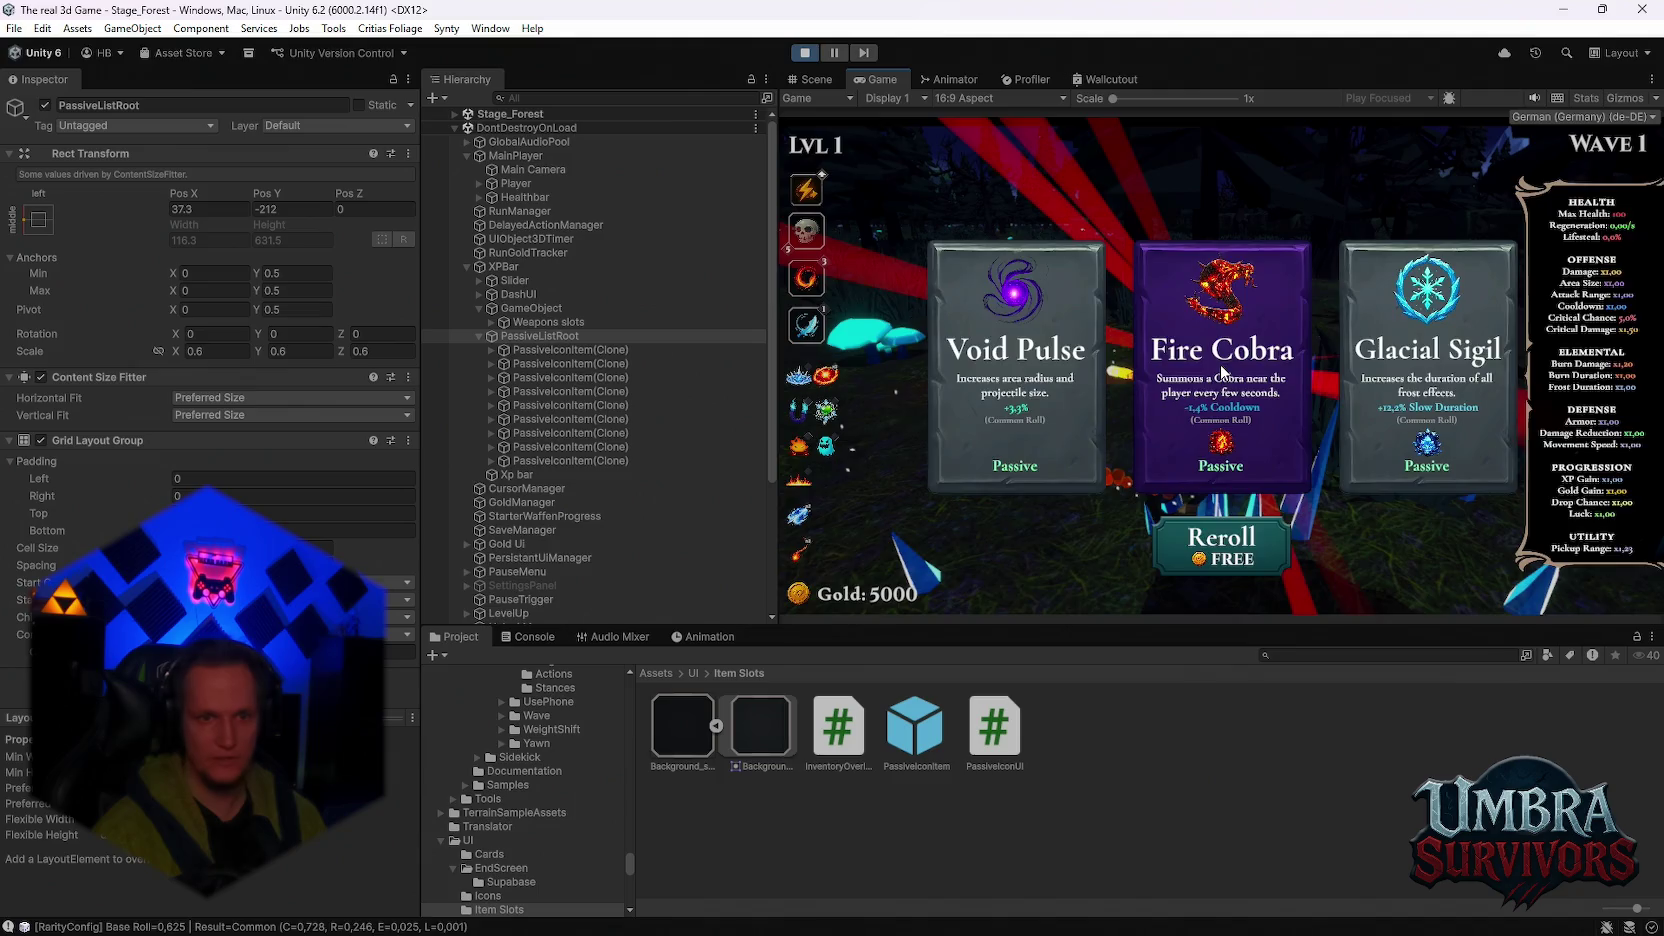
pyautogui.click(1222, 372)
pyautogui.press('Escape')
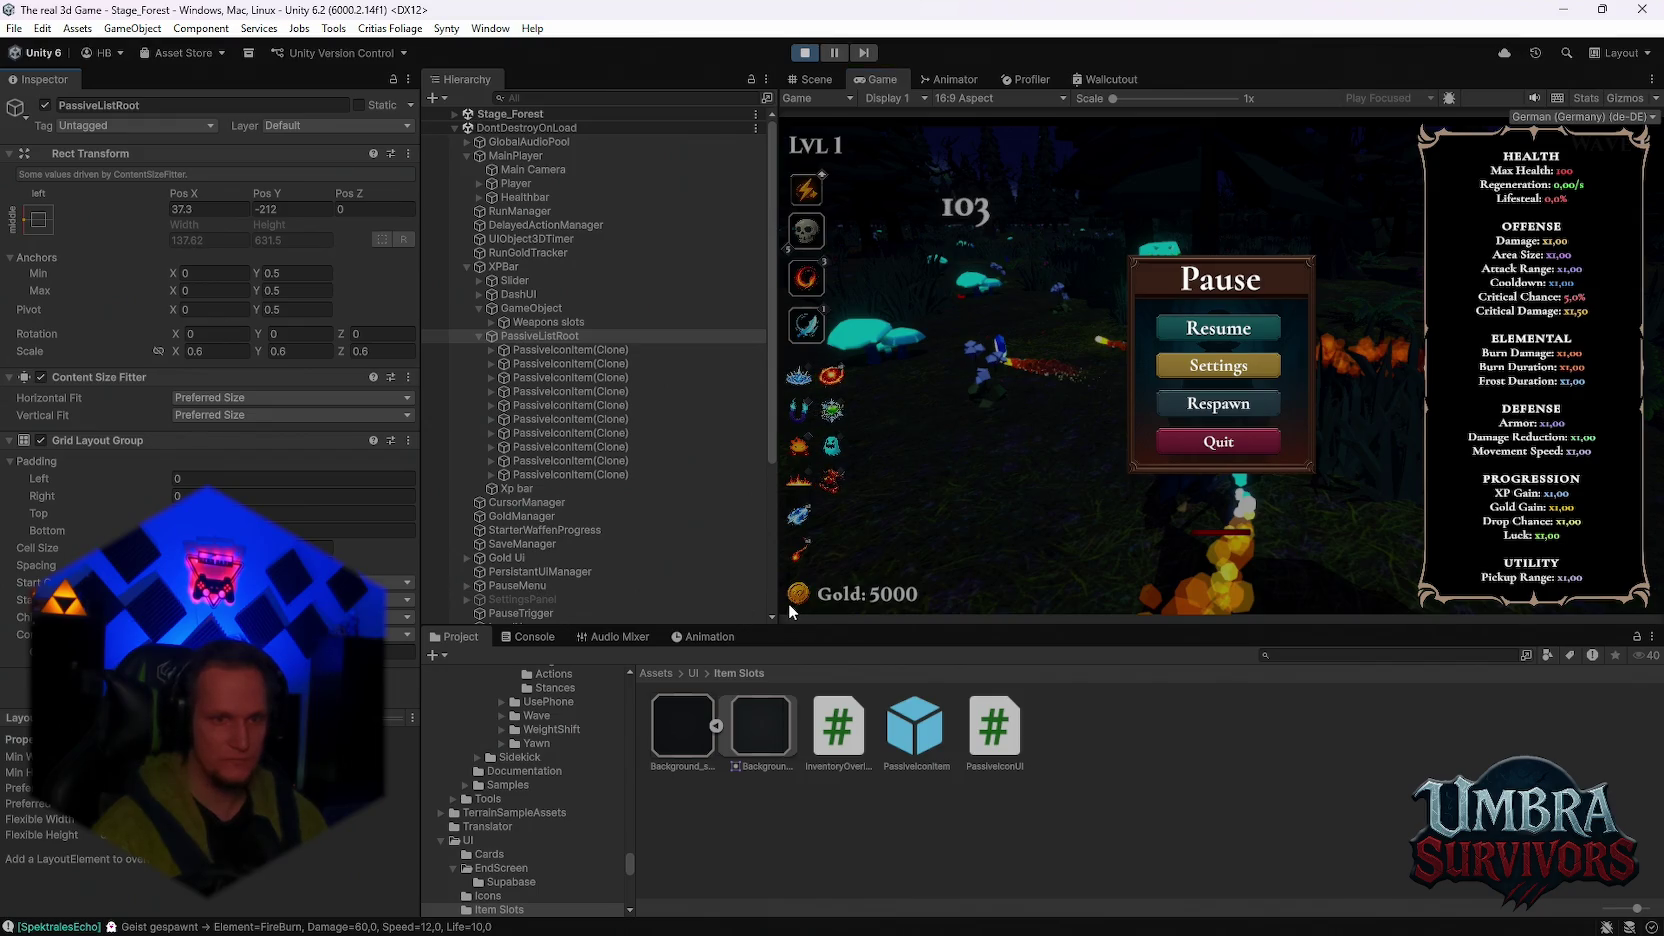
pyautogui.click(804, 52)
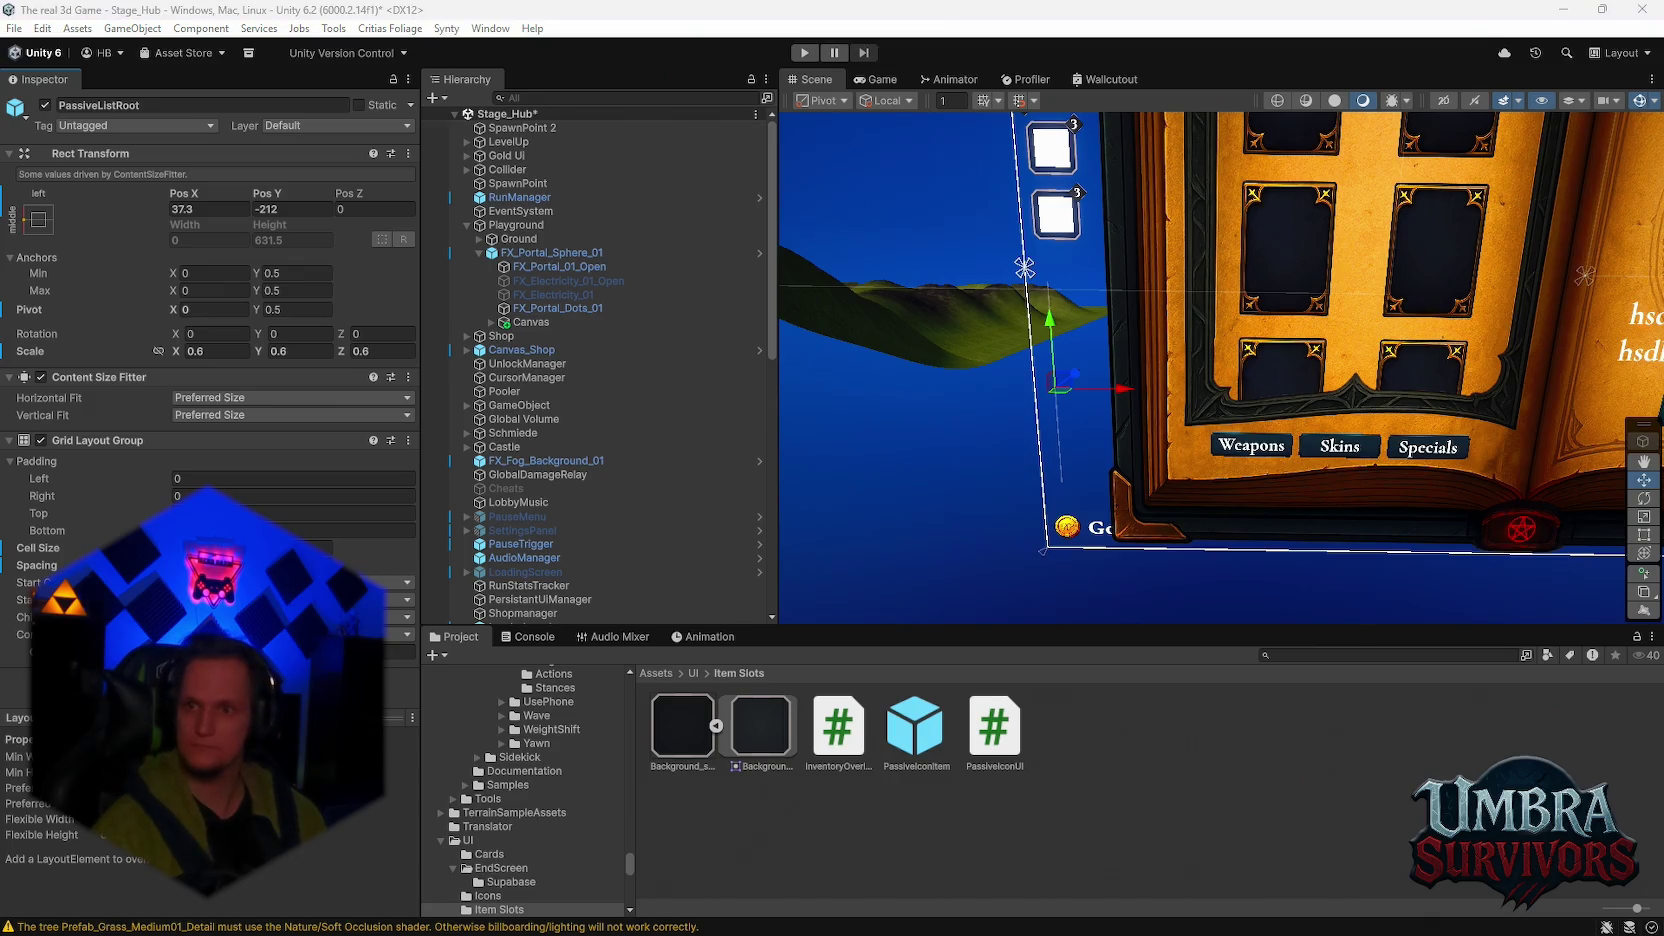
# Step: Open the Wurf 2/Infernal Spark folder and view the Passive_Funke script's source code
pyautogui.scroll(-5, 580, 833)
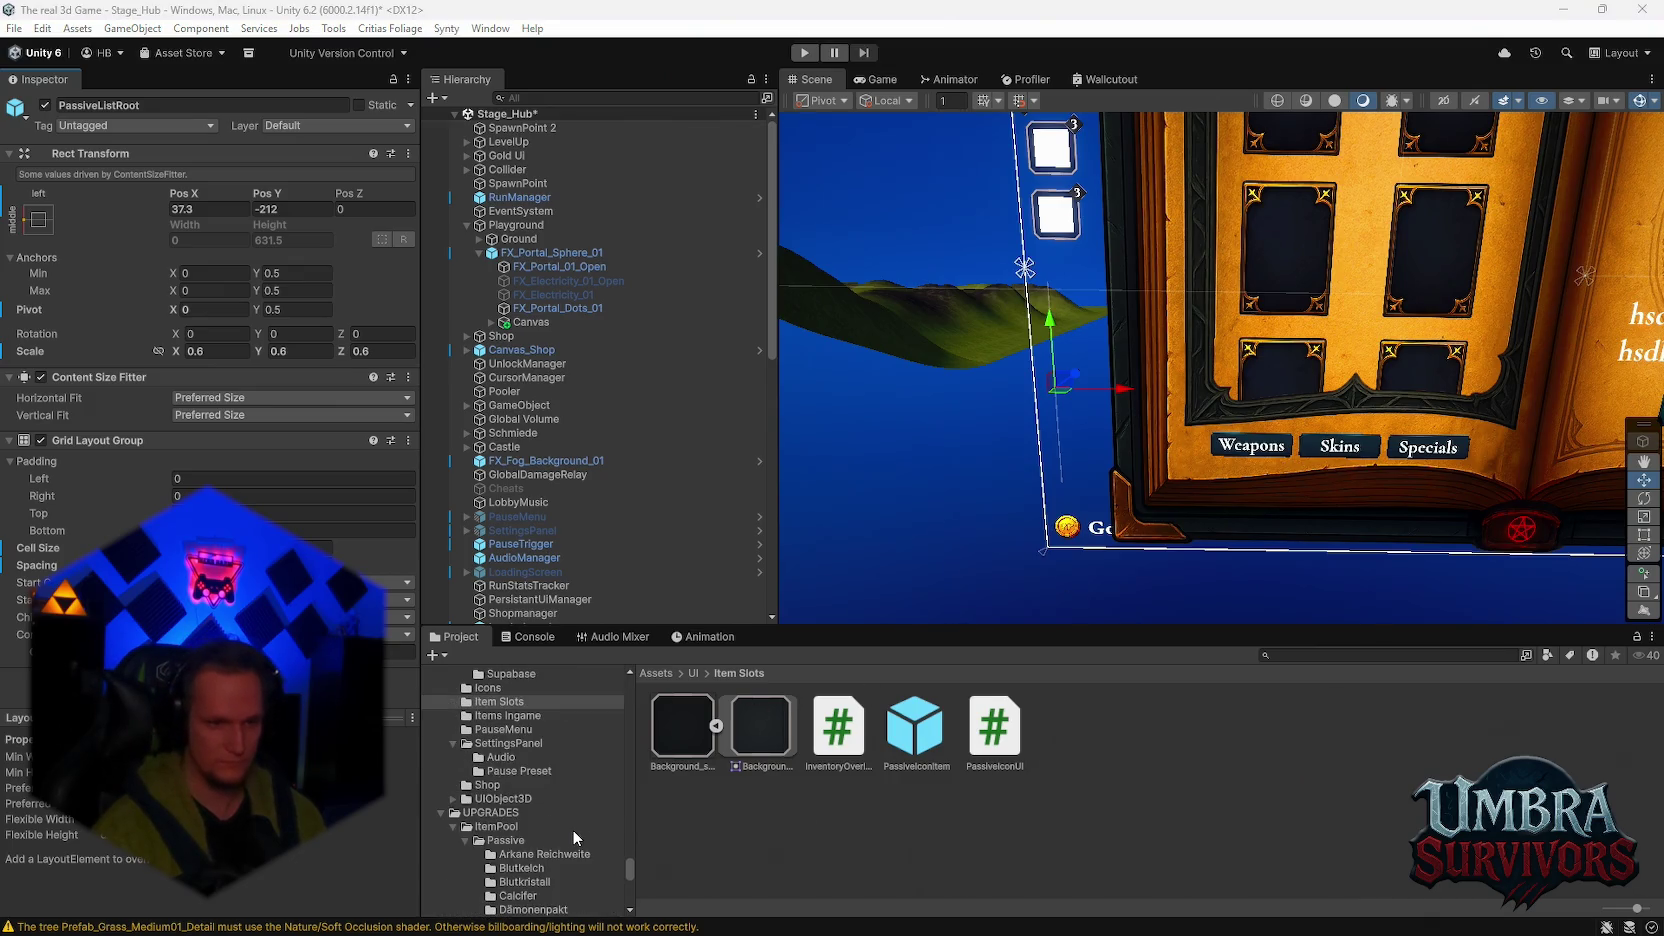
pyautogui.scroll(-10, 573, 832)
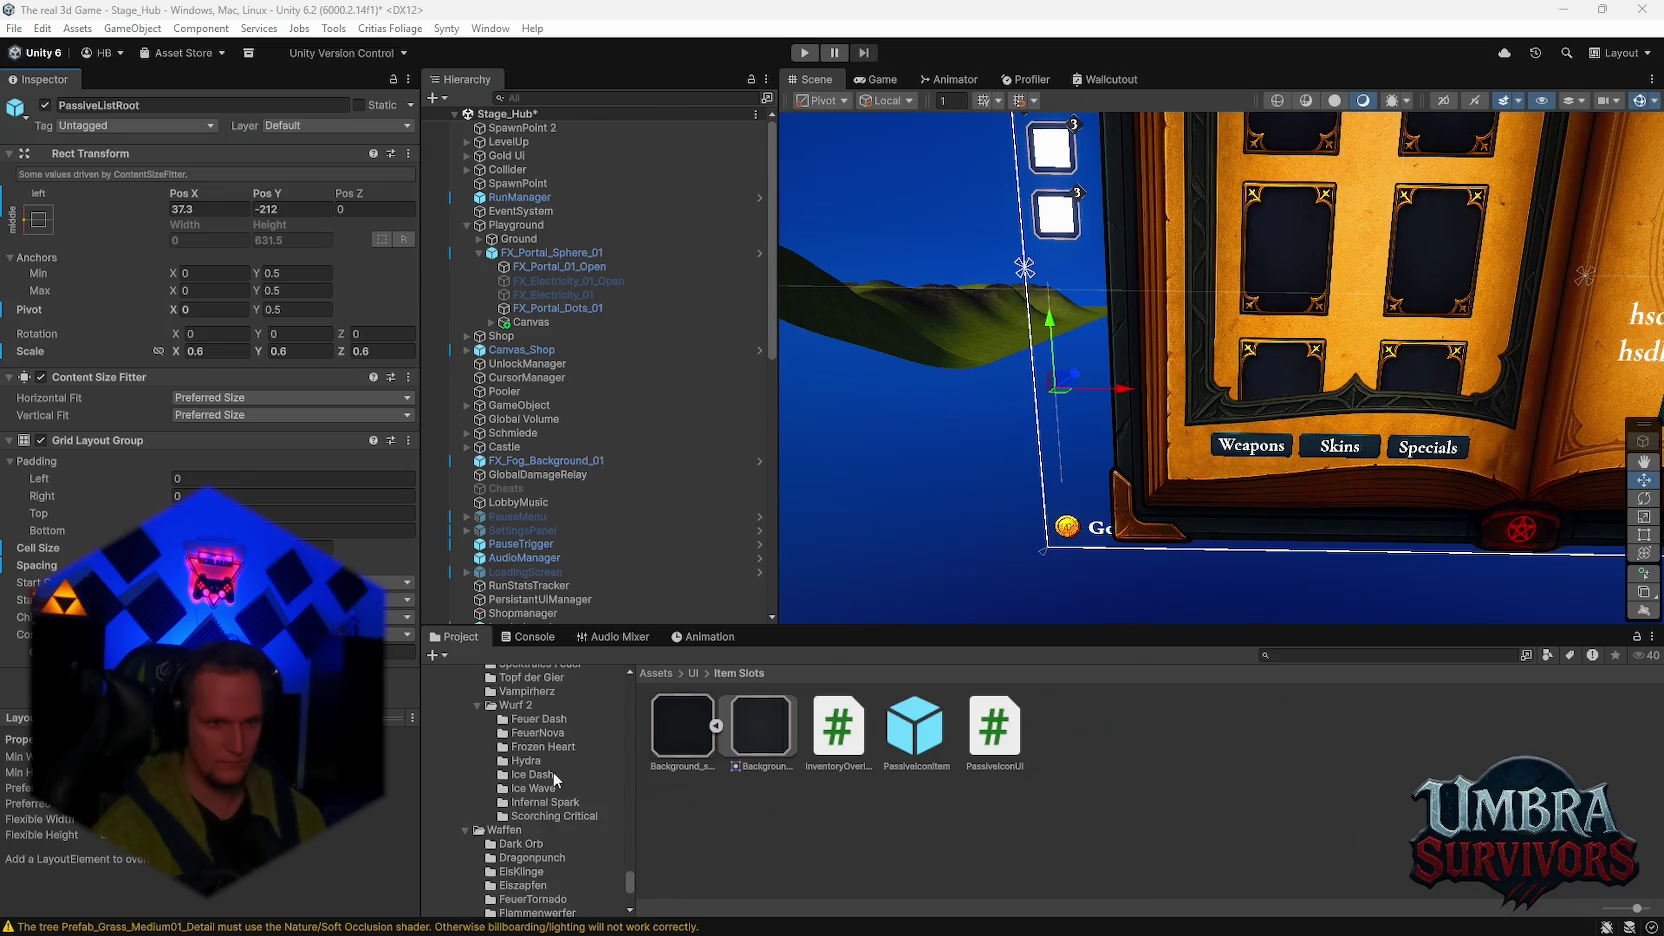
pyautogui.click(547, 803)
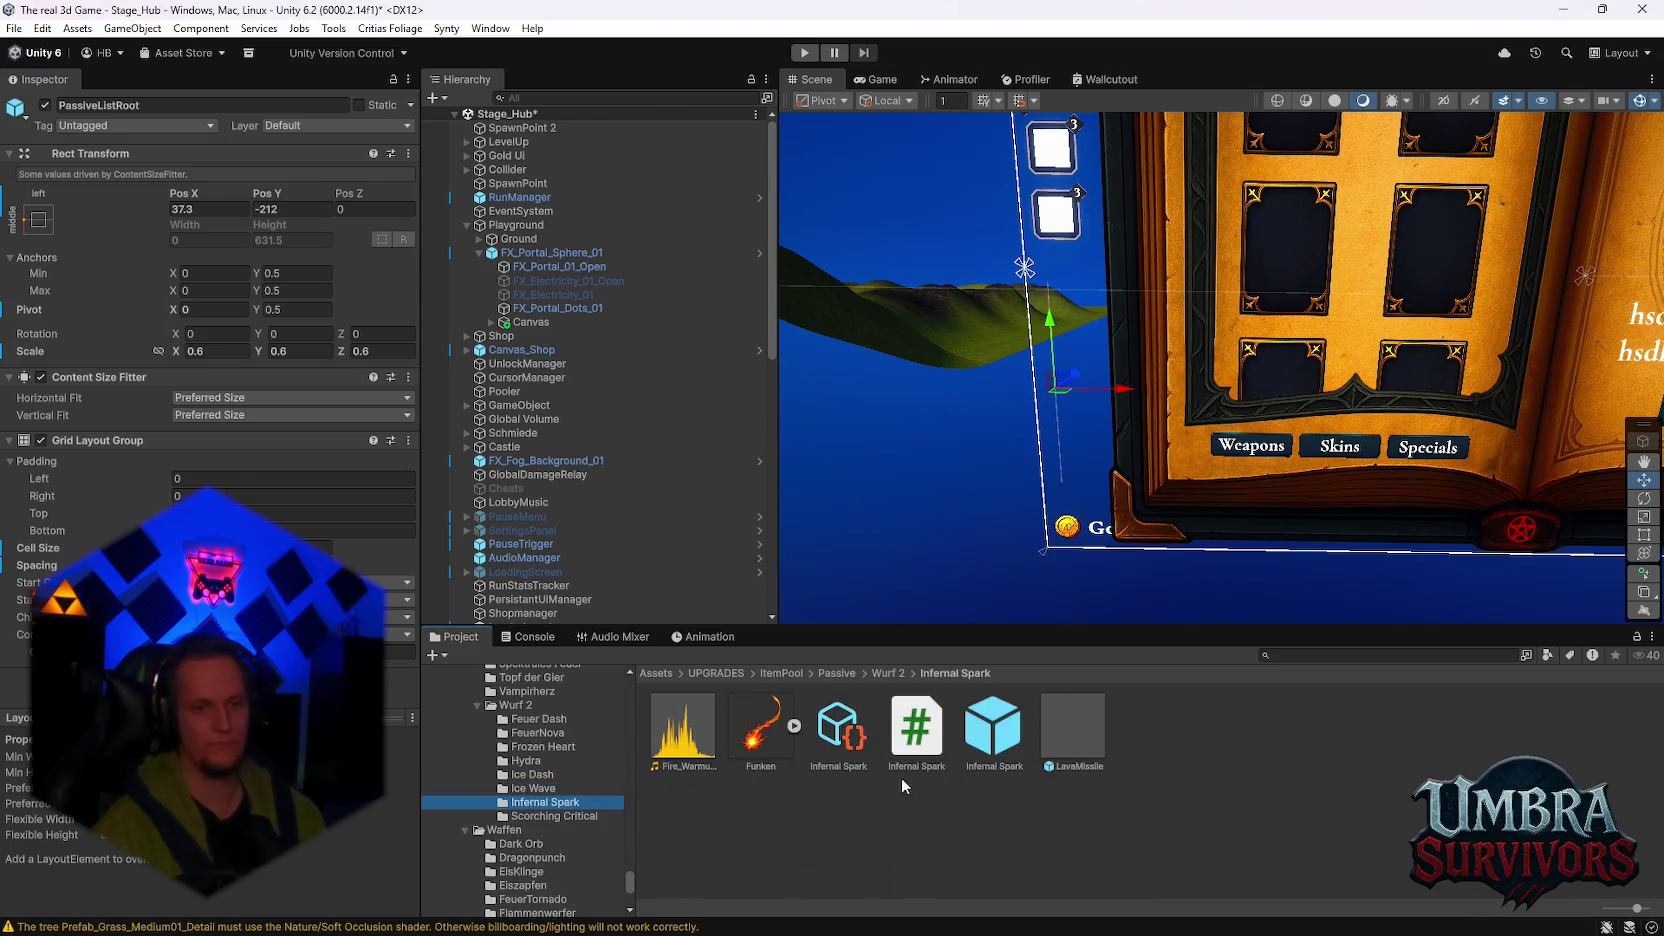
pyautogui.click(914, 735)
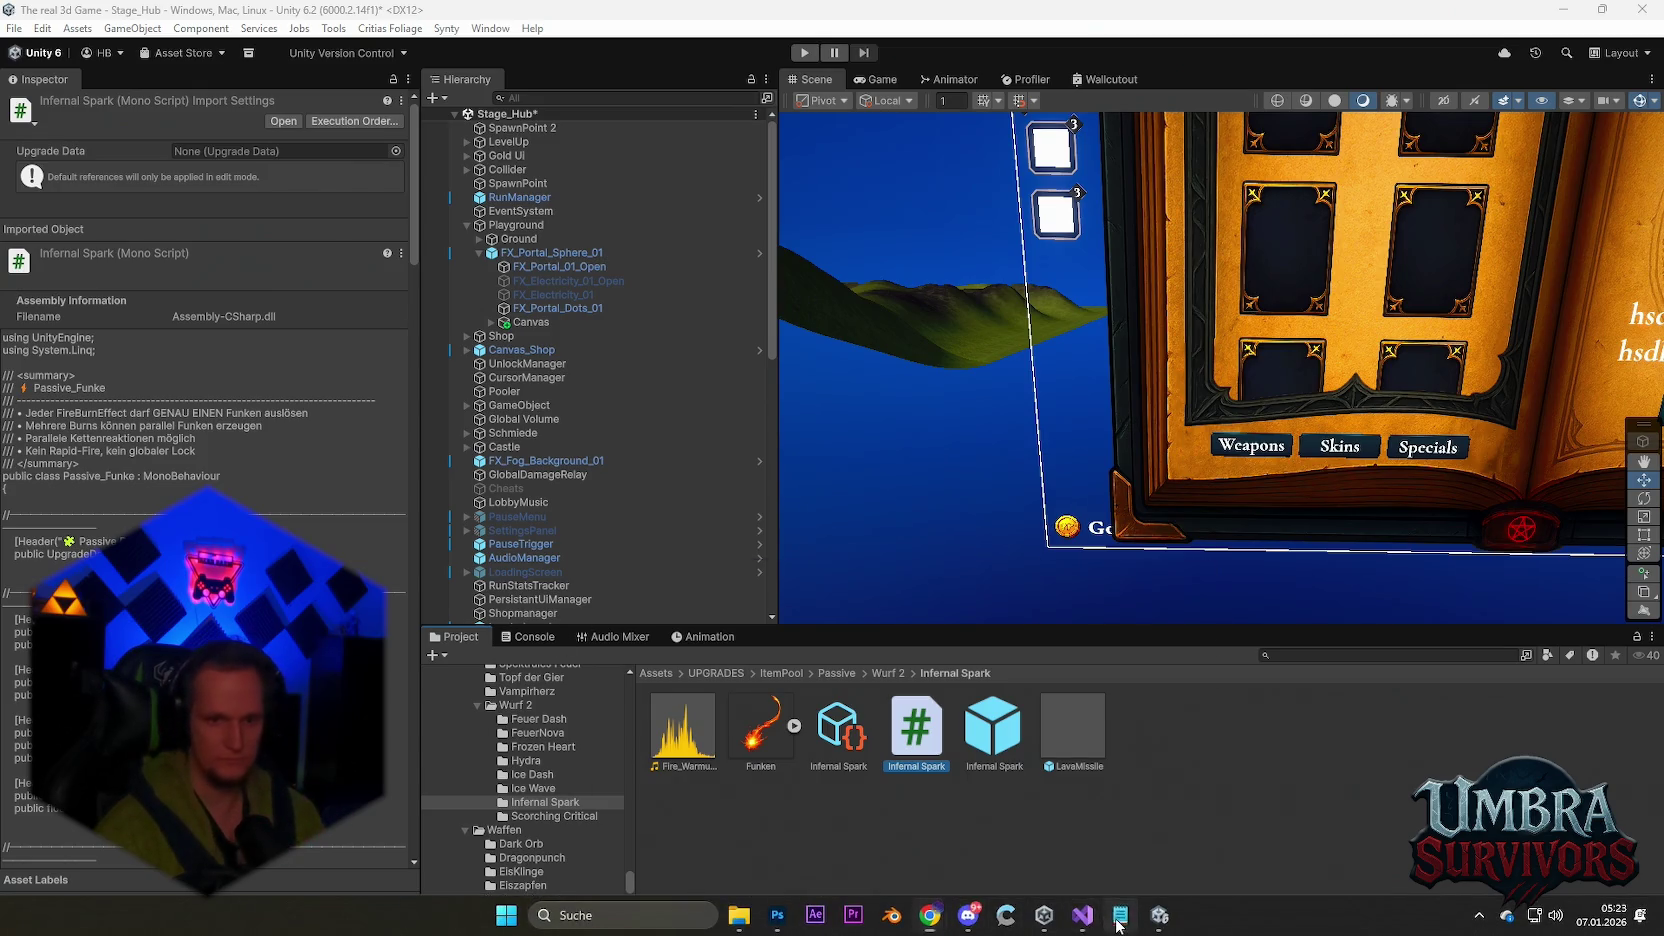
pyautogui.click(1118, 922)
# Step: Move the 'infernal spark' and 'UI Slots' lines from TODO into the Patch list, then return to Unity
pyautogui.scroll(5, 267, 450)
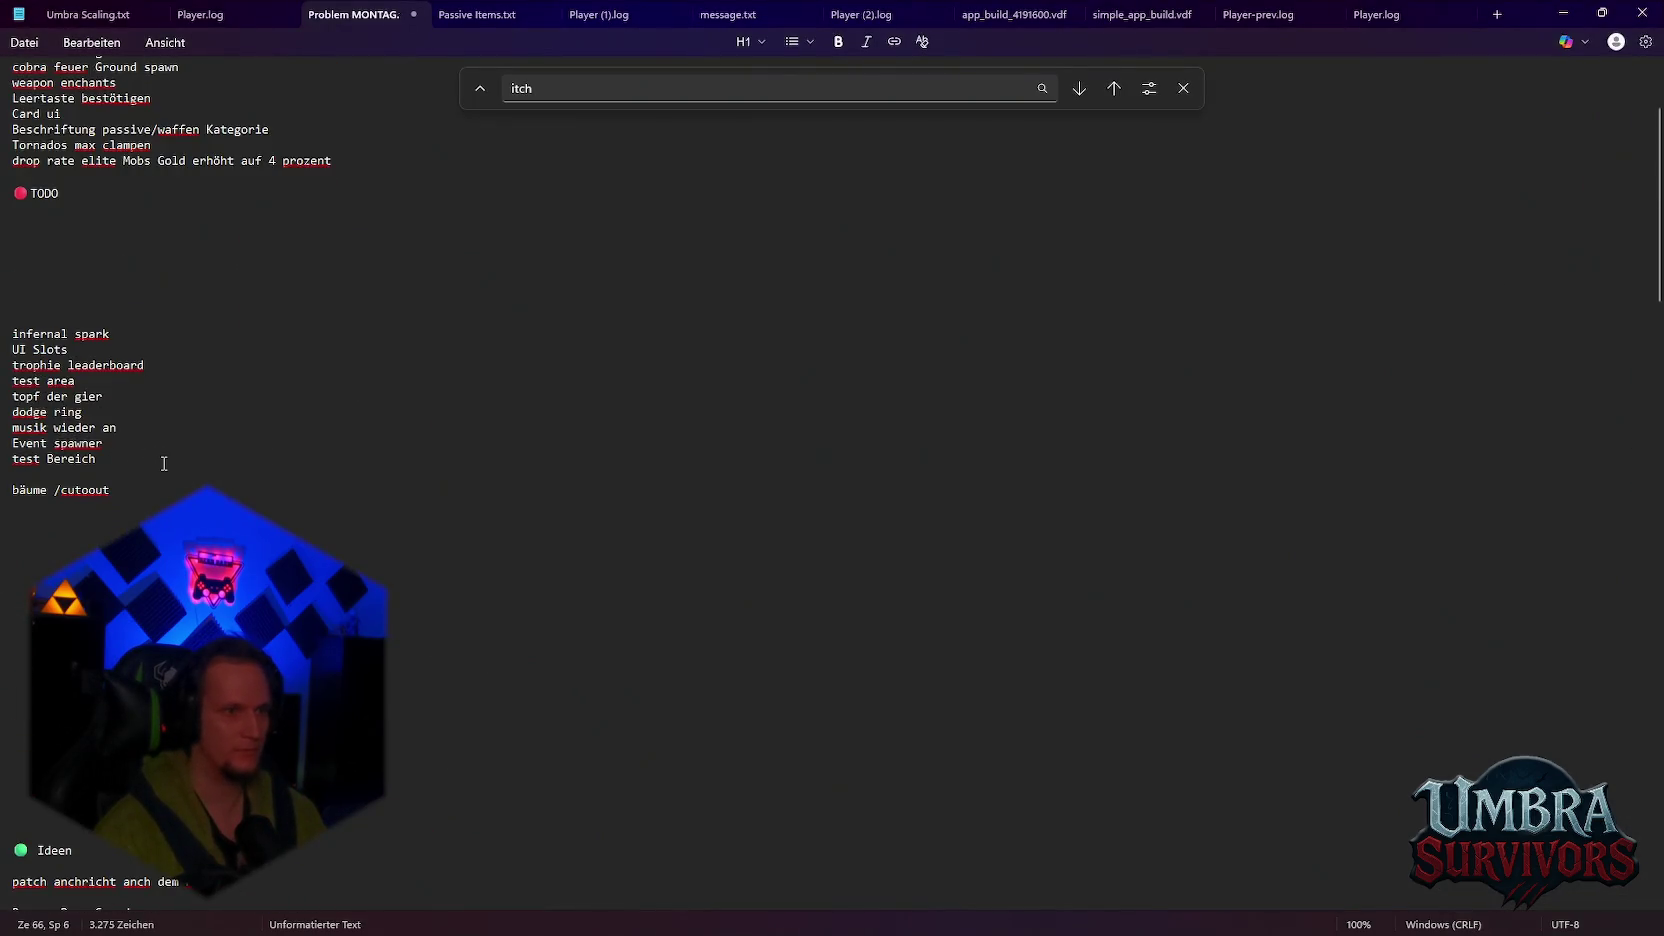
pyautogui.scroll(3, 164, 463)
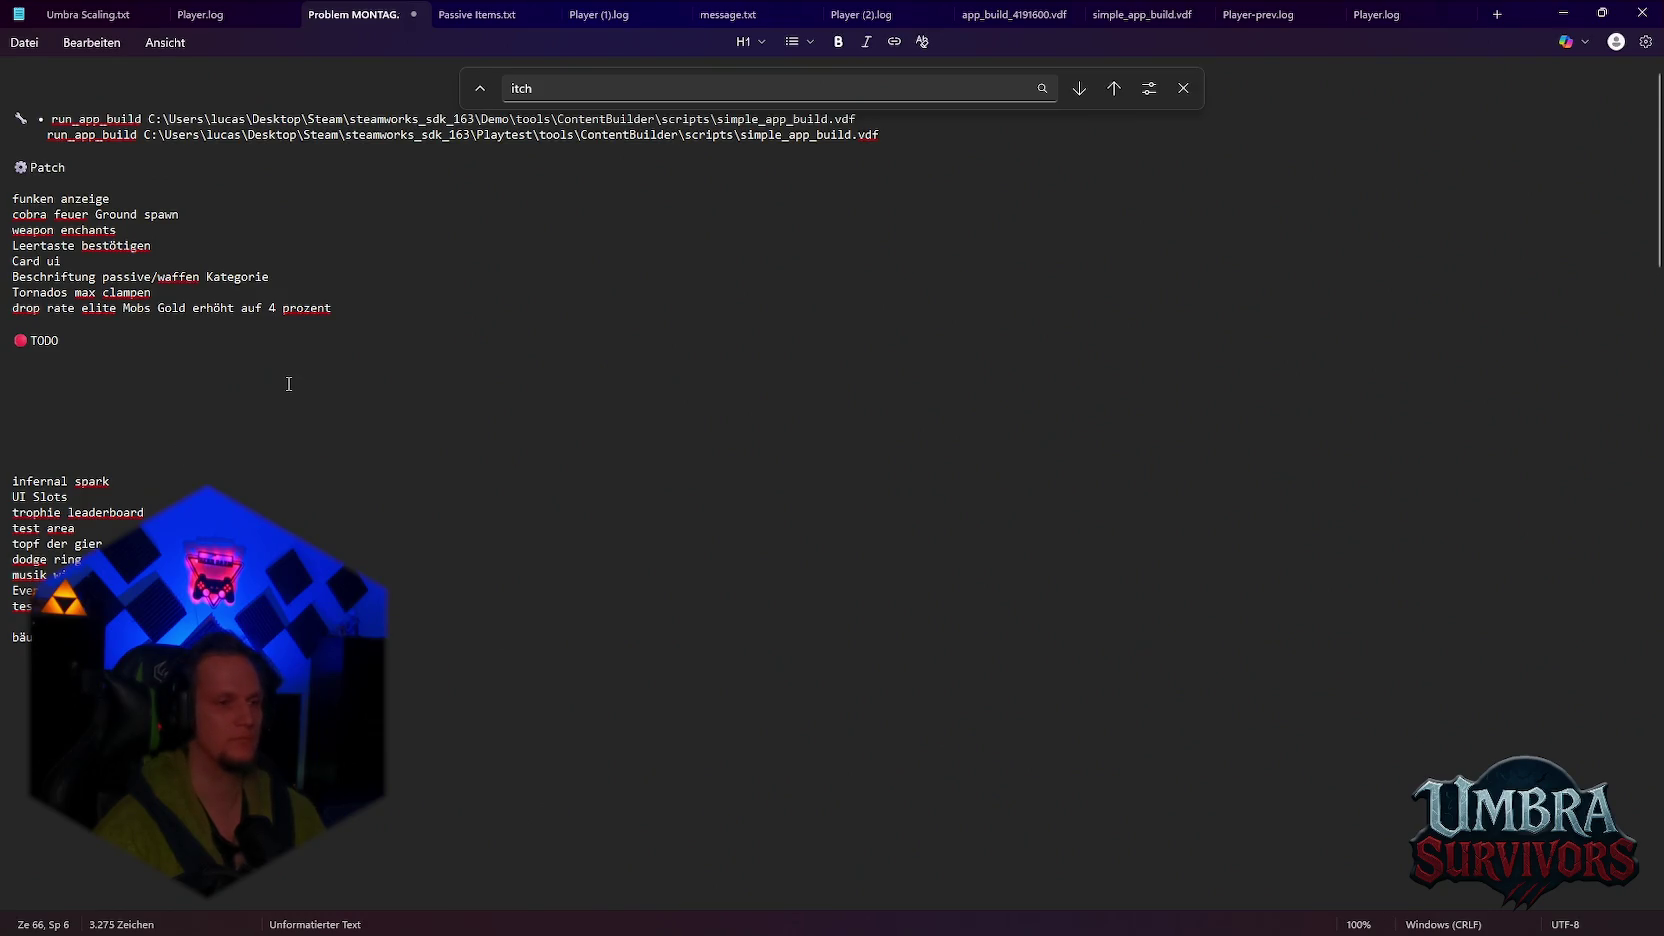
pyautogui.moveTo(111, 481)
pyautogui.mouseDown()
pyautogui.moveTo(16, 489)
pyautogui.moveTo(68, 497)
pyautogui.moveTo(61, 318)
pyautogui.mouseUp()
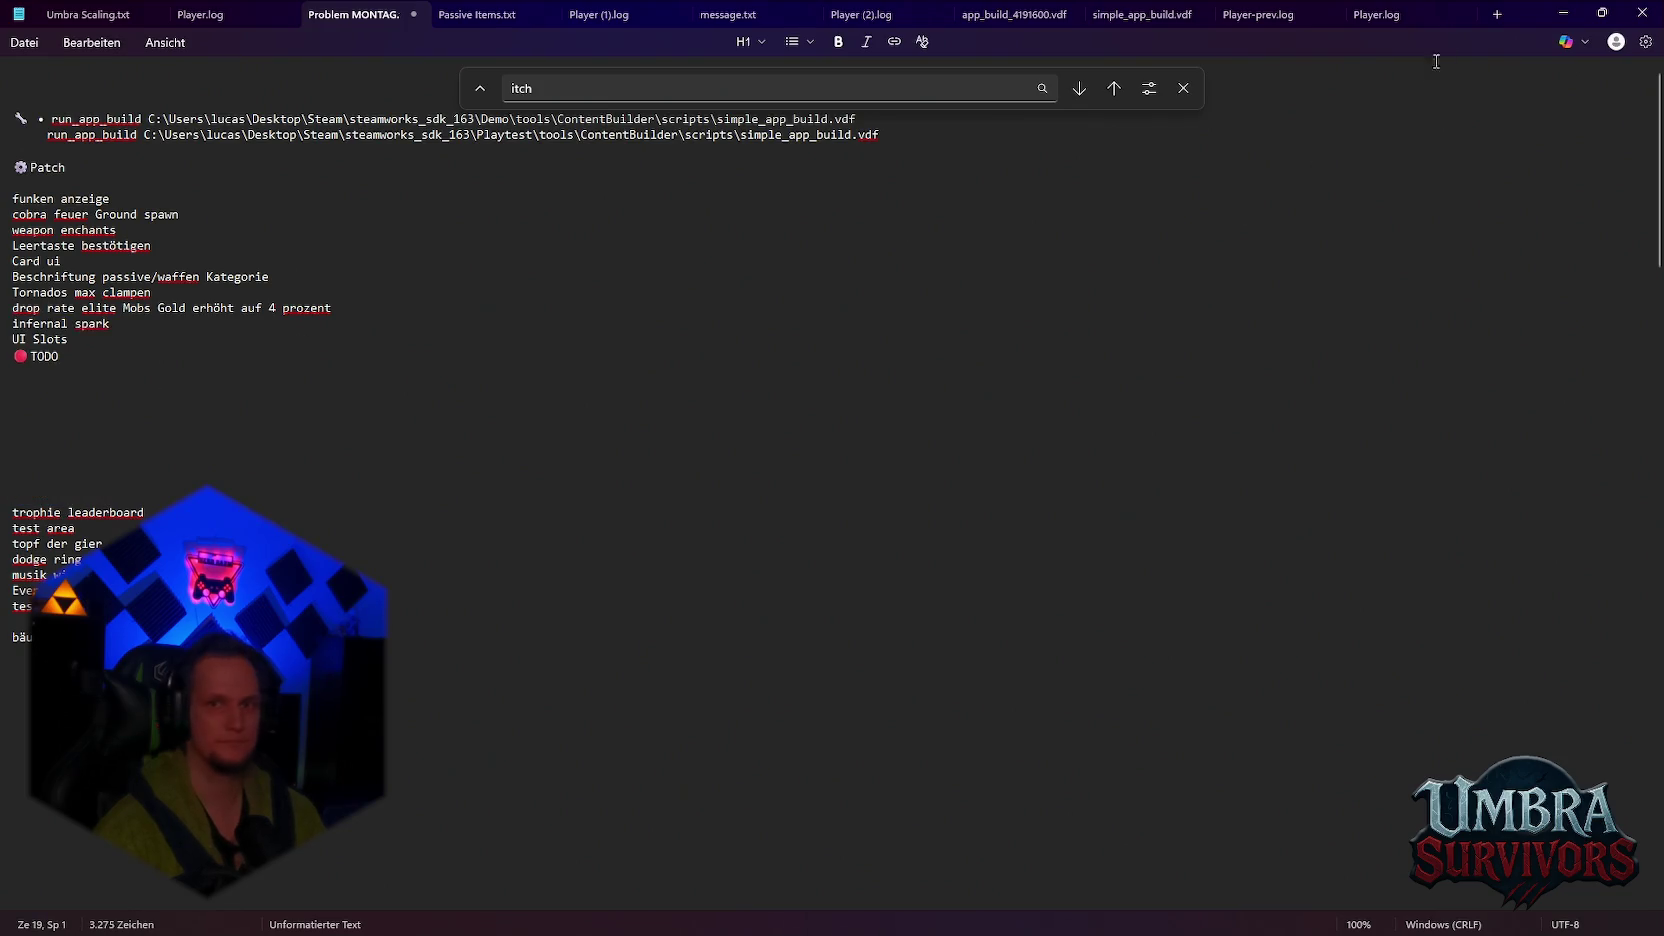
pyautogui.hotkey('alt', 'Tab')
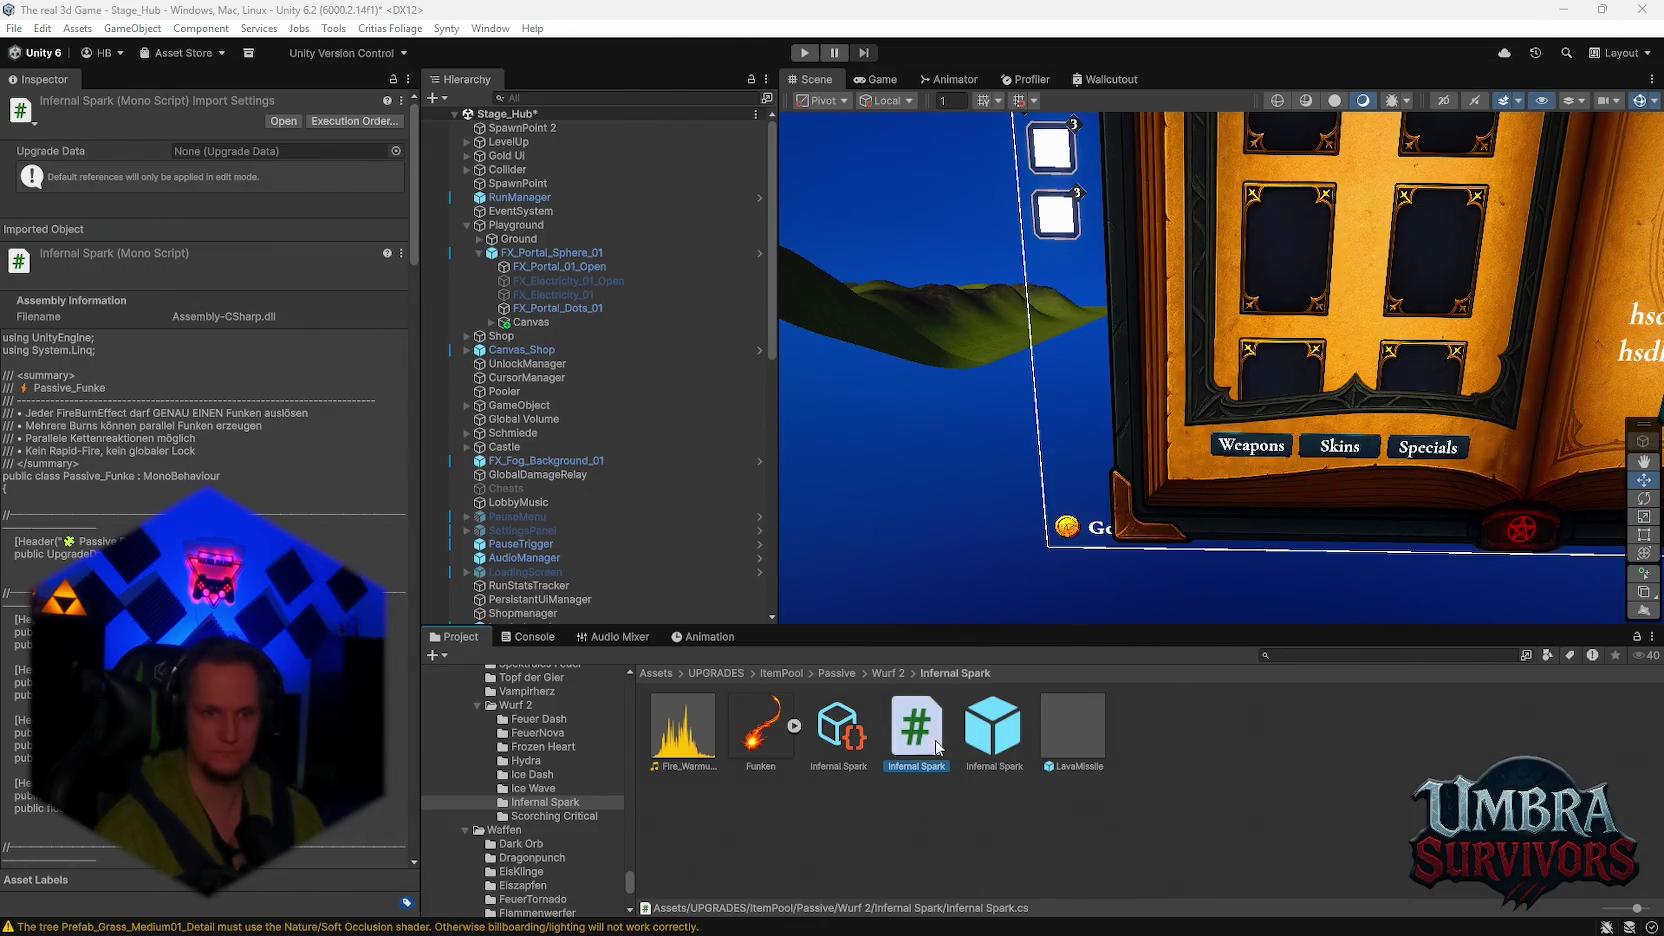
# Step: Deselect assets and refocus Unity so scripts recompile, showing CS0414 unused-field warnings
pyautogui.click(1160, 777)
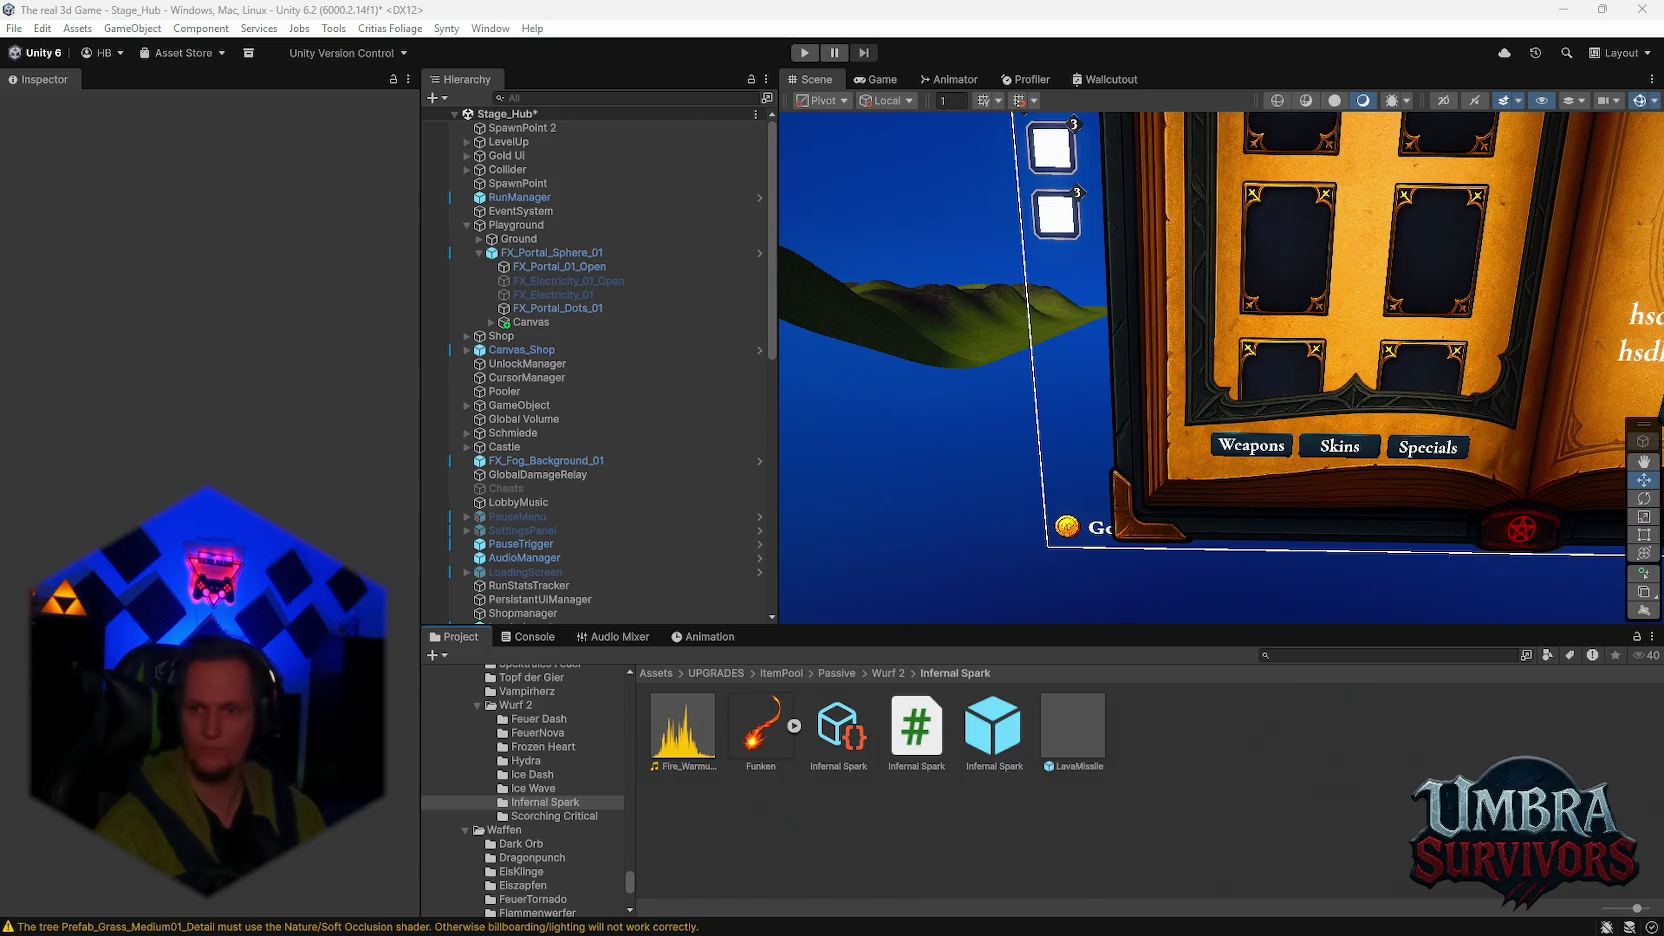
pyautogui.click(1218, 750)
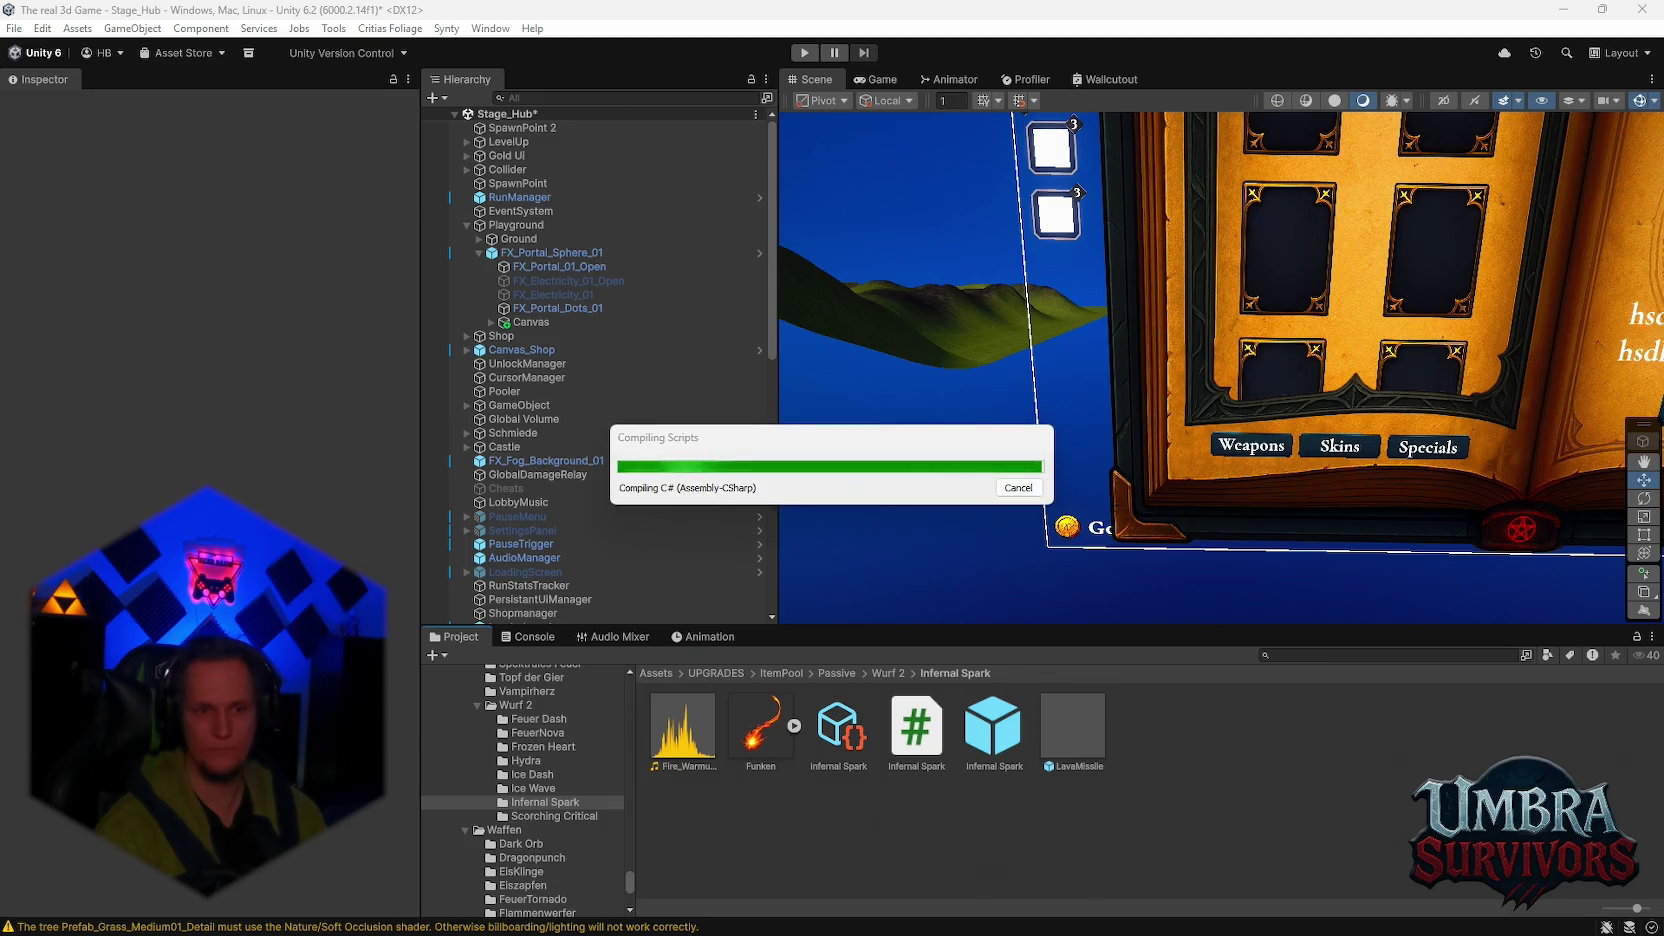
pyautogui.click(519, 635)
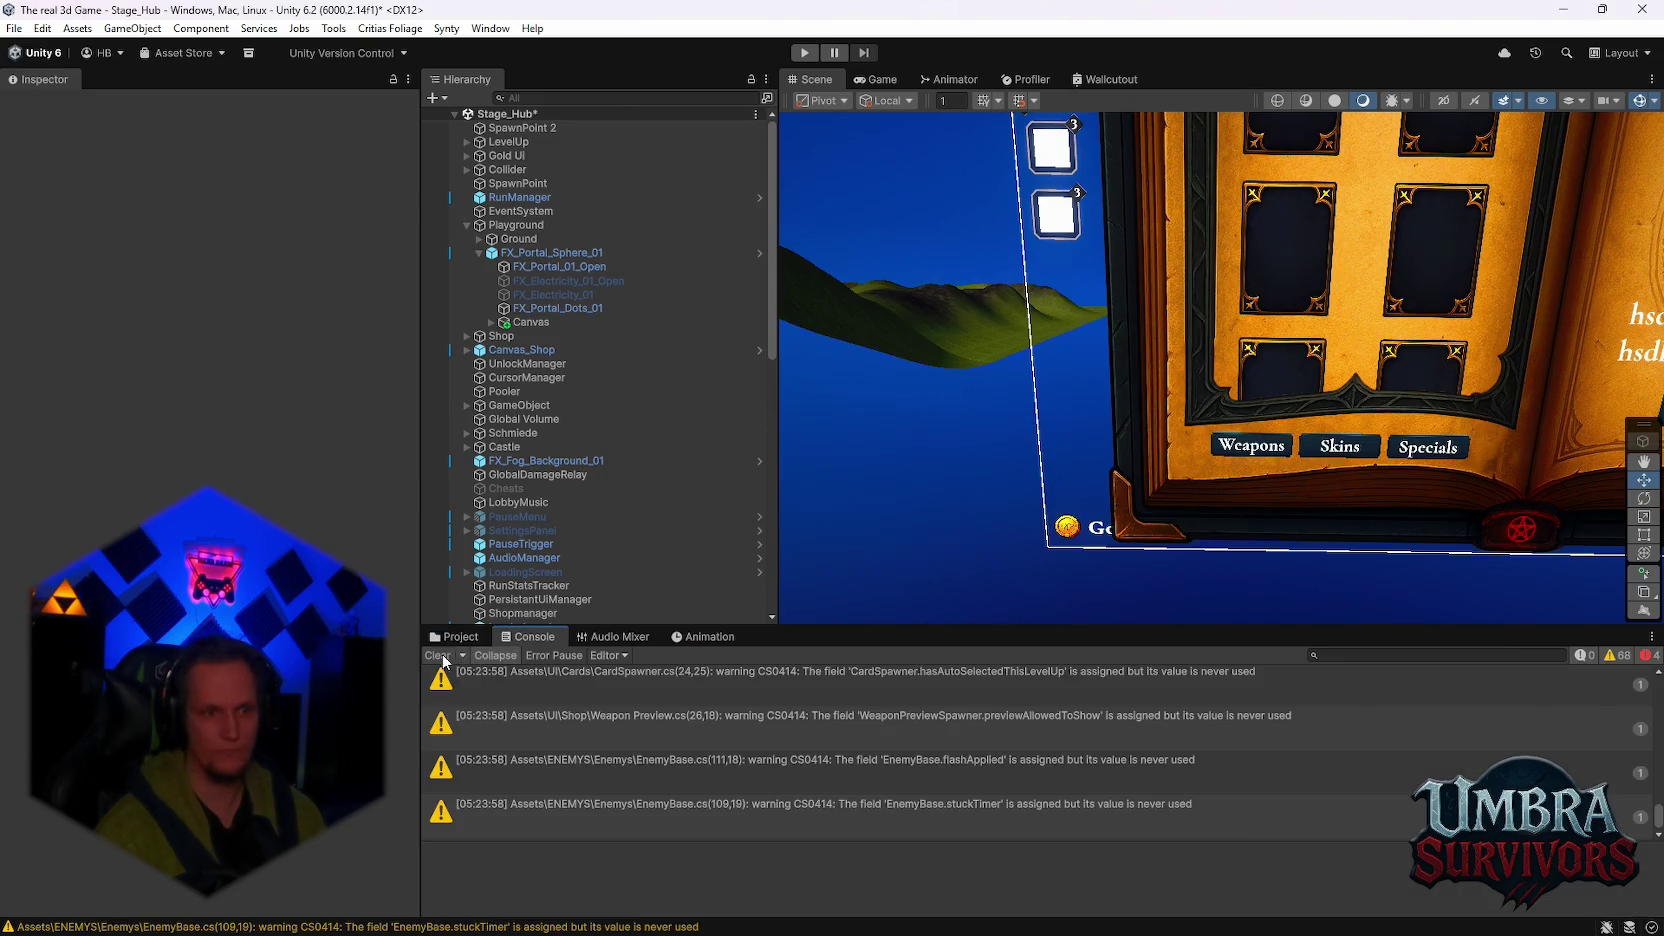
# Step: Read the four CS0117 errors about FireBurnEffect lacking OnBurnApplied and OnBurnRemoved, then return to the folder
pyautogui.click(458, 638)
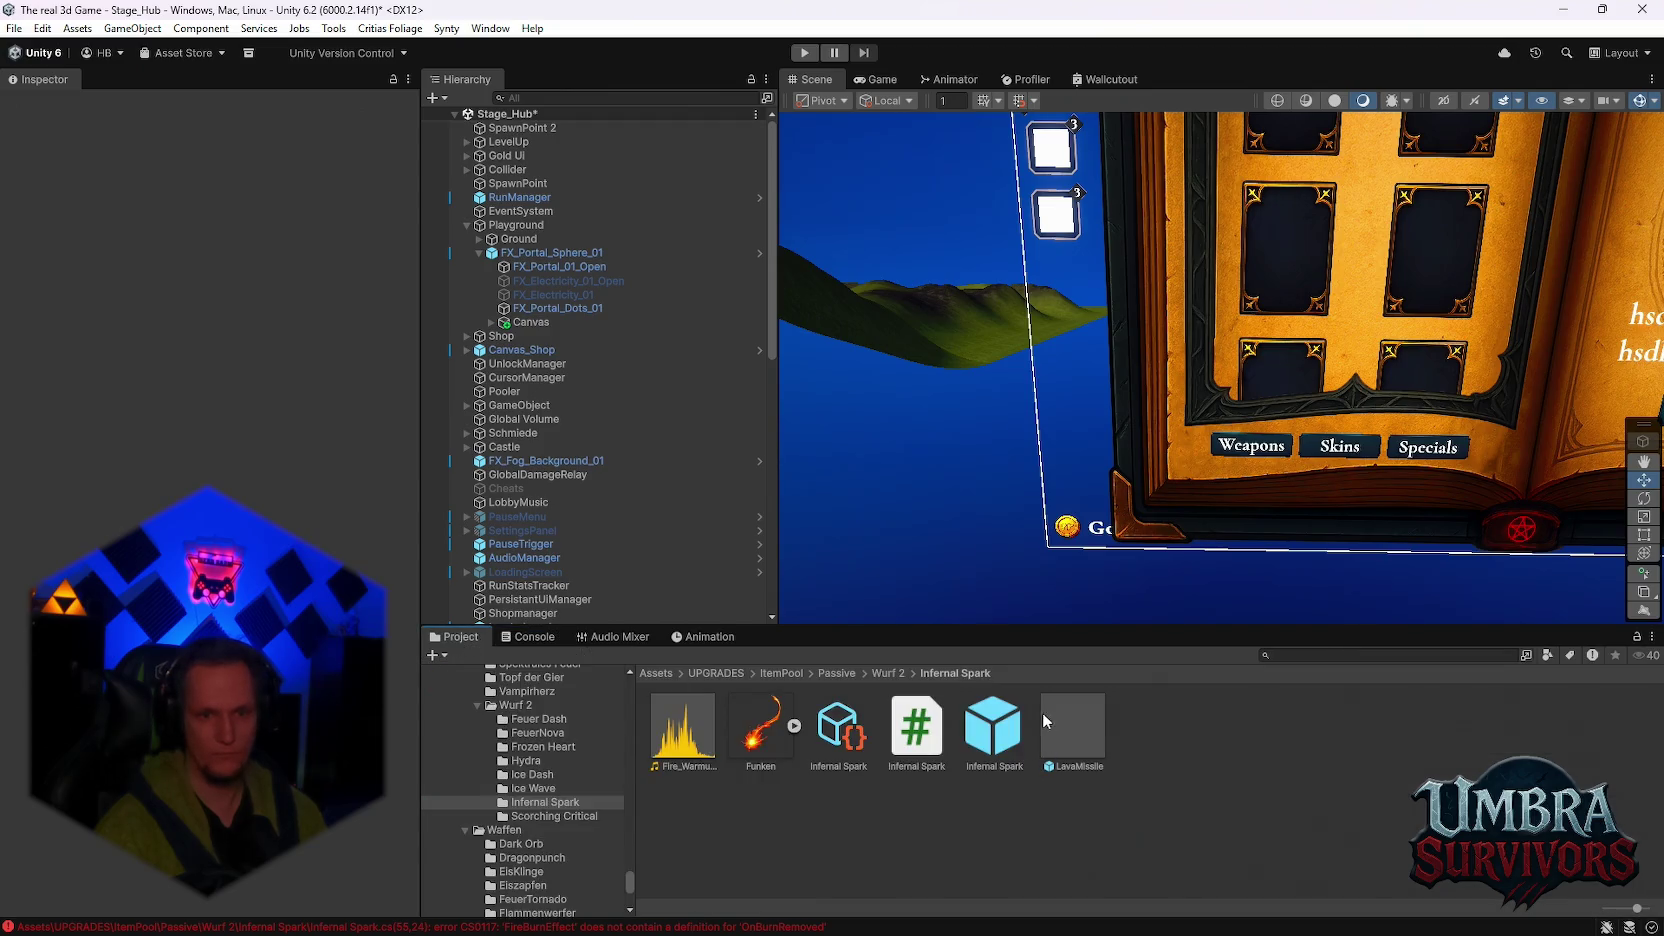
pyautogui.click(527, 637)
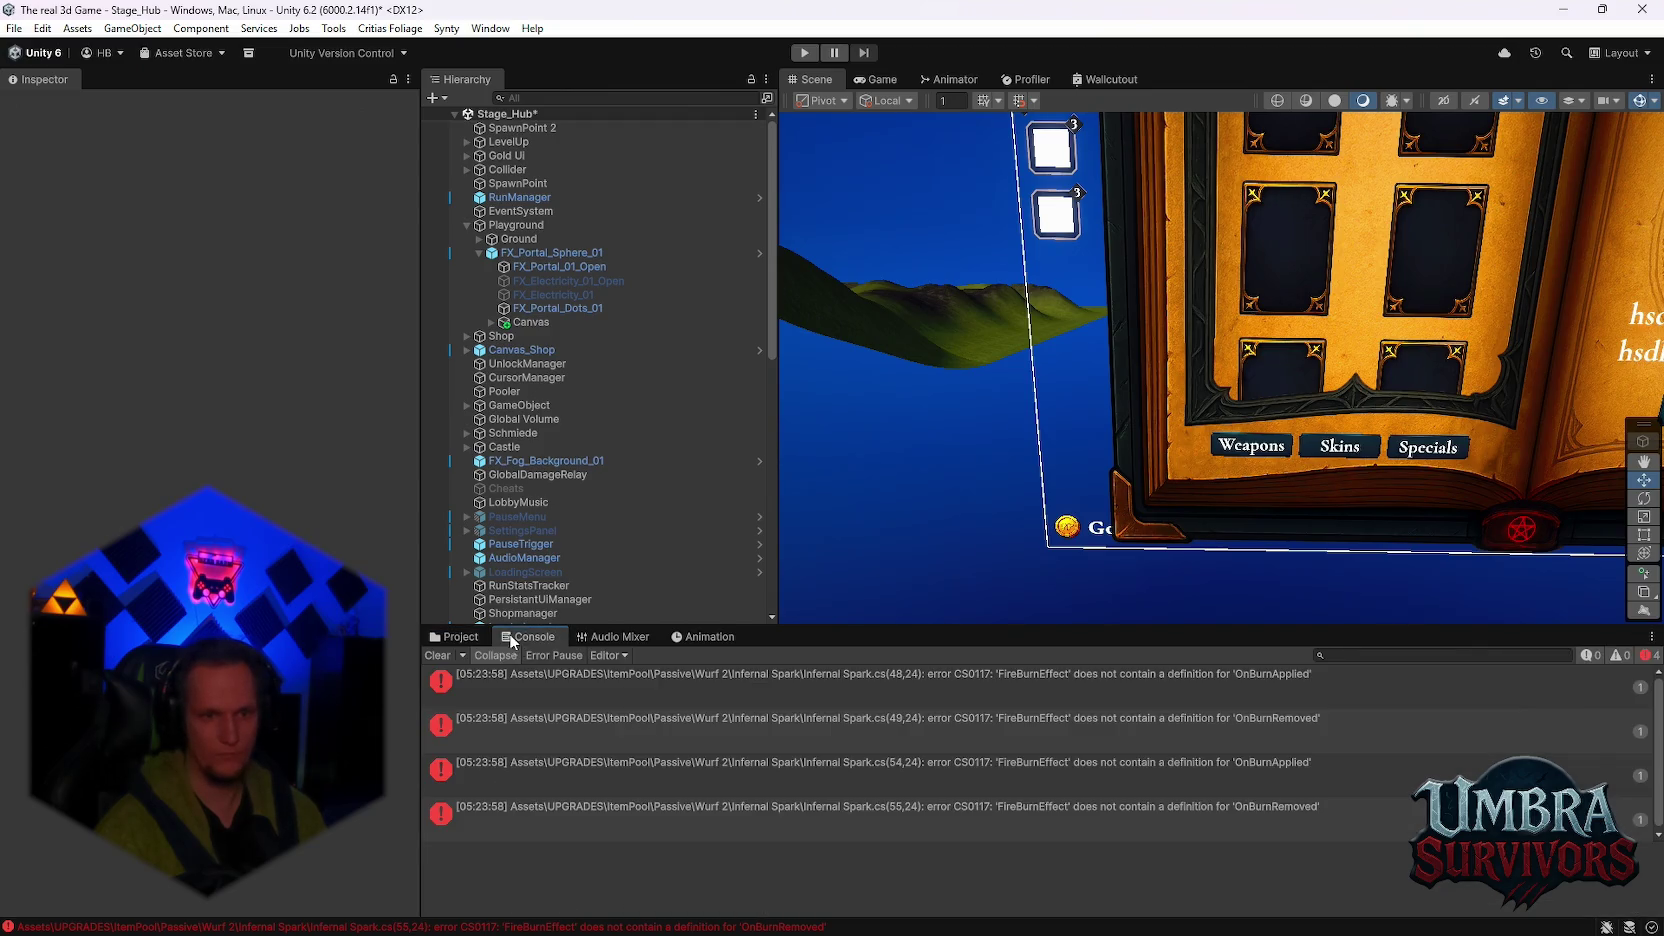
pyautogui.click(614, 685)
pyautogui.keyDown('shift'); pyautogui.click(685, 818); pyautogui.keyUp('shift')
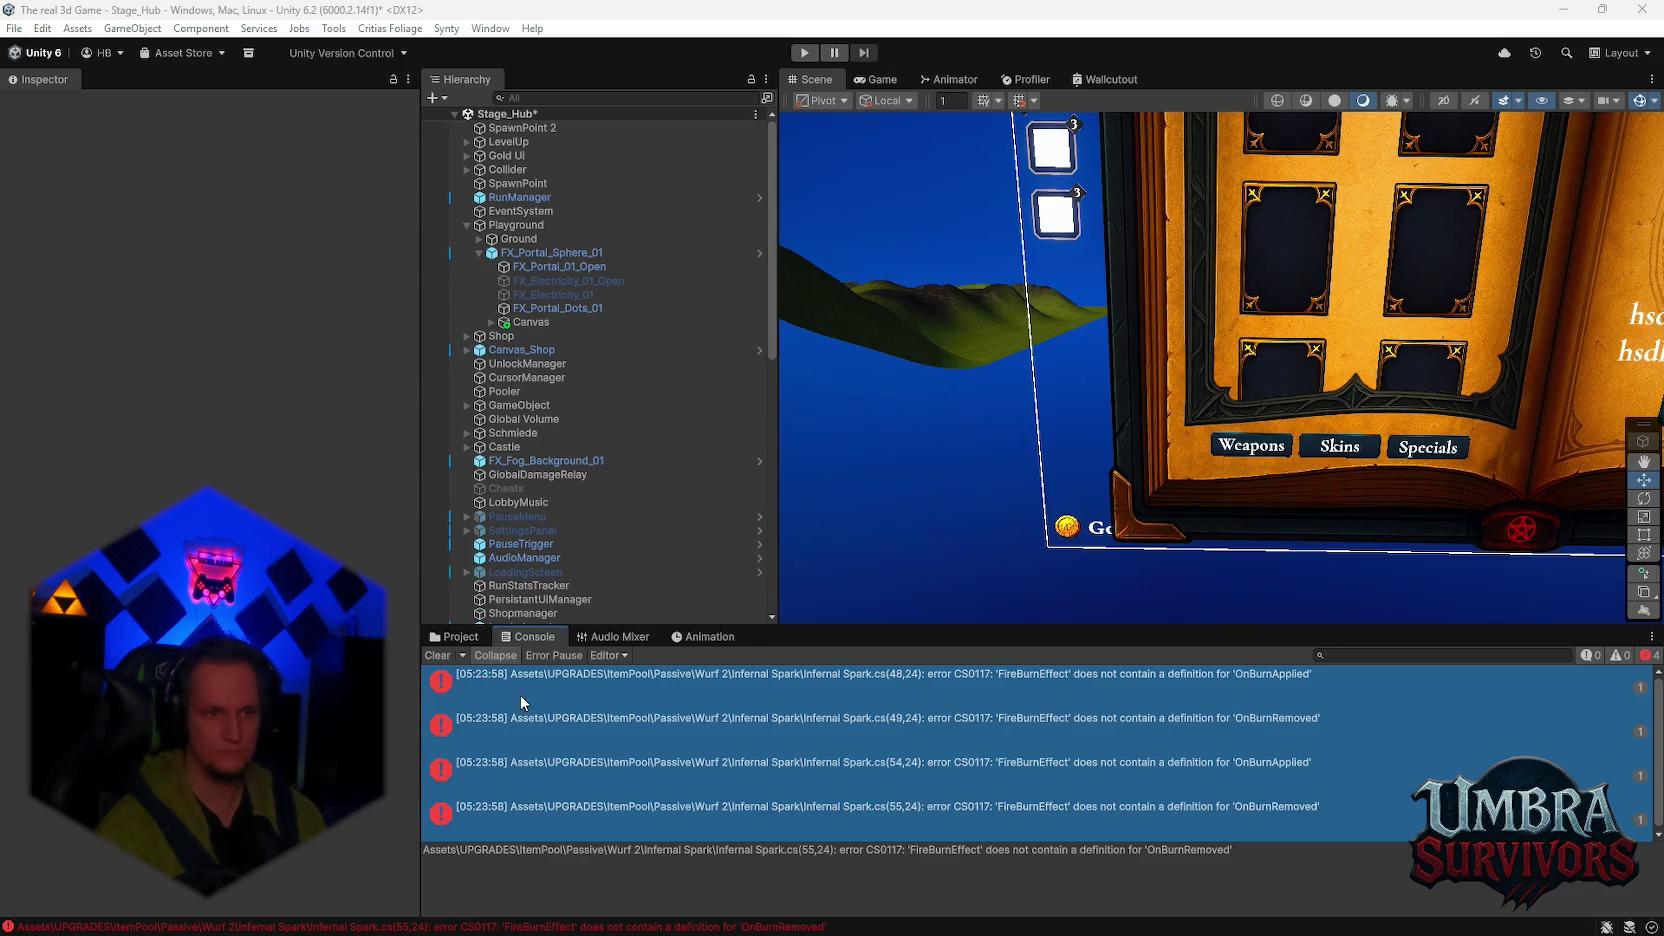
pyautogui.click(456, 638)
pyautogui.click(1299, 657)
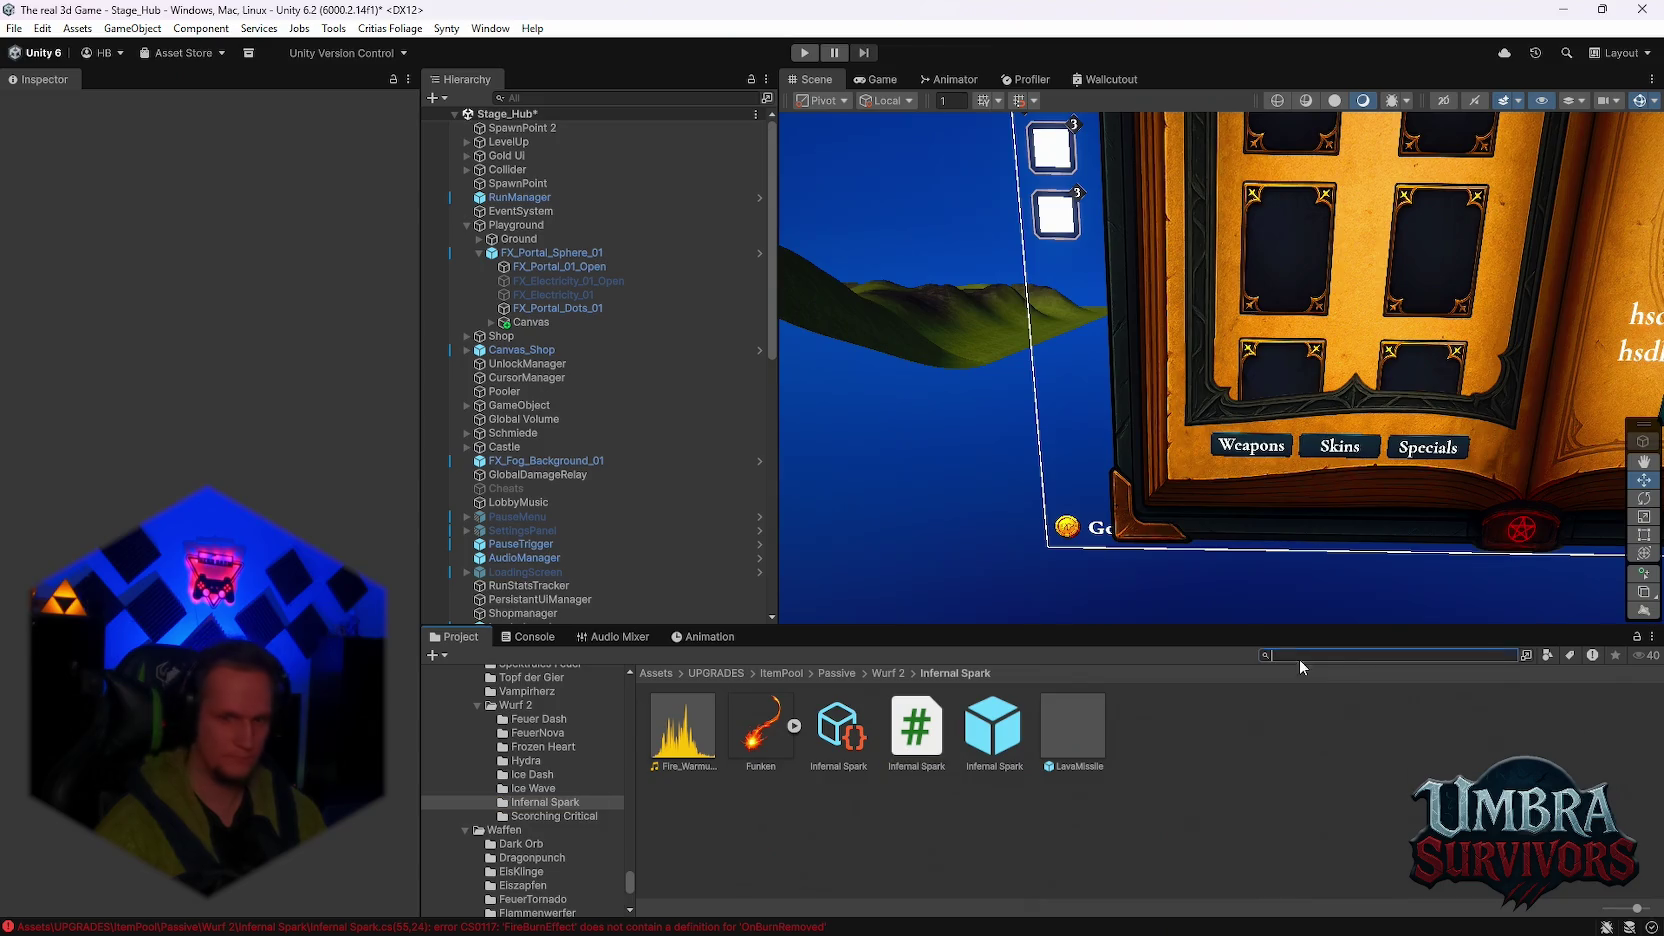
# Step: Search 'fireburn', select the FireBurnEffect script, and recompile until the Console is clear
pyautogui.write('fireburn')
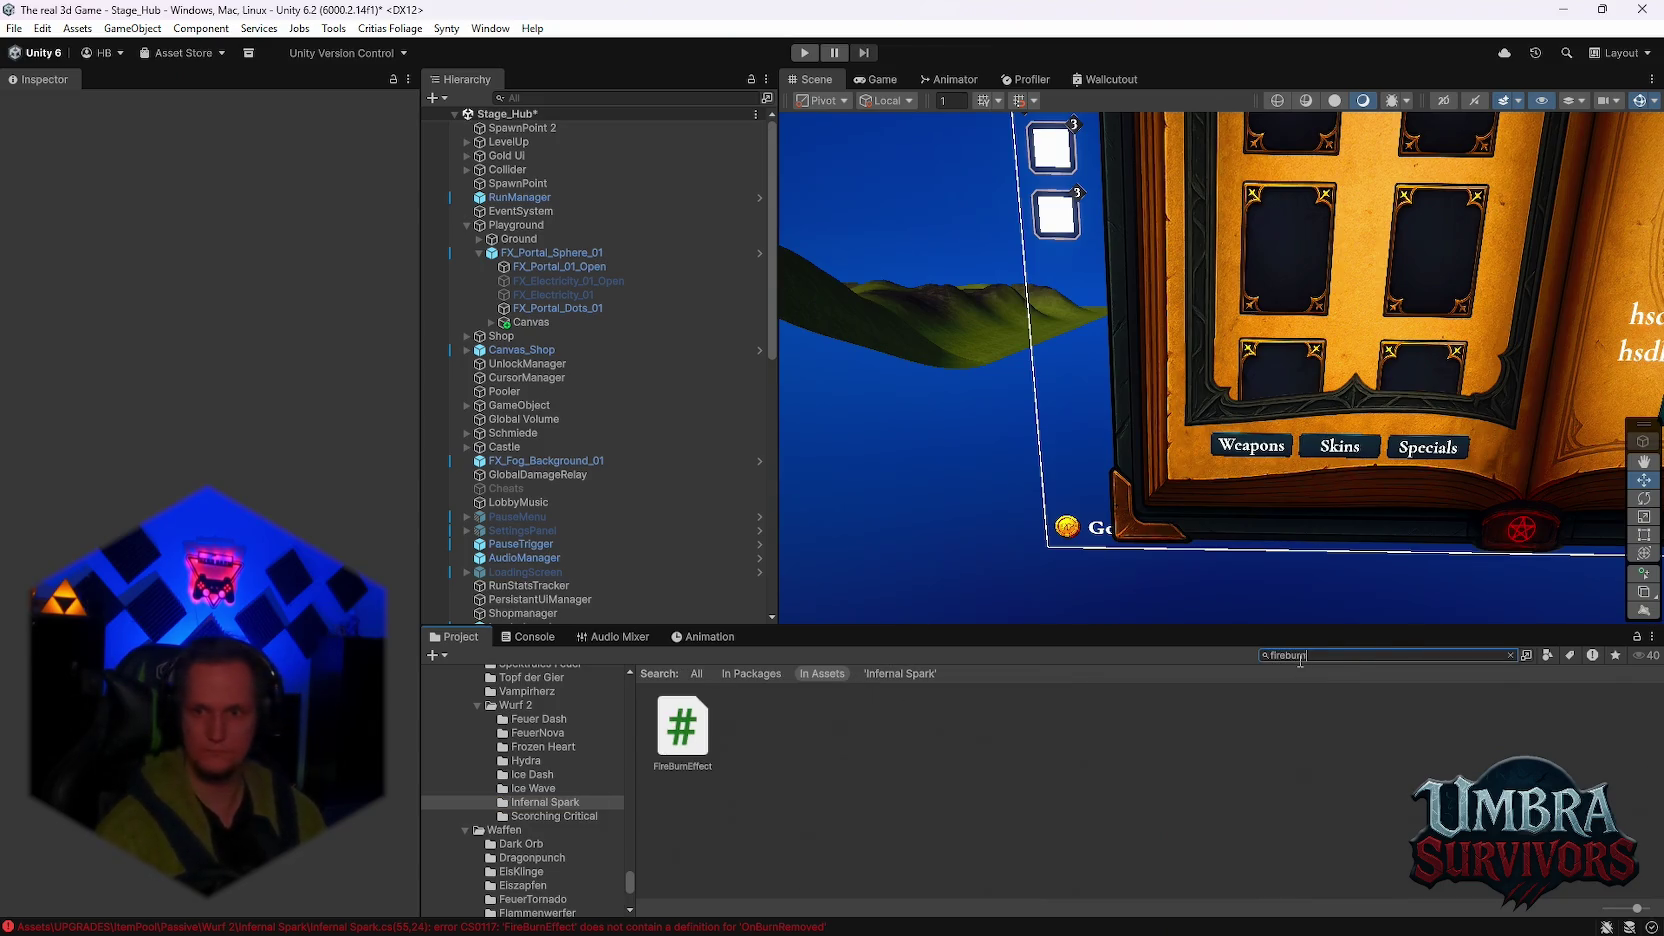
pyautogui.click(681, 722)
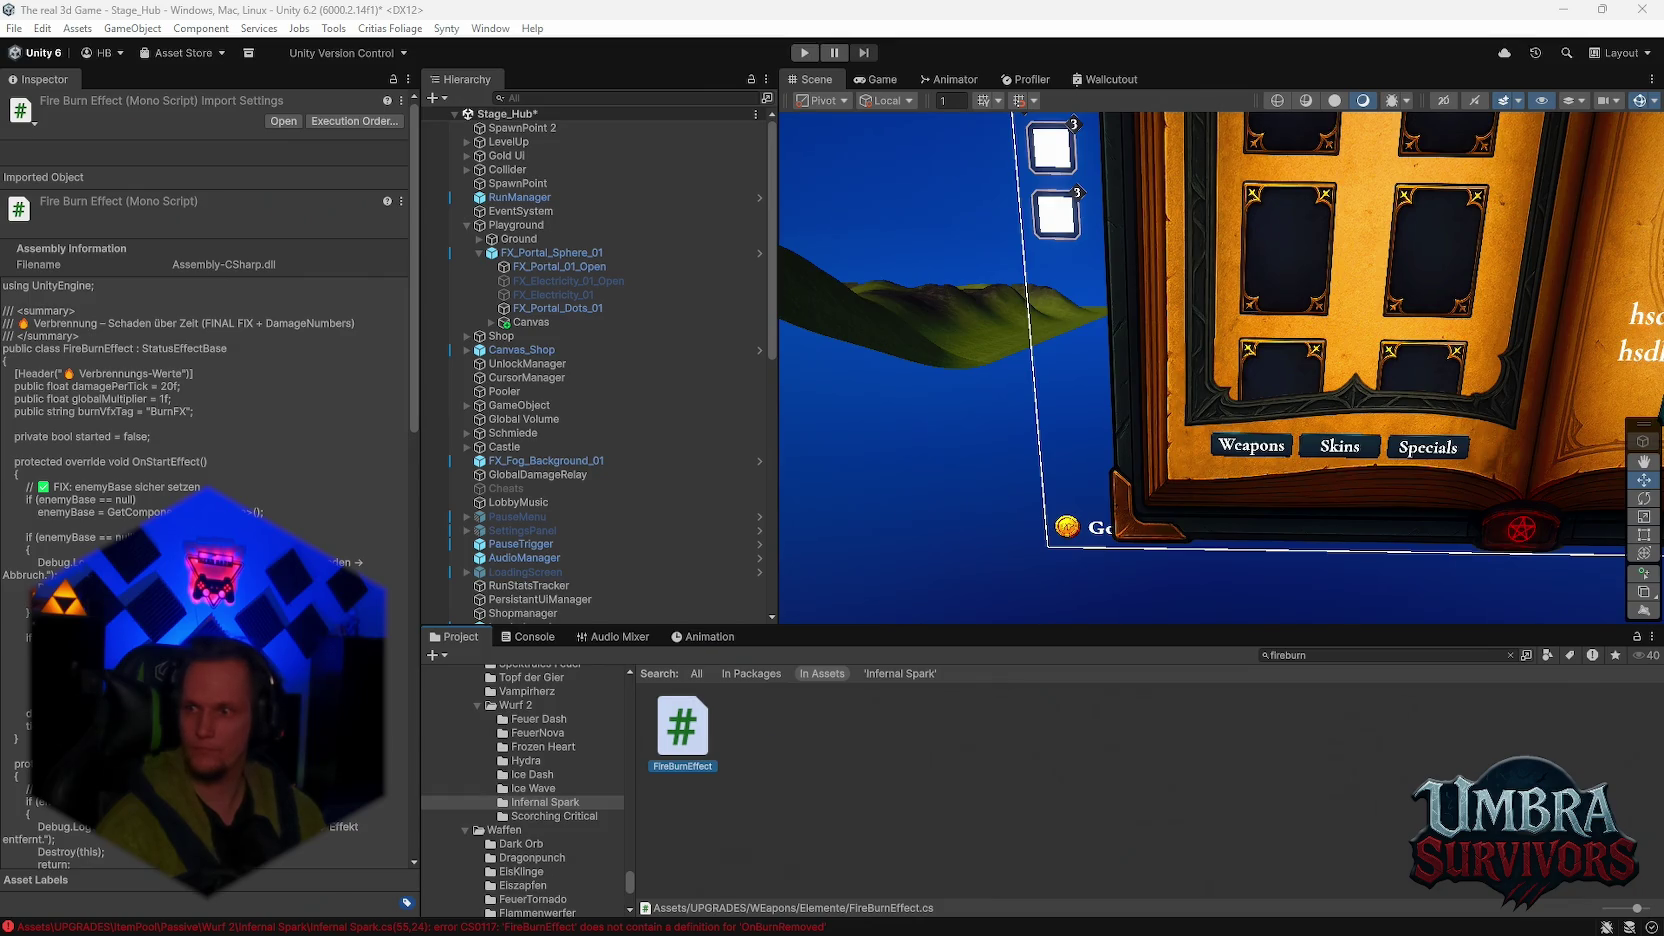
pyautogui.click(1088, 787)
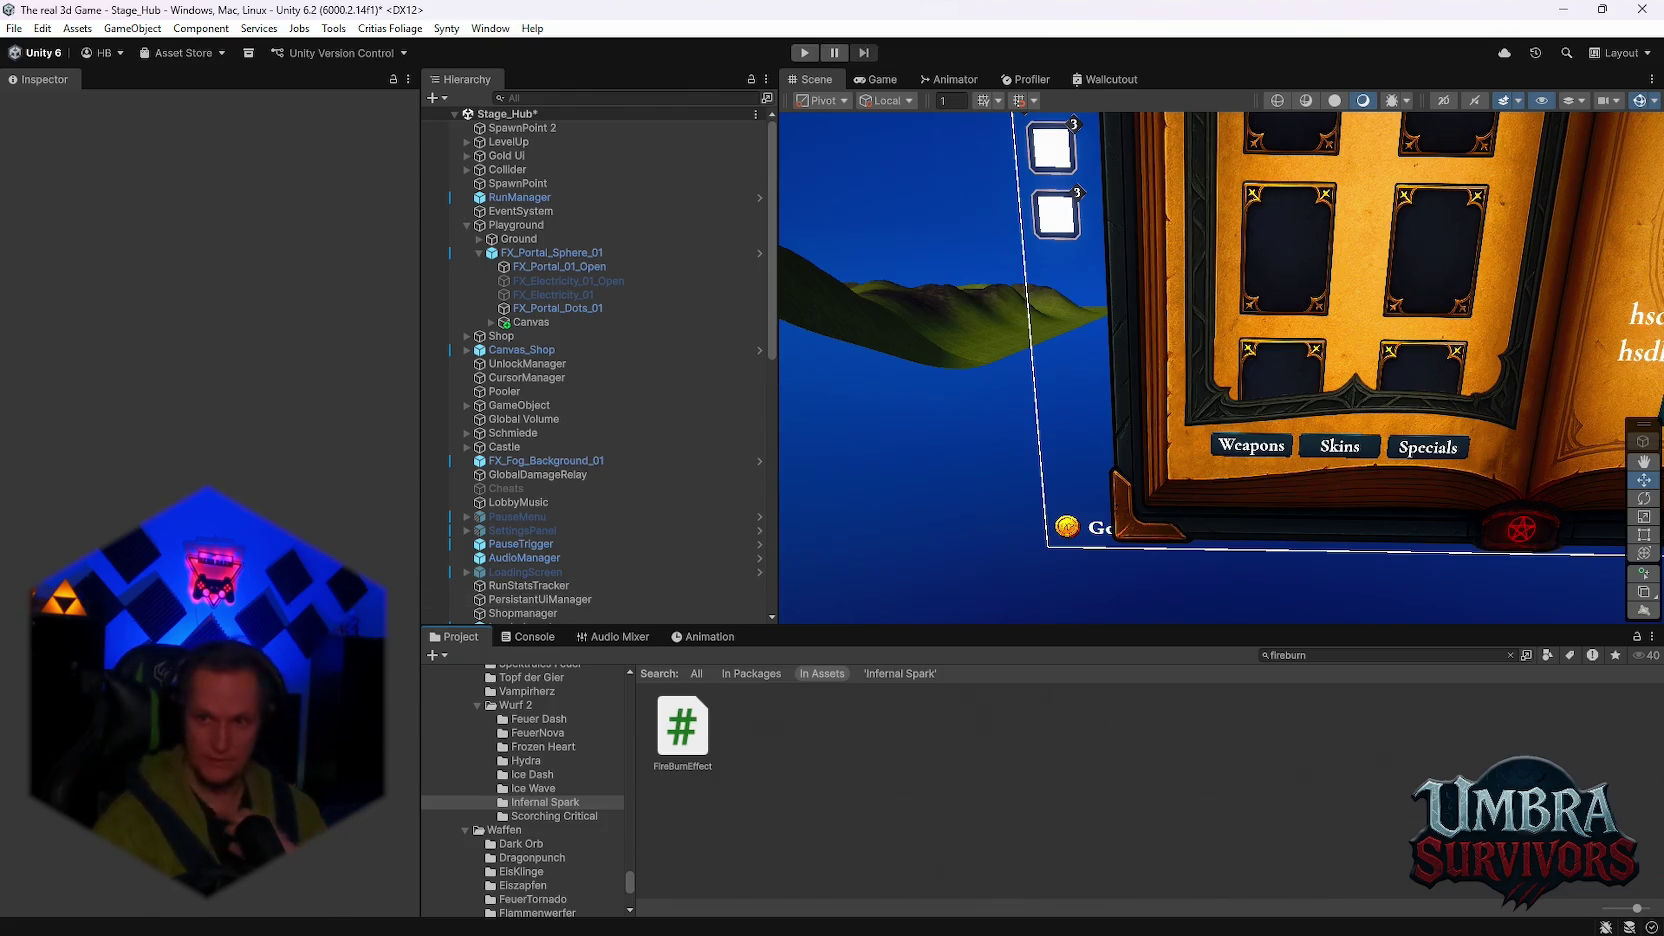
pyautogui.click(518, 640)
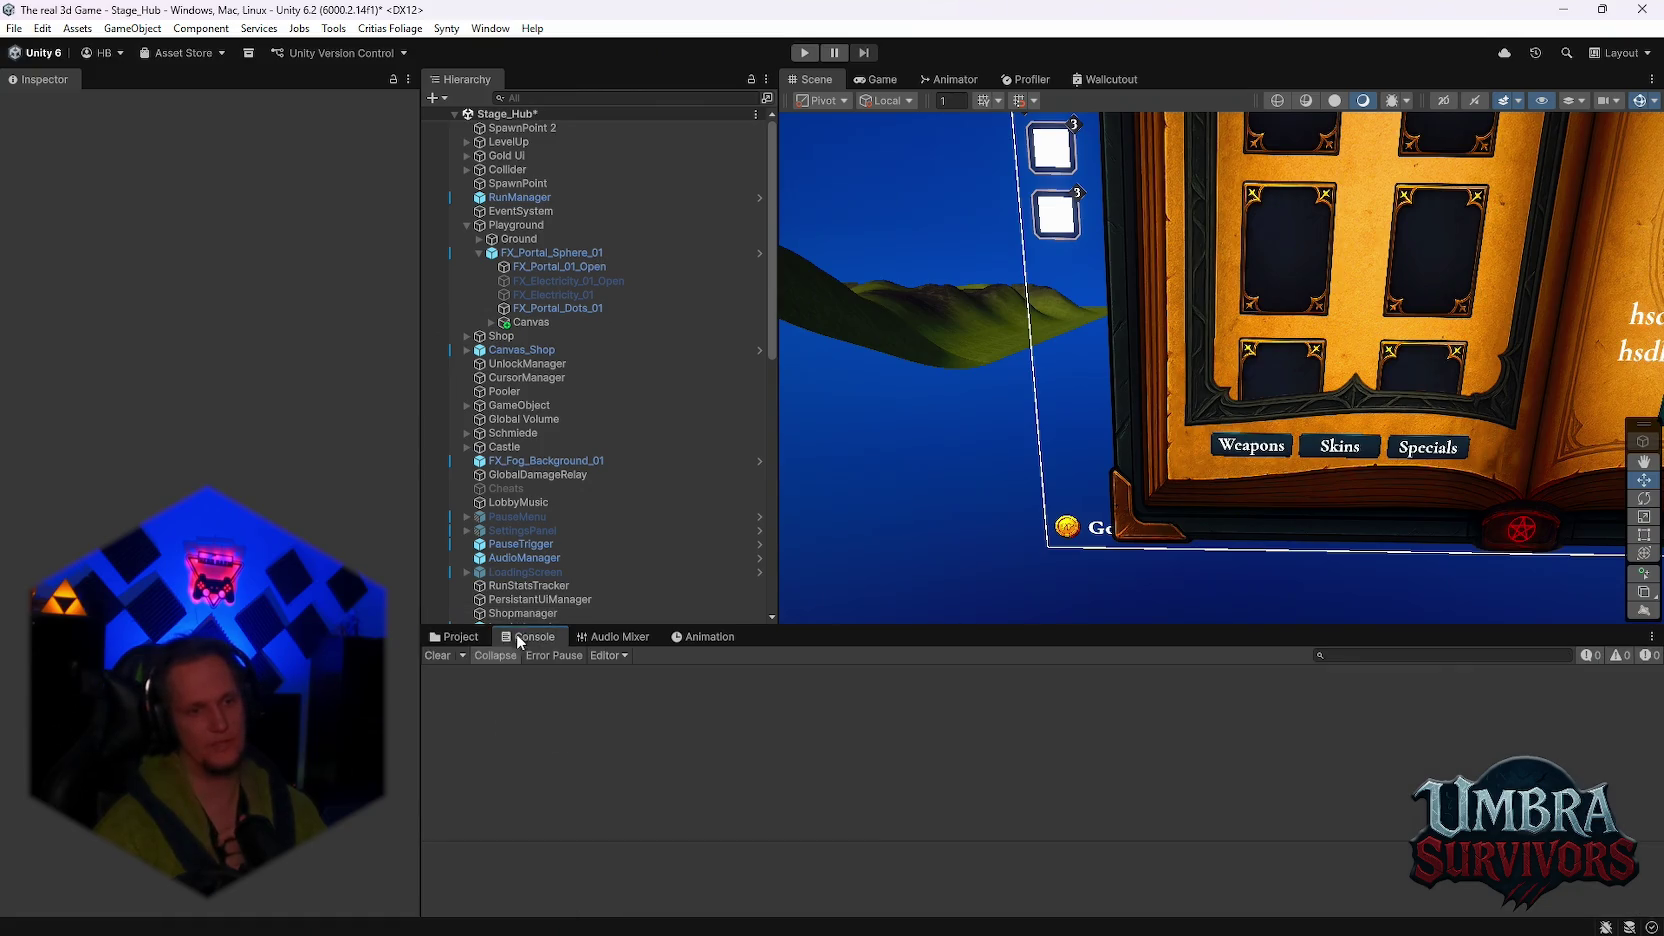
# Step: Open the Nekro Skeleton 1 folder, confirm no compiler messages remain, and start a playtest in the hub
pyautogui.click(456, 638)
pyautogui.scroll(-1, 1248, 404)
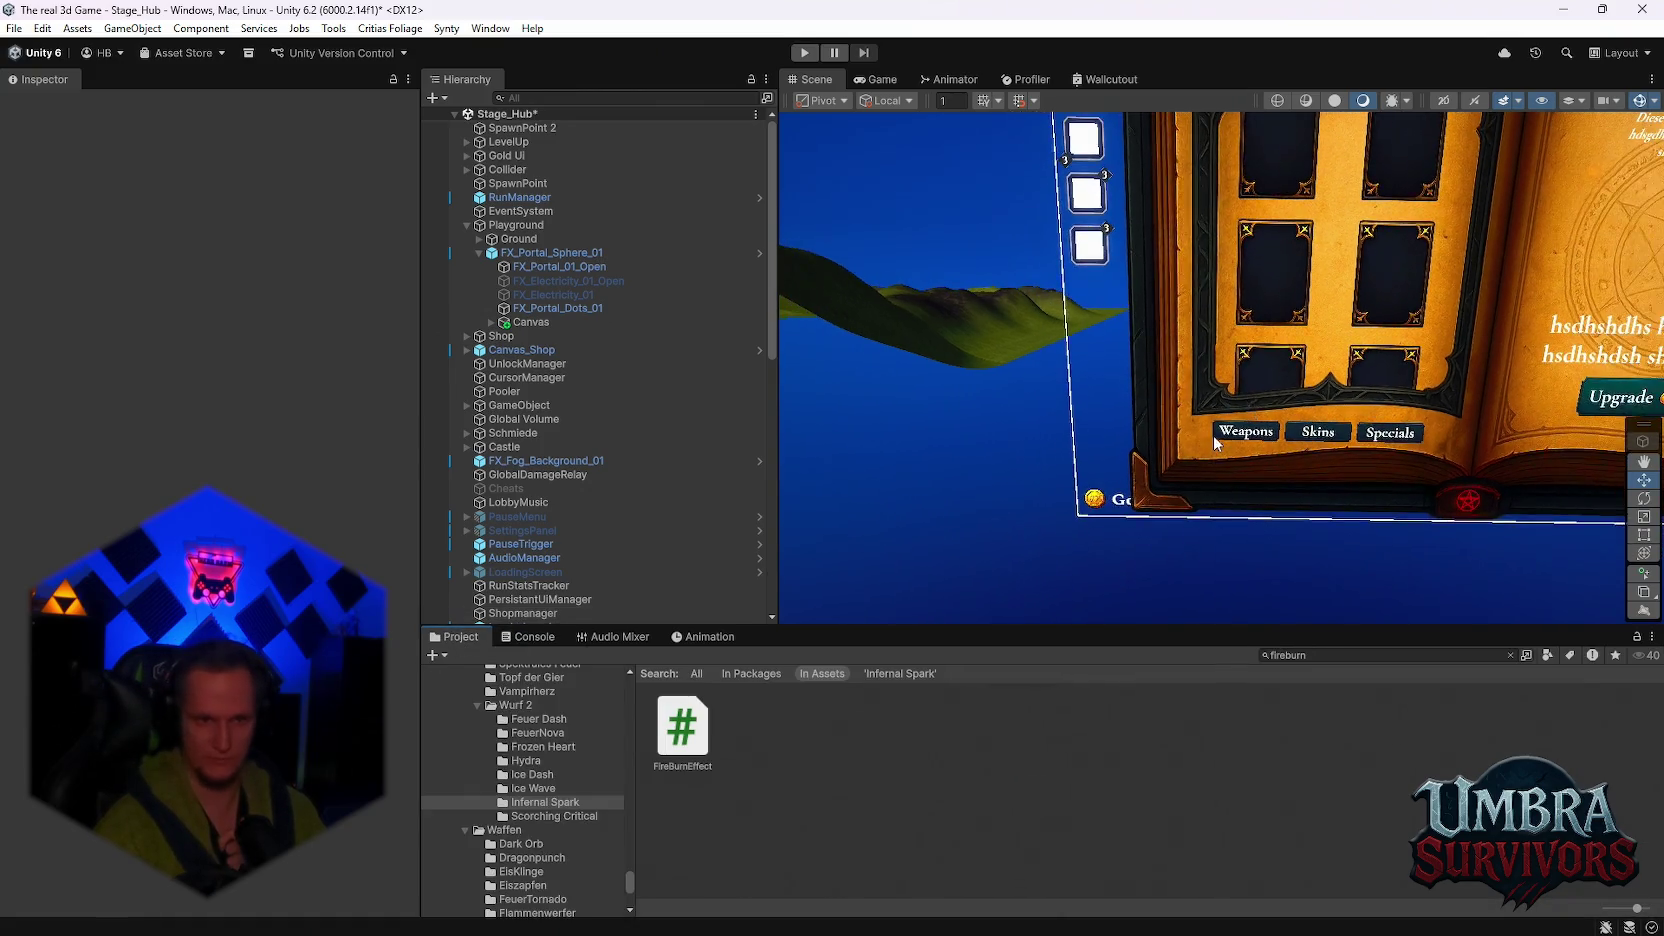
pyautogui.scroll(-10, 594, 807)
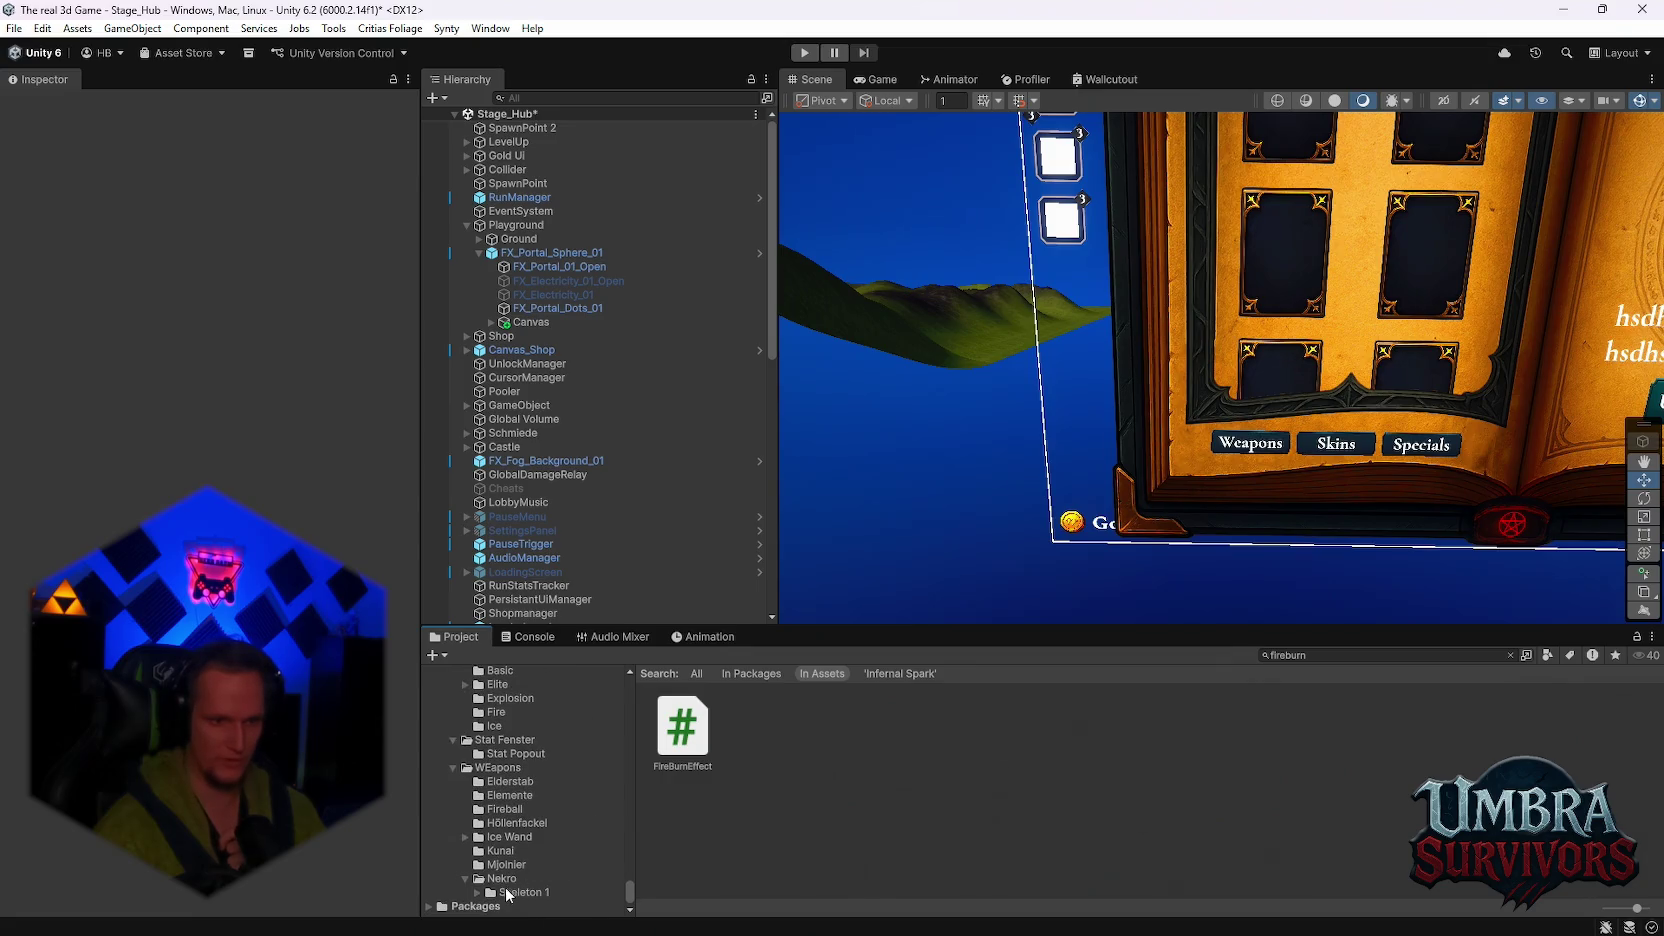
pyautogui.click(508, 893)
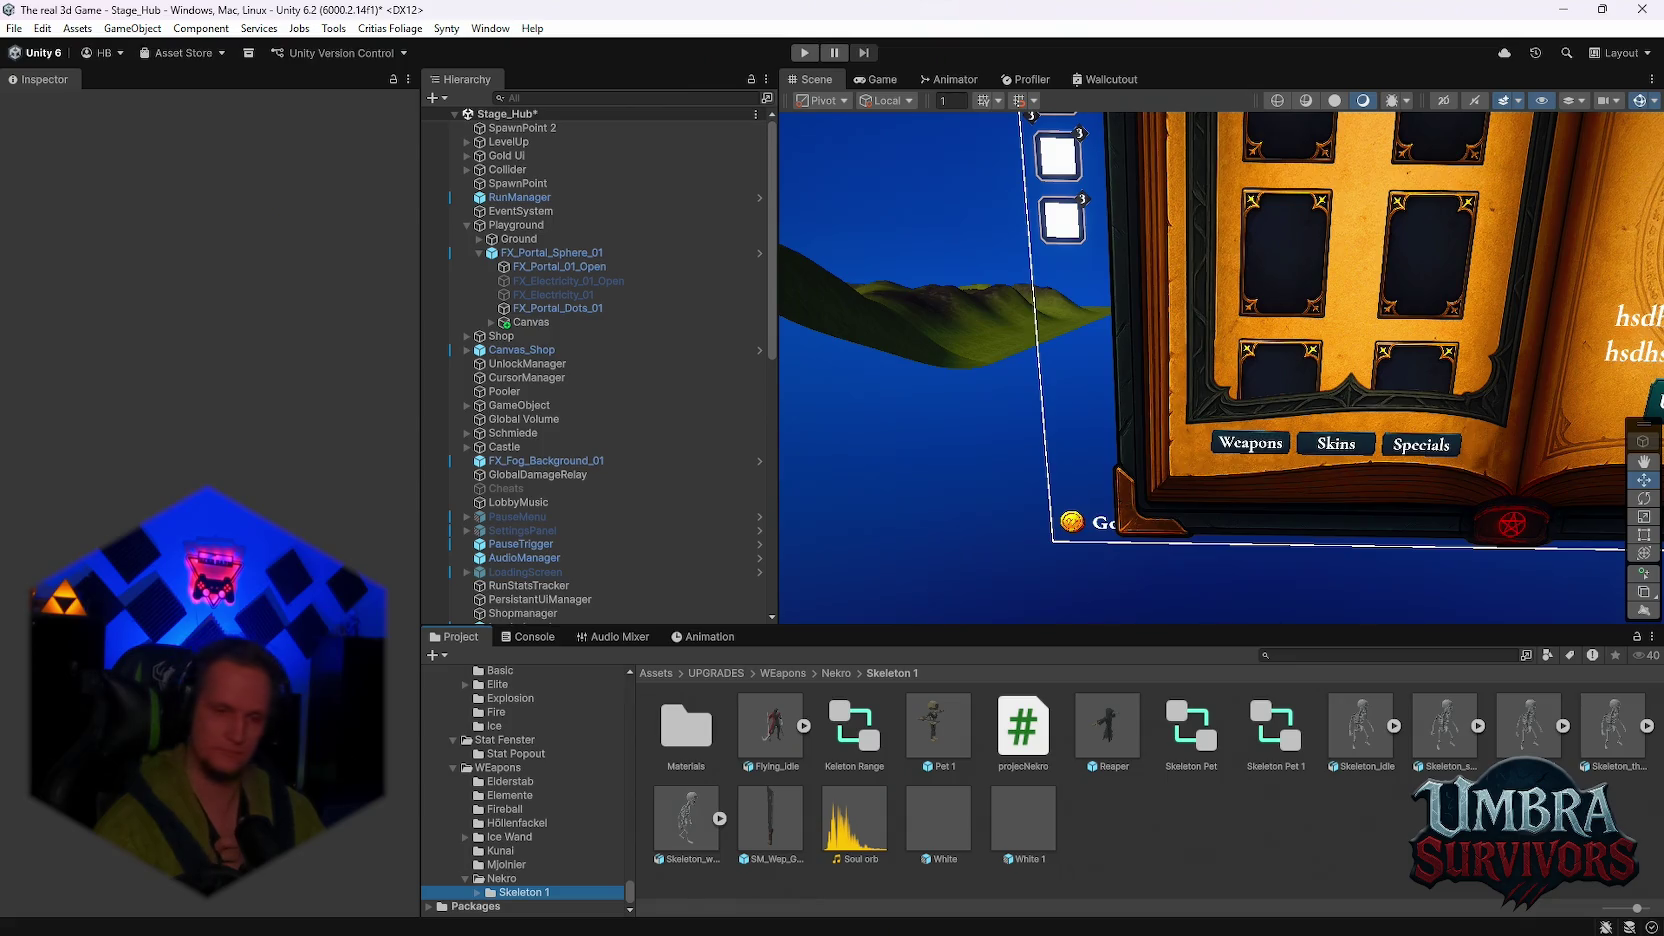
pyautogui.click(528, 637)
pyautogui.hotkey('ctrl', 'p')
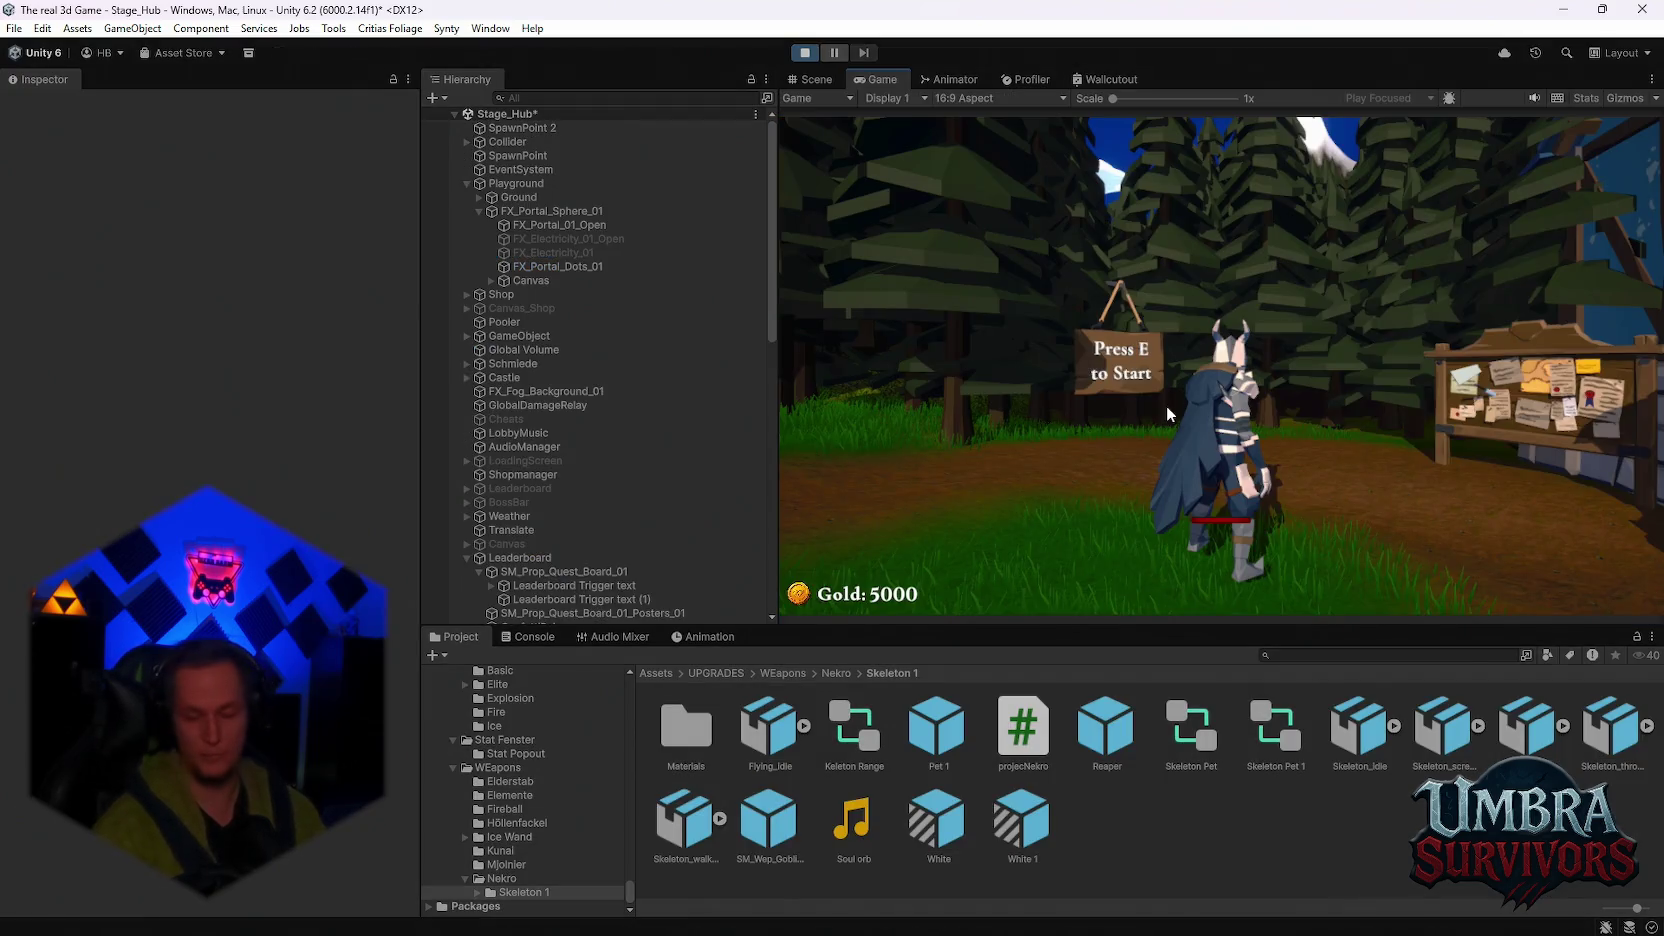
pyautogui.click(1166, 406)
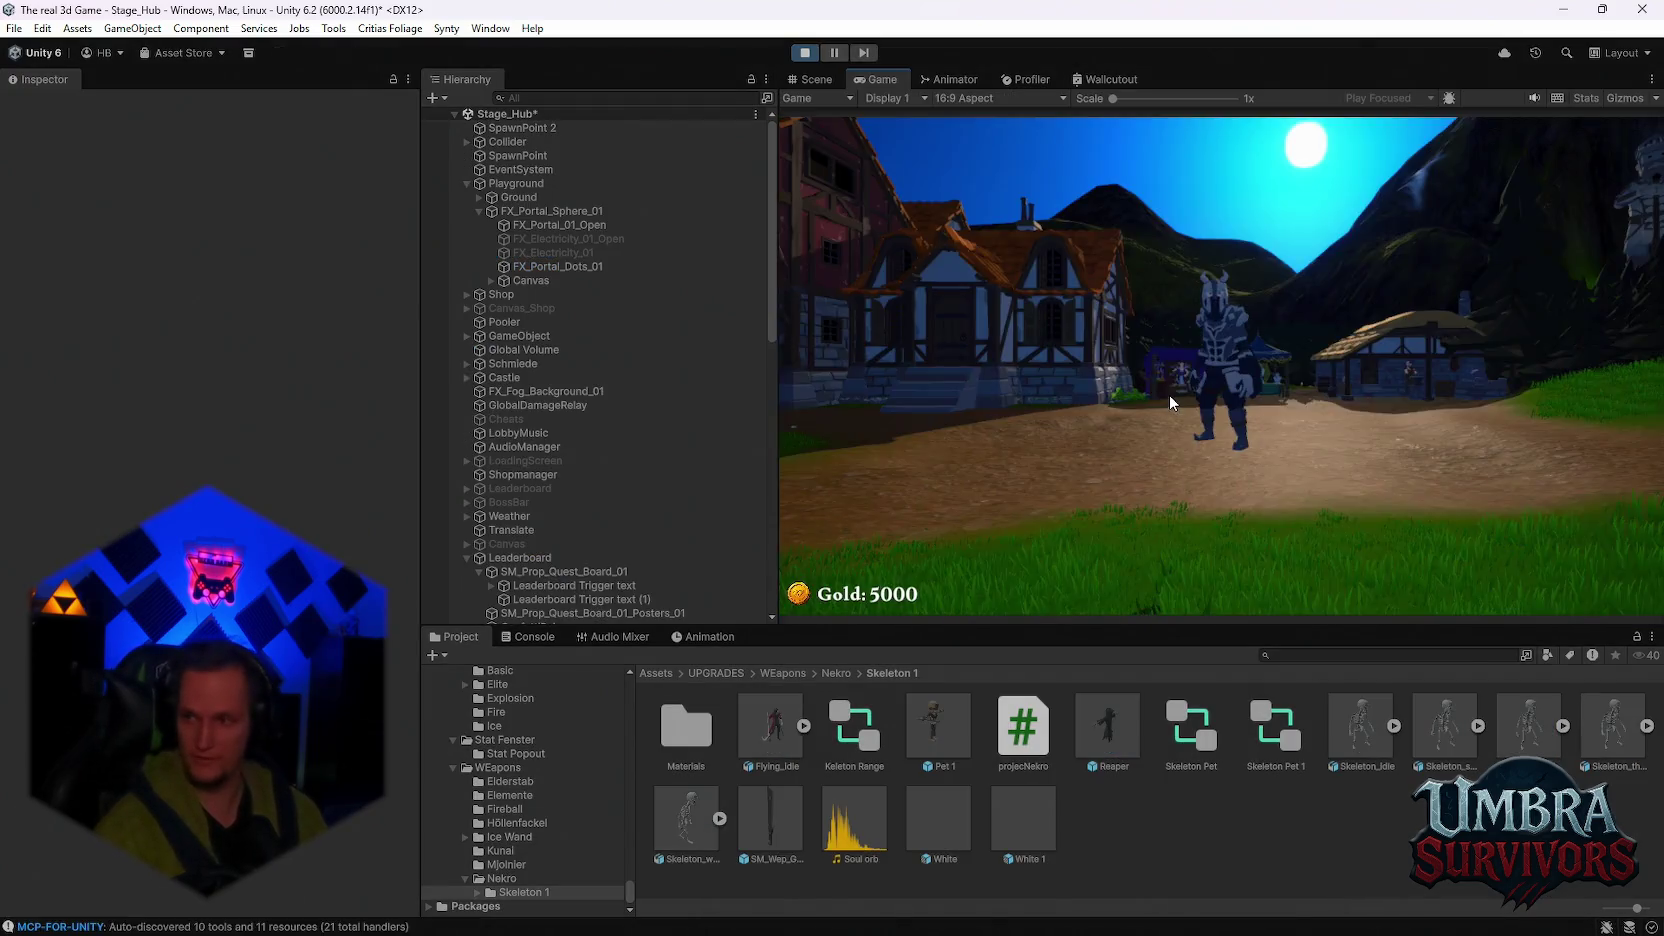
# Step: Check the Fire Staff's details and upgrade level in the weapon book, then take the portal to Stage 1
pyautogui.press('w')
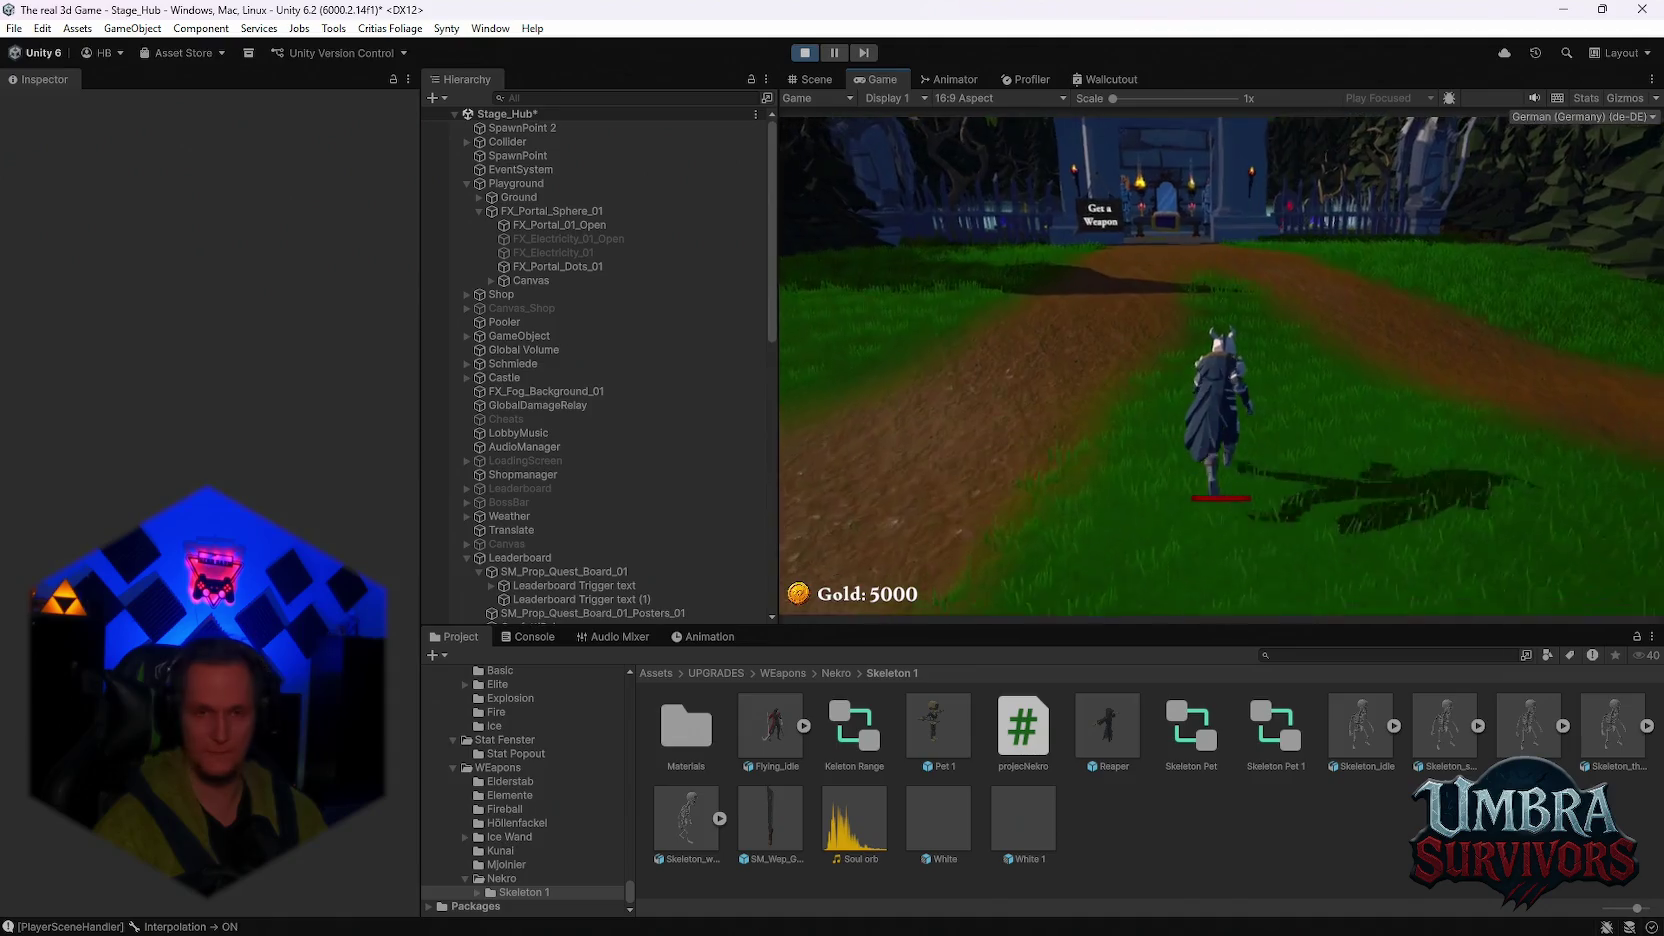
pyautogui.press('w')
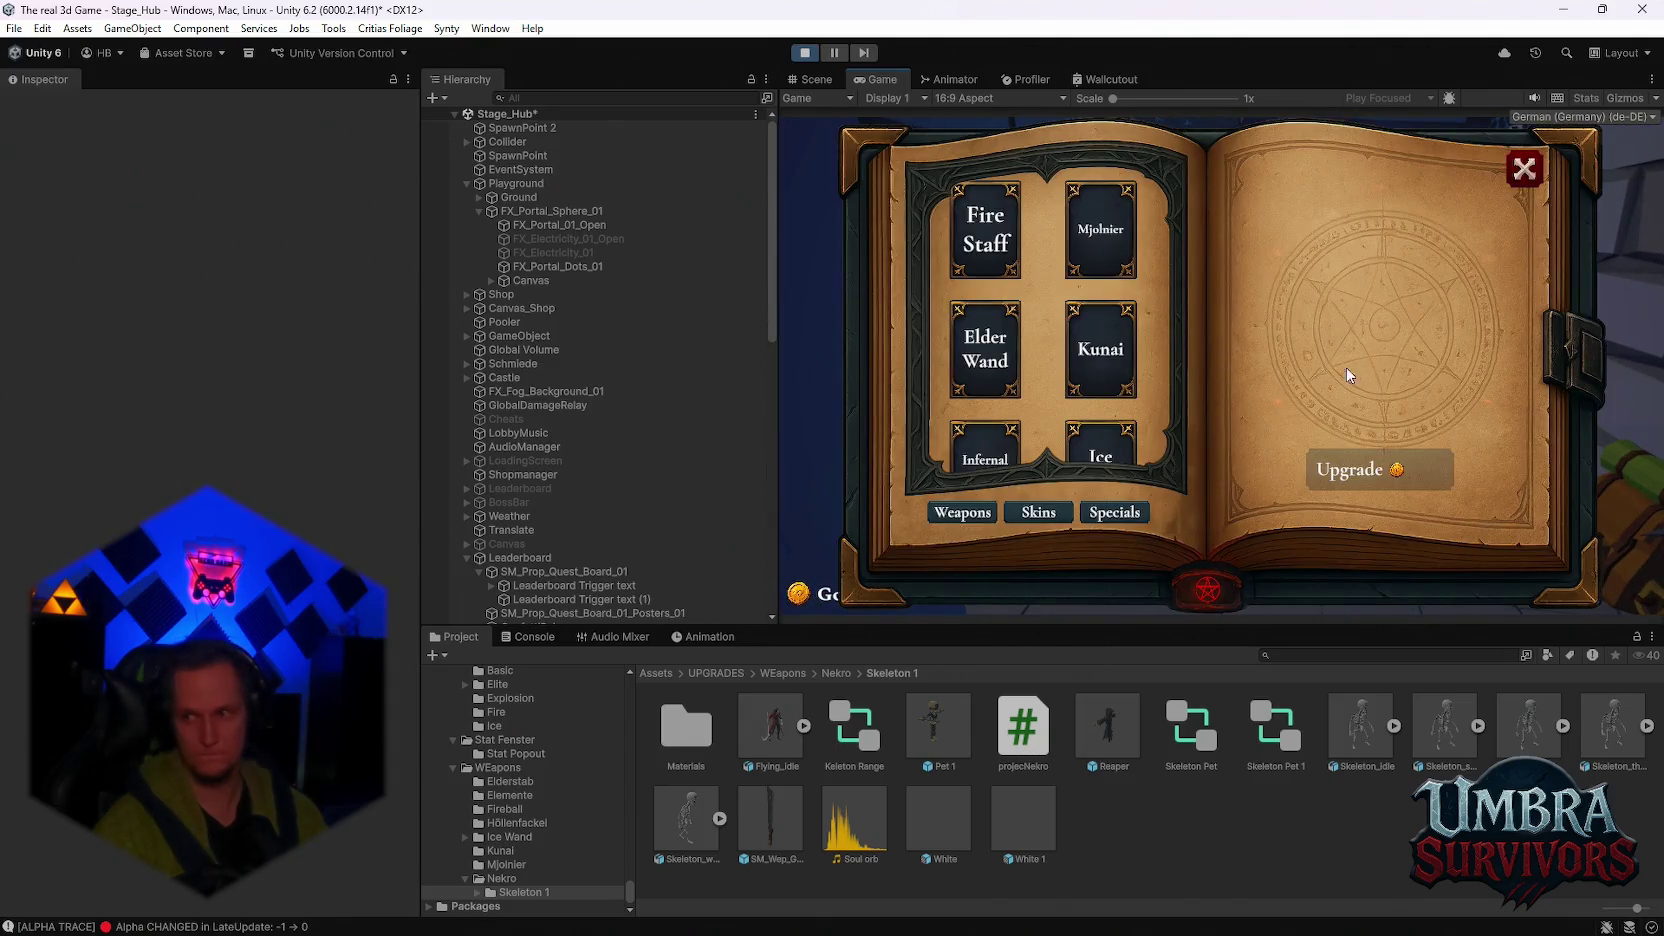
pyautogui.click(1001, 241)
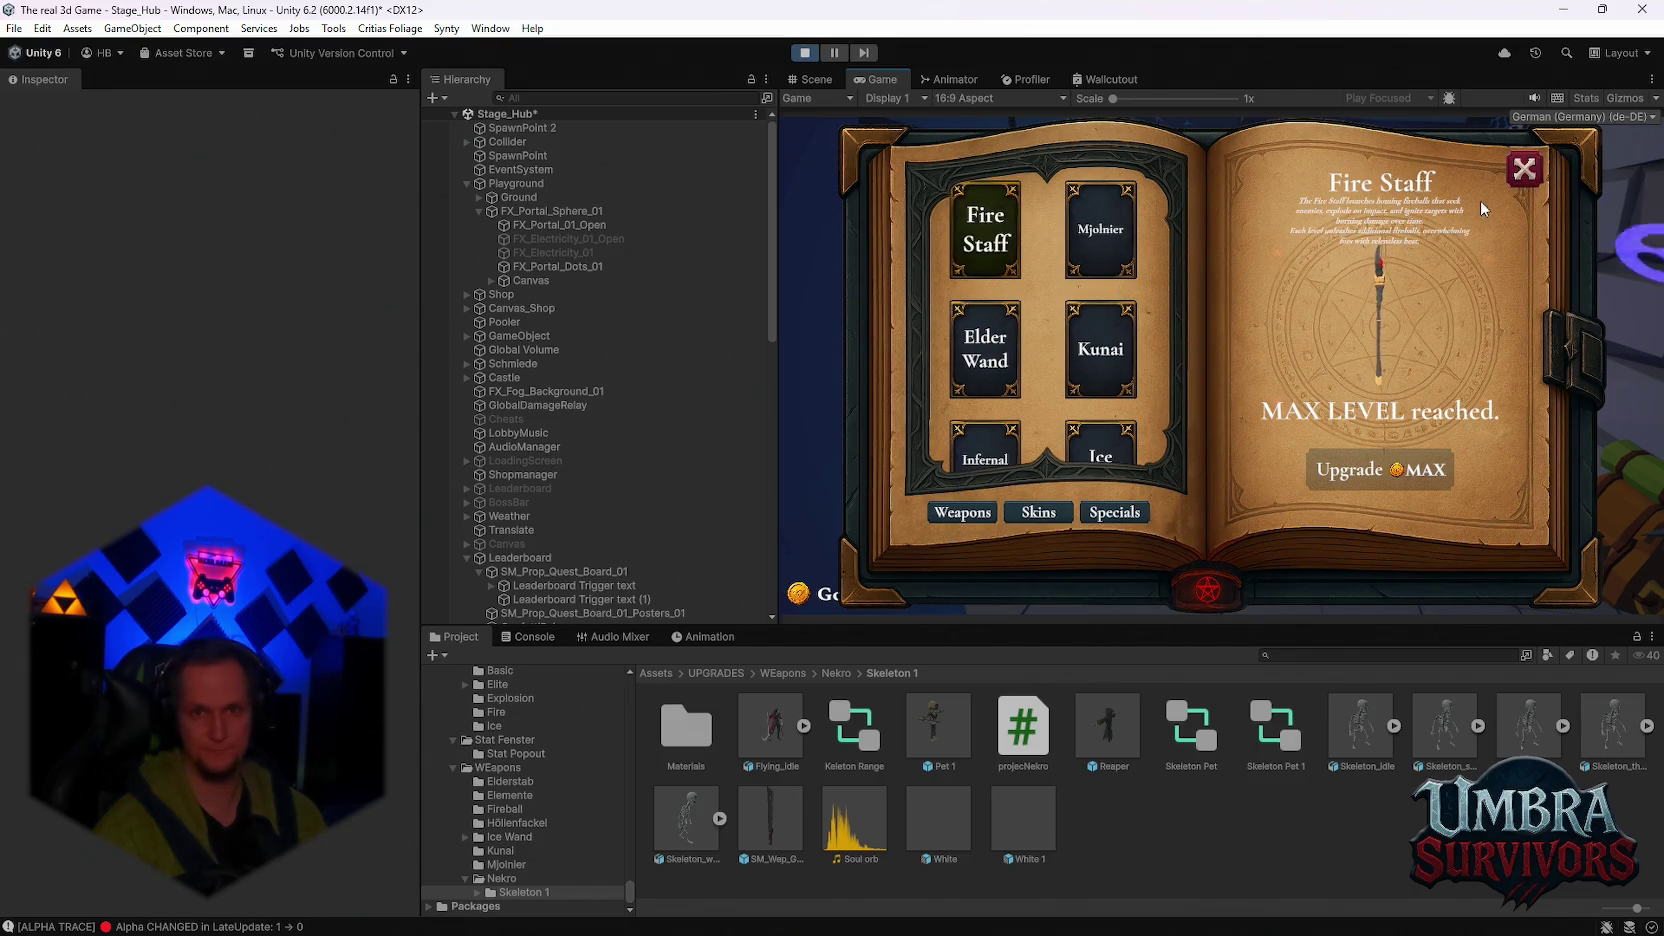
pyautogui.click(1524, 169)
pyautogui.press('s')
pyautogui.press('s')
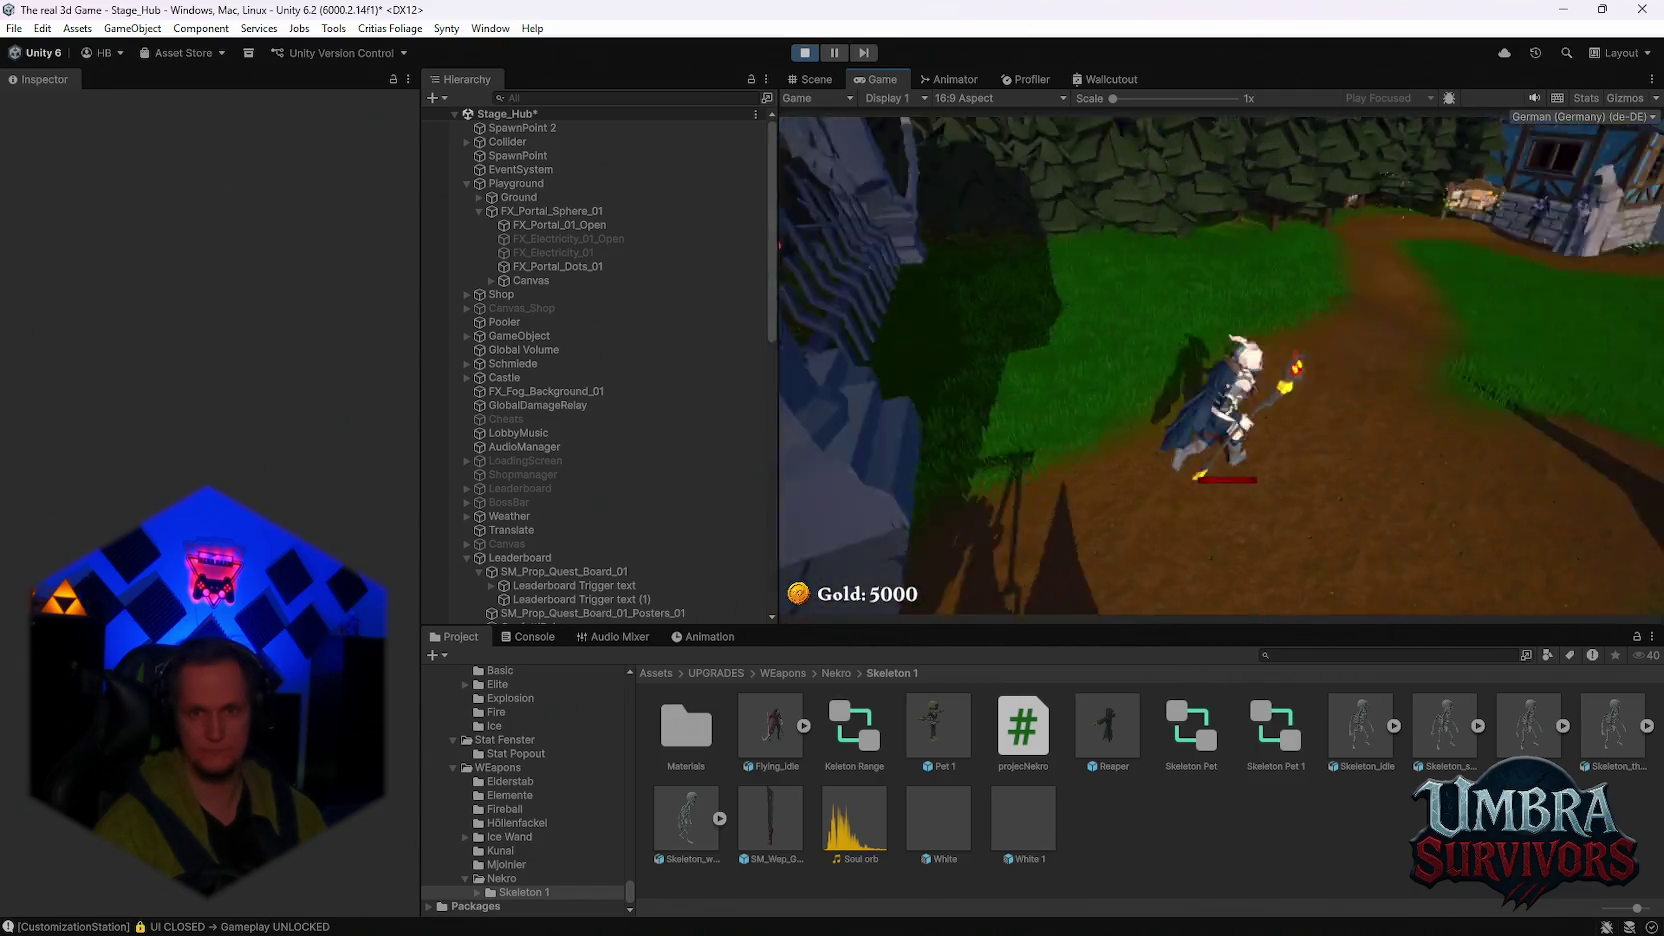
pyautogui.press('w')
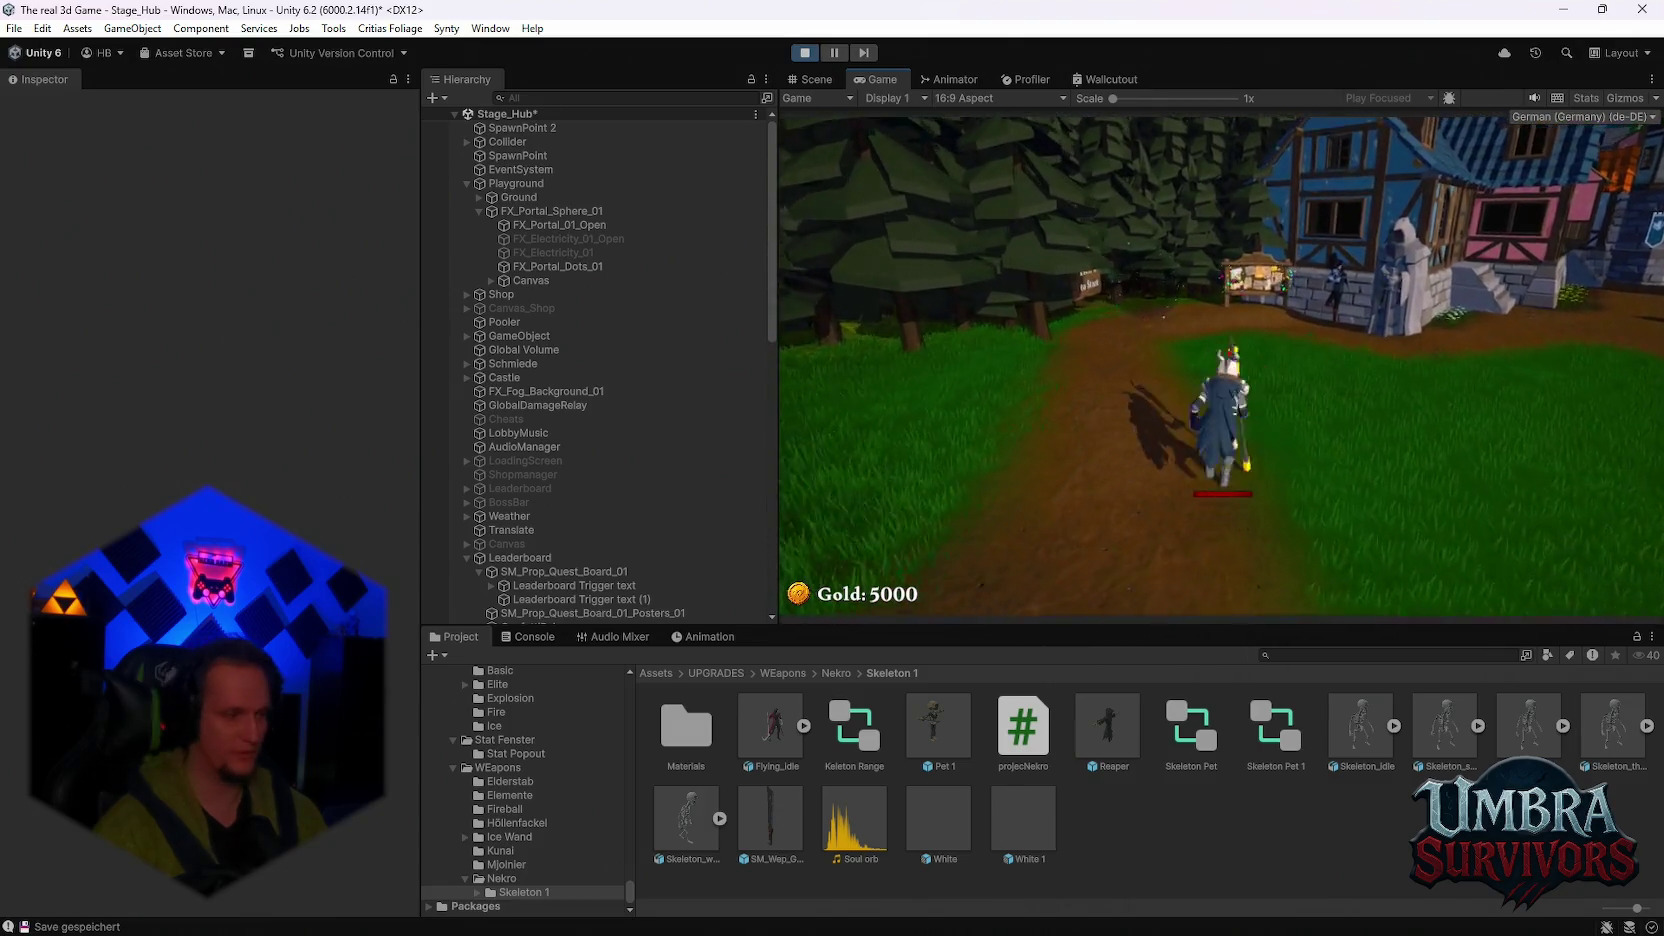
pyautogui.press('e')
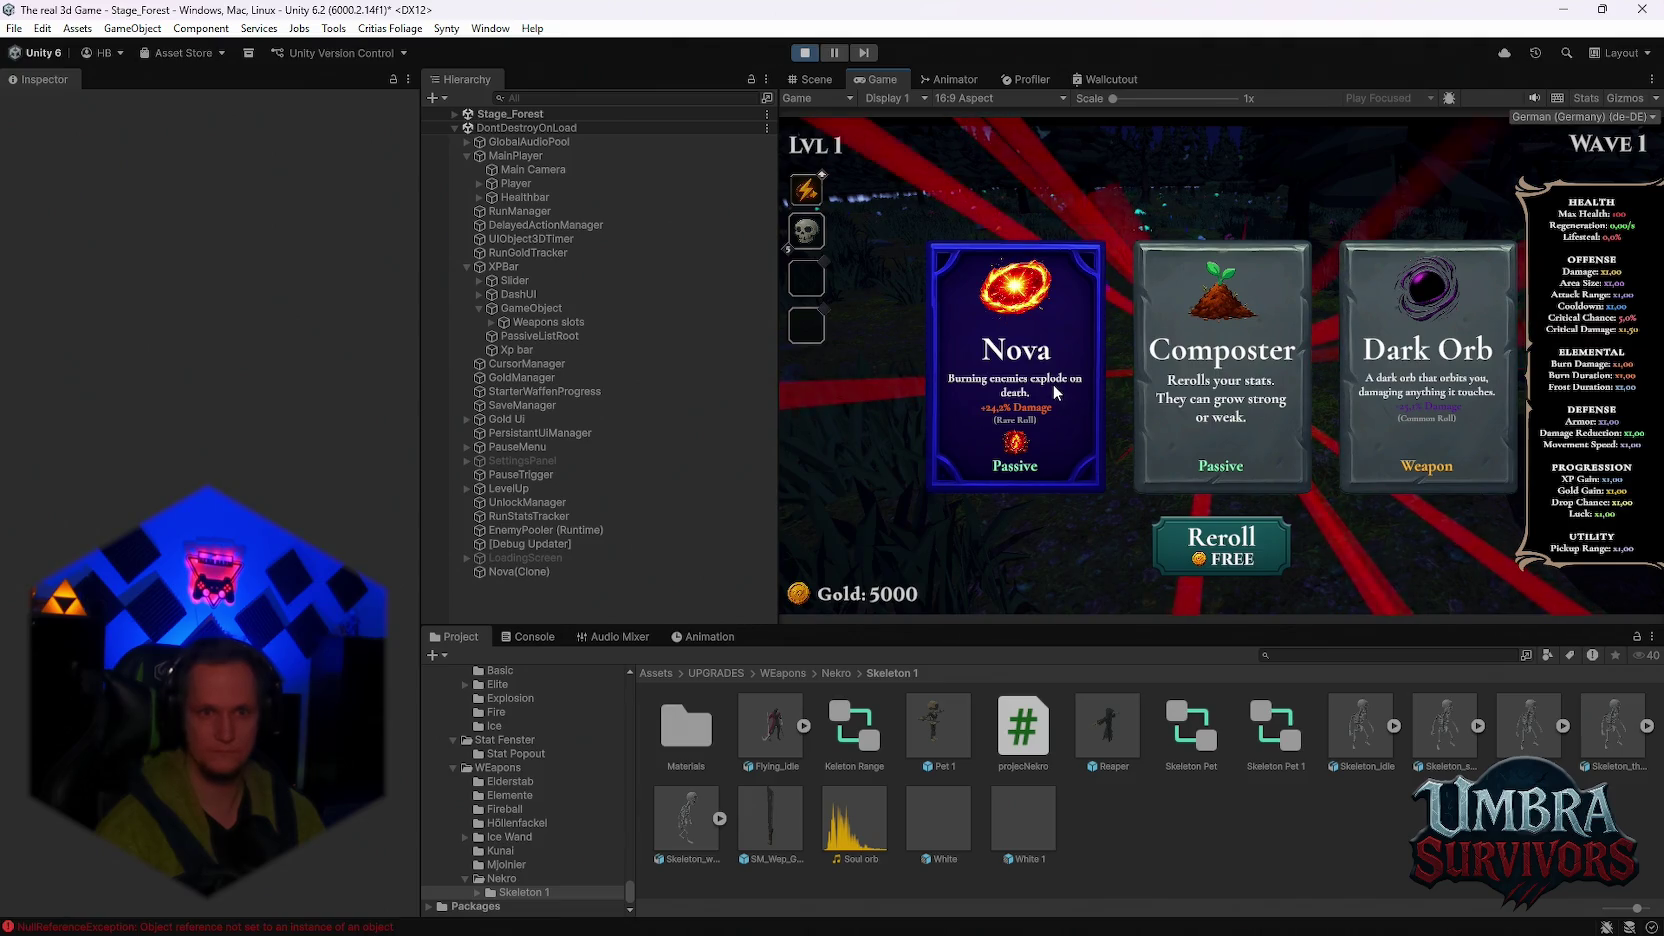
# Step: Pick the Nova, Shadowstride and Infernal Spark passive cards
pyautogui.click(1053, 384)
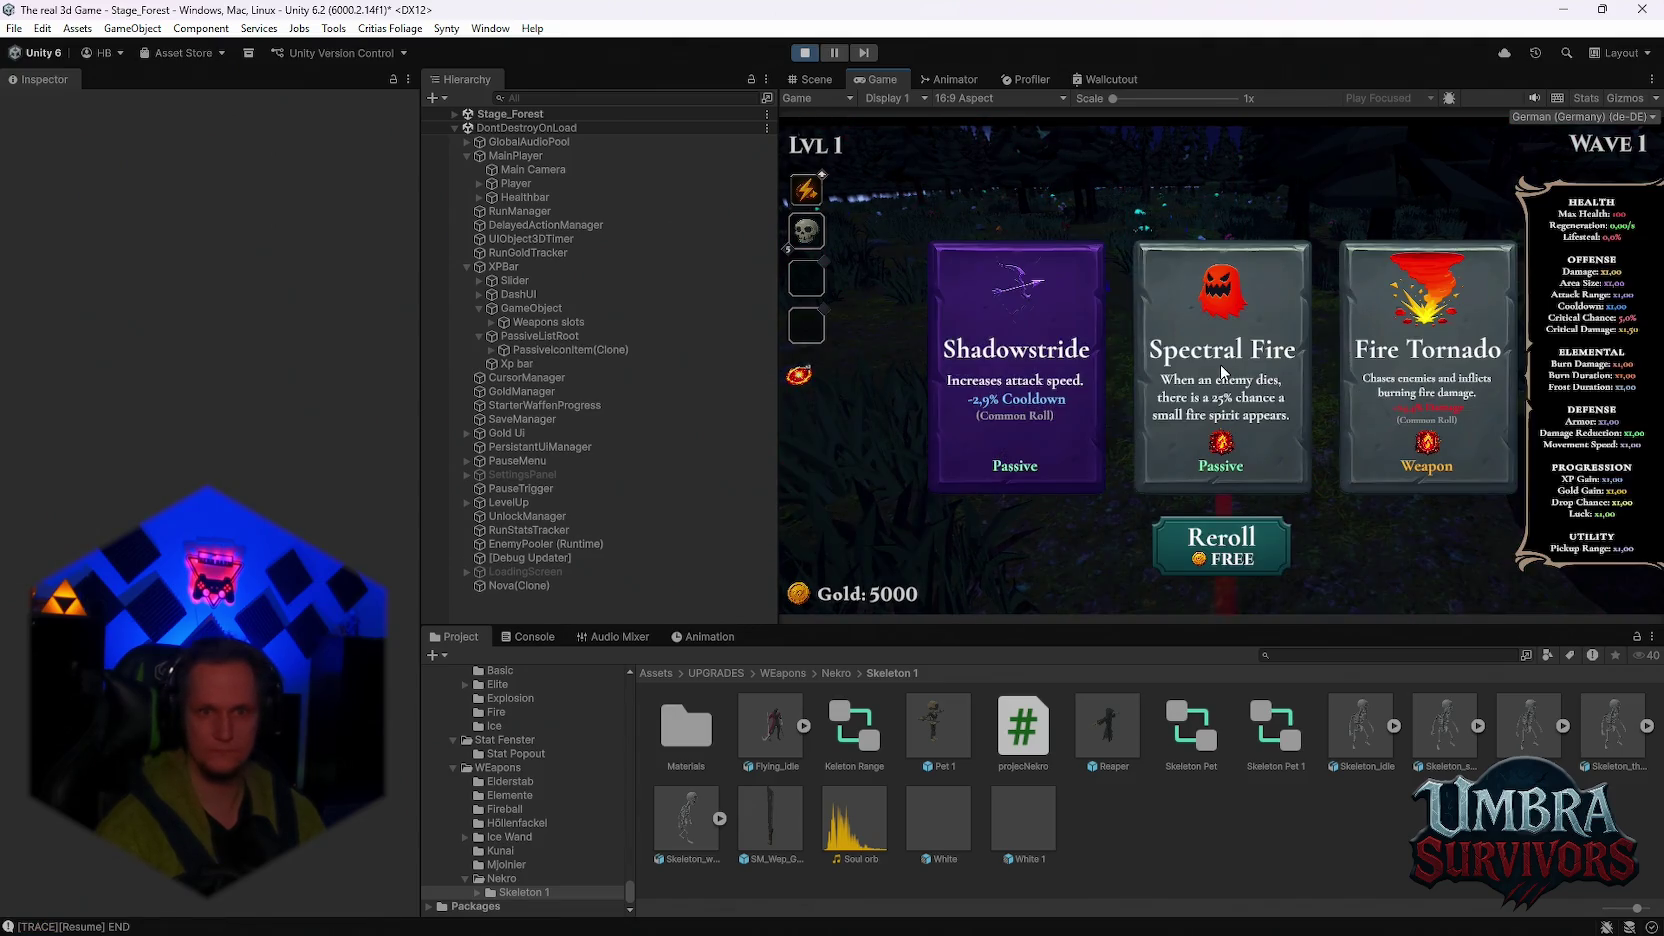
pyautogui.click(1069, 376)
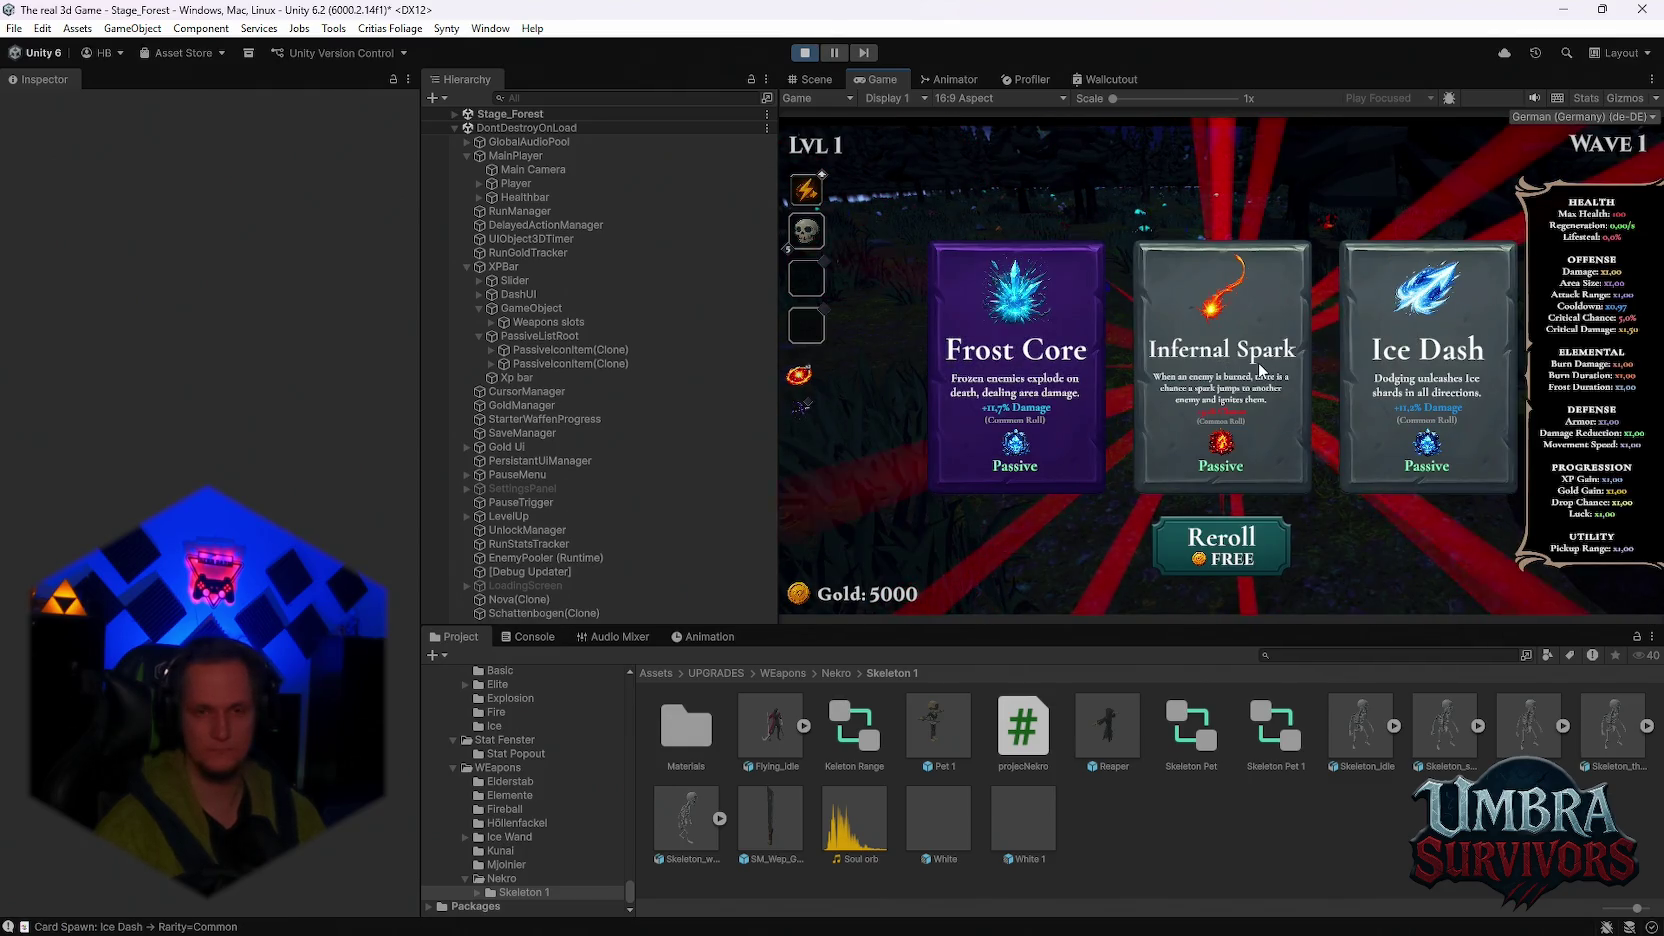
pyautogui.click(1226, 376)
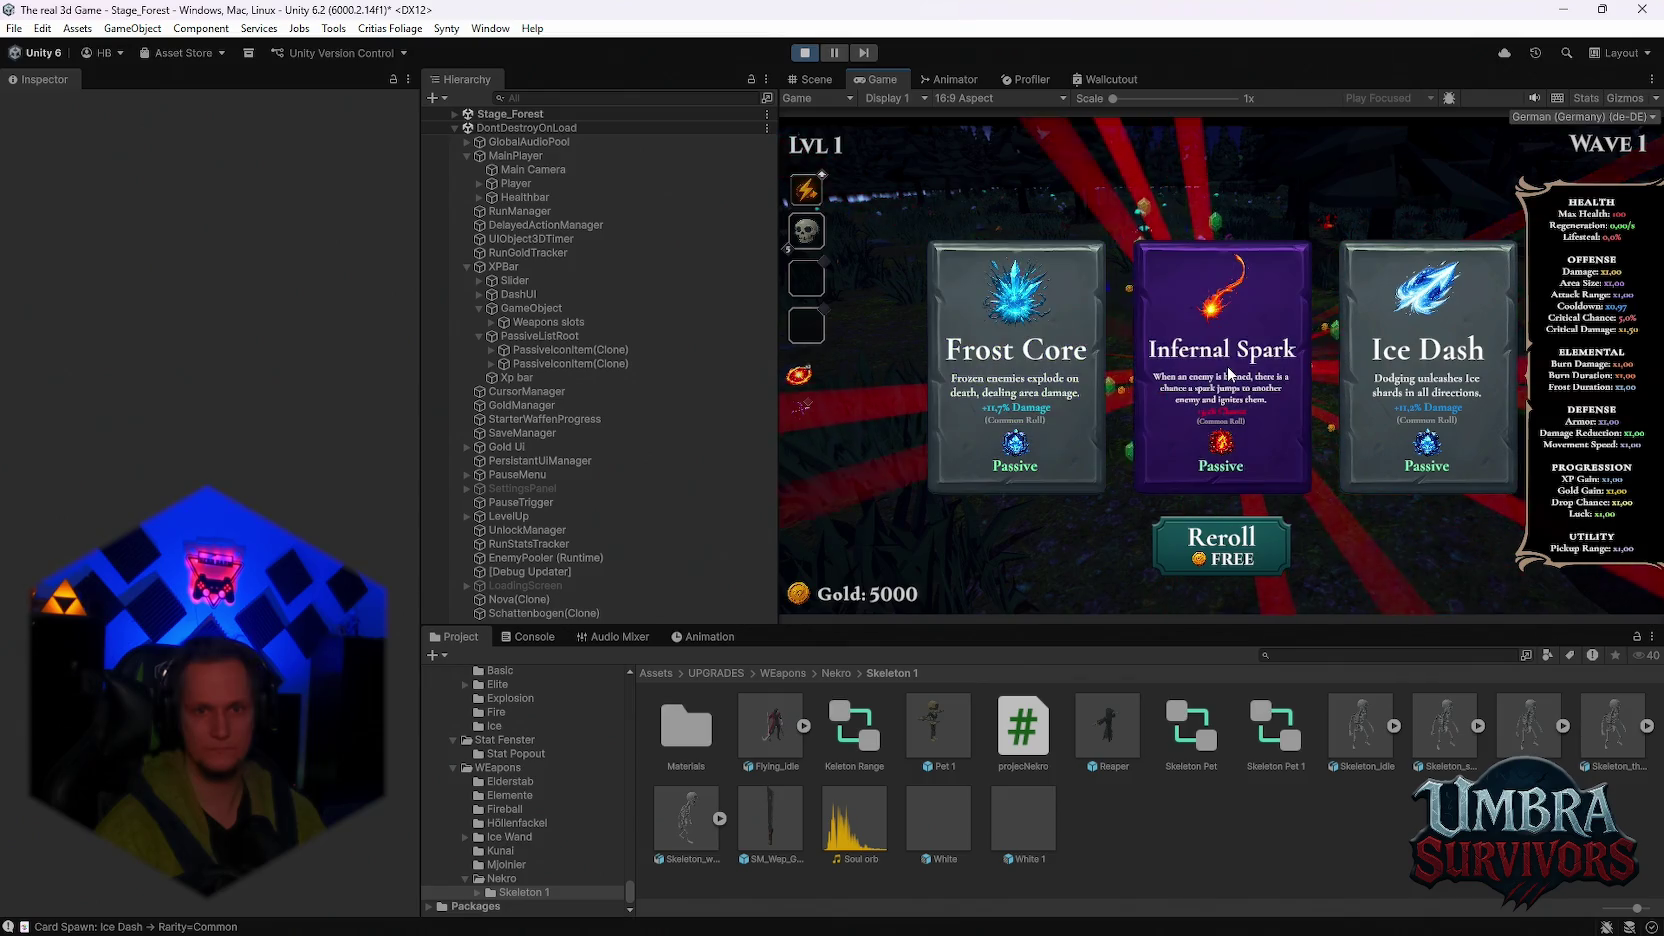
# Step: Run through the forest fighting enemies and collecting experience until the character reaches level 2
pyautogui.press('w')
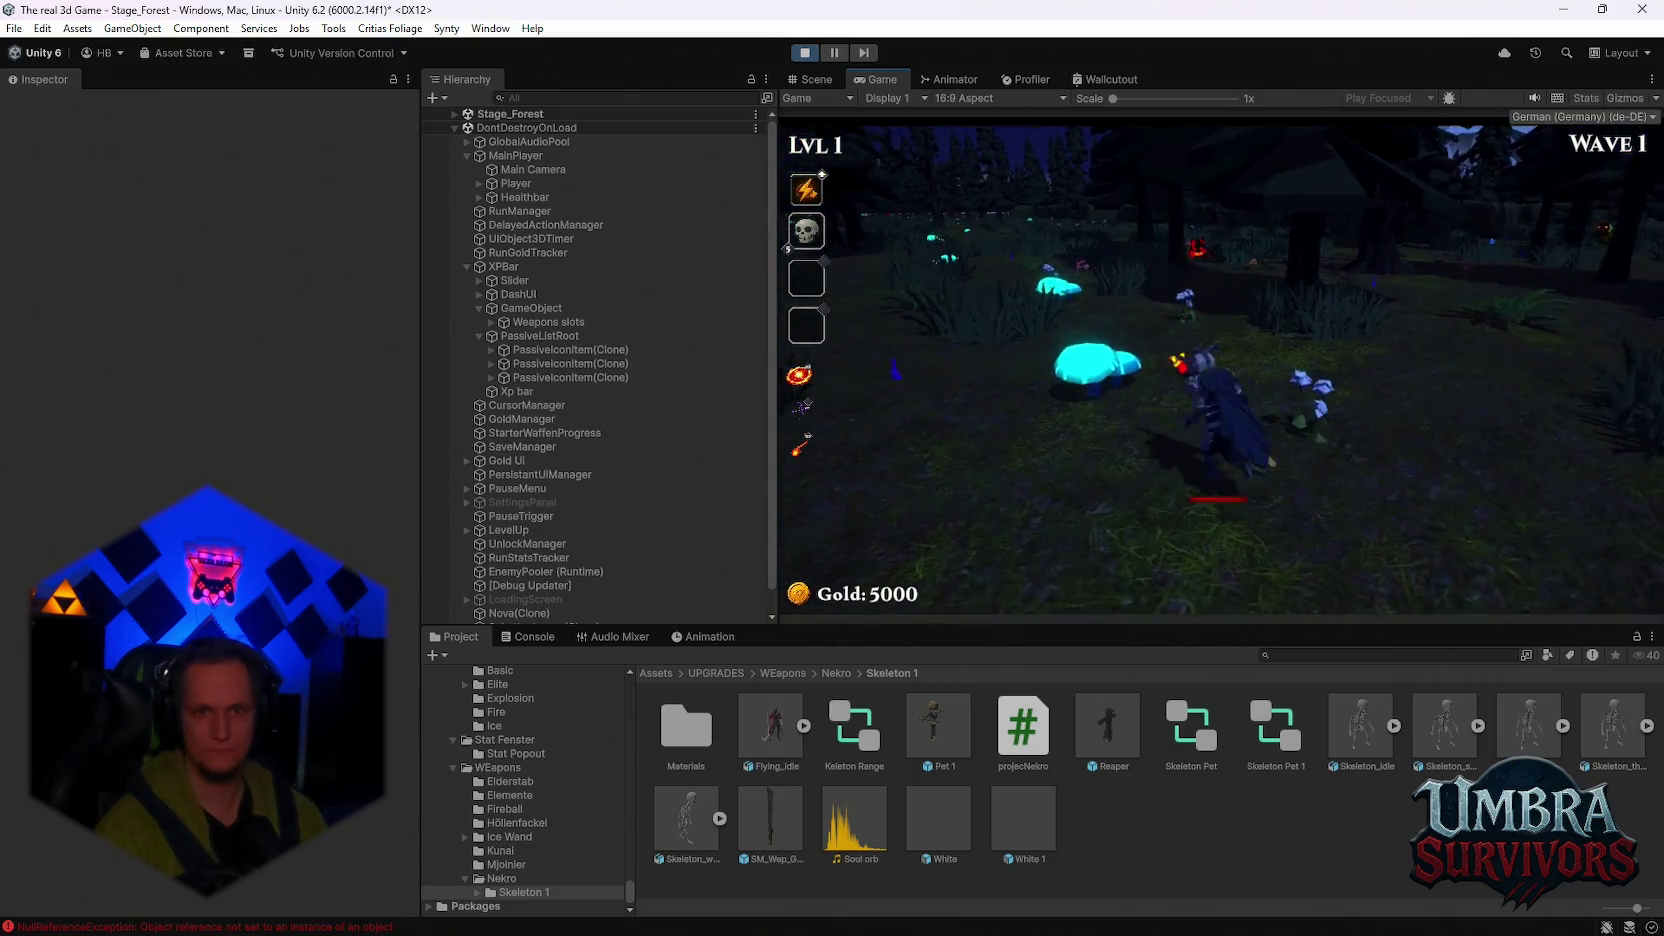
pyautogui.press('w')
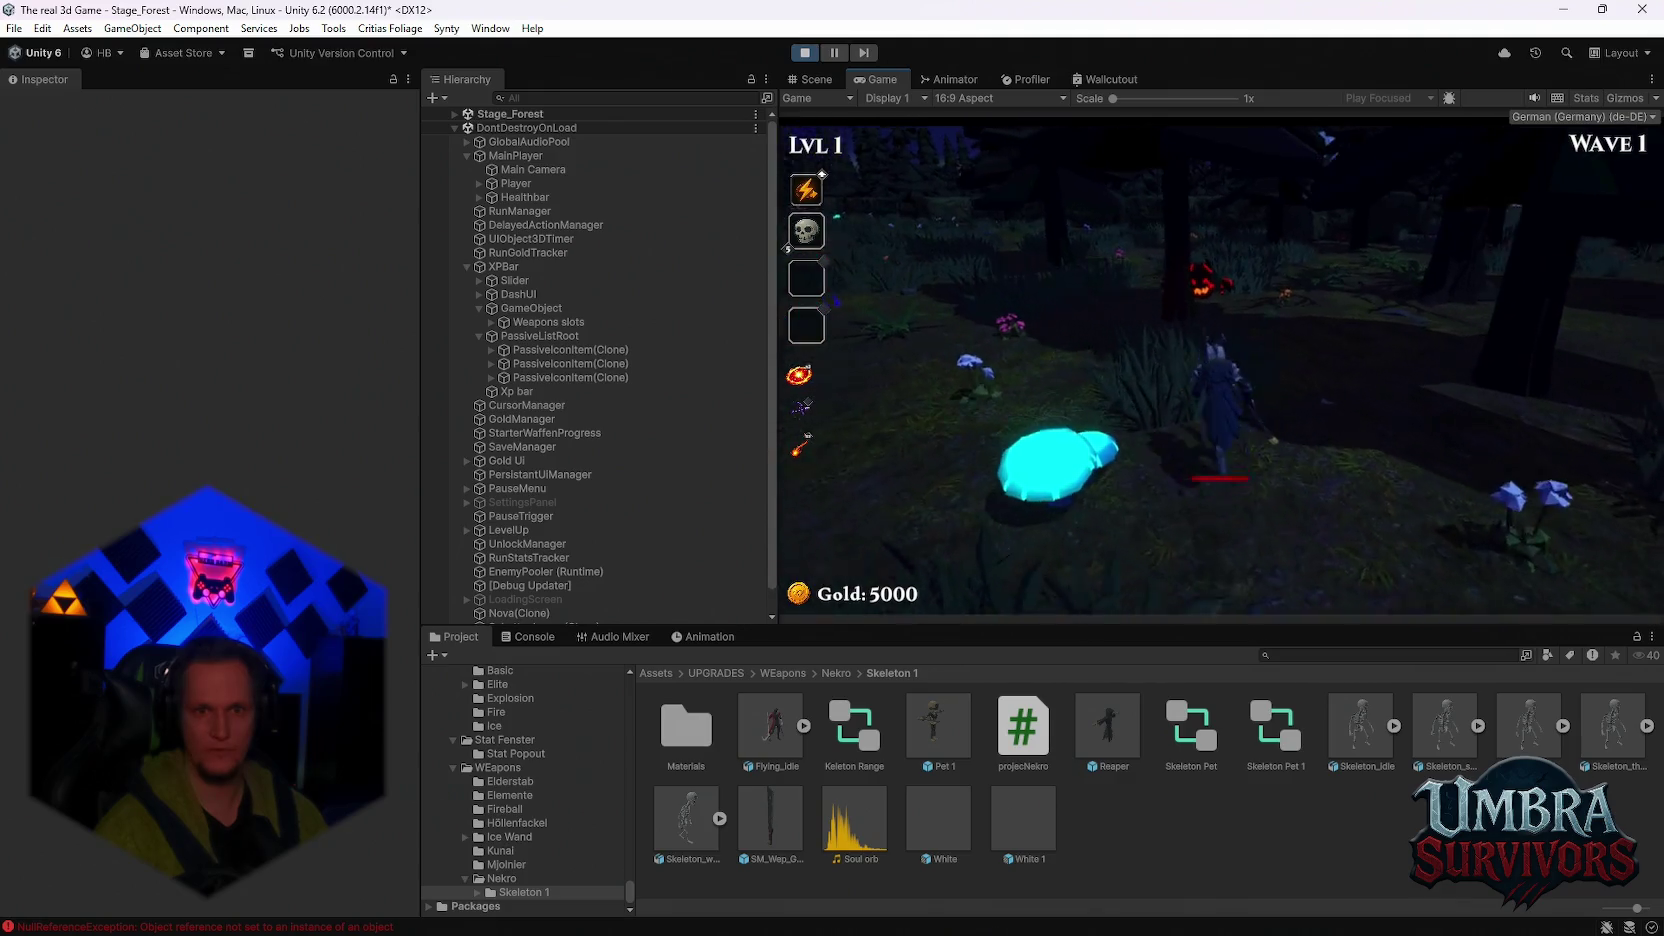
pyautogui.press('w')
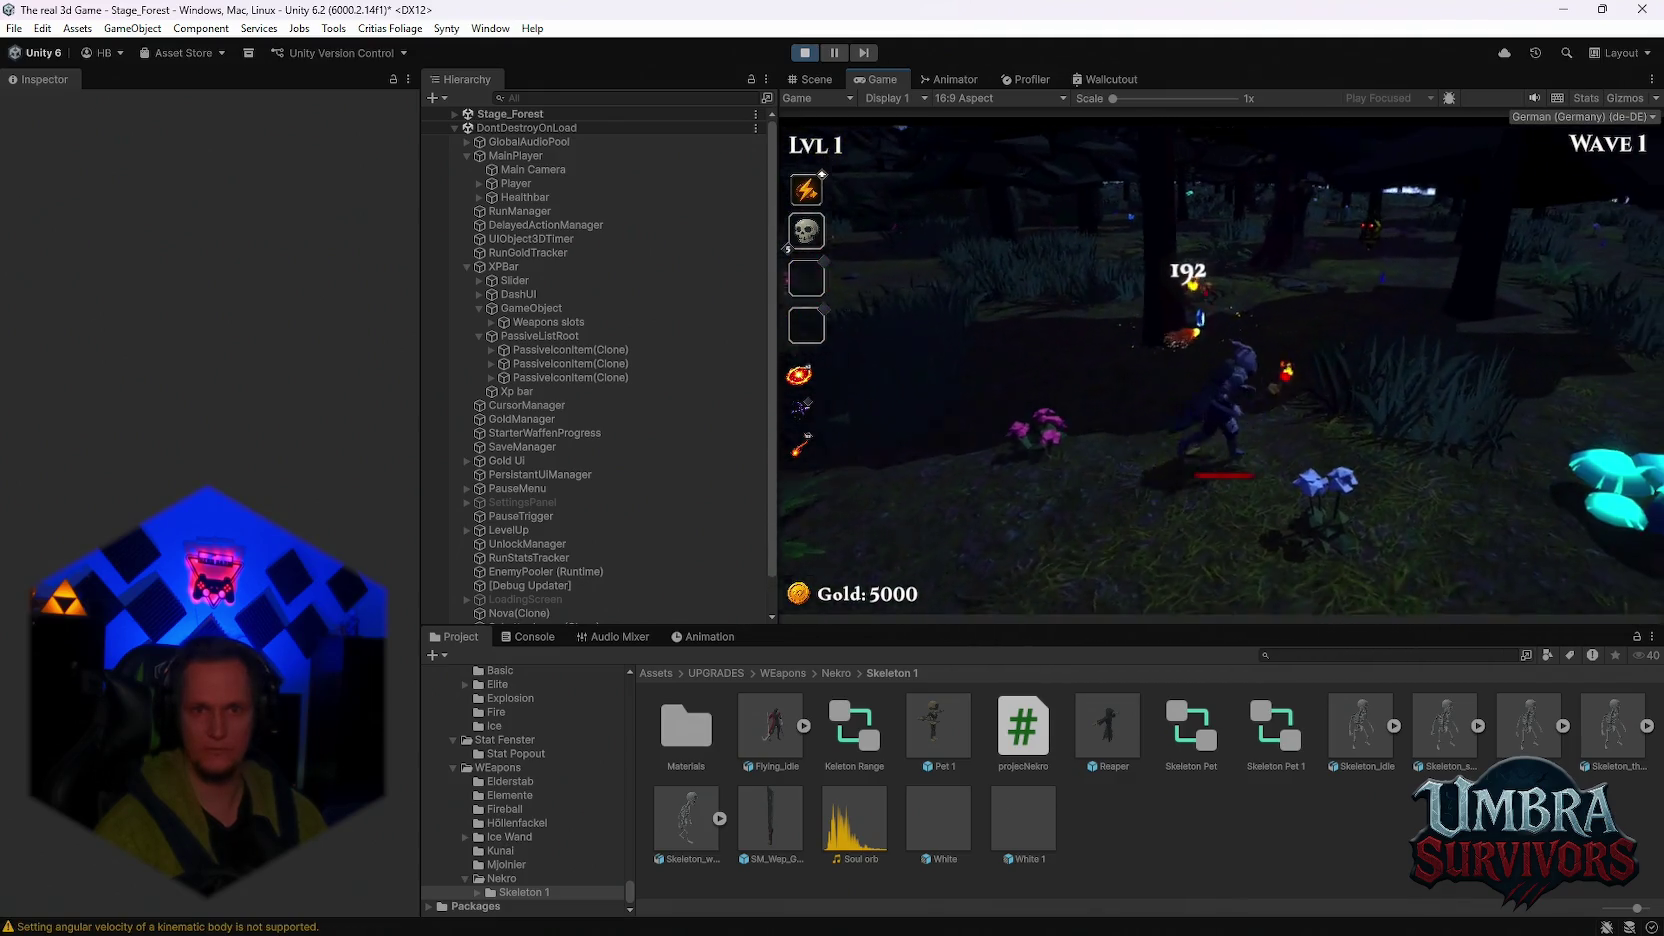
pyautogui.press('w')
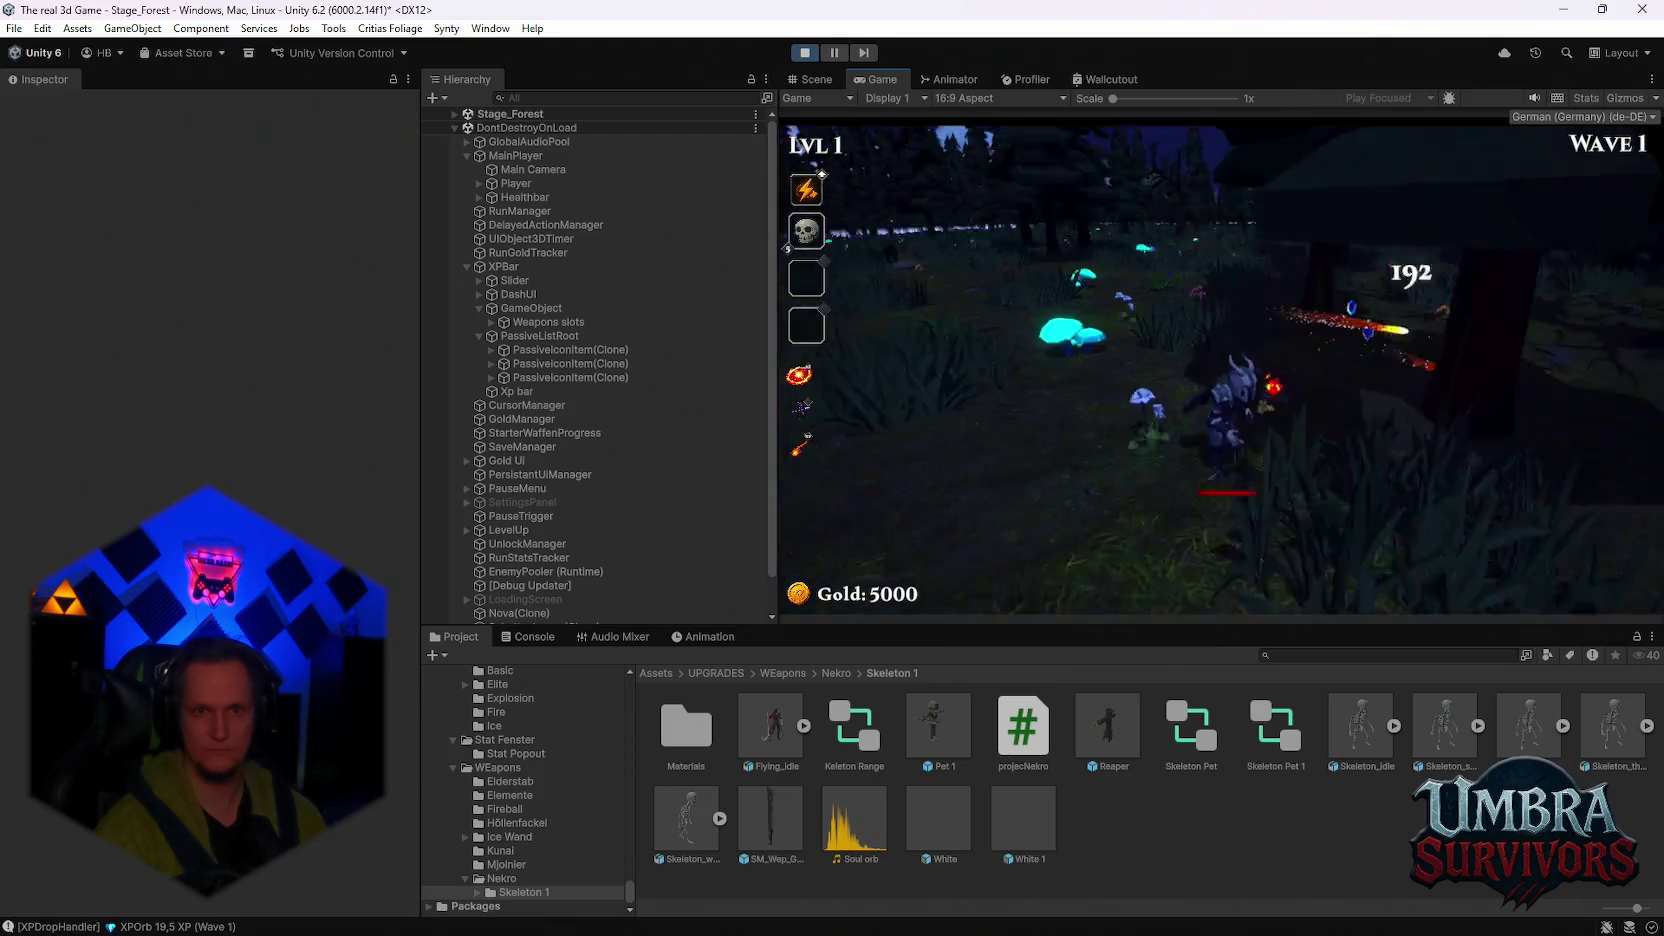
pyautogui.press('w')
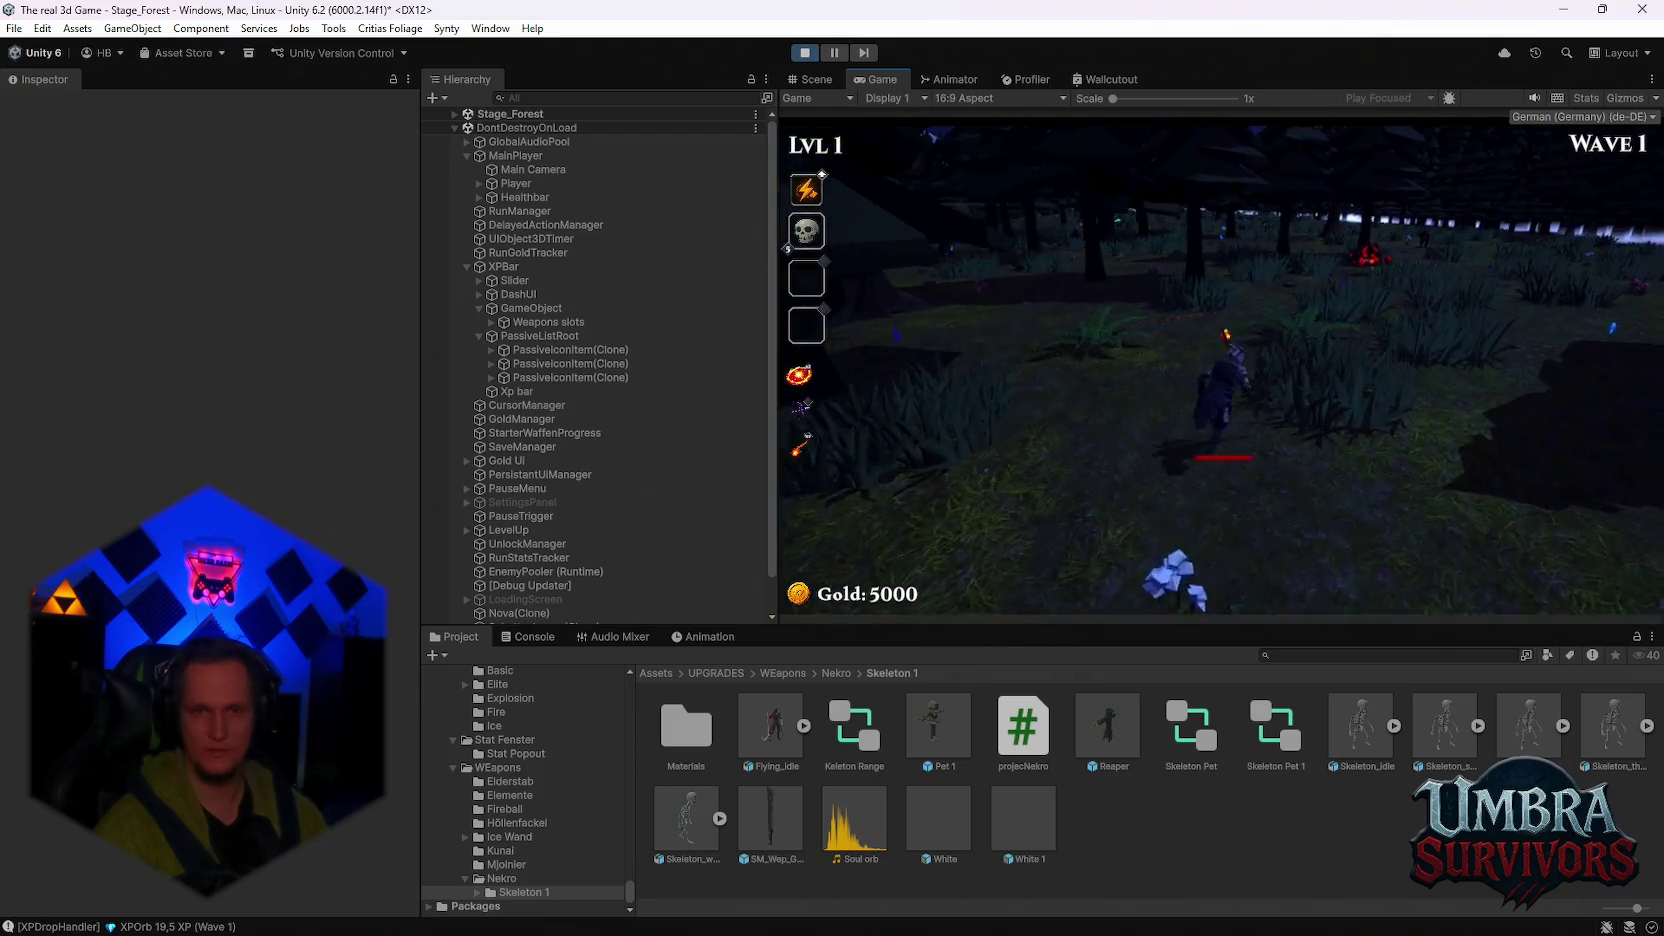
pyautogui.press('w')
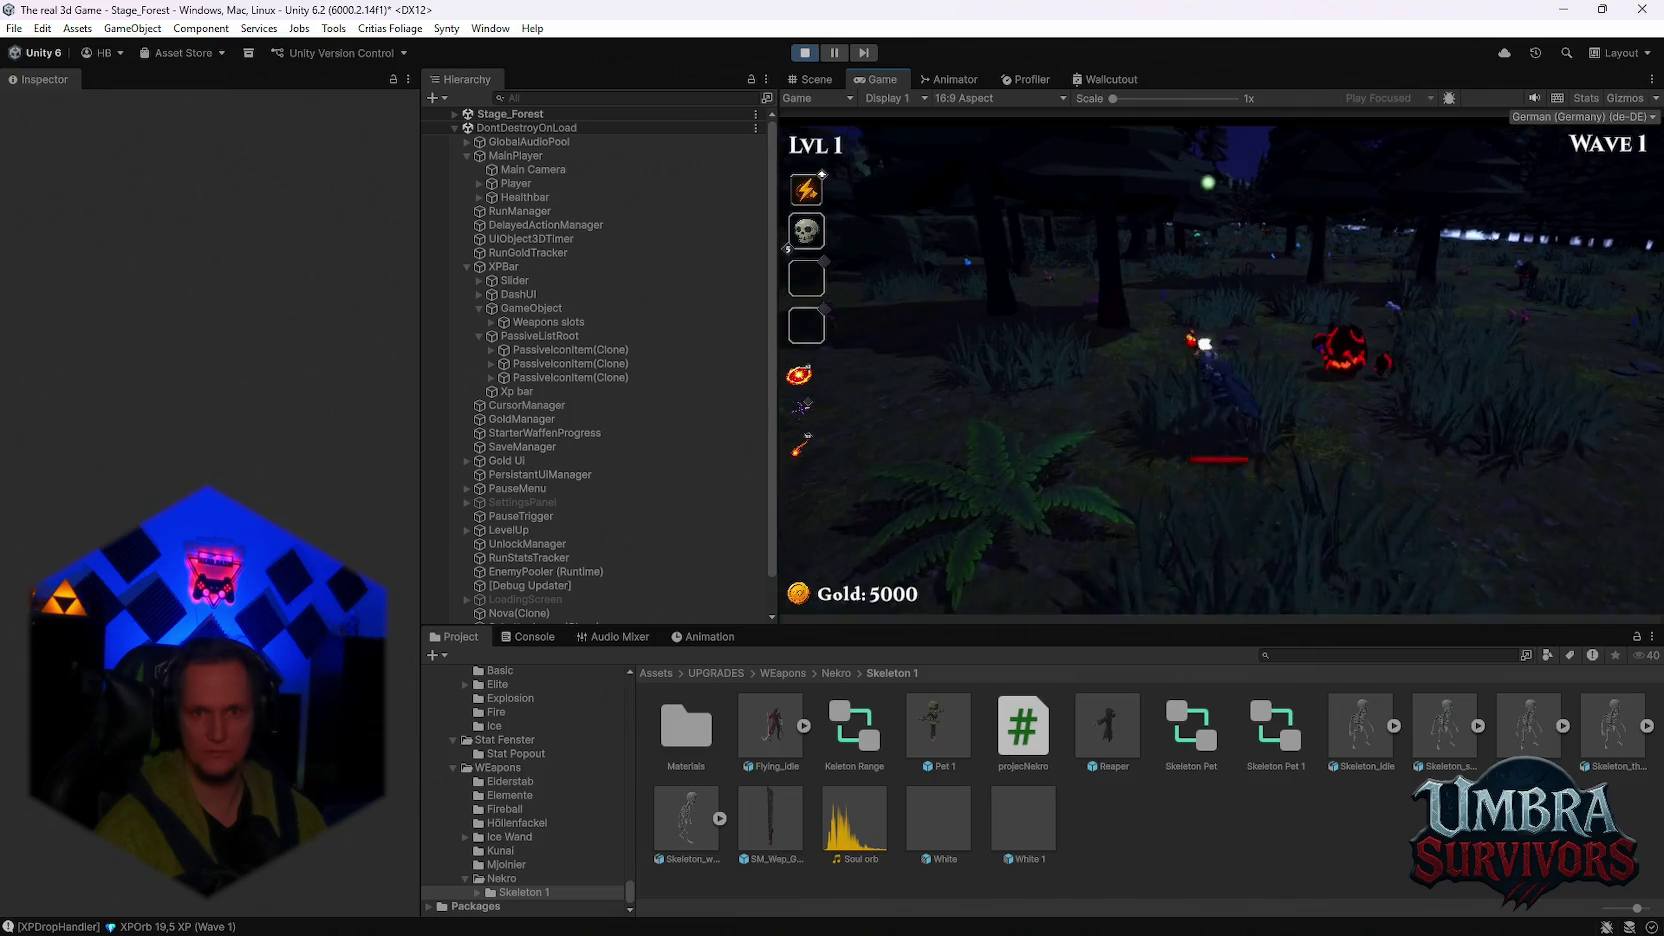
pyautogui.press('w')
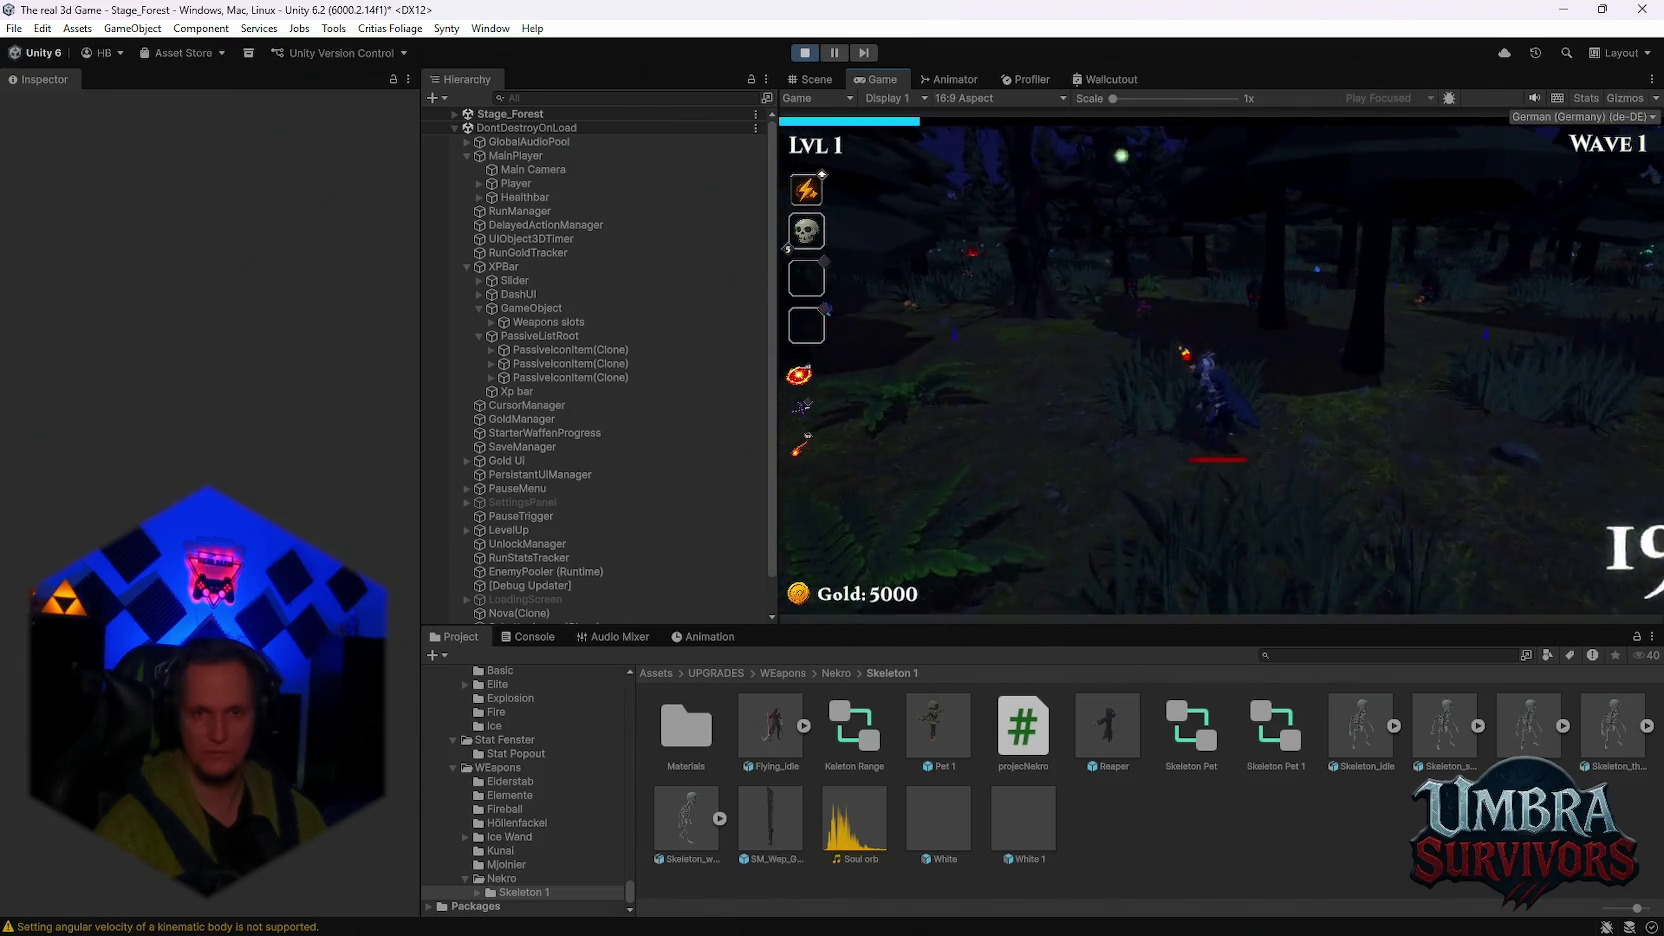
pyautogui.press('w')
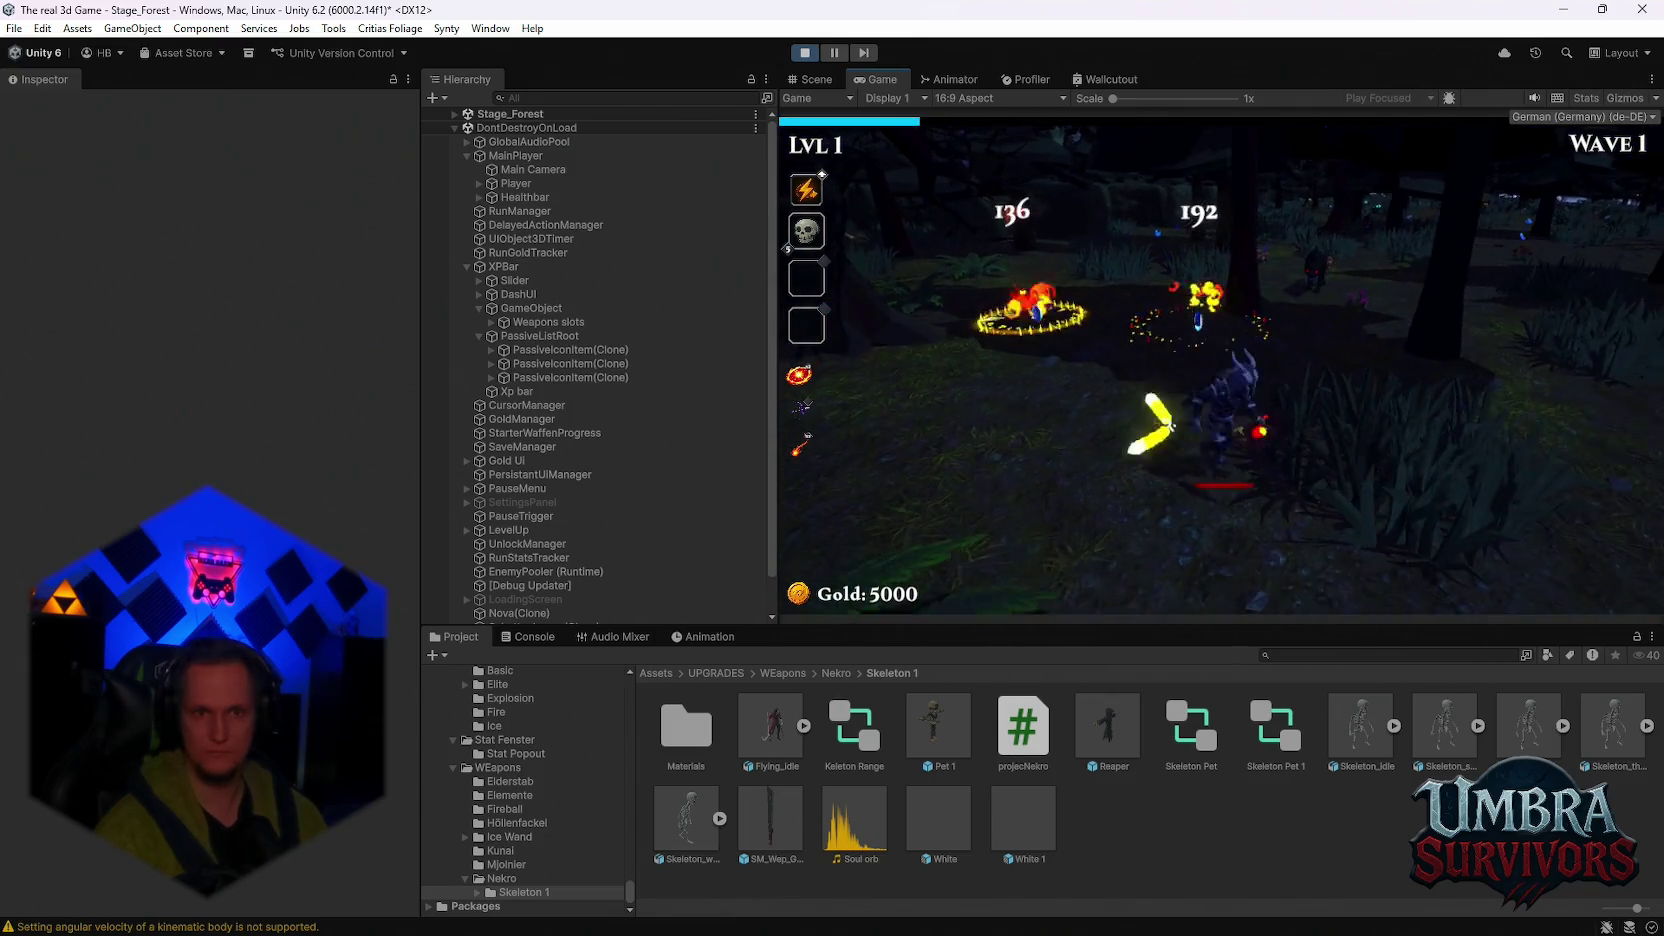
pyautogui.press('w')
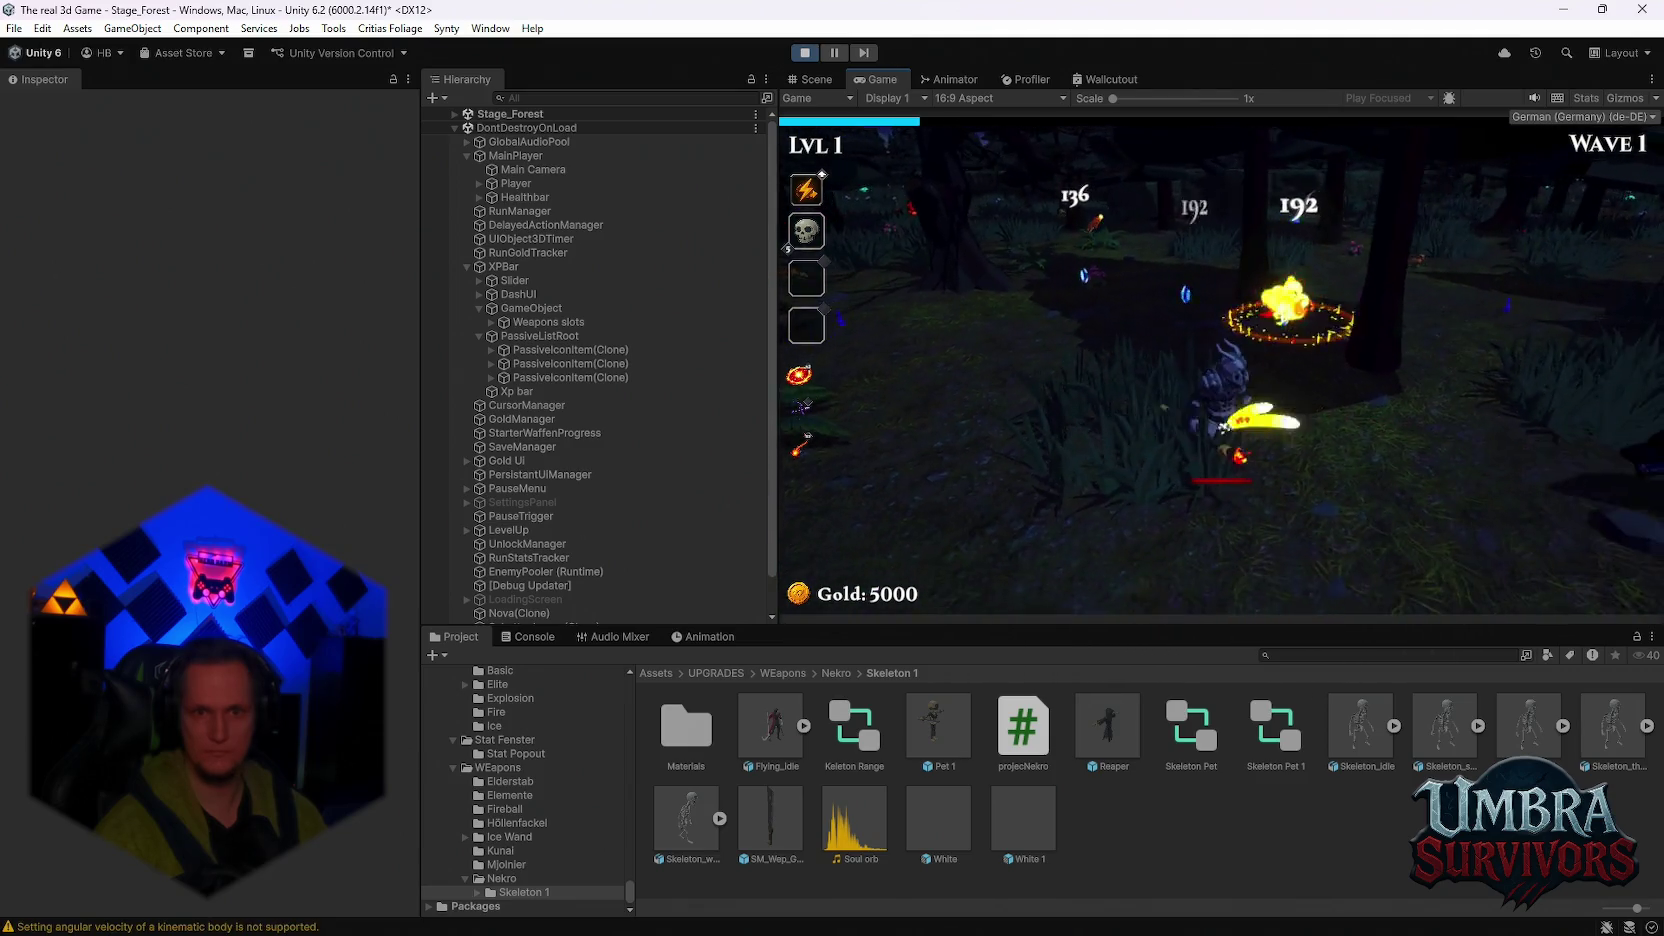
pyautogui.press('w')
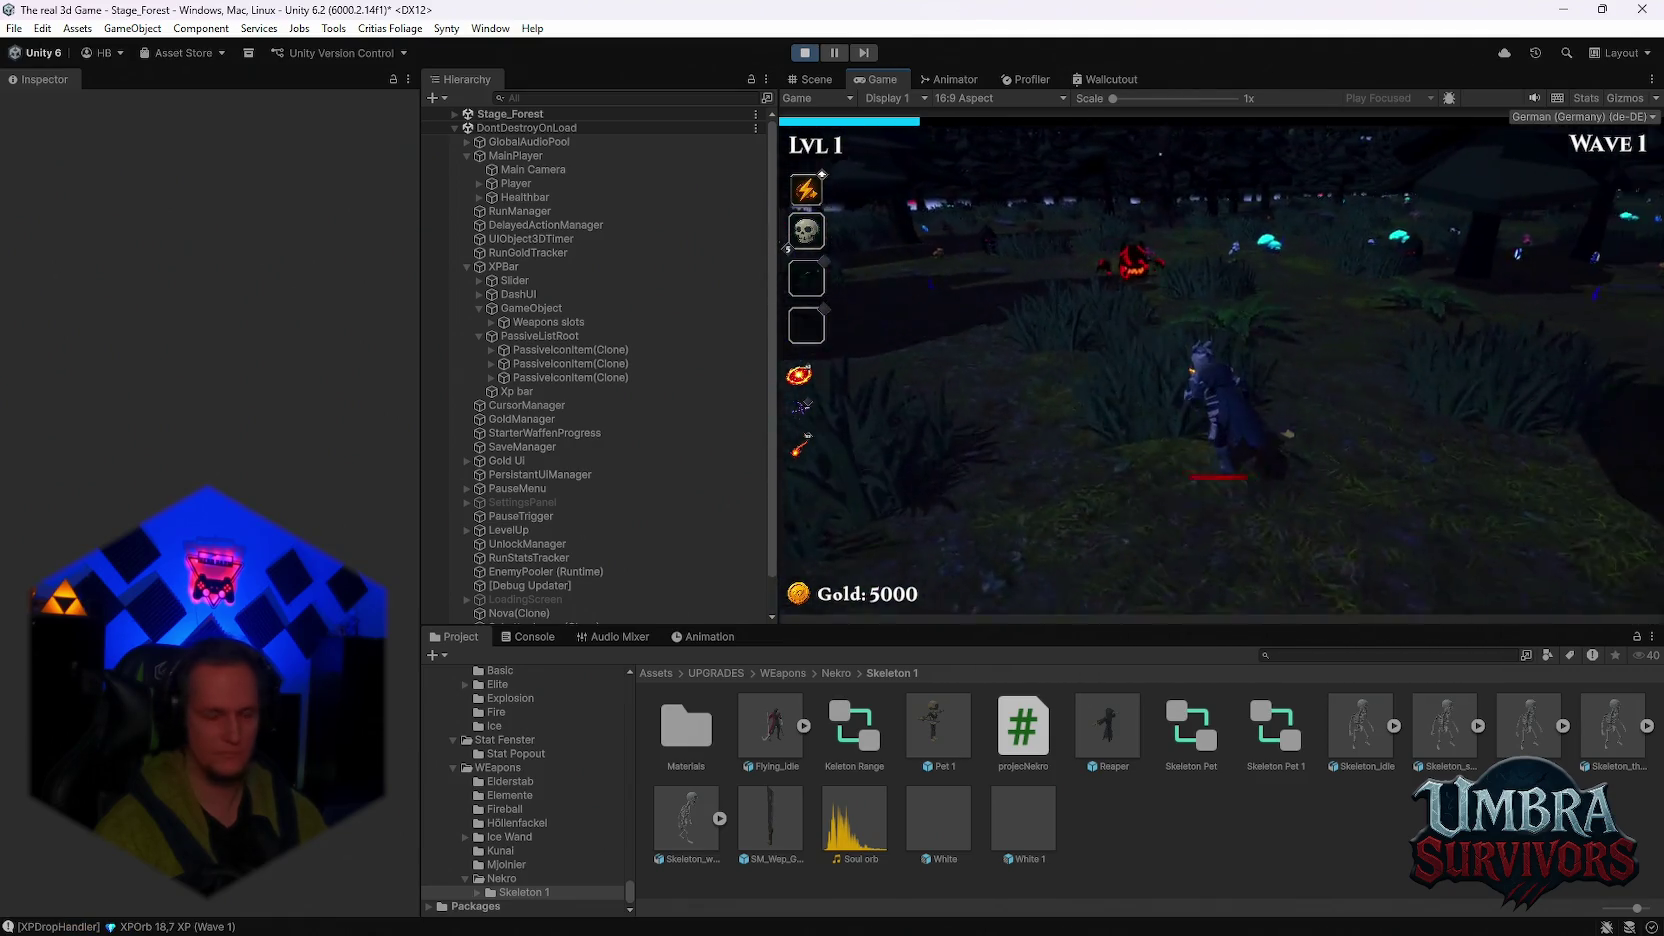
pyautogui.press('a')
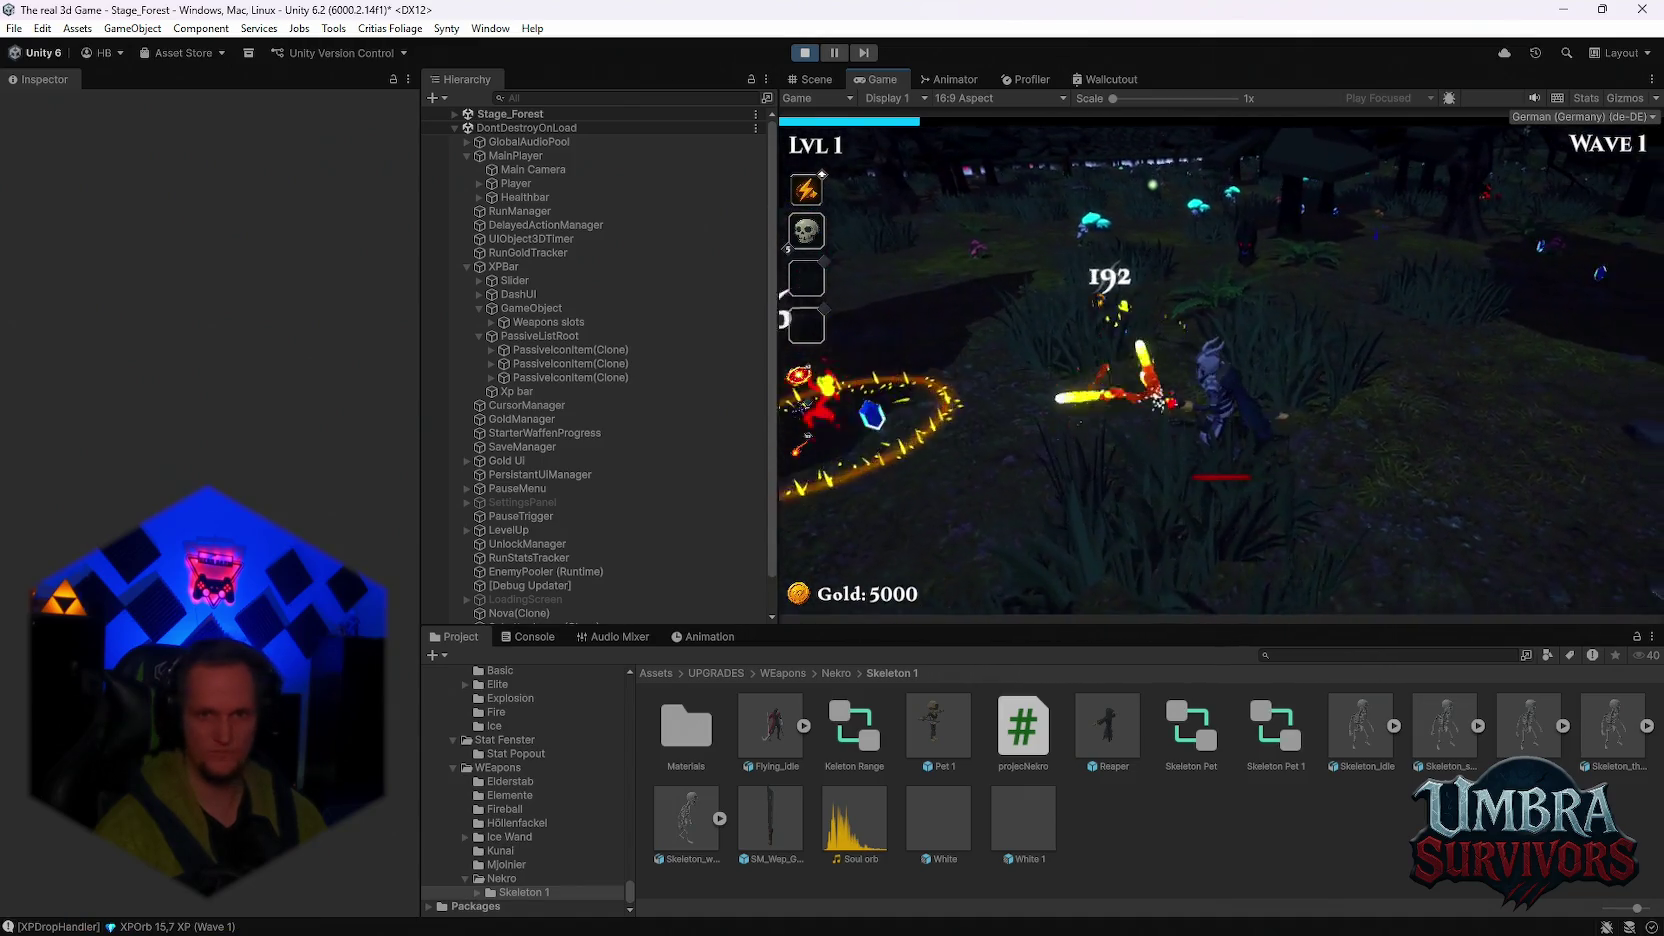
pyautogui.press('d')
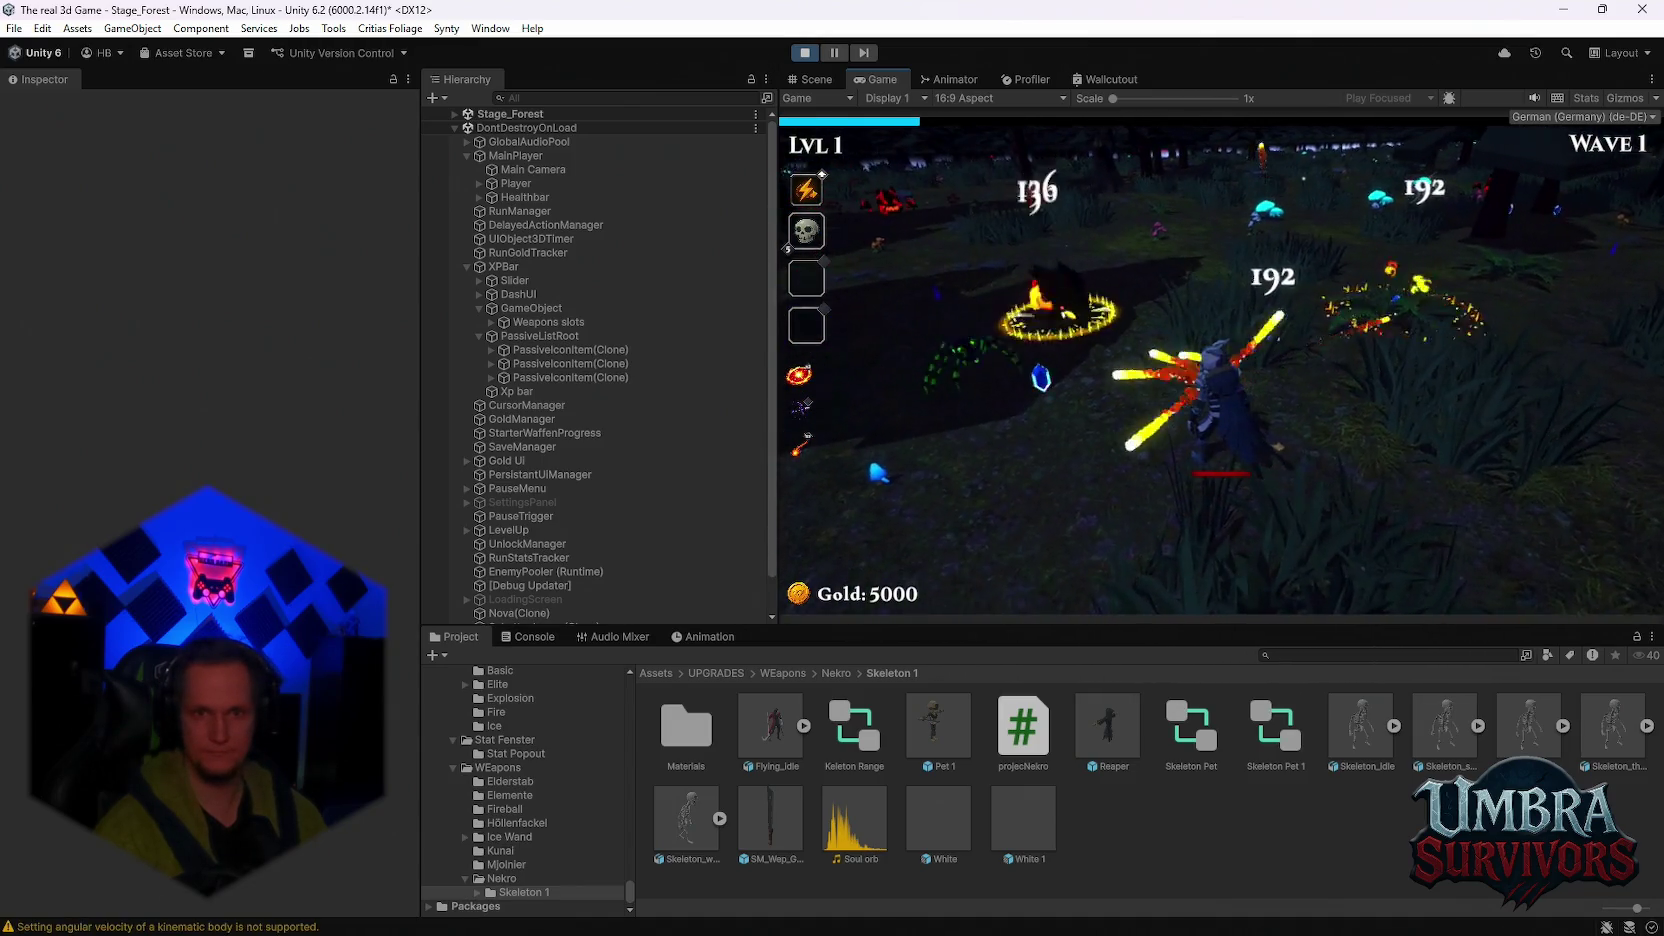
pyautogui.press('d')
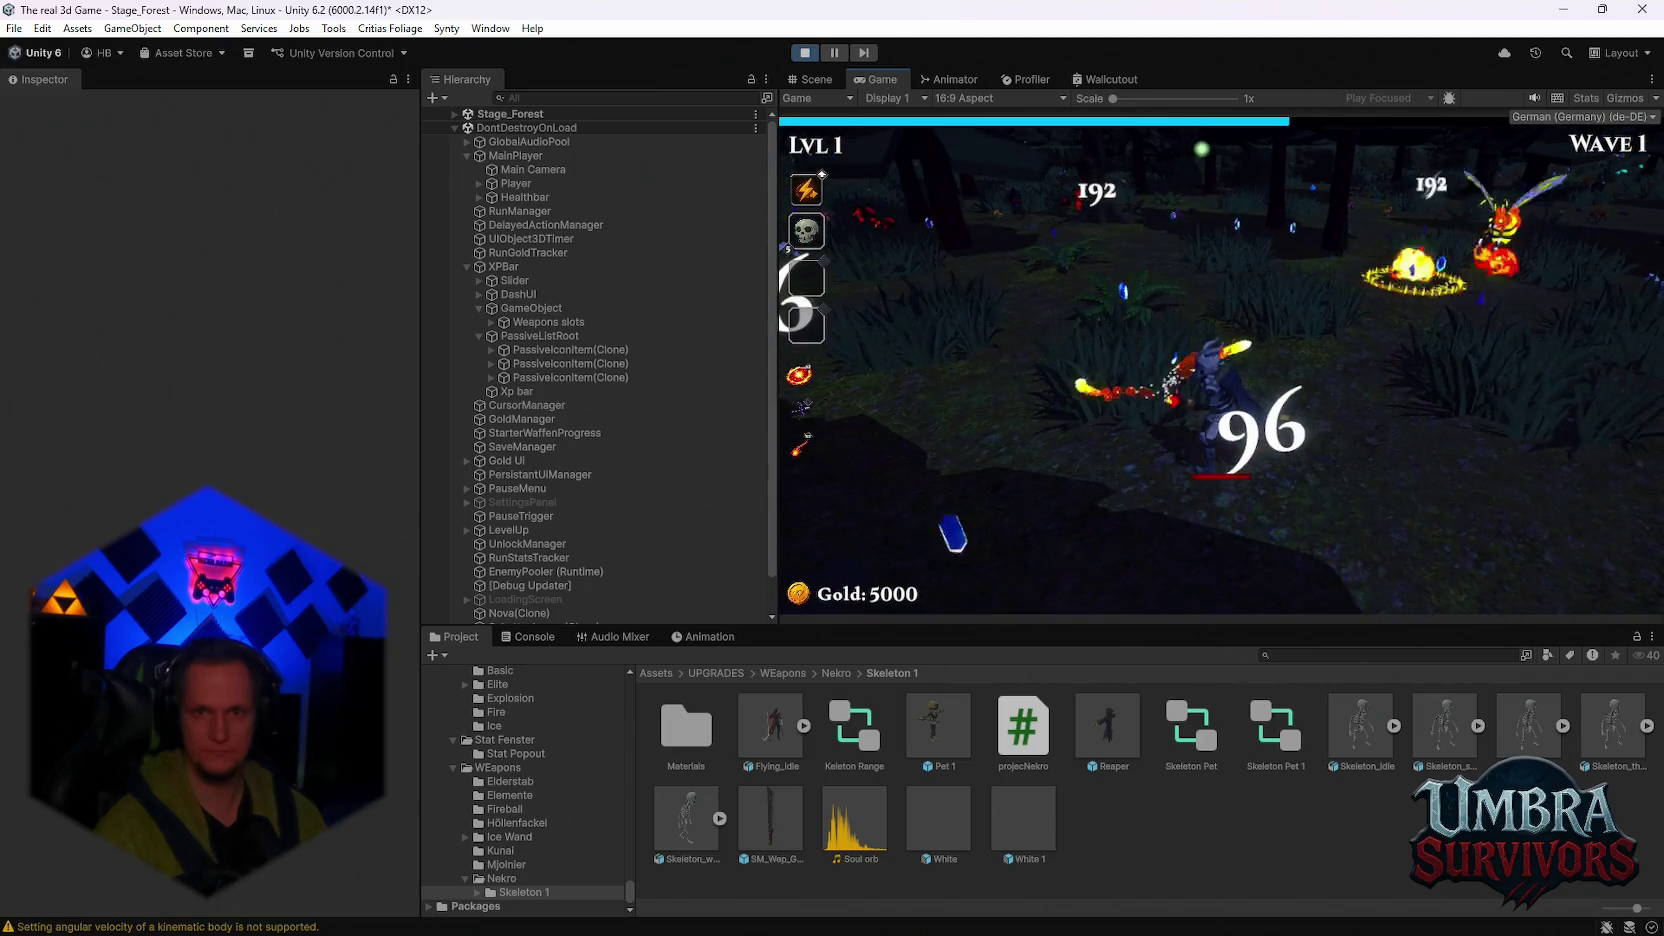
pyautogui.press('s')
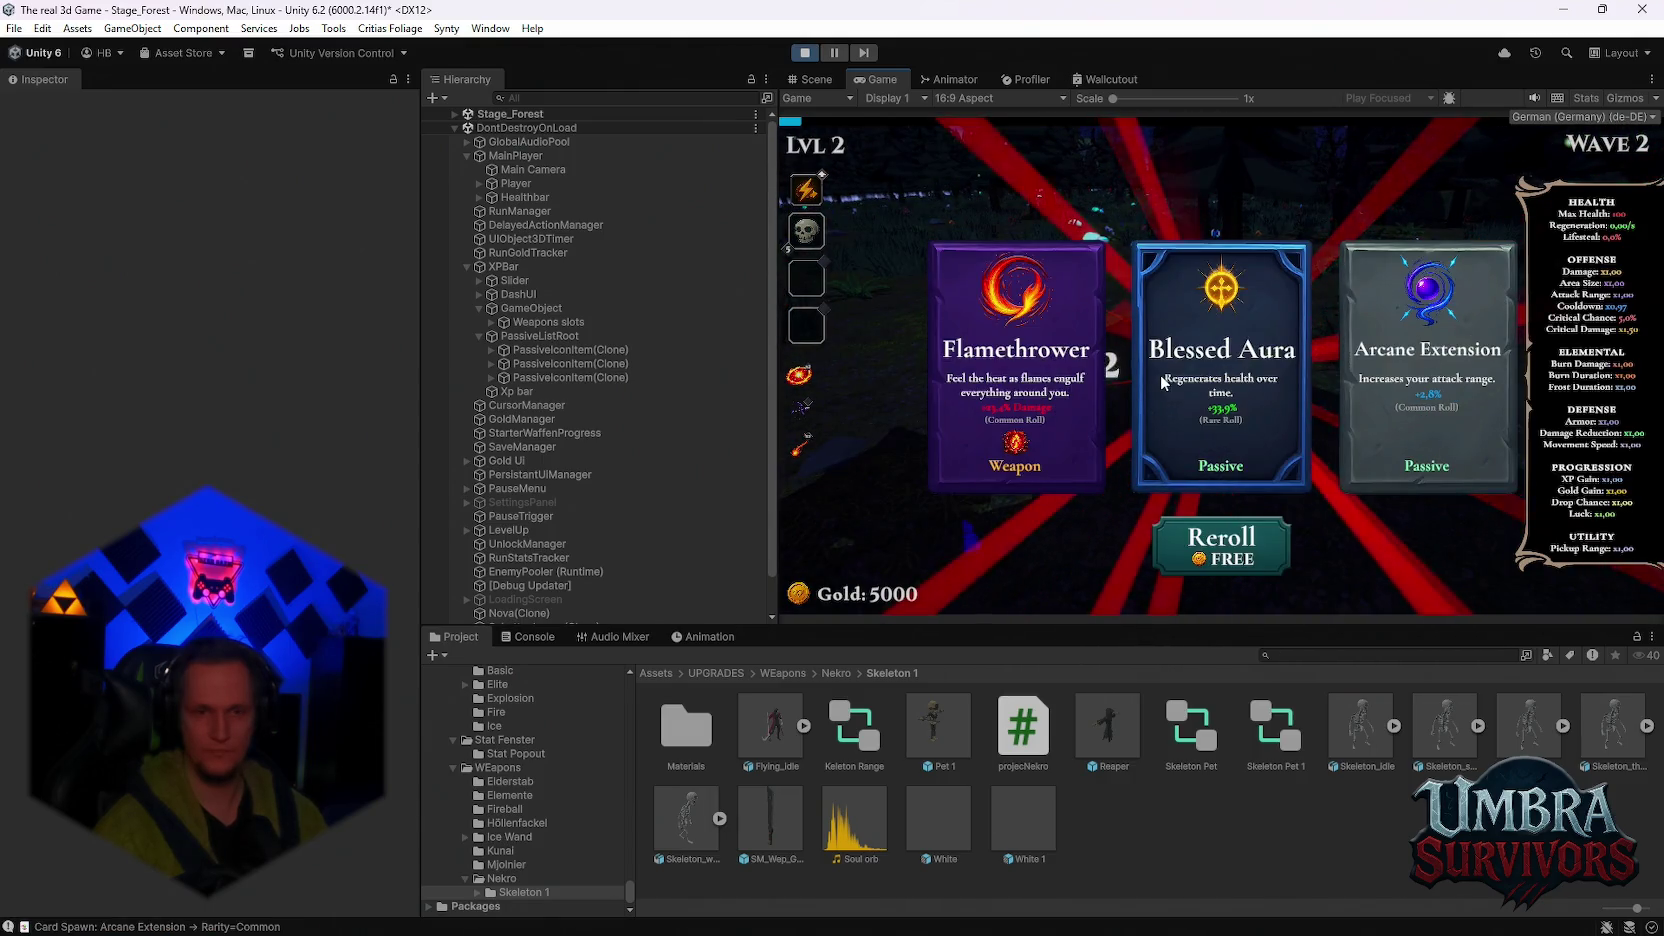
# Step: Take the Blessed Aura card and keep moving, collecting experience gems toward the next level-up
pyautogui.click(1246, 386)
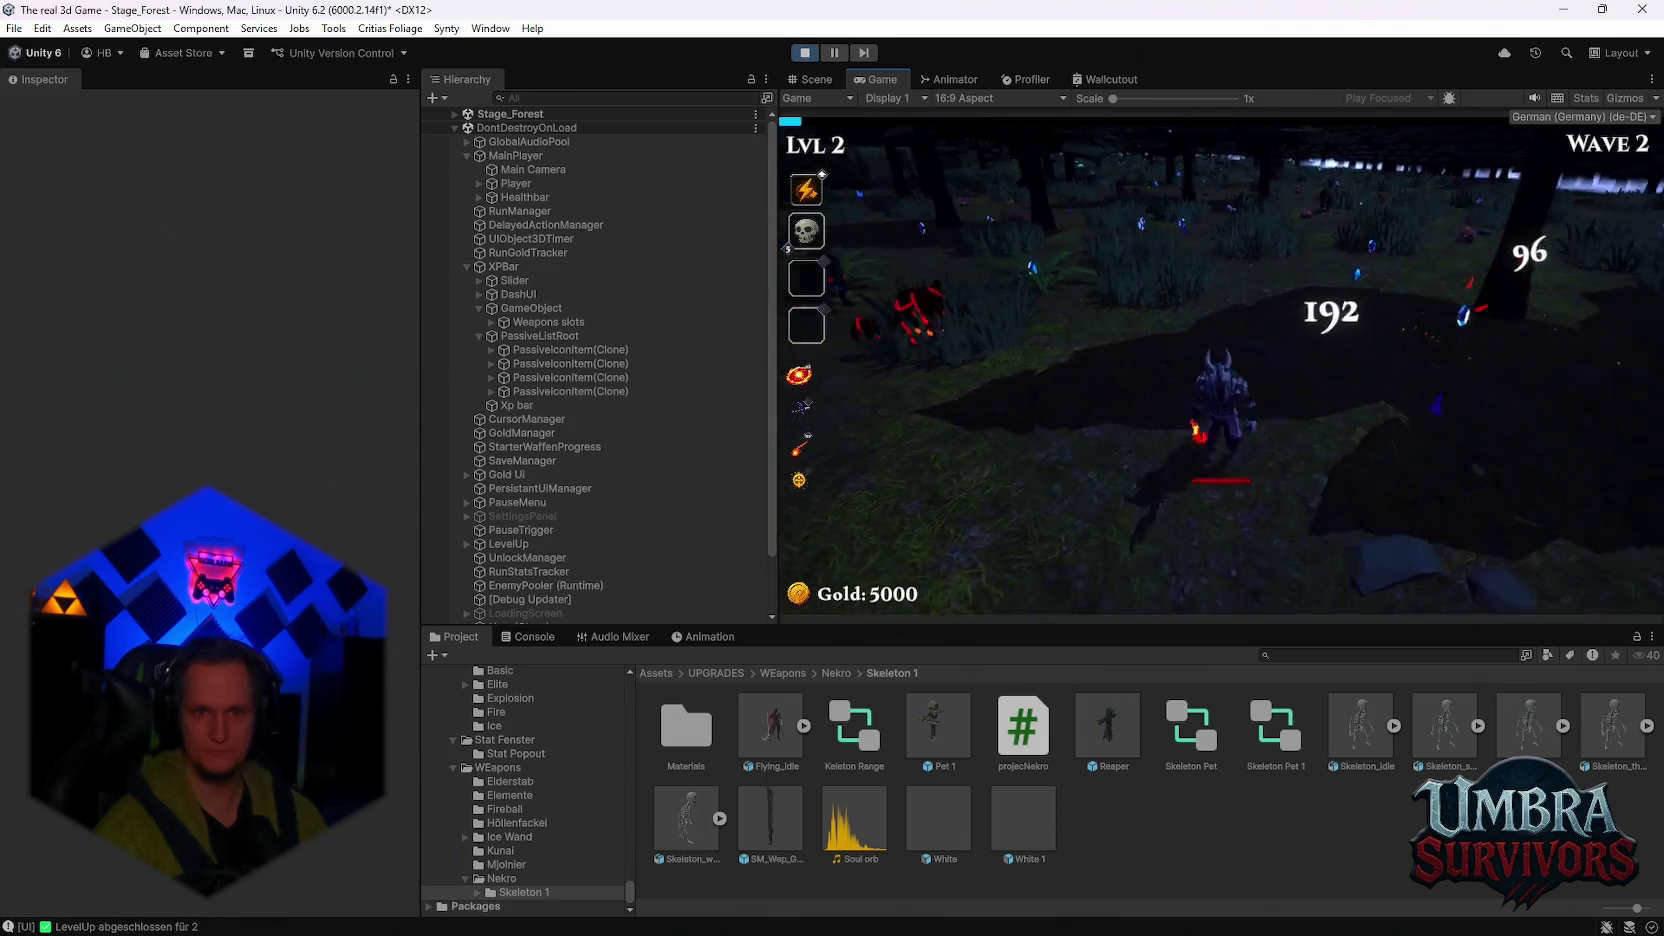
pyautogui.press('a')
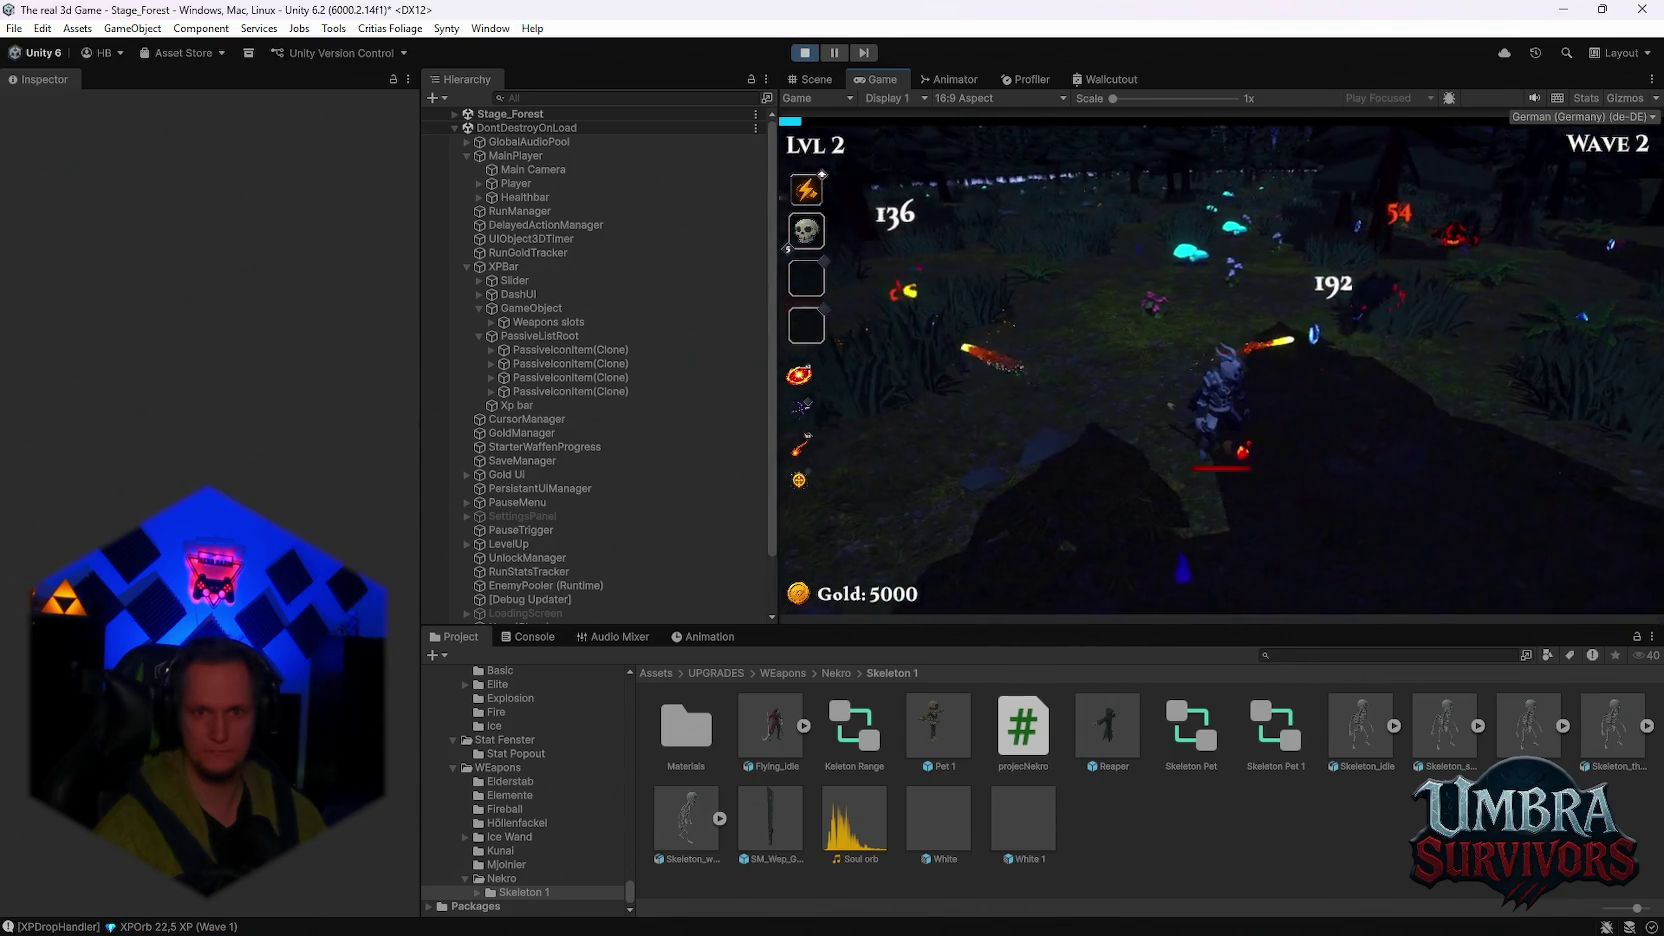
pyautogui.press('d')
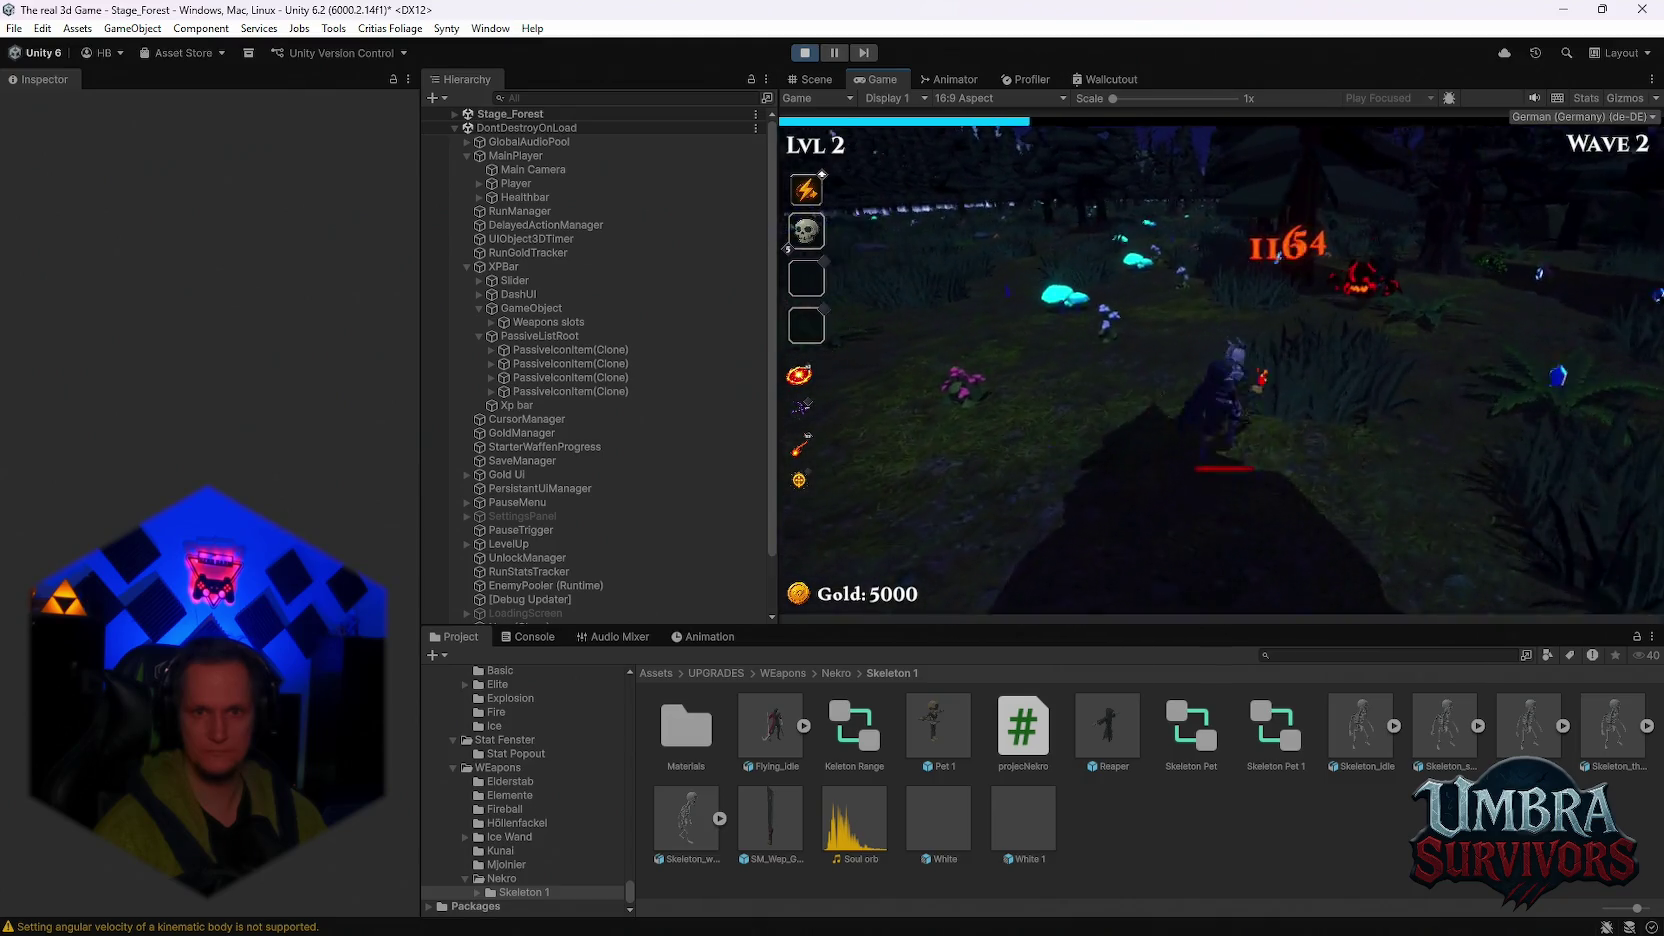
pyautogui.press('a')
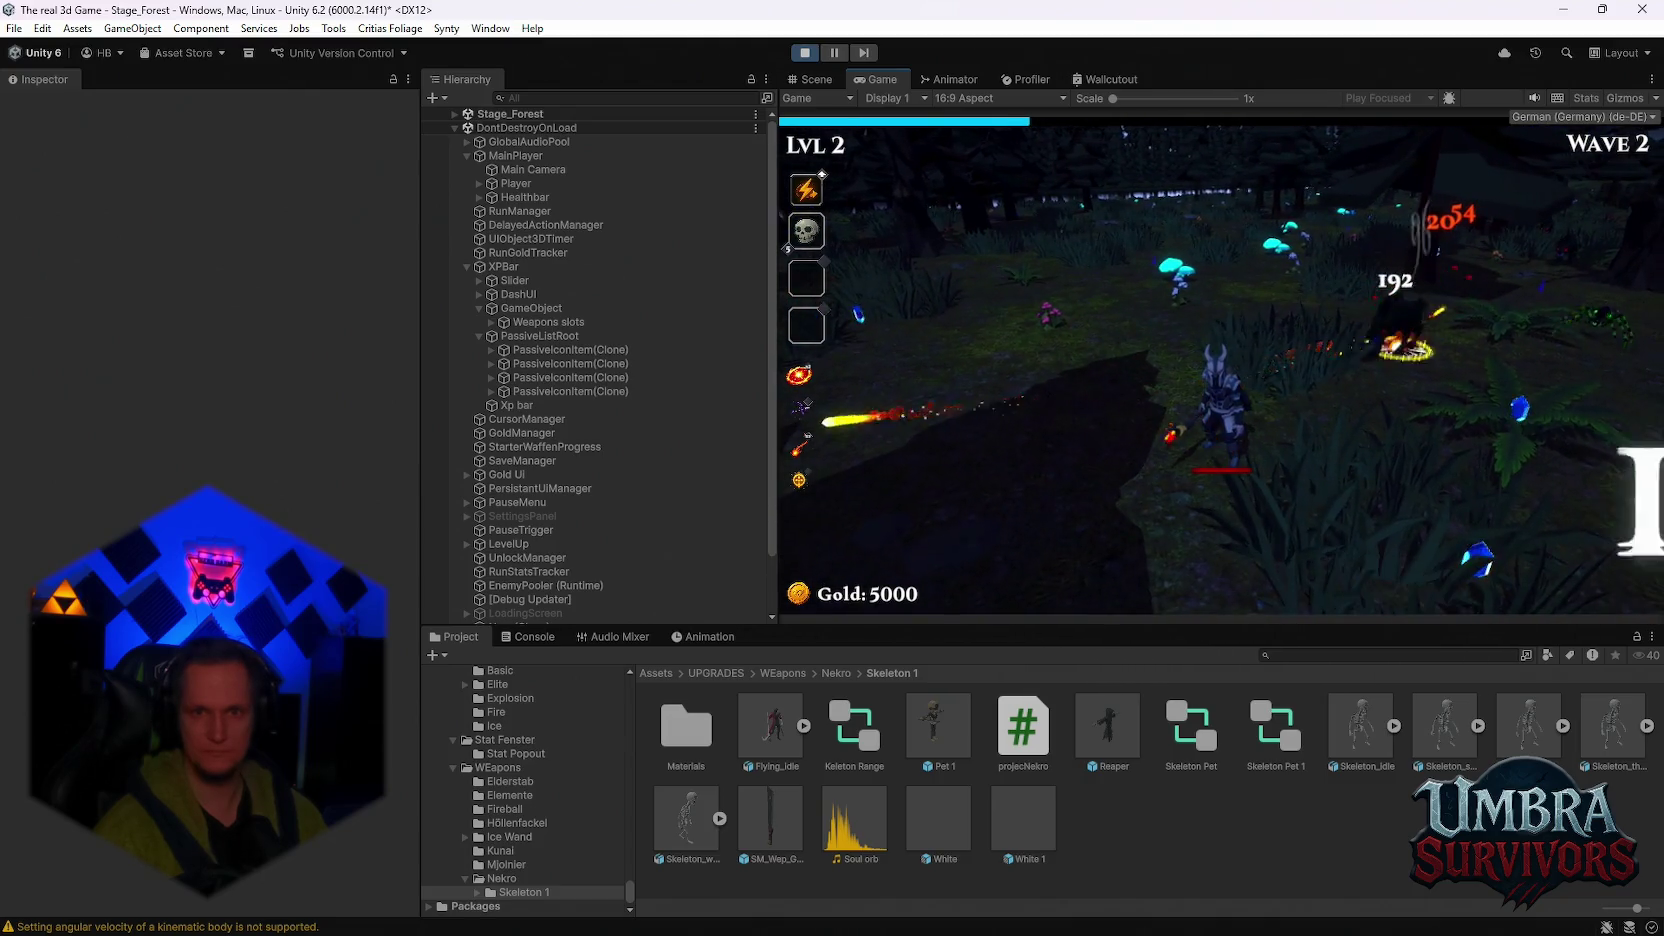
pyautogui.press('w')
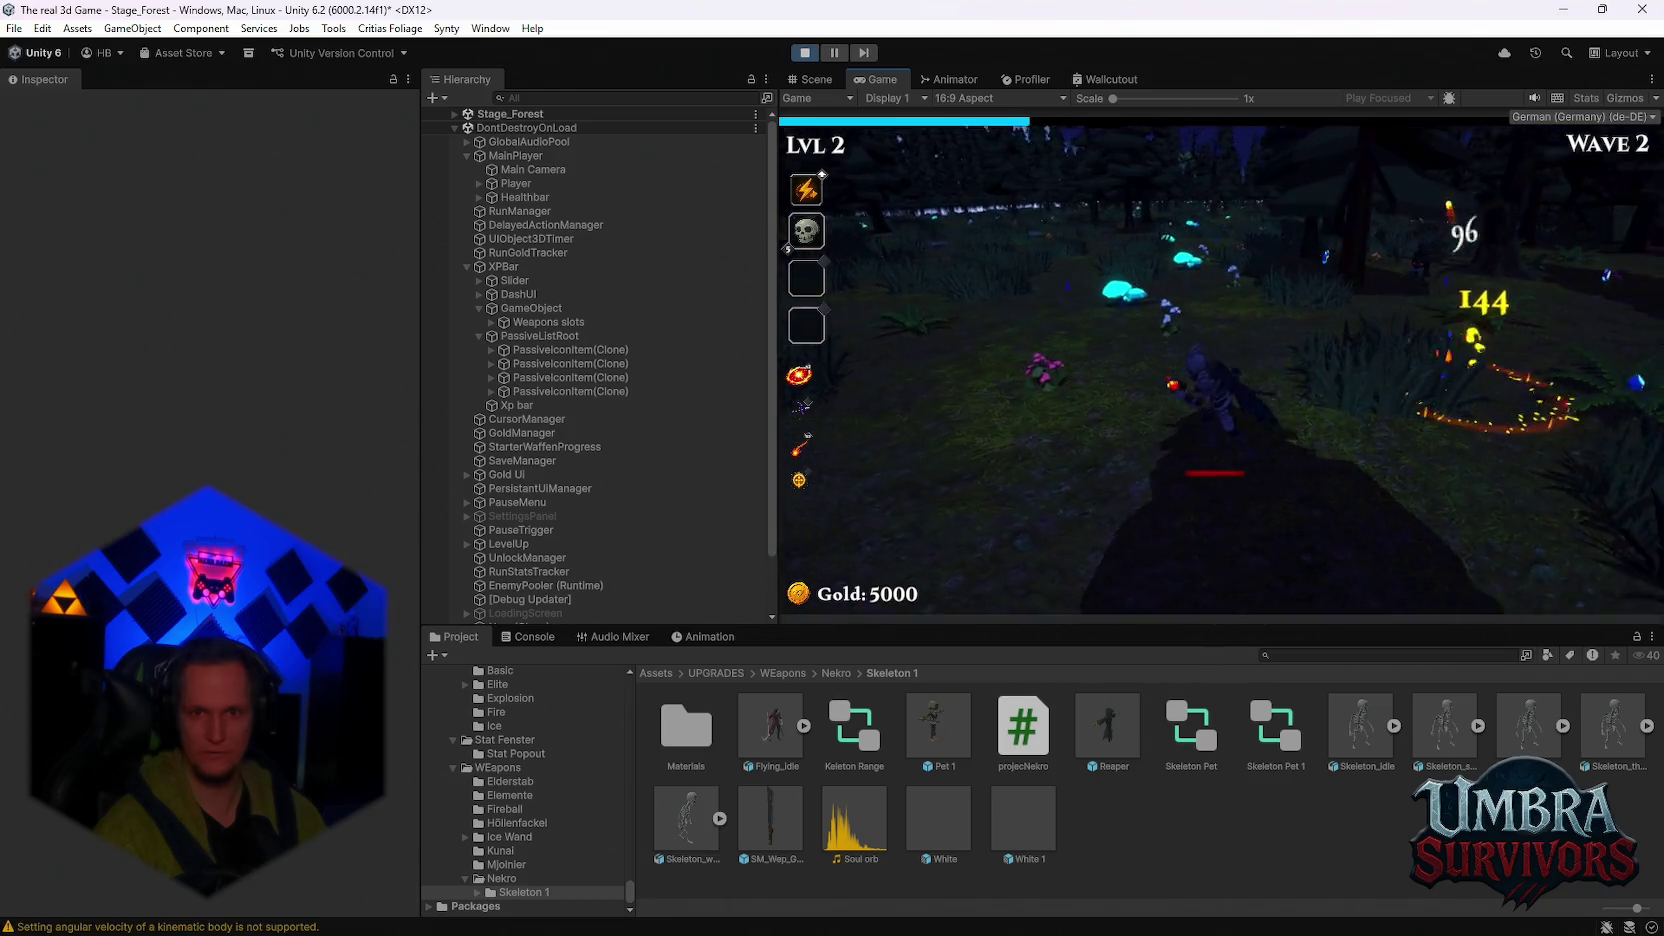
pyautogui.press('w')
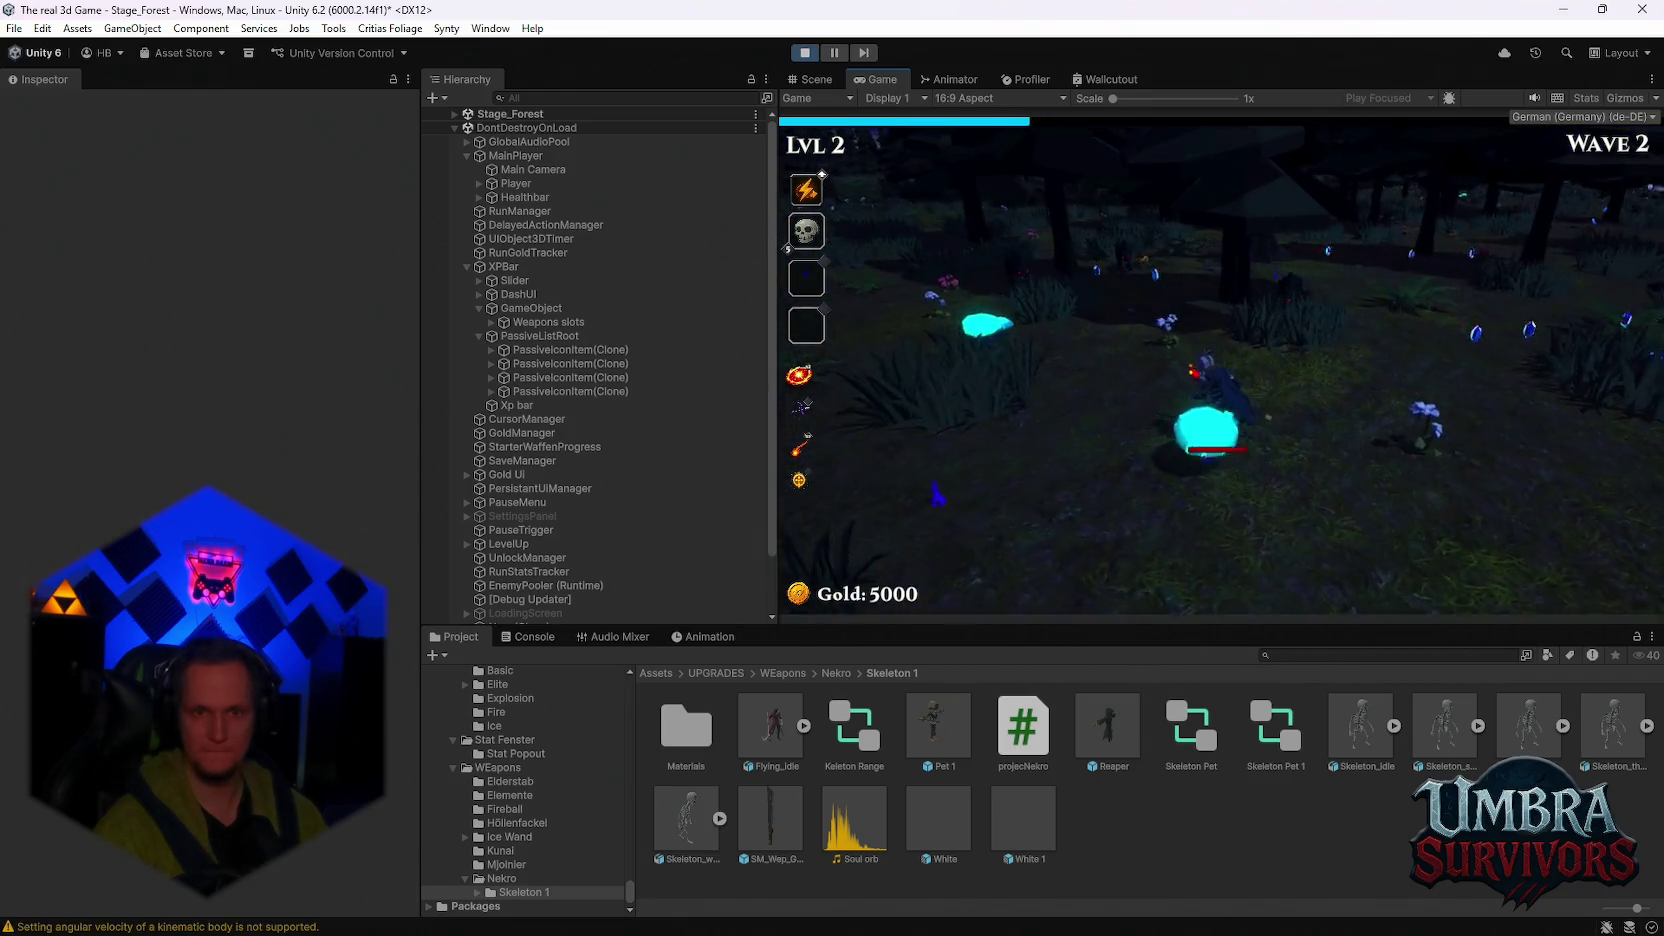
pyautogui.press('w')
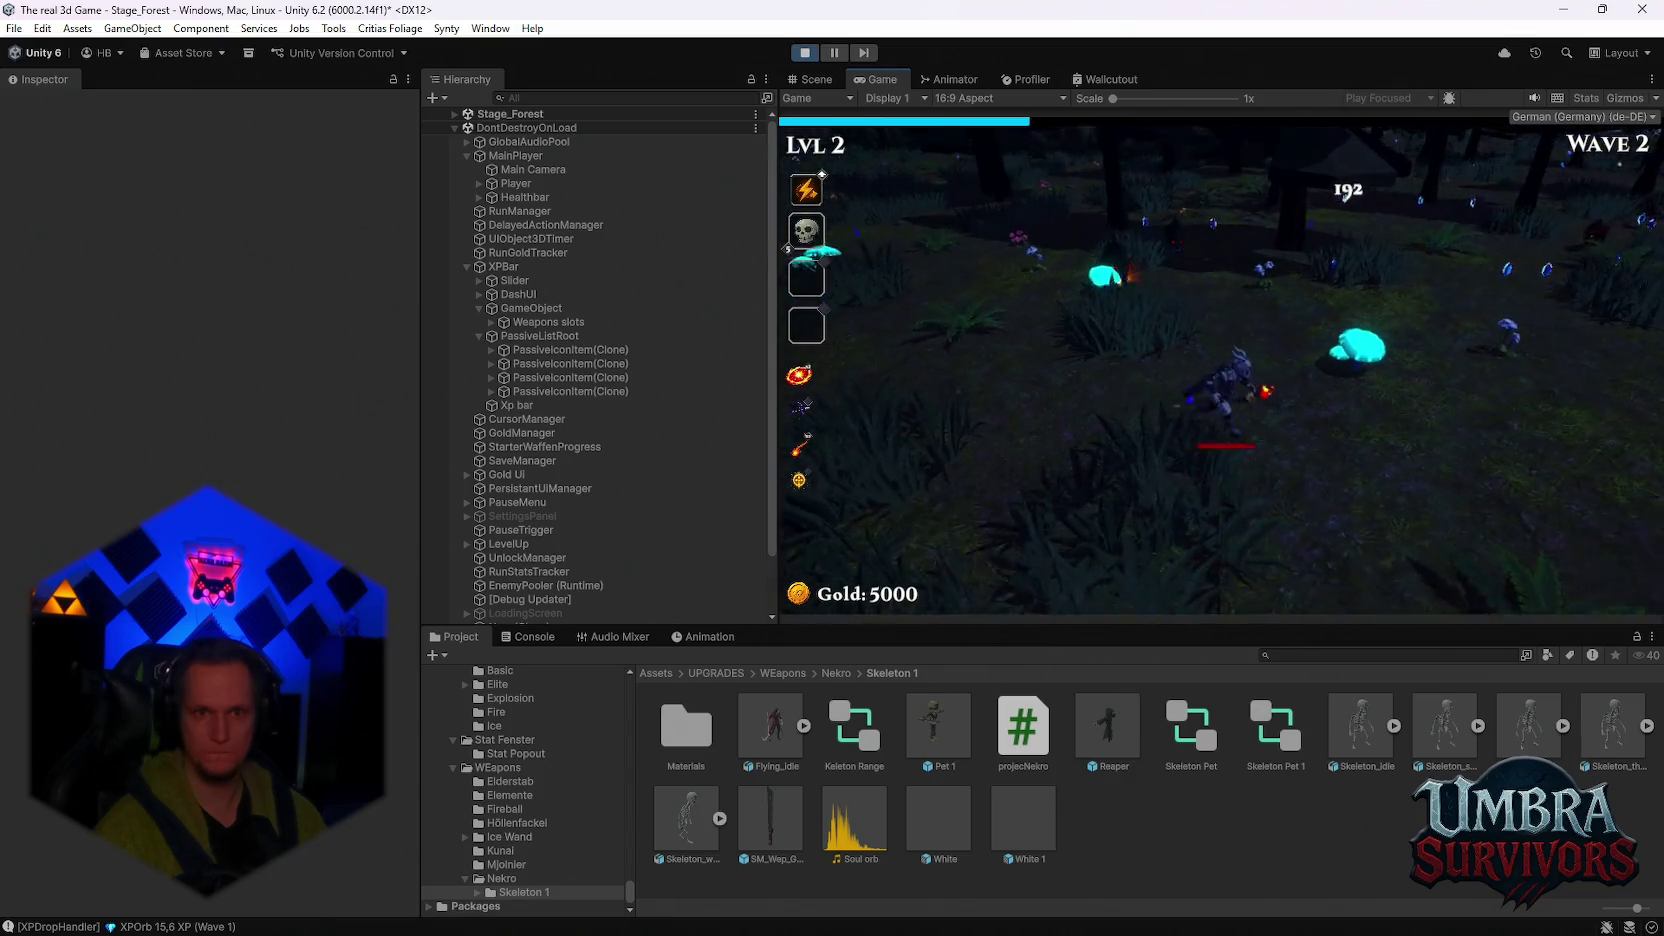
pyautogui.press('w')
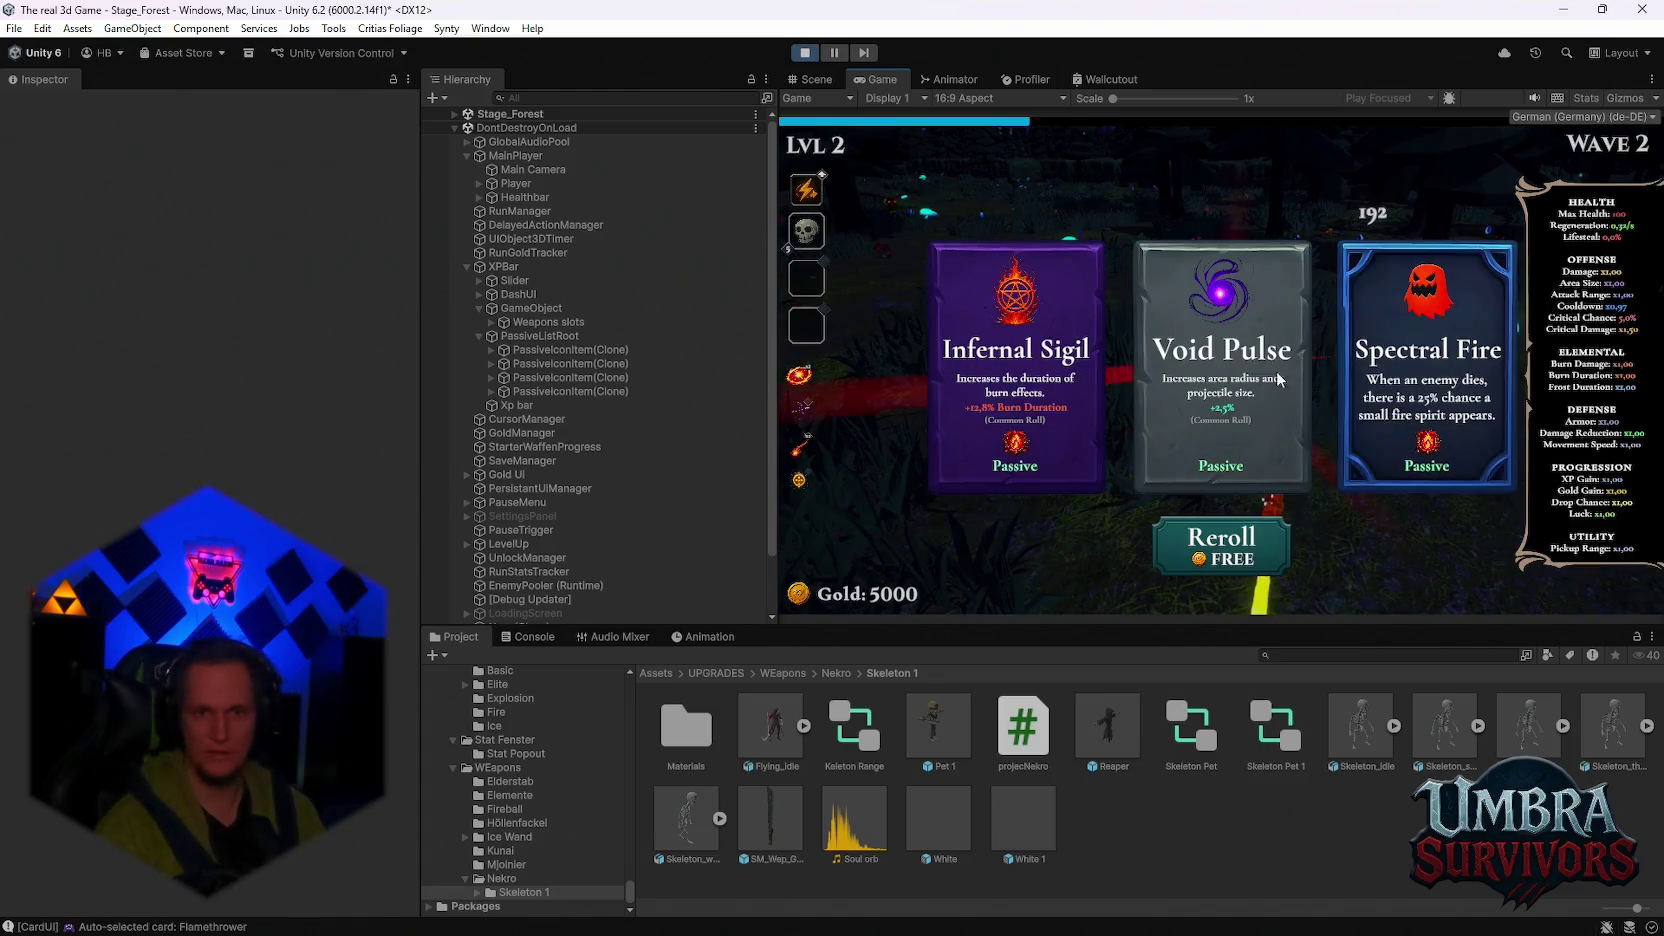
# Step: Pick Spectral Fire, Arcane Extension, Dark Orb, Grenade Launcher, Ice Dash, Scorched Ground and Composter, then stop playtesting
pyautogui.click(1395, 451)
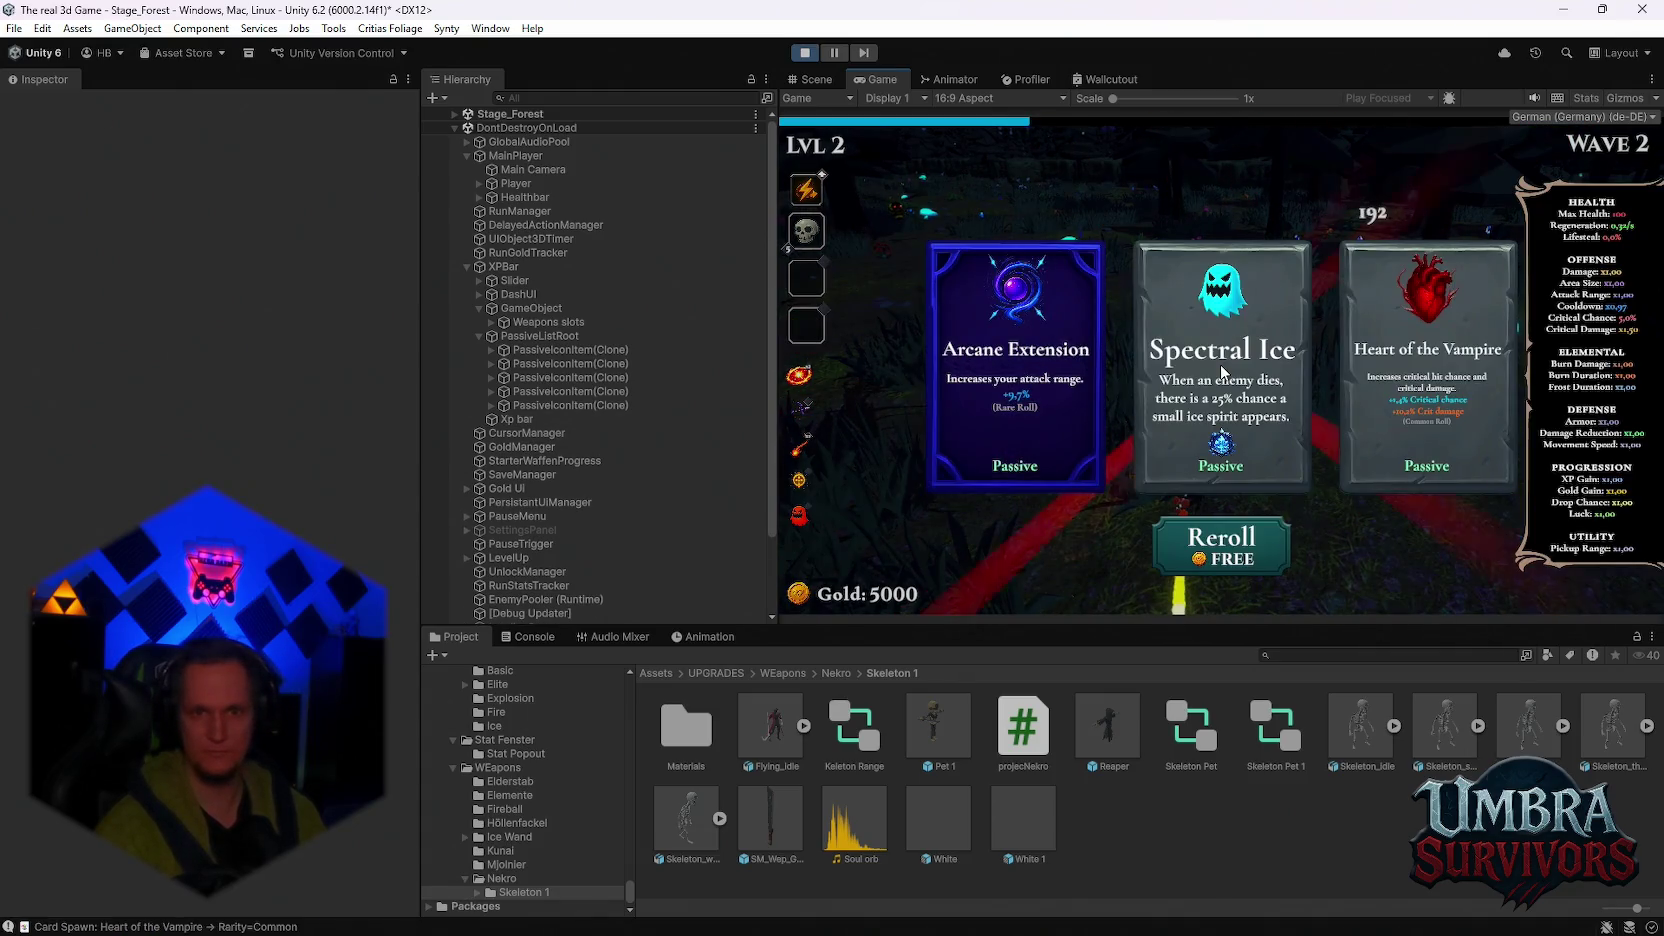
pyautogui.click(1006, 354)
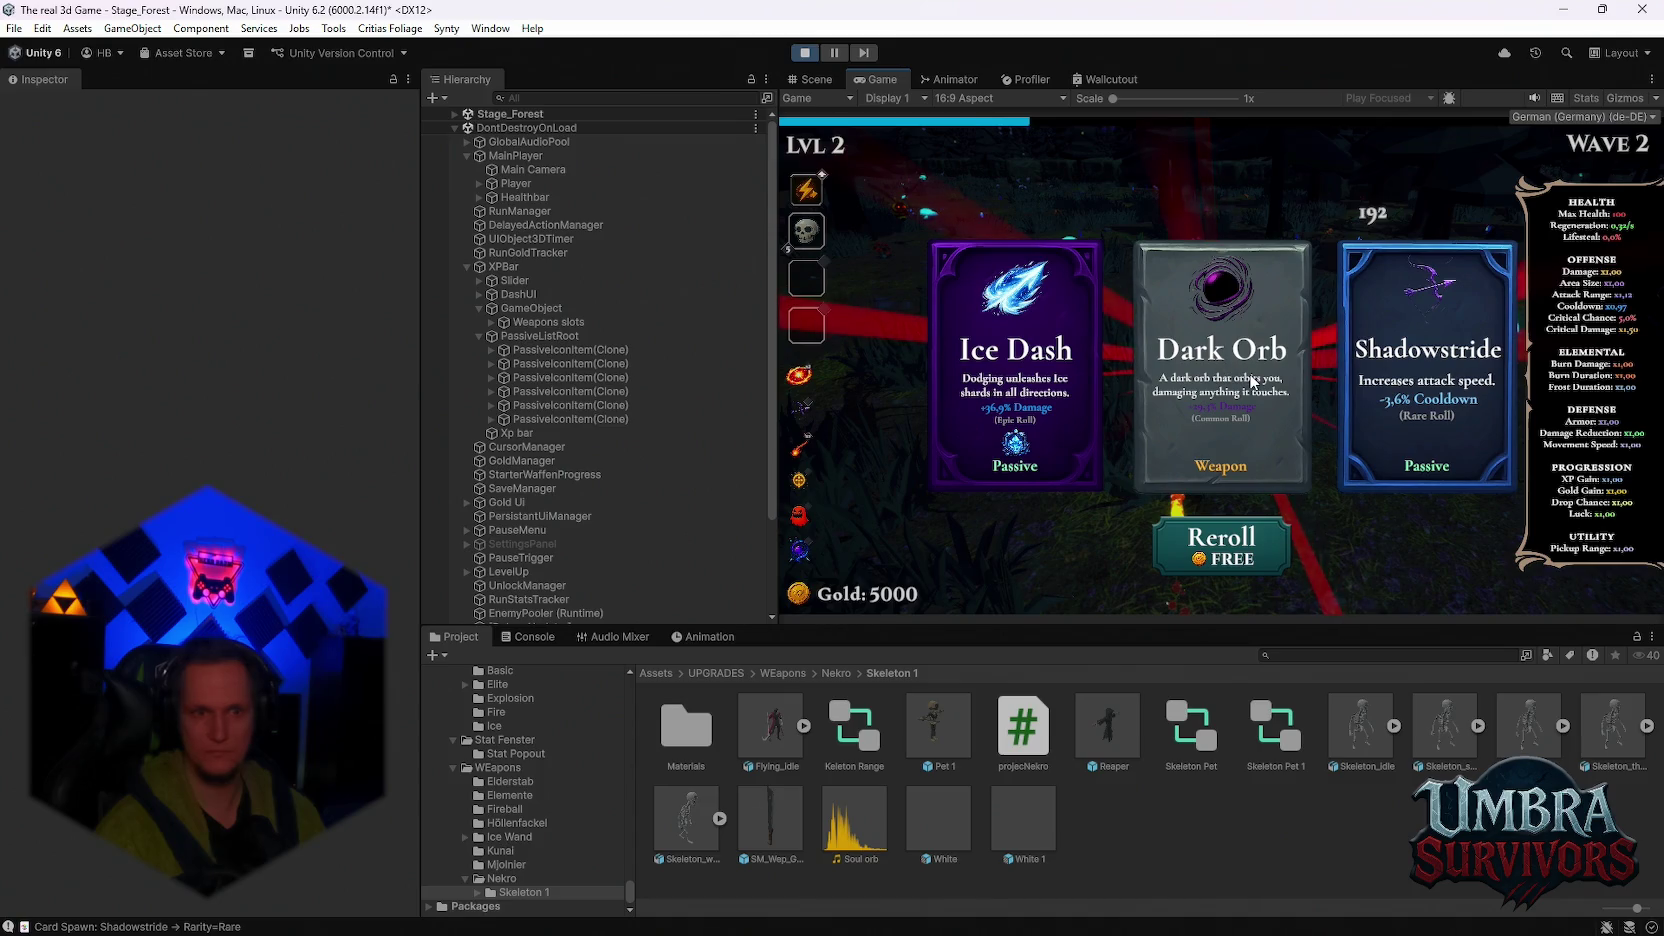
pyautogui.click(1217, 383)
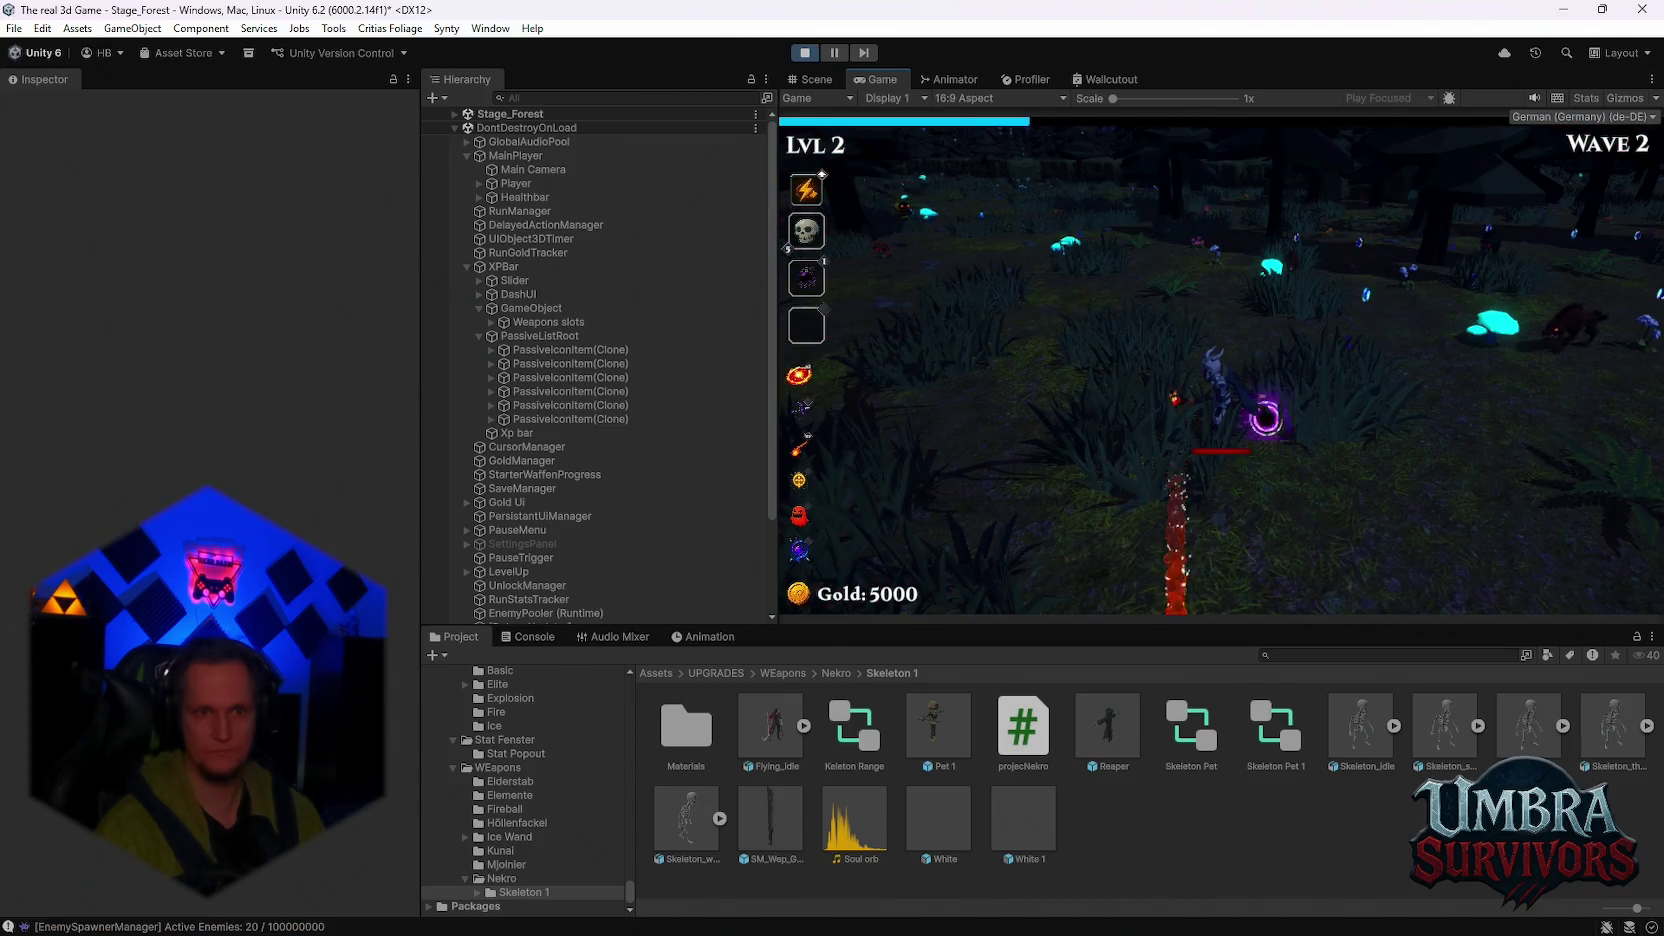
pyautogui.click(1048, 375)
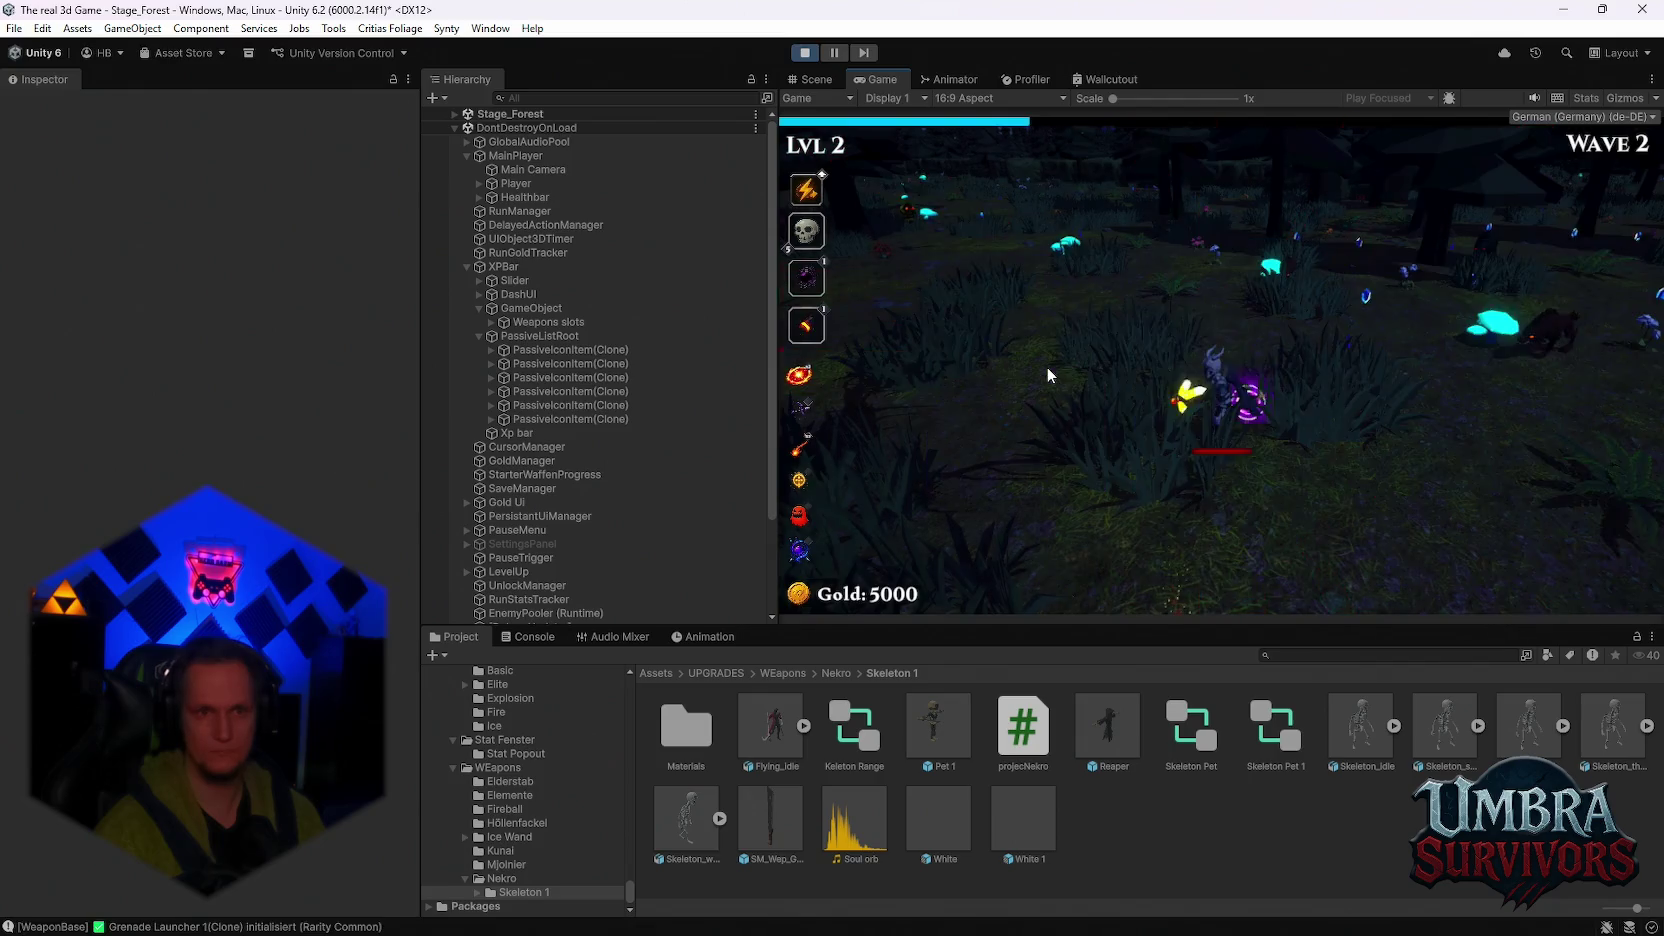
pyautogui.click(1278, 381)
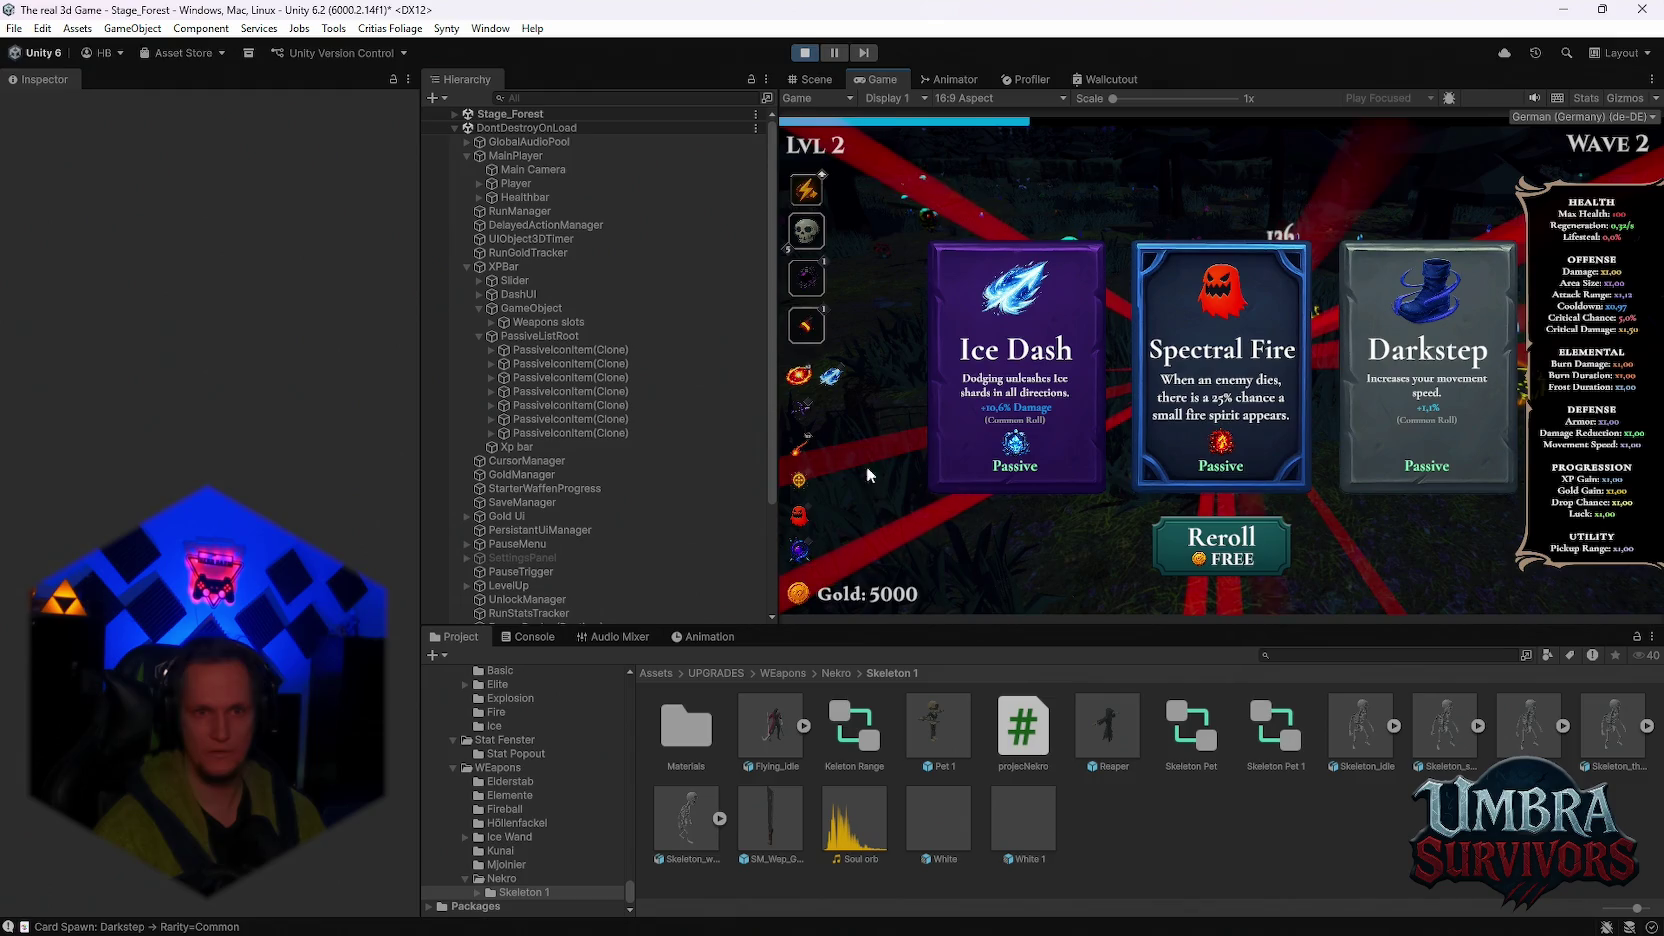
pyautogui.click(1219, 364)
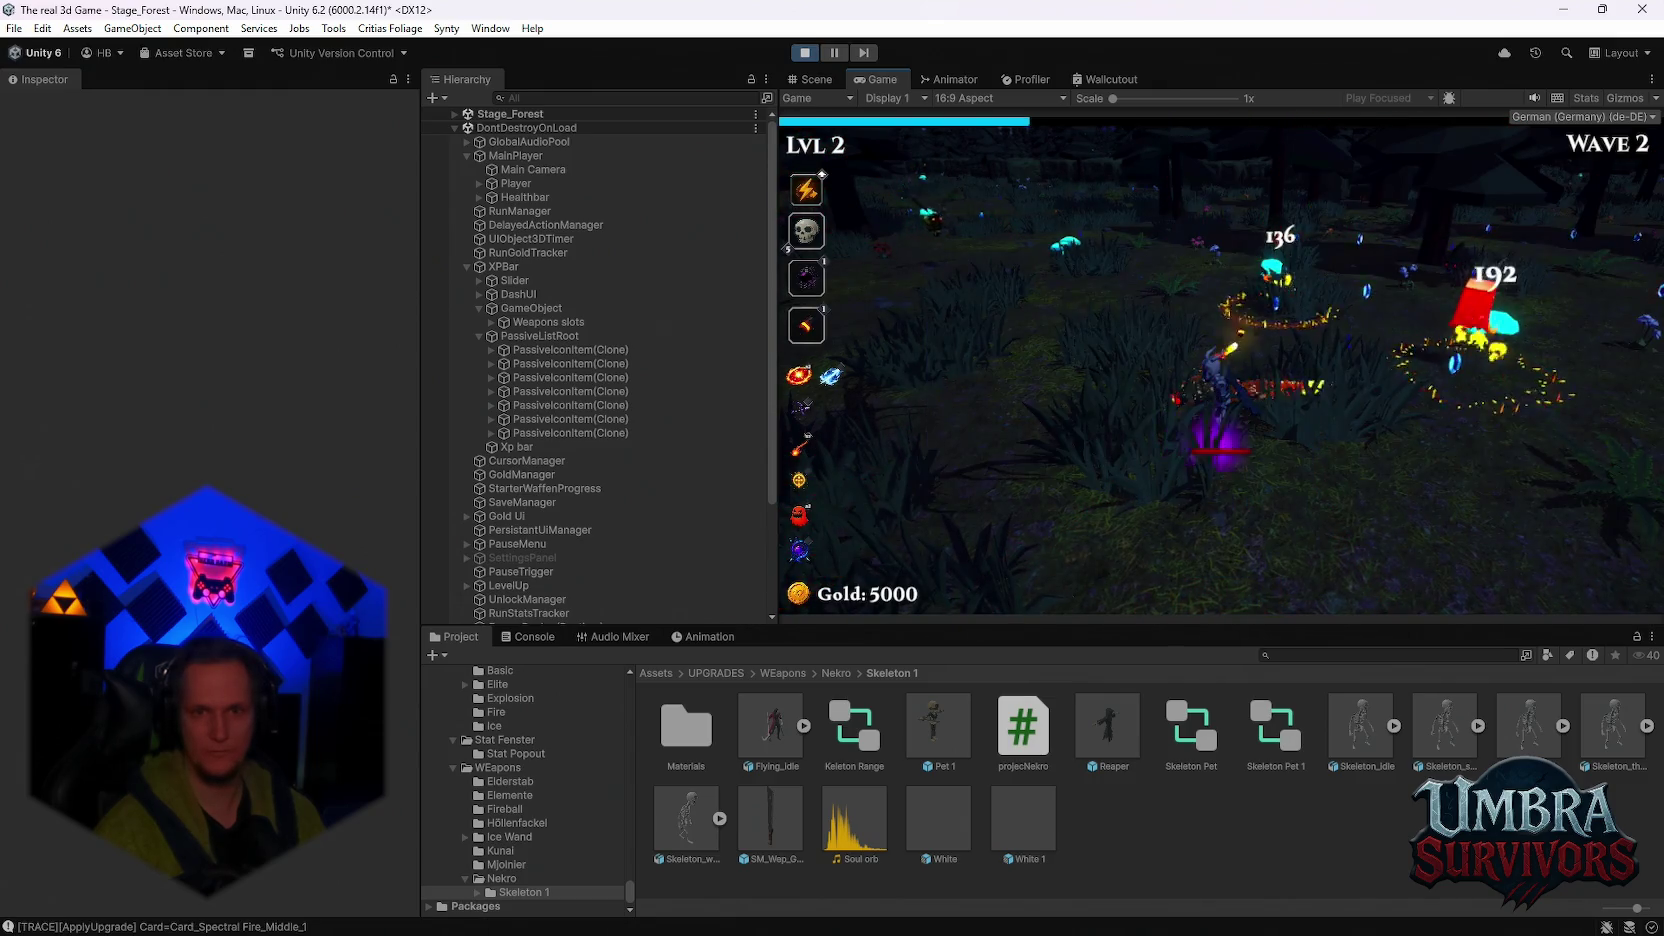
pyautogui.click(1394, 364)
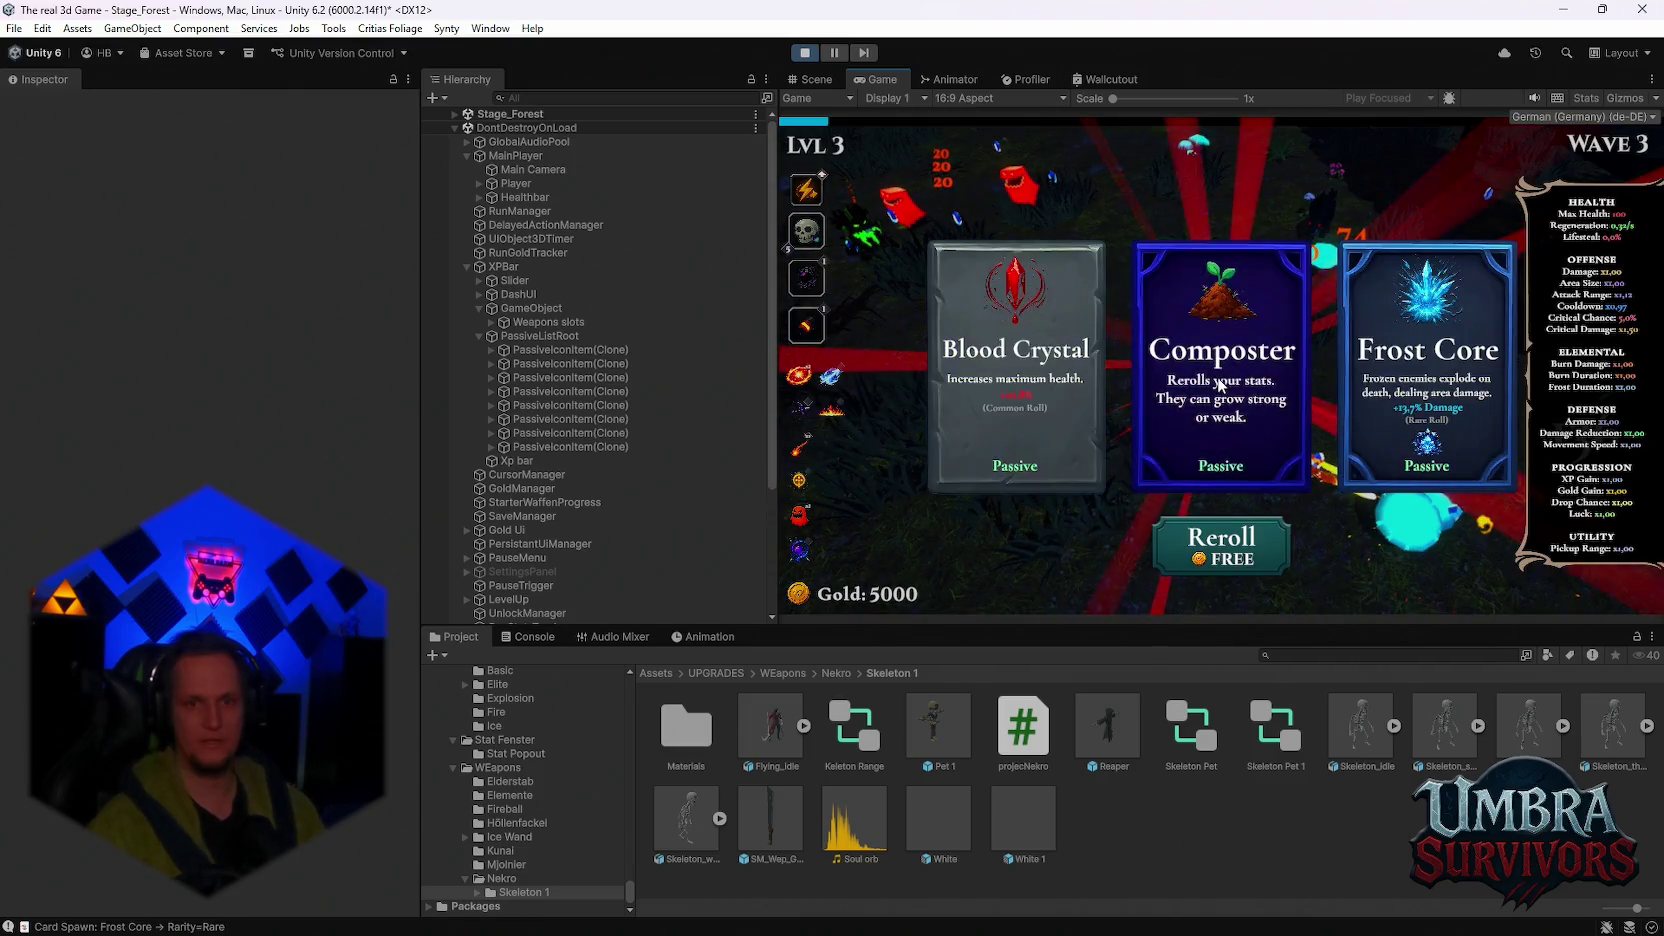
pyautogui.click(1222, 385)
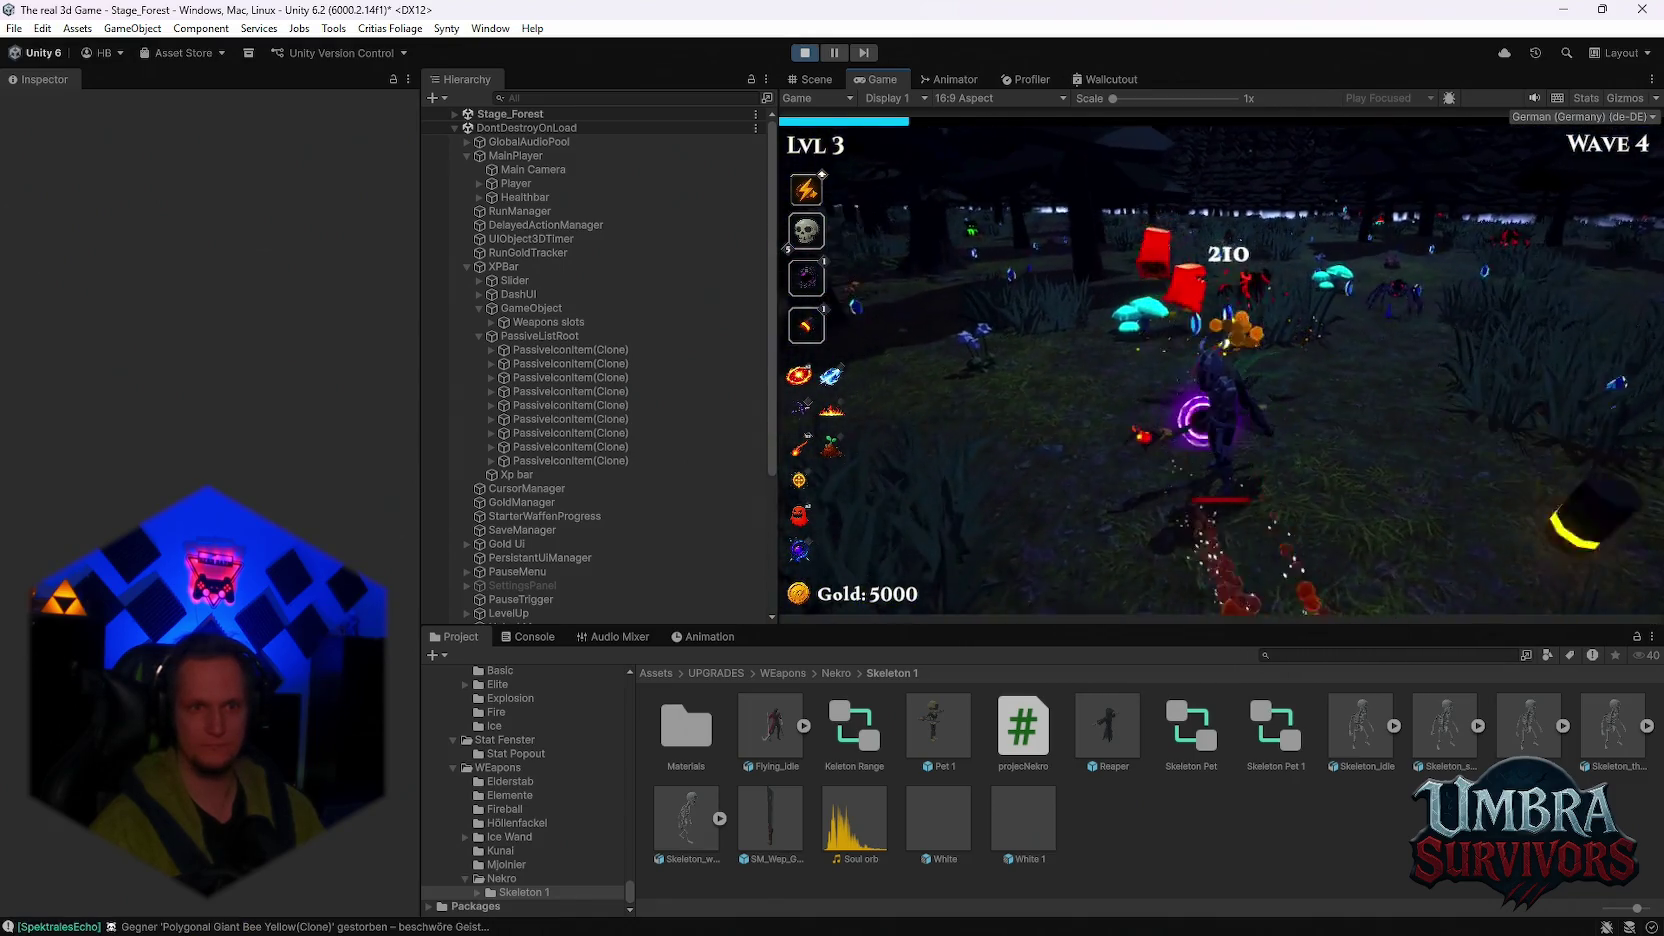
pyautogui.press('Escape')
pyautogui.click(804, 53)
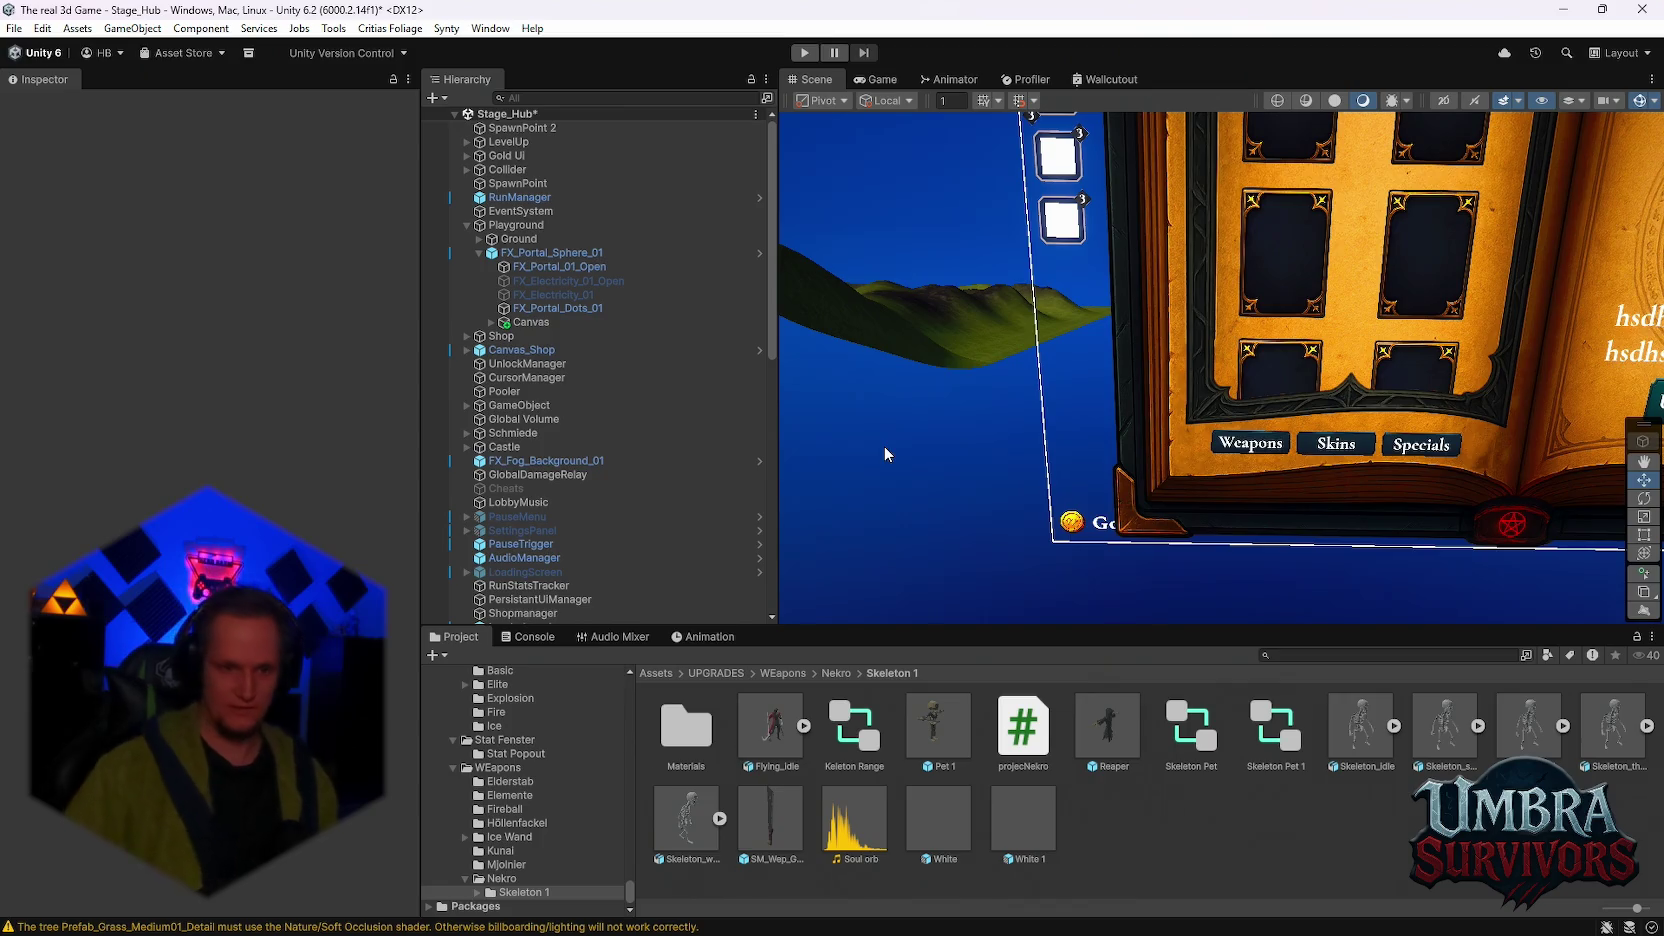
pyautogui.click(533, 640)
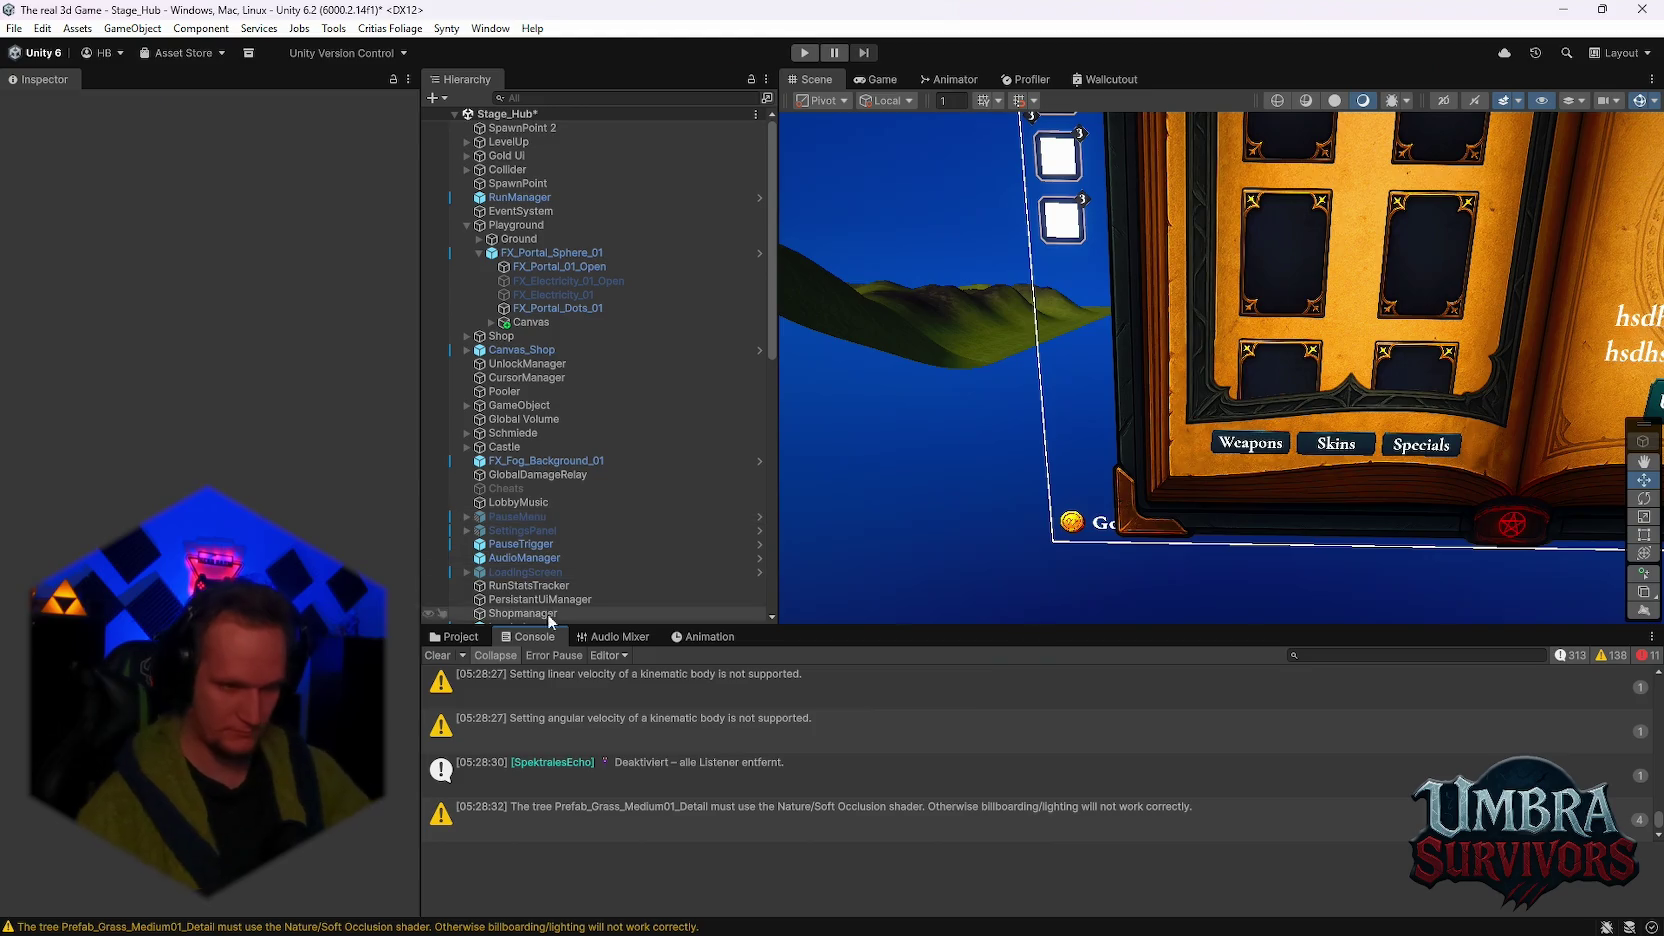
pyautogui.click(457, 640)
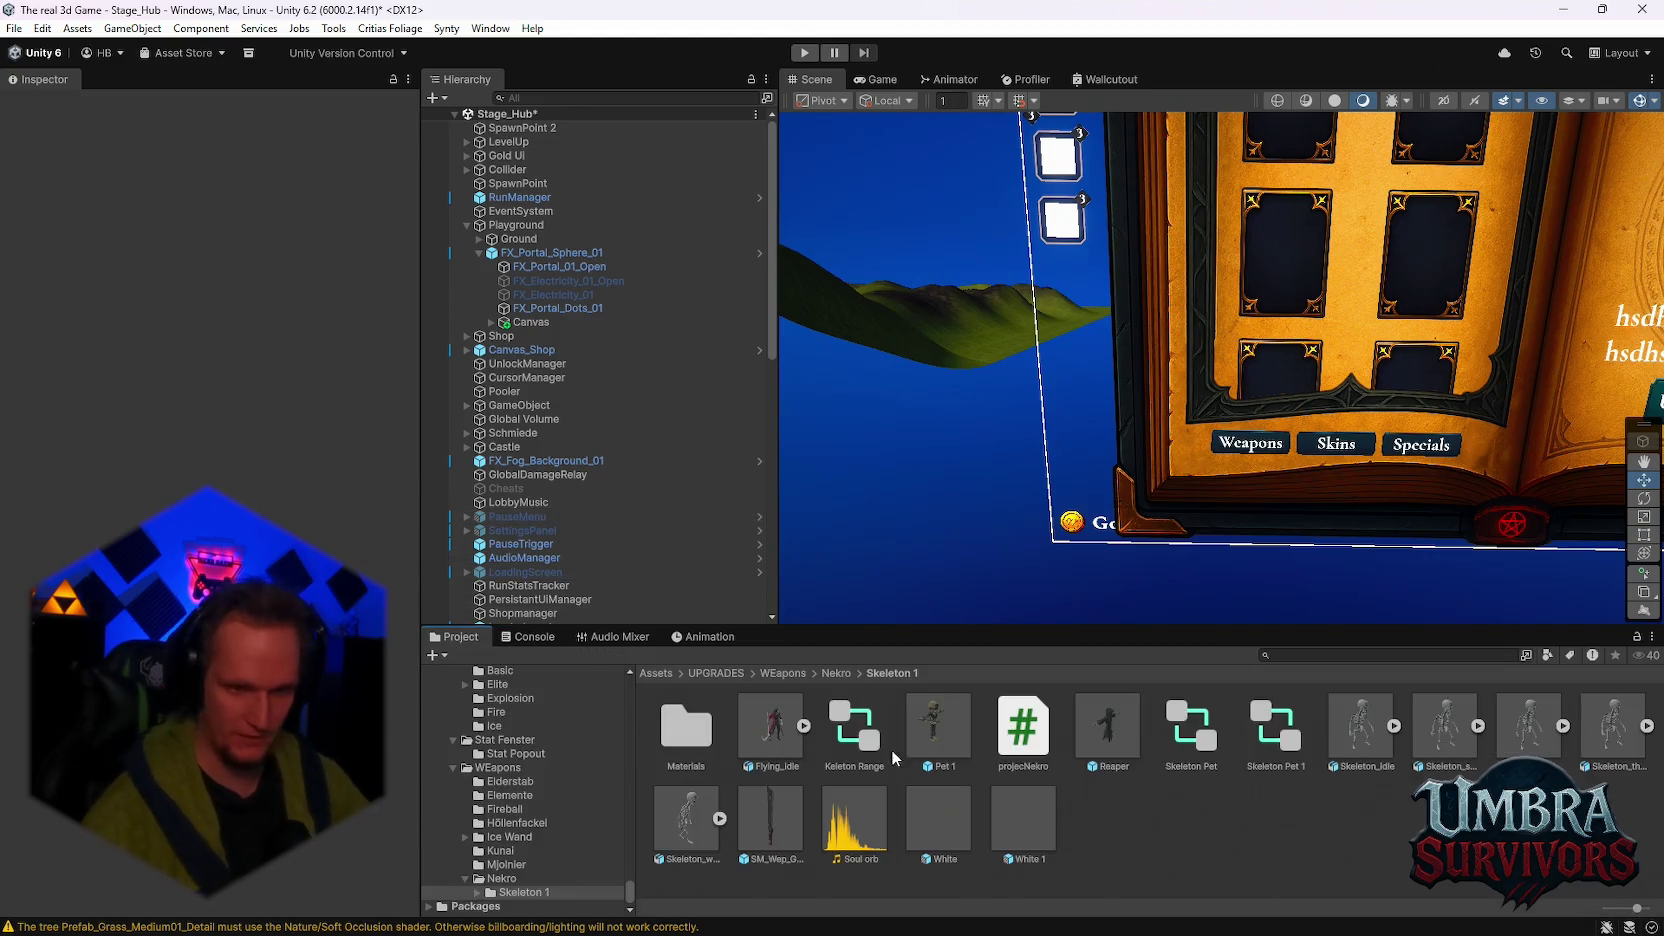
pyautogui.click(525, 837)
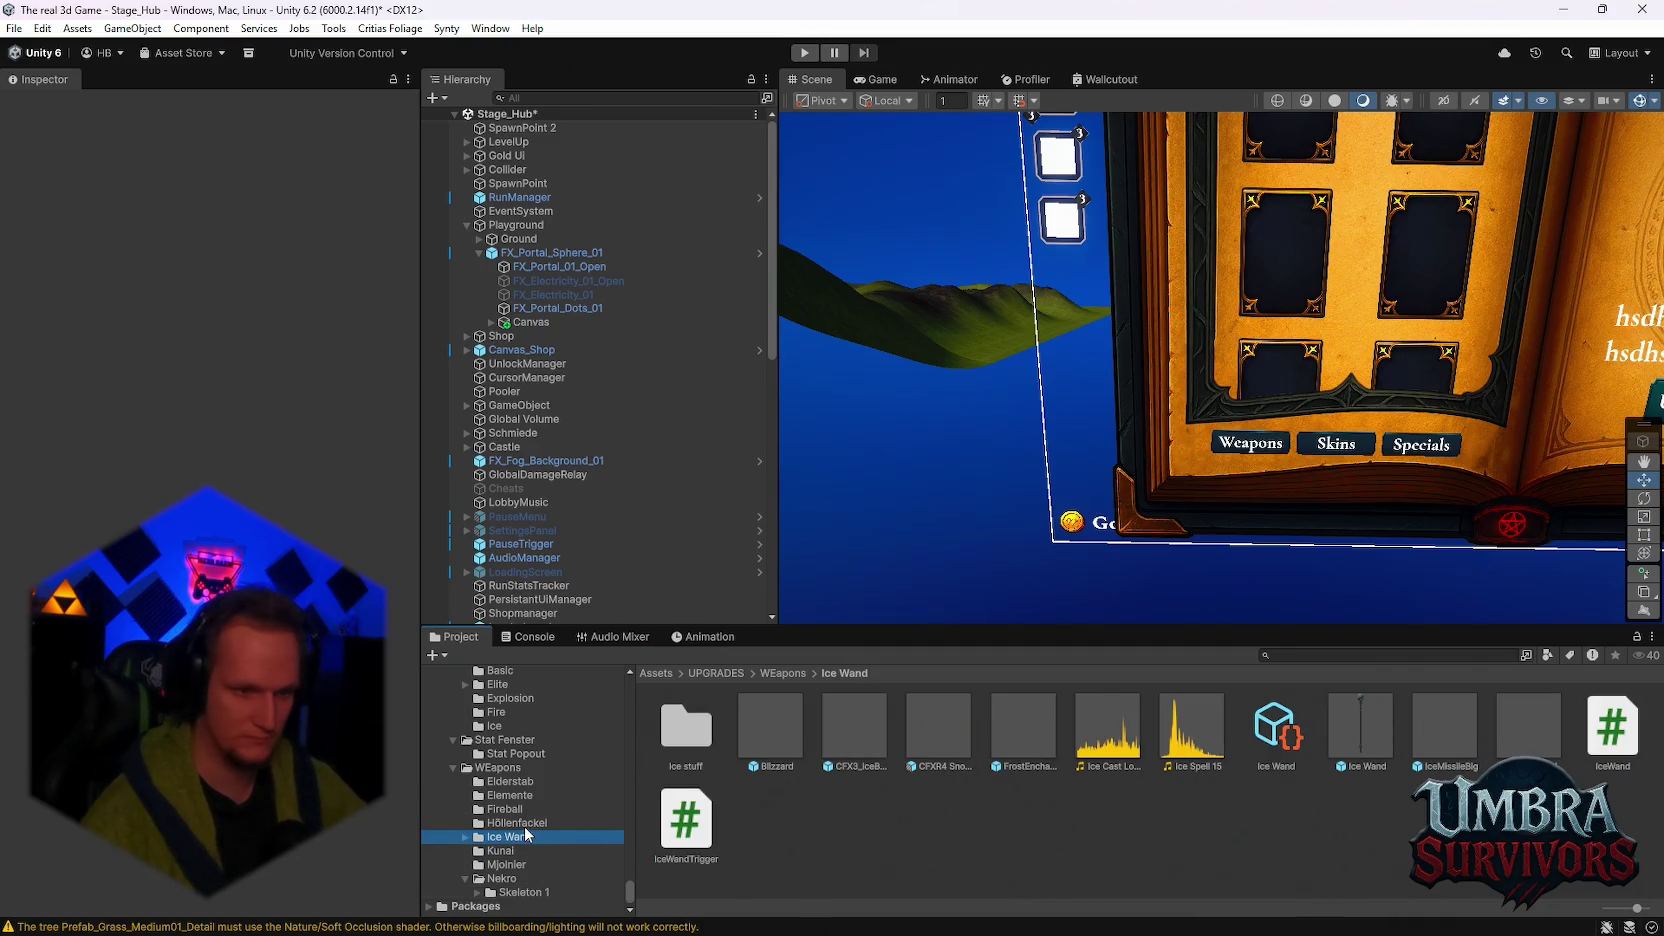
pyautogui.click(512, 822)
pyautogui.click(508, 810)
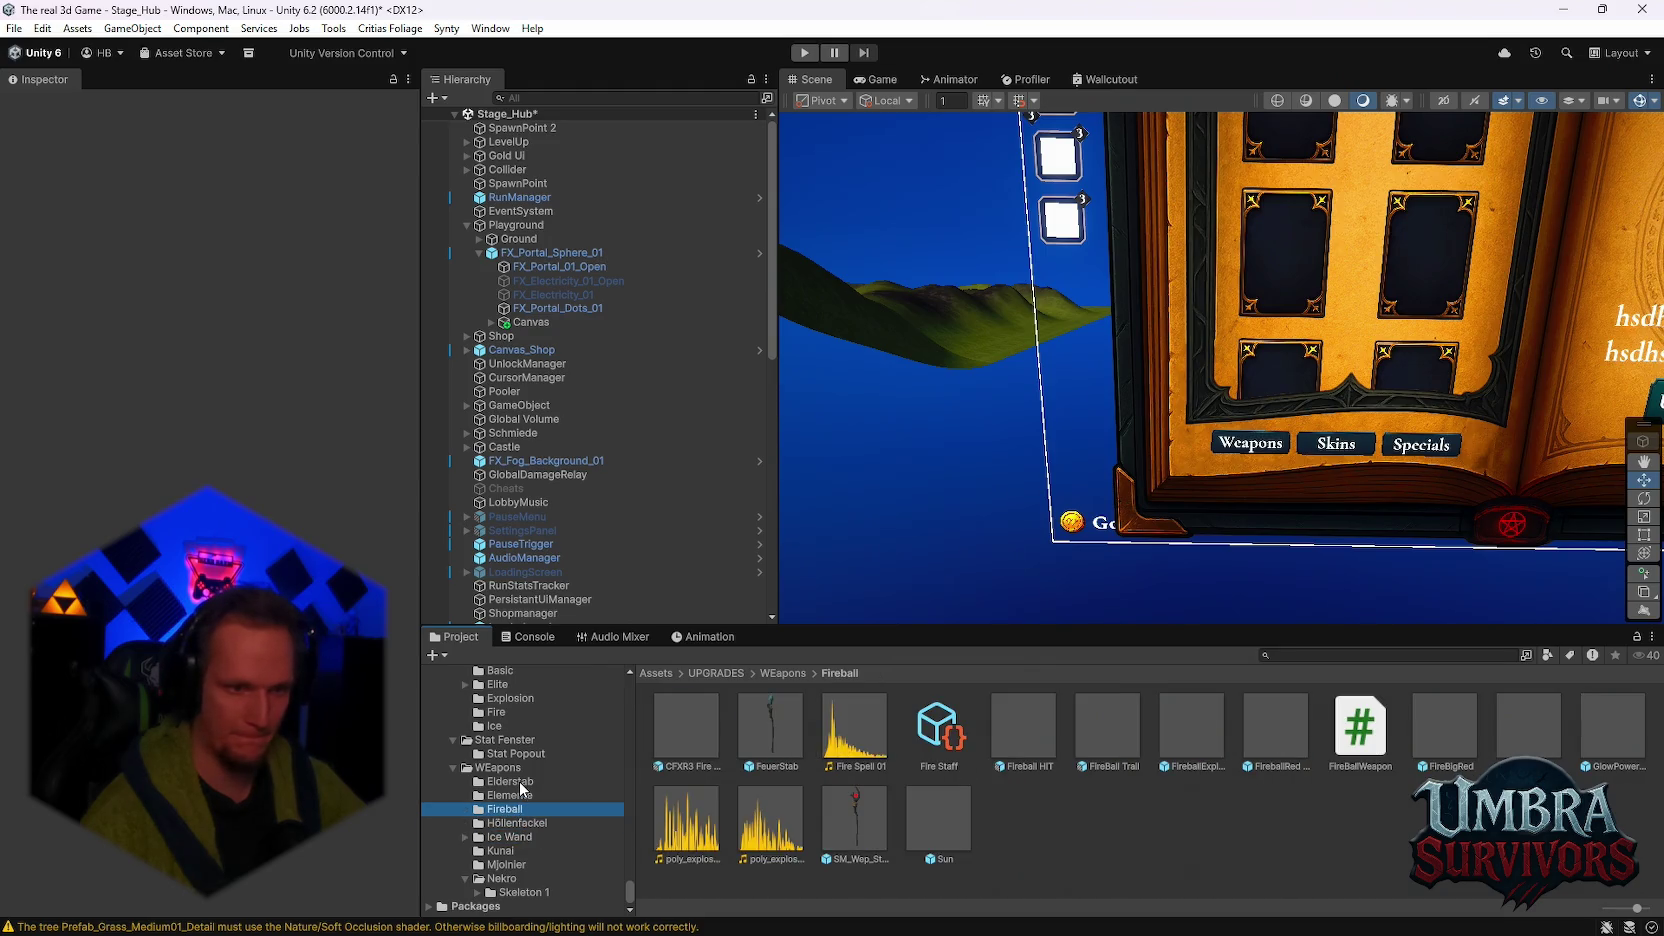
pyautogui.click(520, 783)
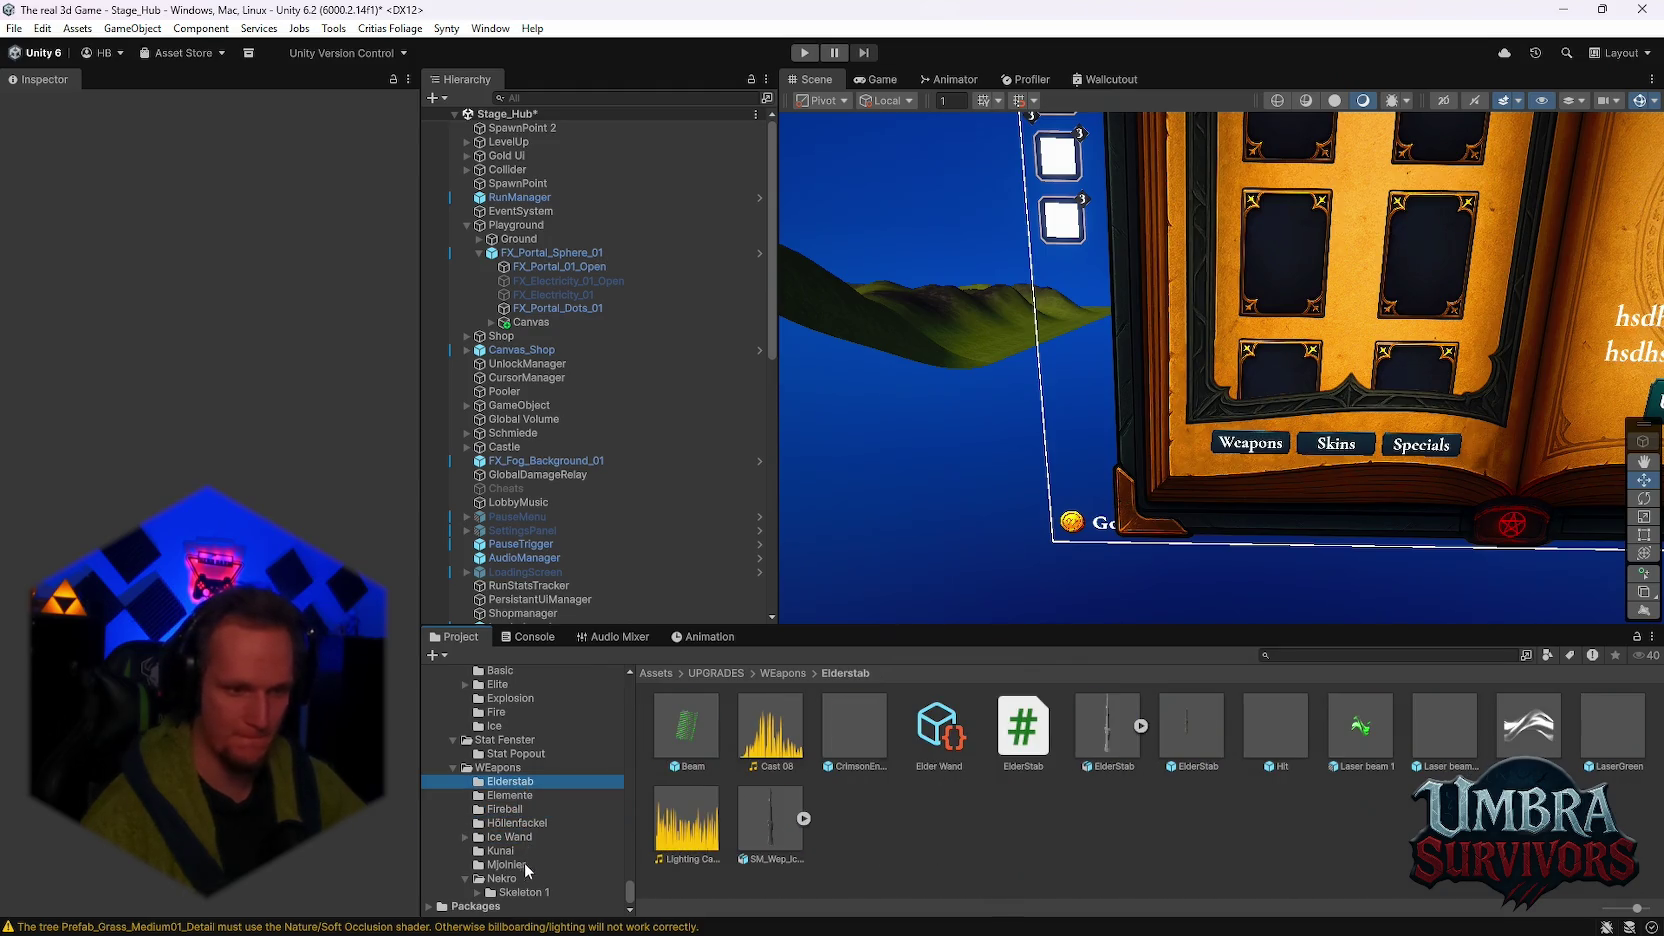
pyautogui.scroll(-10, 536, 853)
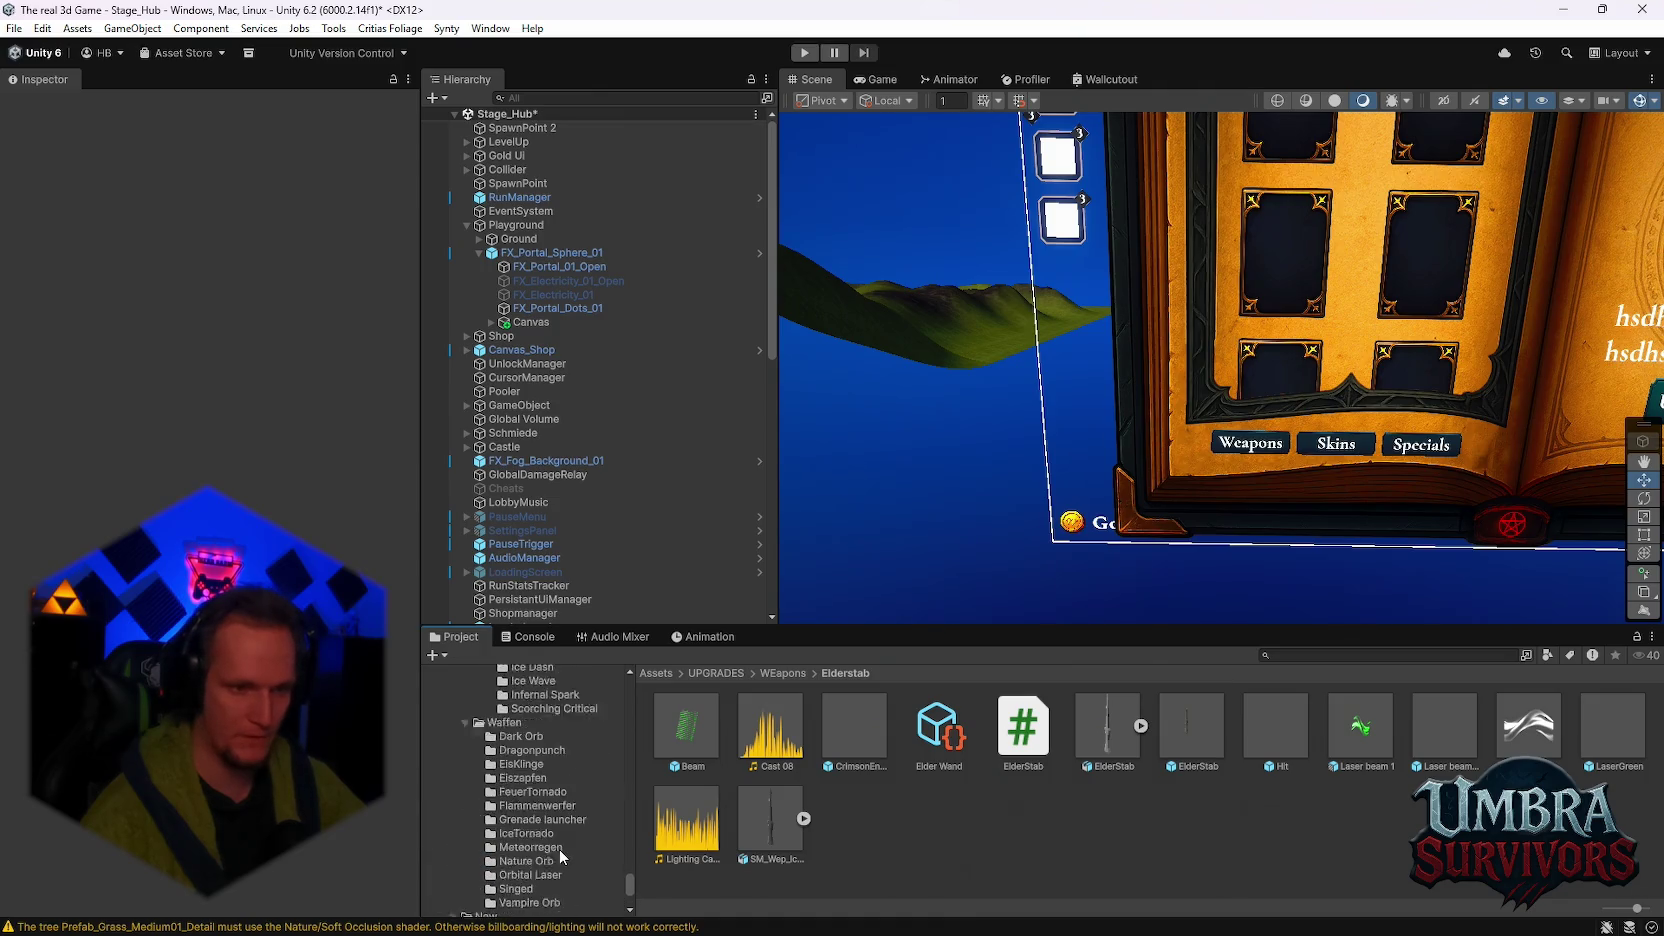
pyautogui.scroll(-3, 565, 845)
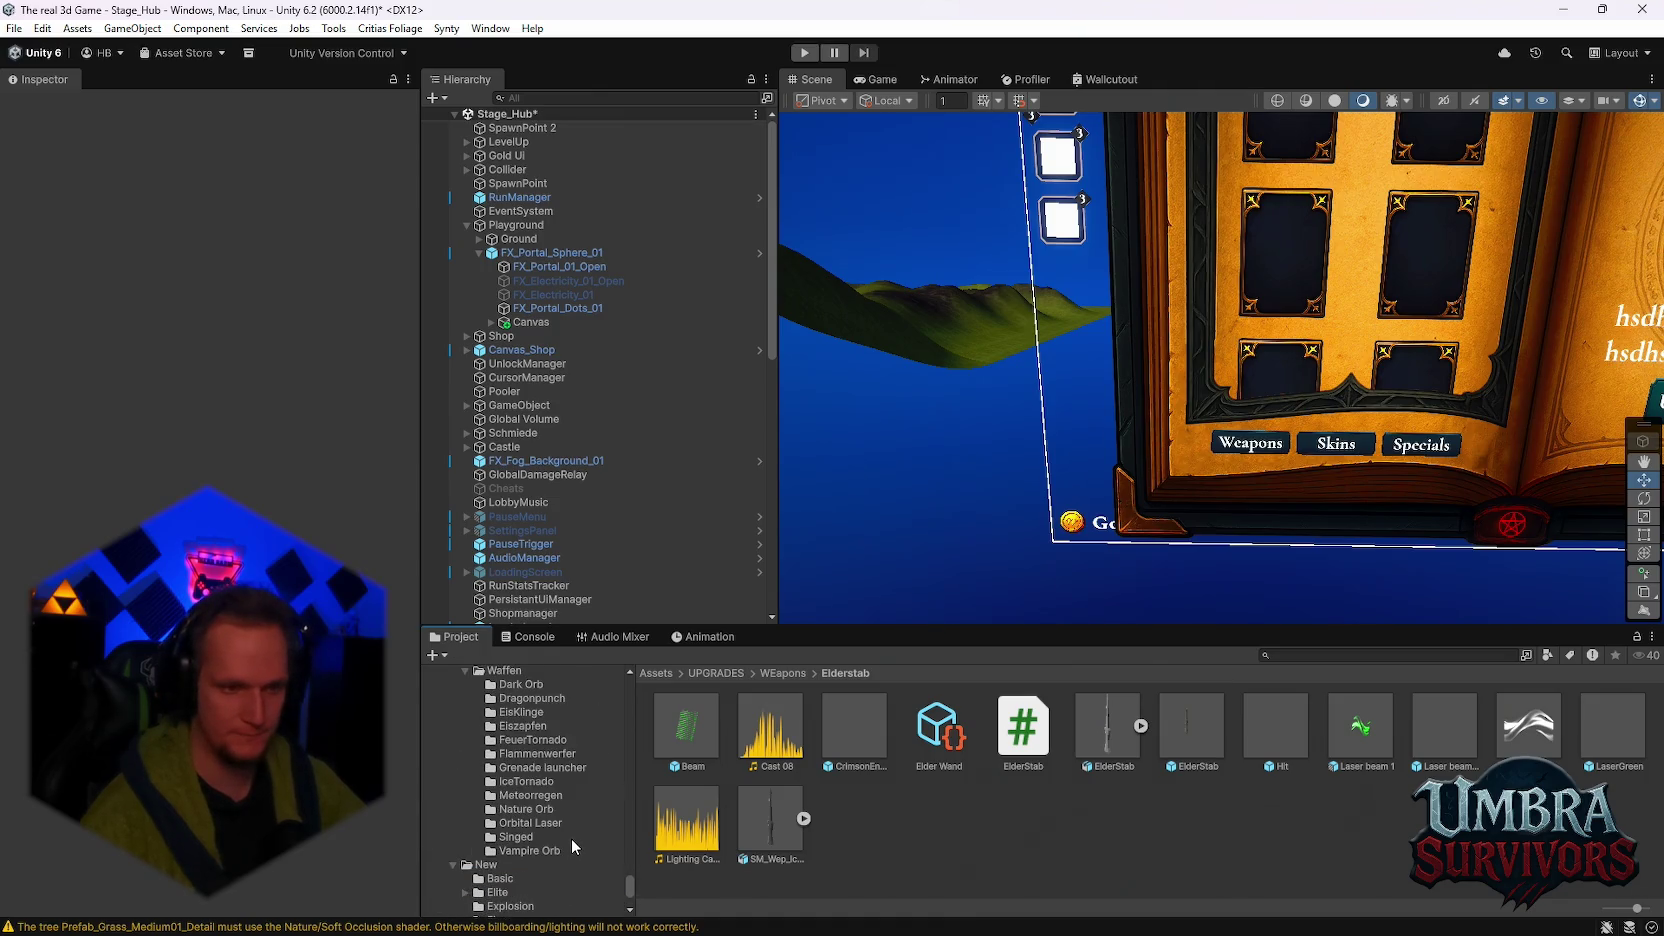
pyautogui.scroll(5, 571, 838)
pyautogui.moveTo(633, 888); pyautogui.dragTo(641, 781)
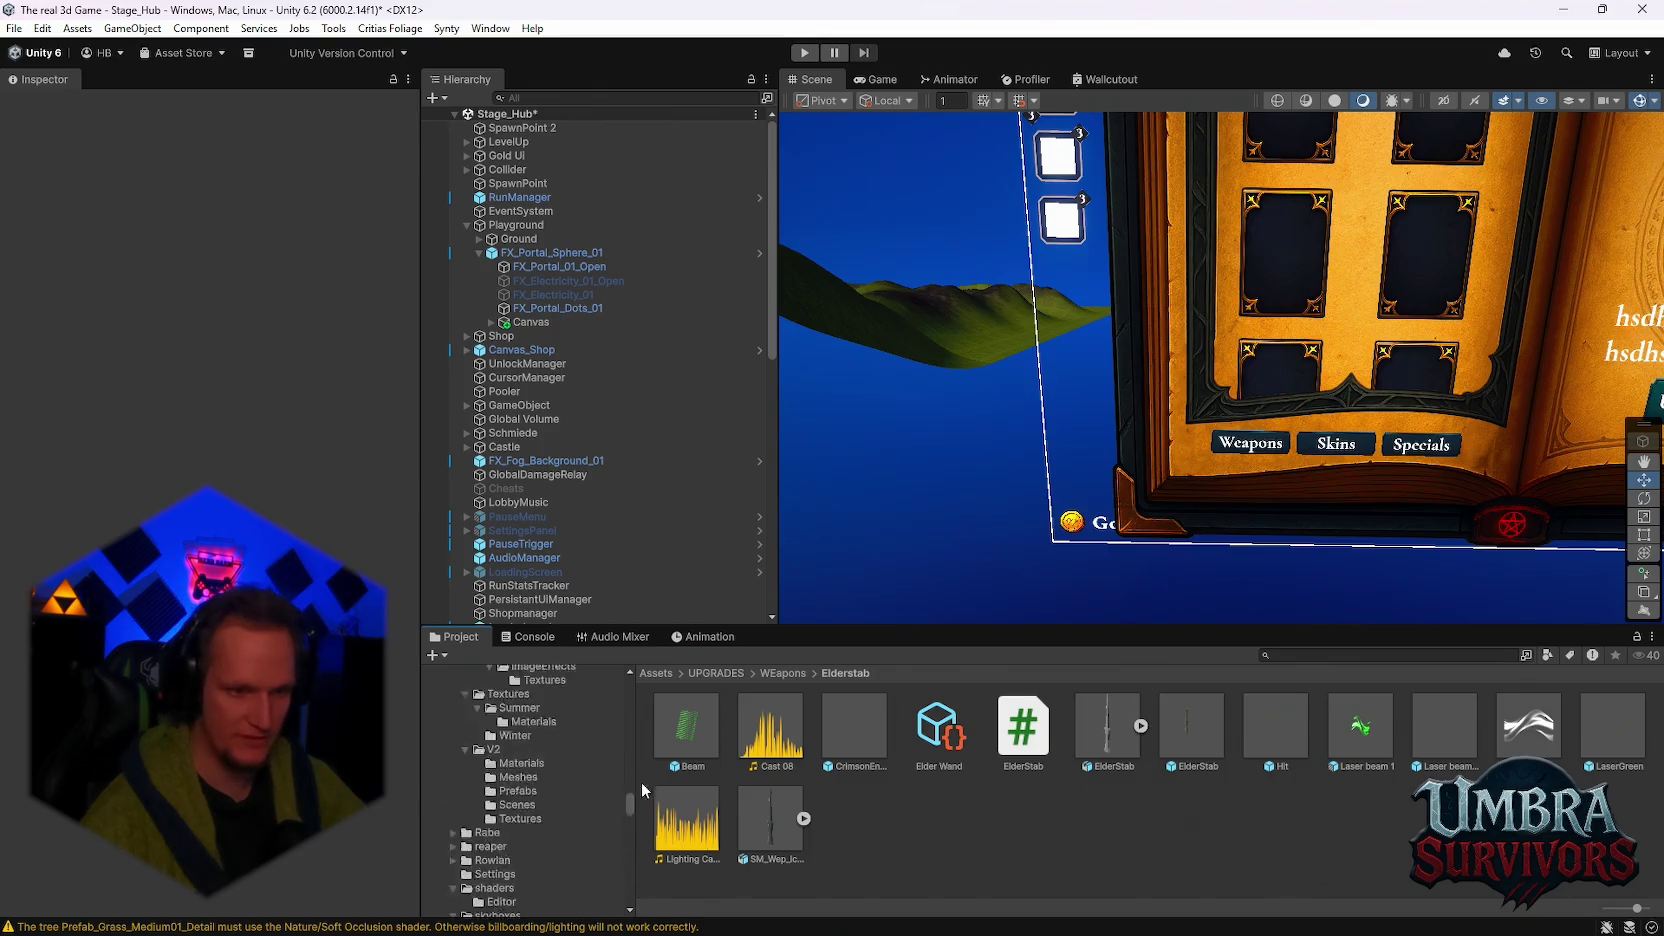
pyautogui.scroll(5, 593, 780)
pyautogui.scroll(-10, 520, 820)
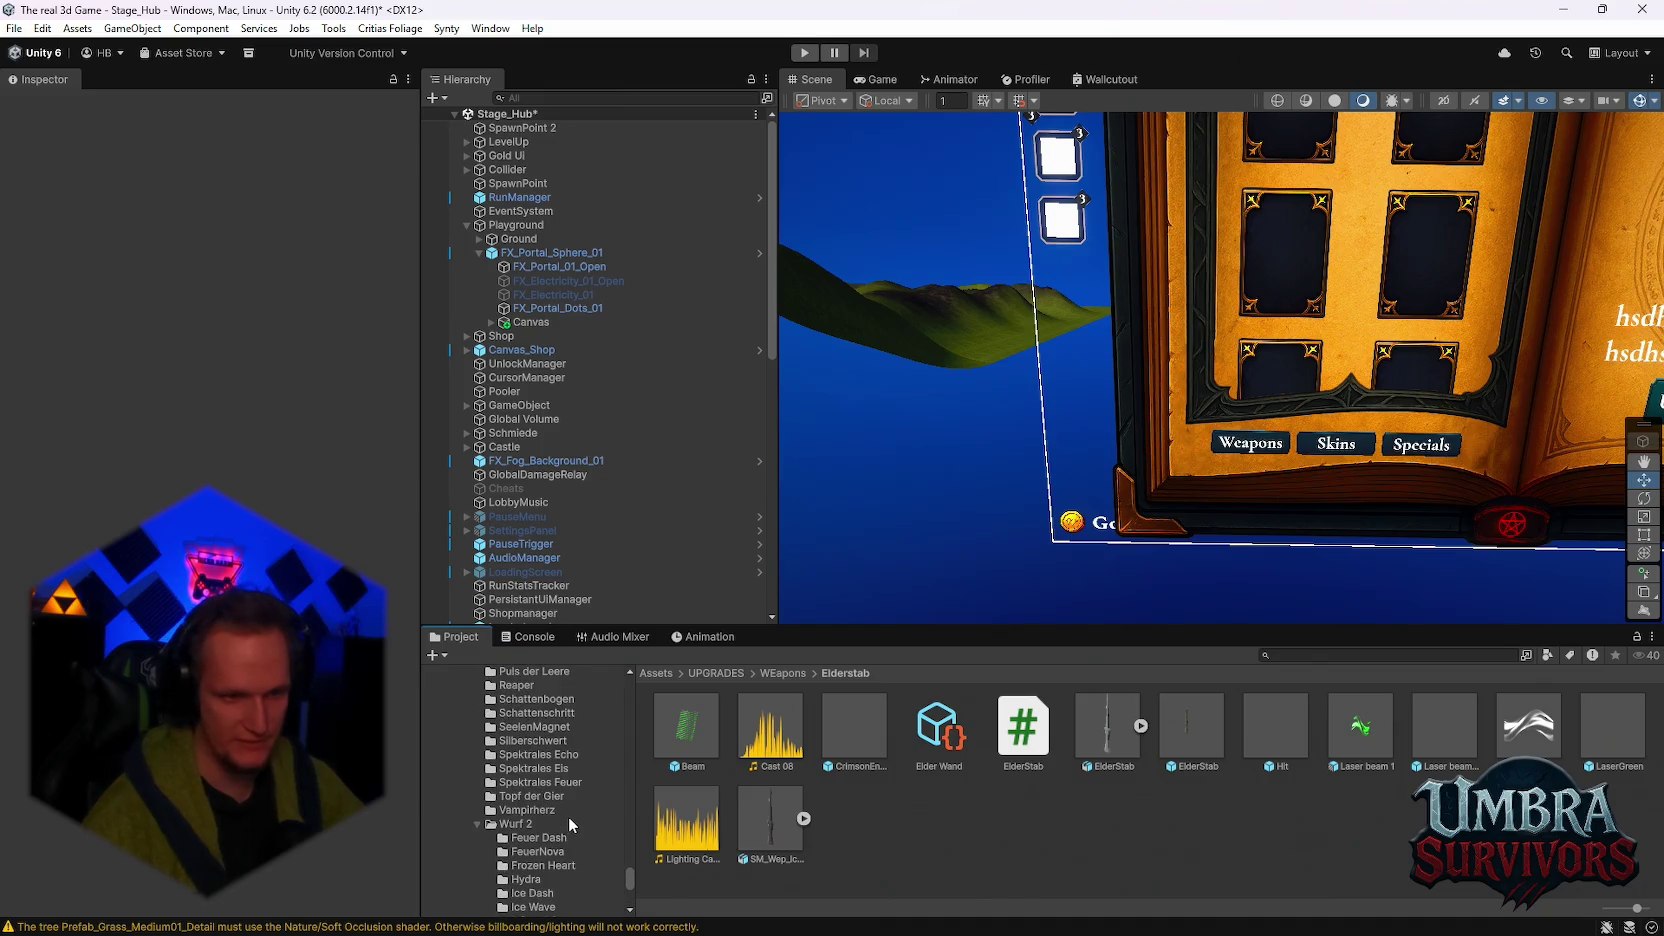
pyautogui.scroll(5, 568, 822)
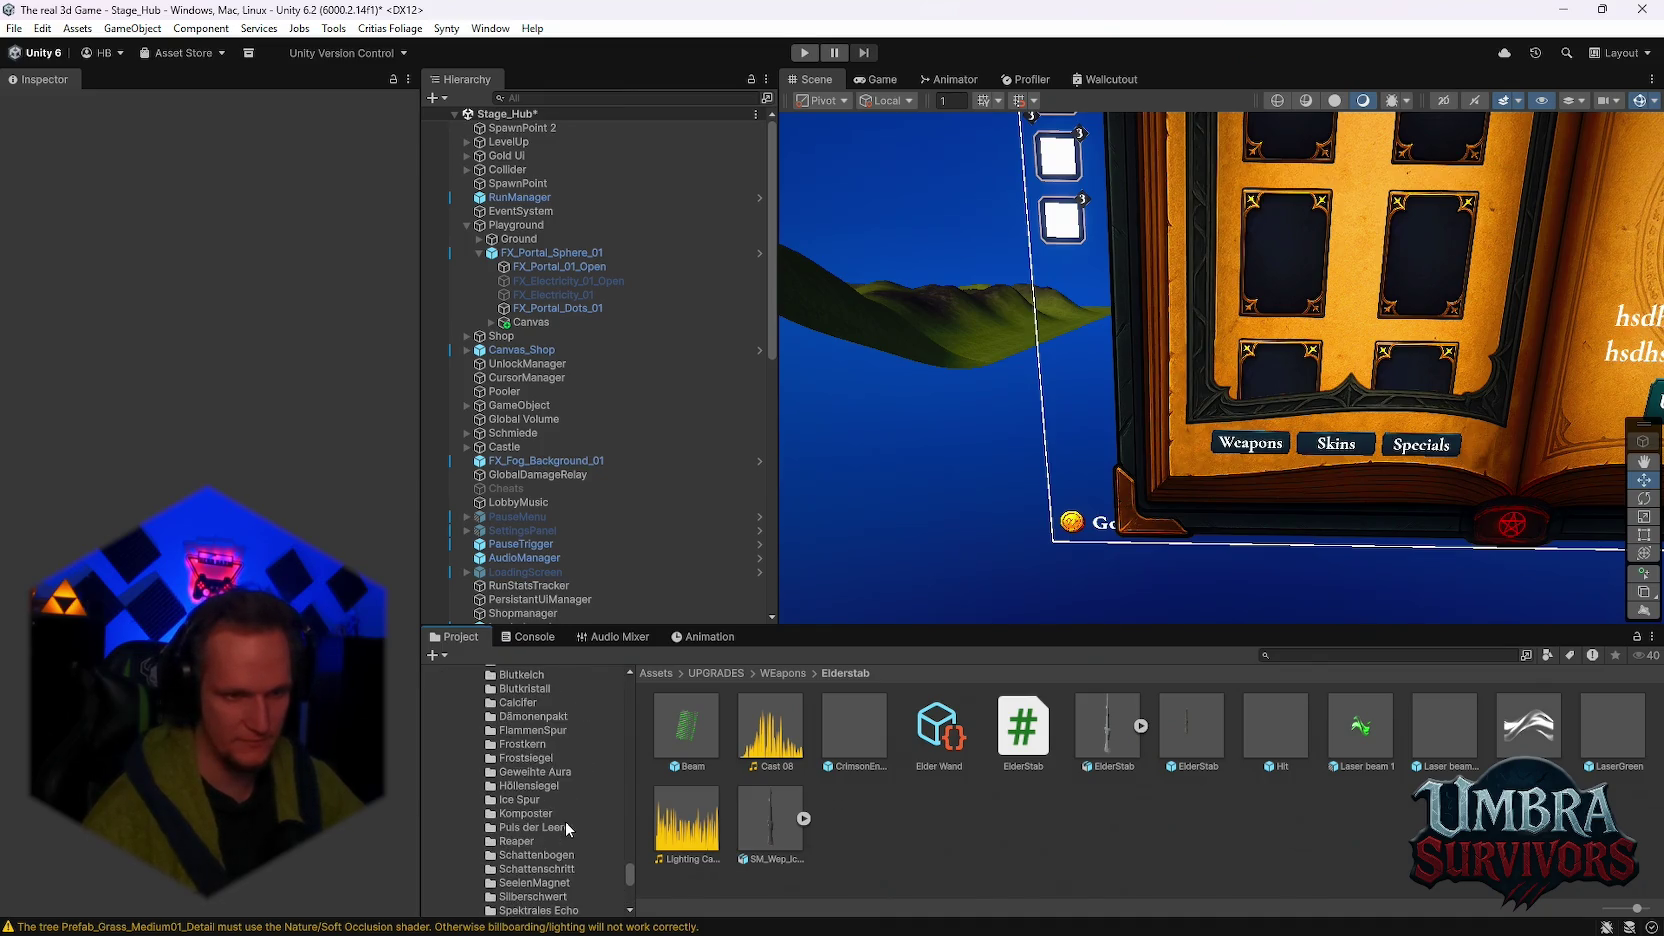
pyautogui.scroll(10, 566, 822)
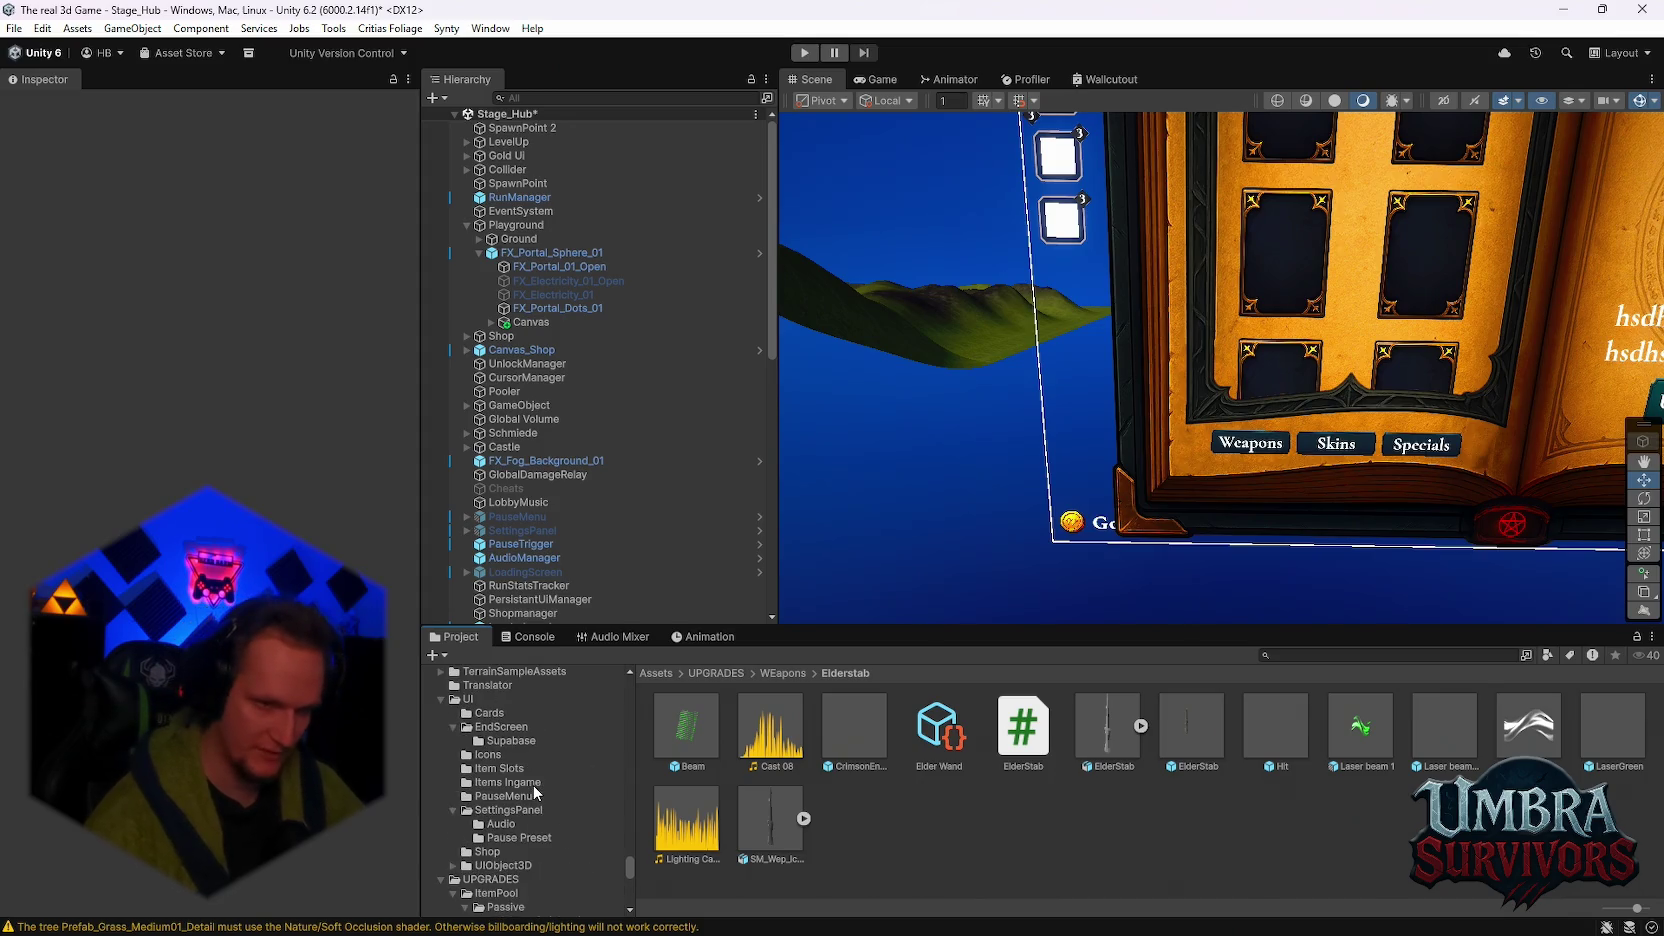
pyautogui.scroll(2, 535, 792)
pyautogui.scroll(-6, 533, 798)
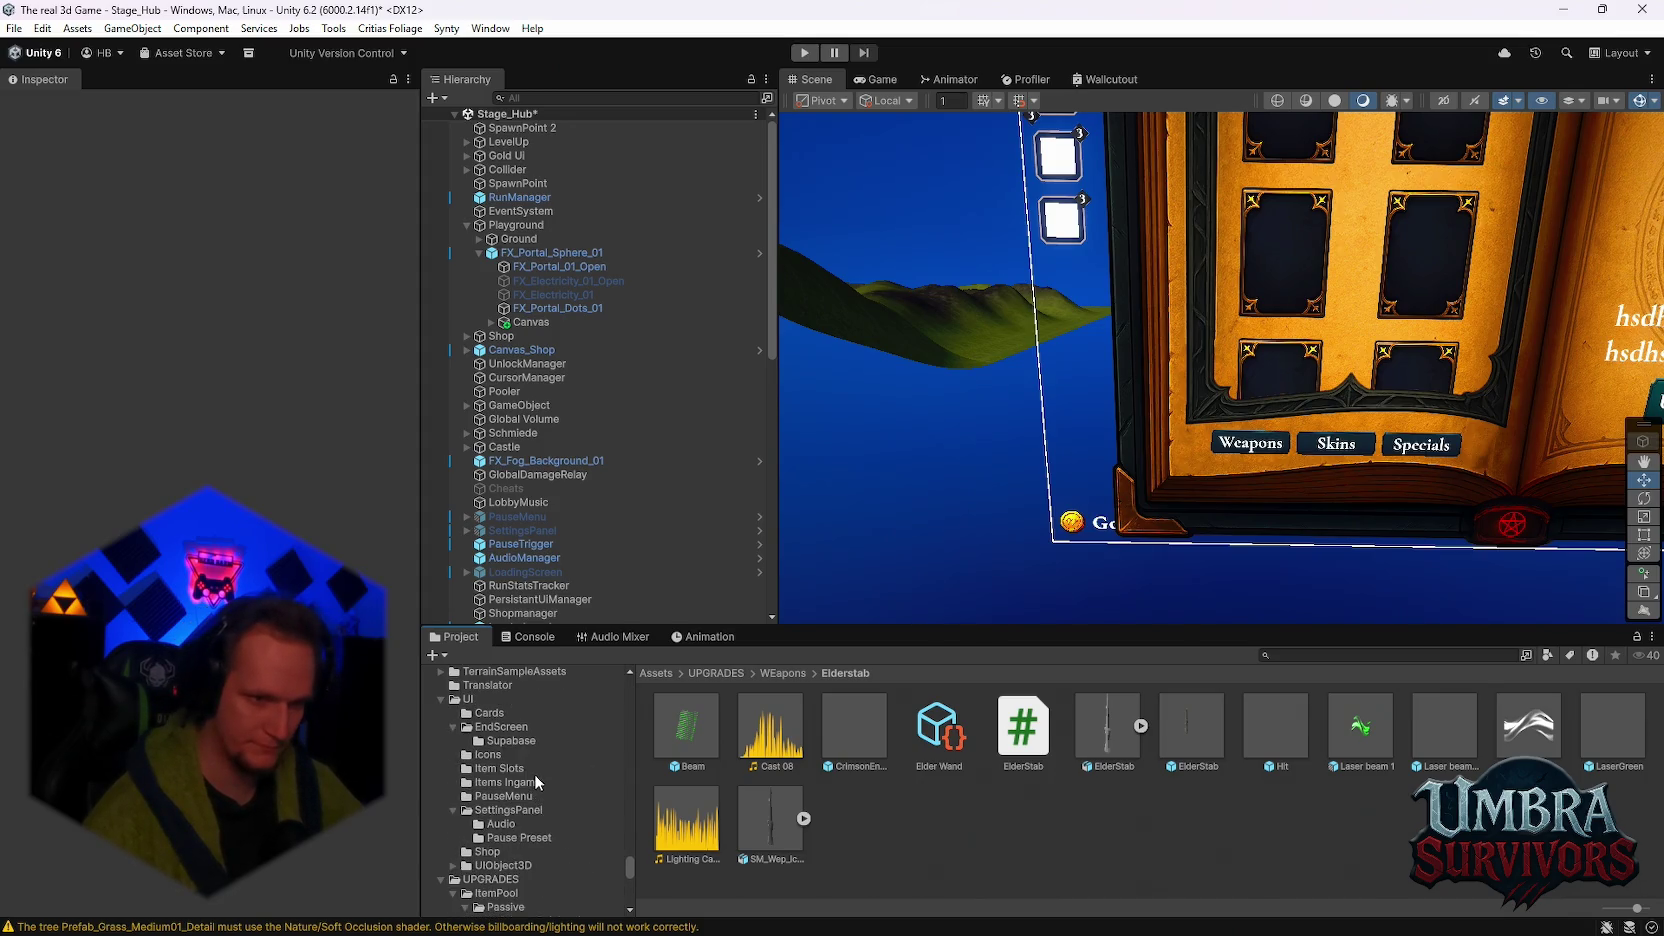
pyautogui.scroll(-2, 532, 806)
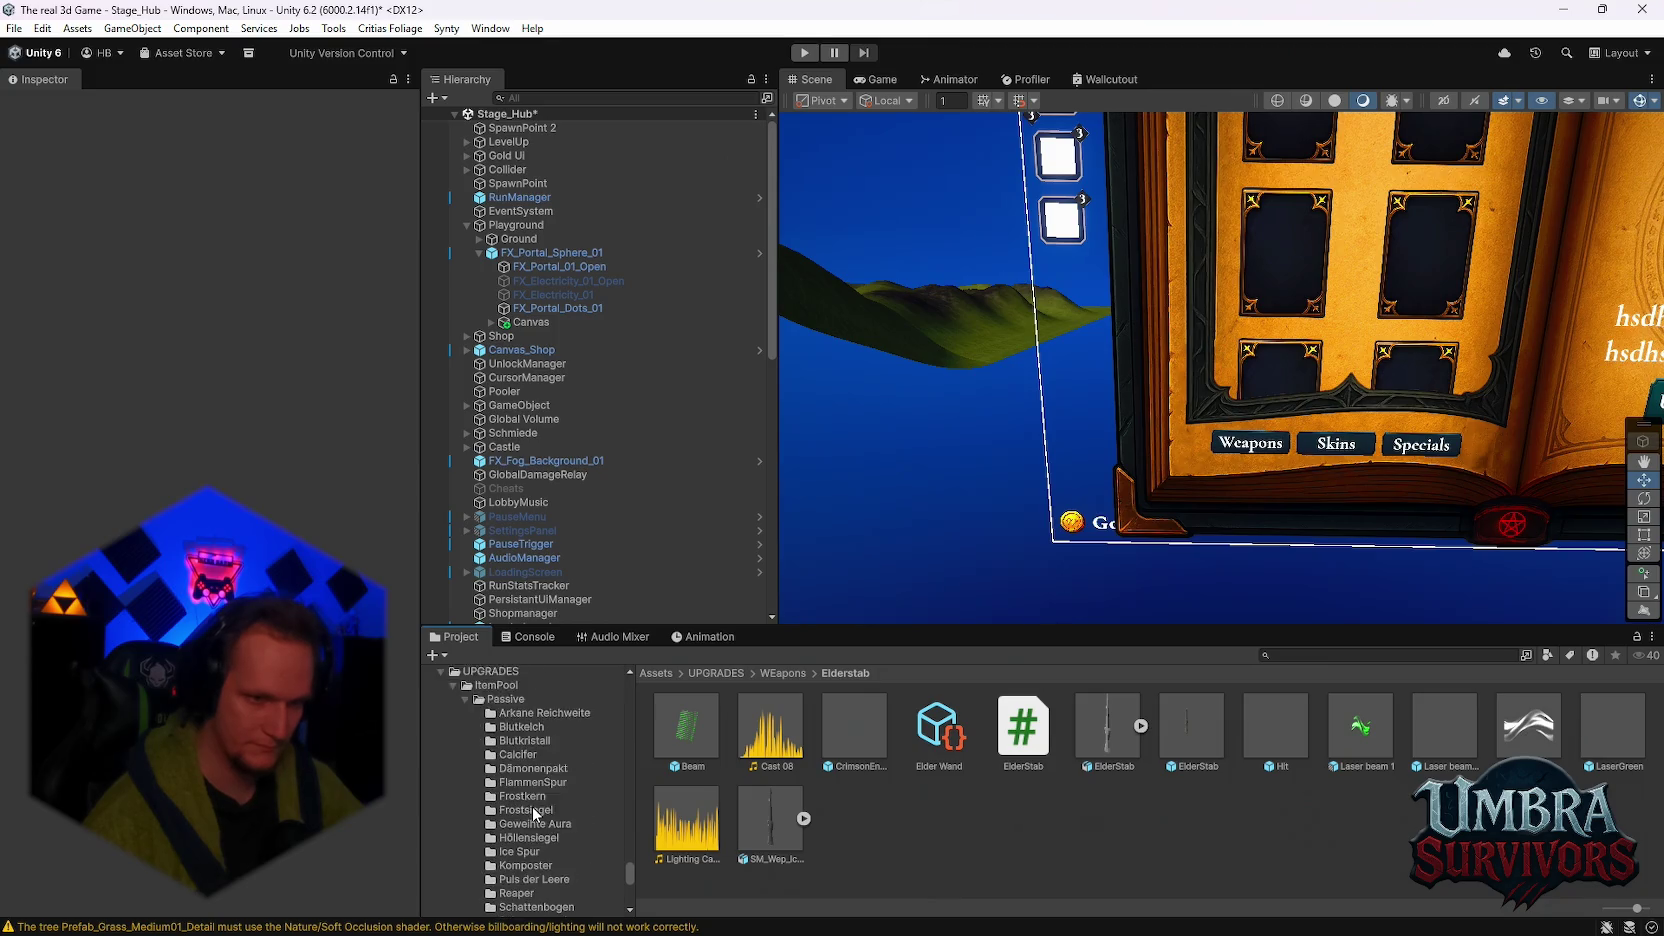
pyautogui.scroll(2, 540, 815)
# Step: Find the Chest Pool asset via a 'chest po' search and remove its last upgrade entry
pyautogui.click(512, 790)
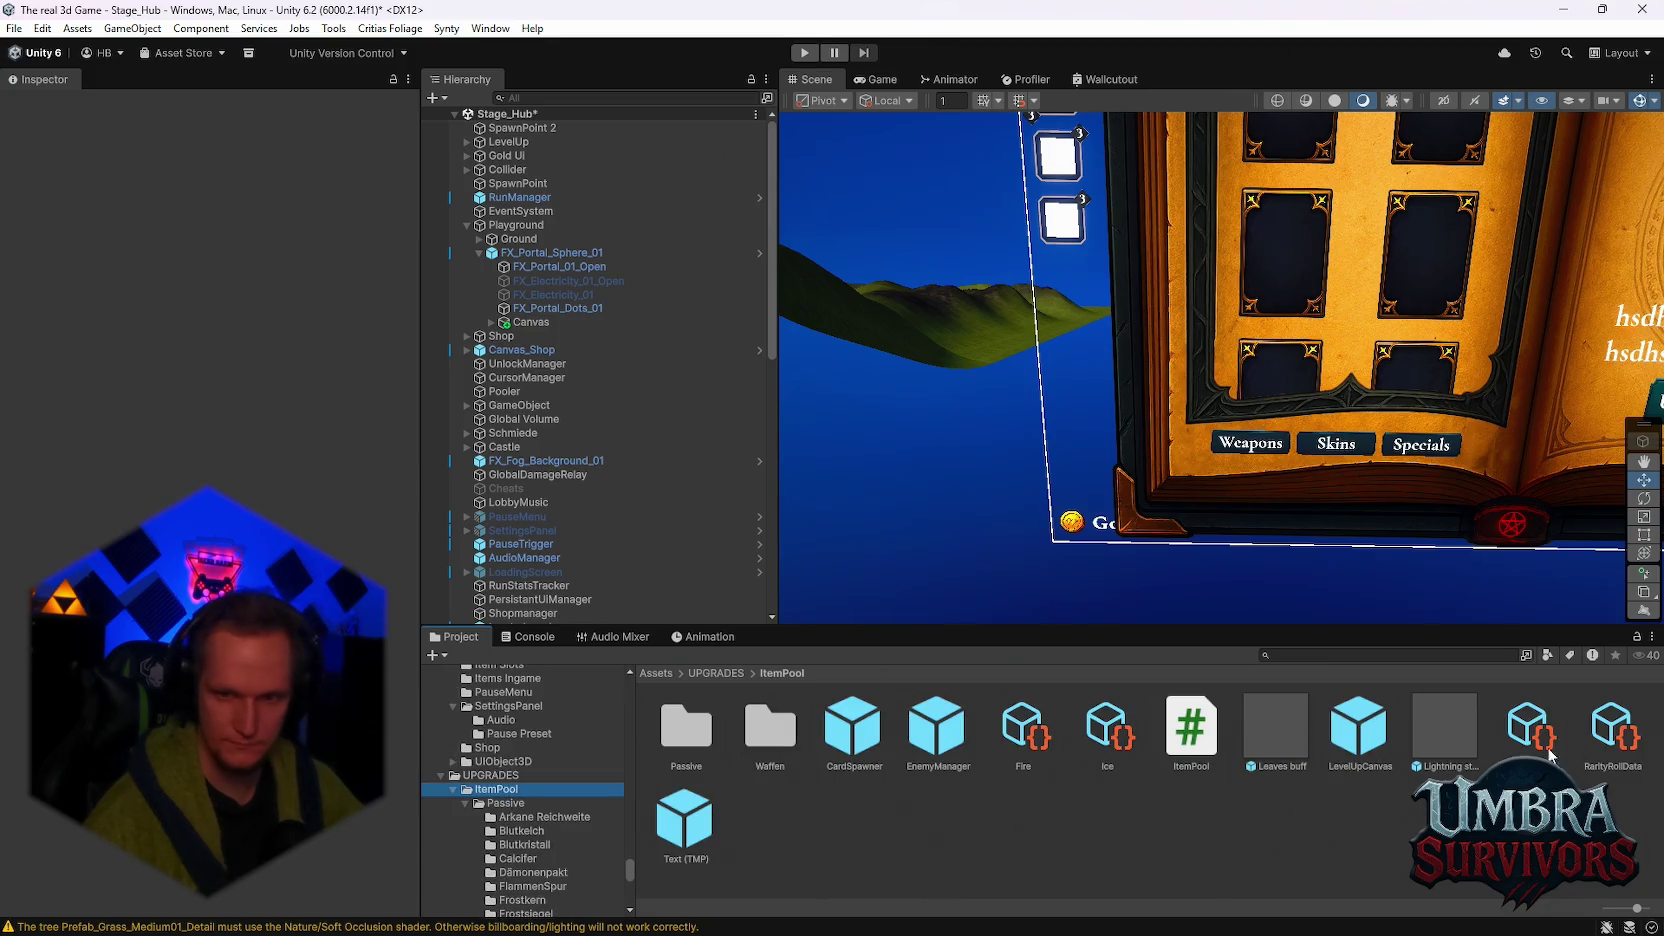
pyautogui.click(1362, 655)
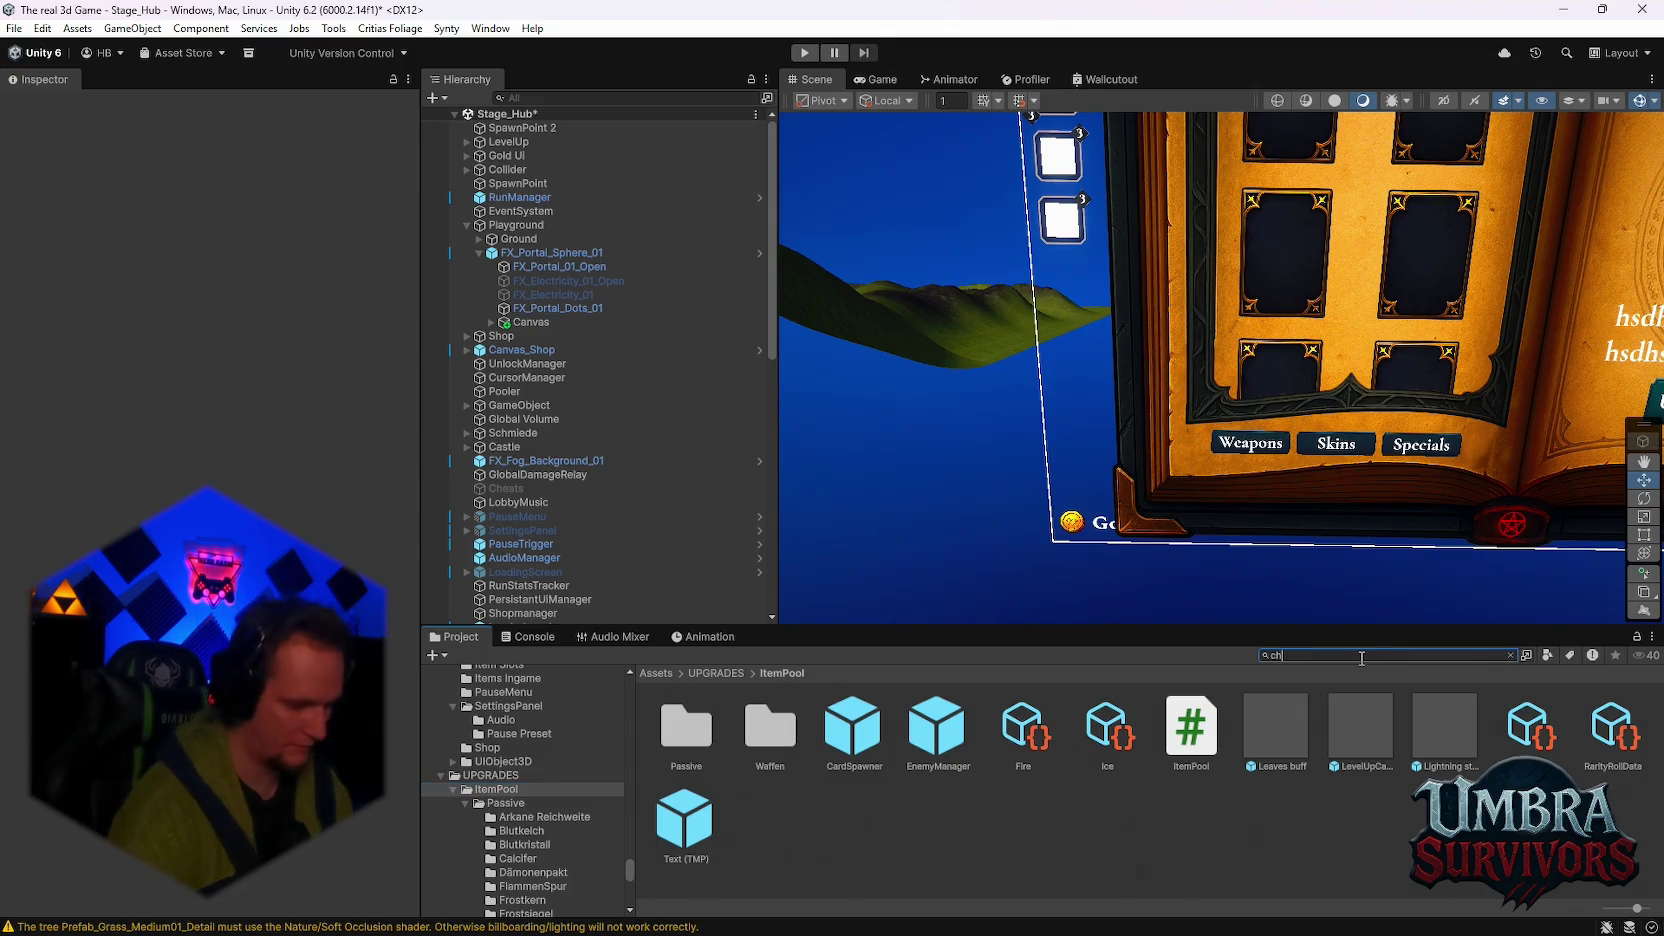
pyautogui.write('chestp')
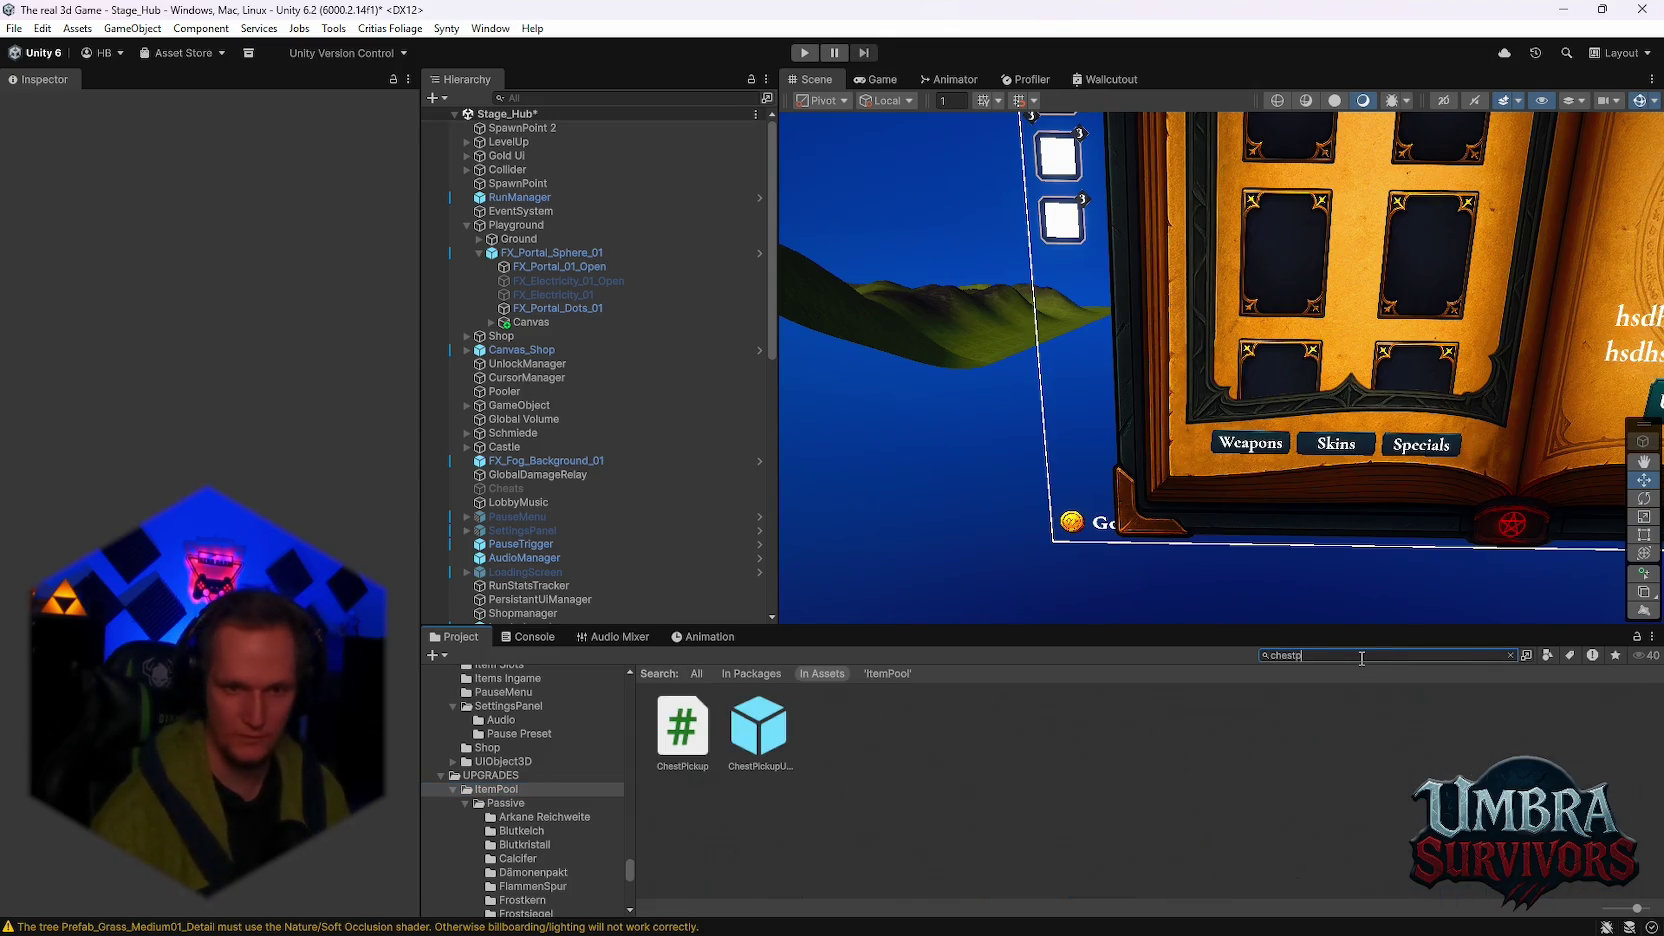
pyautogui.press('BackSpace')
pyautogui.write('po')
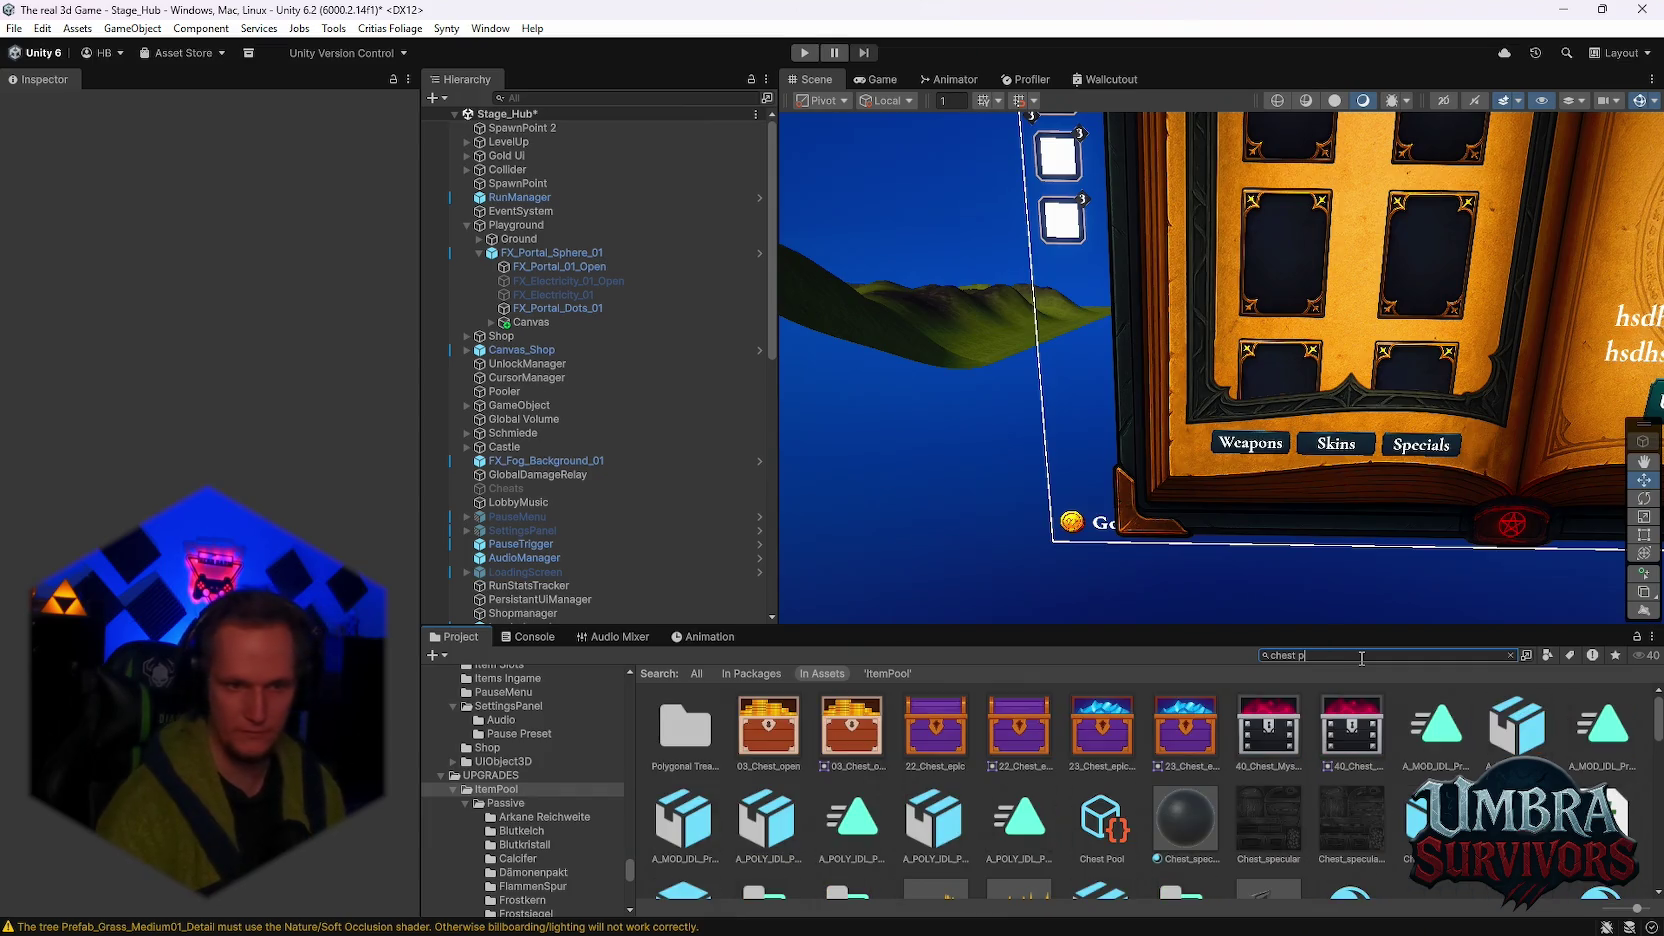
pyautogui.click(1101, 728)
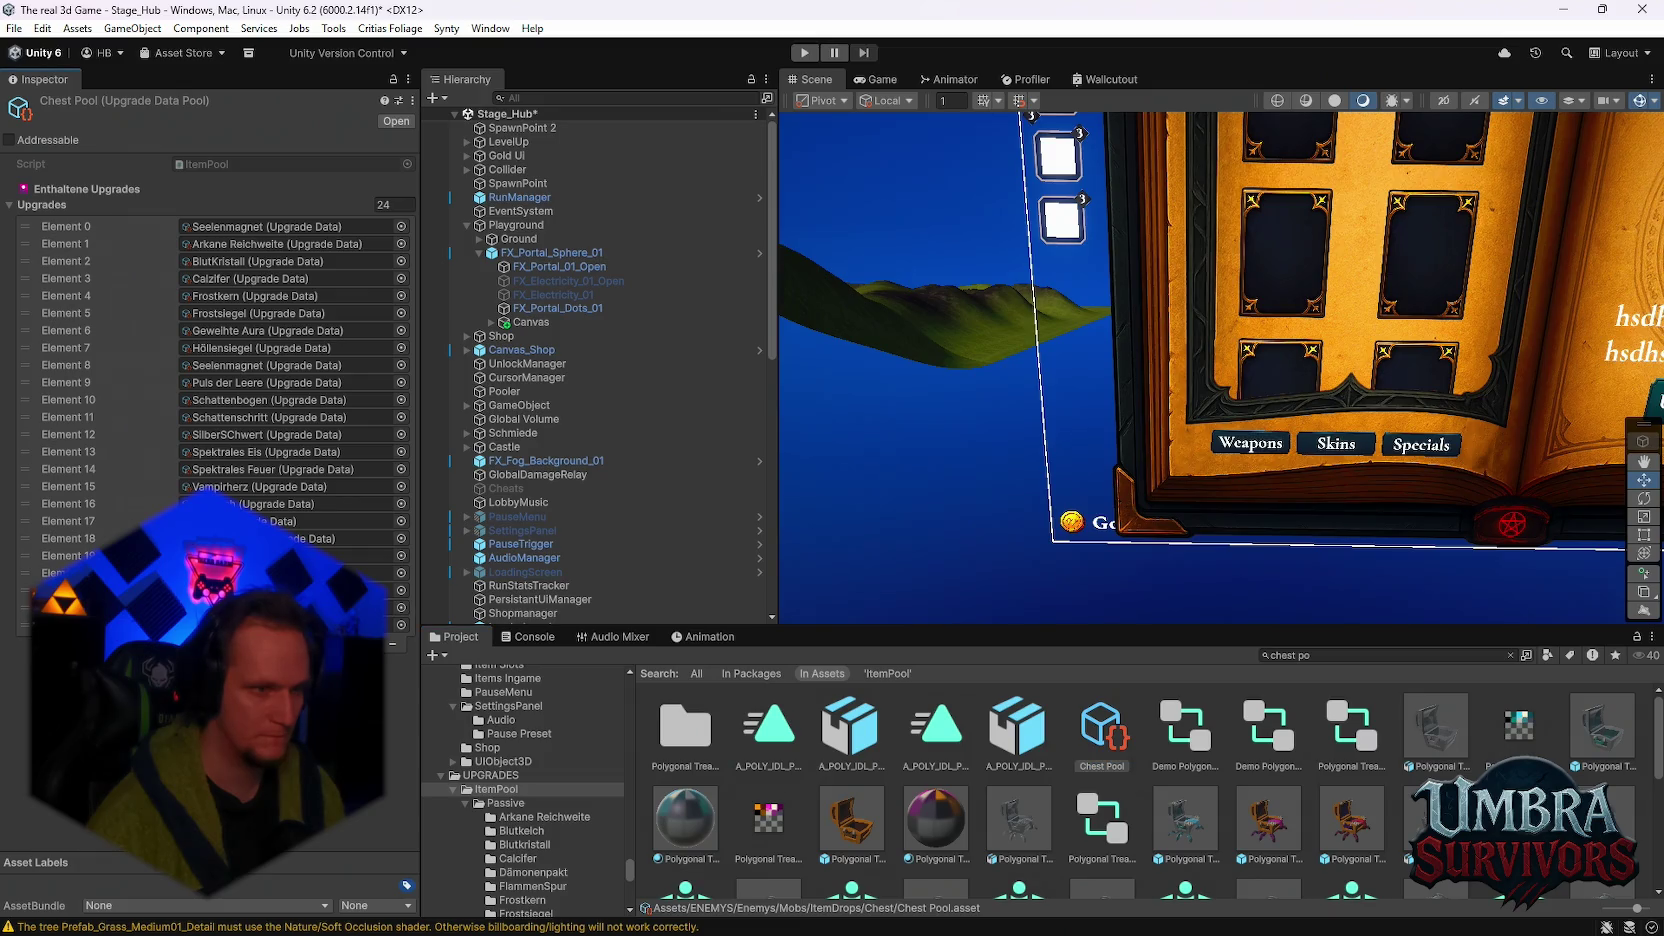
pyautogui.click(392, 643)
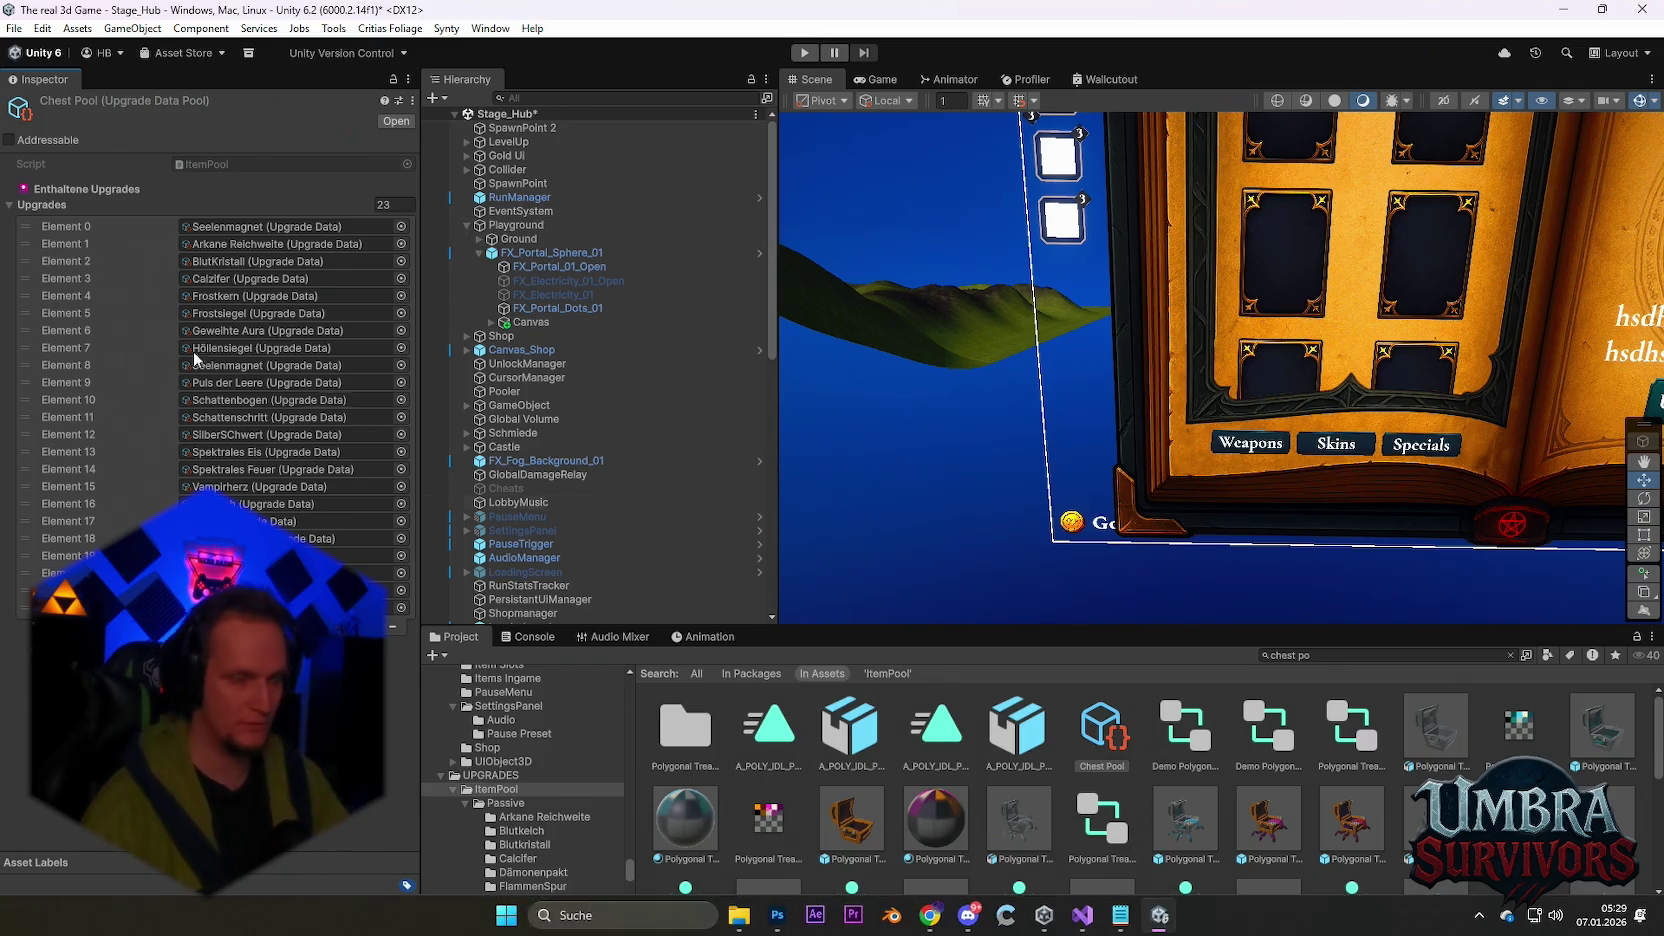
# Step: Save the Stage_Hub scene and the project, then quit Unity
pyautogui.click(14, 28)
pyautogui.click(40, 116)
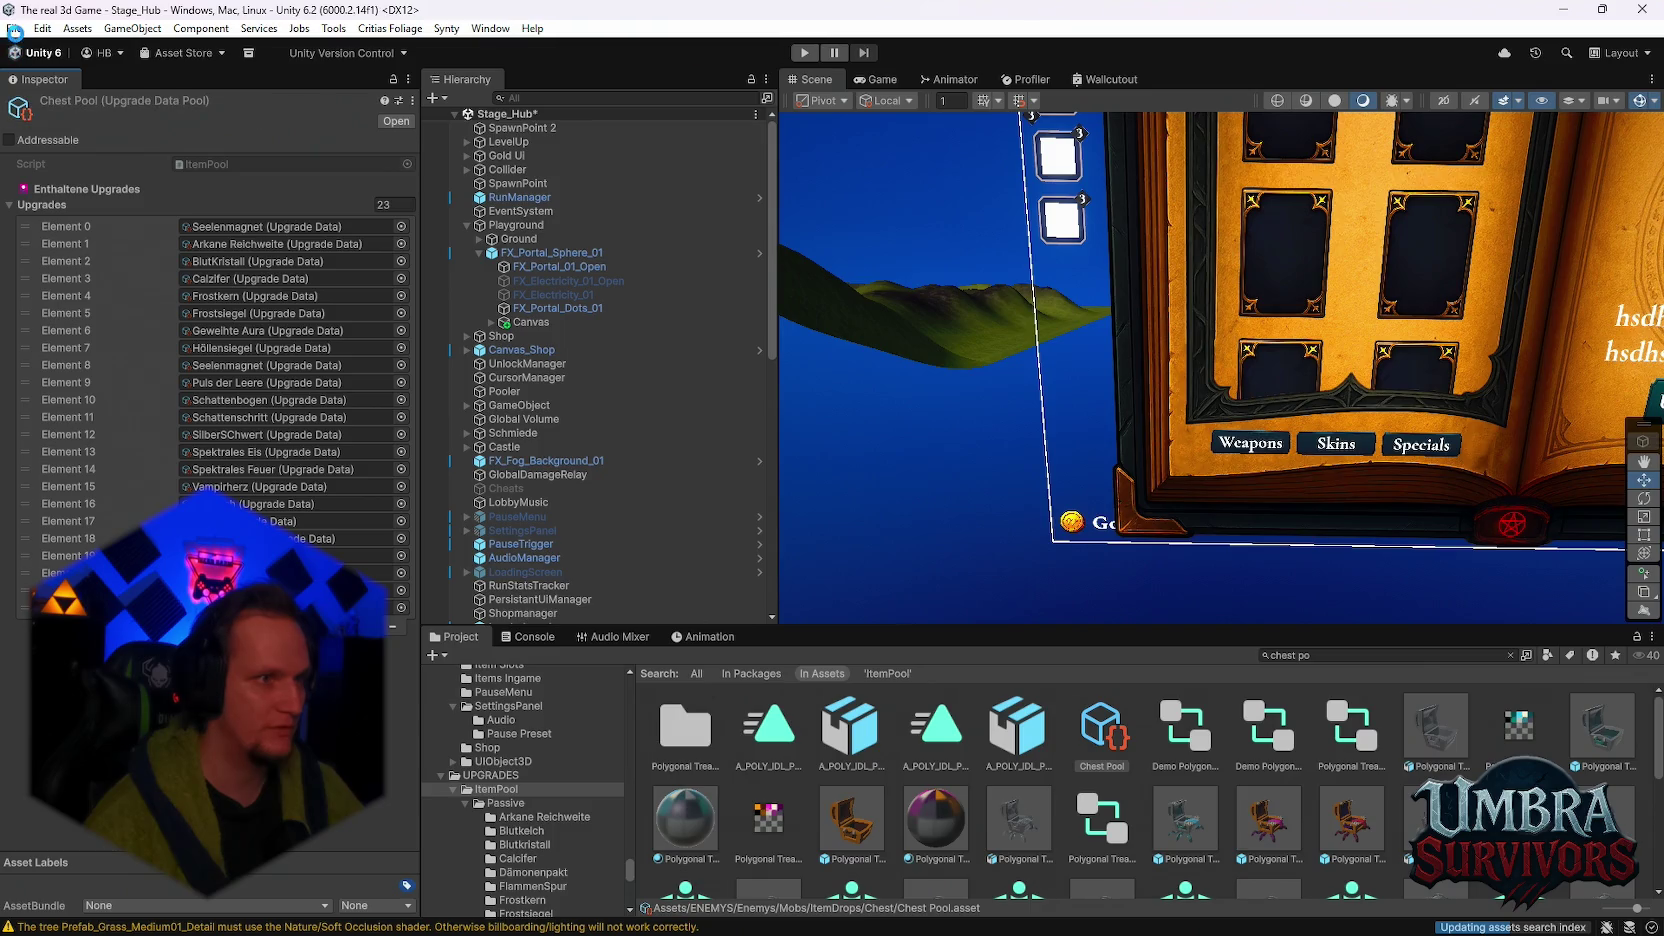
pyautogui.click(14, 28)
pyautogui.click(55, 216)
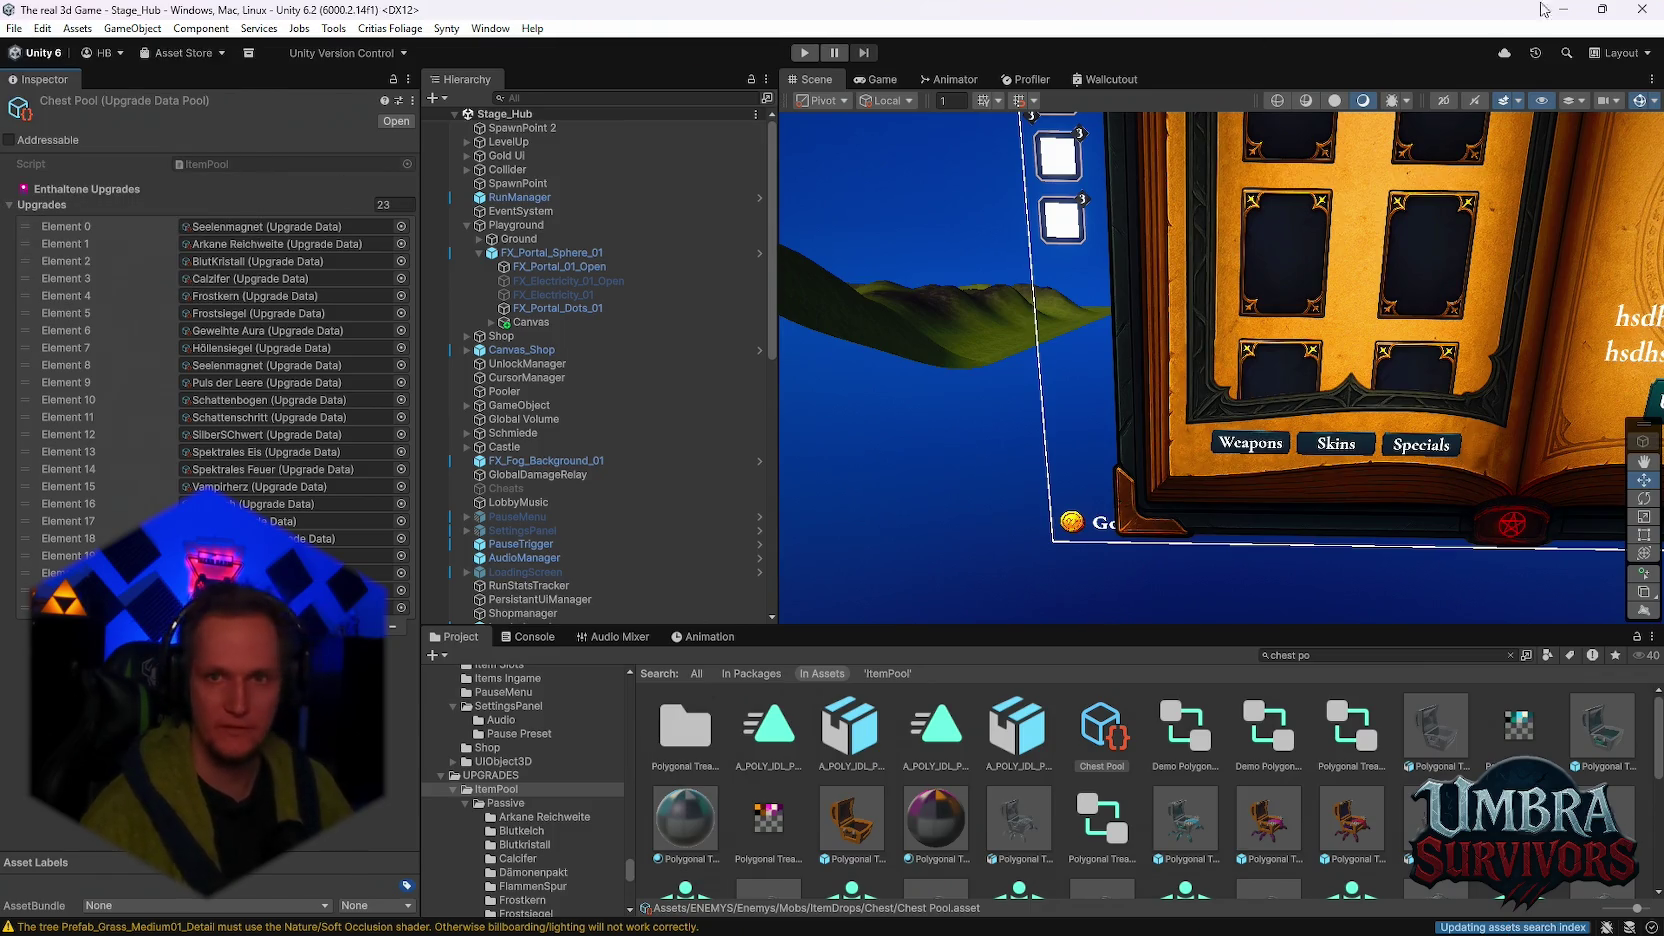
pyautogui.moveTo(1030, 925)
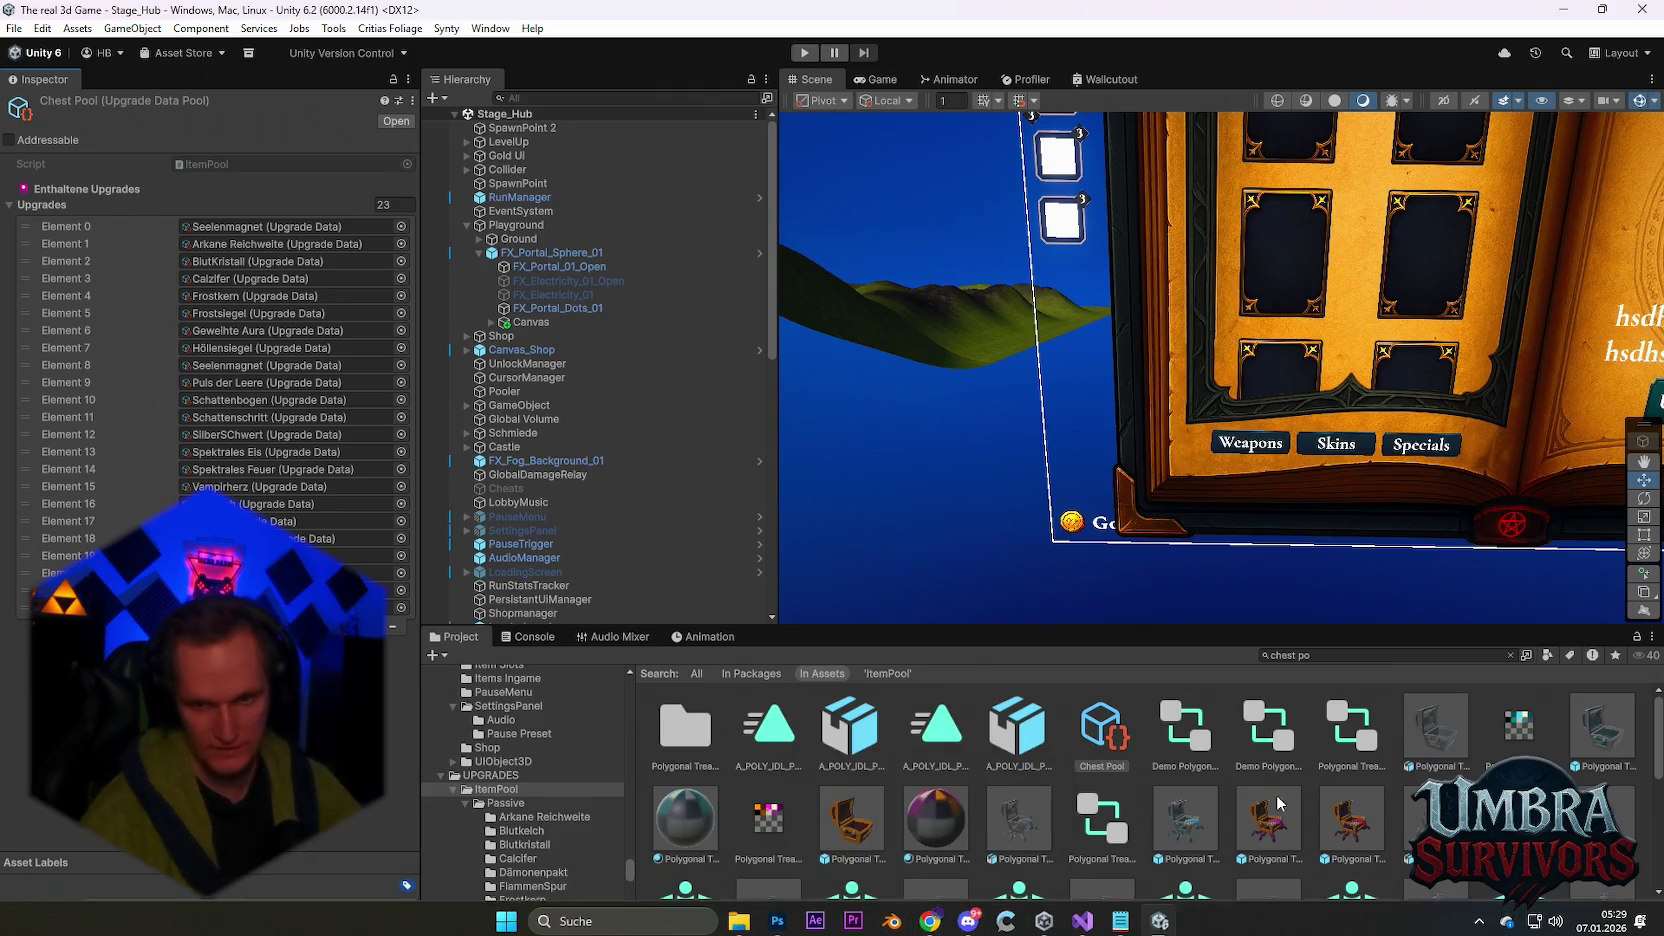
pyautogui.hotkey('alt', 'F4')
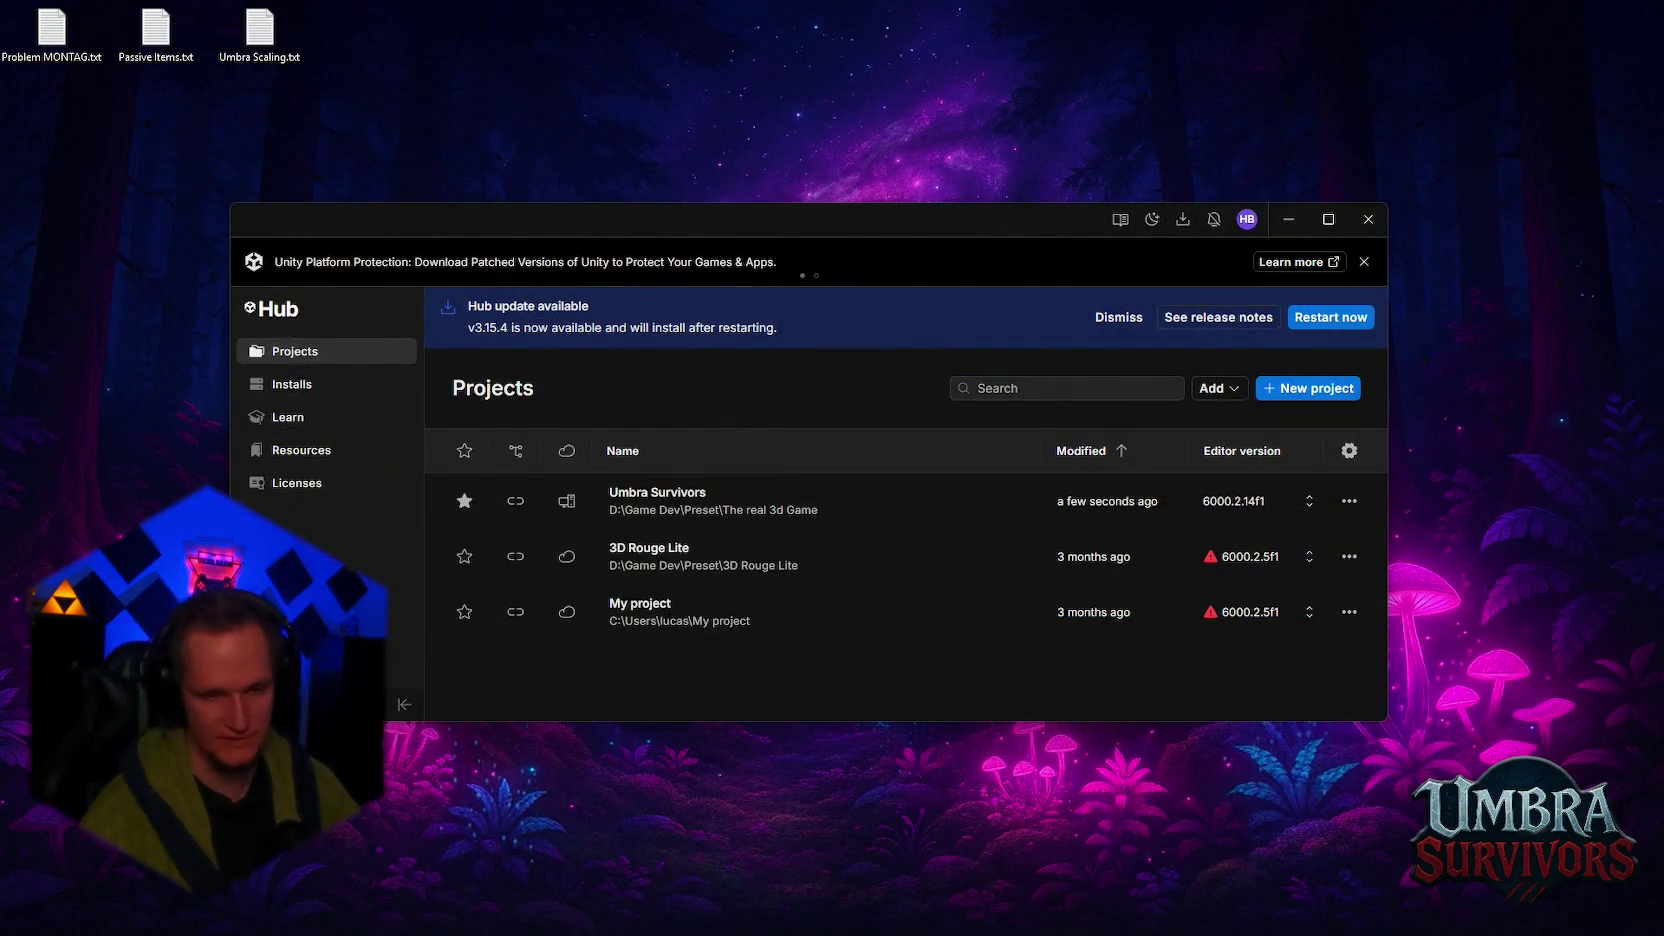
# Step: Open Umbra Survivors from Unity Hub and review the patch notes in Notepad before closing it
pyautogui.click(741, 514)
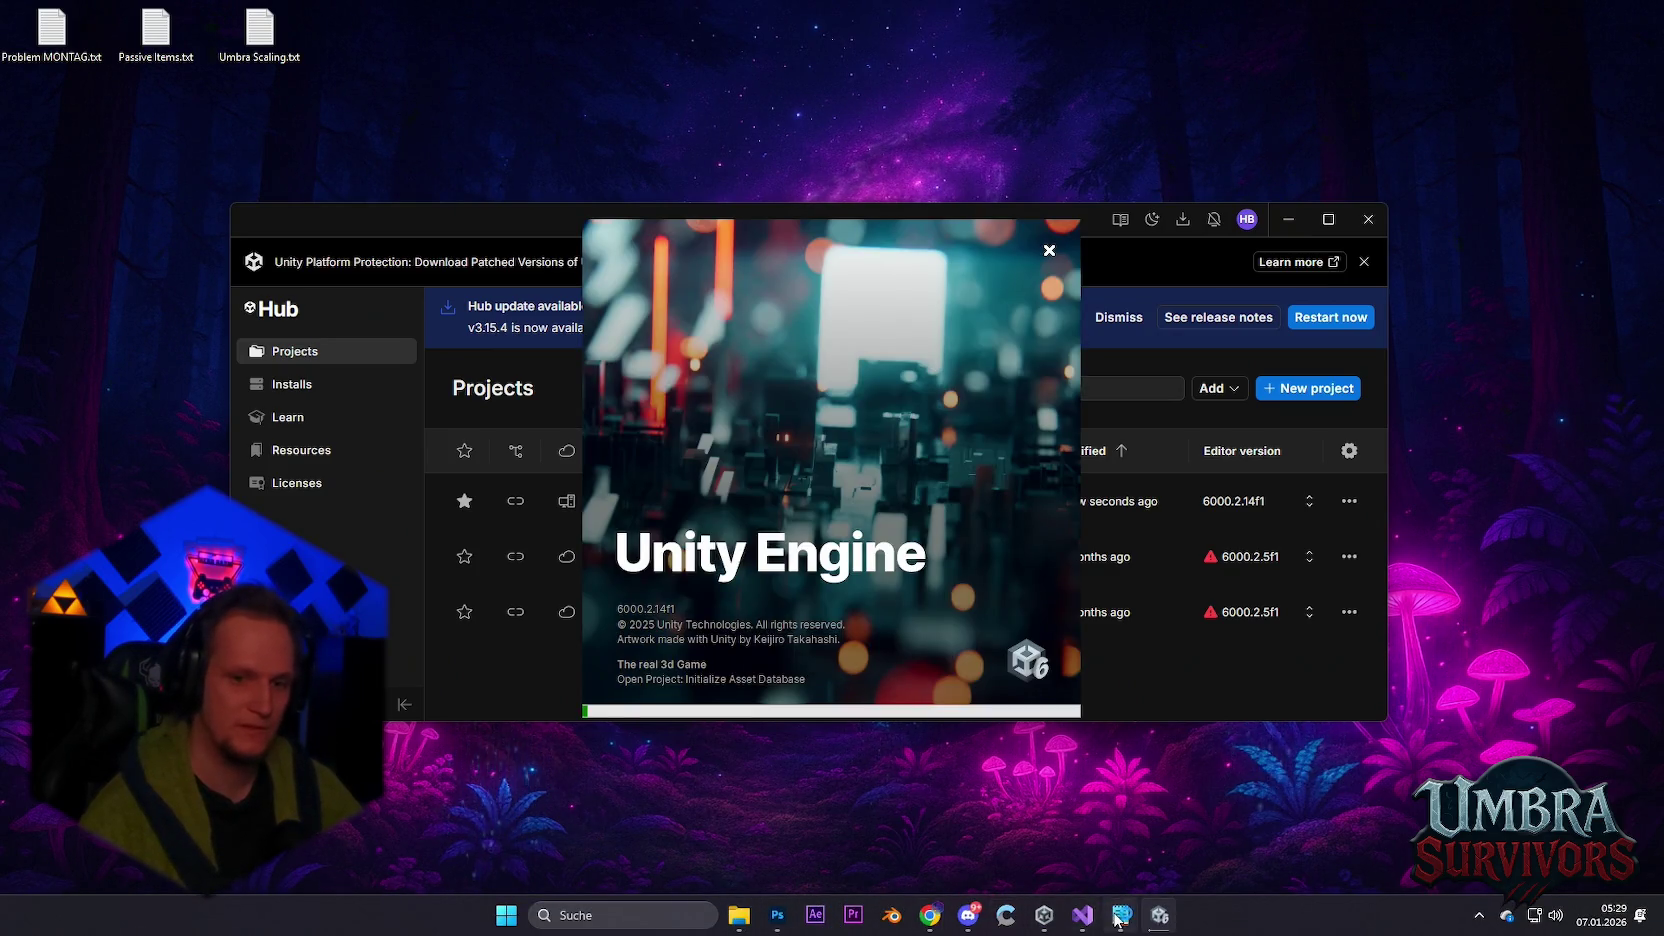
pyautogui.click(1121, 915)
pyautogui.moveTo(90, 339); pyautogui.dragTo(8, 197)
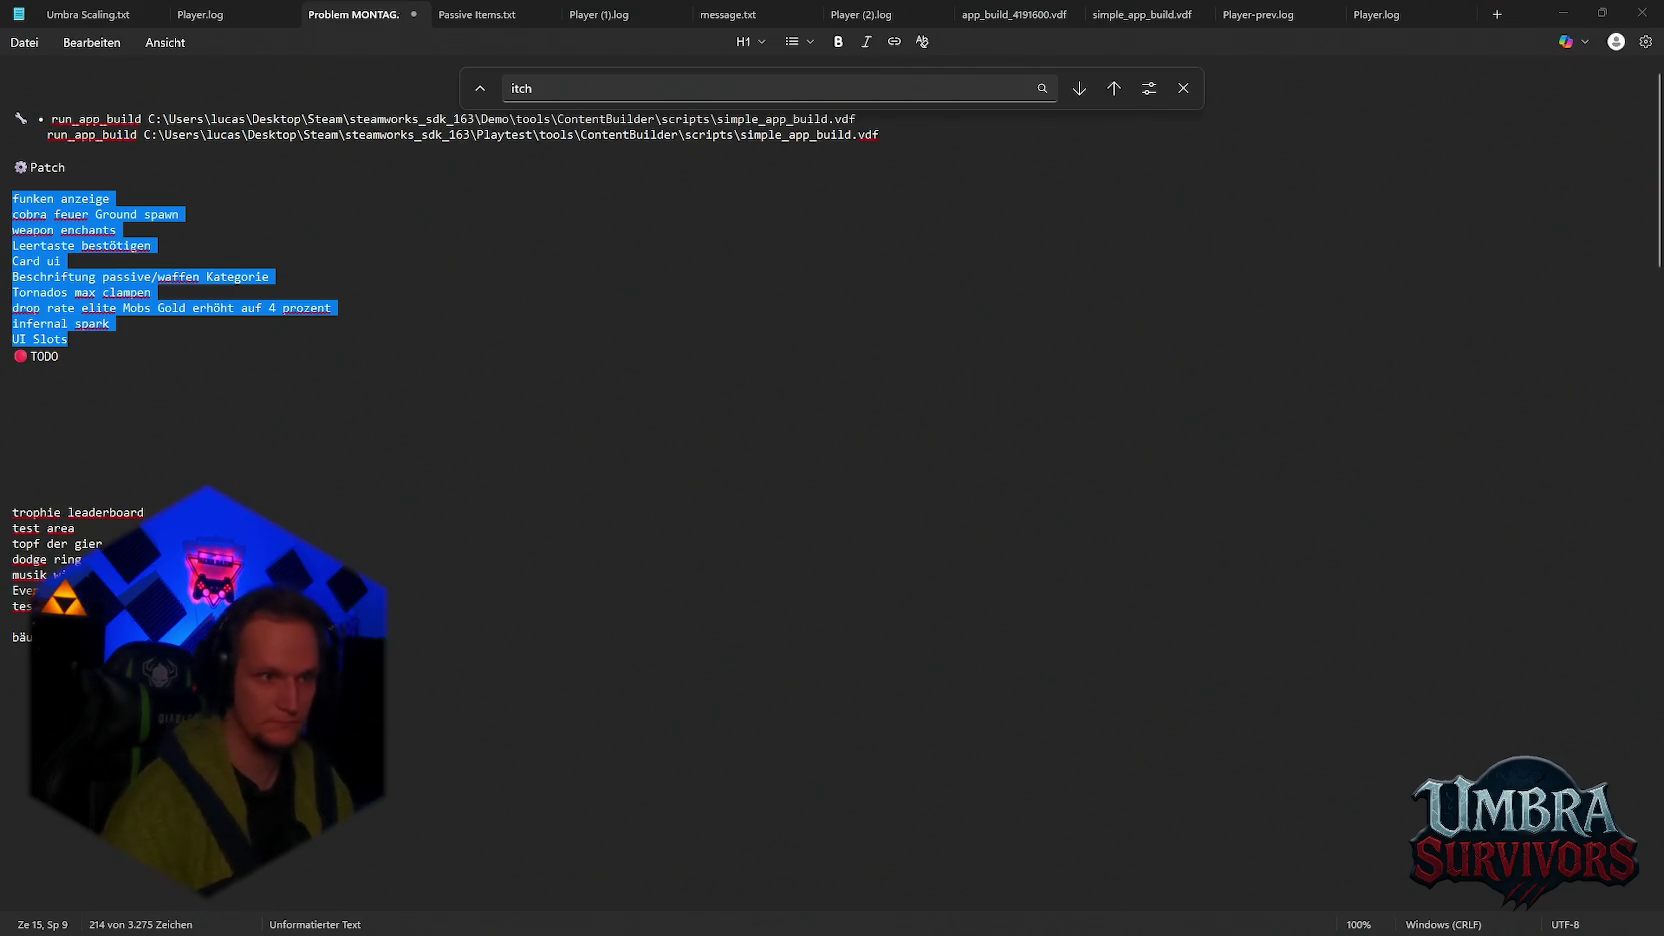
pyautogui.doubleClick(1565, 28)
pyautogui.click(1535, 55)
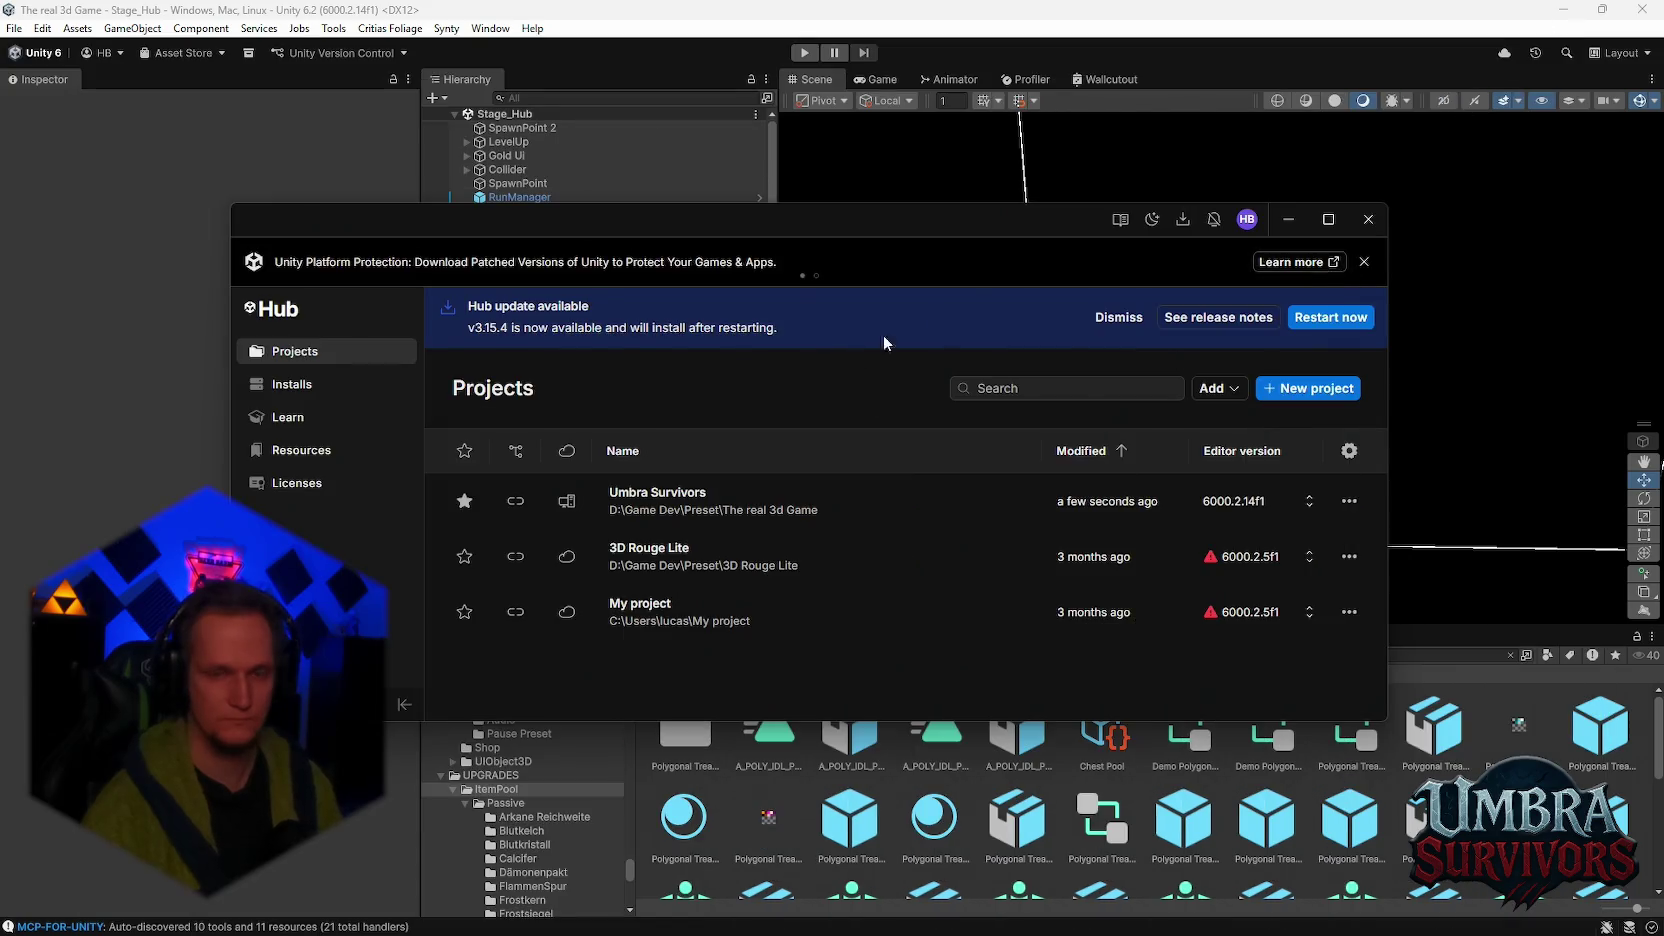
# Step: Close the Hub and inspect Canvas_Shop and its Background child in the Hierarchy
pyautogui.click(1362, 219)
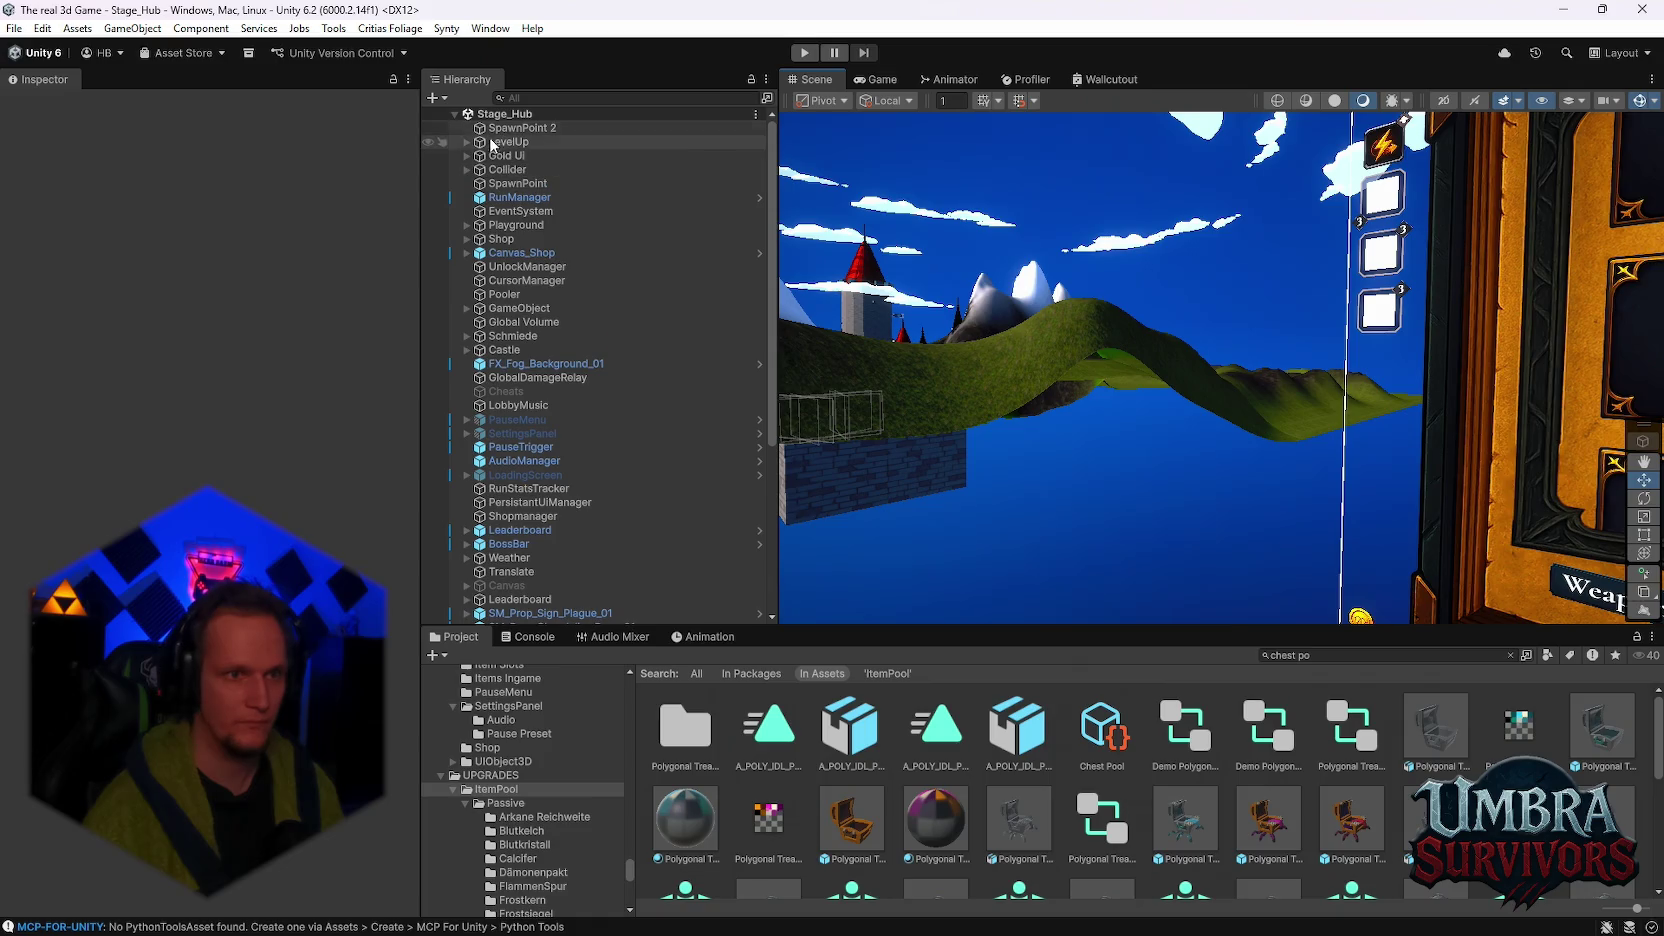
pyautogui.scroll(-3, 532, 271)
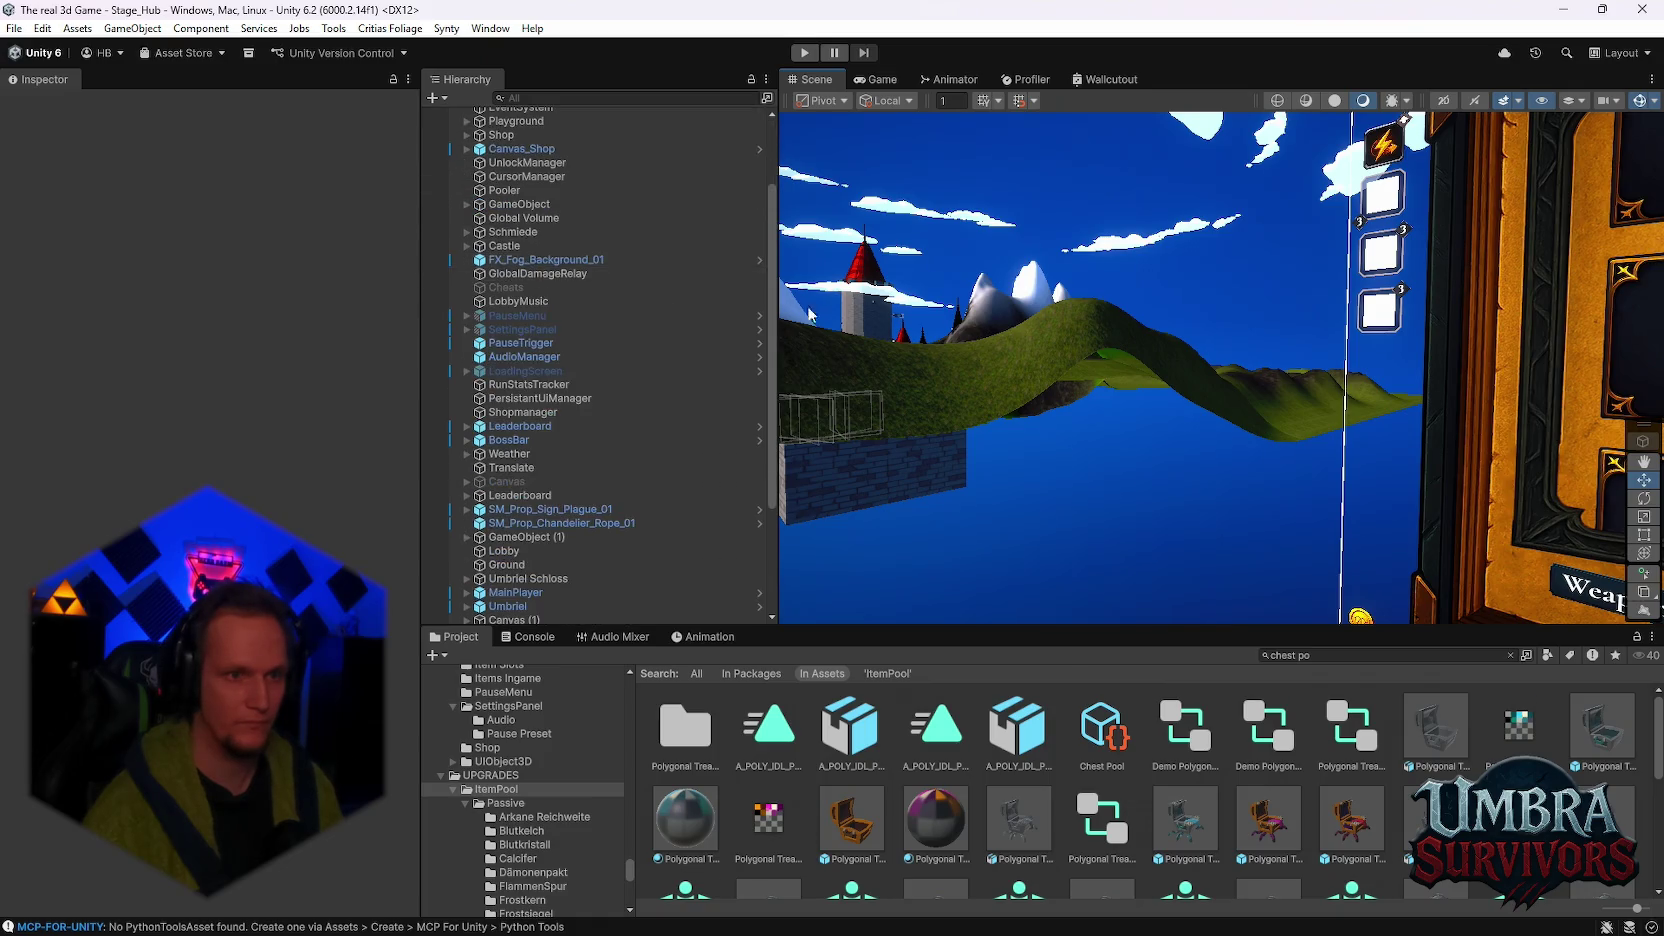
pyautogui.scroll(3, 532, 271)
pyautogui.click(490, 253)
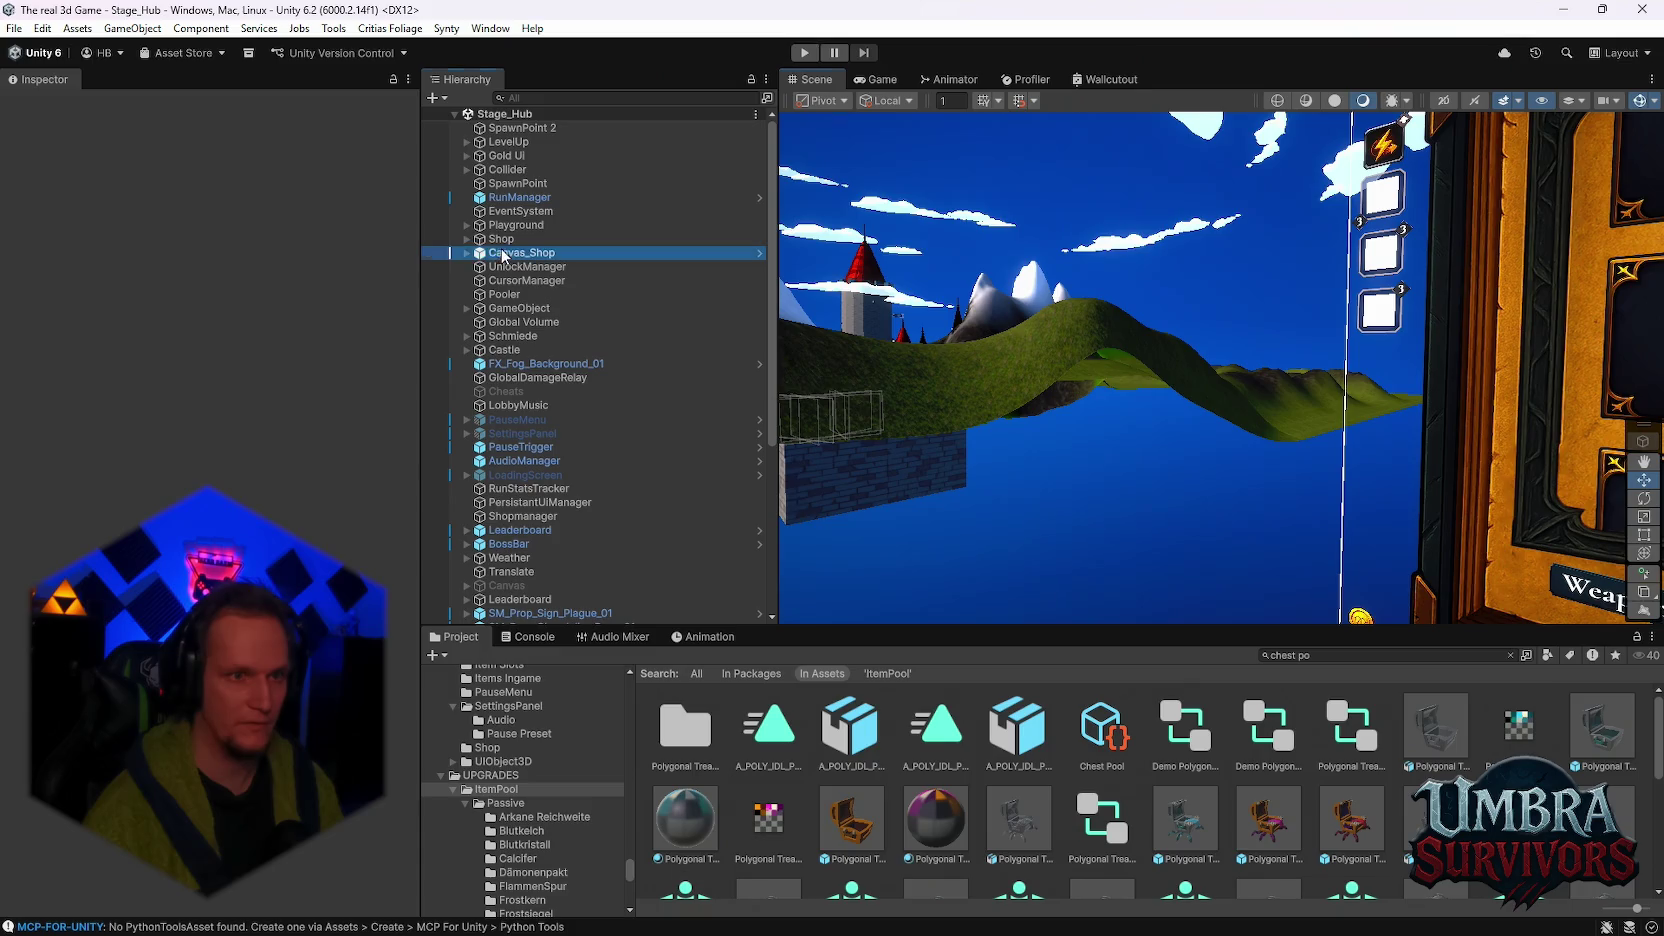
pyautogui.click(466, 253)
pyautogui.scroll(-1, 383, 397)
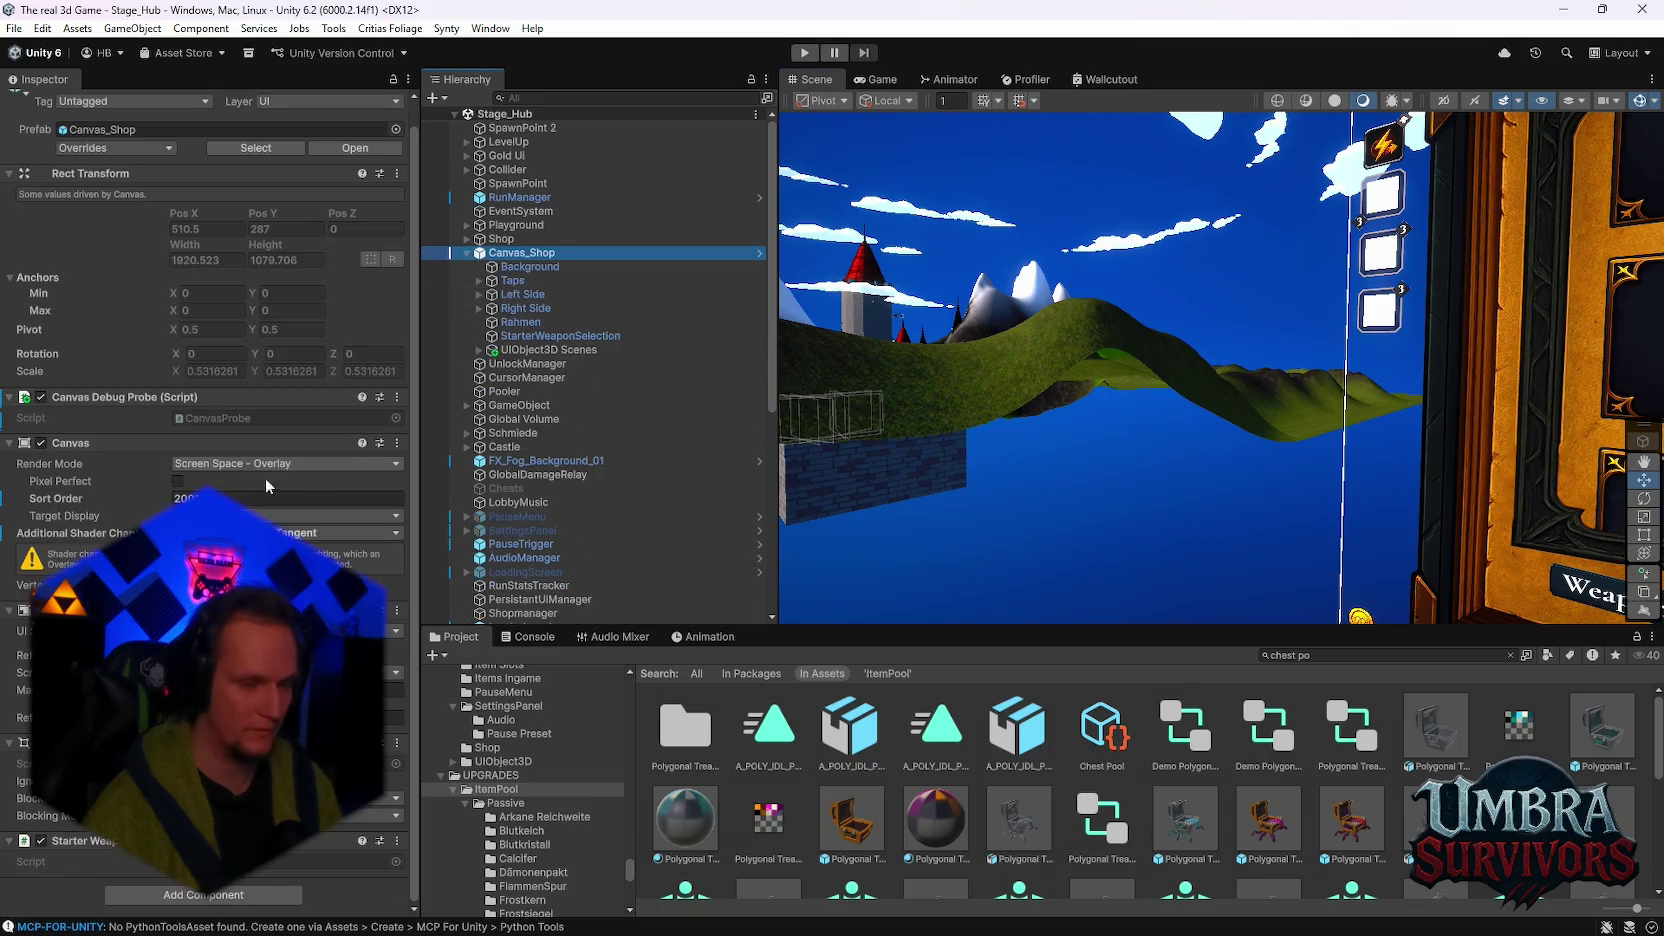
pyautogui.click(528, 266)
pyautogui.click(527, 256)
# Step: Select the Shop object and frame it in the Scene view over the castle
pyautogui.click(526, 240)
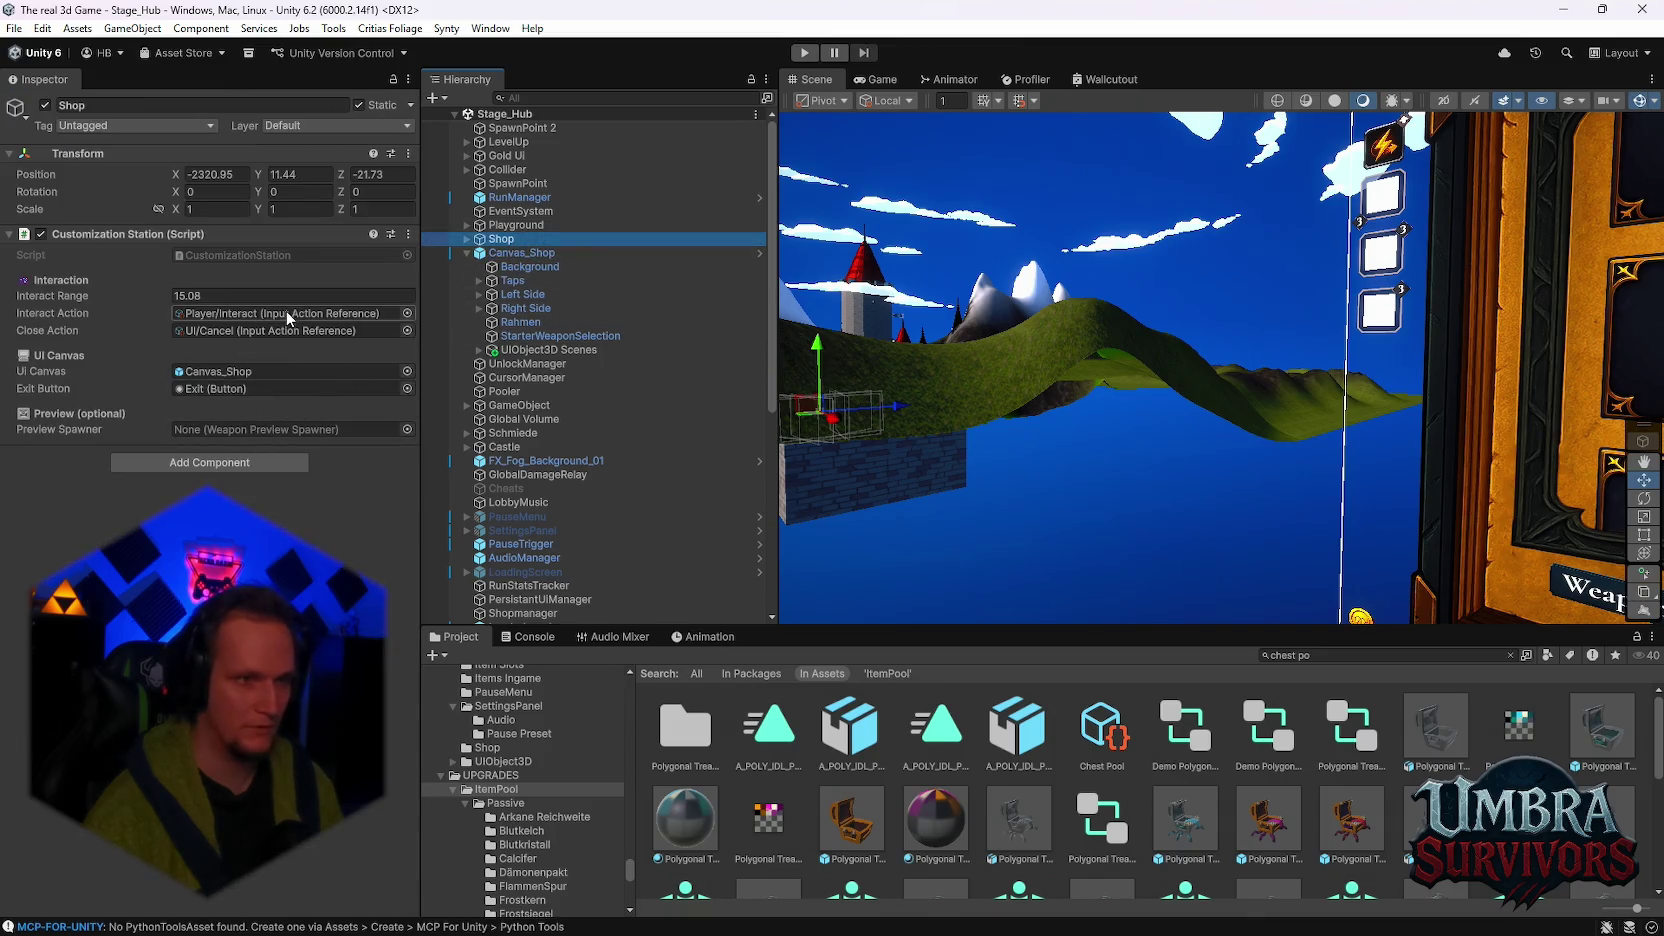
pyautogui.press('f')
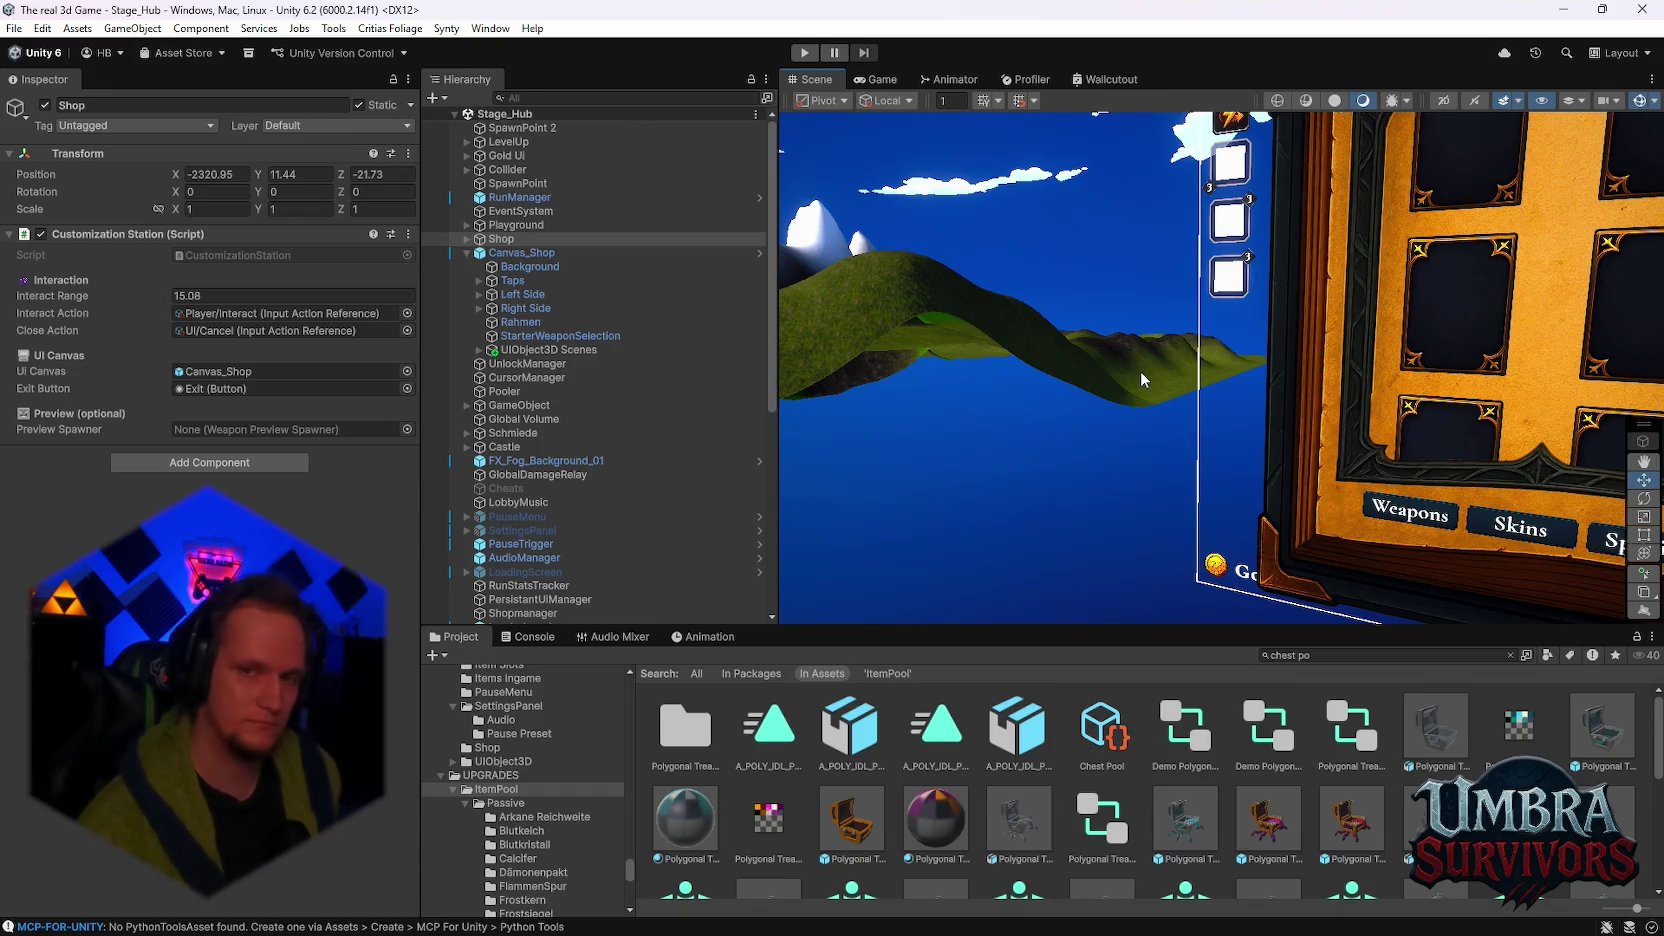
pyautogui.moveTo(1004, 370); pyautogui.dragTo(1272, 408)
pyautogui.press('f')
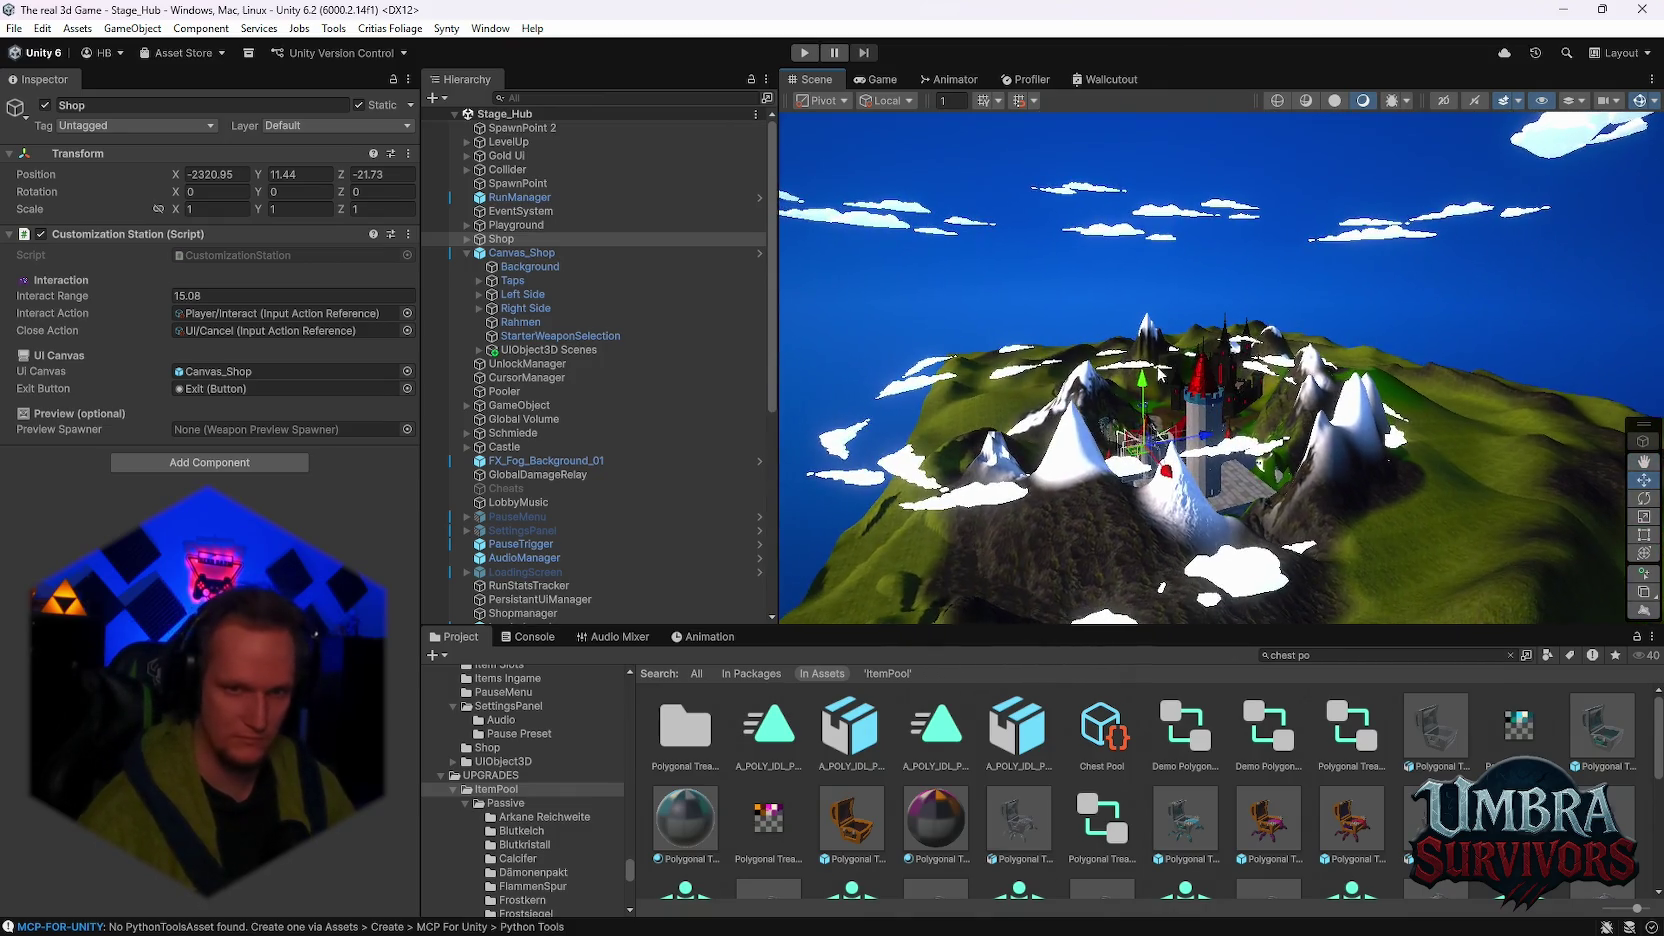
pyautogui.click(14, 28)
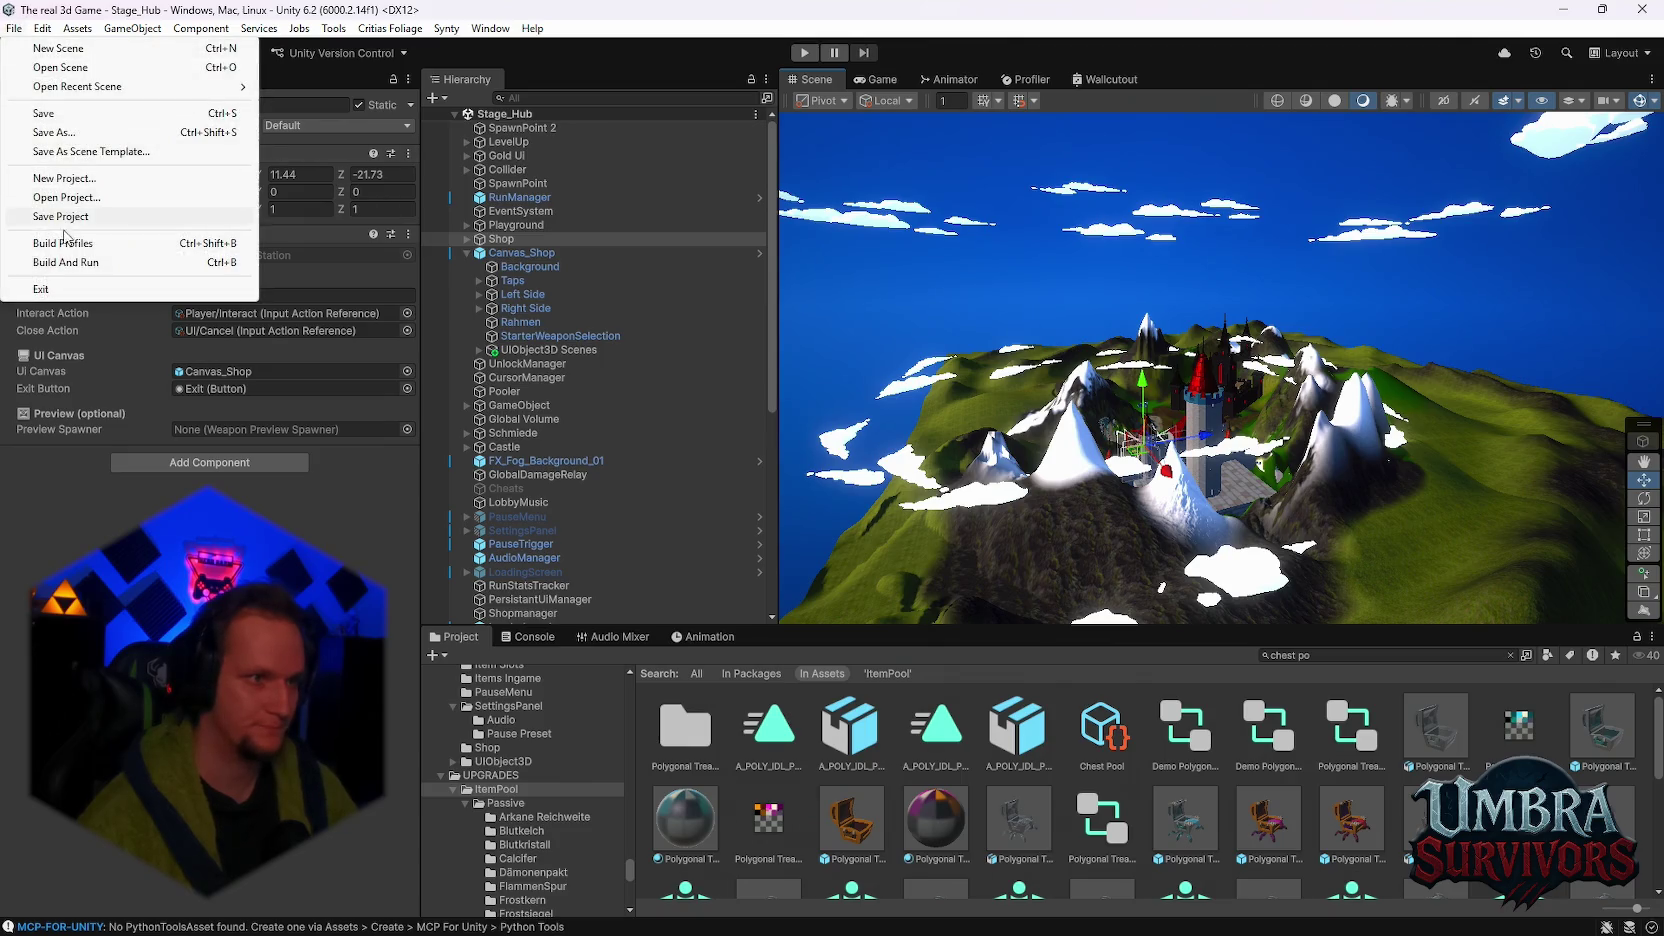
# Step: Build the Windows player from Build Profiles into the UmbraSurvivors v0.9.4 Playtest folder
pyautogui.click(60, 243)
pyautogui.click(836, 614)
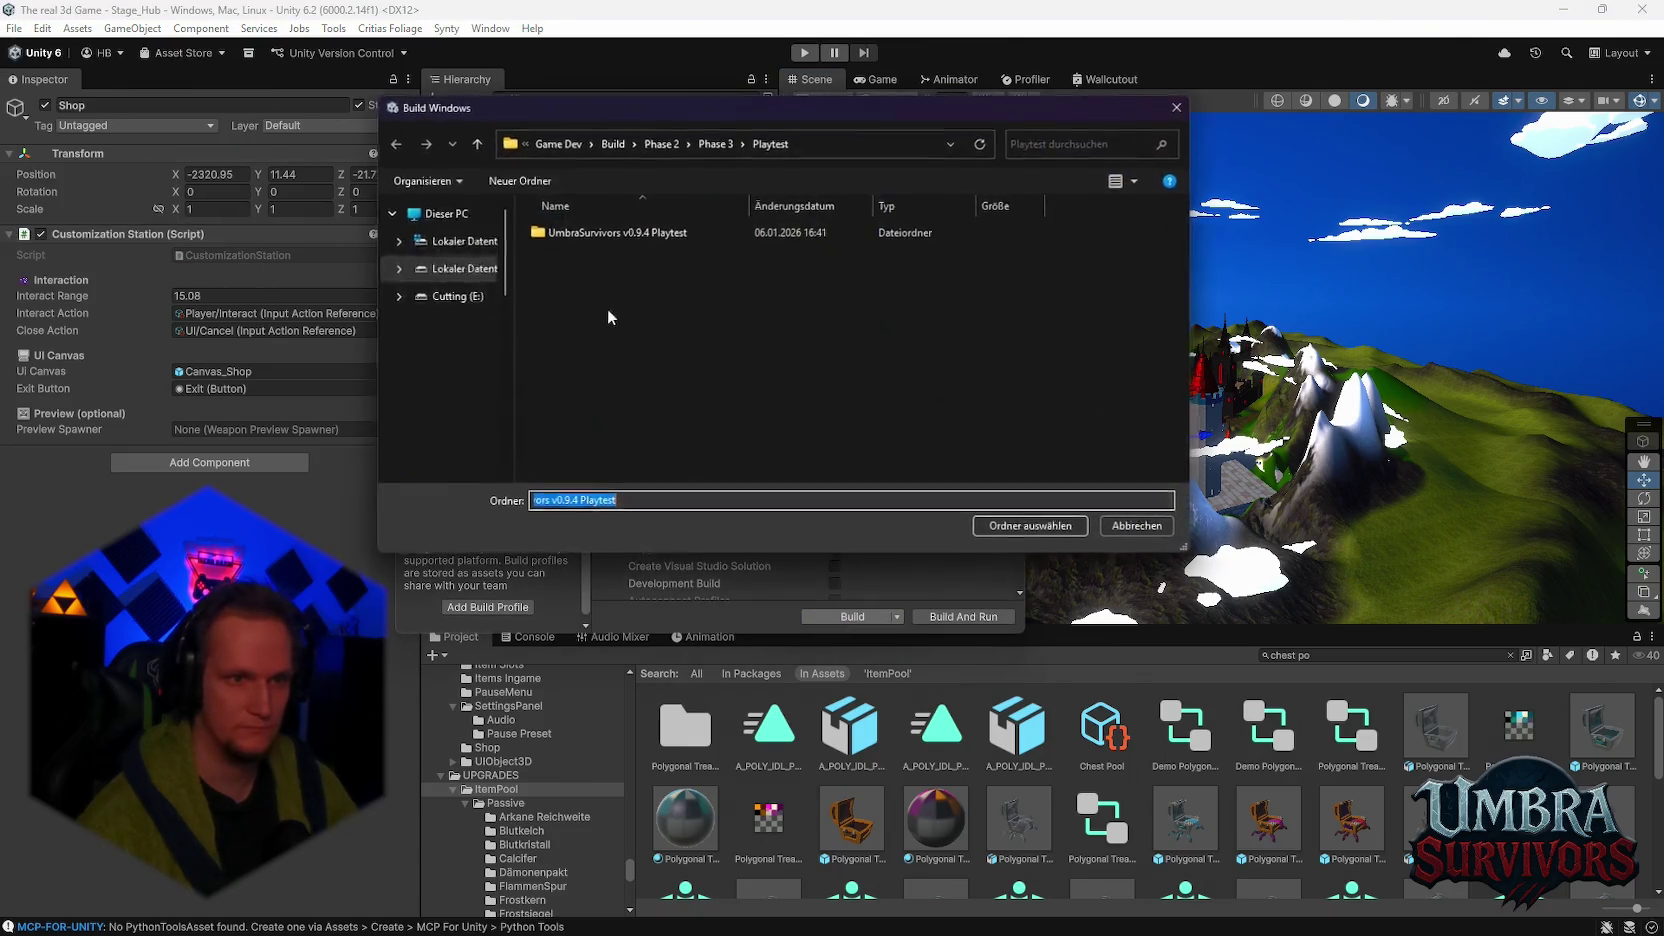
pyautogui.click(585, 236)
pyautogui.click(1027, 522)
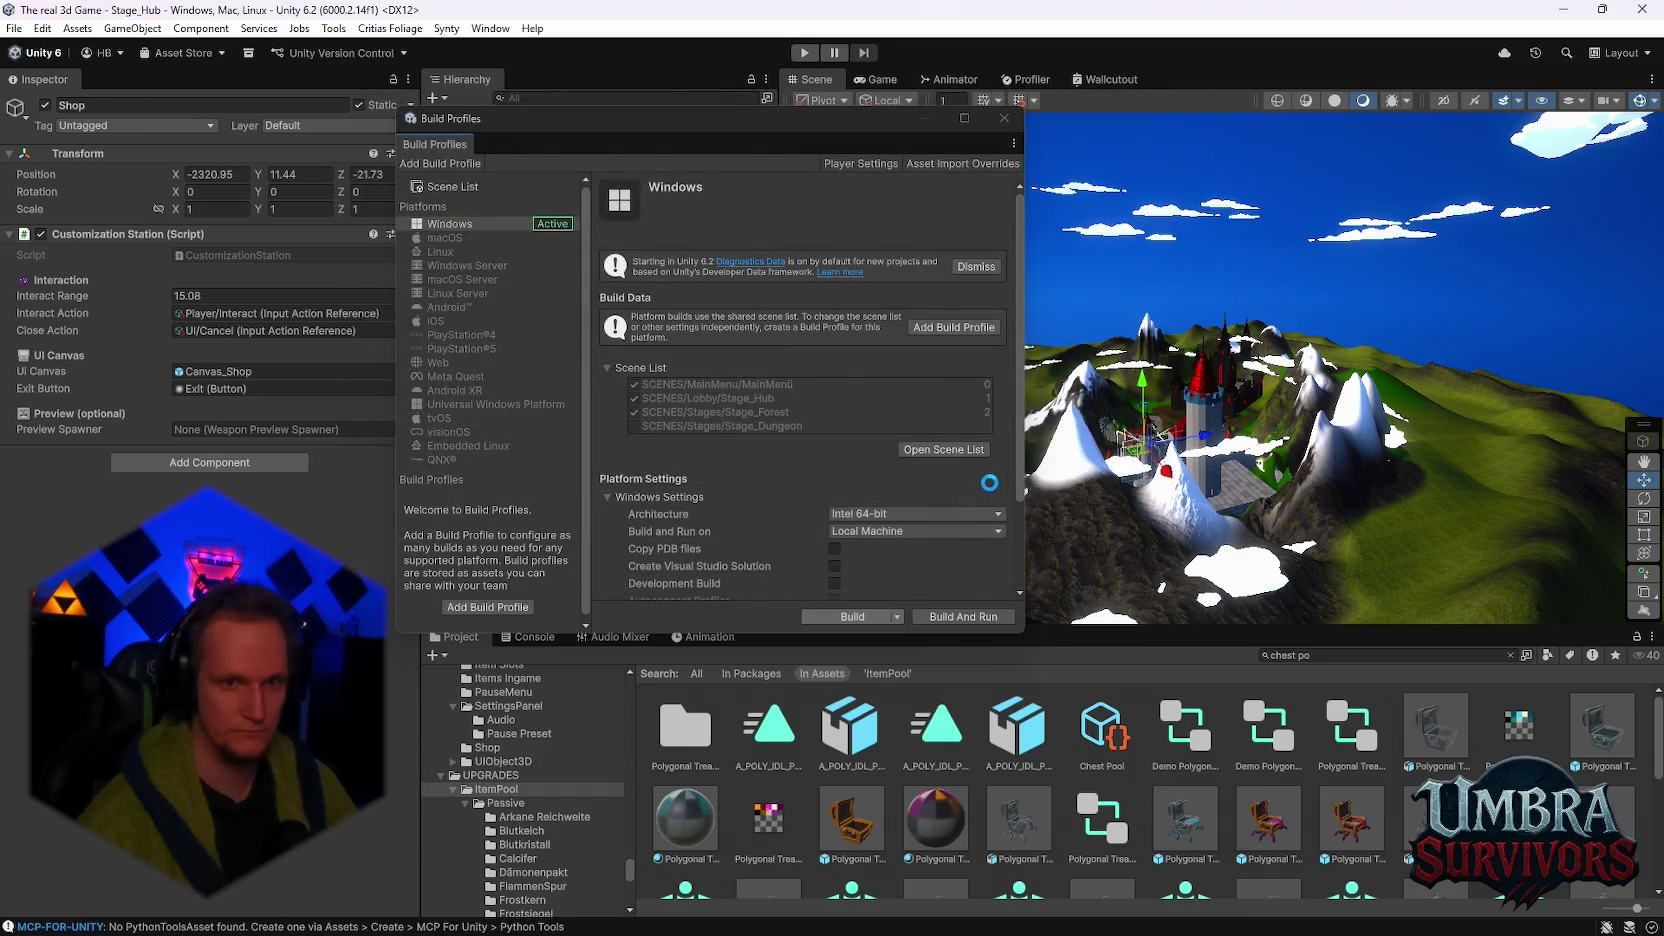
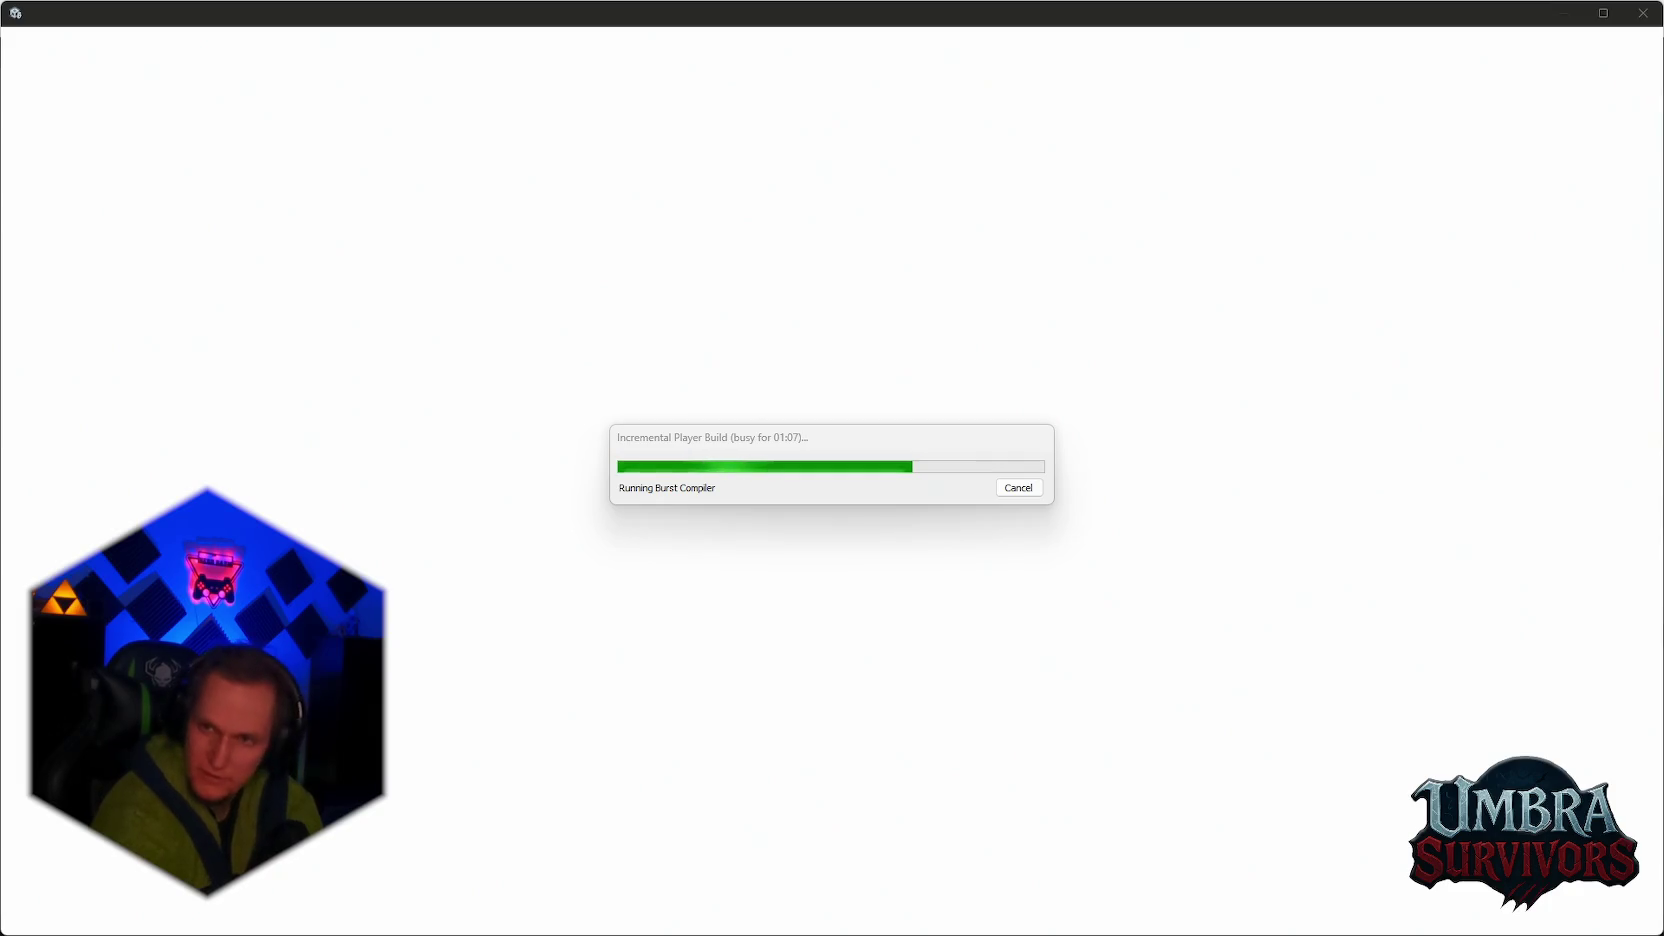
# Step: Bring Discord to the front while Unity's incremental player build keeps running
pyautogui.moveTo(1034, 933)
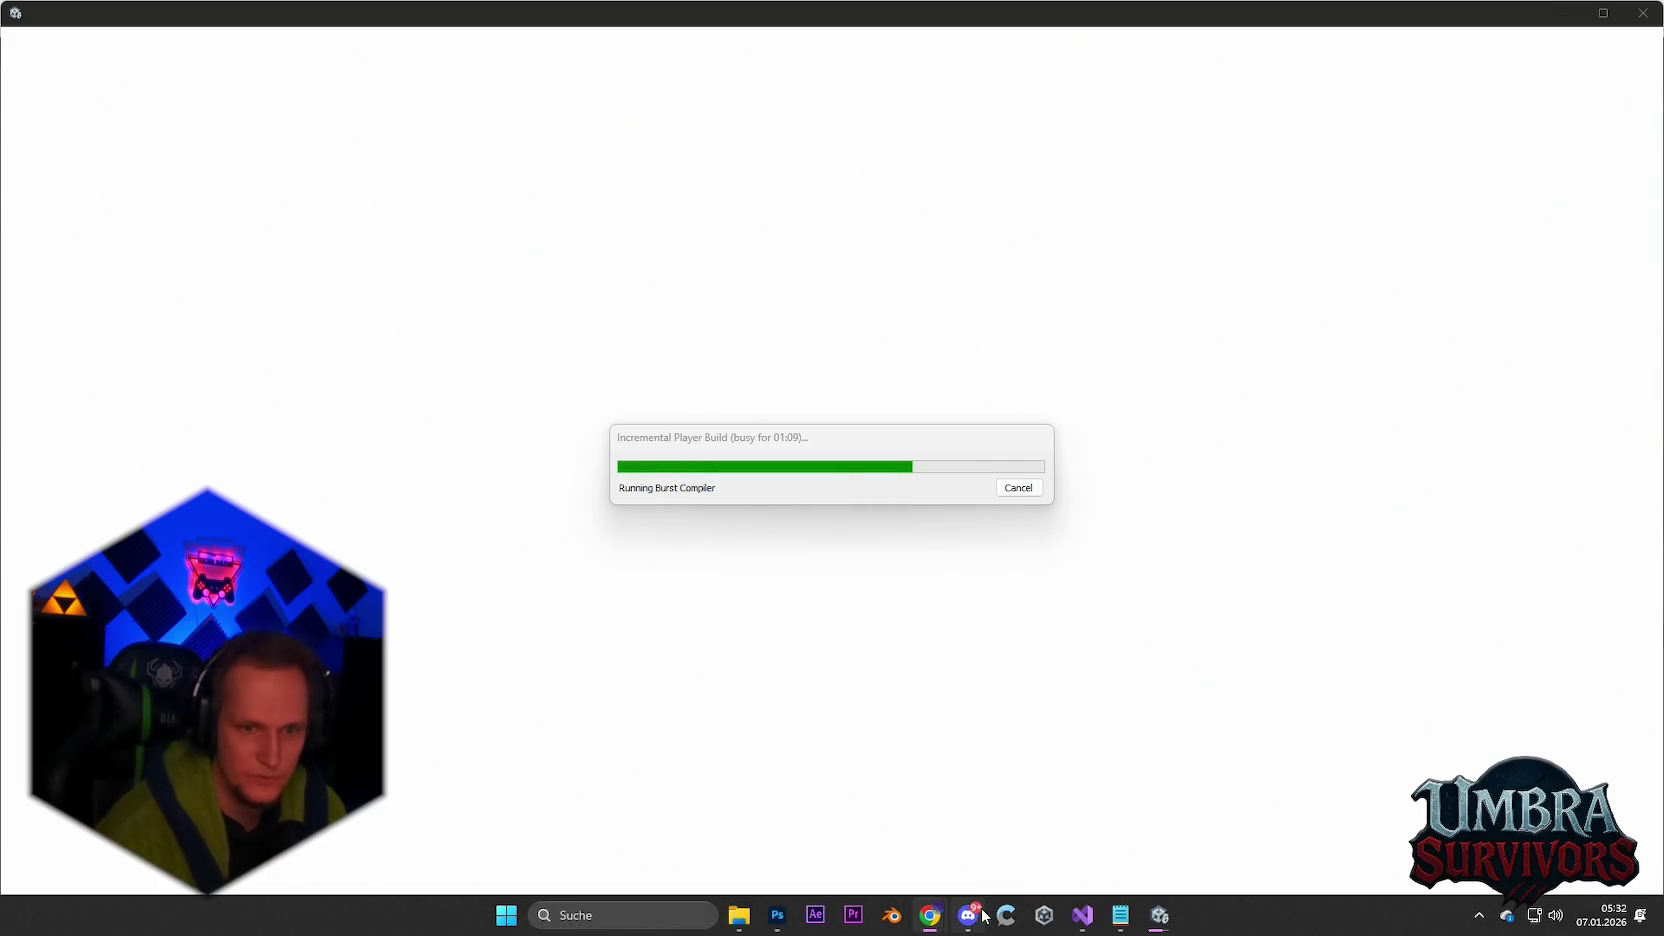
pyautogui.click(970, 913)
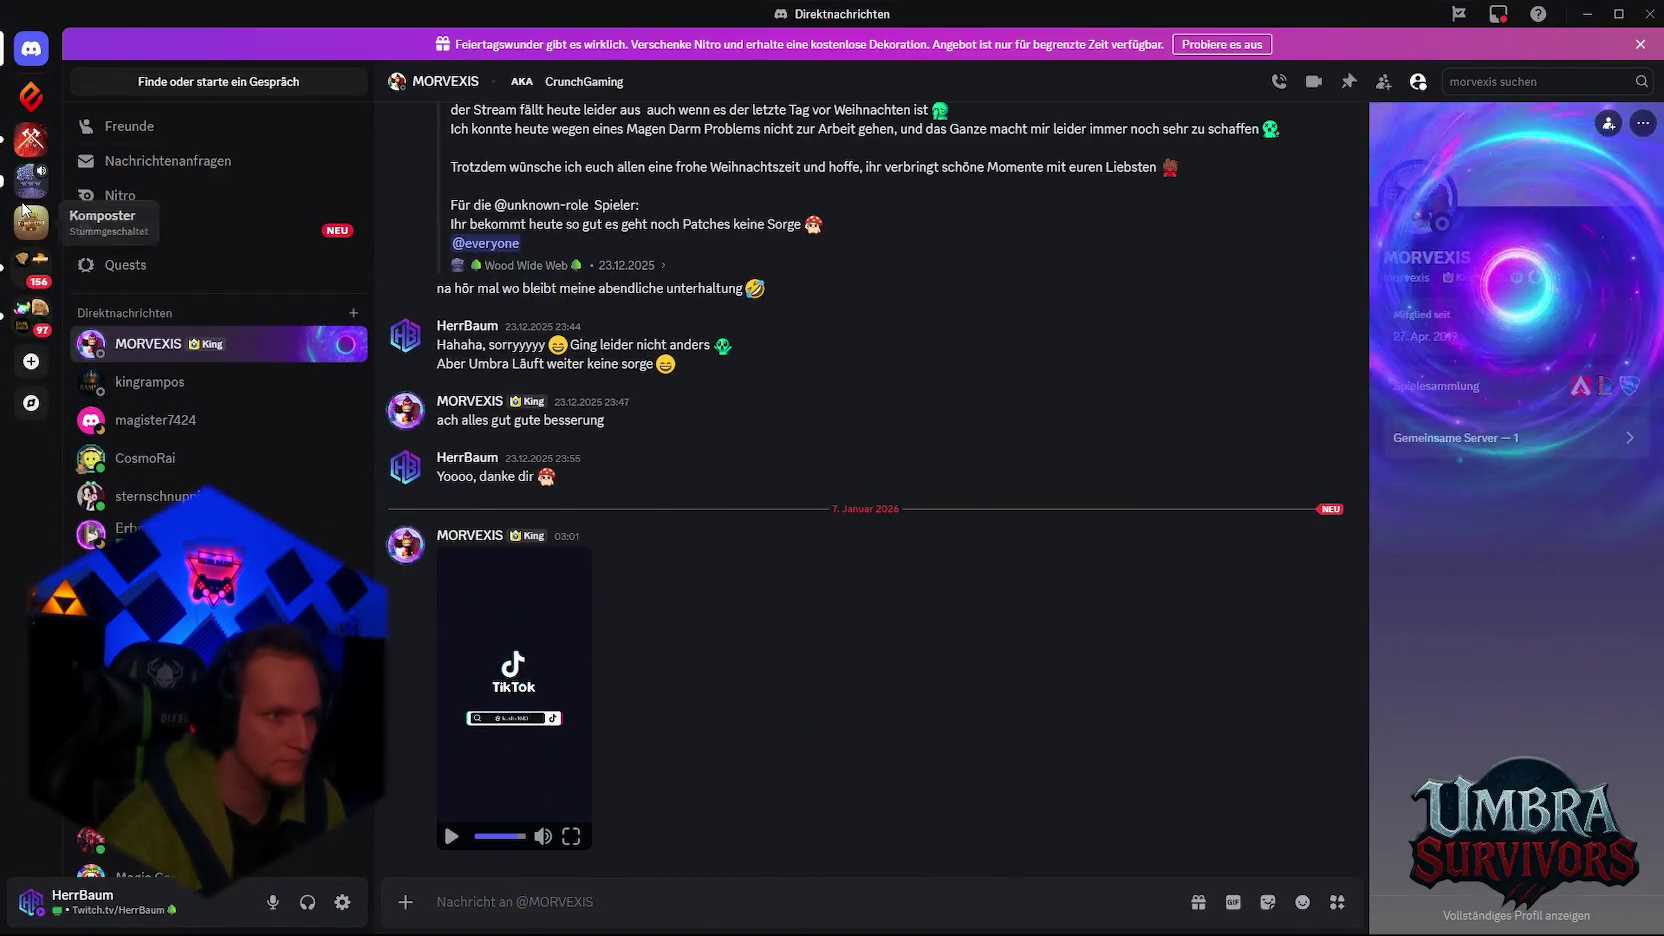
# Step: Paste the patch notes into a #Patches draft on Wood Wide Web, deleting the Deutsche Patch Notes line
pyautogui.click(30, 180)
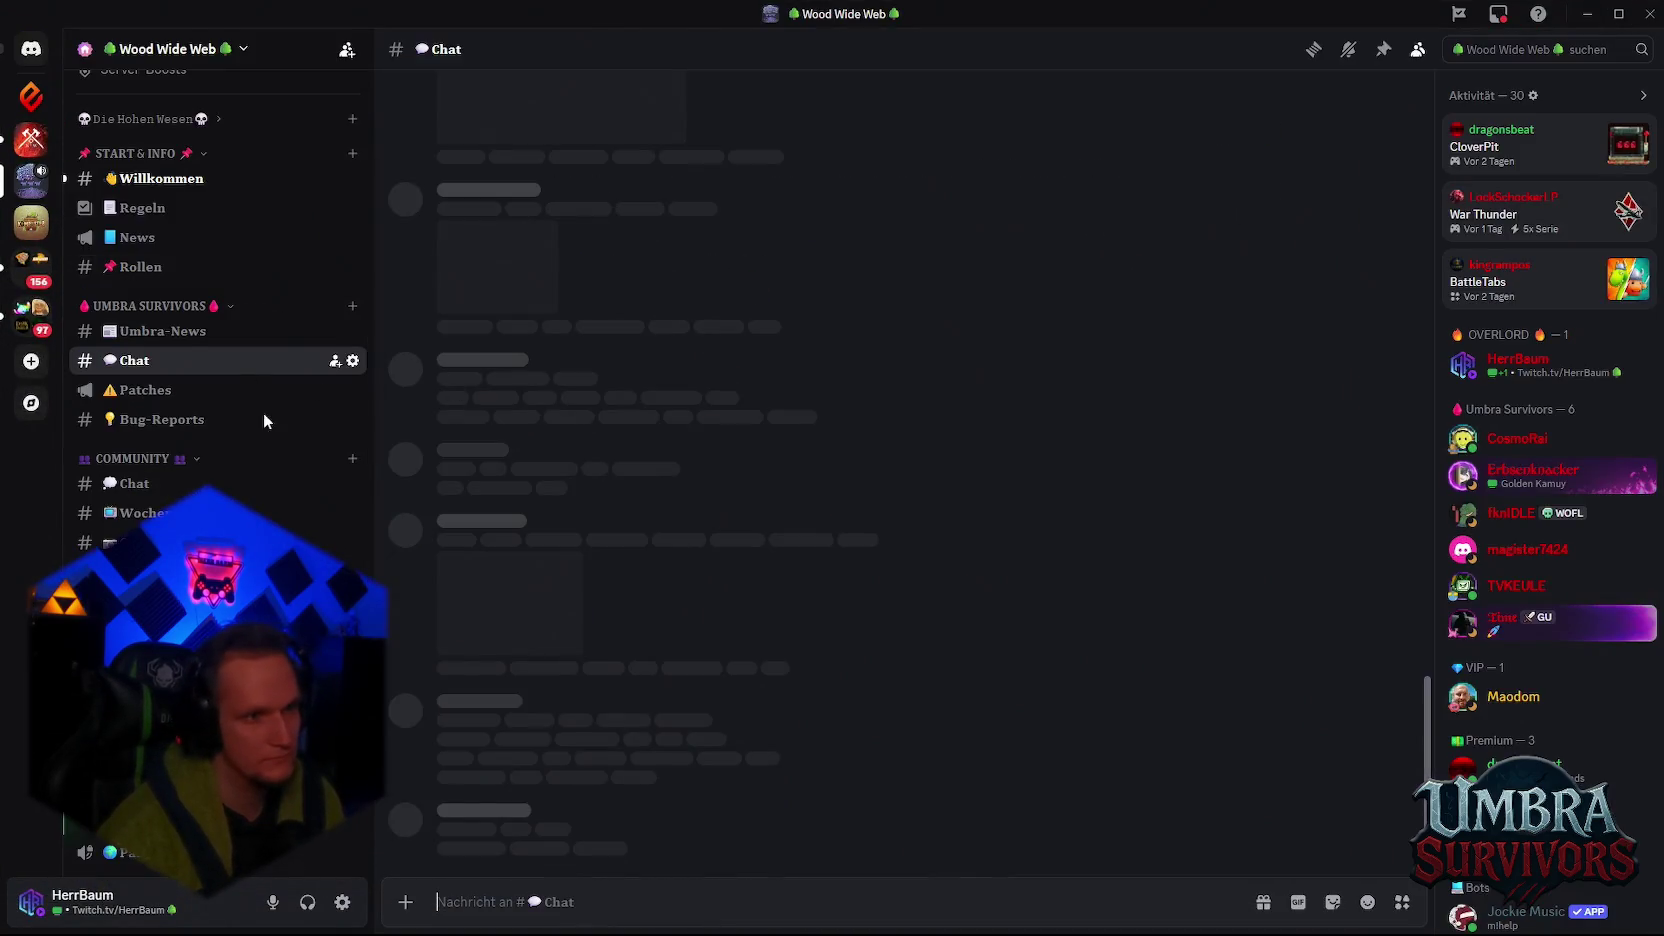
pyautogui.hotkey('alt', 'Down')
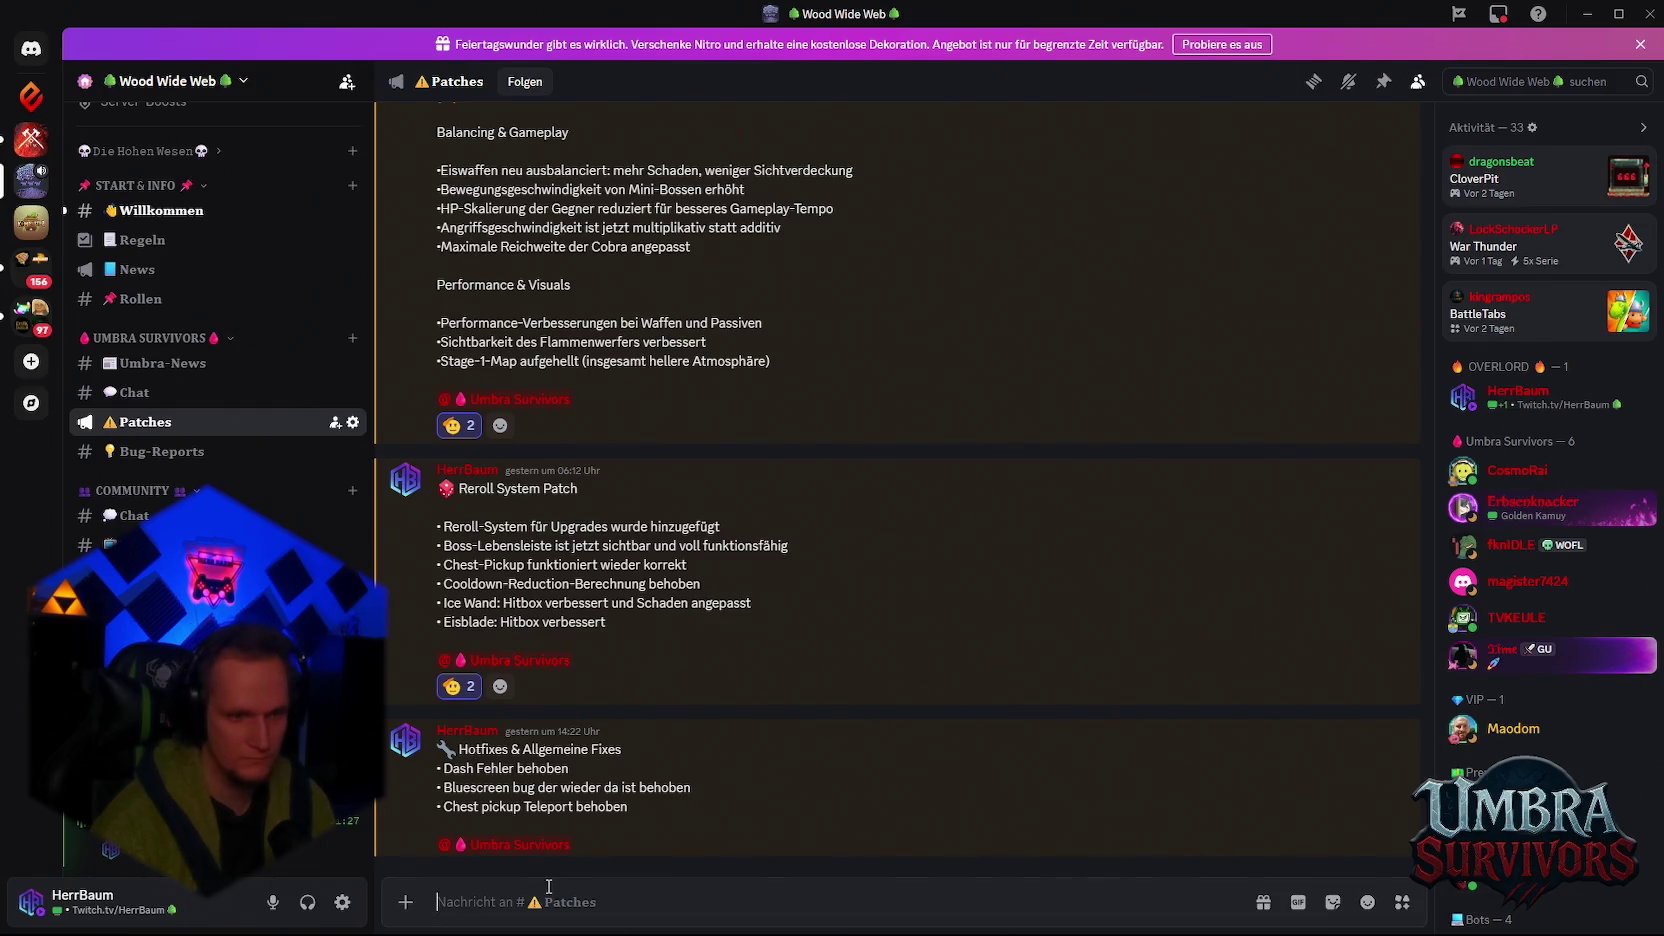
pyautogui.hotkey('ctrl', 'v')
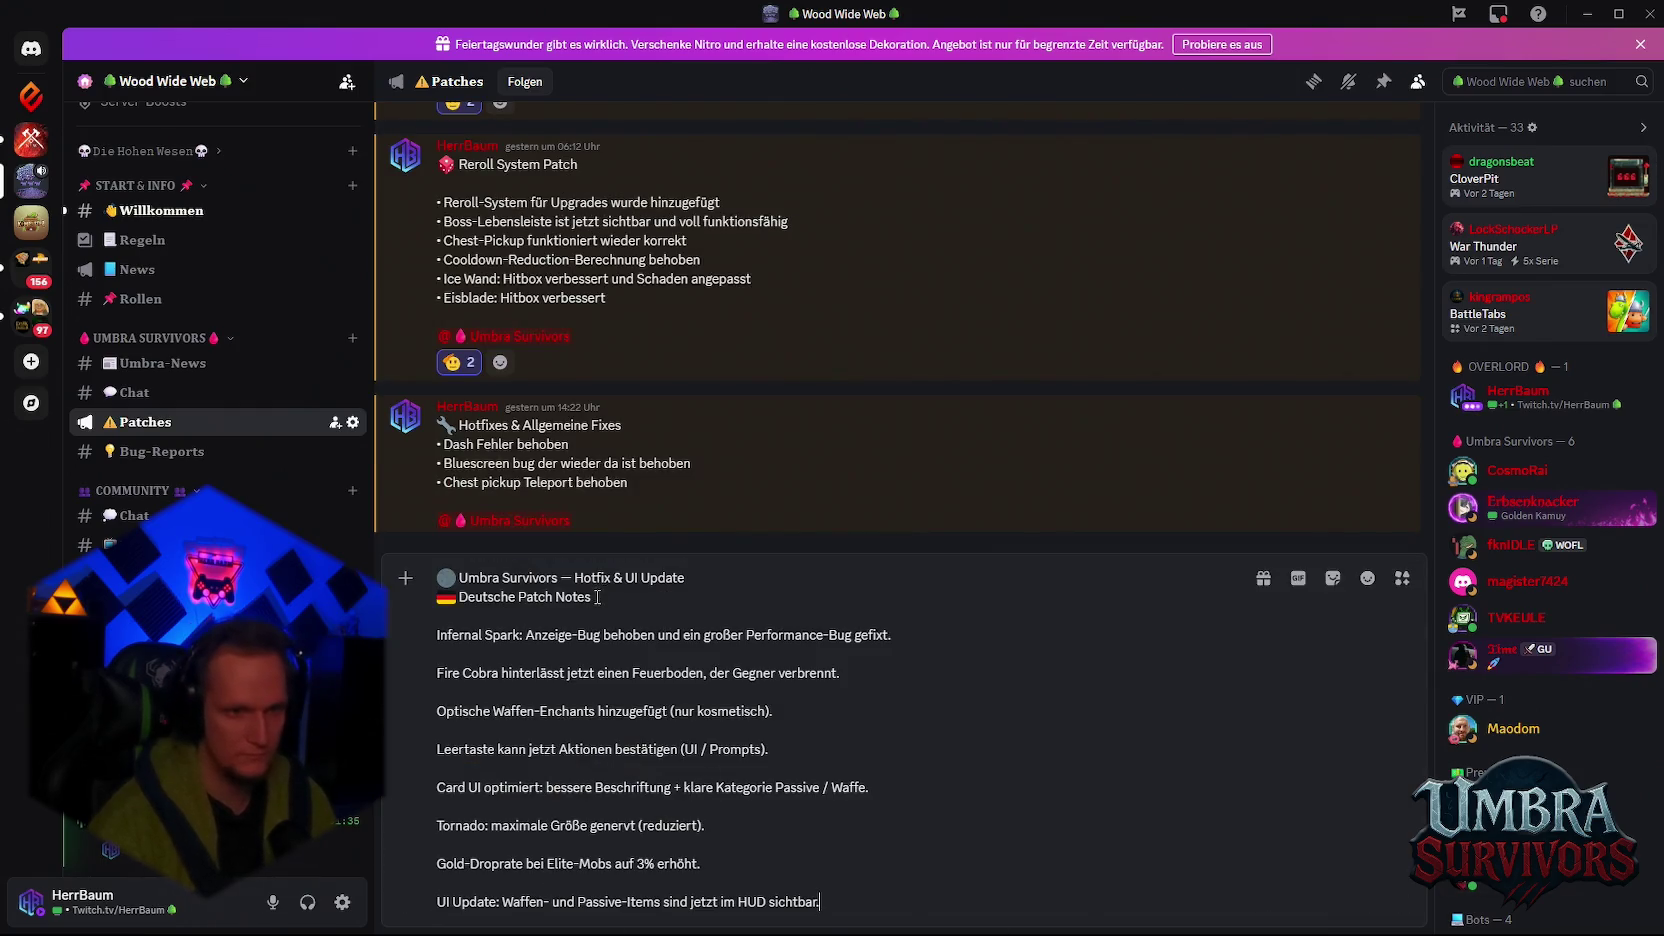
pyautogui.moveTo(590, 597); pyautogui.dragTo(437, 597)
pyautogui.press('BackSpace')
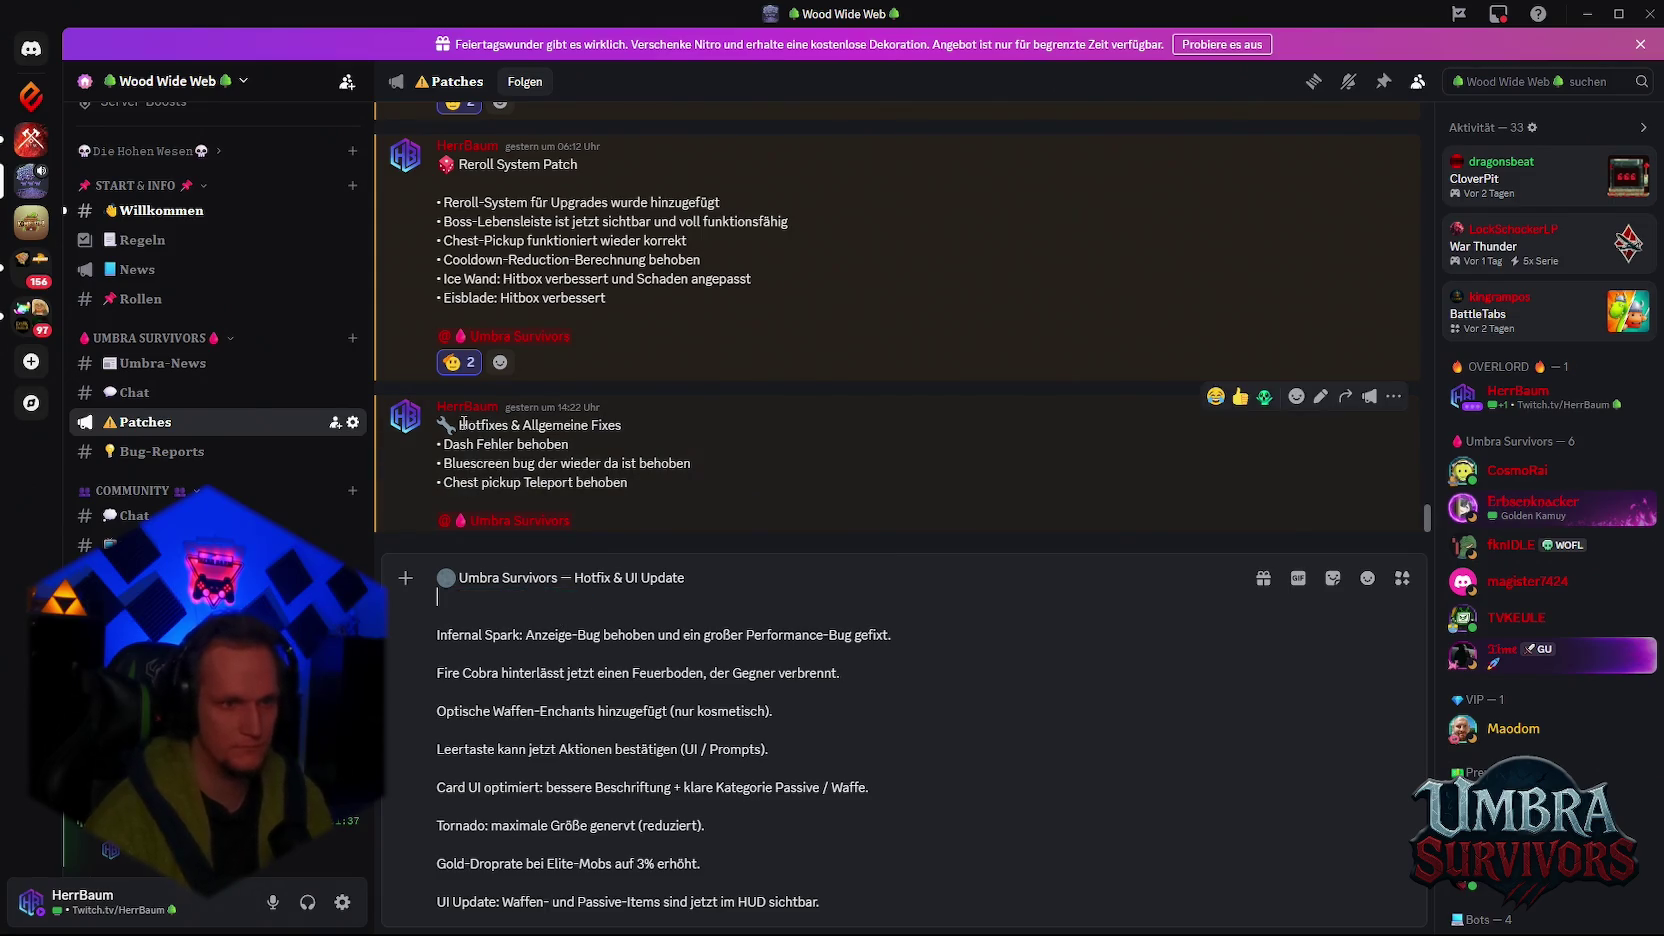
# Step: Shorten the title to '🔧 Hotfix & UI Update' and grab the bullet character from Notepad
pyautogui.moveTo(458, 425); pyautogui.dragTo(438, 425)
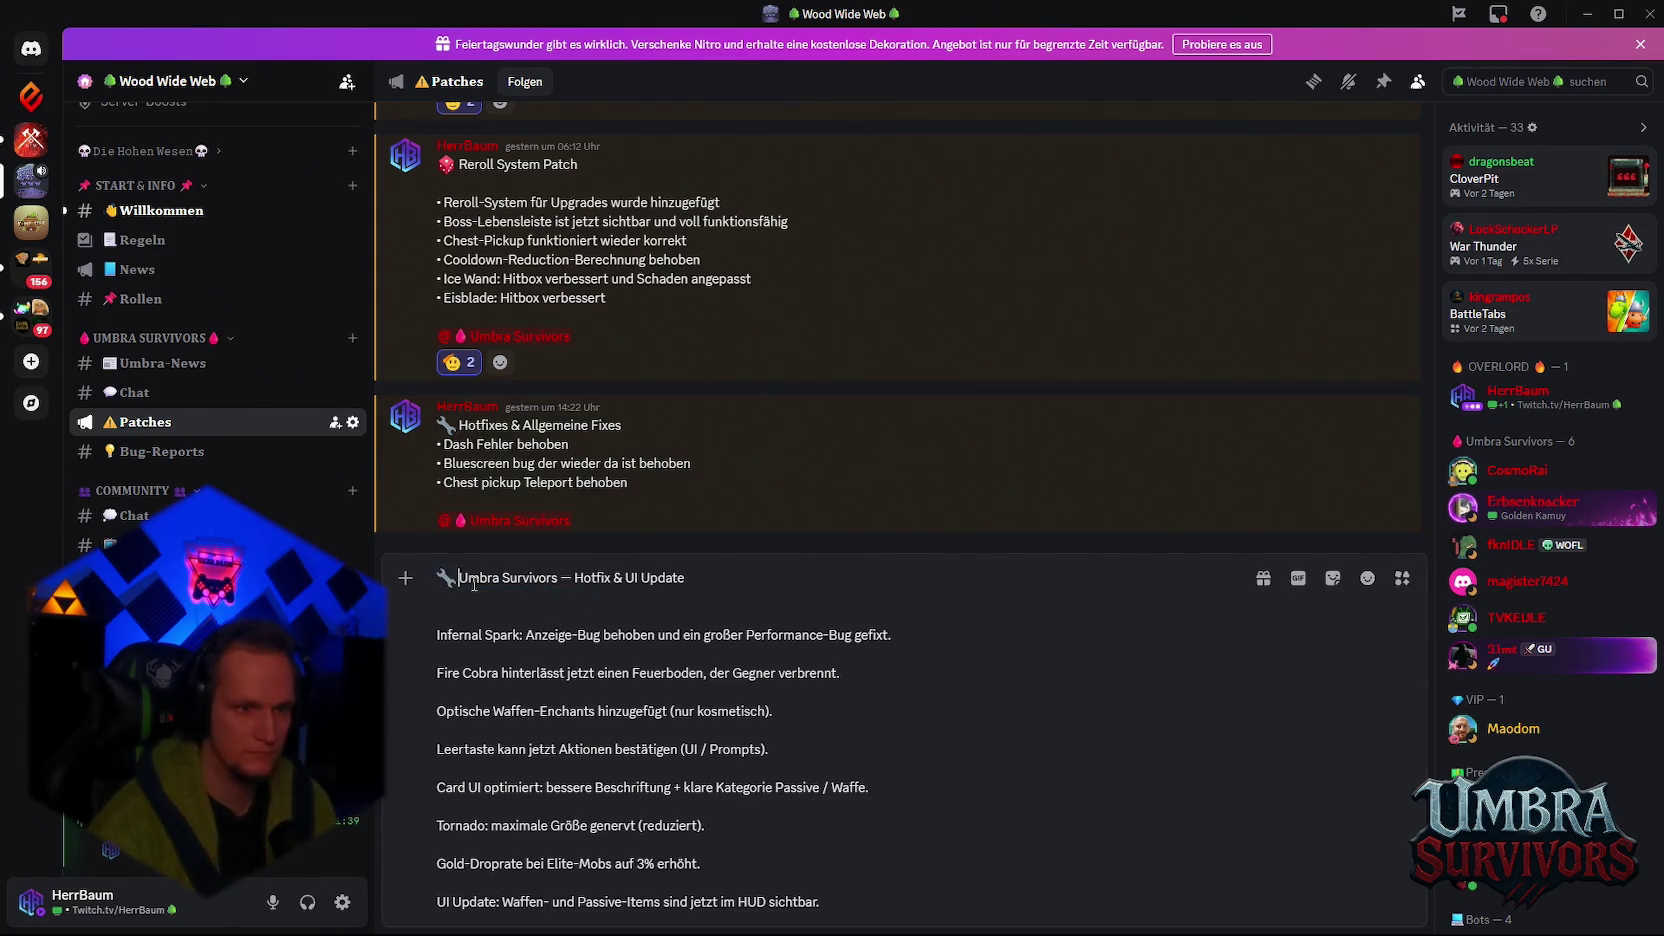
pyautogui.moveTo(577, 582); pyautogui.dragTo(459, 580)
pyautogui.press('BackSpace')
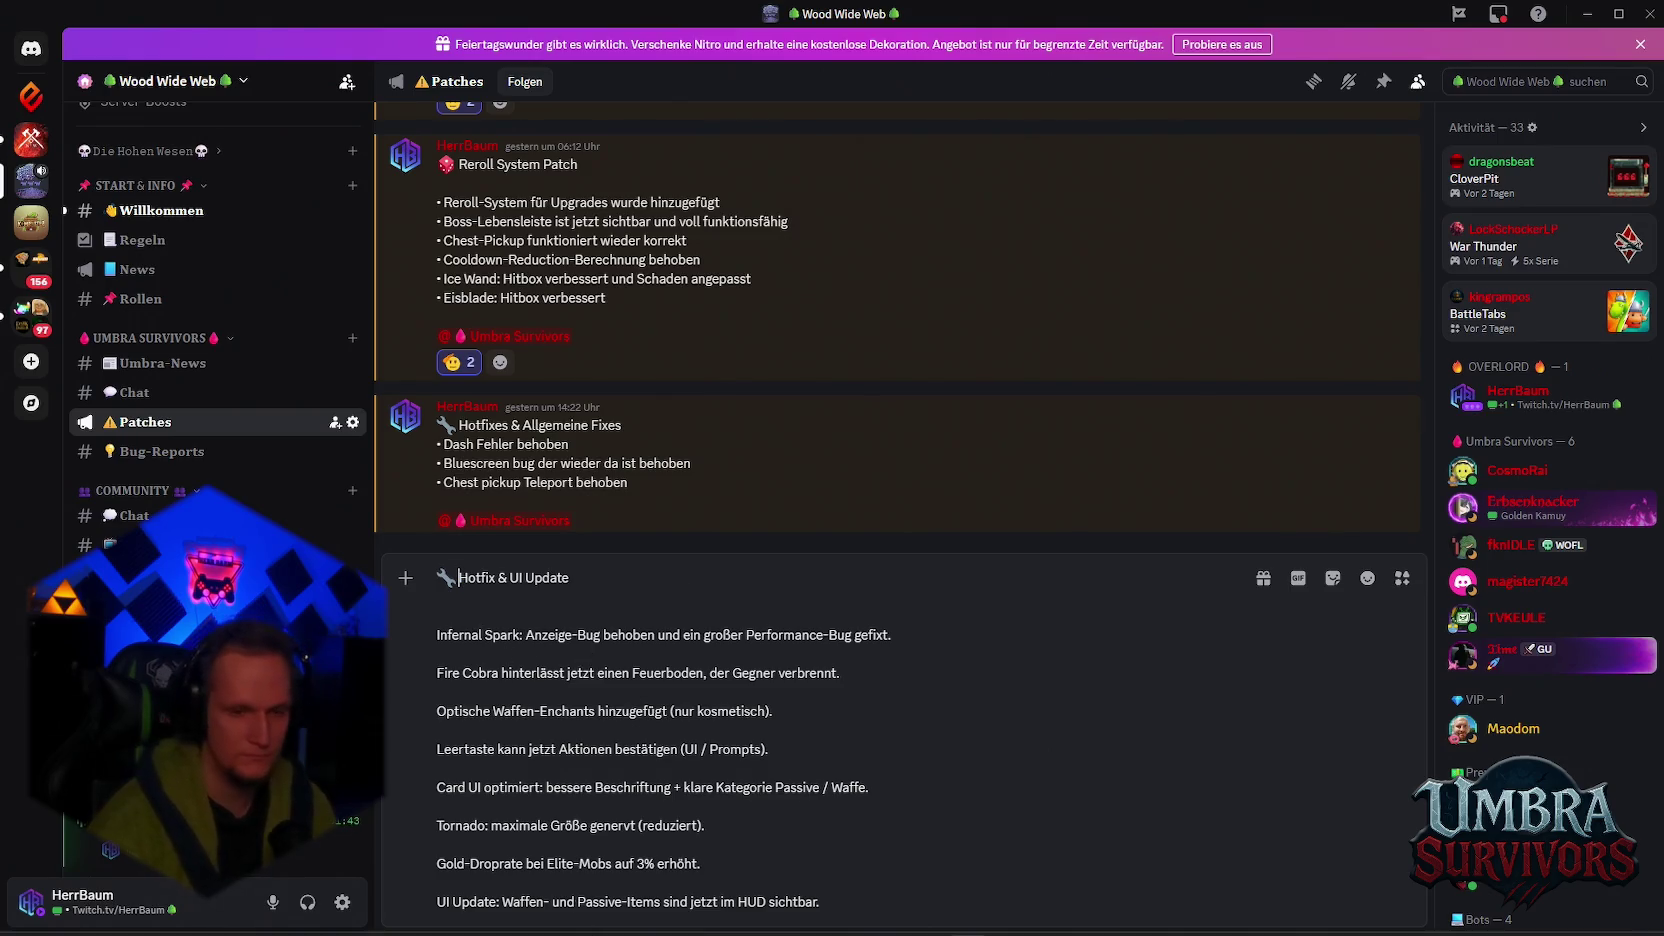
pyautogui.click(1120, 914)
pyautogui.hotkey('ctrl', 'Home')
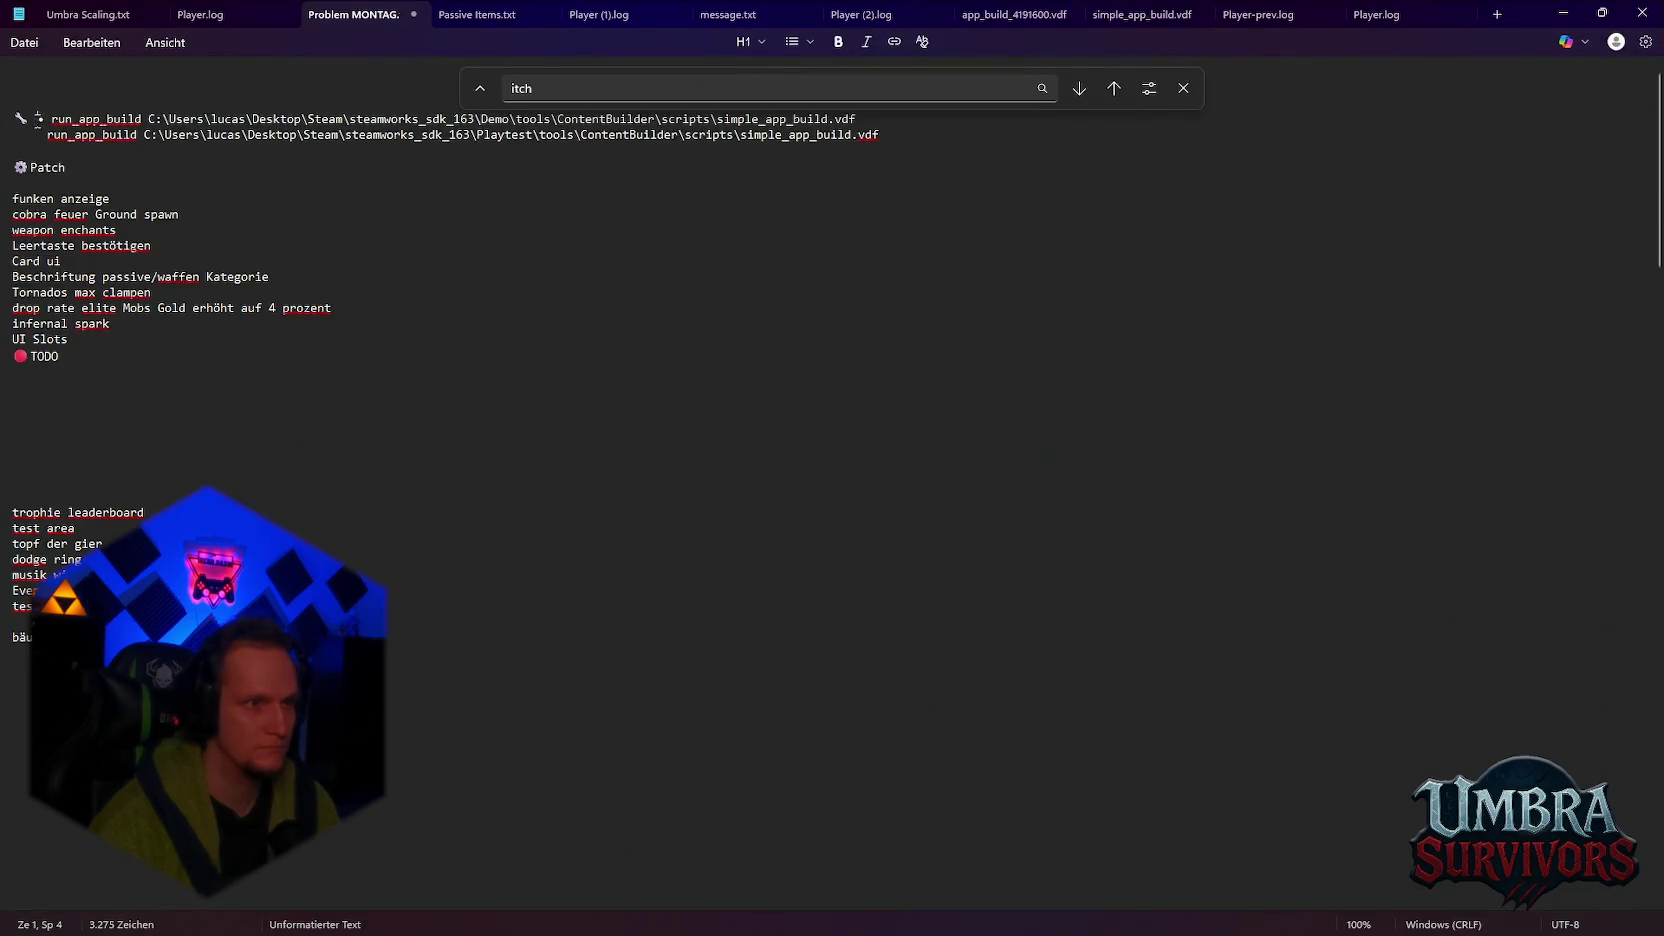
pyautogui.hotkey('alt', 'Tab')
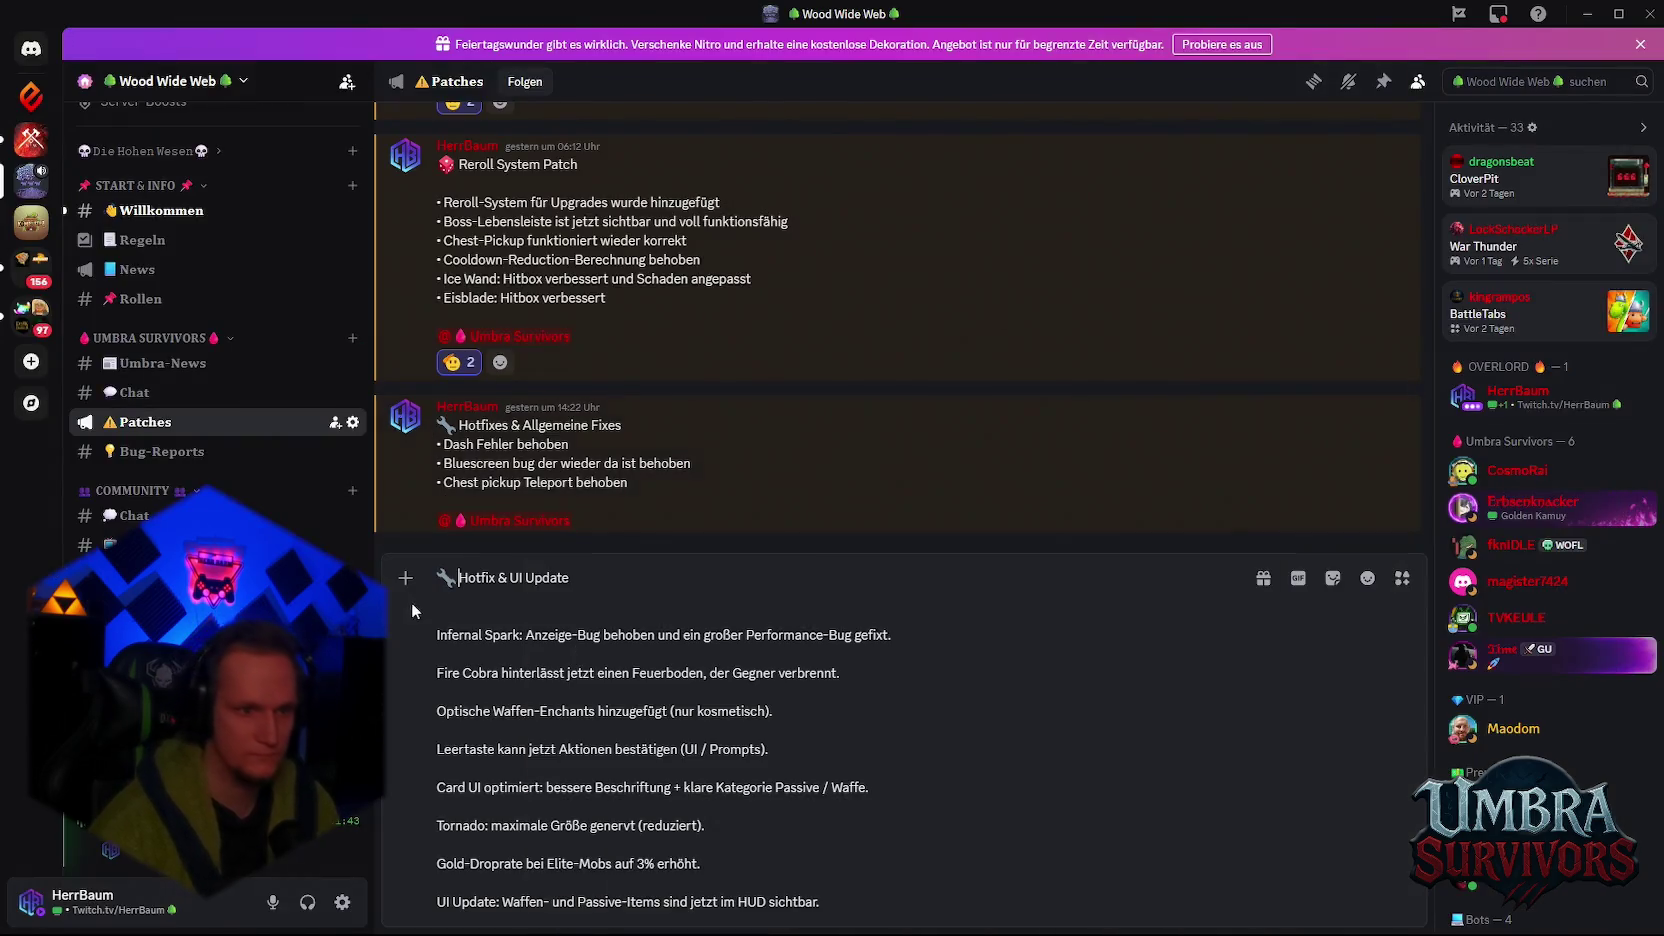
# Step: Put a • bullet at the start of each of the eight patch-note lines
pyautogui.write('•')
pyautogui.click(437, 670)
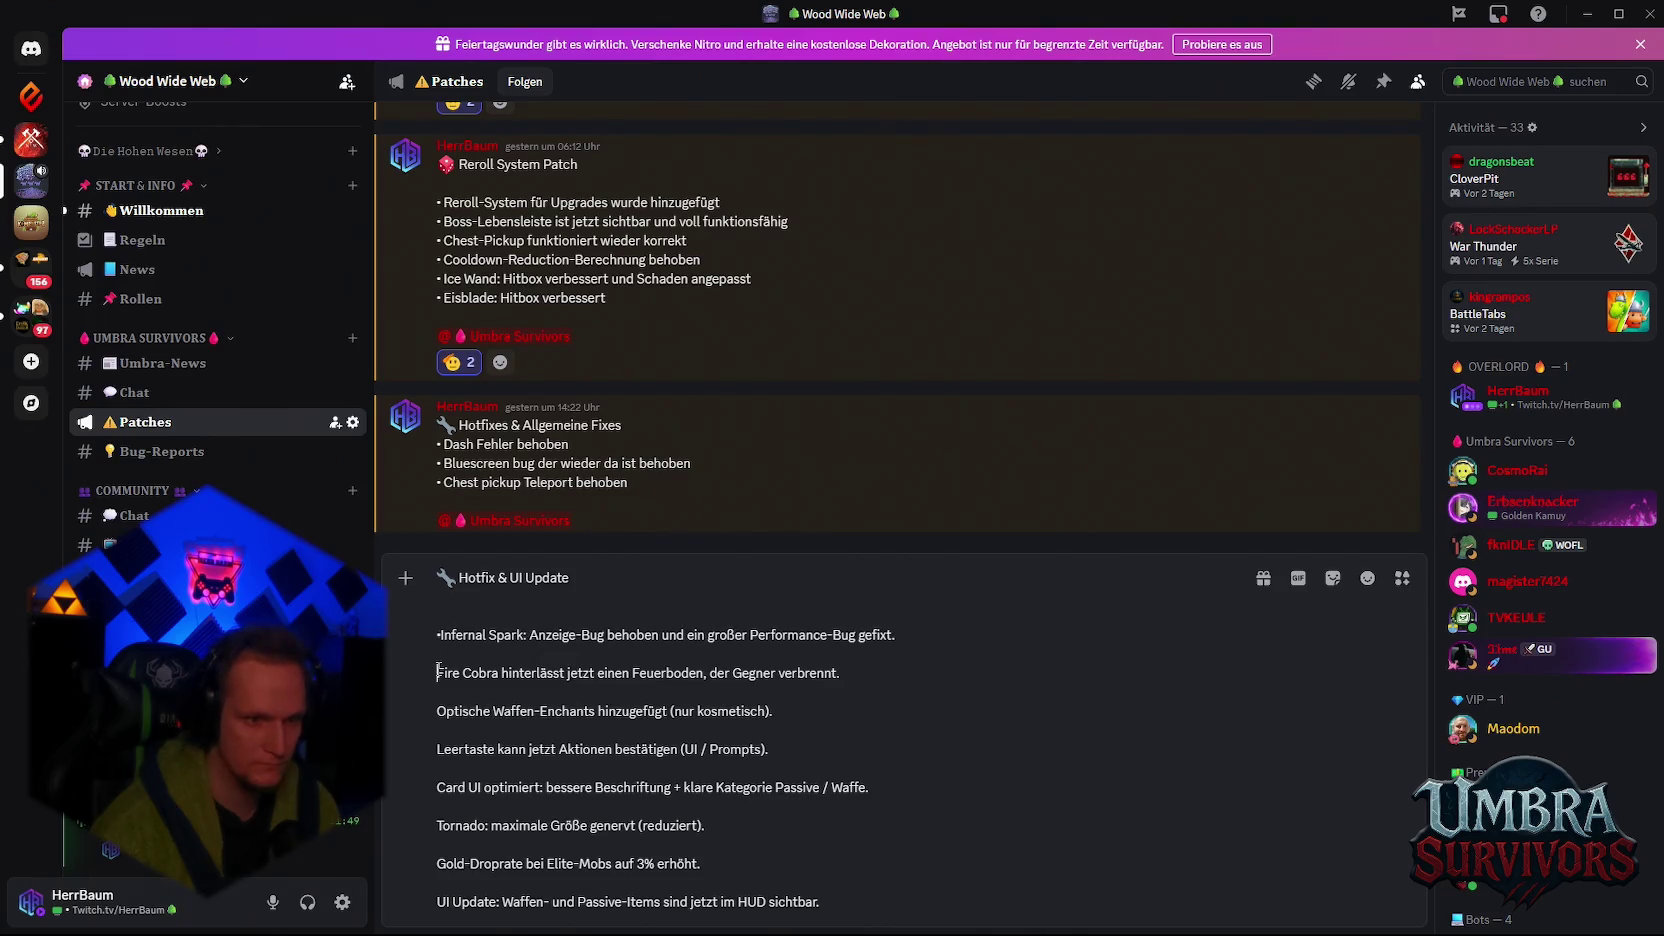
pyautogui.write('•')
pyautogui.click(439, 714)
pyautogui.write('•')
pyautogui.click(438, 750)
pyautogui.write('•')
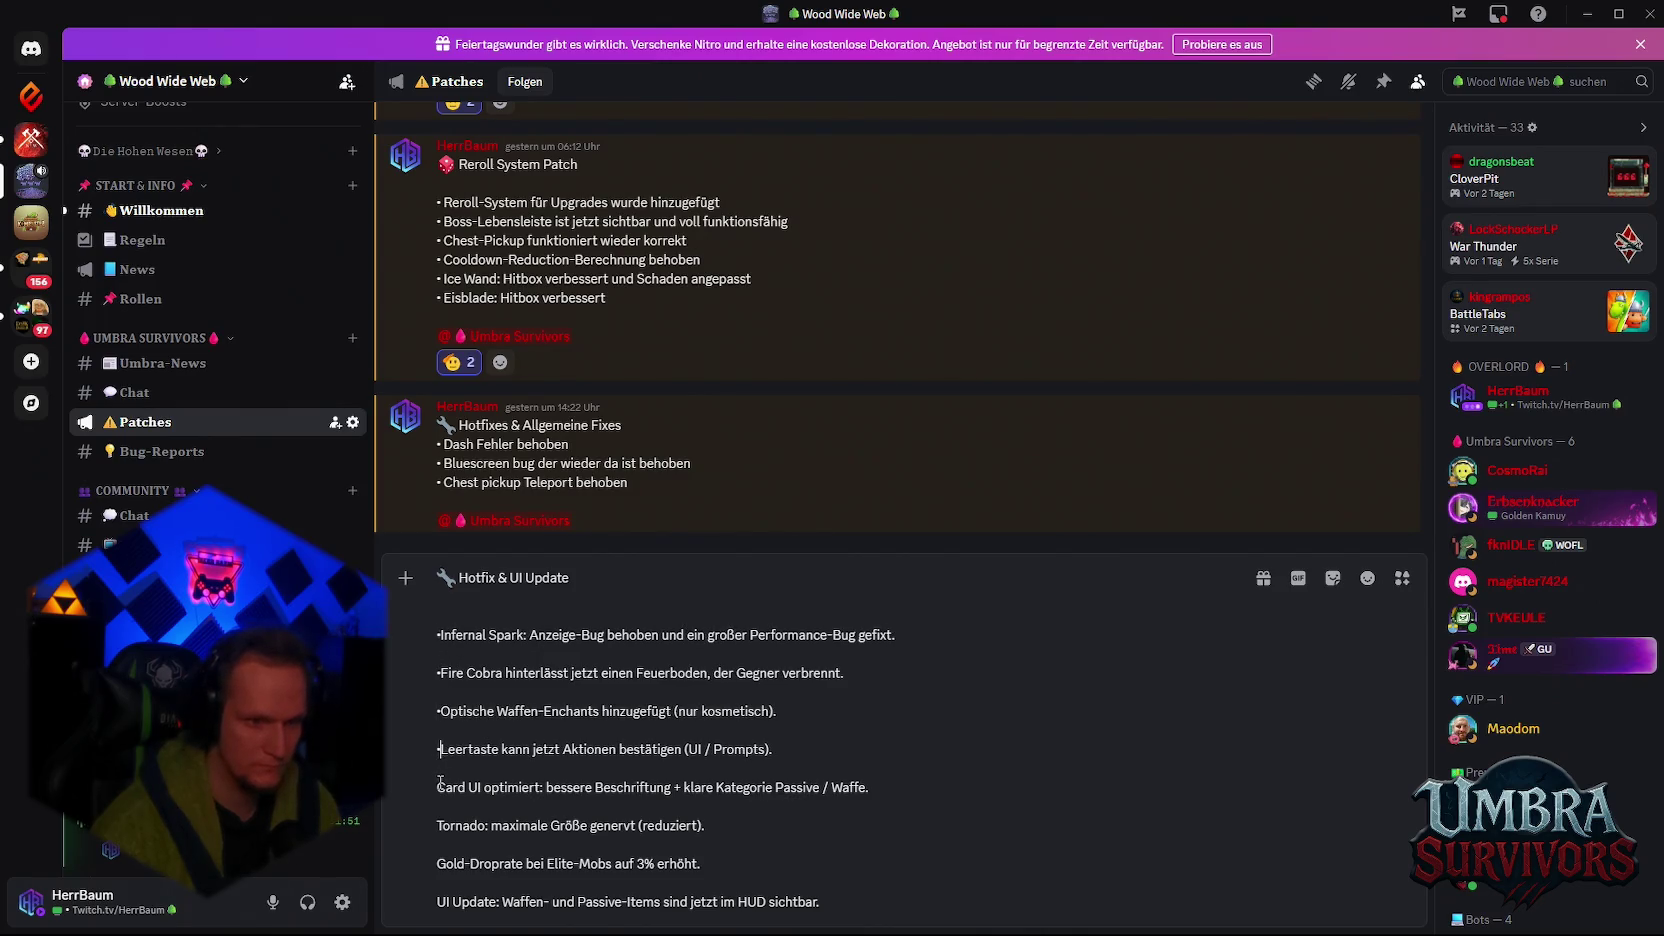
pyautogui.click(438, 788)
pyautogui.write('•')
pyautogui.click(438, 826)
pyautogui.write('•')
pyautogui.click(438, 864)
pyautogui.write('•')
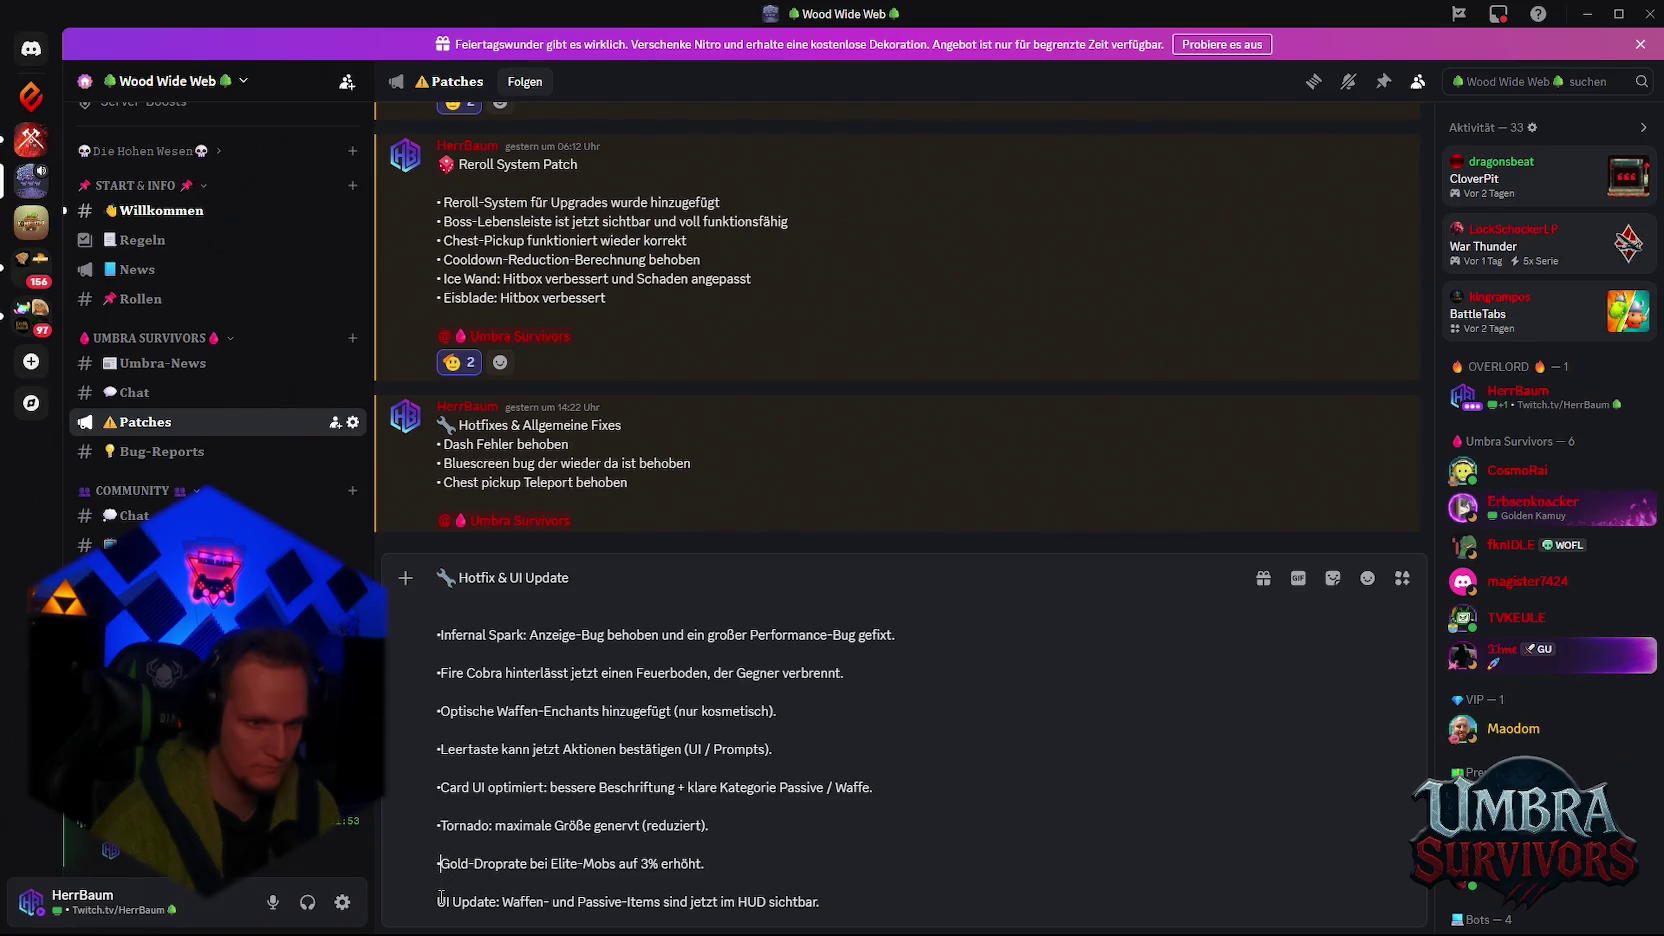
pyautogui.click(438, 902)
pyautogui.write('•')
# Step: Delete the blank lines between the title and each bulleted note
pyautogui.click(476, 872)
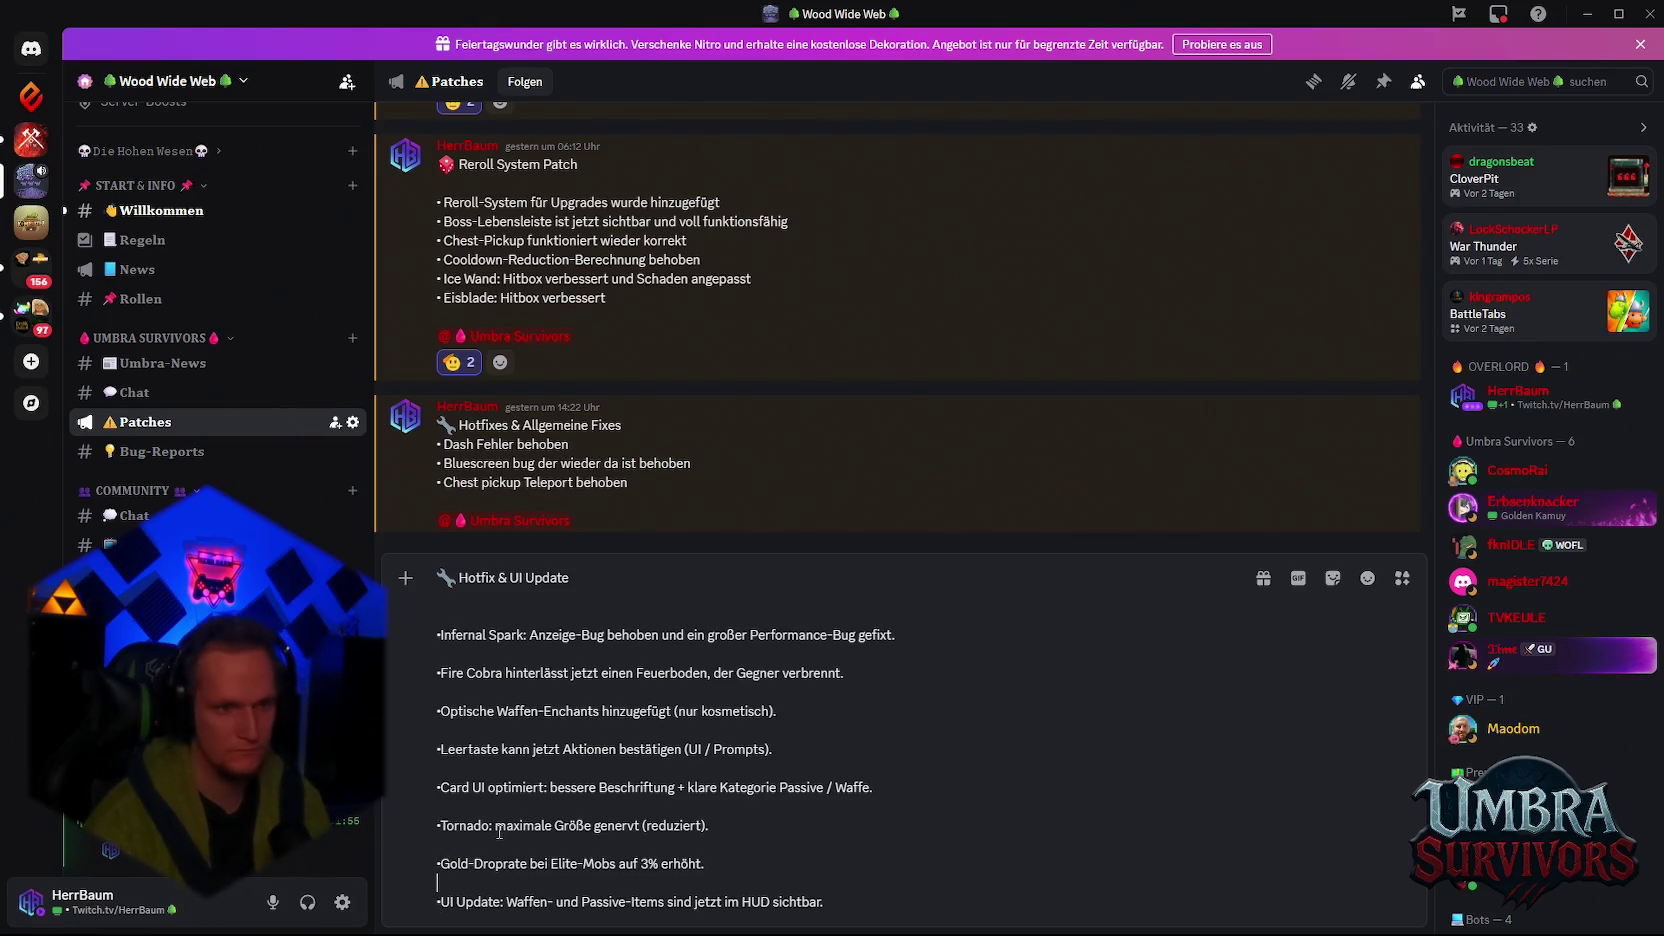
pyautogui.press('BackSpace')
pyautogui.click(465, 860)
pyautogui.press('BackSpace')
pyautogui.click(462, 845)
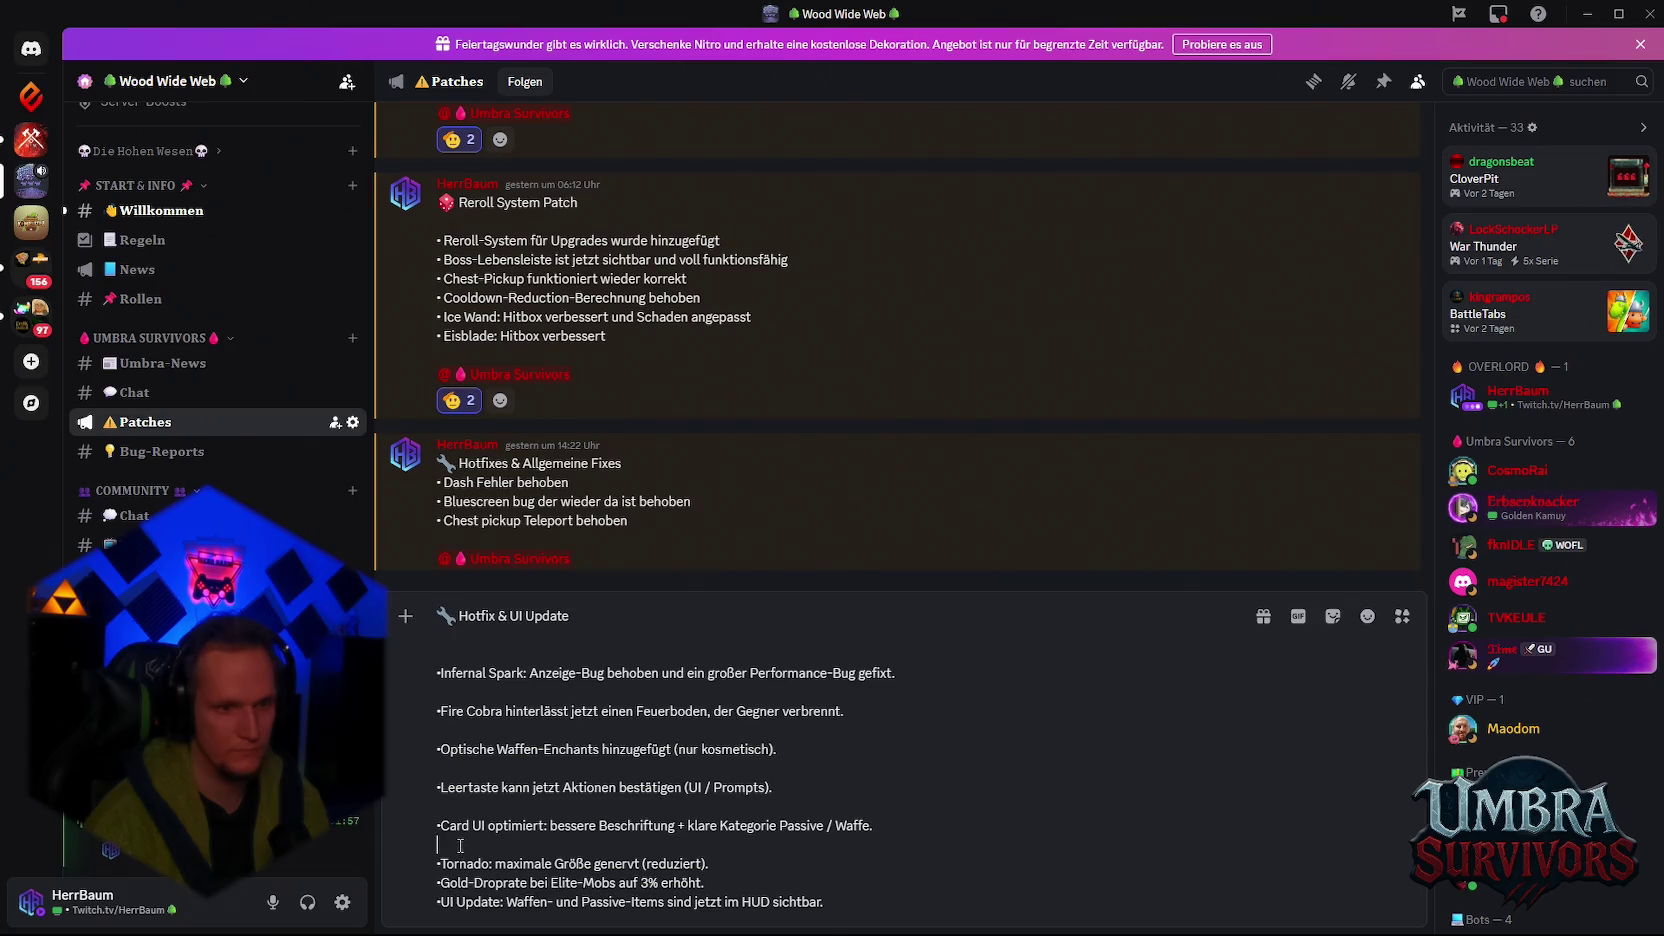
pyautogui.press('BackSpace')
pyautogui.click(469, 826)
pyautogui.press('BackSpace')
pyautogui.click(469, 807)
pyautogui.press('BackSpace')
pyautogui.click(463, 789)
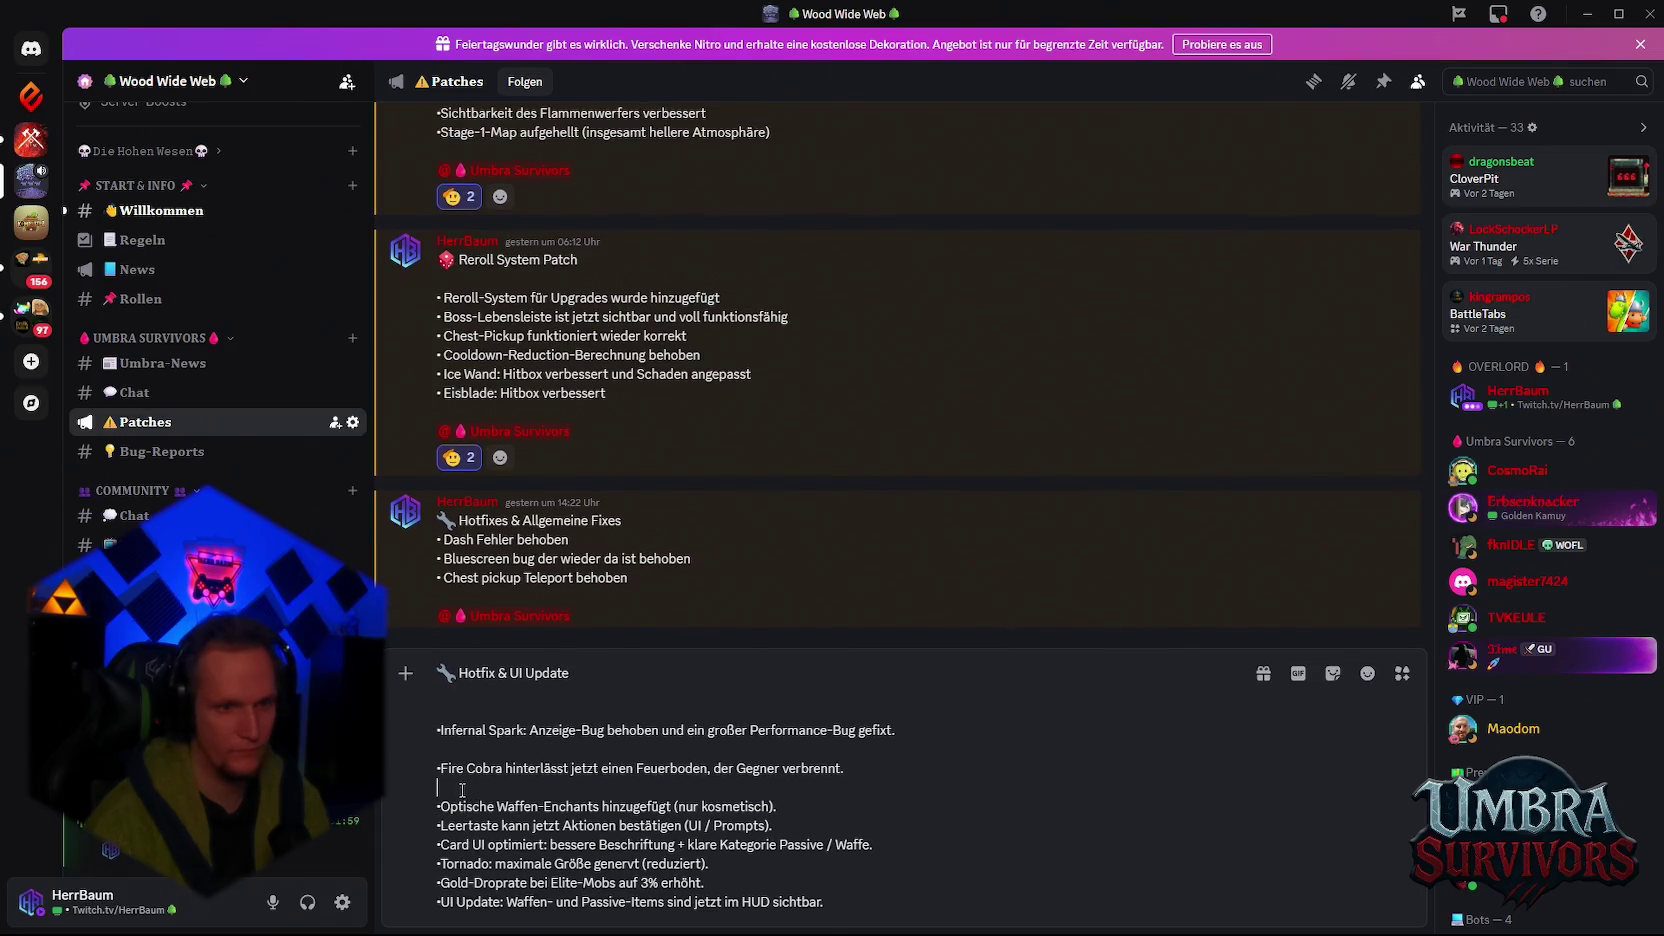
pyautogui.press('BackSpace')
pyautogui.click(463, 769)
pyautogui.press('BackSpace')
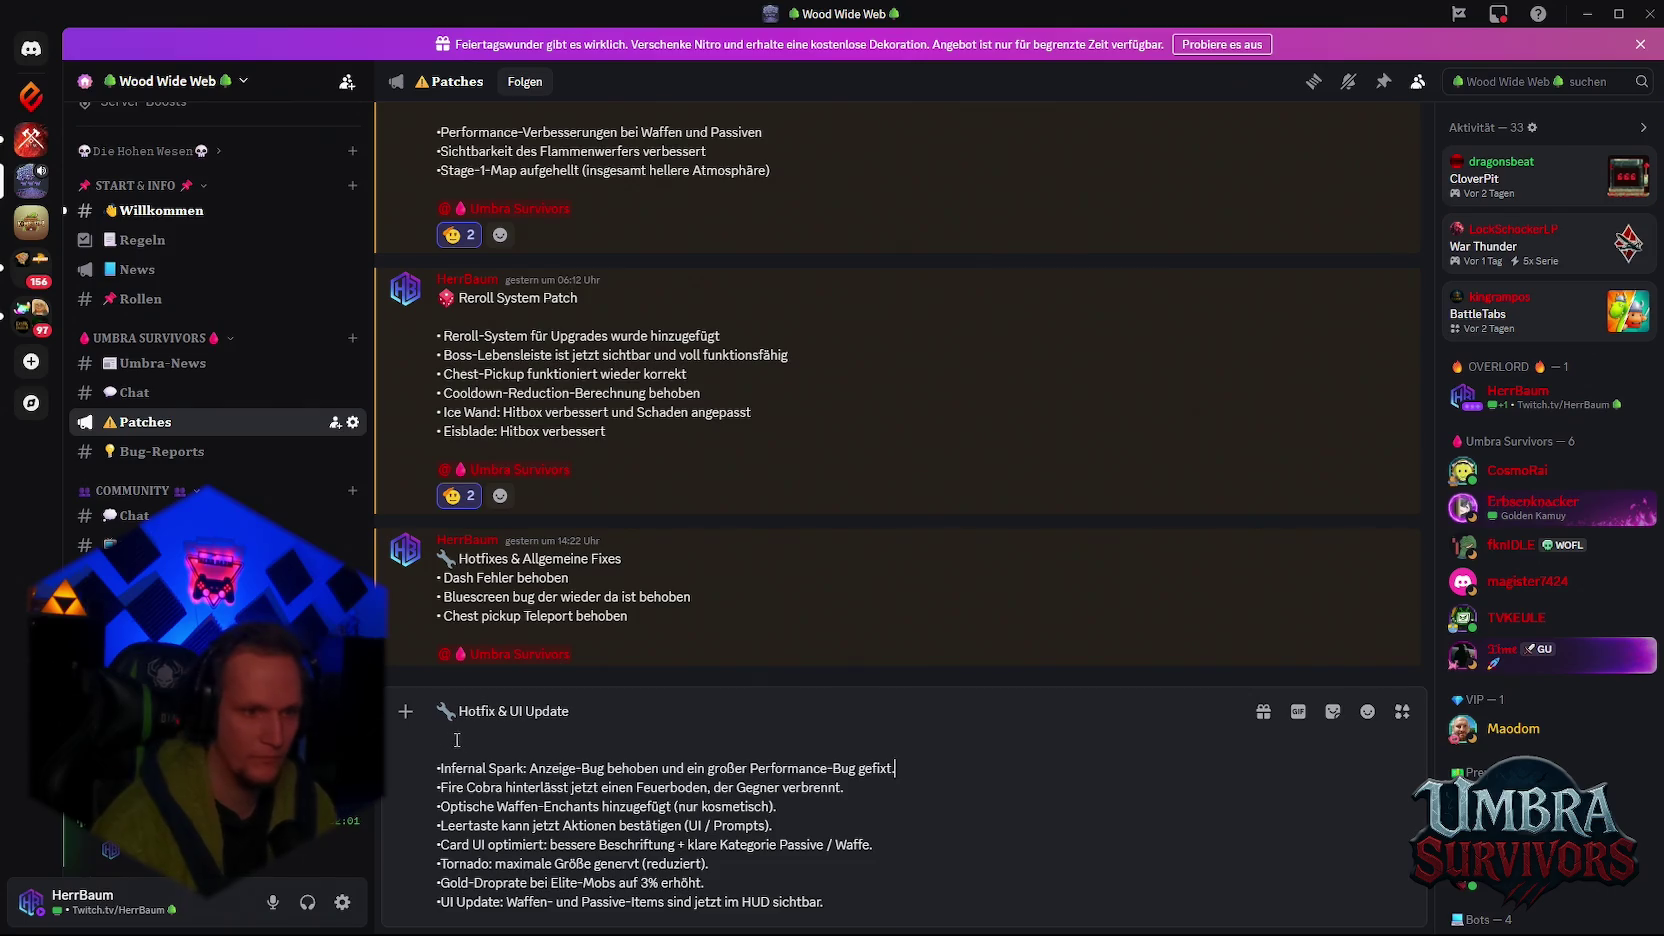
pyautogui.click(489, 749)
pyautogui.press('BackSpace')
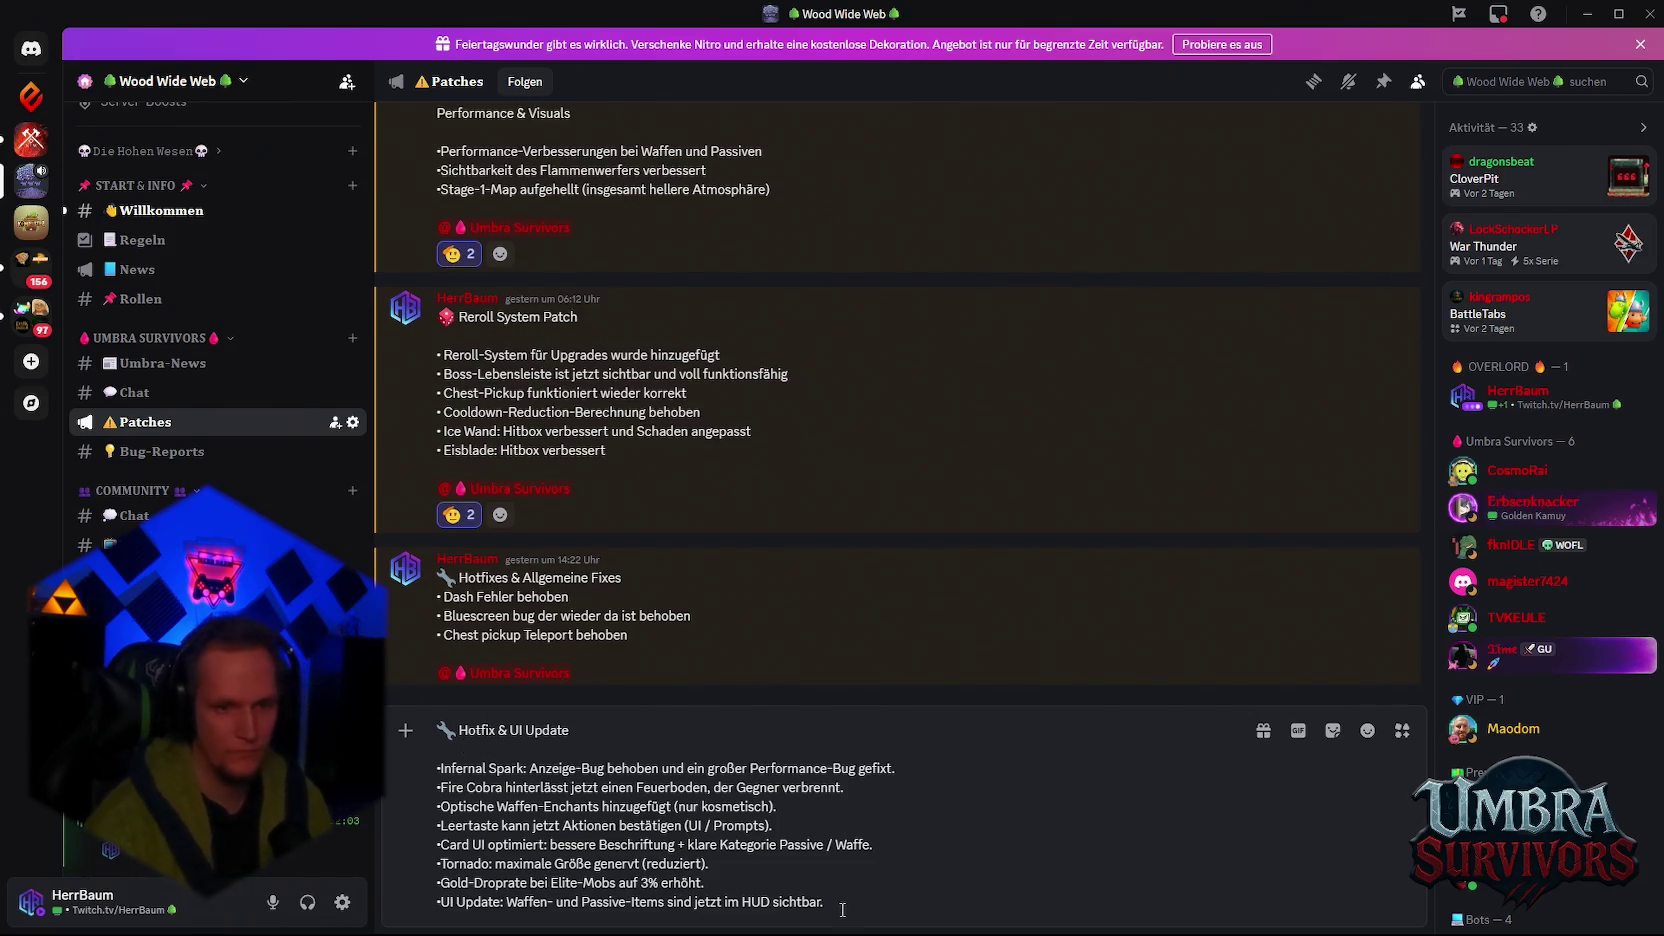
pyautogui.click(847, 905)
pyautogui.hotkey('shift', 'Return')
pyautogui.hotkey('shift', 'Return')
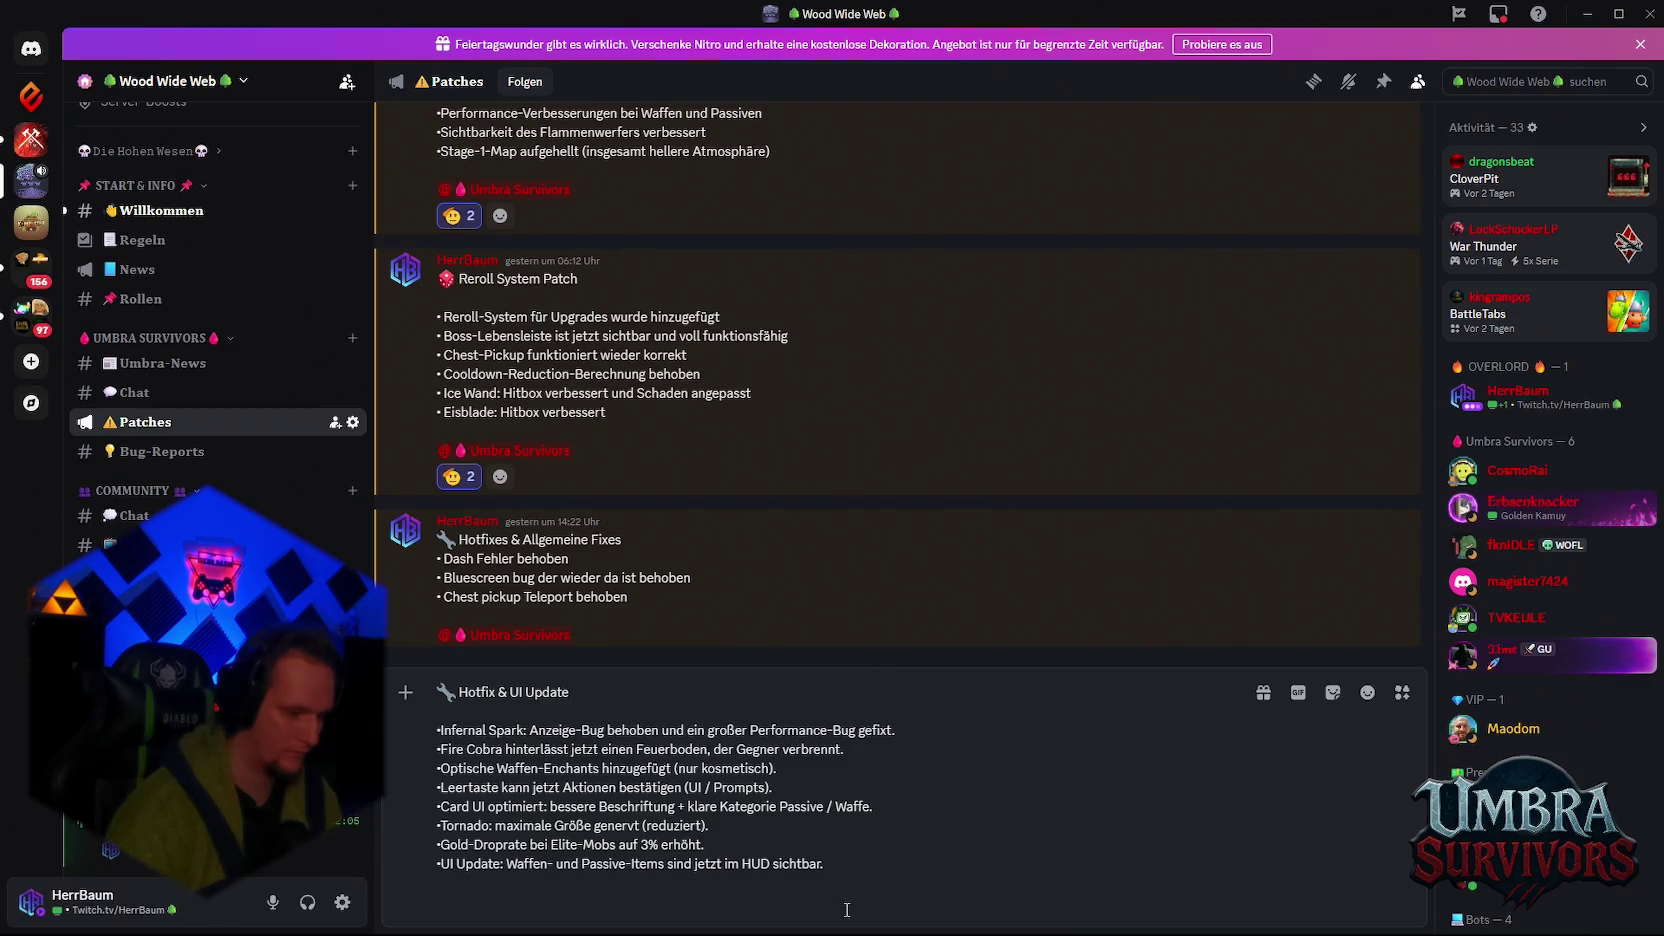
pyautogui.write('@umbr')
pyautogui.click(530, 646)
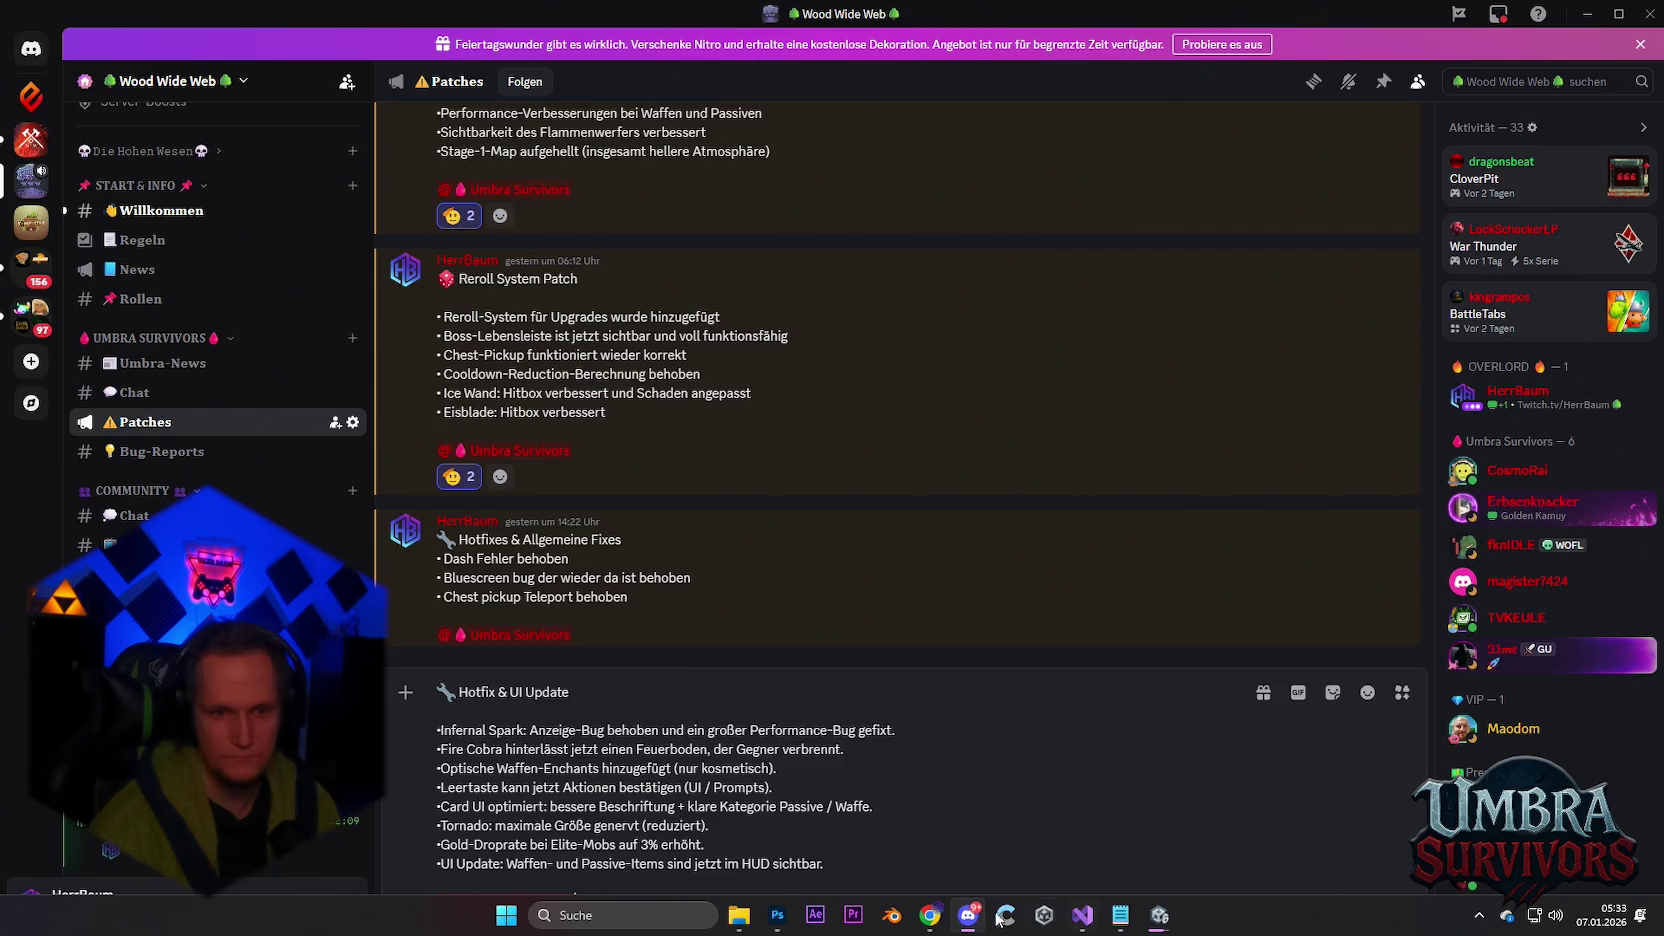
pyautogui.moveTo(739, 918)
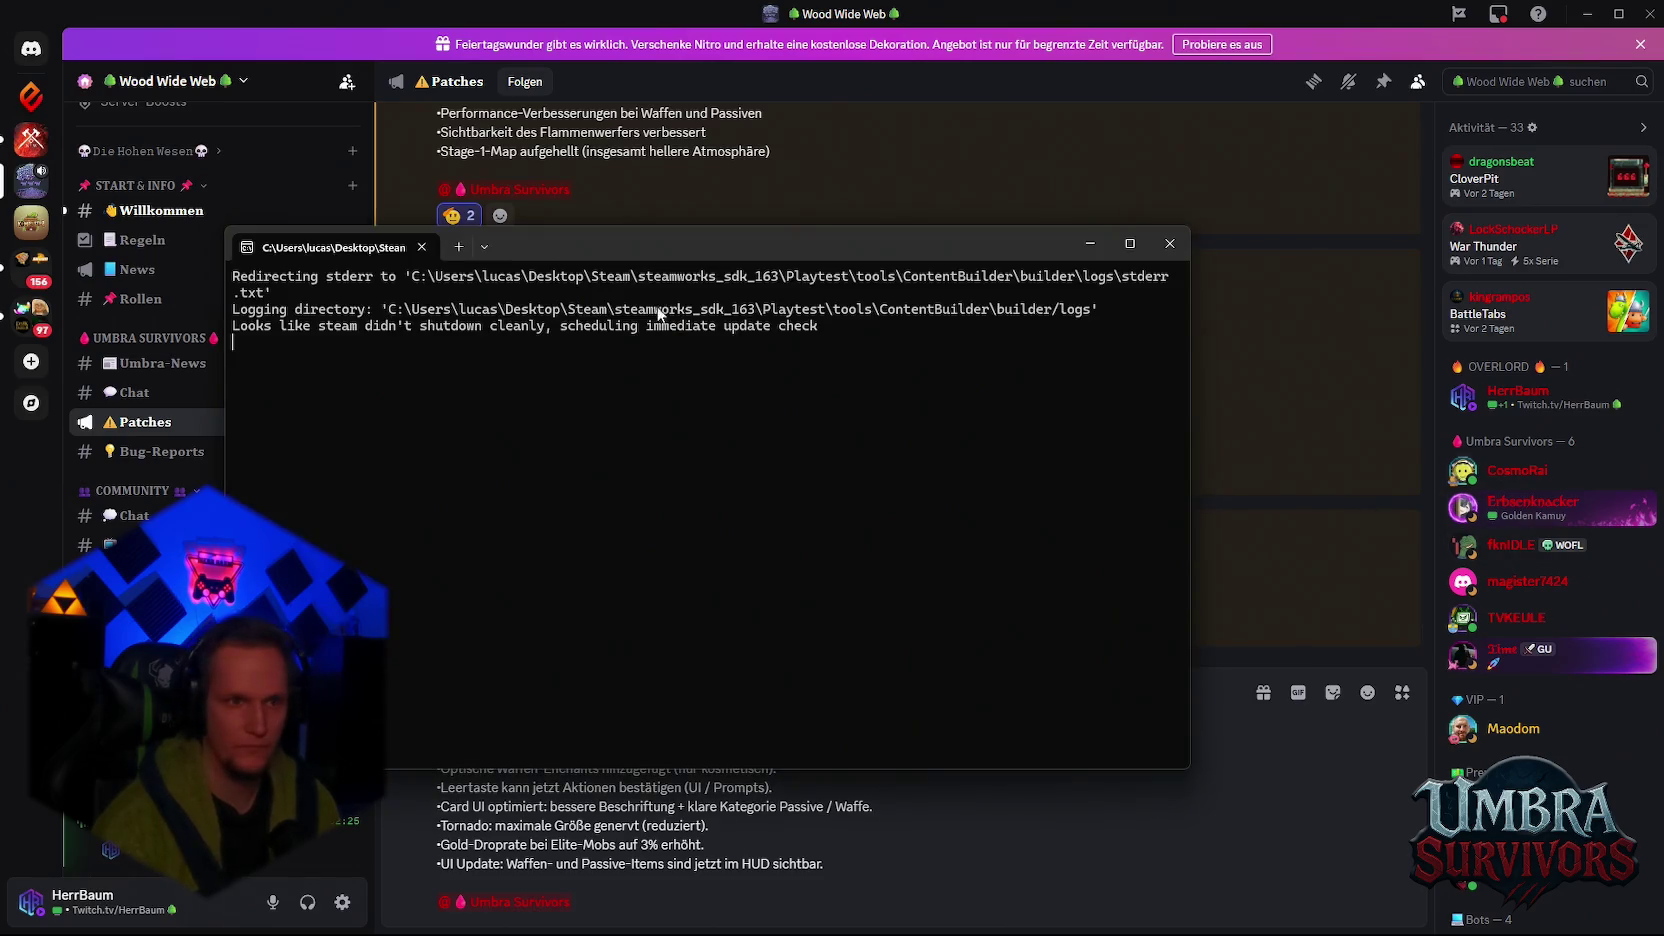
# Step: Paste the Playtest run_app_build command for simple_app_build.vdf into the Steam console
pyautogui.moveTo(623, 243)
pyautogui.mouseDown()
pyautogui.moveTo(465, 240)
pyautogui.moveTo(514, 422)
pyautogui.moveTo(499, 235)
pyautogui.moveTo(528, 265)
pyautogui.moveTo(560, 443)
pyautogui.moveTo(548, 320)
pyautogui.moveTo(566, 329)
pyautogui.moveTo(497, 366)
pyautogui.mouseUp()
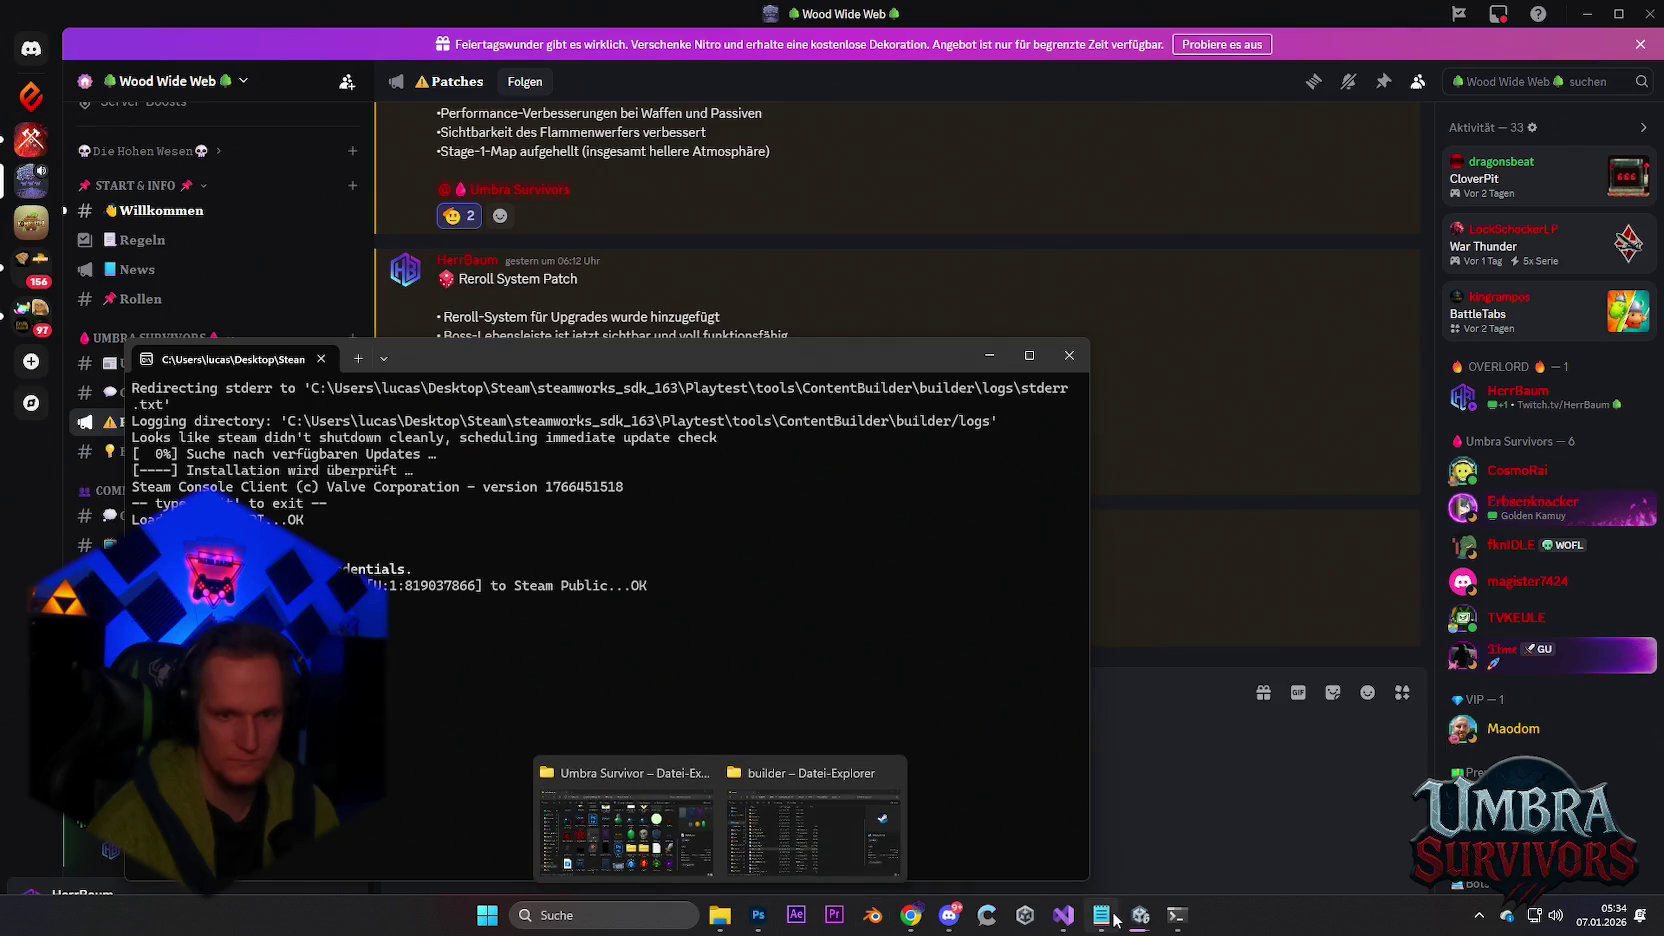
pyautogui.click(1101, 915)
pyautogui.moveTo(884, 134)
pyautogui.mouseDown()
pyautogui.moveTo(531, 160)
pyautogui.moveTo(224, 118)
pyautogui.moveTo(47, 134)
pyautogui.mouseUp()
pyautogui.click(1563, 13)
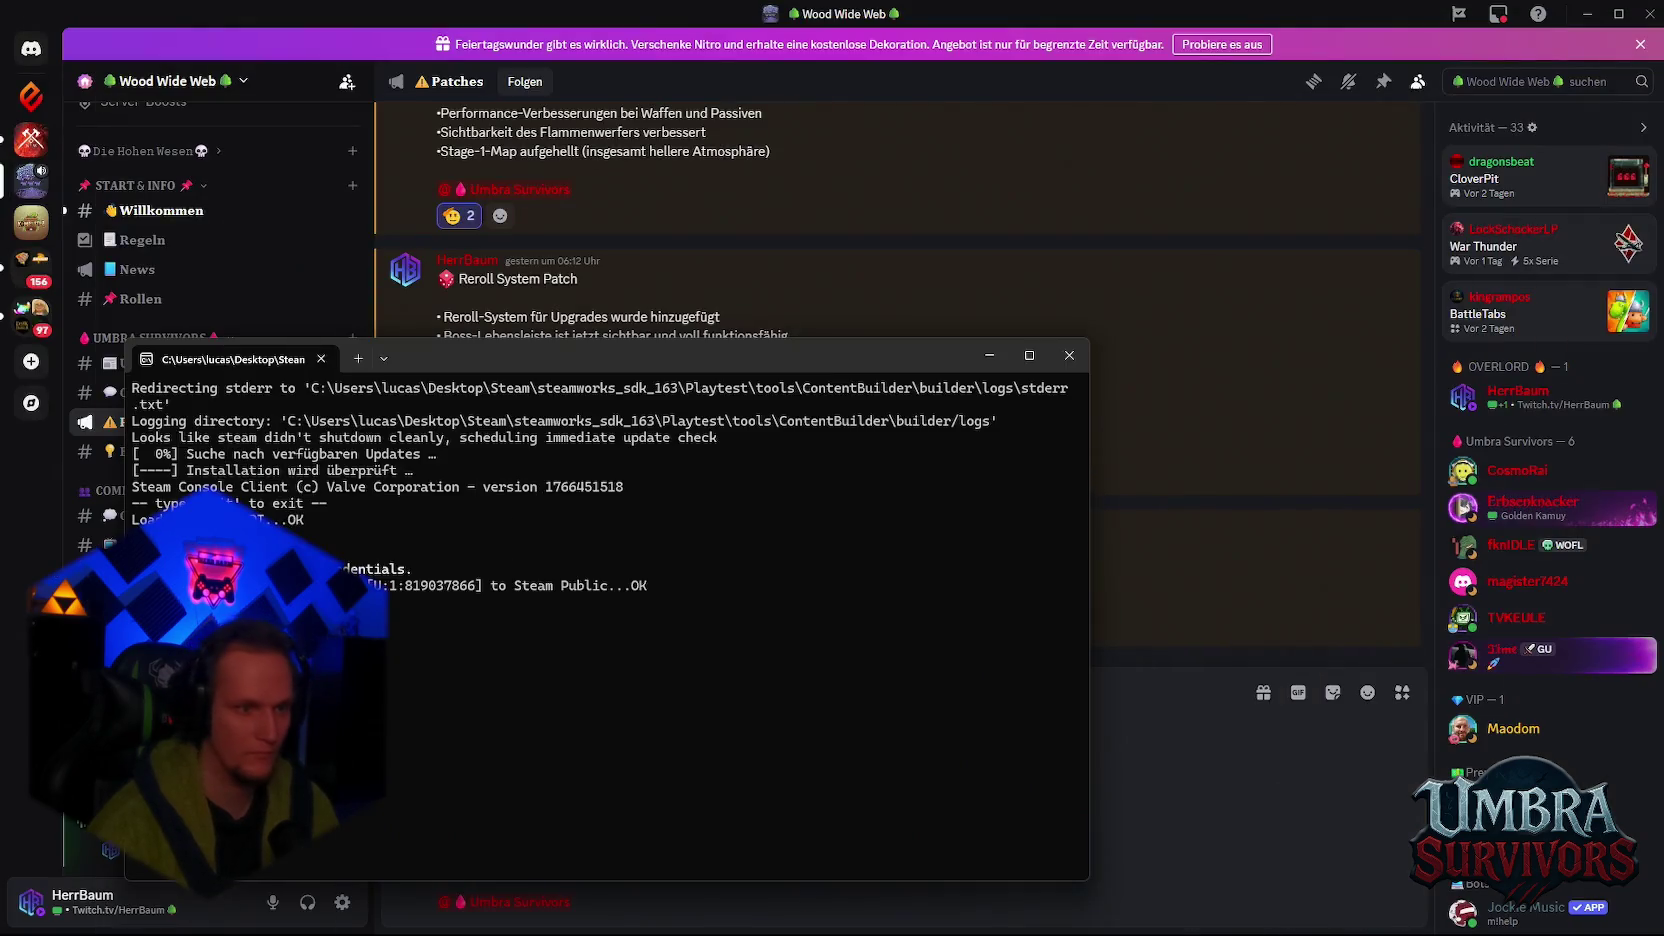
pyautogui.rightClick(568, 694)
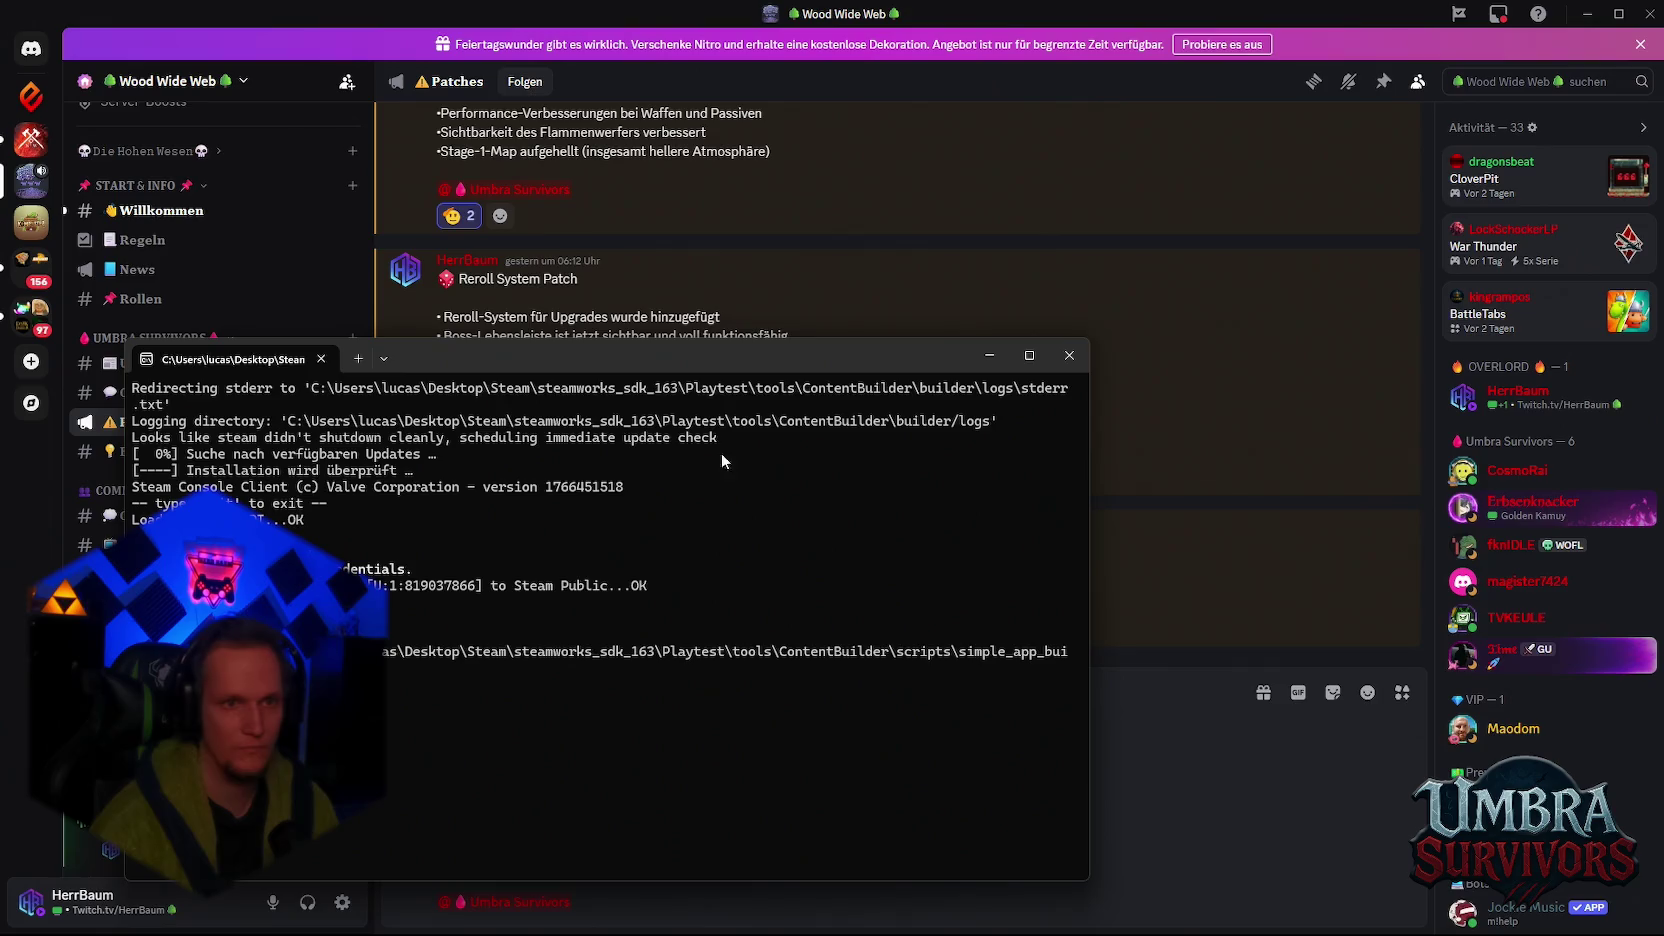
# Step: Navigate File Explorer up to the ContentBuilder folder
pyautogui.moveTo(893, 891)
pyautogui.moveTo(1140, 918)
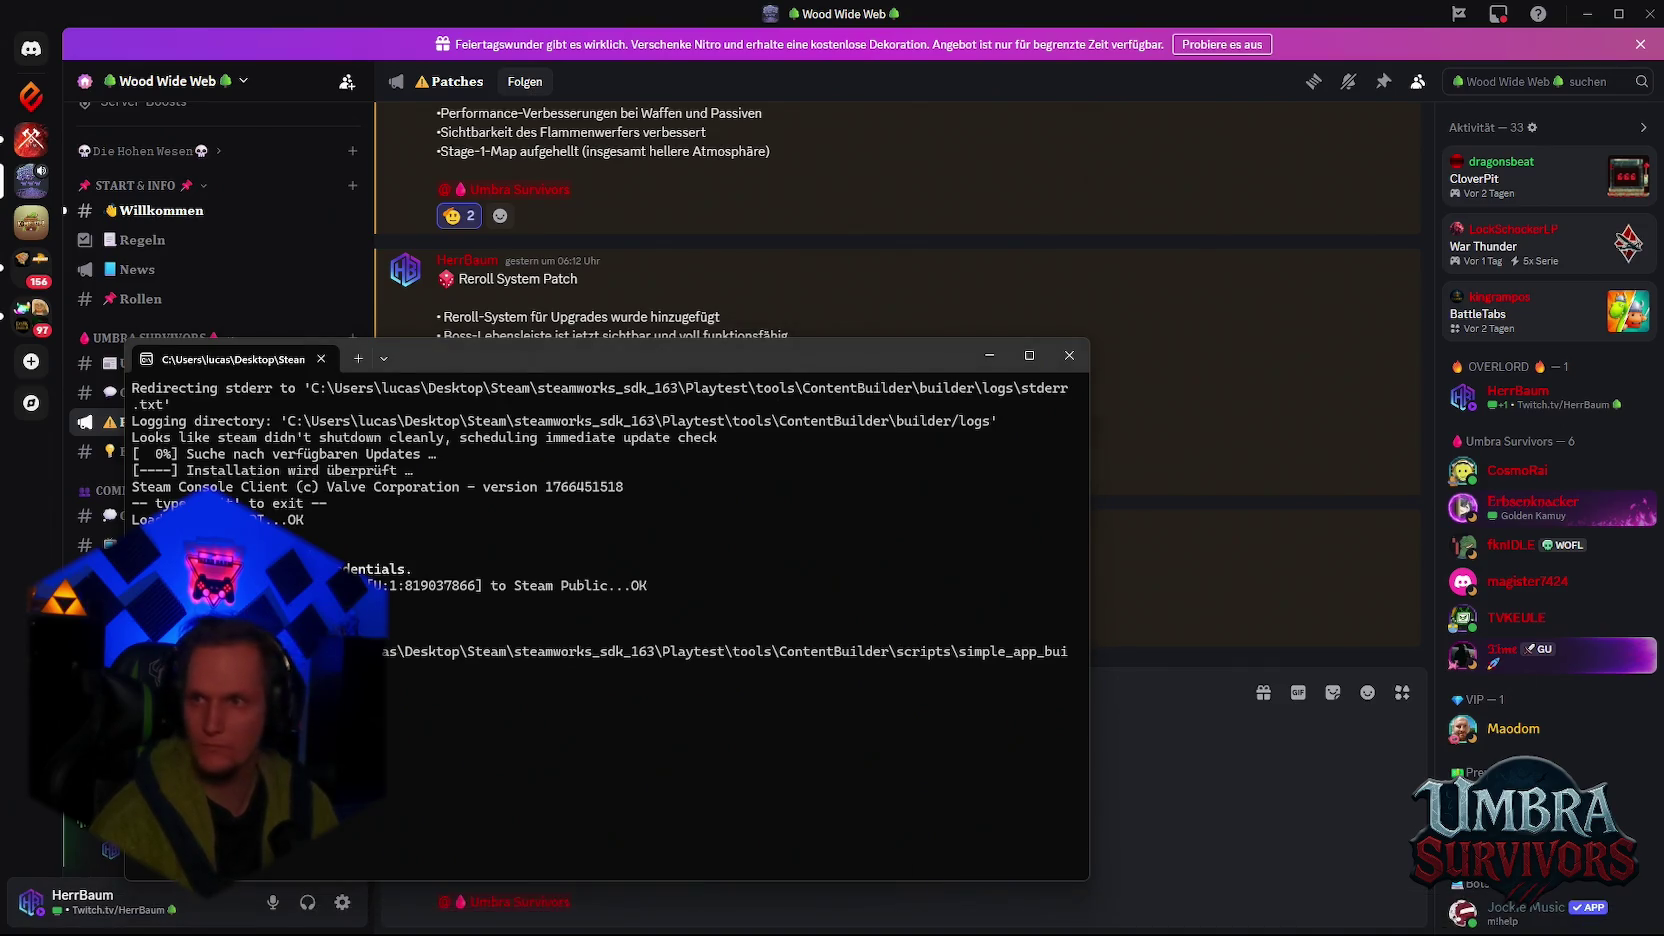
pyautogui.hotkey('alt', 'Up')
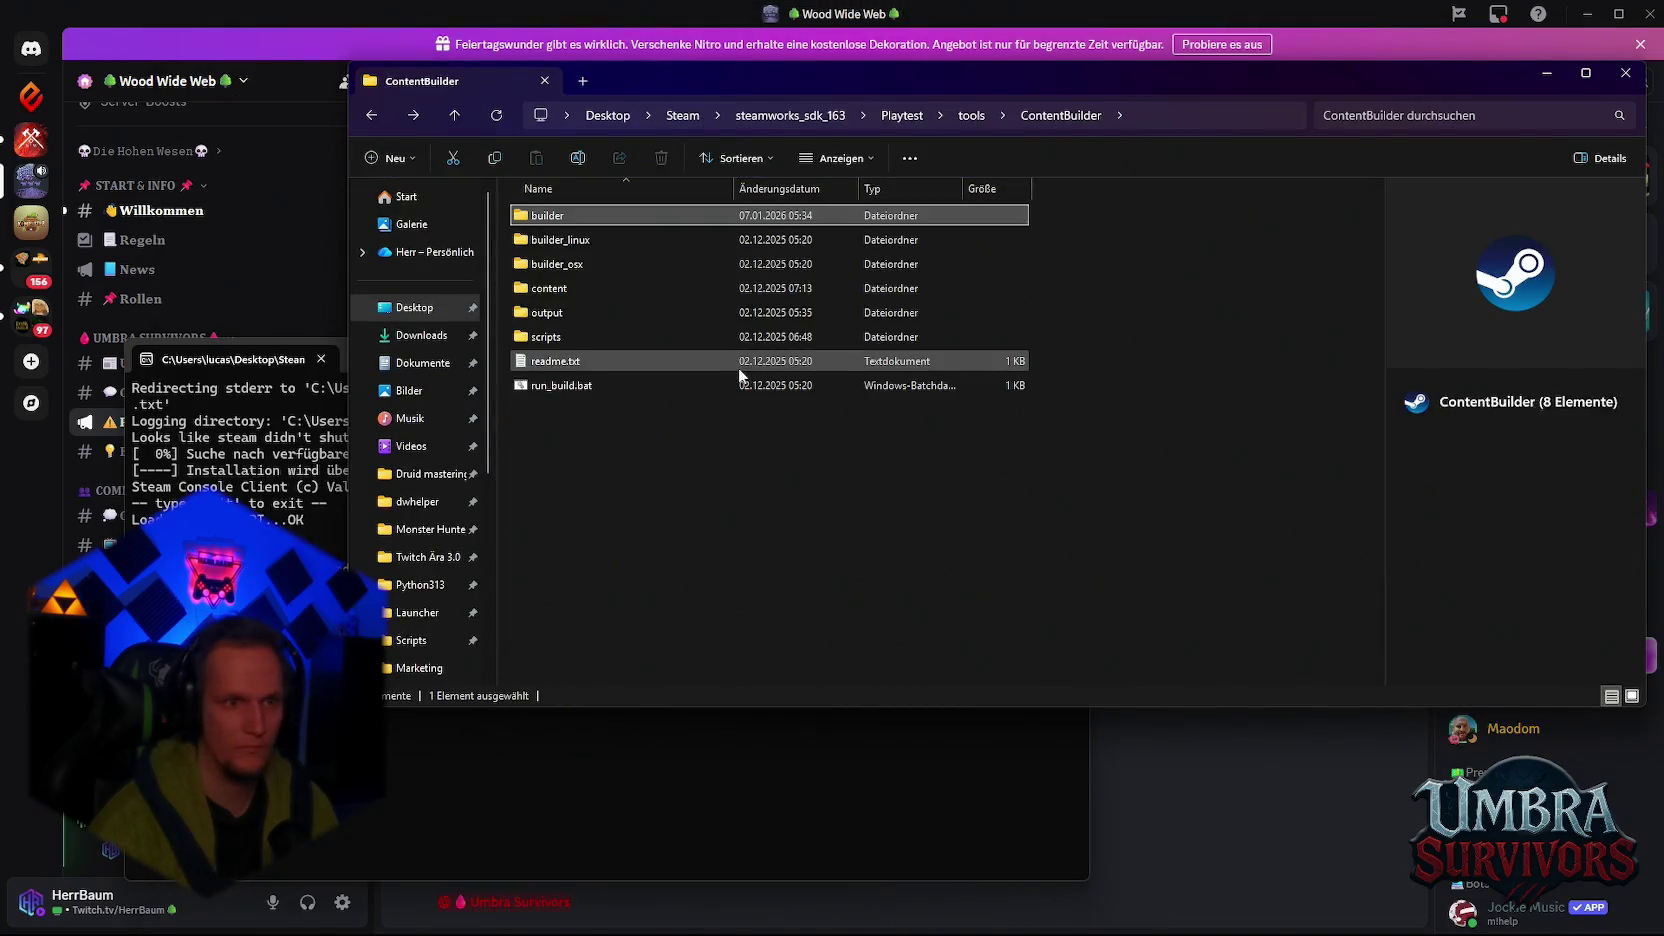
# Step: Copy the new UmbraSurvivors build files, including GameAssembly.dll, into ContentBuilder's content folder
pyautogui.doubleClick(578, 288)
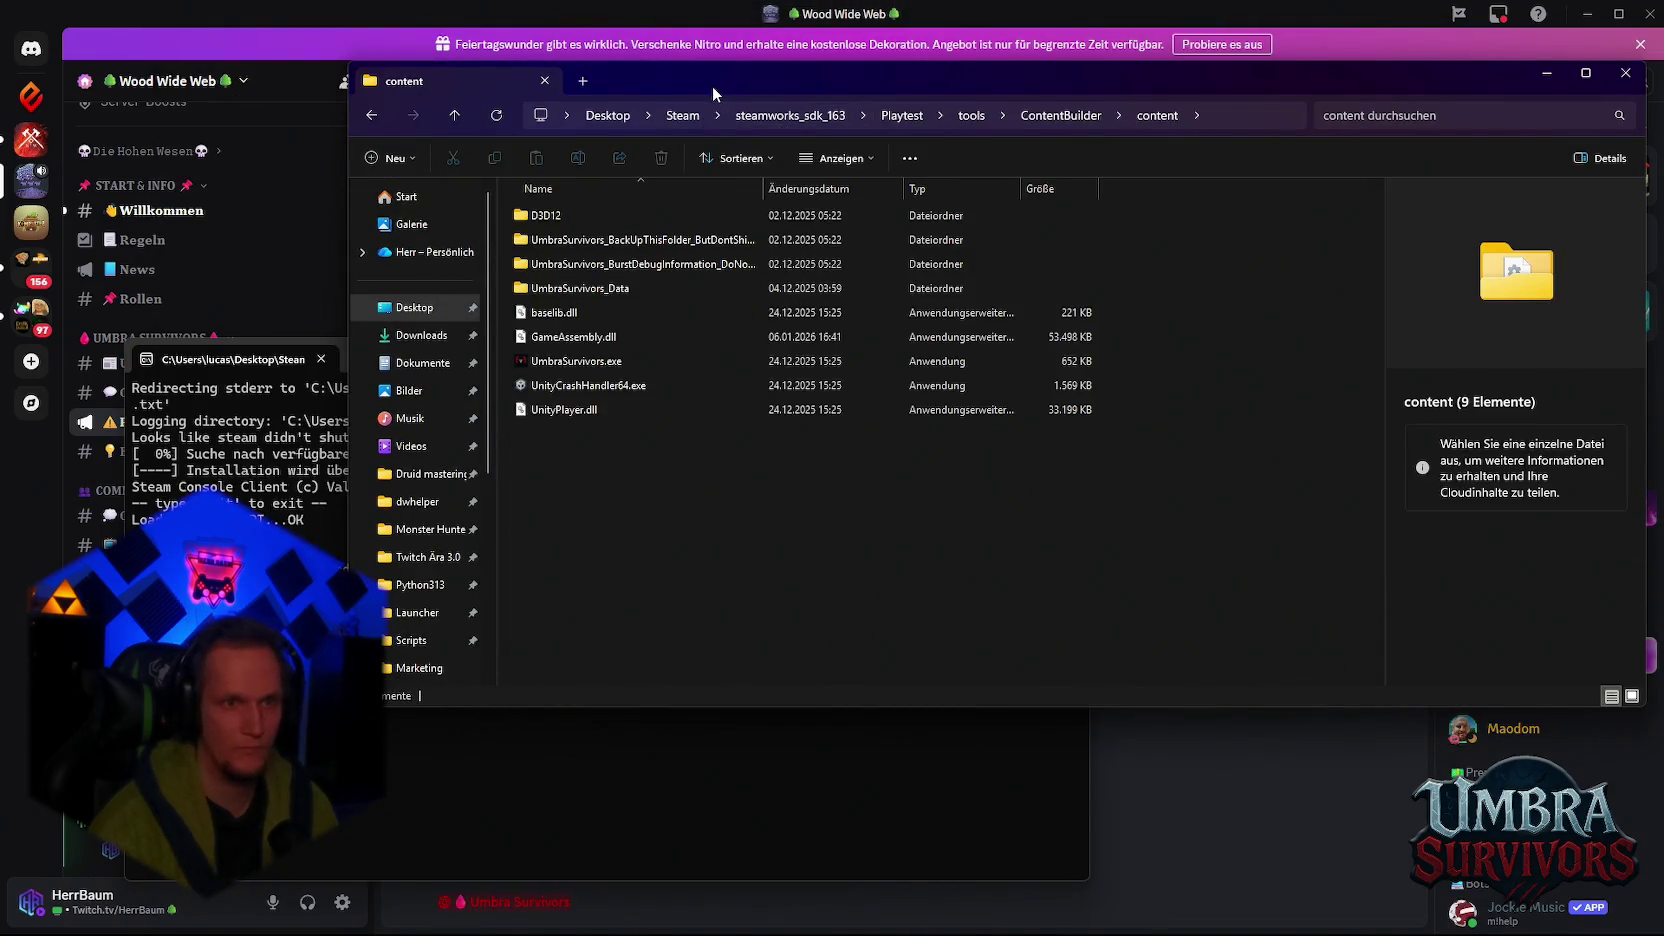
pyautogui.moveTo(712, 84); pyautogui.dragTo(591, 81)
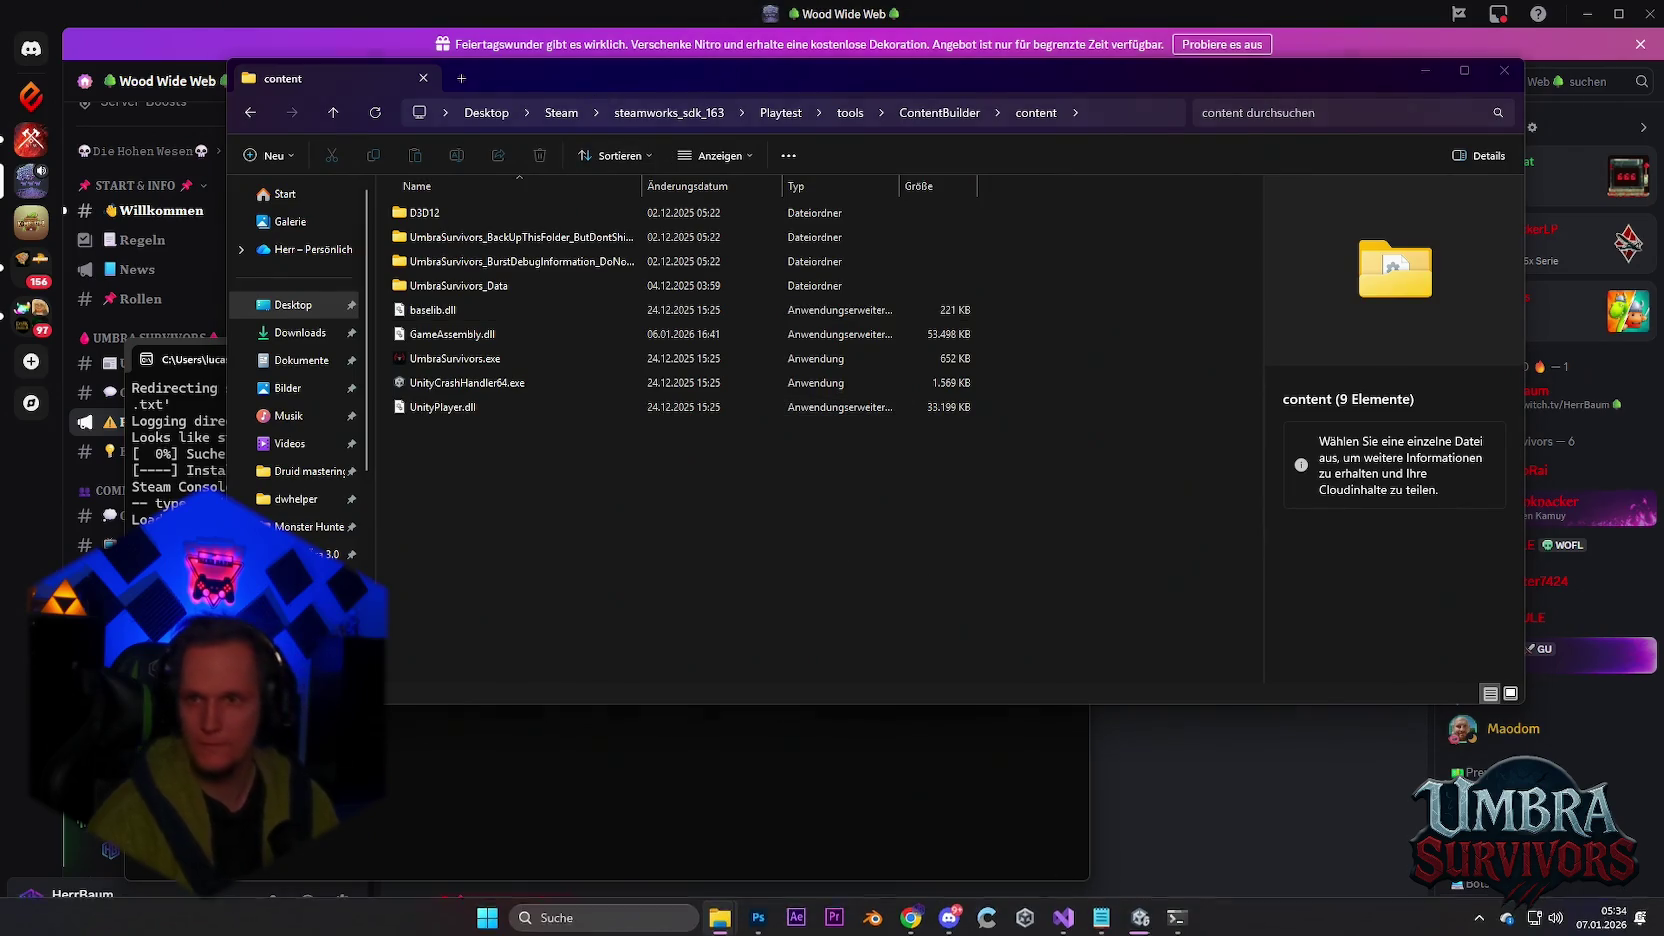
pyautogui.click(1245, 875)
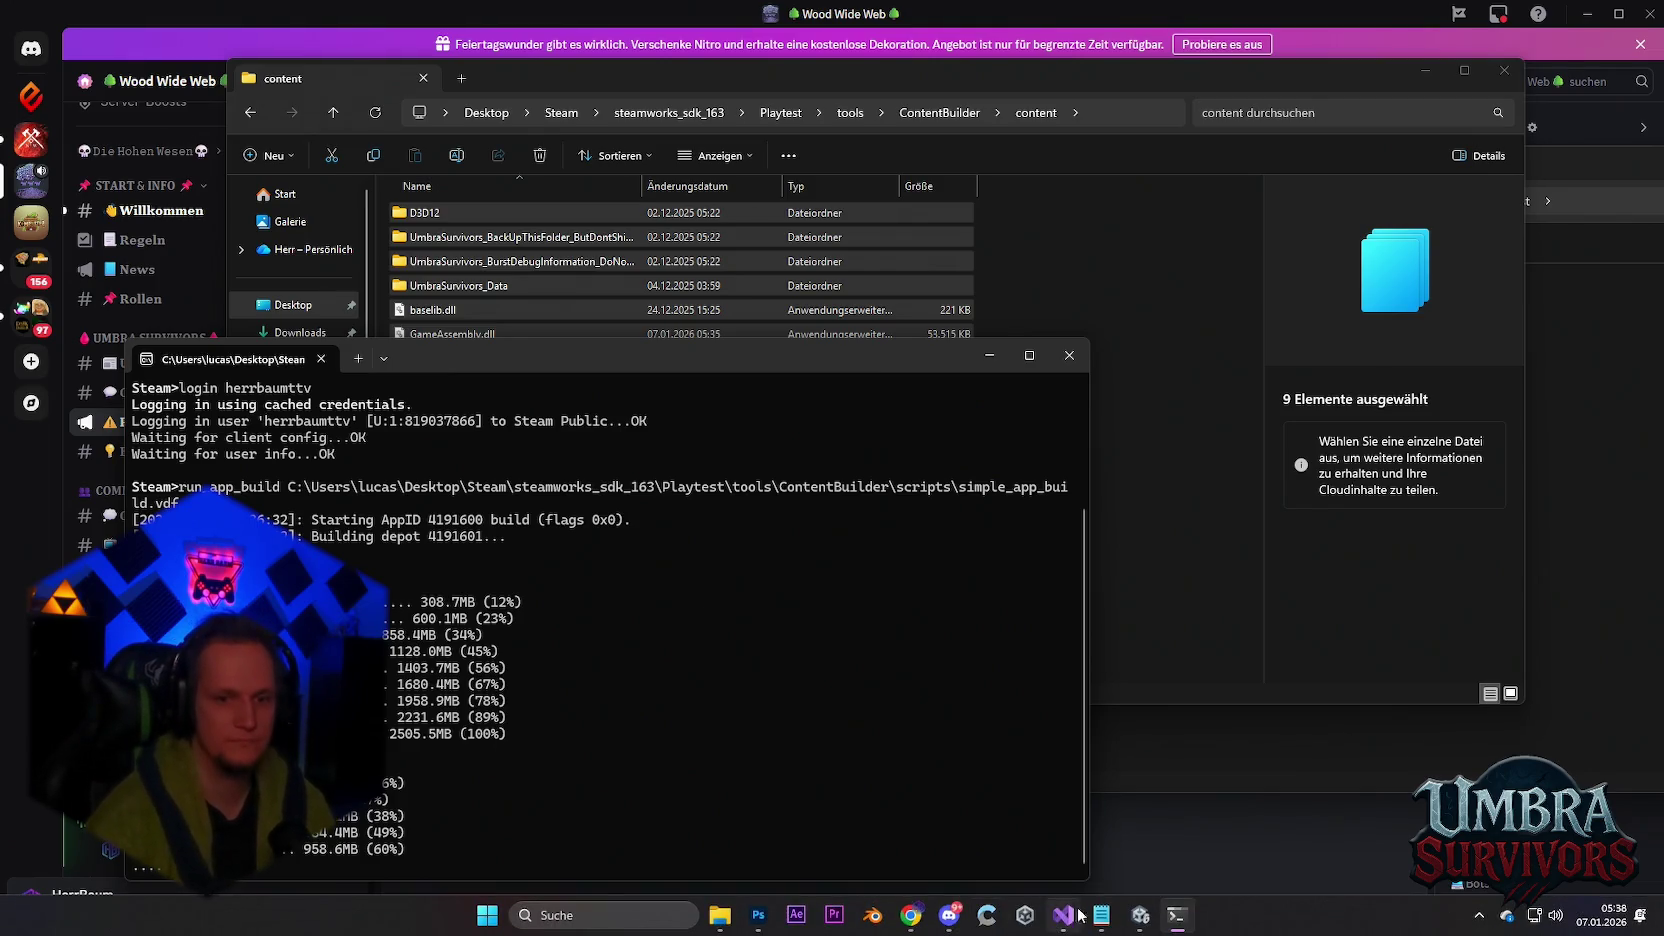
# Step: Upload the Playtest build for app 4191600 and confirm build 21405241 finished successfully
pyautogui.click(1100, 918)
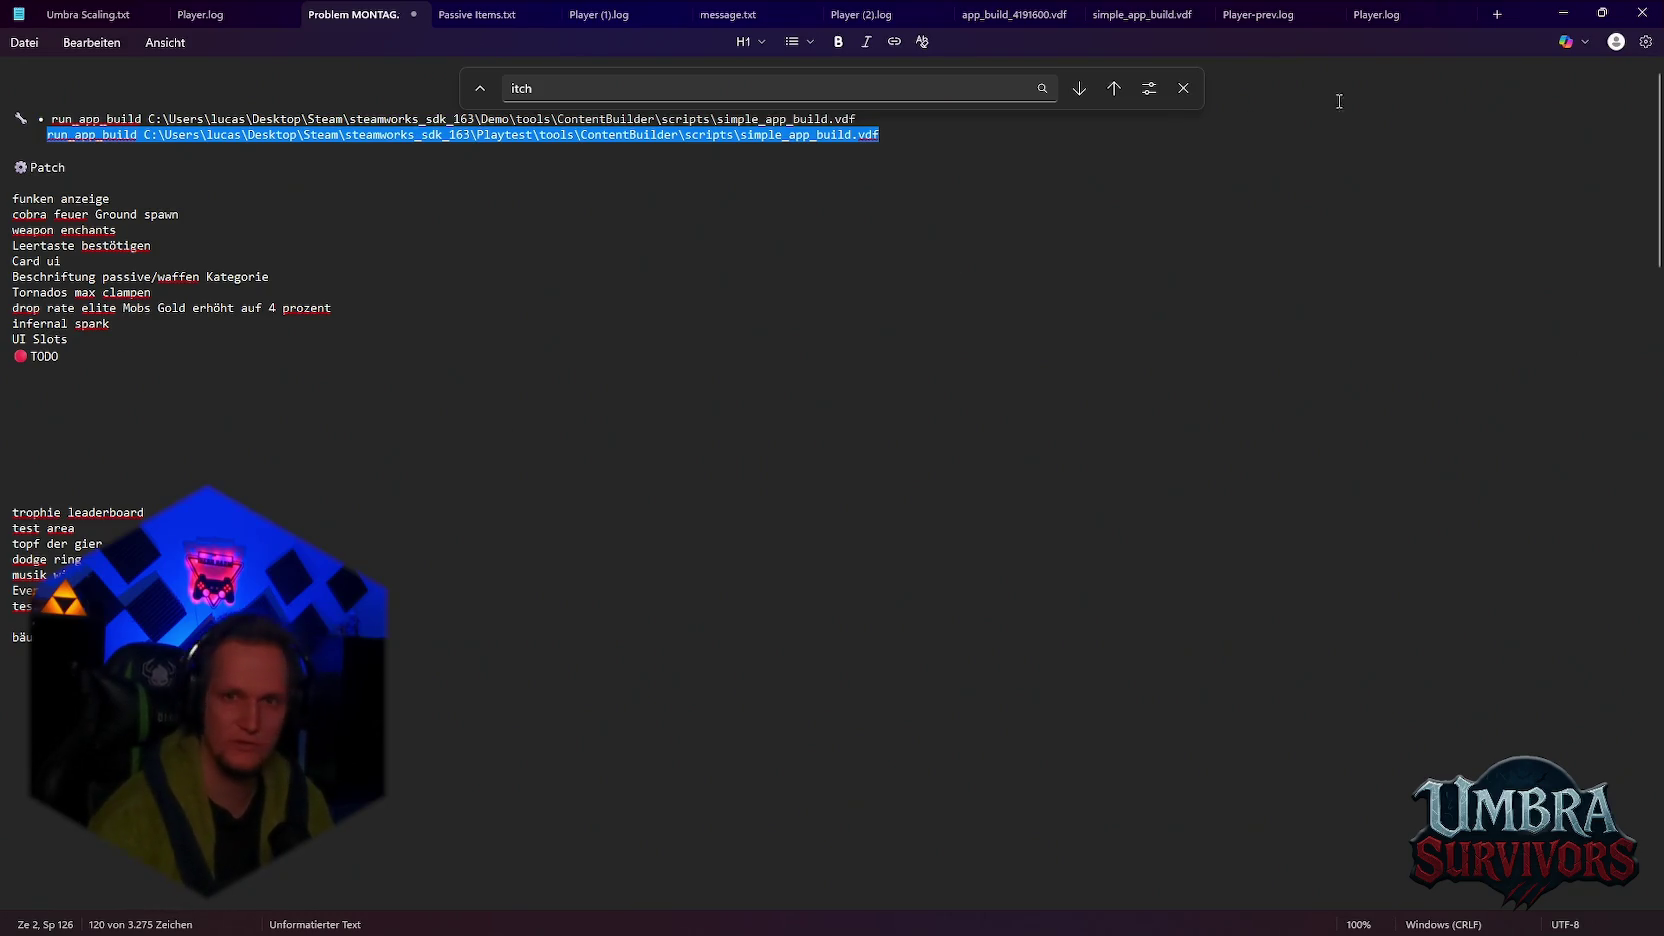
pyautogui.click(1550, 14)
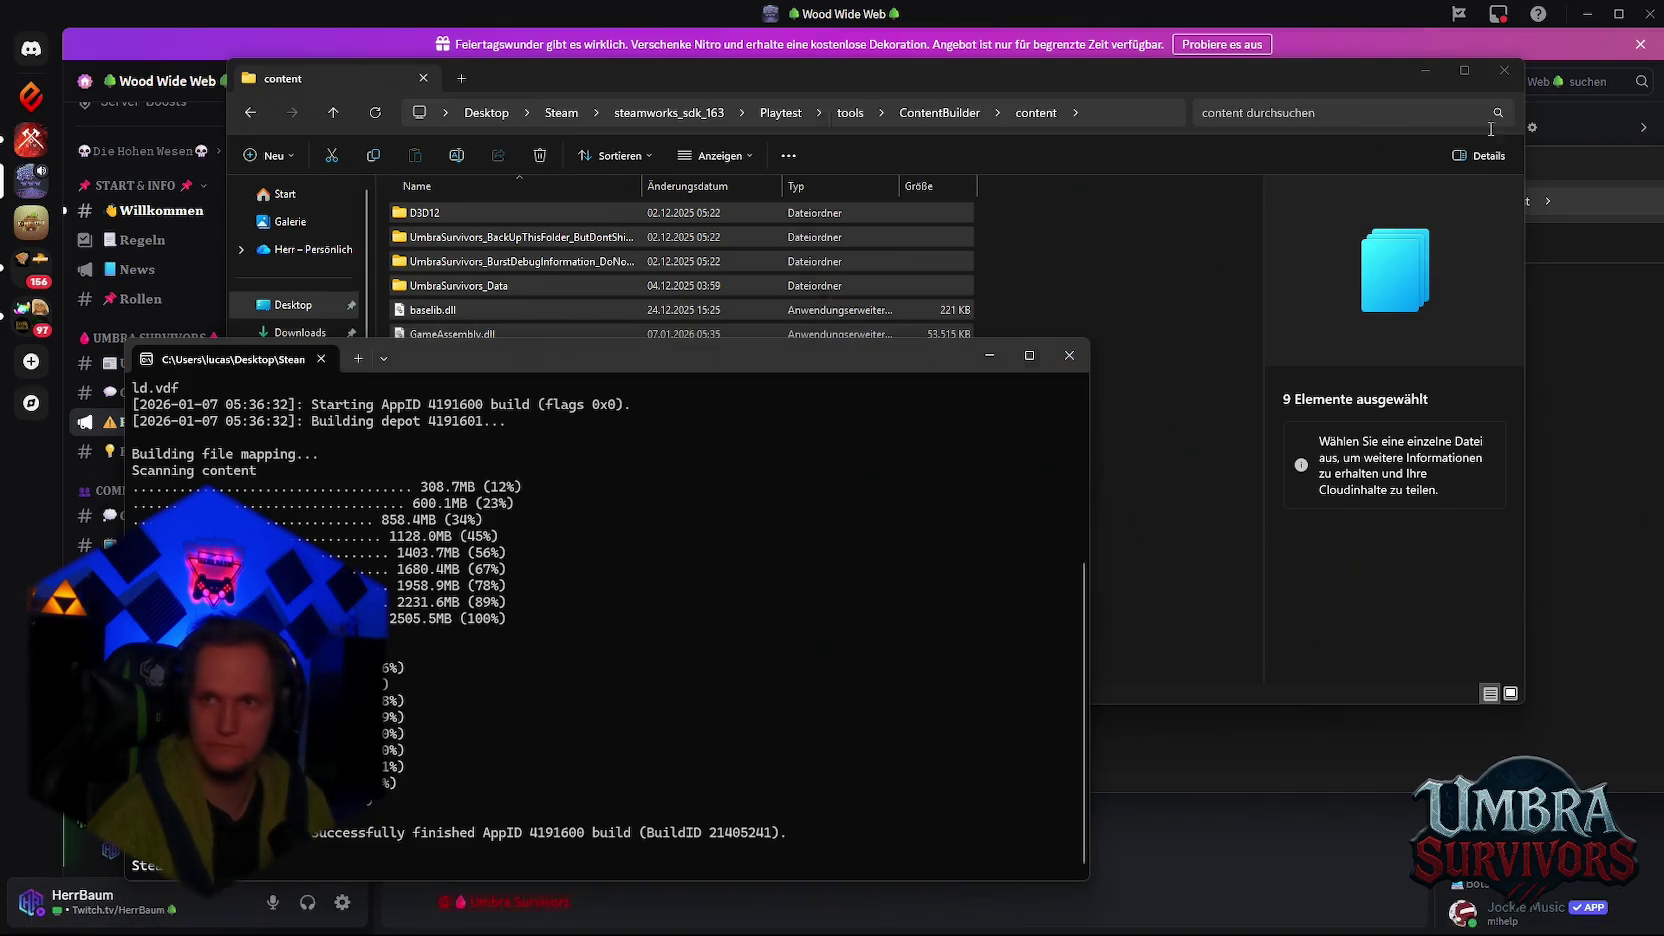
# Step: Assign the newest build 21405241 to the default branch in SteamPipe Builds and preview the change
pyautogui.hotkey('alt', 'Tab')
pyautogui.scroll(3, 389, 205)
pyautogui.click(345, 398)
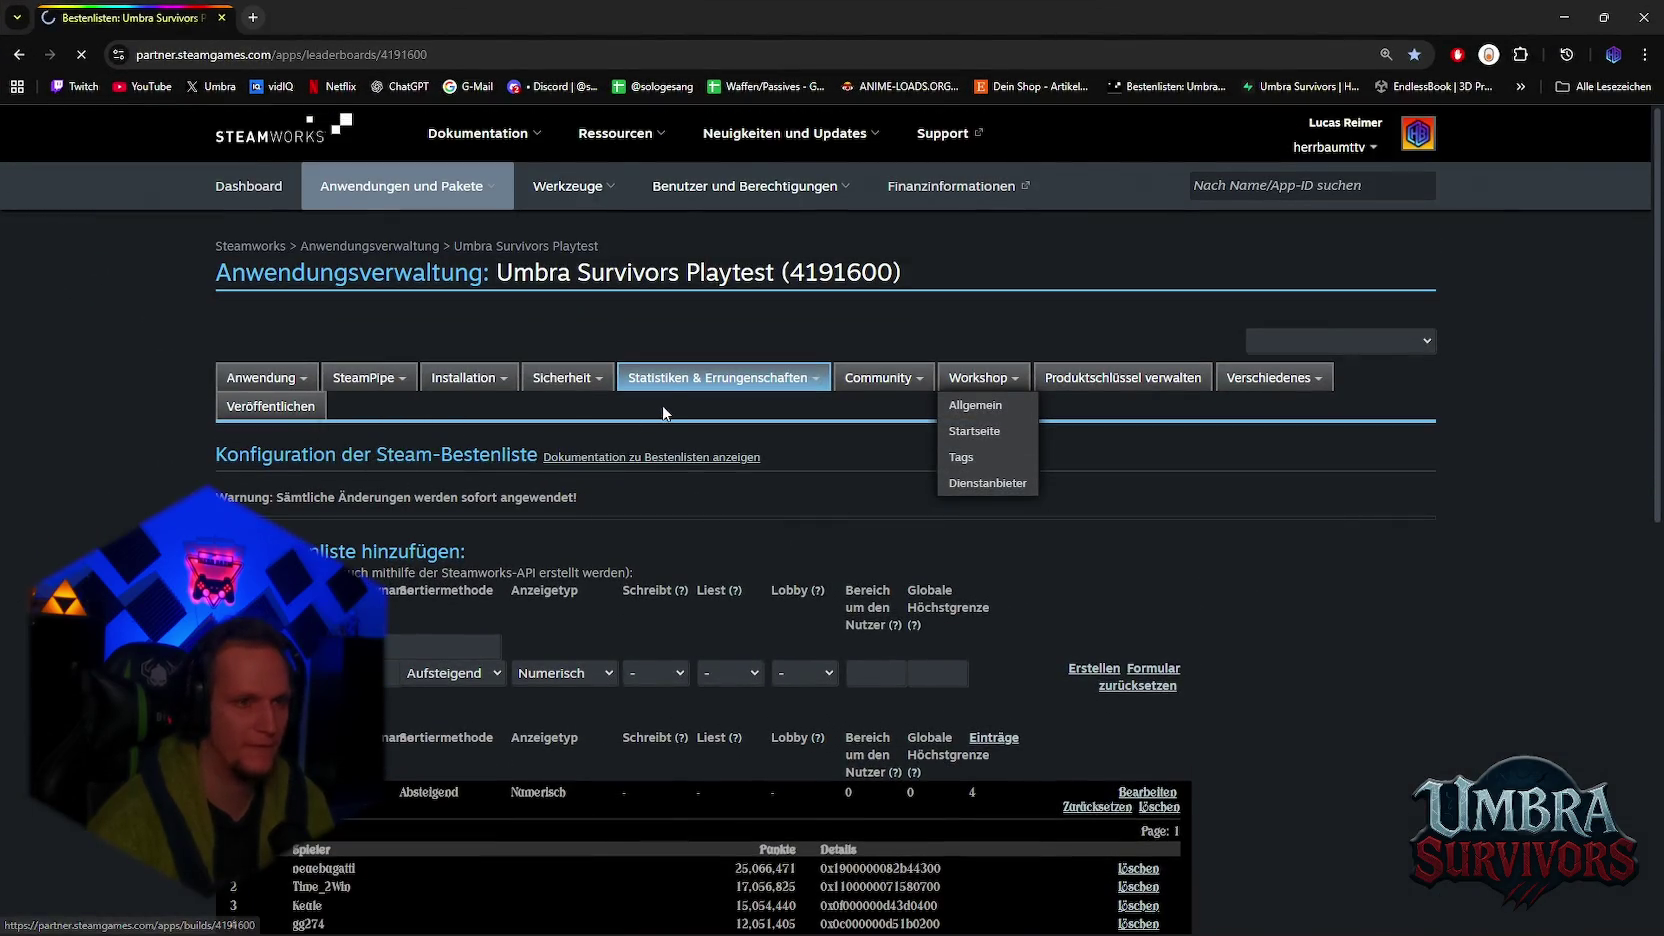
pyautogui.scroll(-3, 1147, 697)
pyautogui.click(1105, 523)
pyautogui.click(1112, 576)
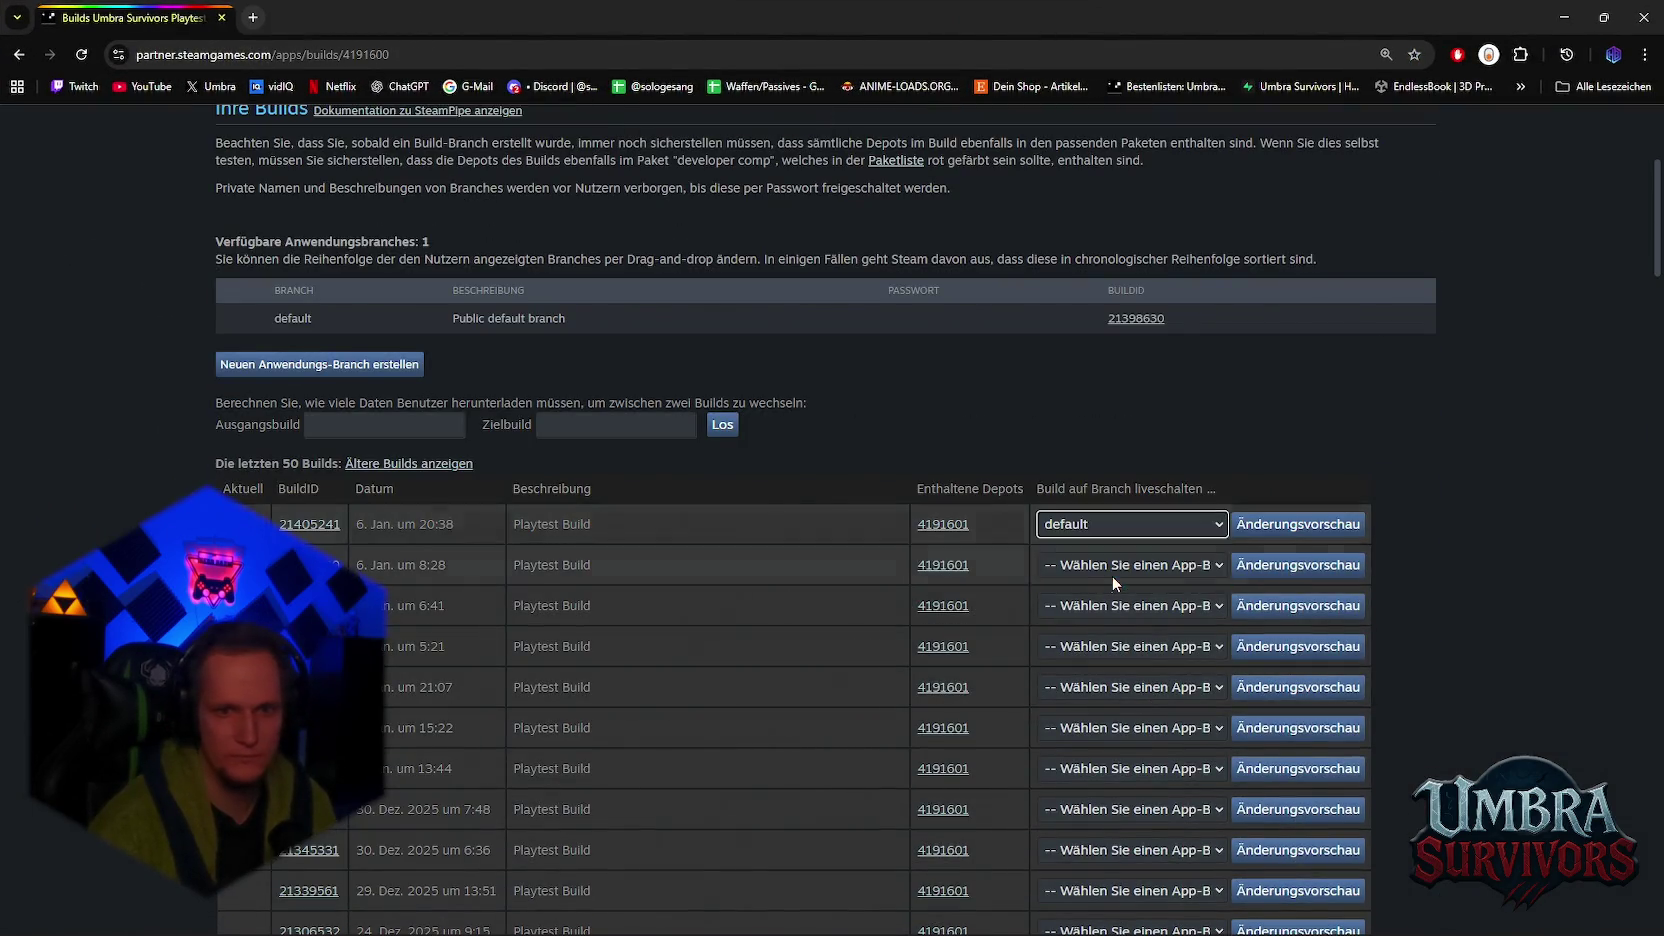
pyautogui.click(1240, 526)
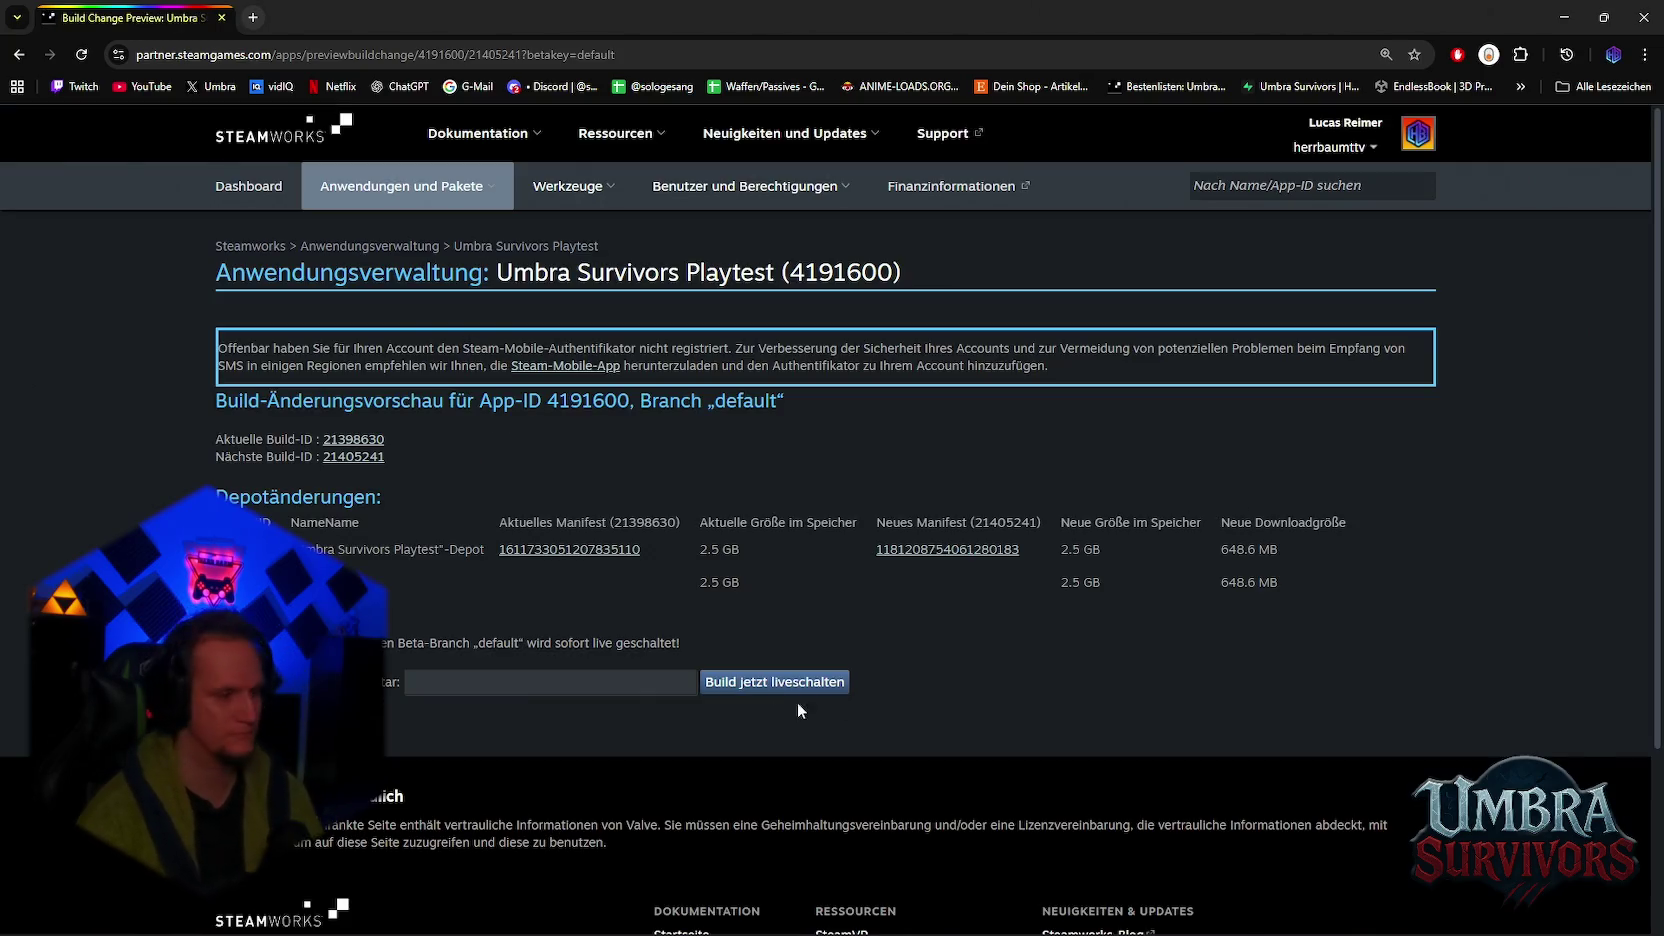
# Step: Set build 21405241 live on default, confirming with the mobile verification code
pyautogui.click(741, 688)
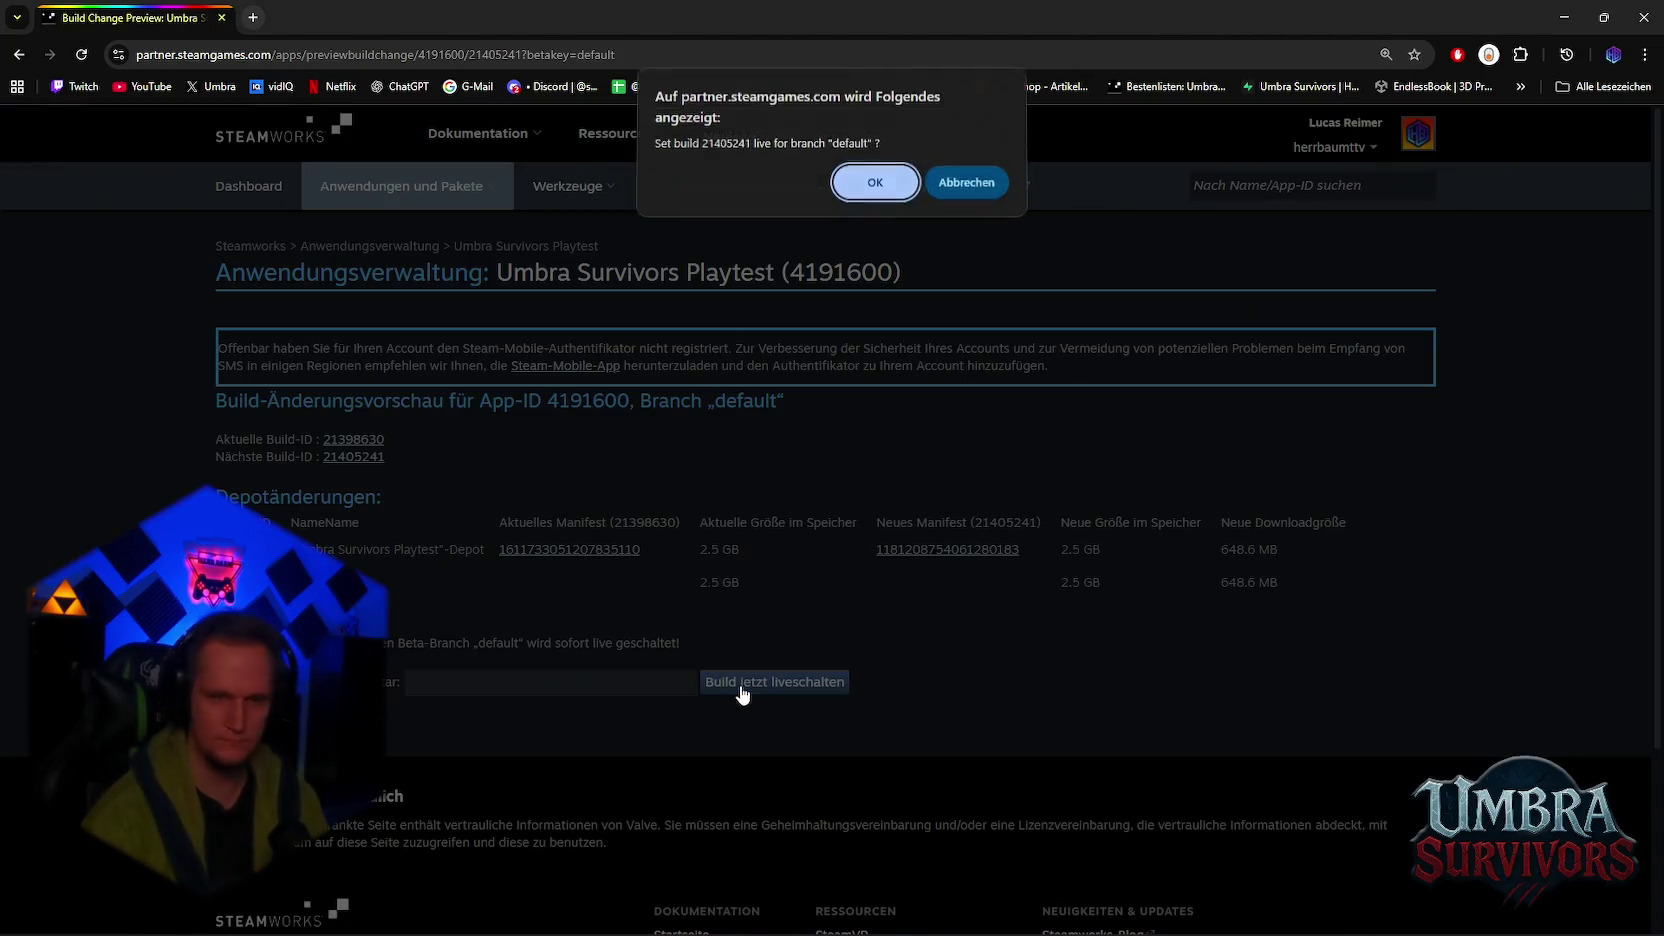
pyautogui.press('Return')
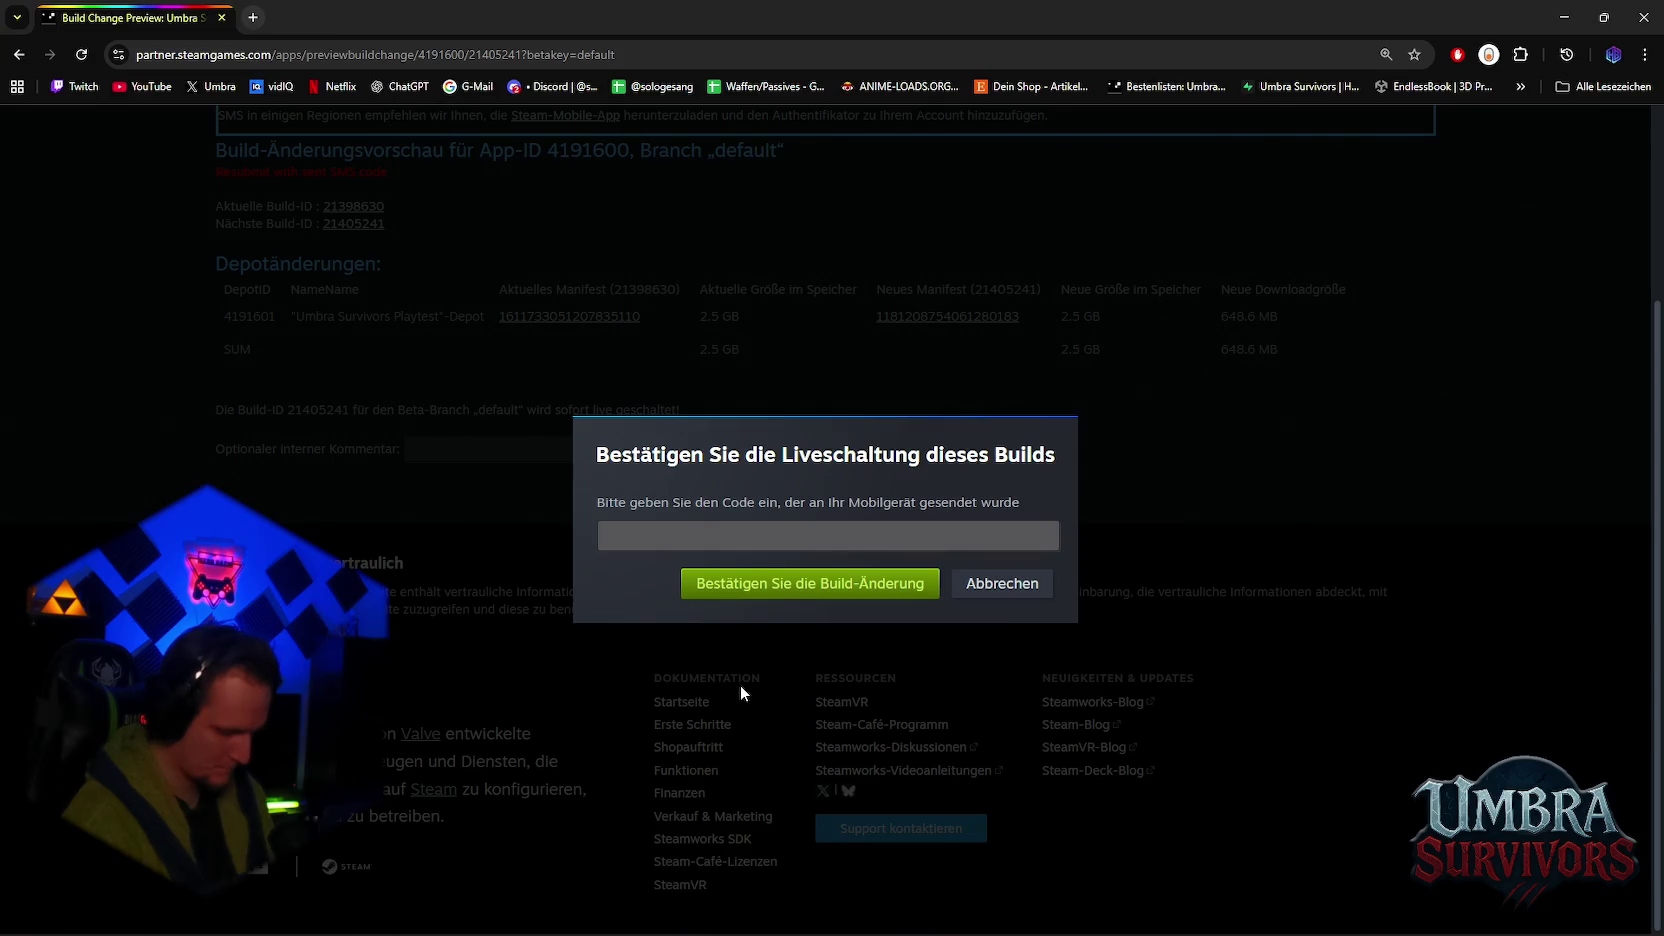
pyautogui.write('2')
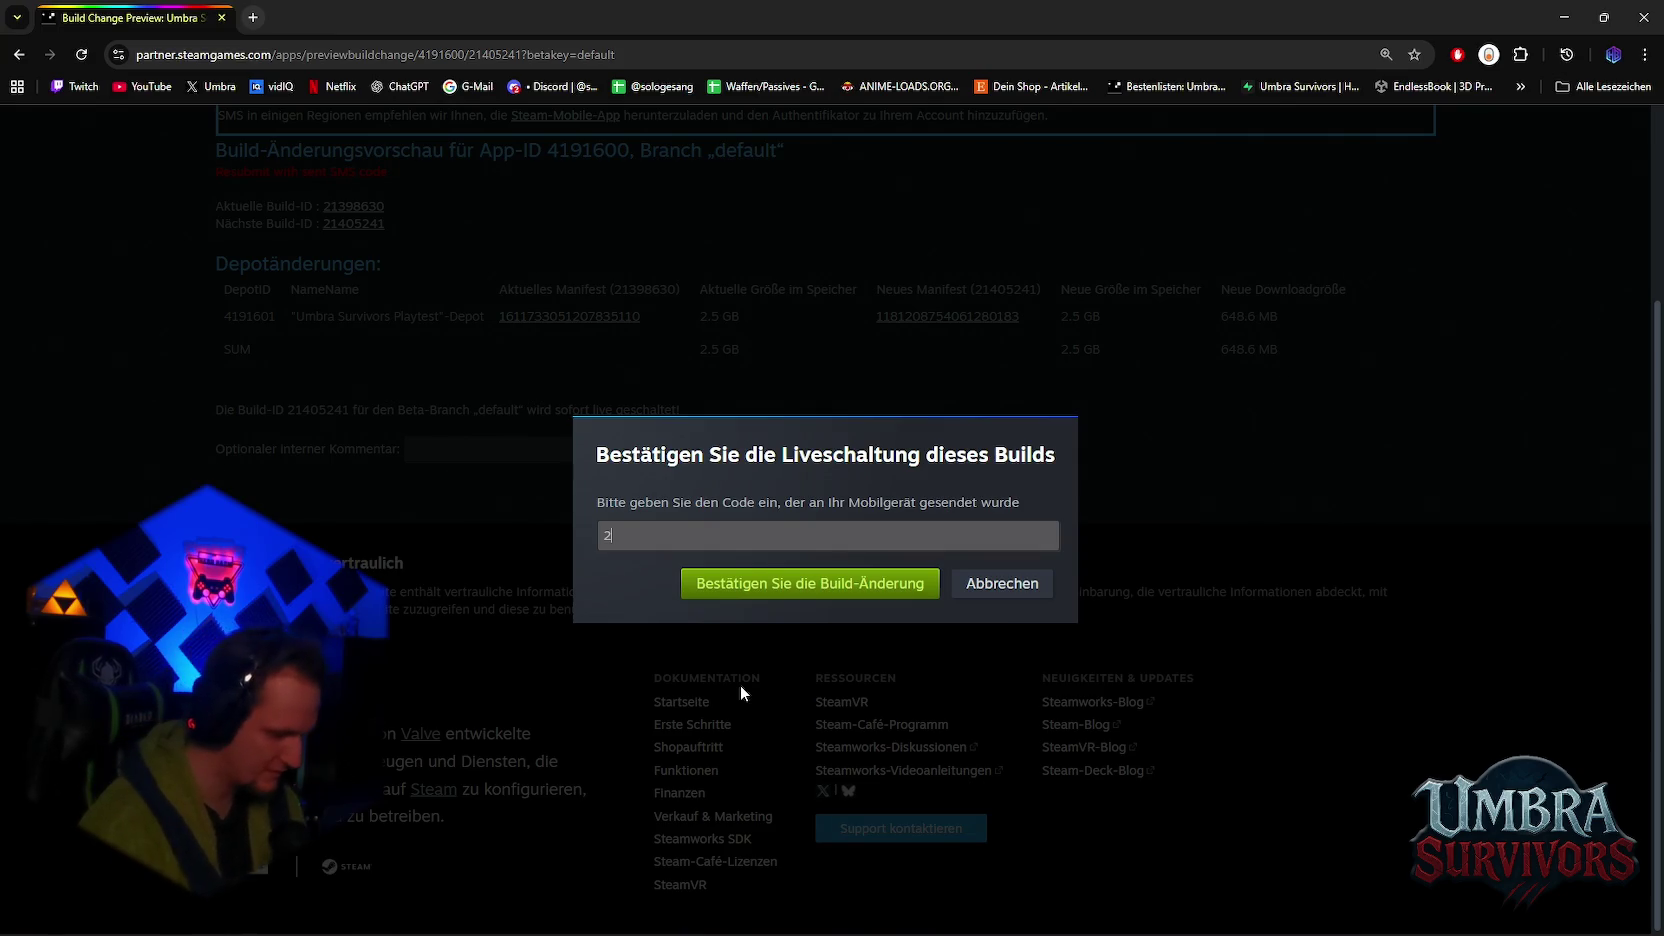
pyautogui.write('6')
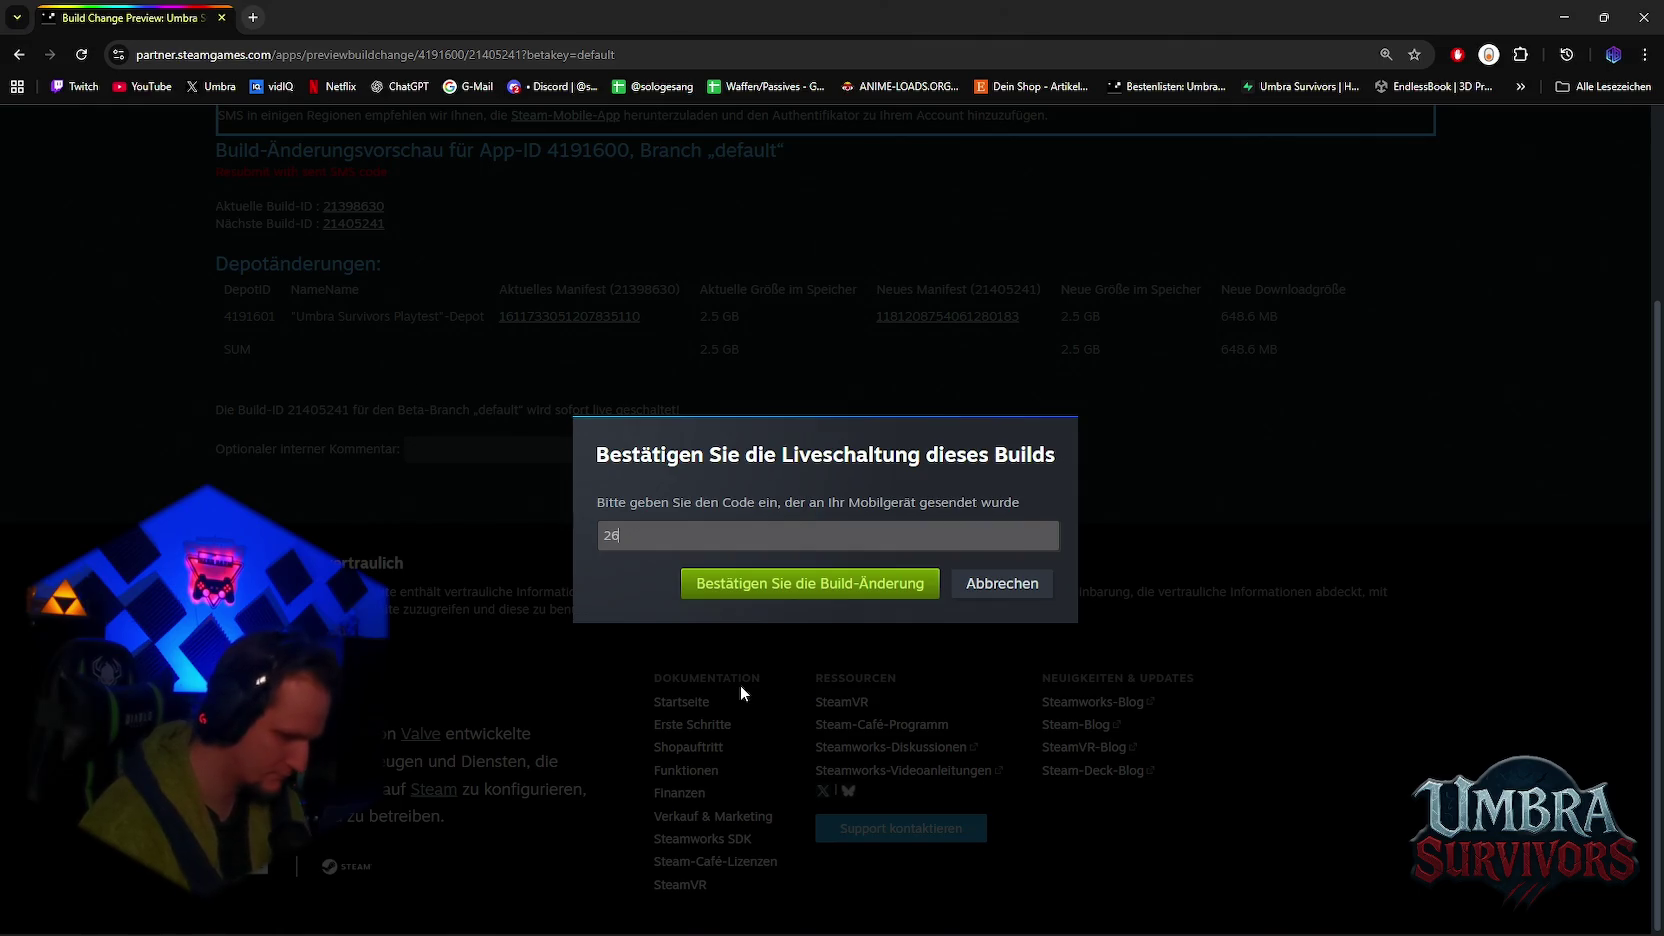
pyautogui.write('94')
pyautogui.press('Return')
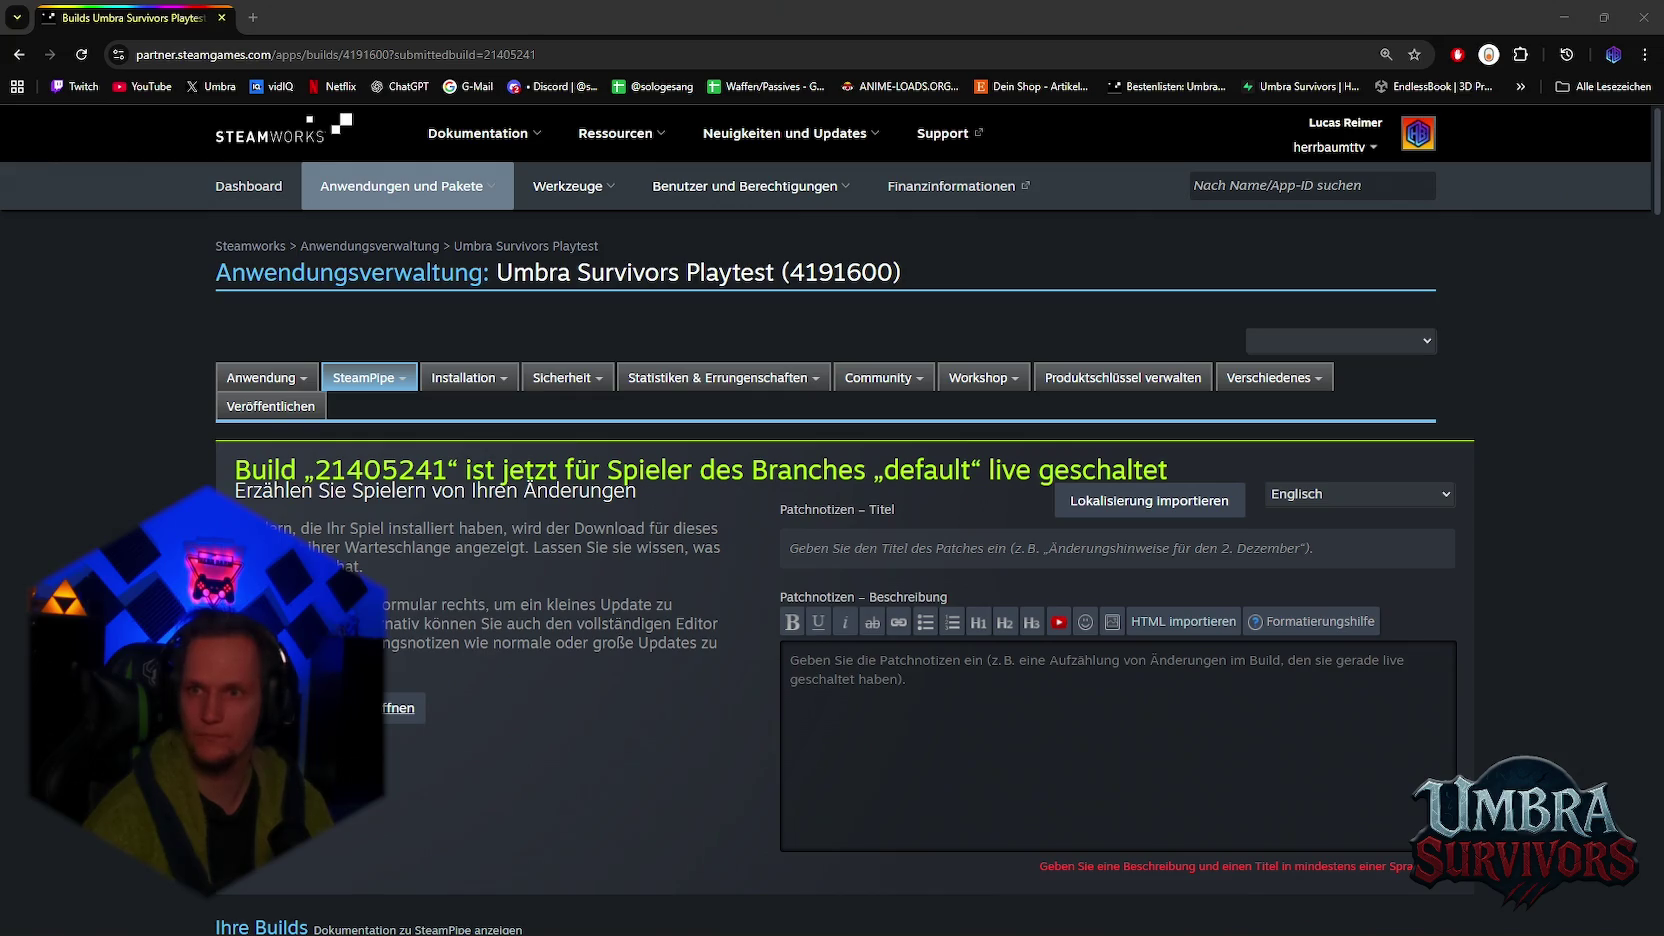
# Step: Paste the English notes into Beschreibung, title them 'Hotfix & UI Update', and drop the header line
pyautogui.click(1030, 700)
pyautogui.hotkey('ctrl', 'v')
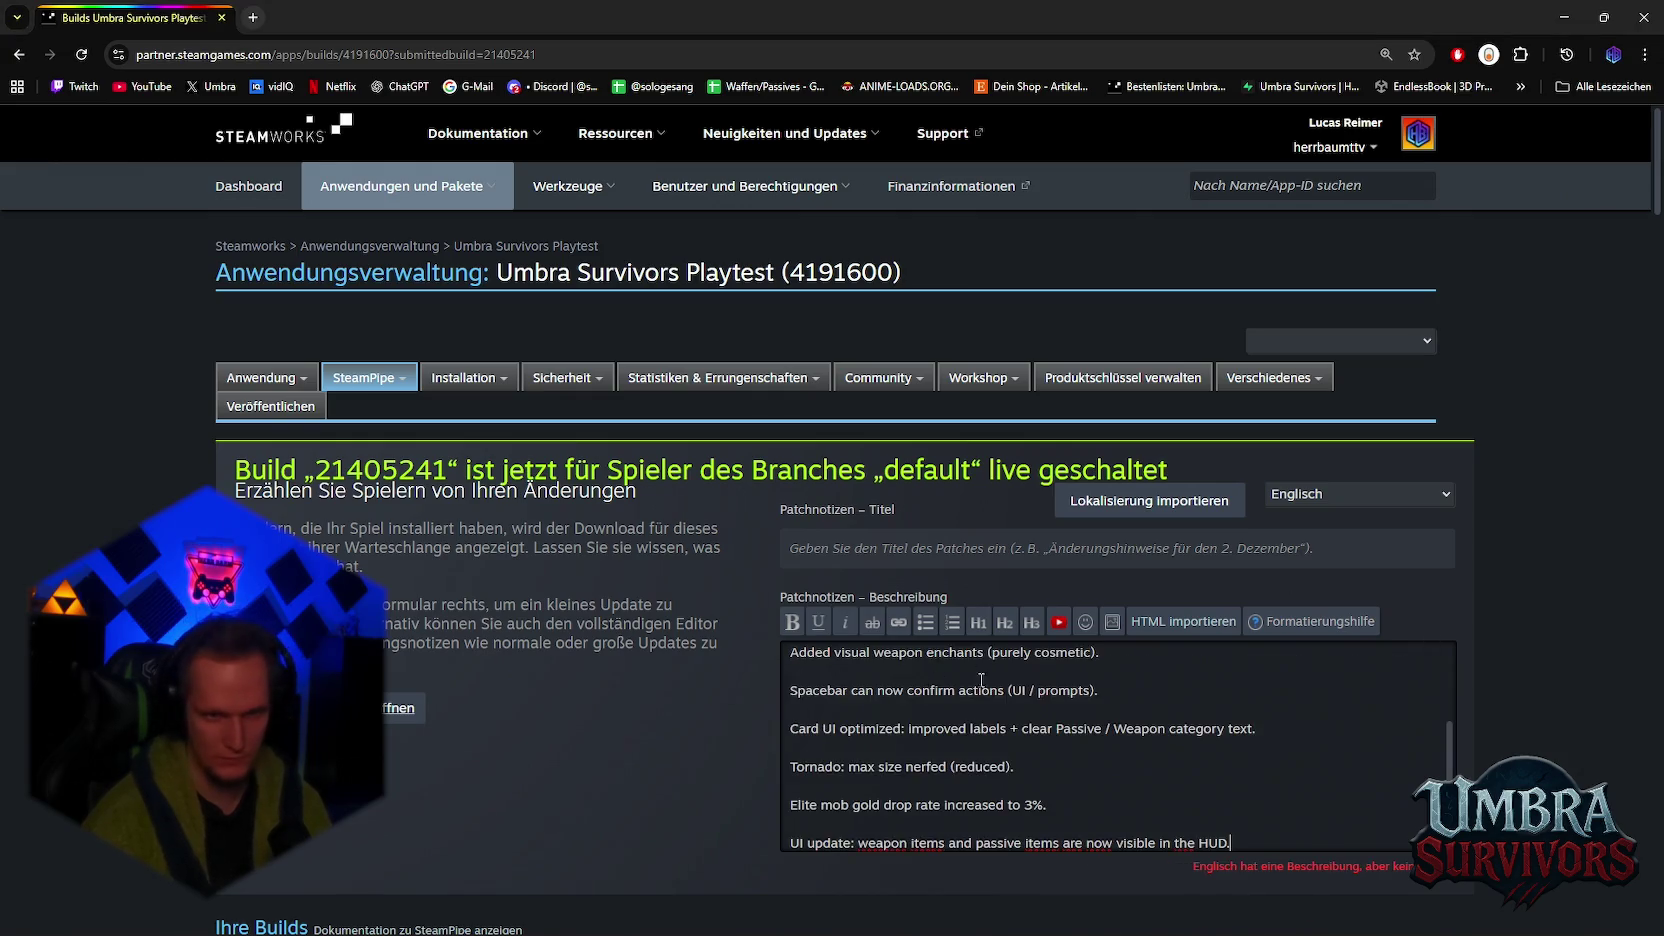
pyautogui.moveTo(790, 661); pyautogui.dragTo(1053, 661)
pyautogui.hotkey('ctrl', 'c')
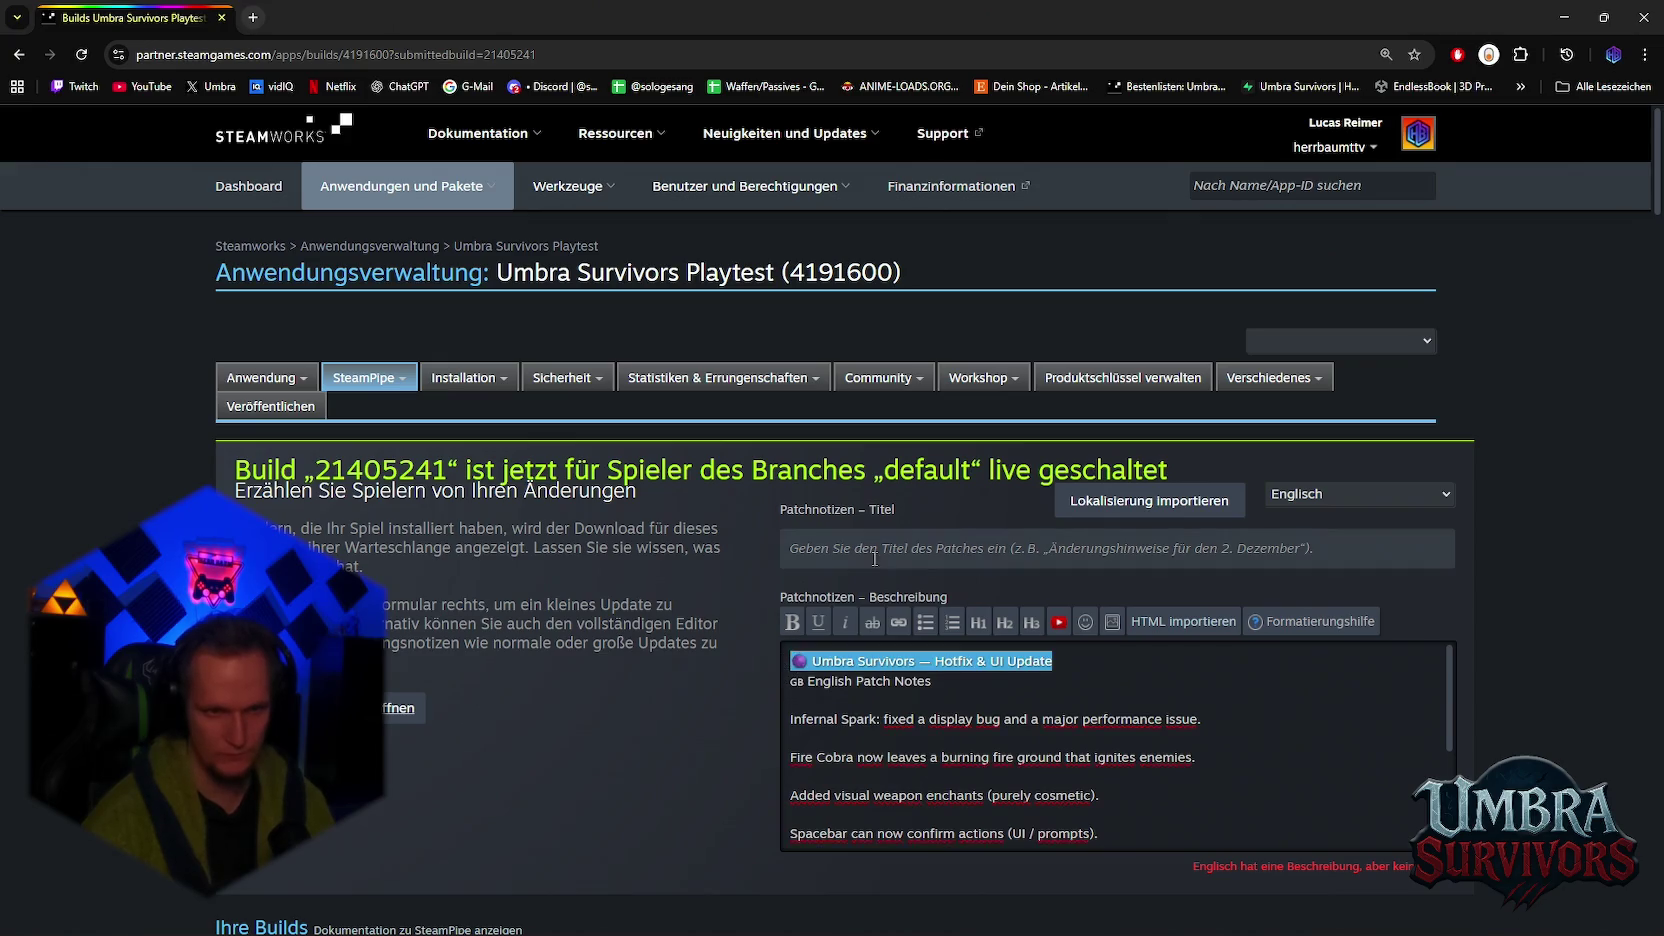
pyautogui.click(924, 548)
pyautogui.hotkey('ctrl', 'v')
pyautogui.moveTo(935, 548); pyautogui.dragTo(811, 548)
pyautogui.press('BackSpace')
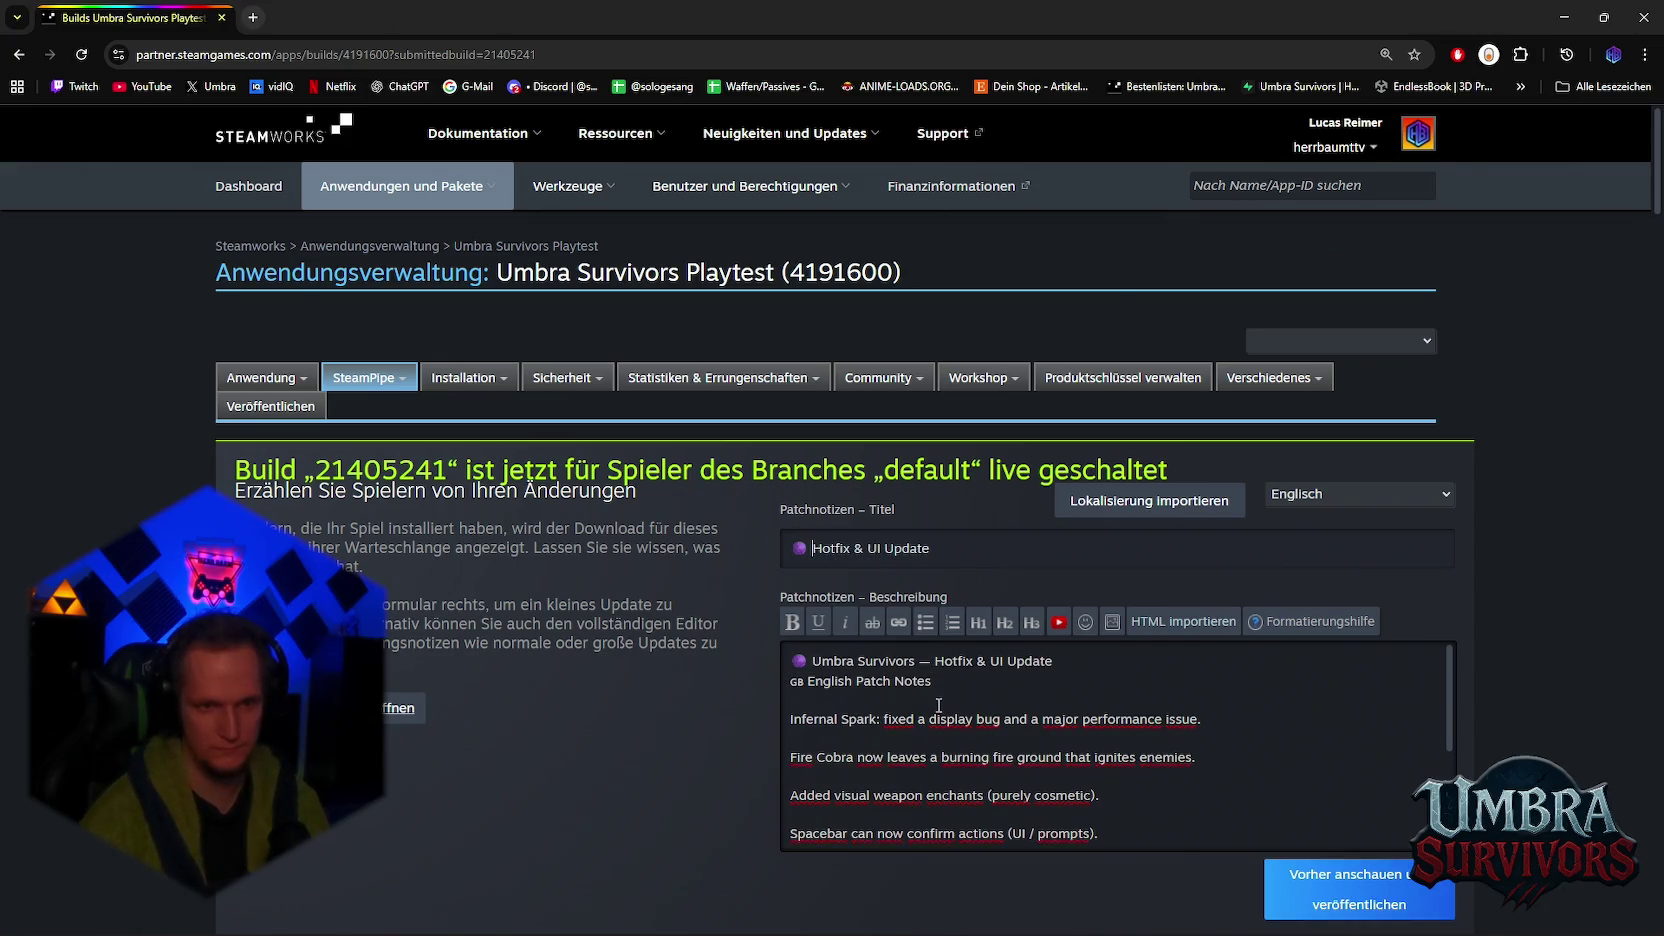
pyautogui.moveTo(932, 681); pyautogui.dragTo(808, 680)
pyautogui.press('BackSpace')
pyautogui.press('BackSpace')
pyautogui.press('BackSpace')
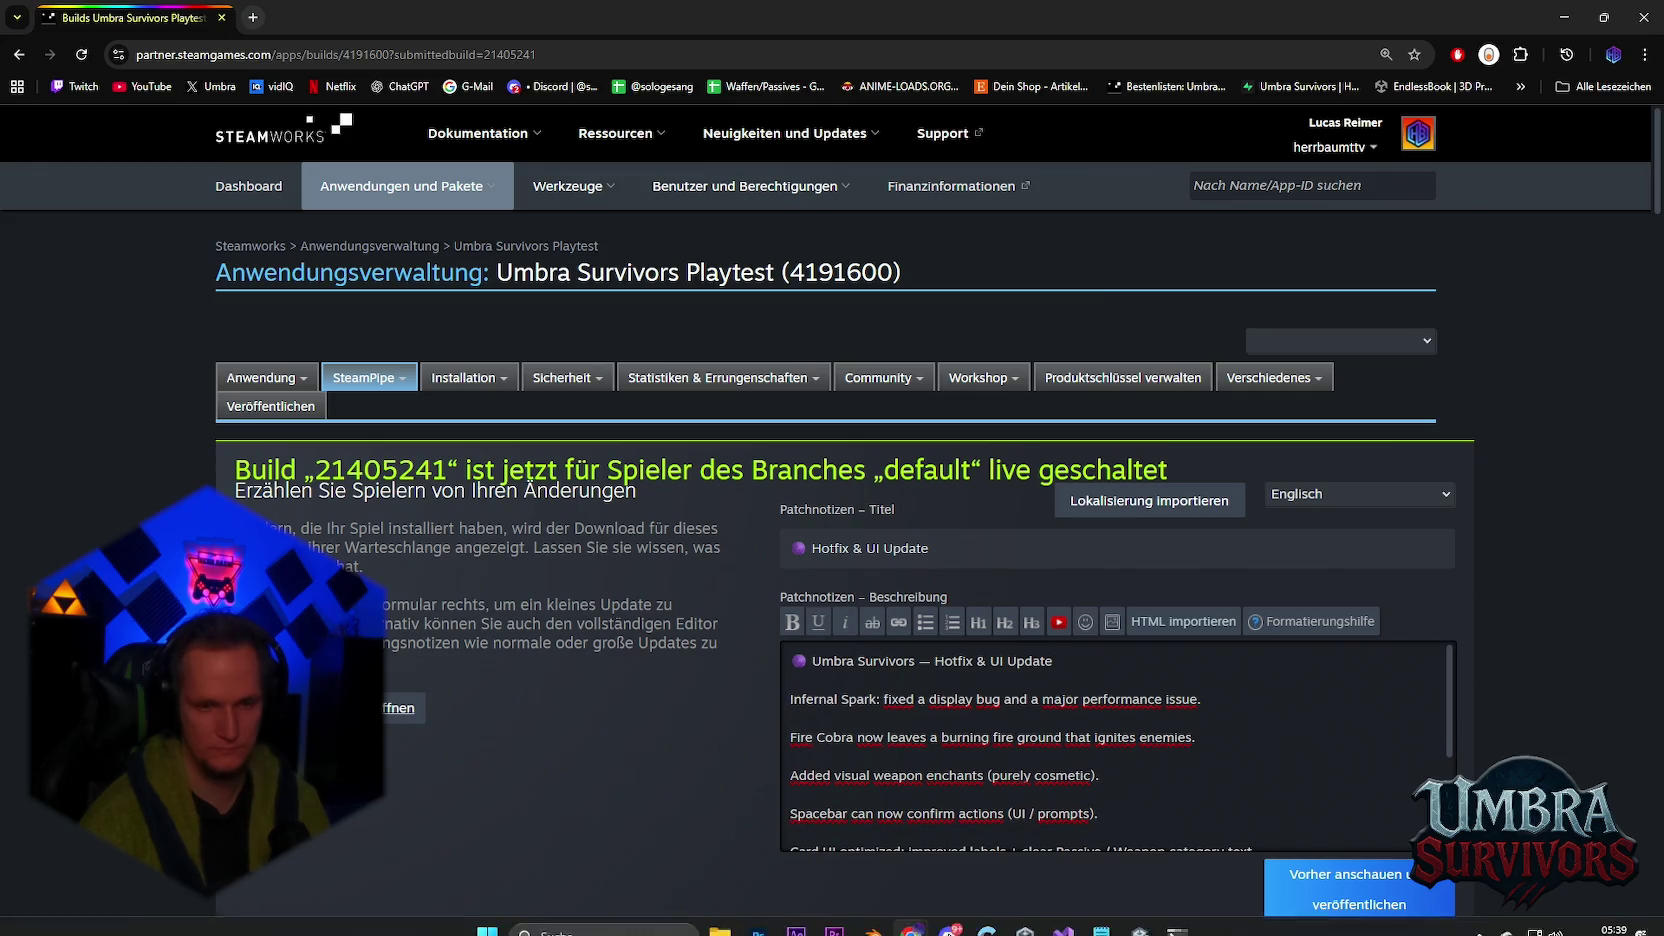
# Step: Add a • bullet to each of the eight patch-note lines in the description
pyautogui.click(1103, 912)
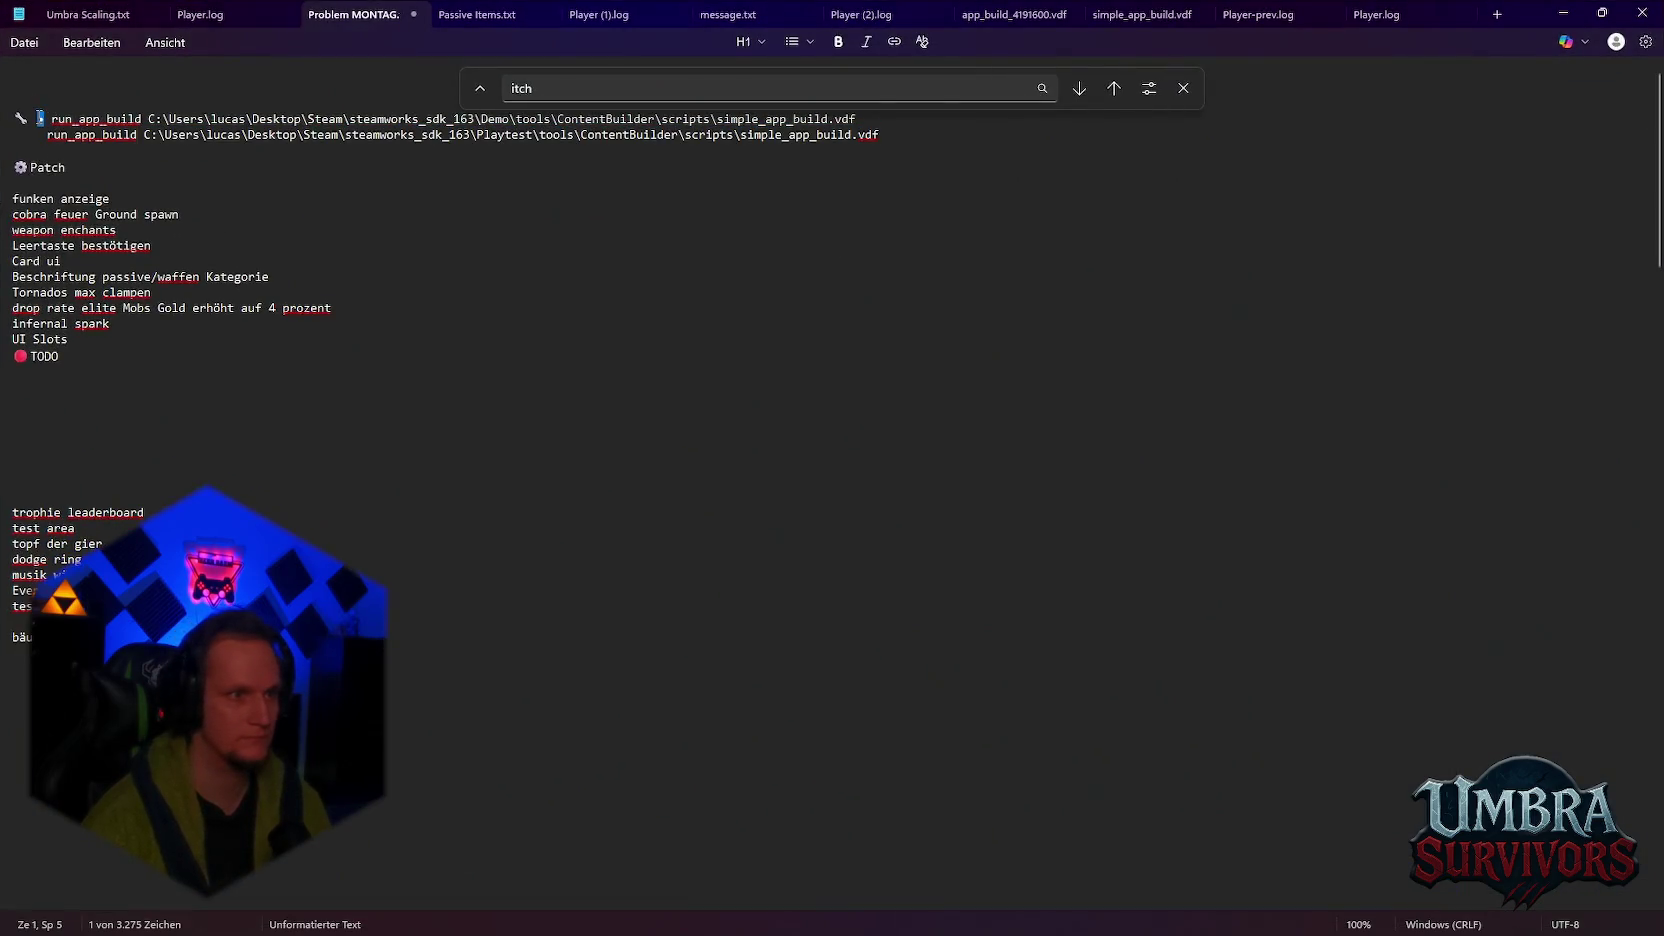
pyautogui.click(1563, 13)
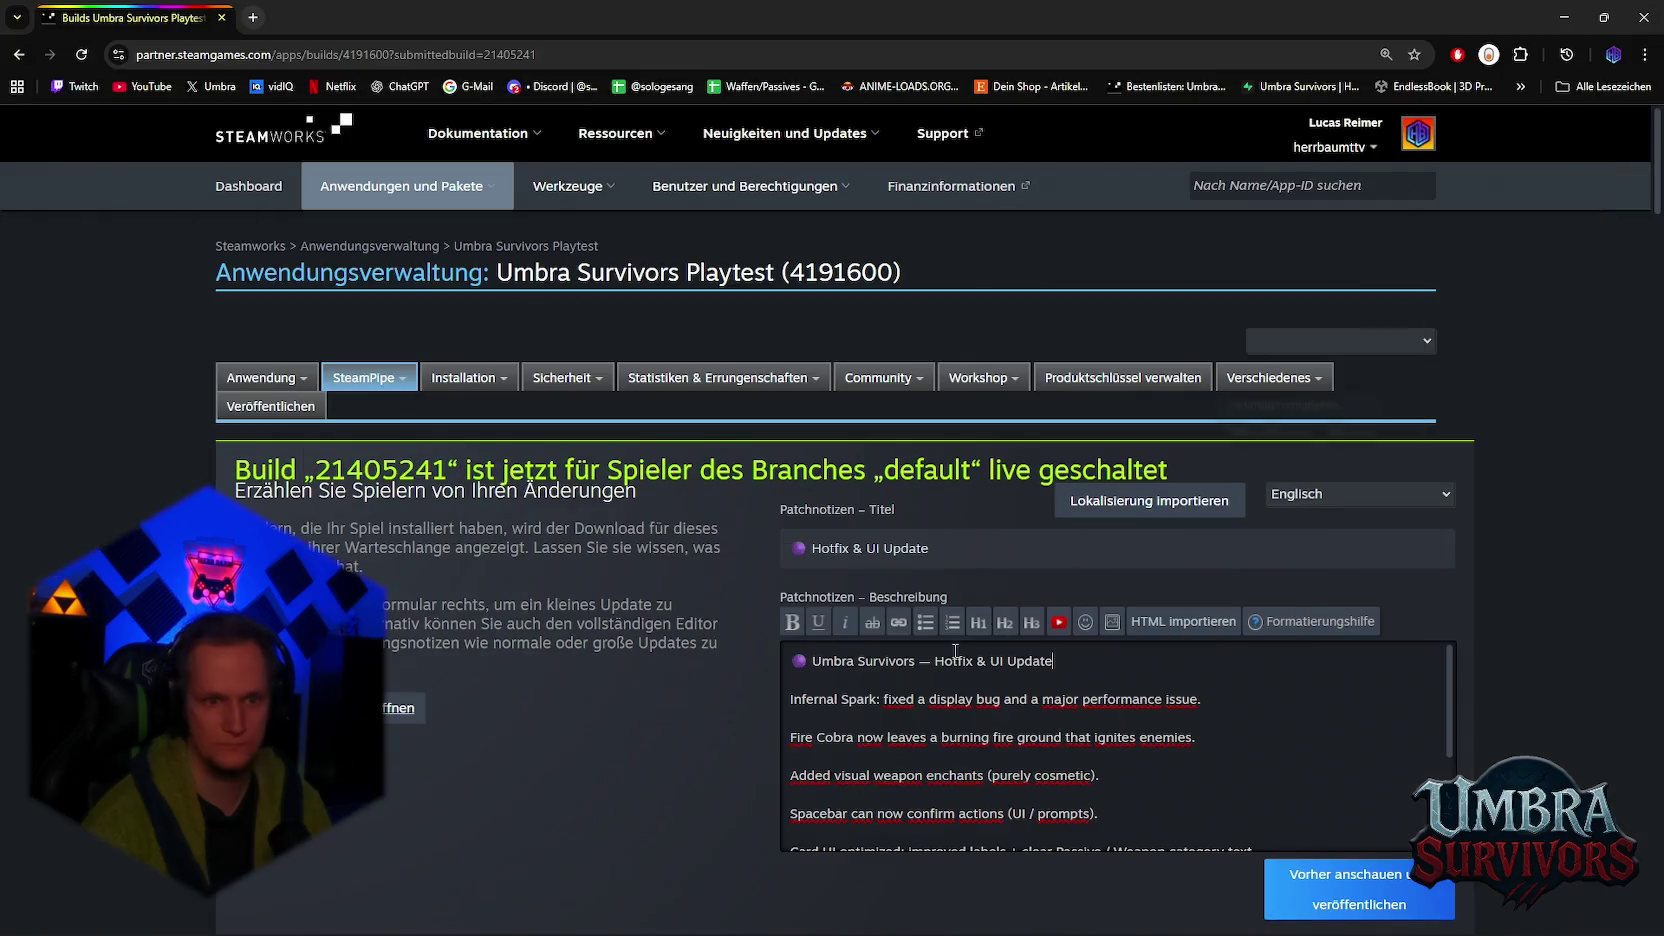
pyautogui.click(790, 698)
pyautogui.write('•')
pyautogui.click(790, 737)
pyautogui.write('•')
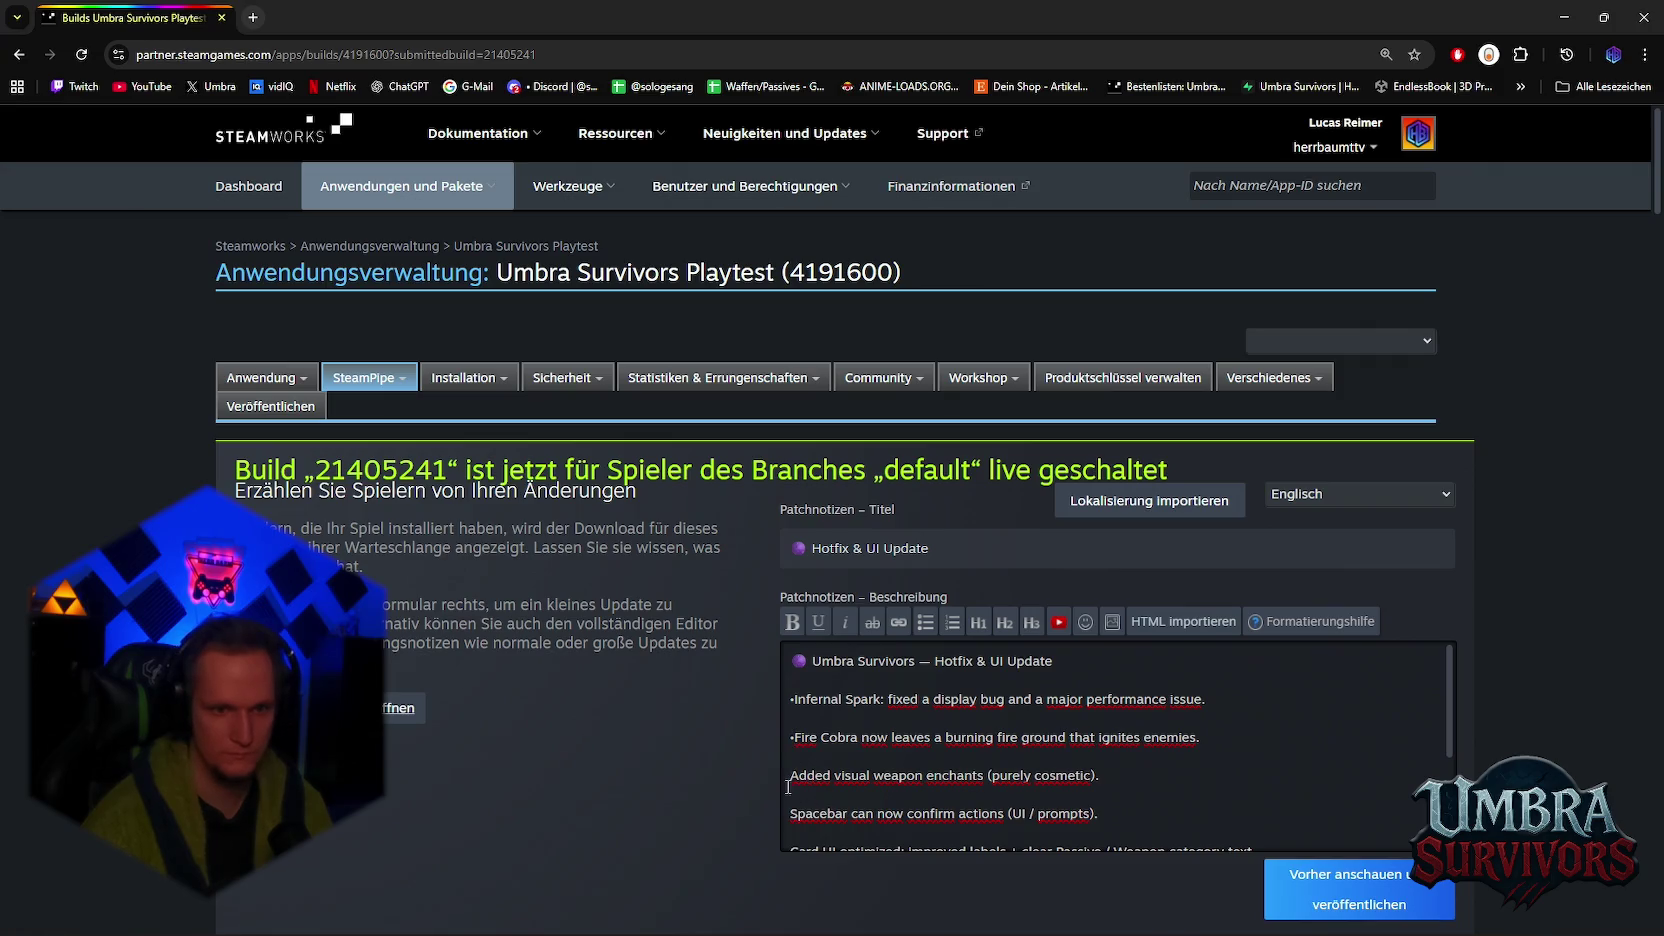
pyautogui.click(790, 775)
pyautogui.write('•')
pyautogui.click(790, 813)
pyautogui.write('•')
pyautogui.scroll(-3, 790, 800)
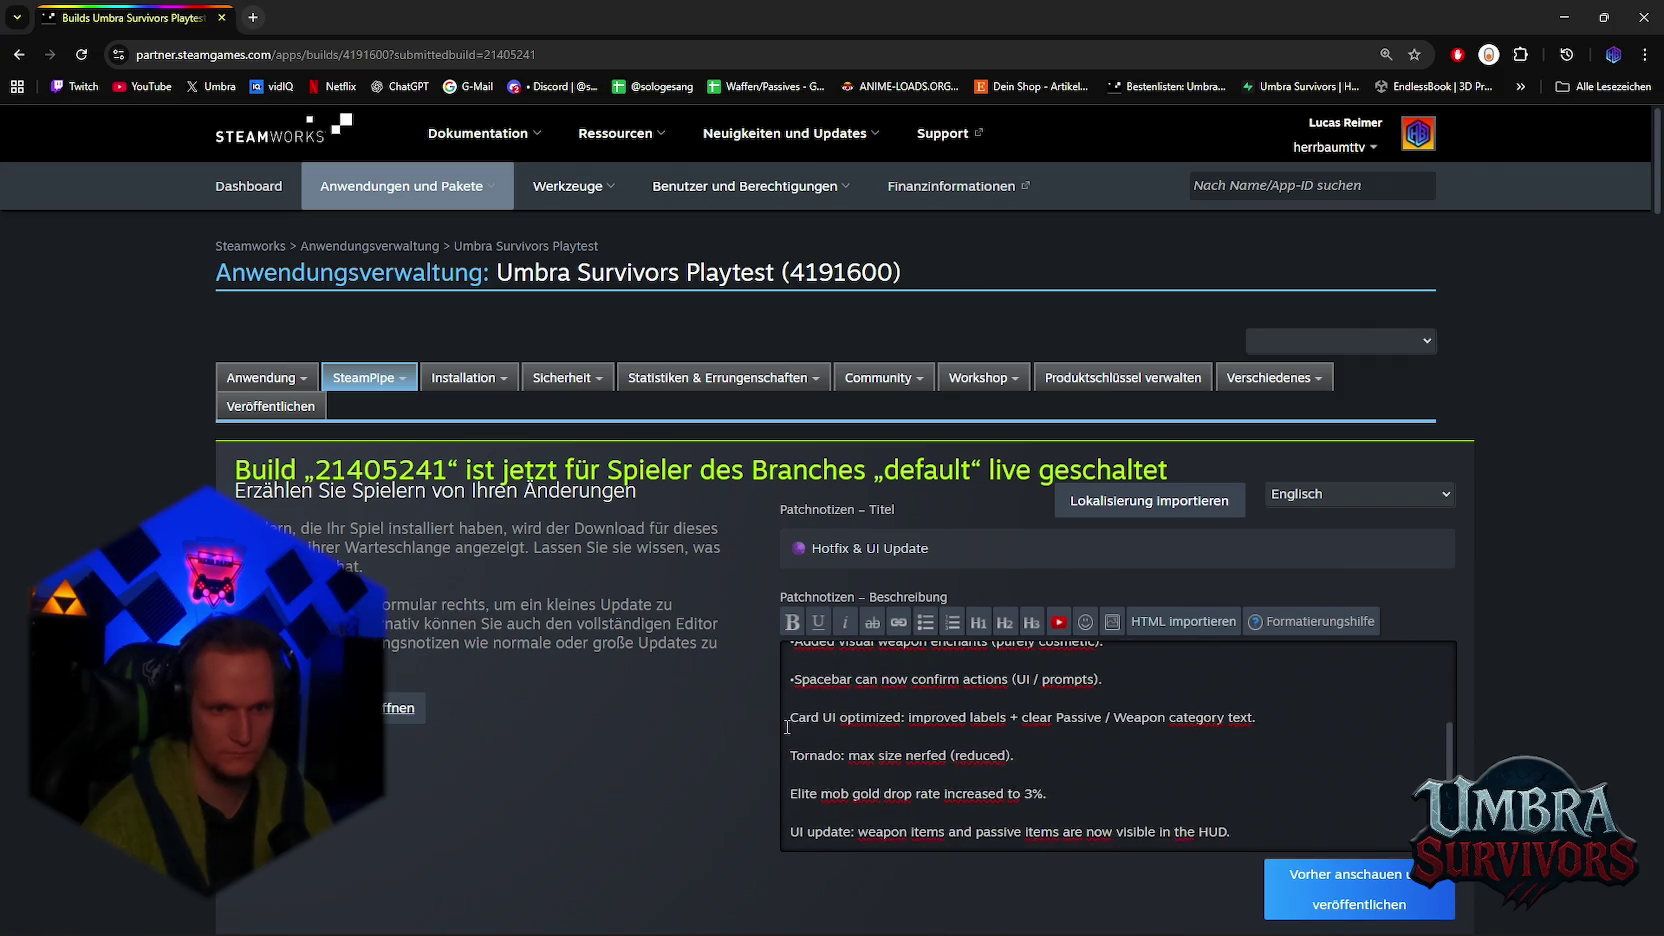
pyautogui.click(791, 717)
pyautogui.write('•')
pyautogui.click(790, 755)
pyautogui.write('•')
pyautogui.click(790, 793)
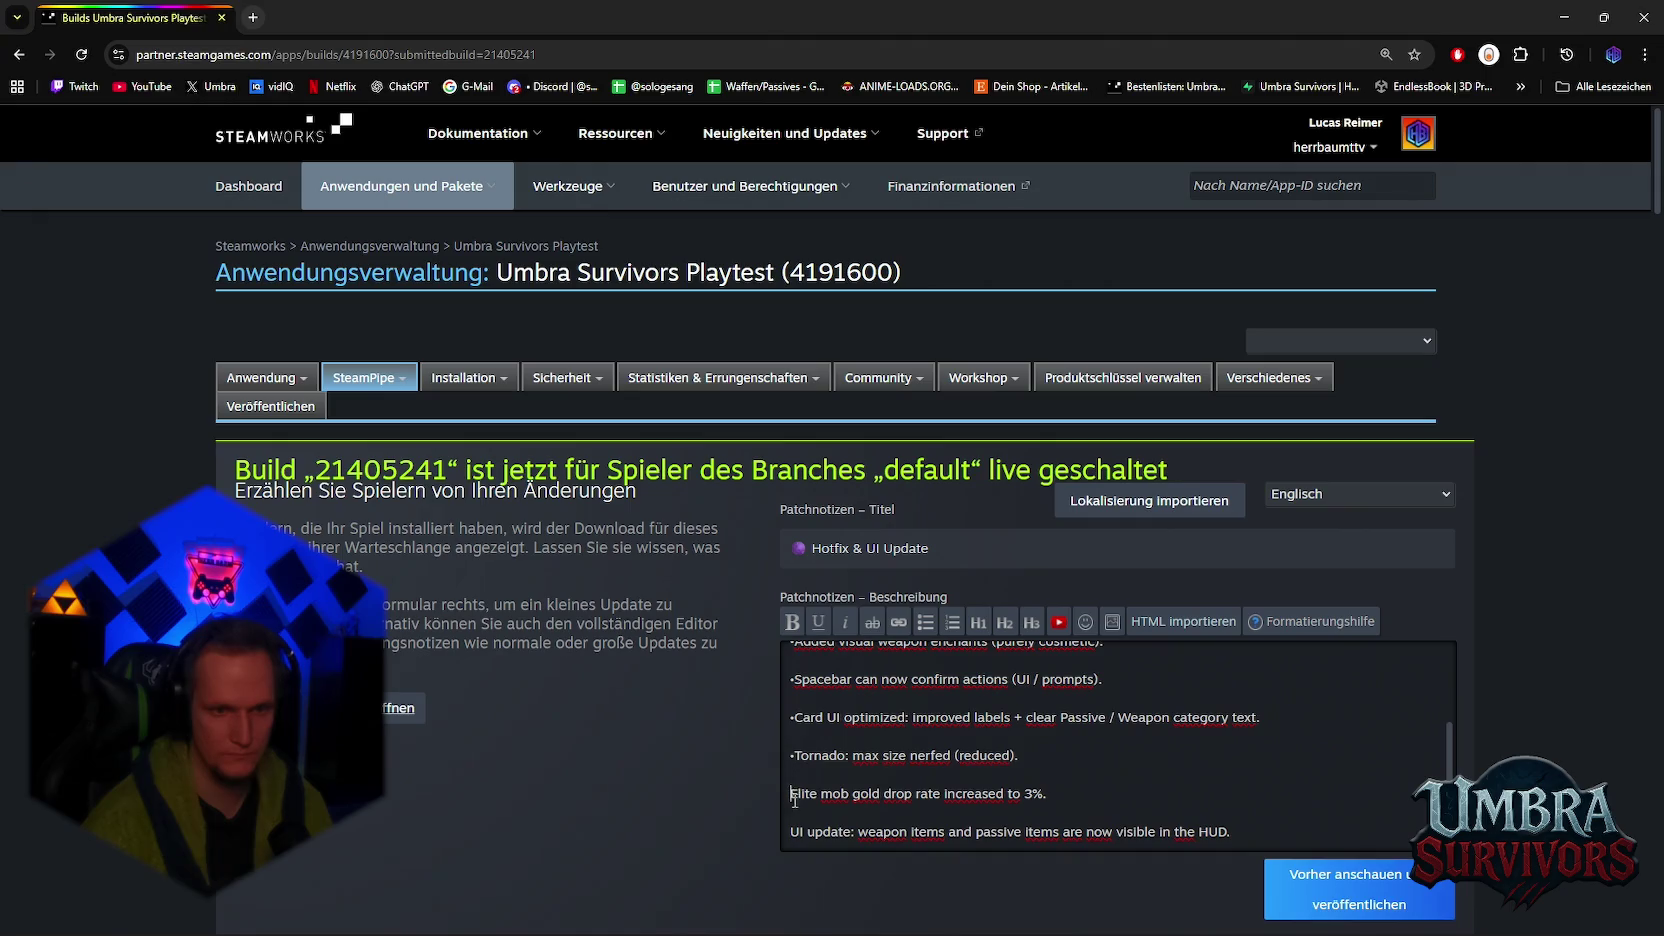
pyautogui.write('•')
pyautogui.scroll(-2, 793, 812)
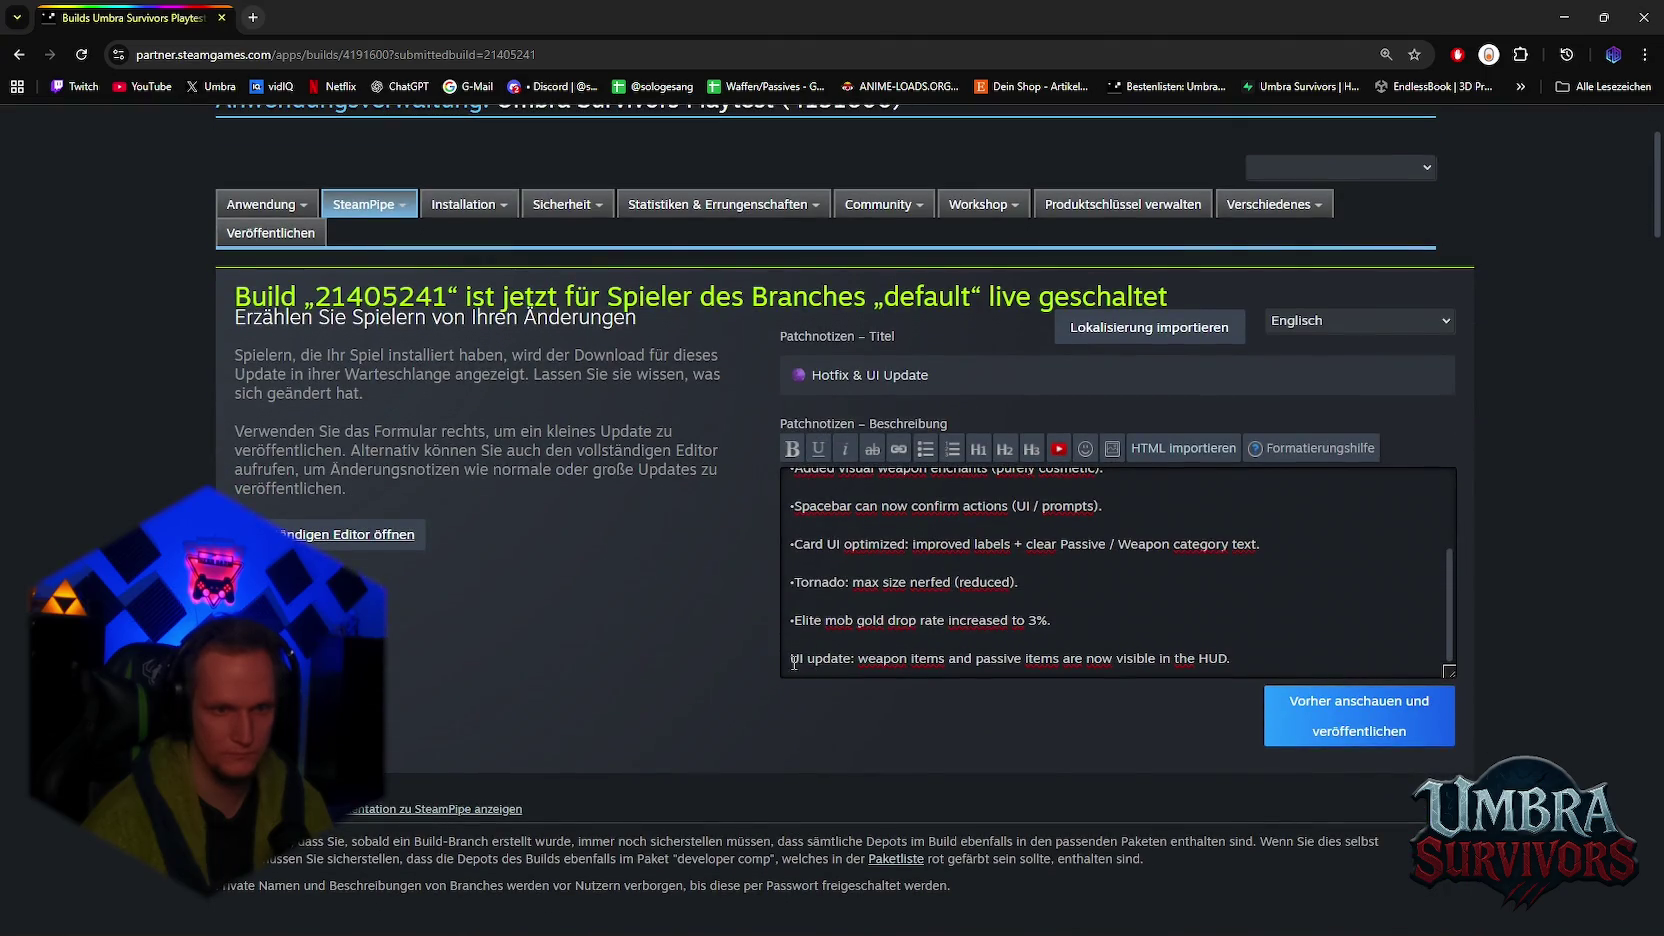
pyautogui.click(791, 658)
pyautogui.write('•')
# Step: Remove the blank lines between the bulleted items, restoring the accidentally deleted Card UI space
pyautogui.click(822, 639)
pyautogui.press('BackSpace')
pyautogui.click(822, 620)
pyautogui.press('BackSpace')
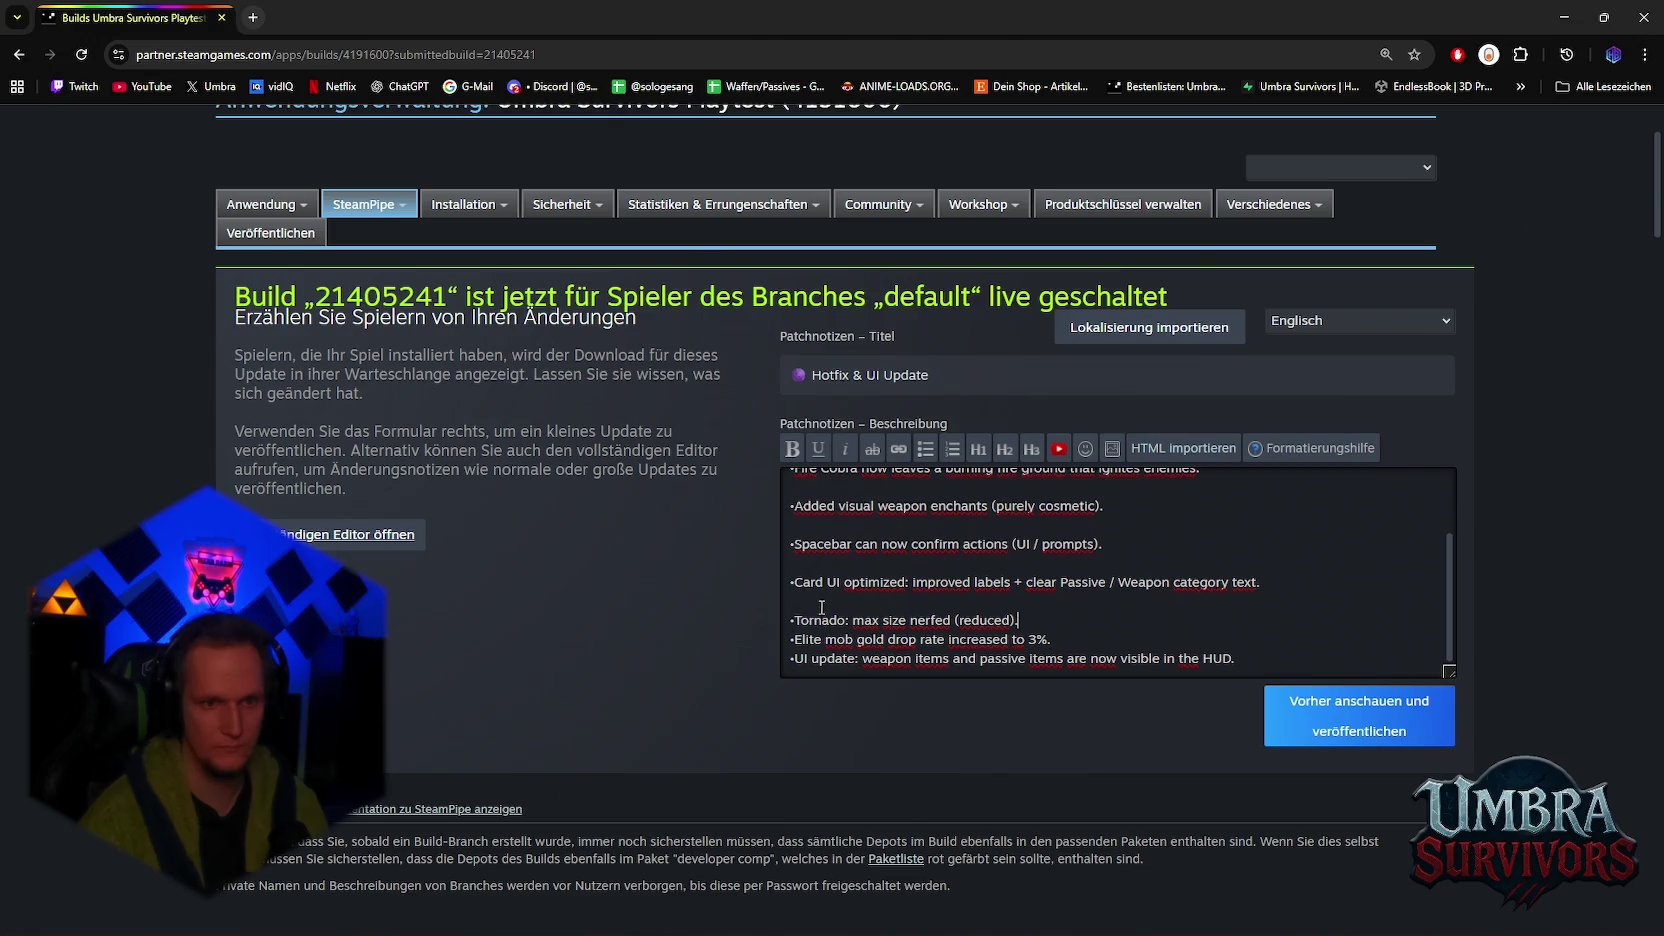
pyautogui.click(822, 601)
pyautogui.press('BackSpace')
pyautogui.click(822, 601)
pyautogui.press('BackSpace')
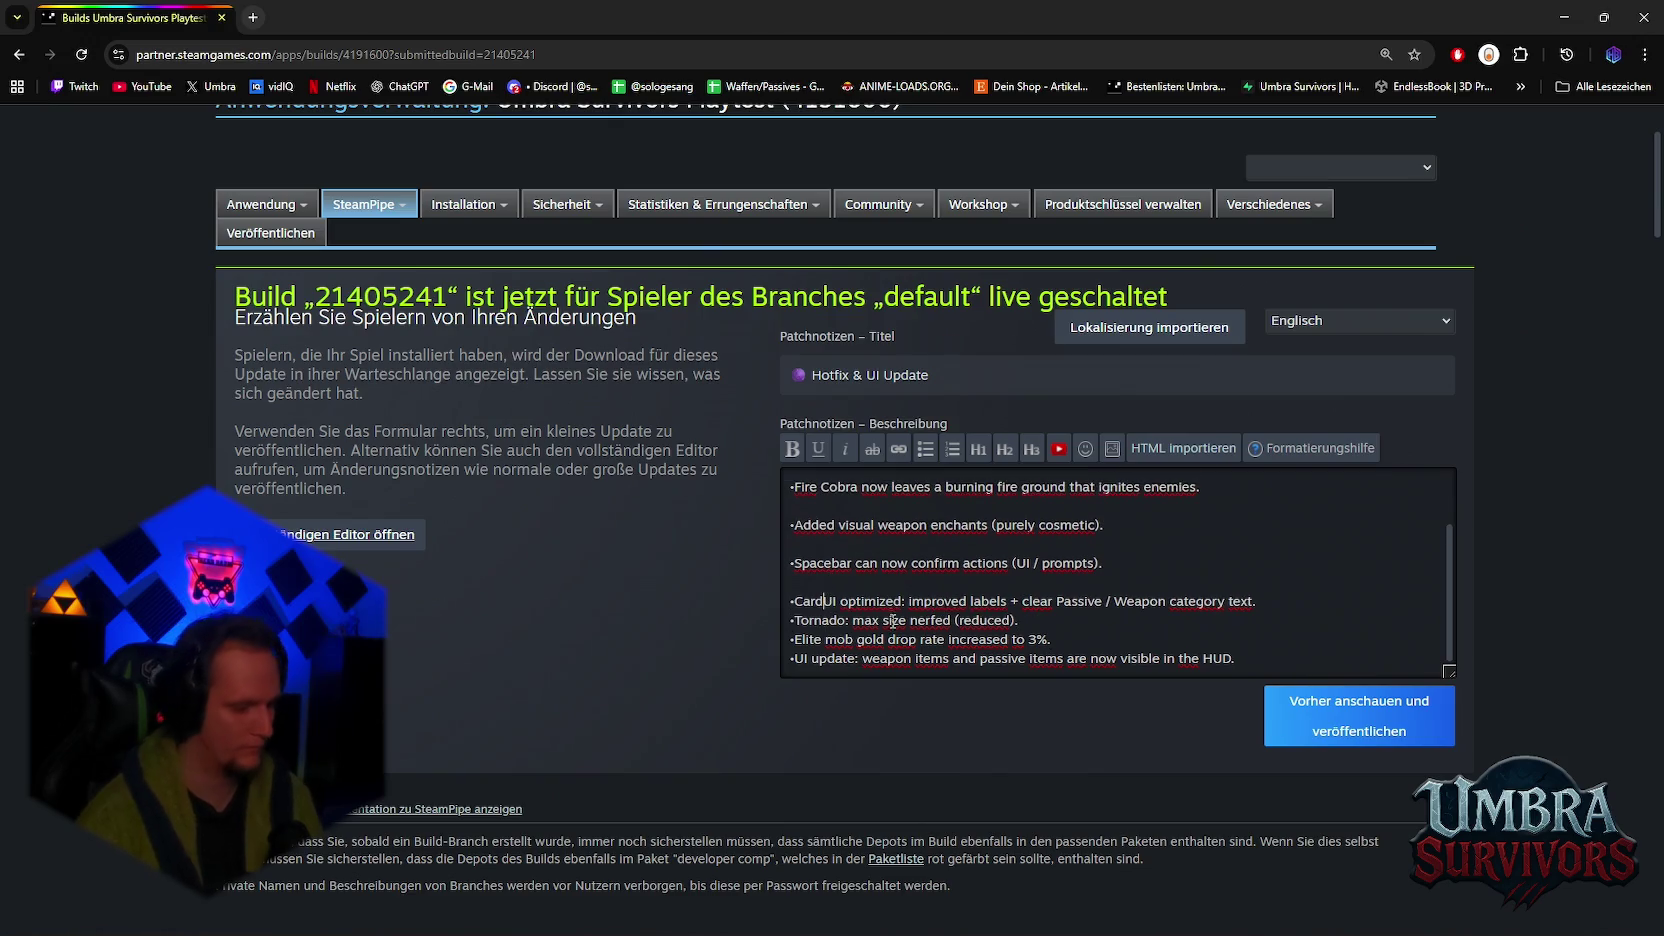
pyautogui.hotkey('ctrl', 'z')
pyautogui.click(846, 582)
pyautogui.press('BackSpace')
pyautogui.click(848, 563)
pyautogui.press('BackSpace')
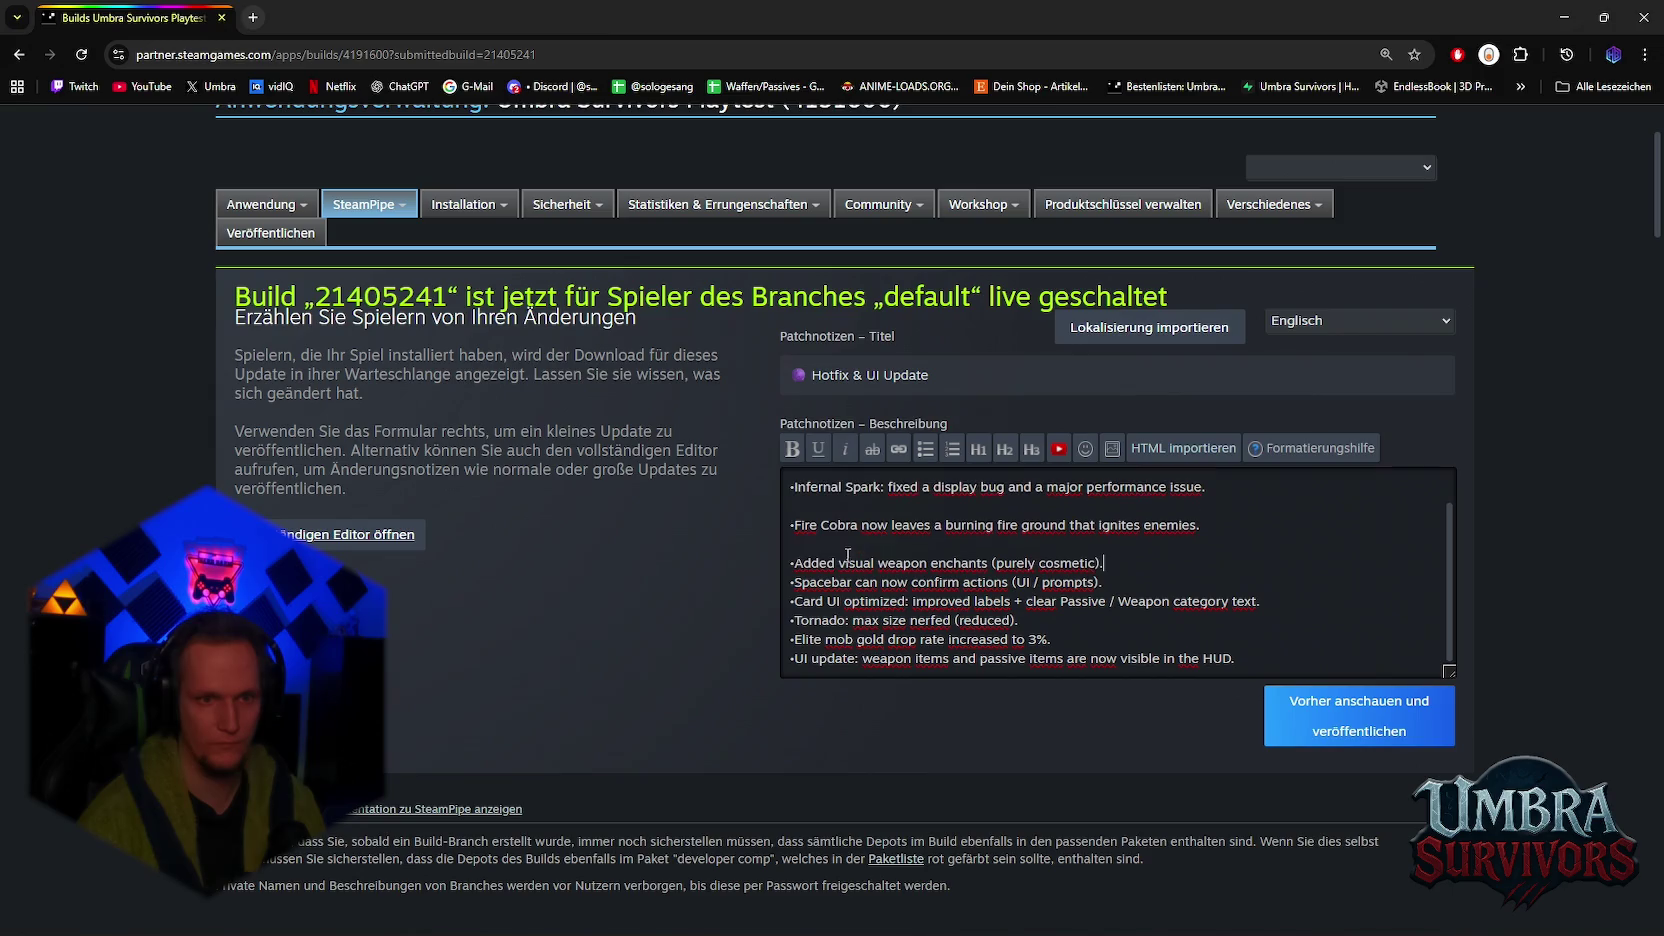
pyautogui.click(844, 544)
pyautogui.press('BackSpace')
pyautogui.click(844, 525)
pyautogui.press('BackSpace')
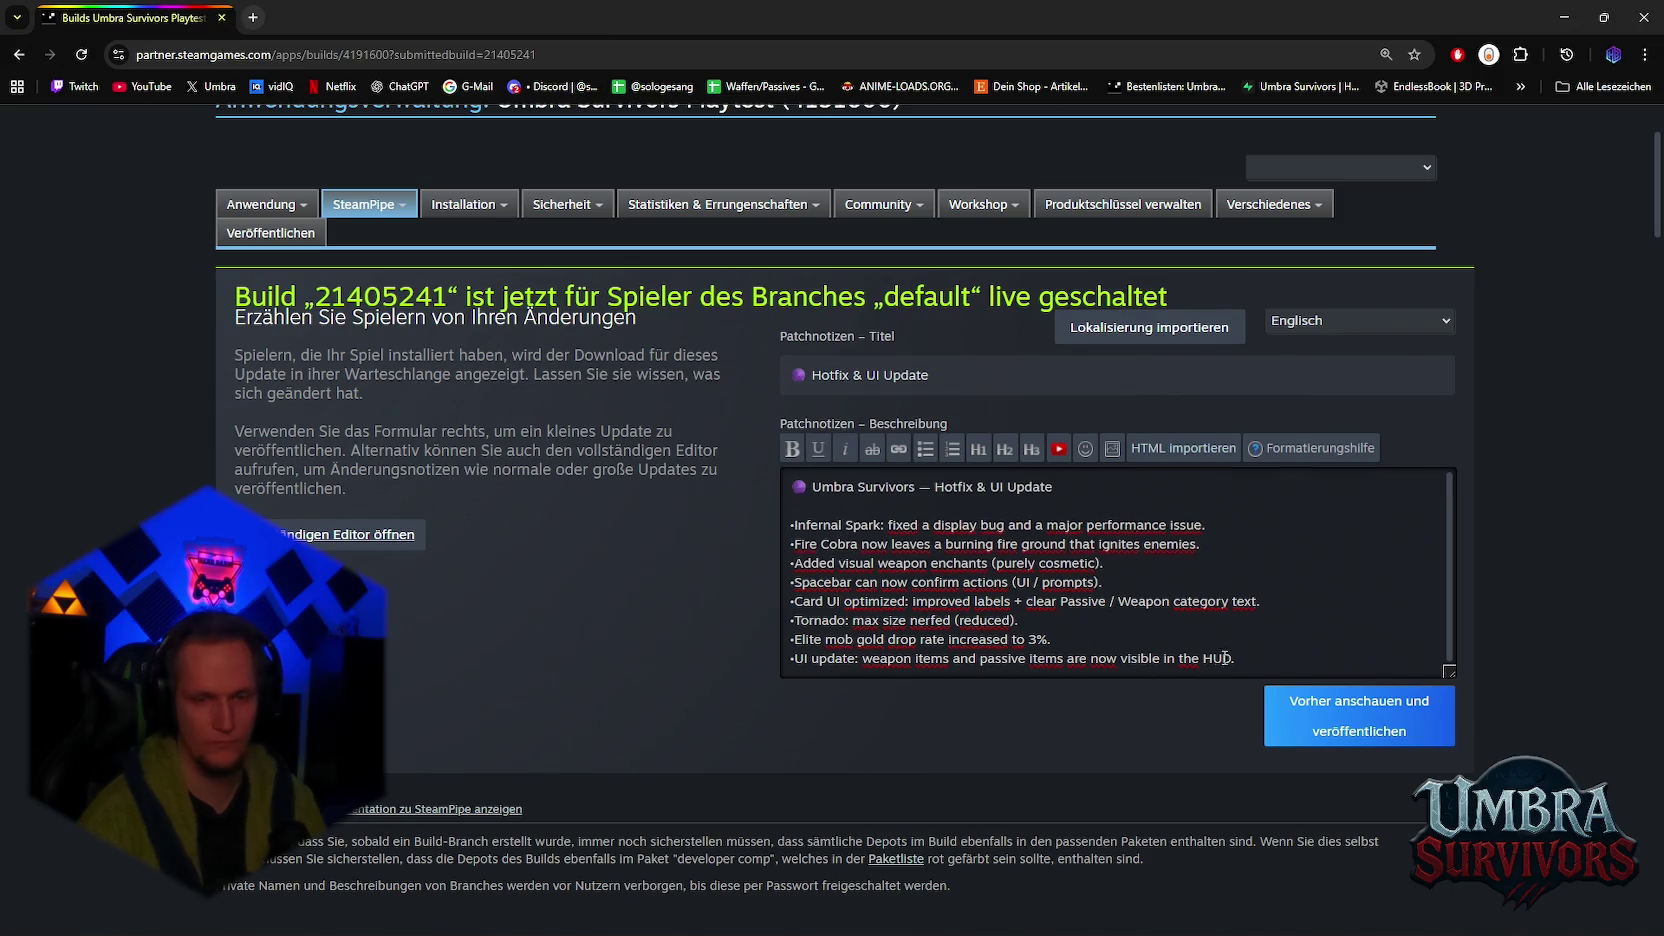
# Step: Preview the patch notes and publish them as a small update
pyautogui.click(1334, 745)
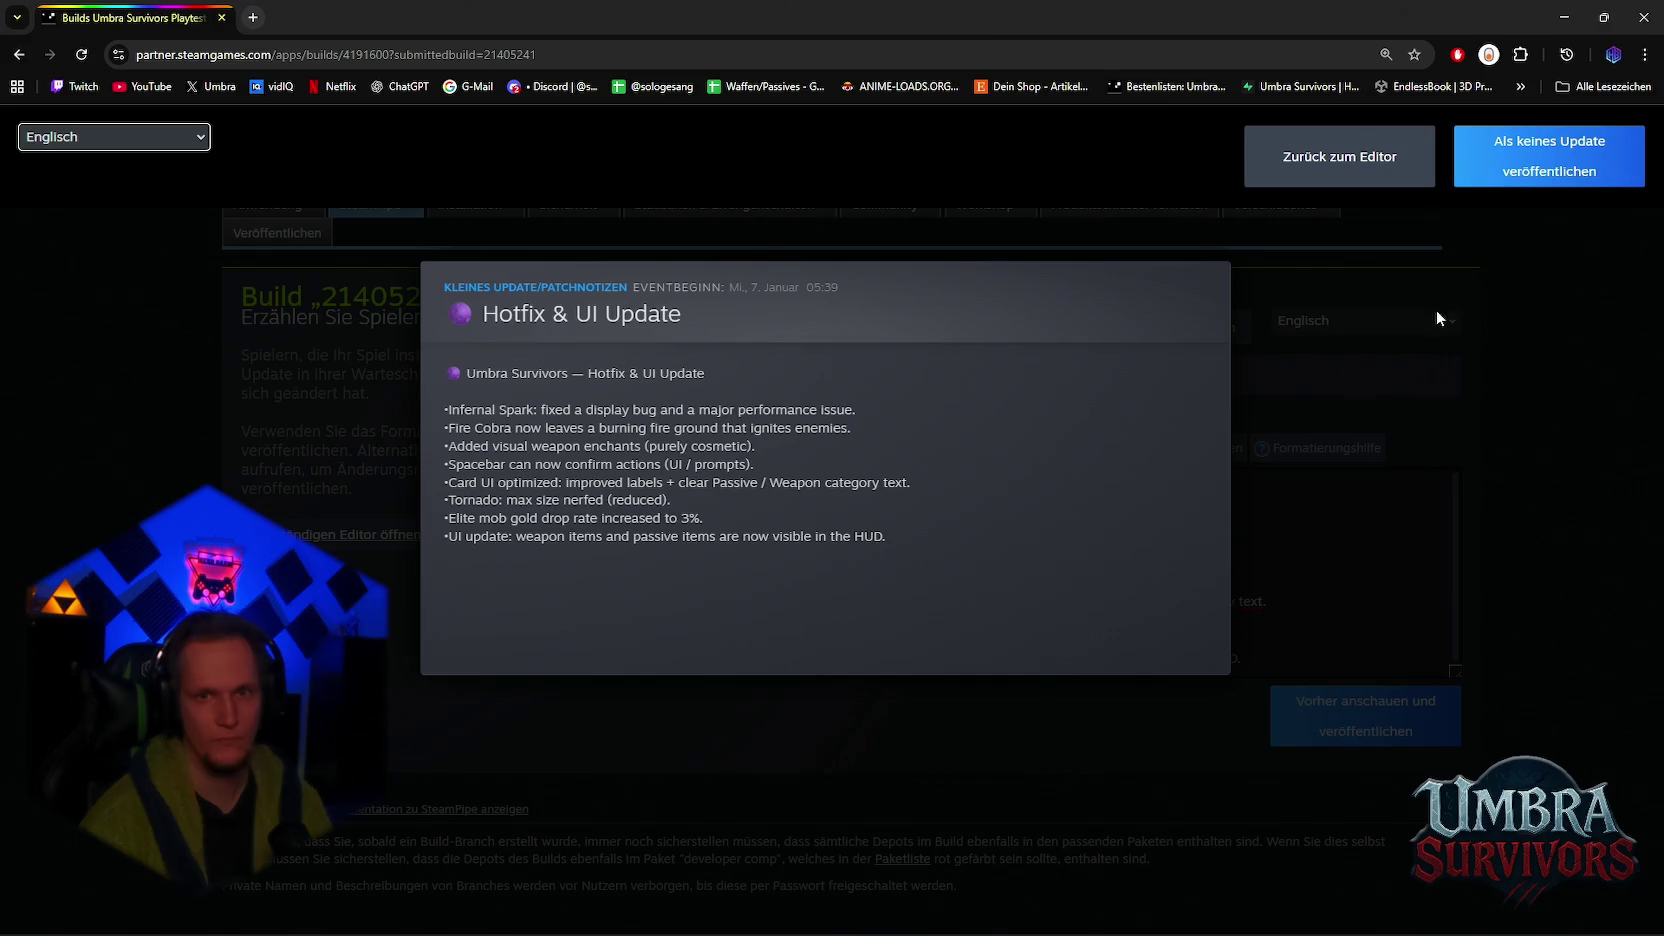
pyautogui.click(1556, 174)
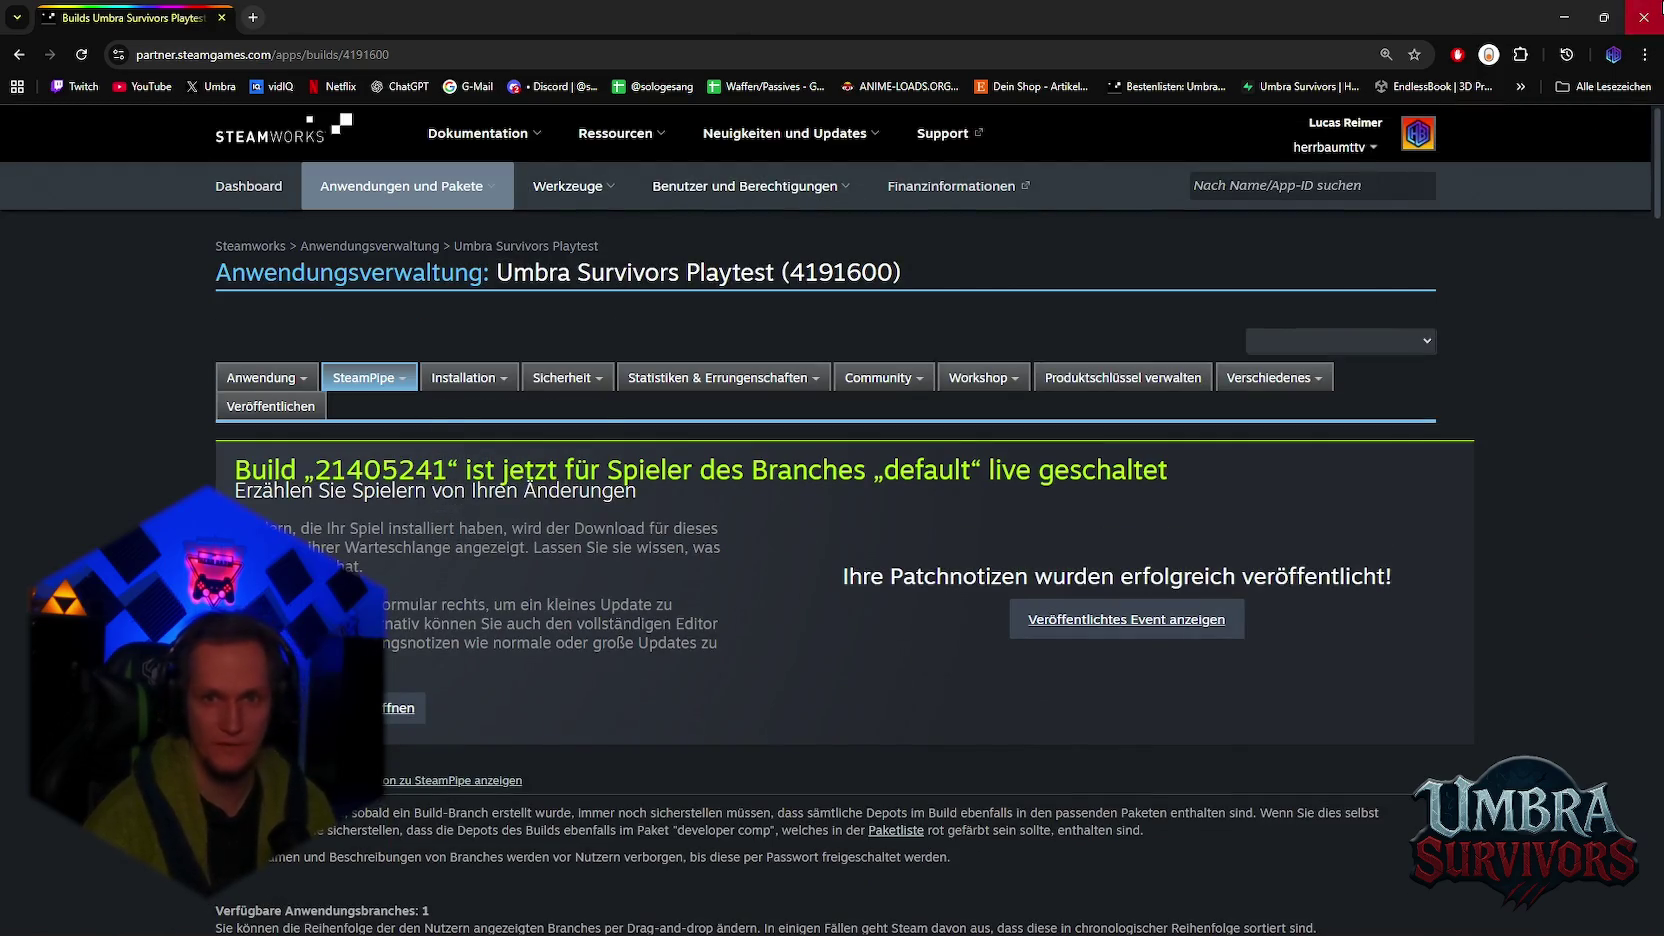
pyautogui.click(1643, 17)
# Step: Close the terminal and Explorer, post the Hotfix & UI Update notes in #Patches, and publish to followers
pyautogui.click(1069, 355)
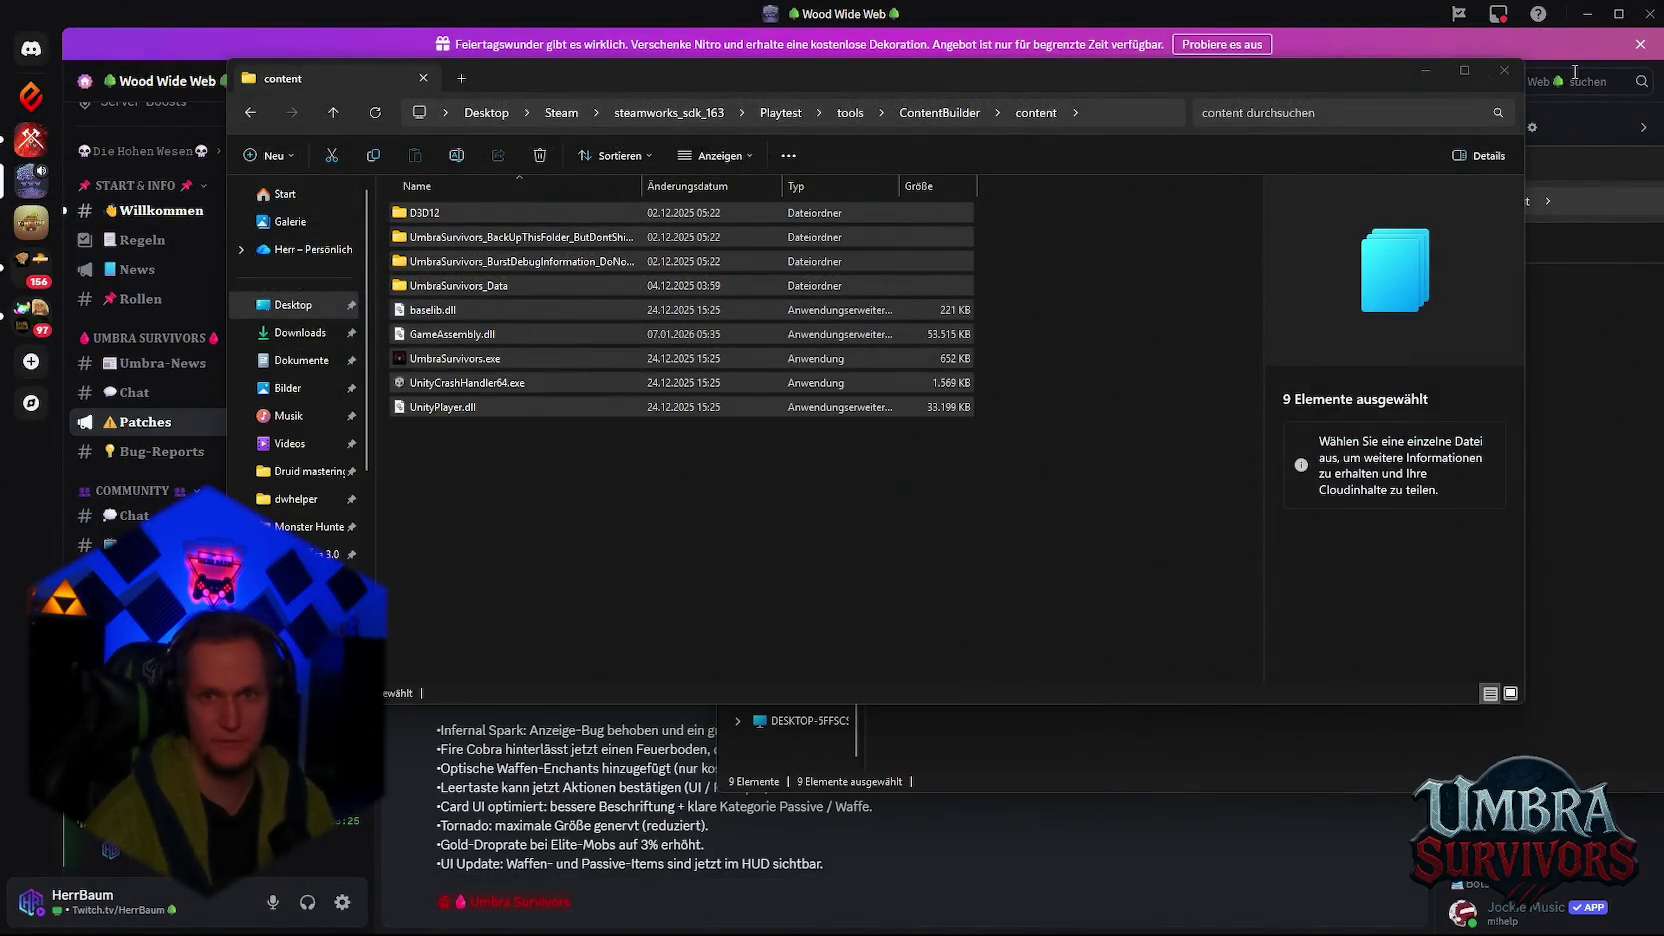
pyautogui.click(1505, 72)
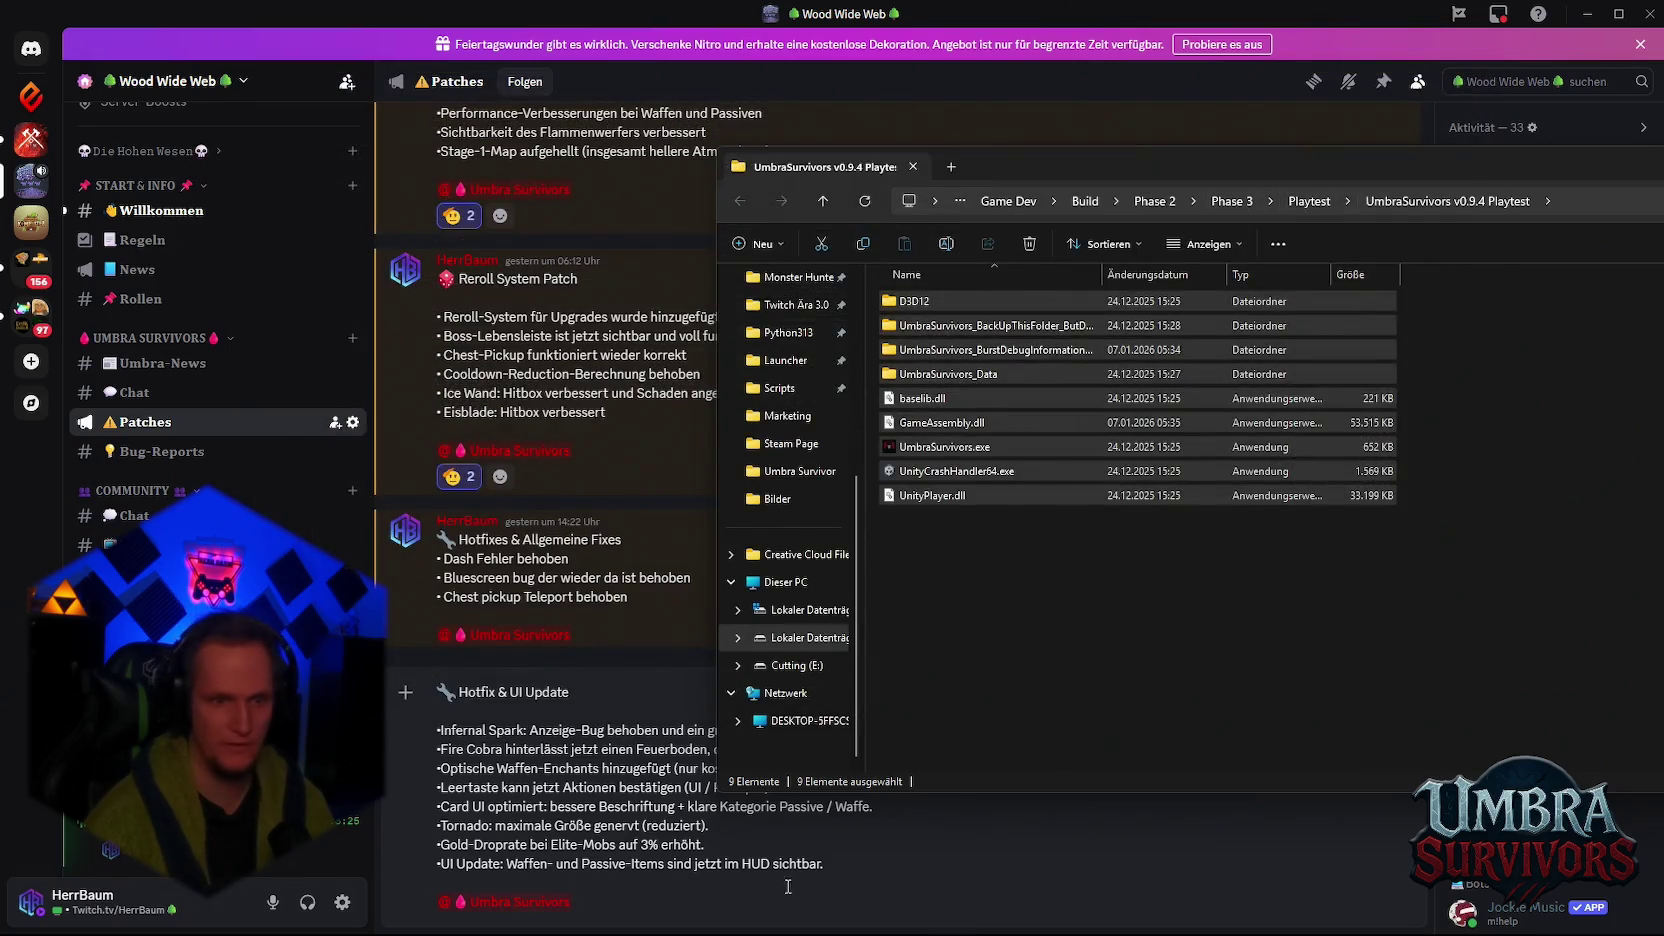
pyautogui.click(781, 892)
pyautogui.press('Return')
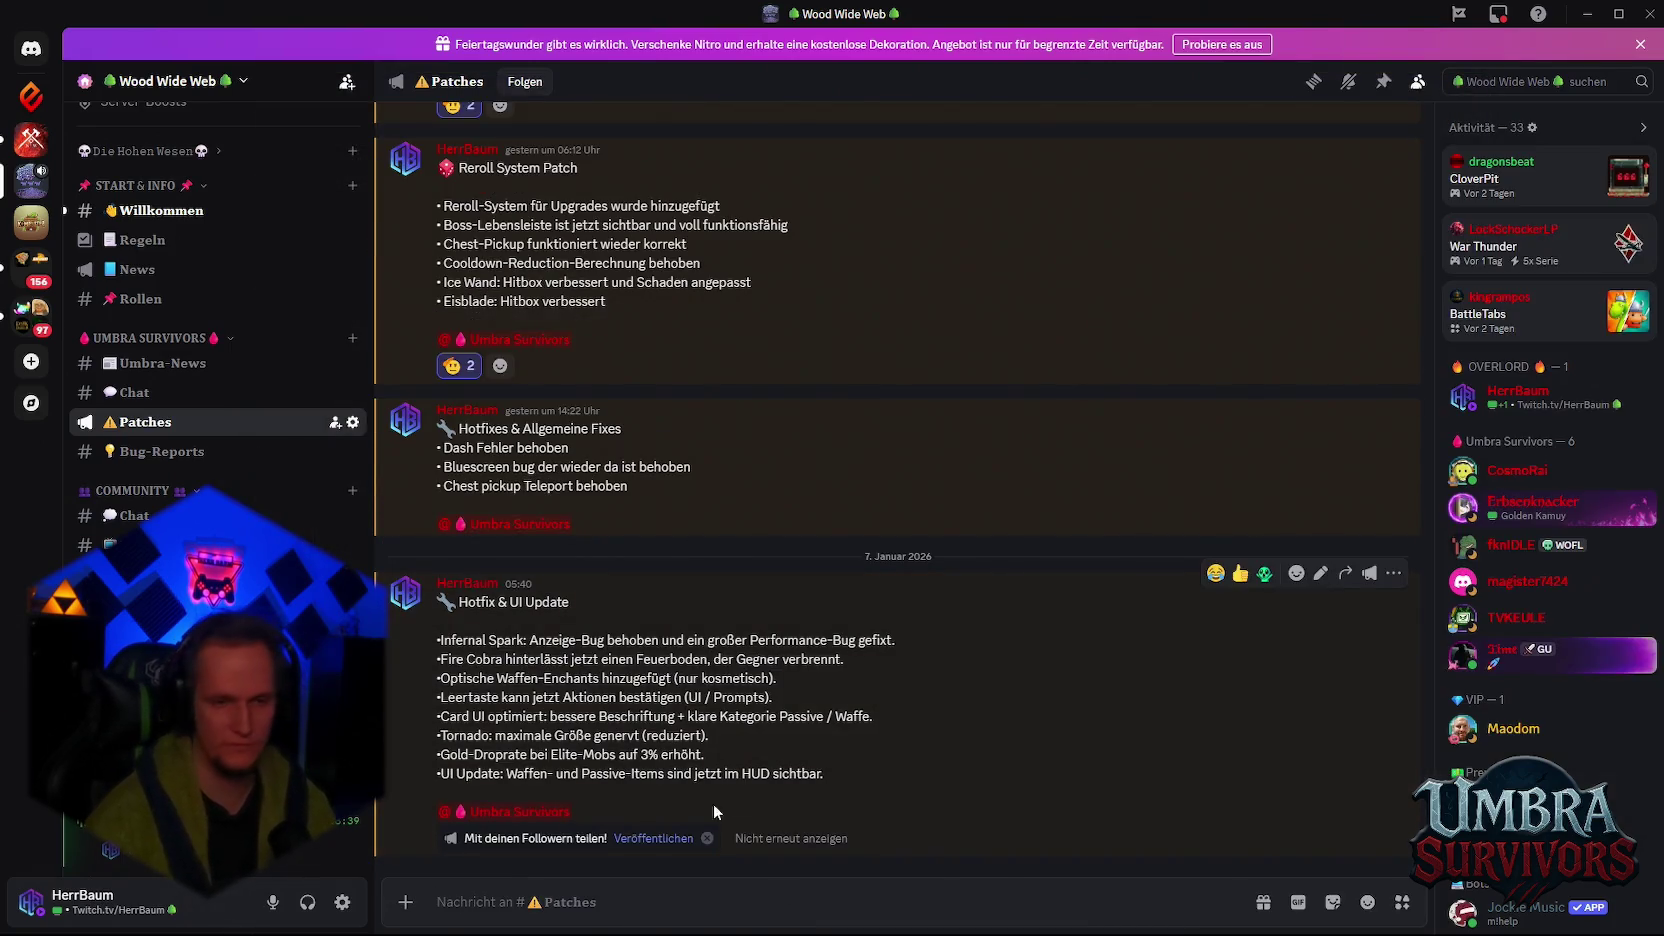
pyautogui.click(640, 840)
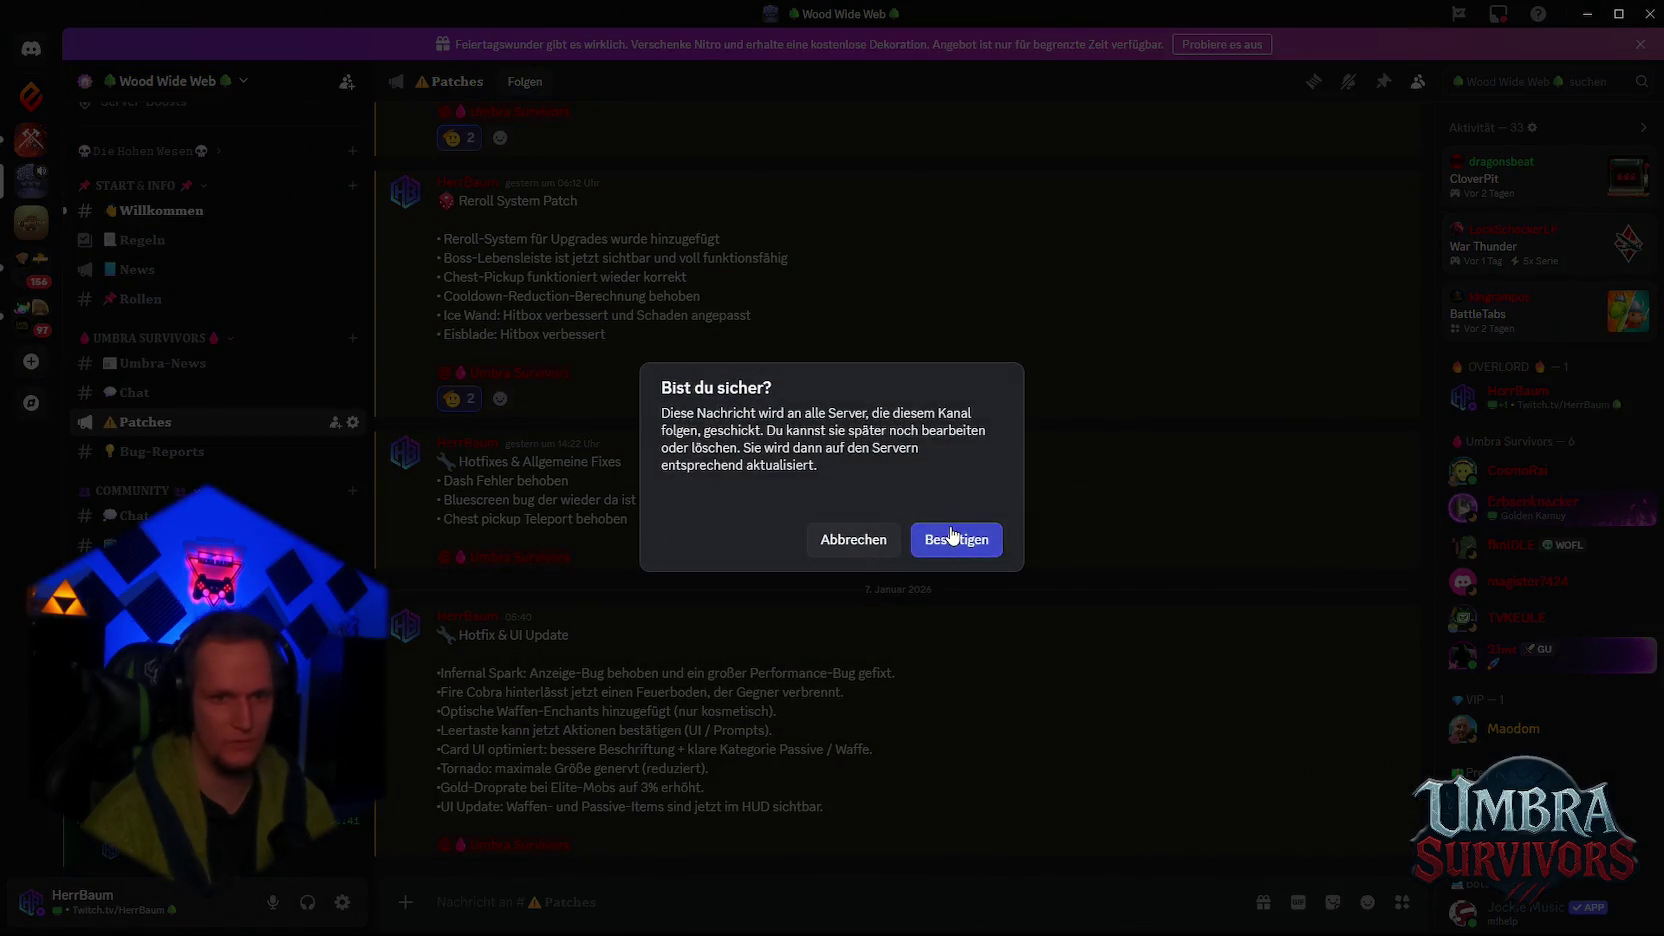